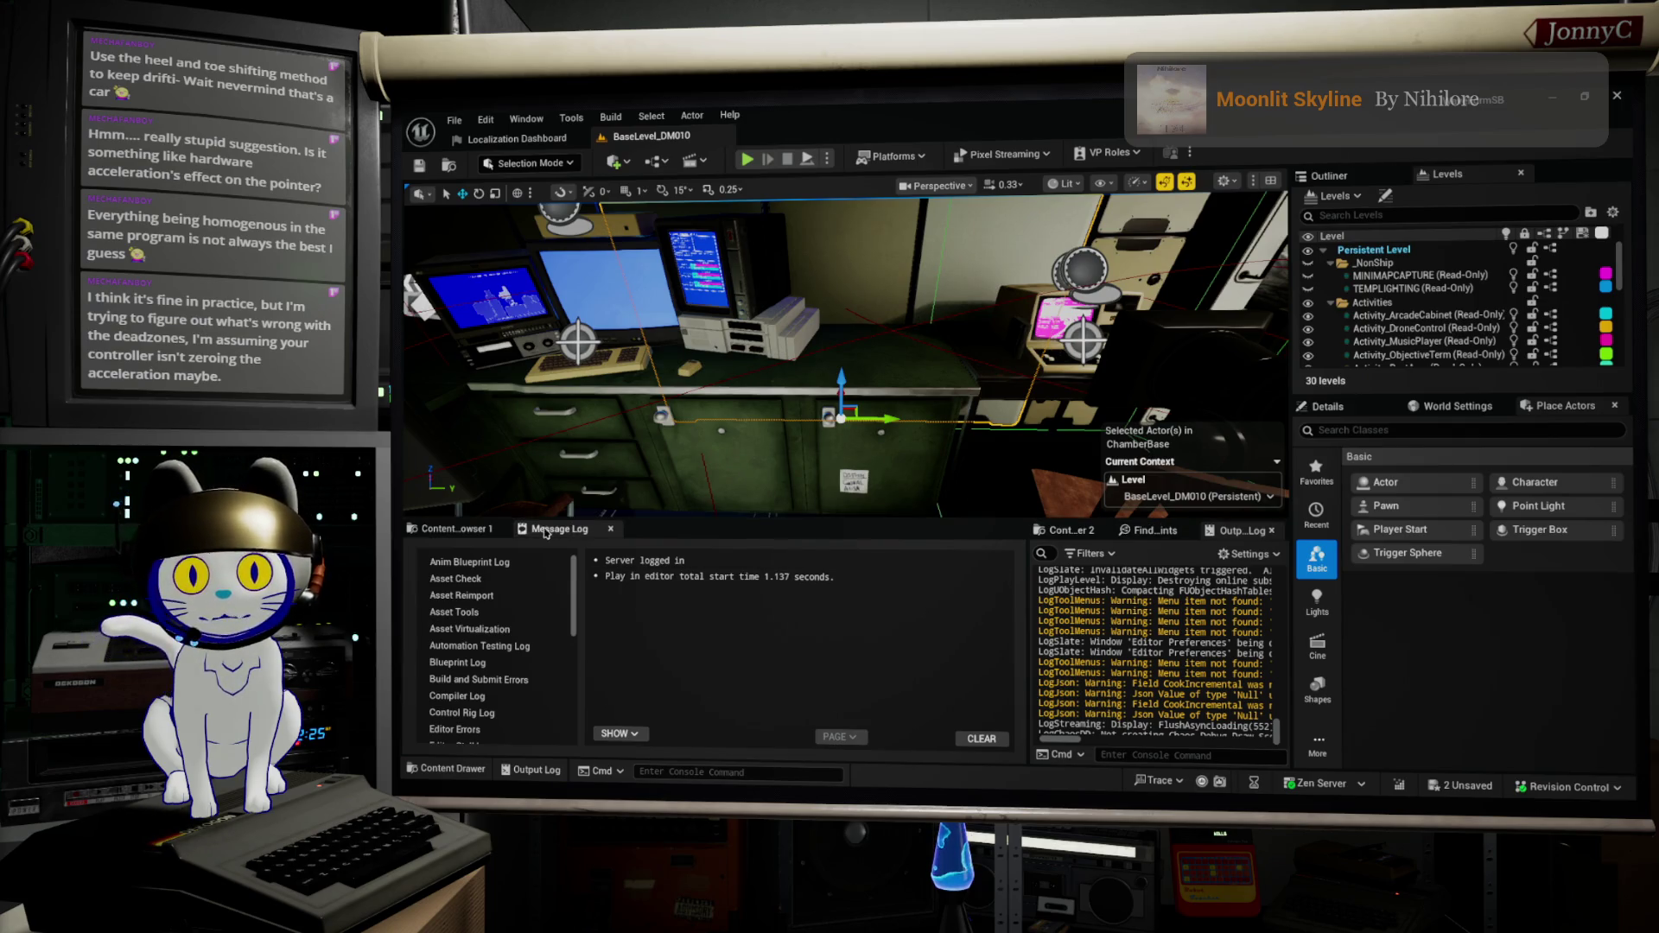
# Step: Open Content Browser 1 and browse to WaveForm > Characters, showing its 10 subfolders
pyautogui.click(458, 529)
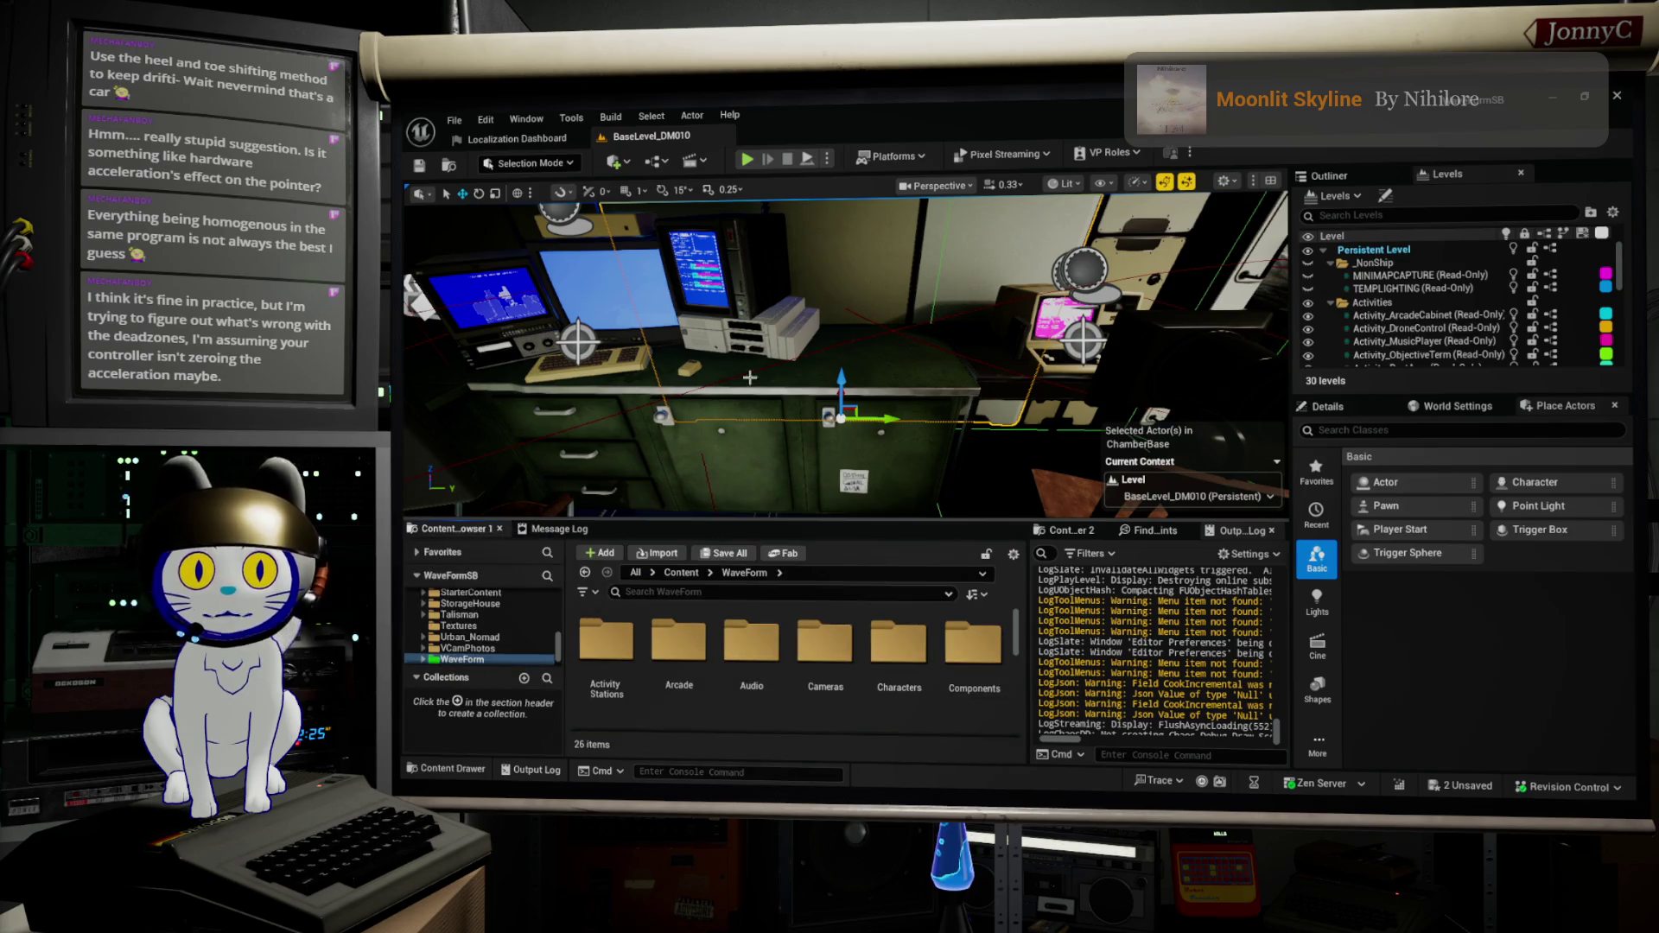
pyautogui.scroll(-2, 484, 640)
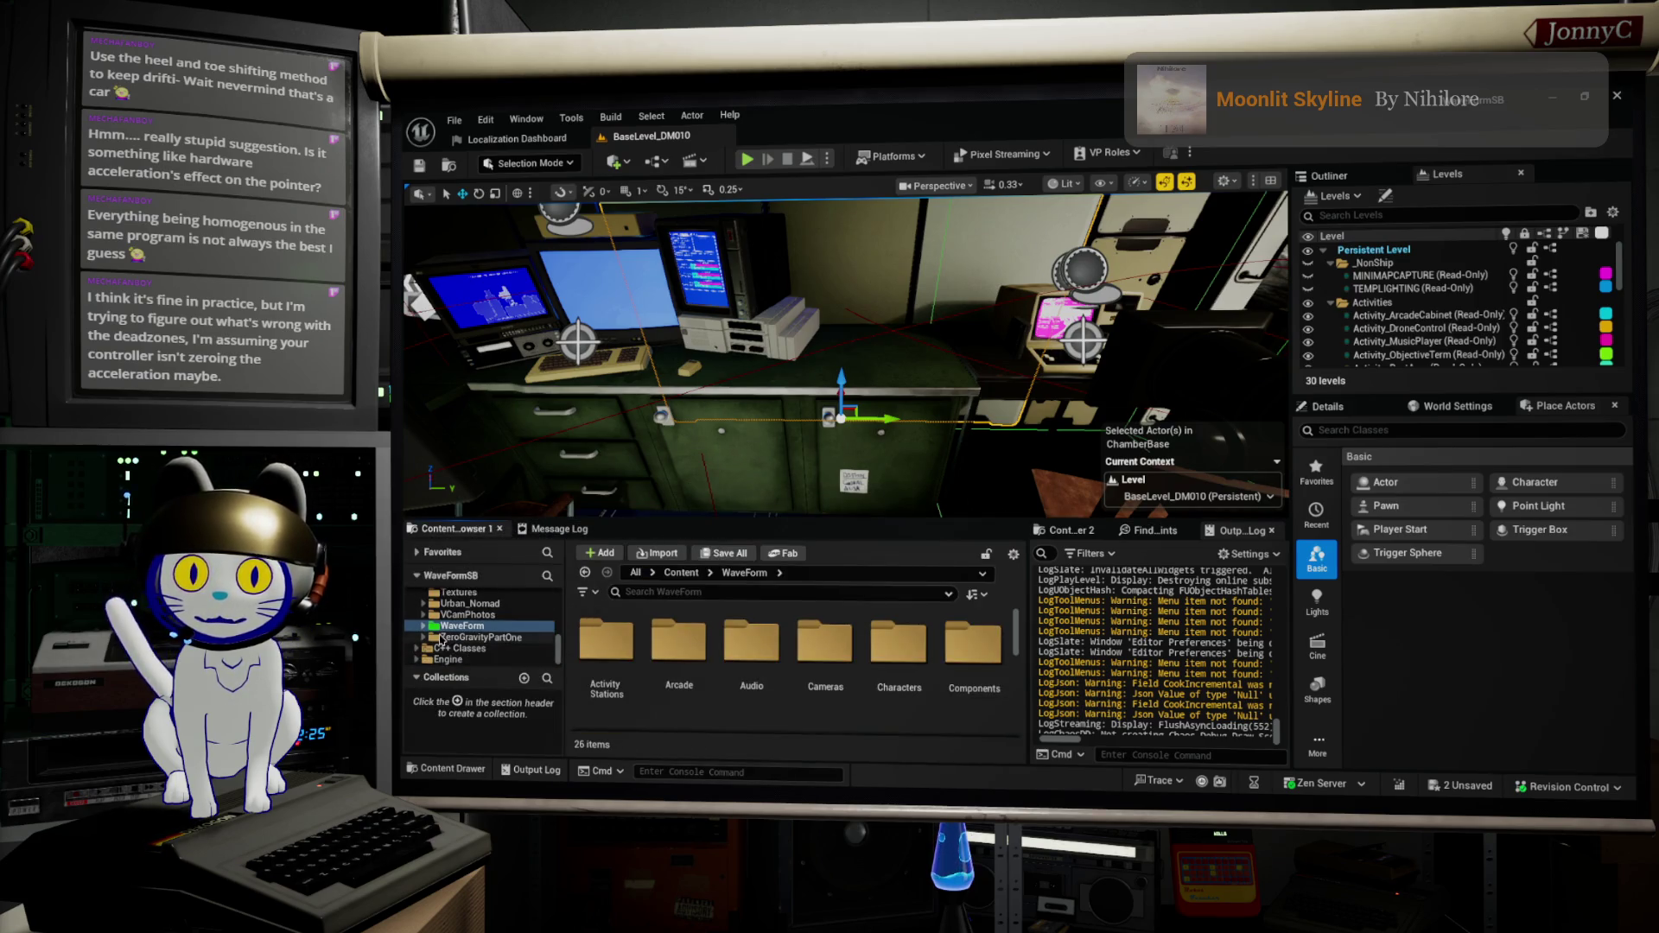
pyautogui.click(423, 626)
pyautogui.scroll(-4, 483, 631)
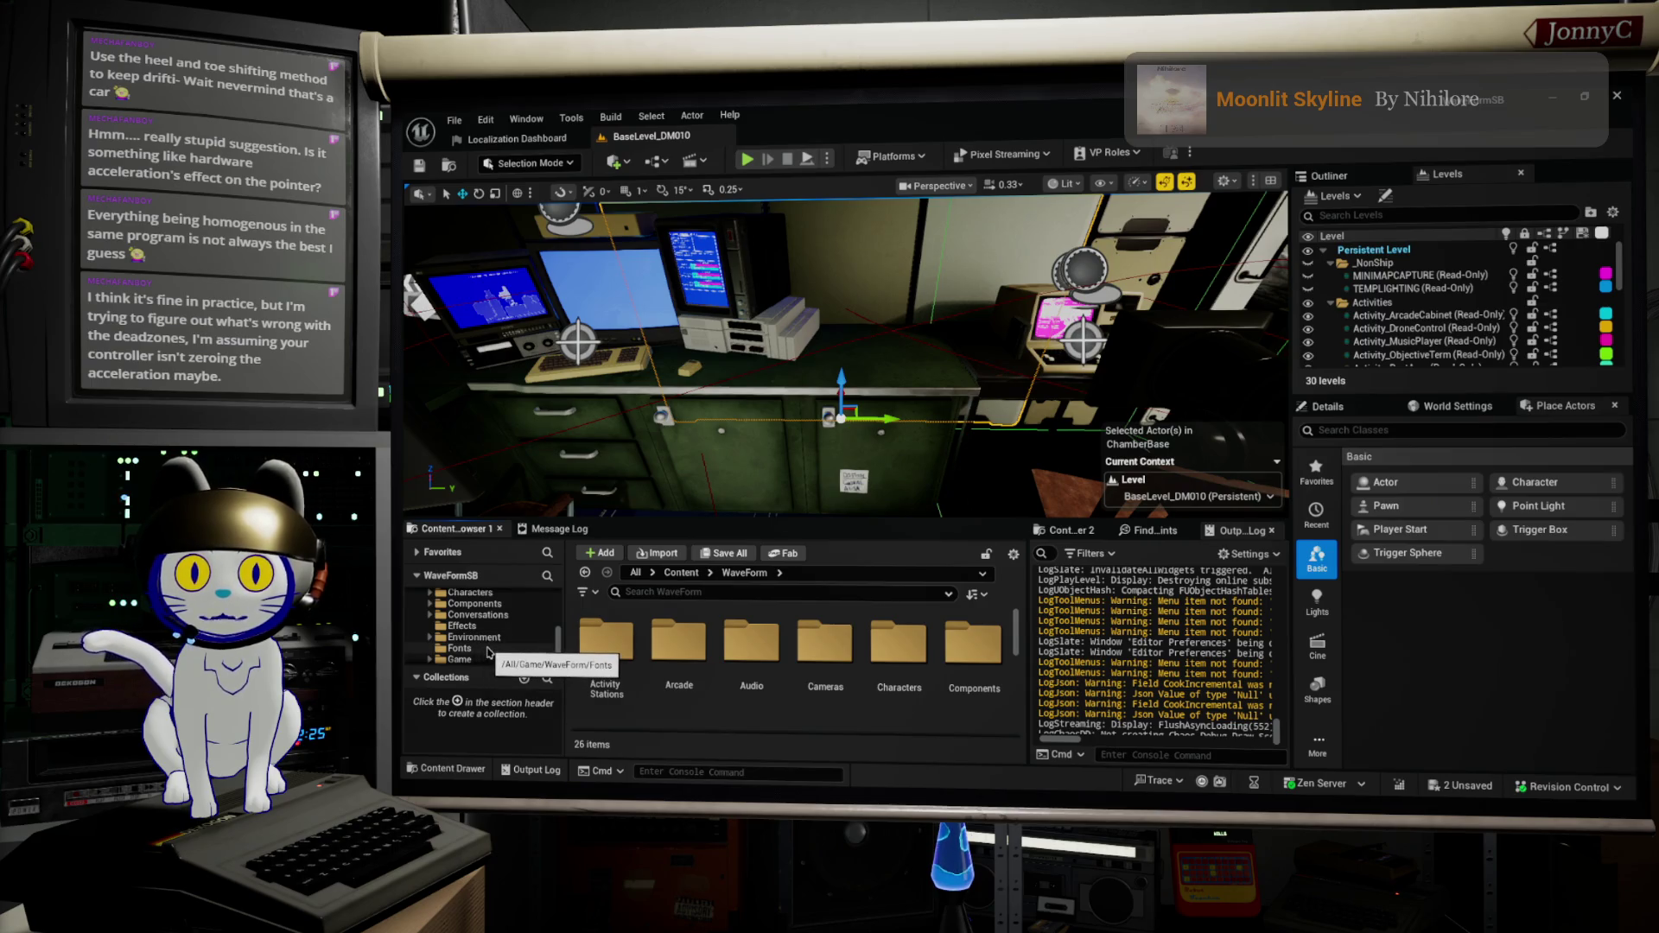
pyautogui.scroll(3, 484, 639)
pyautogui.click(445, 638)
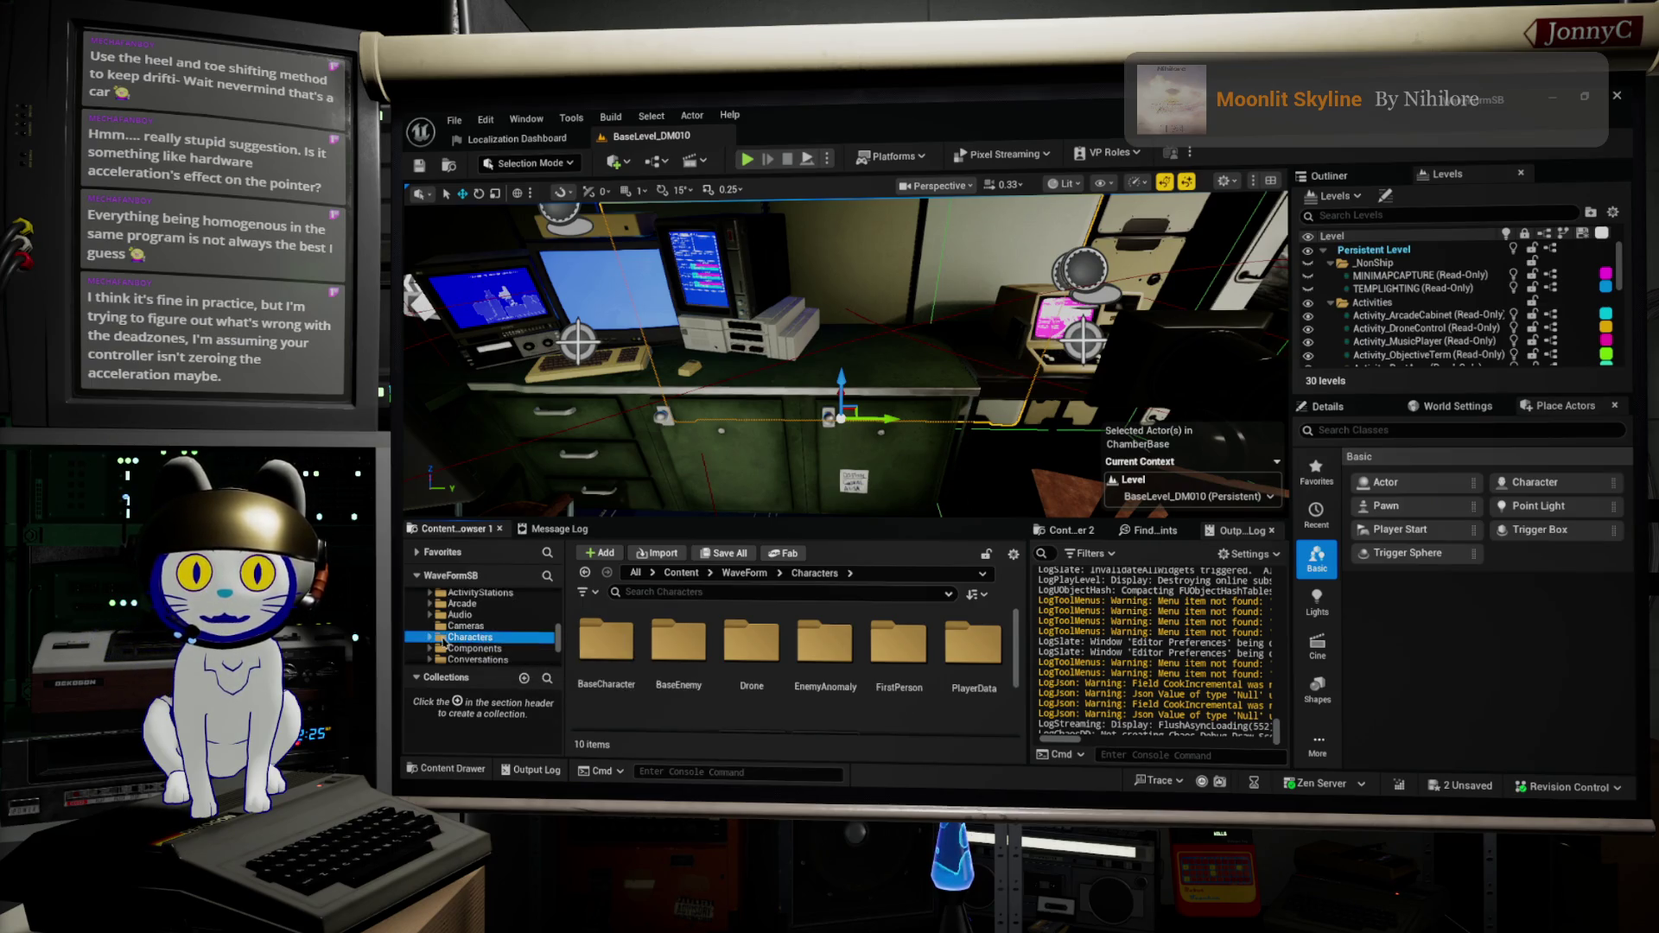
pyautogui.scroll(-3, 458, 638)
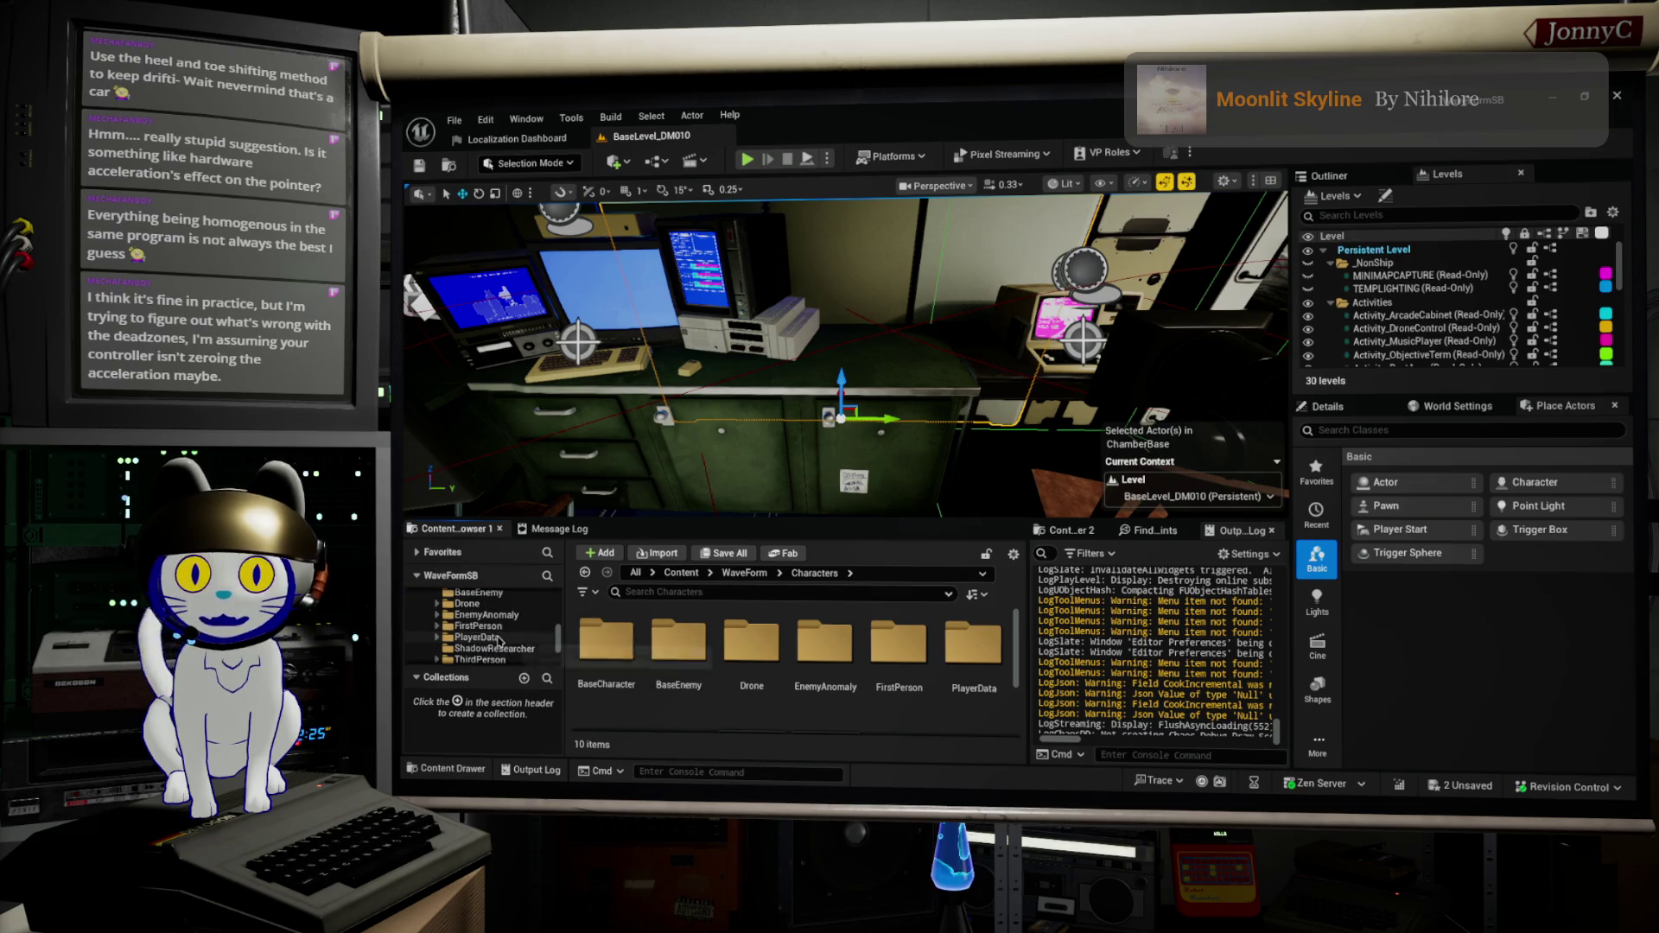
pyautogui.scroll(1, 505, 636)
pyautogui.click(655, 592)
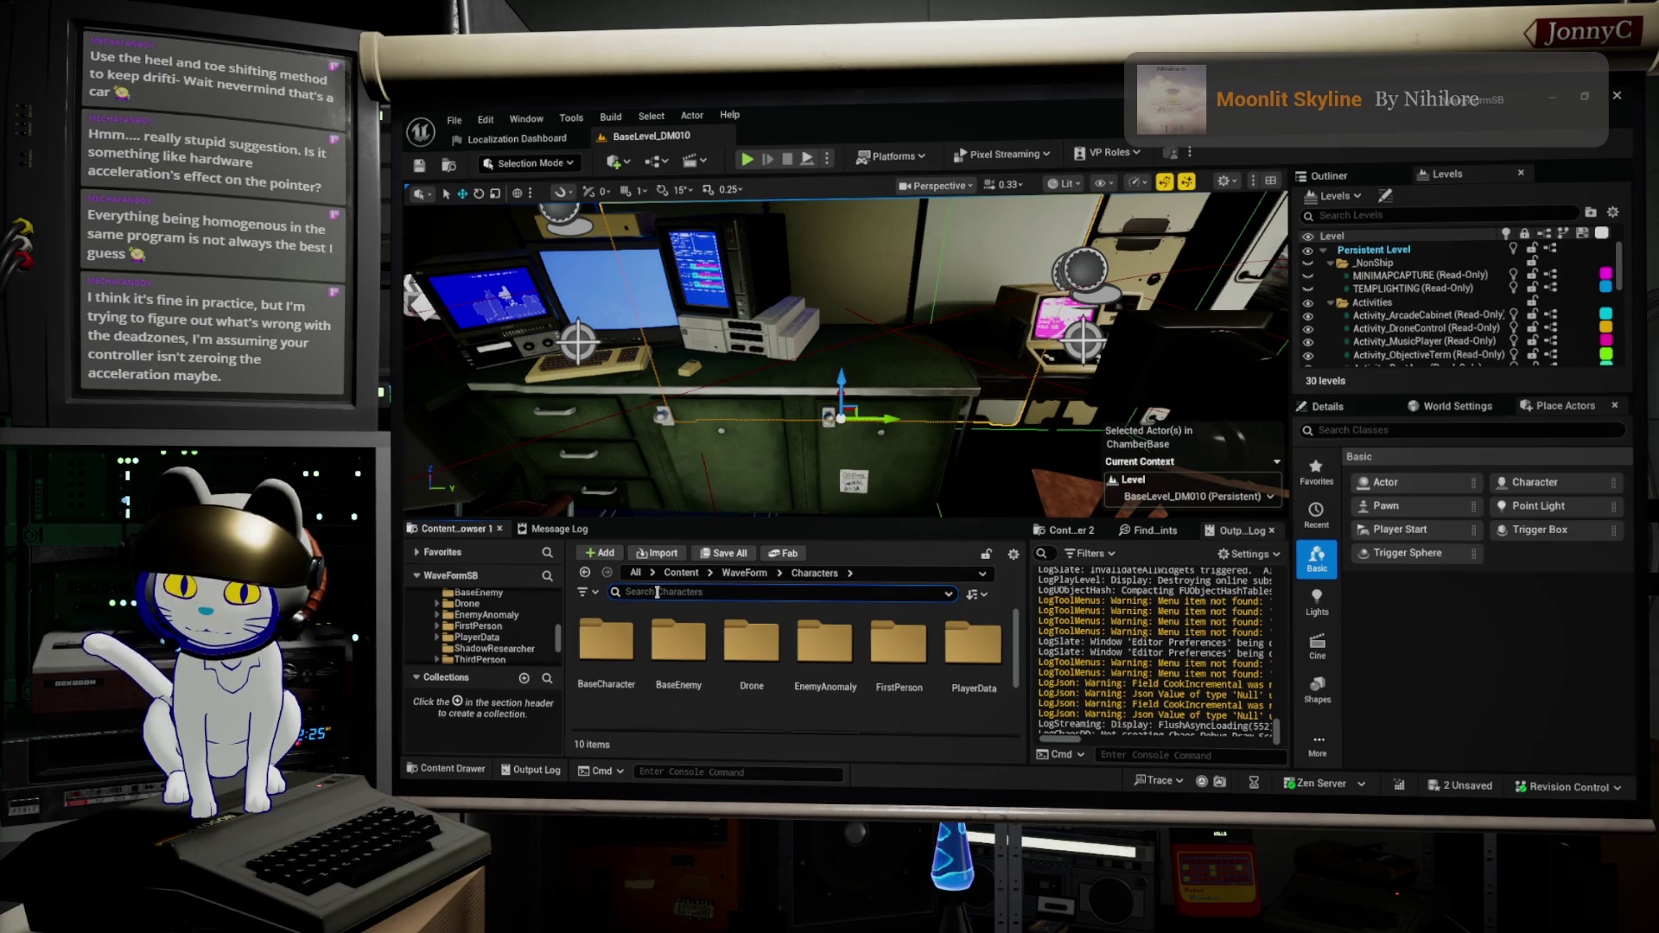
# Step: Search the WaveForm folder for 'naviga' and open the IA_WFNavigatePointer input action
pyautogui.write('naviga')
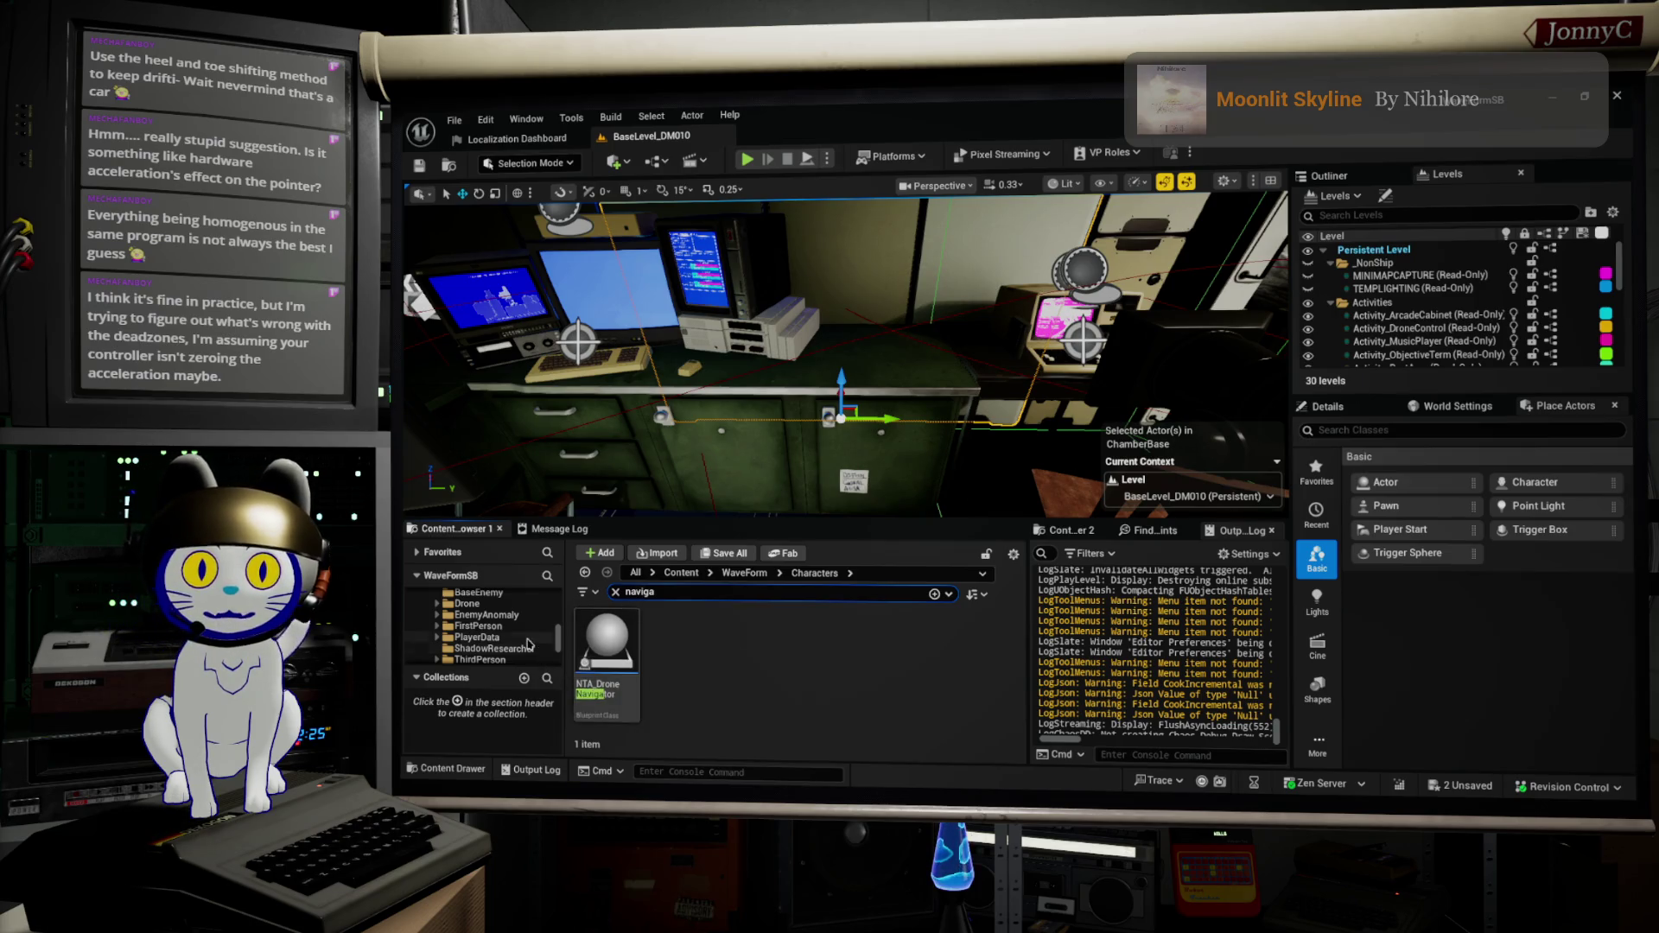
pyautogui.scroll(5, 484, 635)
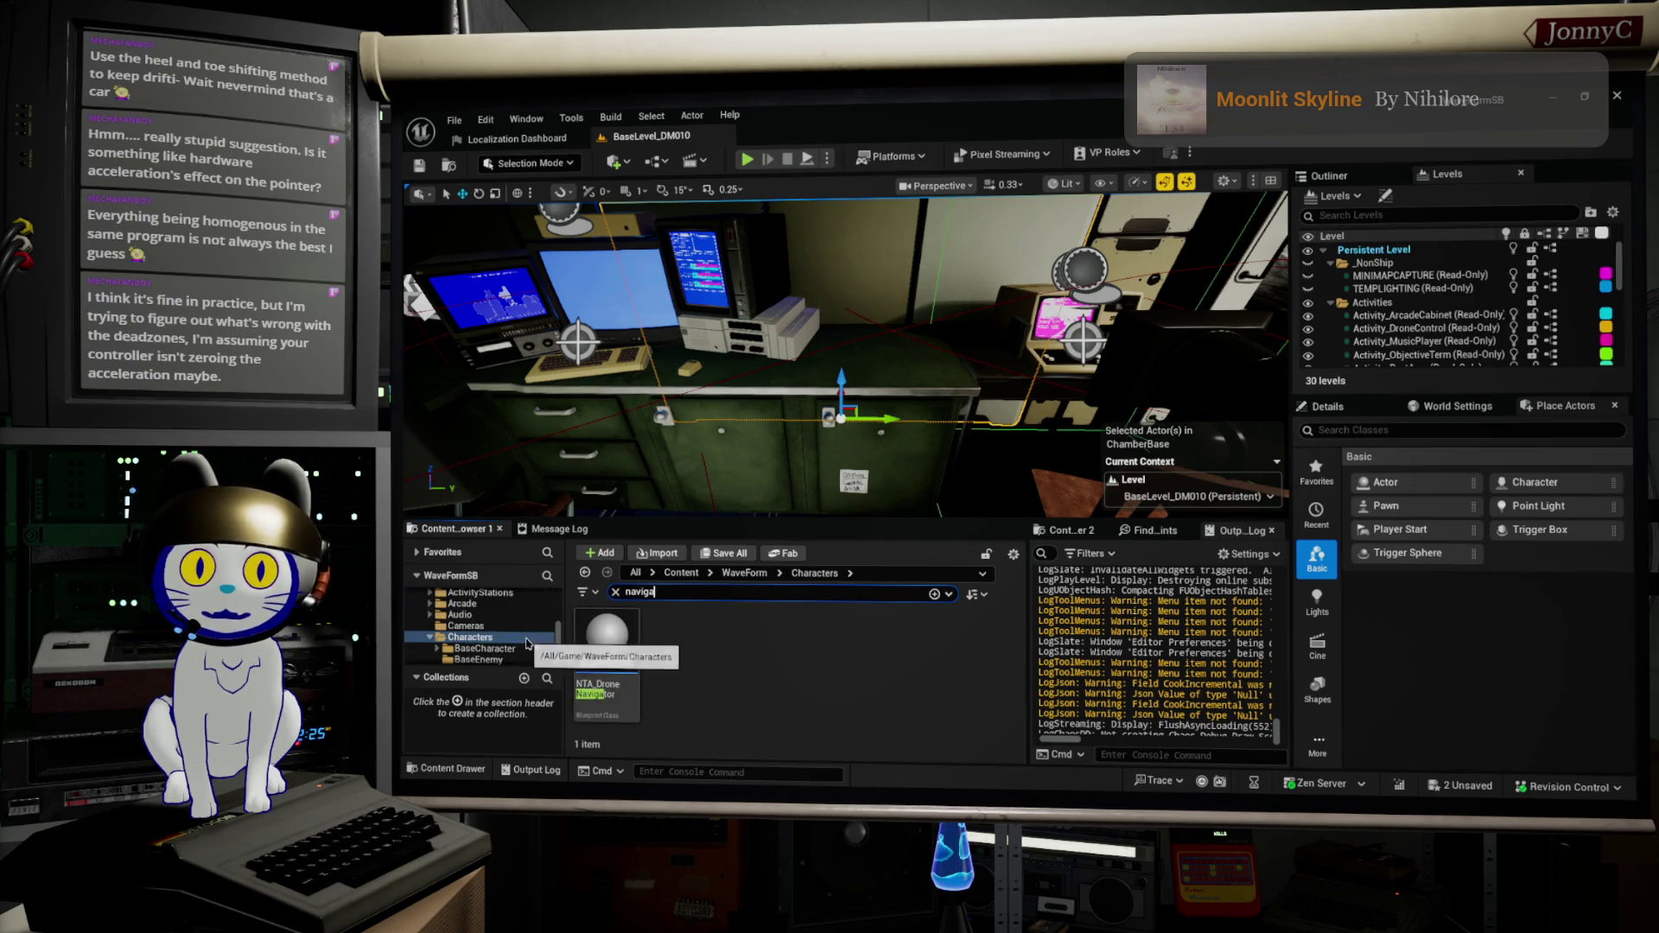
pyautogui.click(474, 625)
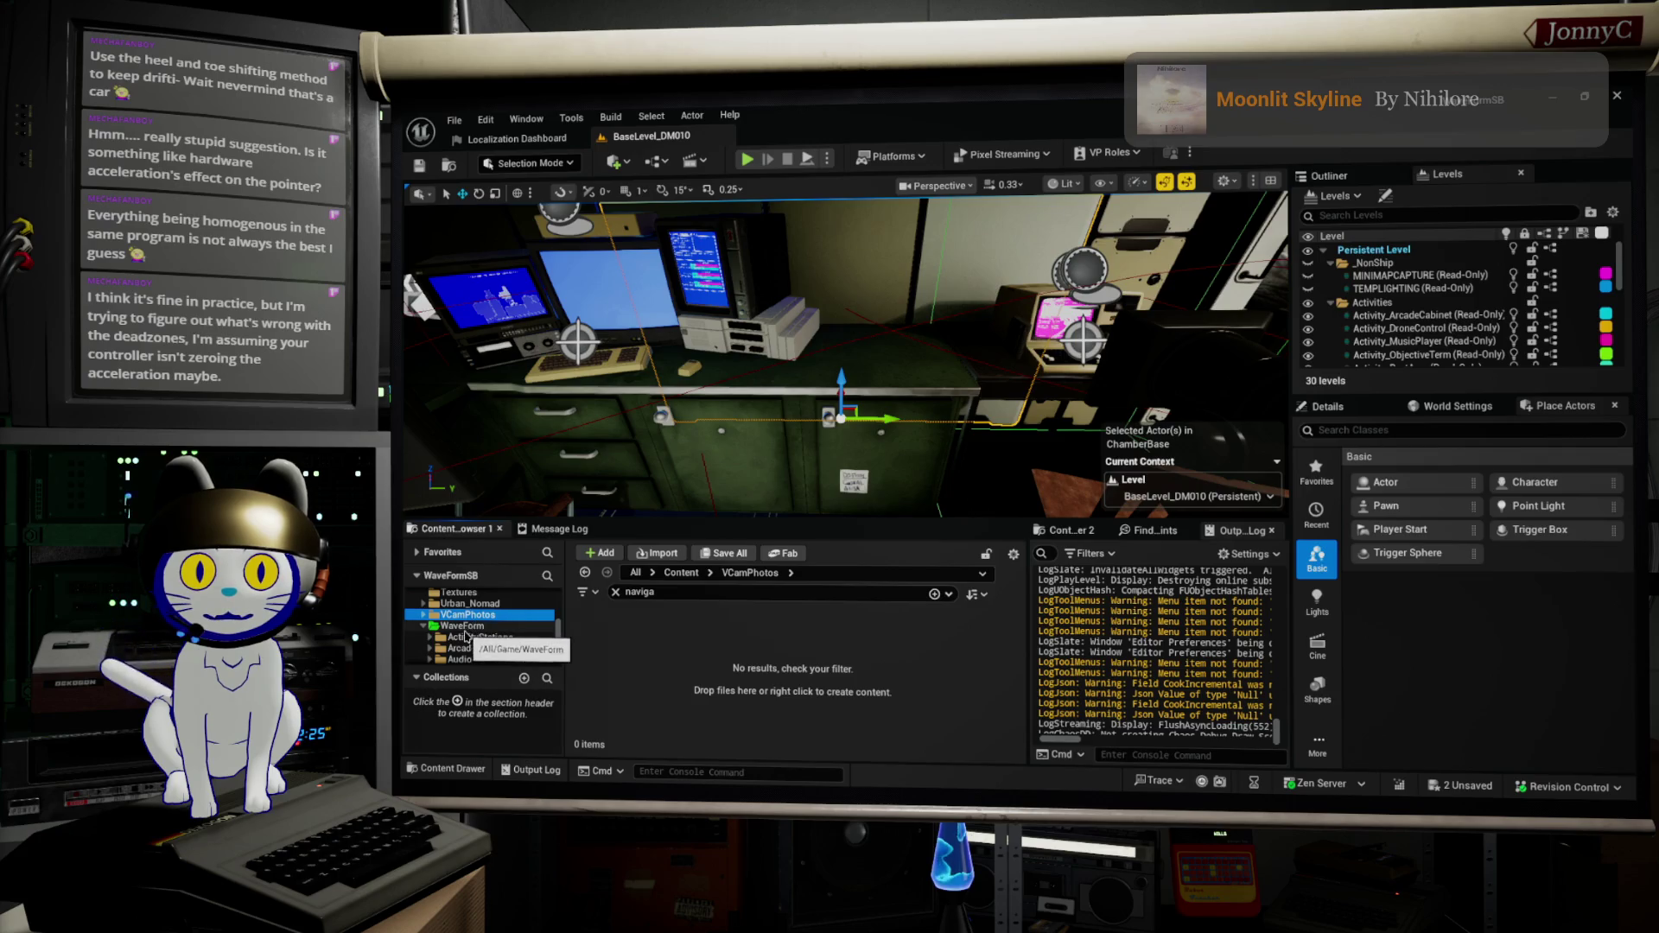
pyautogui.scroll(-1, 992, 662)
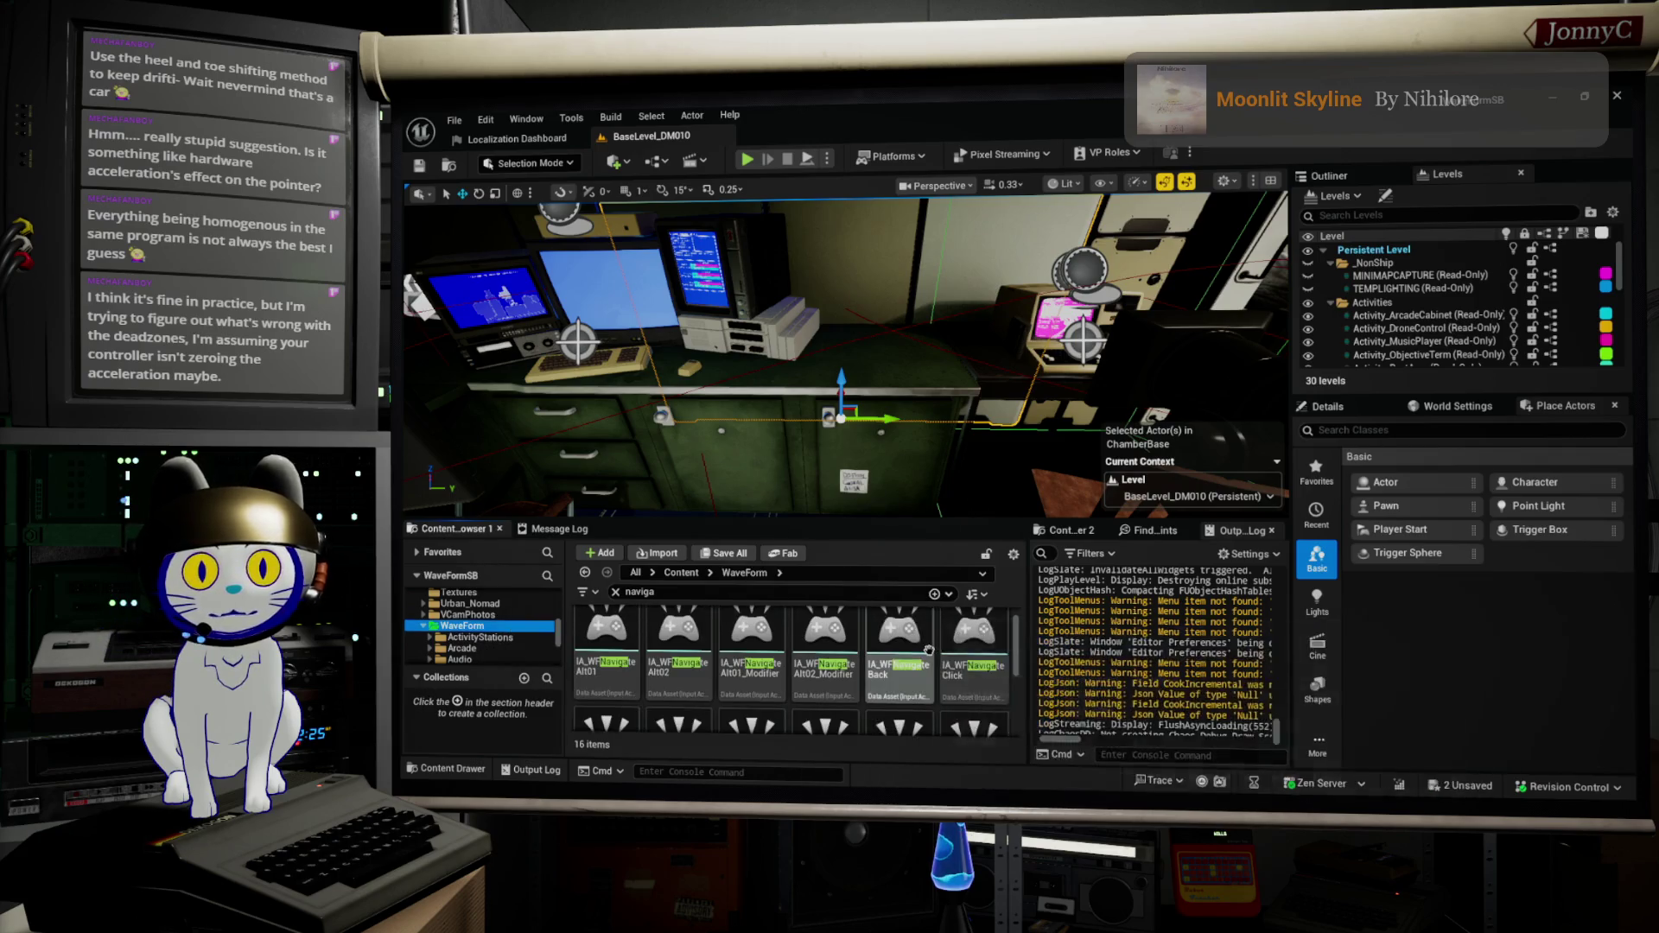
pyautogui.scroll(-2, 992, 662)
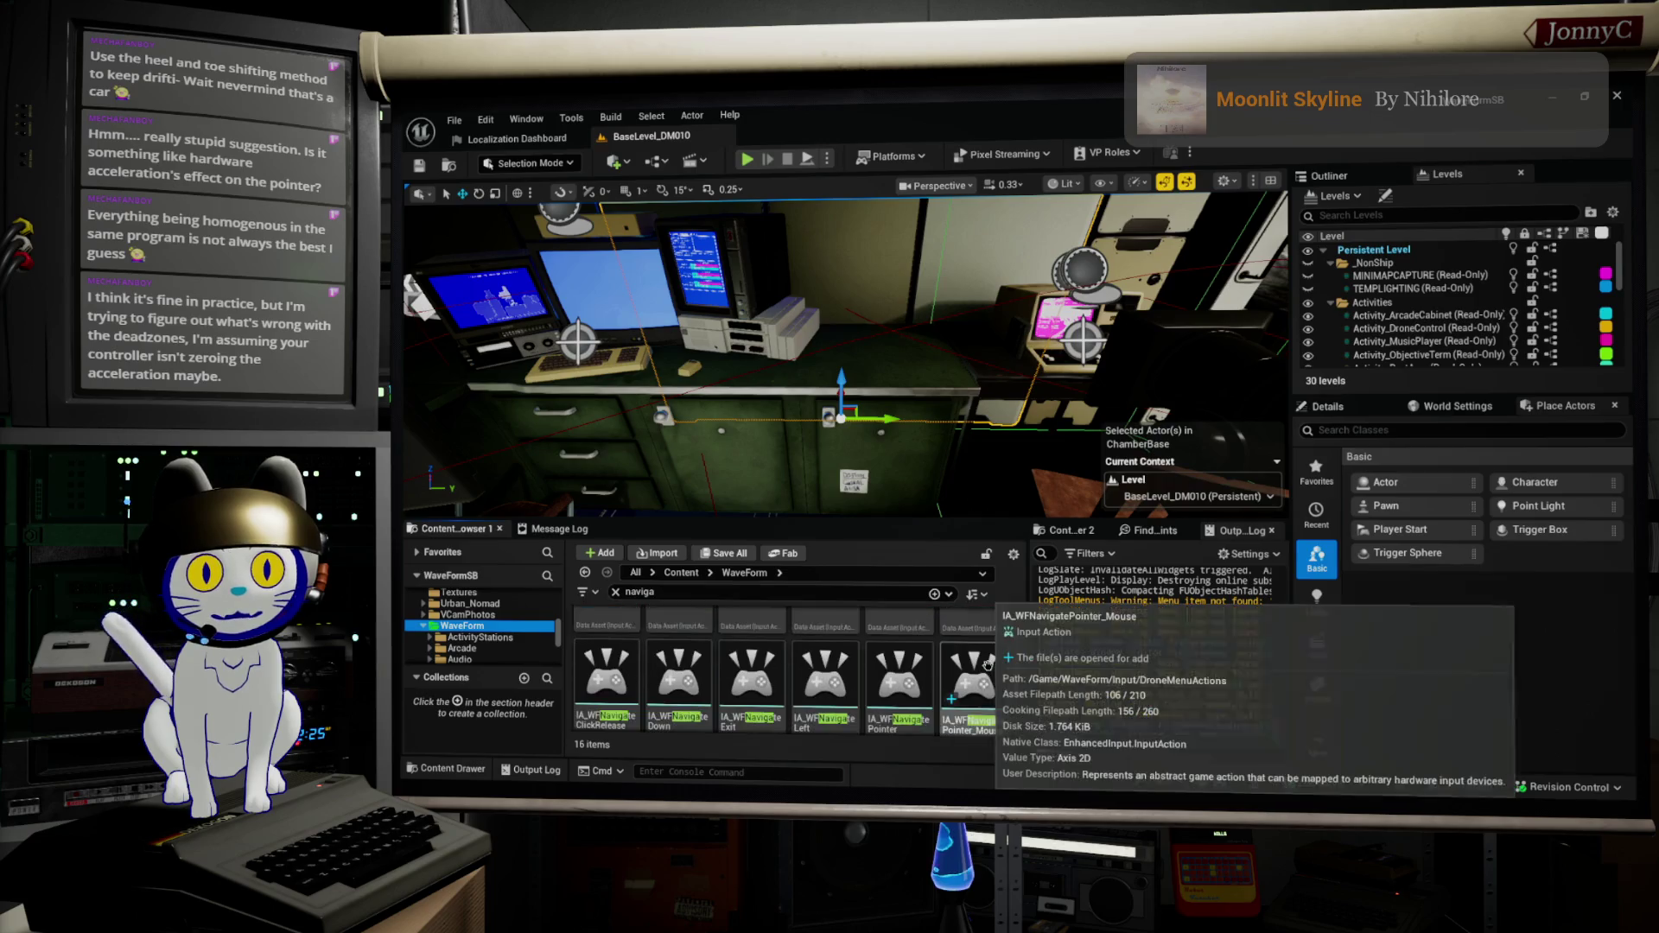
pyautogui.click(907, 638)
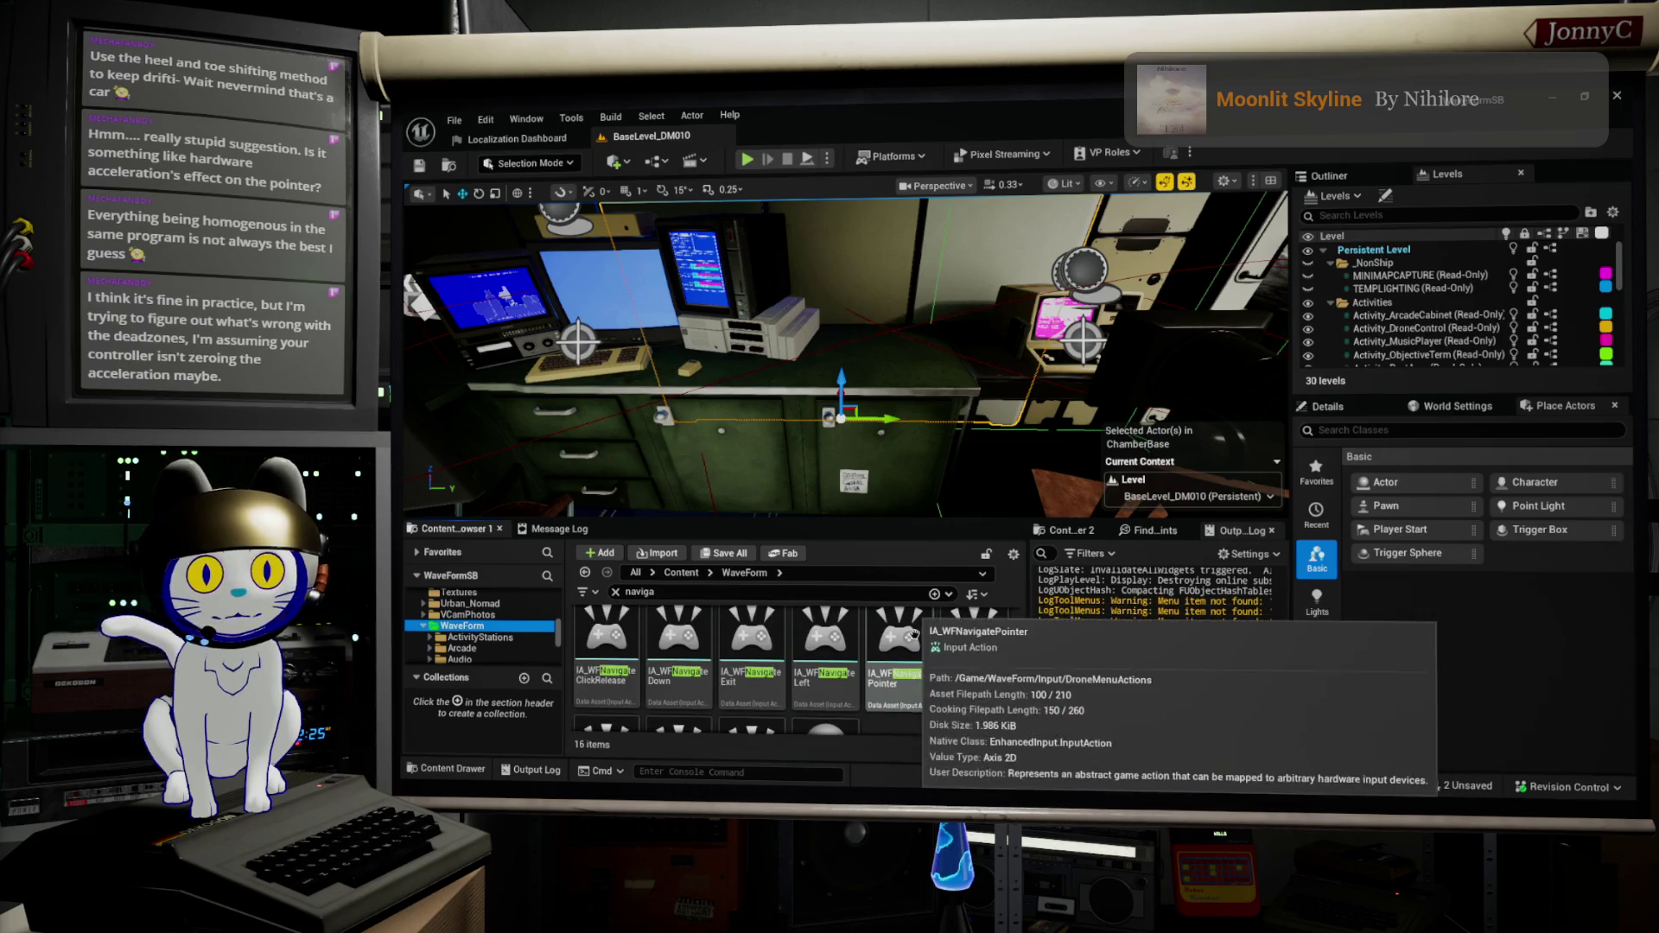
pyautogui.doubleClick(914, 637)
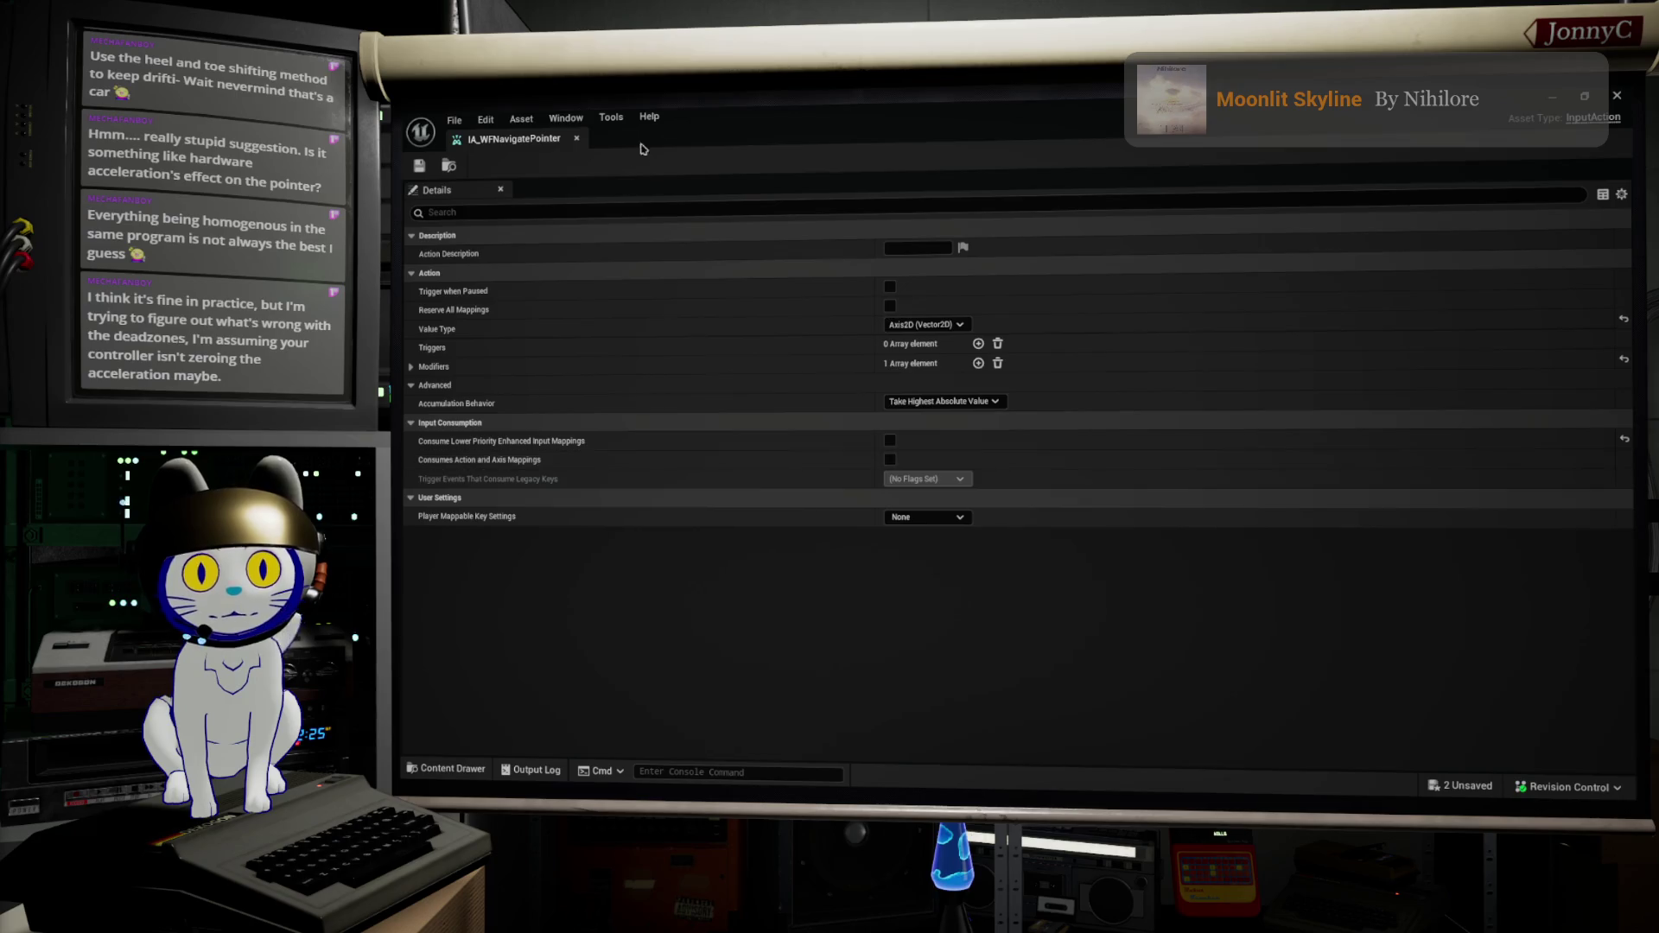
# Step: Move the action editor aside and show the WaveForm Input folder's mapping context assets
pyautogui.moveTo(784, 136)
pyautogui.mouseDown()
pyautogui.moveTo(829, 186)
pyautogui.moveTo(1146, 238)
pyautogui.mouseUp()
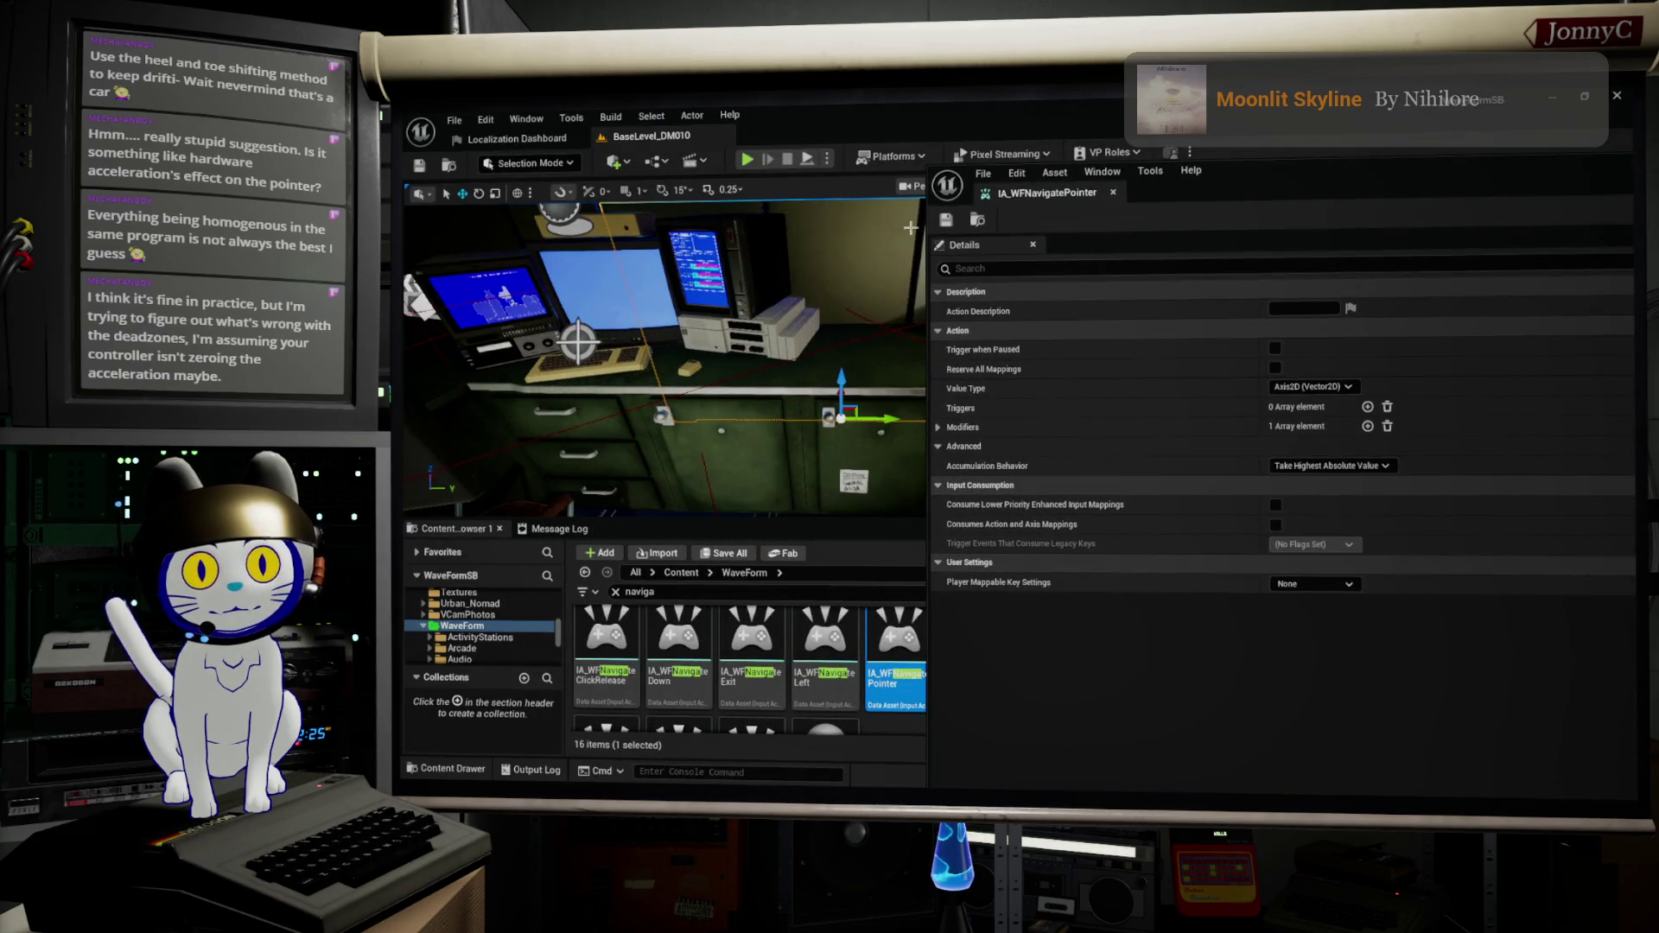
pyautogui.click(975, 221)
pyautogui.moveTo(1242, 179); pyautogui.dragTo(1354, 169)
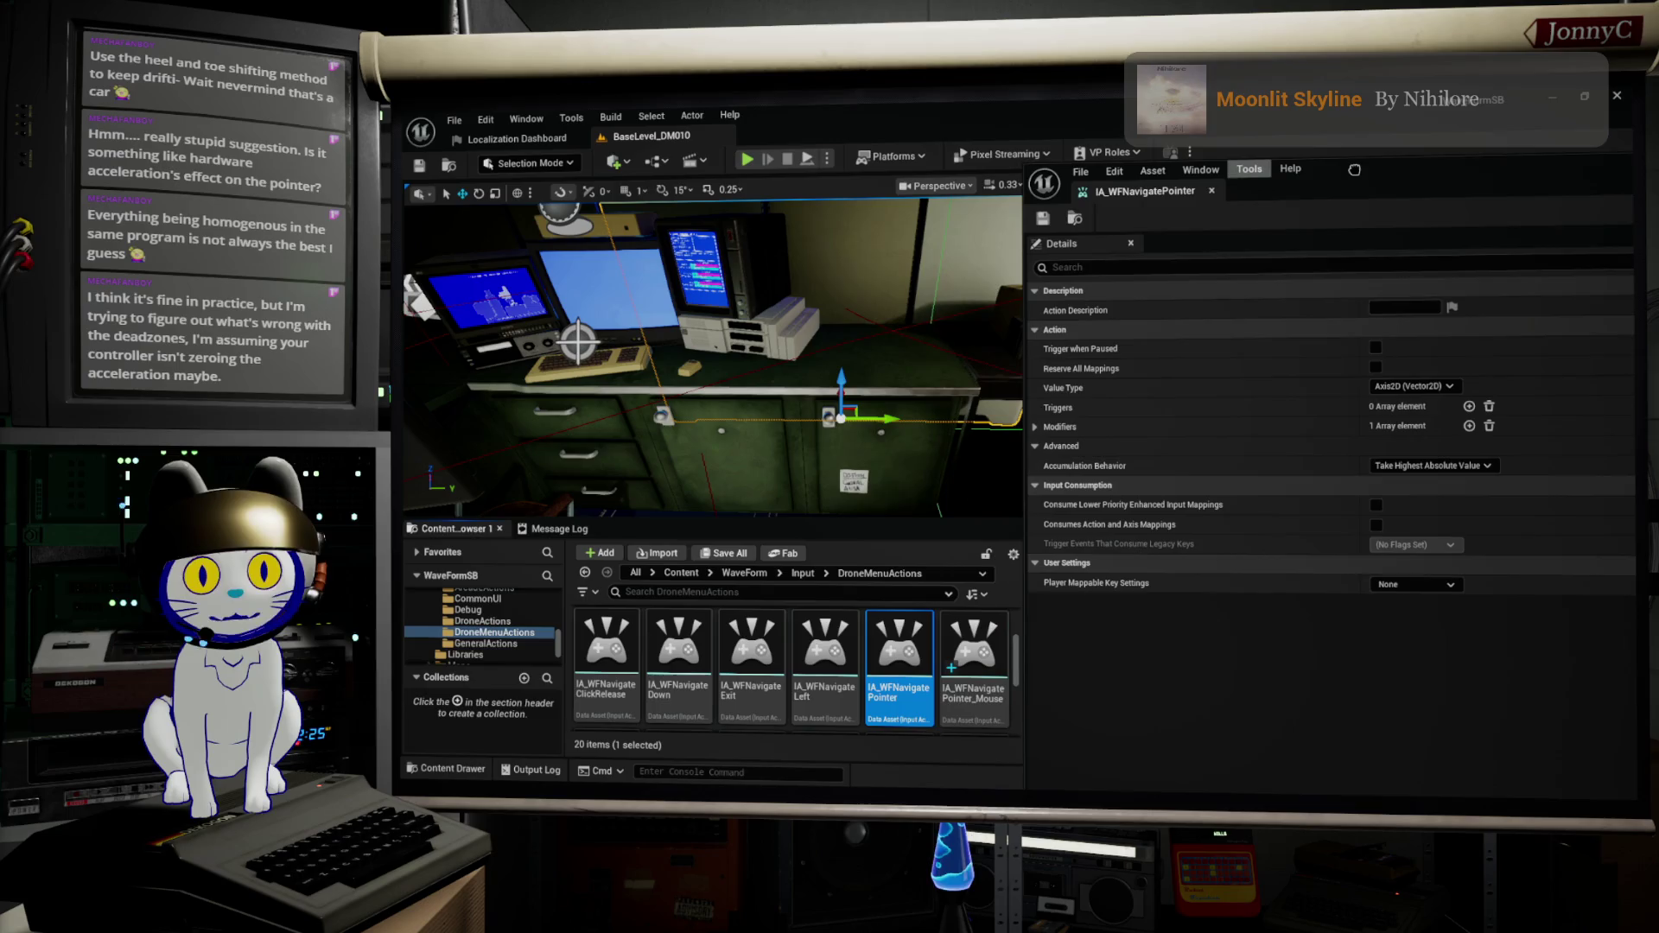
pyautogui.scroll(1, 458, 622)
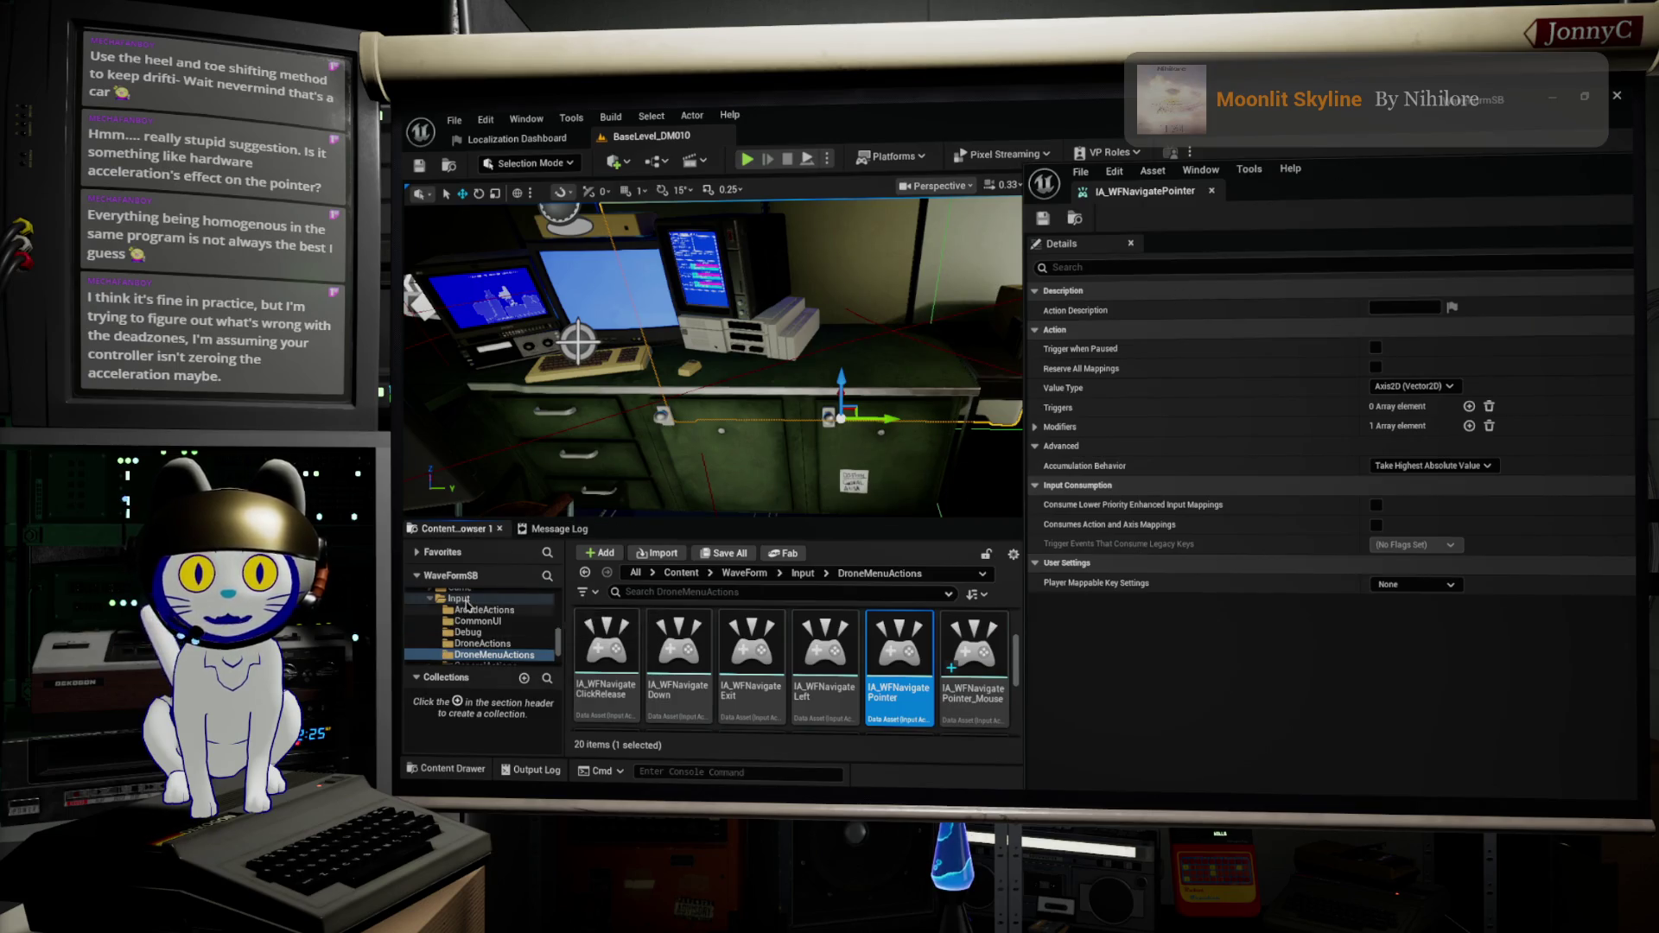
pyautogui.click(459, 597)
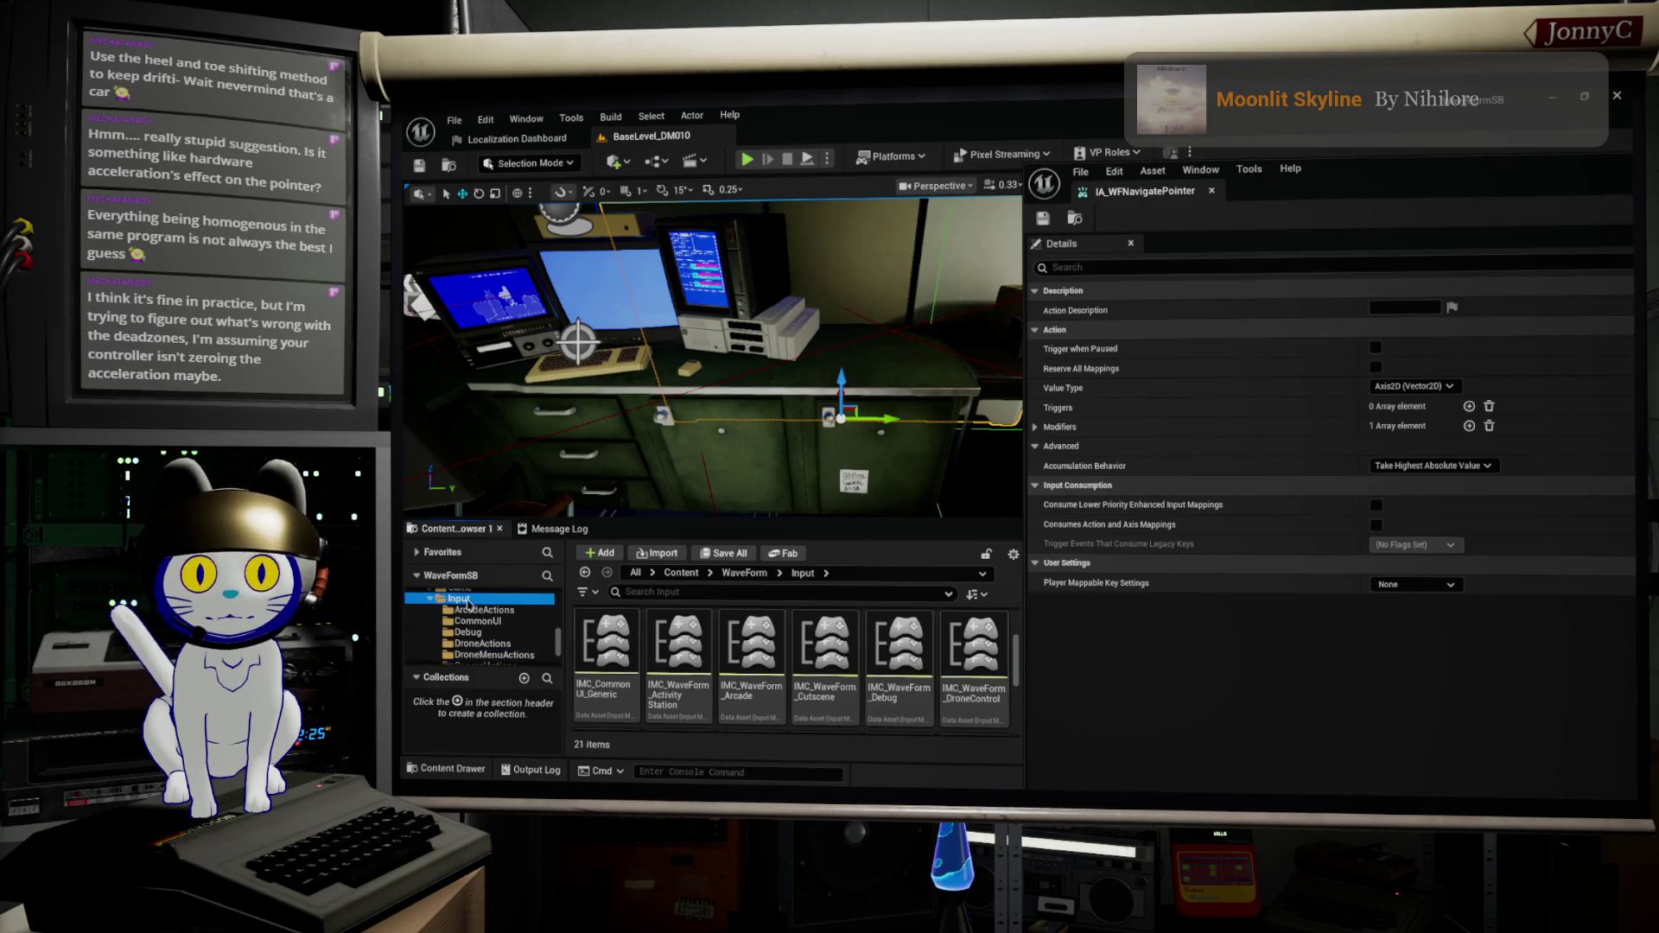
# Step: Open the IMC_WaveForm_DroneControl mapping context and position its editor window aside
pyautogui.click(974, 649)
pyautogui.moveTo(1380, 177); pyautogui.dragTo(975, 174)
pyautogui.moveTo(1061, 140); pyautogui.dragTo(1320, 181)
pyautogui.scroll(2, 521, 632)
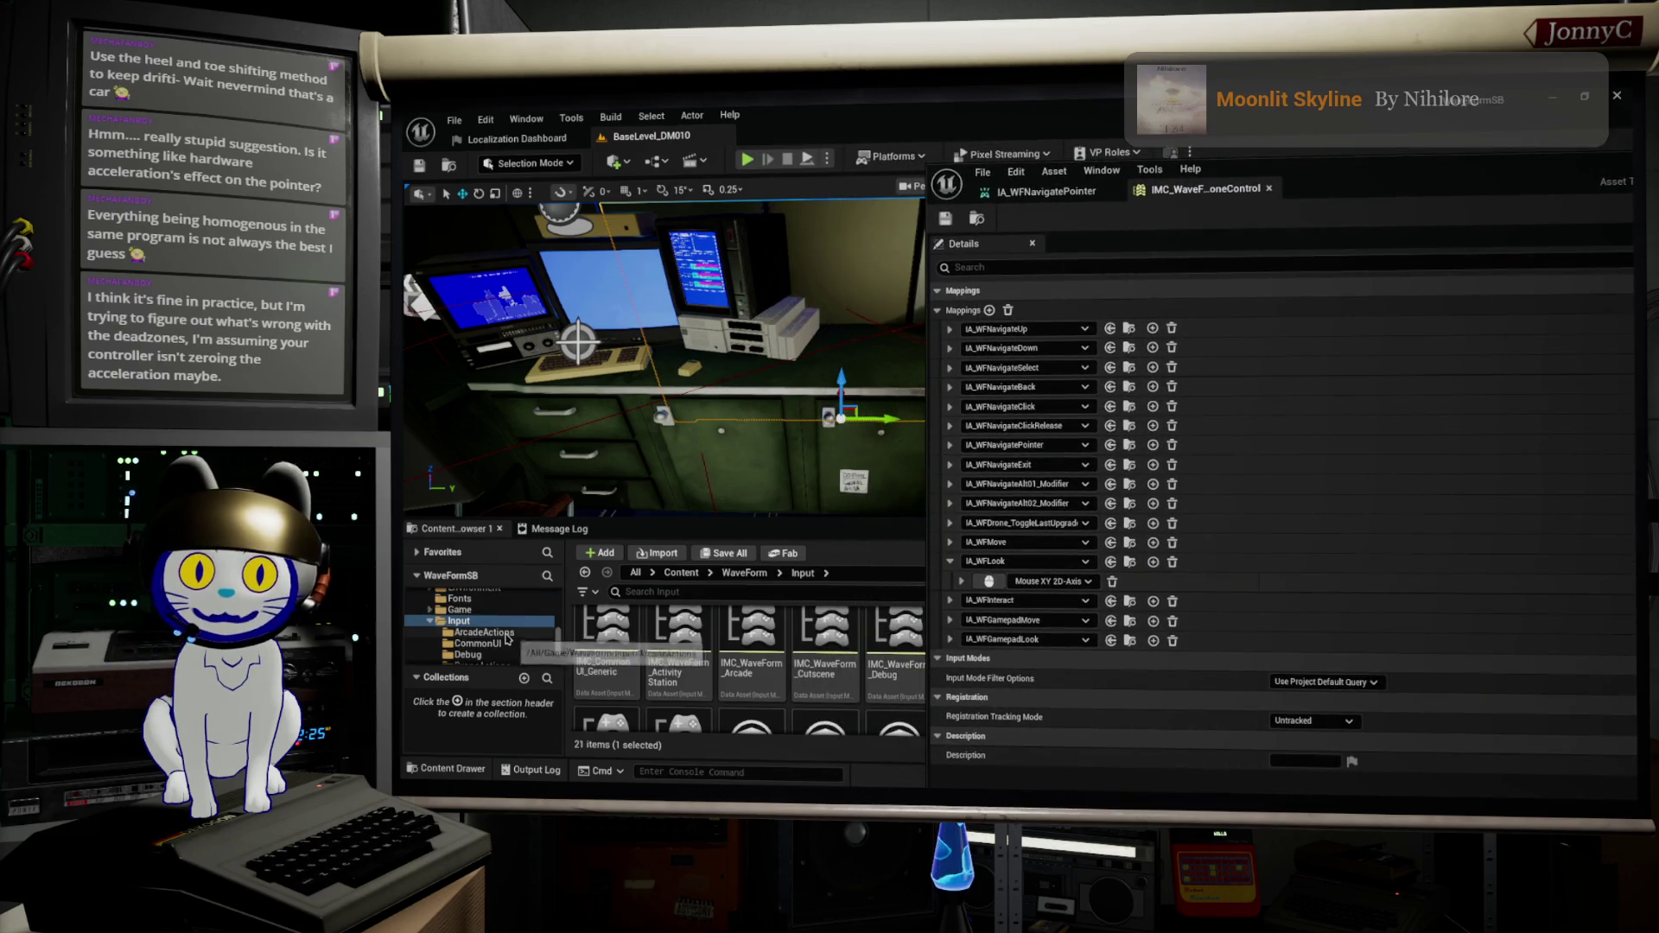
# Step: Search for 'dead' and open MOD_WF_GamepadDeadZone in the Blueprint editor
pyautogui.click(671, 590)
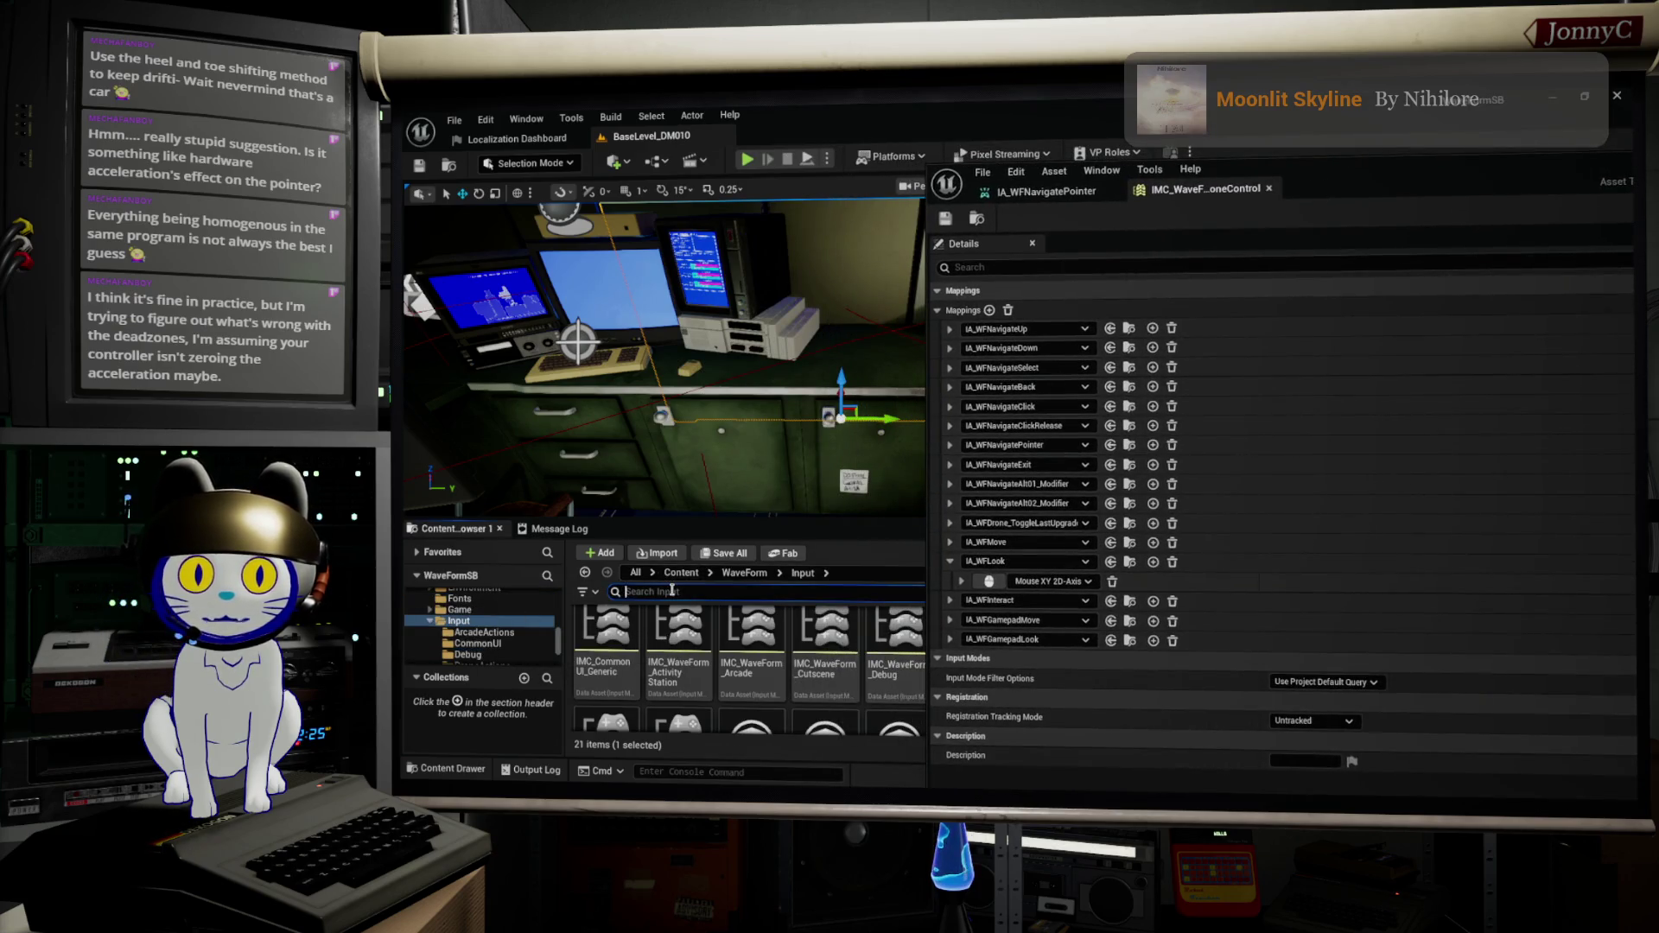
pyautogui.write('dead')
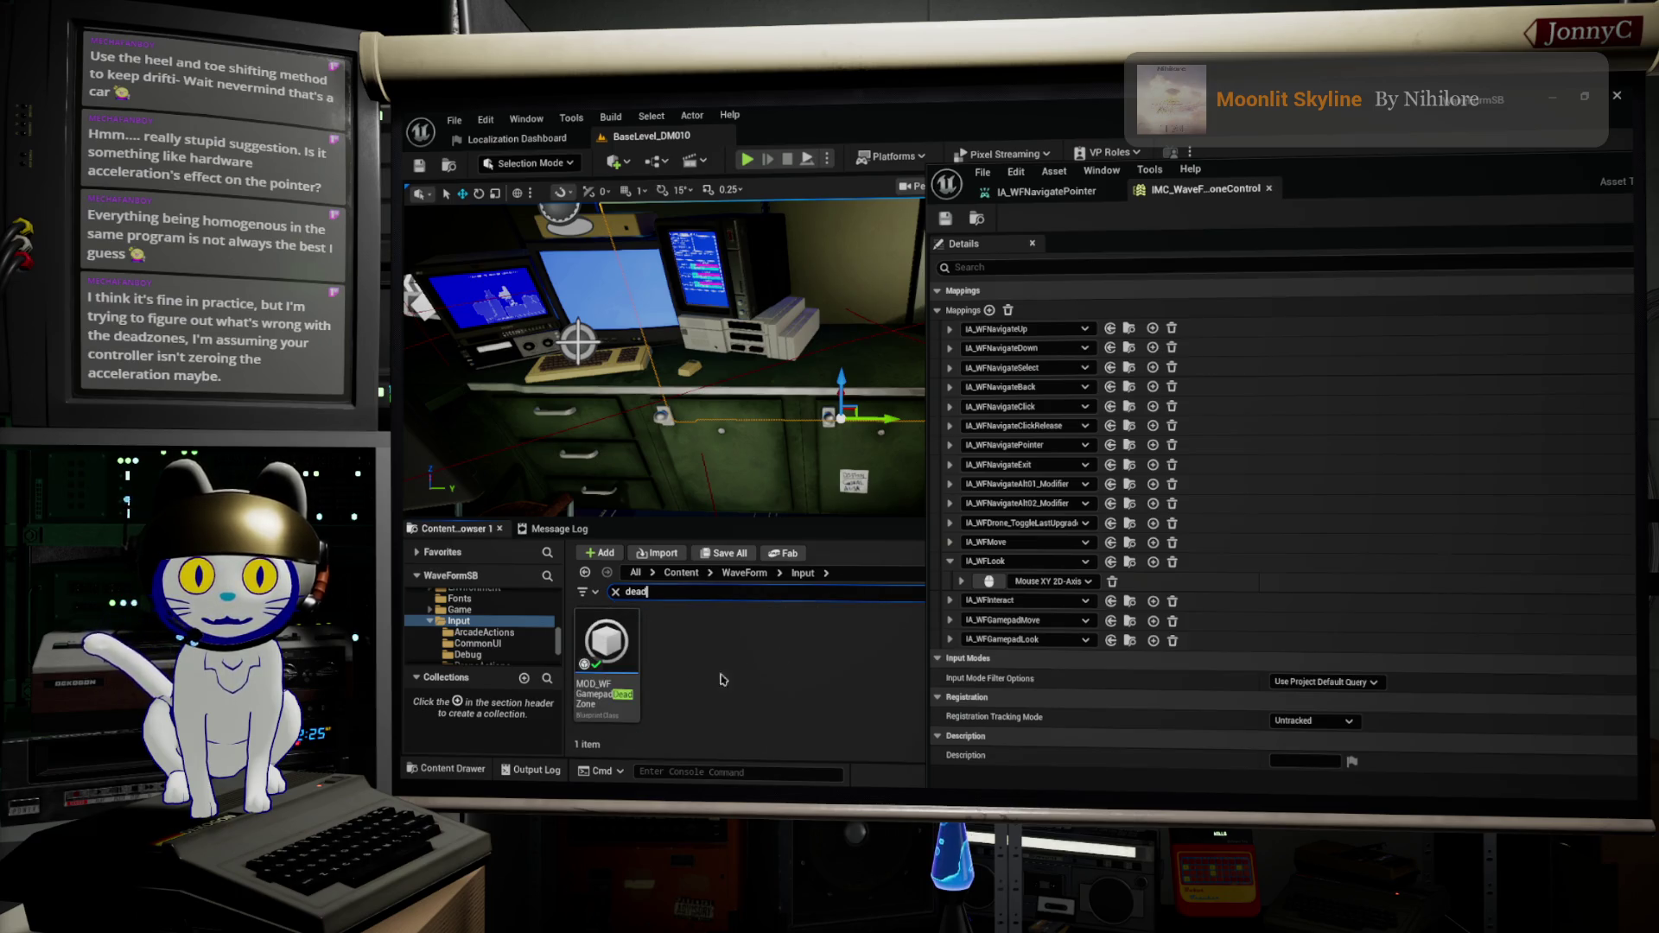
pyautogui.click(607, 655)
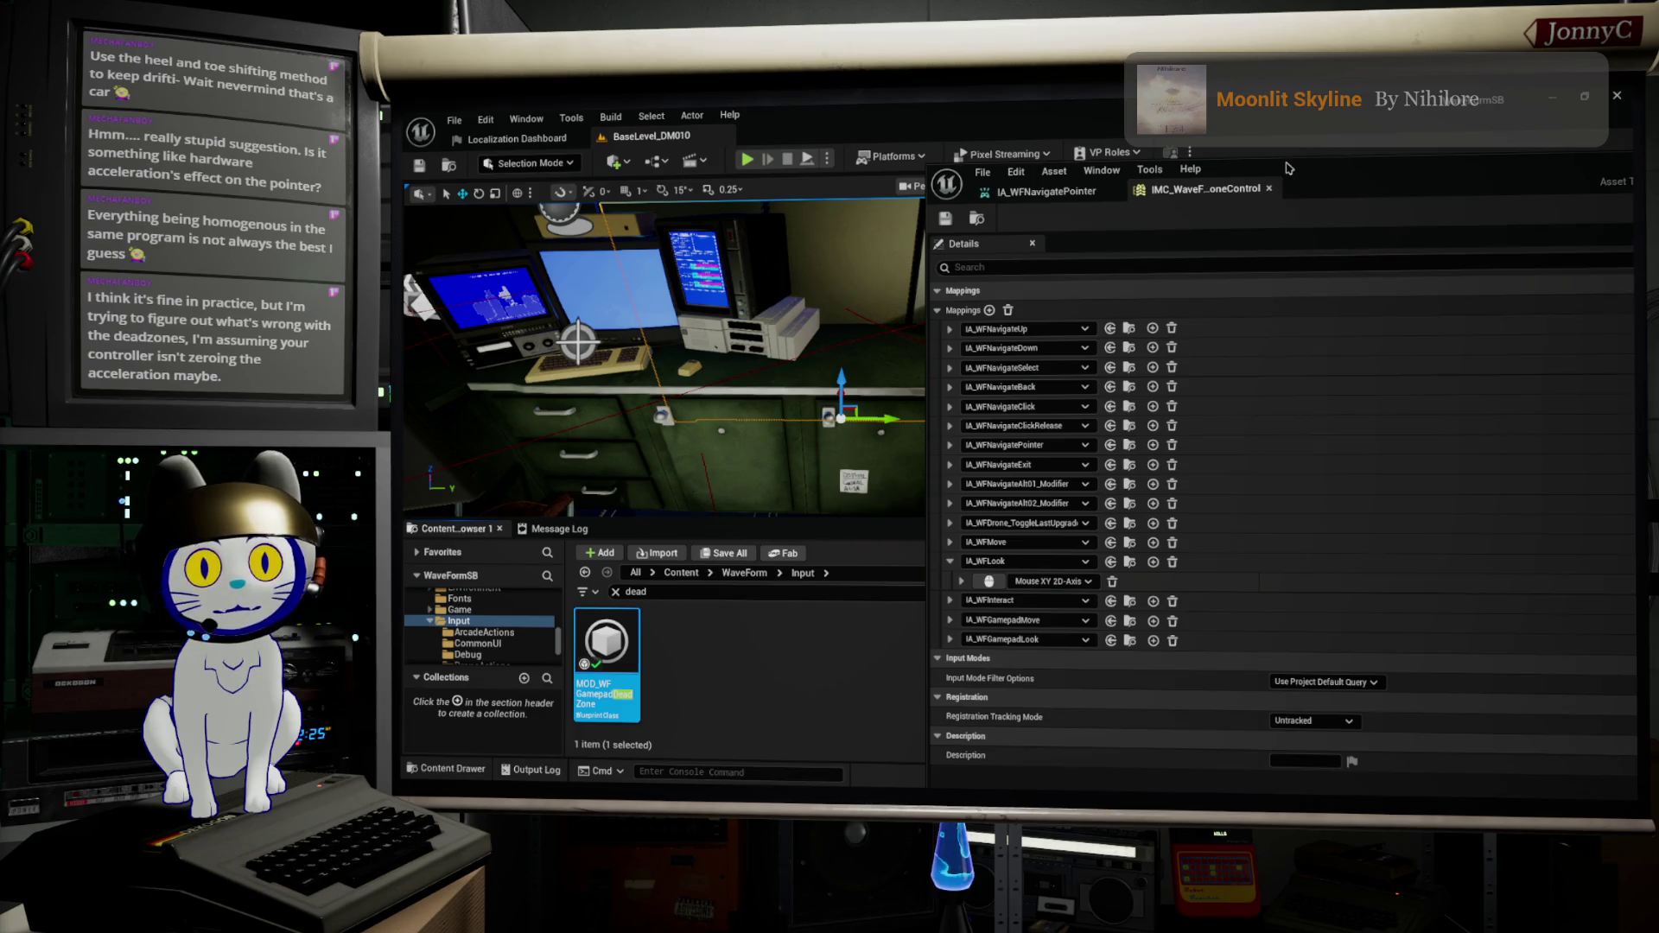
pyautogui.doubleClick(1360, 176)
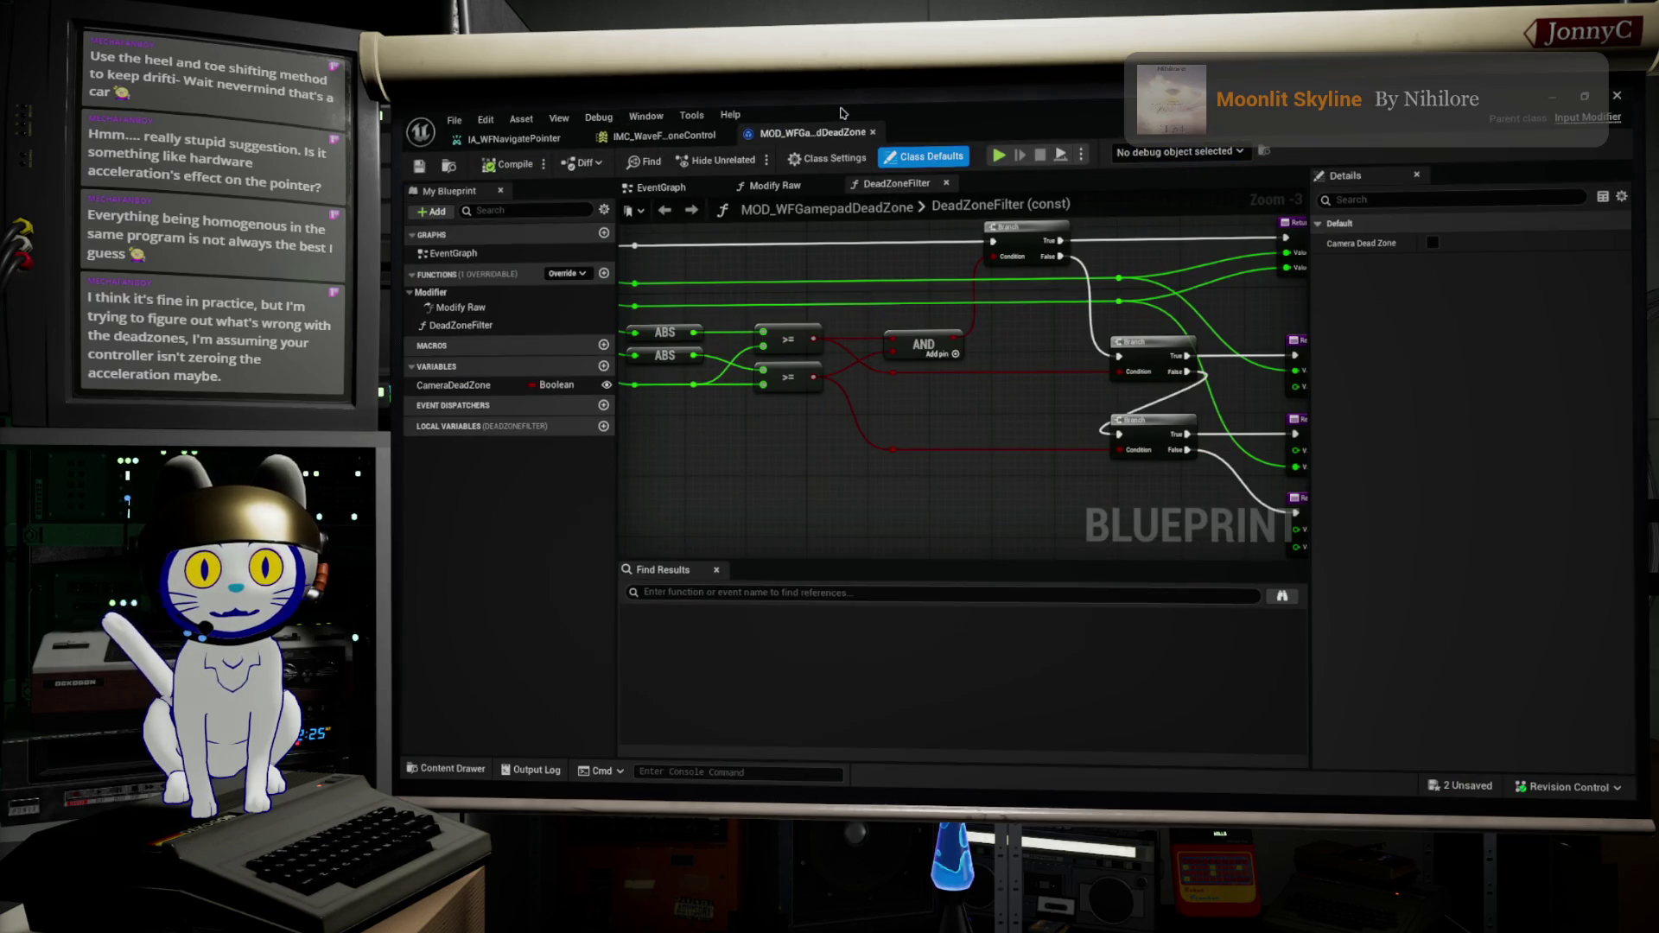
# Step: Expand IA_WFNavigatePointer's Gamepad Right Thumbstick 2D-Axis binding to show its modifiers
pyautogui.doubleClick(902, 127)
pyautogui.moveTo(1204, 194); pyautogui.dragTo(1172, 191)
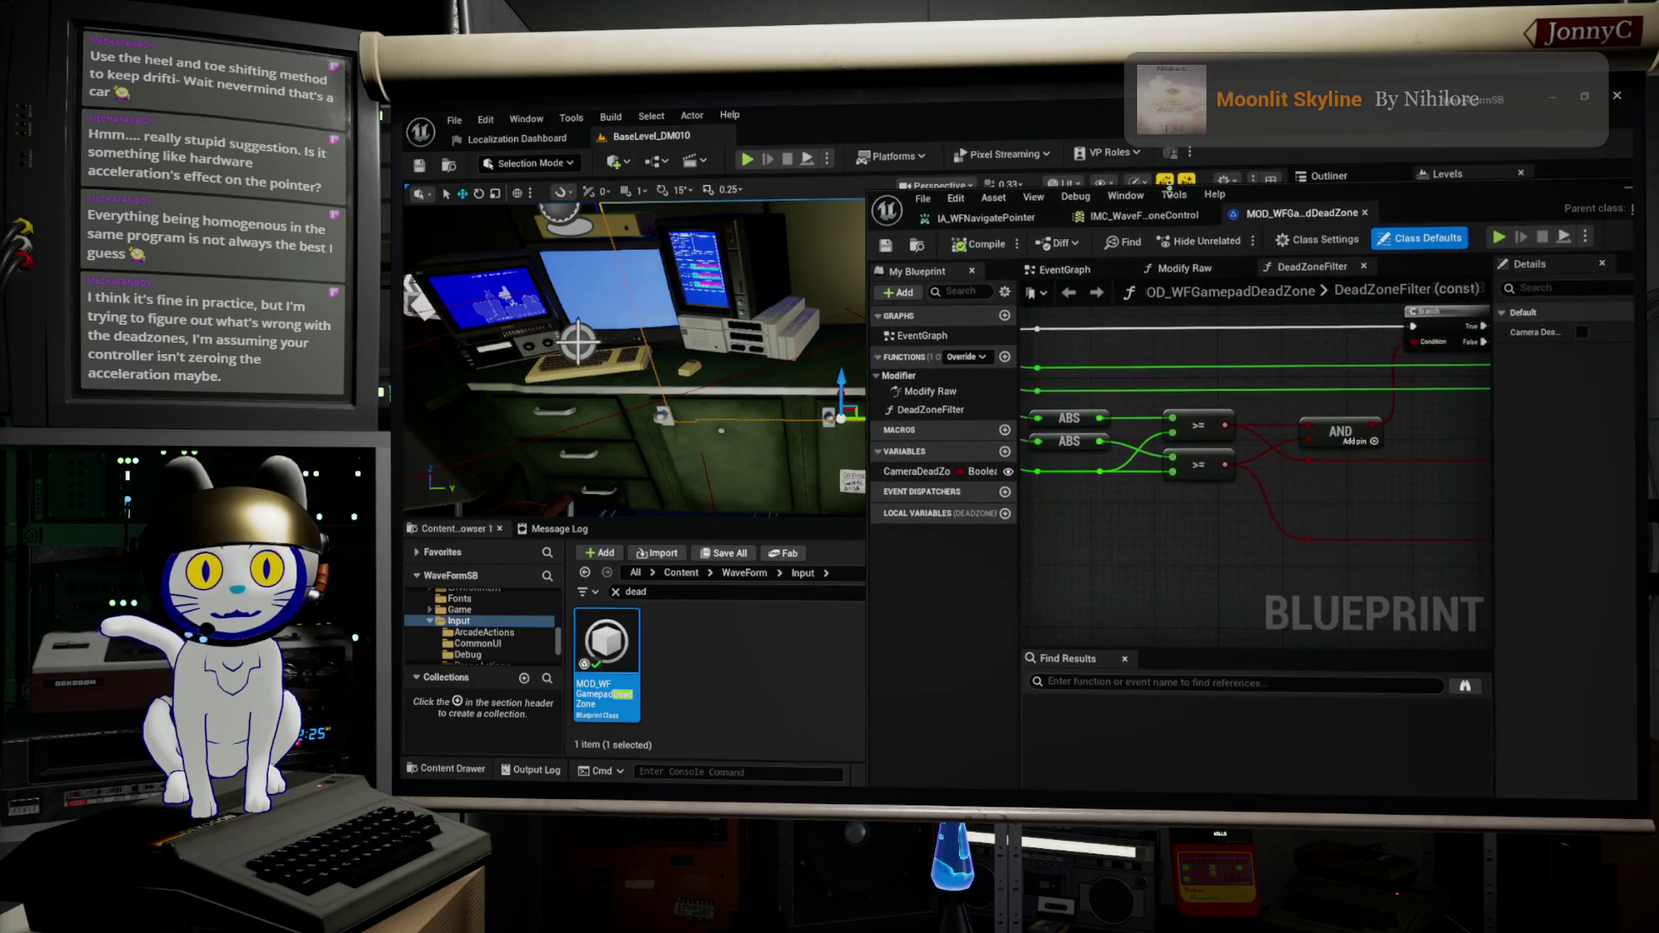
pyautogui.click(1142, 216)
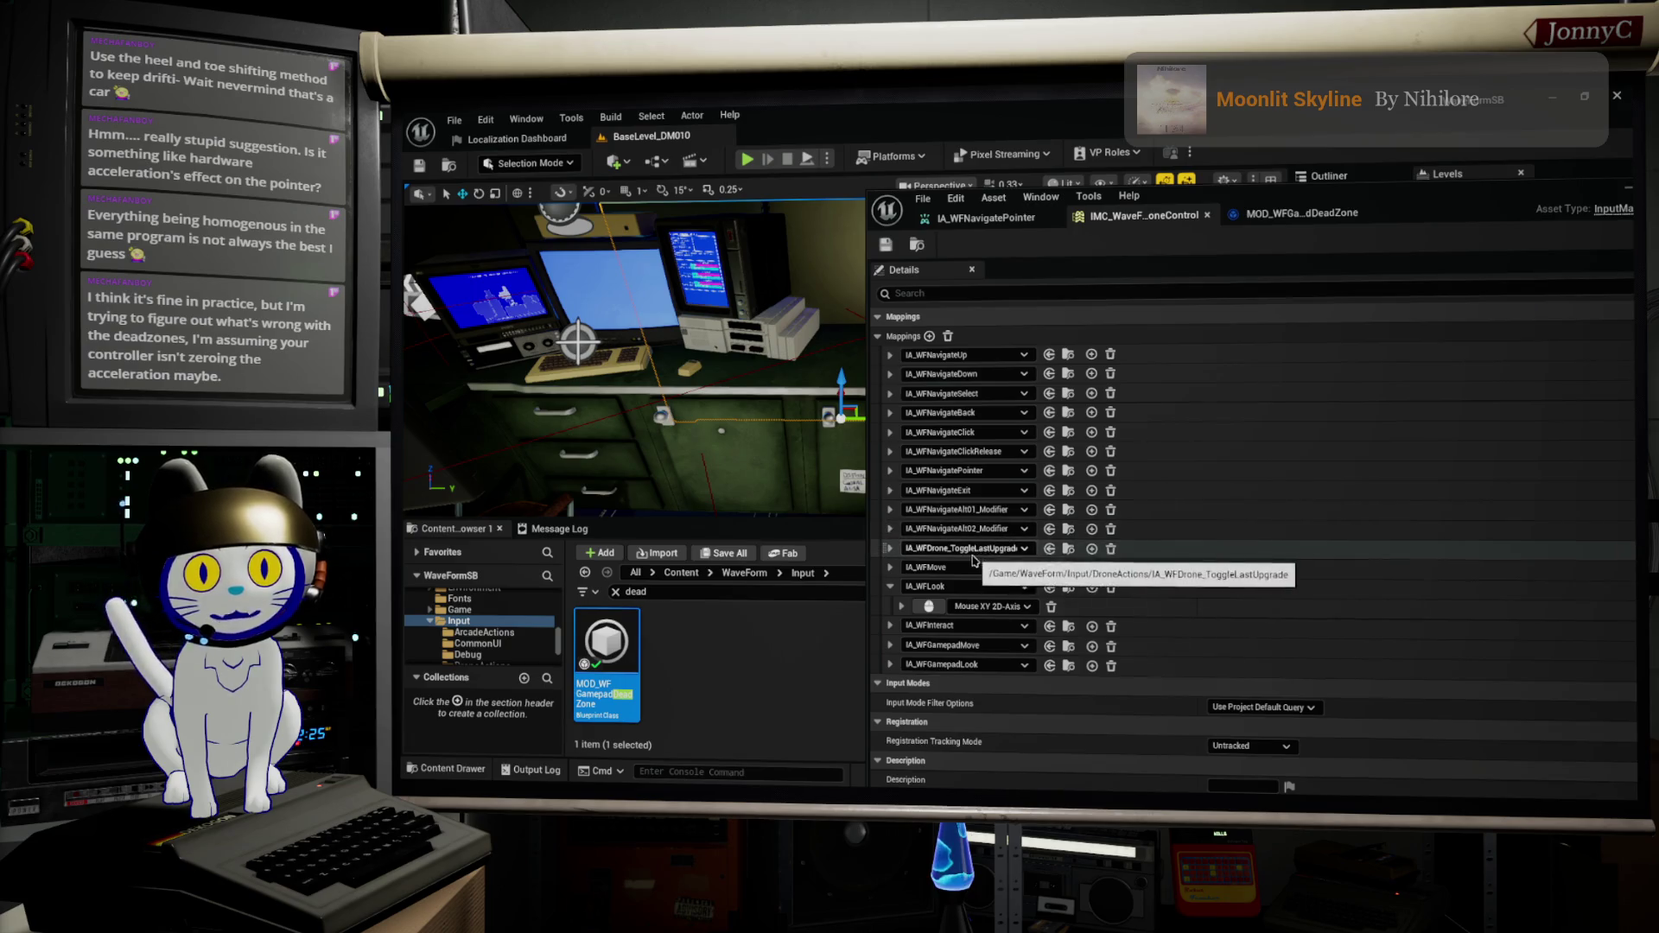
pyautogui.click(890, 471)
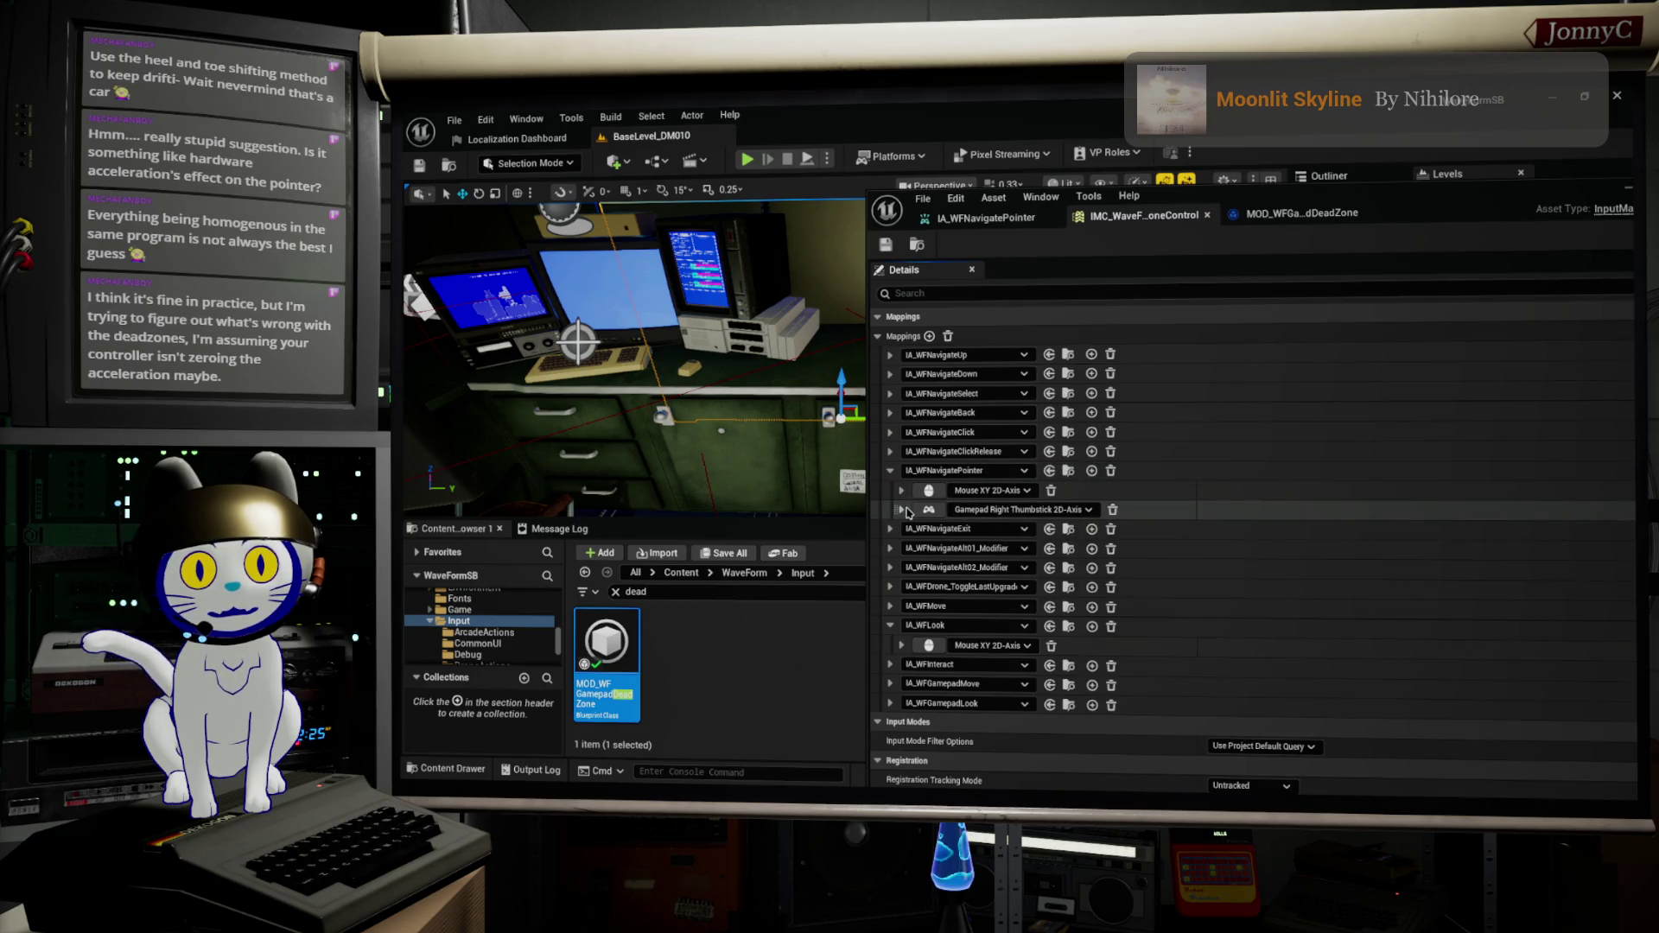
pyautogui.click(904, 511)
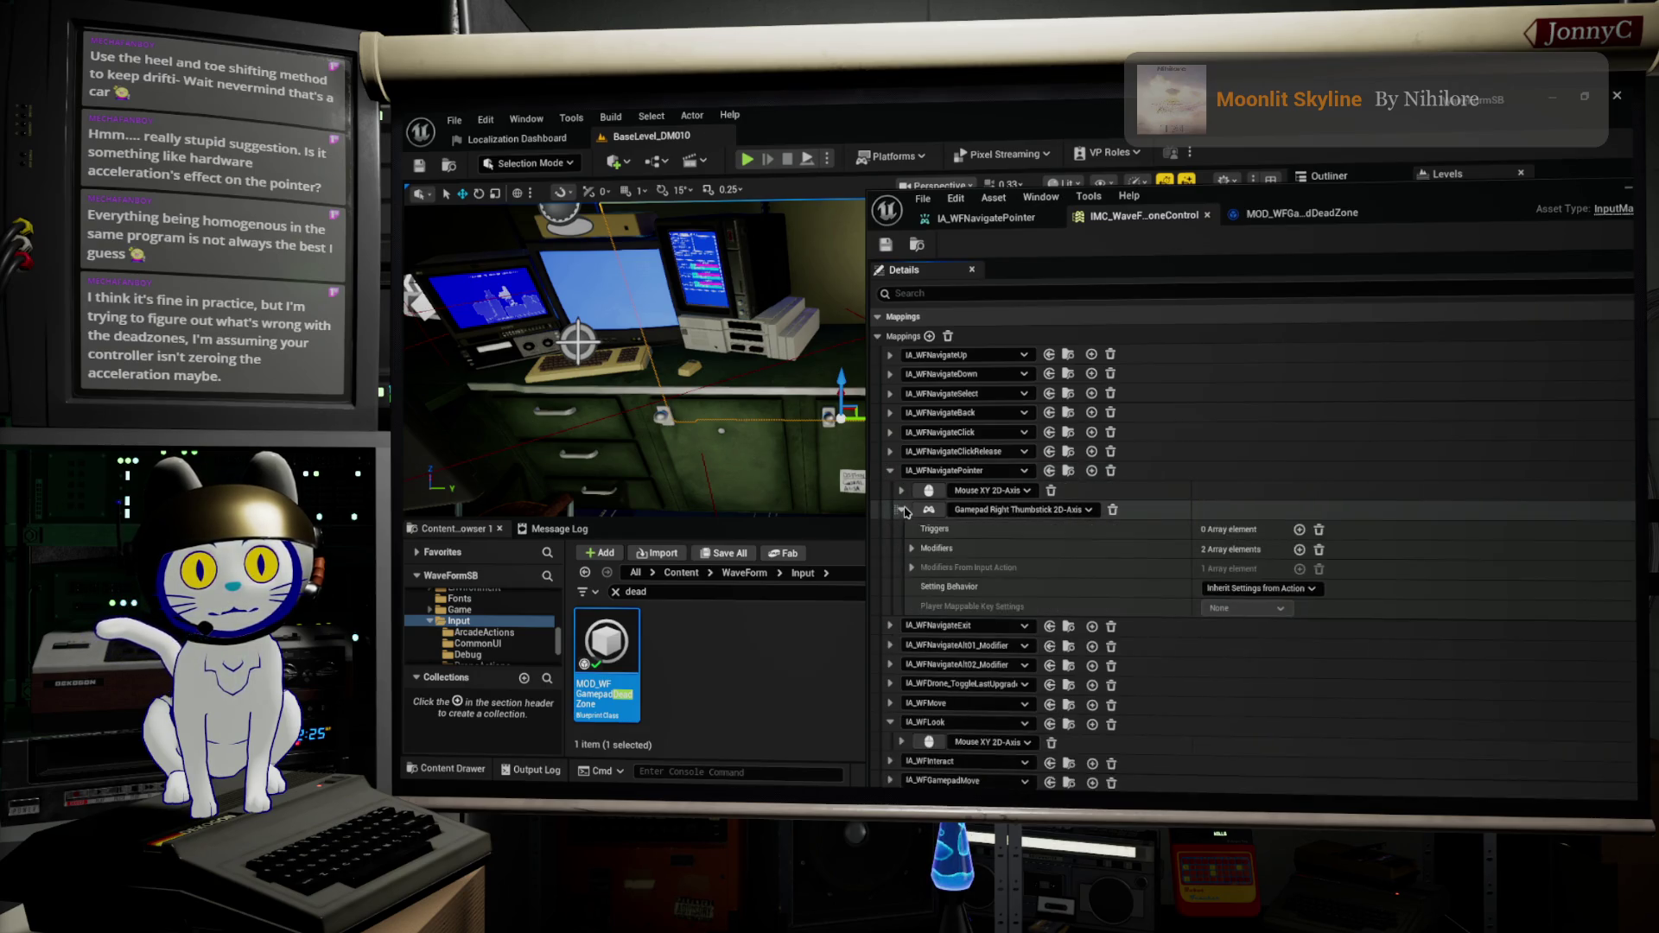
pyautogui.click(913, 549)
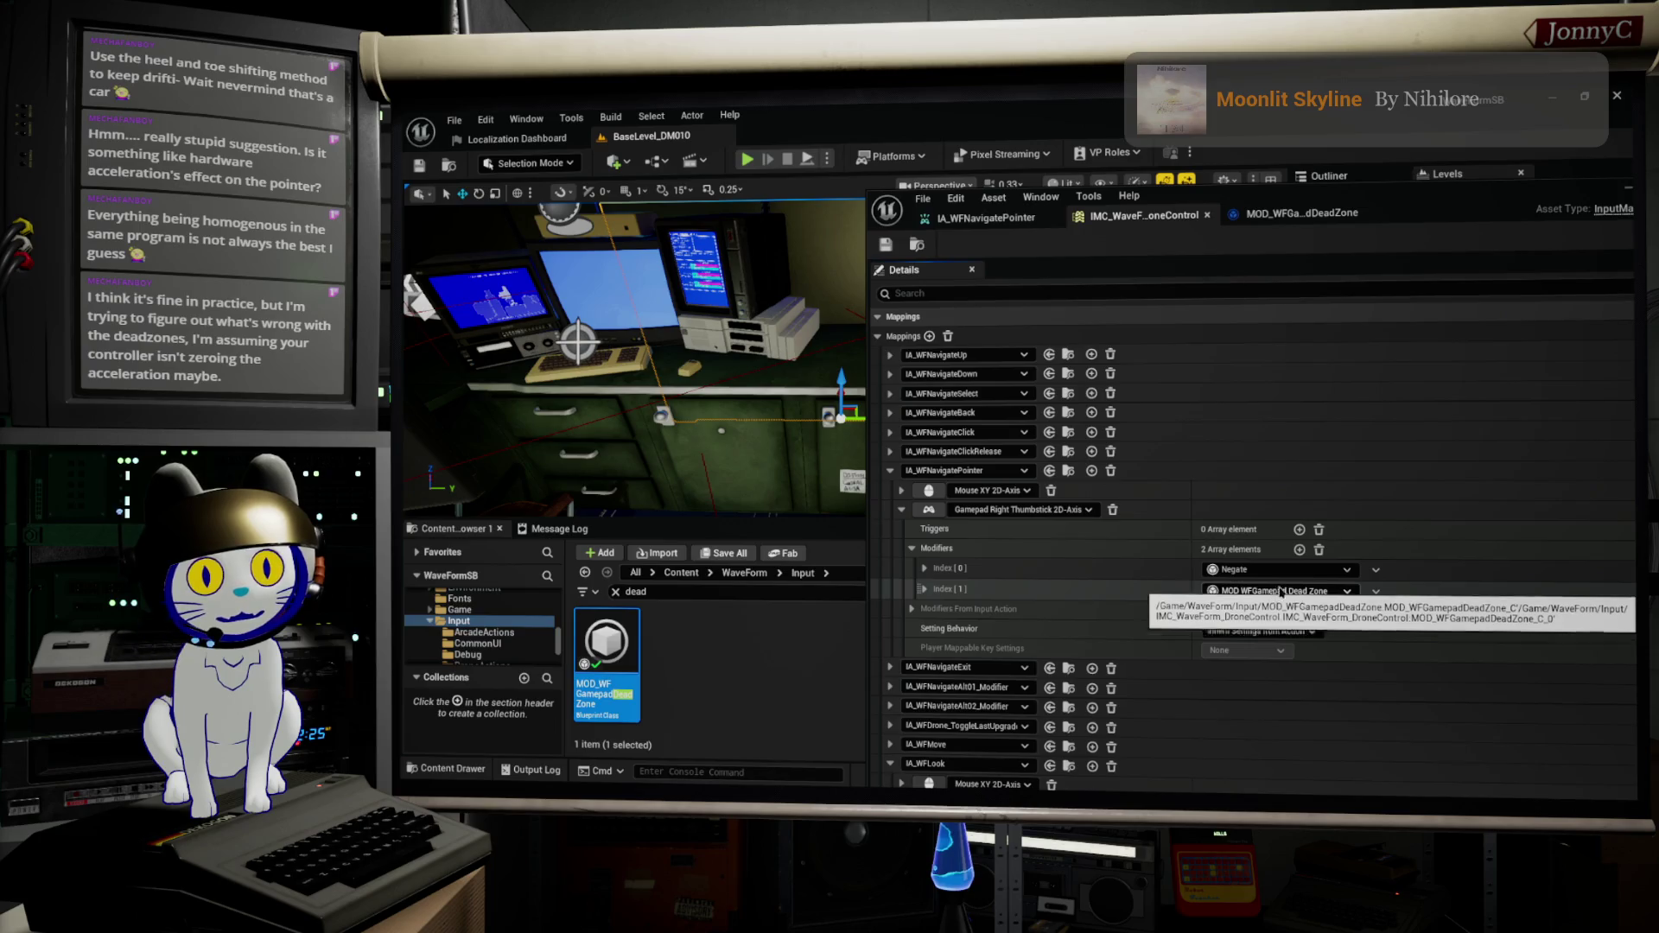
# Step: Set the thumbstick's Modifiers Index [1] to MOD_WFGamepadDeadZone, after Negate
pyautogui.click(1296, 213)
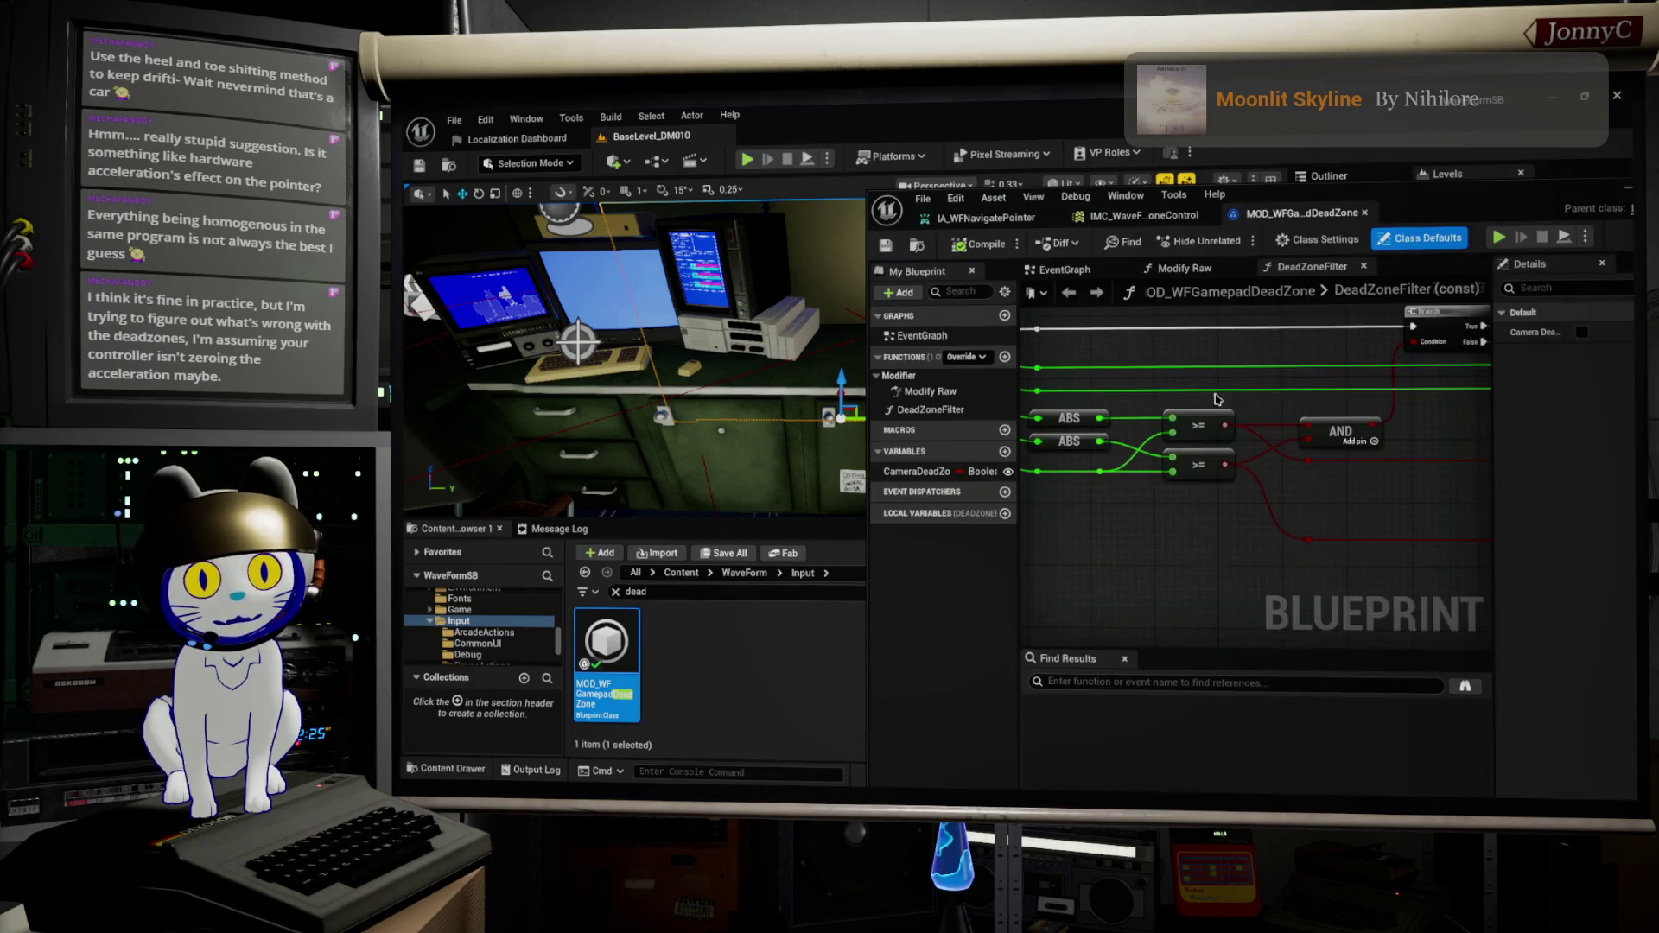
pyautogui.scroll(-3, 1187, 482)
pyautogui.scroll(4, 1139, 512)
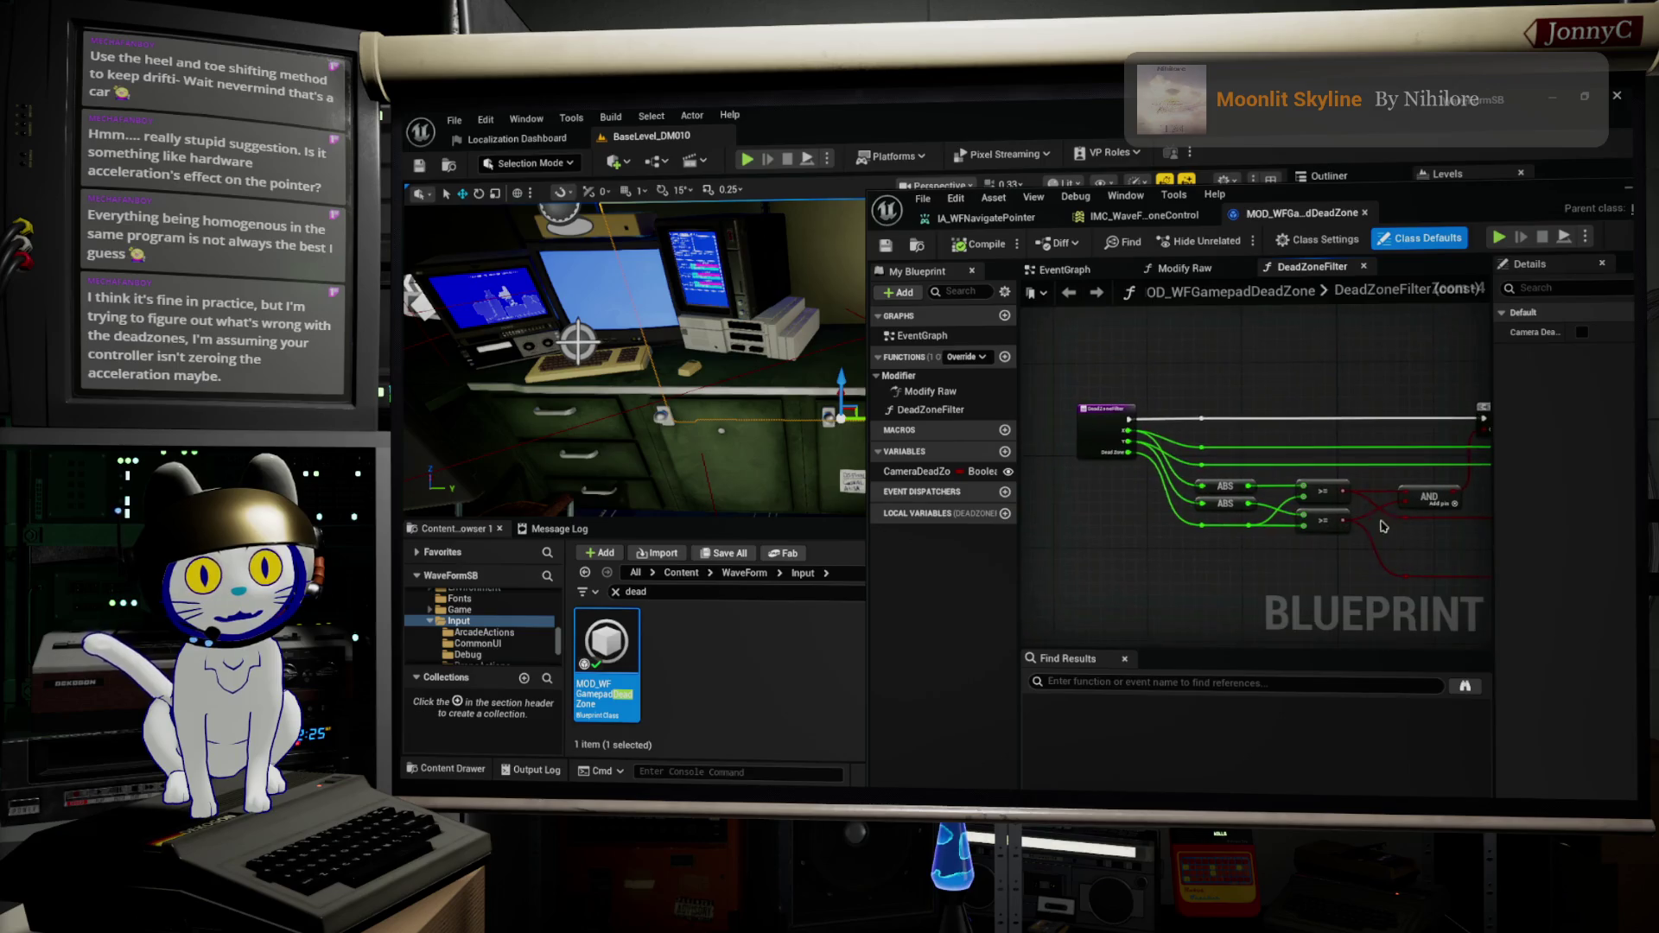
pyautogui.click(1143, 215)
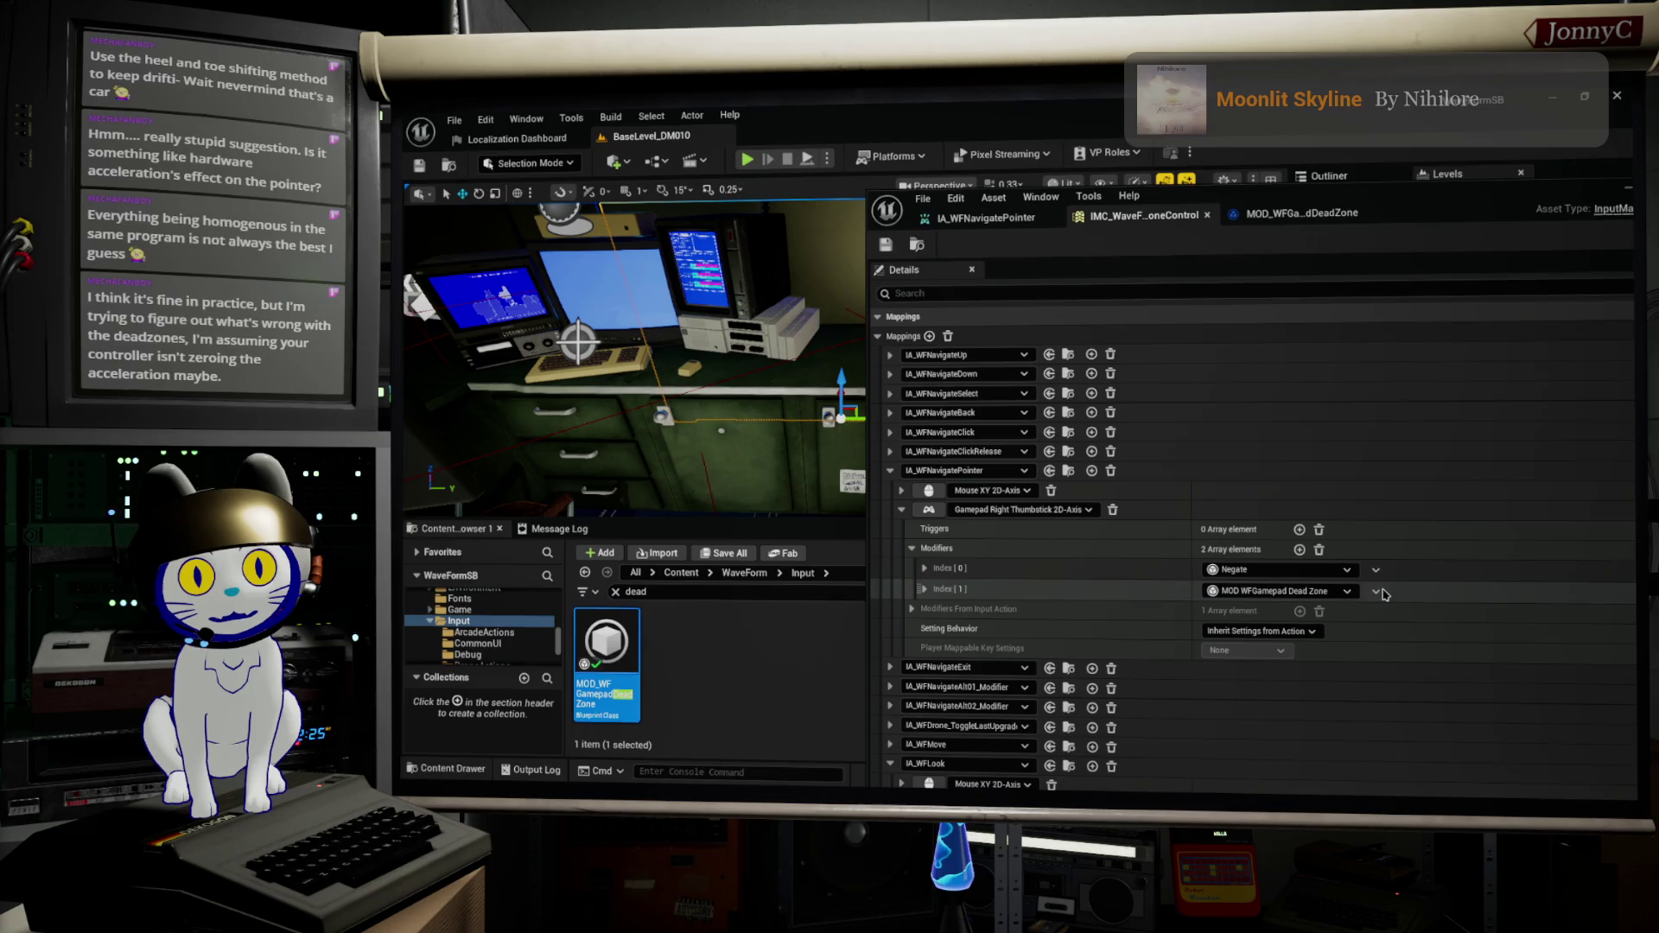
pyautogui.click(1348, 593)
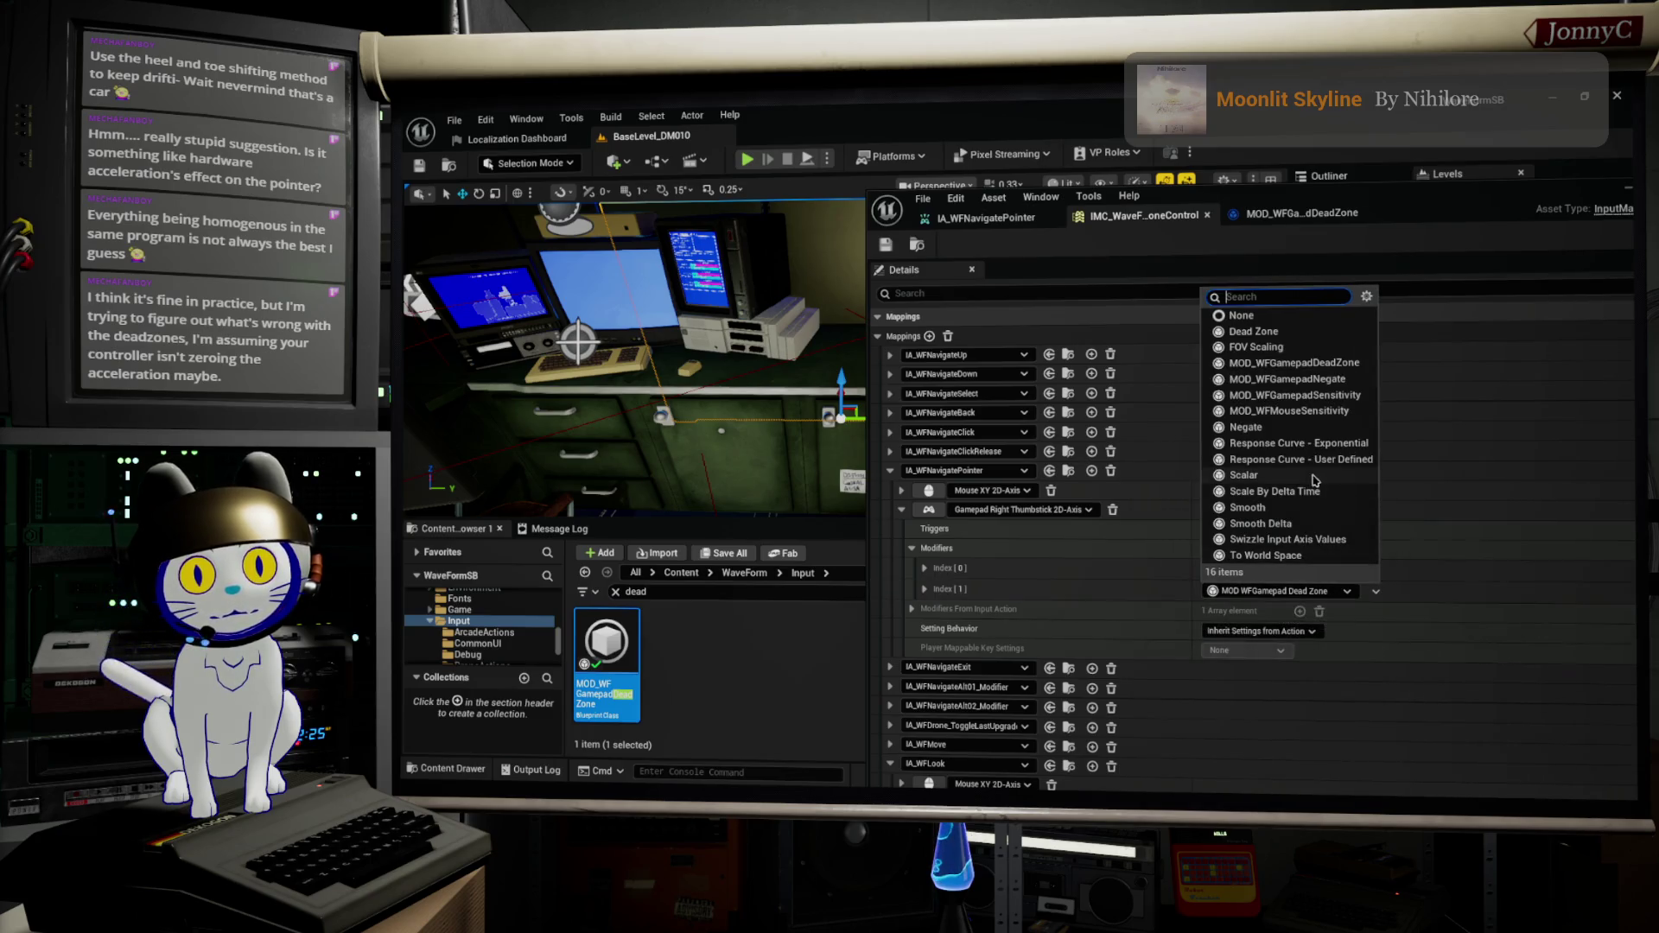
pyautogui.click(698, 692)
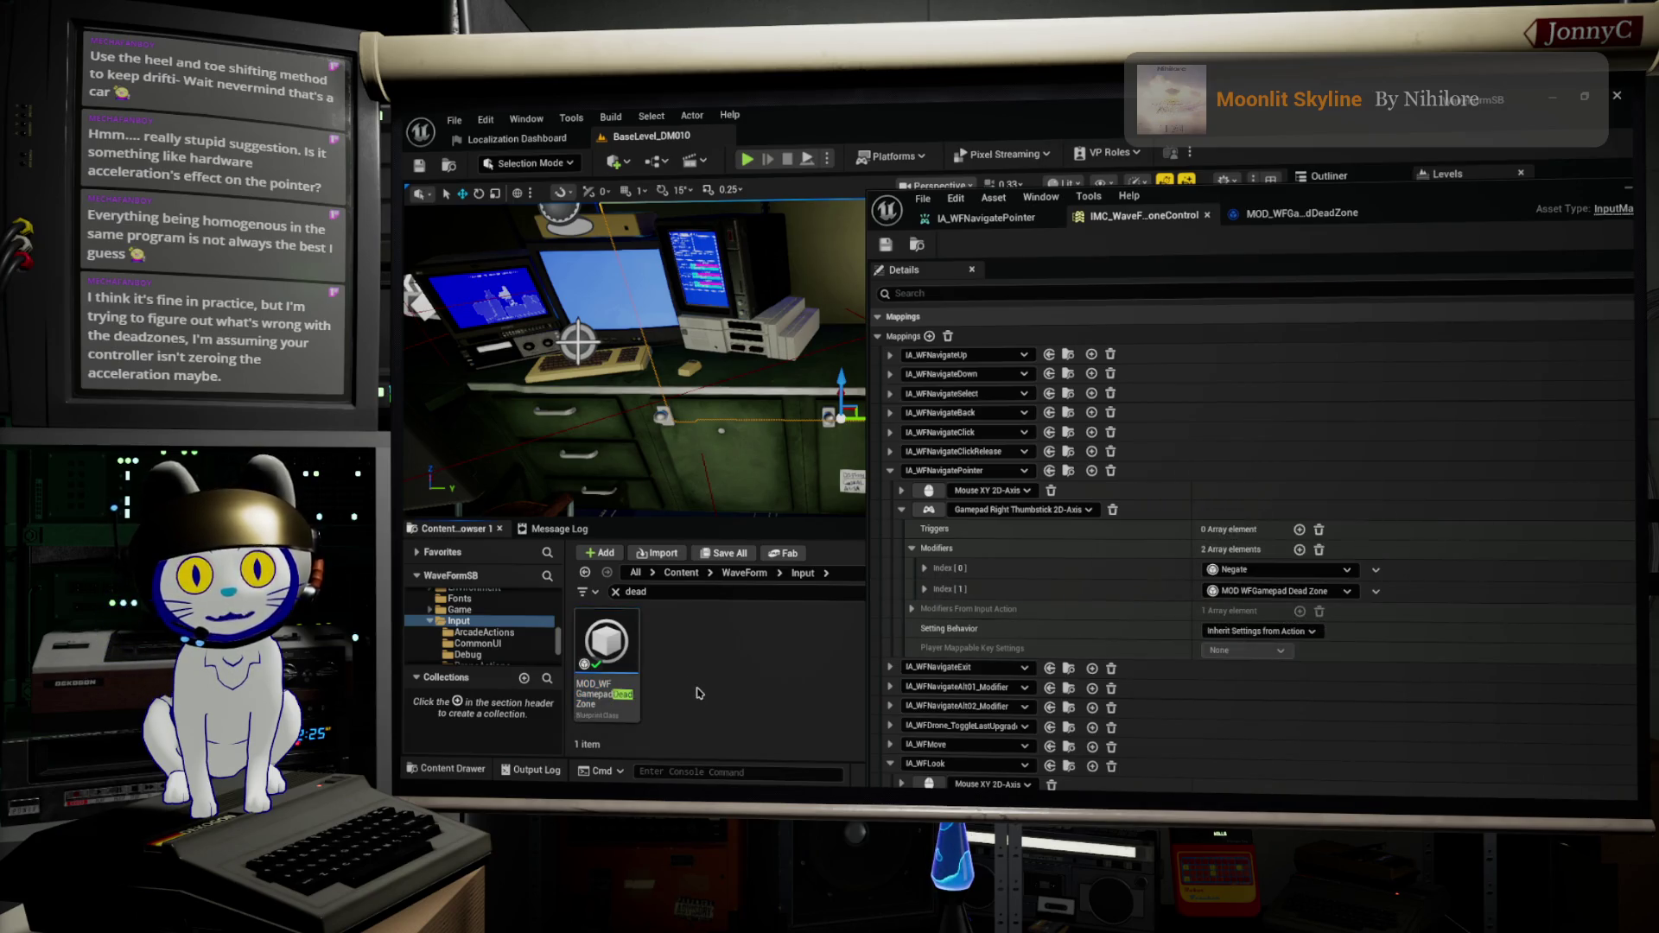
# Step: Show the WaveForm folder in the Content Browser and select the old search text
pyautogui.scroll(5, 458, 624)
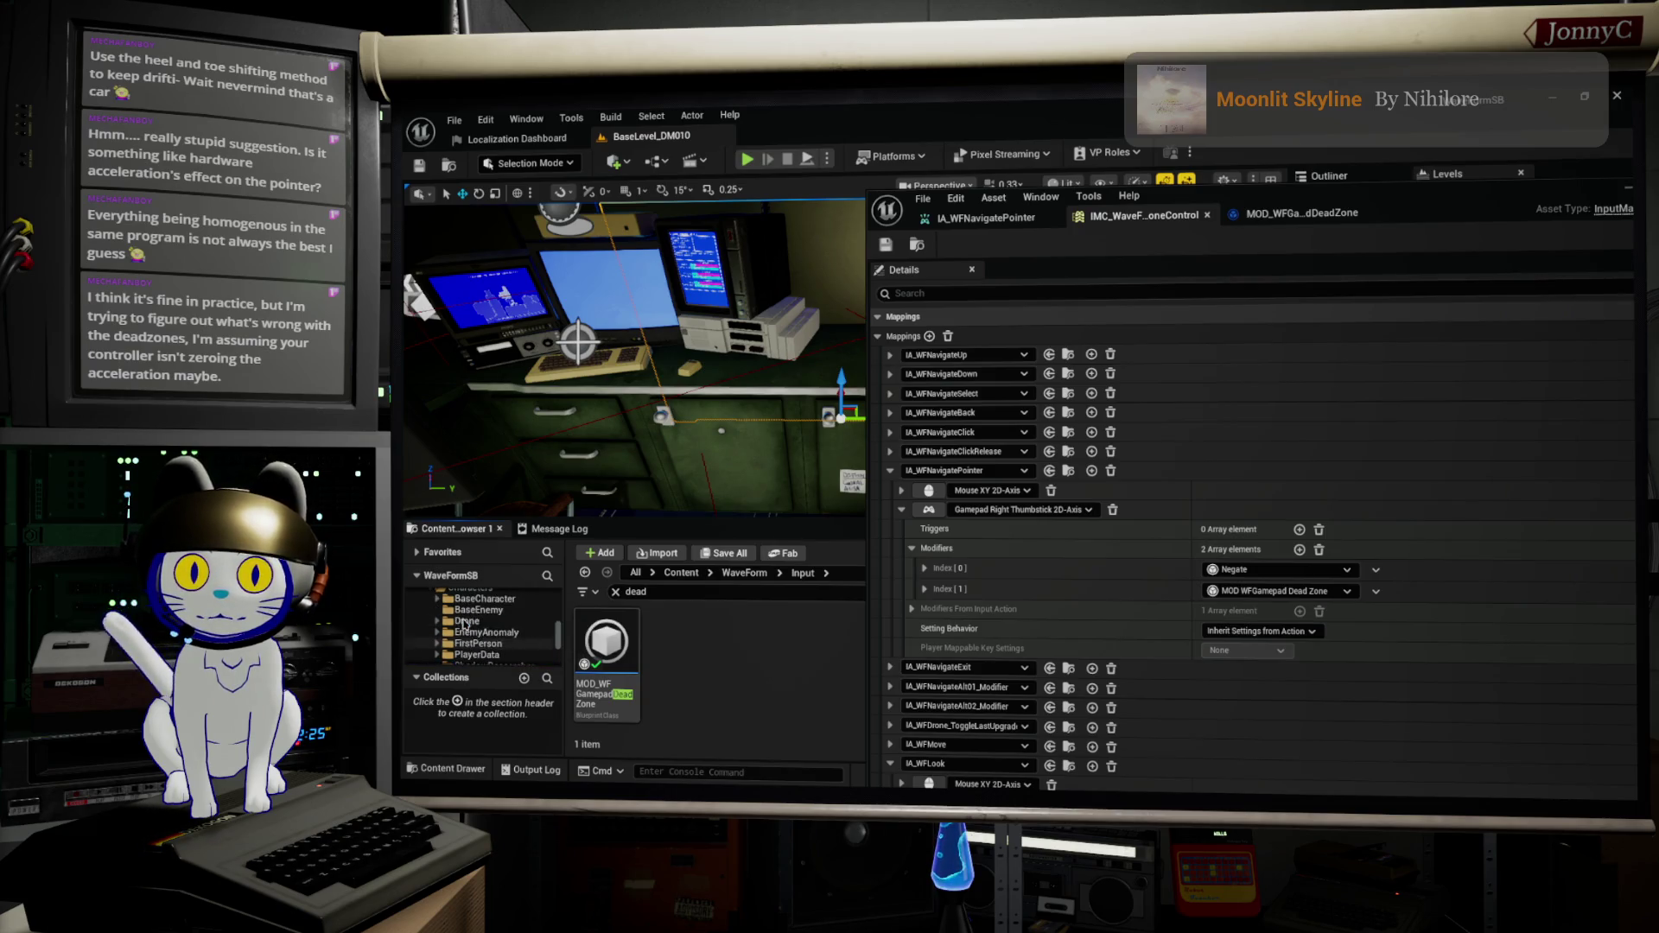
pyautogui.scroll(-10, 464, 624)
pyautogui.click(502, 642)
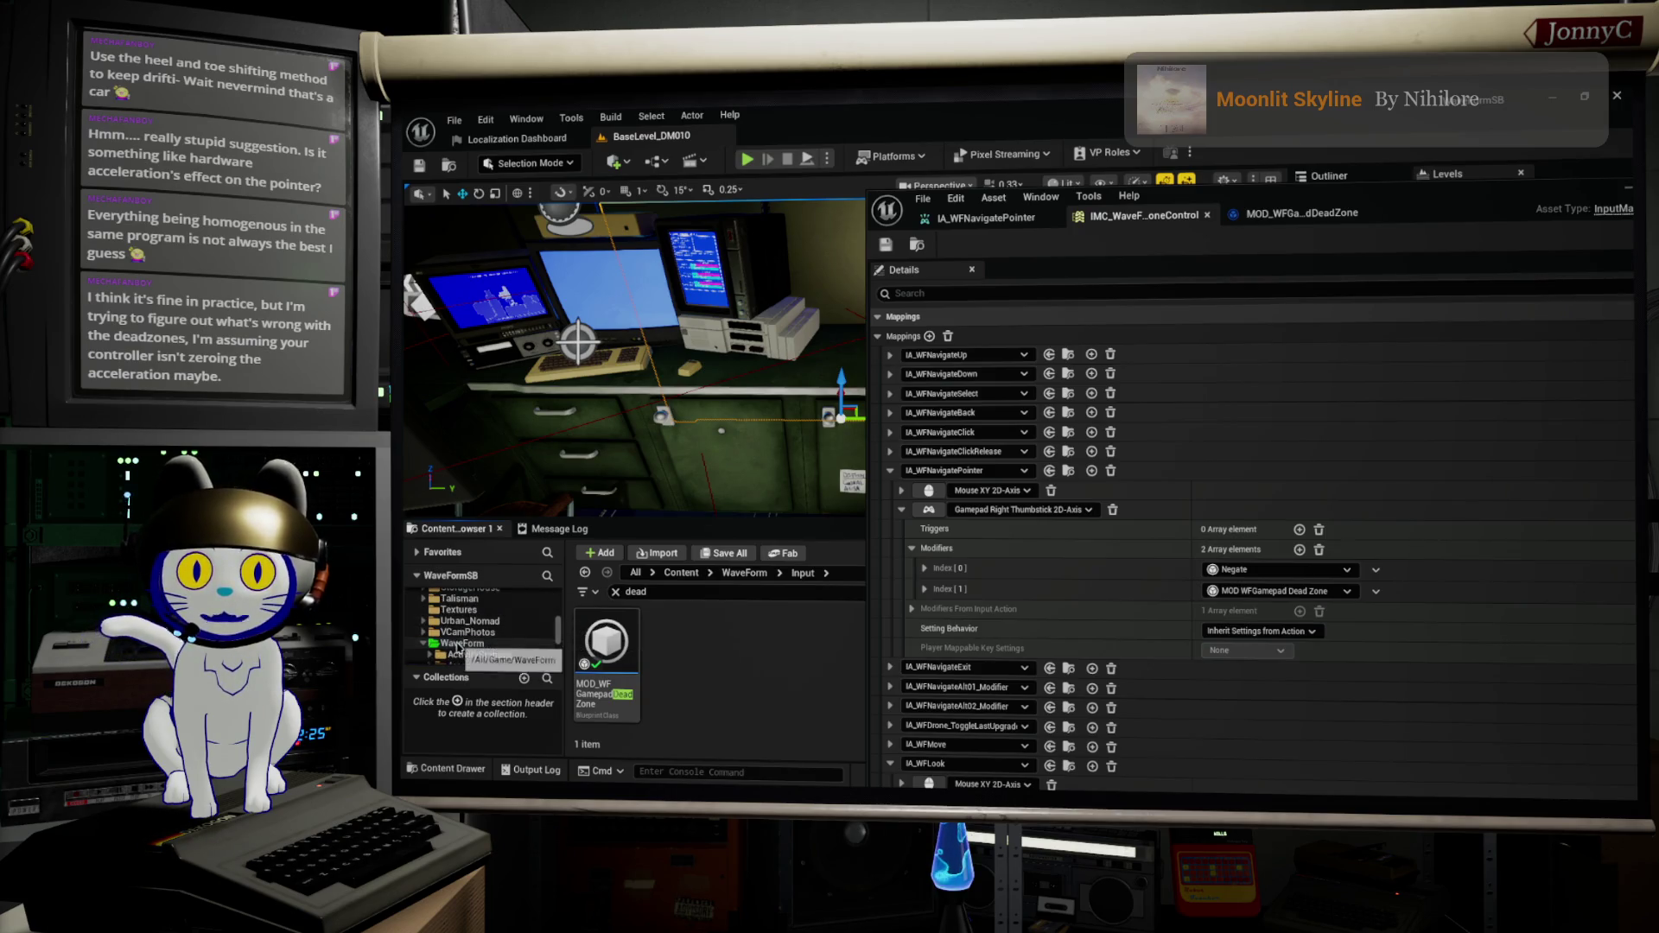
pyautogui.click(683, 593)
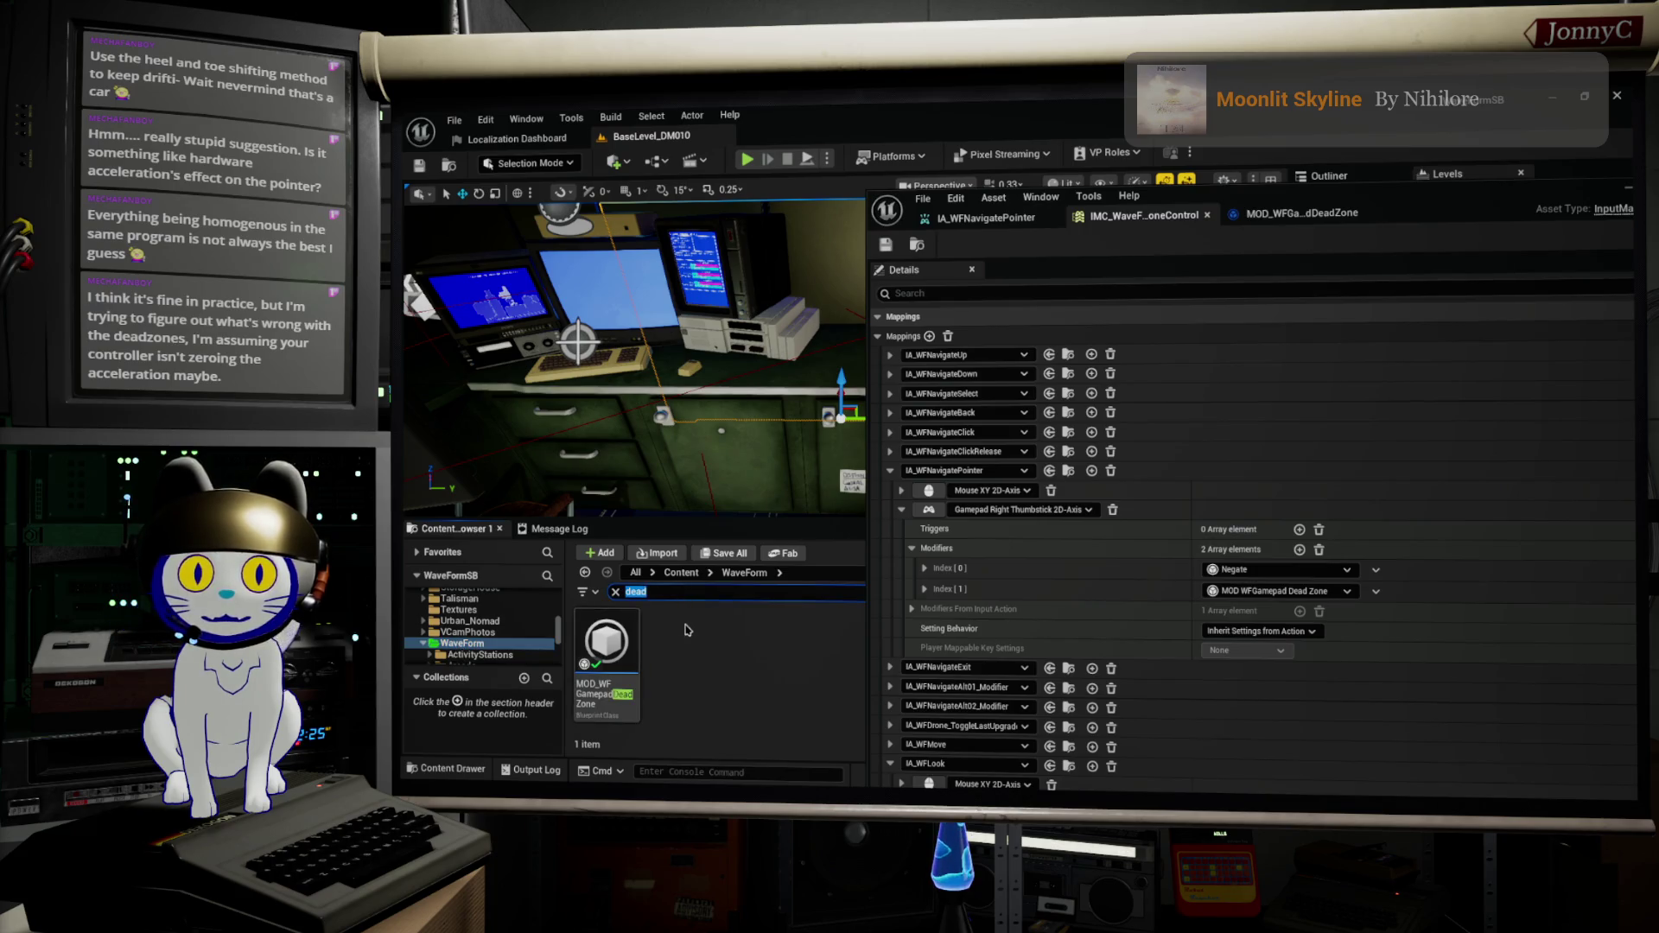
# Step: Search for 'gamepad' and open MOD_WFGamepadDeadZone to its DeadZoneFilter graph
pyautogui.click(688, 628)
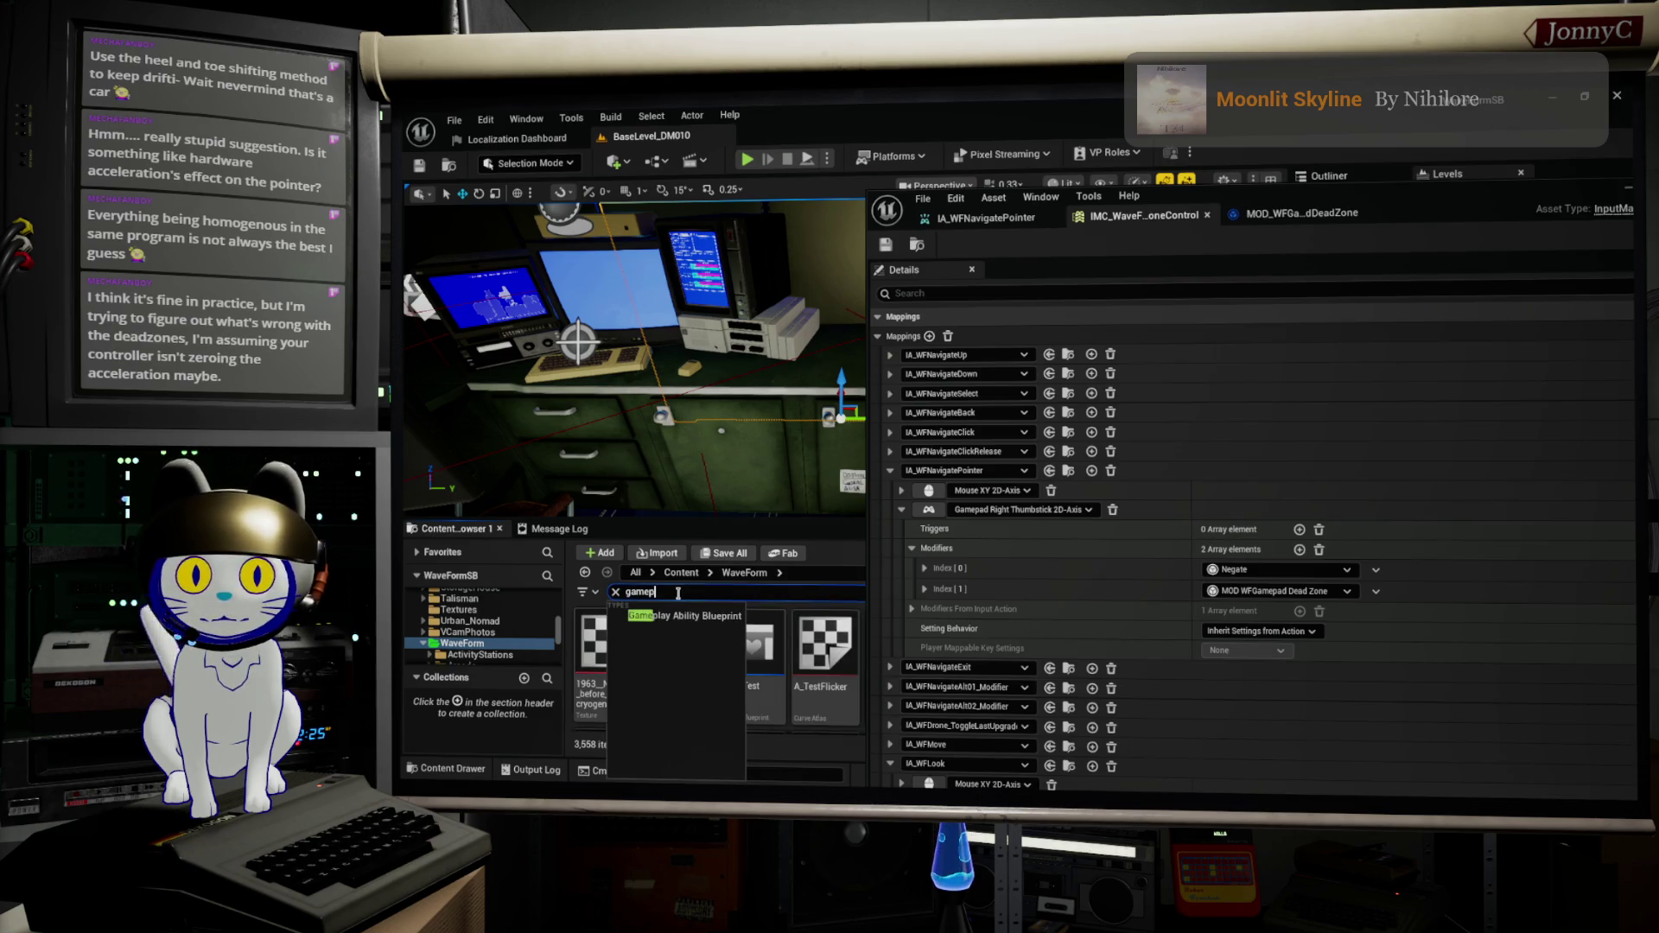
pyautogui.write('ad')
pyautogui.scroll(-2, 726, 665)
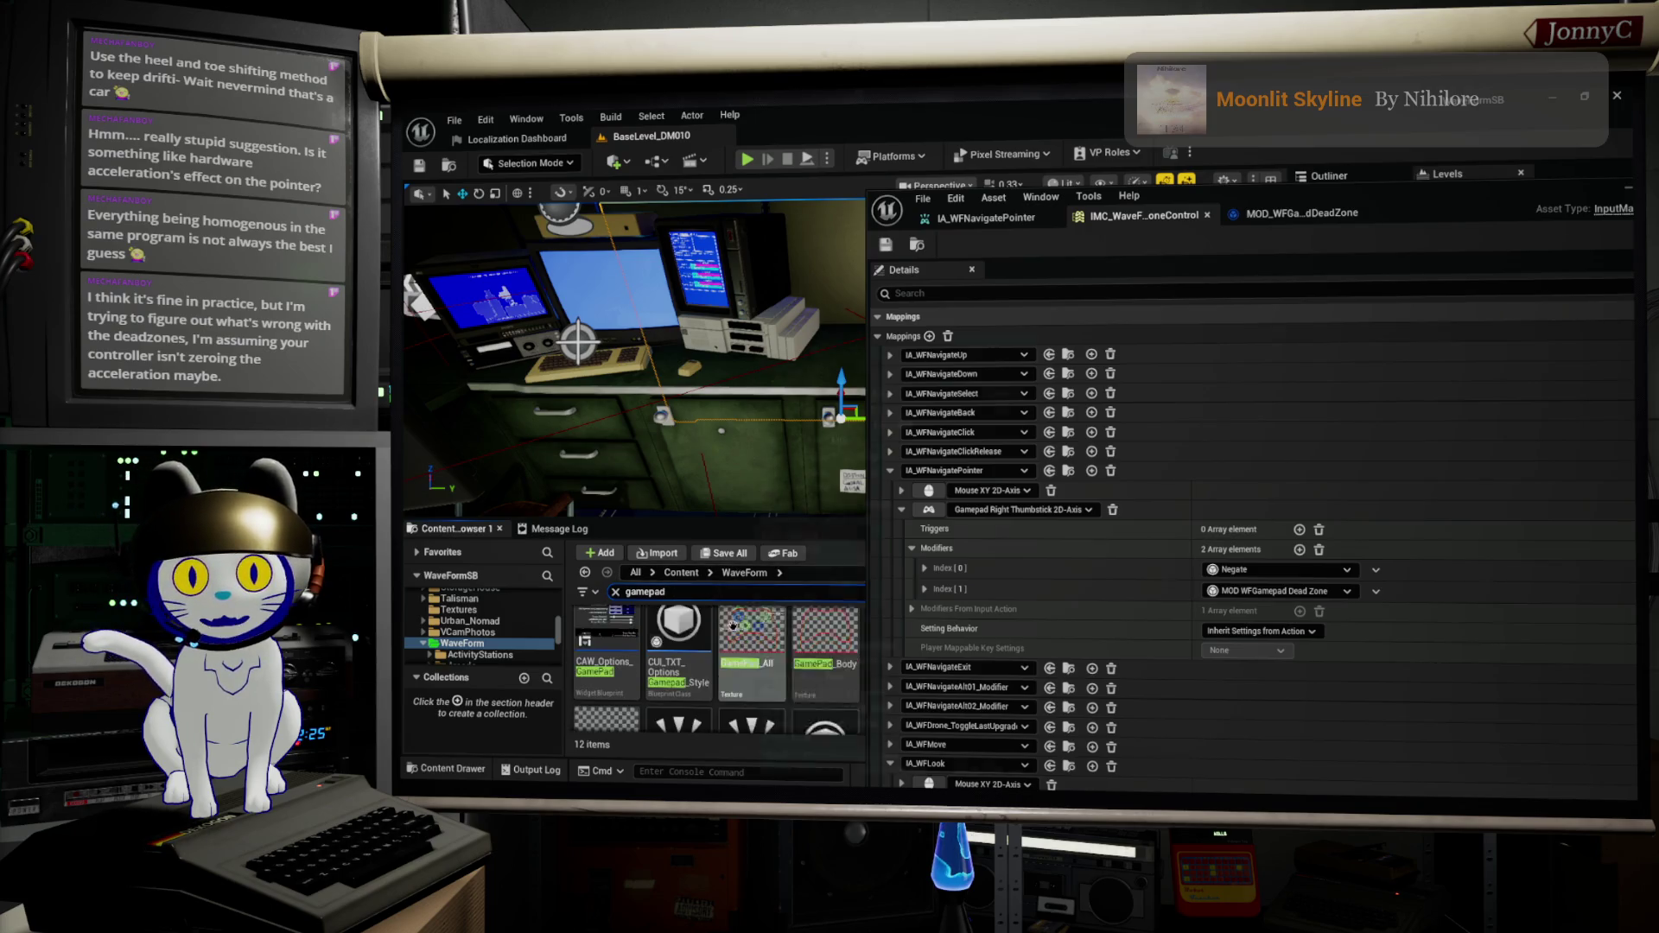
pyautogui.moveTo(852, 674)
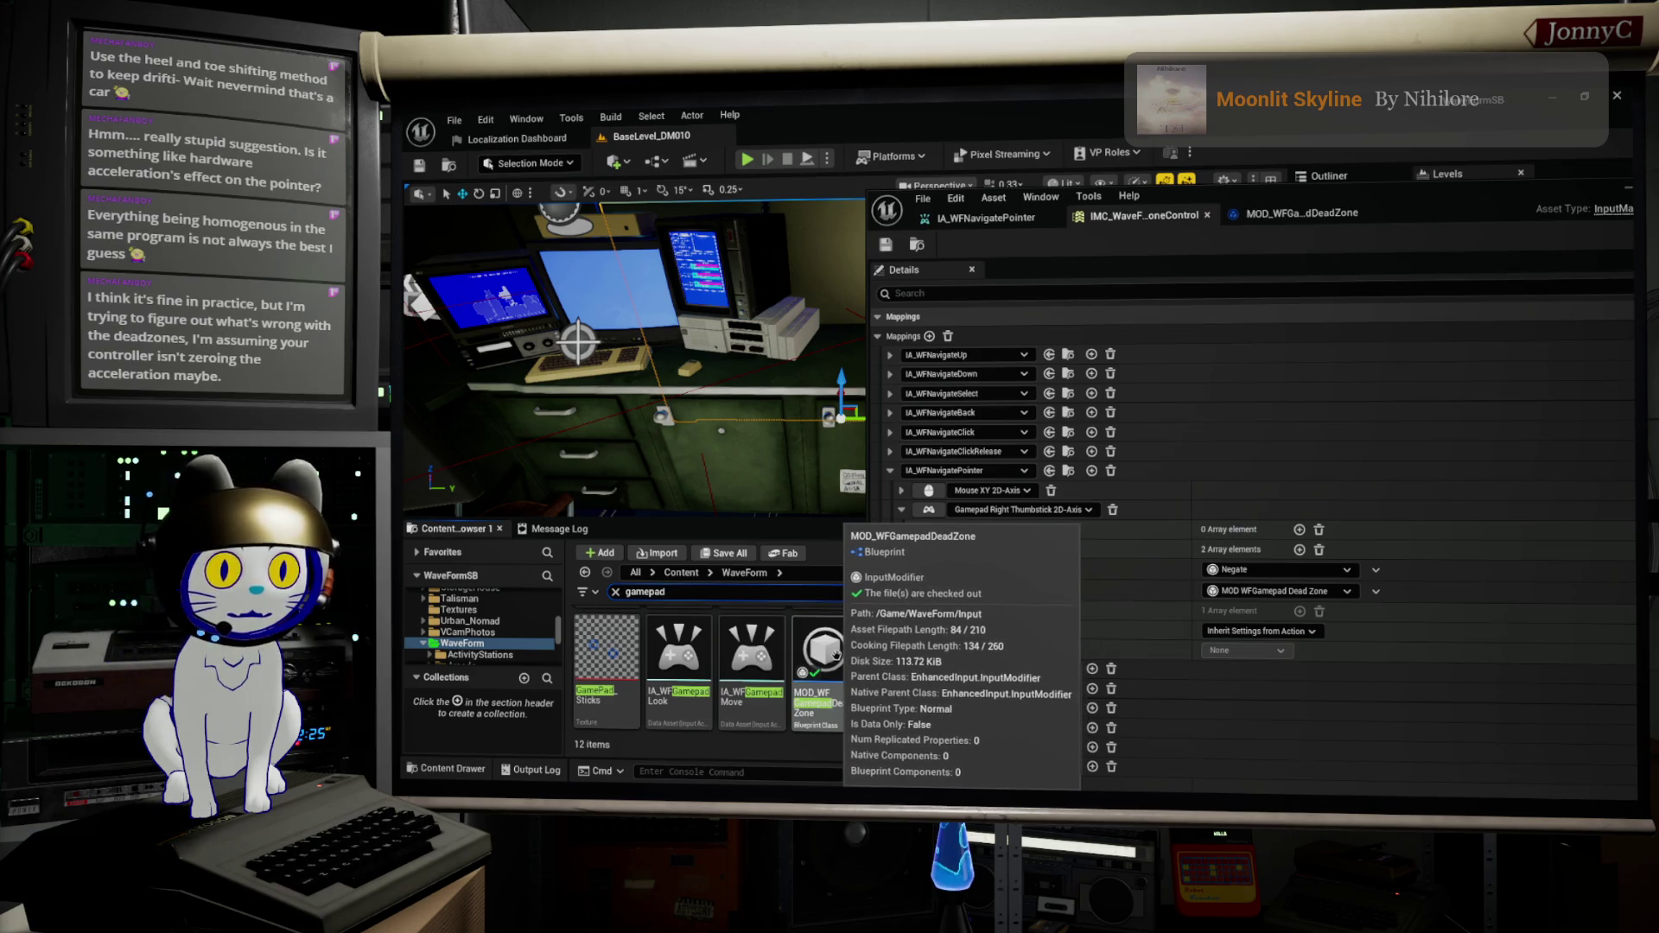
pyautogui.doubleClick(843, 654)
pyautogui.scroll(3, 1296, 414)
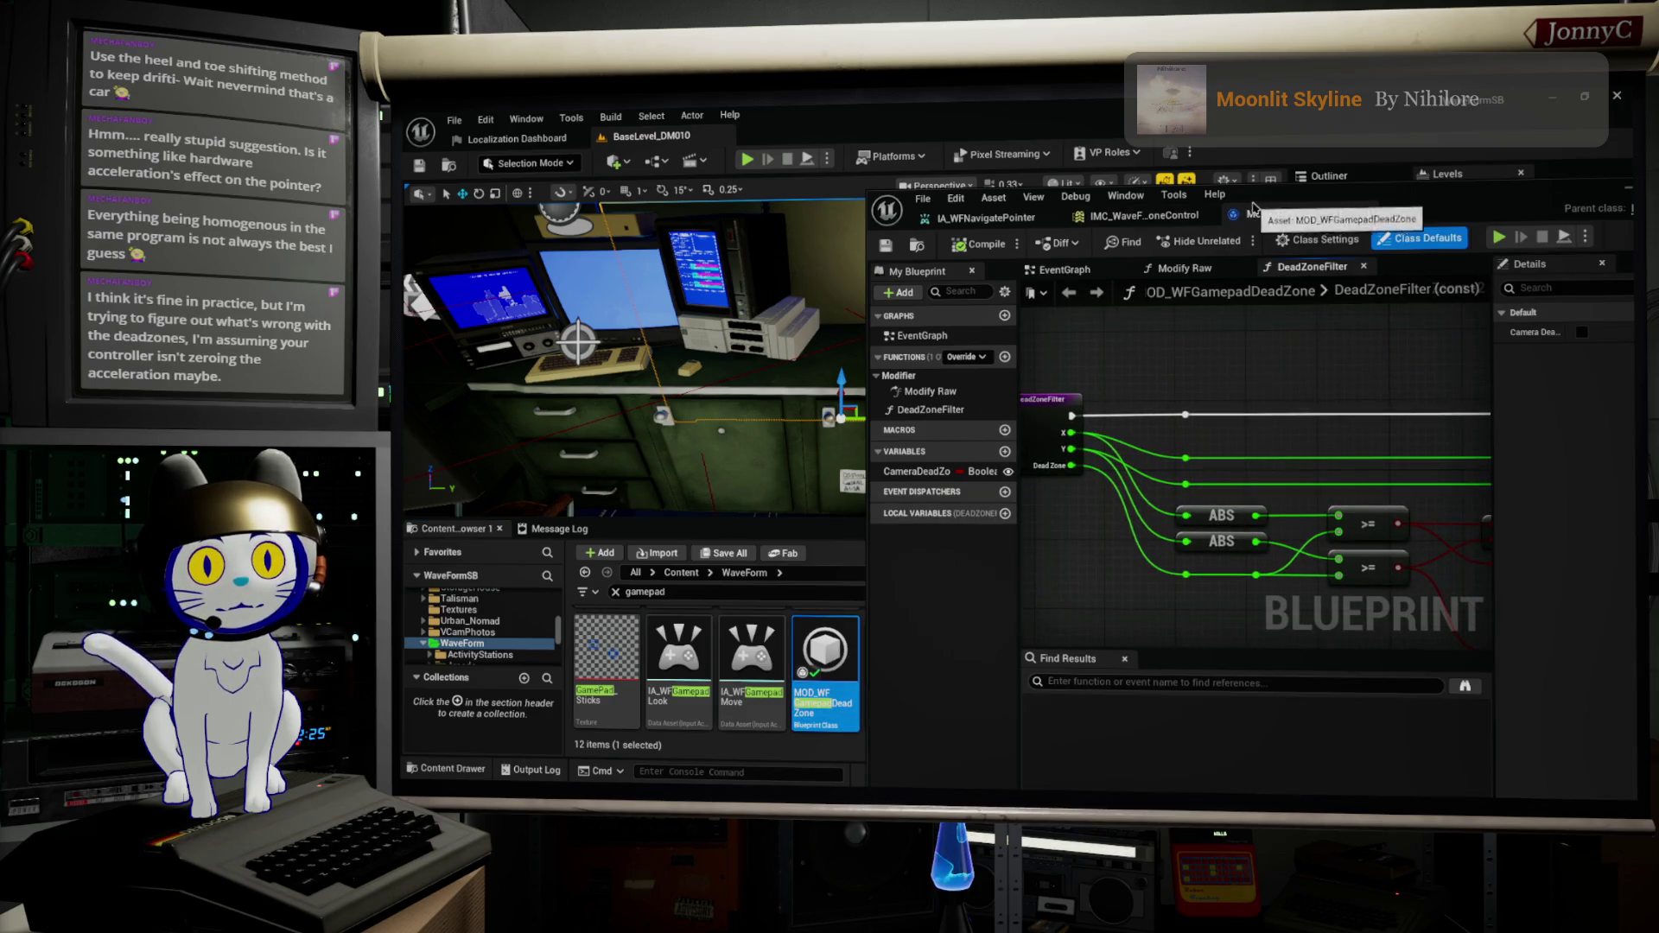
# Step: Open the Modify Raw function and bring its Branch and dead zone filter nodes into view
pyautogui.moveTo(1264, 193); pyautogui.dragTo(1290, 191)
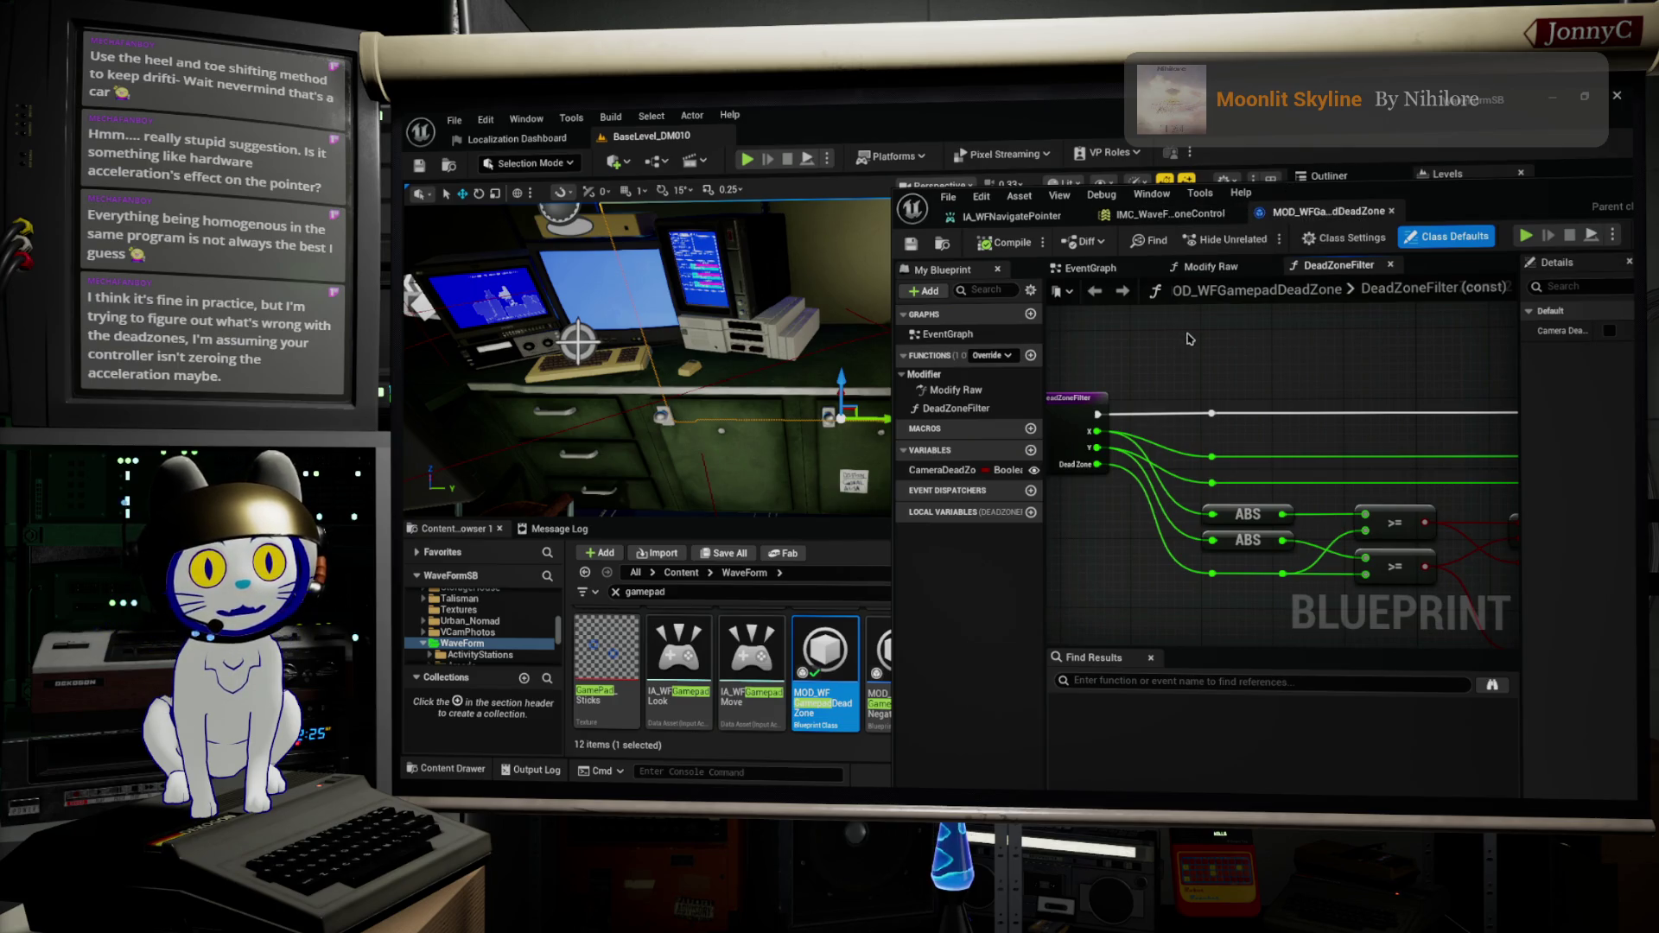
pyautogui.doubleClick(956, 390)
pyautogui.scroll(-3, 1157, 484)
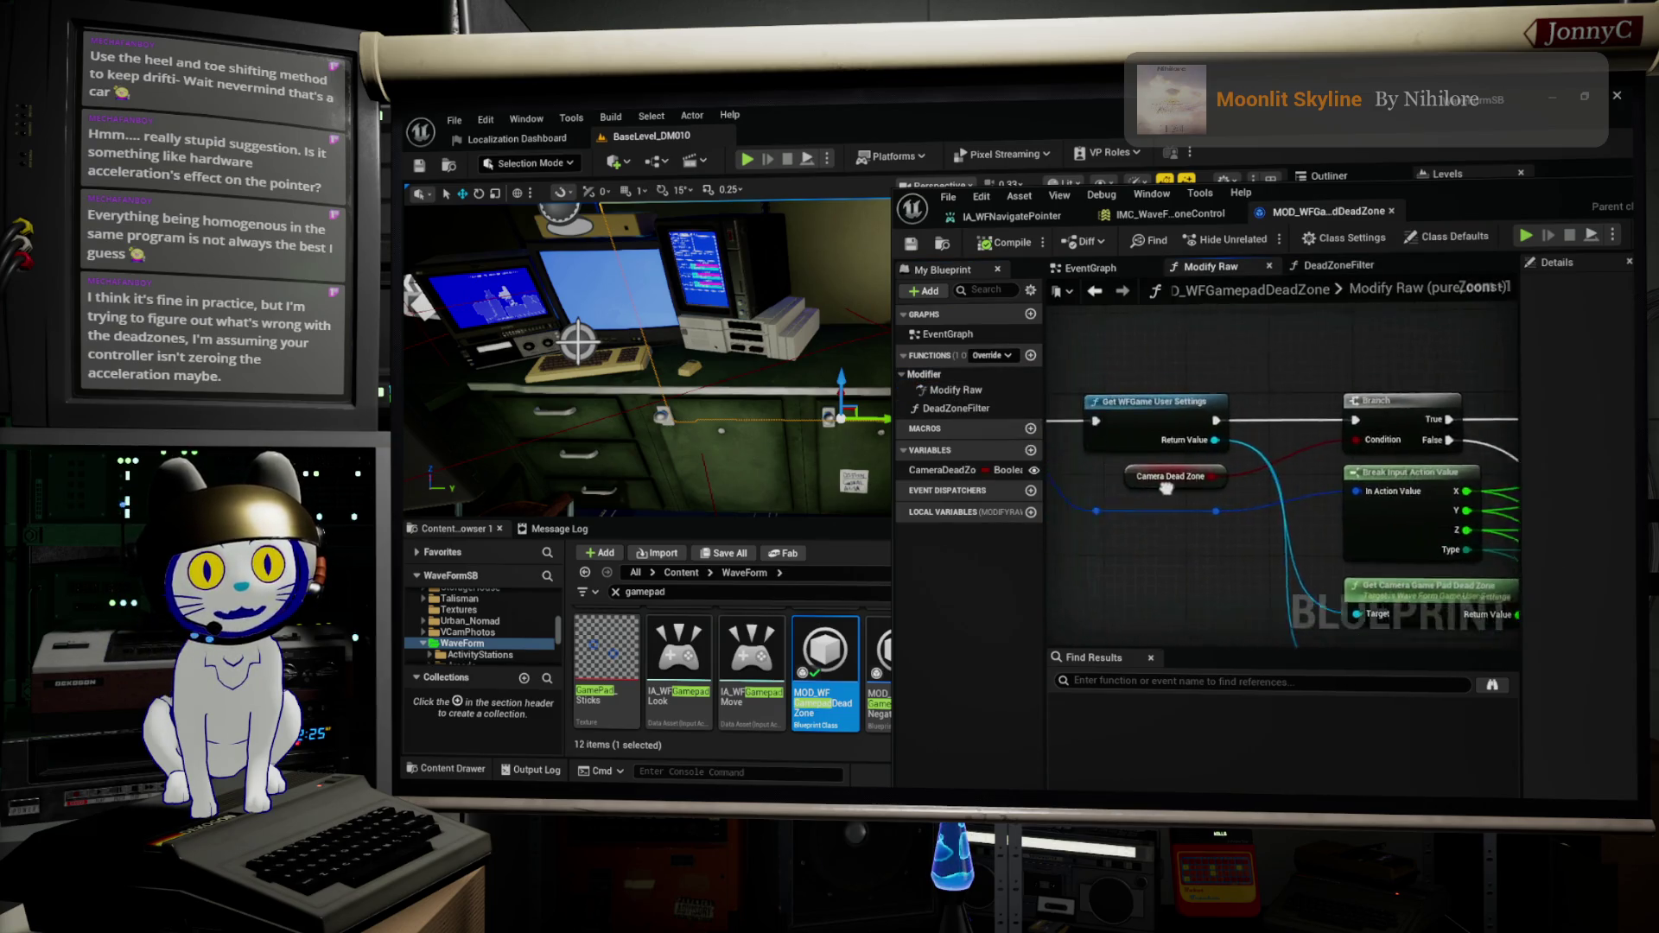
pyautogui.moveTo(1142, 490); pyautogui.dragTo(1074, 480)
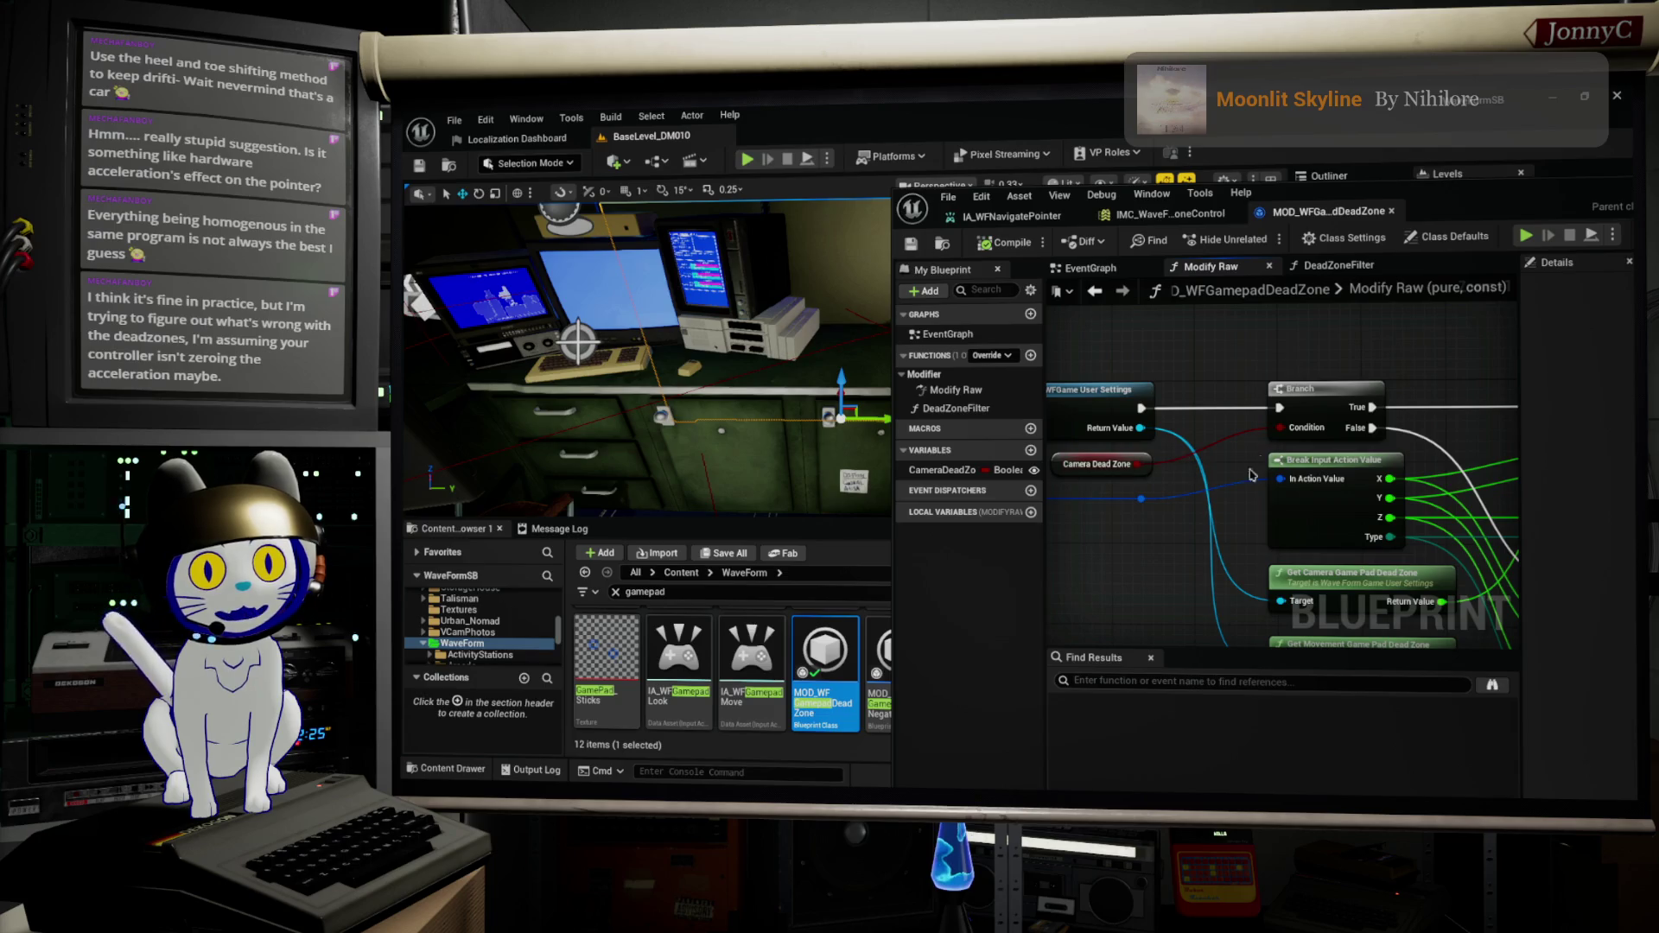
pyautogui.moveTo(1262, 445)
pyautogui.mouseDown()
pyautogui.moveTo(1053, 432)
pyautogui.moveTo(1217, 436)
pyautogui.moveTo(1147, 397)
pyautogui.mouseUp()
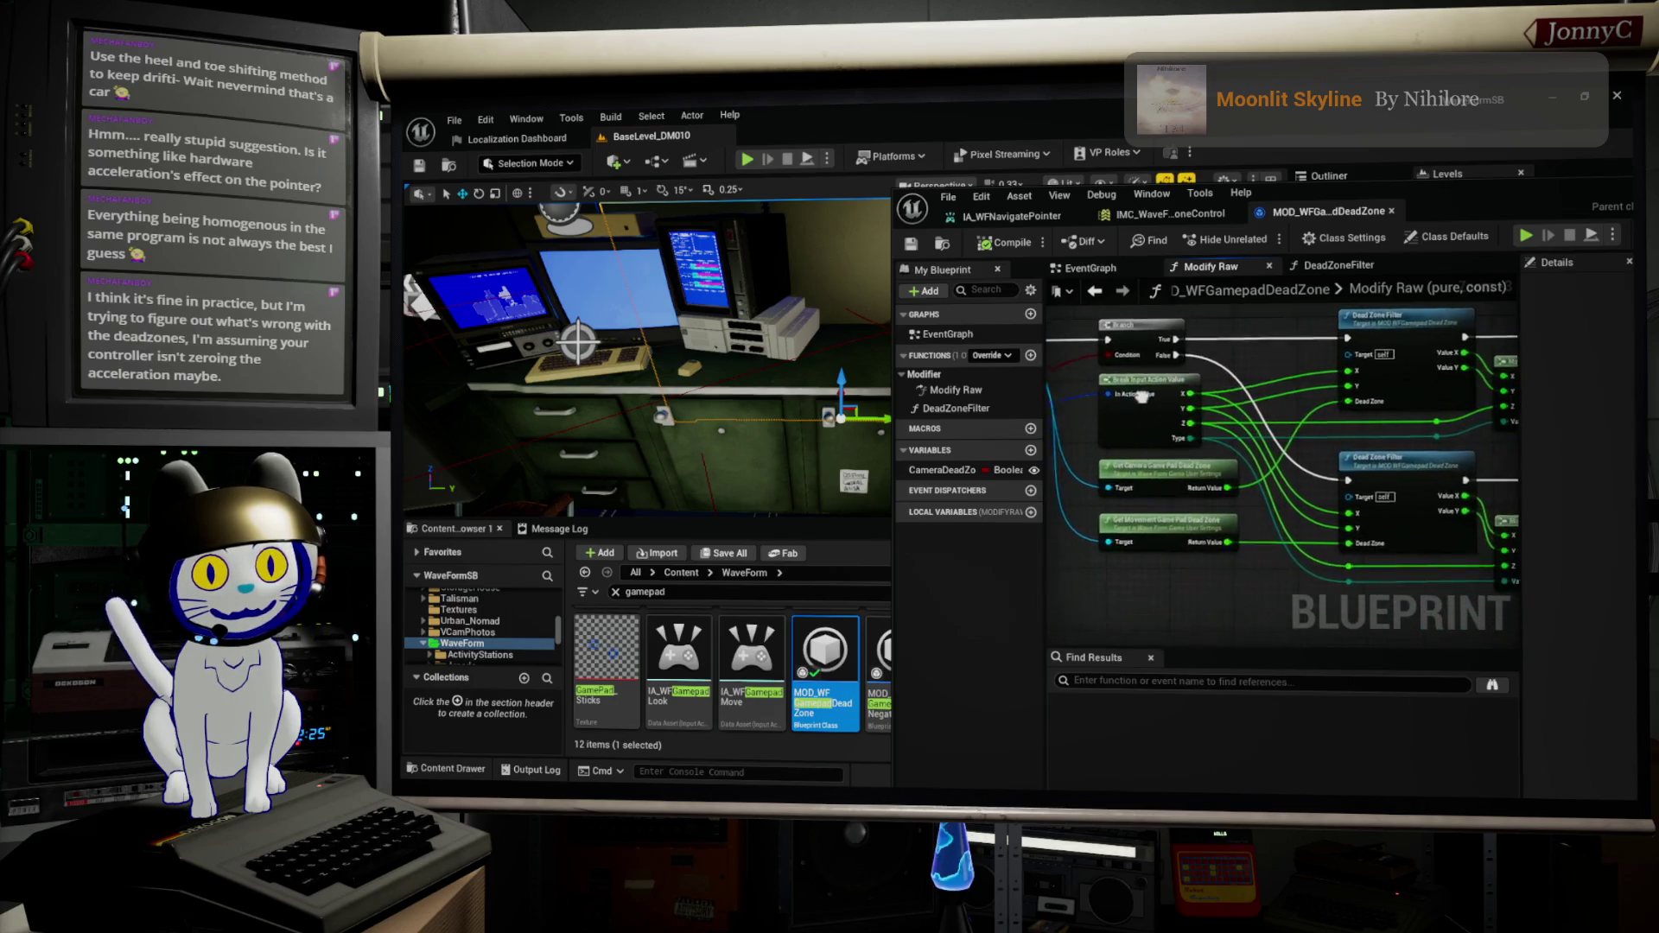
pyautogui.scroll(3, 1426, 471)
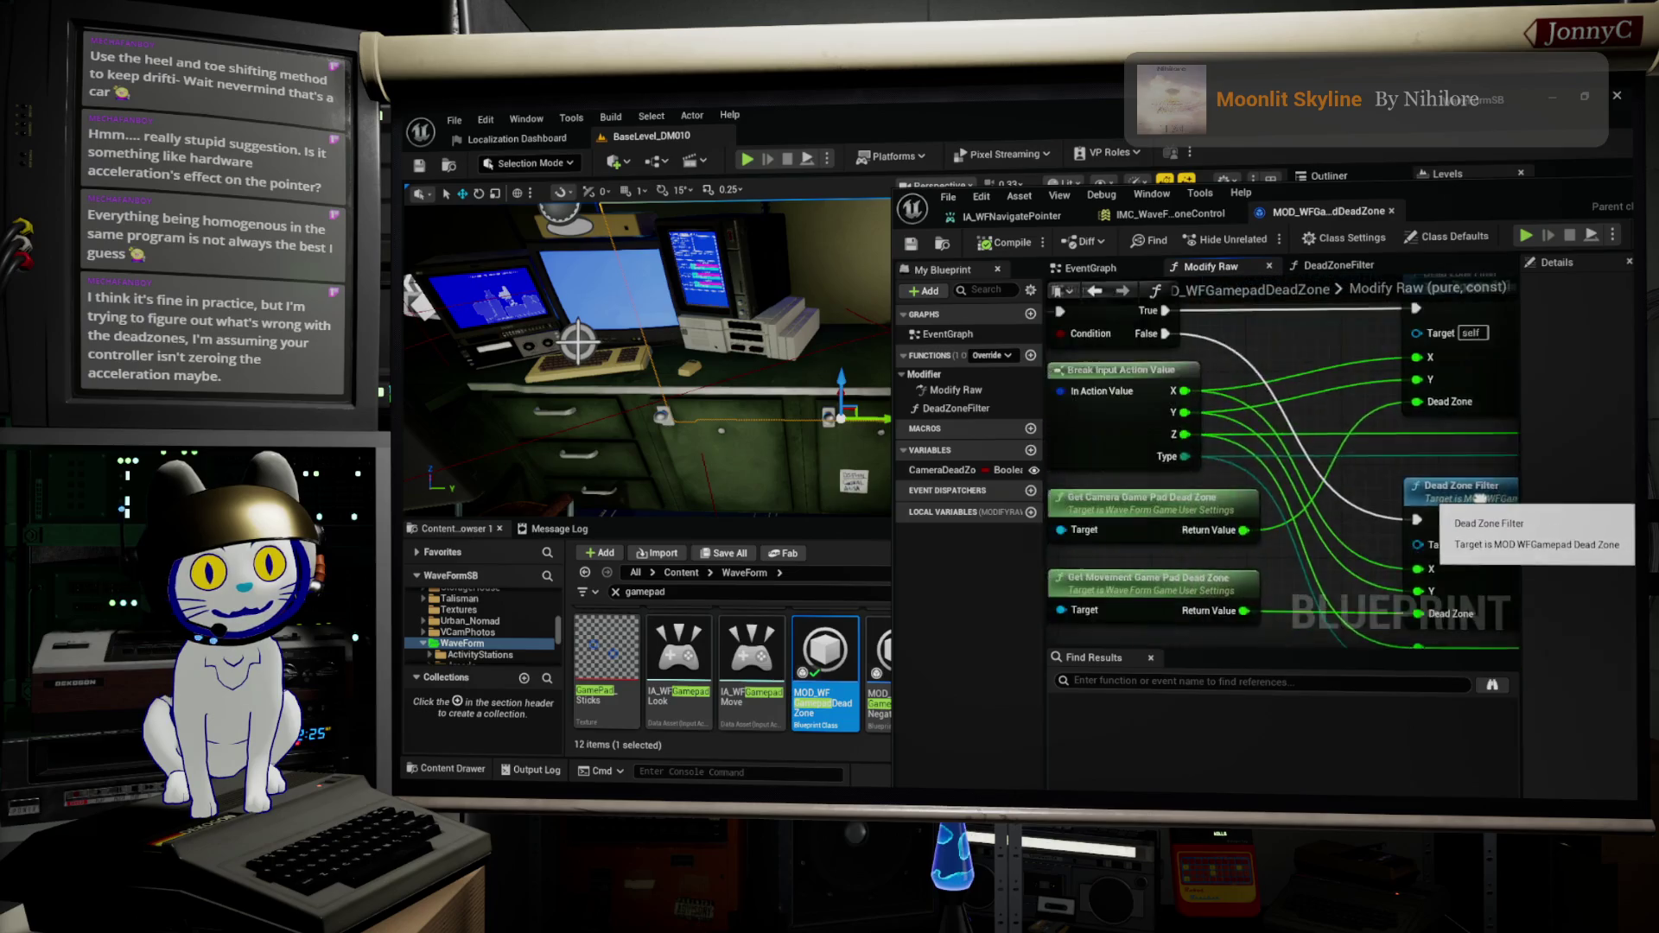
# Step: Inspect the Camera Dead Zone node, then expand the IMC's dead zone modifier settings
pyautogui.doubleClick(1363, 192)
pyautogui.scroll(-2, 934, 308)
pyautogui.scroll(2, 935, 309)
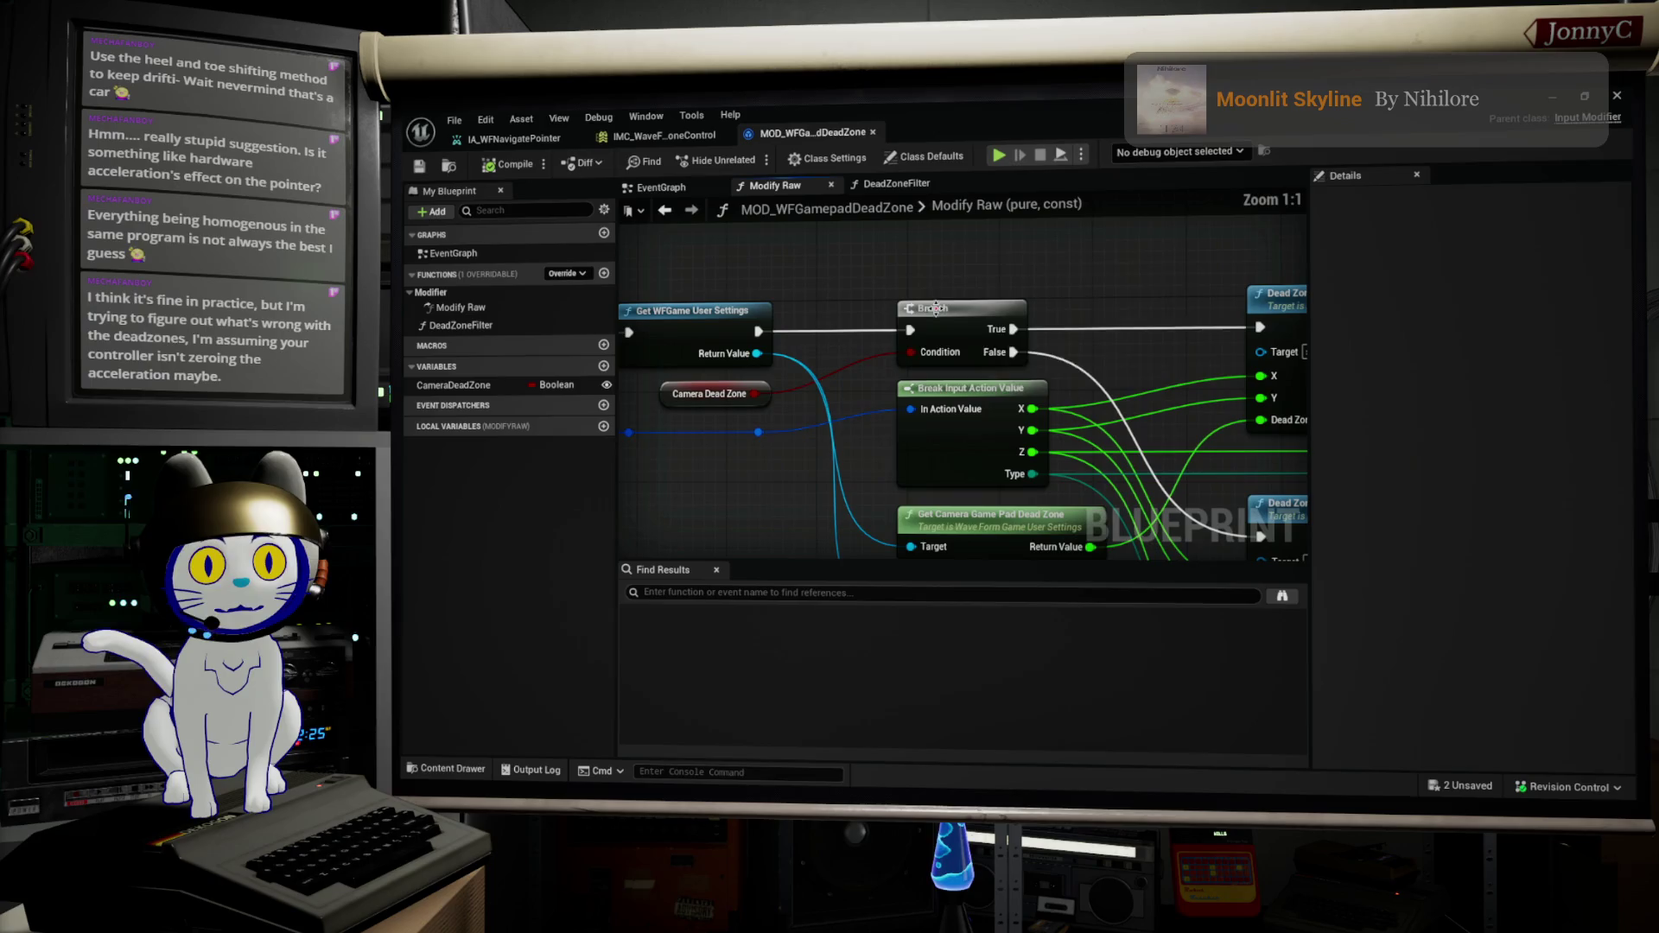
pyautogui.click(685, 381)
pyautogui.moveTo(914, 388)
pyautogui.mouseDown()
pyautogui.moveTo(1201, 372)
pyautogui.moveTo(1281, 386)
pyautogui.mouseUp()
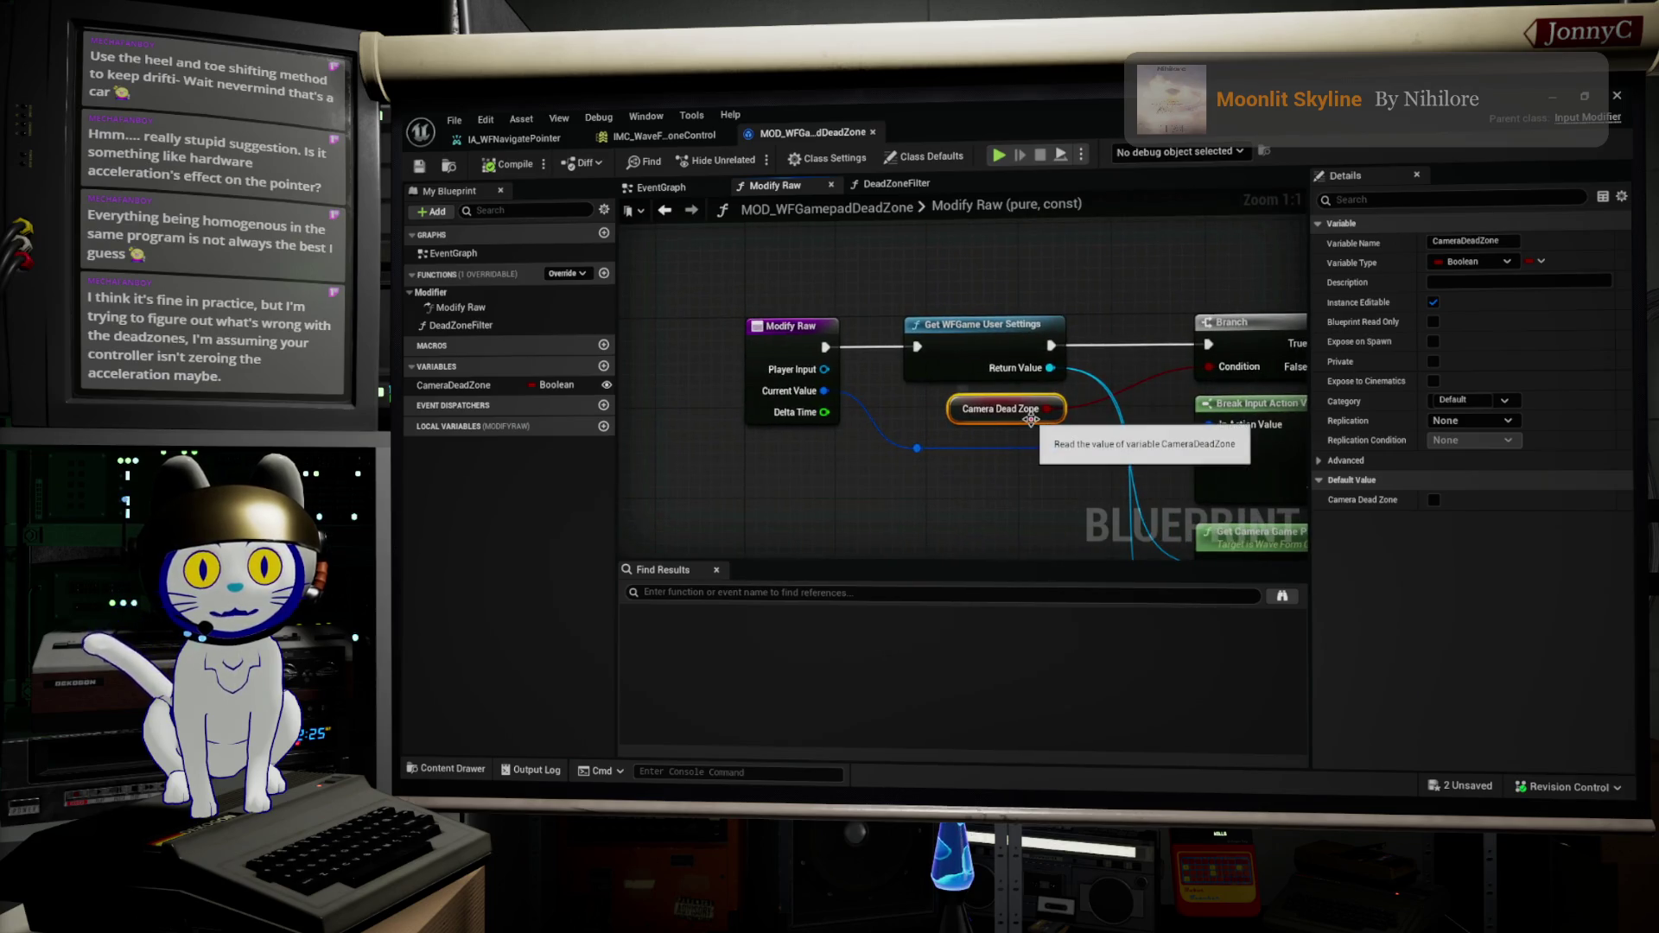
pyautogui.click(674, 137)
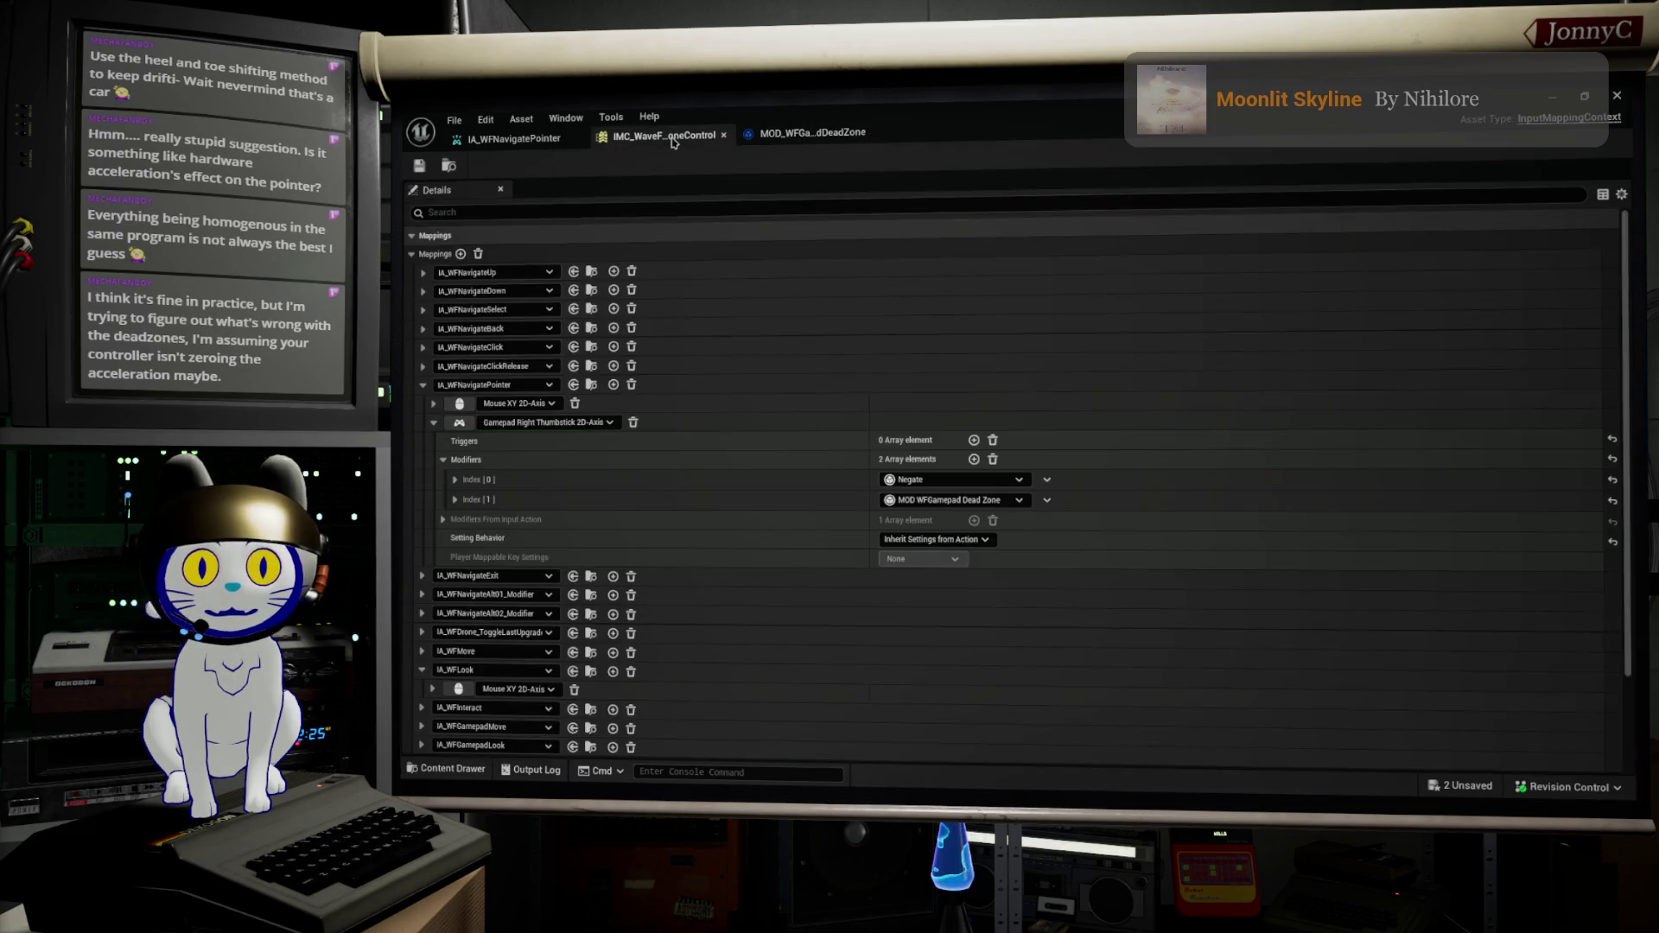
pyautogui.click(456, 500)
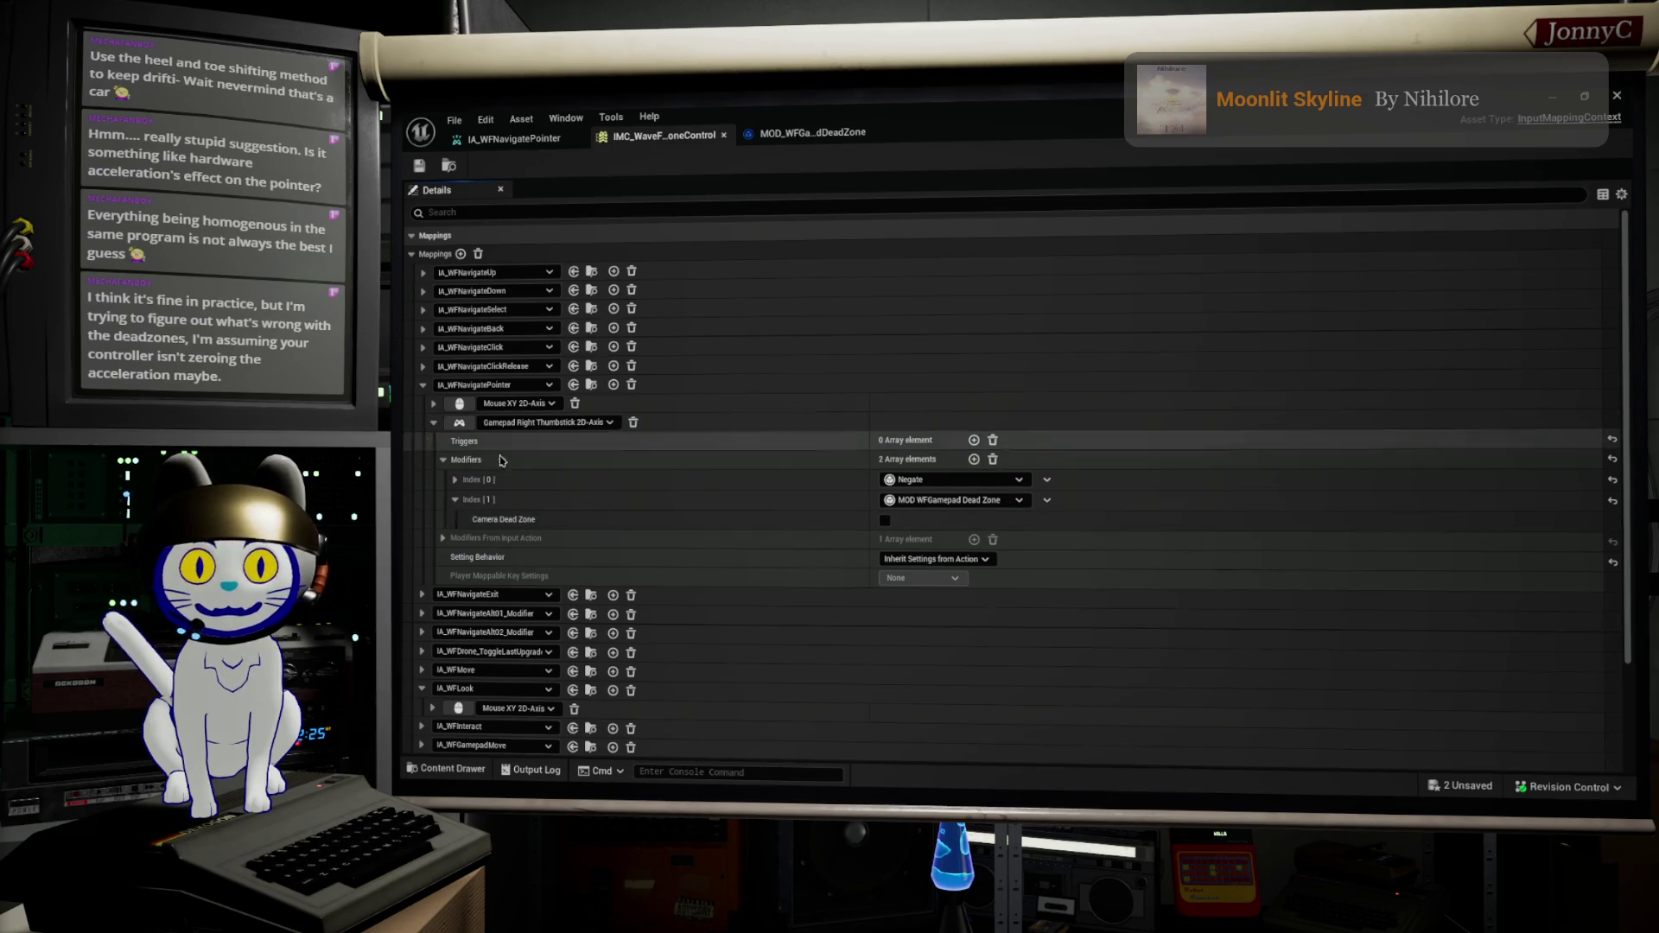
# Step: Check the IA_WFLook mouse mapping's details, then collapse IA_WFLook
pyautogui.click(423, 689)
pyautogui.click(422, 690)
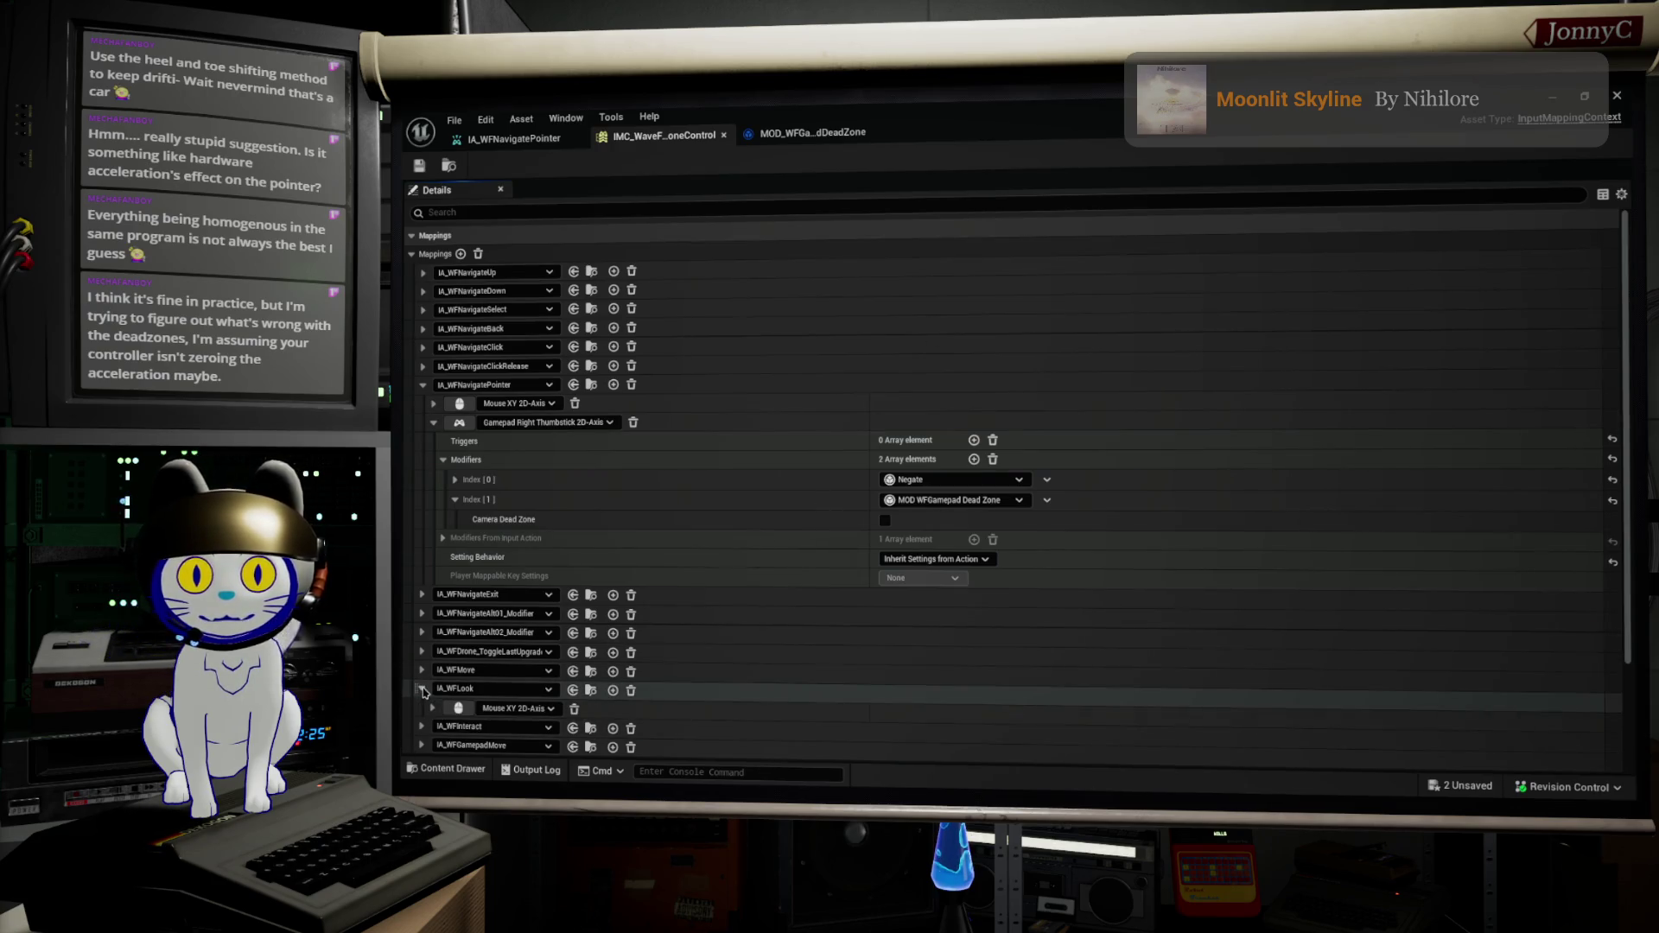
pyautogui.scroll(-1, 428, 695)
pyautogui.click(431, 687)
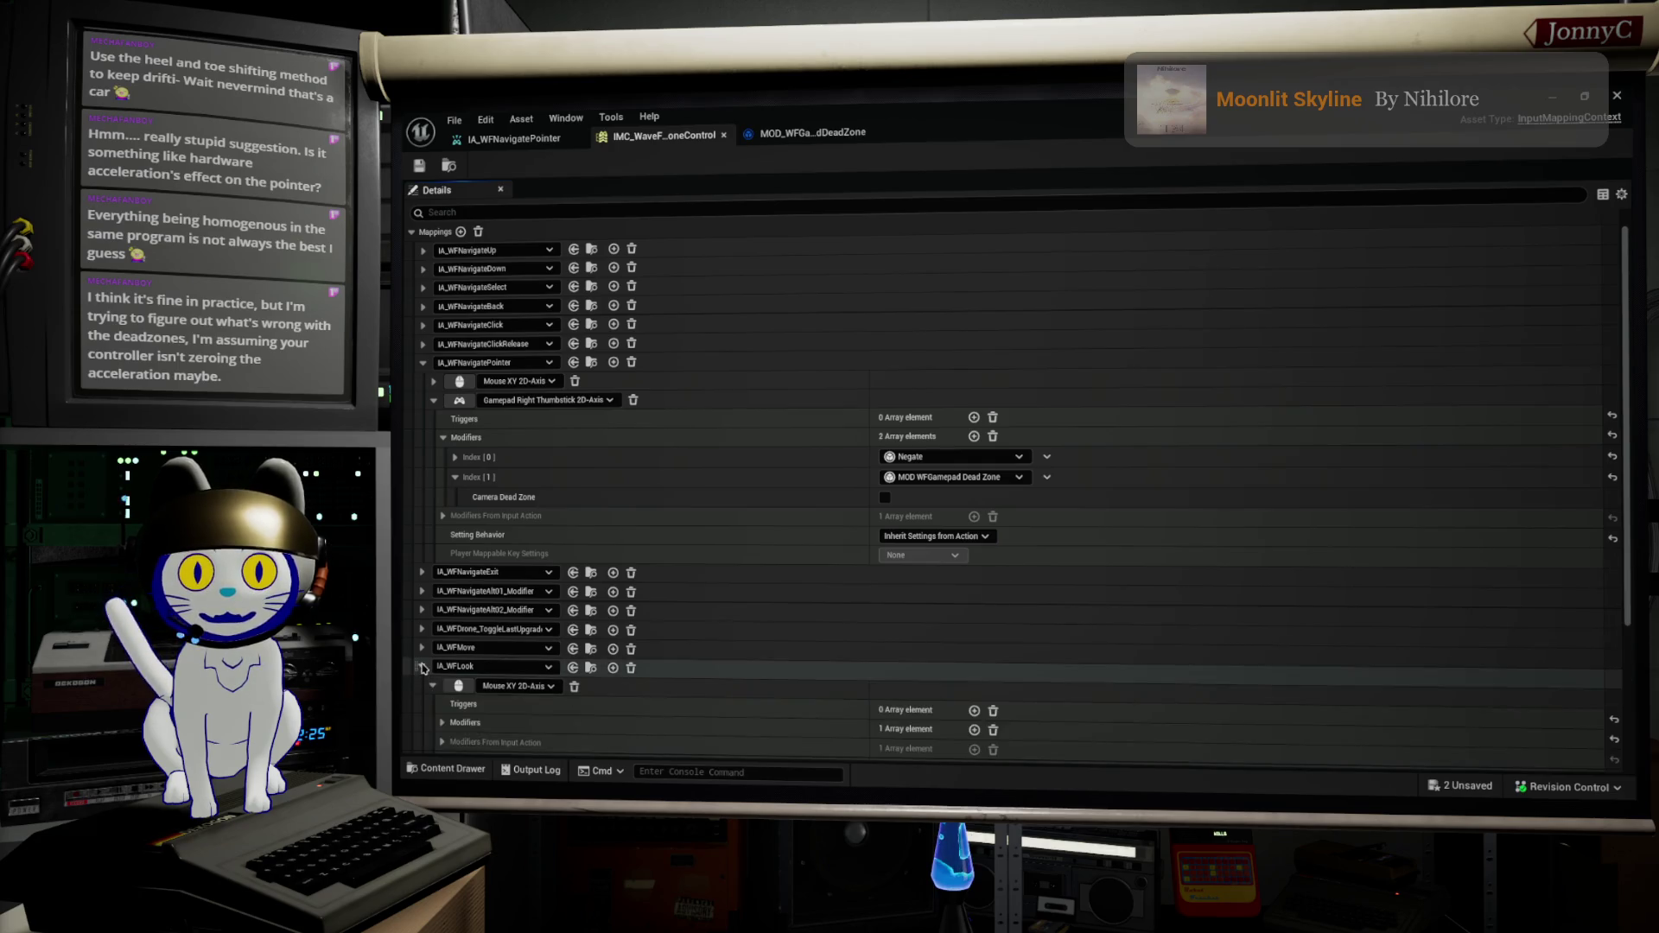
pyautogui.click(421, 668)
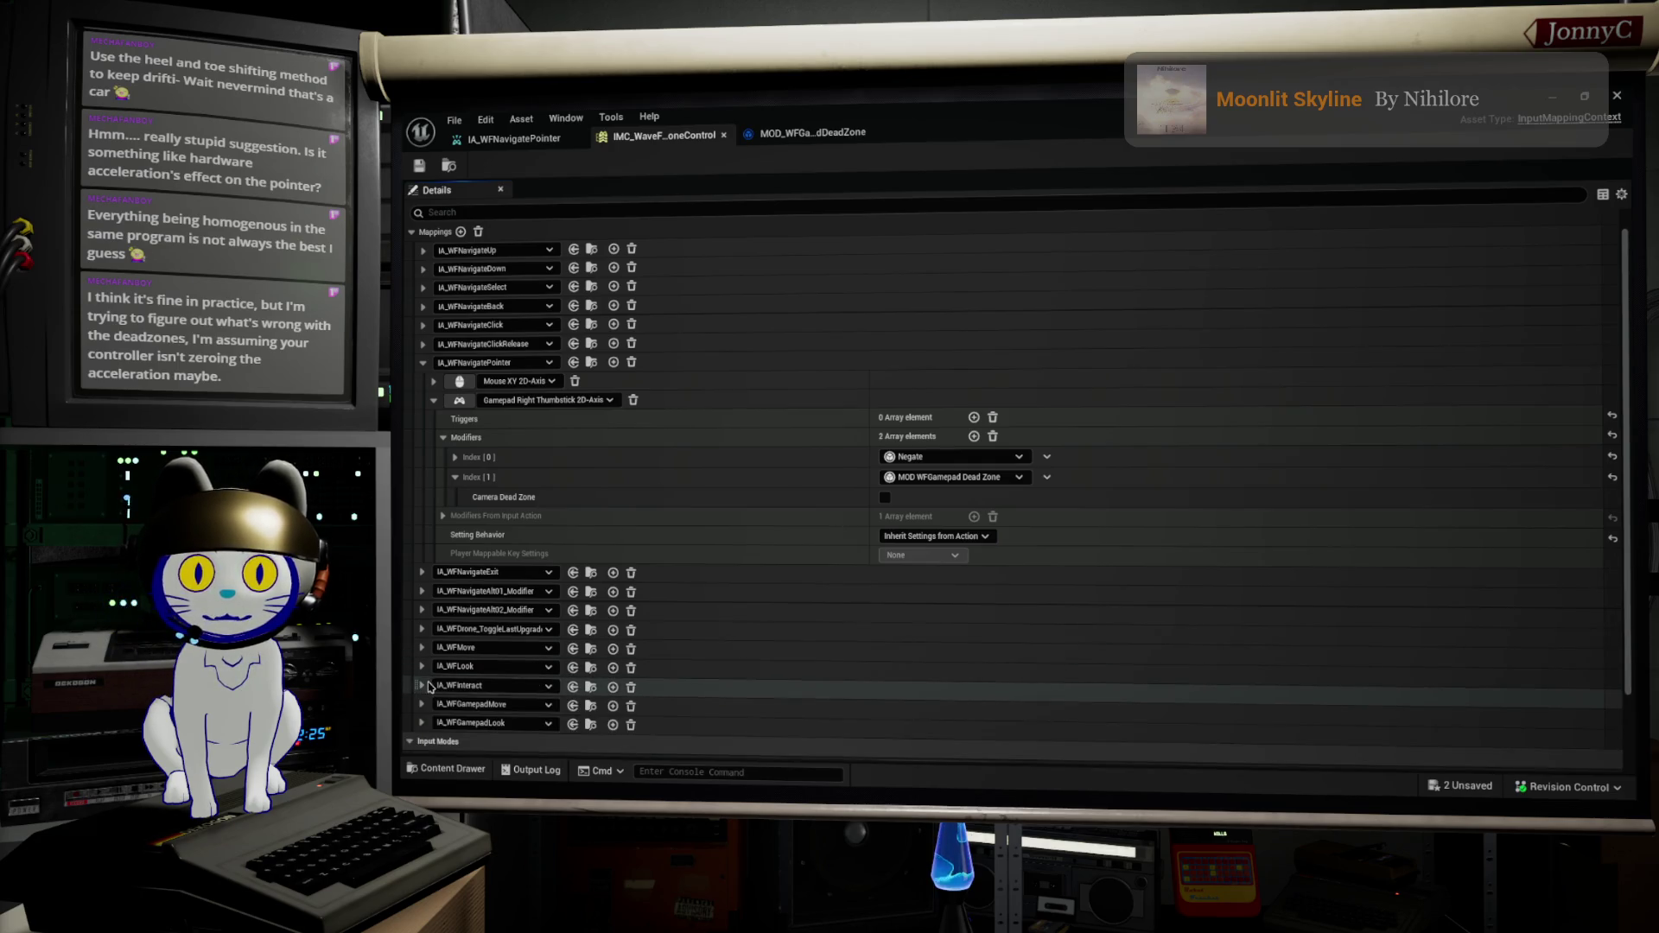
# Step: Expand IA_WFGamepadLook's Gamepad Right Thumbstick 2D-Axis entry and Modifiers From Input Action
pyautogui.click(427, 724)
pyautogui.scroll(-3, 429, 682)
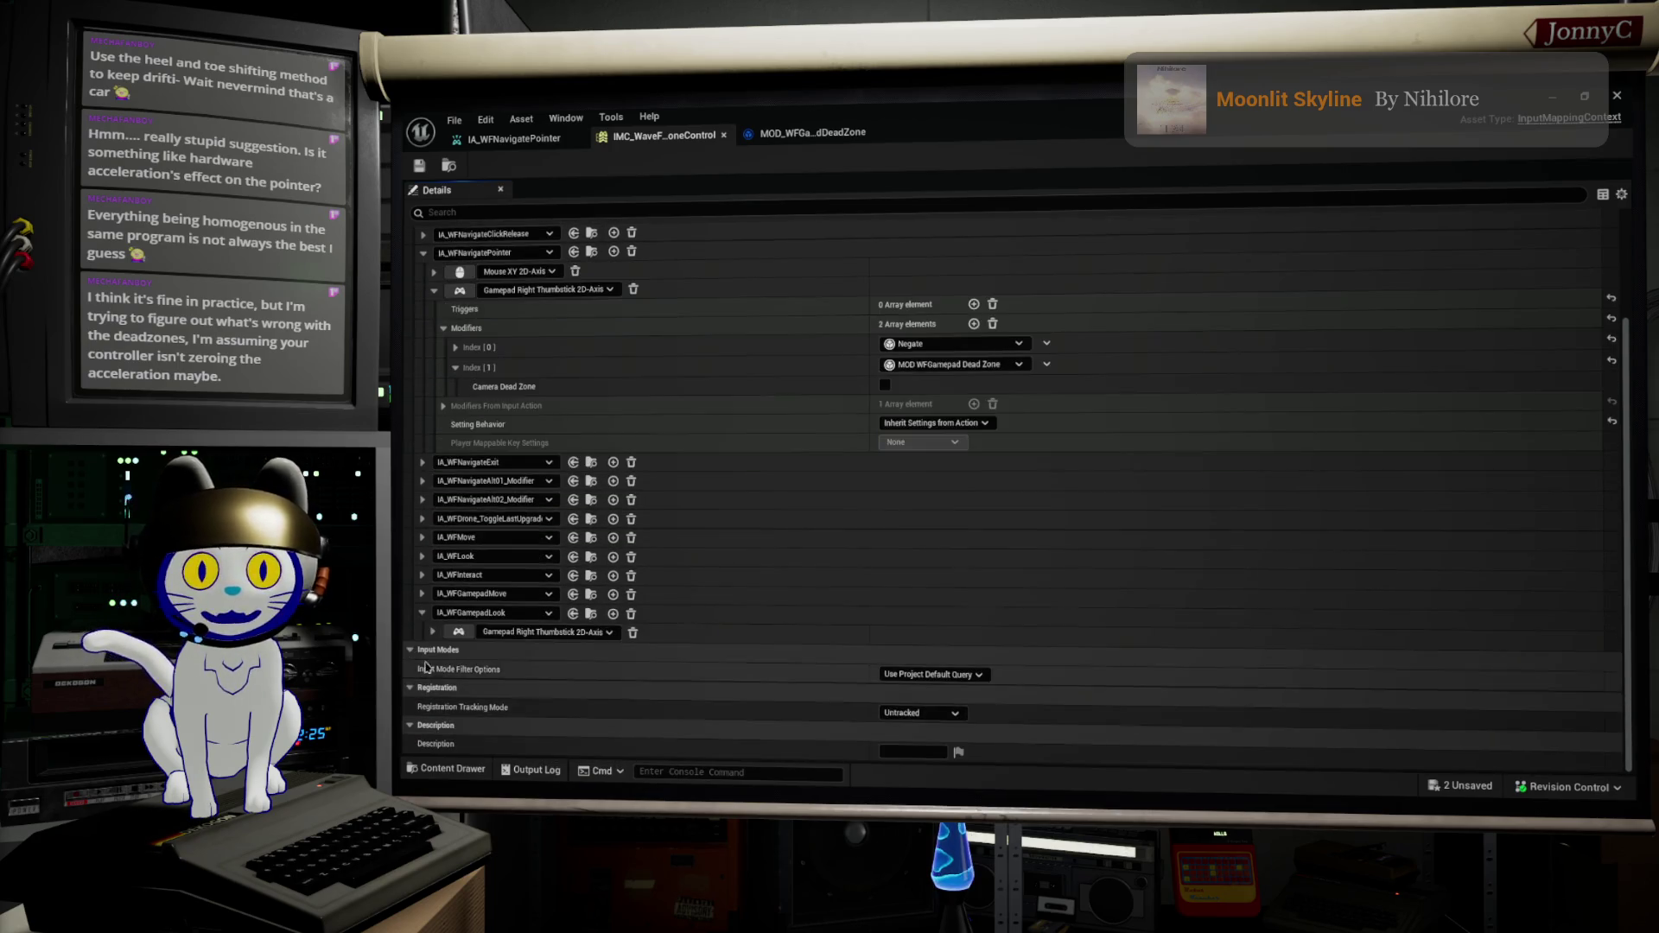
pyautogui.click(432, 634)
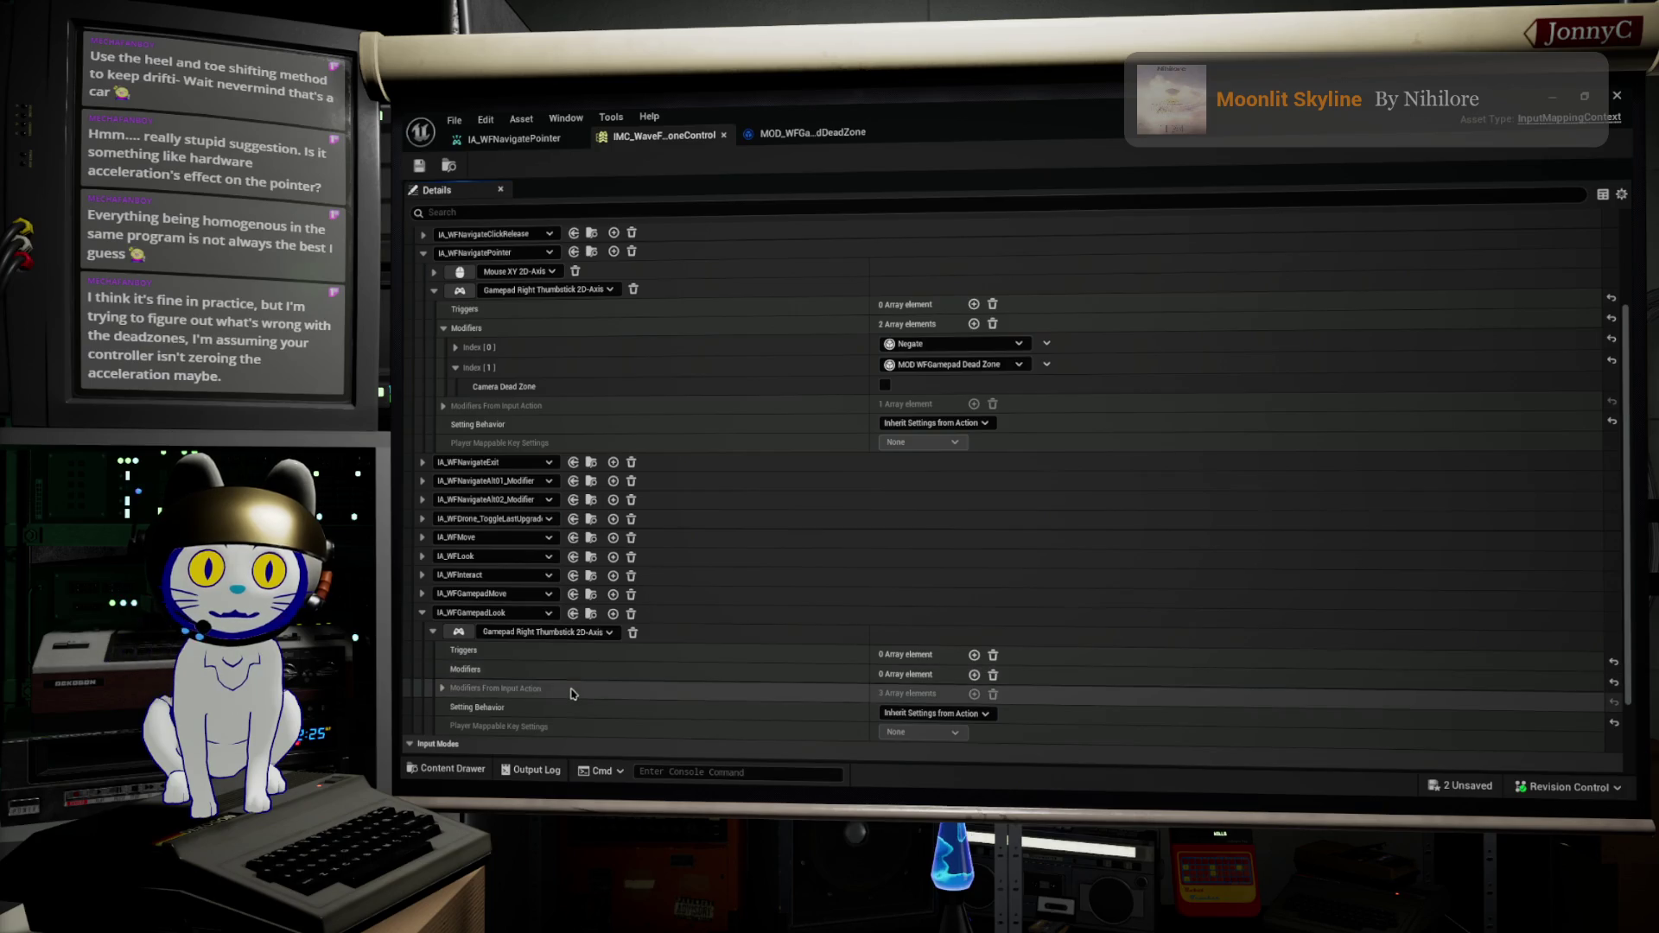
pyautogui.click(441, 688)
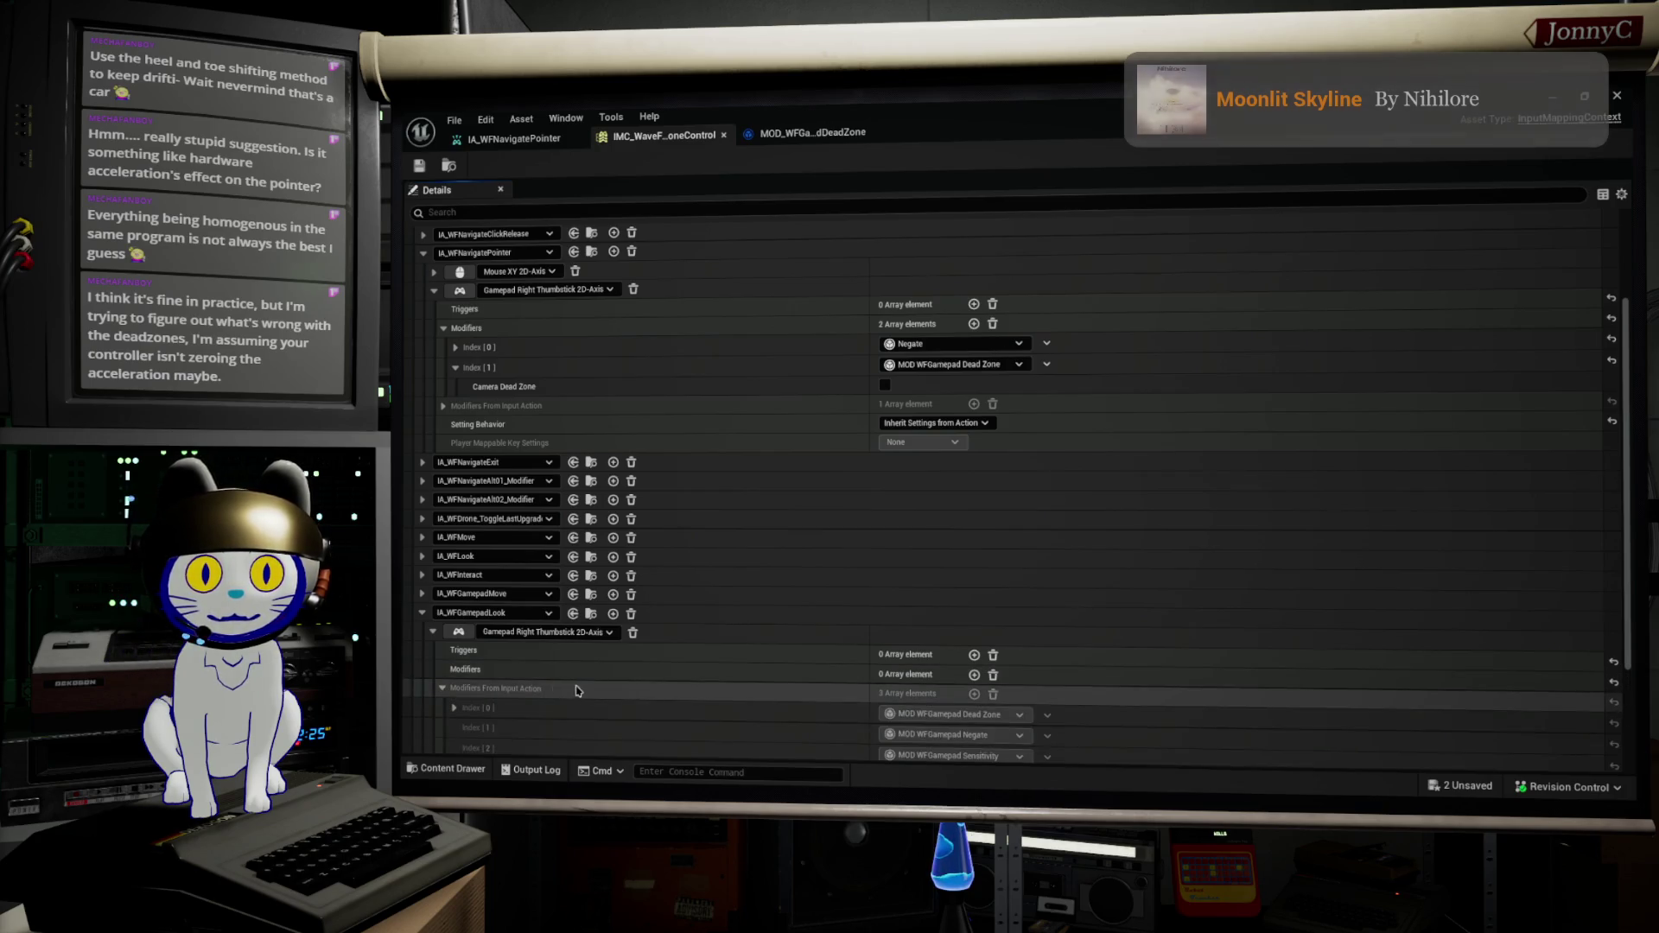
pyautogui.scroll(-1, 700, 679)
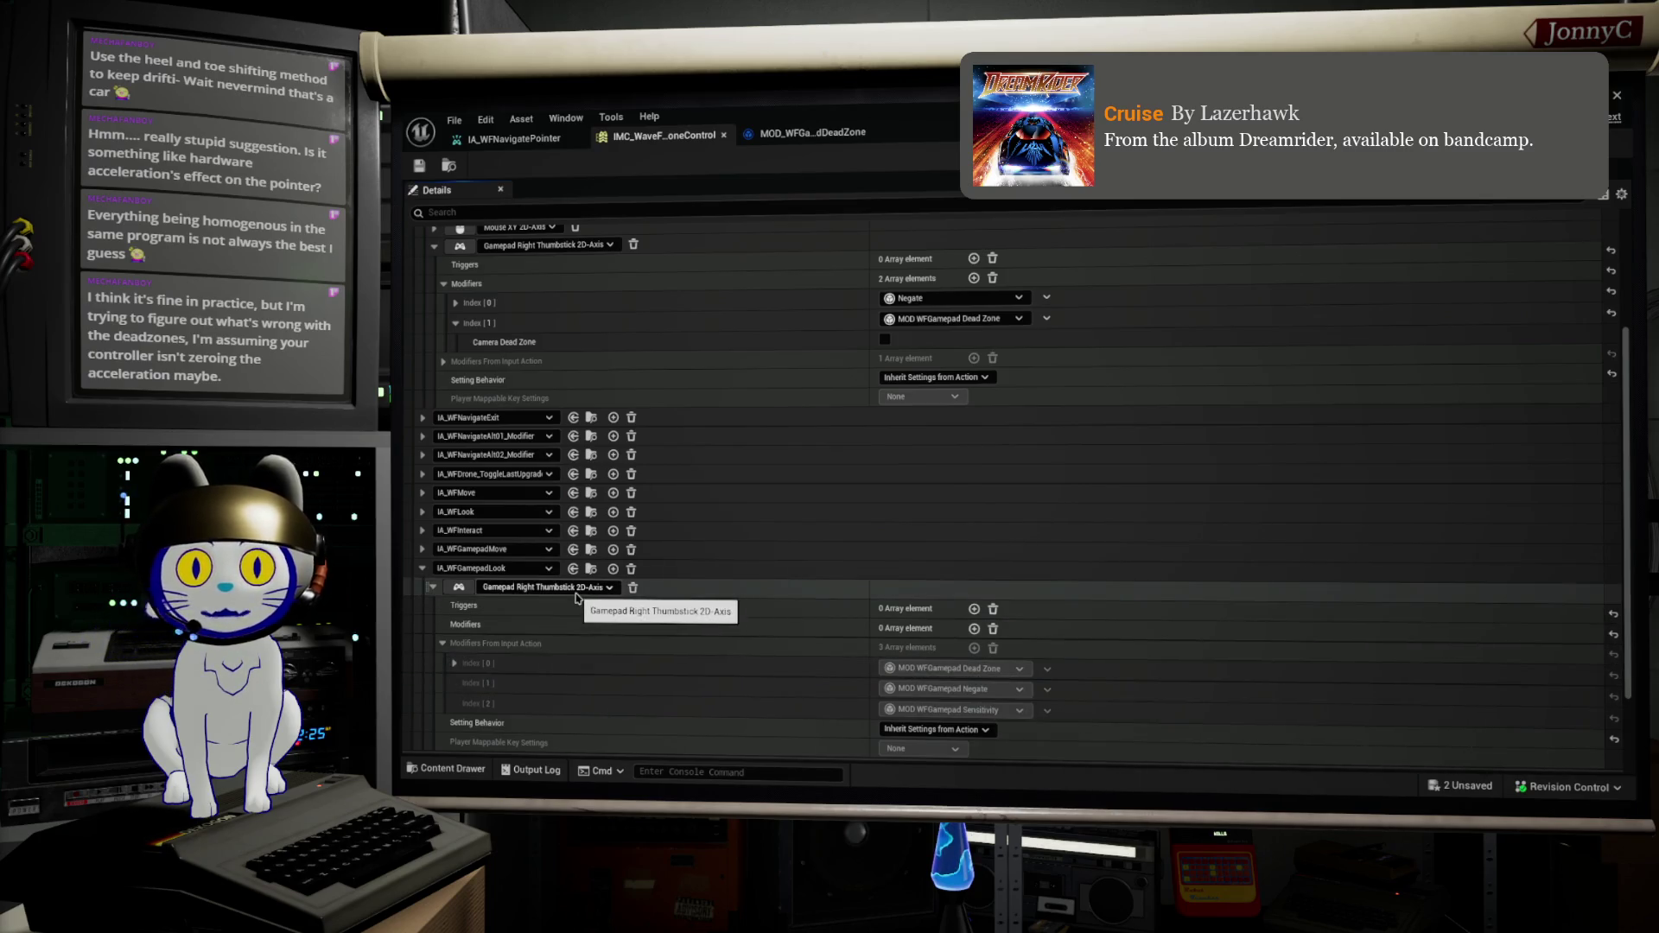
# Step: Restore the mapping editor to a smaller window and open the IA_WFGamepadLook input action
pyautogui.doubleClick(937, 108)
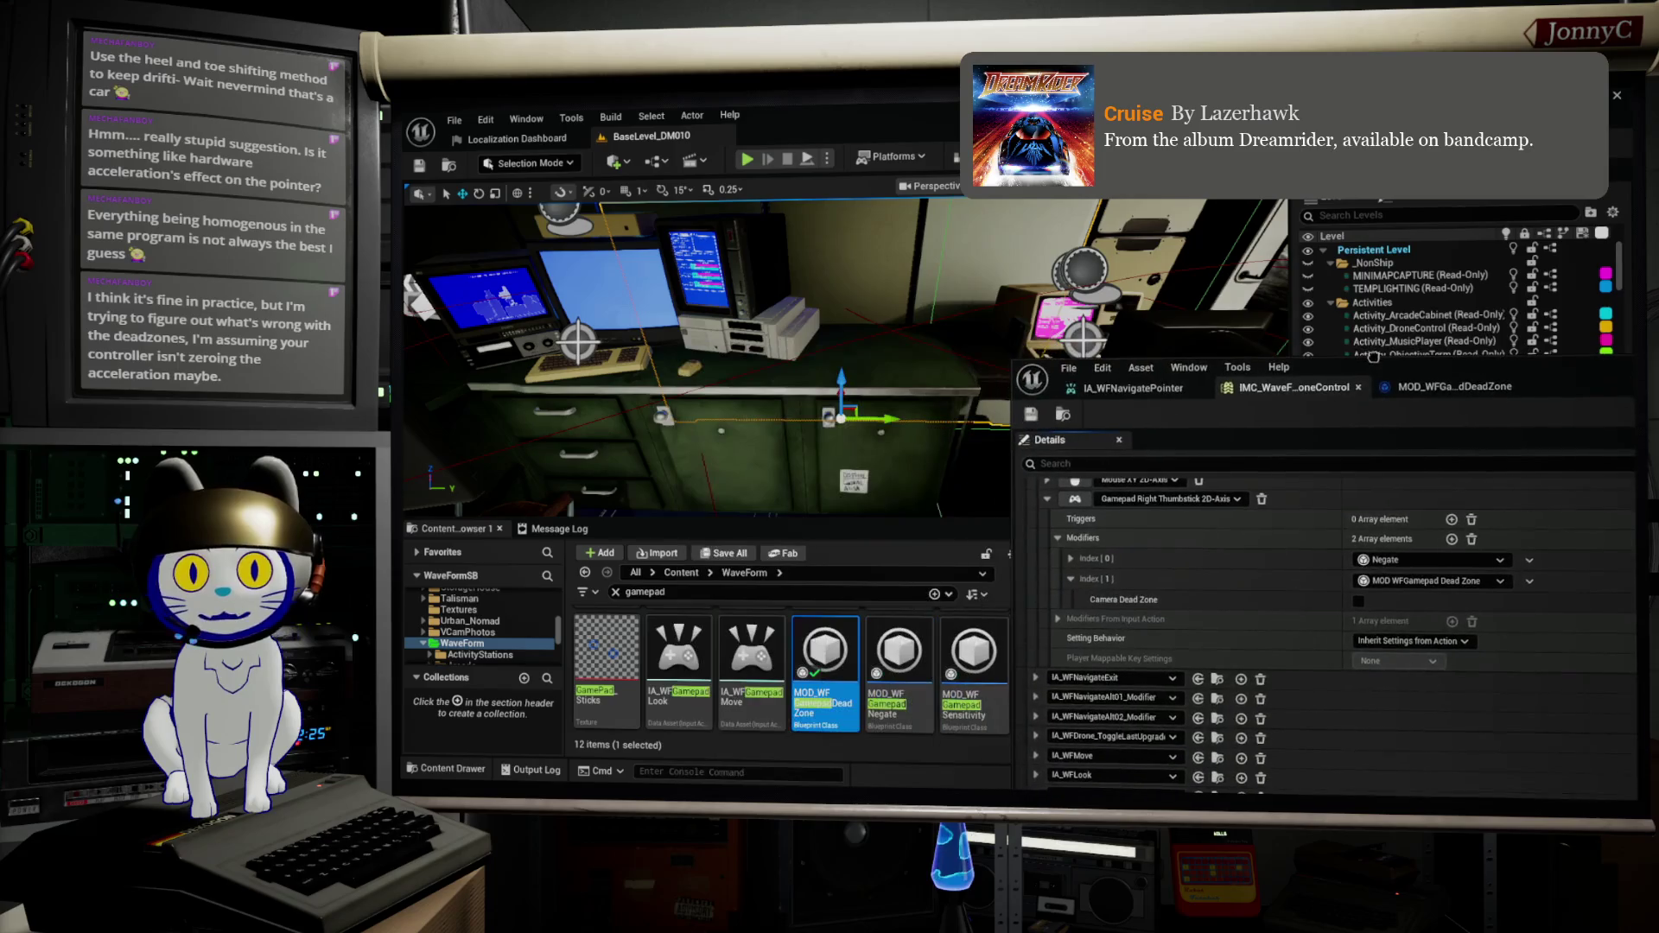
pyautogui.click(691, 602)
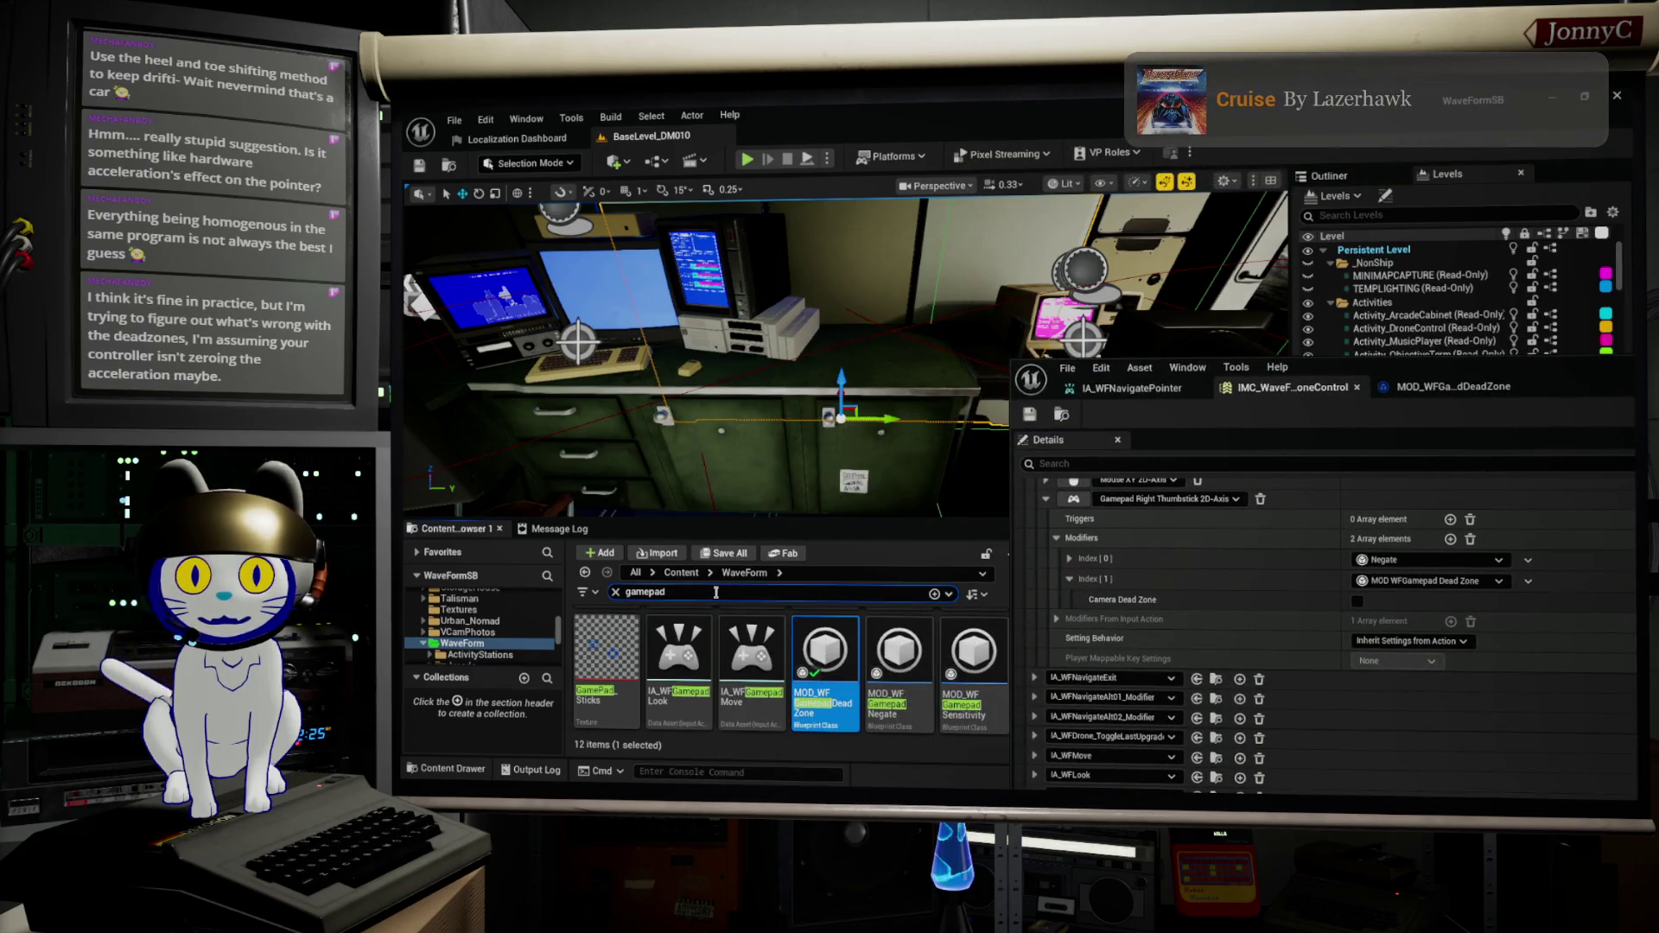
pyautogui.moveTo(976, 641)
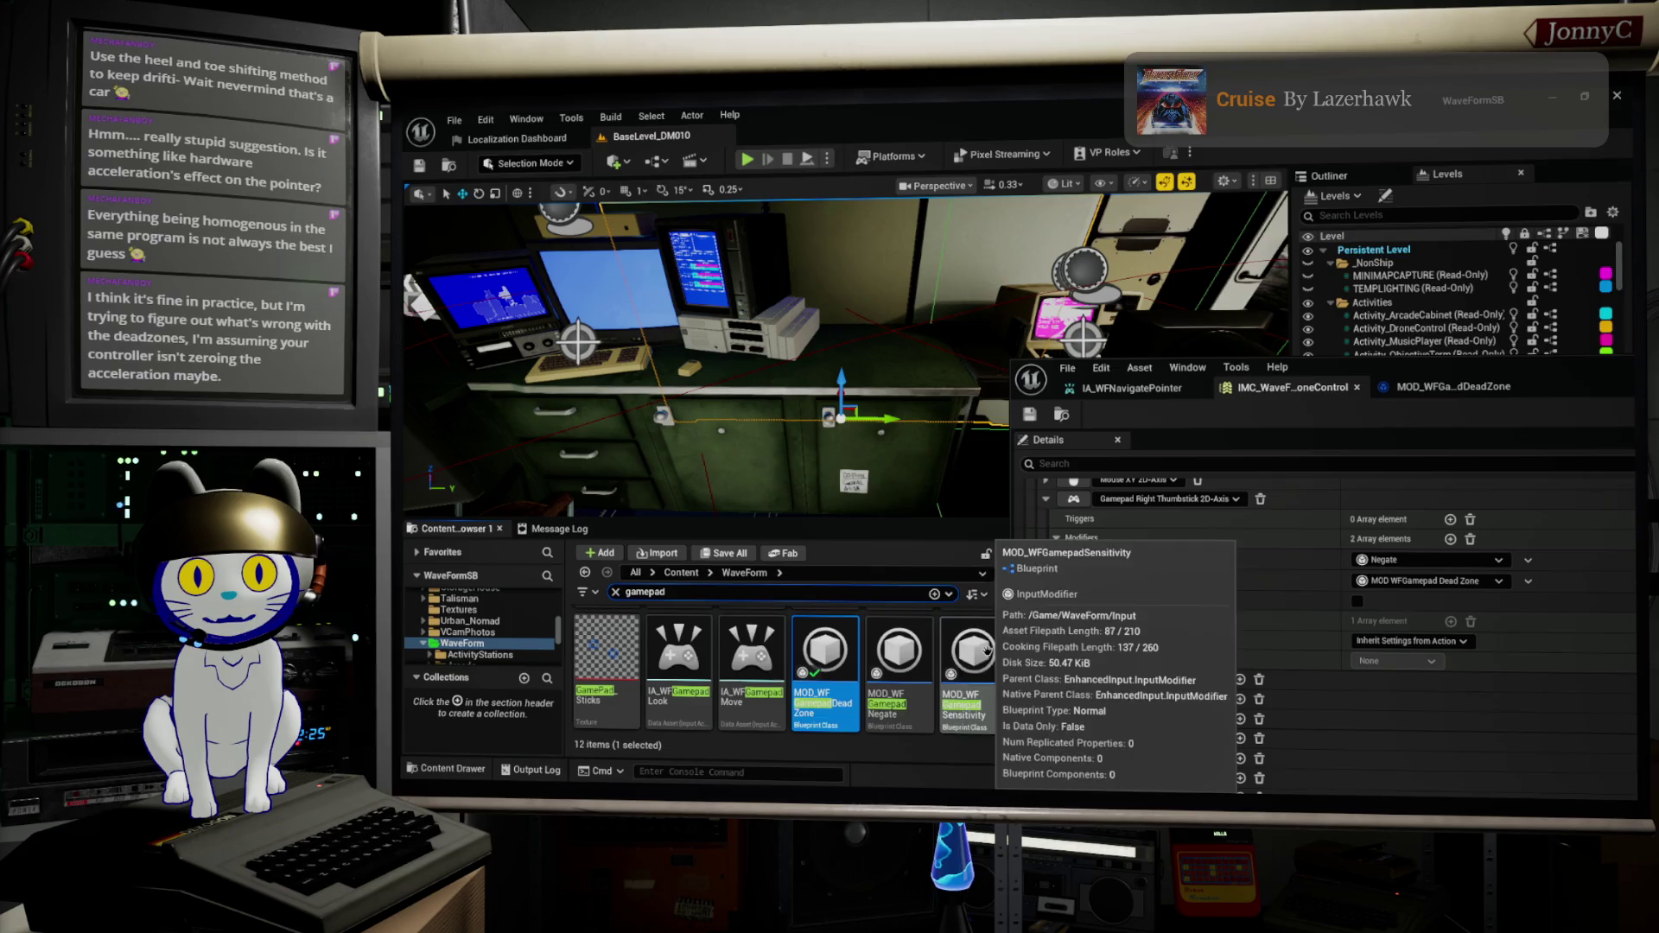
pyautogui.doubleClick(678, 670)
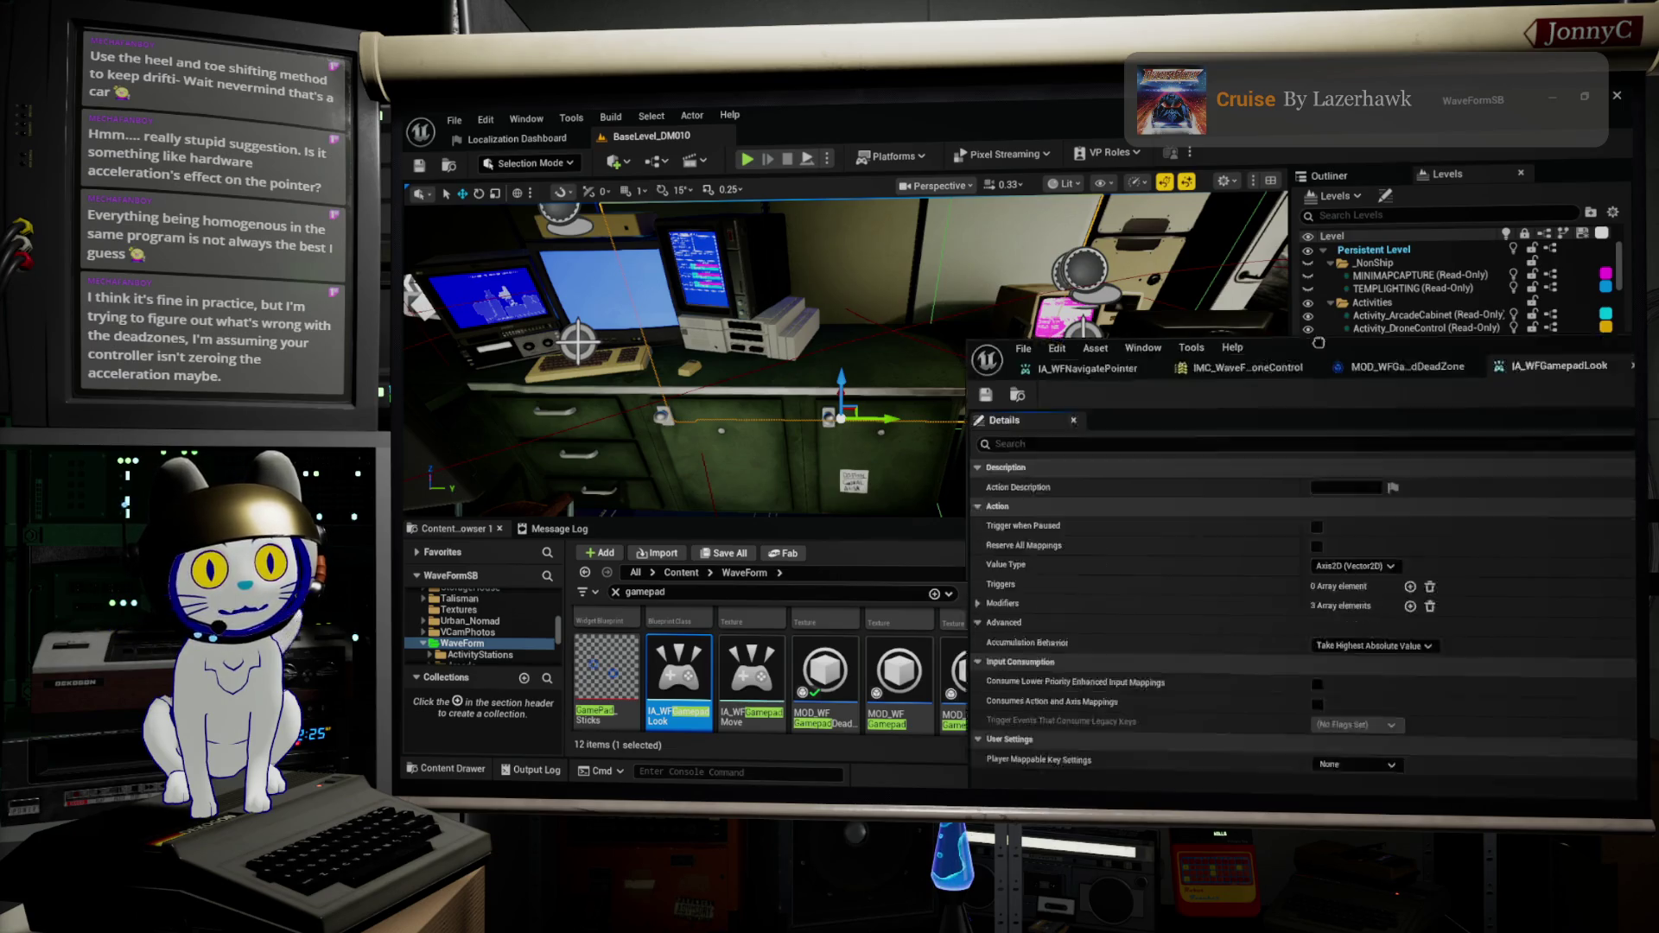
# Step: Expand IA_WFGamepadLook's Modifiers and Index [0] to confirm Camera Dead Zone is enabled
pyautogui.doubleClick(1380, 373)
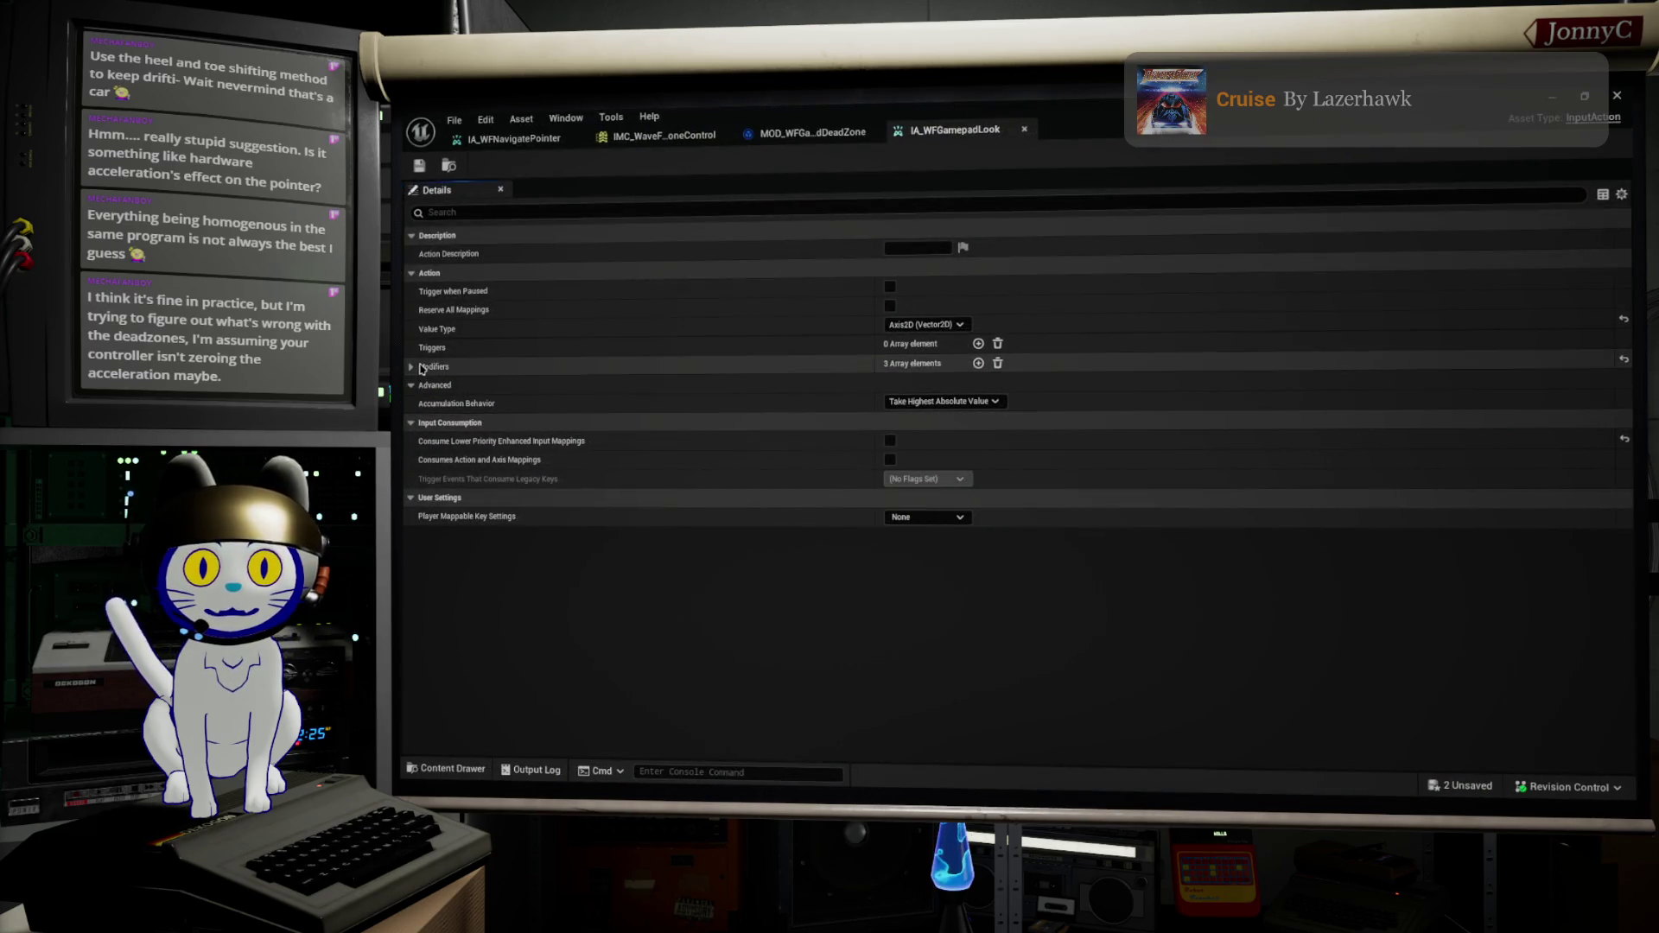
pyautogui.click(411, 367)
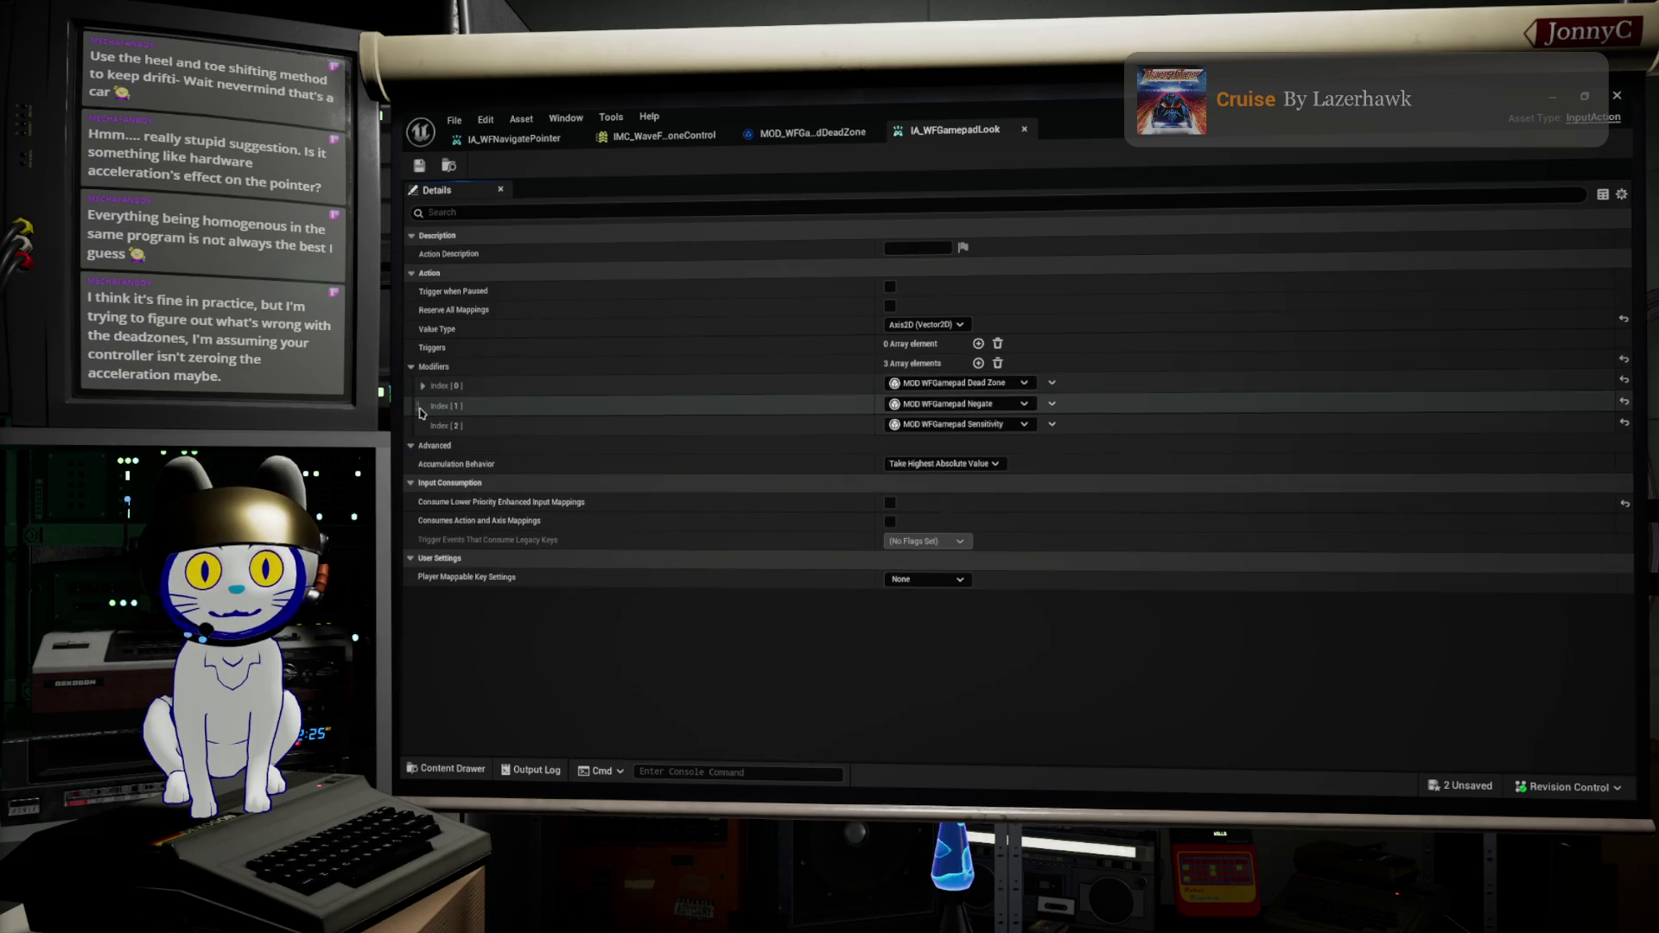
pyautogui.click(423, 387)
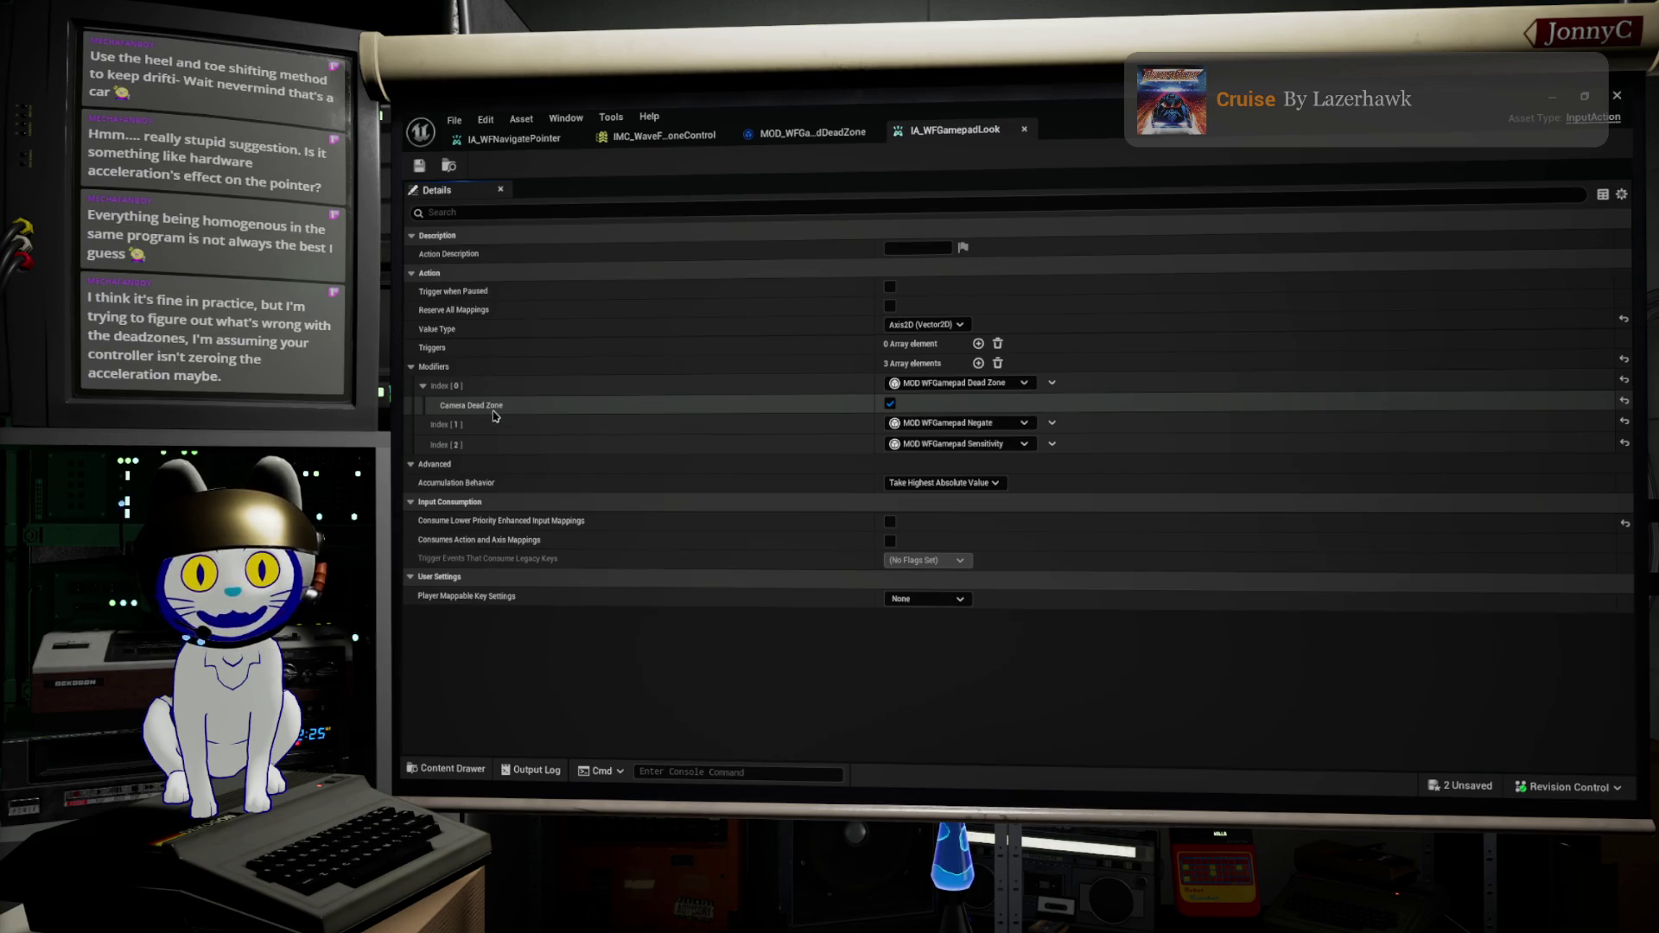
pyautogui.click(813, 132)
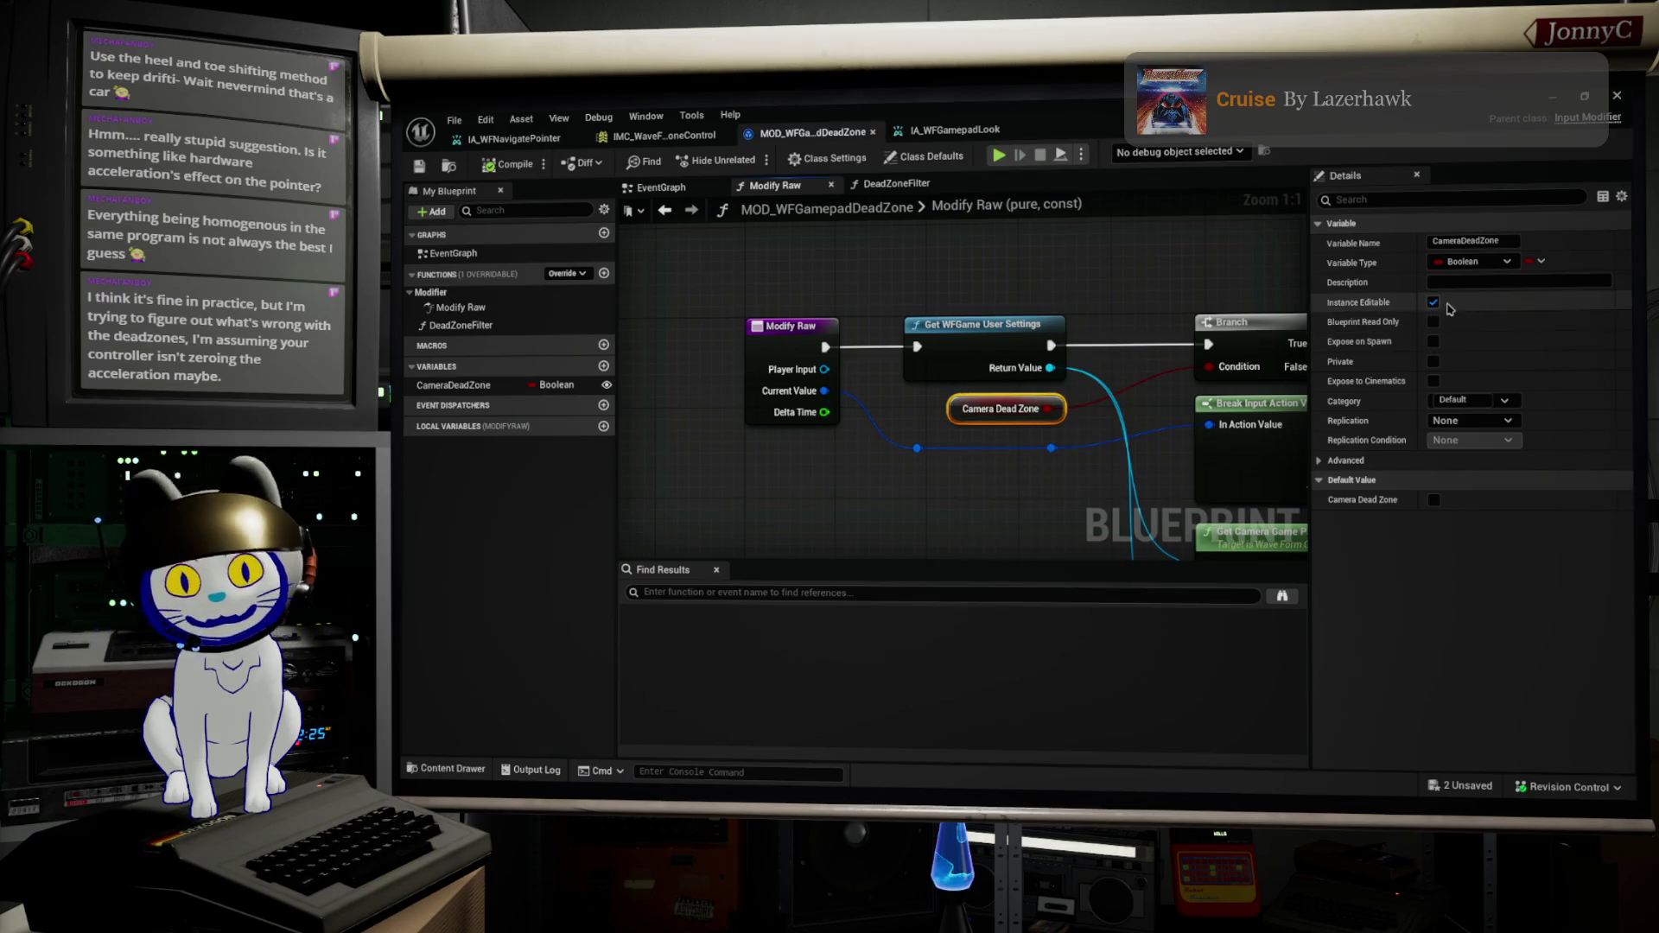
# Step: Pan and zoom the Modify Raw graph to show the Dead Zone Filter and Break Input Action Value nodes
pyautogui.scroll(-2, 1124, 407)
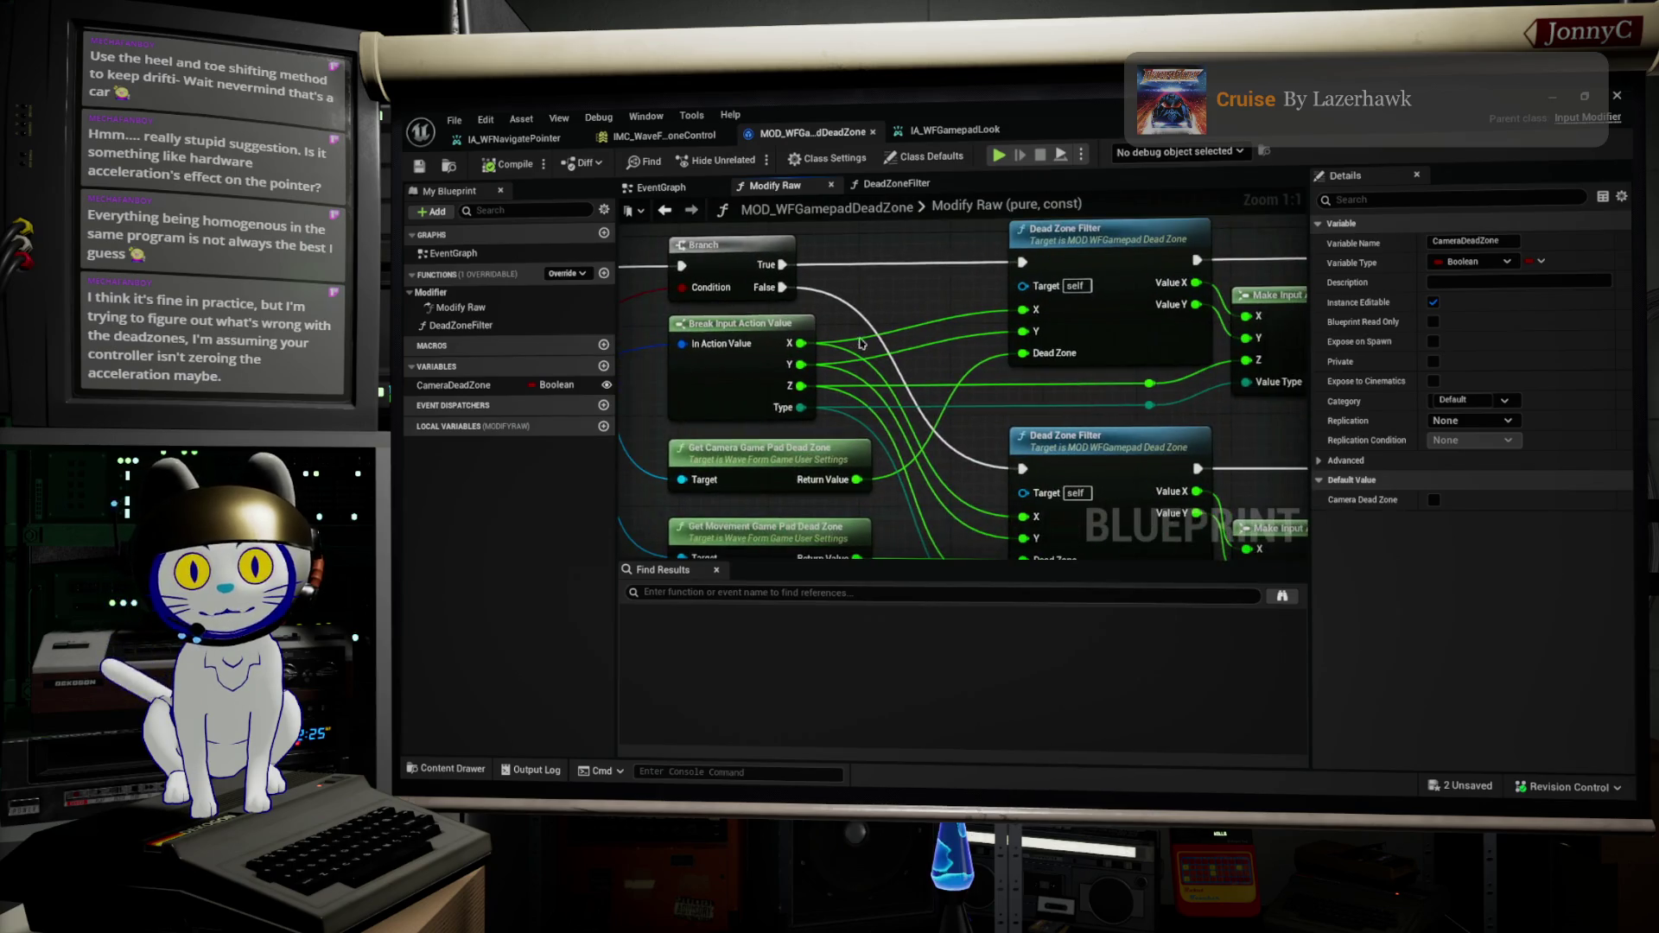
pyautogui.moveTo(1037, 415)
pyautogui.mouseDown()
pyautogui.moveTo(1056, 377)
pyautogui.moveTo(1047, 397)
pyautogui.moveTo(542, 404)
pyautogui.mouseUp()
pyautogui.scroll(2, 1028, 450)
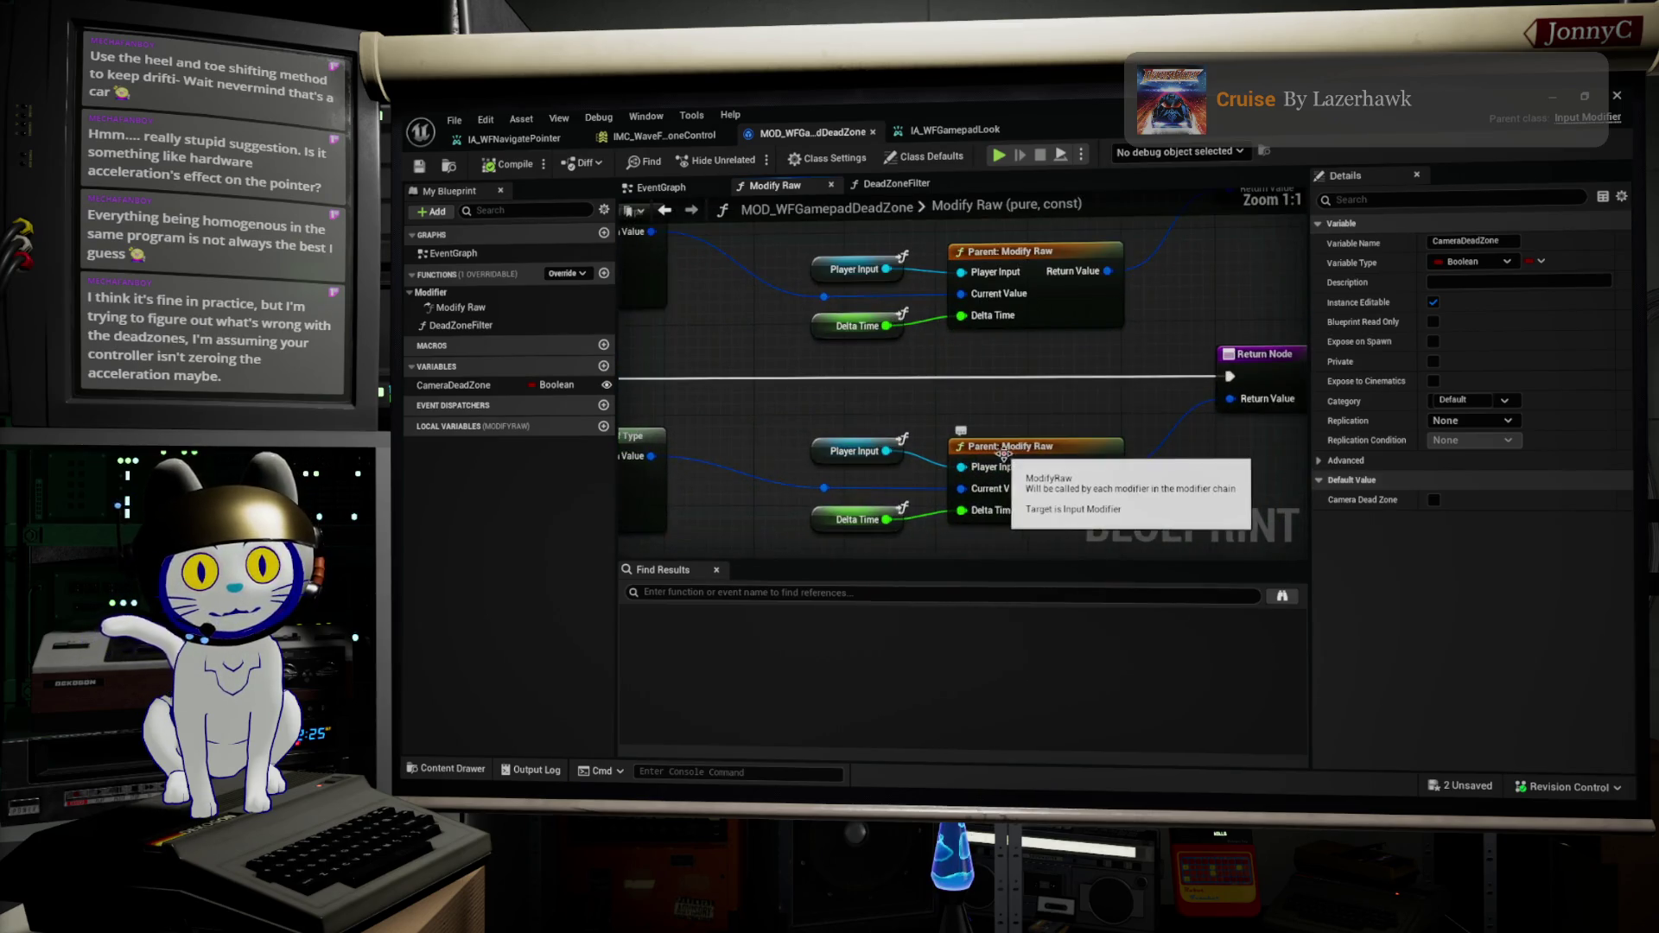
pyautogui.moveTo(1078, 432)
pyautogui.mouseDown()
pyautogui.moveTo(951, 480)
pyautogui.moveTo(691, 484)
pyautogui.mouseUp()
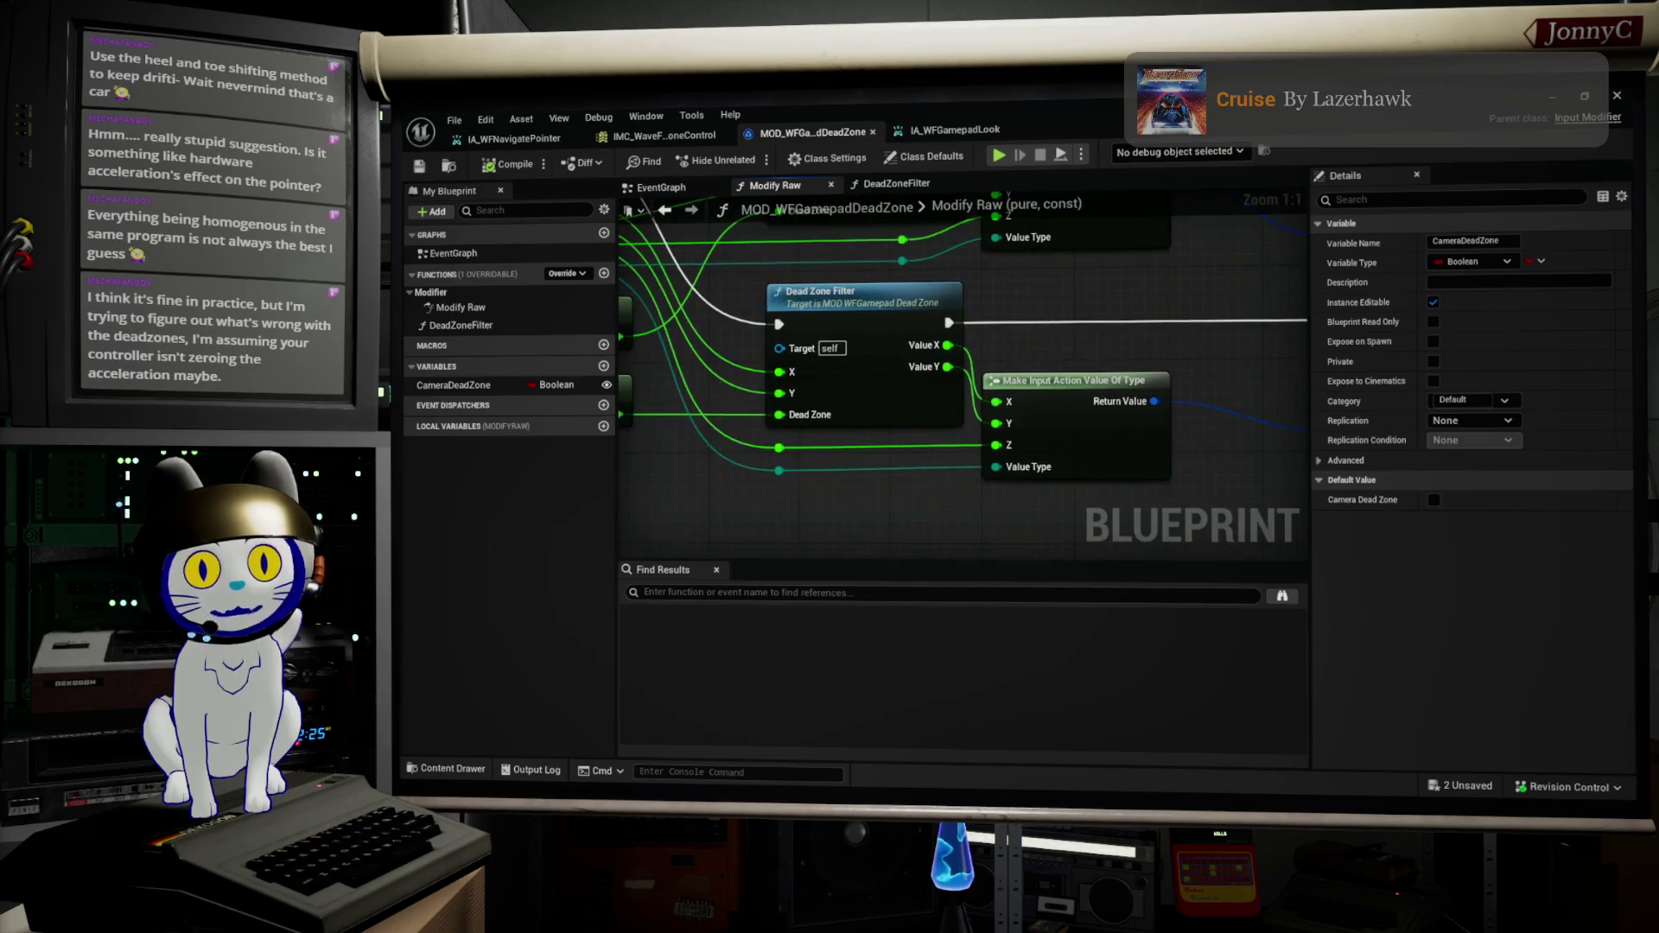
pyautogui.scroll(-1, 947, 378)
pyautogui.moveTo(830, 389); pyautogui.dragTo(958, 457)
pyautogui.scroll(1, 814, 462)
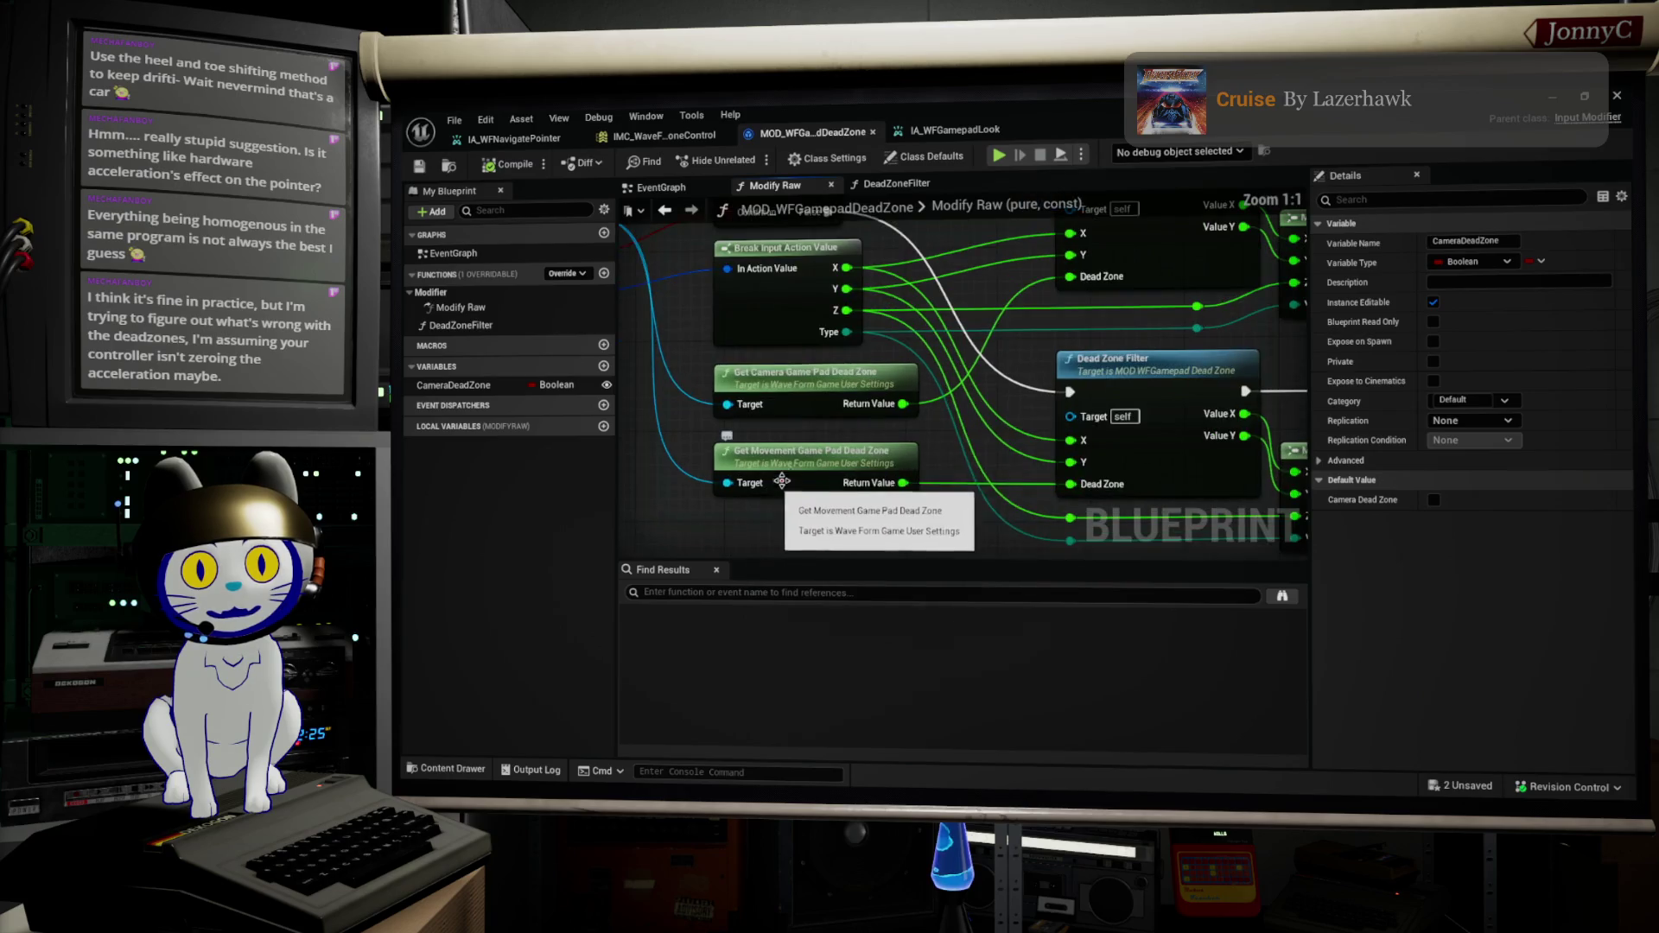
# Step: Inspect the Get Camera and Get Movement Game Pad Dead Zone nodes and the Branch logic
pyautogui.click(911, 412)
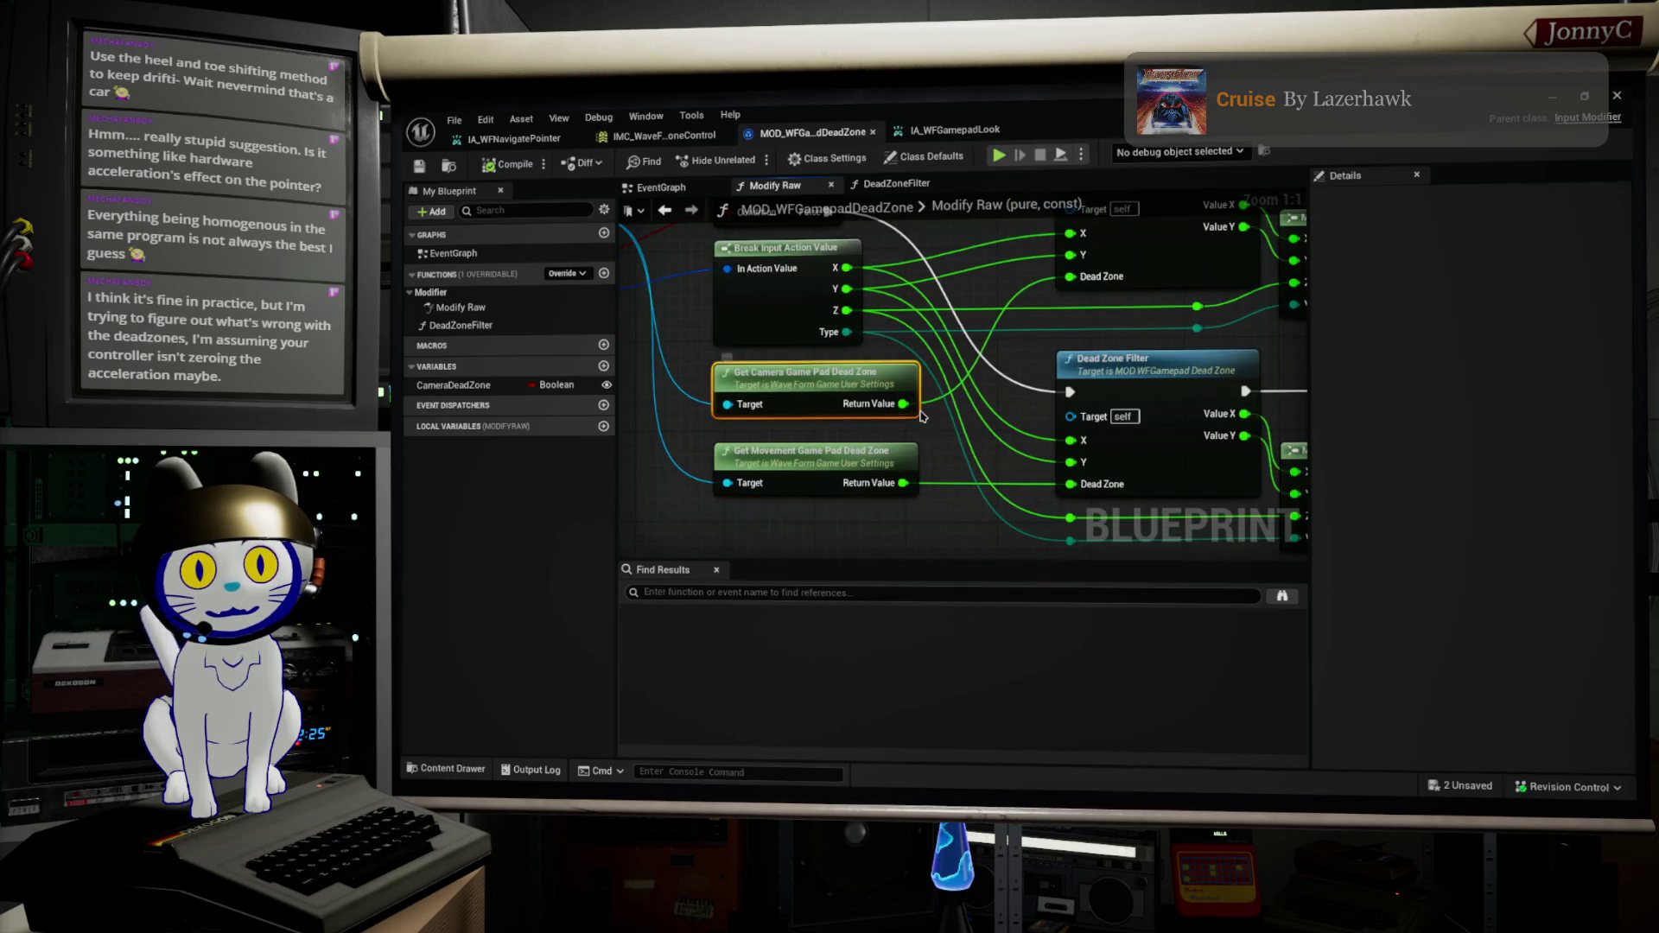
pyautogui.click(892, 456)
pyautogui.moveTo(972, 439)
pyautogui.mouseDown()
pyautogui.moveTo(1127, 519)
pyautogui.moveTo(1053, 520)
pyautogui.moveTo(1133, 507)
pyautogui.mouseUp()
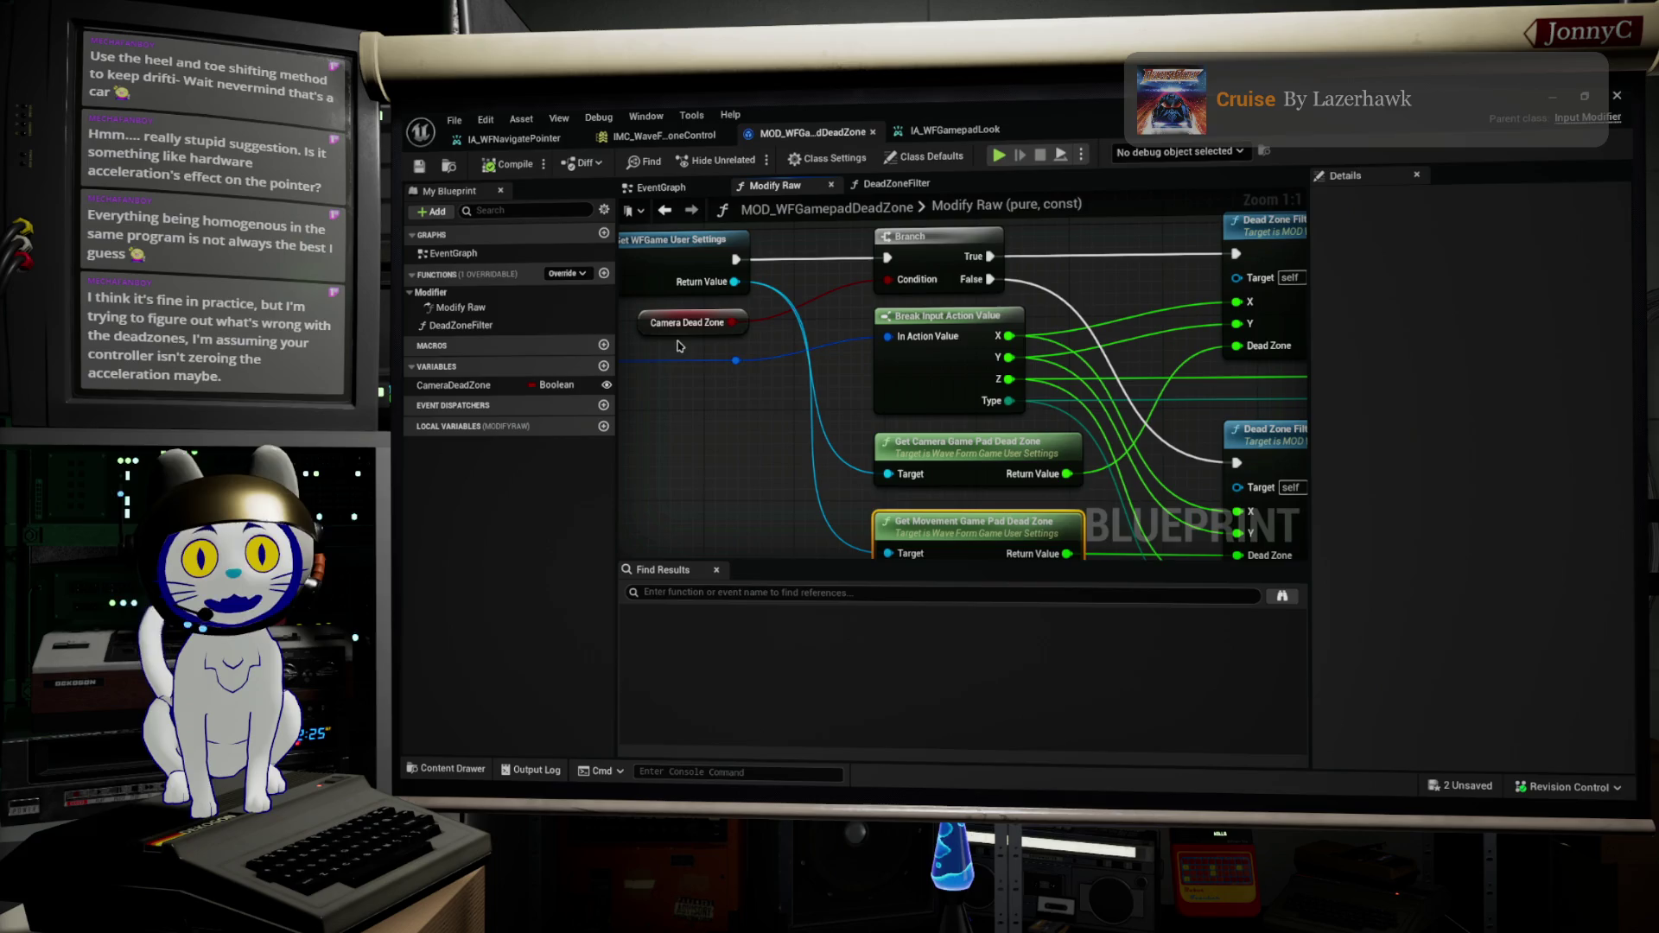
pyautogui.scroll(-2, 830, 462)
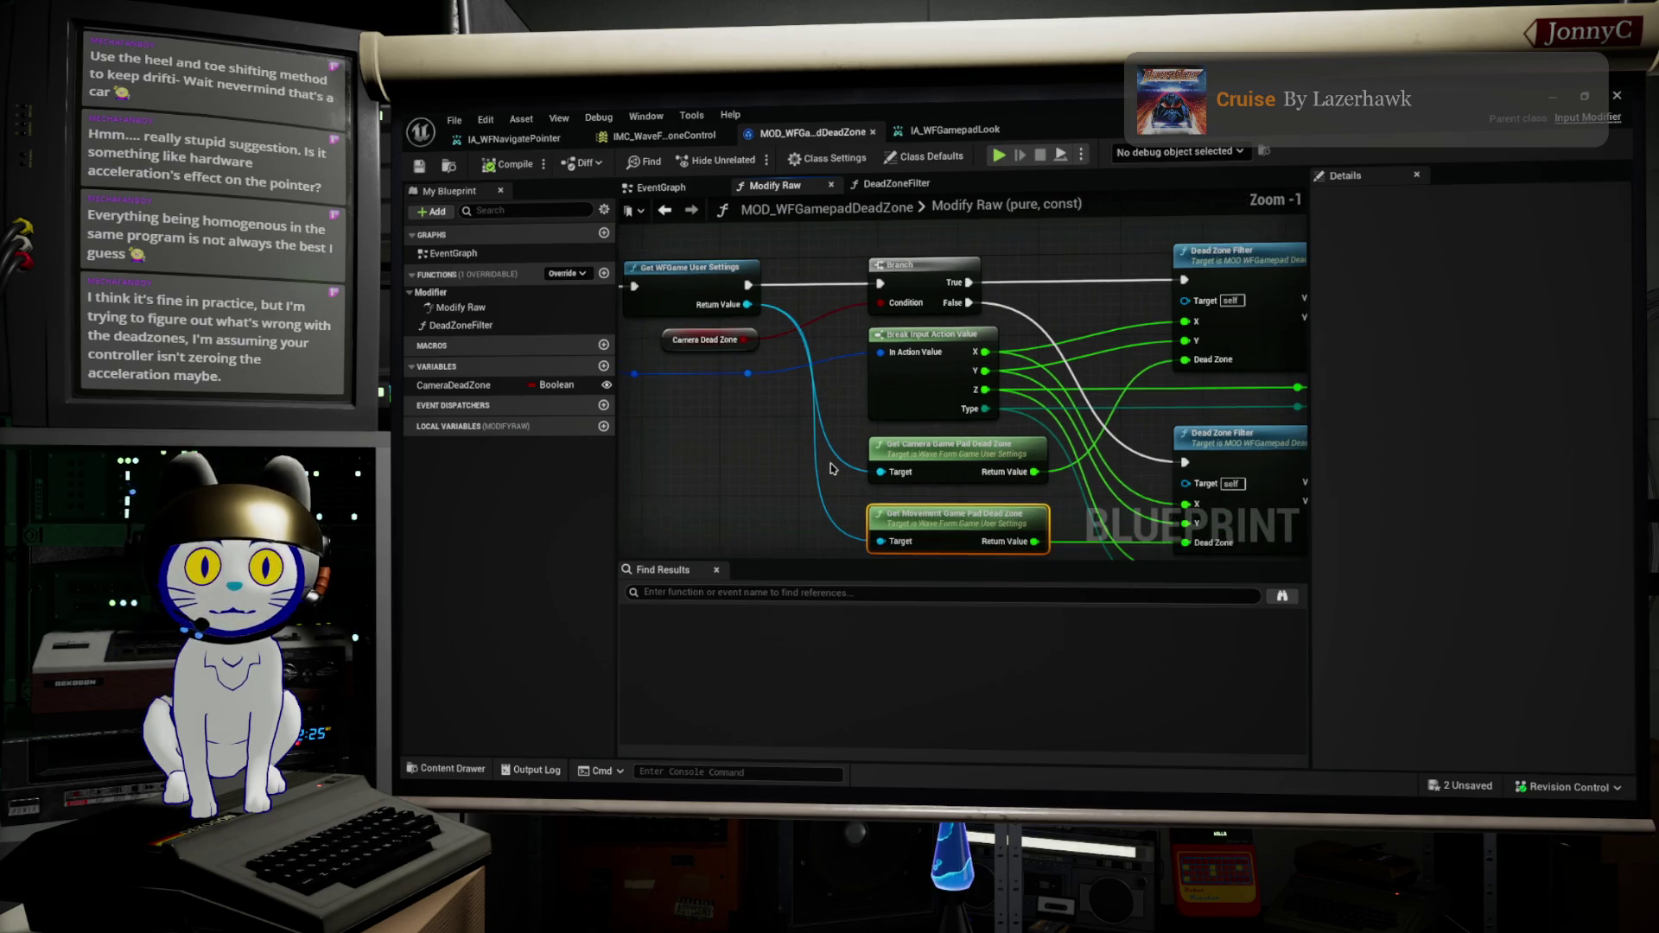
pyautogui.scroll(1, 832, 468)
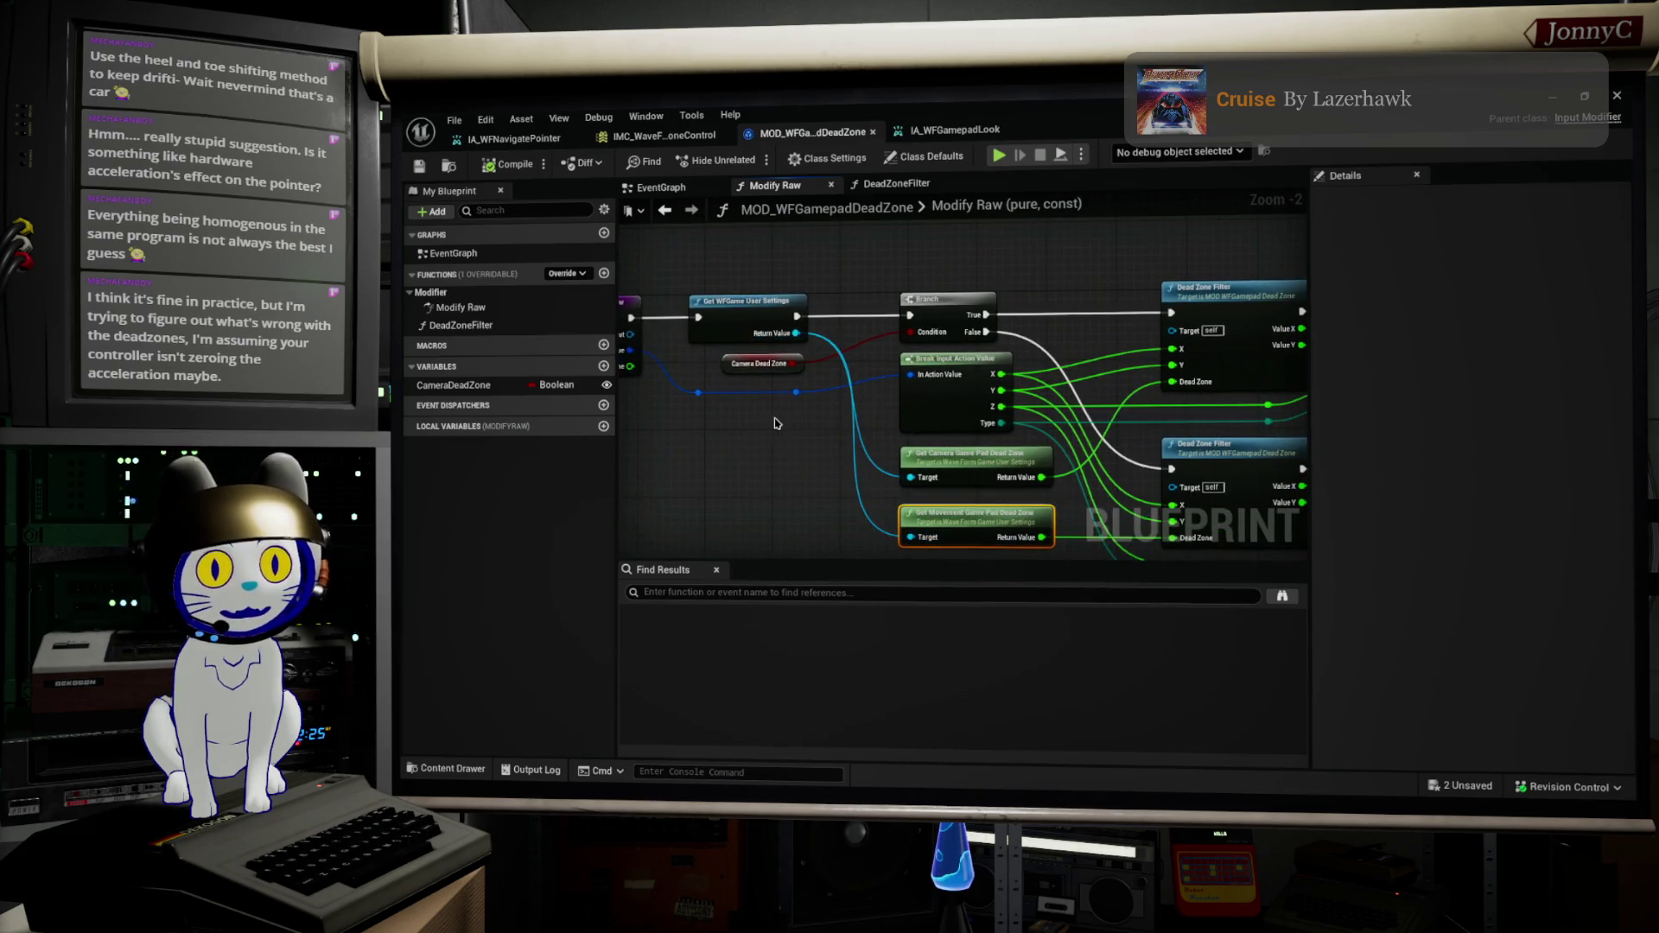
pyautogui.moveTo(716, 407); pyautogui.dragTo(769, 424)
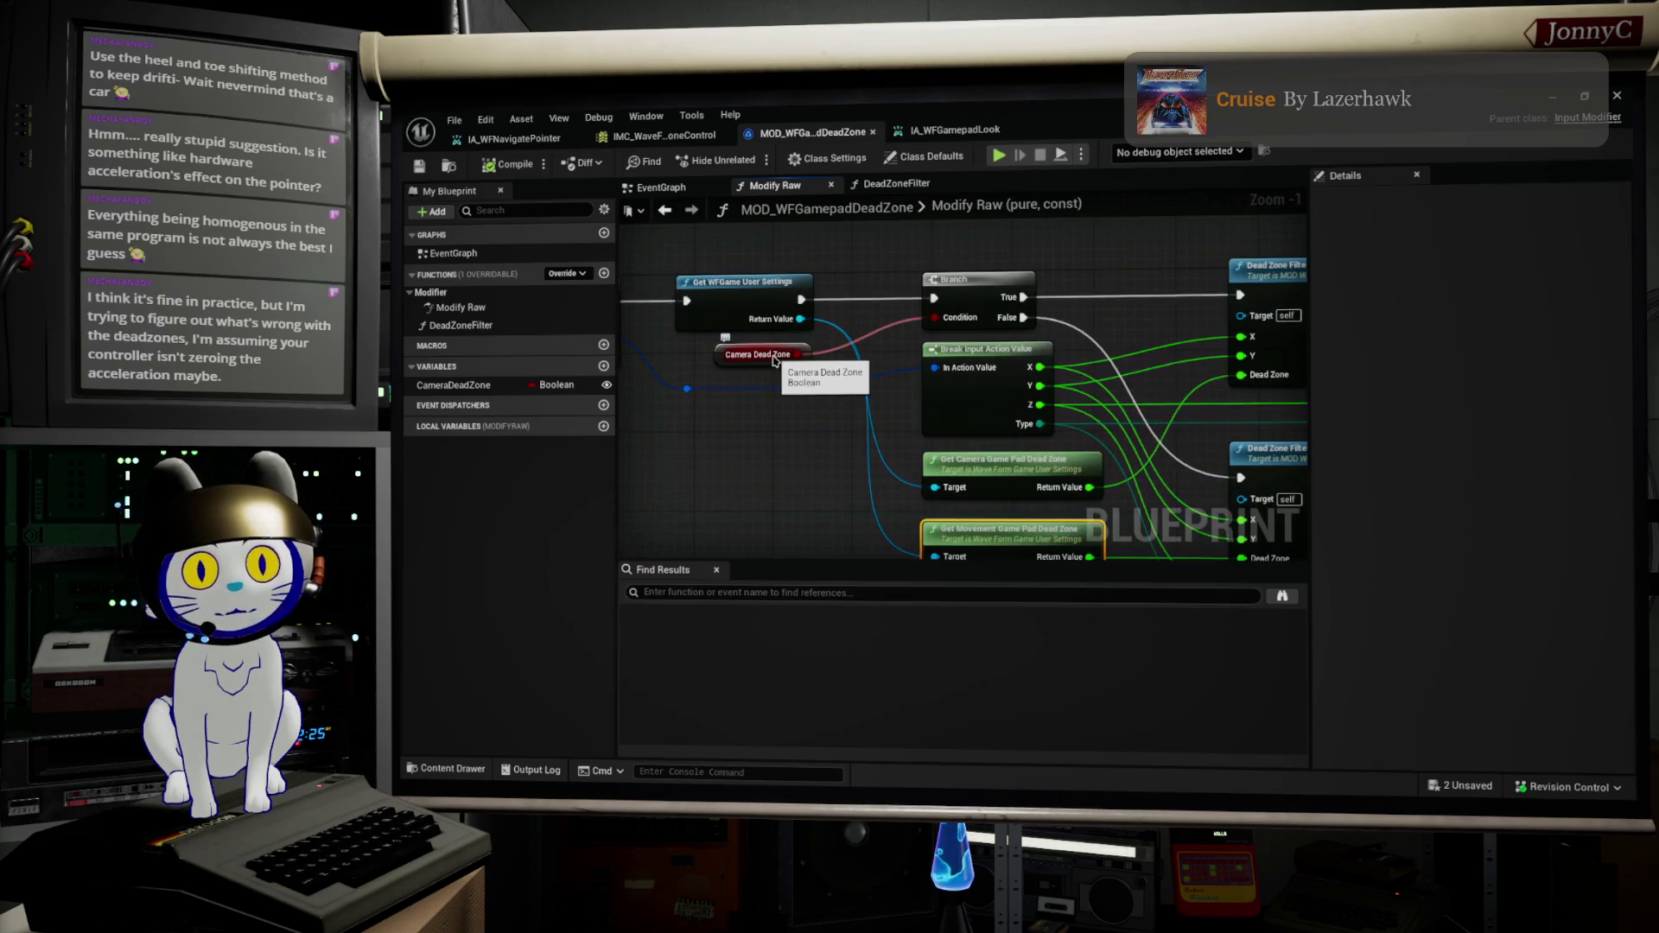
pyautogui.moveTo(959, 484); pyautogui.dragTo(934, 440)
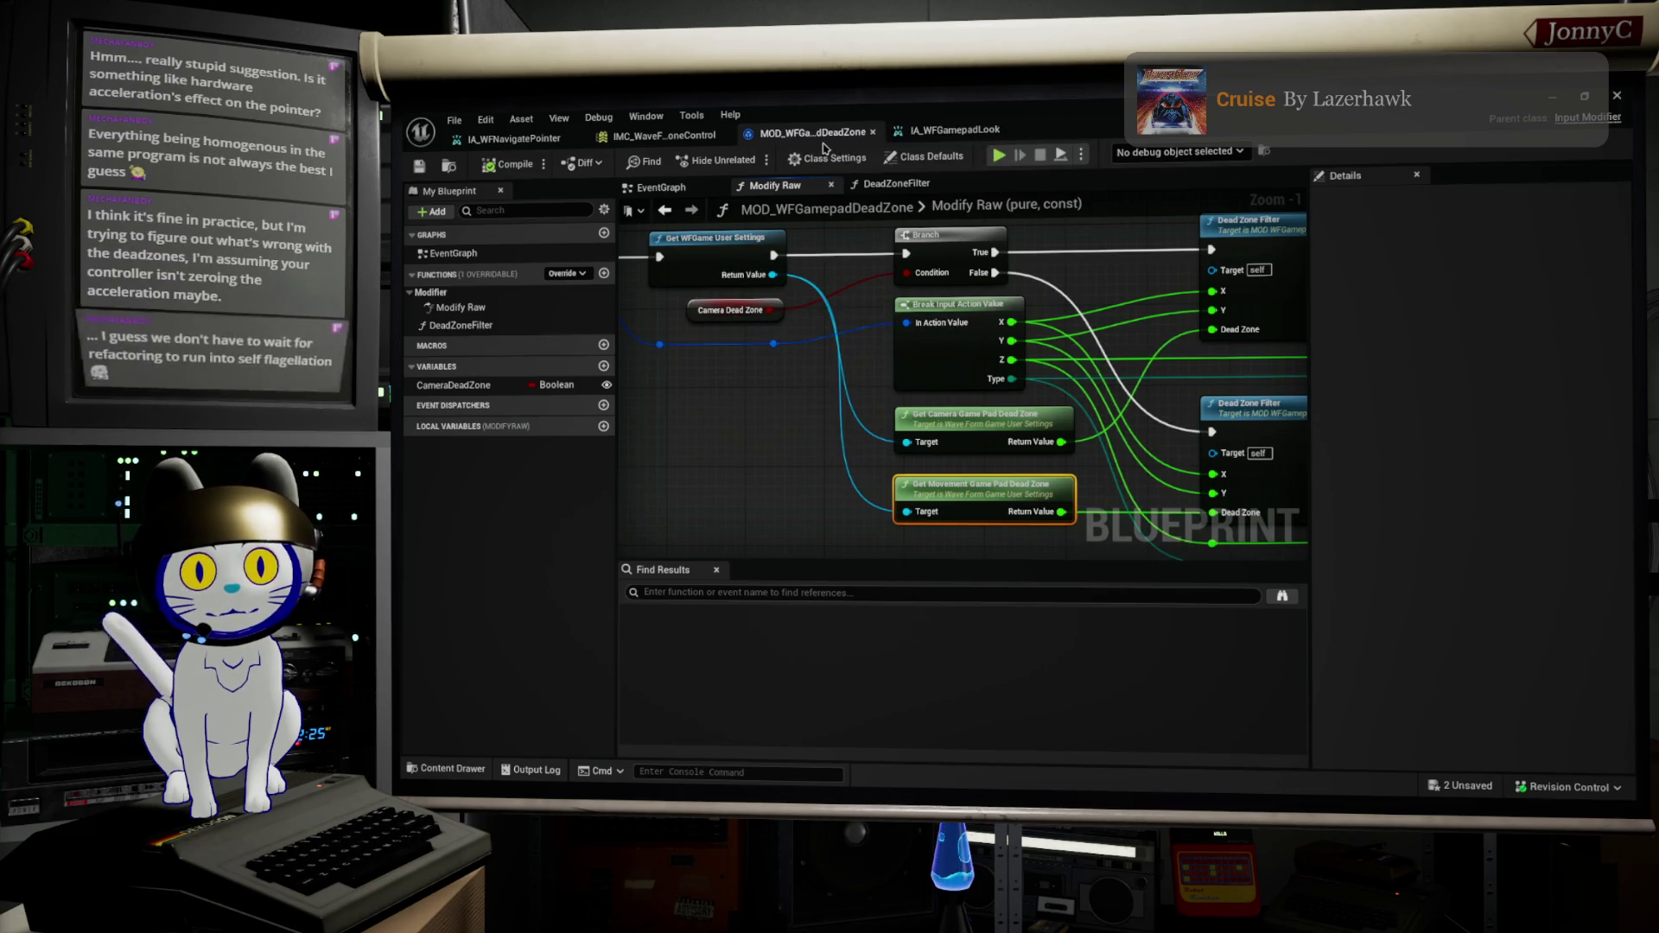
pyautogui.click(618, 140)
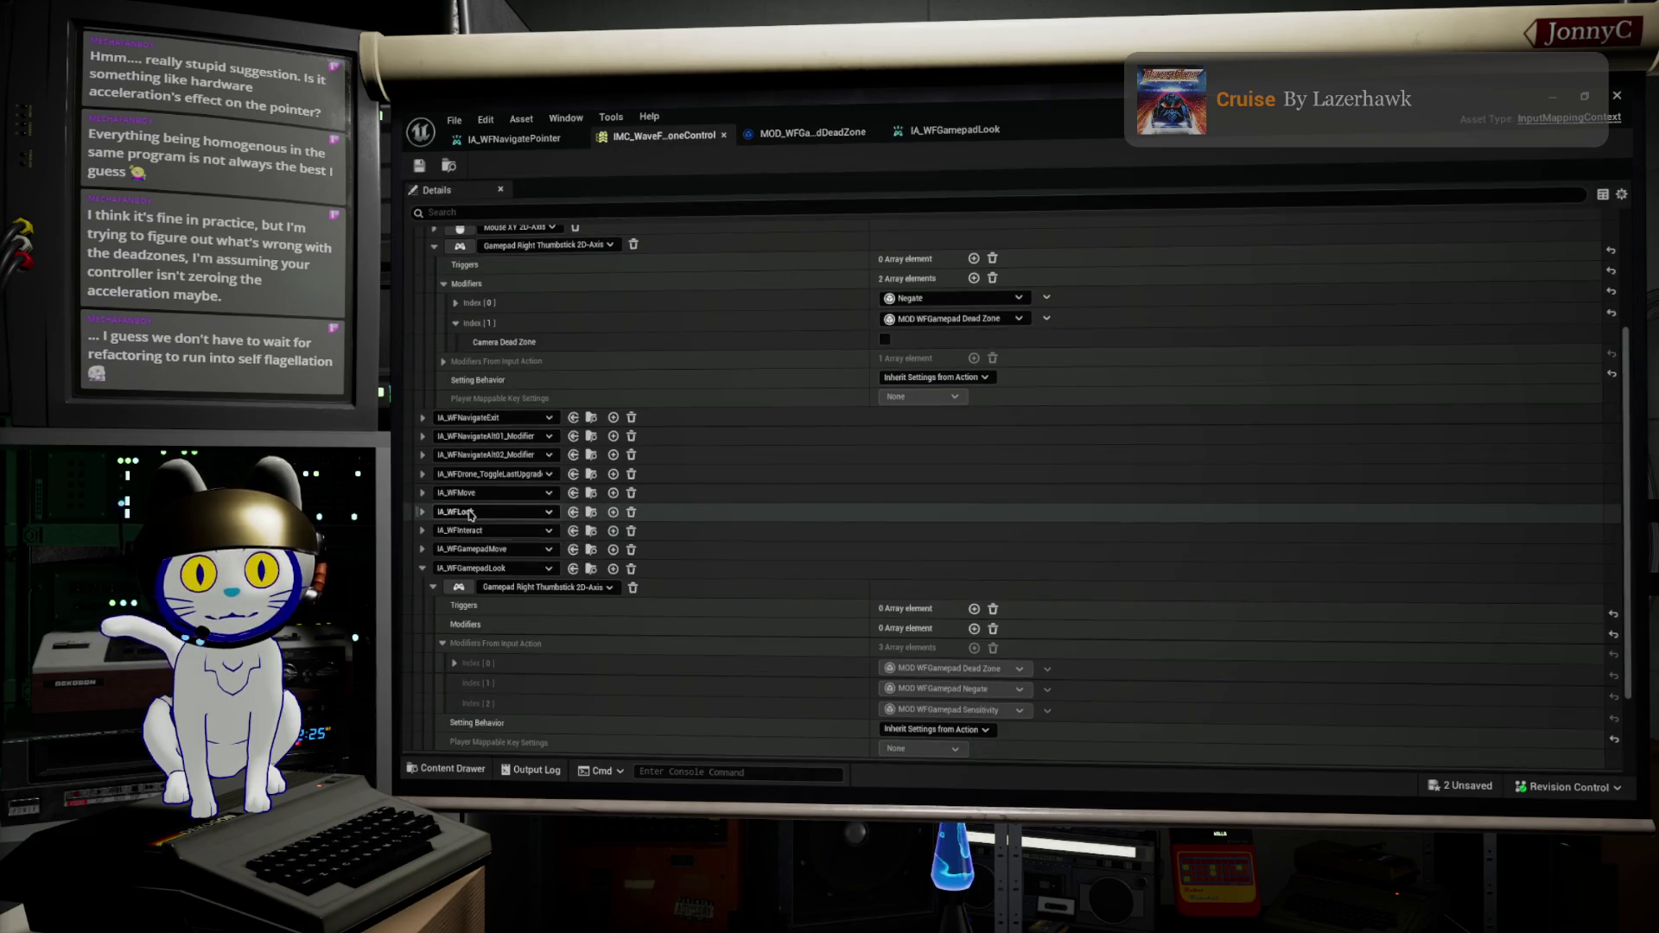
# Step: Tick Camera Dead Zone on the pointer thumbstick's Index [1] modifier and save IMC_WaveForm_DroneControl
pyautogui.scroll(1, 599, 408)
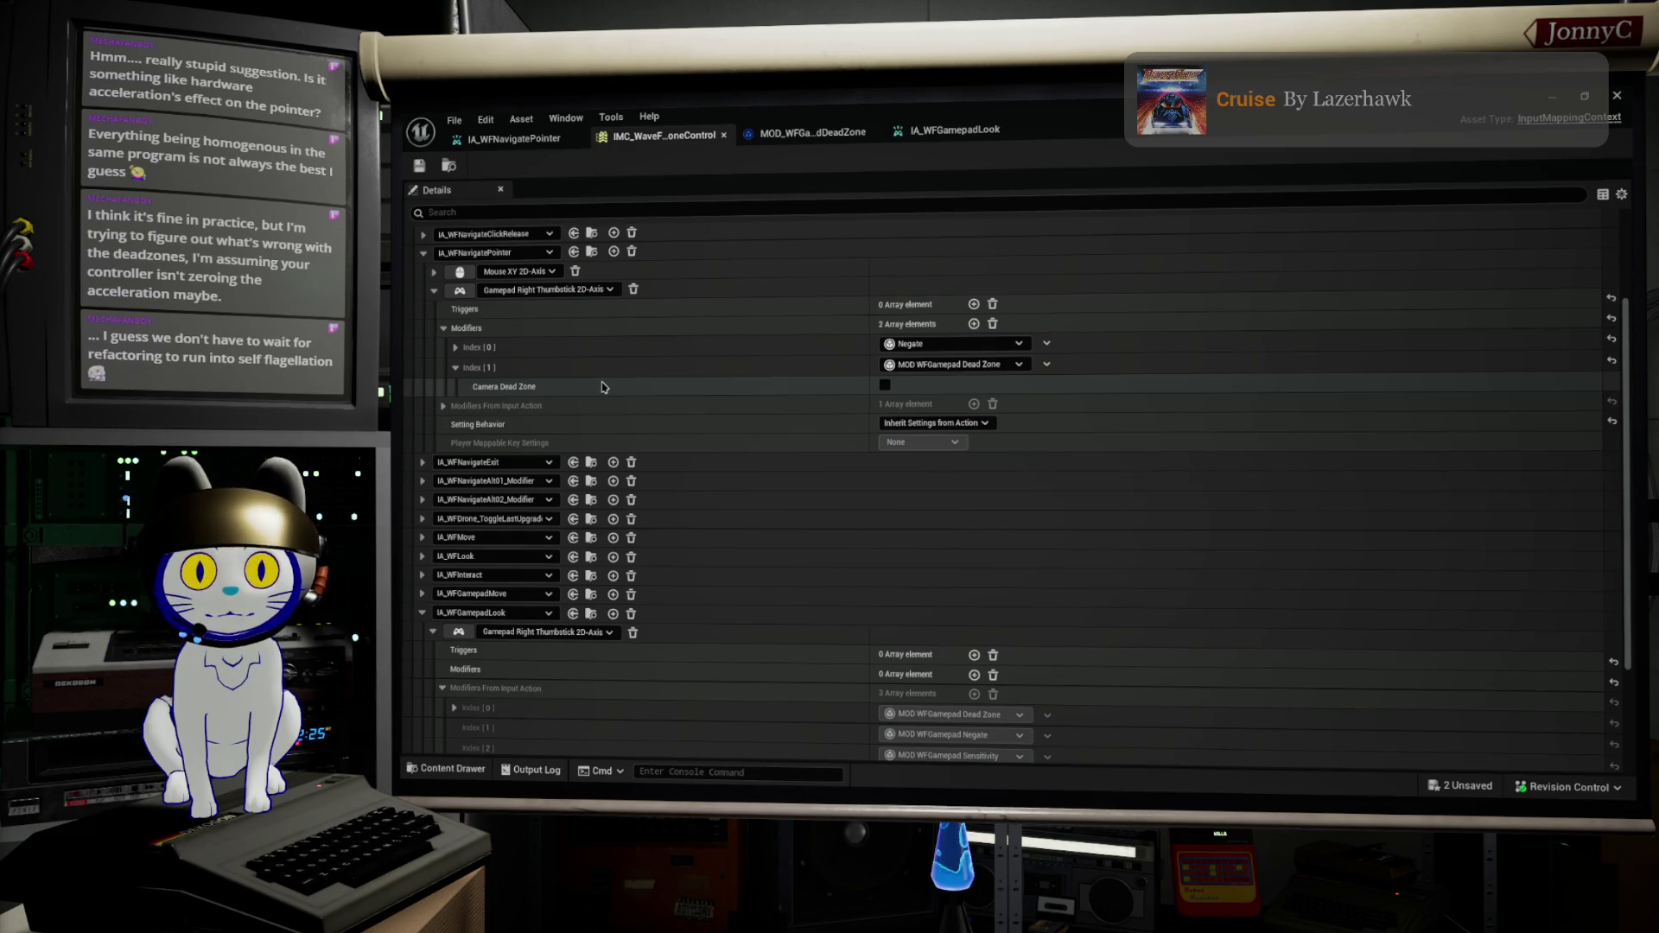
pyautogui.click(885, 386)
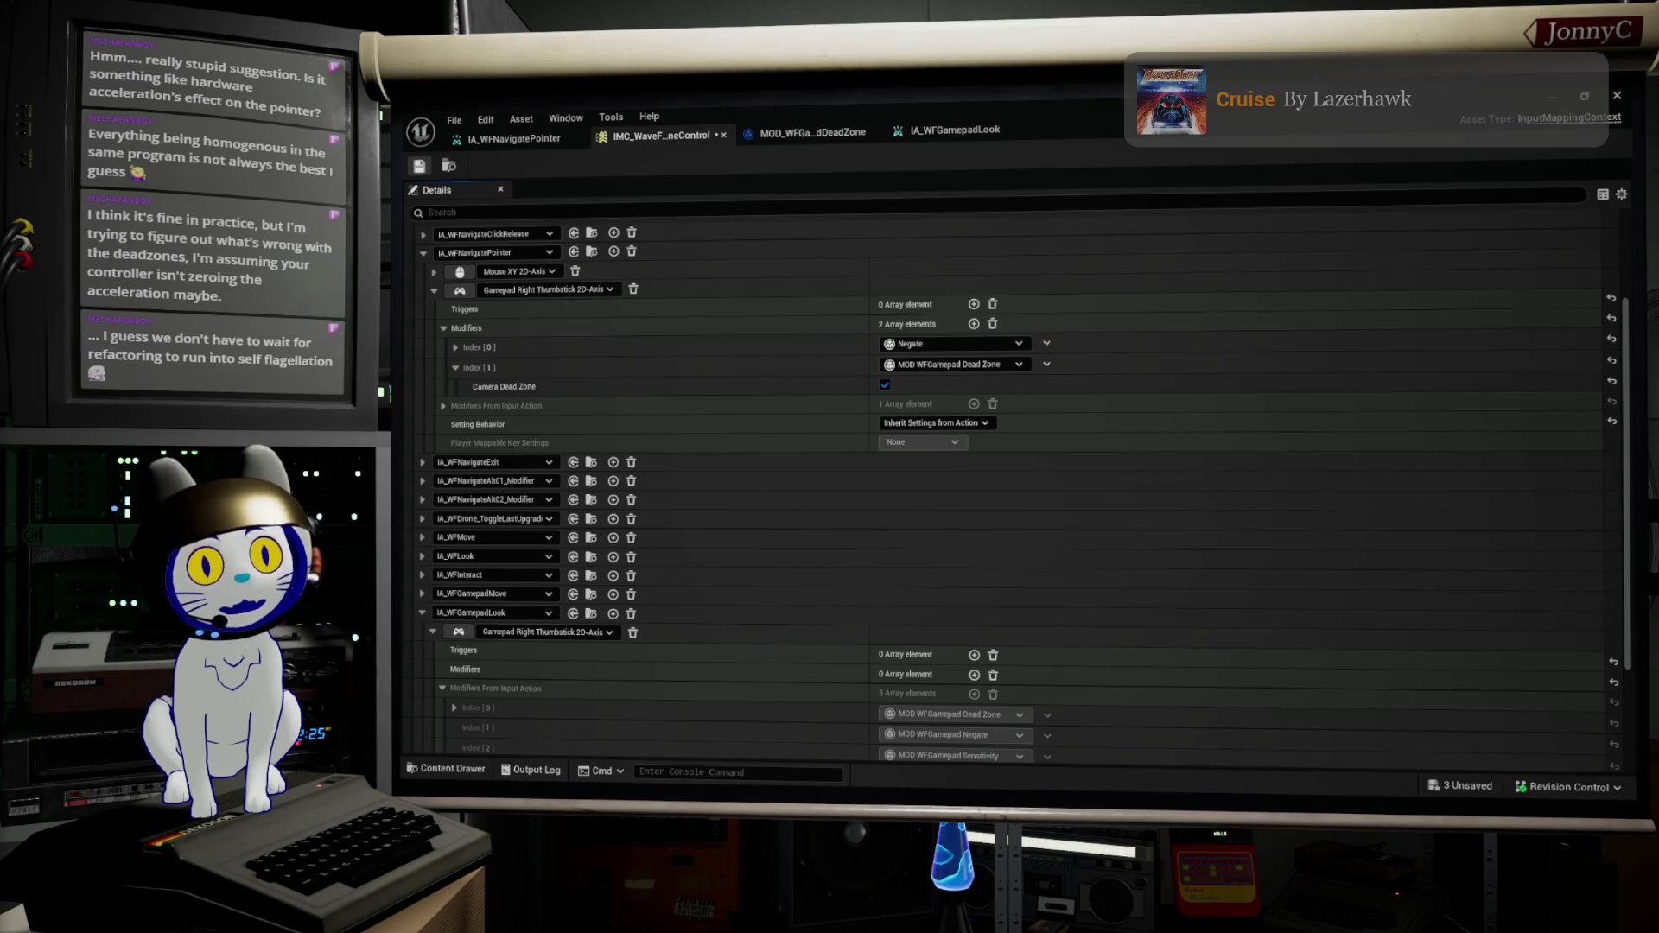
pyautogui.click(419, 165)
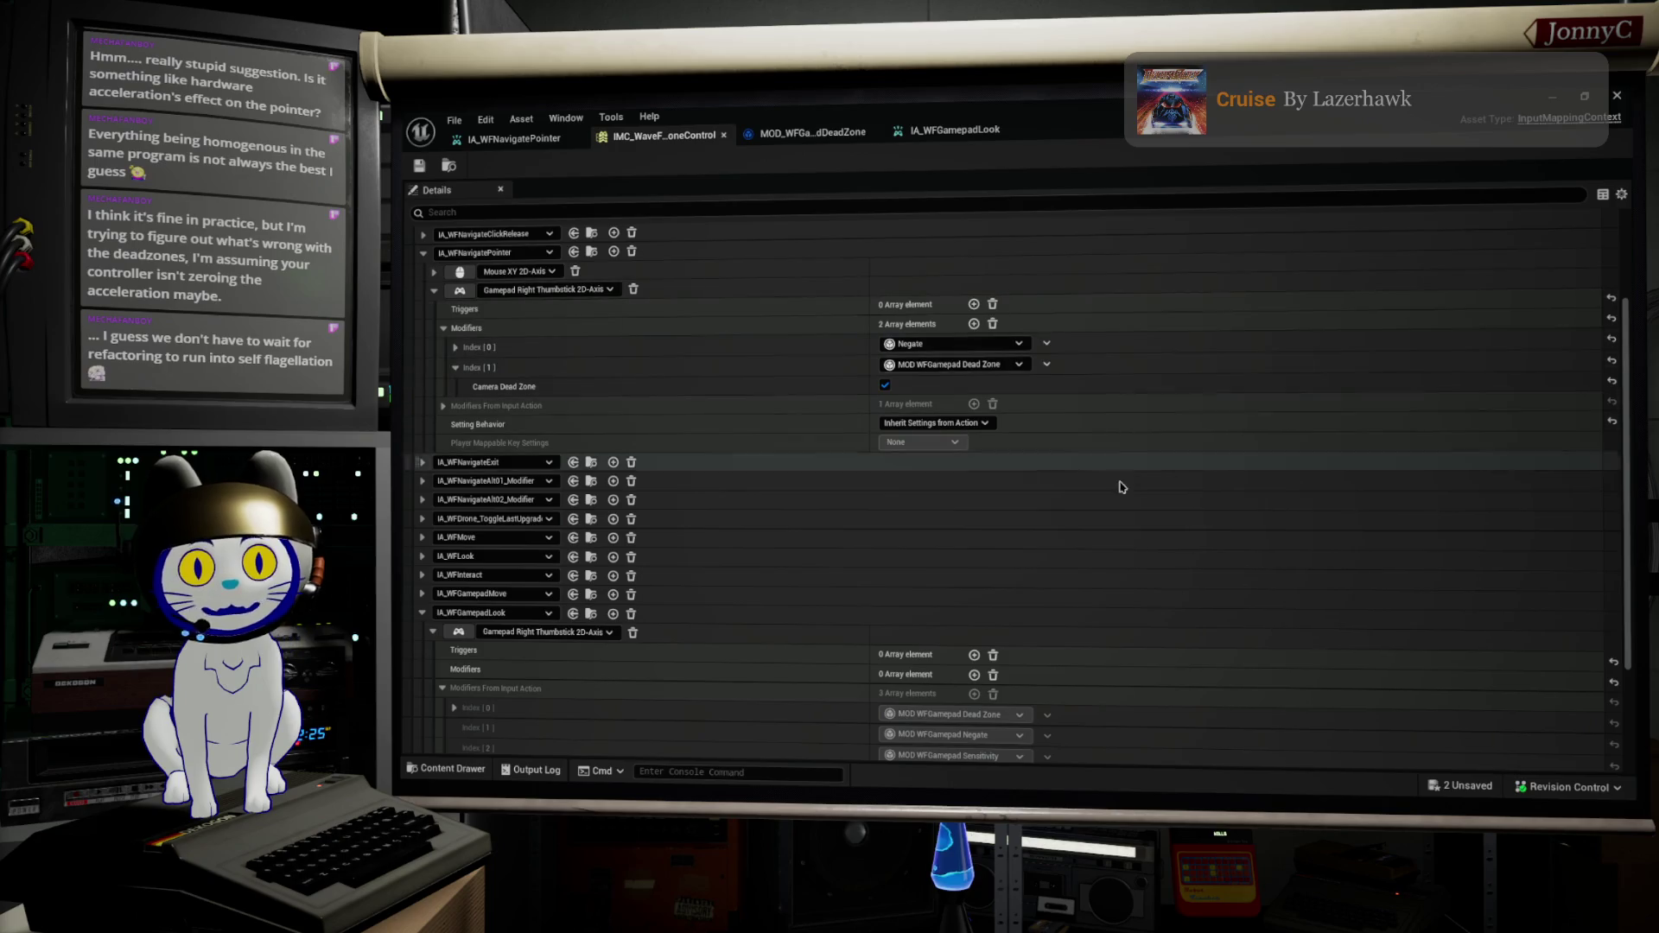
# Step: Close the floating asset editor and start playing the level in the editor
pyautogui.doubleClick(1052, 118)
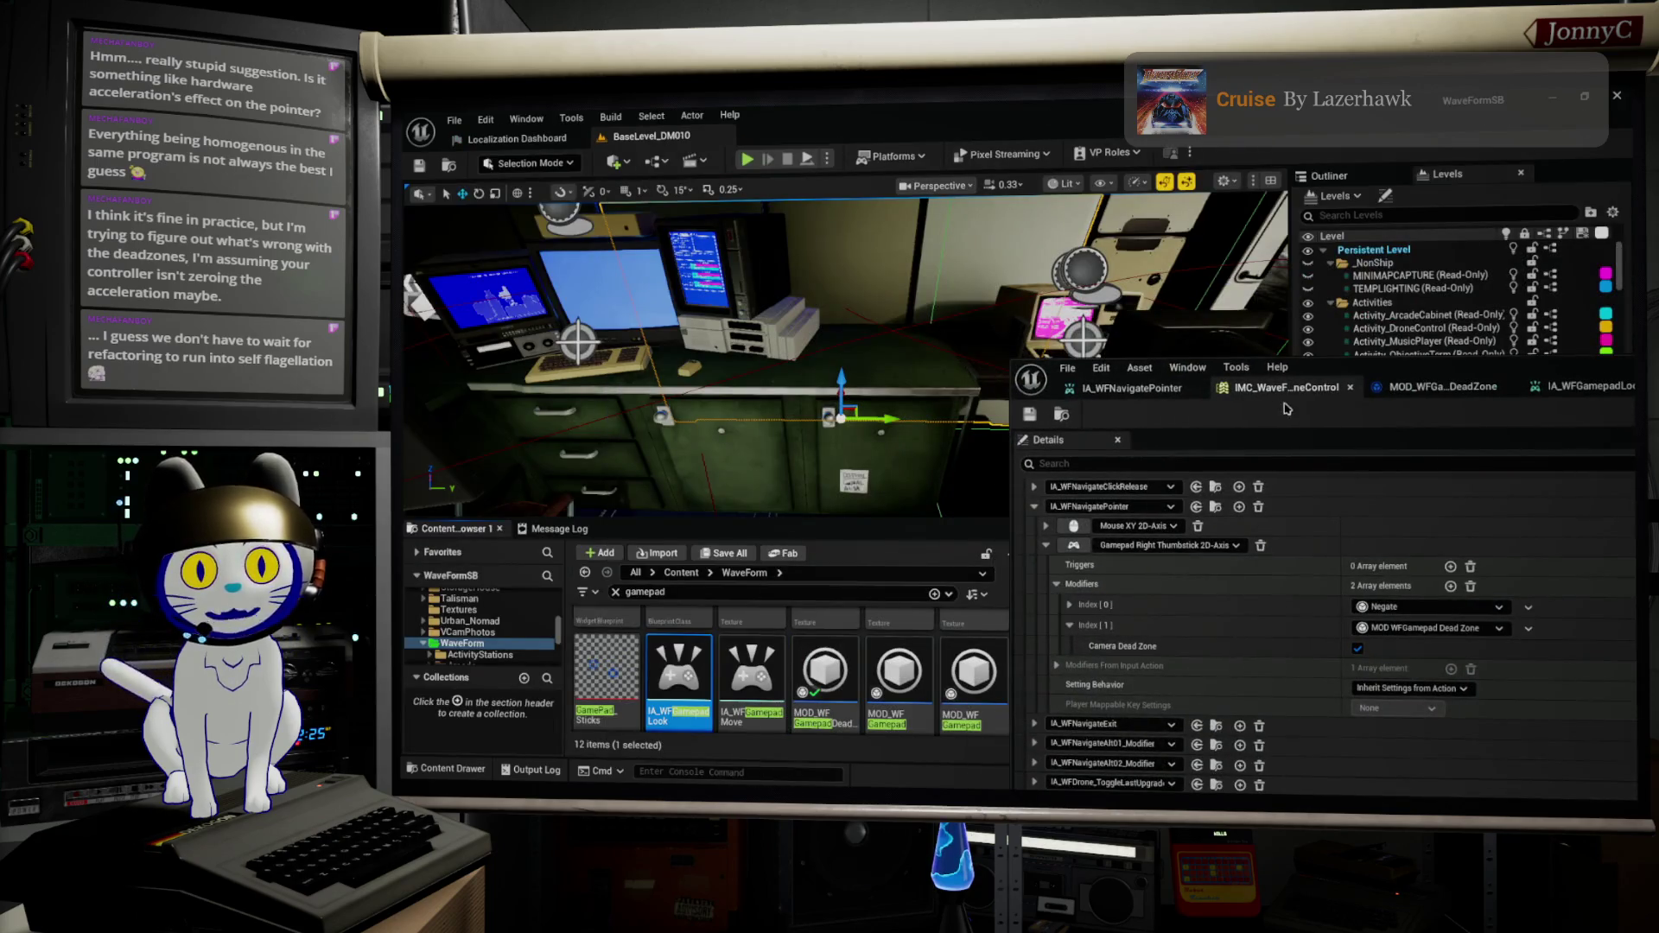
pyautogui.click(1349, 386)
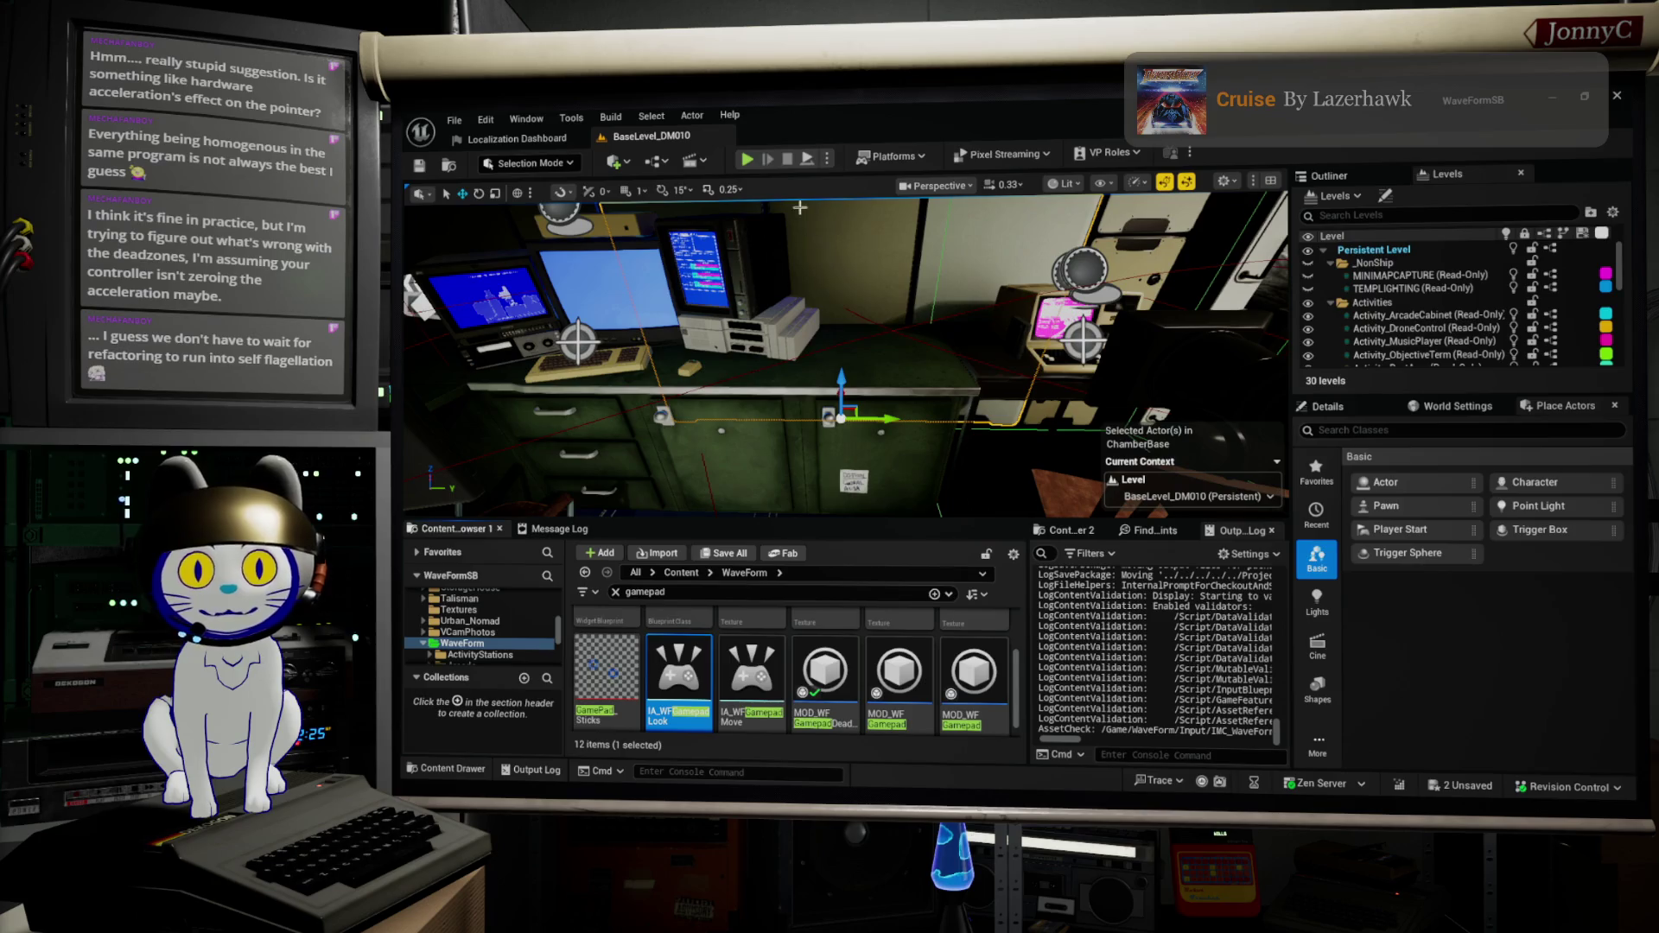
pyautogui.click(746, 161)
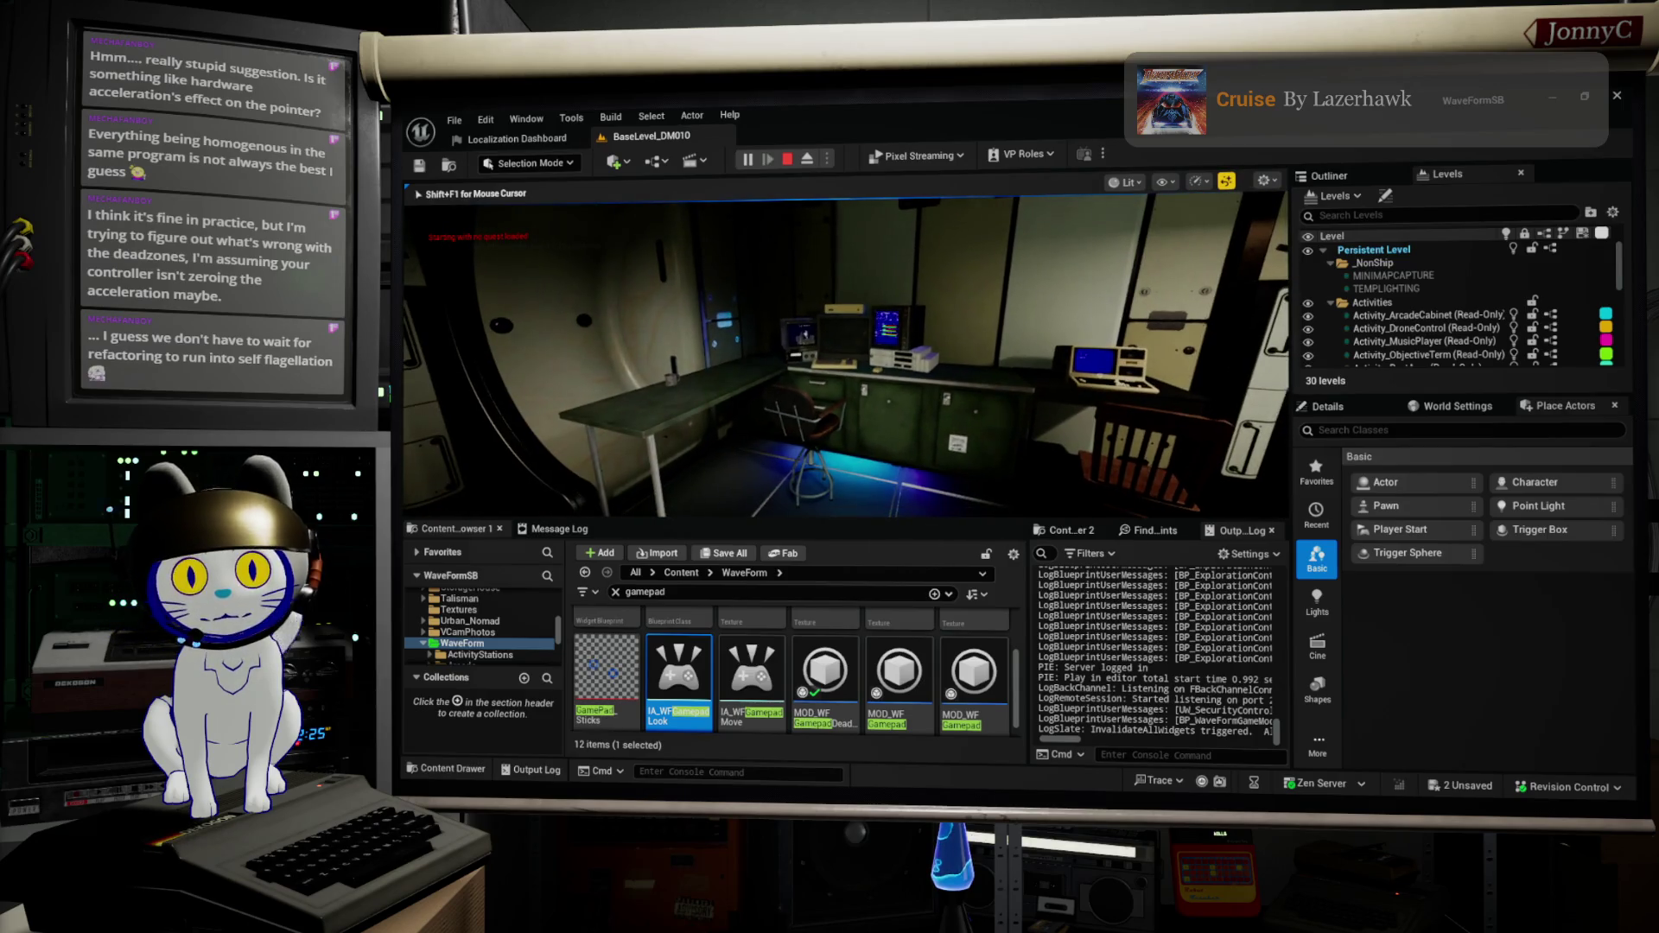
# Step: In full-screen view, use the retro terminal to bring up its Main Menu
pyautogui.press('F11')
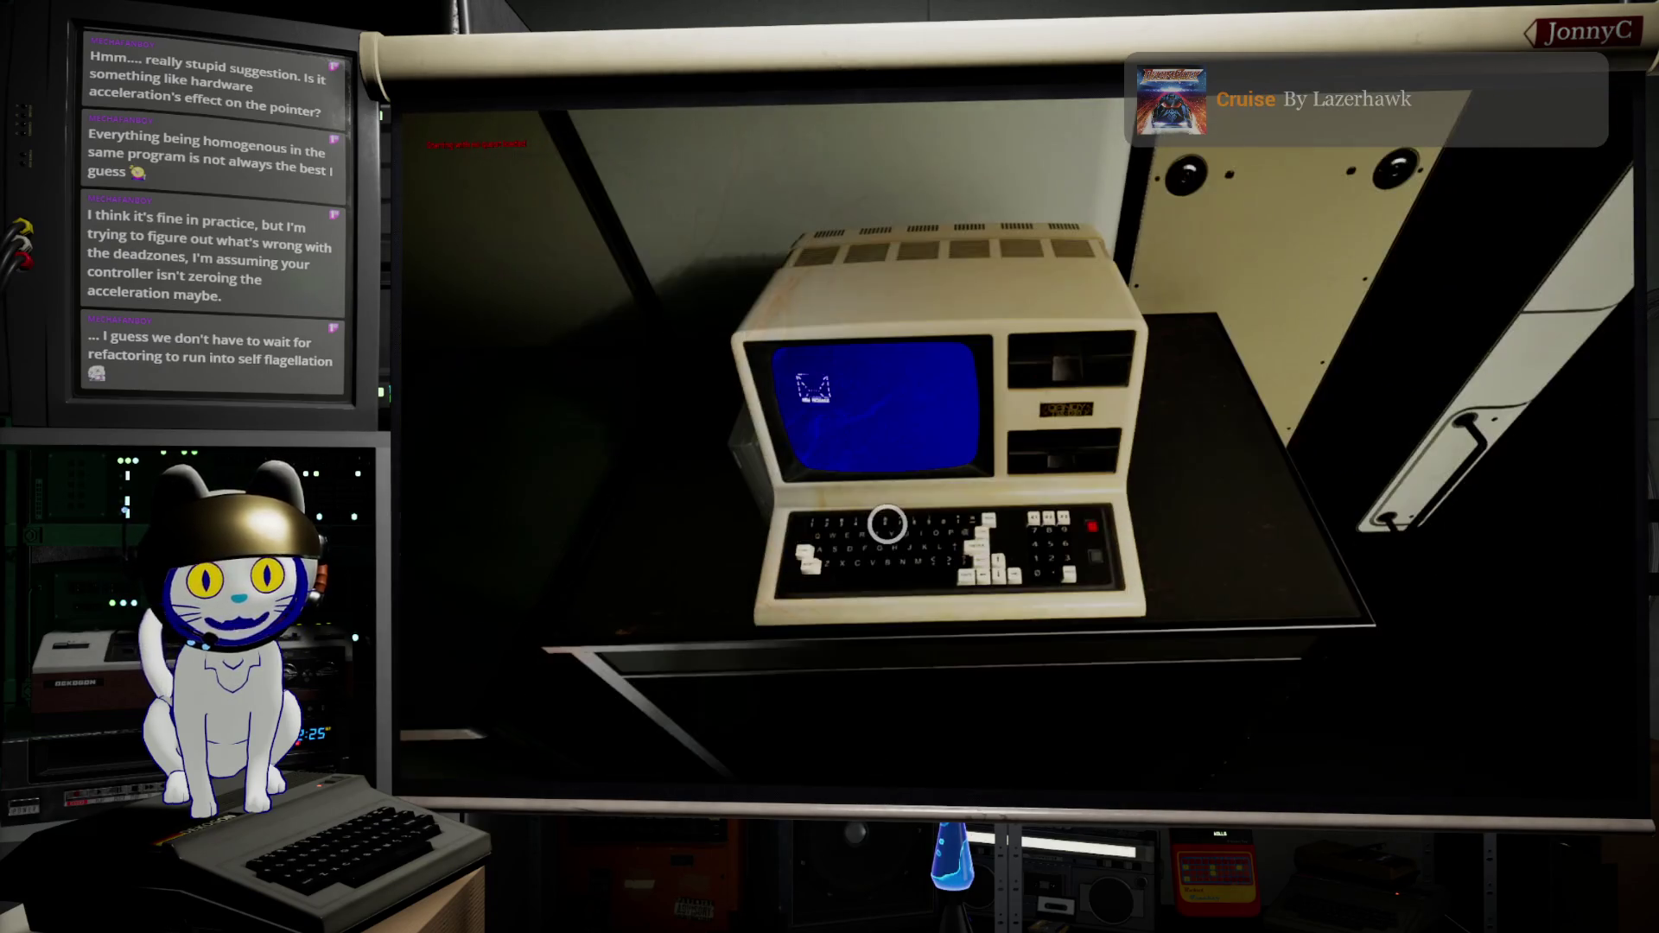
pyautogui.click(887, 524)
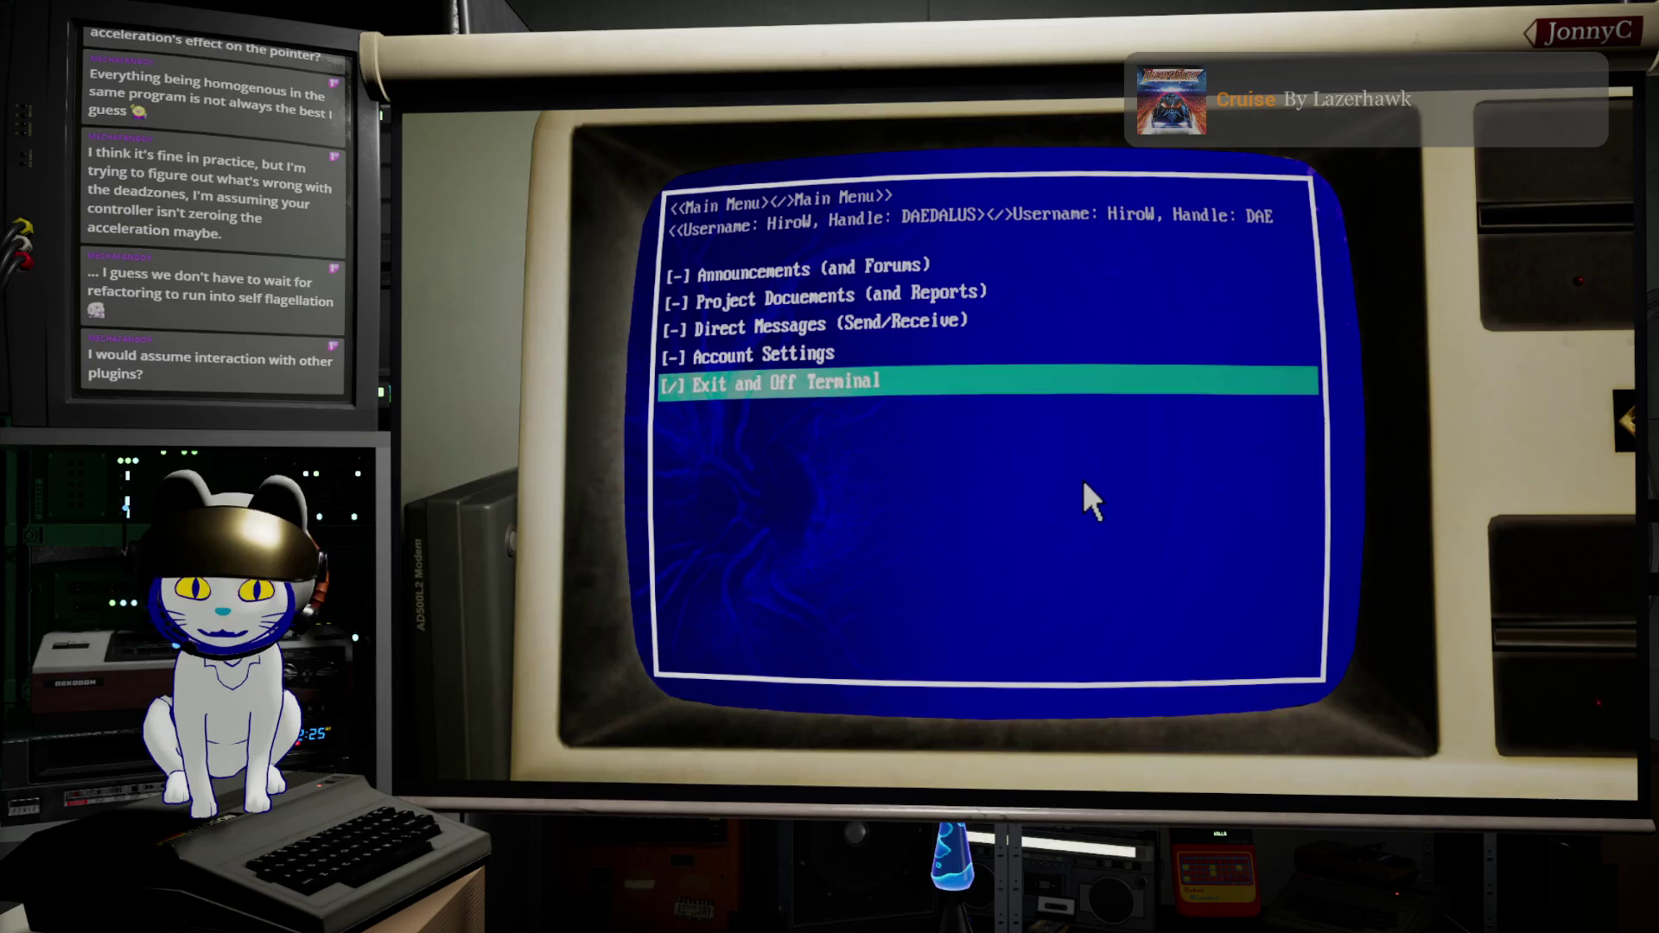
pyautogui.press('F11')
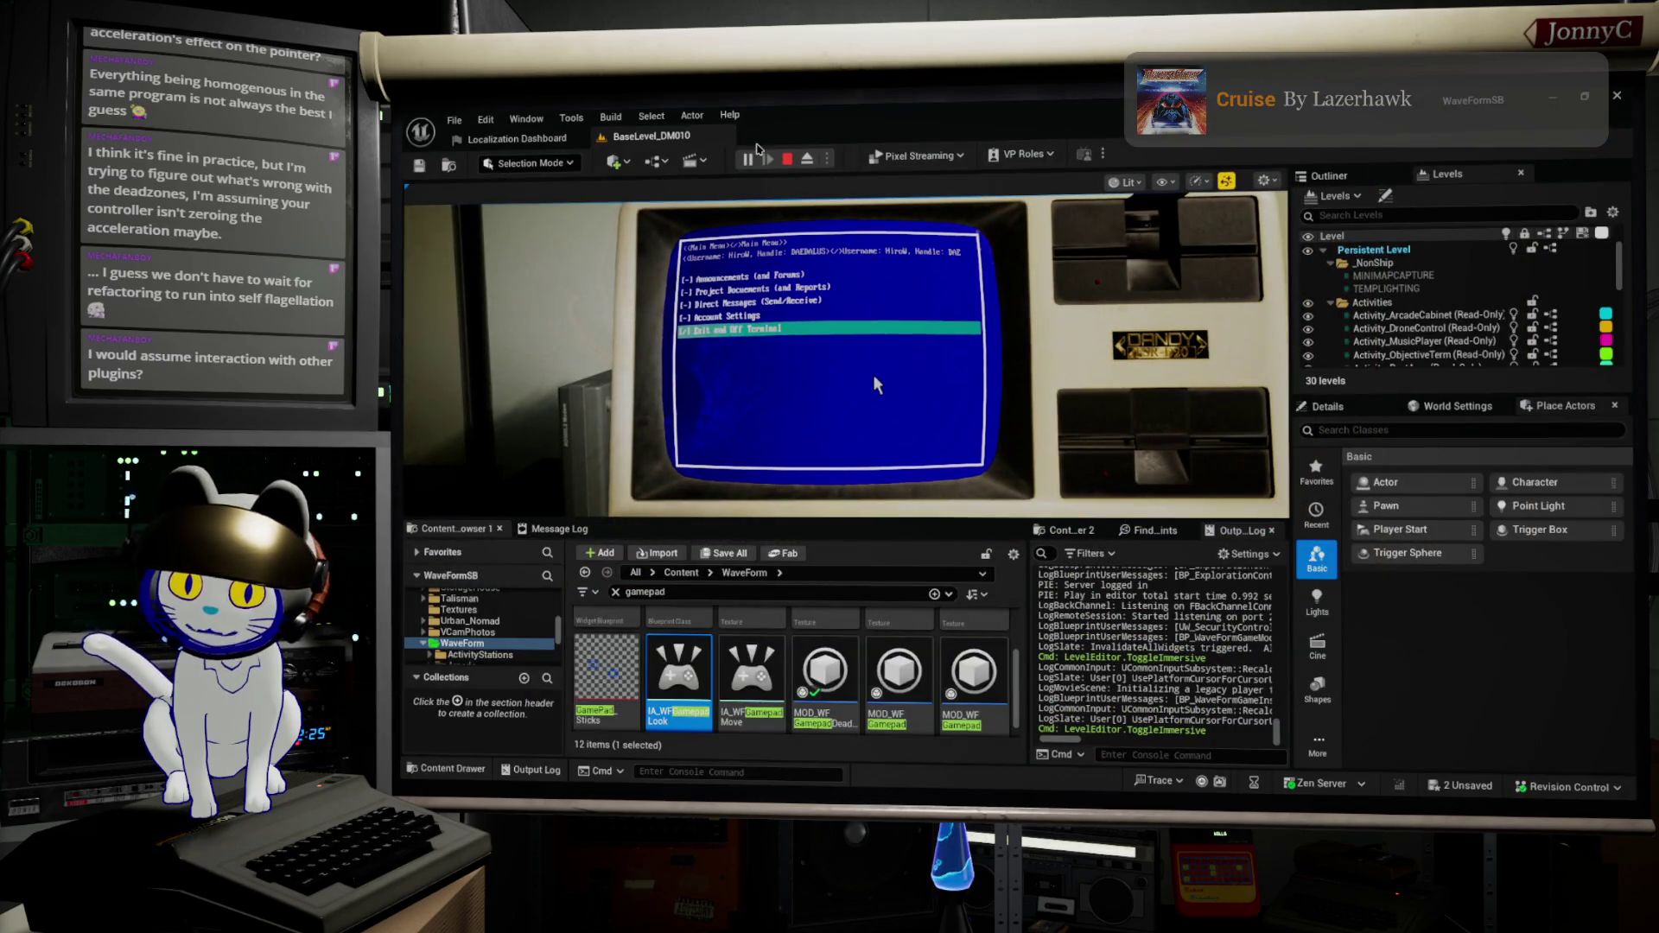
# Step: Stop the play session, select the social terminal actor, and return to the level editor
pyautogui.press('Escape')
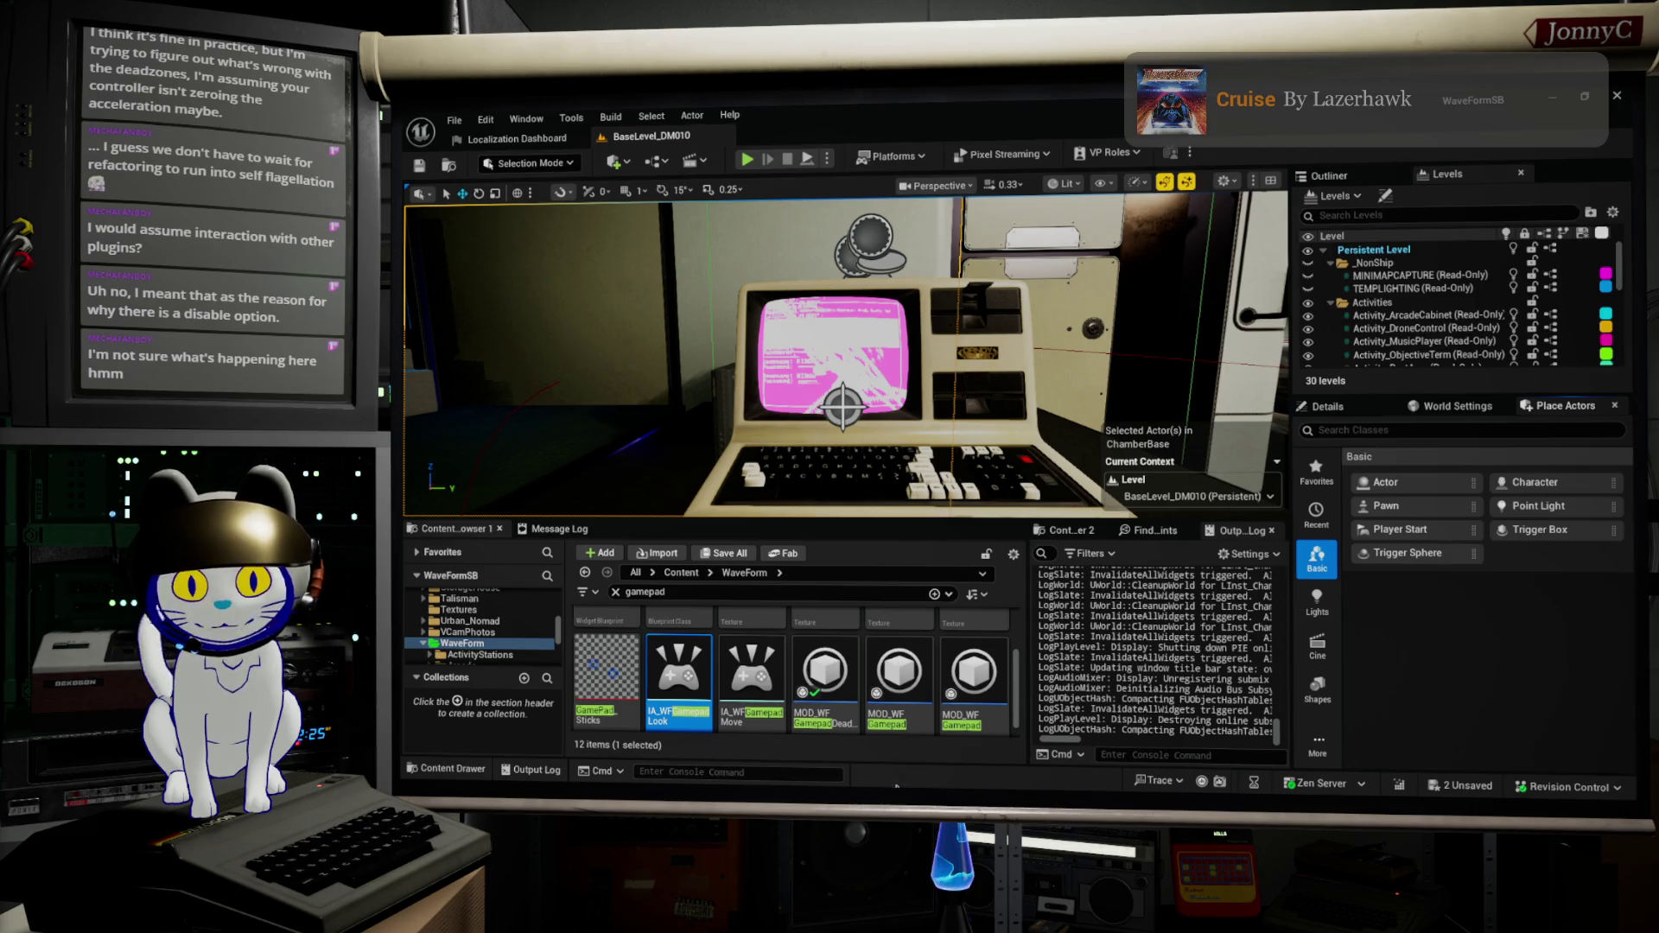
pyautogui.click(856, 389)
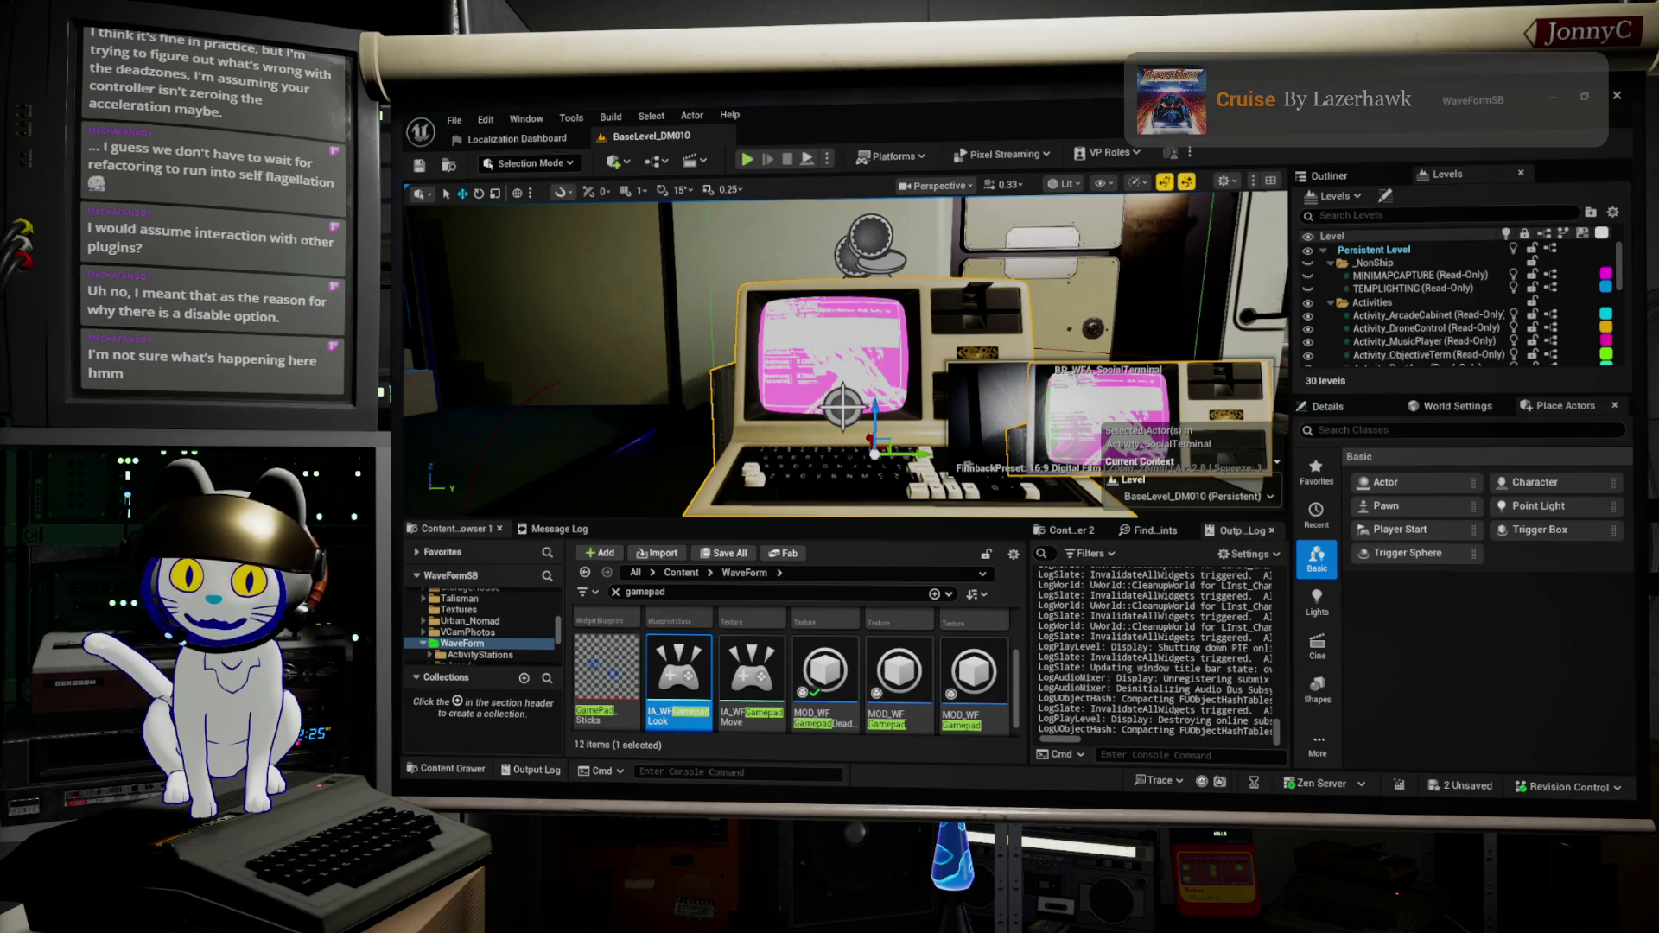
pyautogui.hotkey('alt', 'Tab')
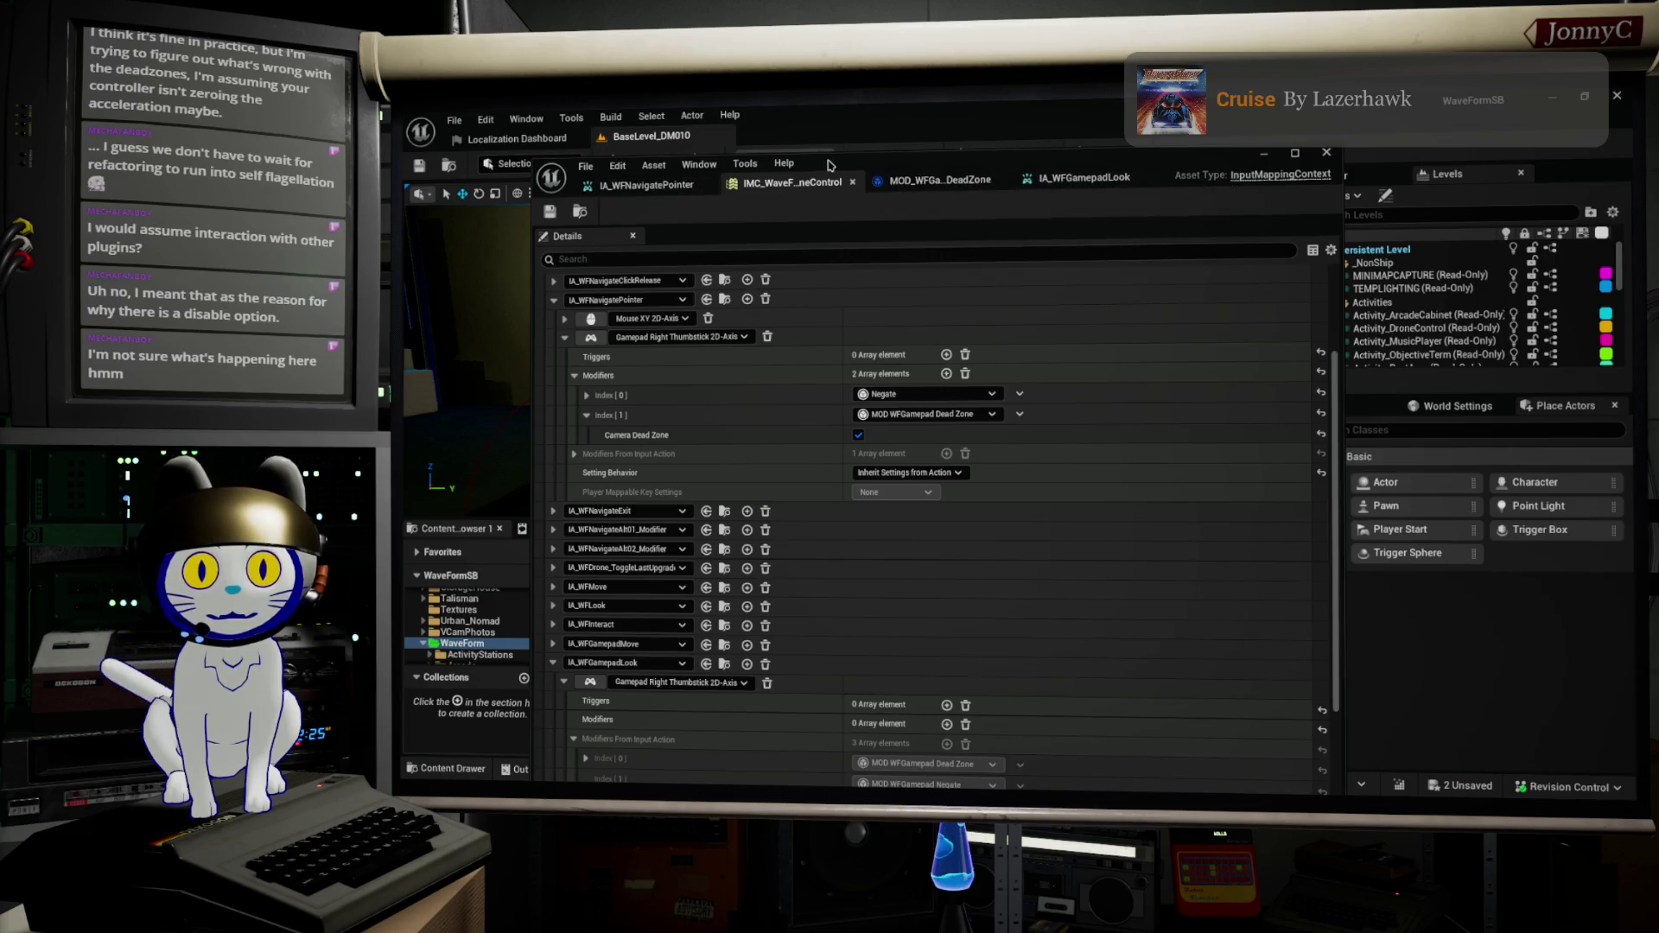
pyautogui.click(523, 605)
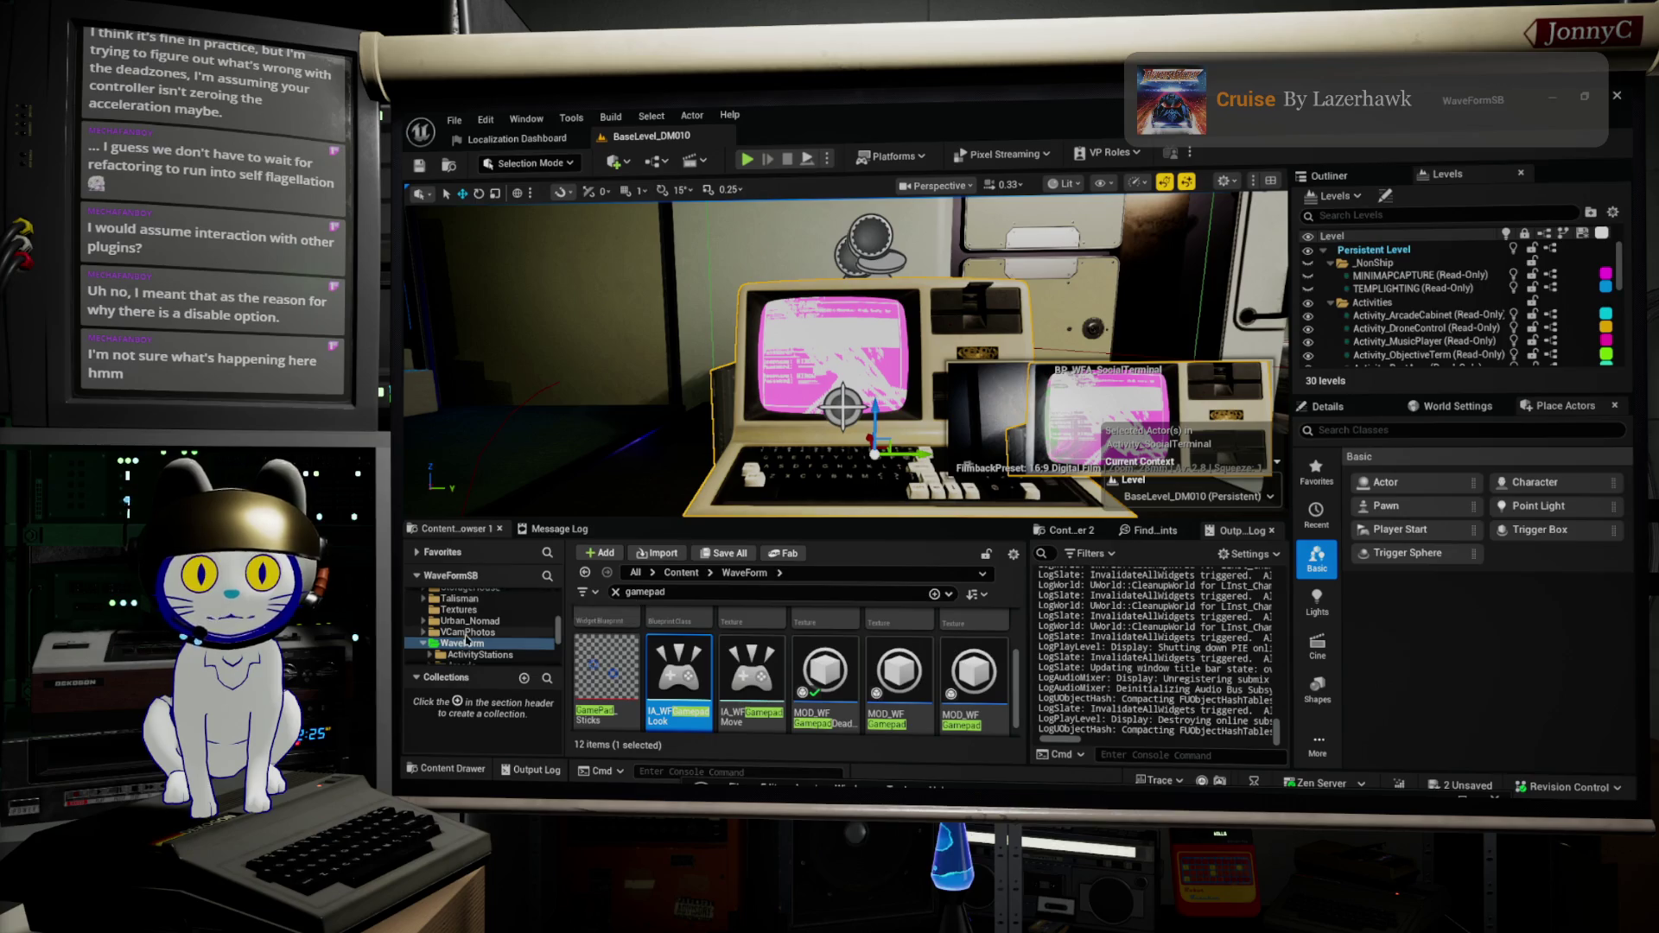
# Step: Clear the gamepad filter in the Characters folder and open BP_WaveFormPlayerController
pyautogui.scroll(-2, 466, 640)
pyautogui.scroll(-2, 464, 624)
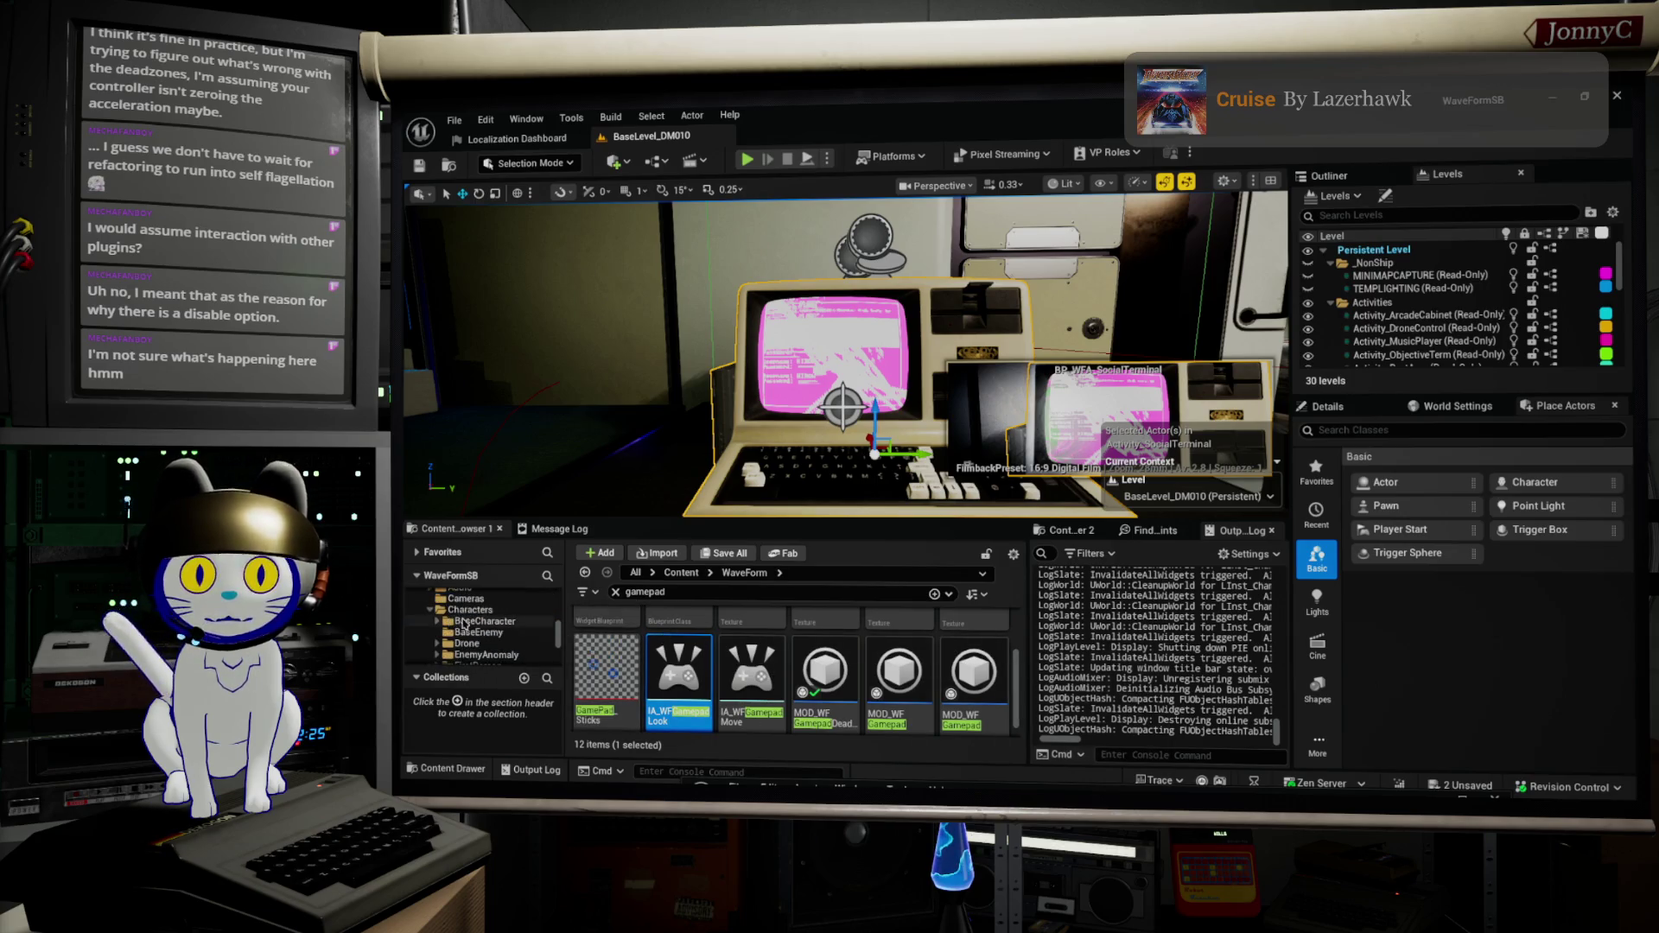
pyautogui.click(470, 610)
pyautogui.scroll(-1, 484, 635)
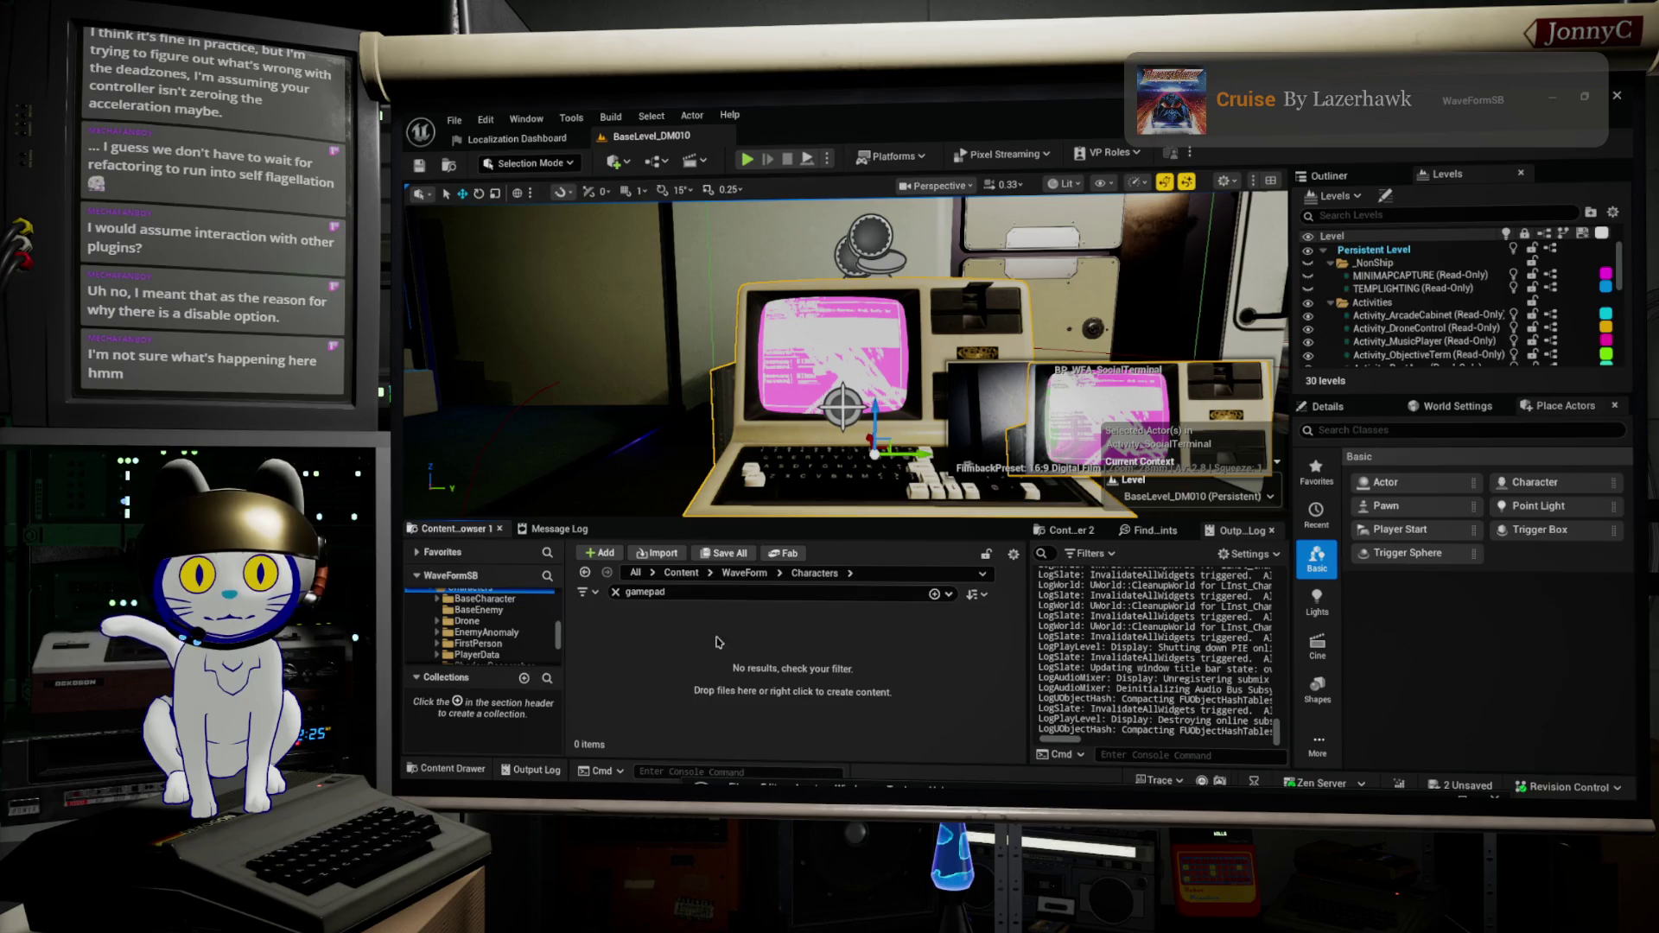
pyautogui.click(617, 593)
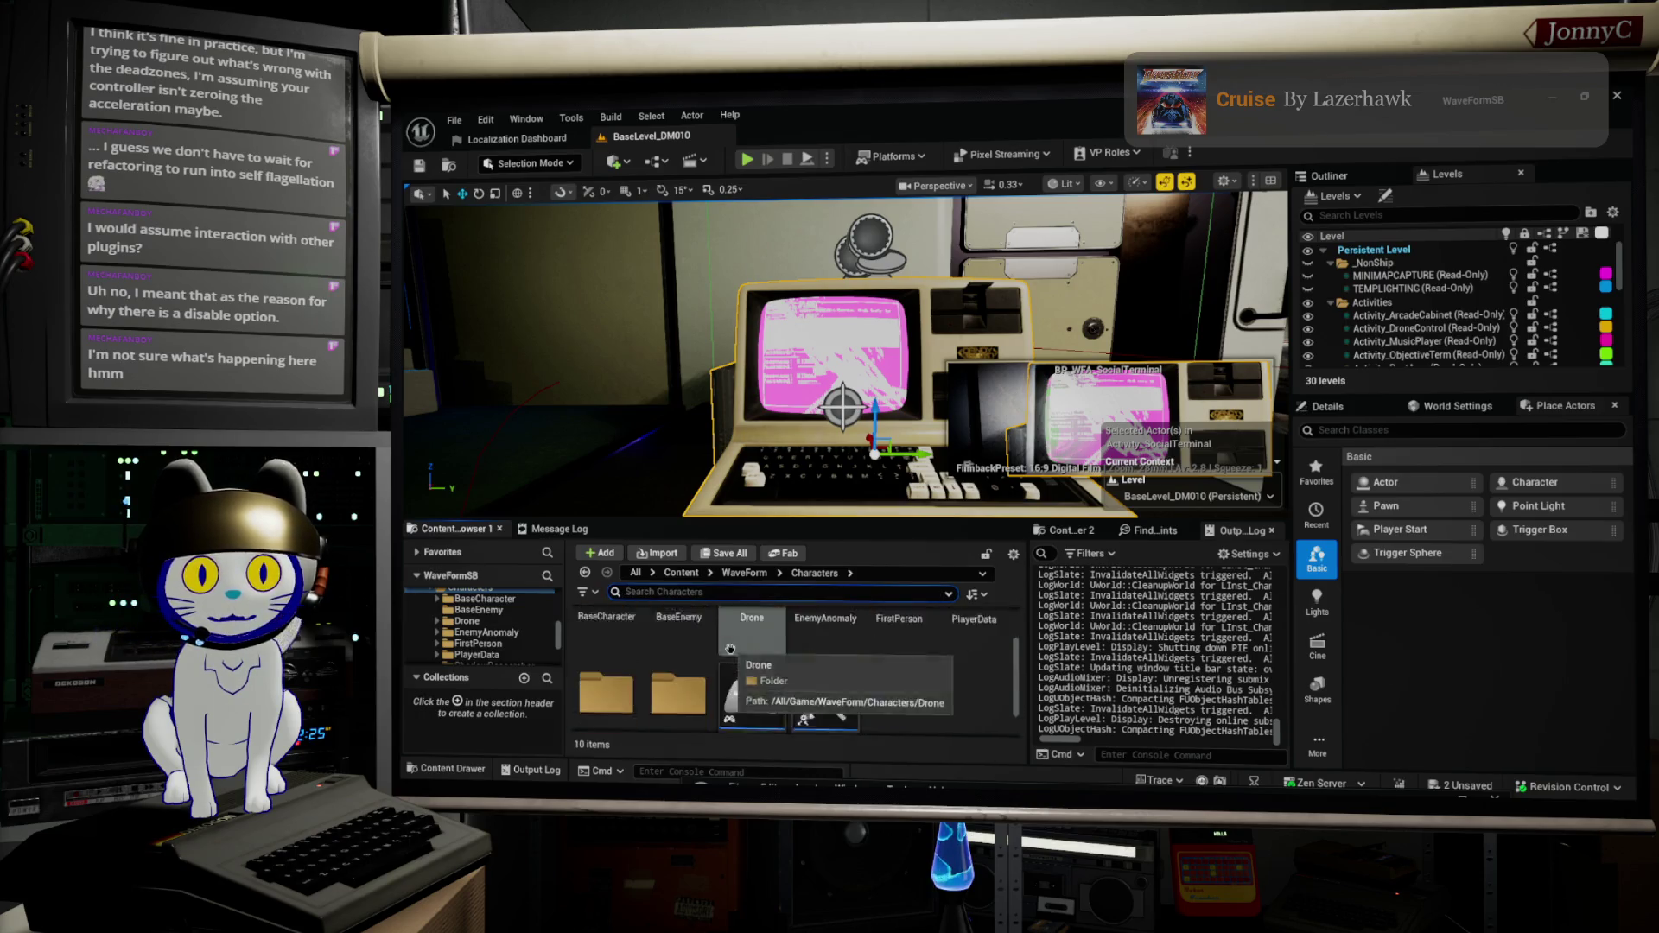
pyautogui.click(760, 647)
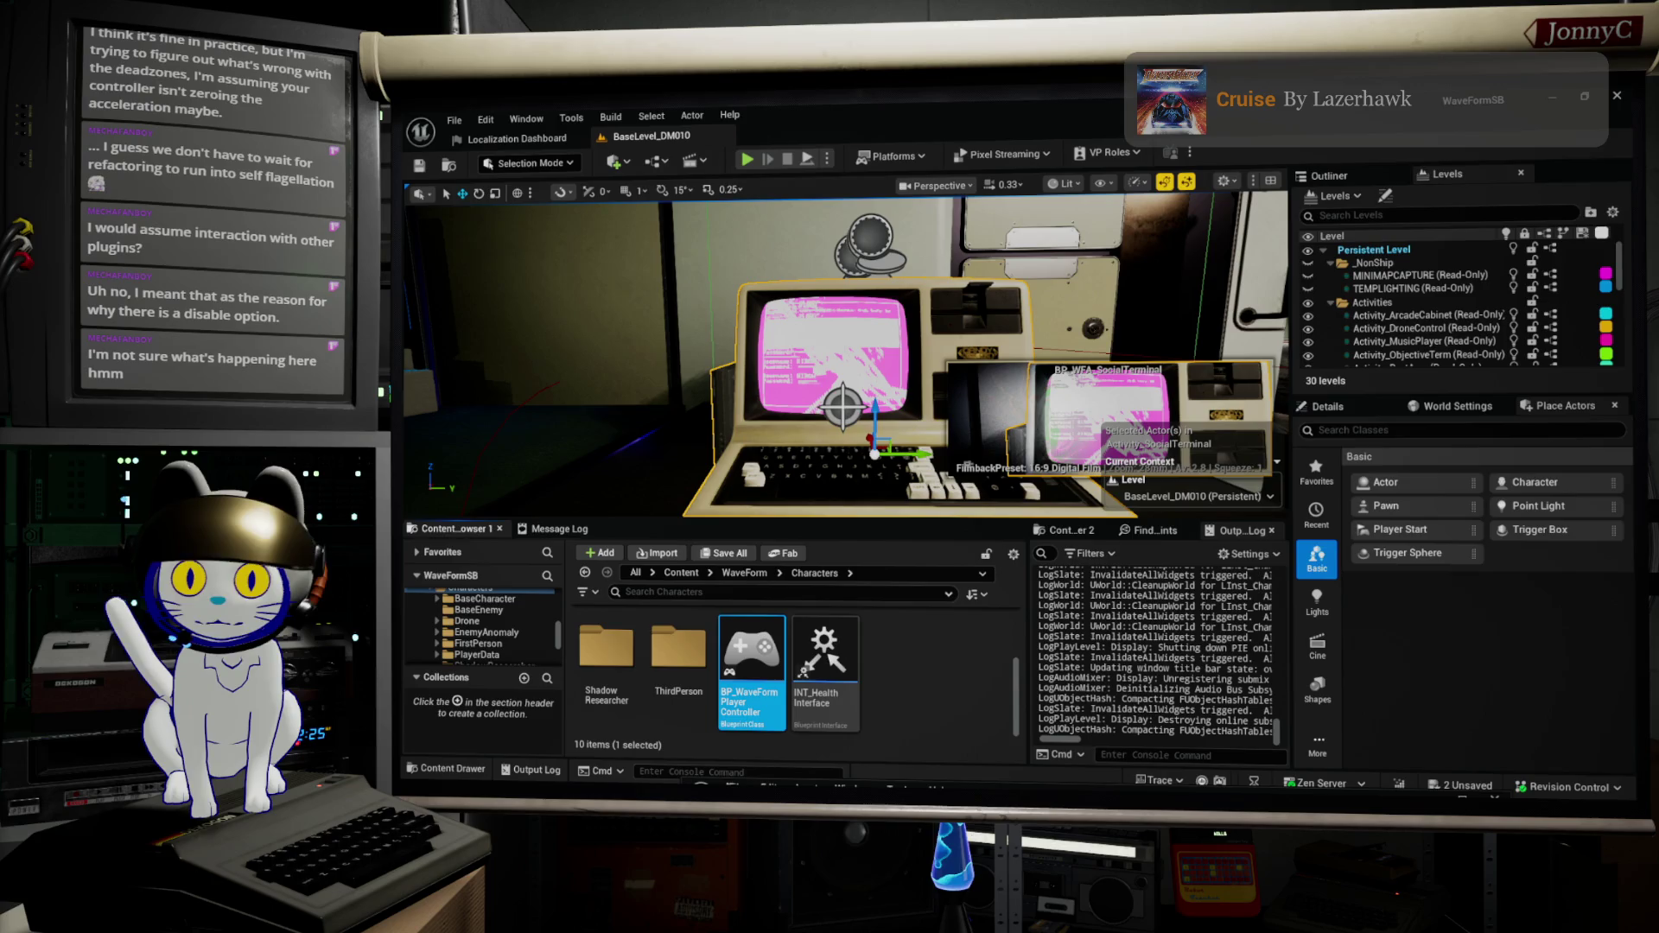
pyautogui.press('Return')
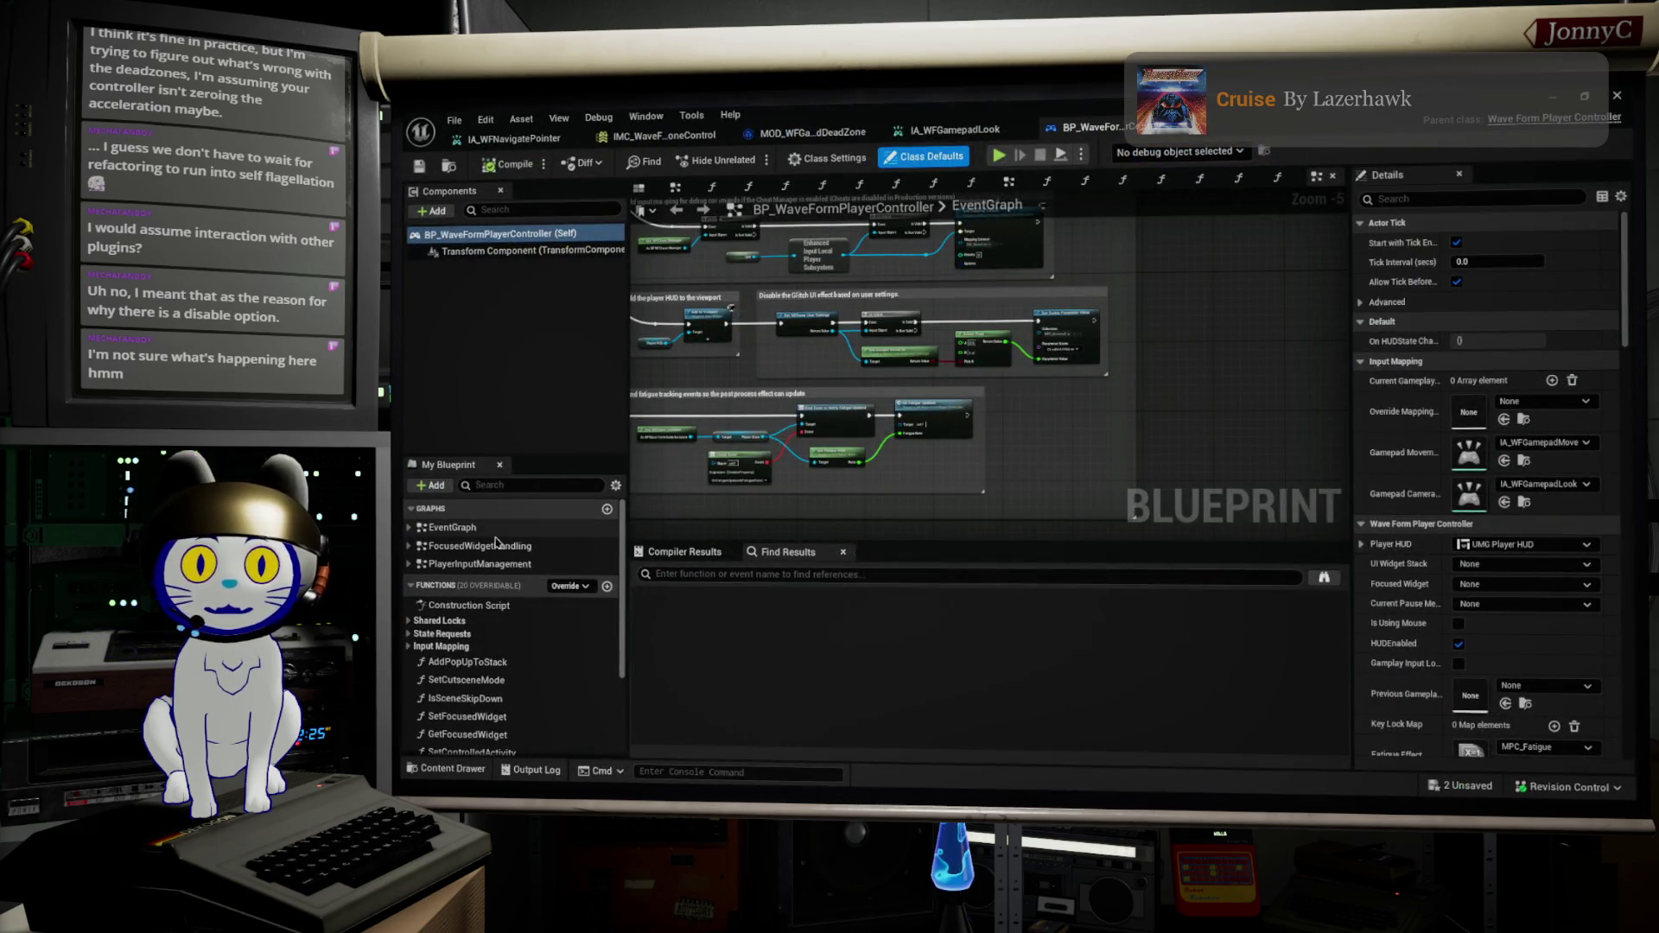
# Step: In the FocusedWidgetHandling graph, inspect the IA_WFNavigatePointer event and open its input action asset
pyautogui.doubleClick(481, 552)
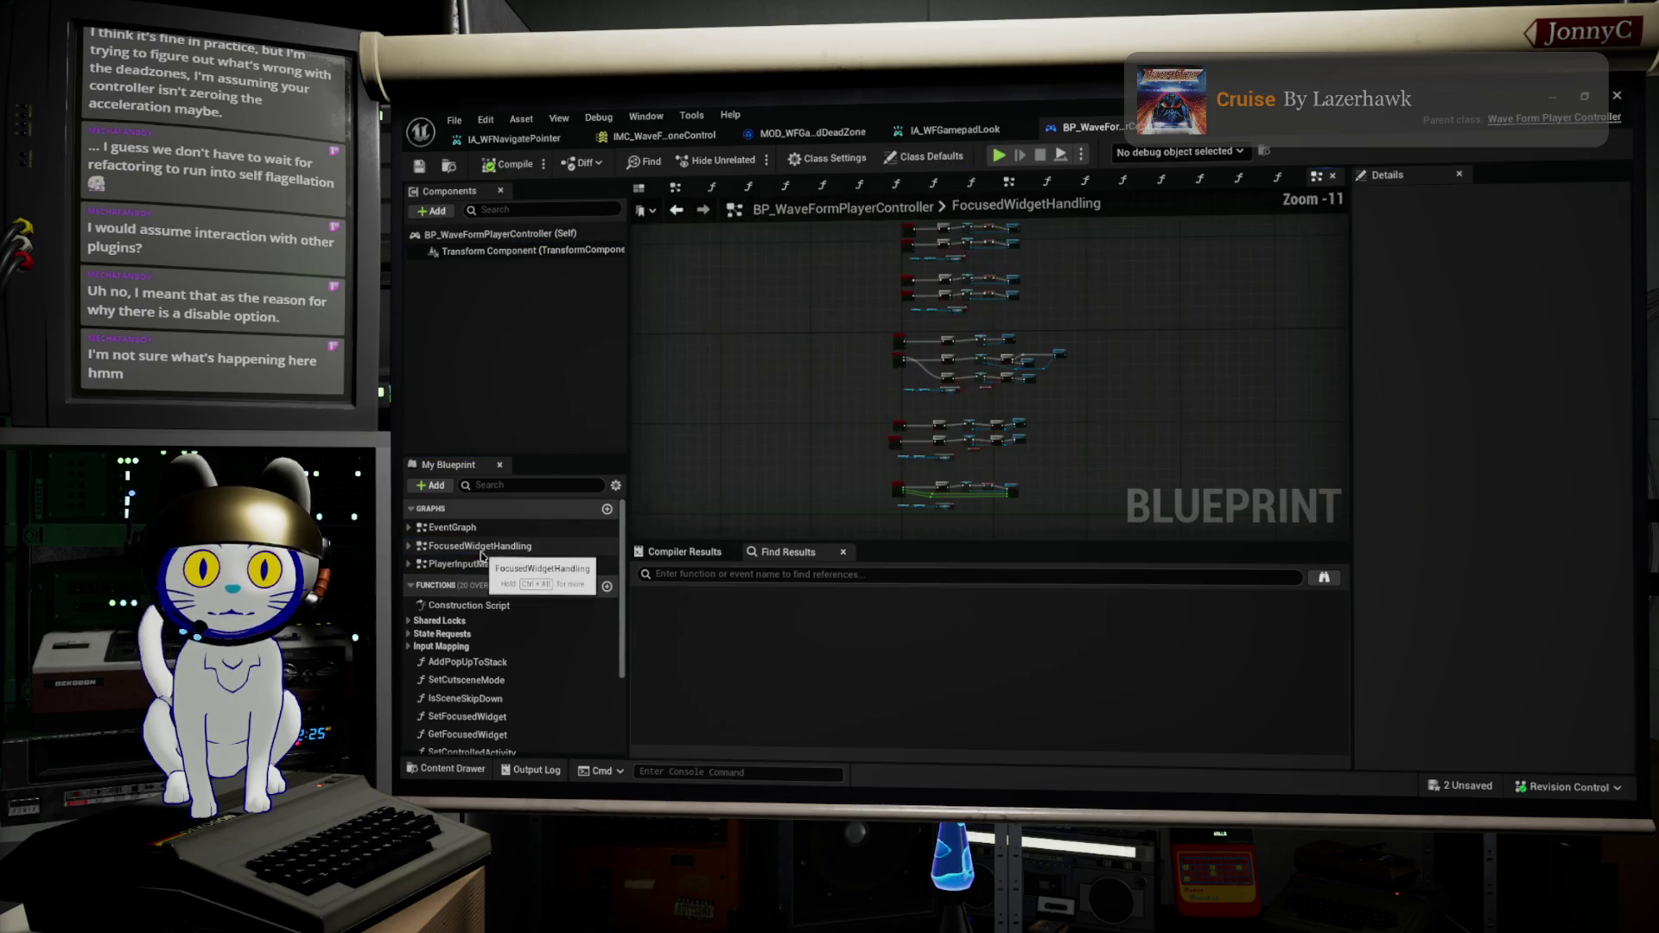
pyautogui.scroll(7, 872, 318)
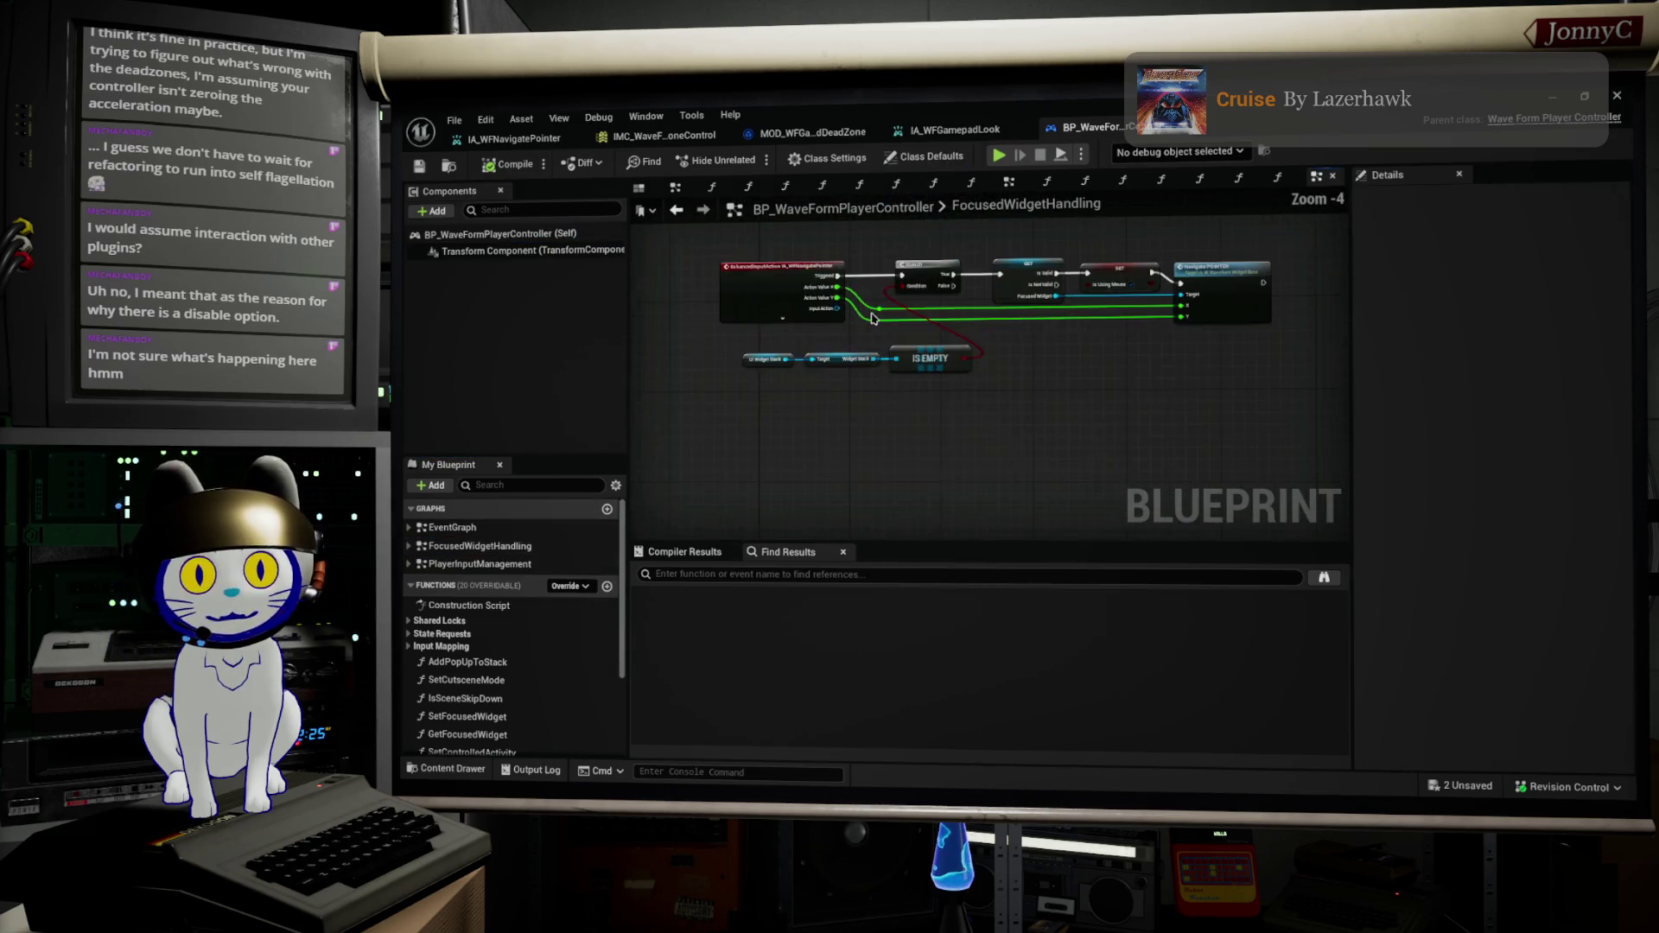
pyautogui.scroll(4, 872, 318)
pyautogui.moveTo(668, 416)
pyautogui.mouseDown()
pyautogui.moveTo(703, 437)
pyautogui.moveTo(702, 409)
pyautogui.mouseUp()
pyautogui.click(701, 405)
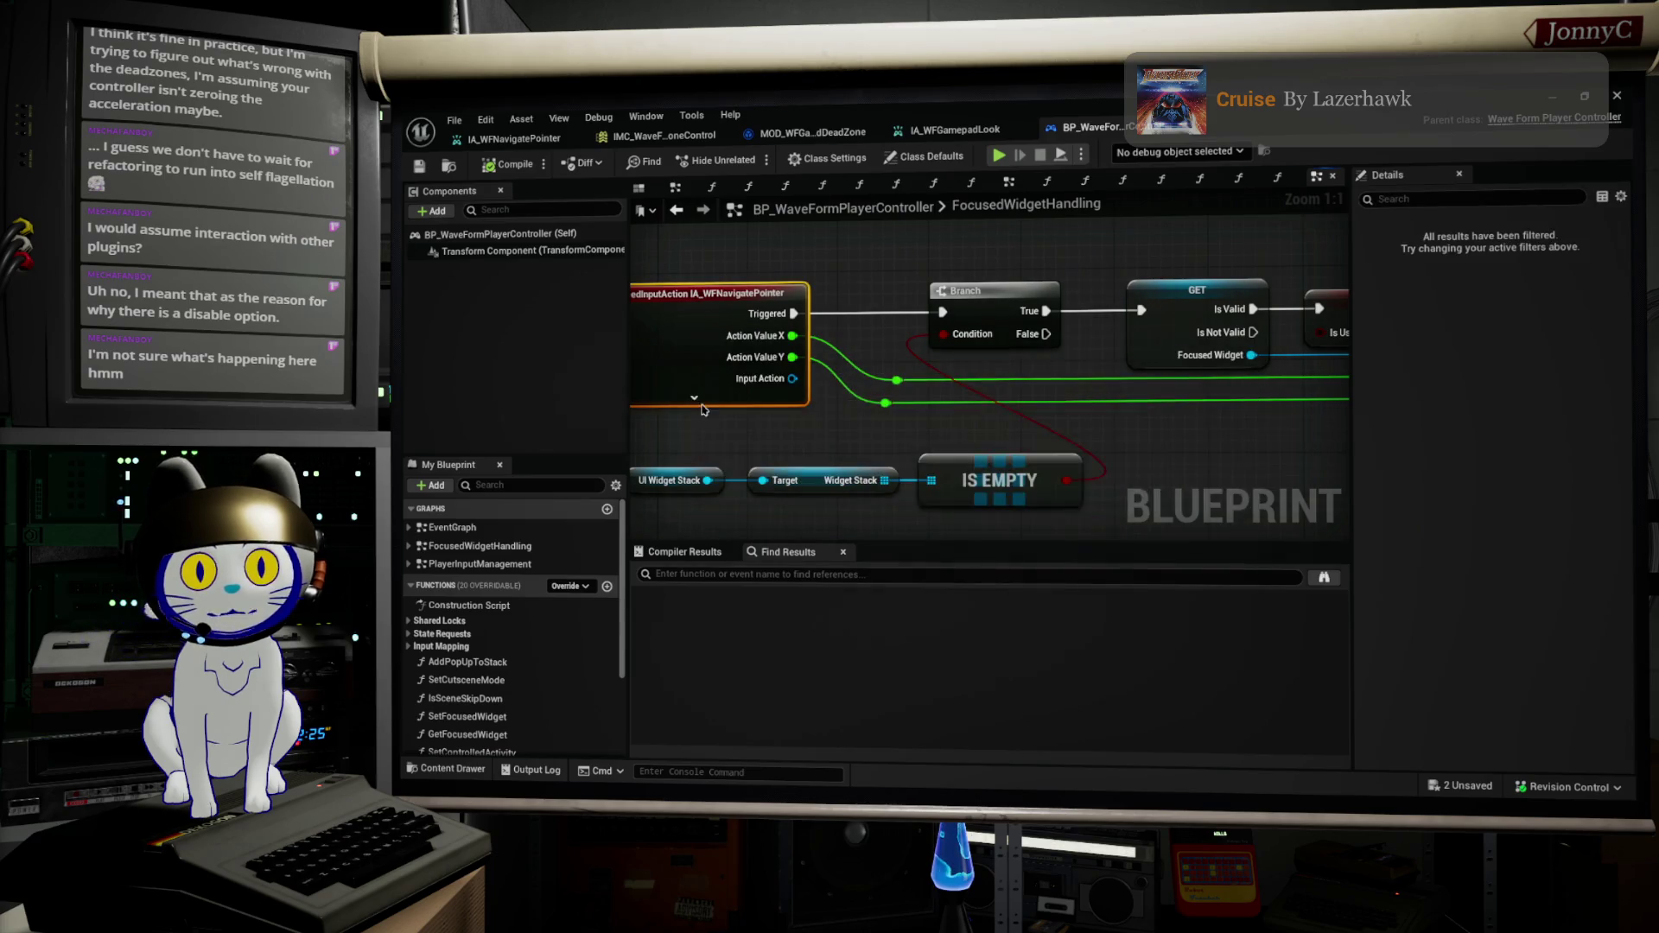
pyautogui.click(696, 399)
pyautogui.moveTo(877, 528); pyautogui.dragTo(931, 491)
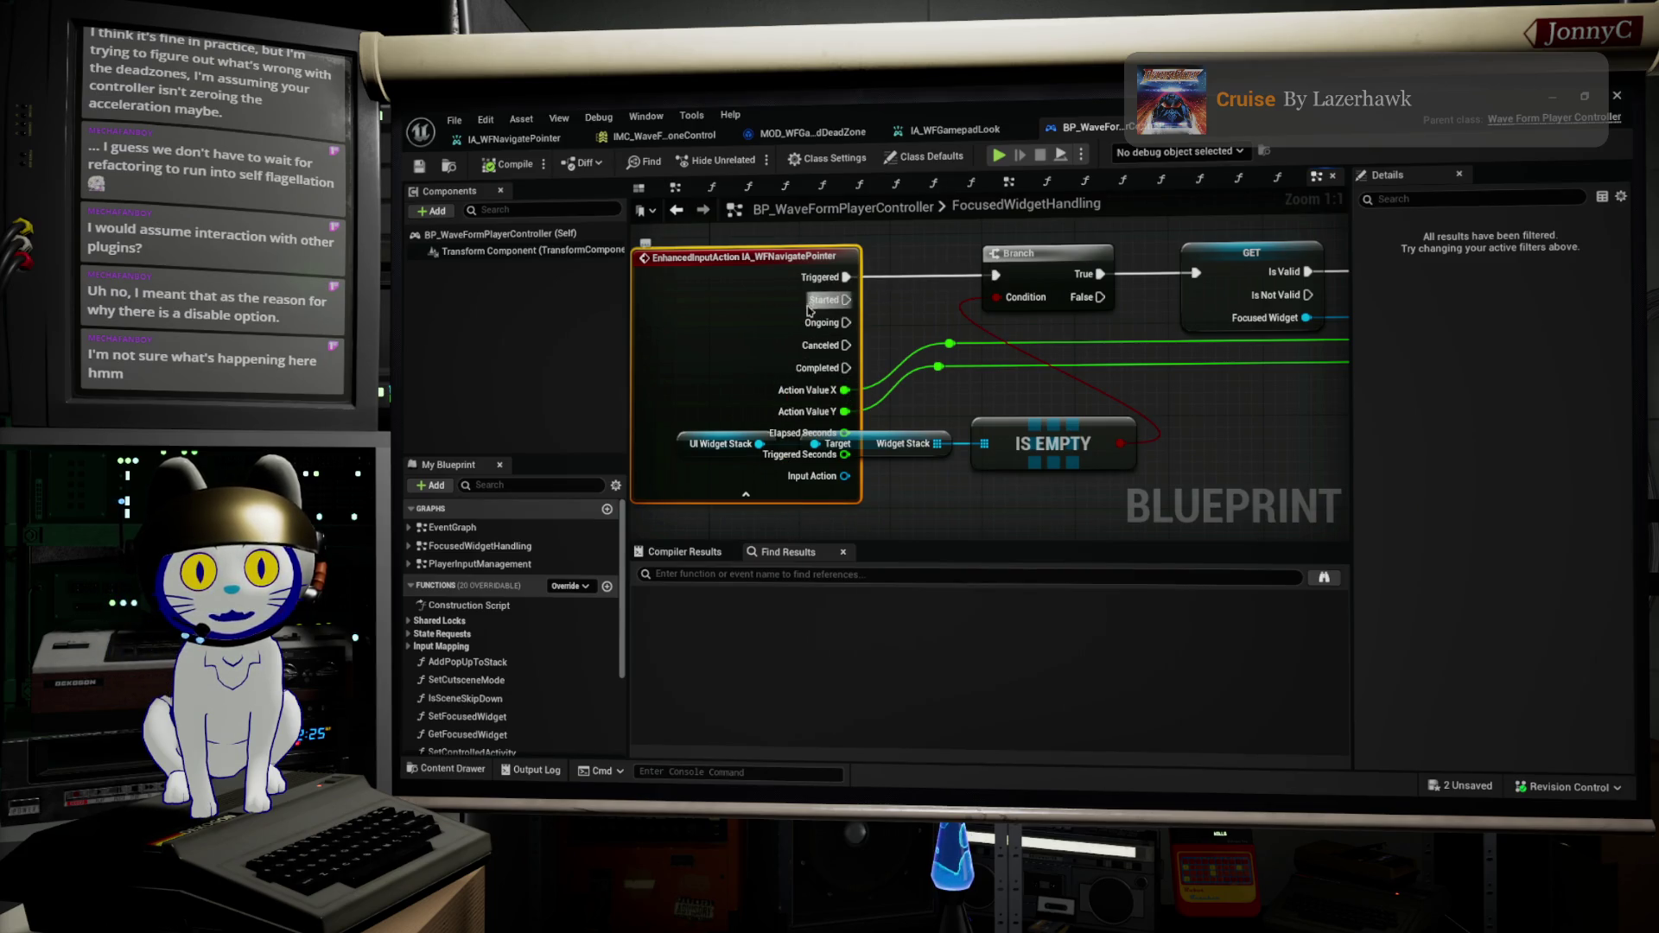
pyautogui.click(746, 496)
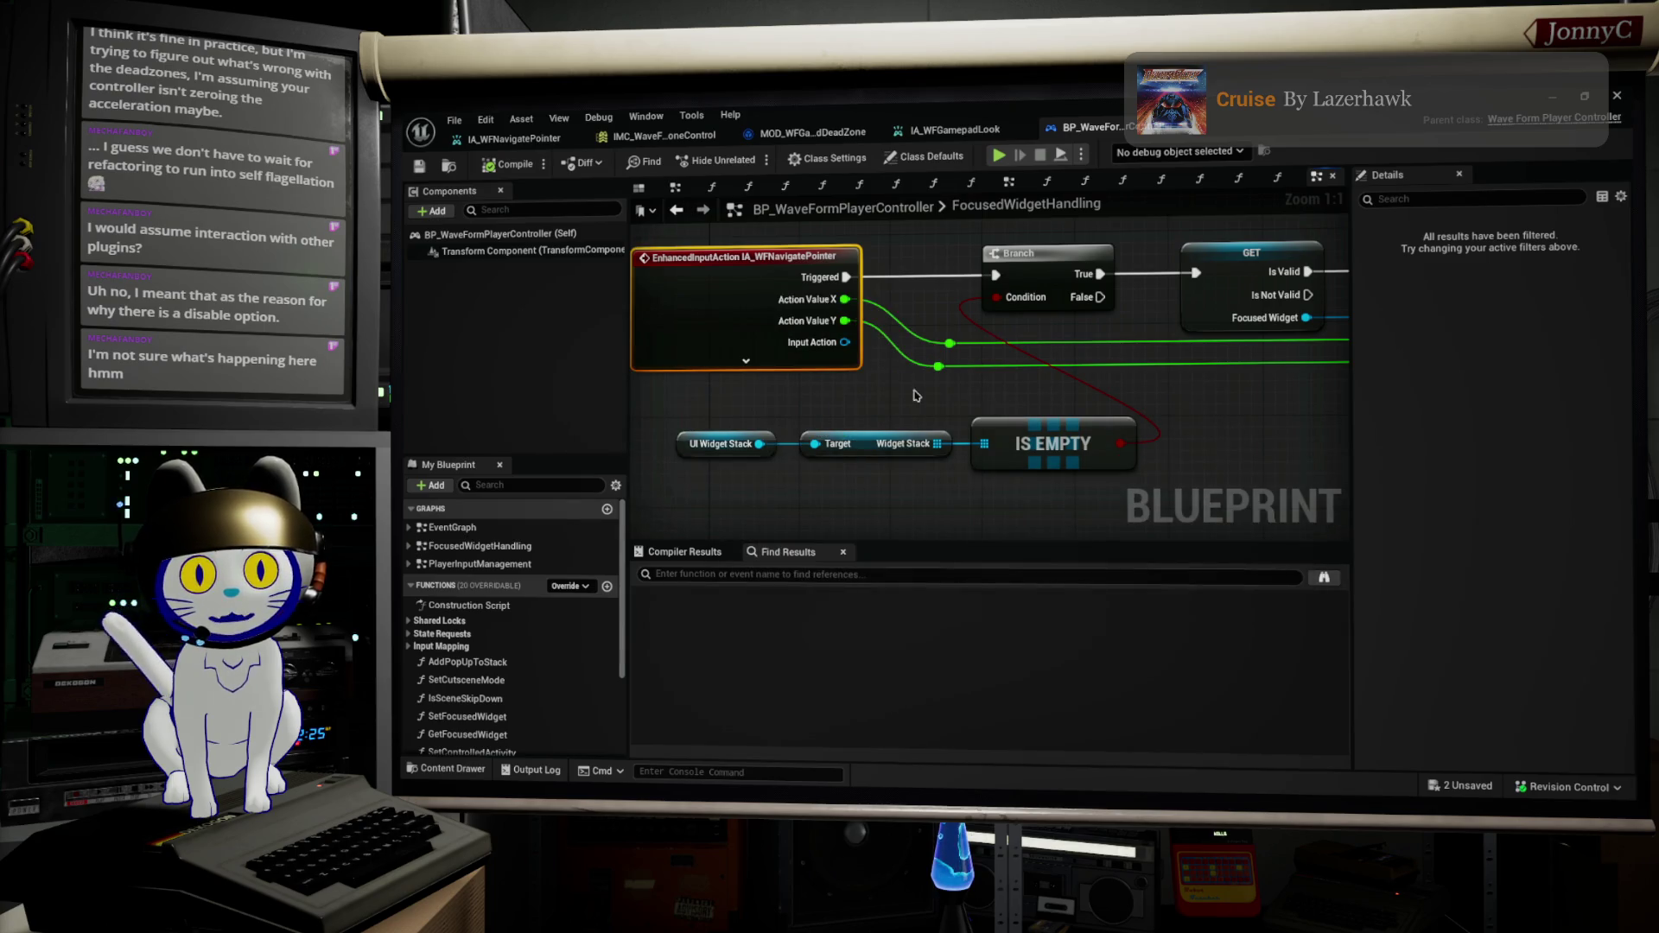
pyautogui.doubleClick(726, 333)
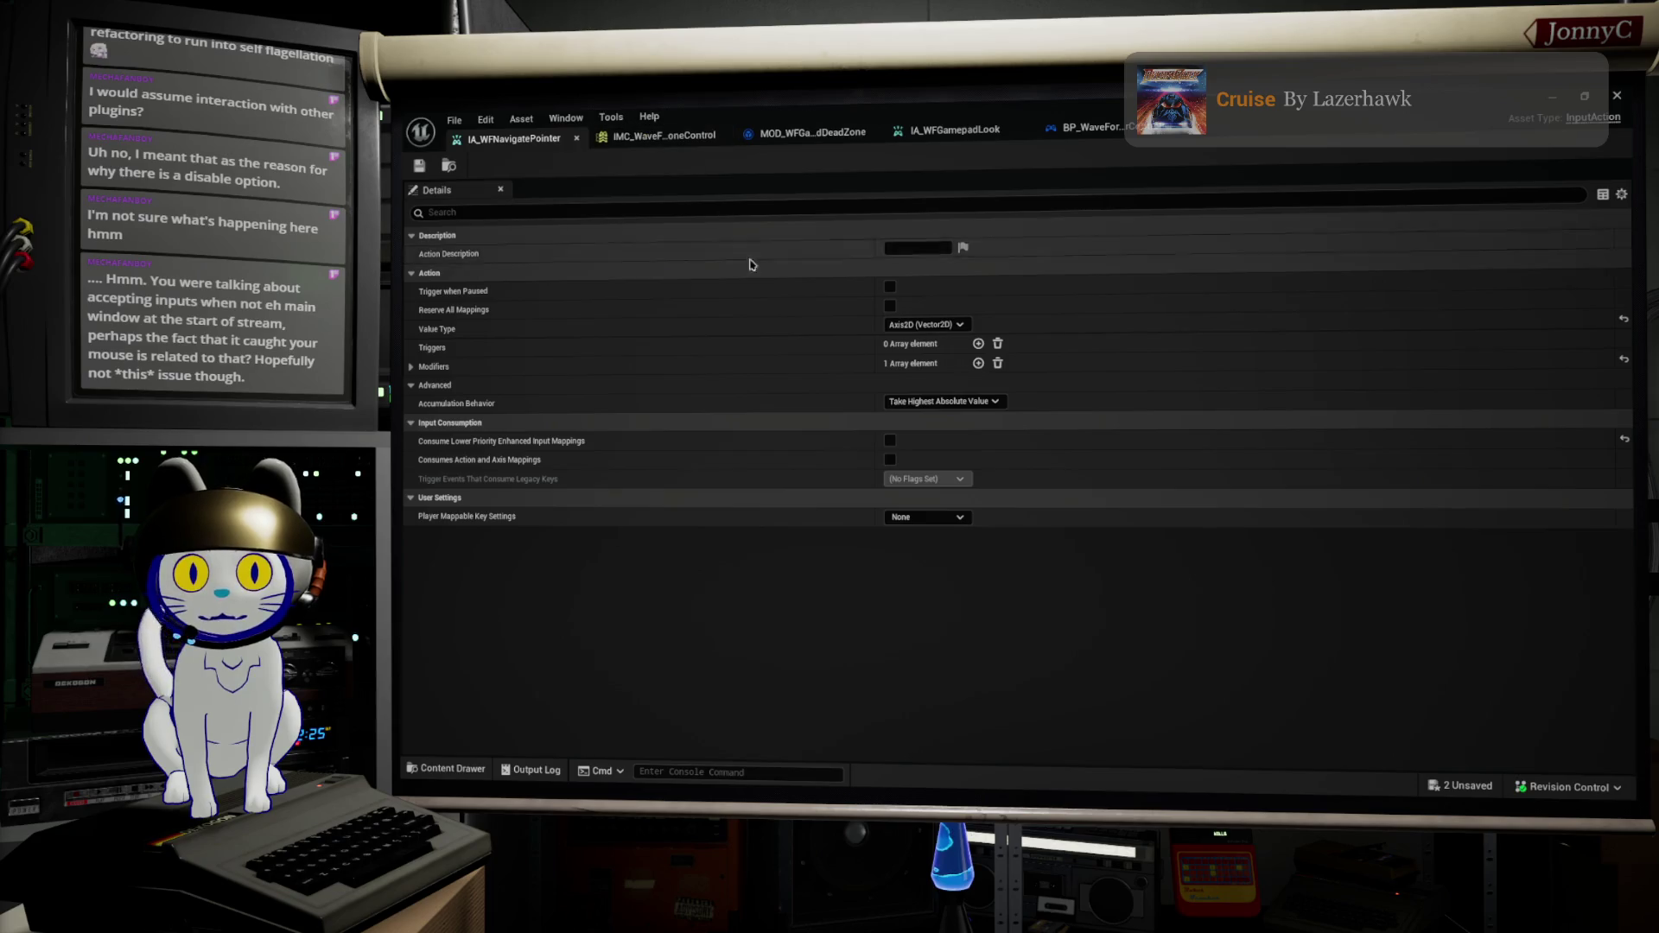
# Step: Check the drone control context's pointer modifiers, then return to the main level editor
pyautogui.click(666, 142)
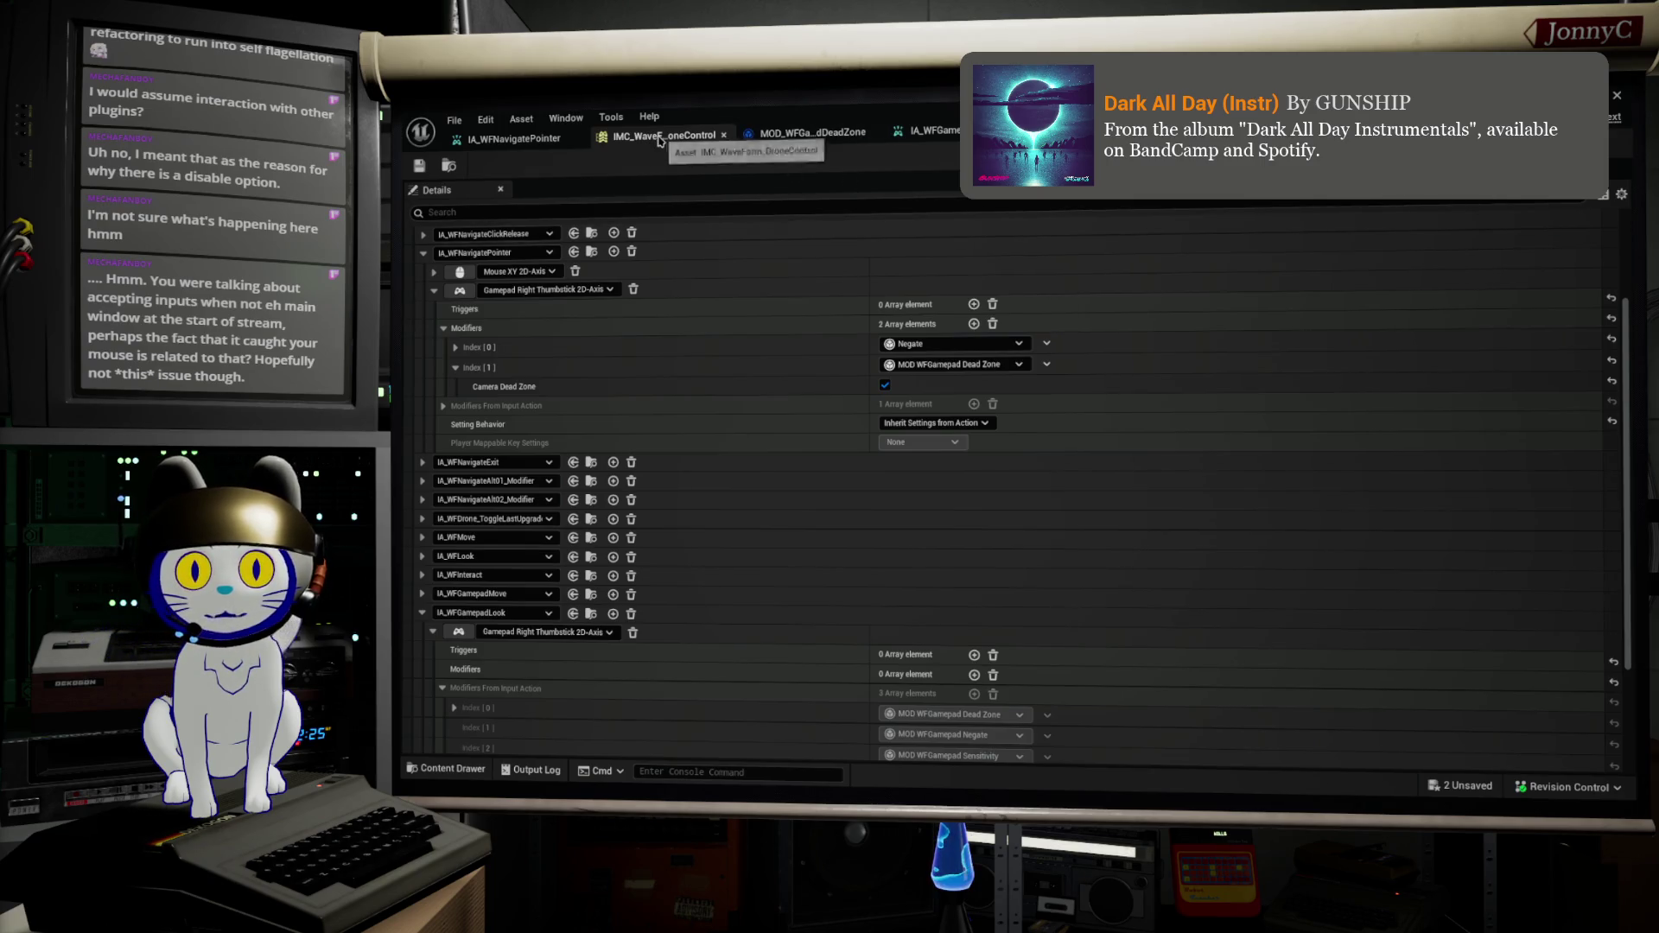
pyautogui.hotkey('alt', 'Tab')
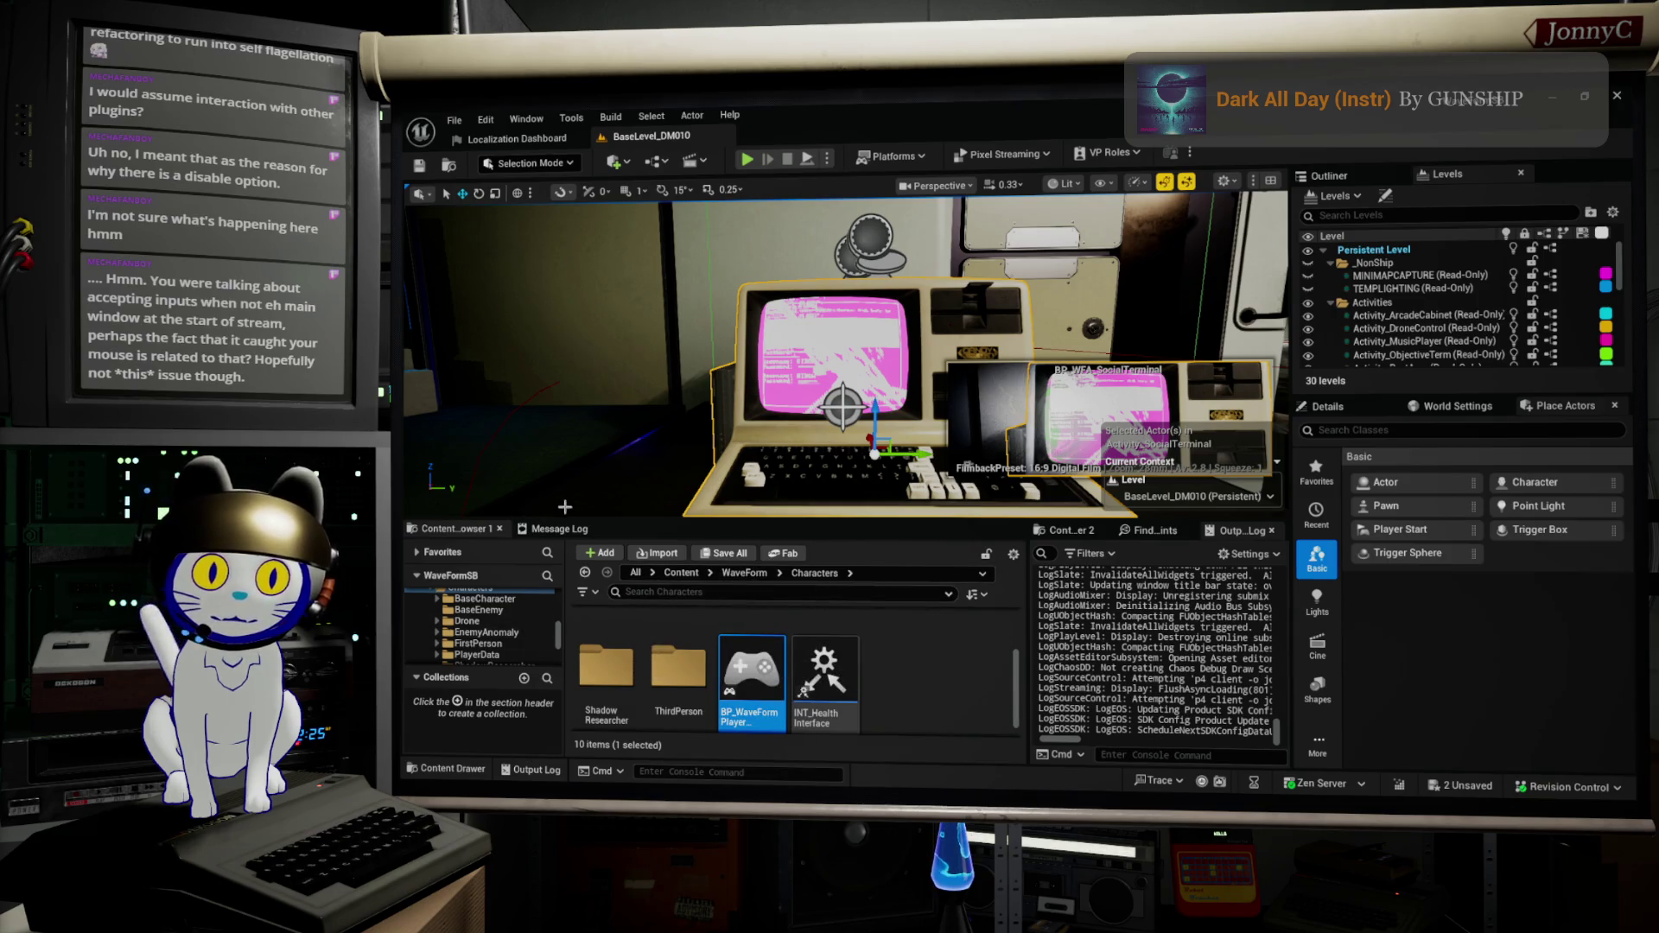
# Step: Enlarge the Content Browser, go to Content/WaveForm/Input, and open IMC_WaveForm_ActivityStation
pyautogui.moveTo(611, 520); pyautogui.dragTo(616, 412)
pyautogui.scroll(3, 476, 587)
pyautogui.scroll(-4, 482, 588)
pyautogui.scroll(-3, 490, 588)
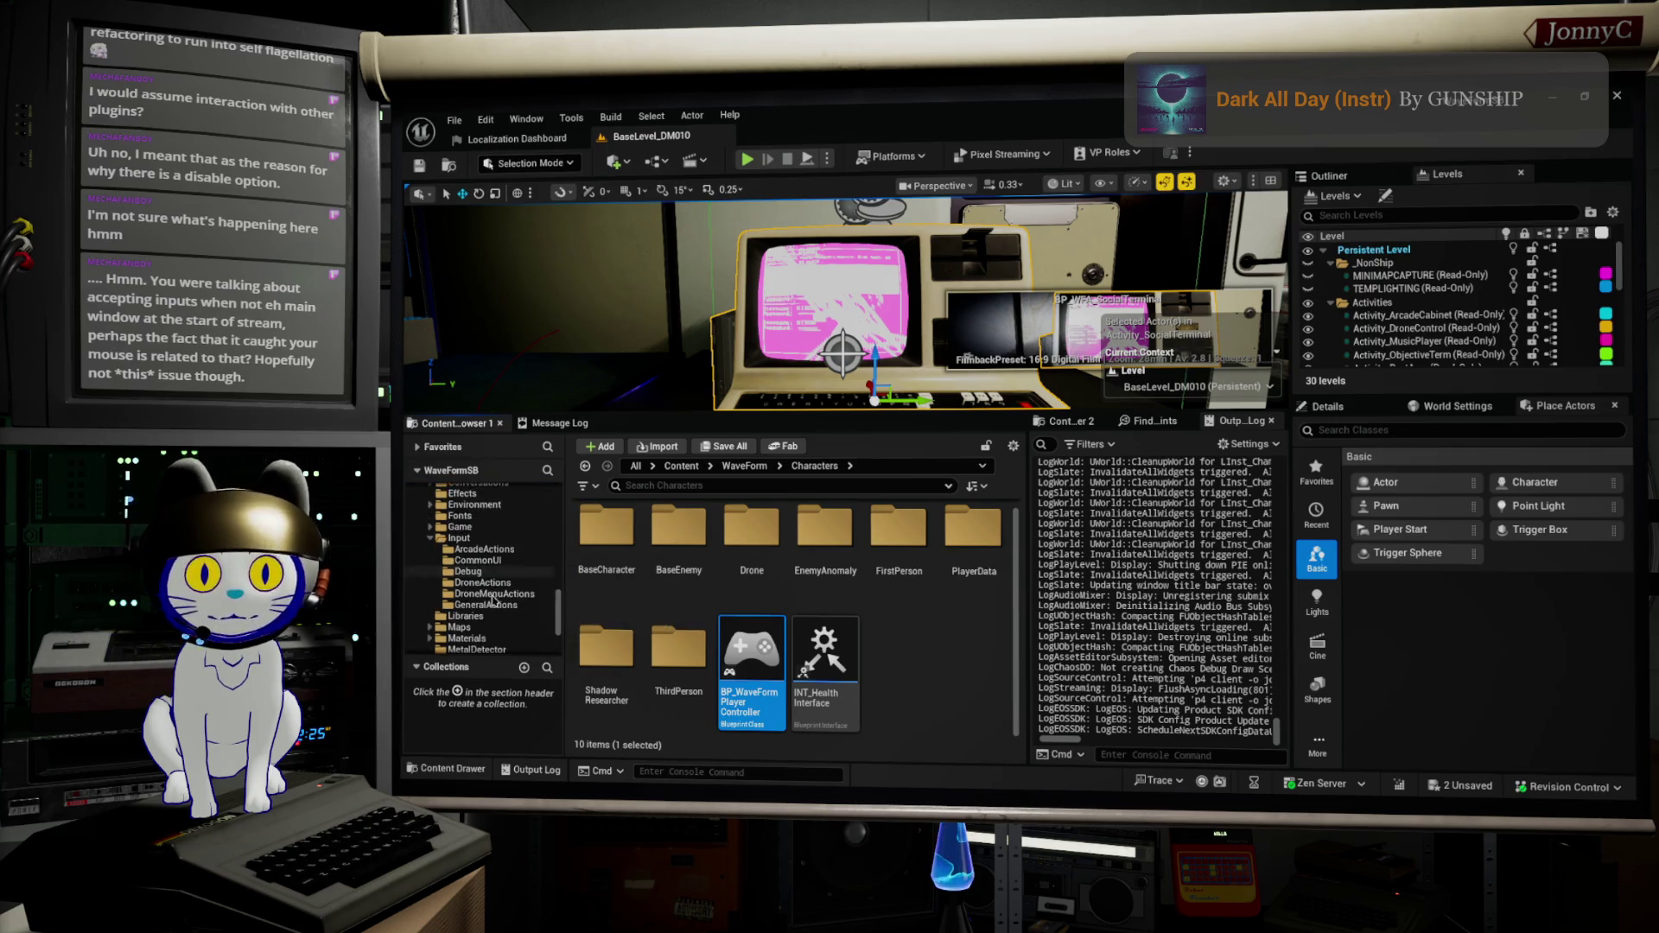
pyautogui.scroll(-1, 492, 601)
pyautogui.click(460, 538)
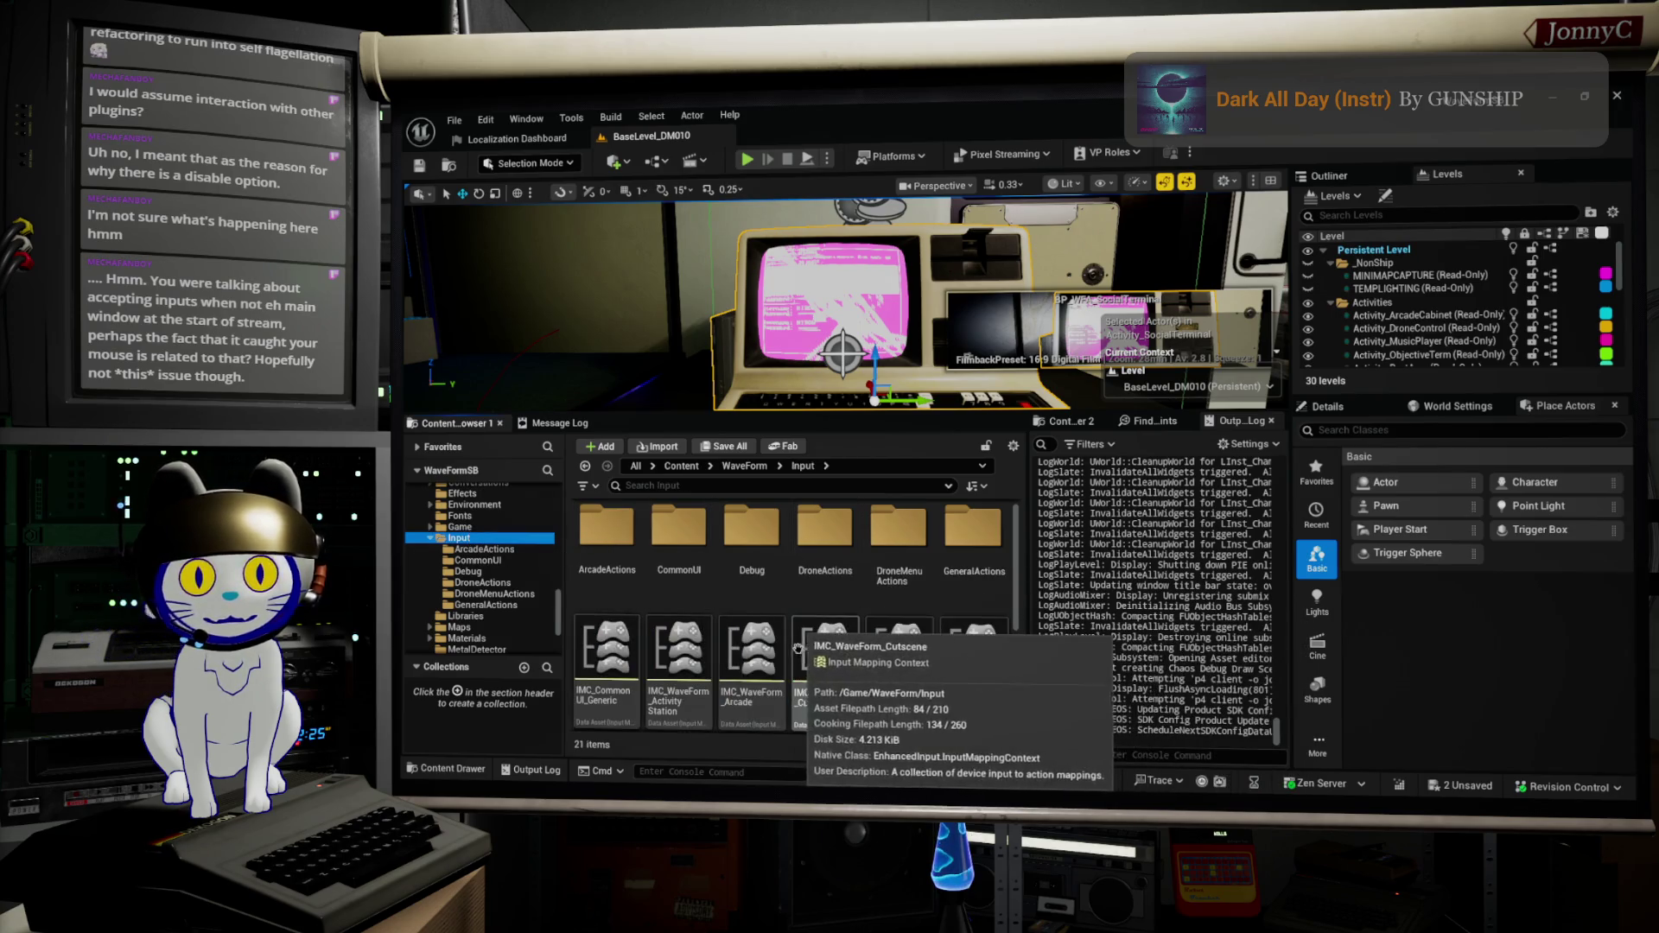
pyautogui.click(701, 638)
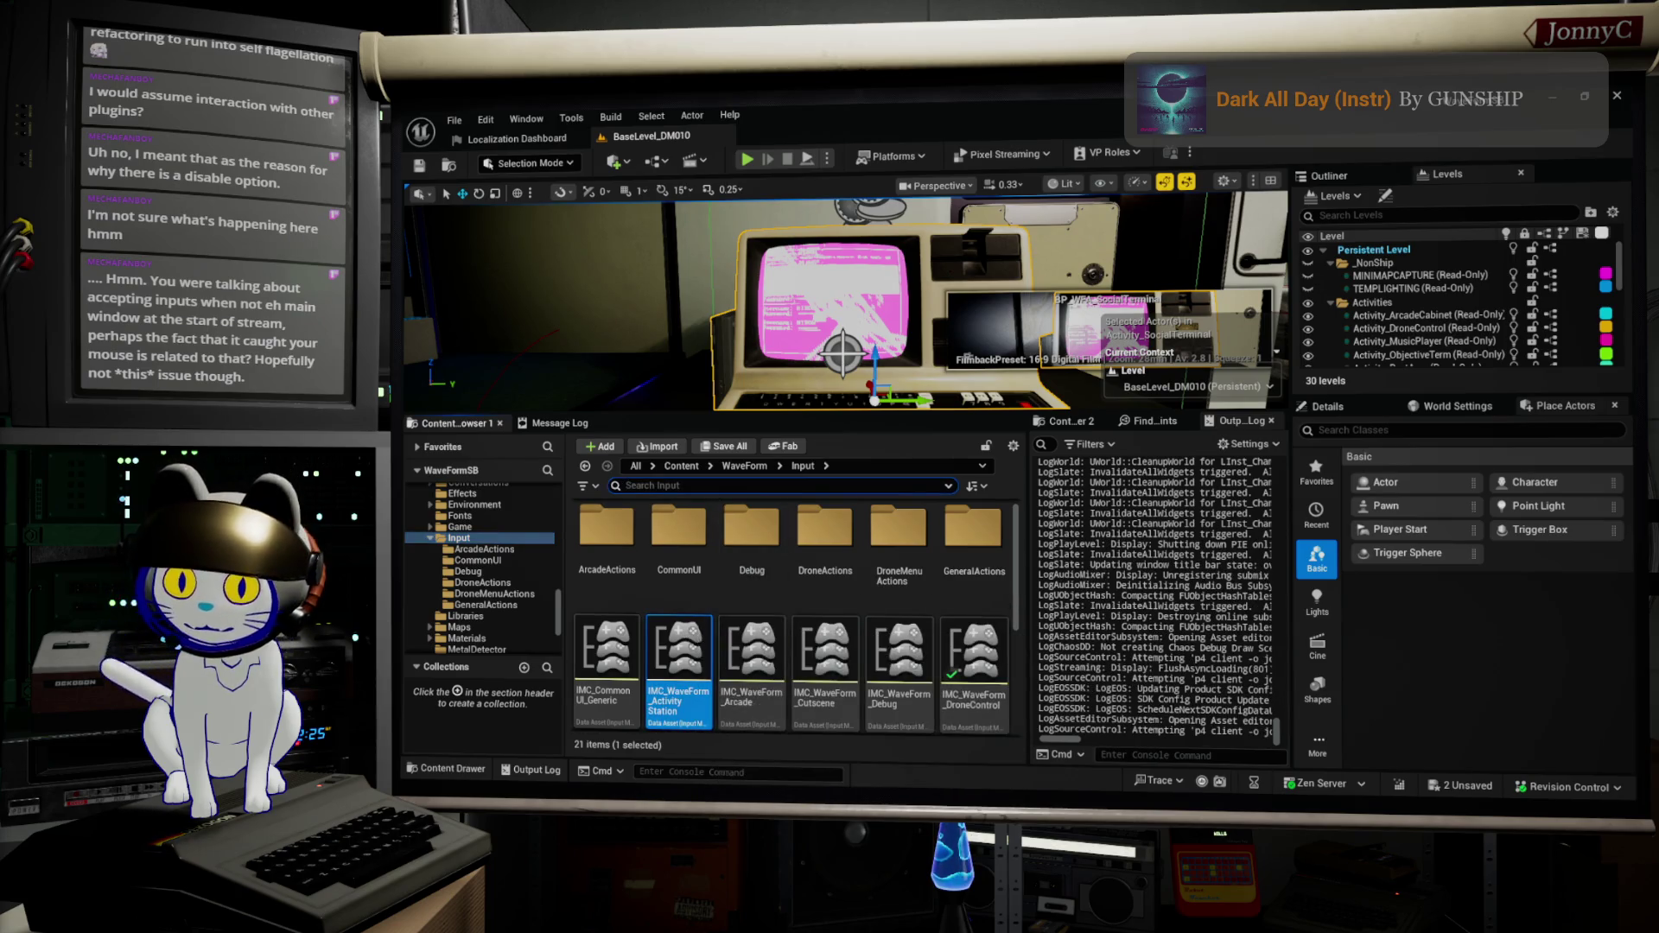
pyautogui.doubleClick(679, 665)
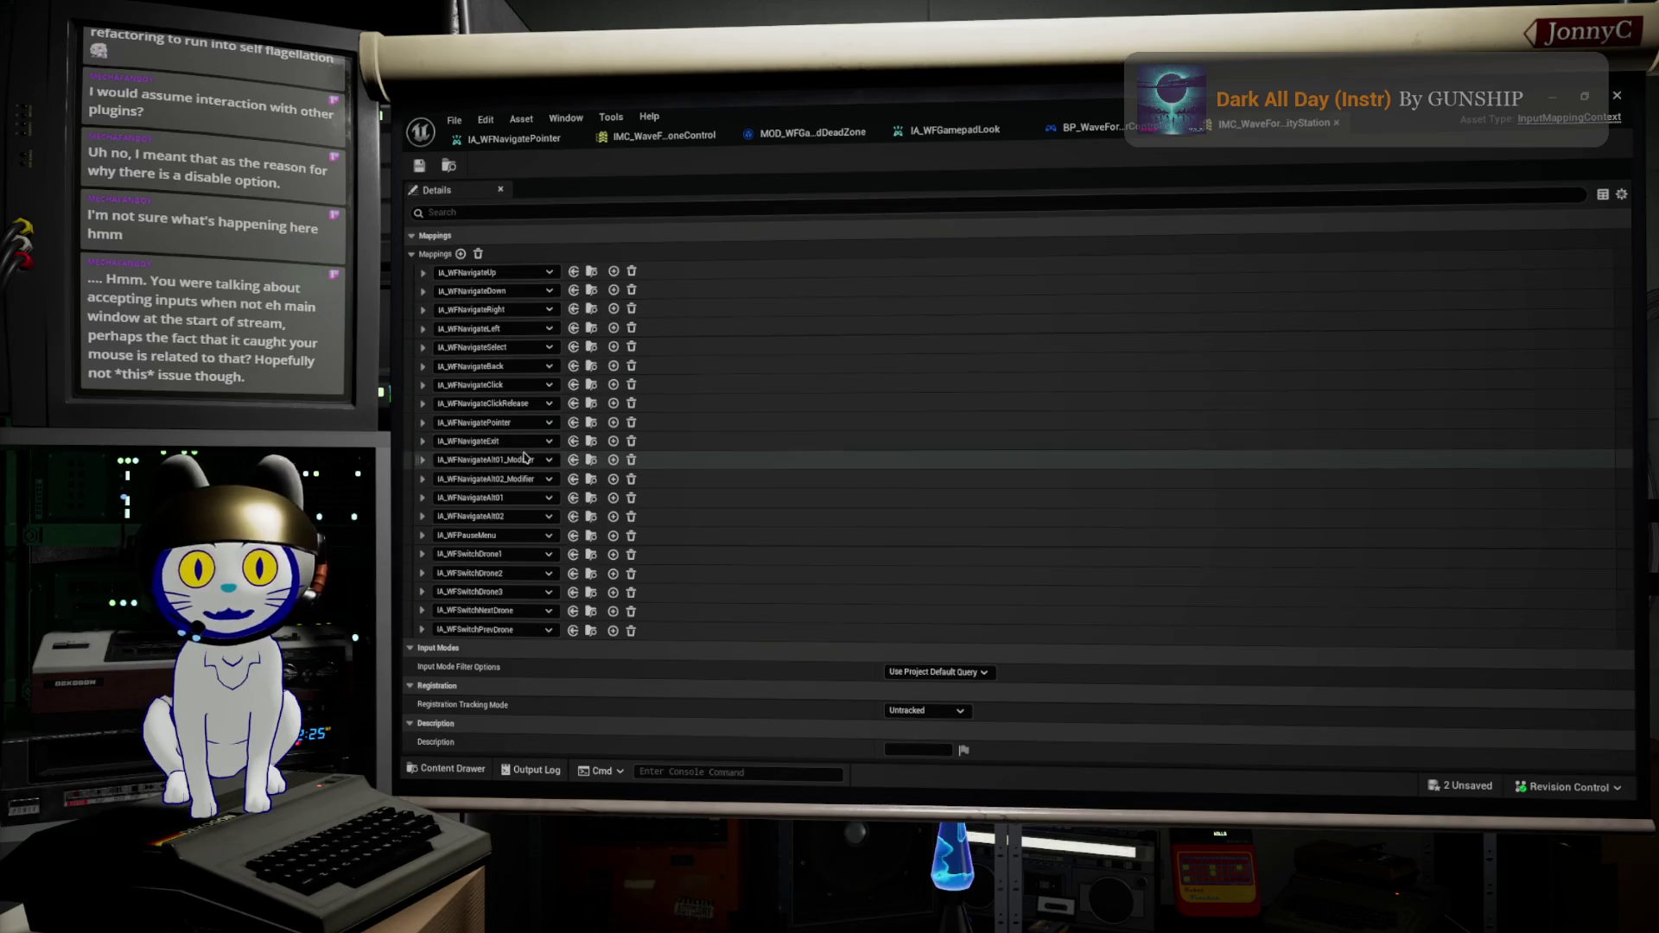
# Step: Change the right thumbstick pointer binding's modifier [1] from Dead Zone to MOD_WFGamepadDeadZone
pyautogui.click(422, 424)
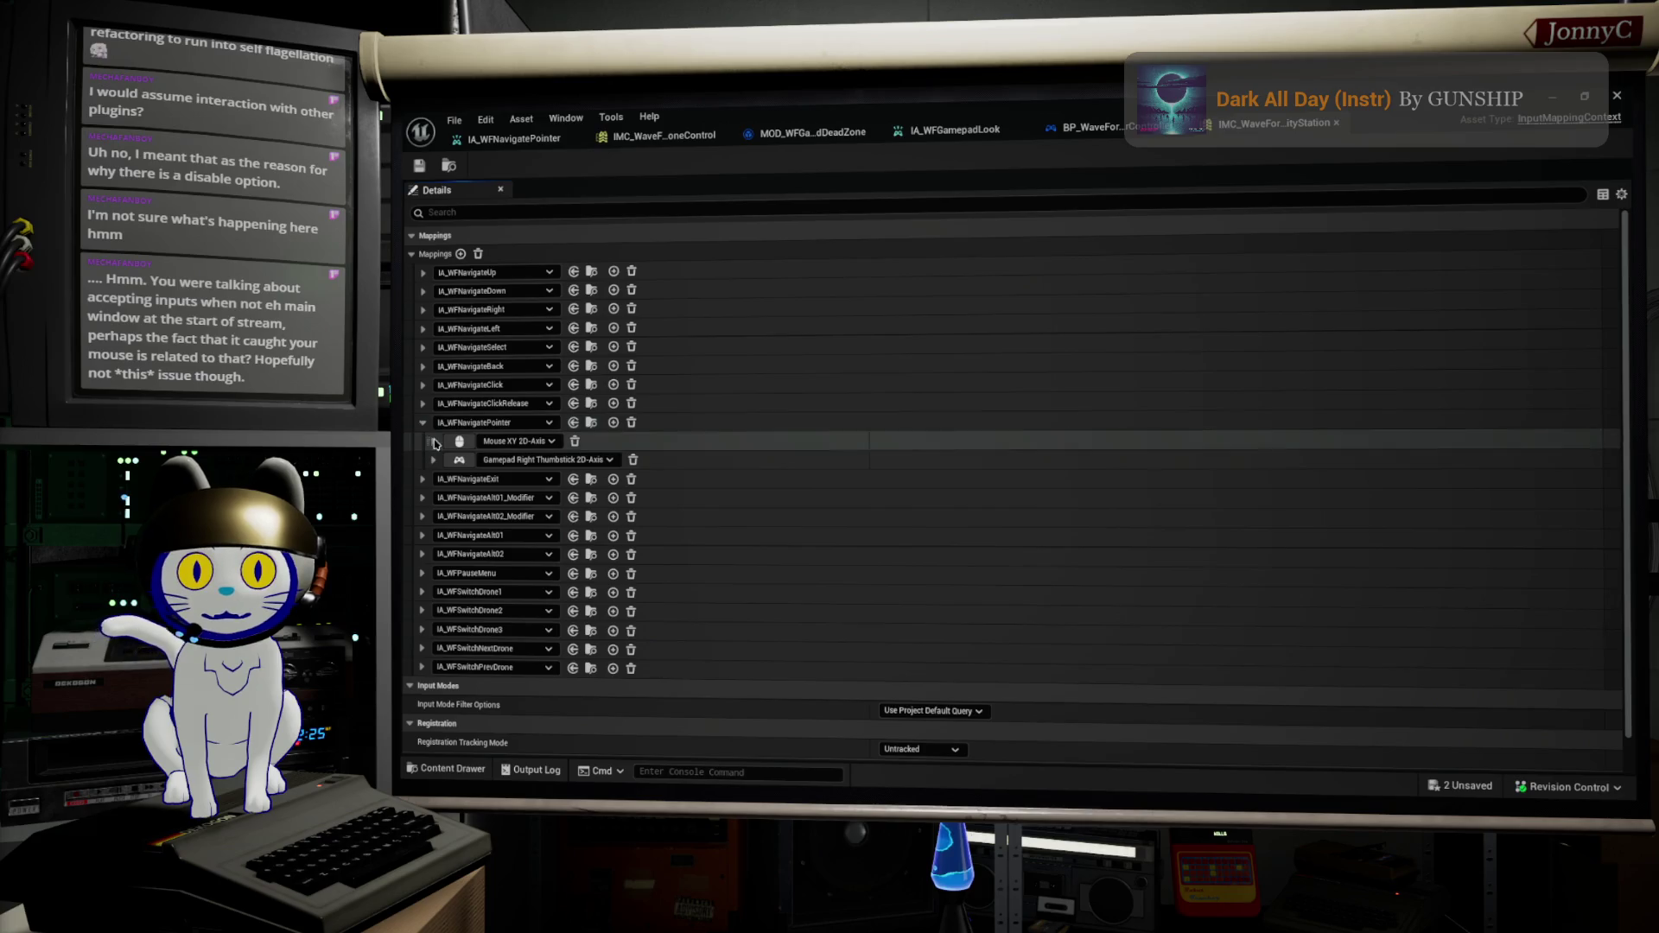
pyautogui.click(433, 460)
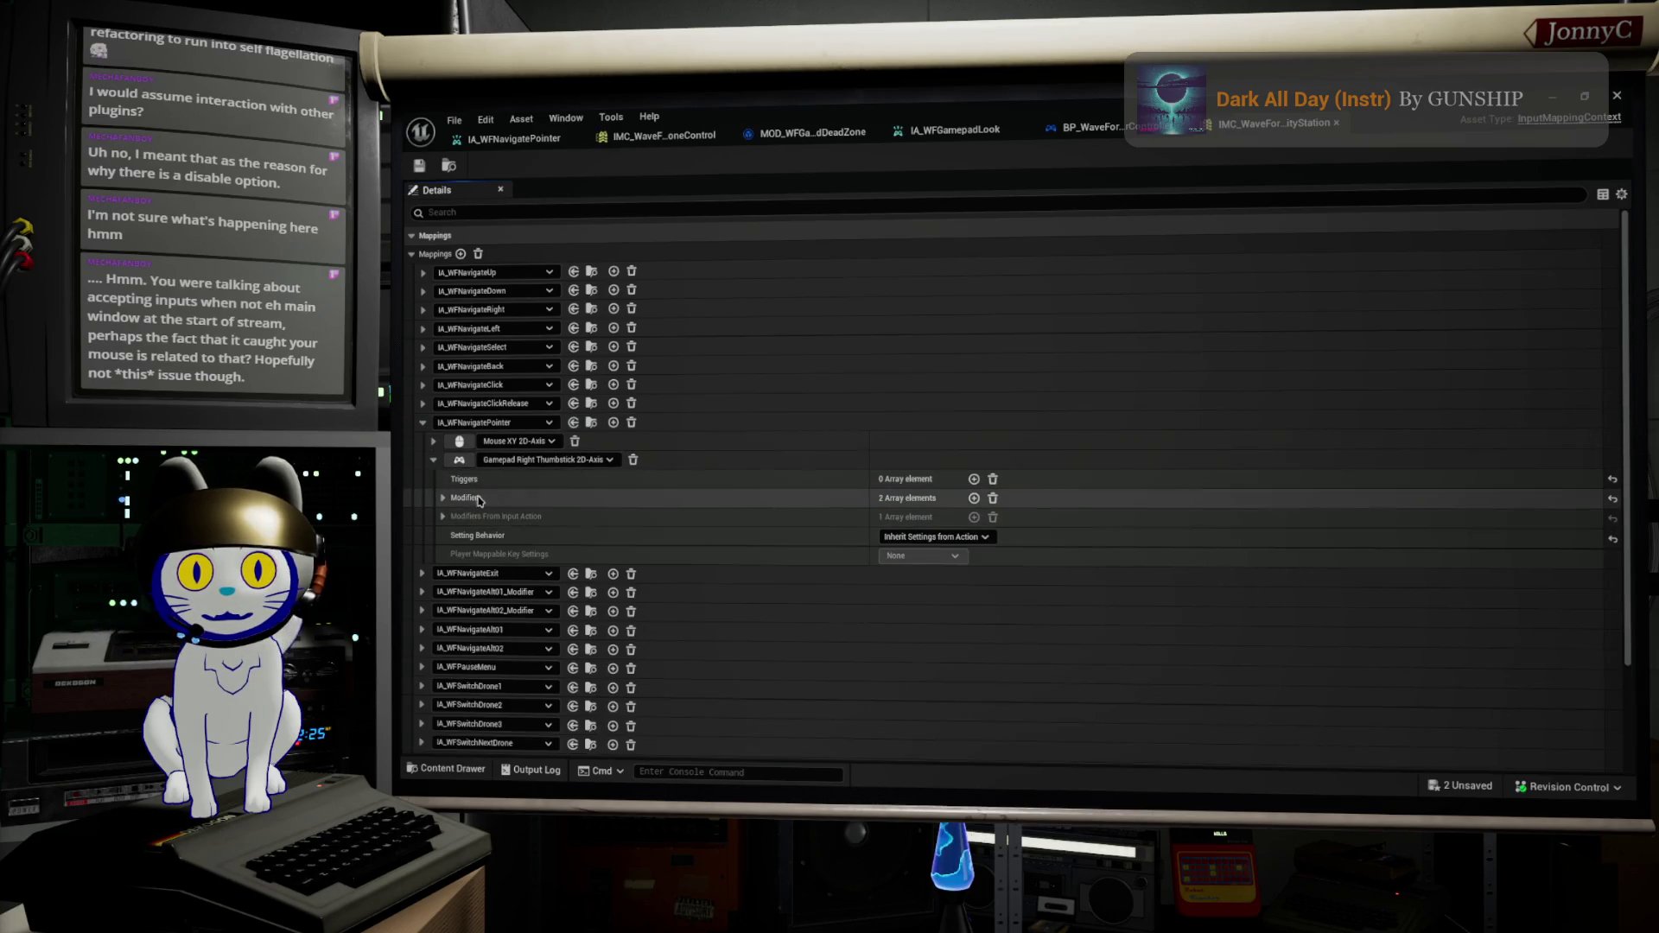
pyautogui.click(445, 499)
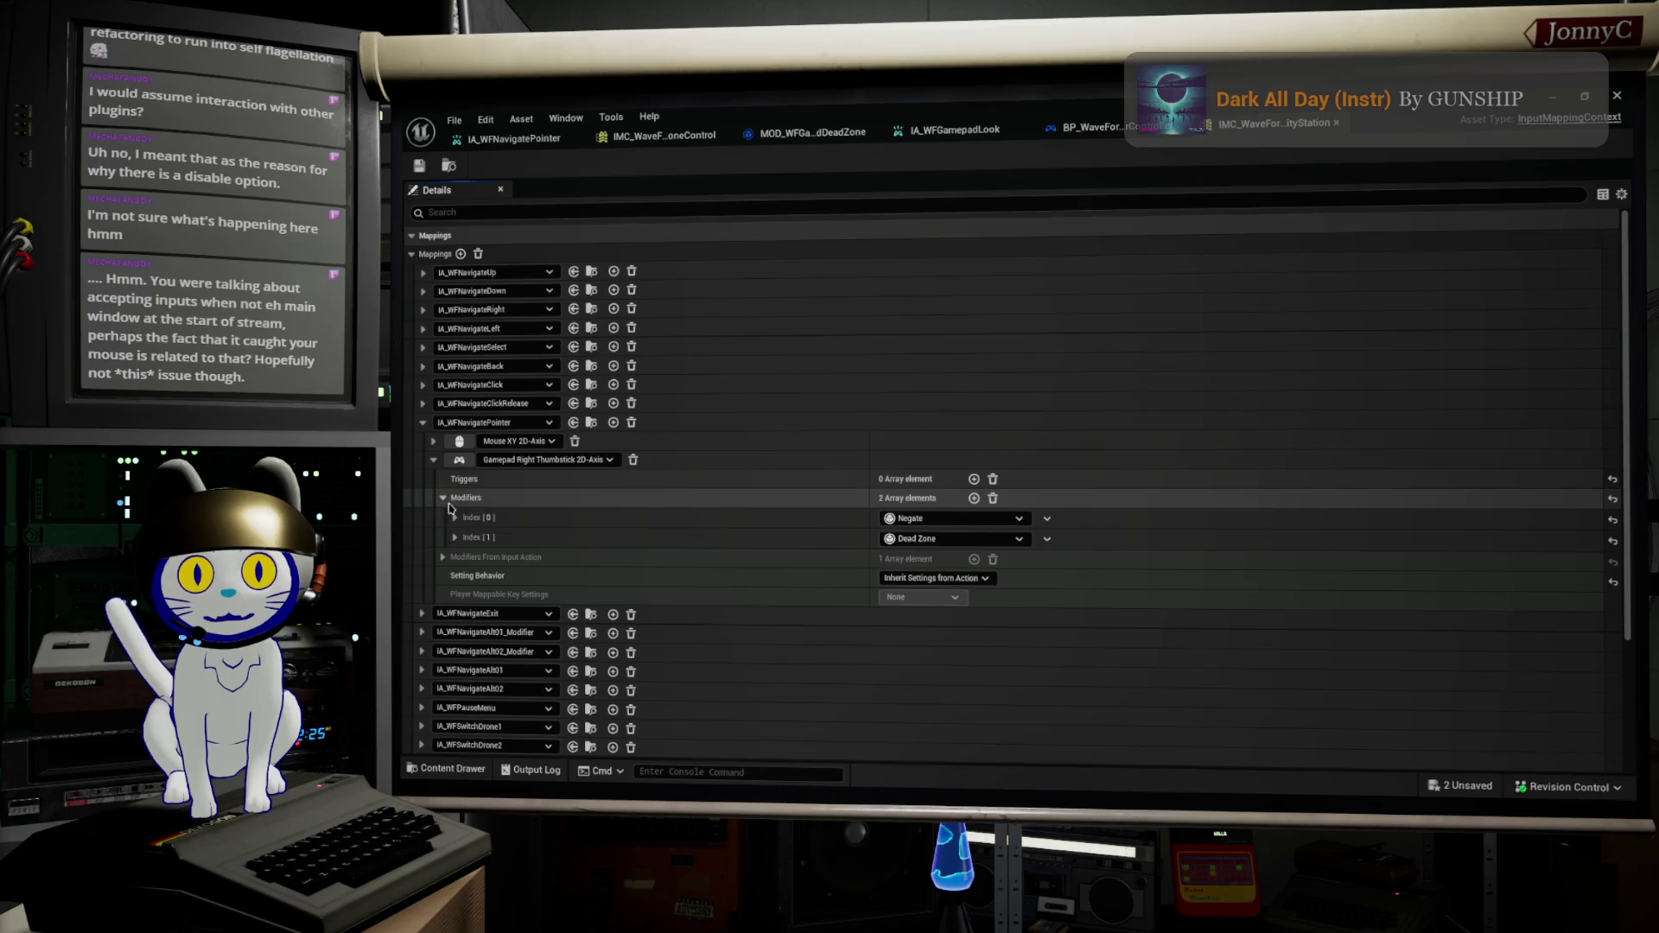
pyautogui.click(1026, 539)
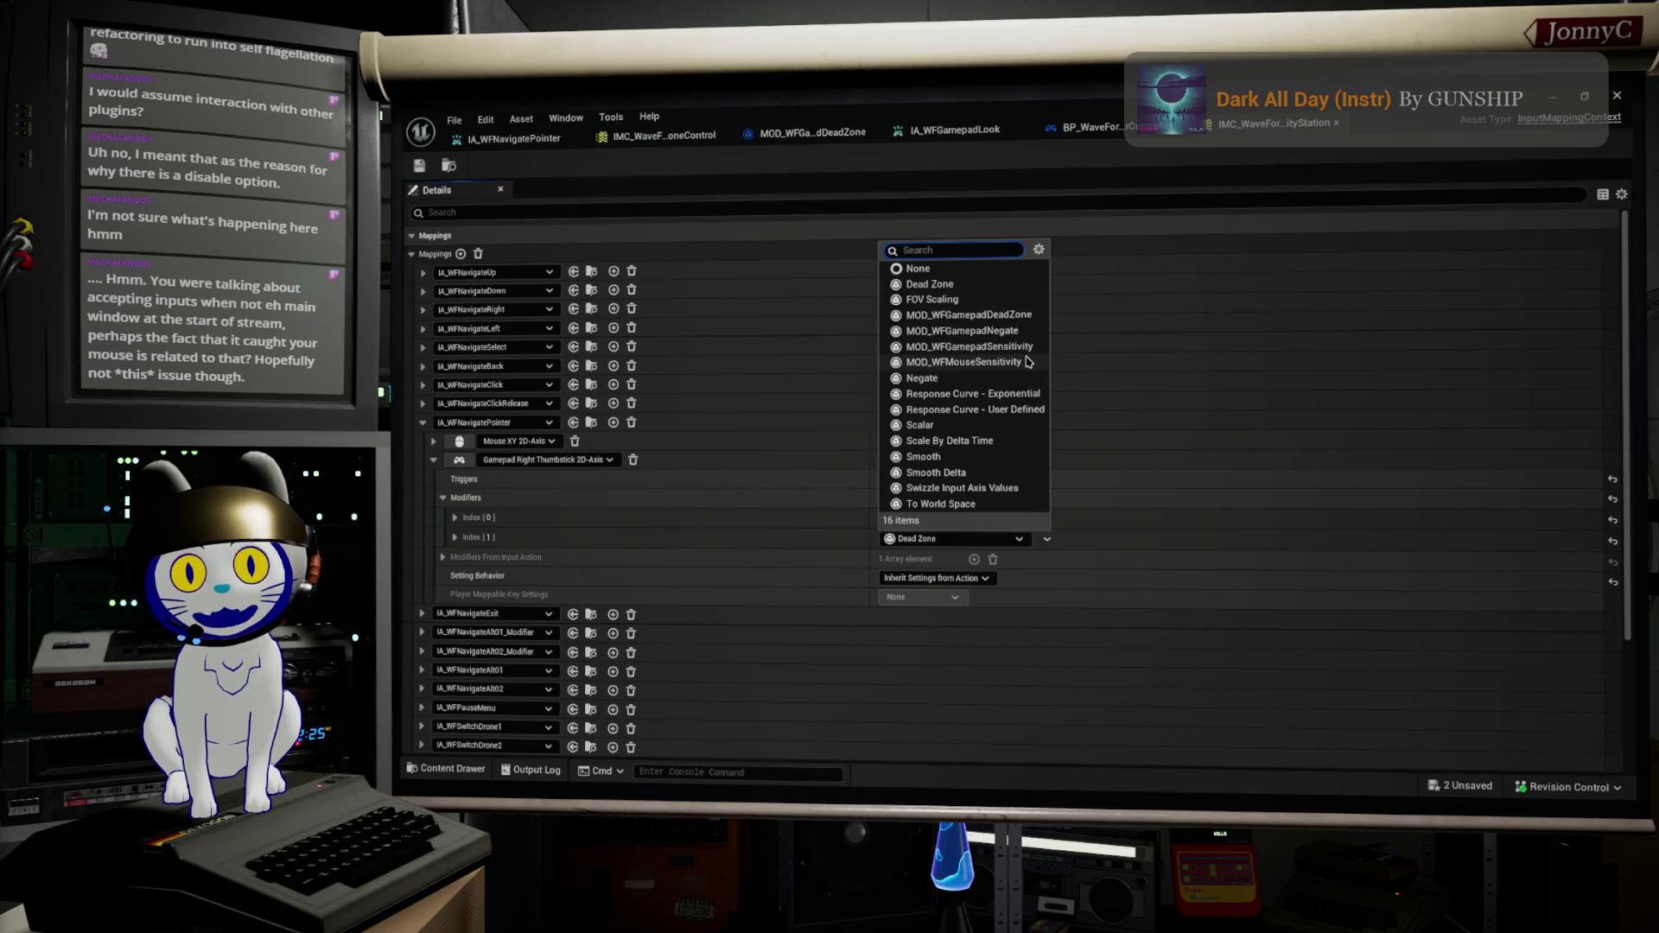
pyautogui.click(969, 315)
pyautogui.click(456, 537)
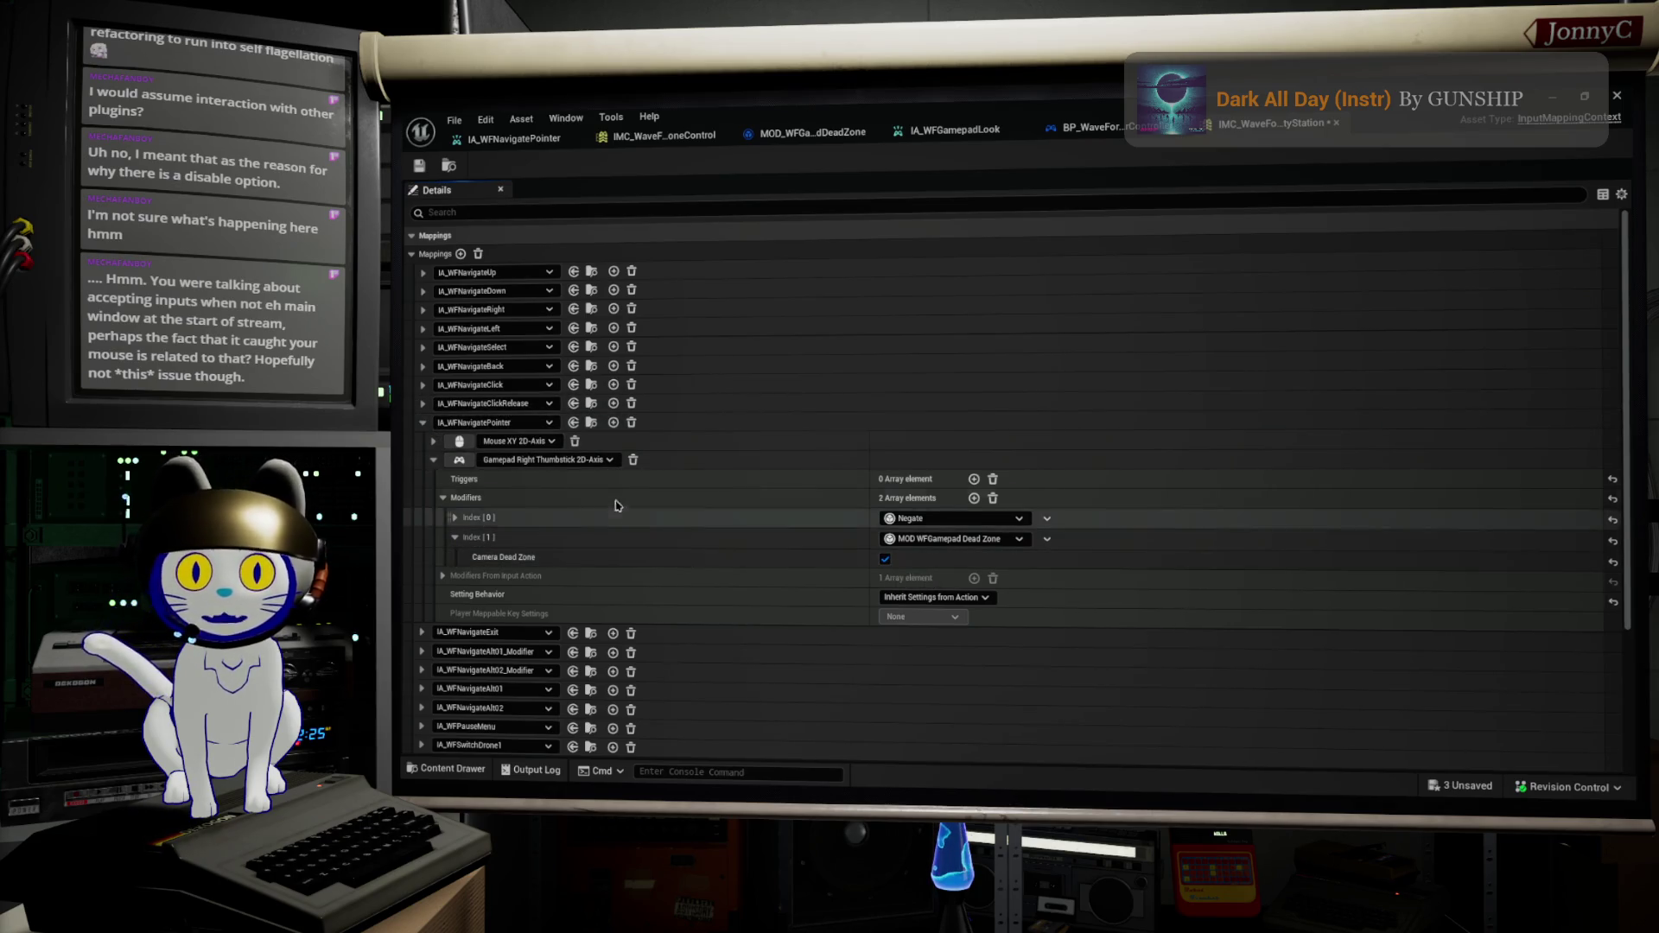
pyautogui.click(423, 423)
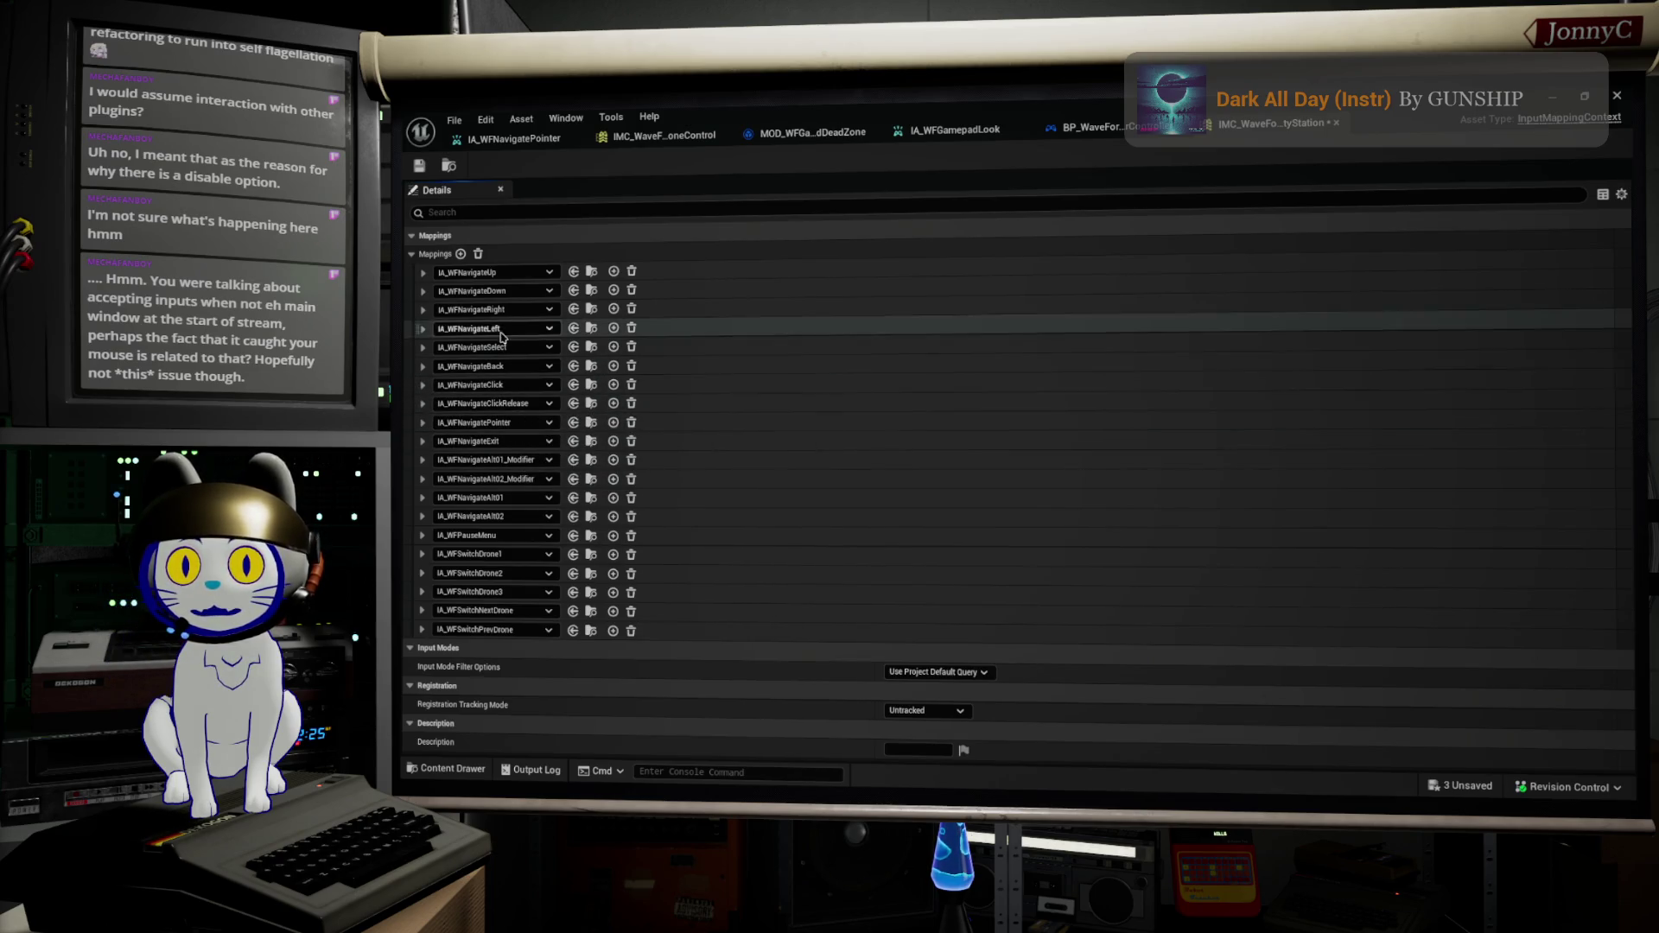
# Step: Add a MOD WFGamepad Dead Zone modifier to the IA_WFNavigateDown D-pad Down binding
pyautogui.click(423, 293)
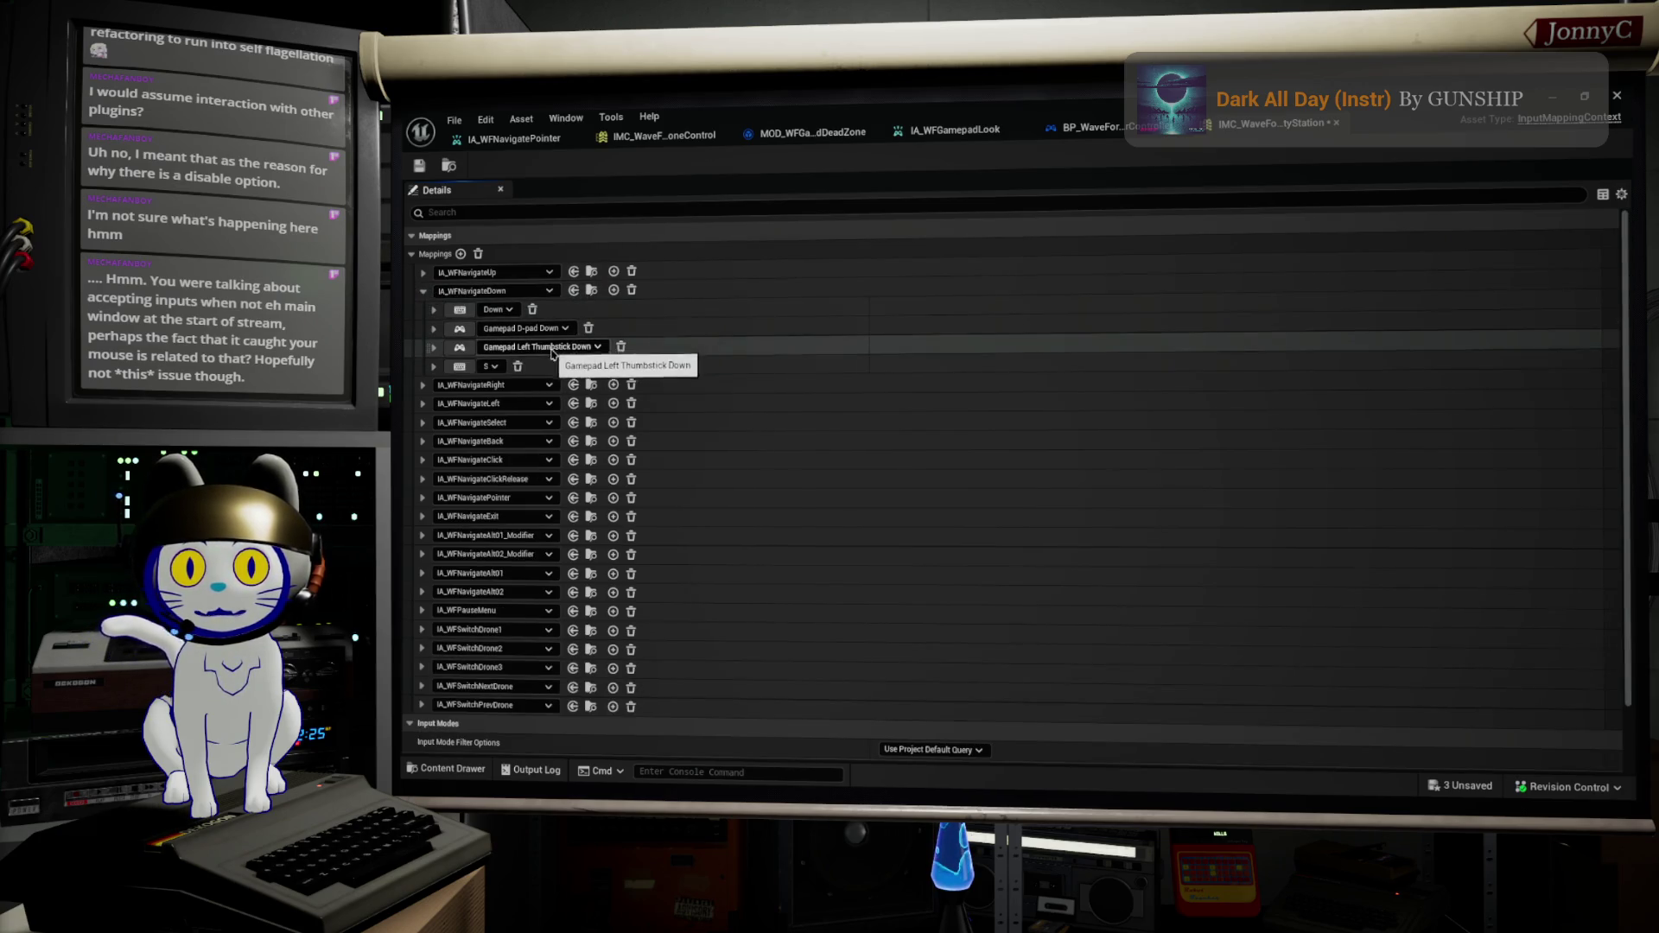
pyautogui.click(434, 331)
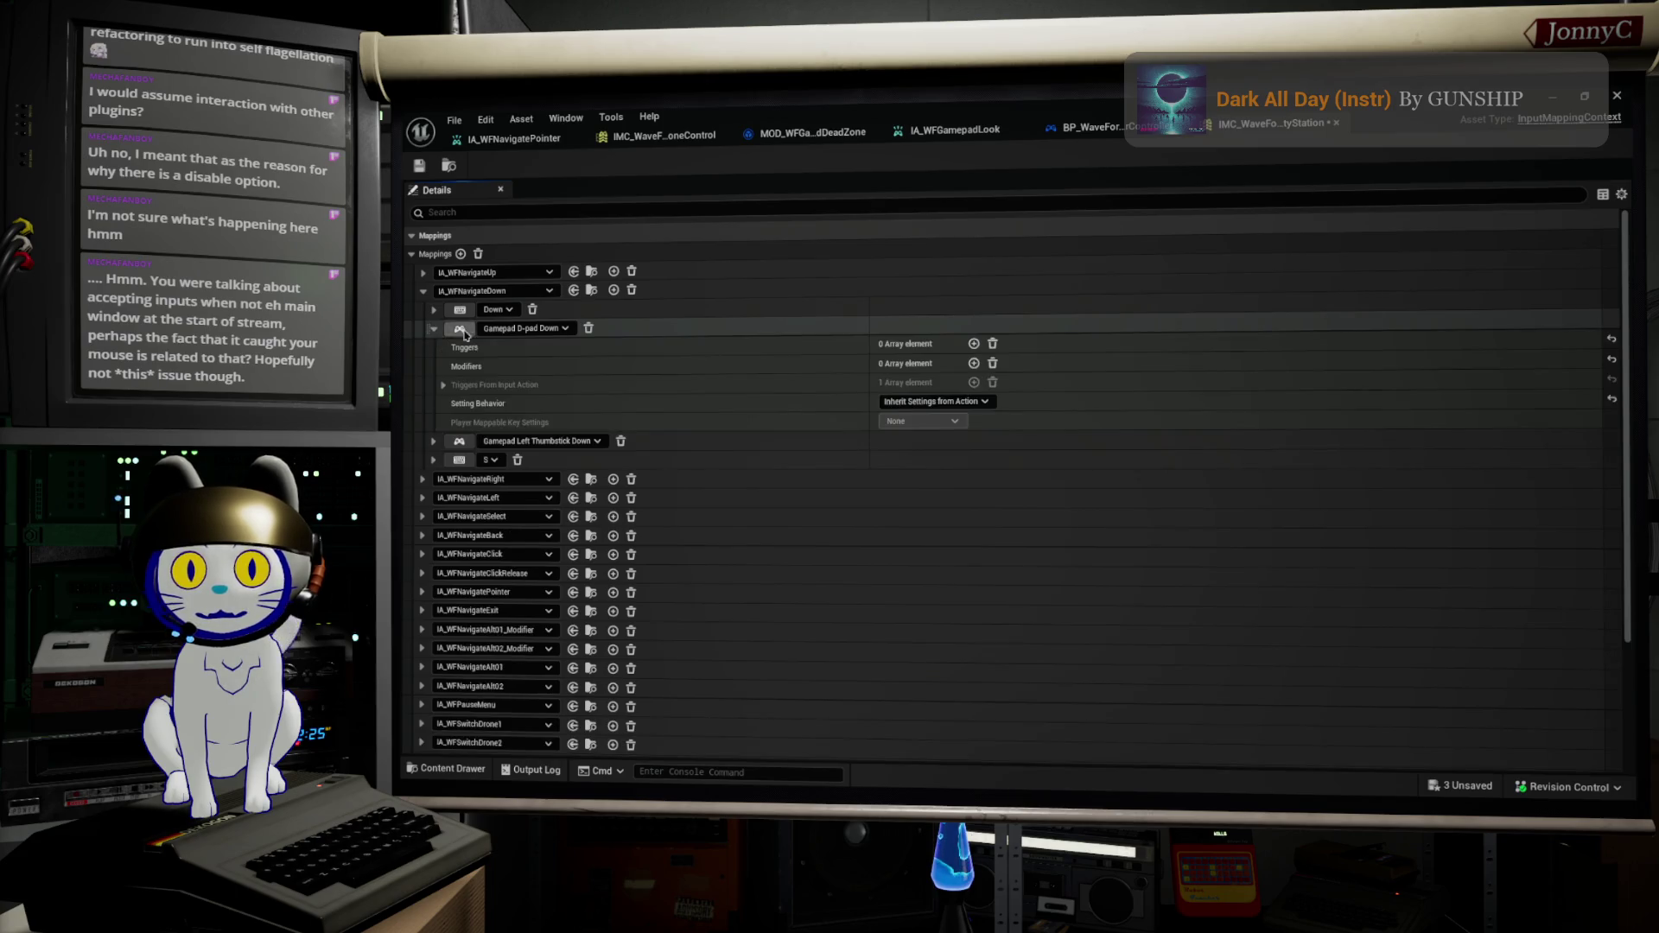
pyautogui.click(973, 364)
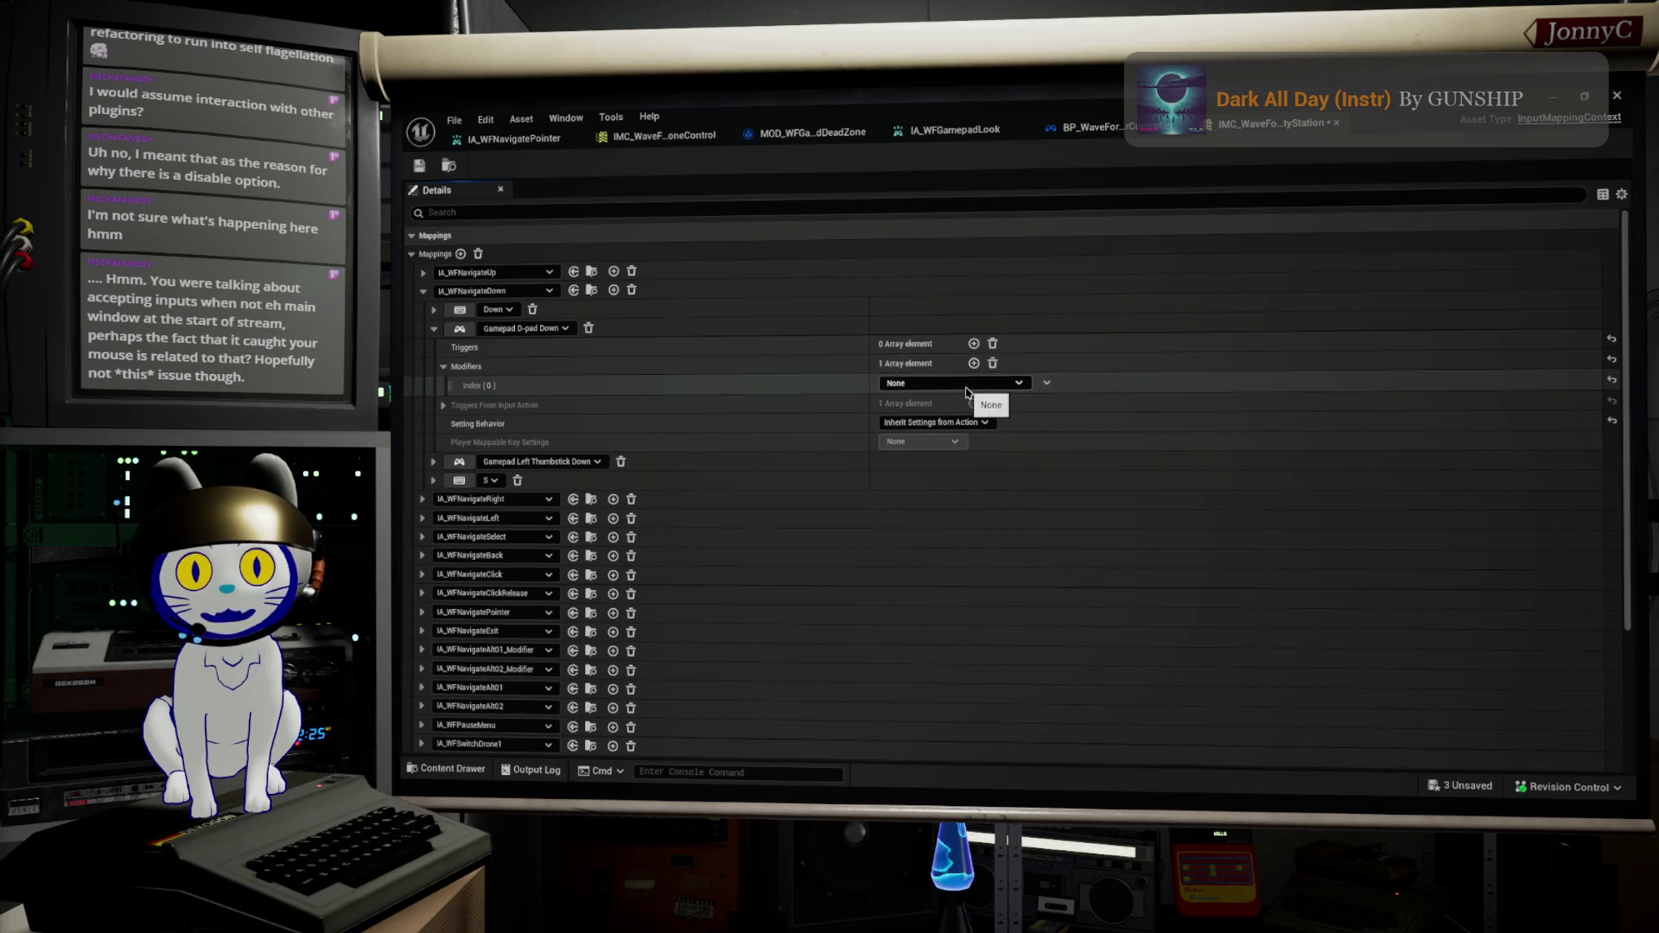
pyautogui.click(978, 383)
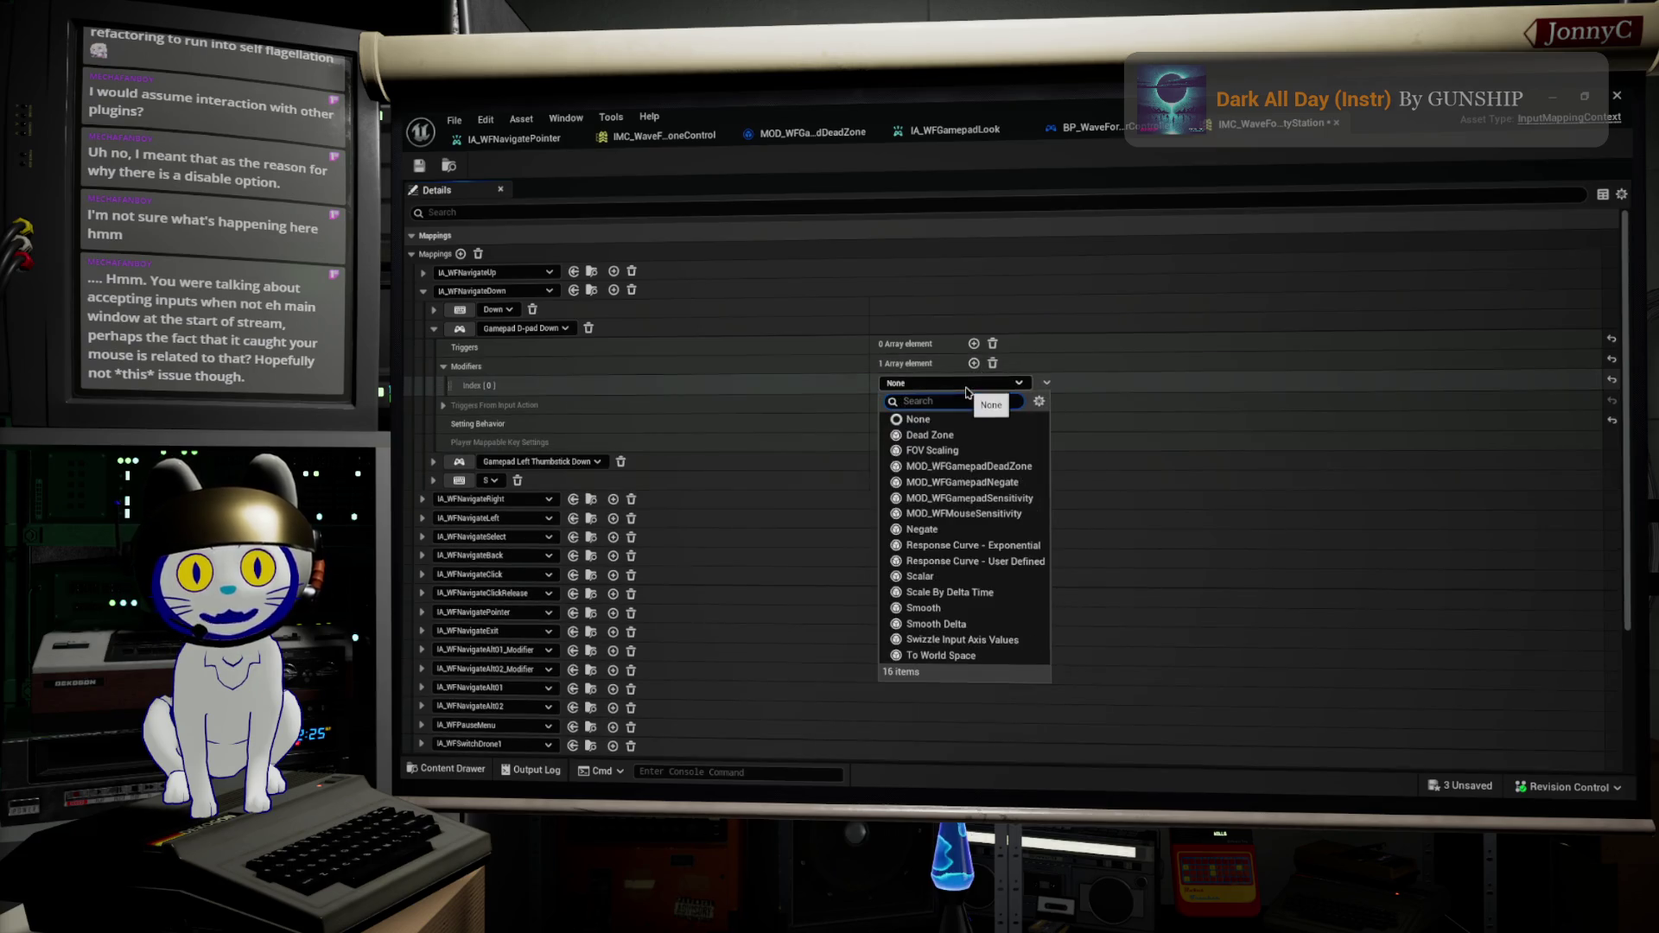
pyautogui.click(1020, 471)
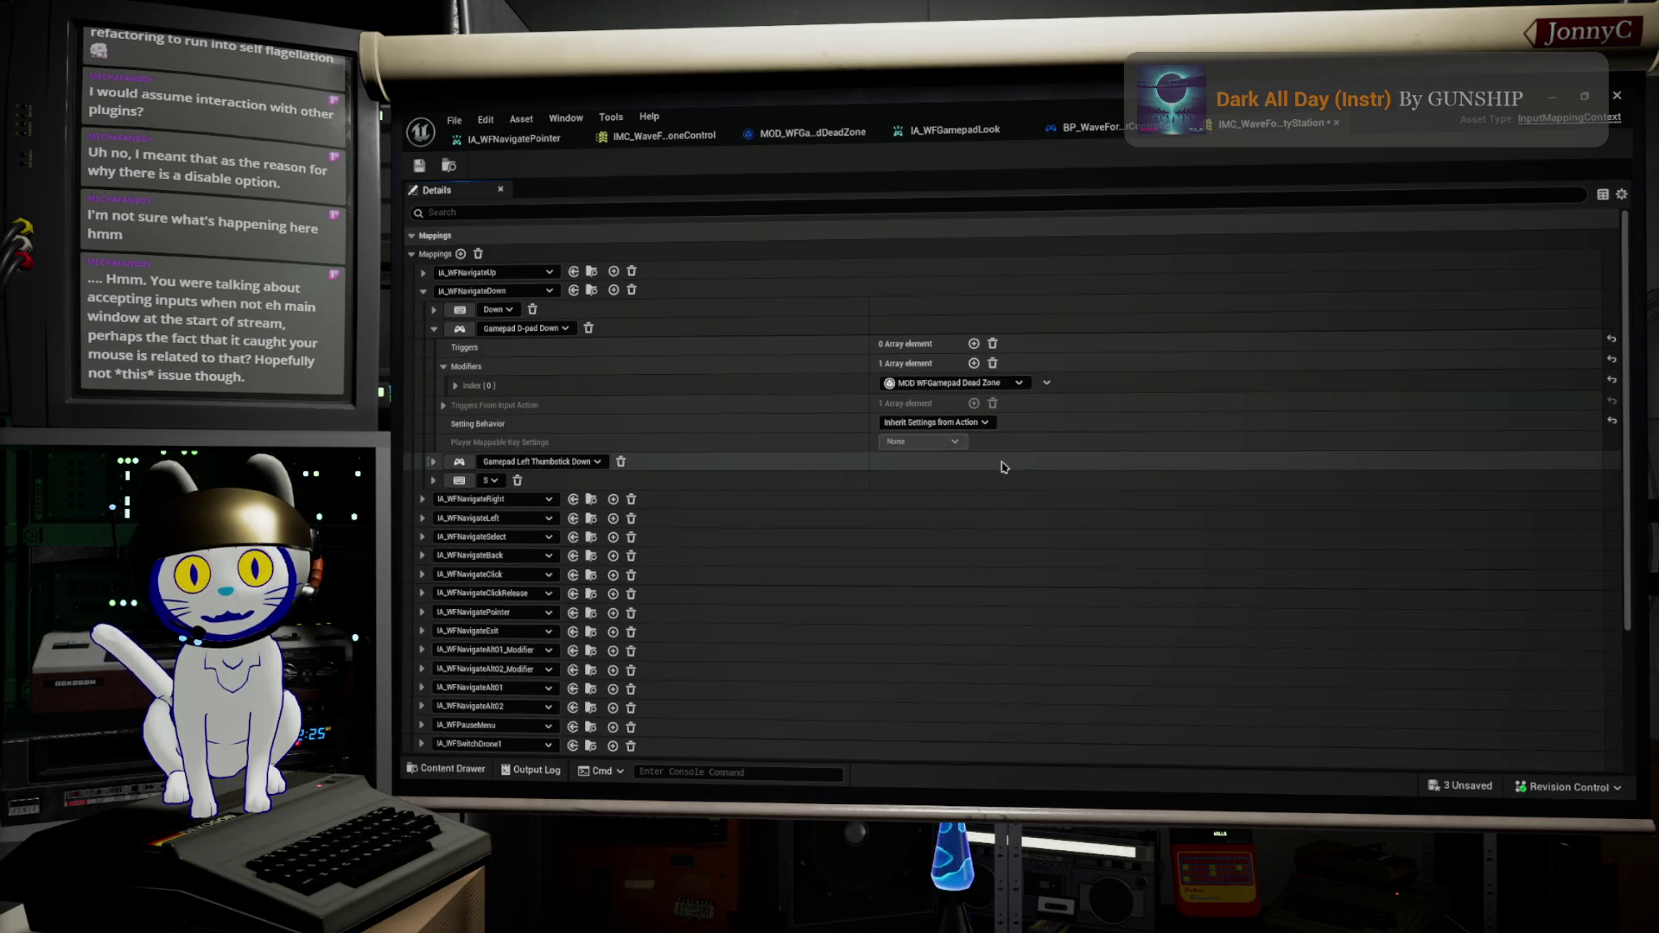
pyautogui.click(455, 386)
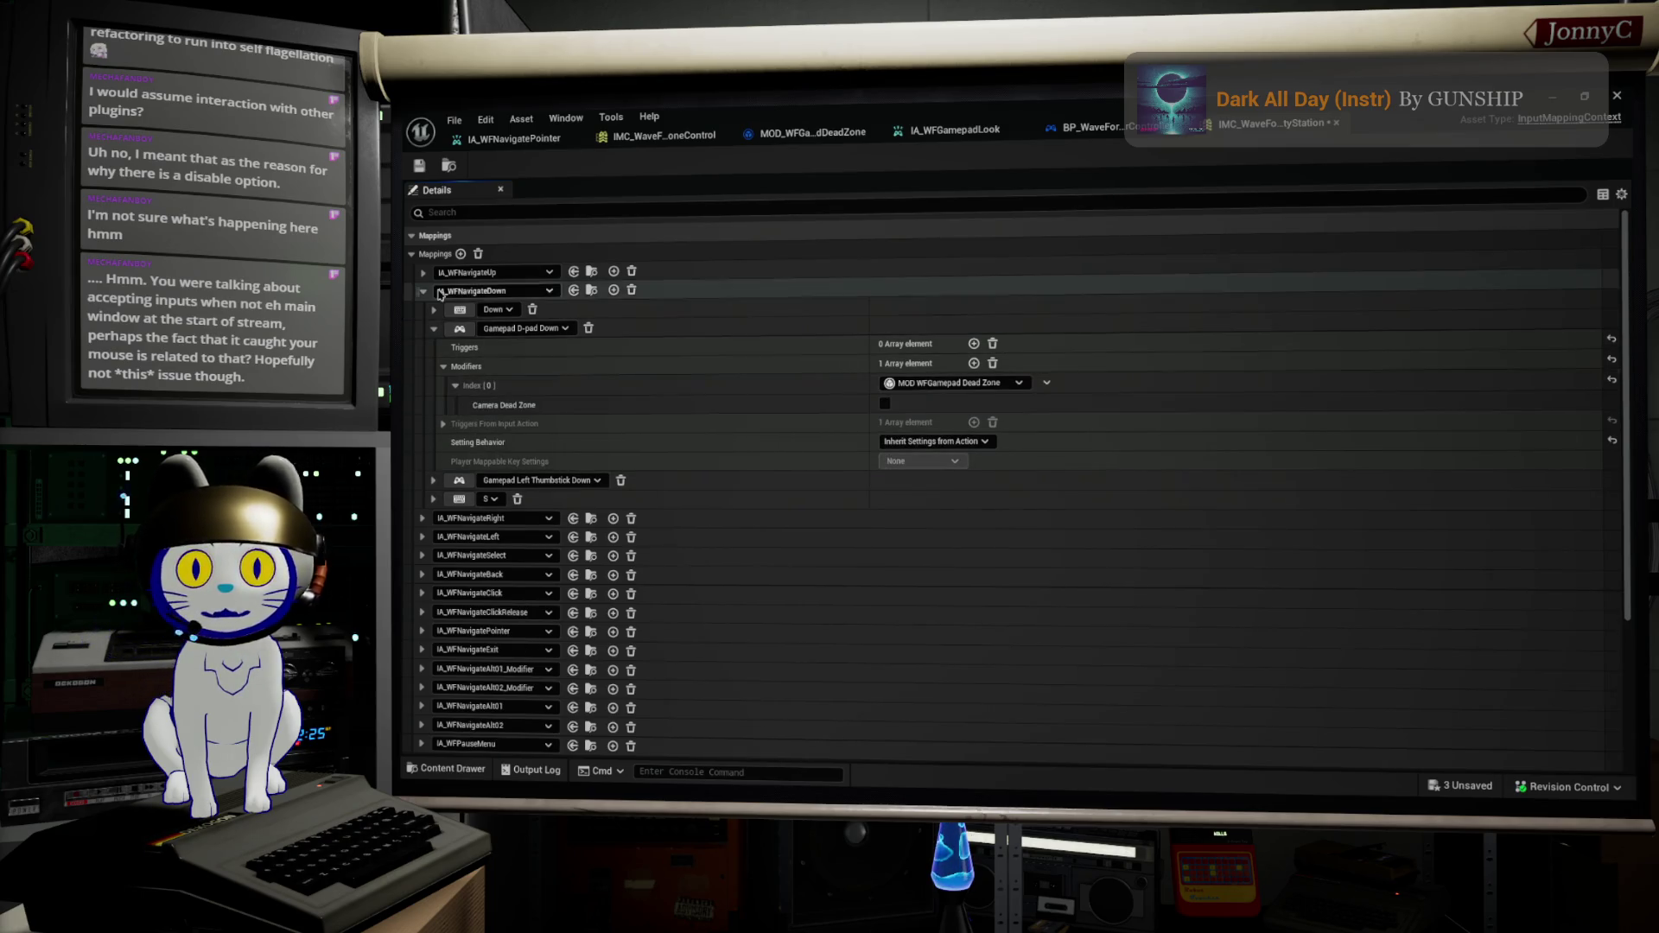
# Step: Add the same dead zone modifier to D-pad Up, then expand the IA_WFNavigateRight mappings
pyautogui.click(423, 274)
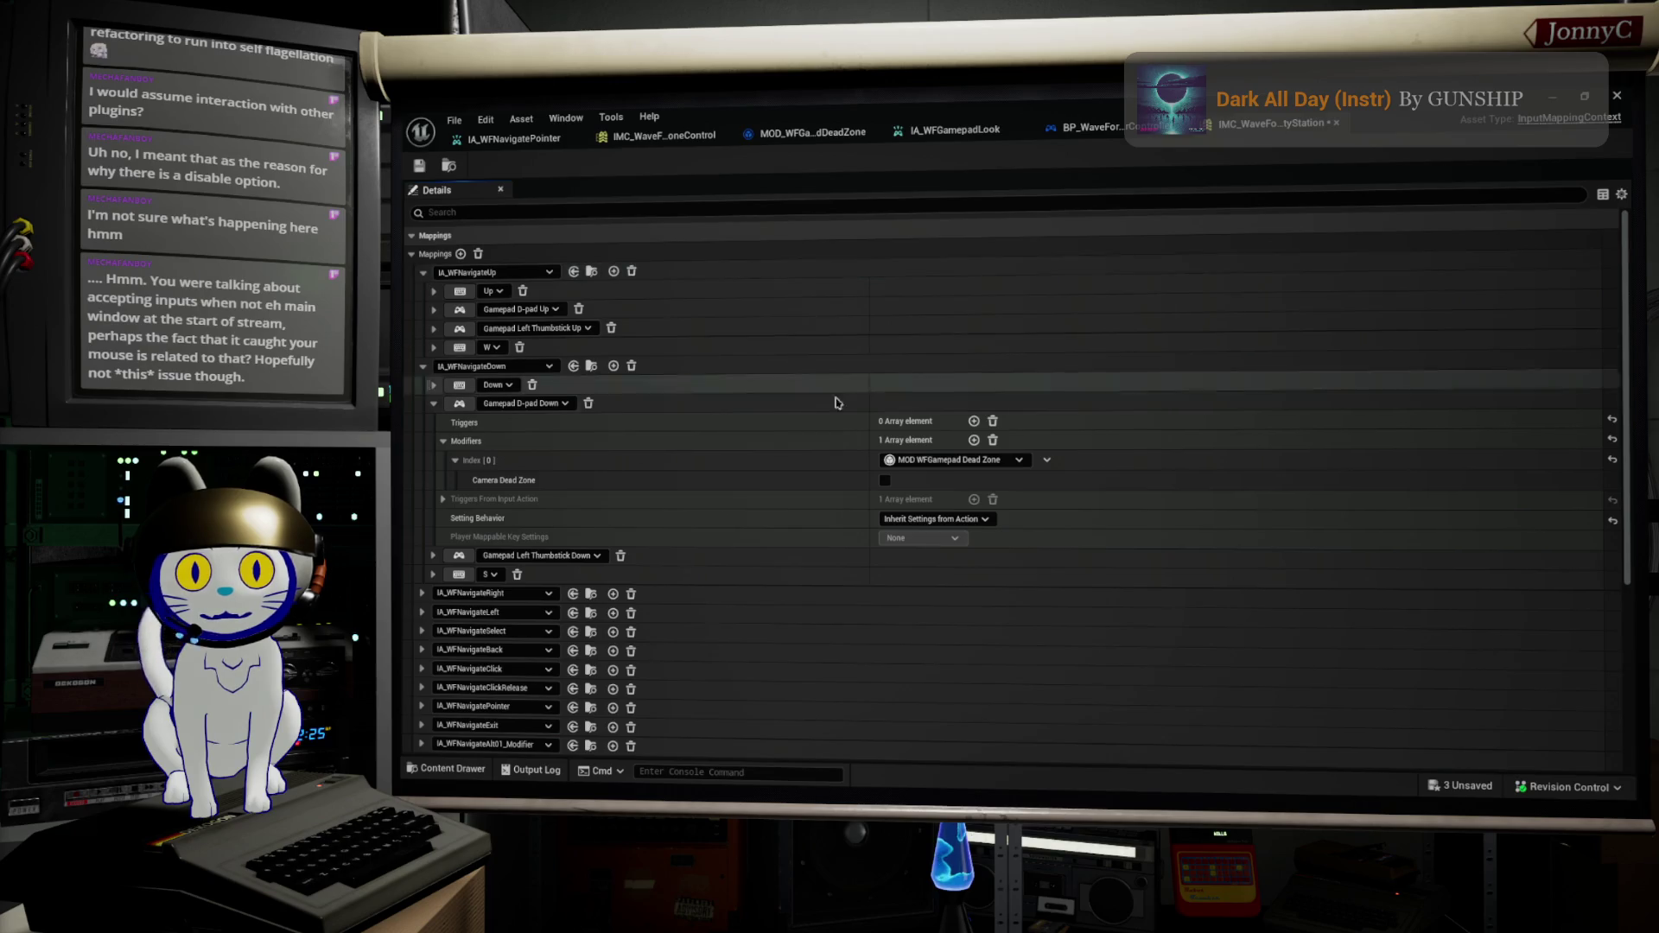
pyautogui.click(434, 310)
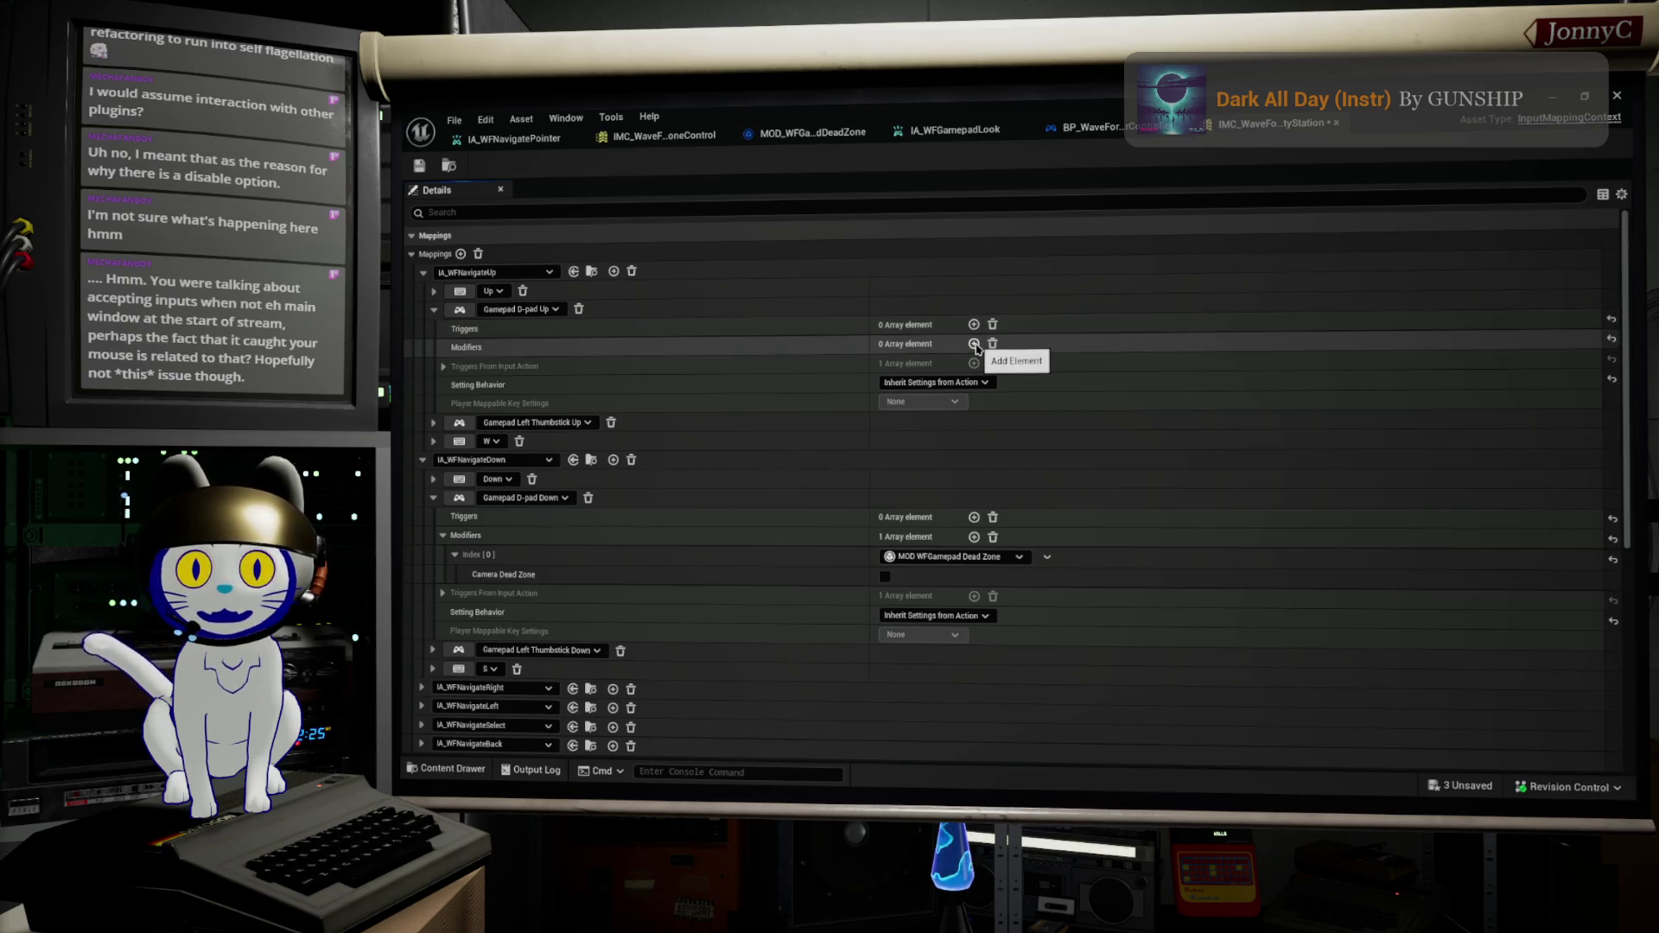
pyautogui.click(974, 344)
pyautogui.click(959, 364)
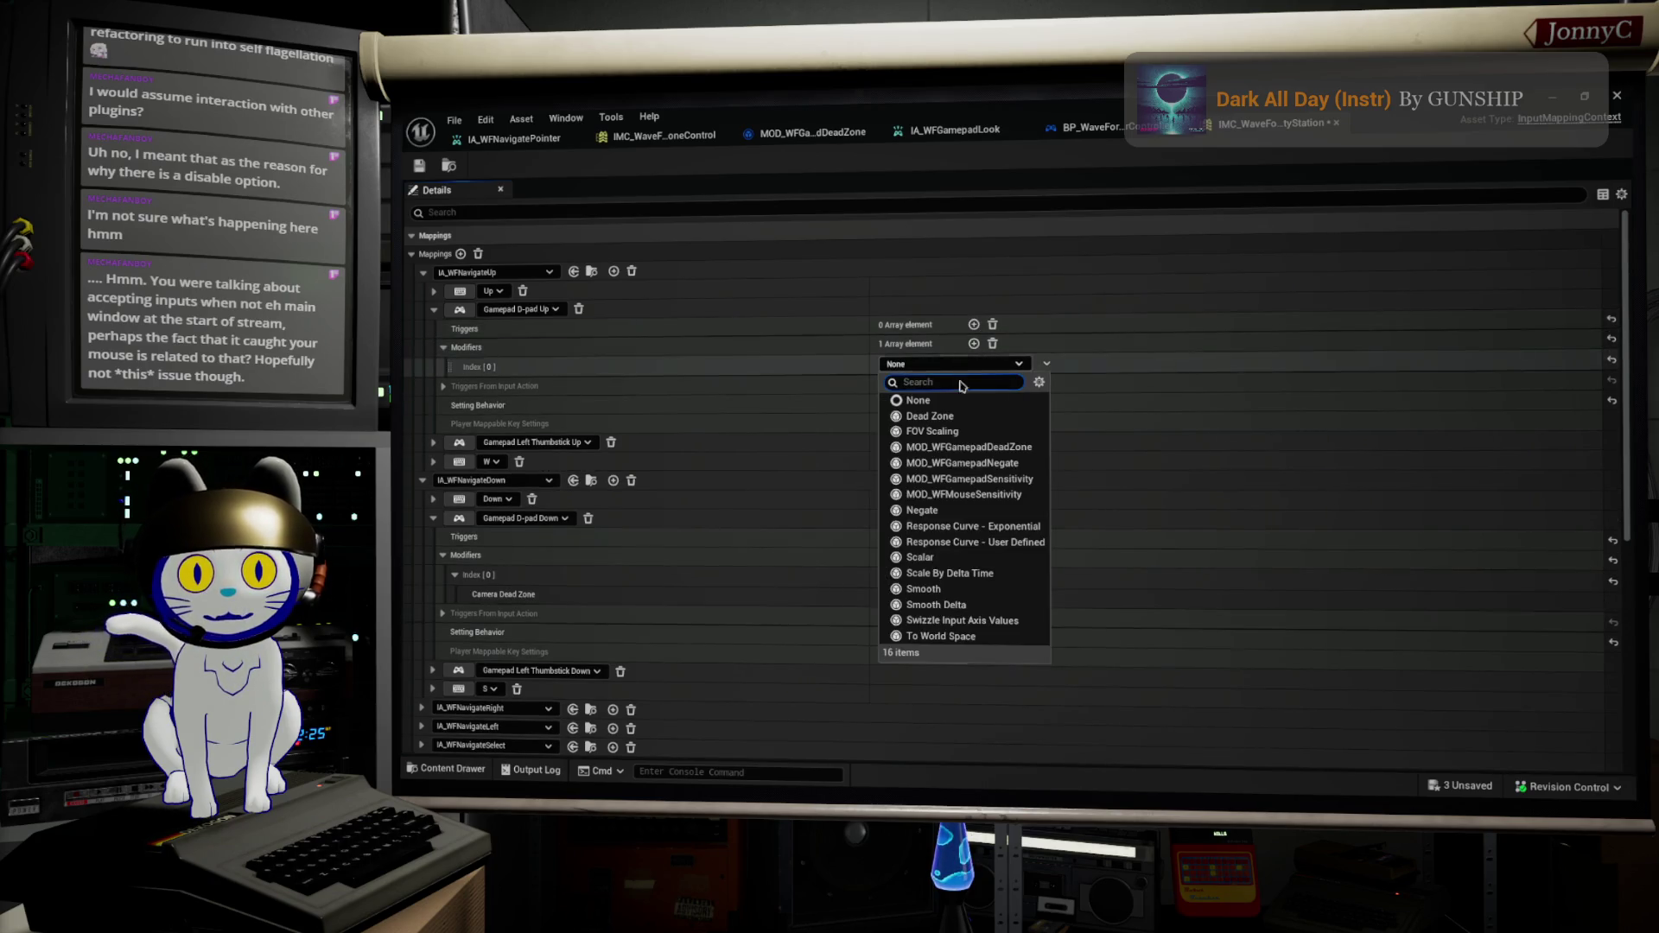
pyautogui.click(994, 447)
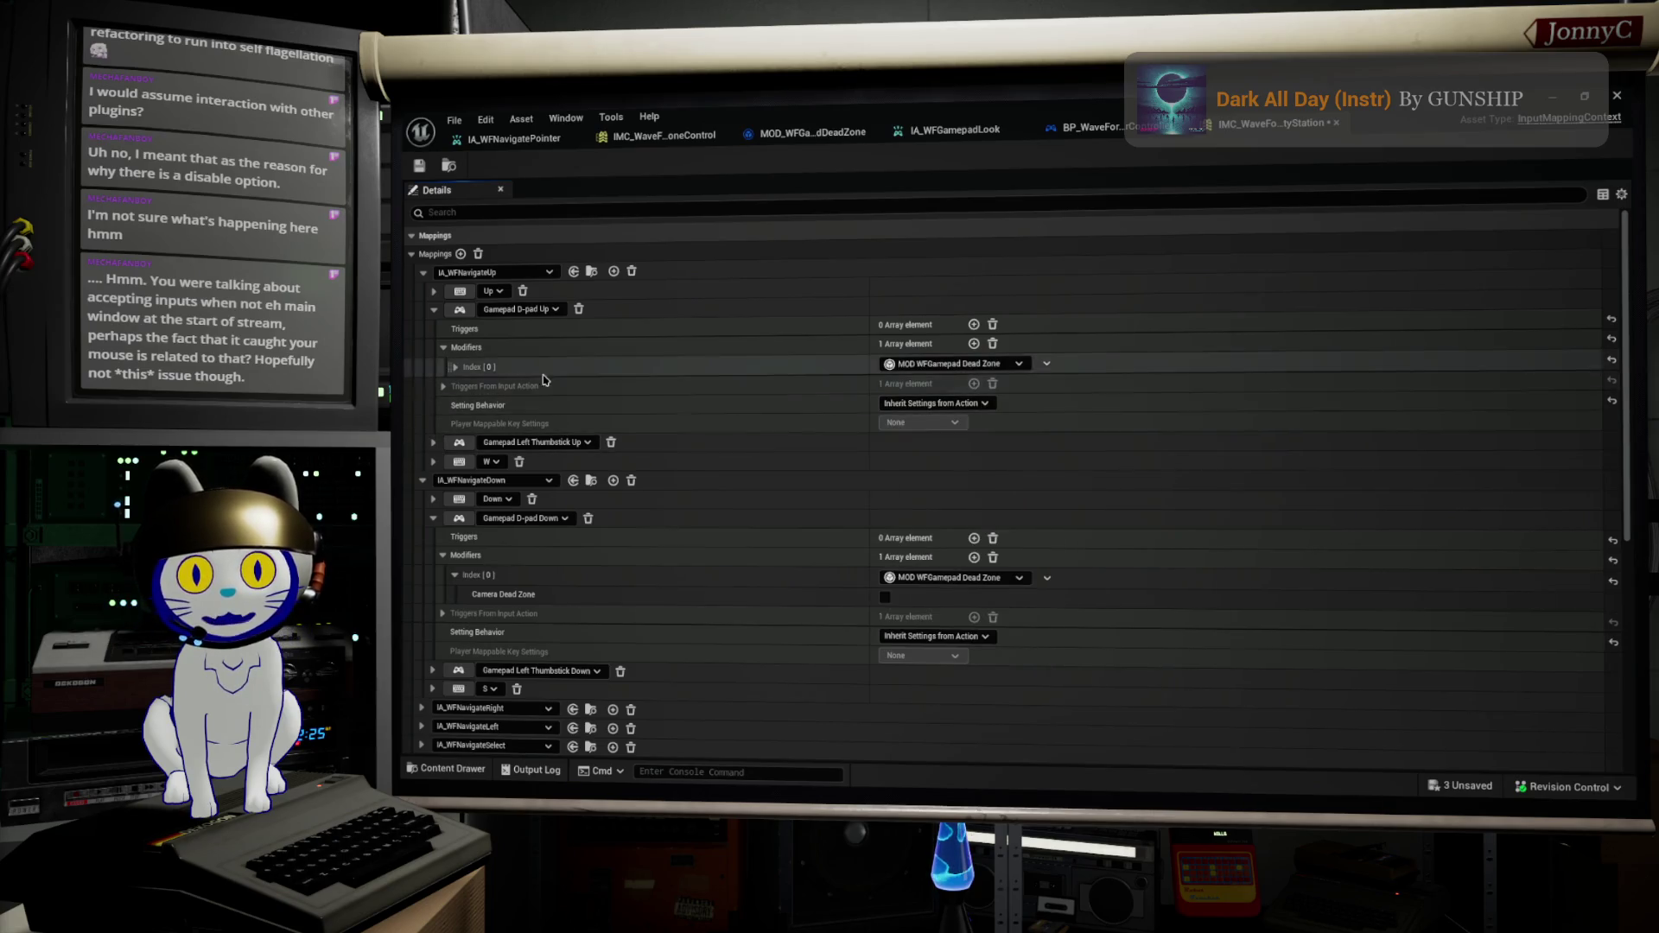
pyautogui.click(434, 310)
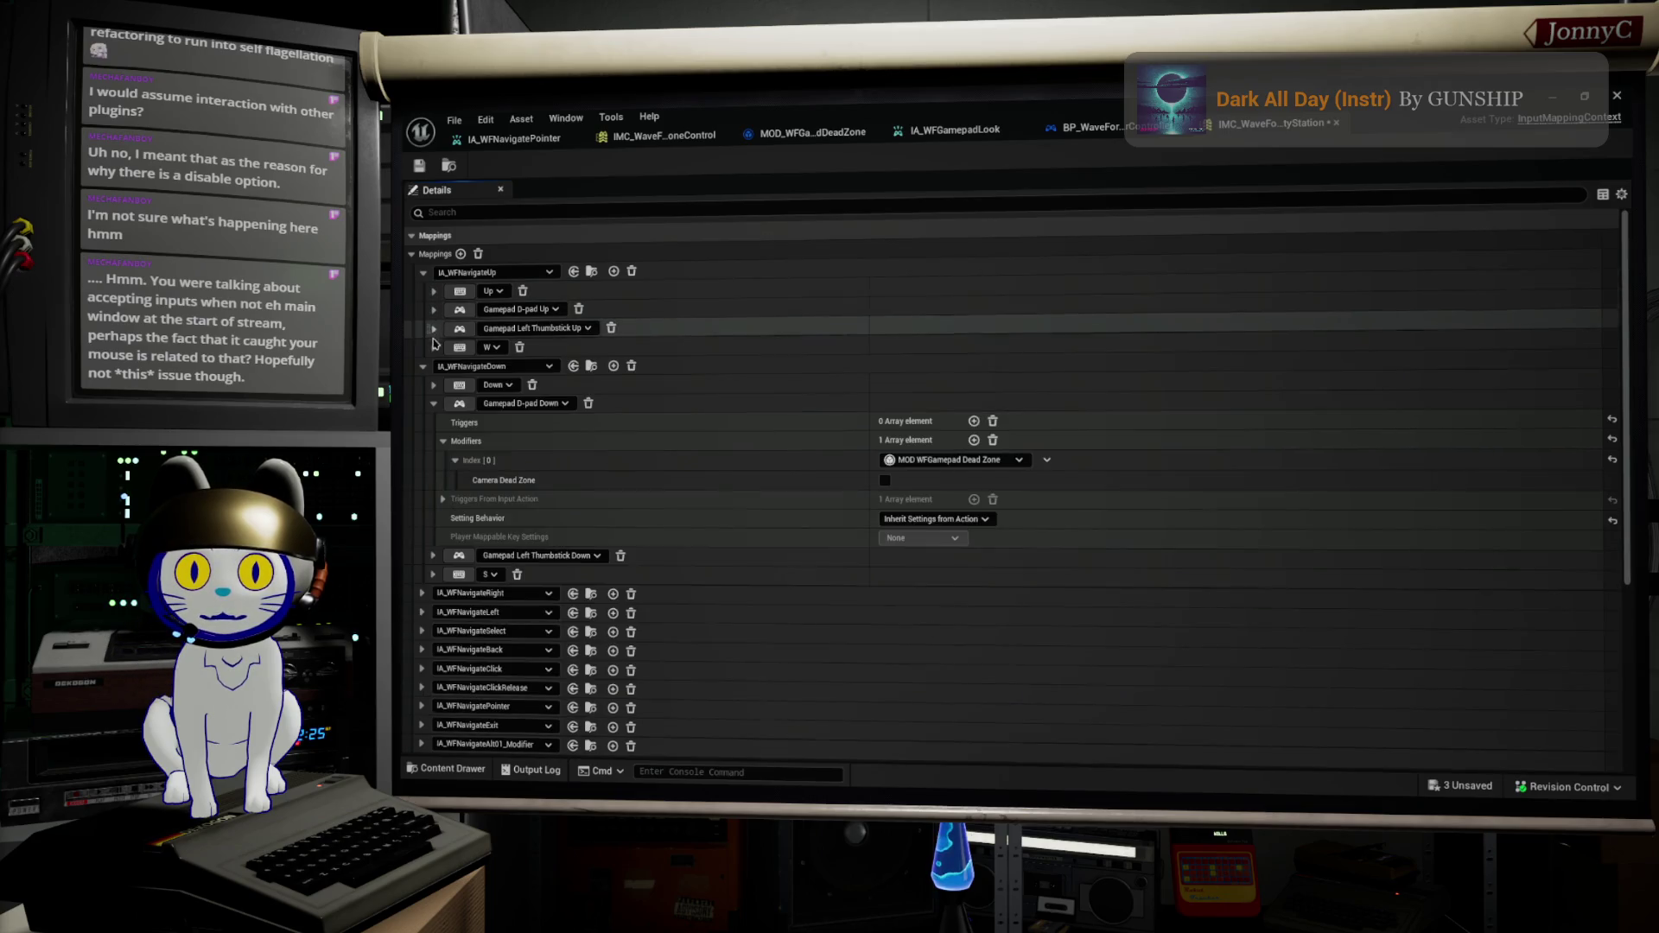
pyautogui.click(433, 403)
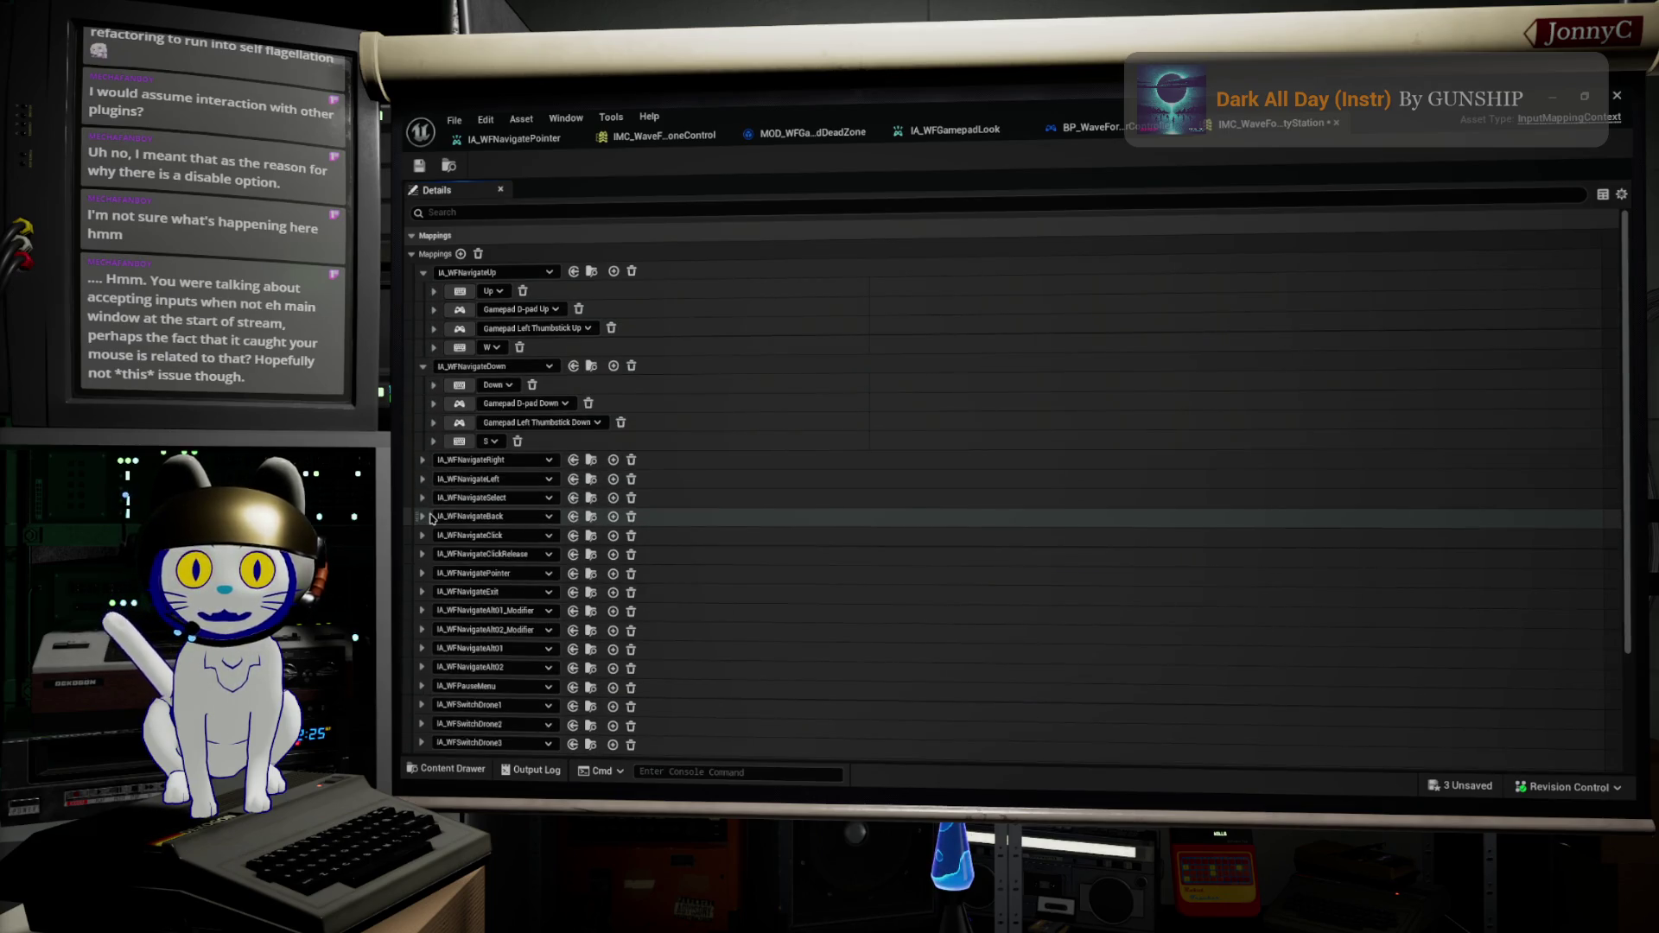
pyautogui.click(422, 460)
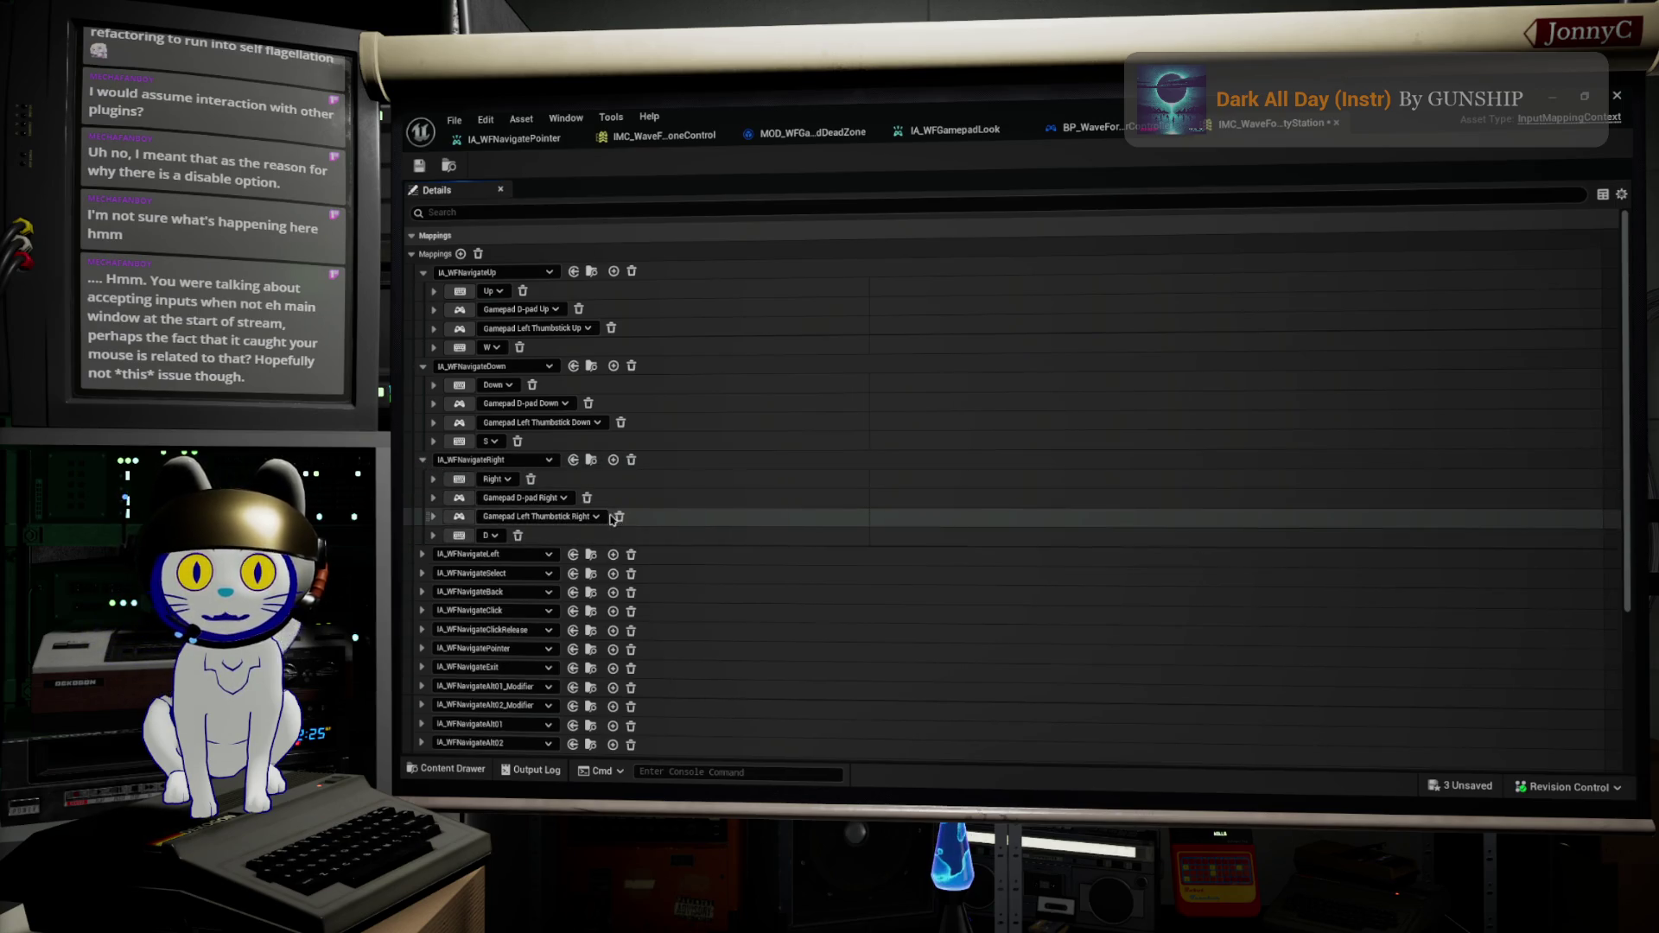
pyautogui.click(432, 310)
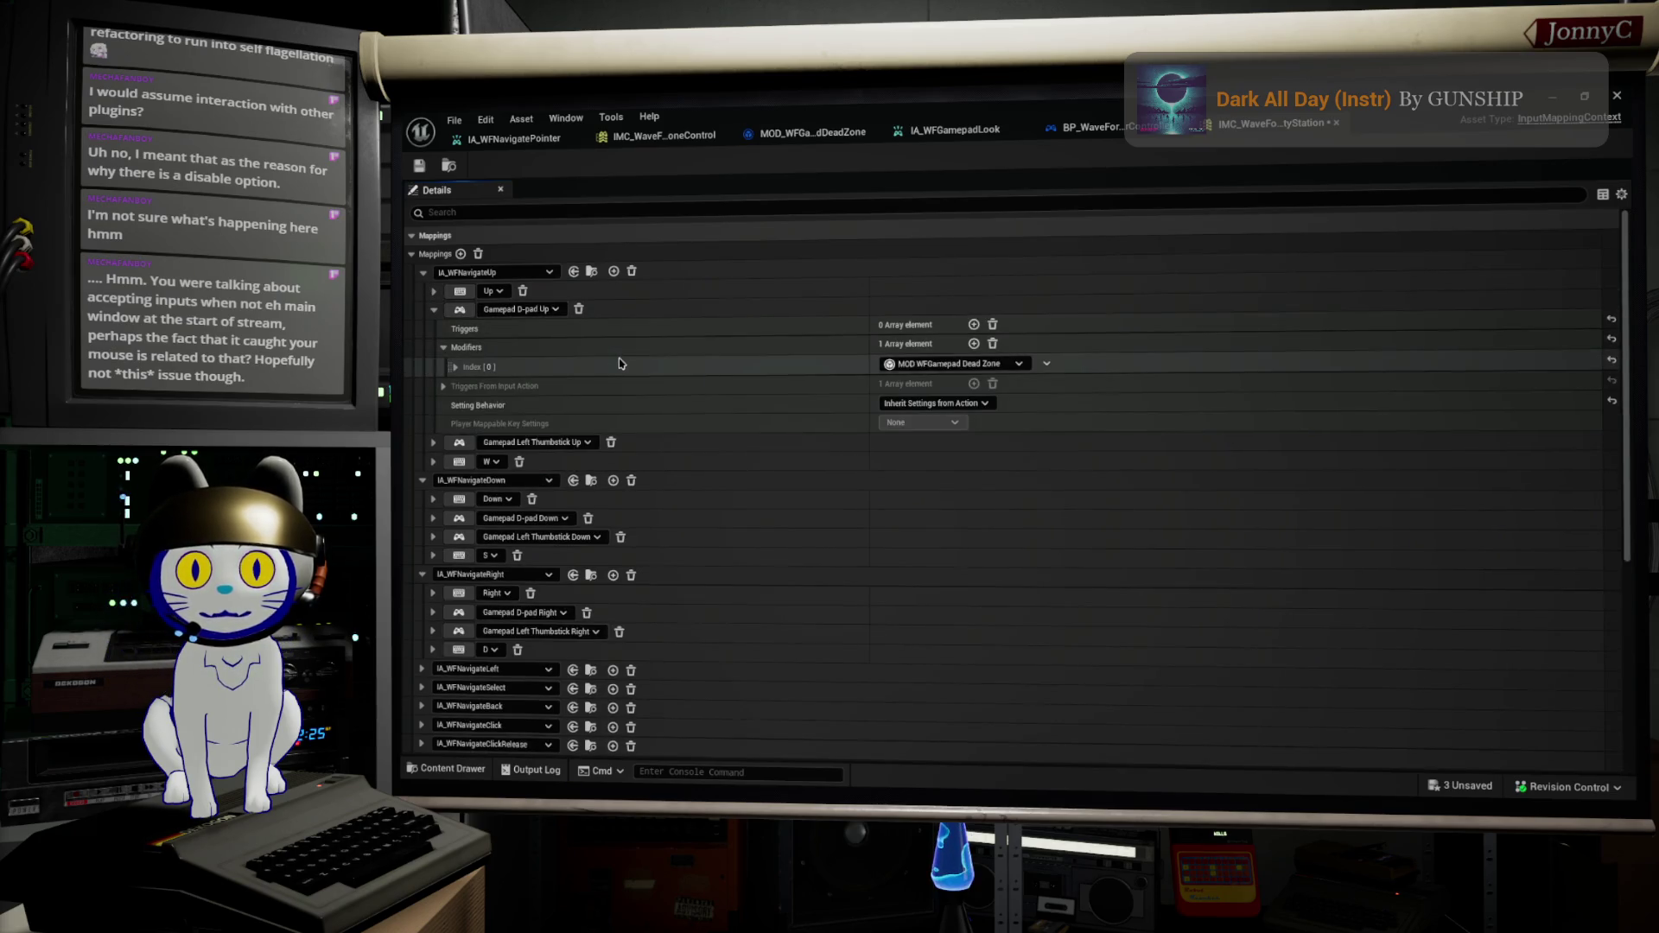
# Step: Remove D-pad Up's modifier and set Left Thumbstick Up's modifier to MOD WFGamepad Dead Zone
pyautogui.click(993, 347)
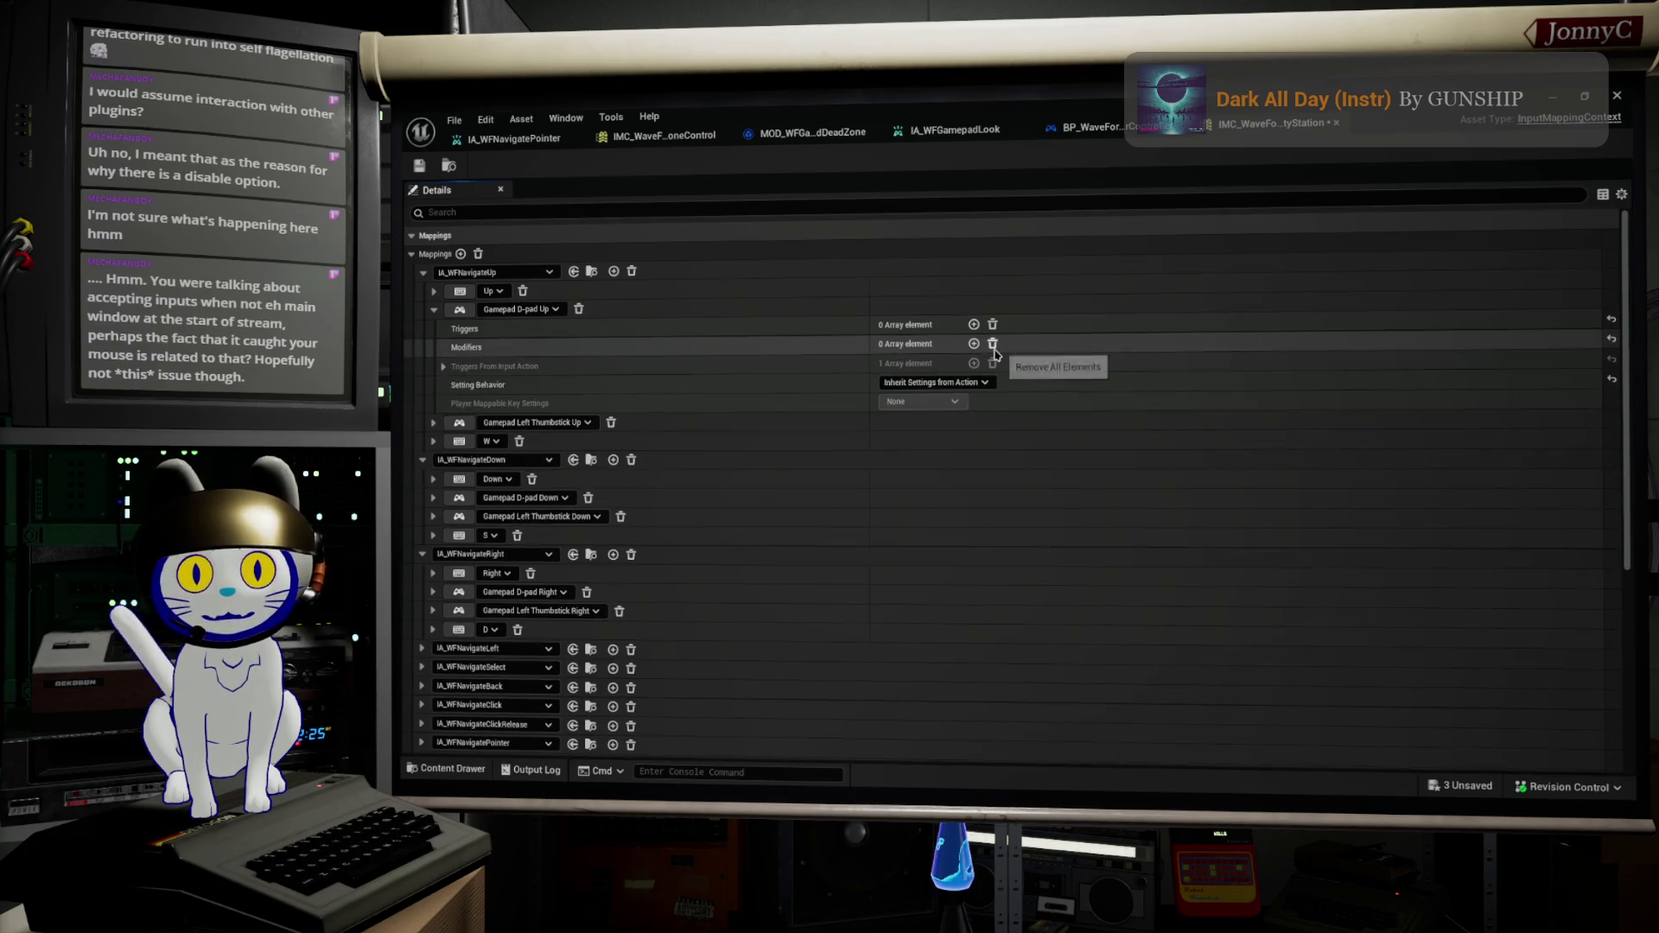
pyautogui.click(433, 310)
pyautogui.click(434, 328)
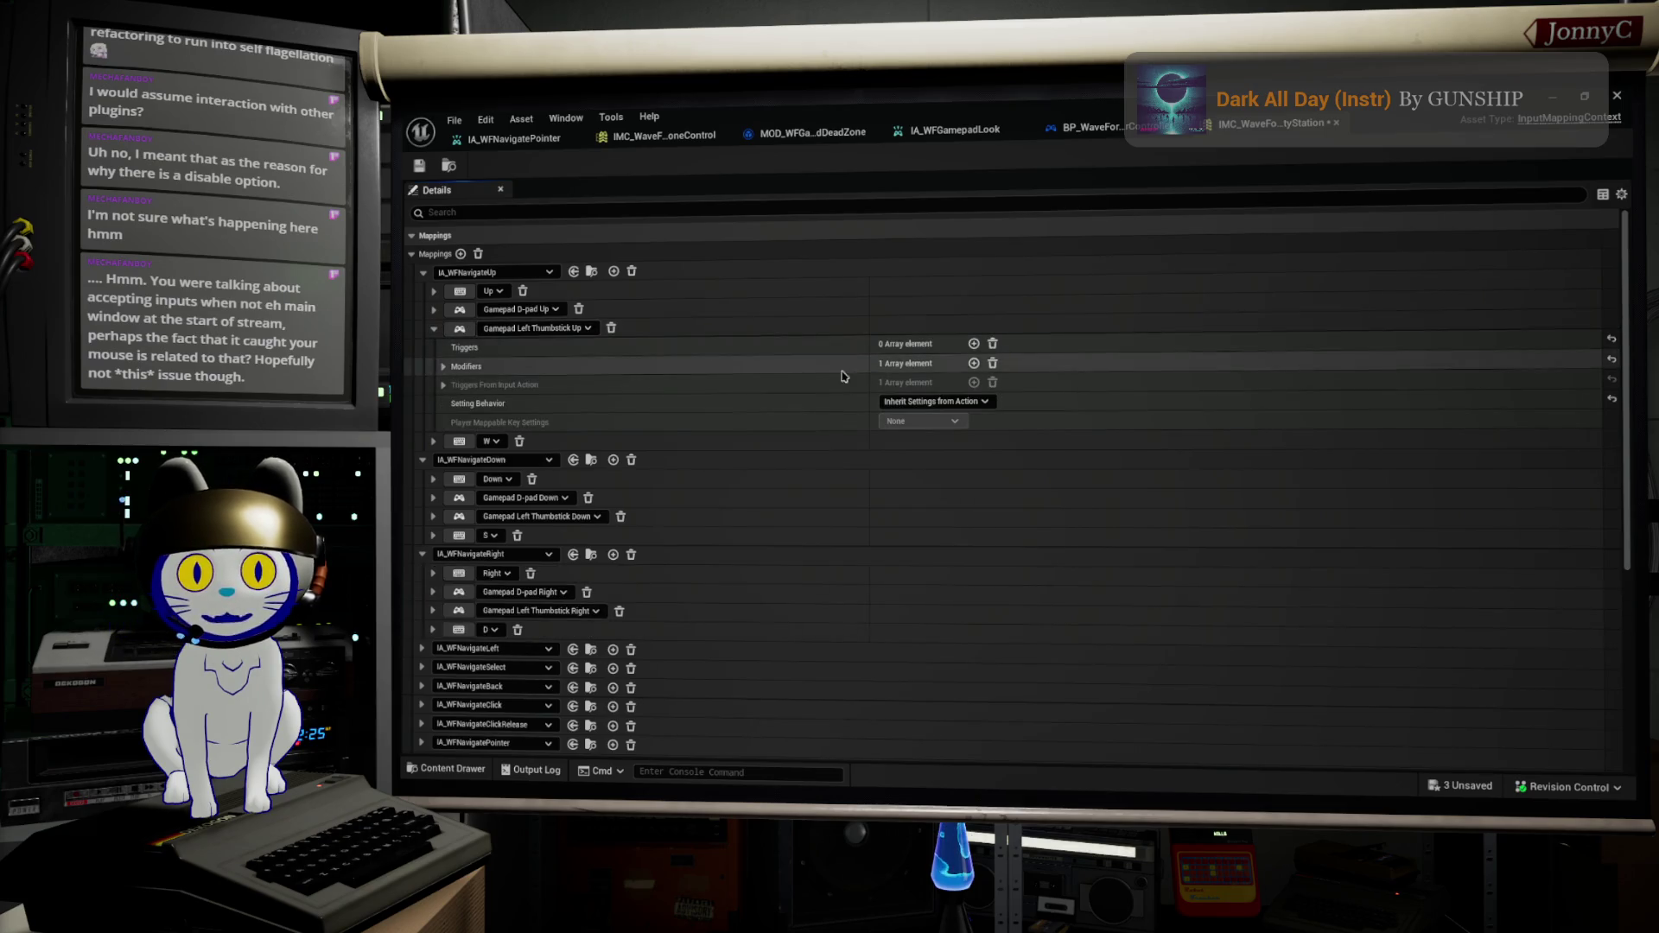
pyautogui.click(444, 367)
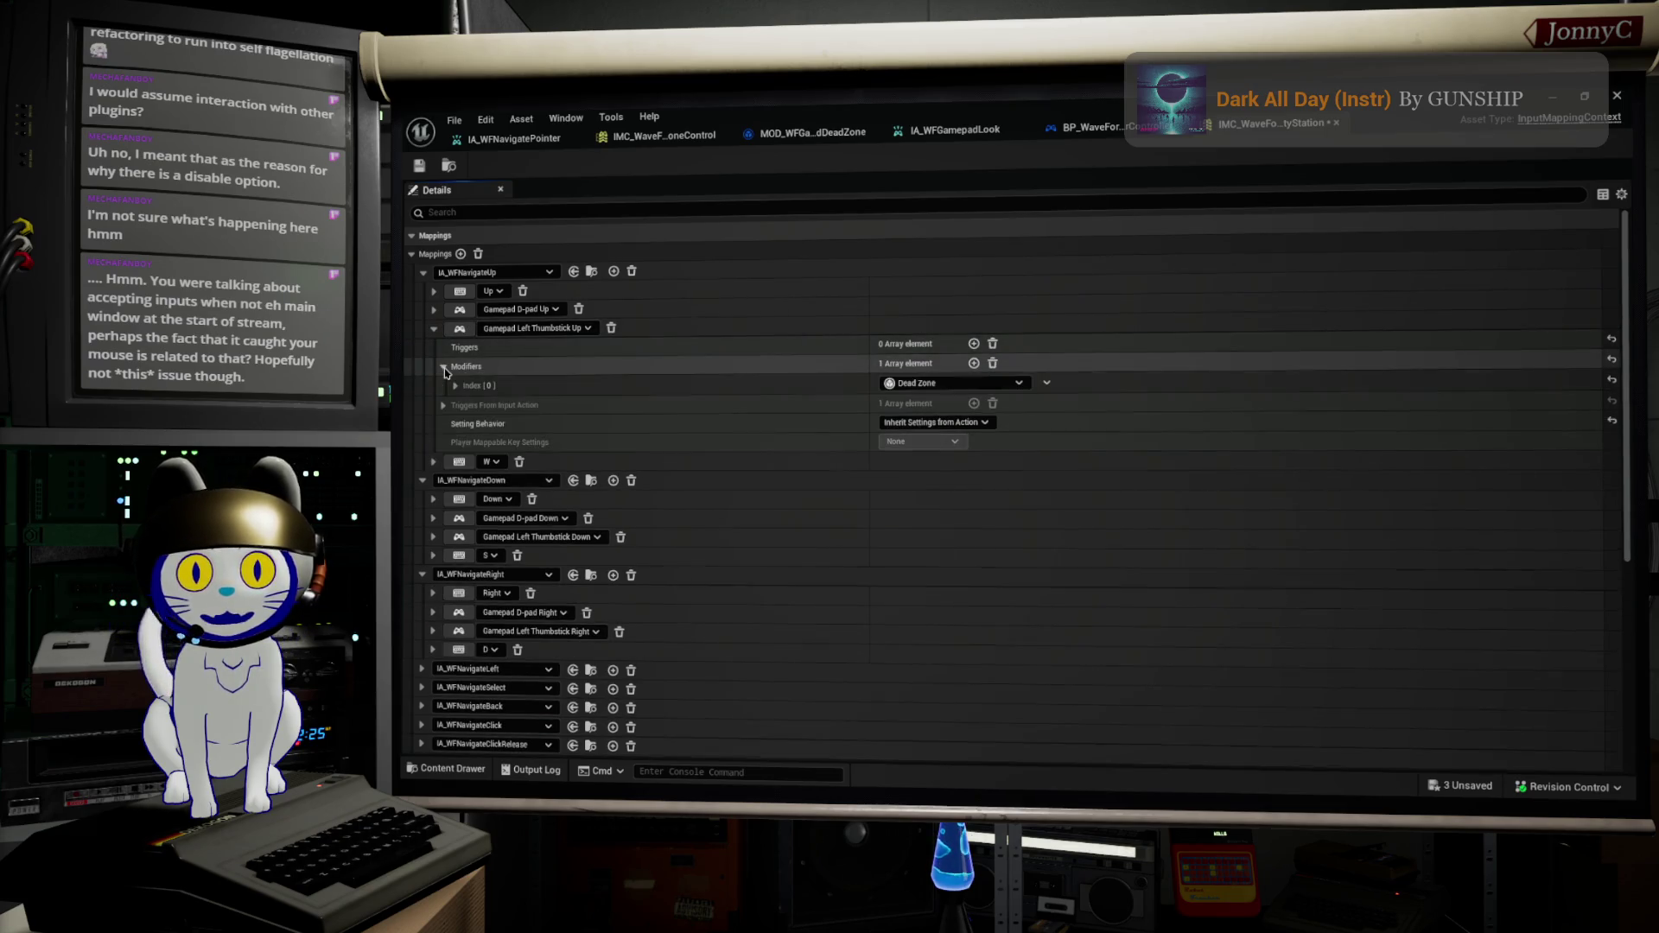
pyautogui.click(985, 385)
pyautogui.click(1033, 467)
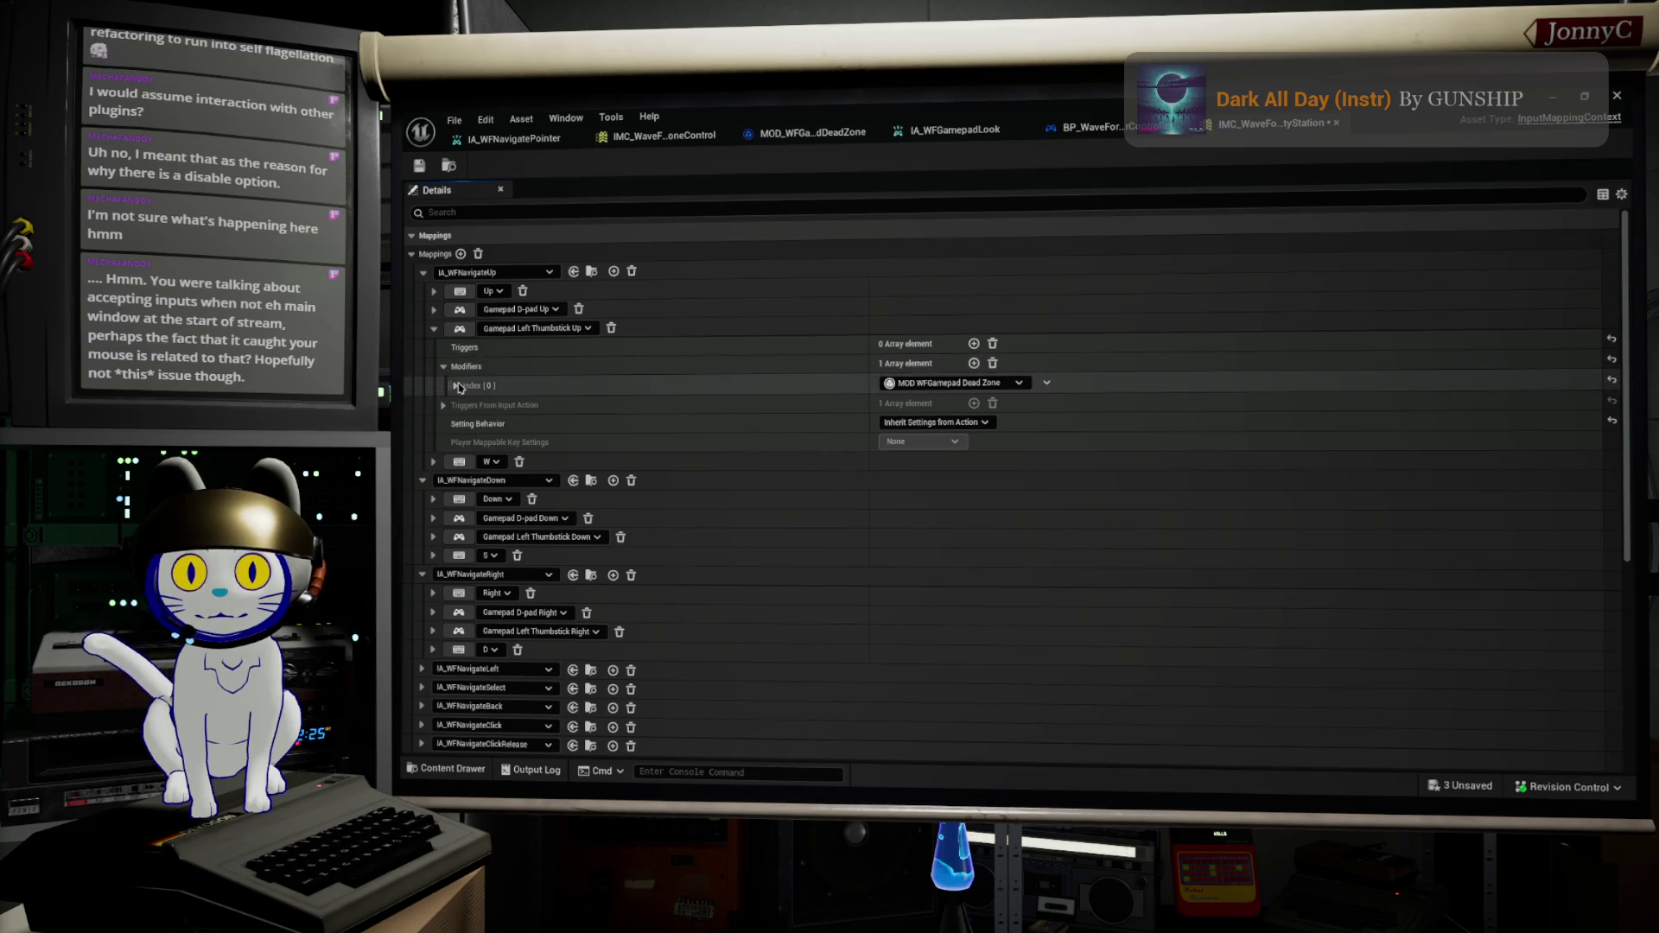
pyautogui.click(434, 328)
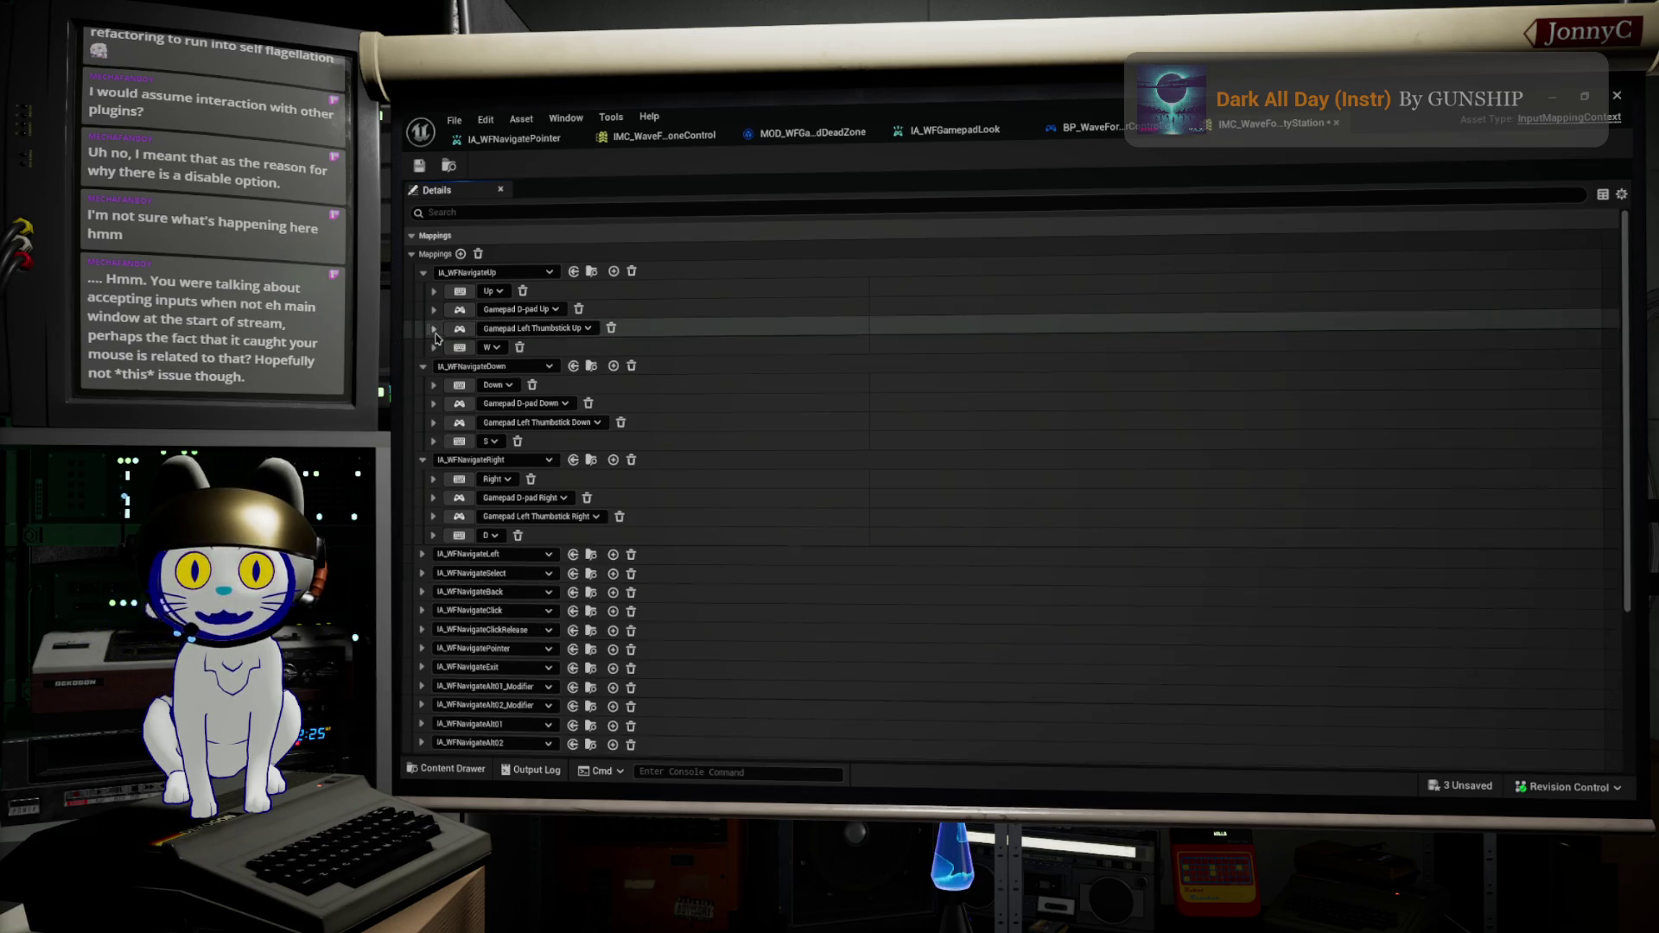
# Step: Clear all modifiers from the Gamepad D-pad Down binding
pyautogui.click(434, 405)
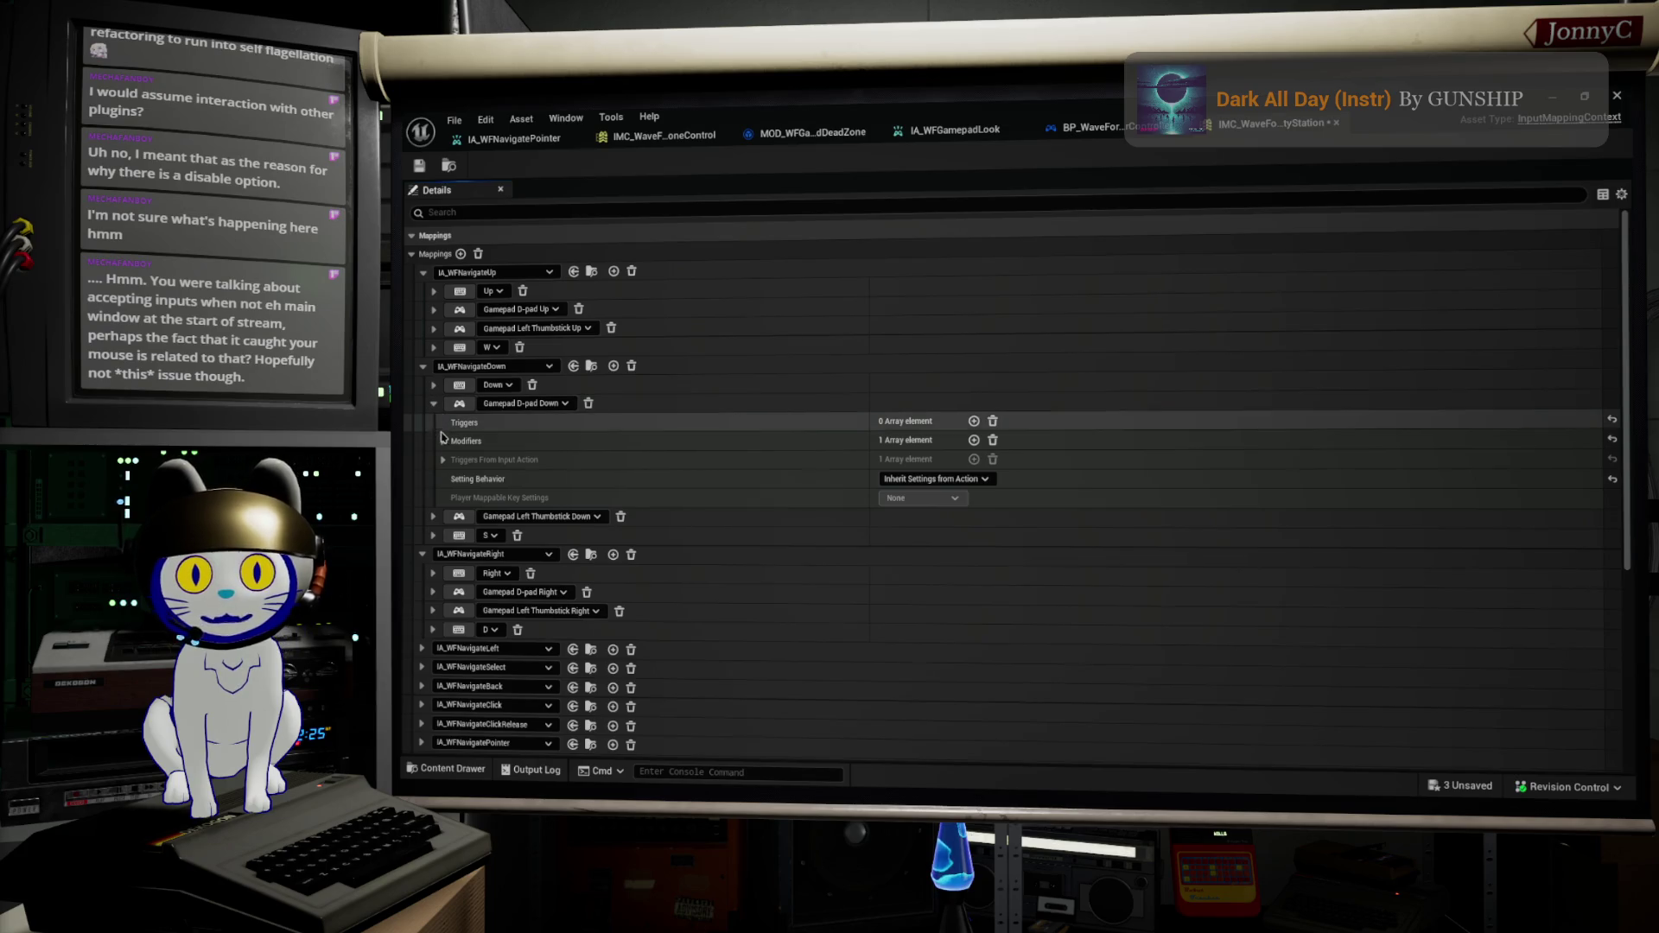
pyautogui.click(444, 441)
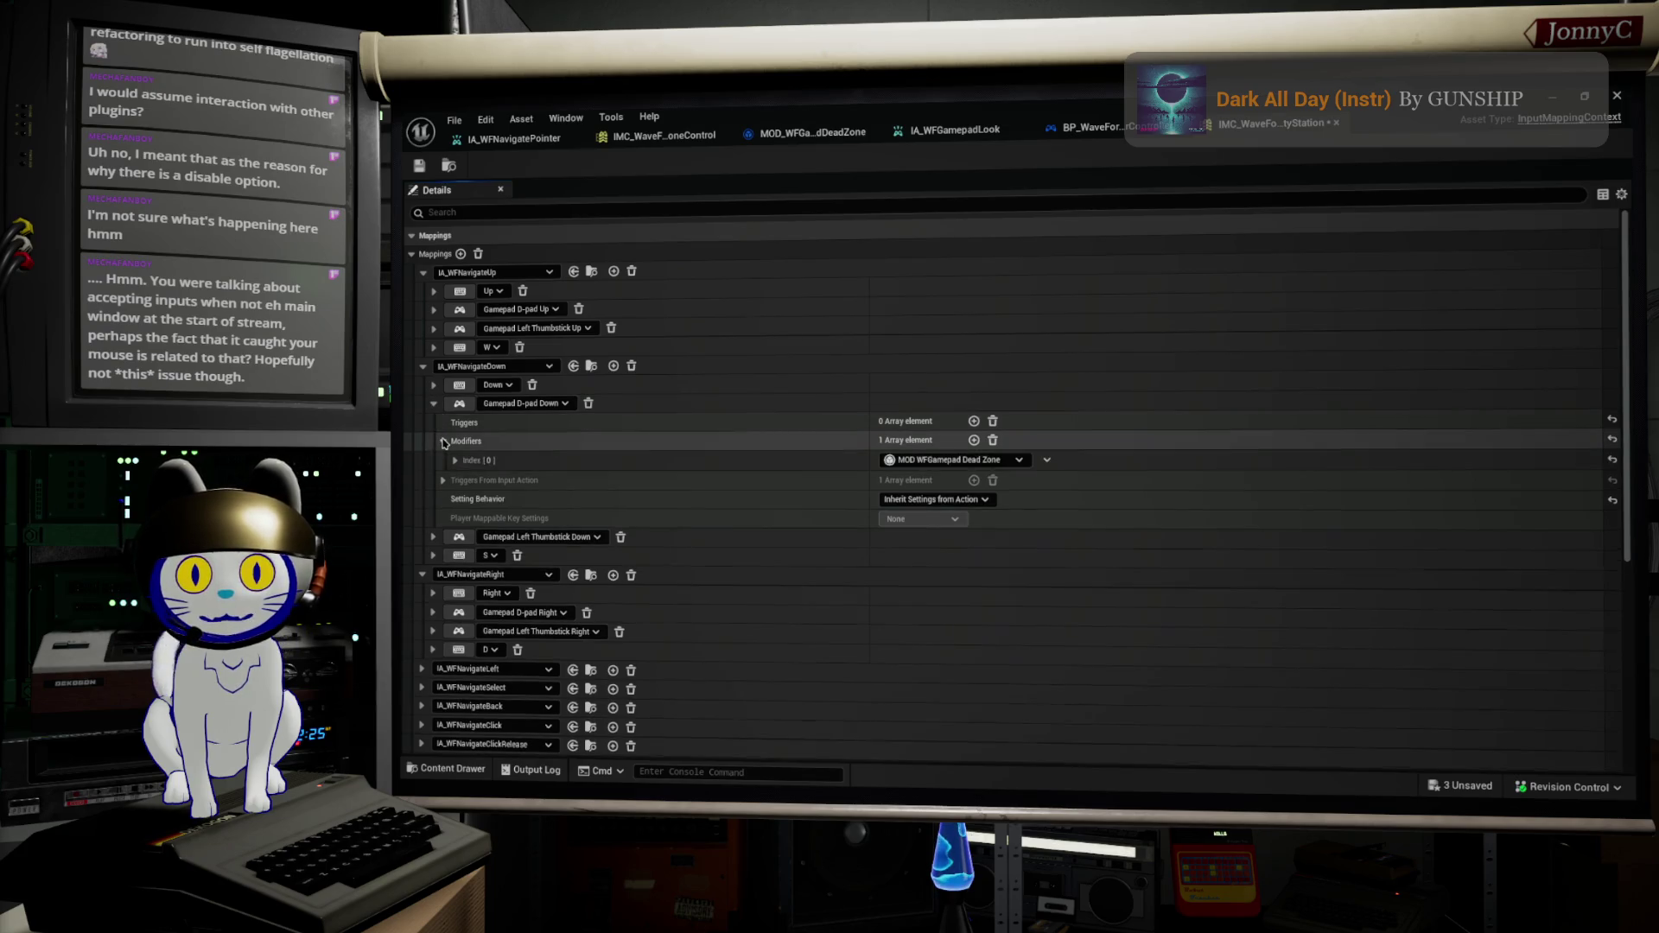
pyautogui.click(992, 440)
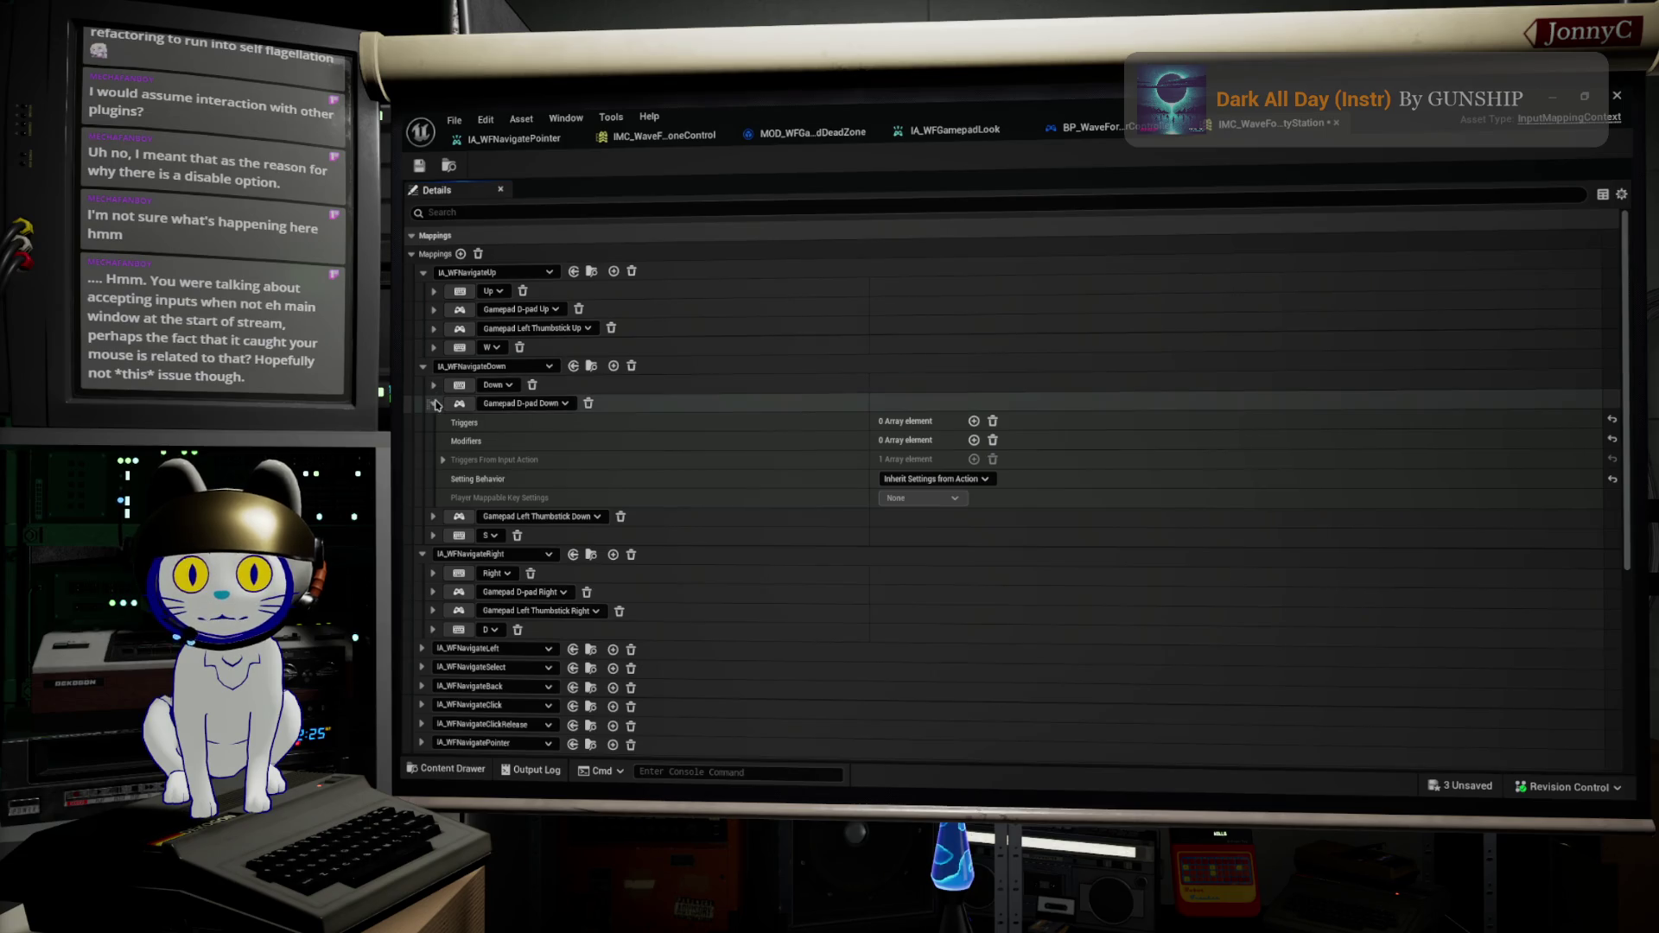
pyautogui.click(434, 403)
pyautogui.click(433, 422)
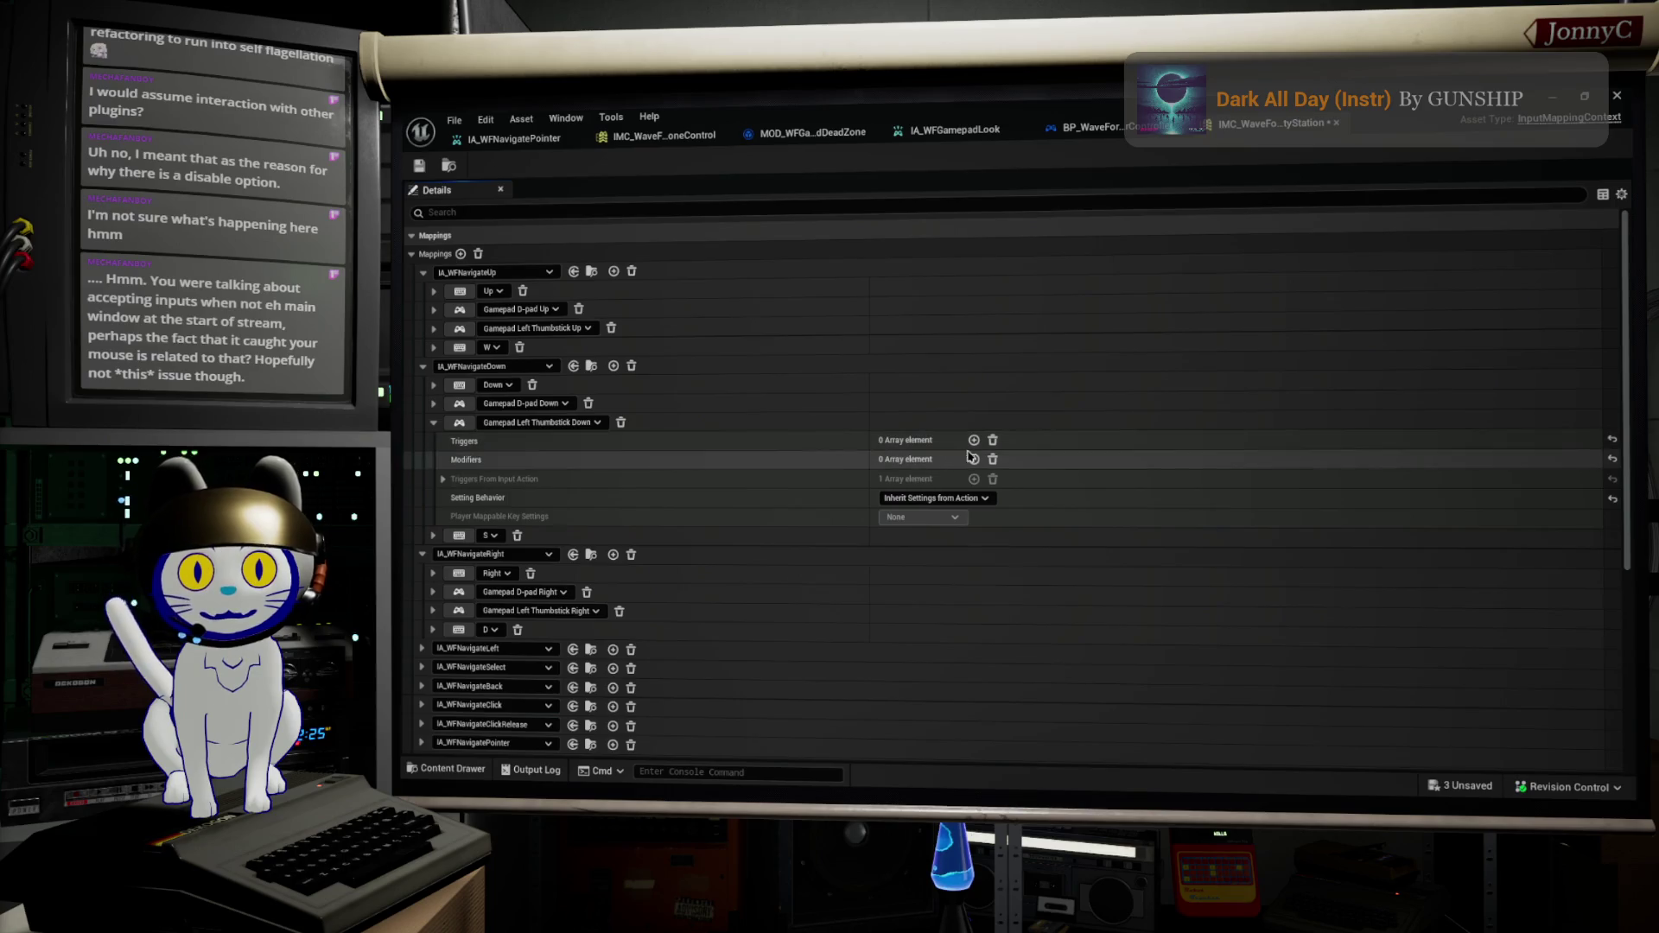
# Step: Add a MOD WFGamepad Dead Zone modifier to Left Thumbstick Down and Left Thumbstick Right
pyautogui.click(974, 460)
pyautogui.click(994, 479)
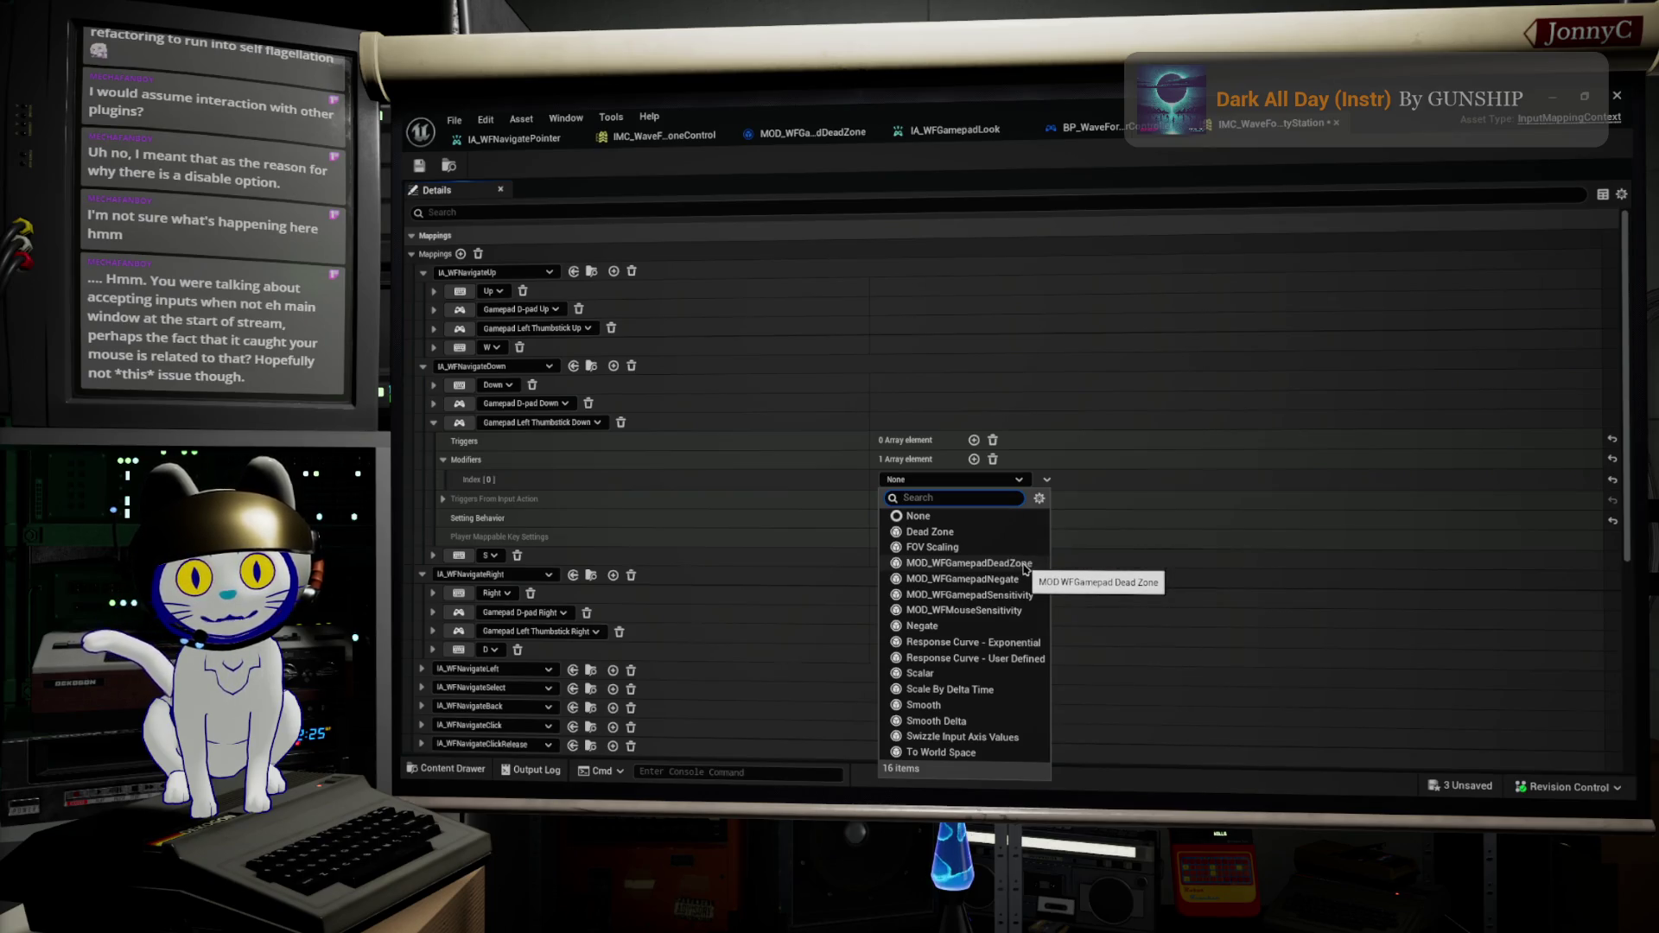
pyautogui.click(1020, 564)
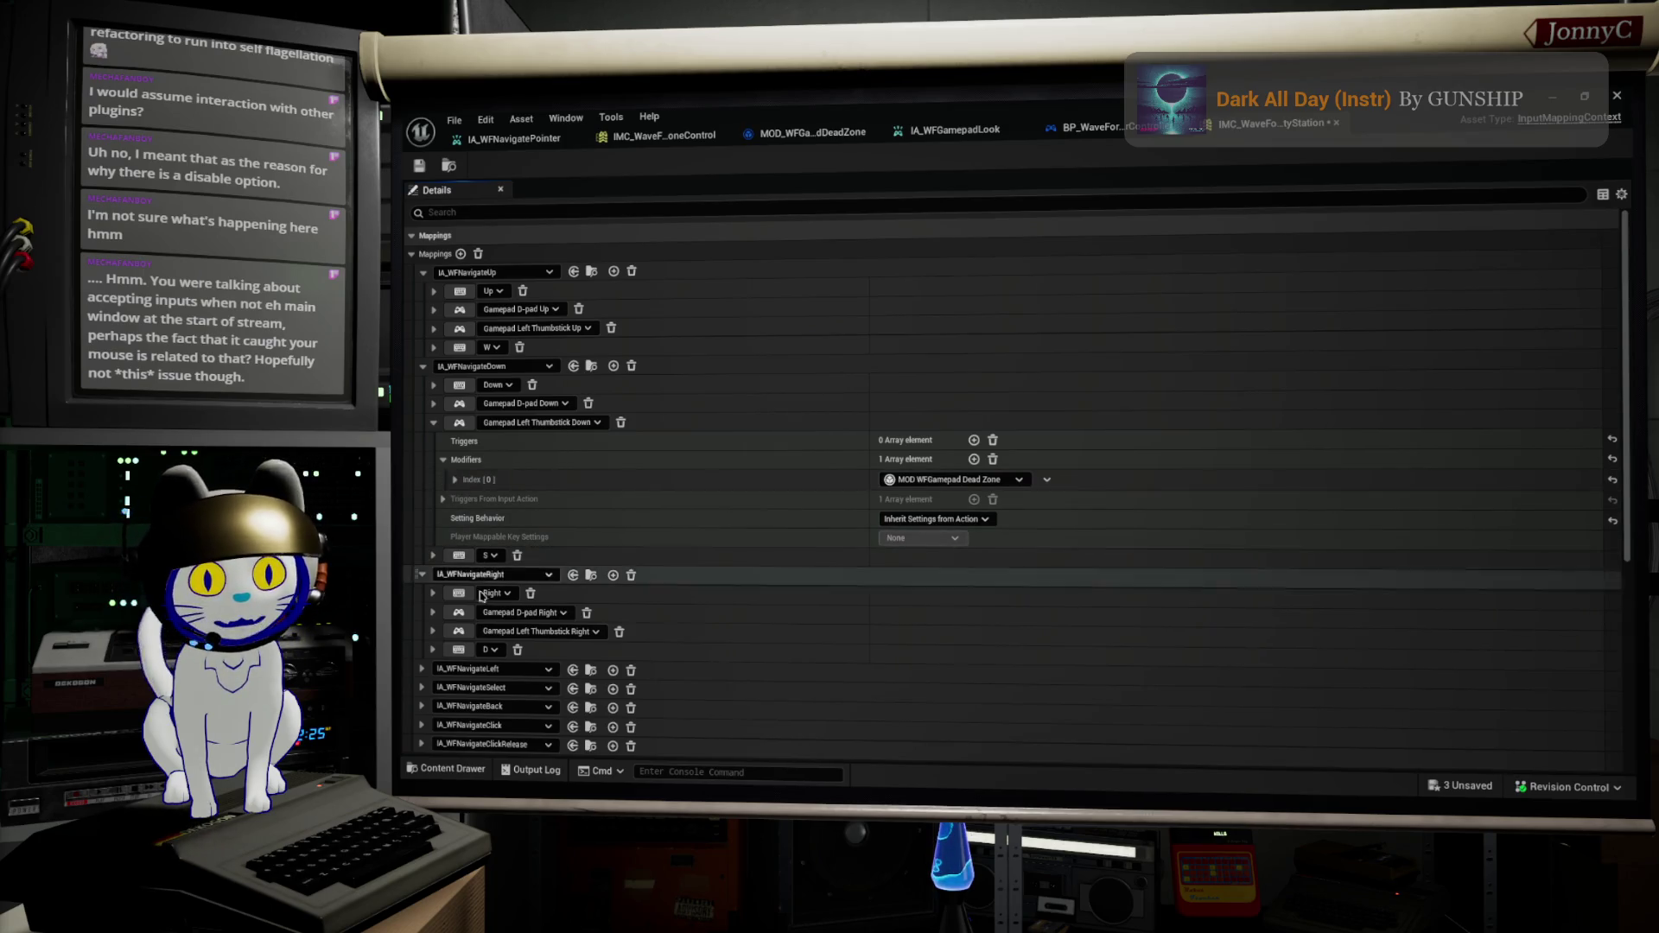
pyautogui.click(433, 632)
pyautogui.scroll(-1, 639, 605)
pyautogui.scroll(-1, 640, 605)
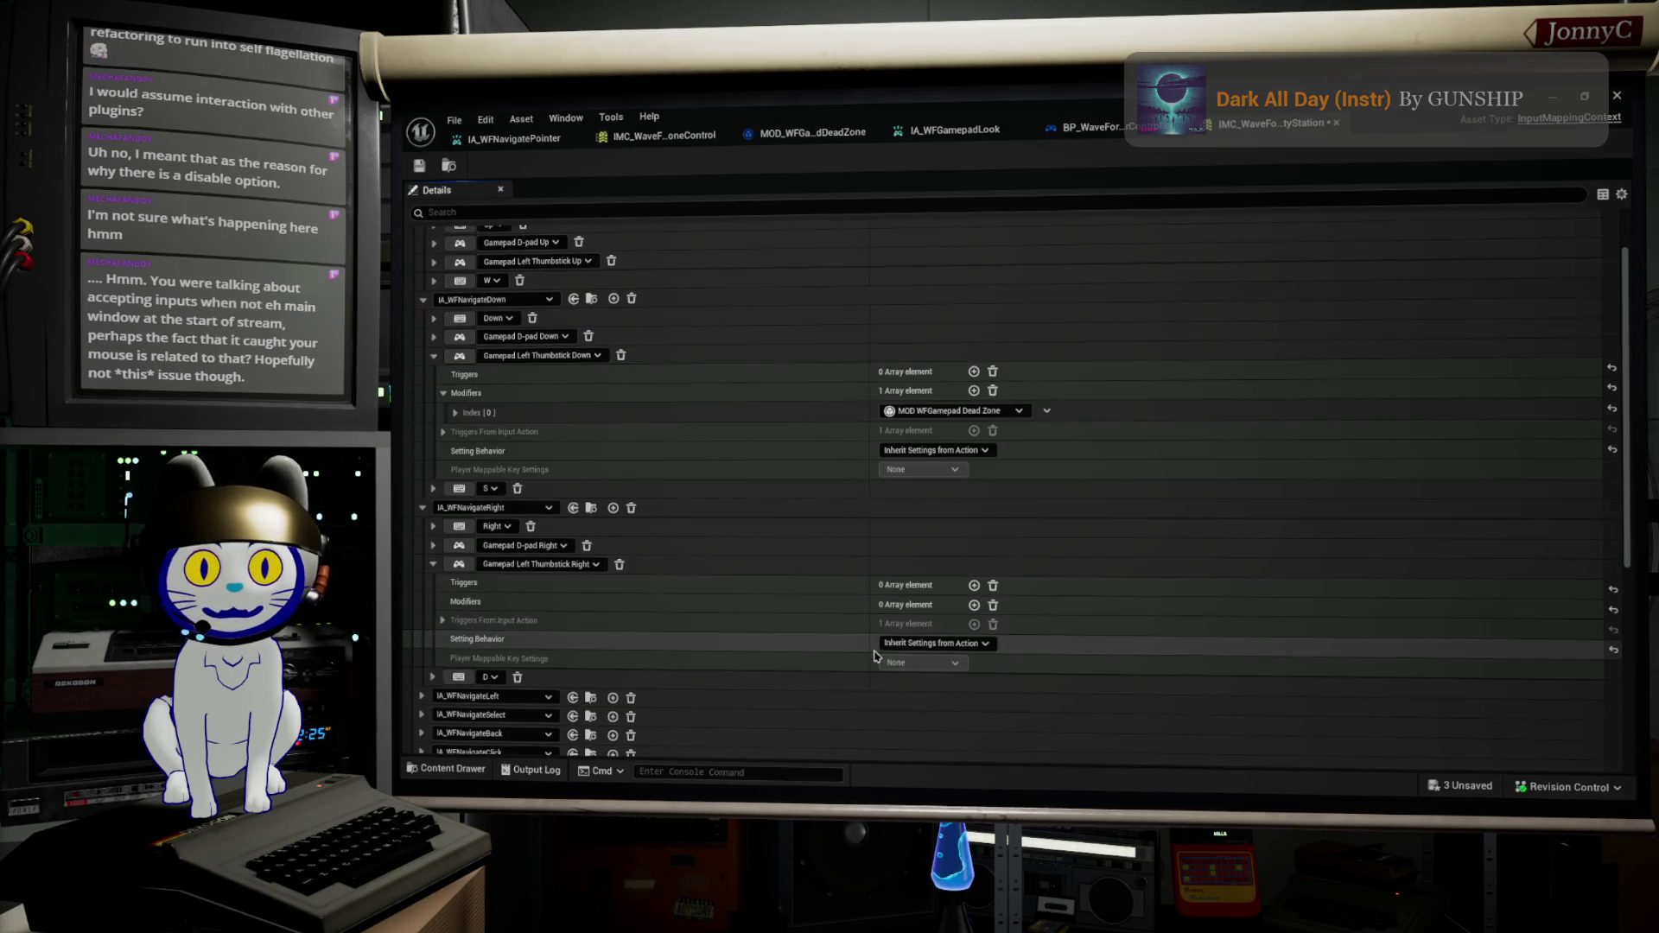
pyautogui.click(974, 605)
pyautogui.click(989, 625)
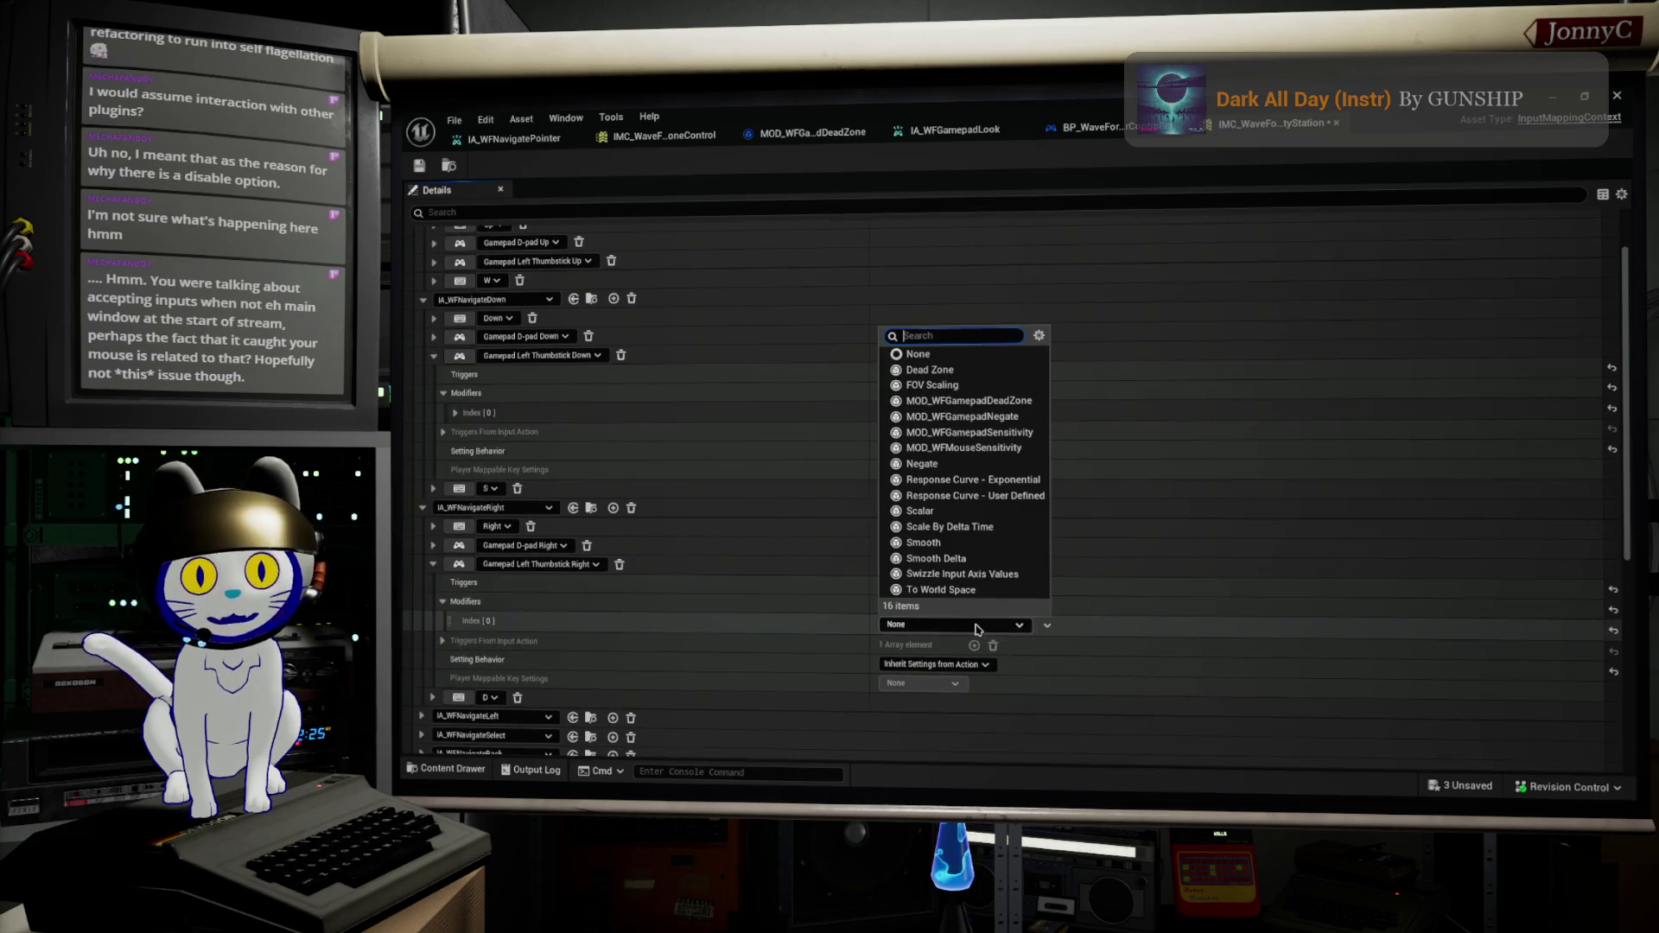
pyautogui.click(1031, 403)
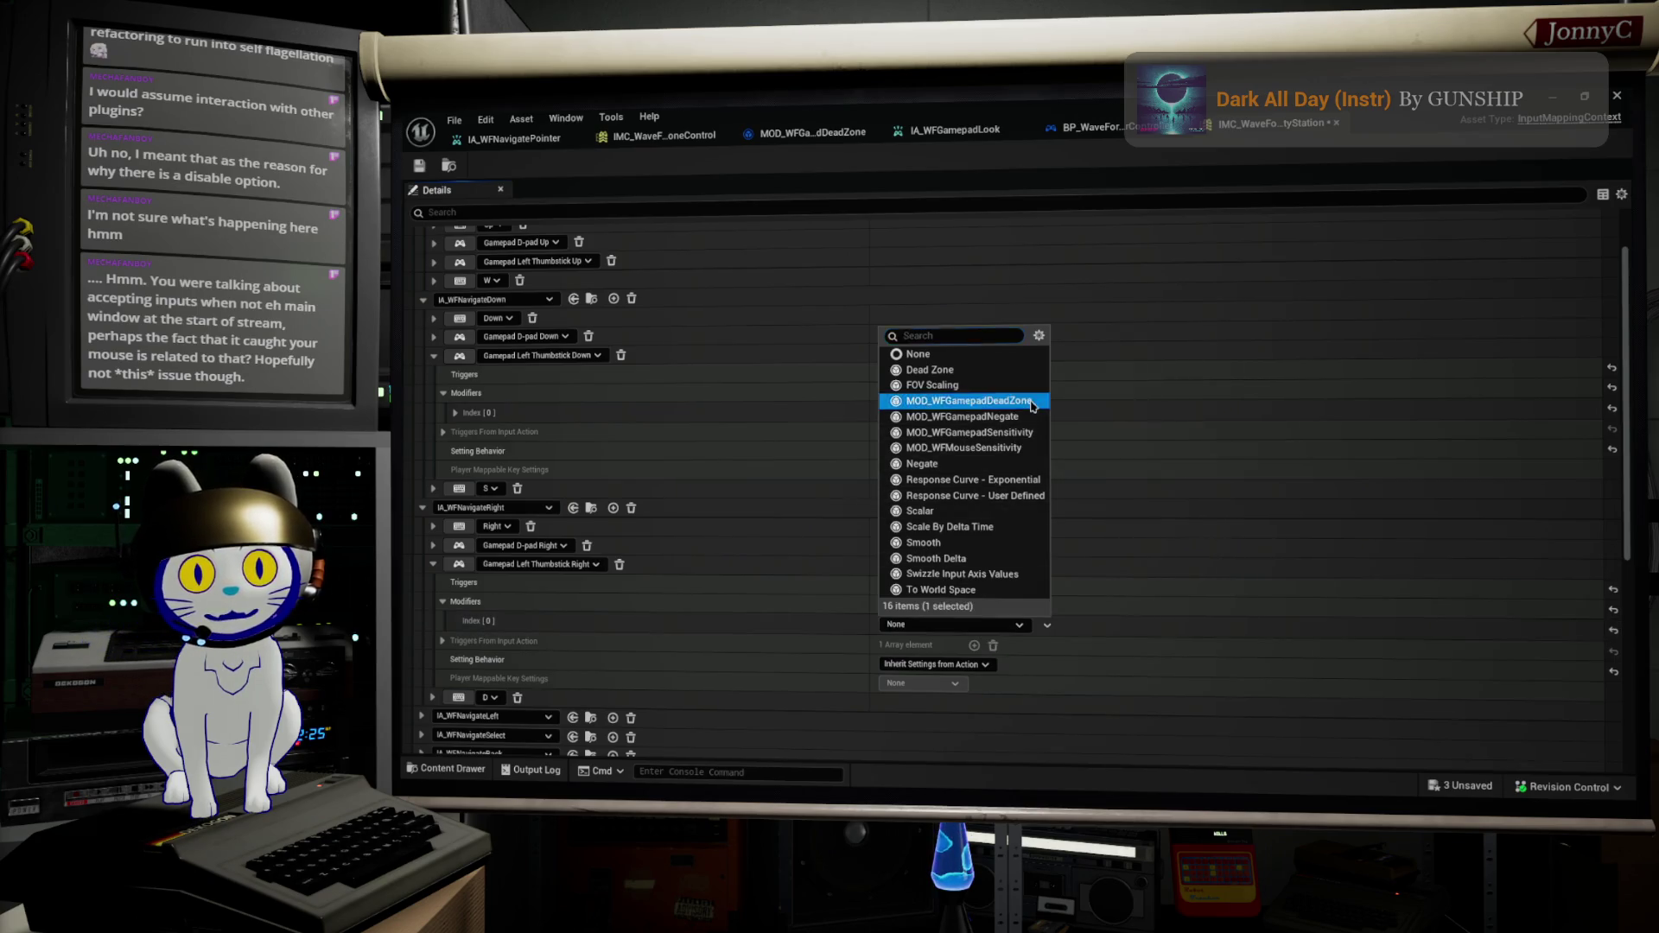
# Step: Give IA_WFNavigateLeft's Left Thumbstick Left the dead zone modifier and review its options
pyautogui.click(434, 546)
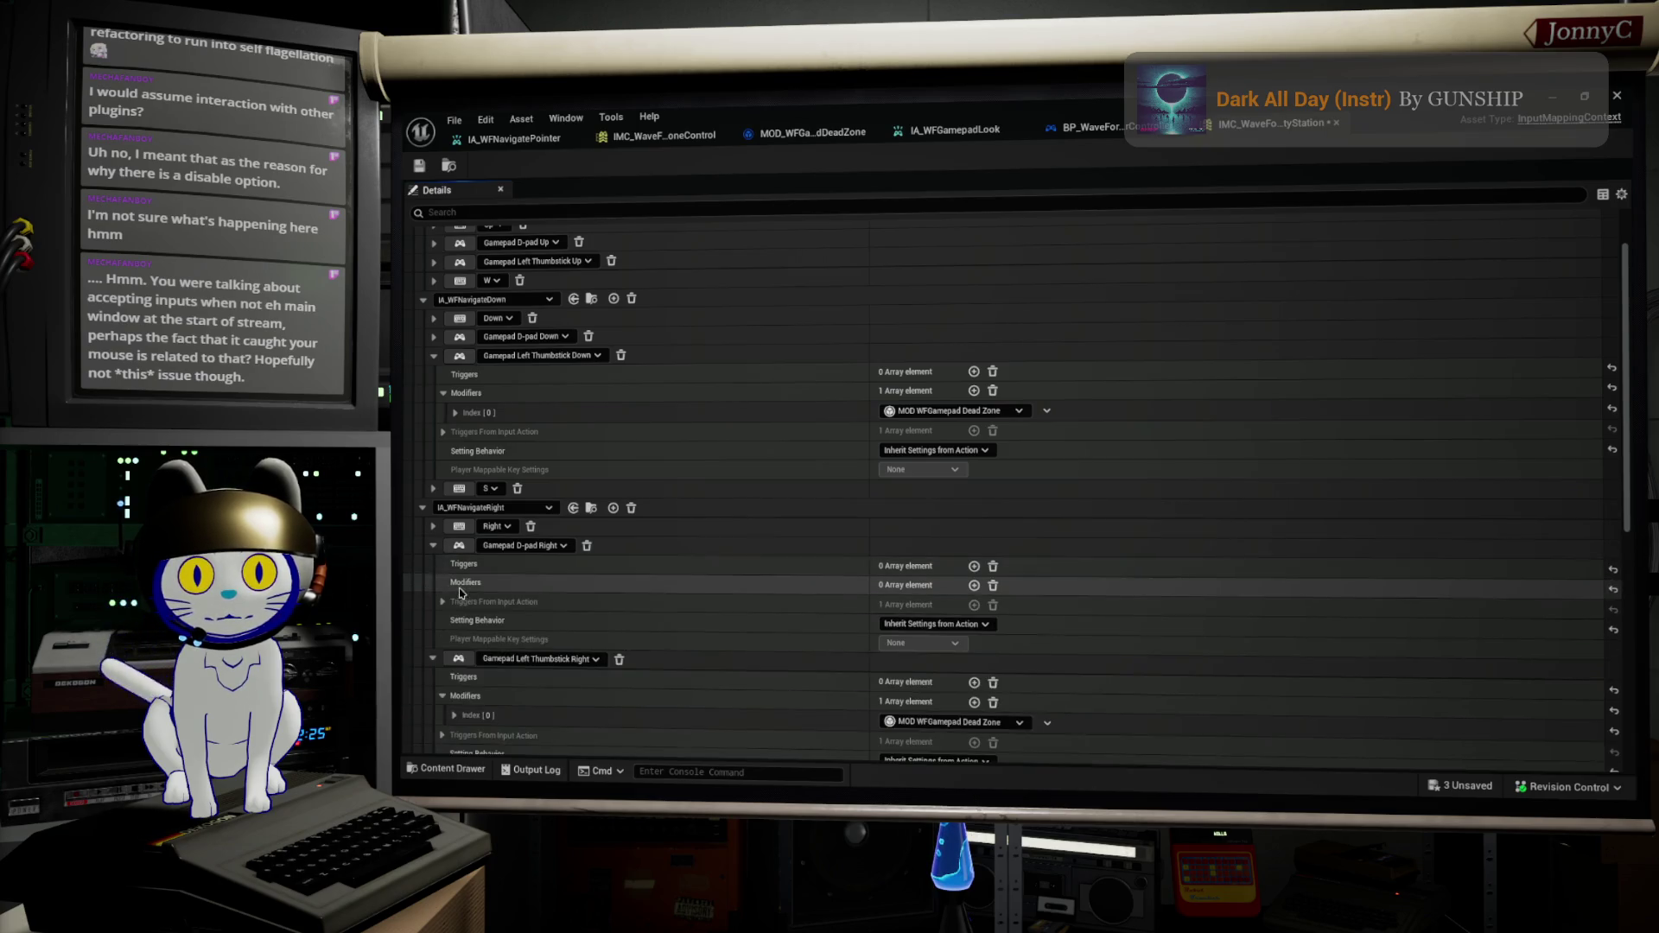
pyautogui.click(432, 548)
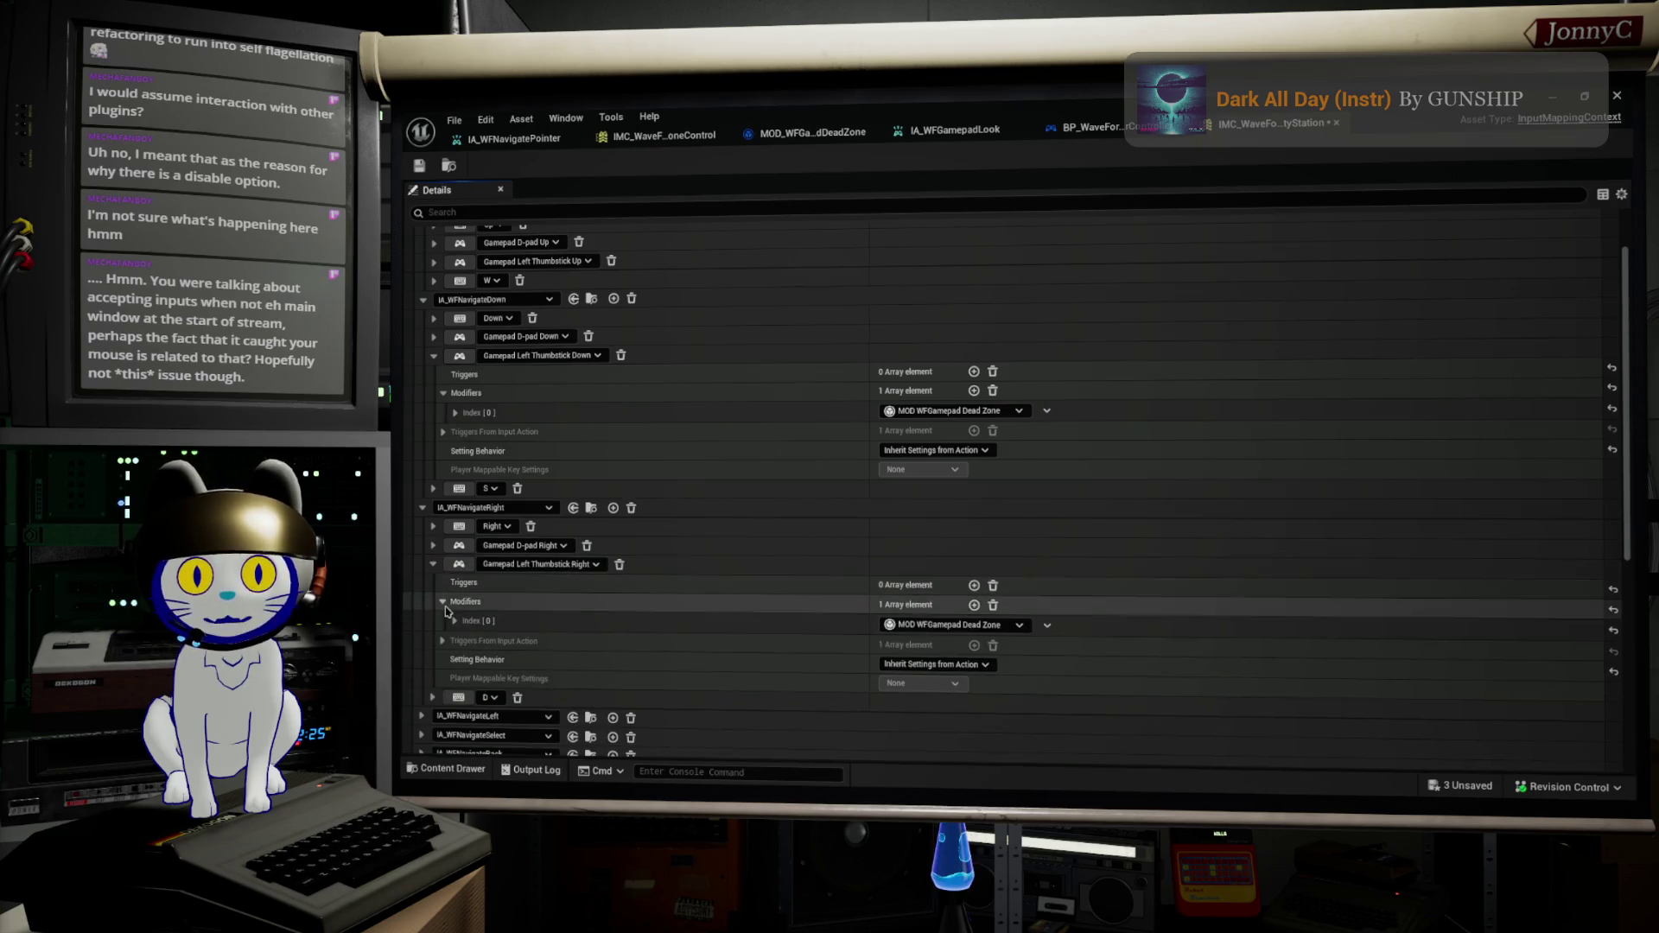
pyautogui.scroll(-2, 445, 640)
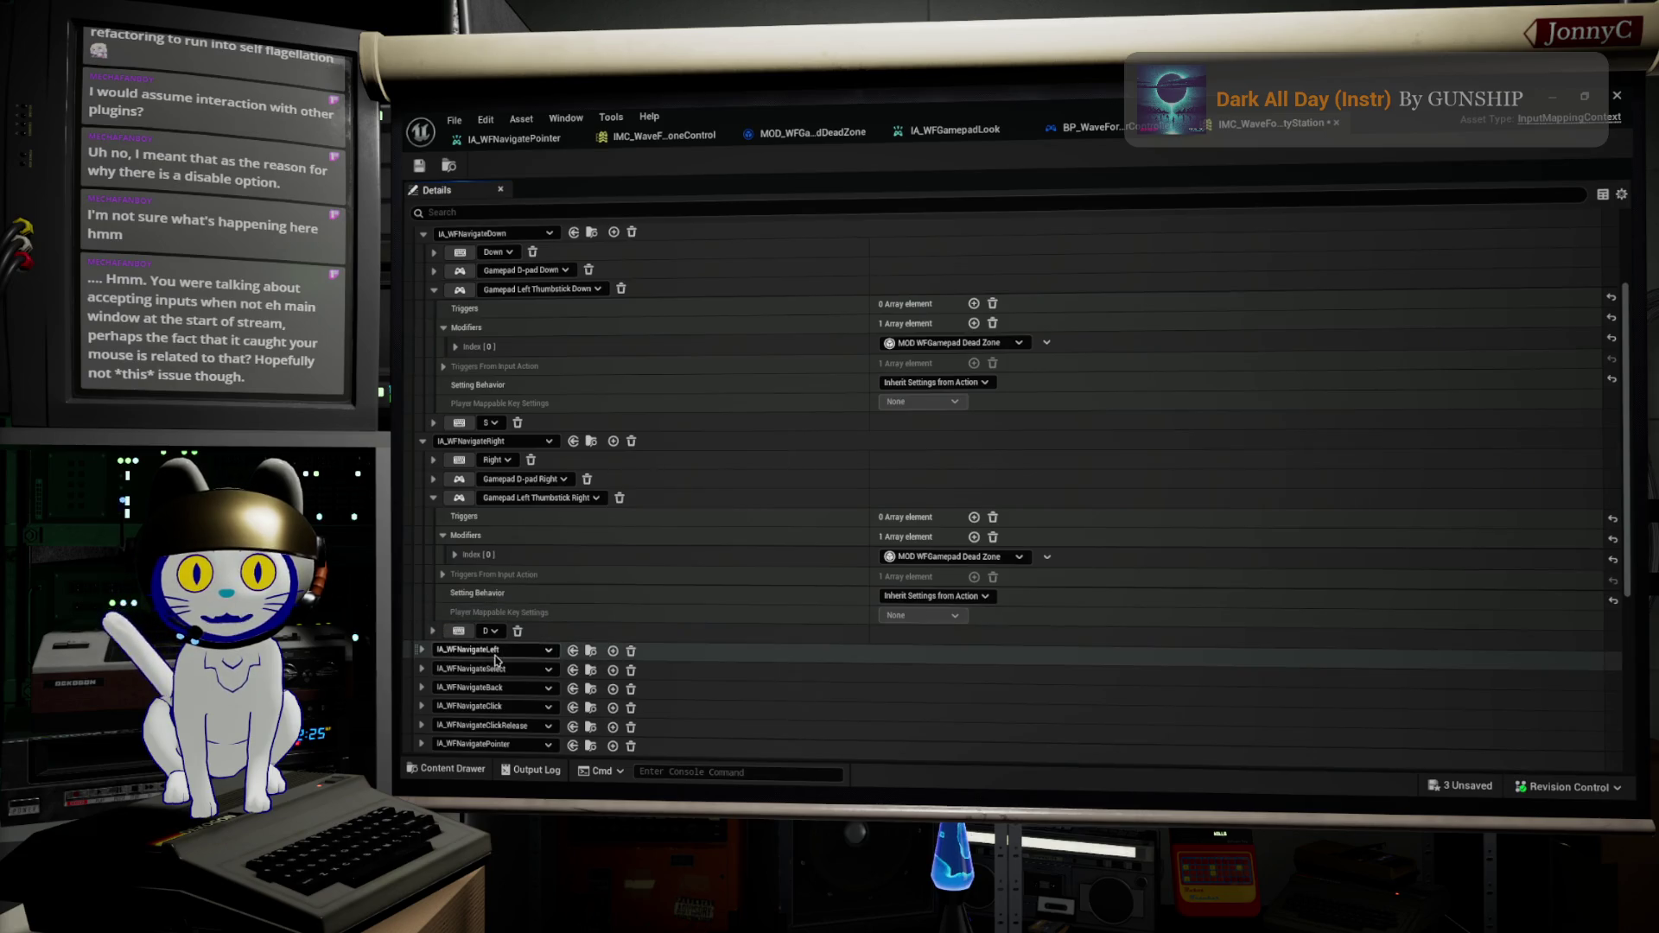
pyautogui.click(421, 651)
pyautogui.scroll(-2, 423, 652)
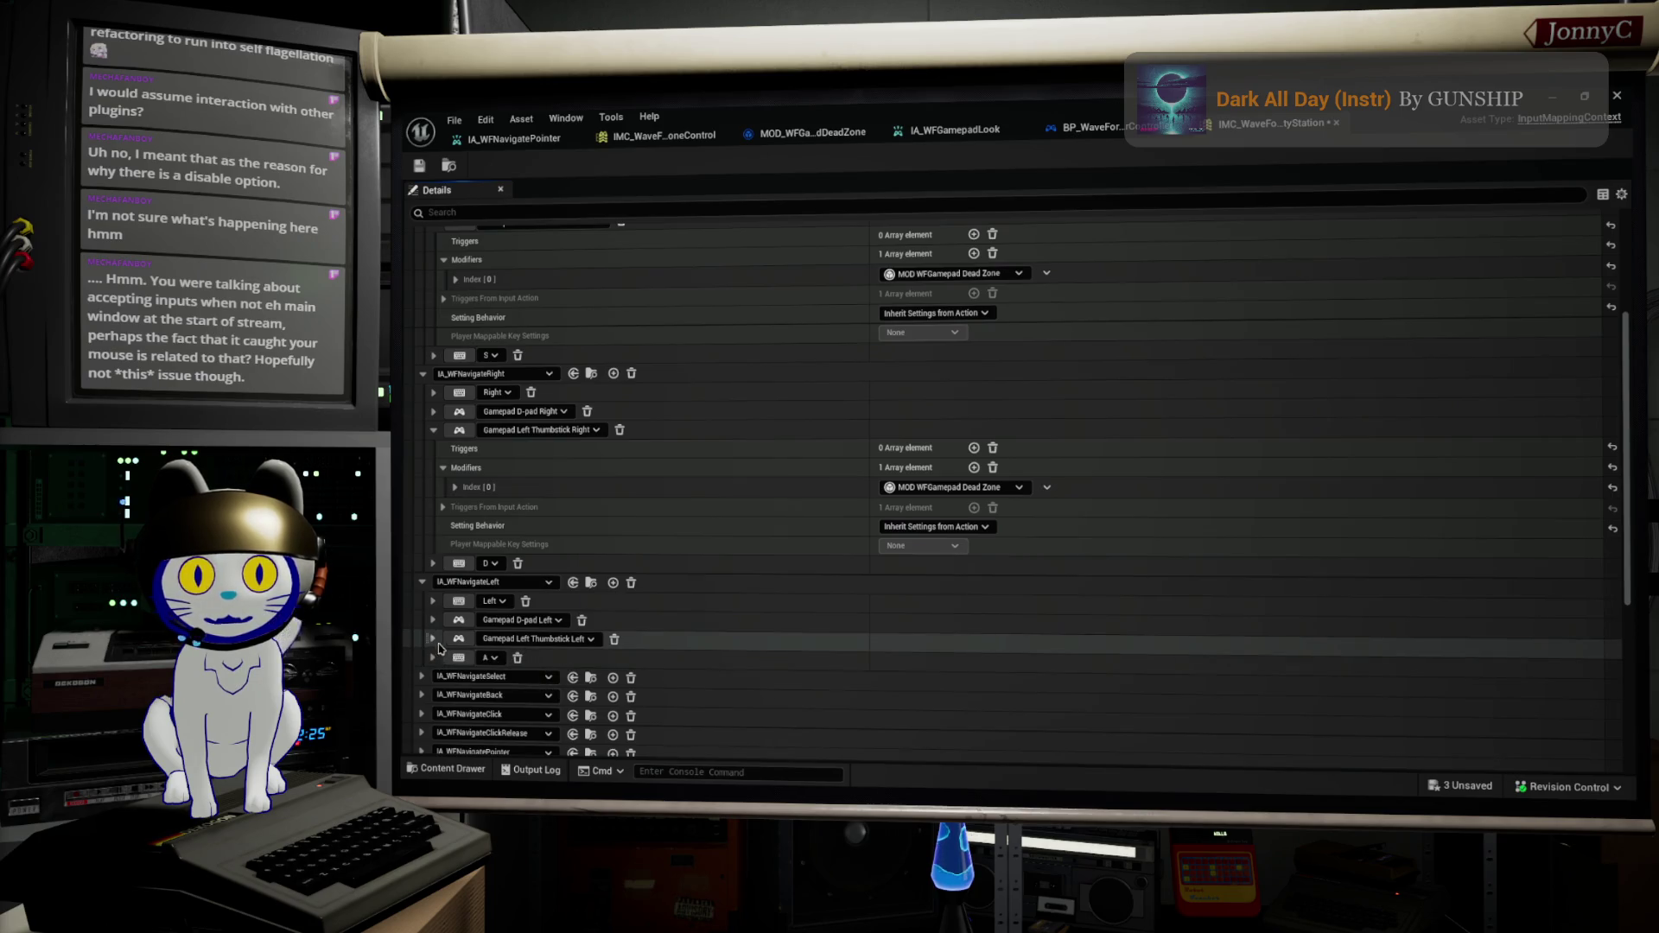
pyautogui.click(433, 639)
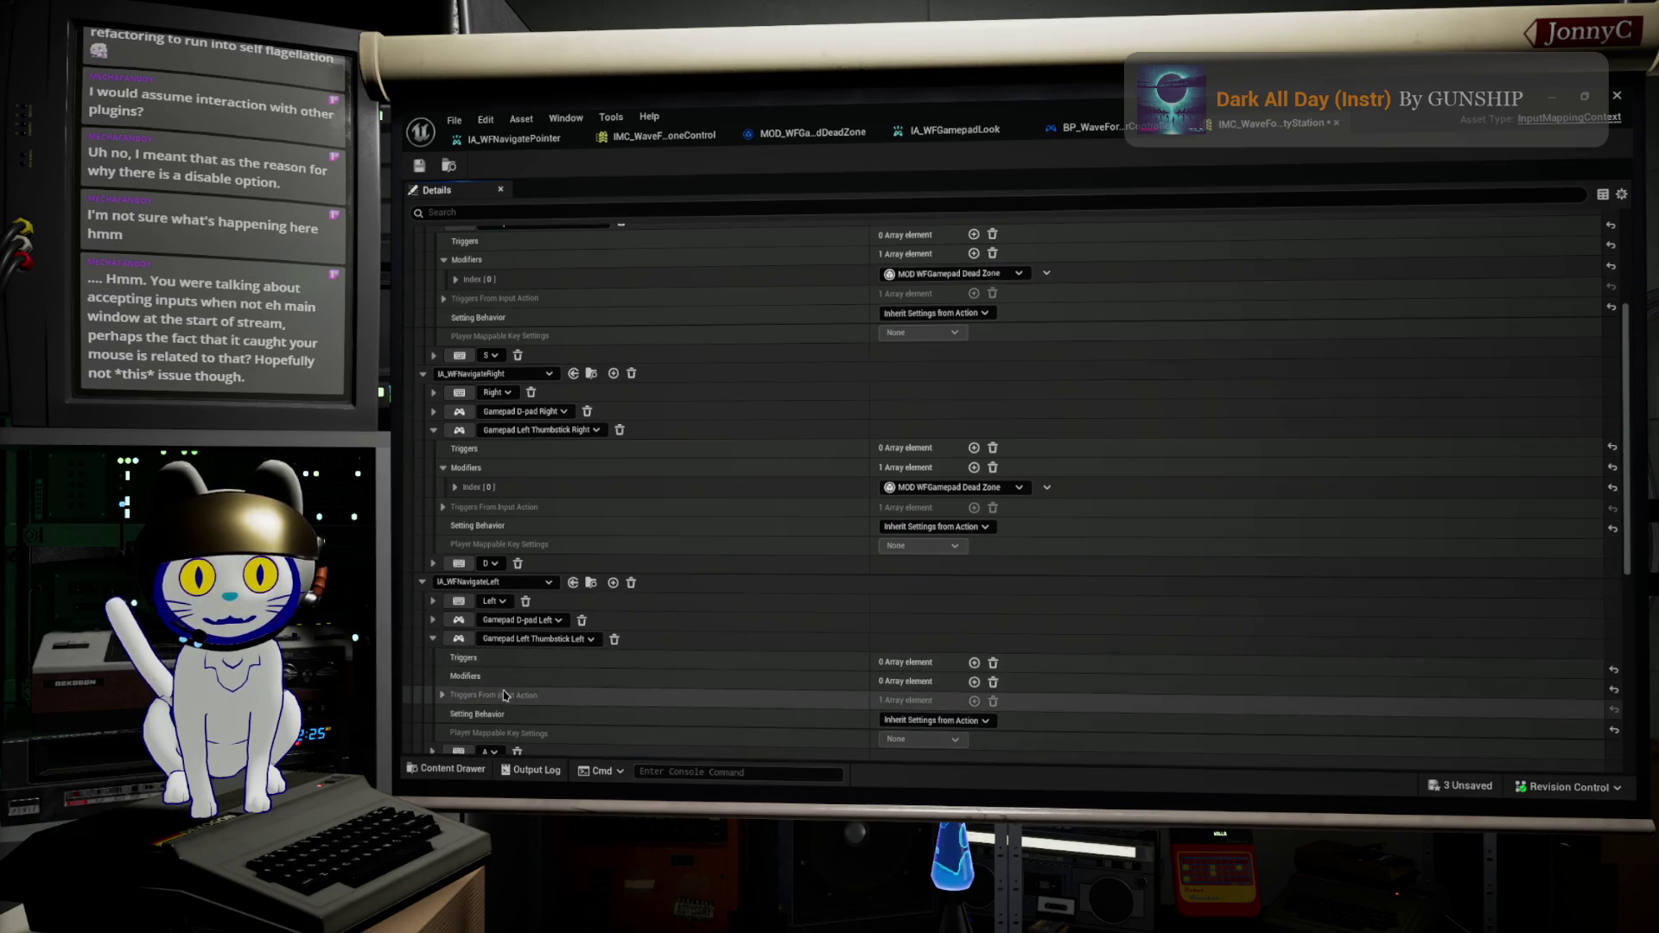
pyautogui.click(974, 682)
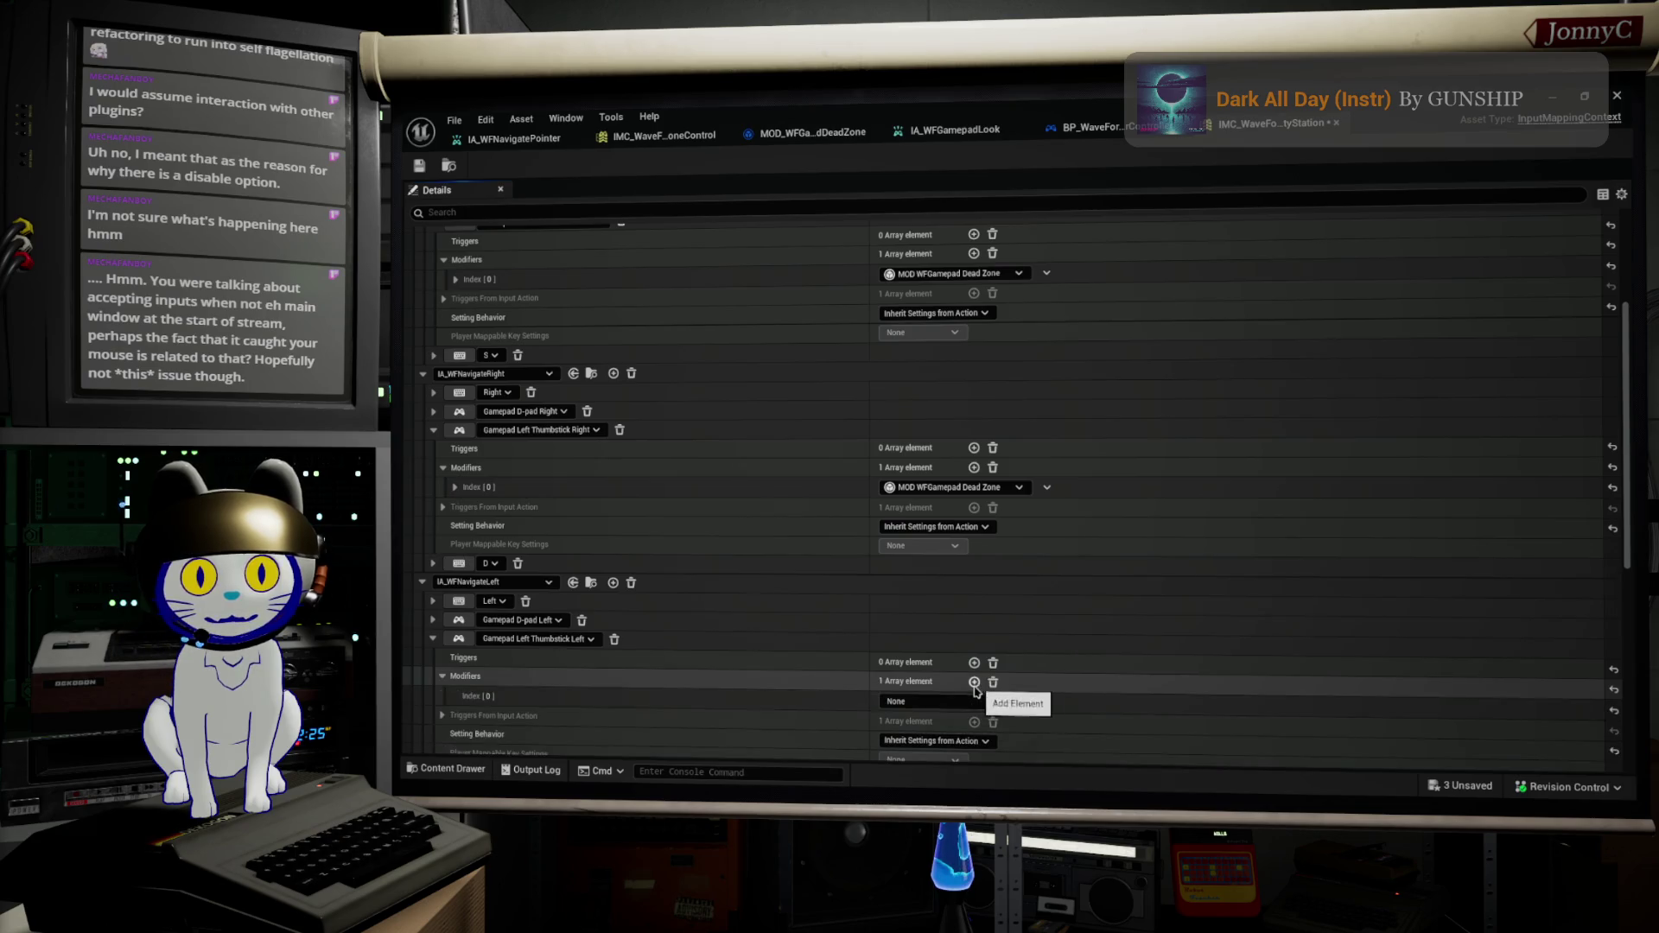
pyautogui.click(981, 702)
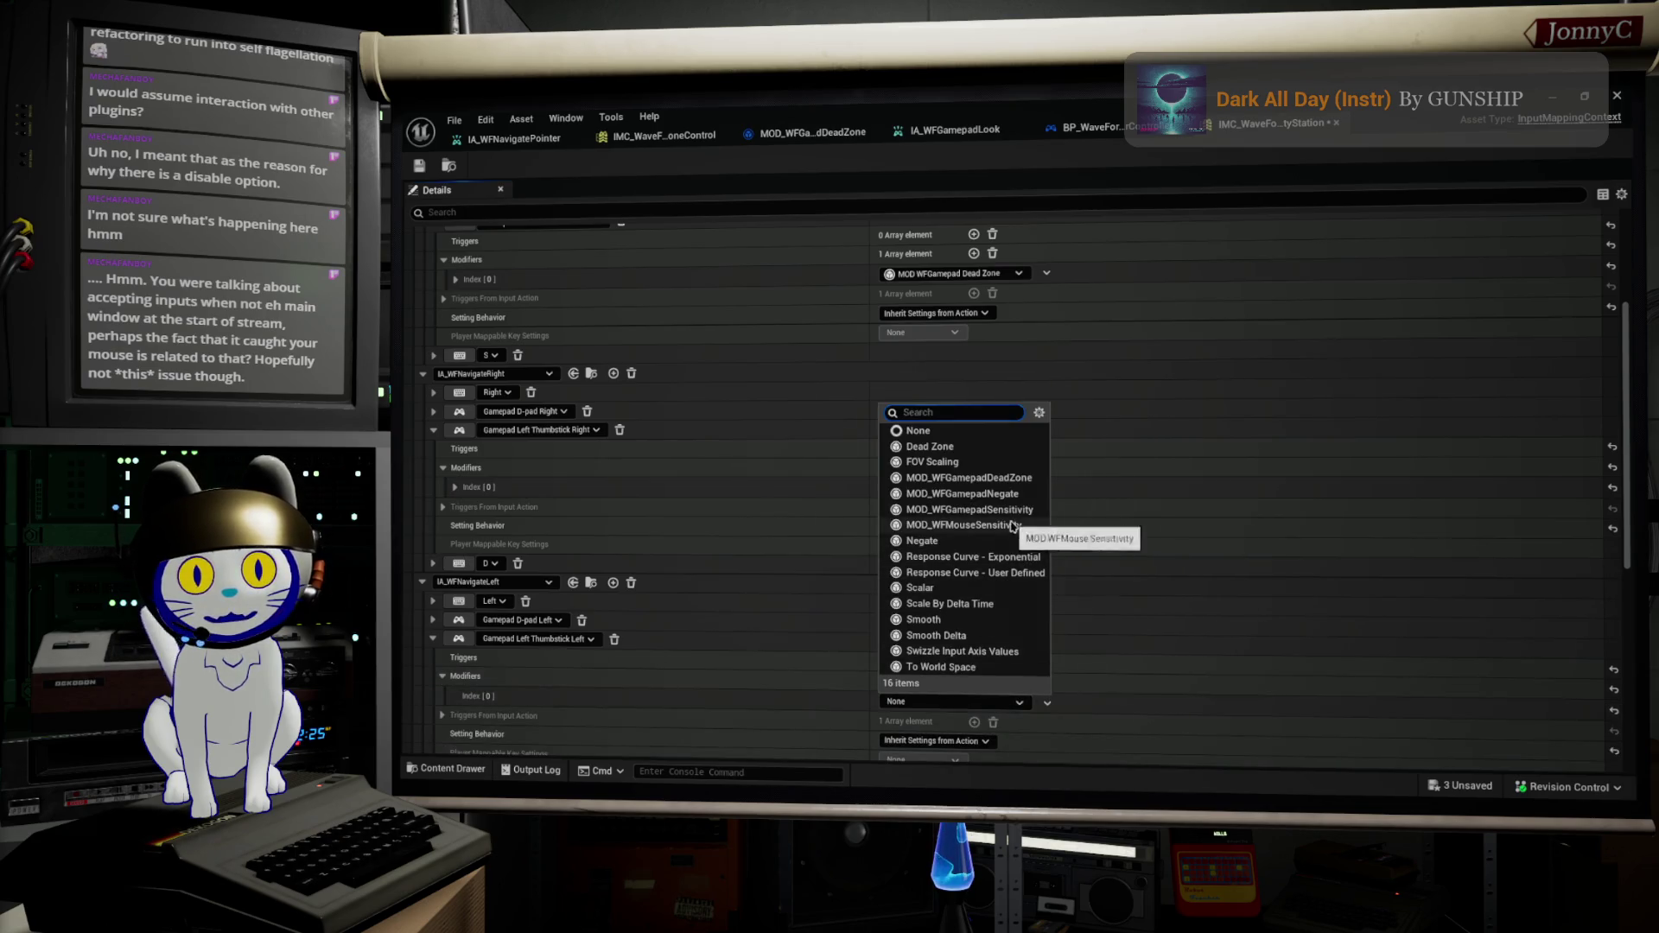
pyautogui.click(992, 480)
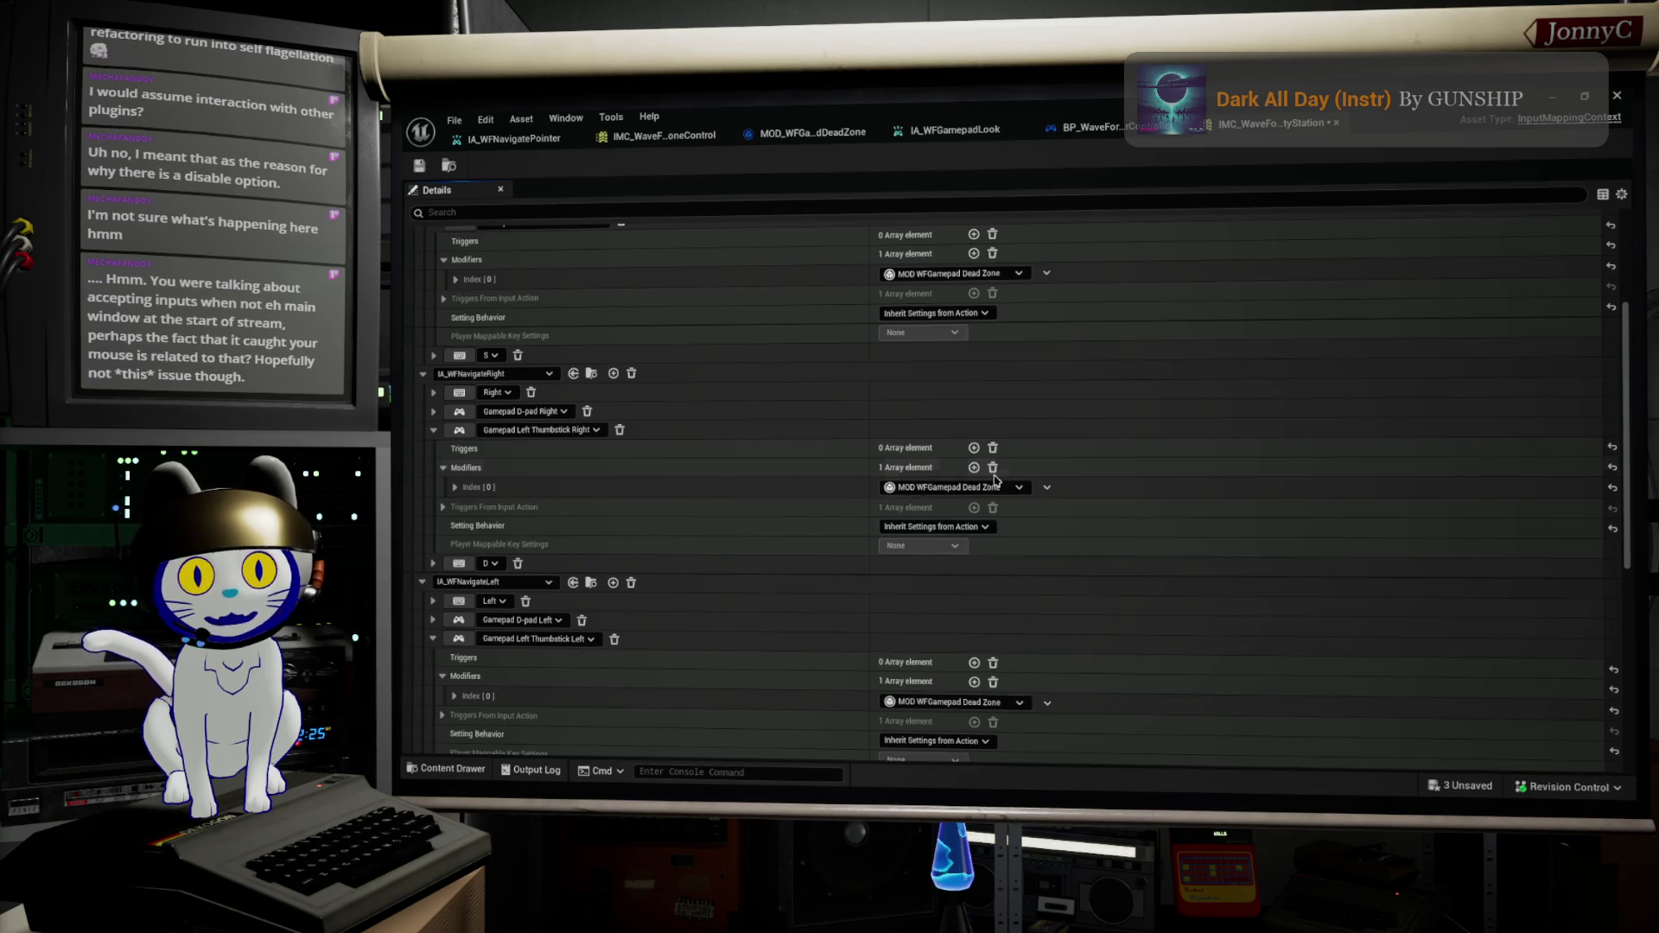
pyautogui.click(450, 695)
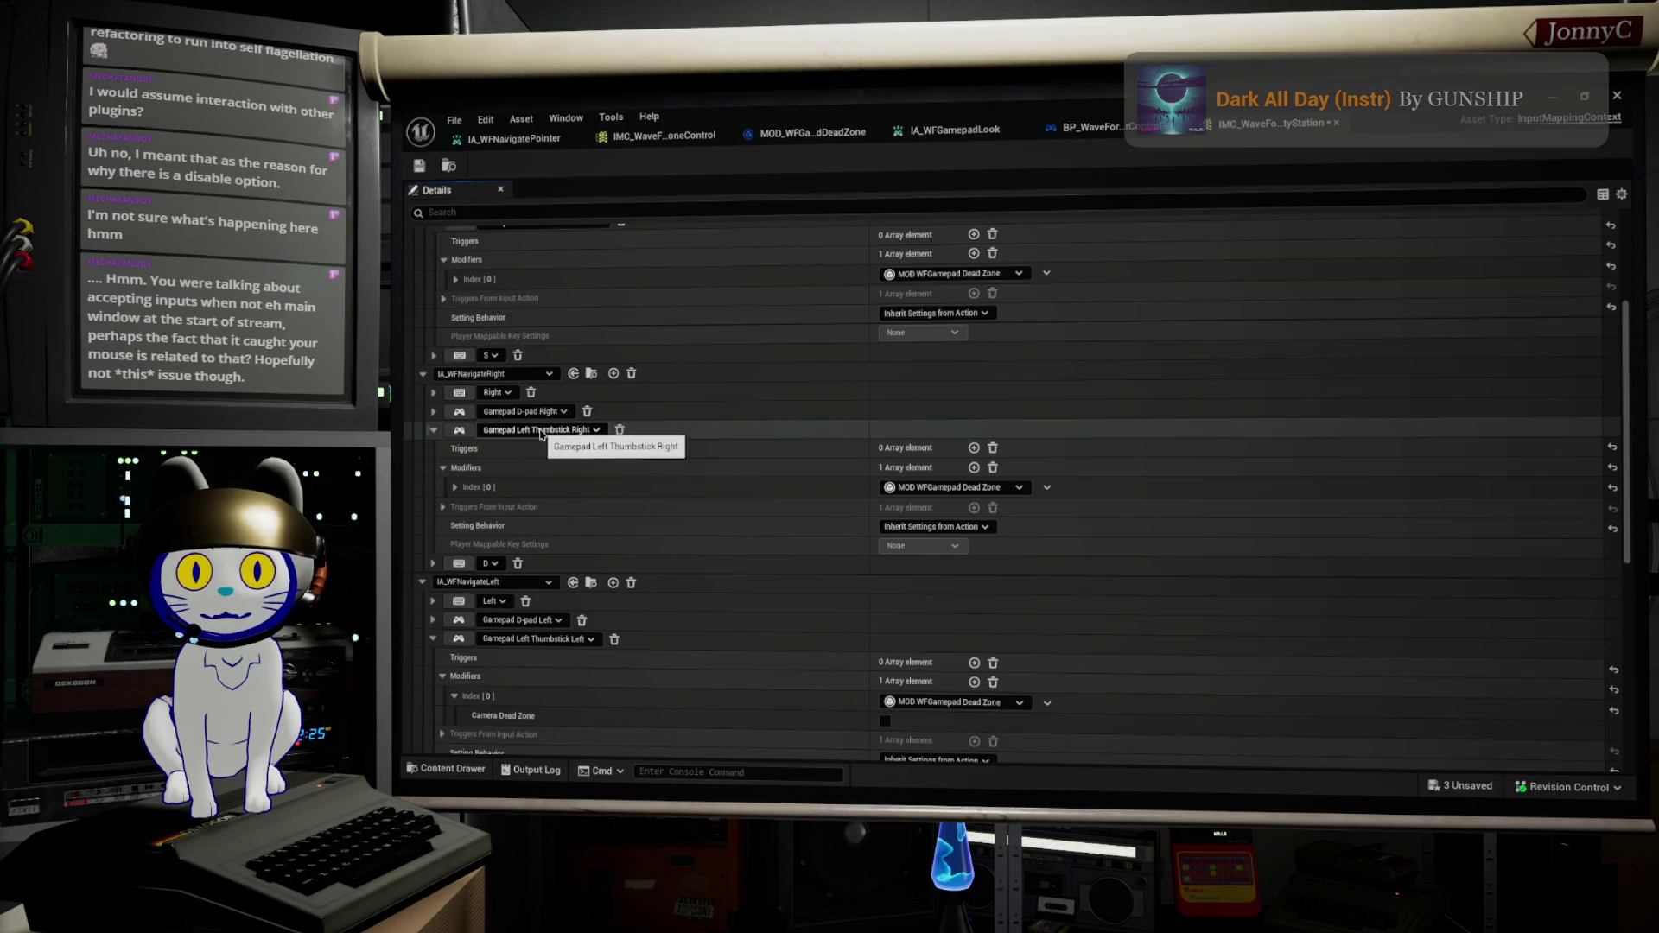
pyautogui.click(454, 487)
pyautogui.scroll(5, 587, 458)
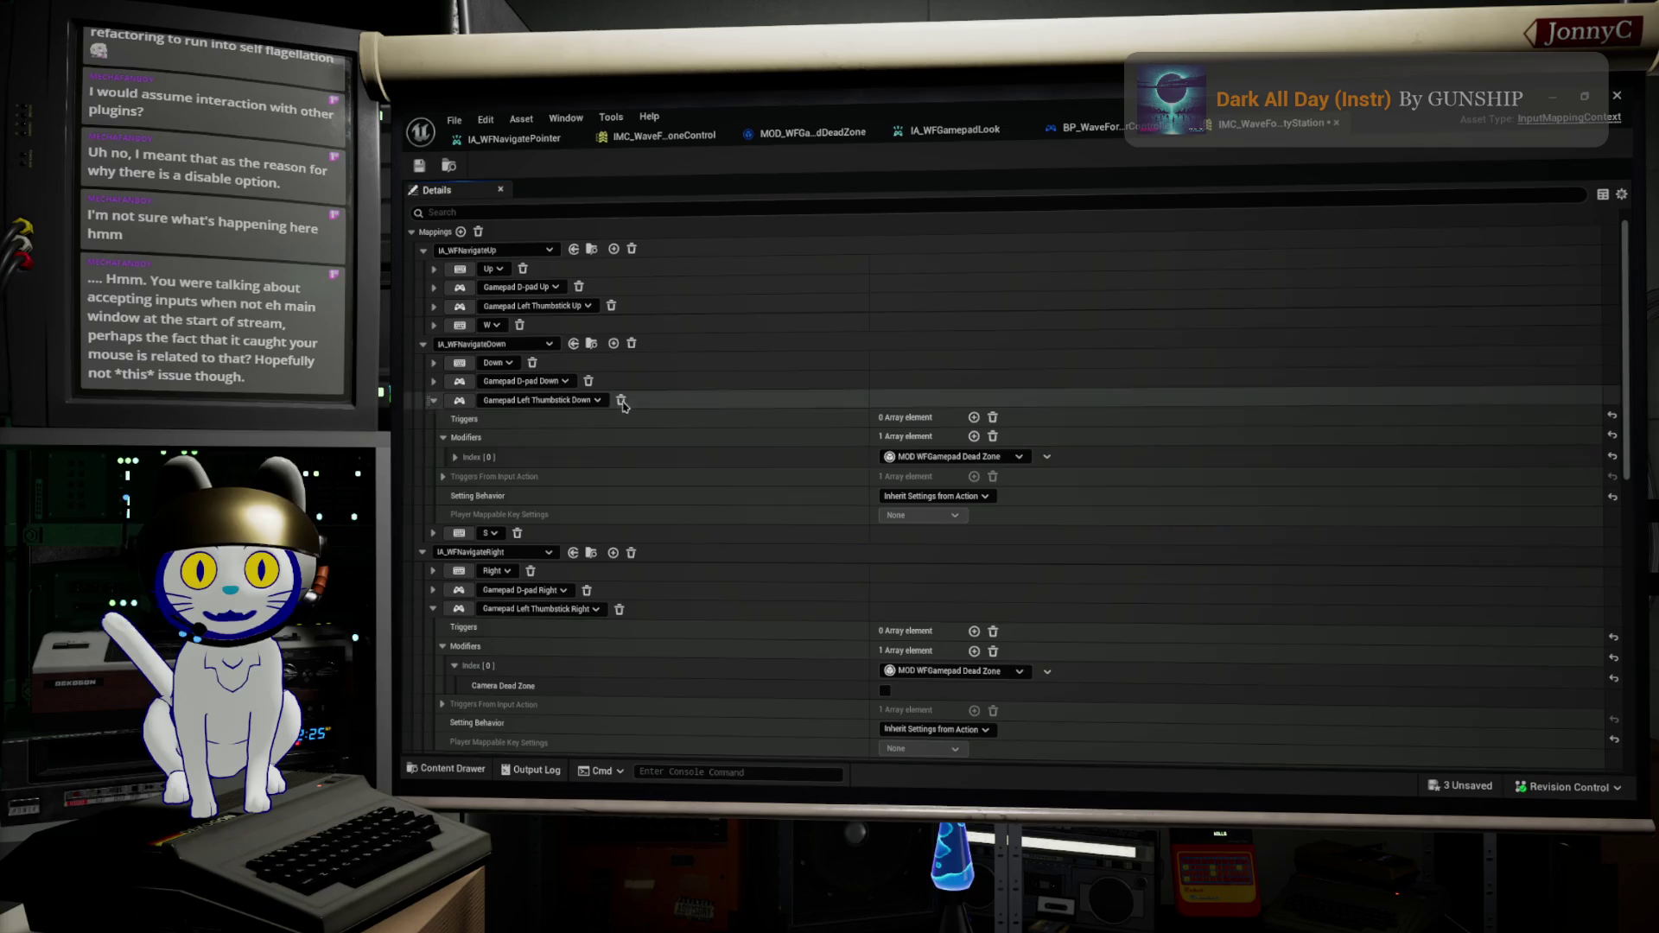
pyautogui.scroll(1, 656, 389)
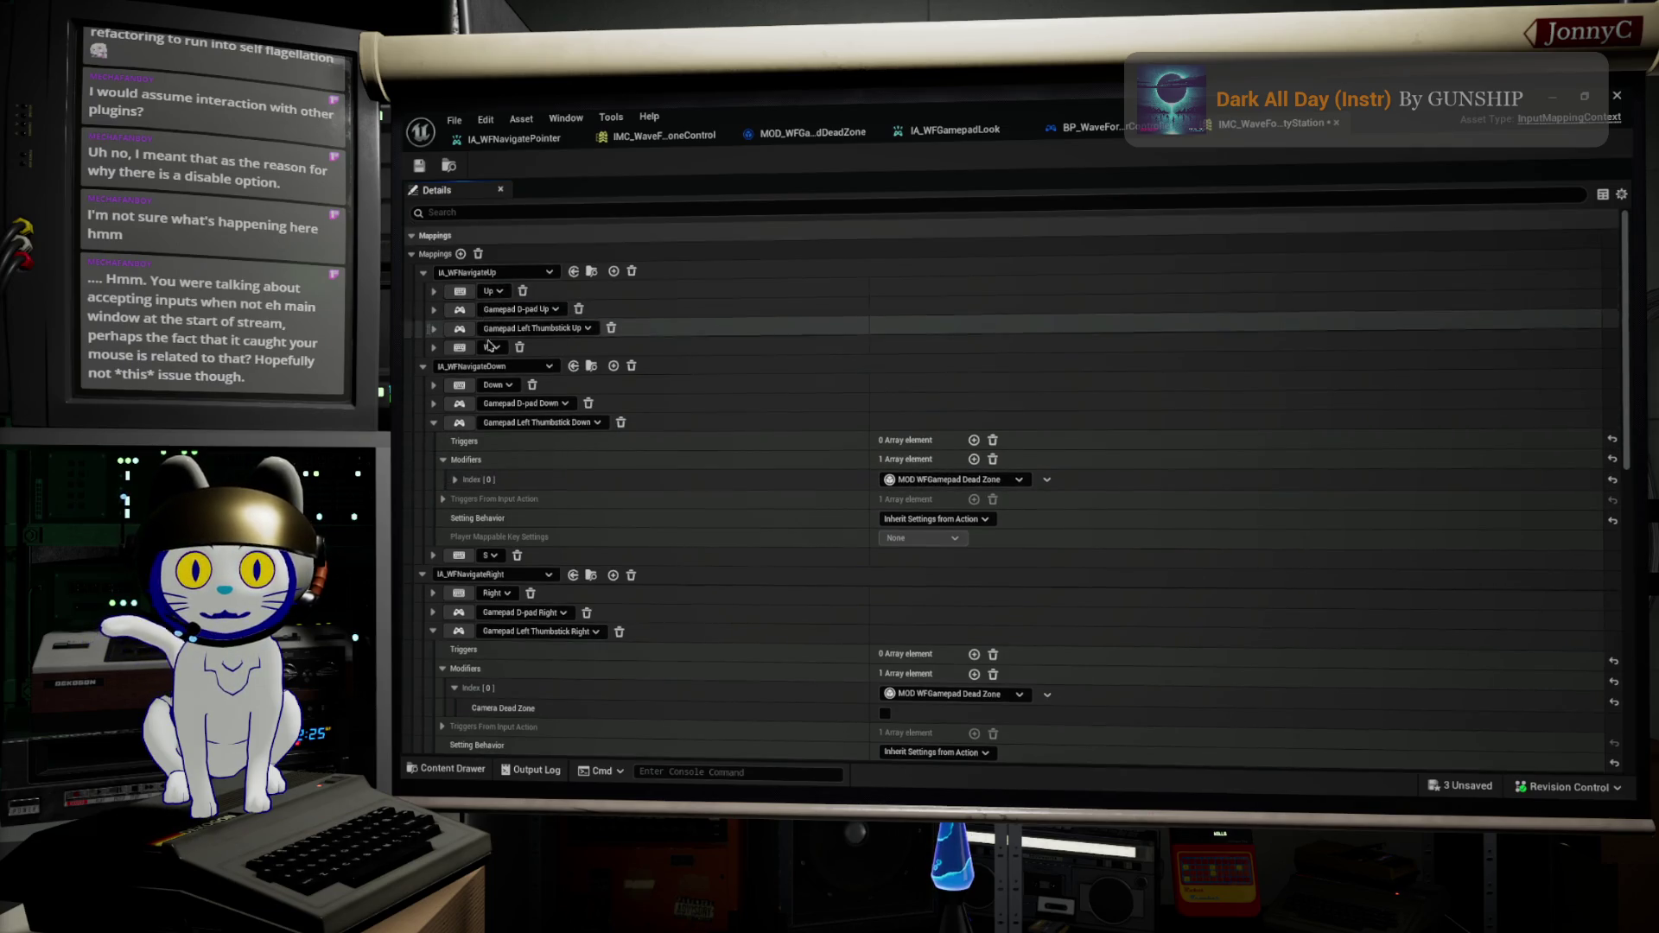
# Step: Check the modifiers on Left Thumbstick Up and the D-pad Up, Down, Right and Left bindings
pyautogui.click(434, 328)
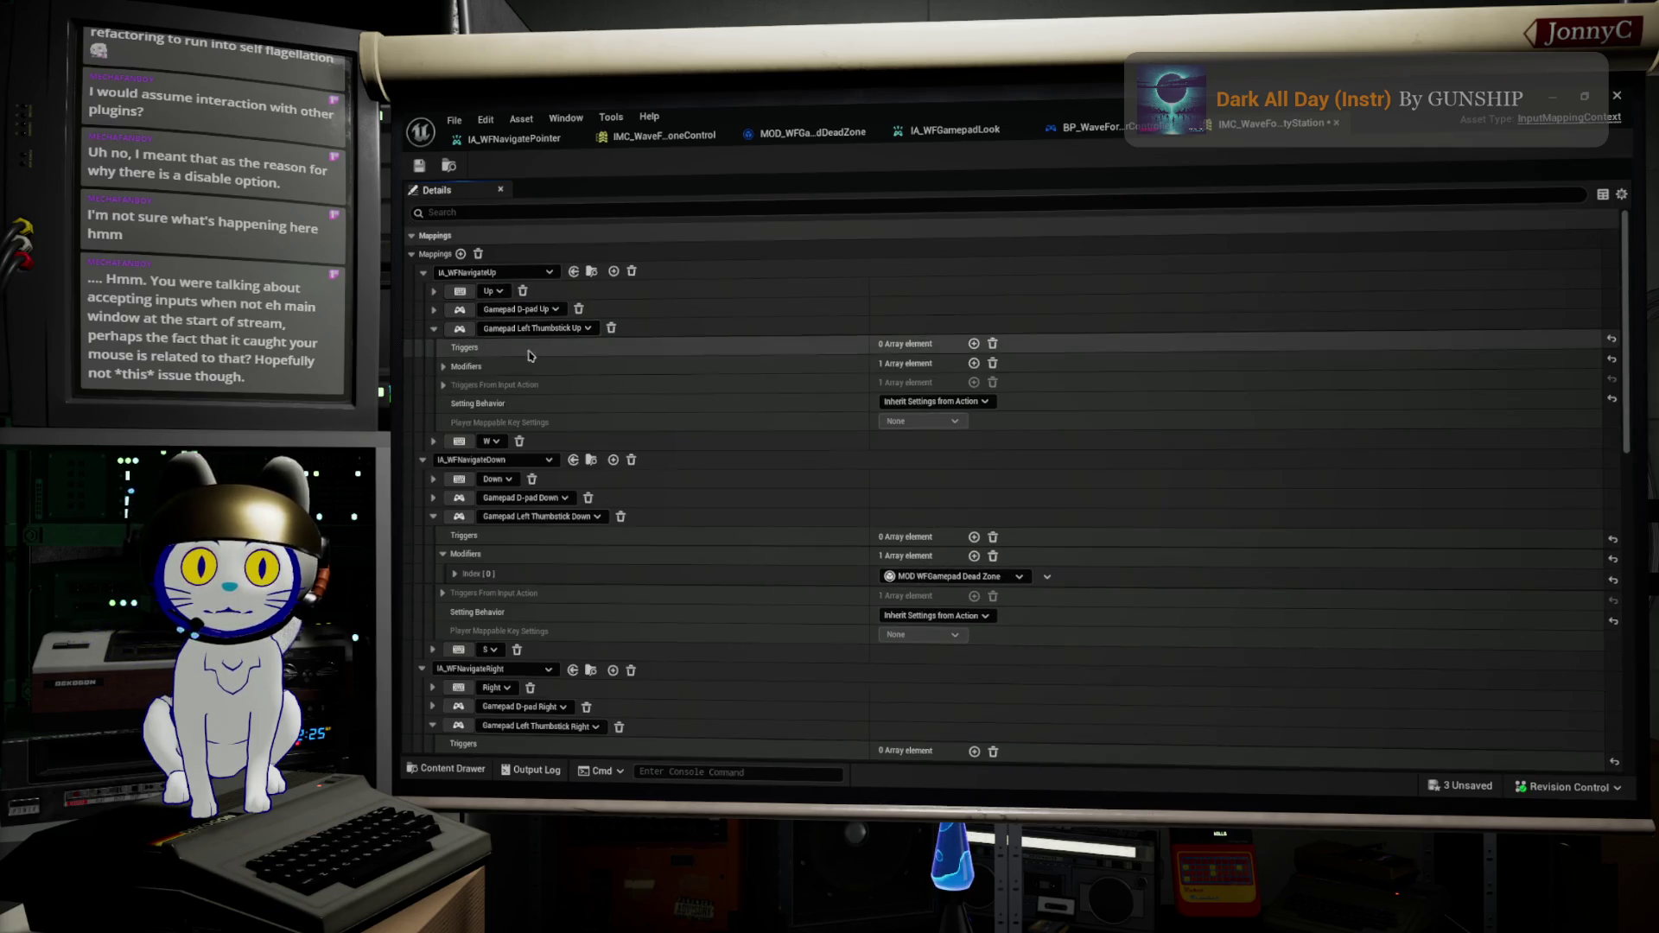
pyautogui.click(442, 368)
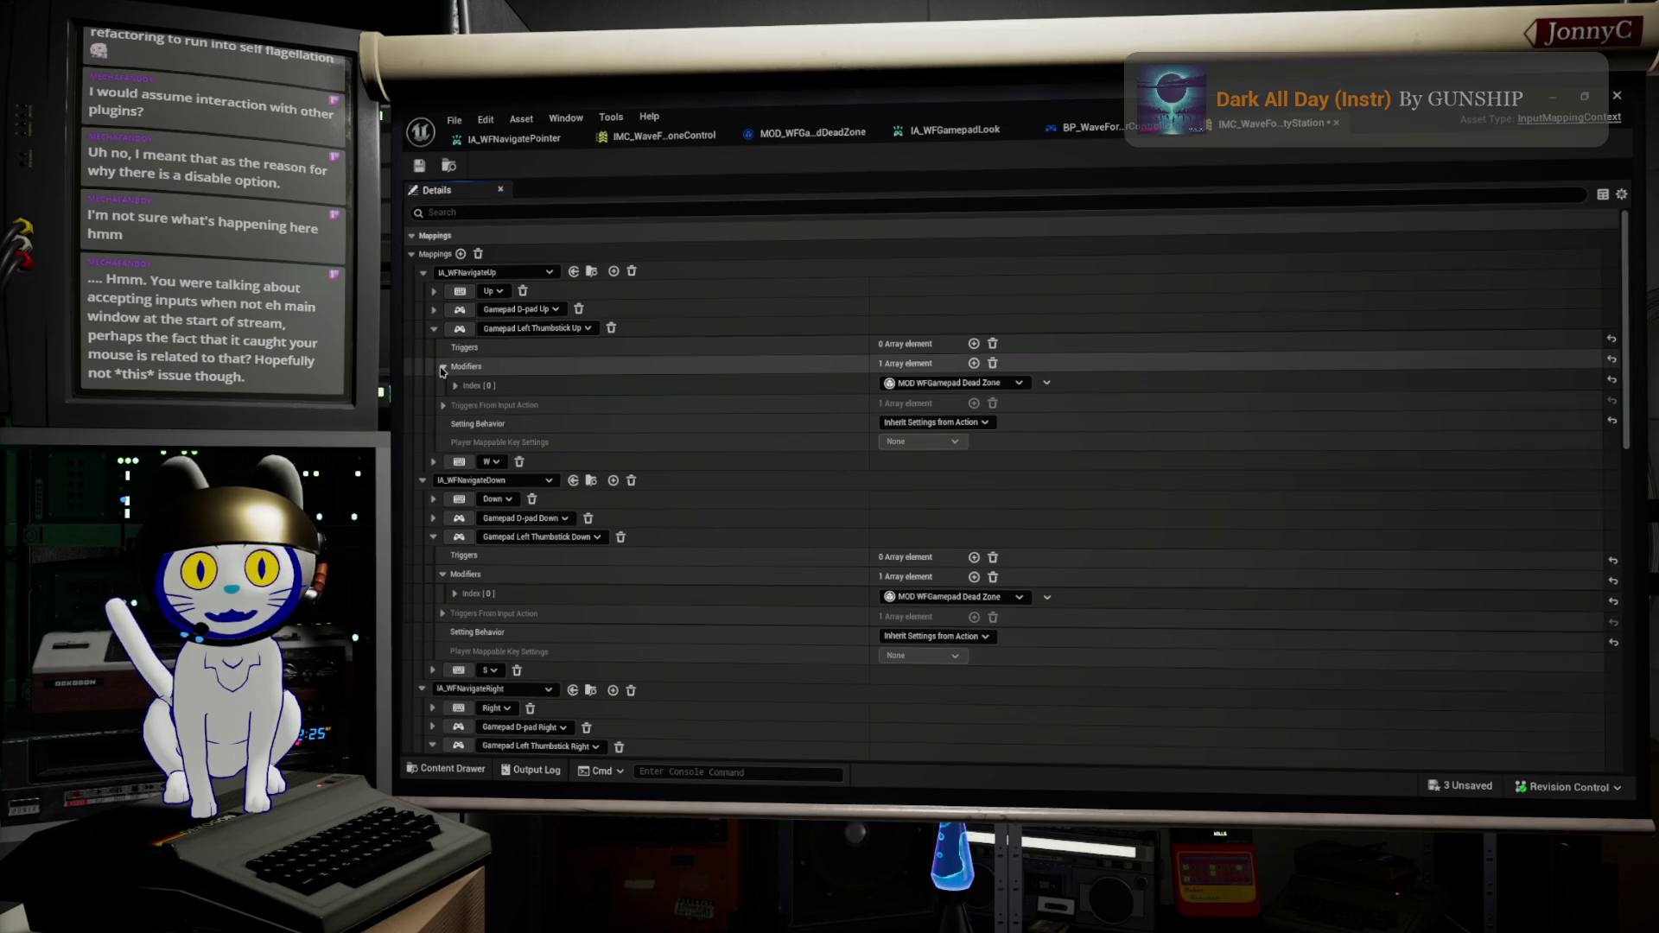
pyautogui.click(434, 310)
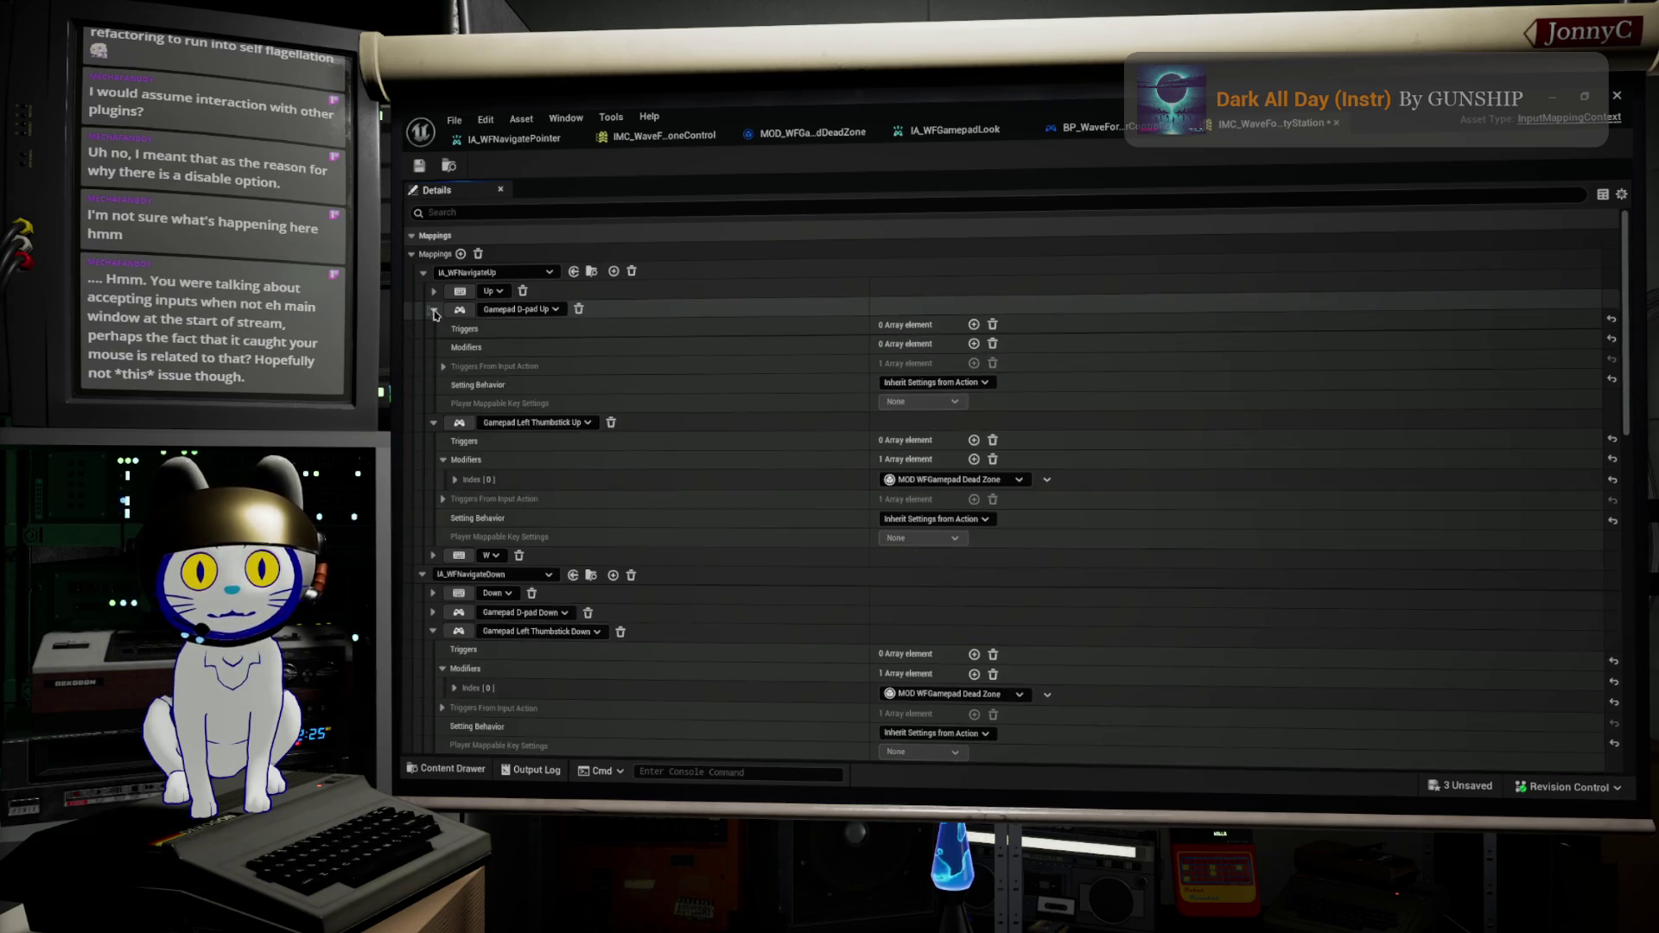
pyautogui.click(434, 309)
pyautogui.click(434, 519)
pyautogui.click(435, 519)
pyautogui.scroll(-3, 436, 553)
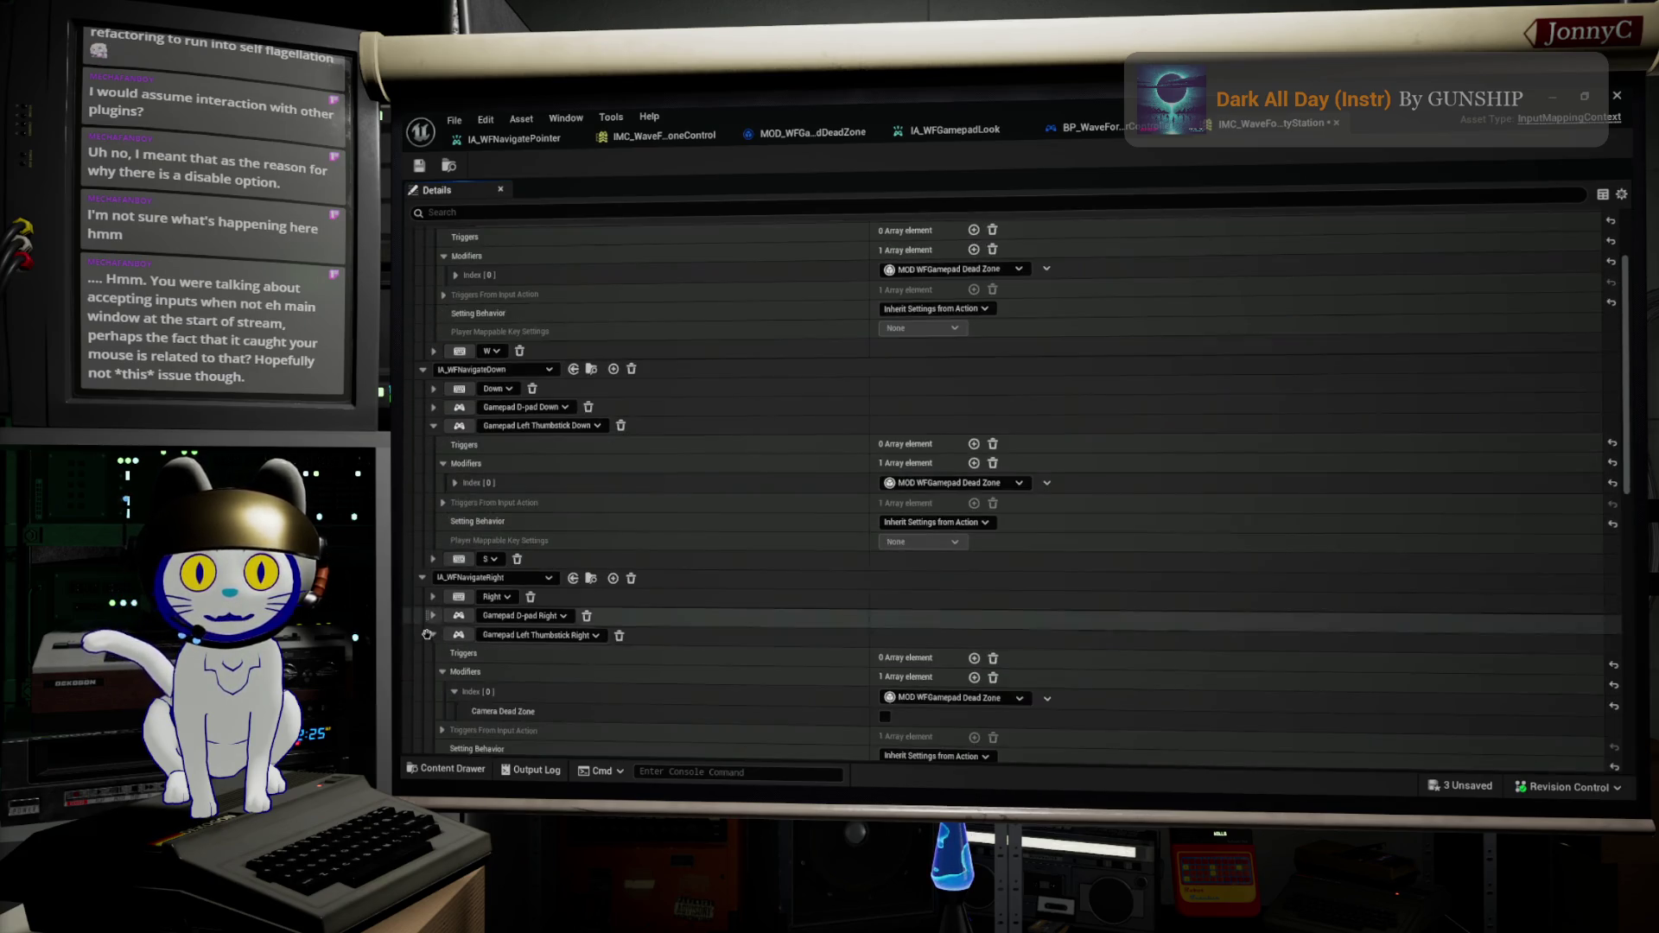
pyautogui.click(433, 616)
pyautogui.click(433, 616)
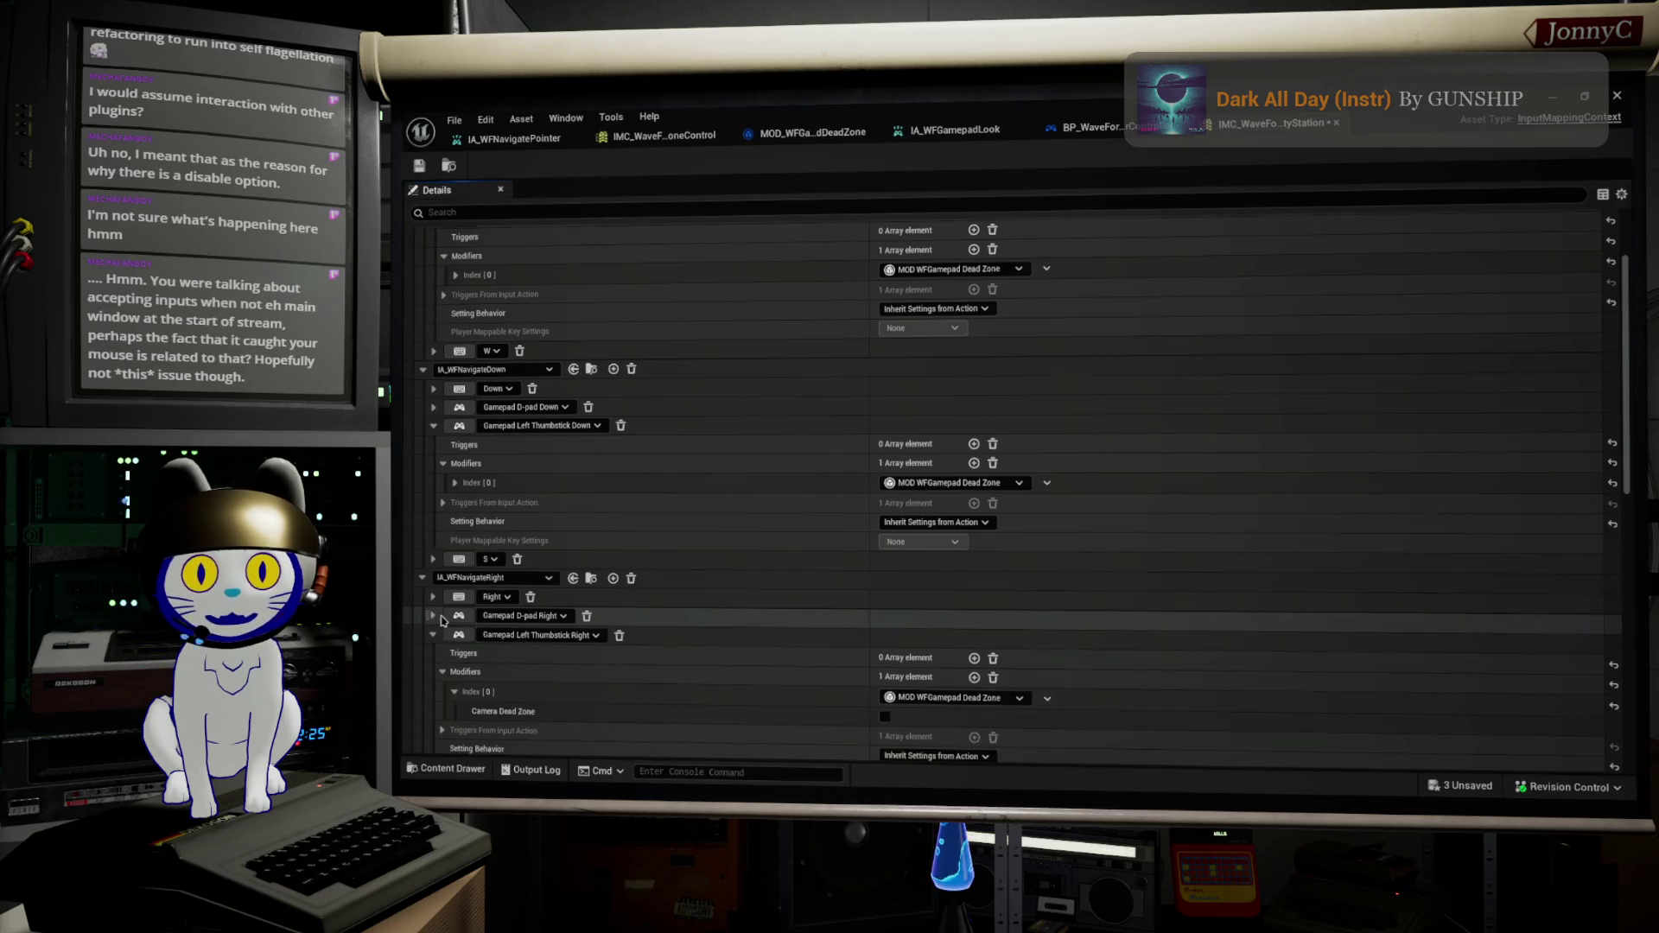
pyautogui.scroll(-4, 435, 619)
pyautogui.click(433, 620)
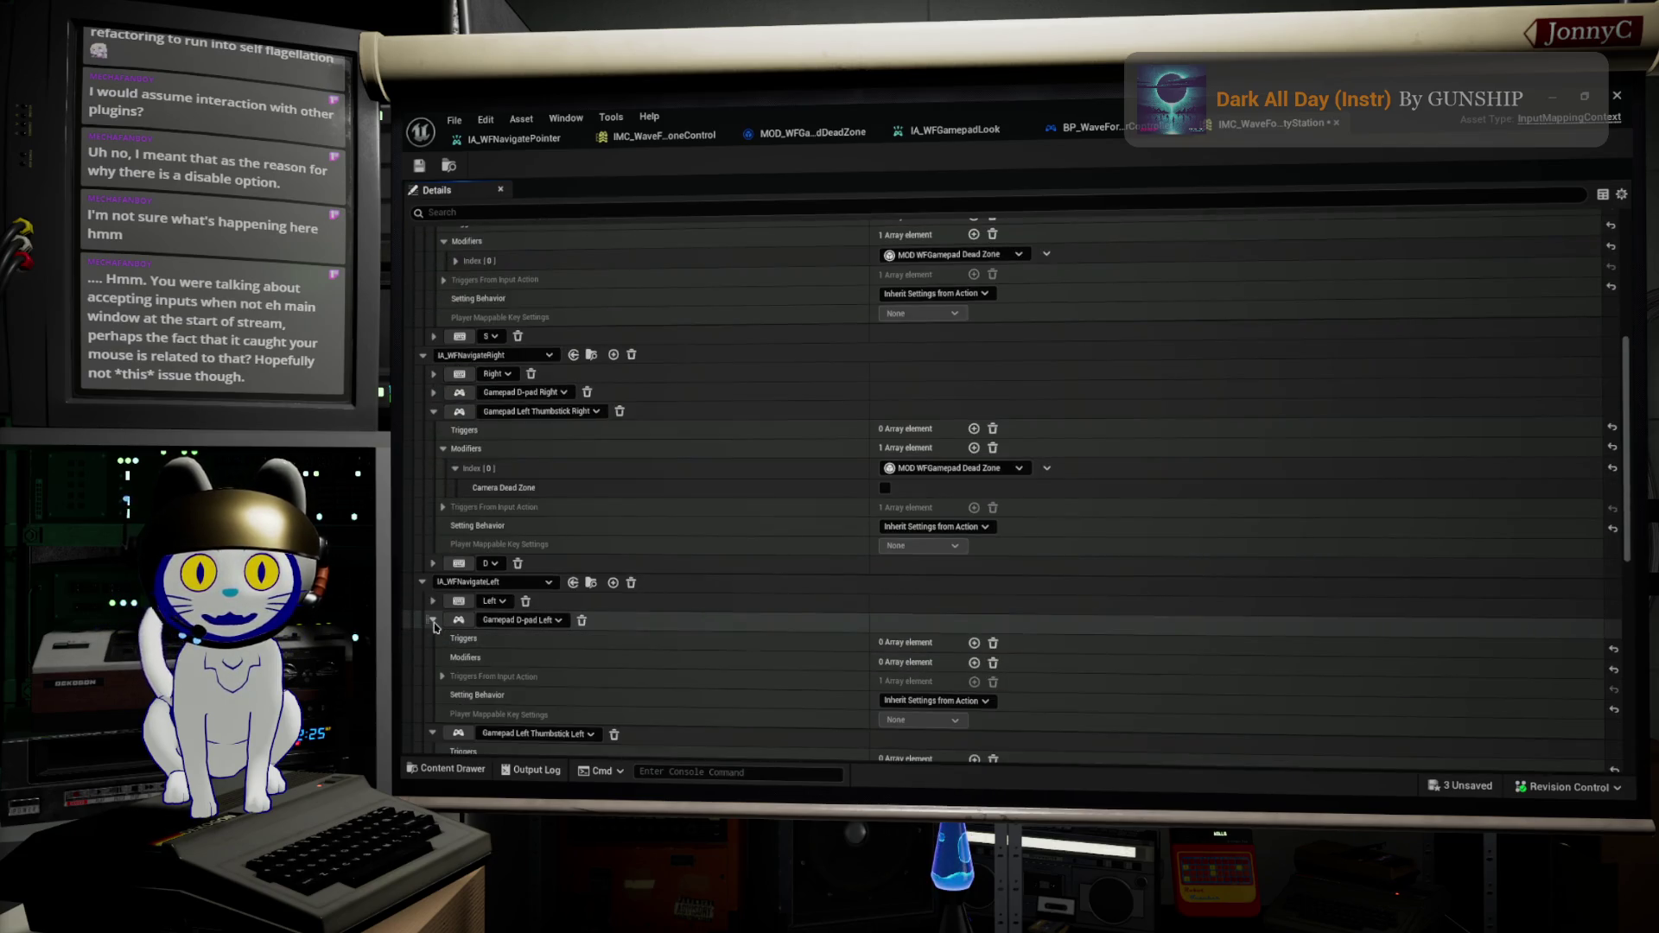
pyautogui.click(433, 620)
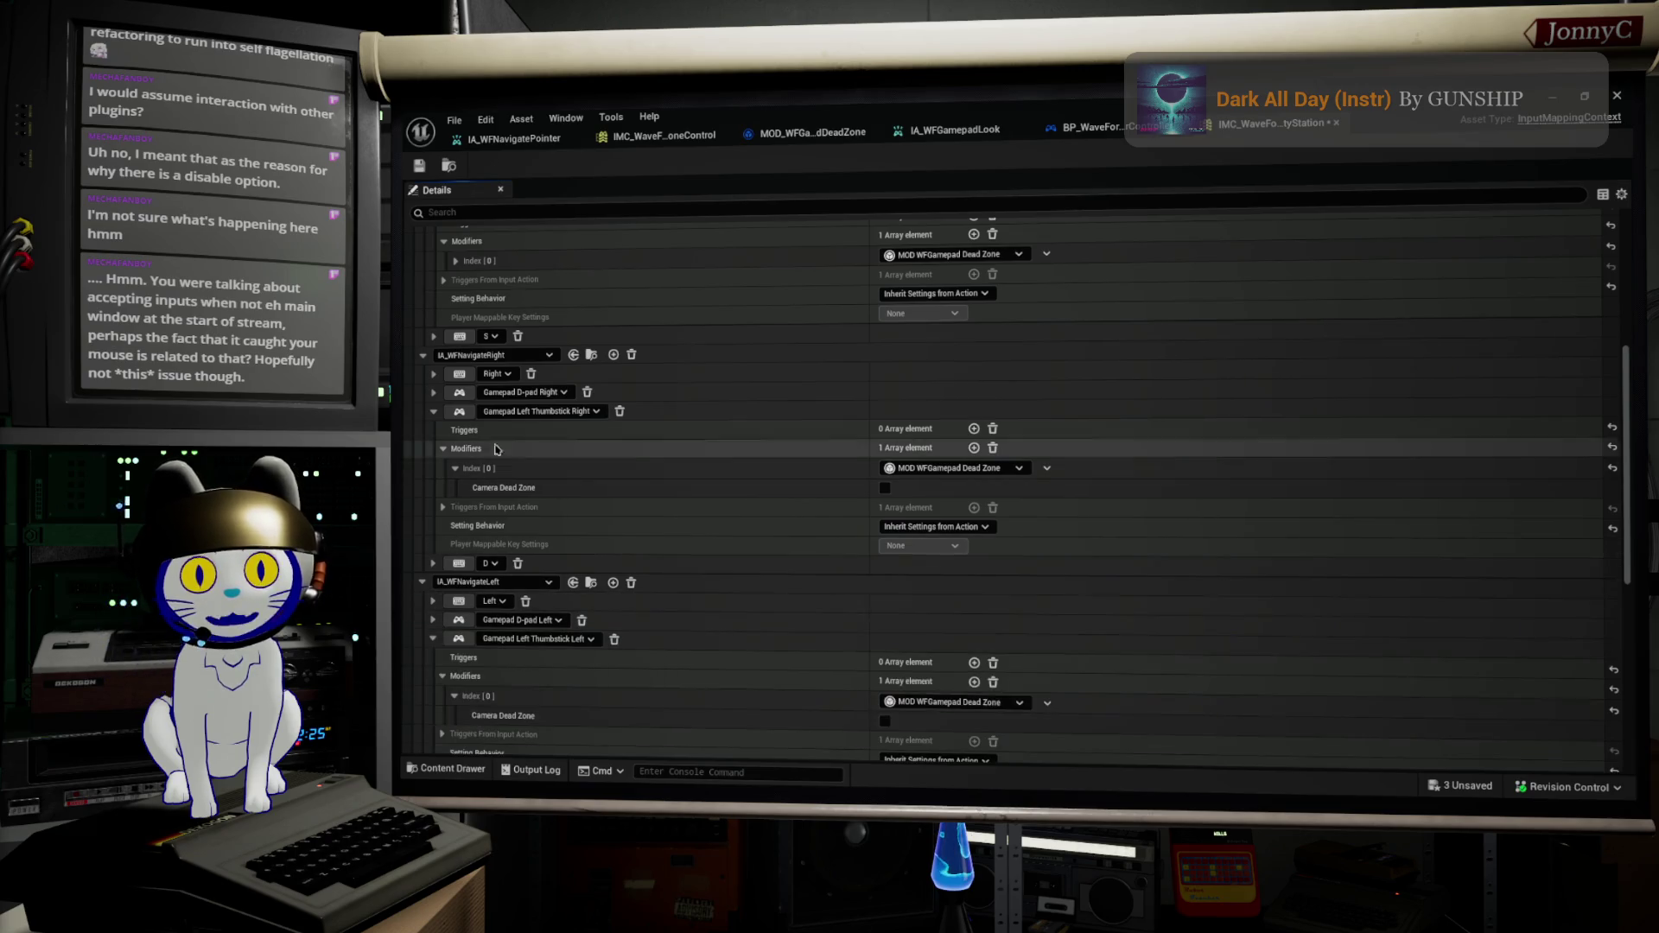
# Step: Save the IMC_WaveForm_ActivityStation mapping context
pyautogui.click(453, 120)
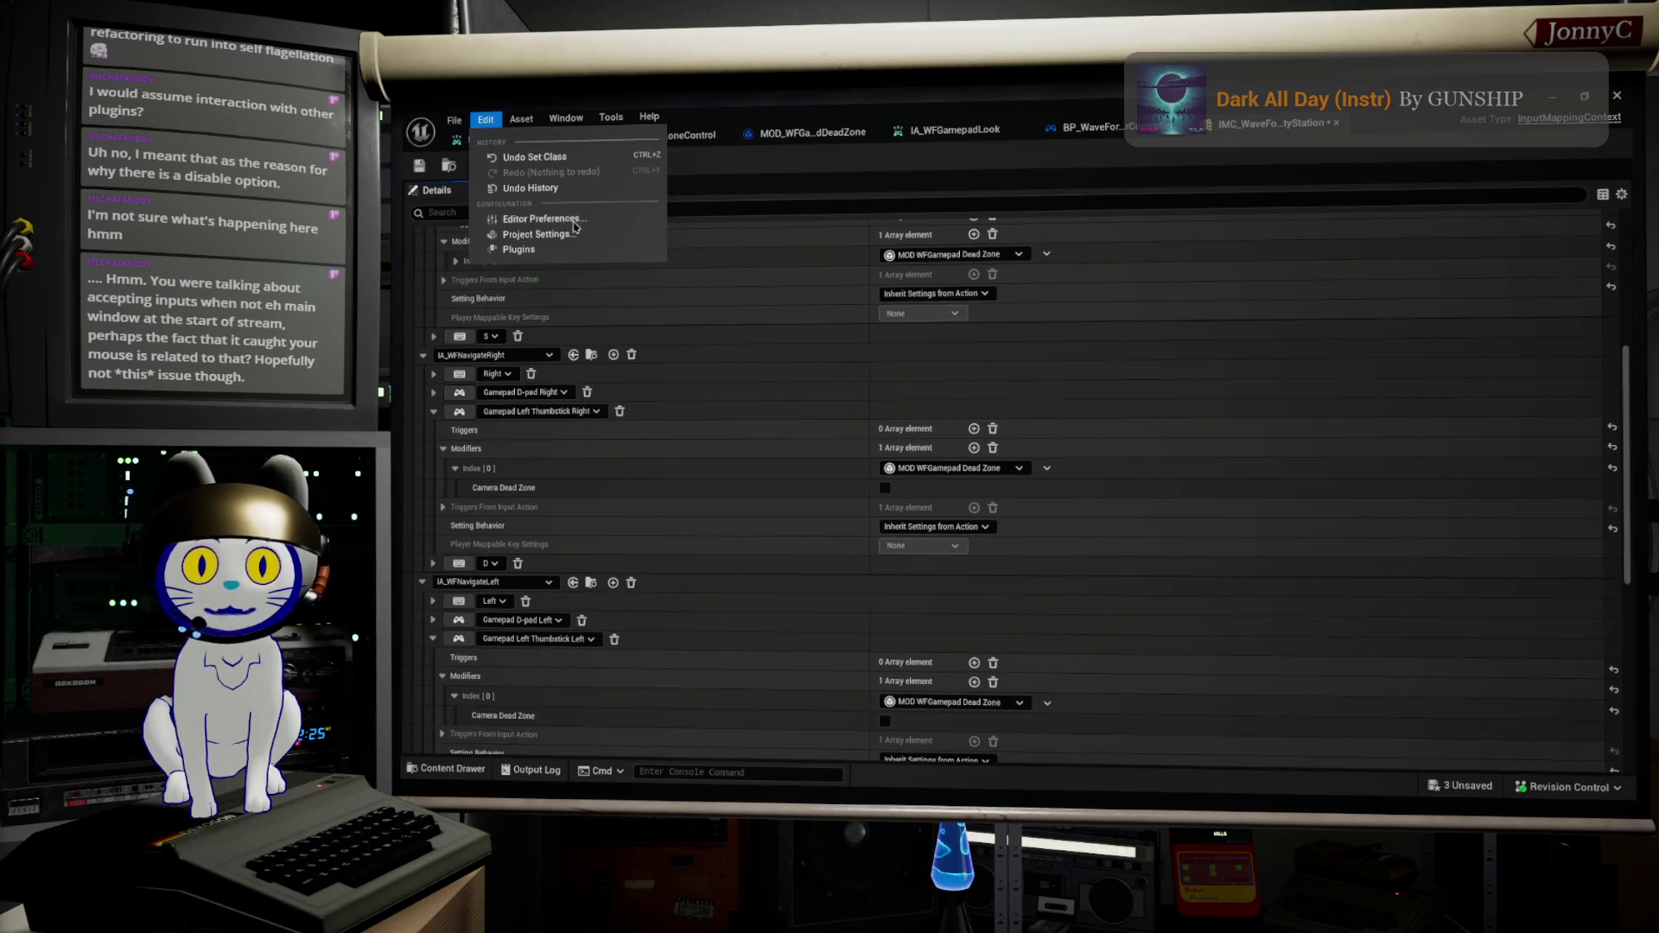
pyautogui.click(566, 117)
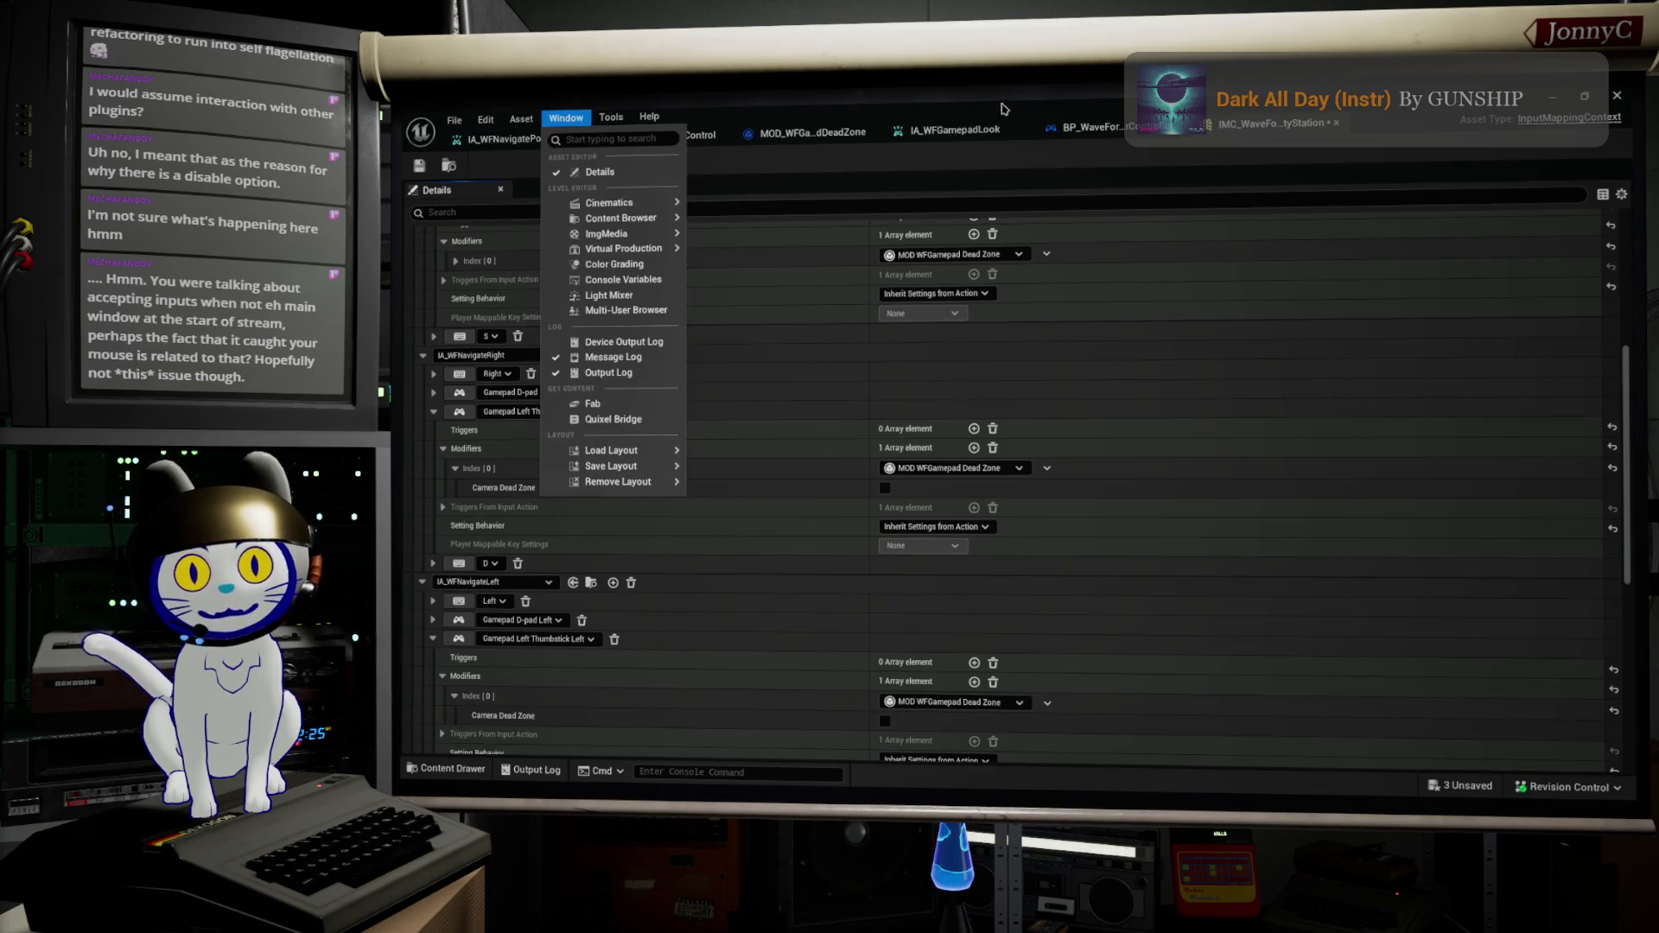
pyautogui.click(696, 113)
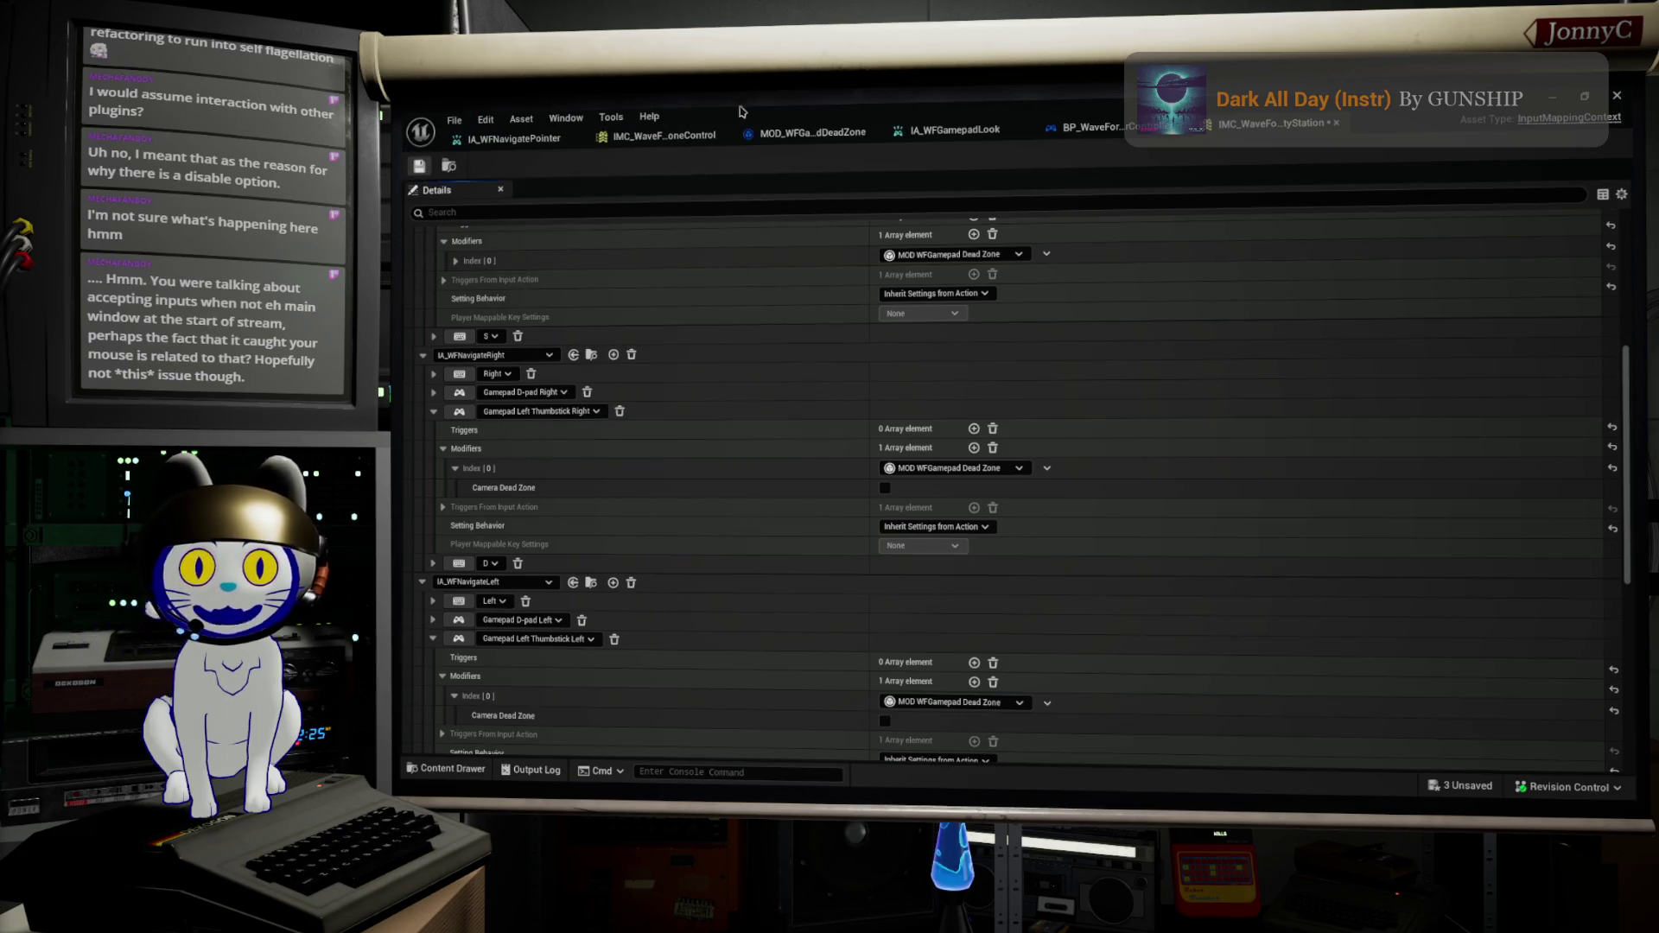
pyautogui.hotkey('ctrl', 's')
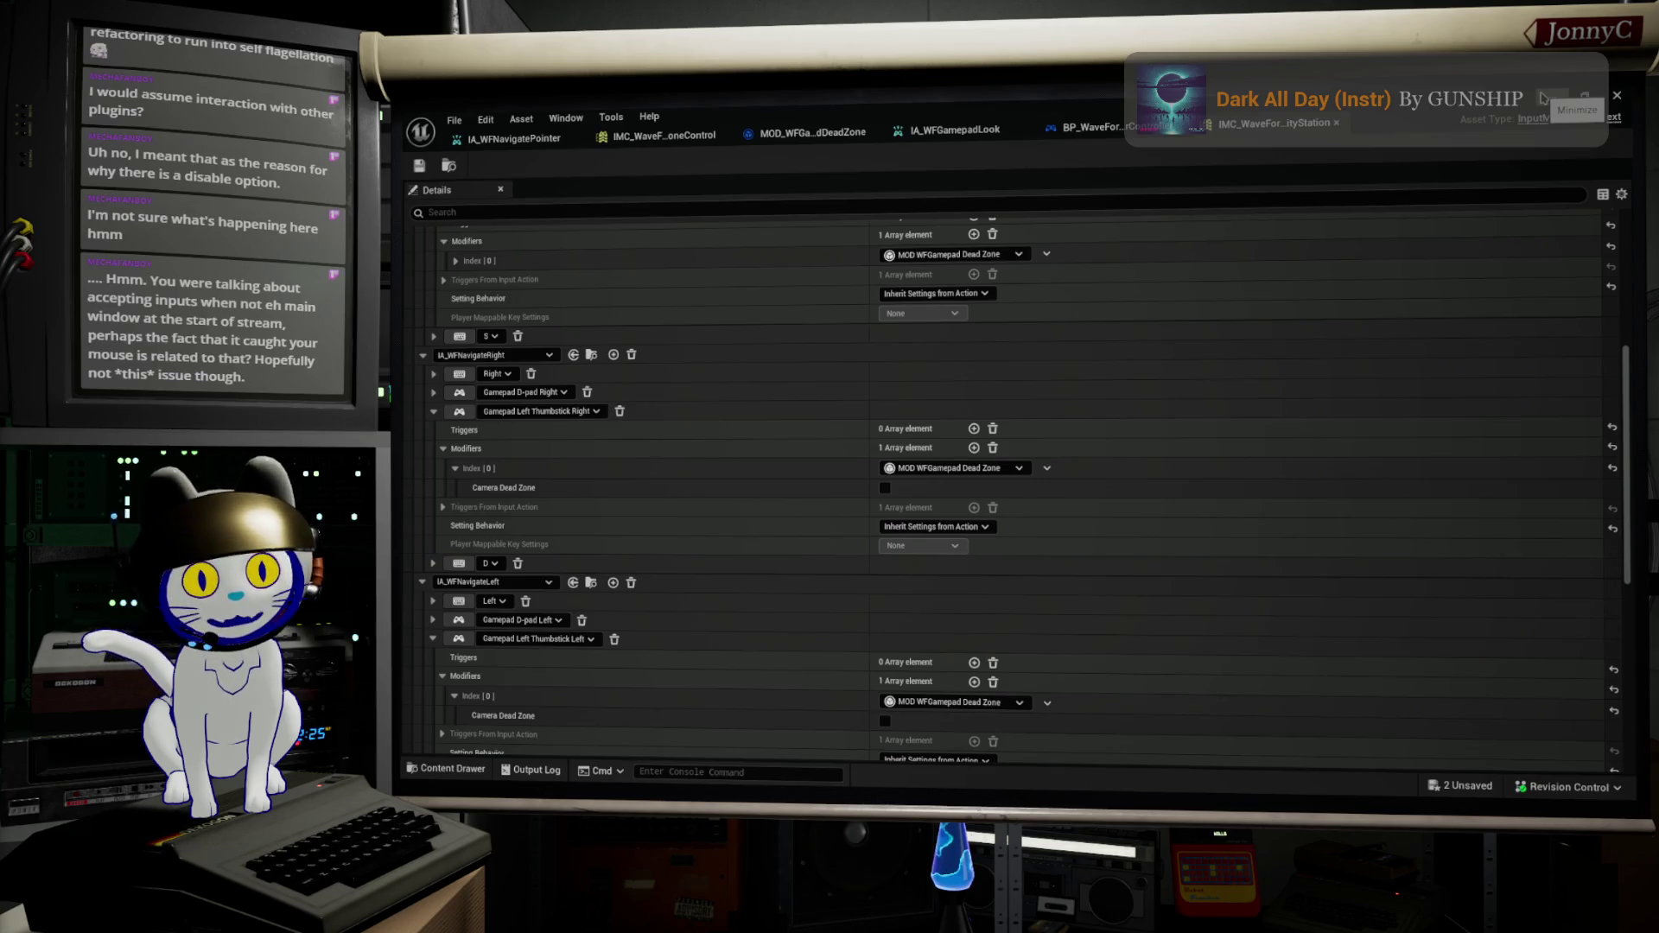
# Step: Minimize the mapping editor, start a play-in-editor session, and make it fullscreen
pyautogui.click(1544, 98)
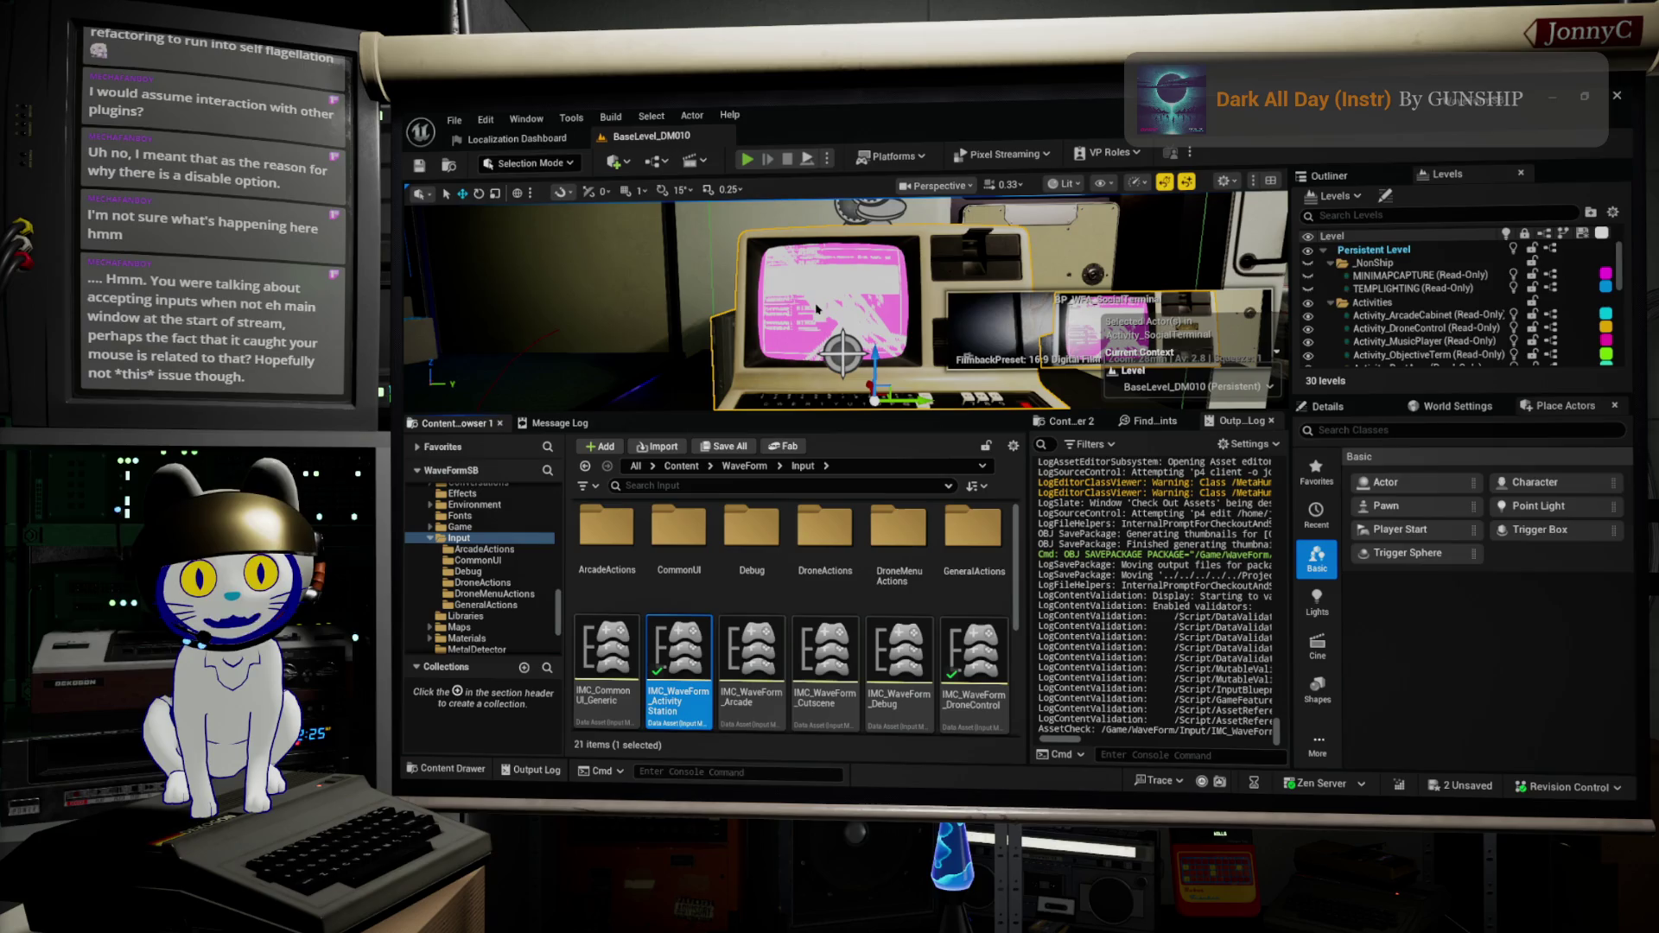
pyautogui.hotkey('alt', 'p')
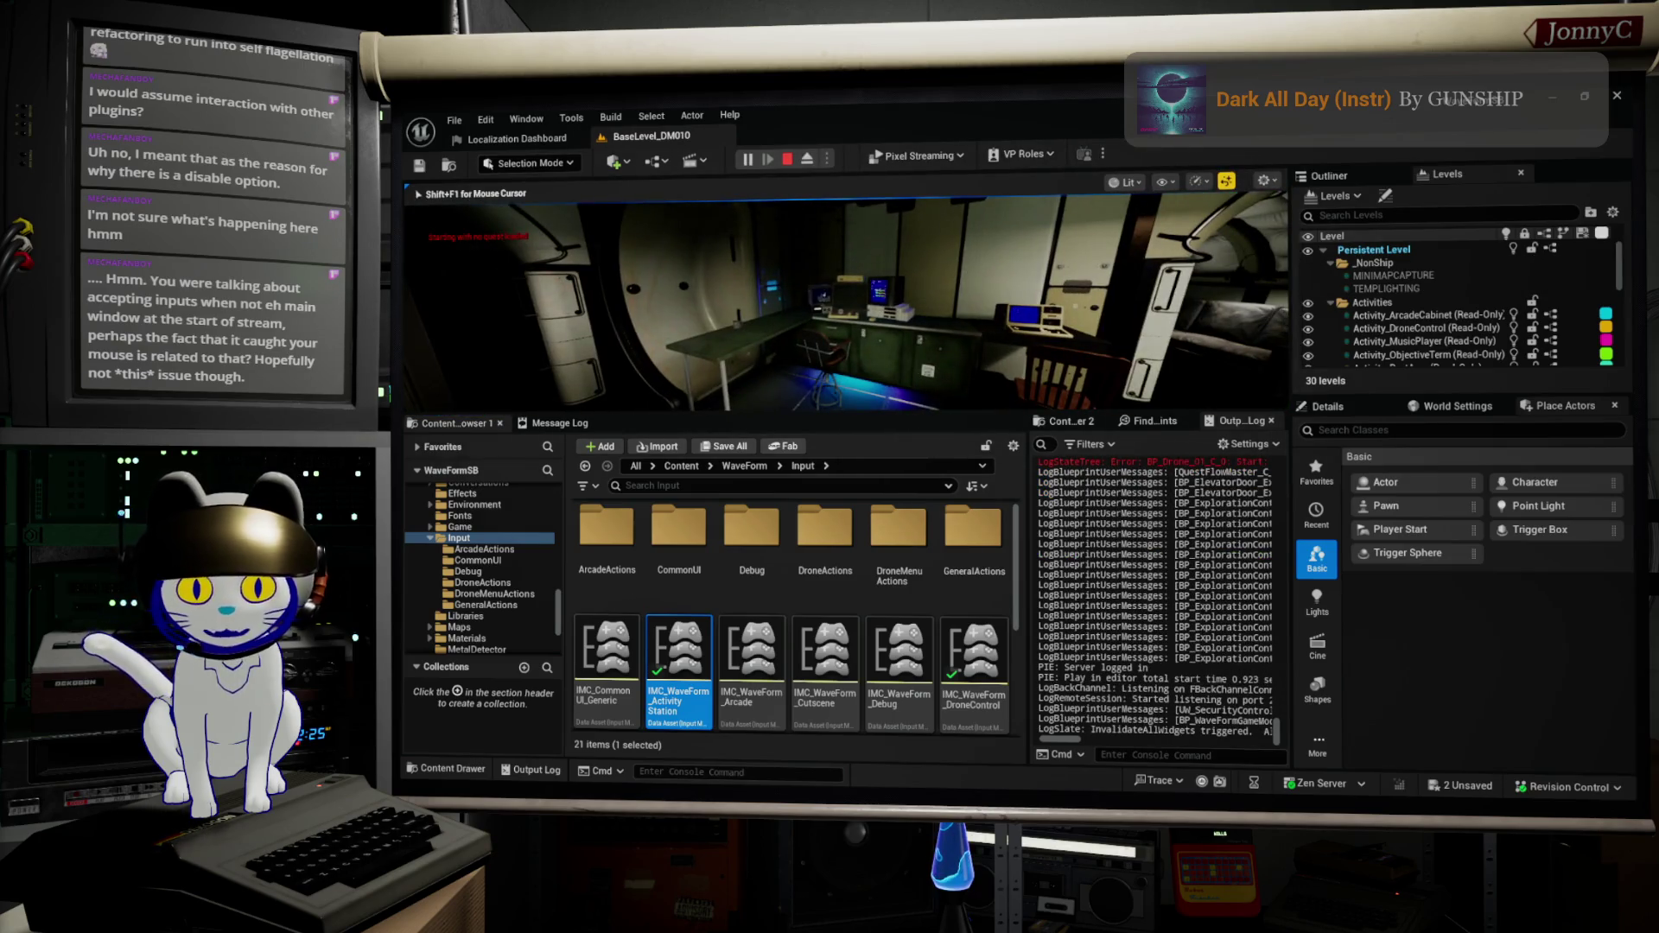
pyautogui.press('F11')
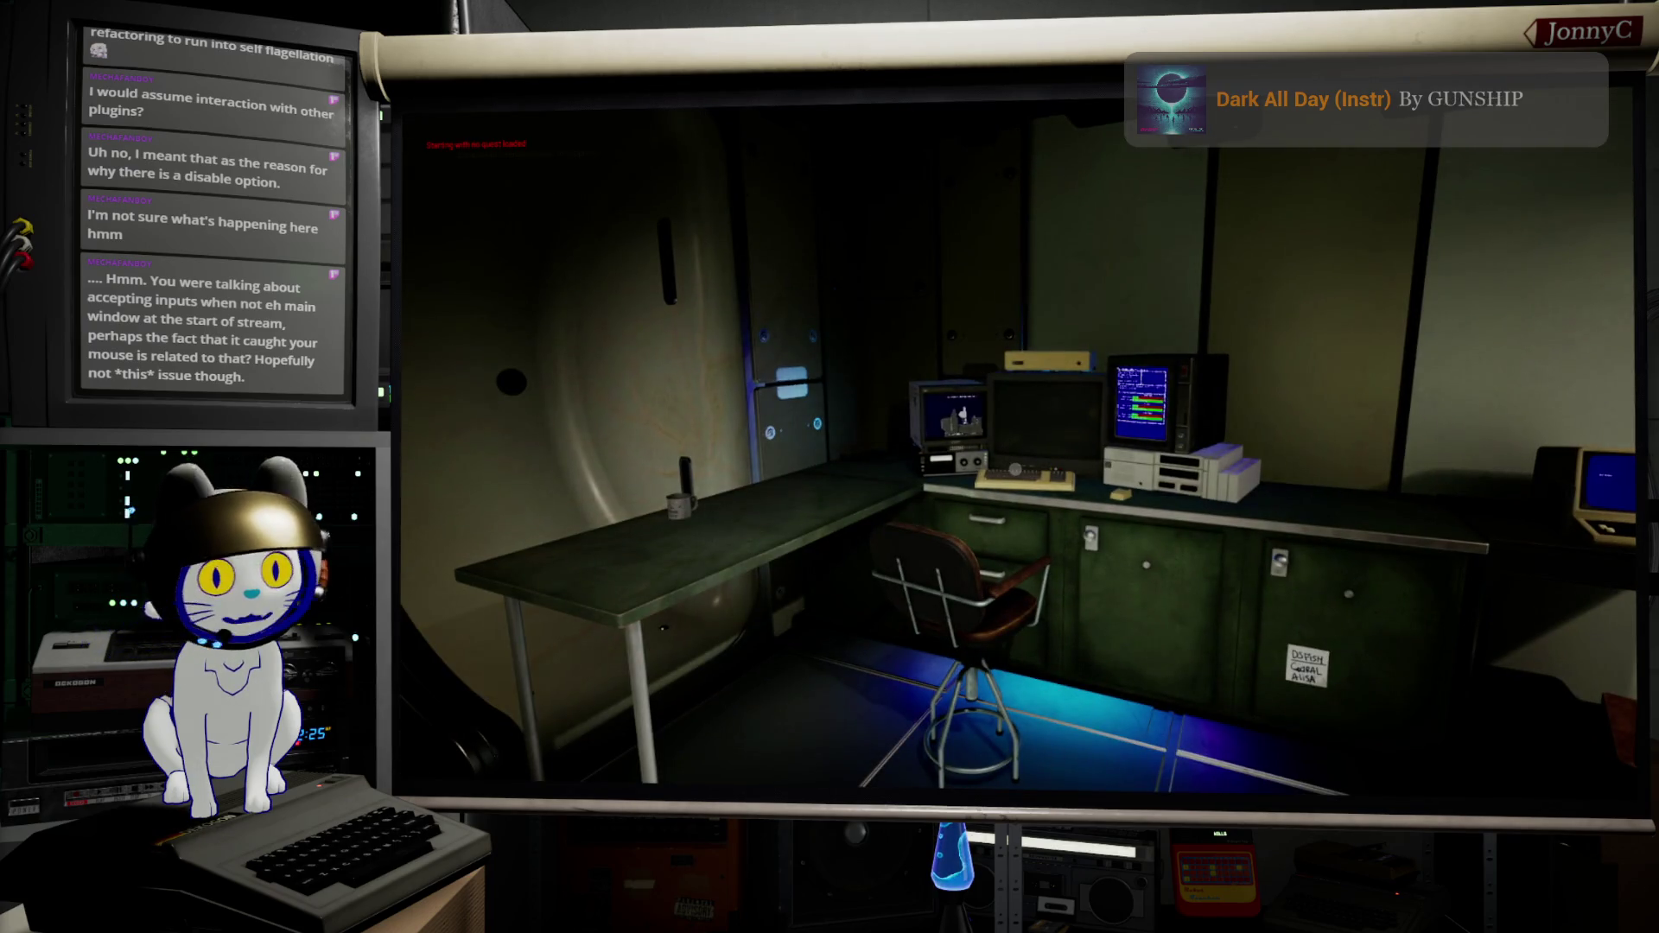
# Step: Walk up to the retro computer and use it to view its terminal screen
pyautogui.press('w')
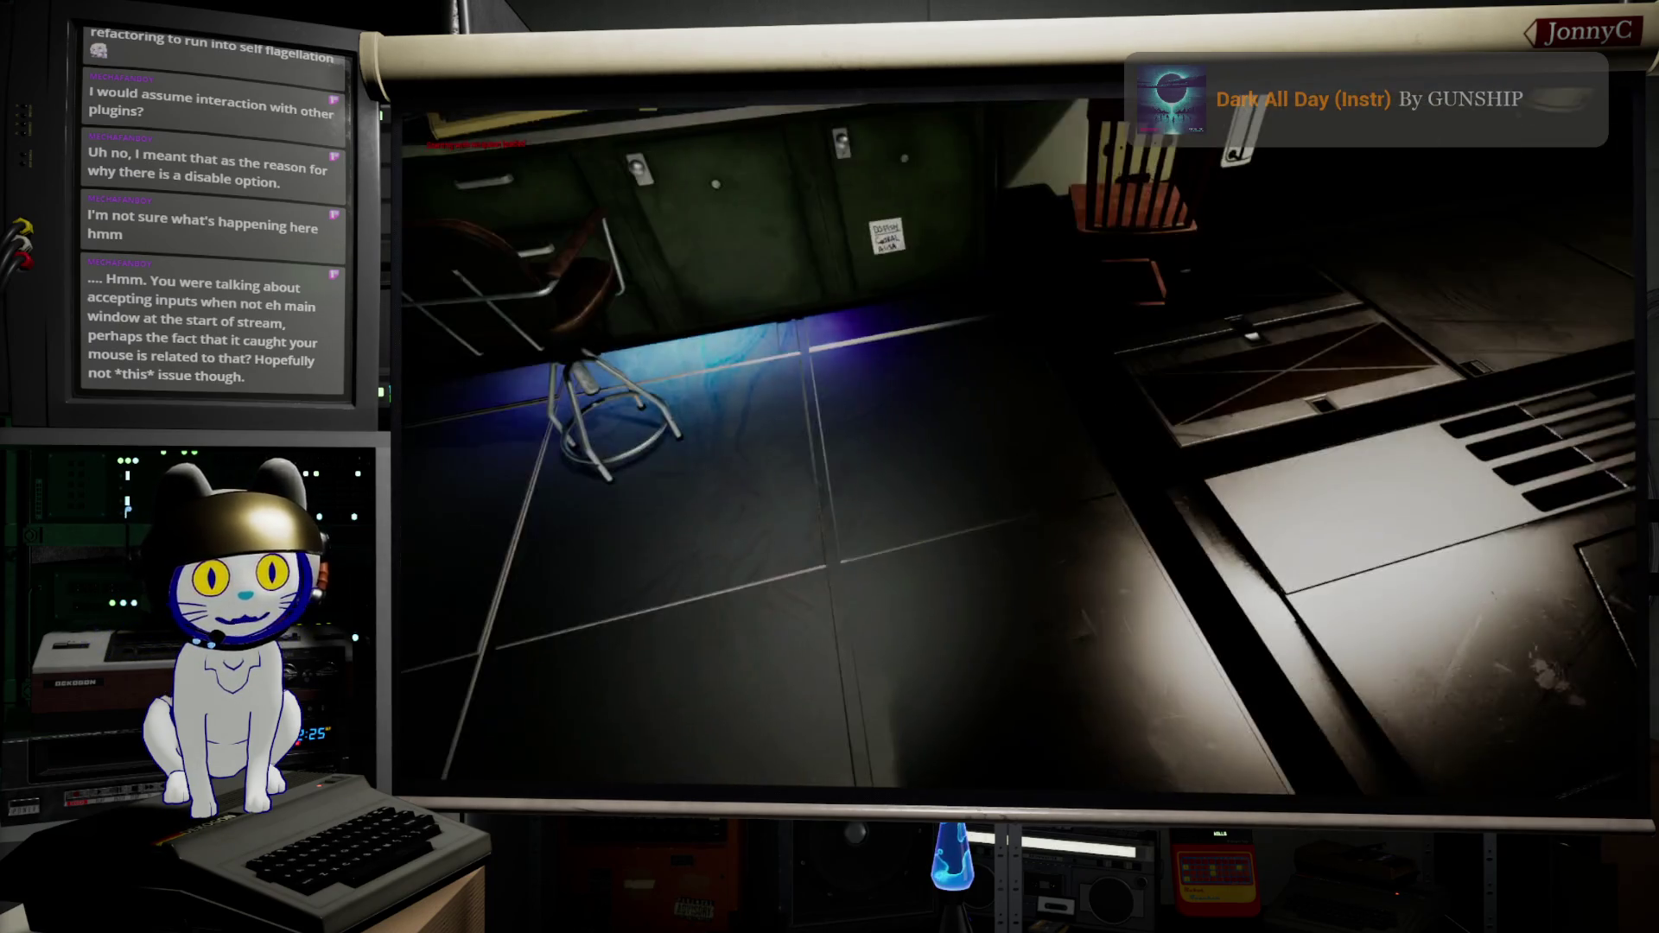
pyautogui.press('w')
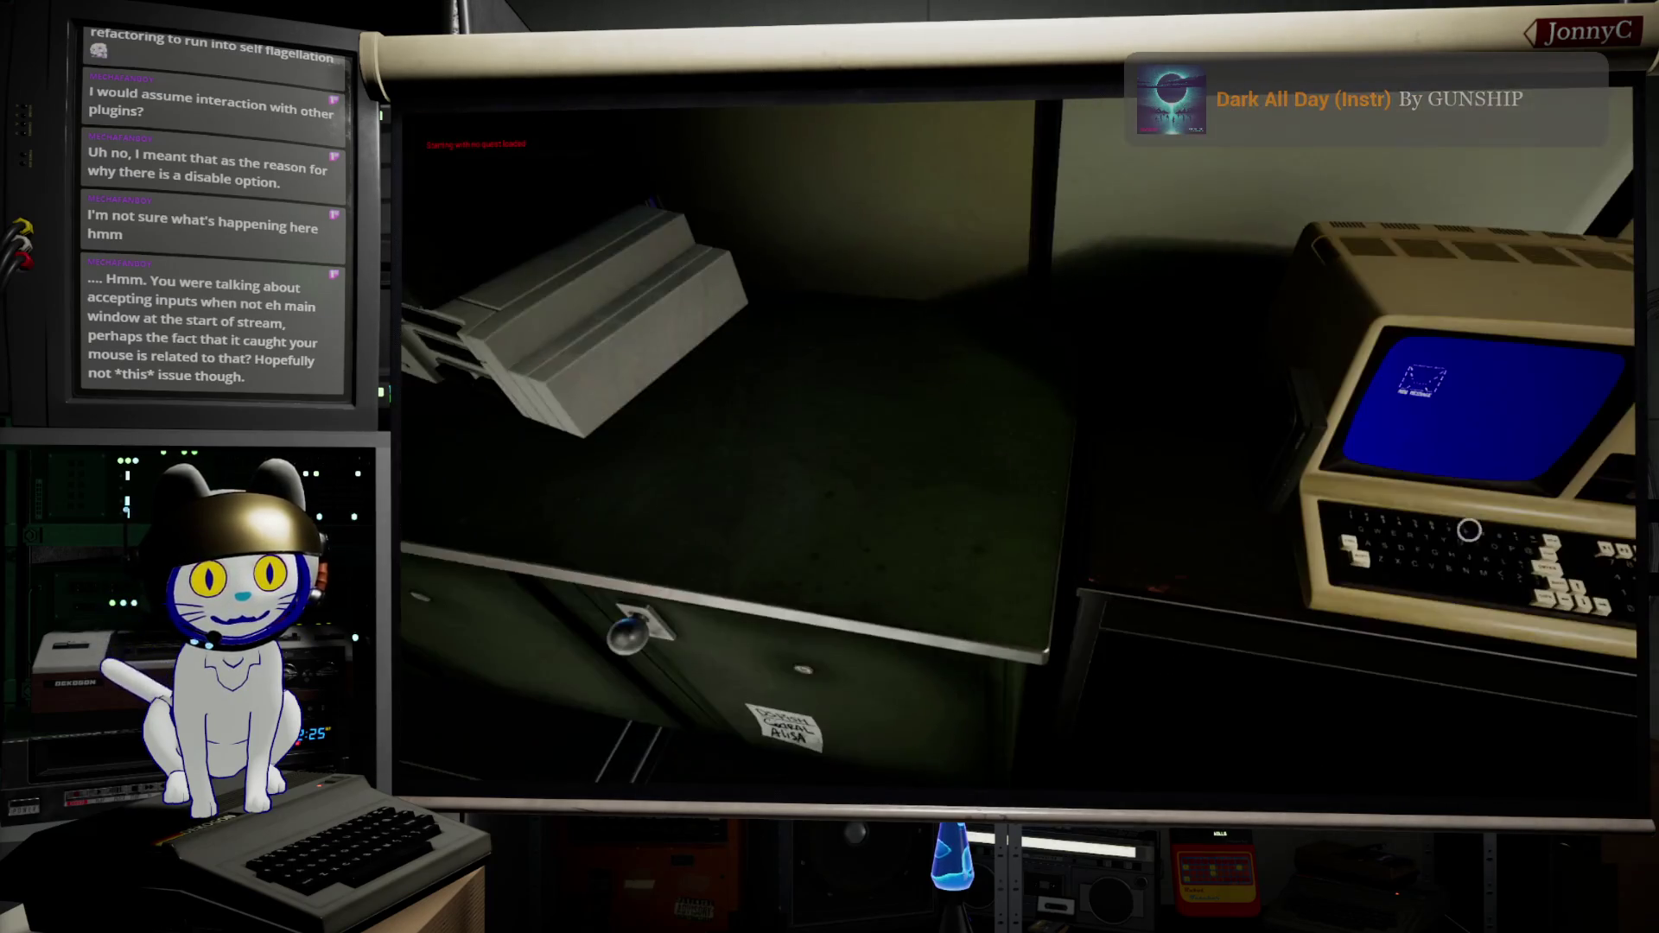
pyautogui.press('s')
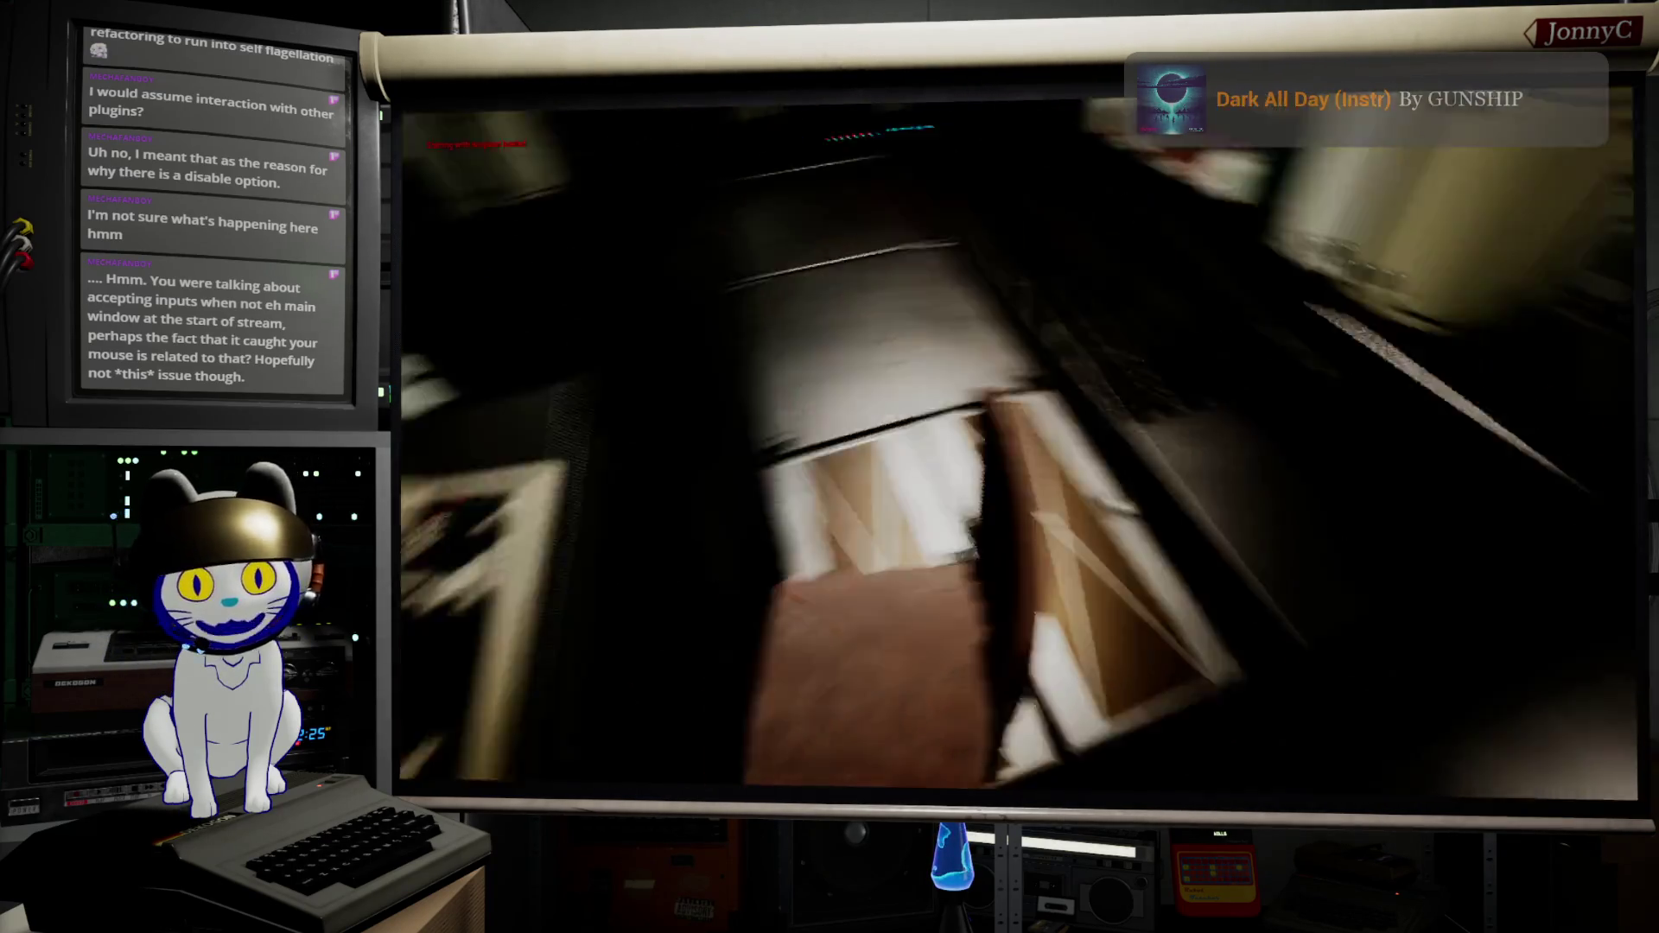
pyautogui.press('d')
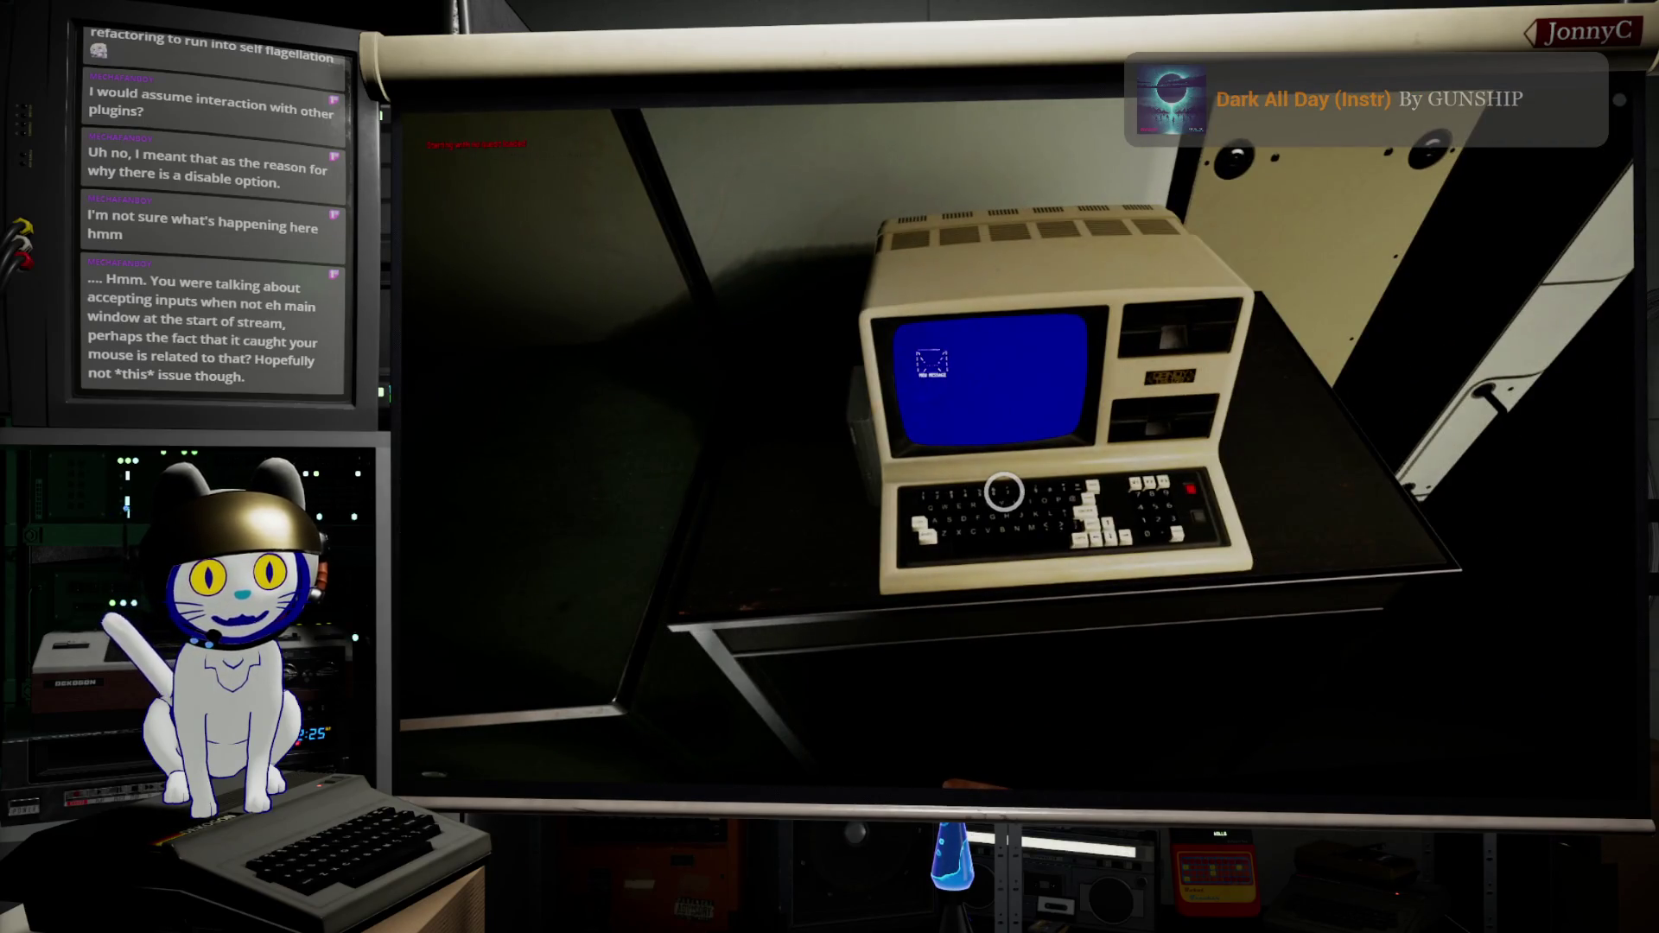
pyautogui.click(1004, 492)
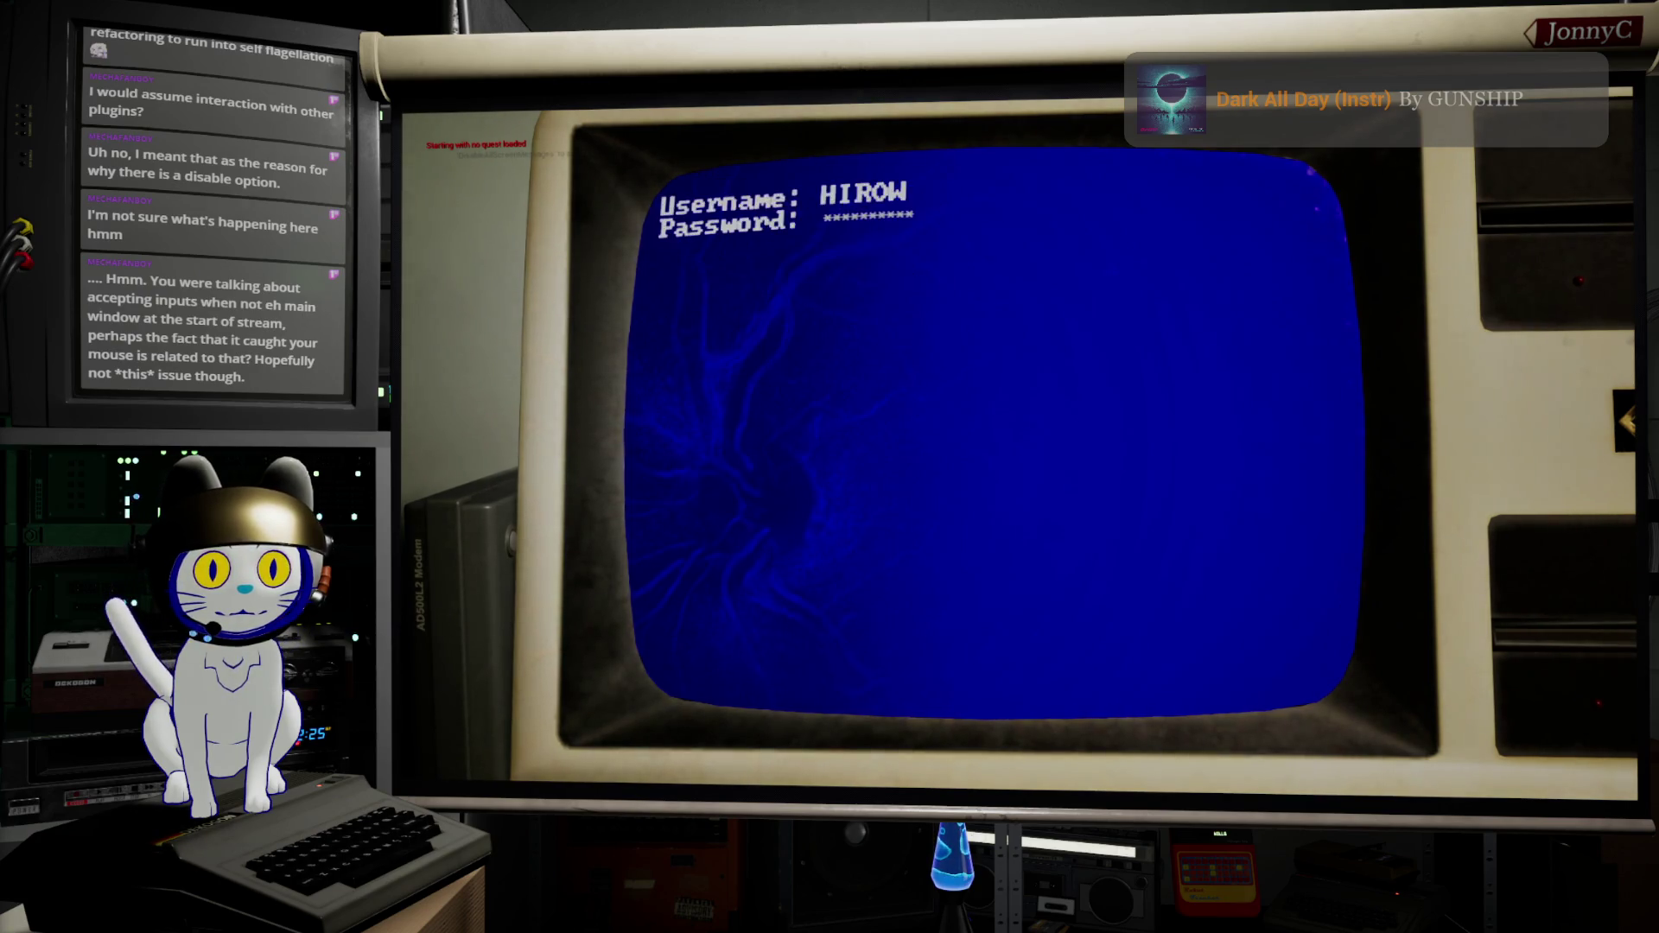
# Step: Move the terminal menu selection up through Account Settings and Direct Messages, wrapping past the top
pyautogui.press('Up')
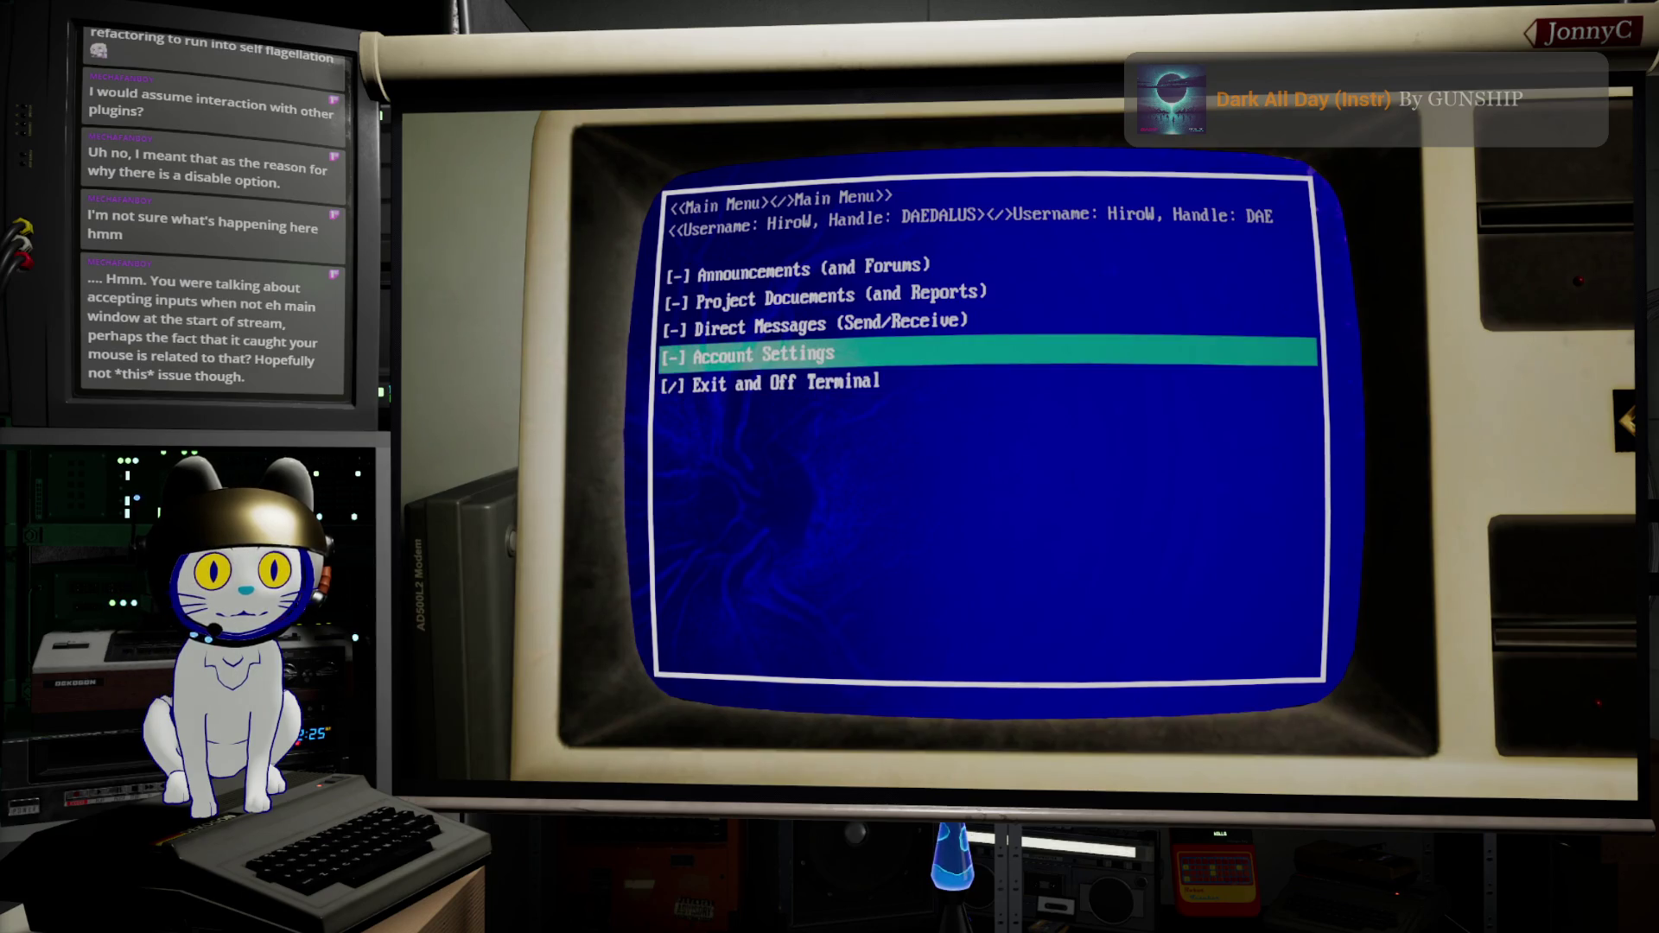
pyautogui.press('Up')
pyautogui.press('Down')
pyautogui.press('Up')
pyautogui.press('Up')
pyautogui.press('Up')
pyautogui.press('Up')
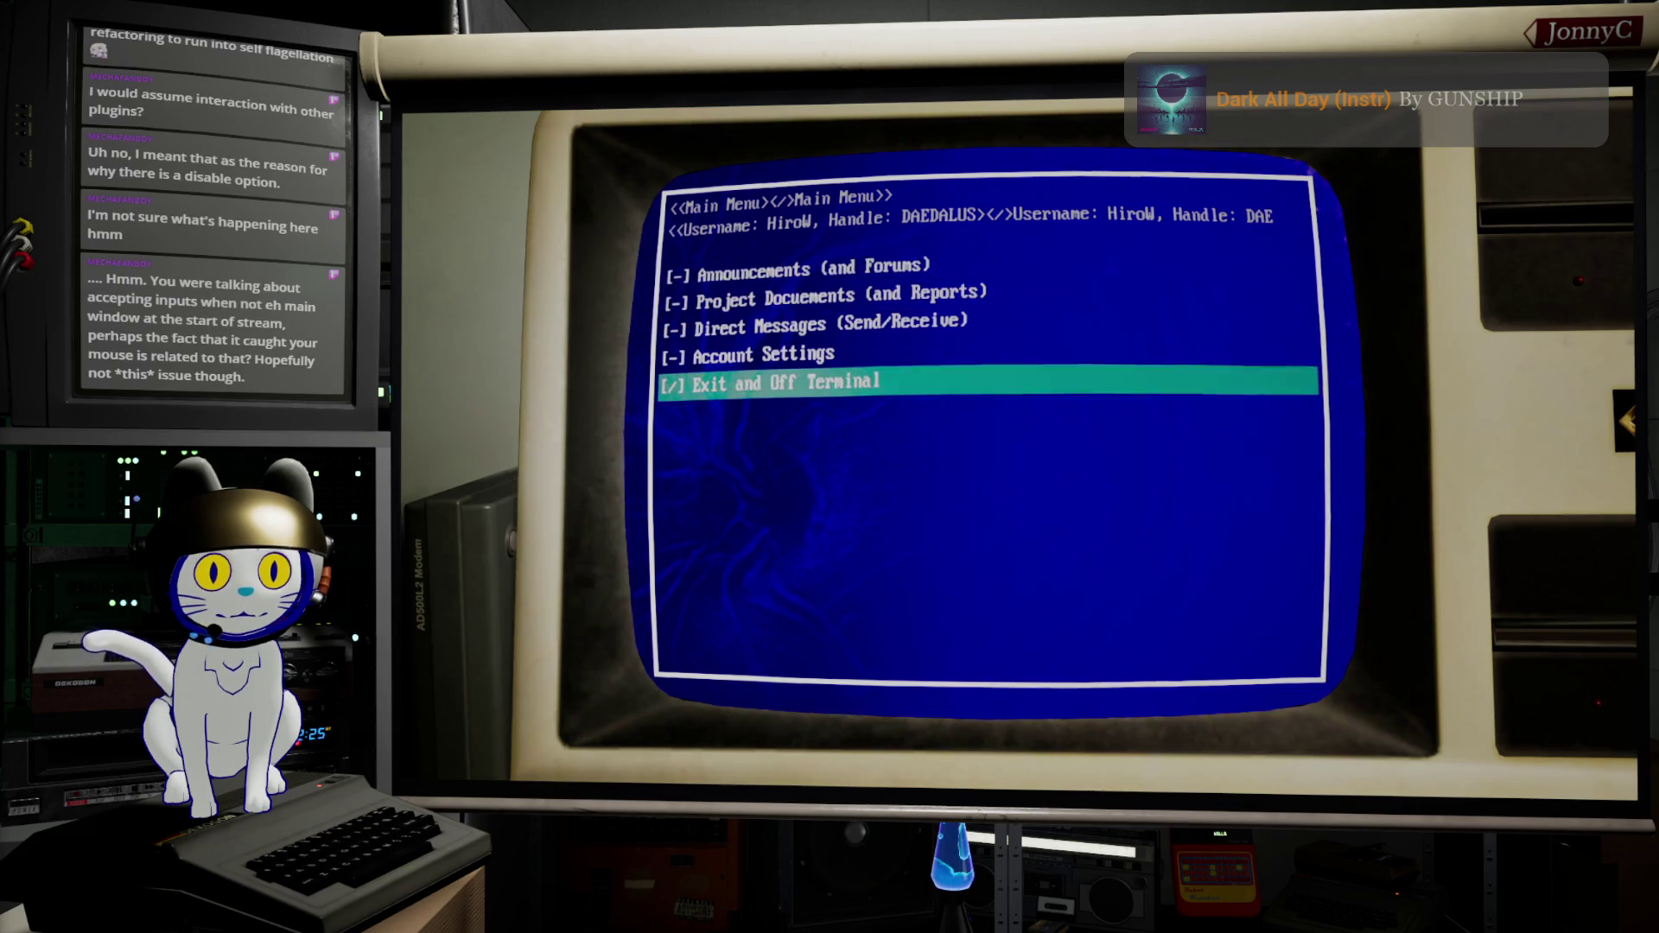
pyautogui.press('Up')
pyautogui.press('Up')
pyautogui.press('Up')
pyautogui.press('Up')
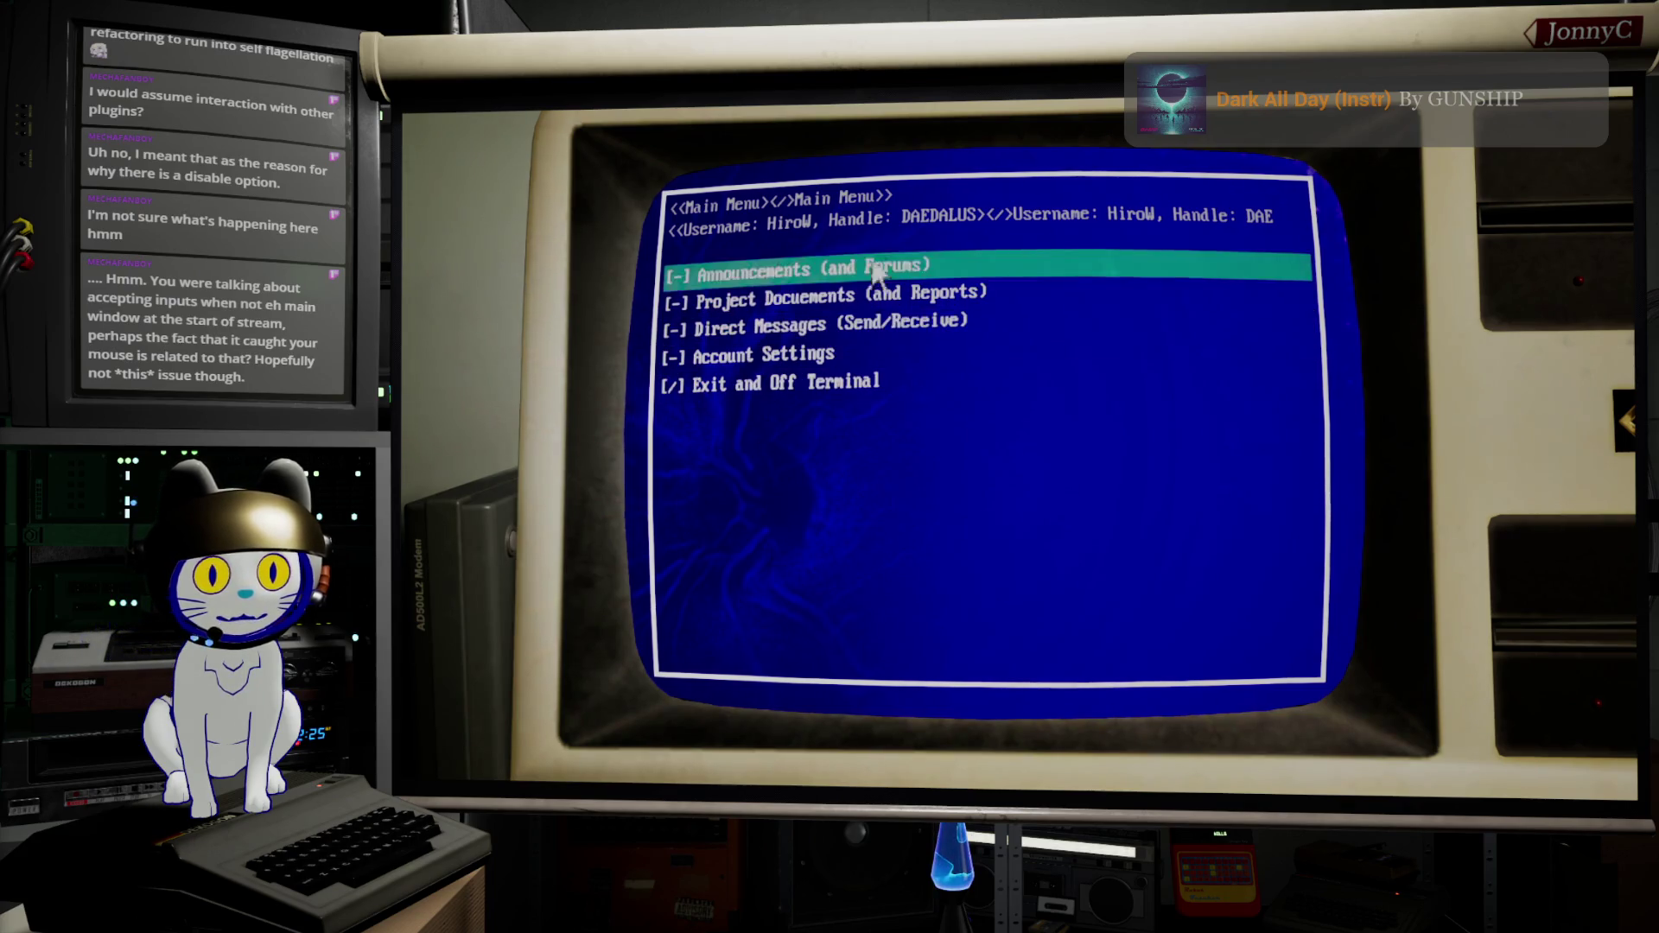
pyautogui.press('Up')
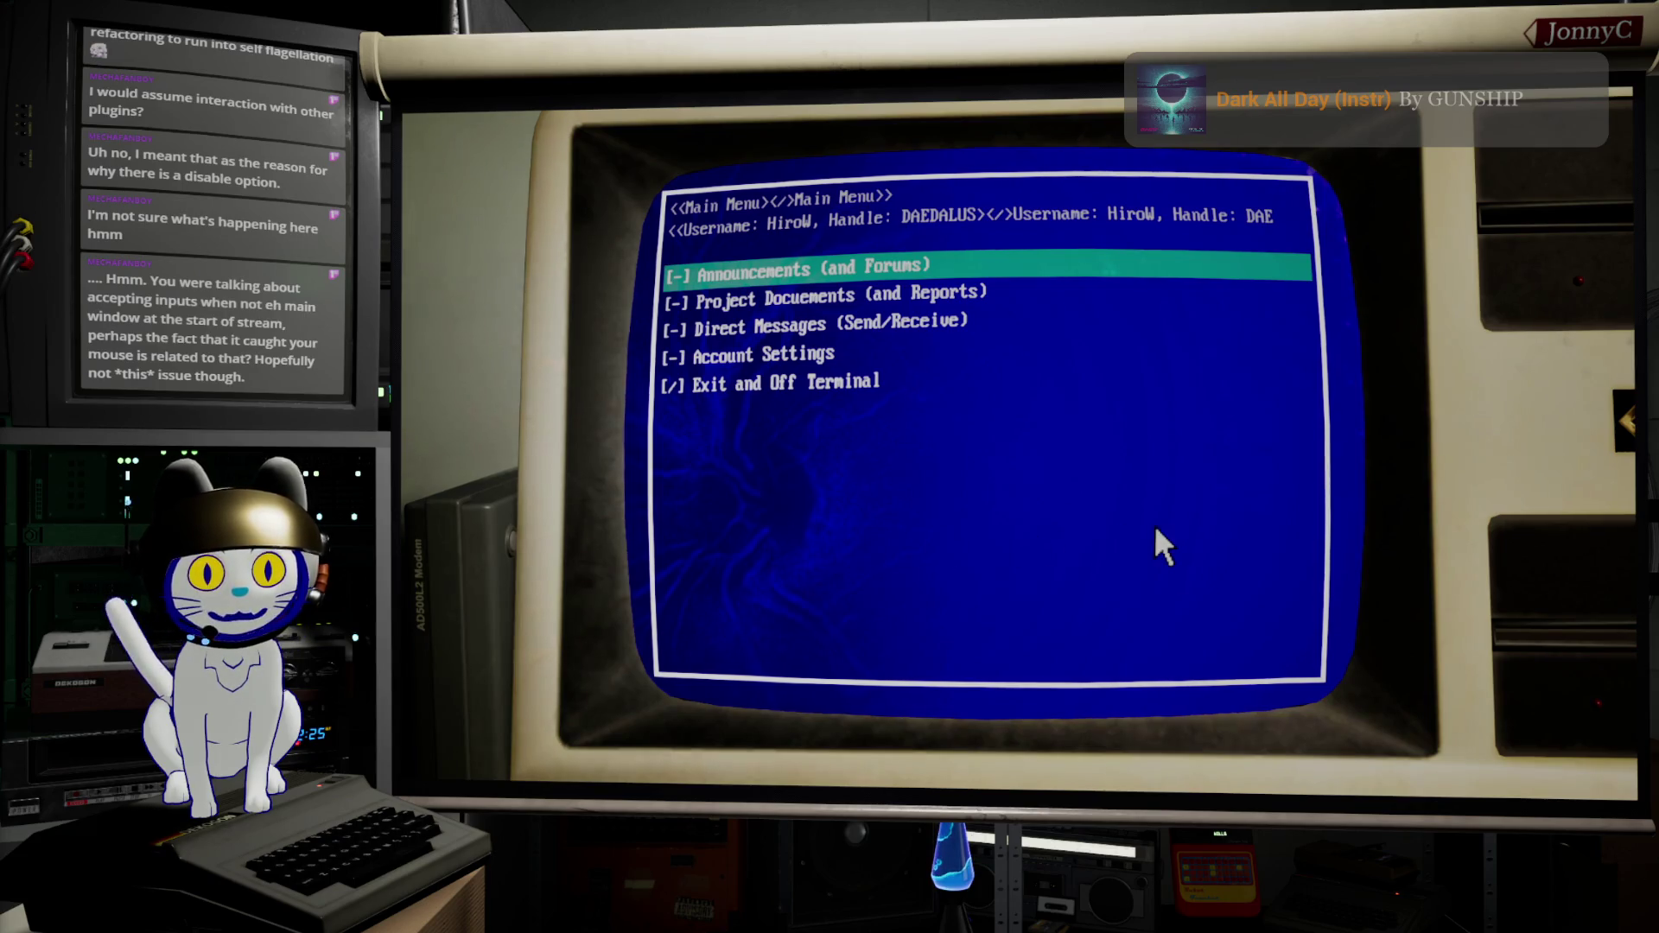
# Step: Step and flick the selection between Announcements, Direct Messages and Account Settings, then stop the play session
pyautogui.press('Down')
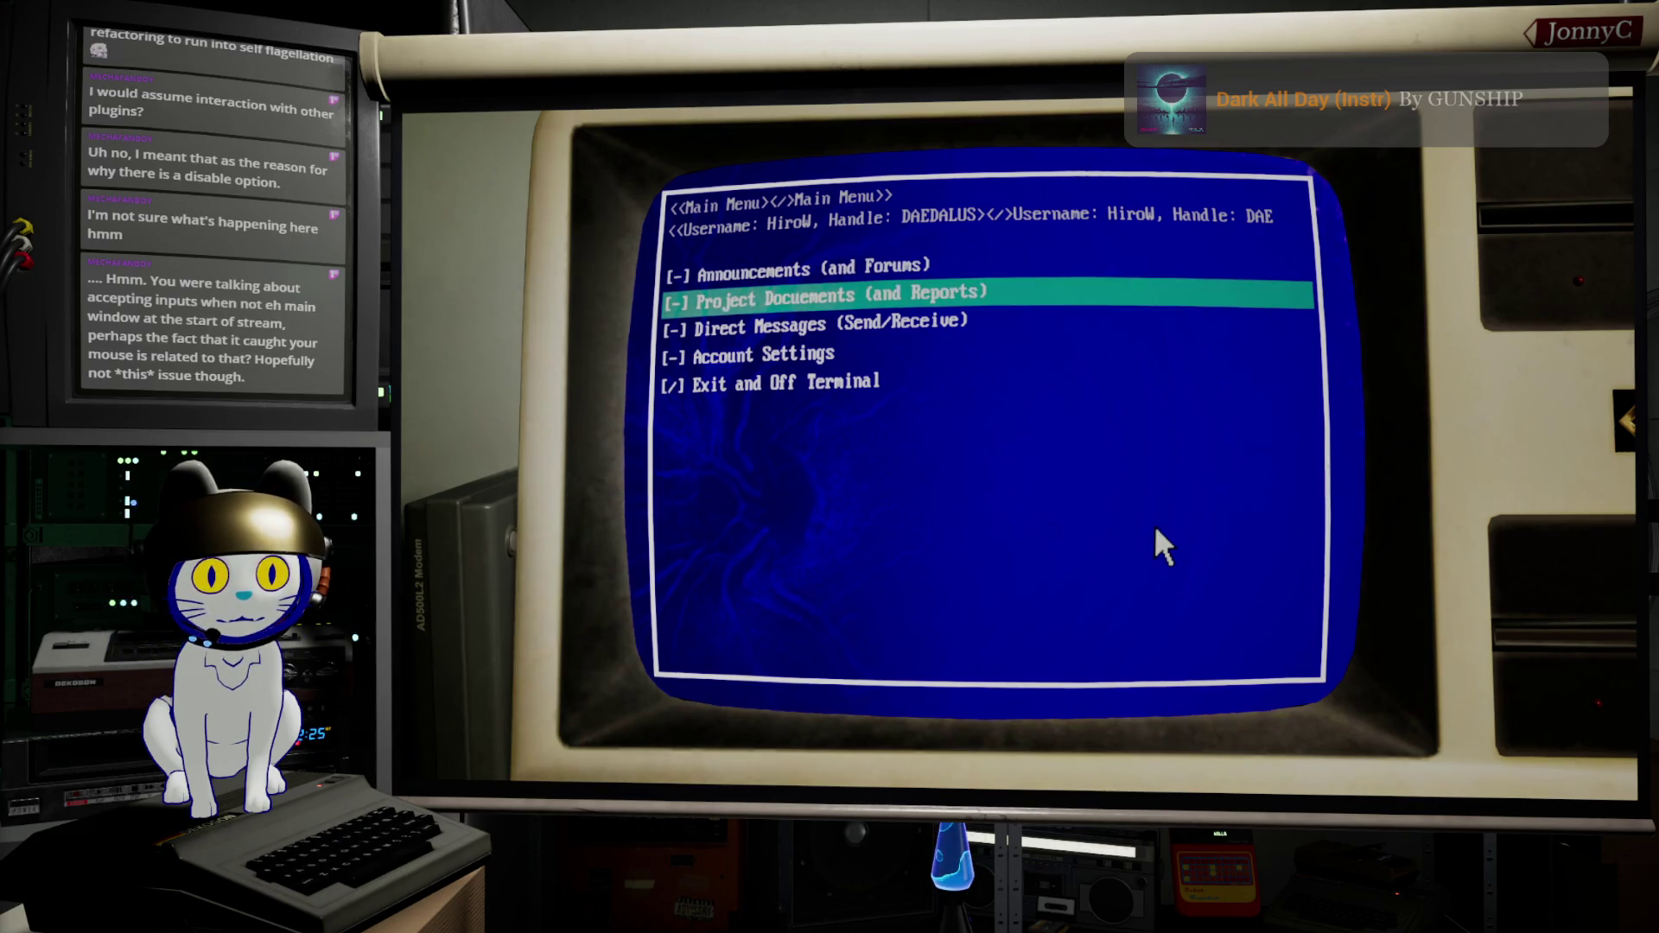
pyautogui.press('Up')
pyautogui.press('Down')
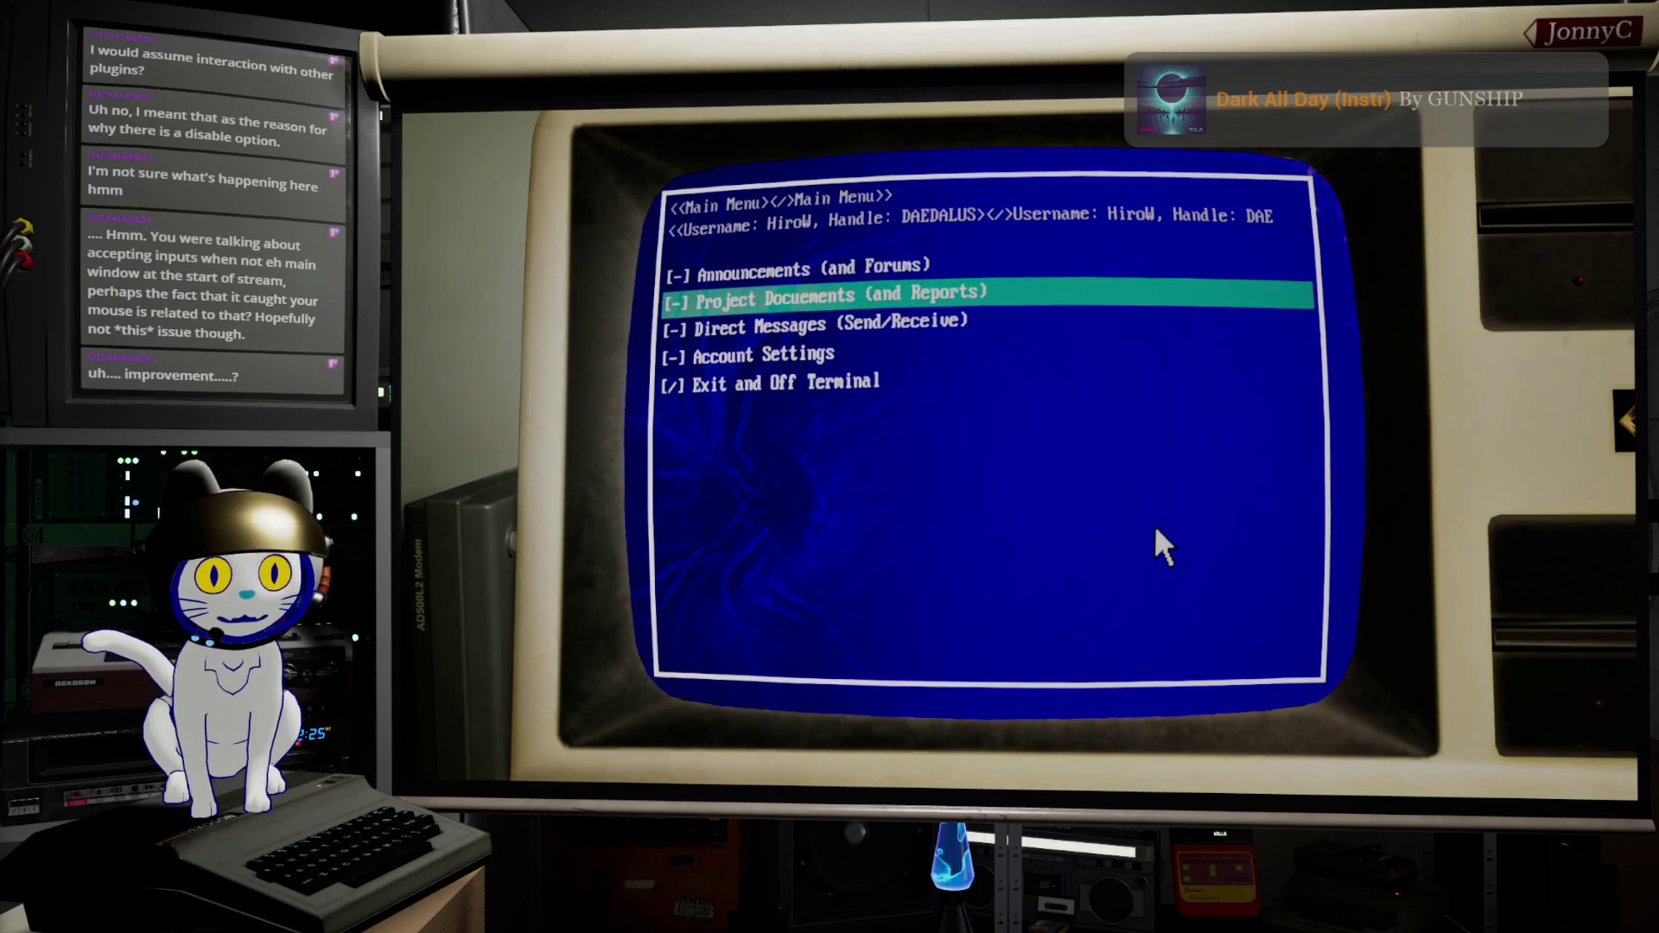
pyautogui.press('Down')
pyautogui.press('Down')
pyautogui.press('Up')
pyautogui.press('Up')
pyautogui.press('Up')
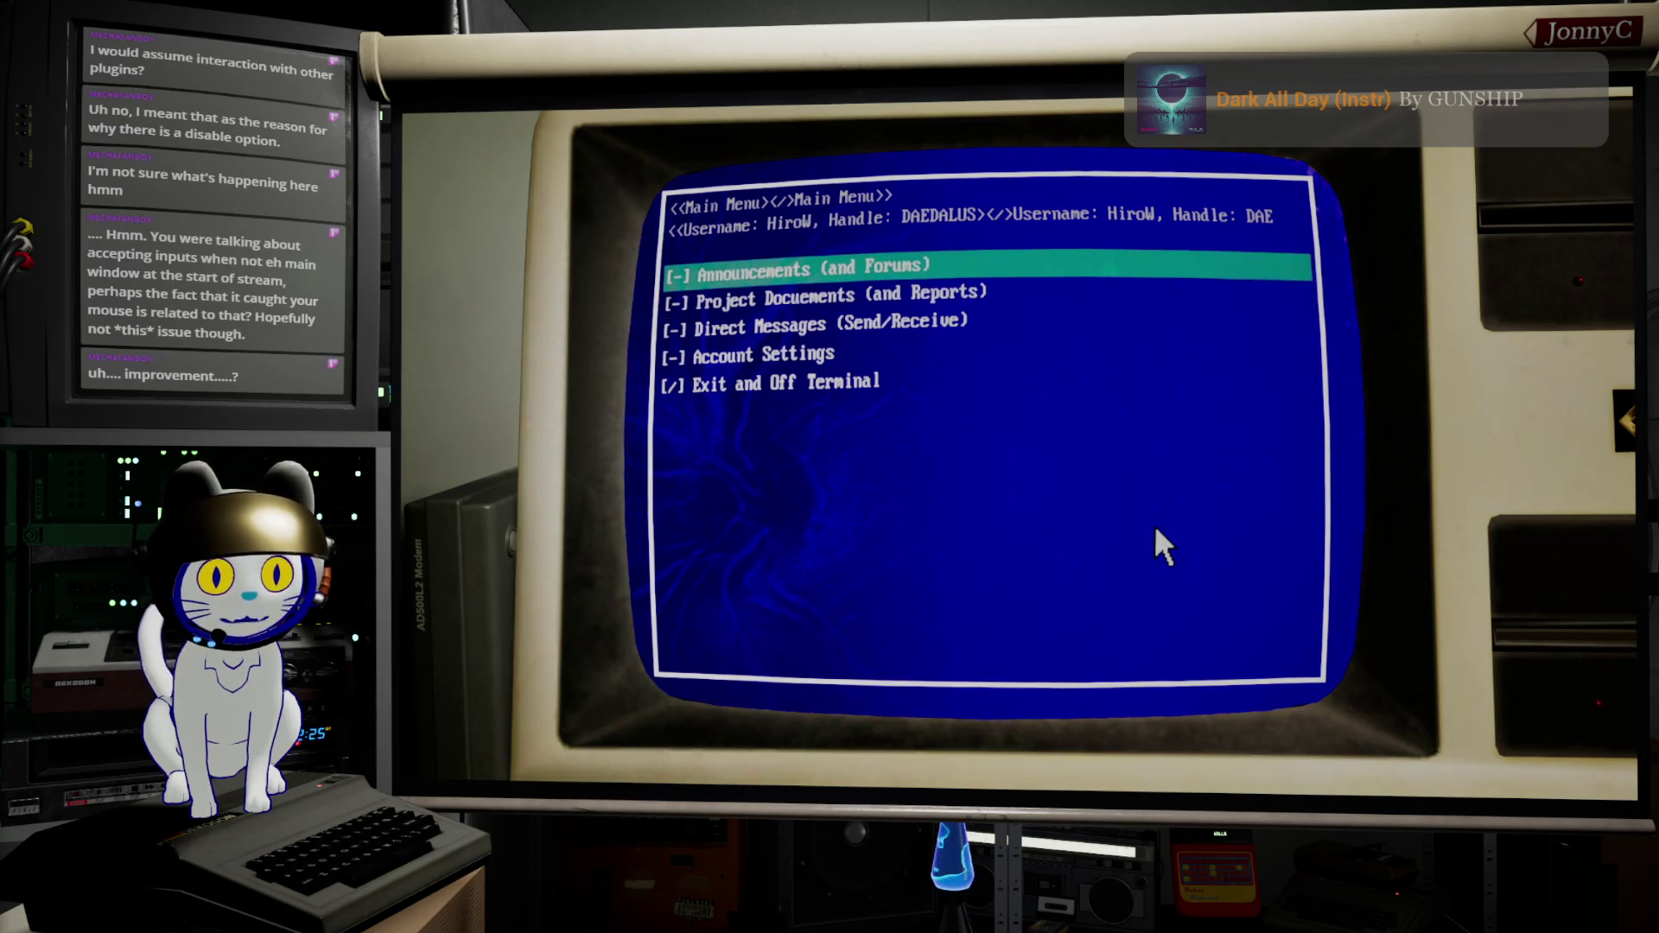
pyautogui.press('Down')
pyautogui.press('Down')
pyautogui.press('Down')
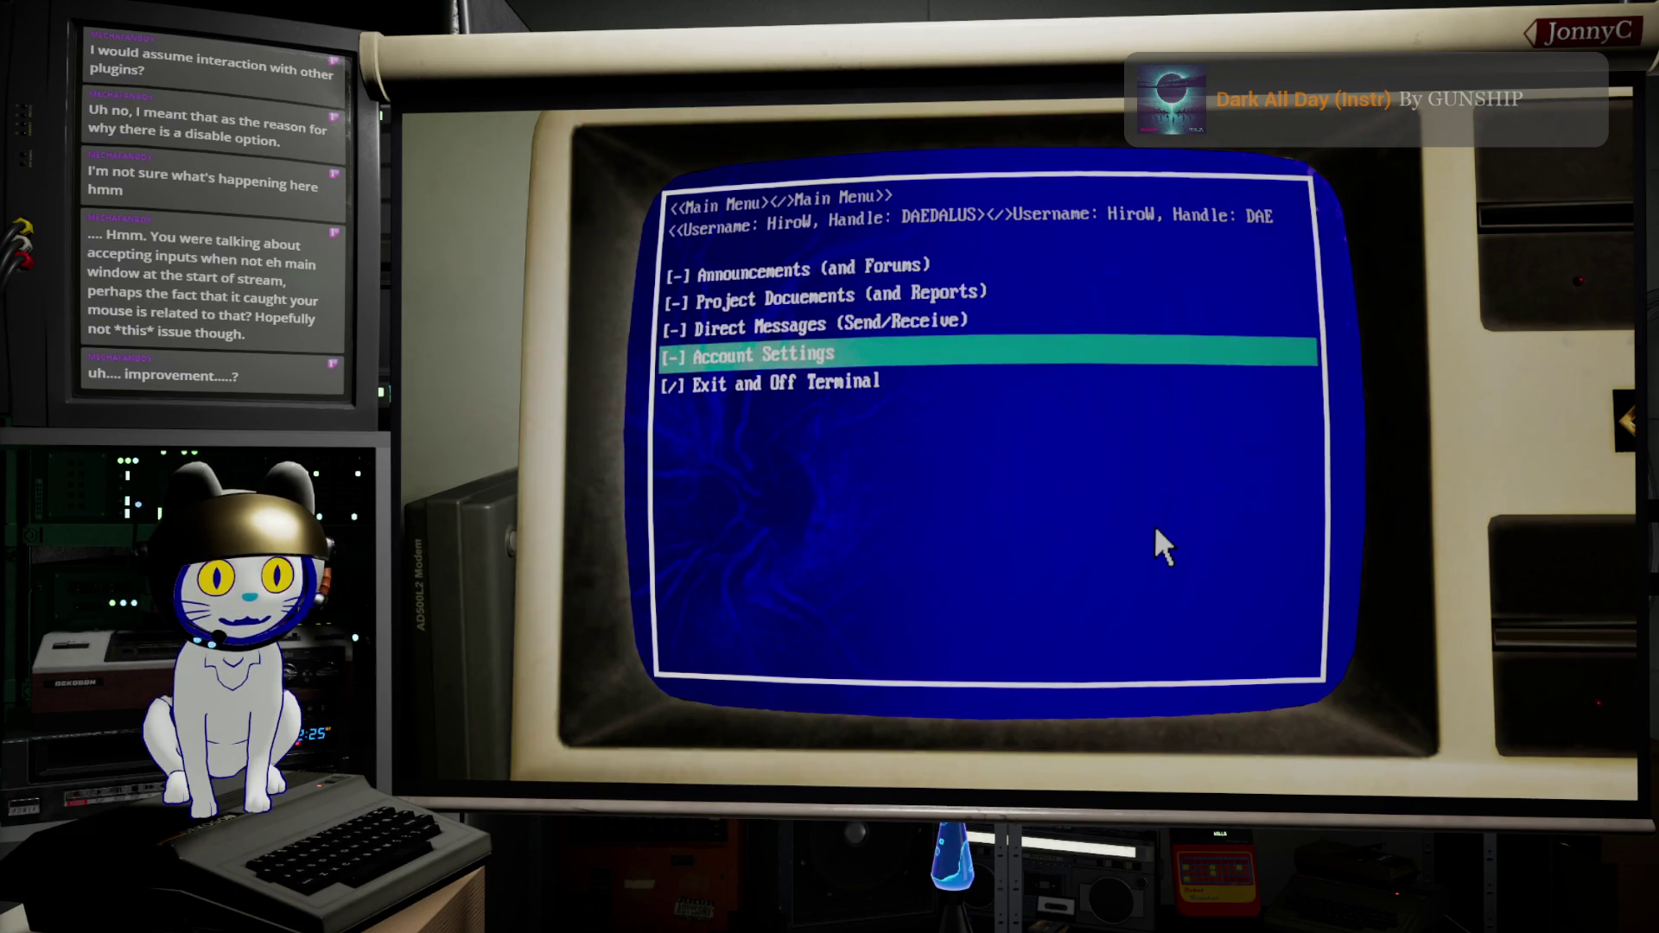
pyautogui.press('Up')
pyautogui.press('Down')
pyautogui.press('Up')
pyautogui.press('Up')
pyautogui.press('Down')
pyautogui.press('Down')
pyautogui.press('Down')
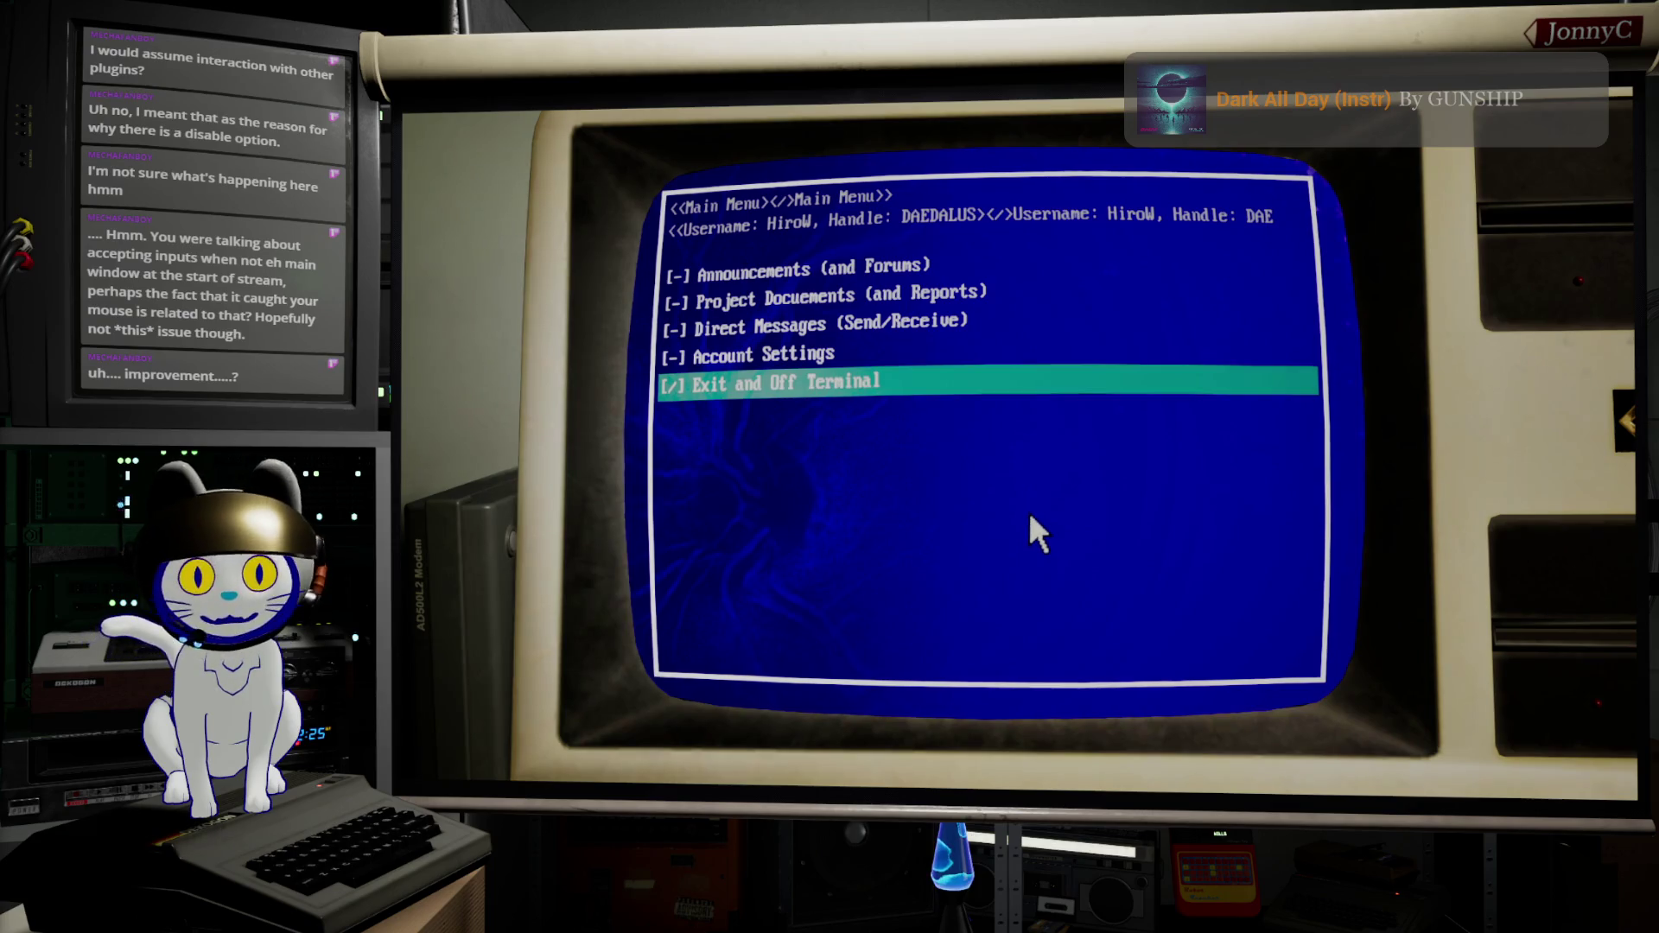
pyautogui.press('Escape')
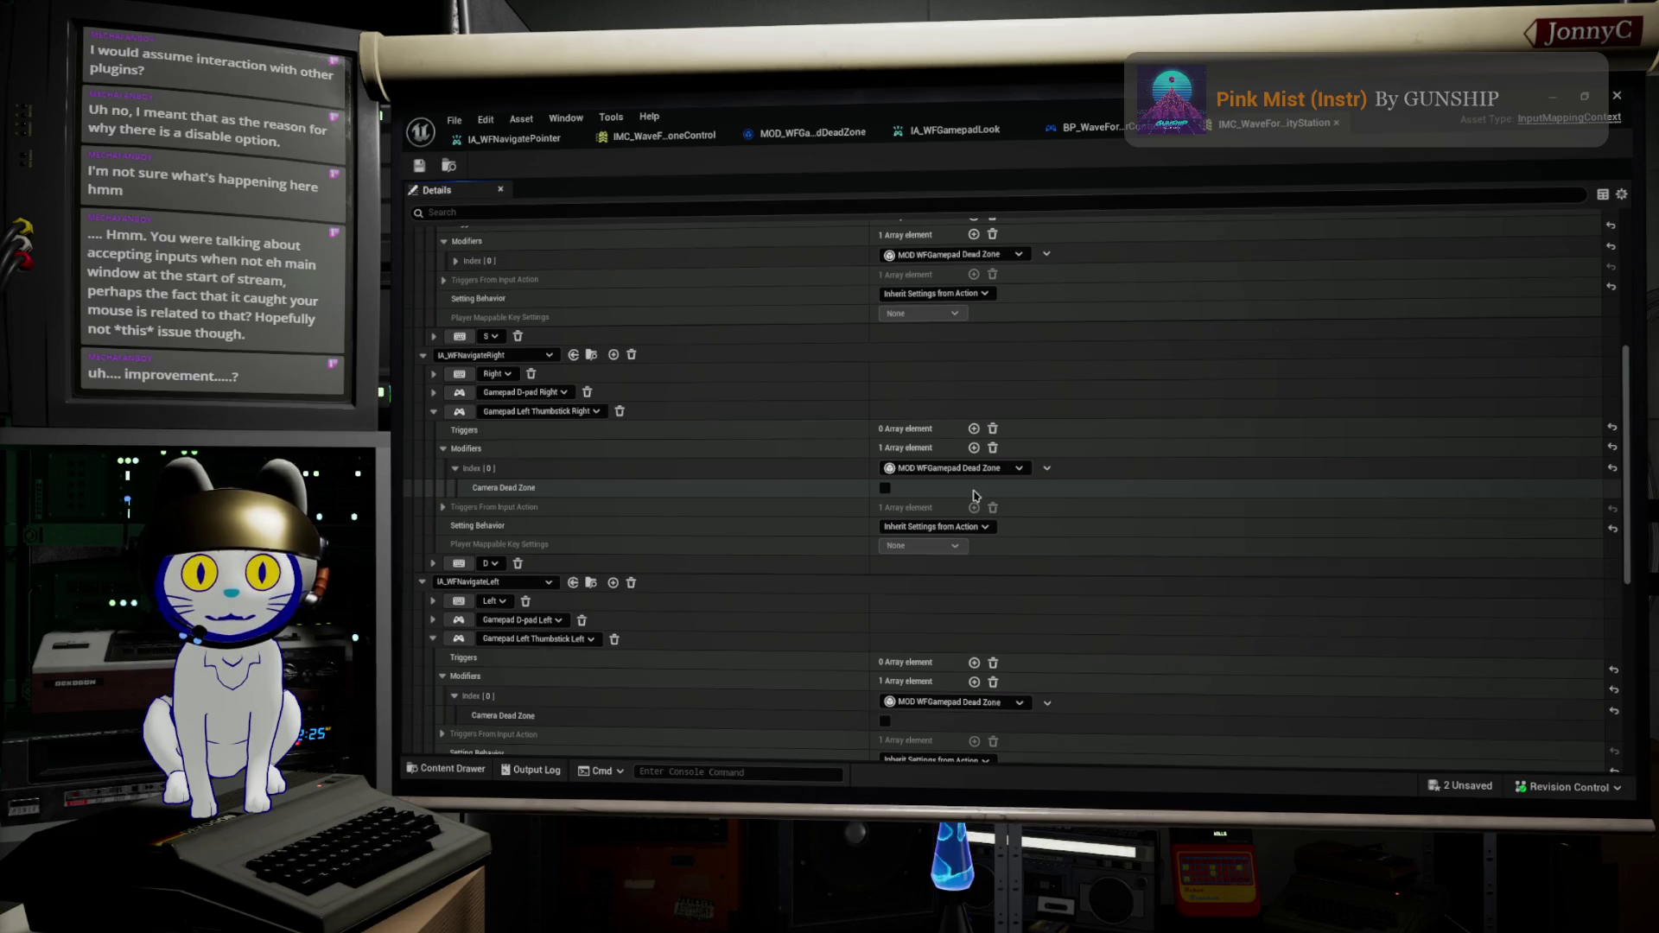
pyautogui.scroll(5, 607, 395)
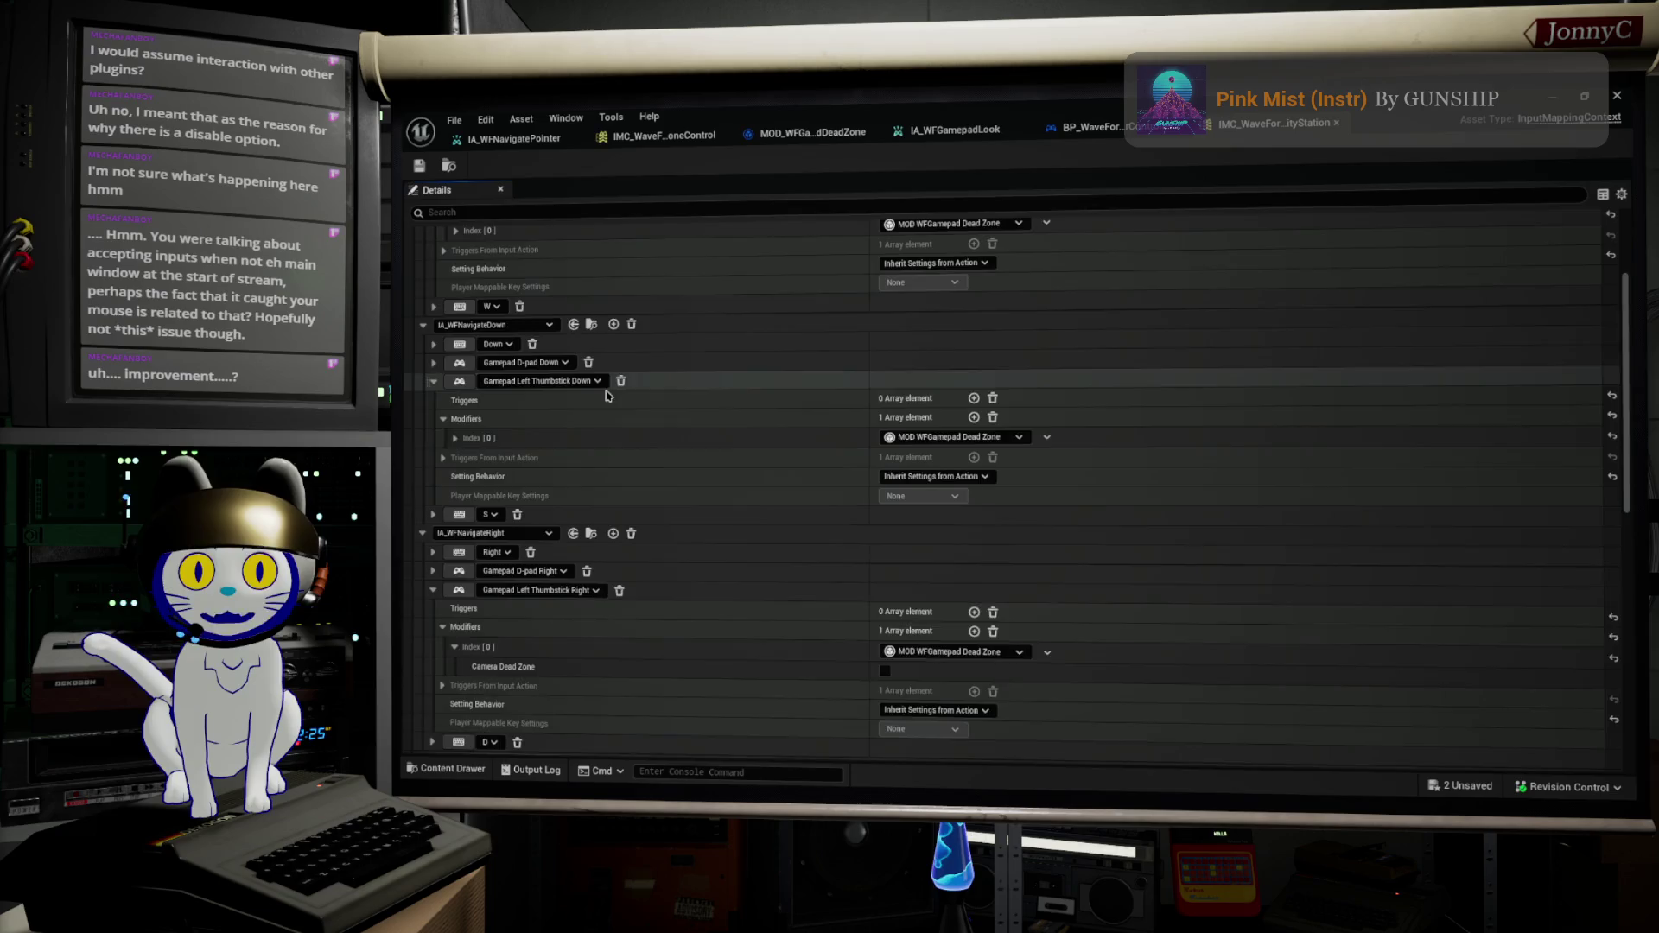
pyautogui.scroll(4, 609, 380)
pyautogui.scroll(-10, 614, 358)
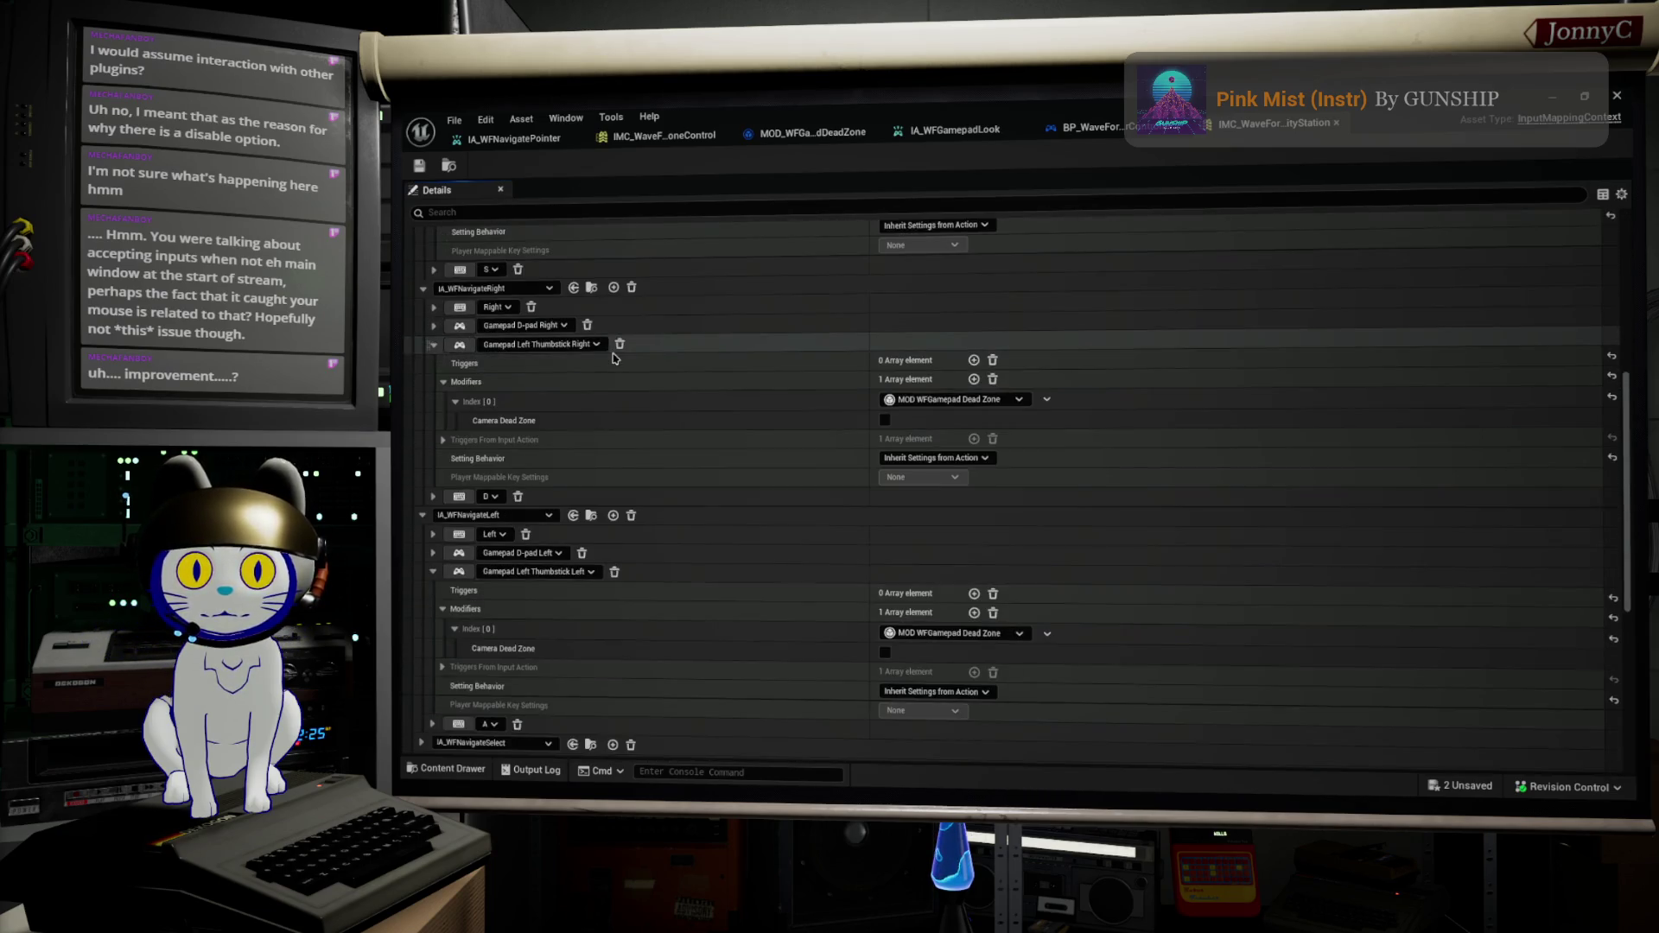
pyautogui.scroll(-9, 613, 358)
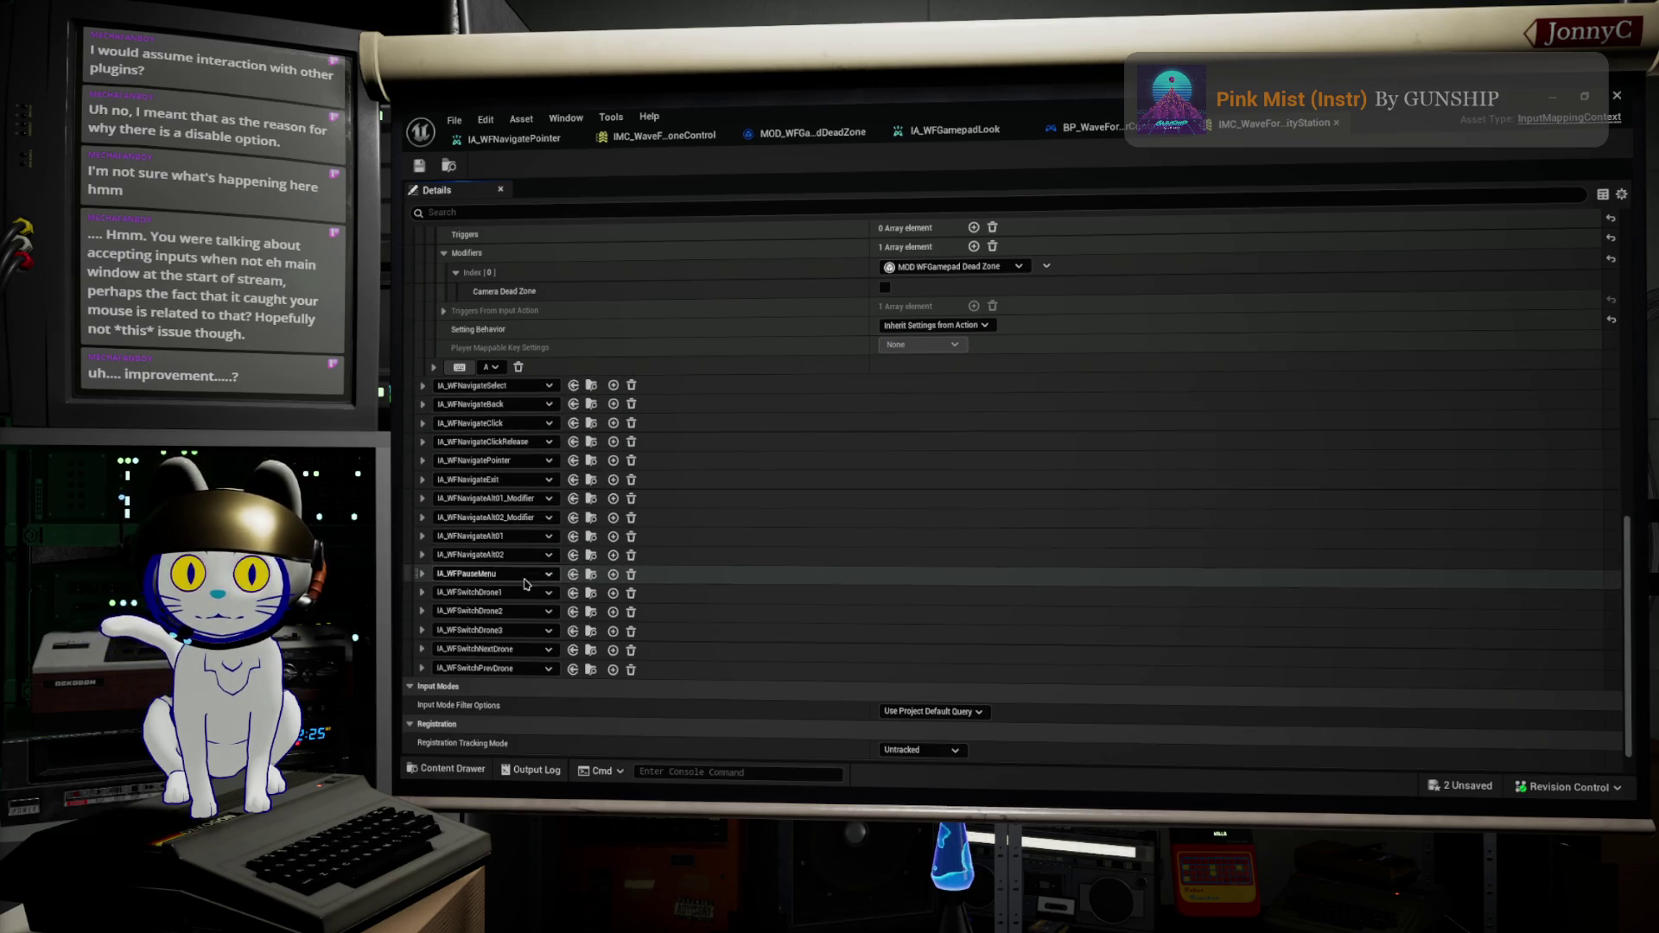
pyautogui.scroll(-1, 525, 674)
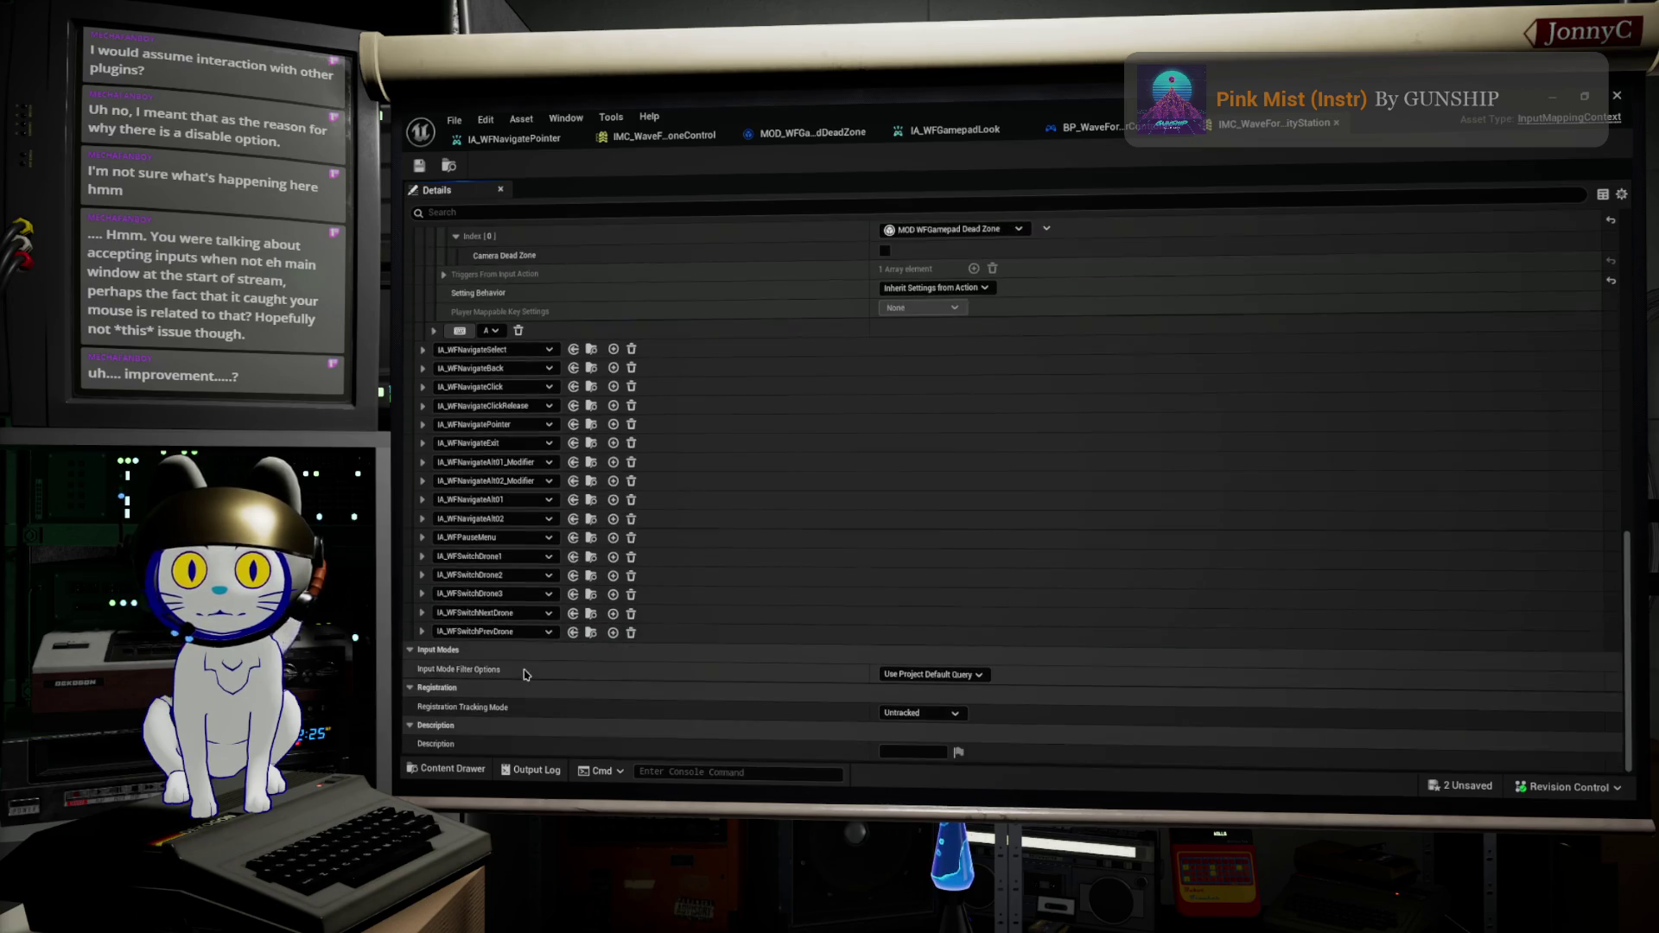
pyautogui.scroll(10, 525, 674)
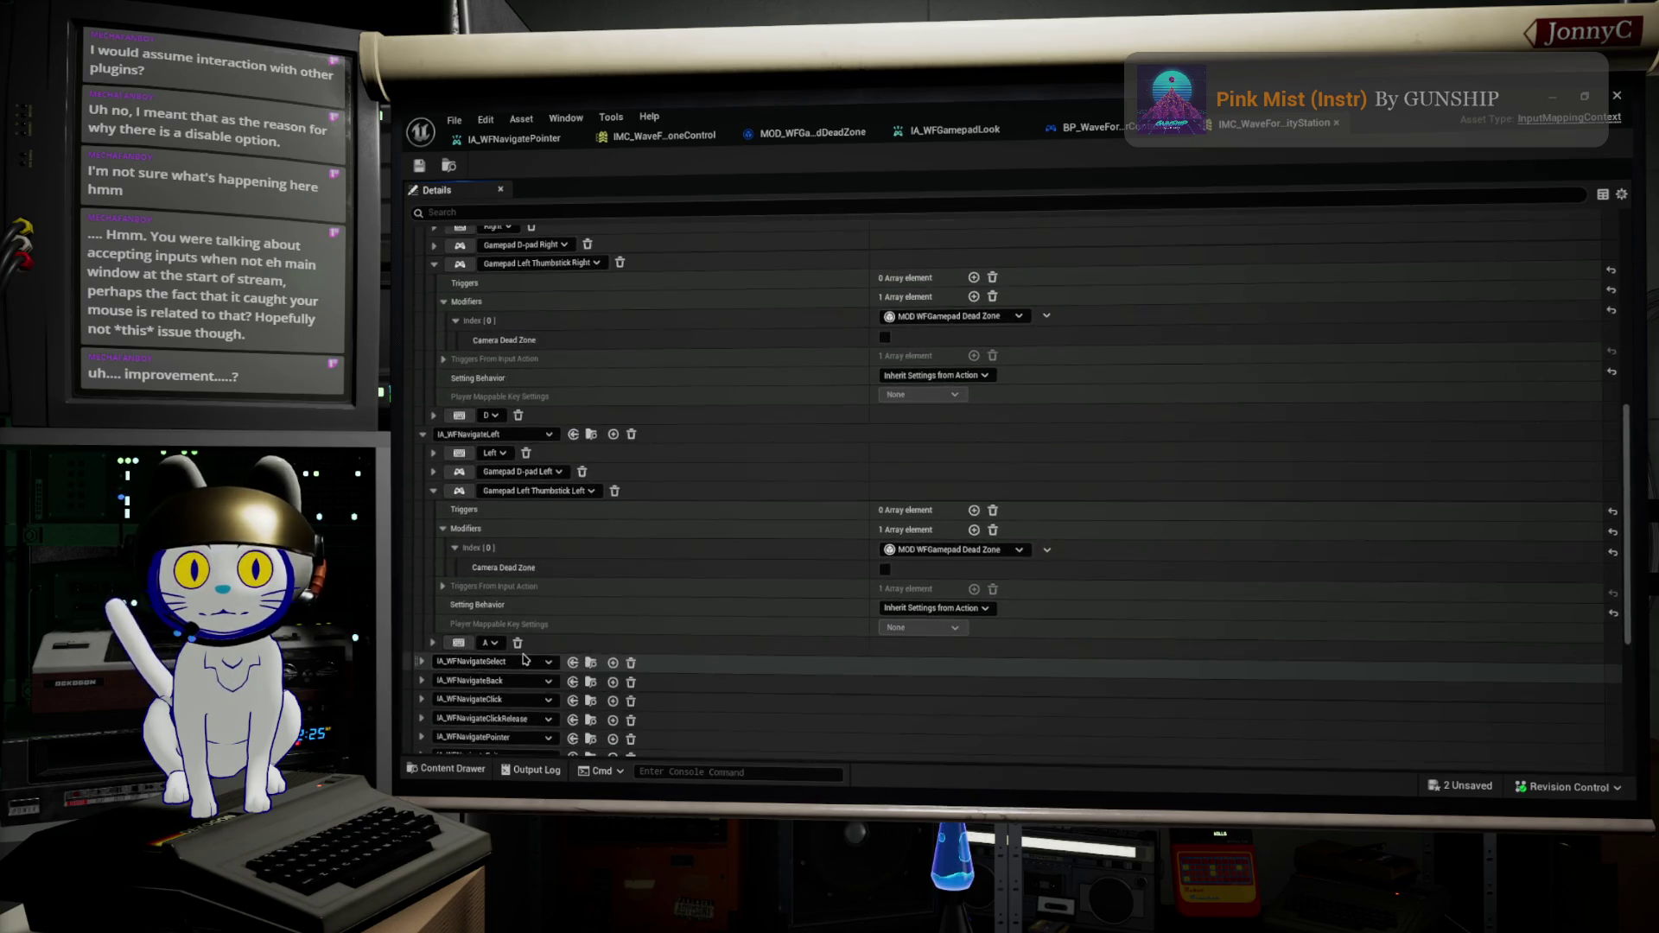
pyautogui.scroll(3, 524, 658)
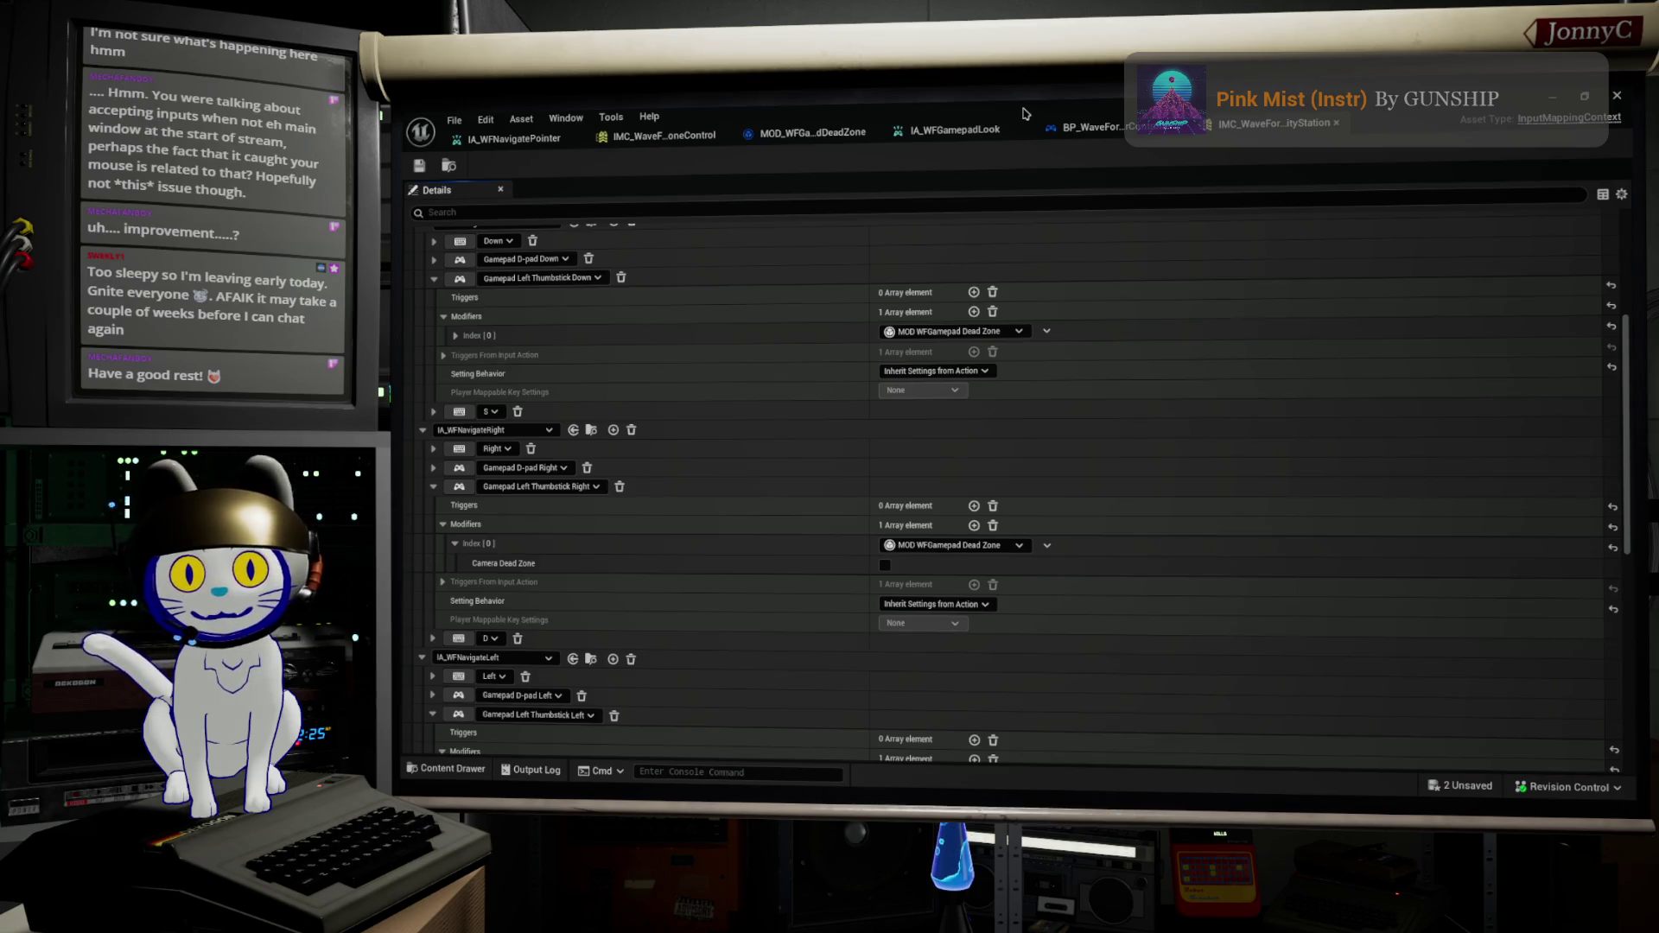
pyautogui.moveTo(1420, 102)
pyautogui.mouseDown()
pyautogui.moveTo(1265, 271)
pyautogui.moveTo(1190, 198)
pyautogui.mouseUp()
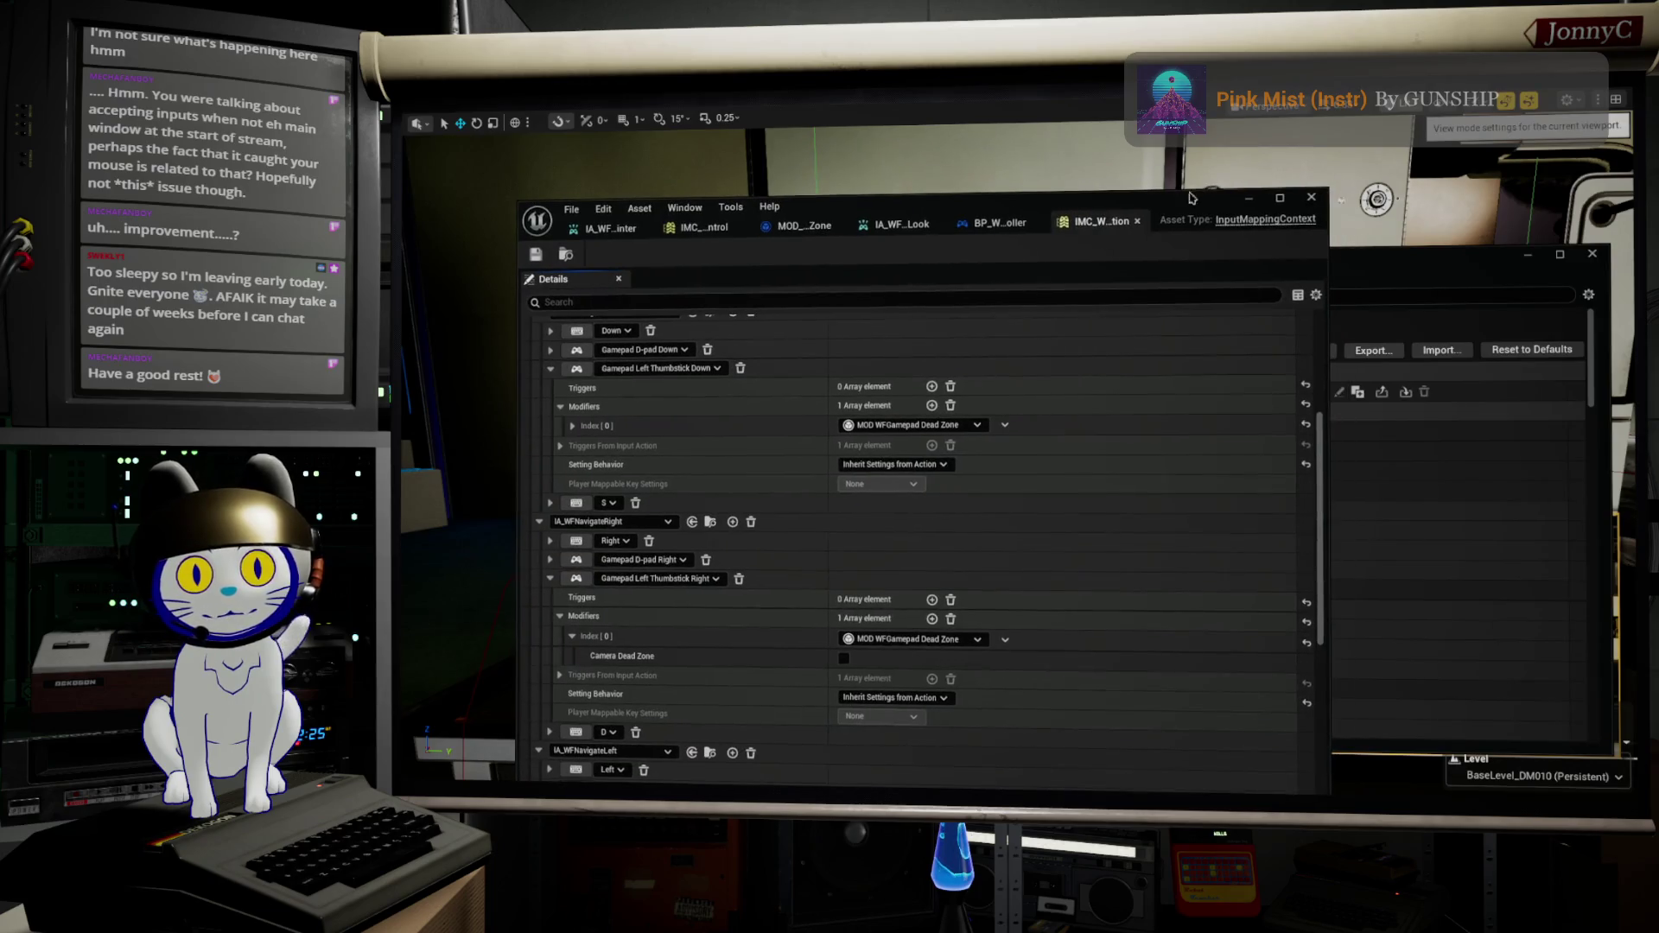
# Step: Close Editor Preferences and scroll through the mapping context's action list
pyautogui.click(1595, 256)
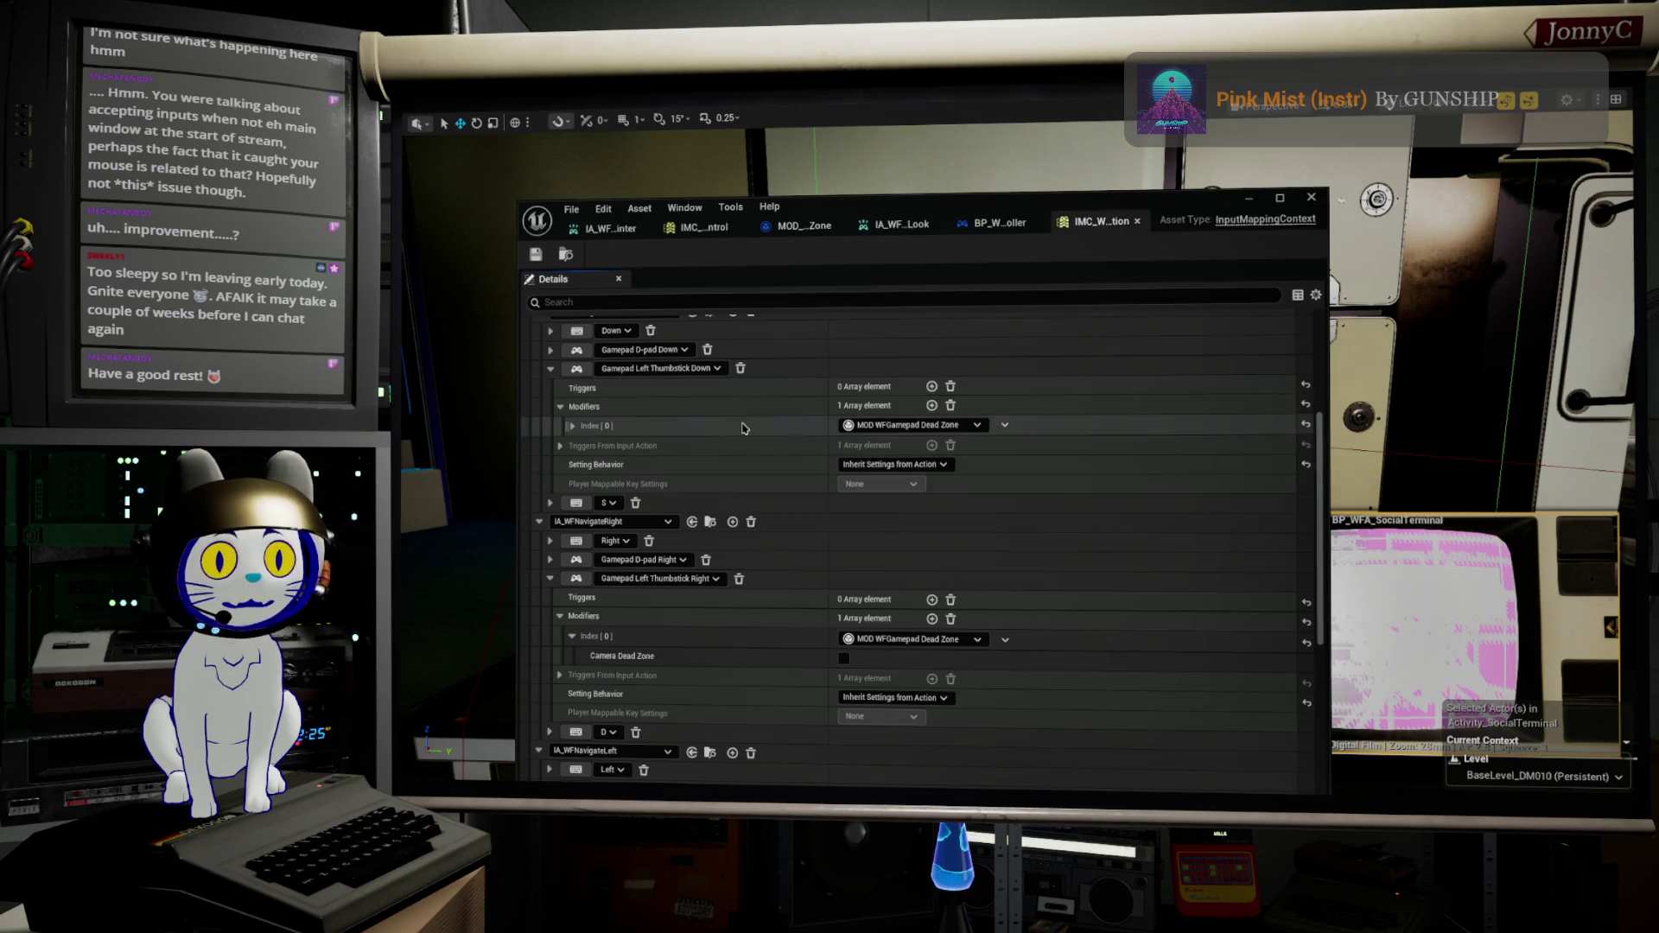
pyautogui.scroll(-4, 729, 442)
pyautogui.scroll(-10, 729, 442)
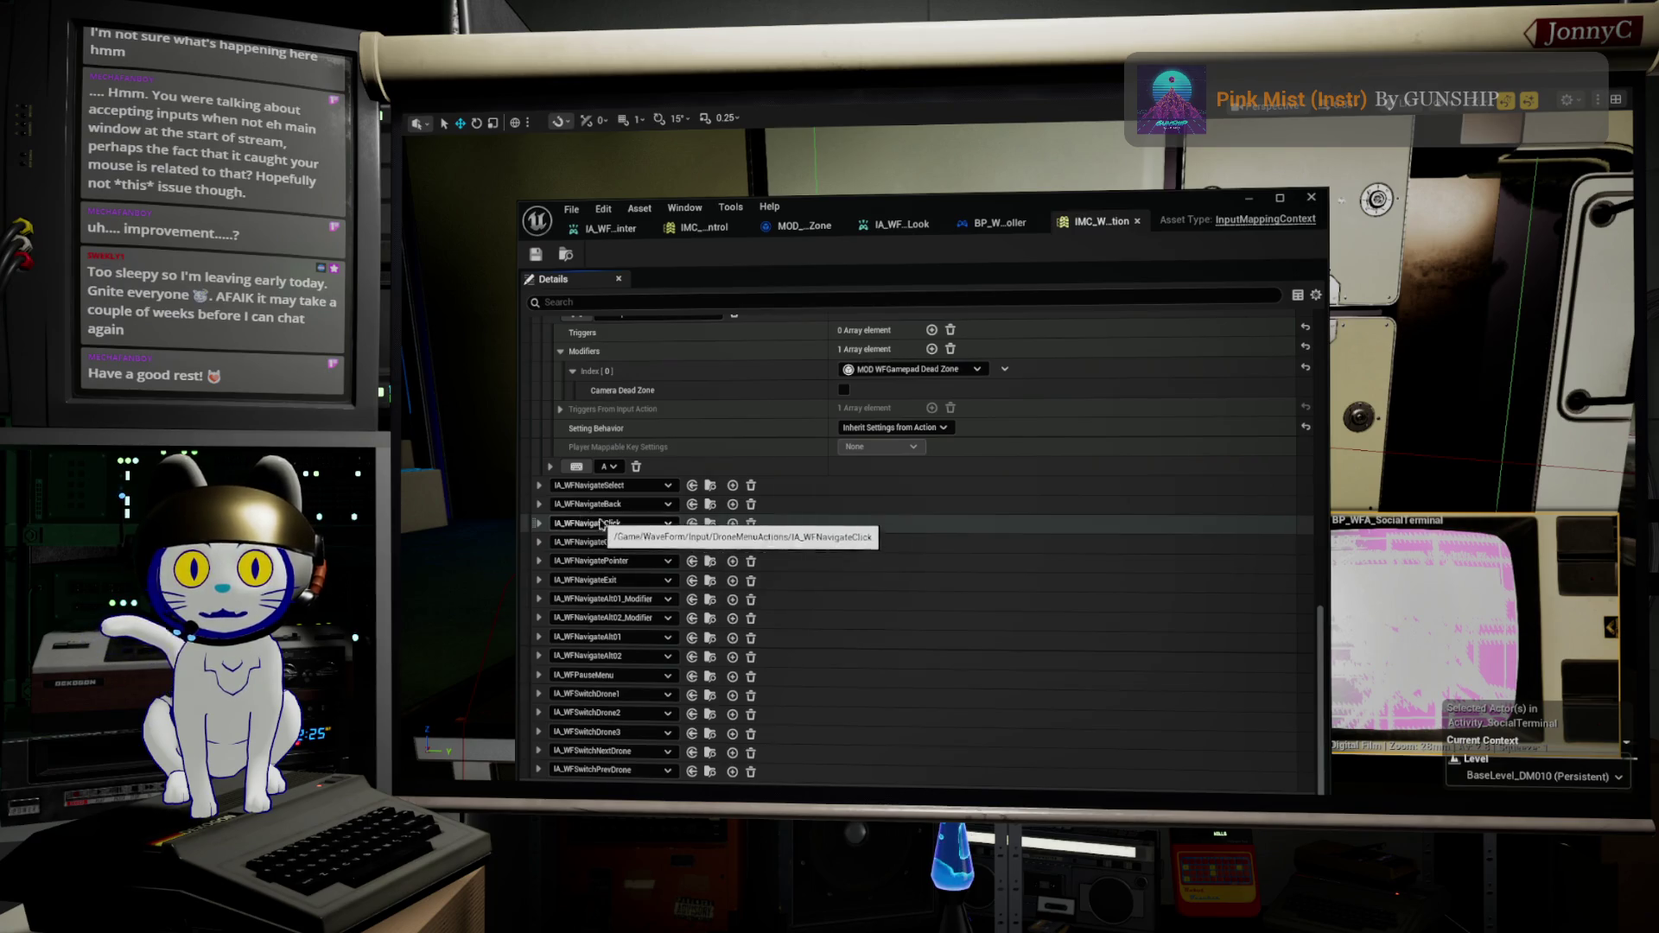
pyautogui.scroll(-2, 643, 561)
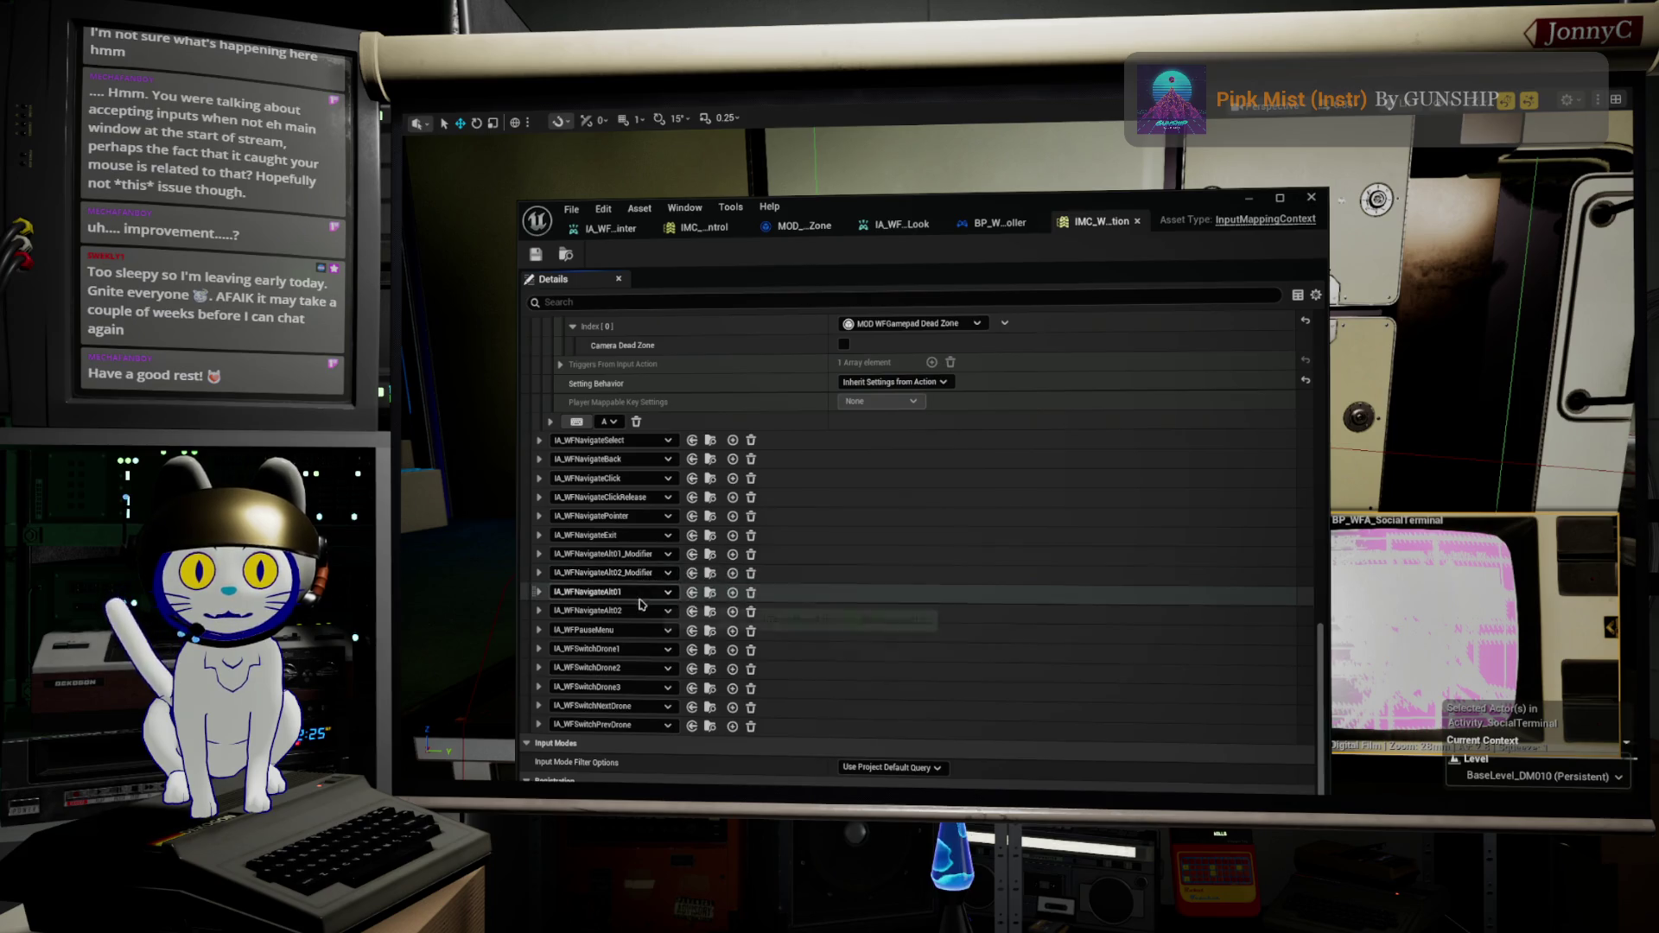
pyautogui.scroll(2, 639, 573)
pyautogui.scroll(12, 635, 571)
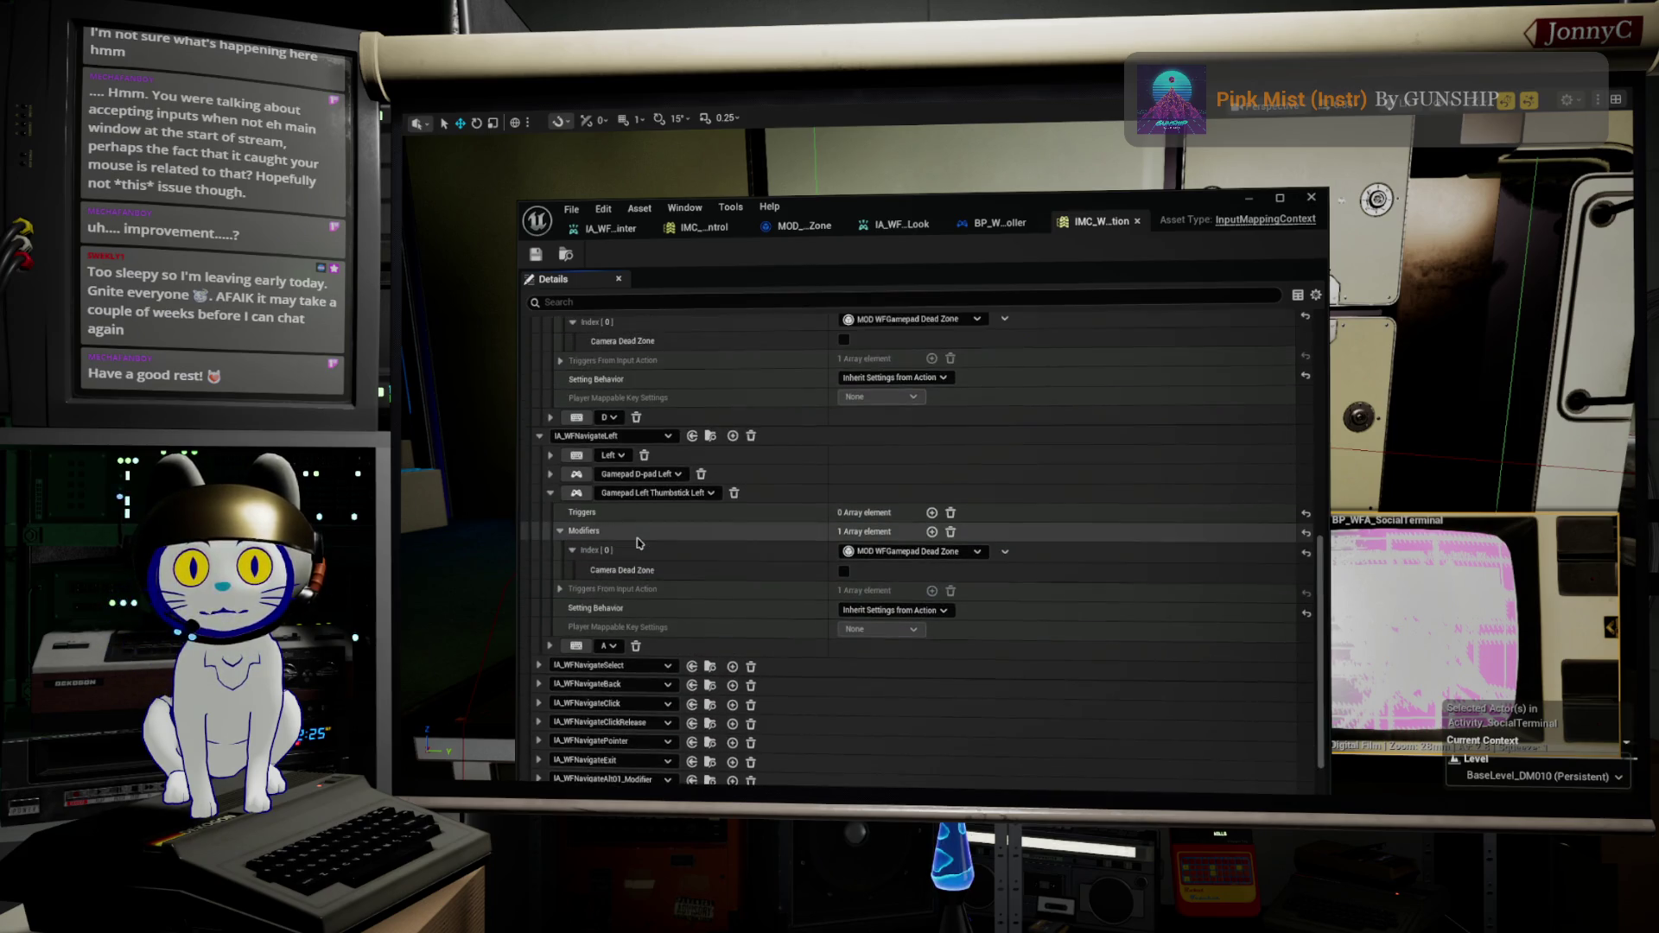
pyautogui.scroll(20, 622, 460)
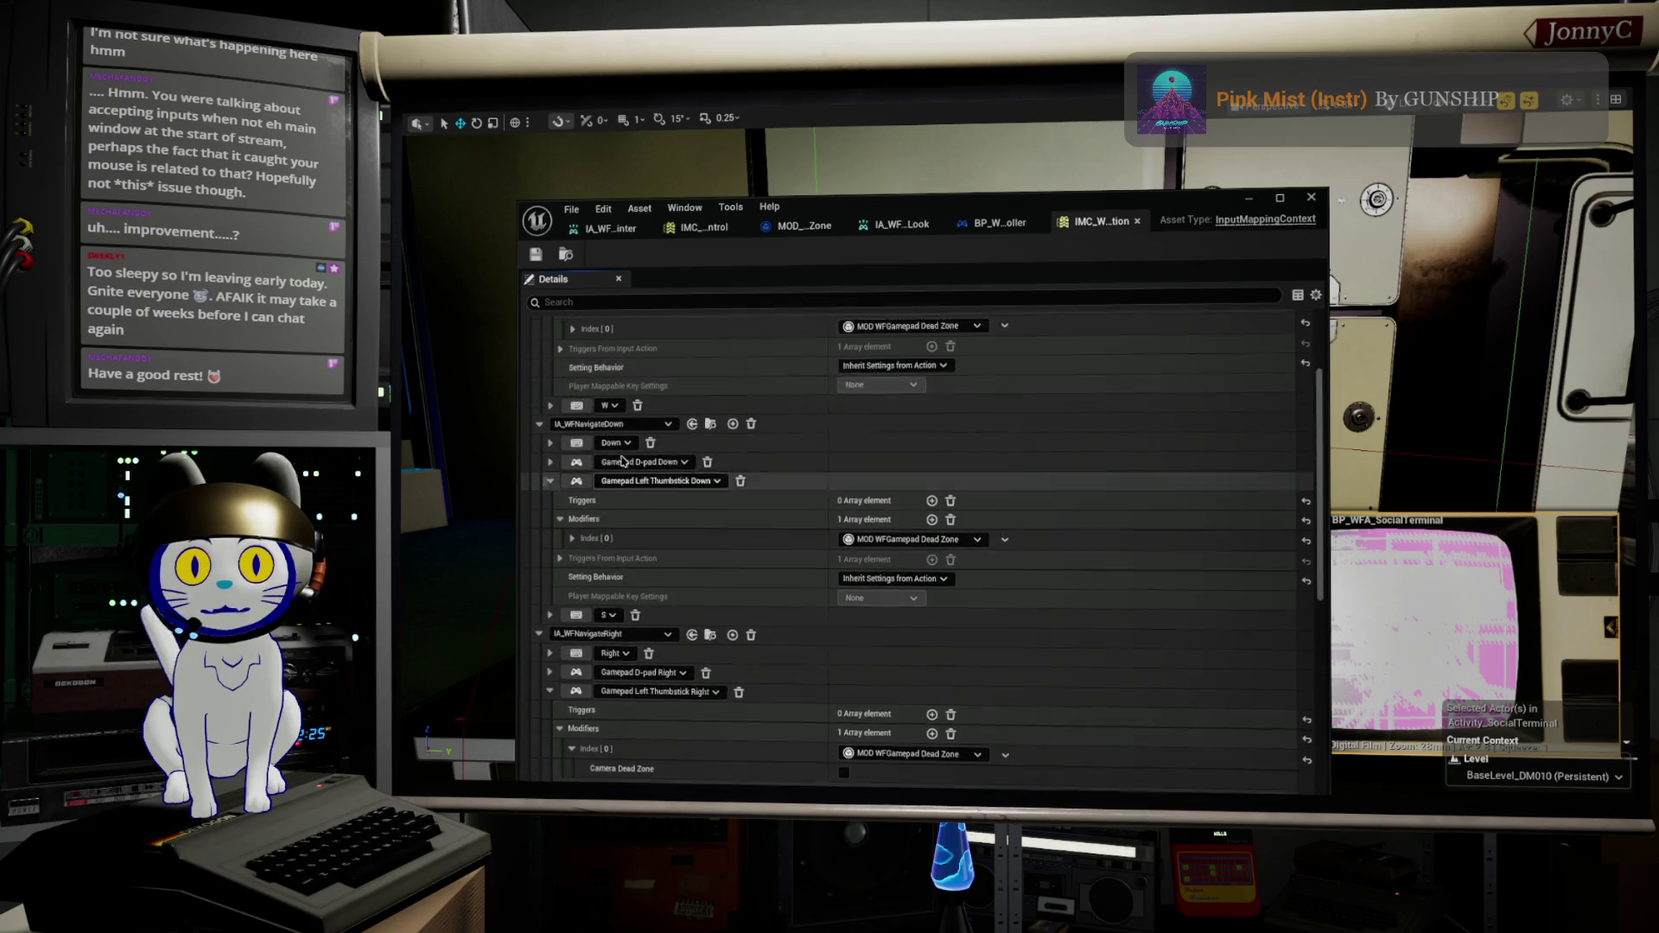
pyautogui.scroll(-20, 623, 460)
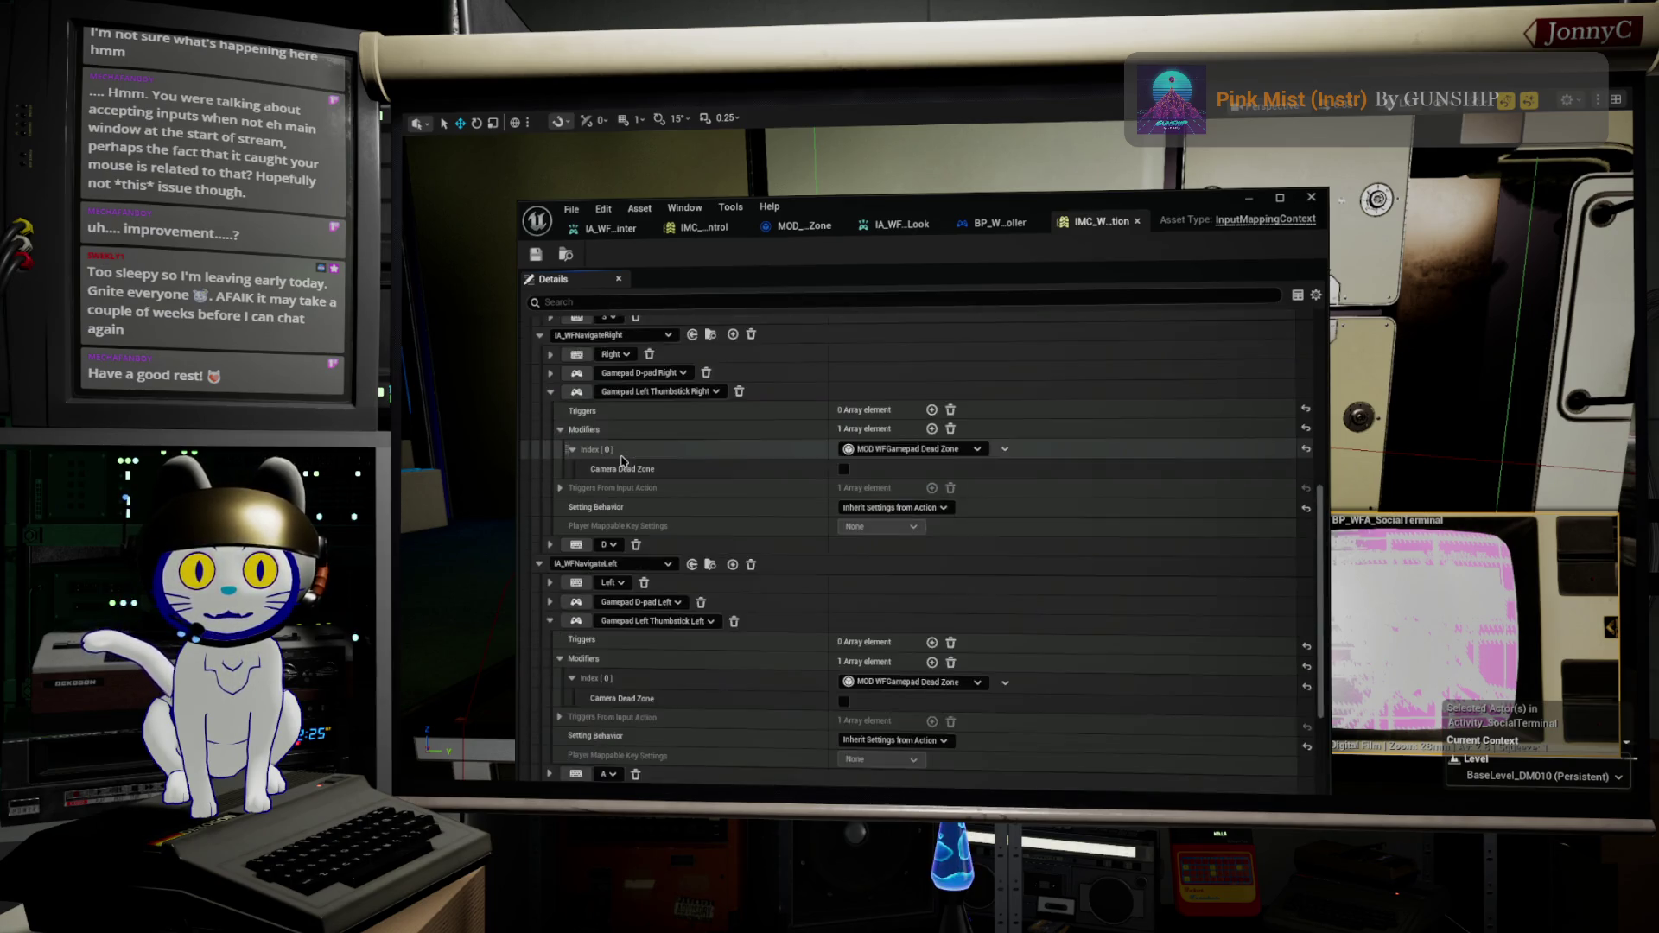
pyautogui.scroll(-3, 622, 466)
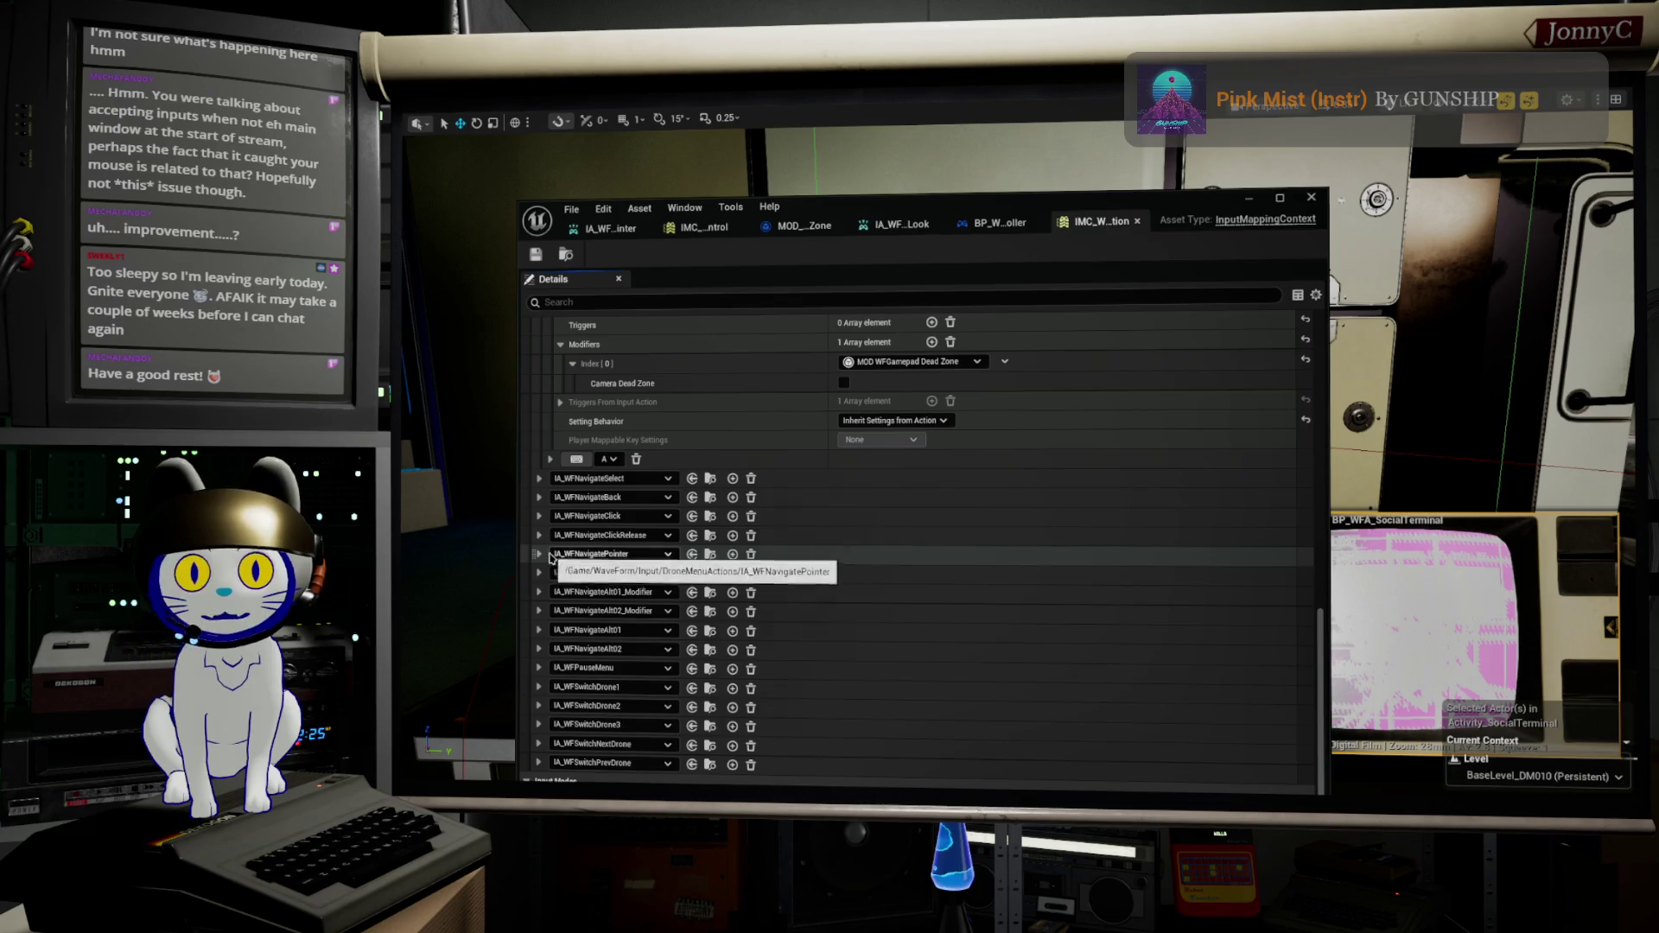
# Step: Inspect IA_WFNavigatePointer's right thumbstick dead zone modifier, then switch to IA_WFGamepadLook
pyautogui.click(539, 554)
pyautogui.click(549, 592)
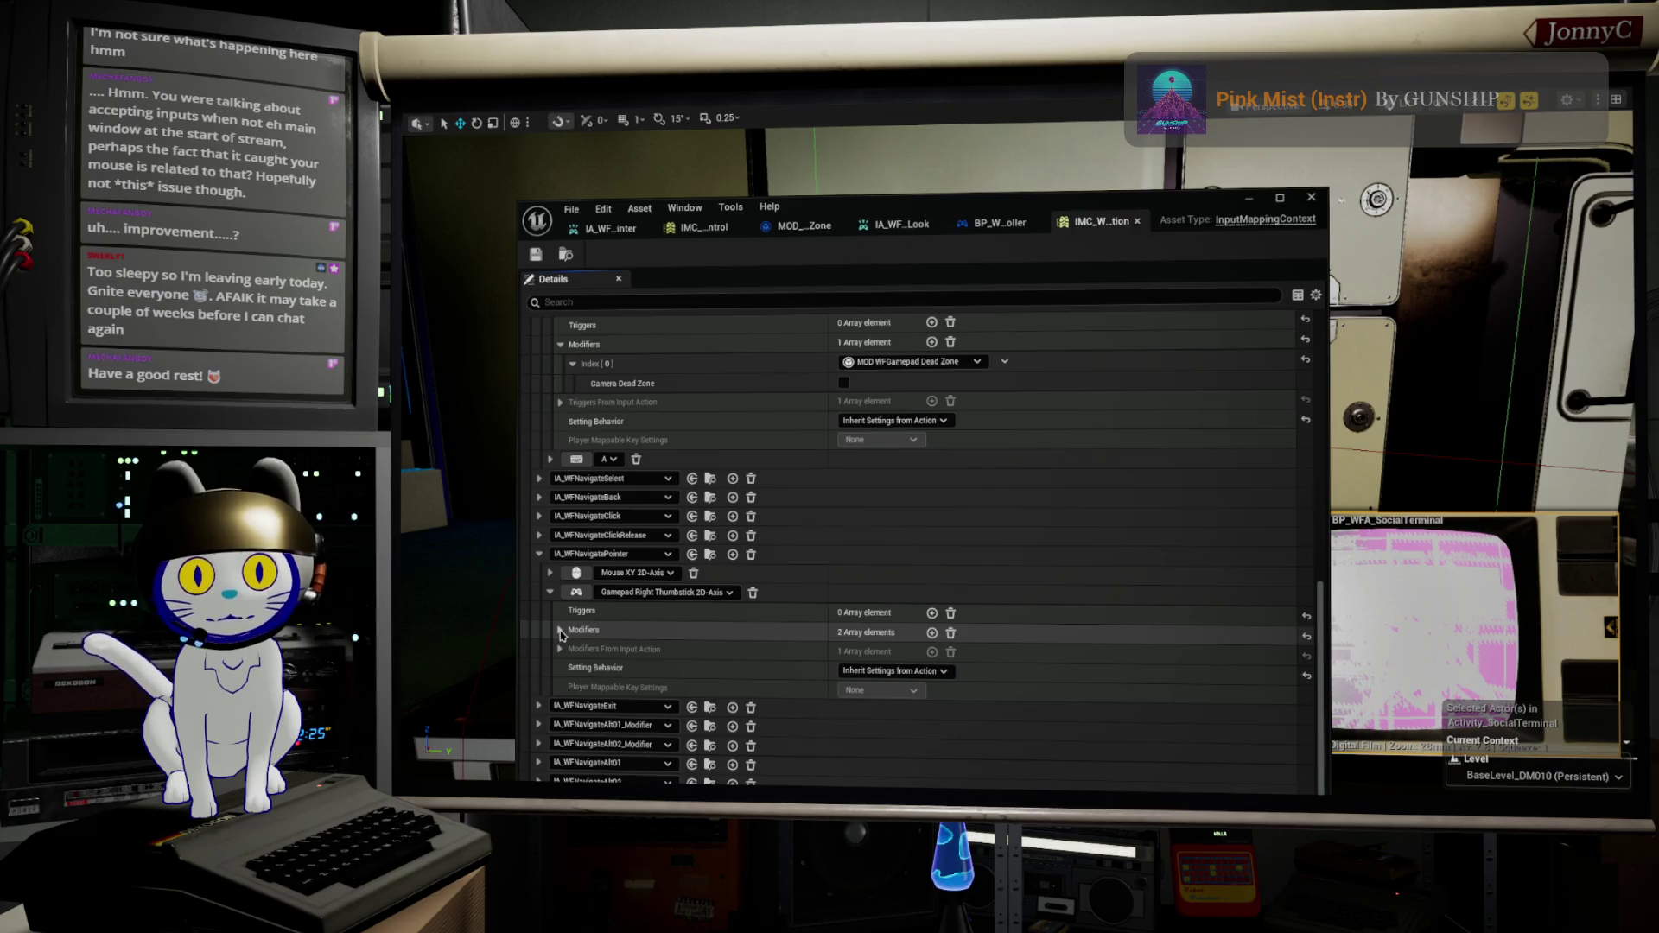
pyautogui.click(560, 631)
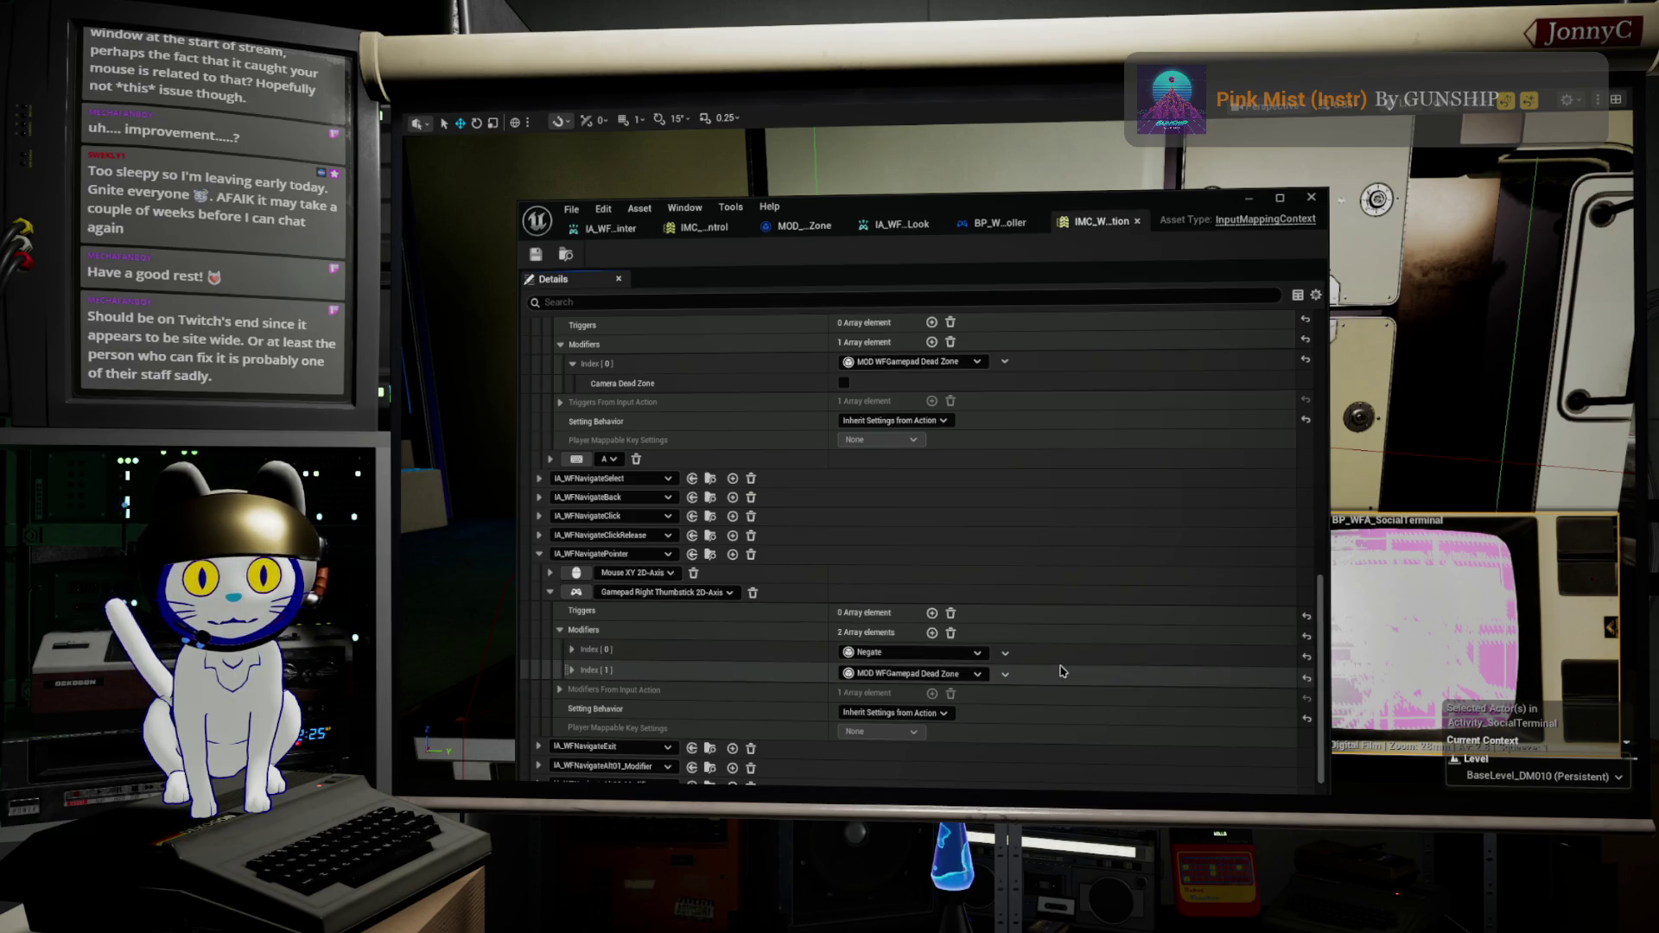
pyautogui.click(559, 691)
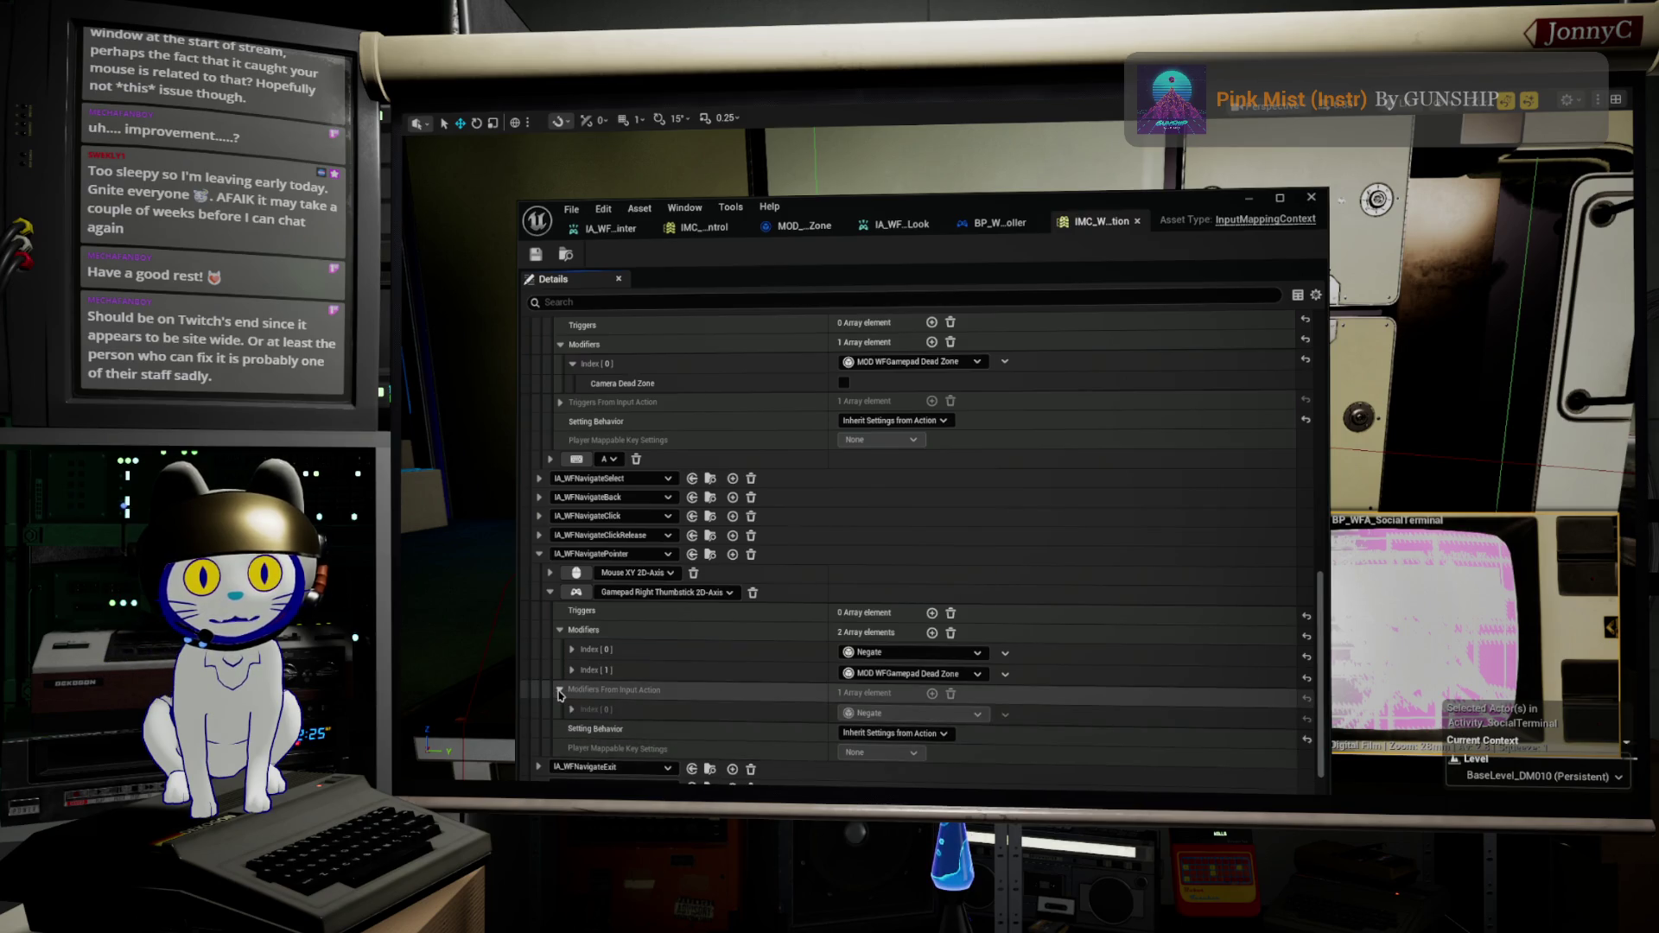
pyautogui.click(559, 691)
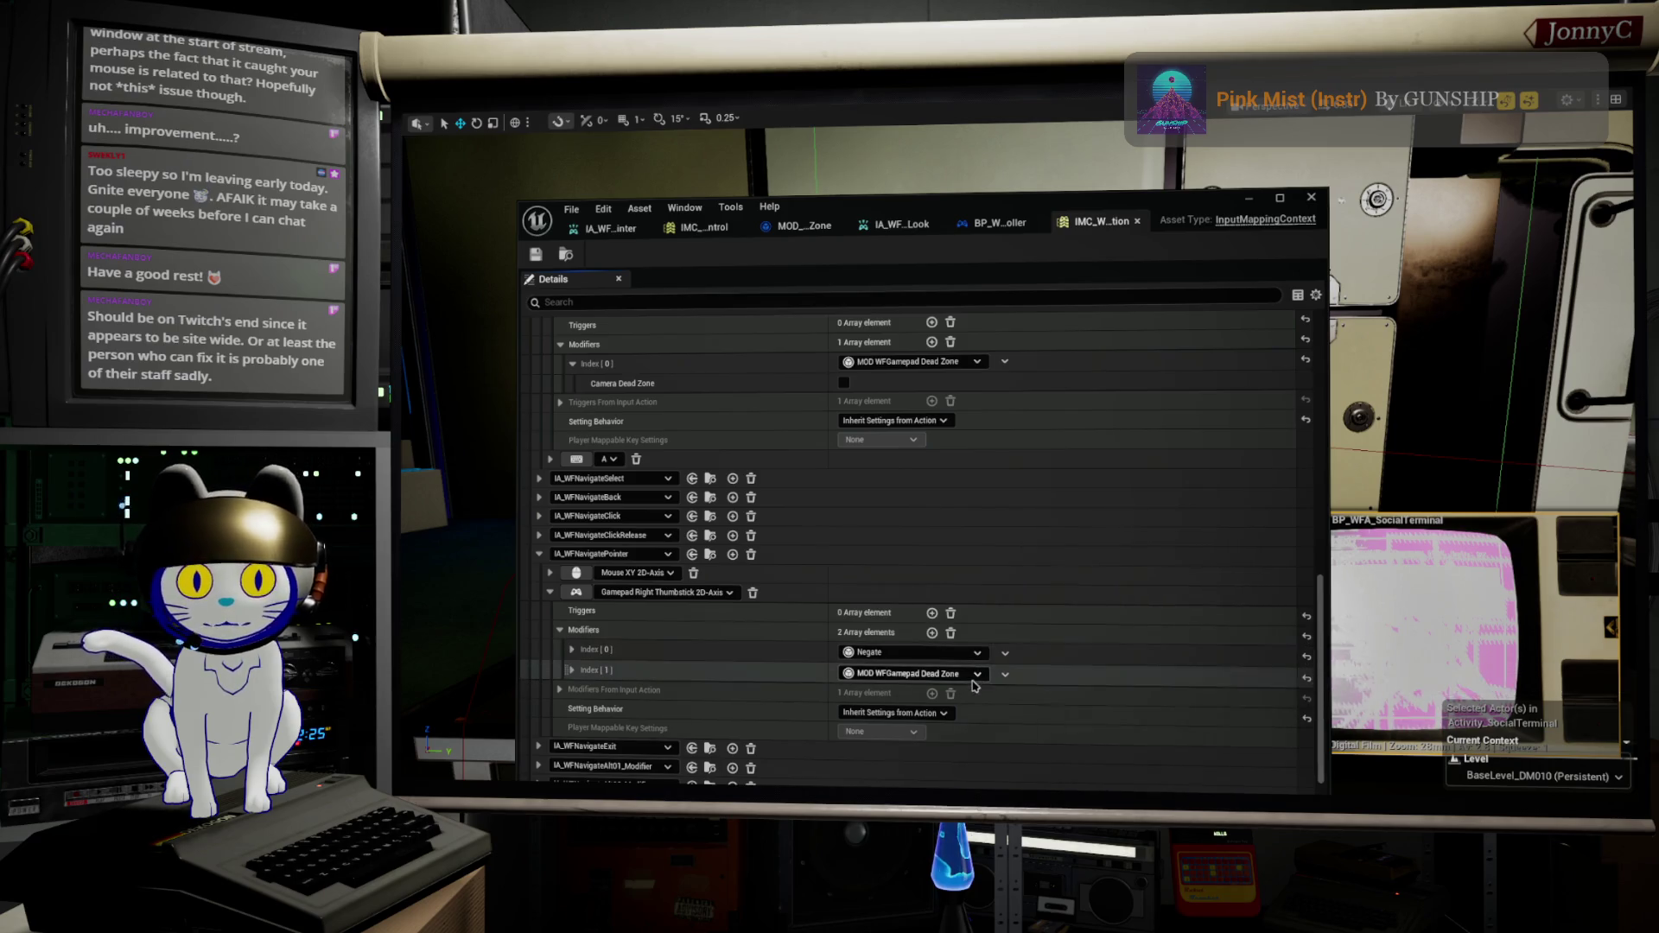
pyautogui.click(572, 672)
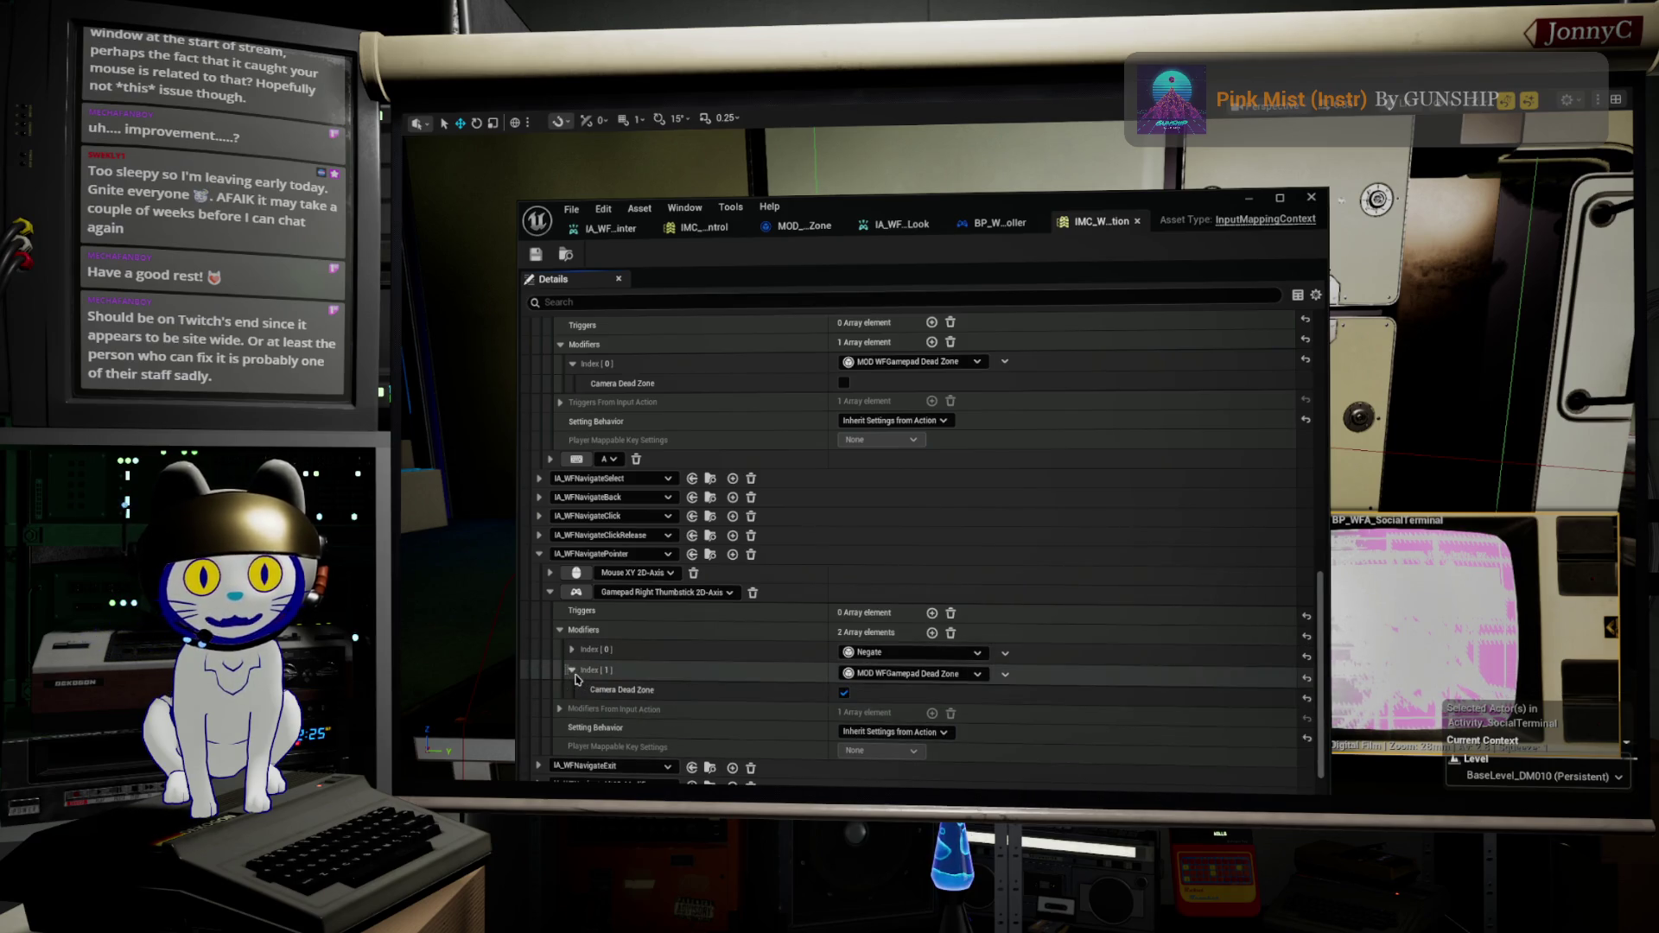
pyautogui.click(572, 671)
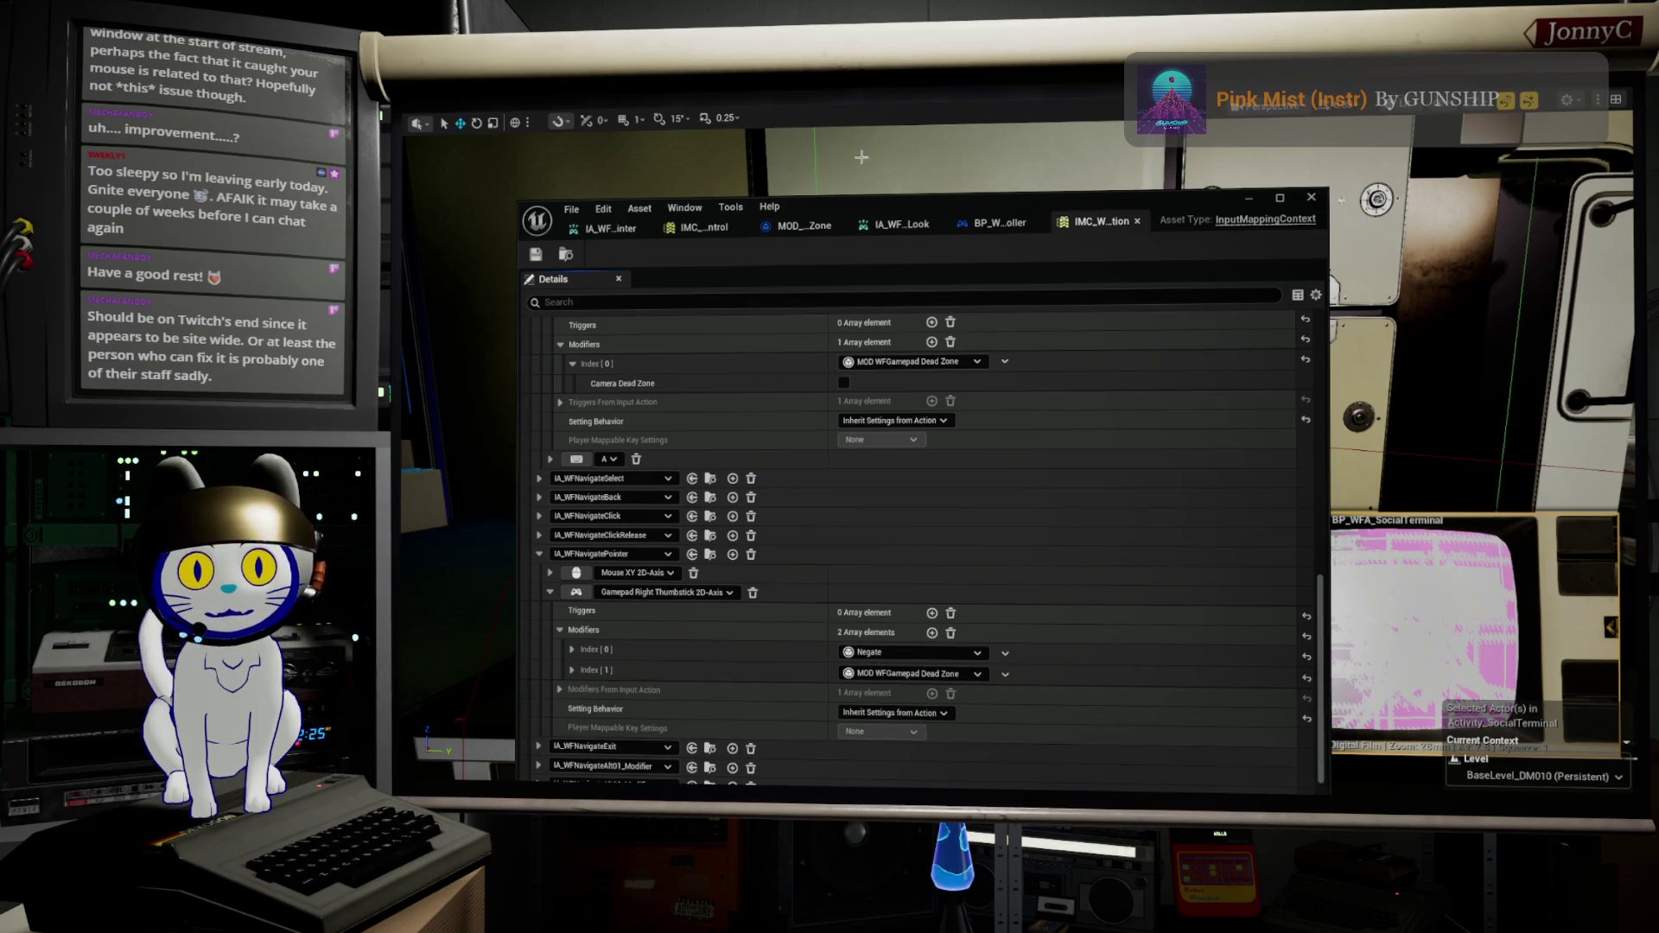
pyautogui.click(804, 227)
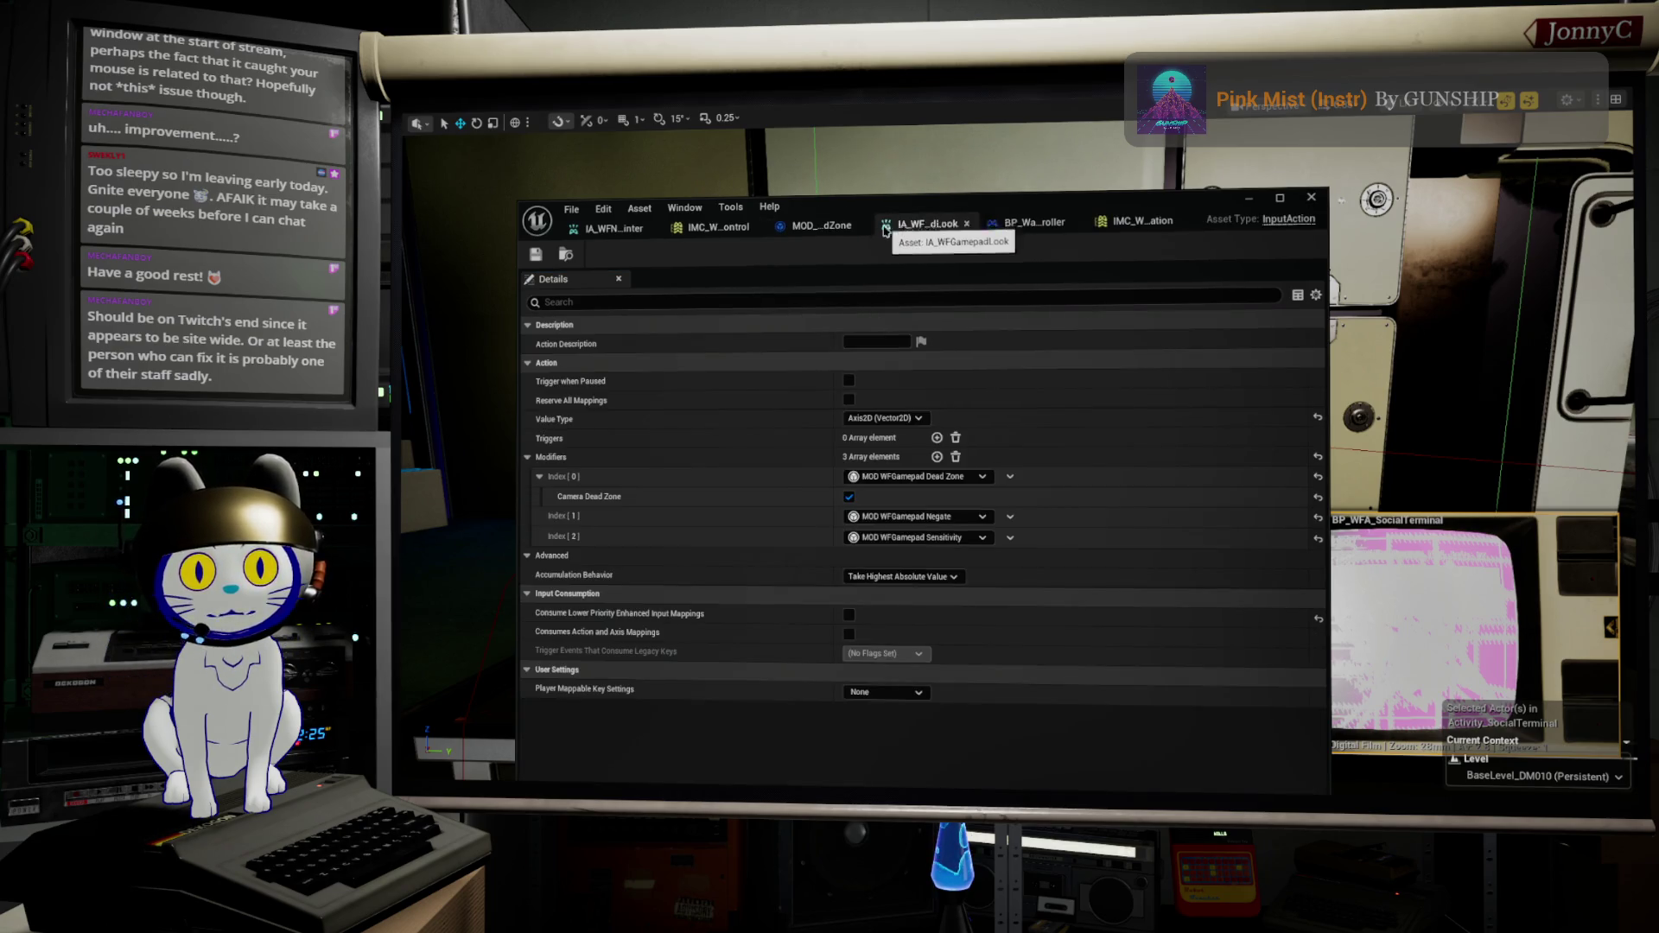
# Step: Pan and zoom the Modify Raw graph to view and select the Dead Zone Filter nodes
pyautogui.scroll(-4, 875, 520)
pyautogui.moveTo(836, 446)
pyautogui.mouseDown()
pyautogui.moveTo(1074, 476)
pyautogui.moveTo(877, 479)
pyautogui.mouseUp()
pyautogui.moveTo(739, 385)
pyautogui.mouseDown()
pyautogui.moveTo(812, 478)
pyautogui.moveTo(1022, 490)
pyautogui.moveTo(871, 507)
pyautogui.mouseUp()
pyautogui.scroll(4, 1023, 491)
pyautogui.moveTo(912, 431); pyautogui.dragTo(1127, 402)
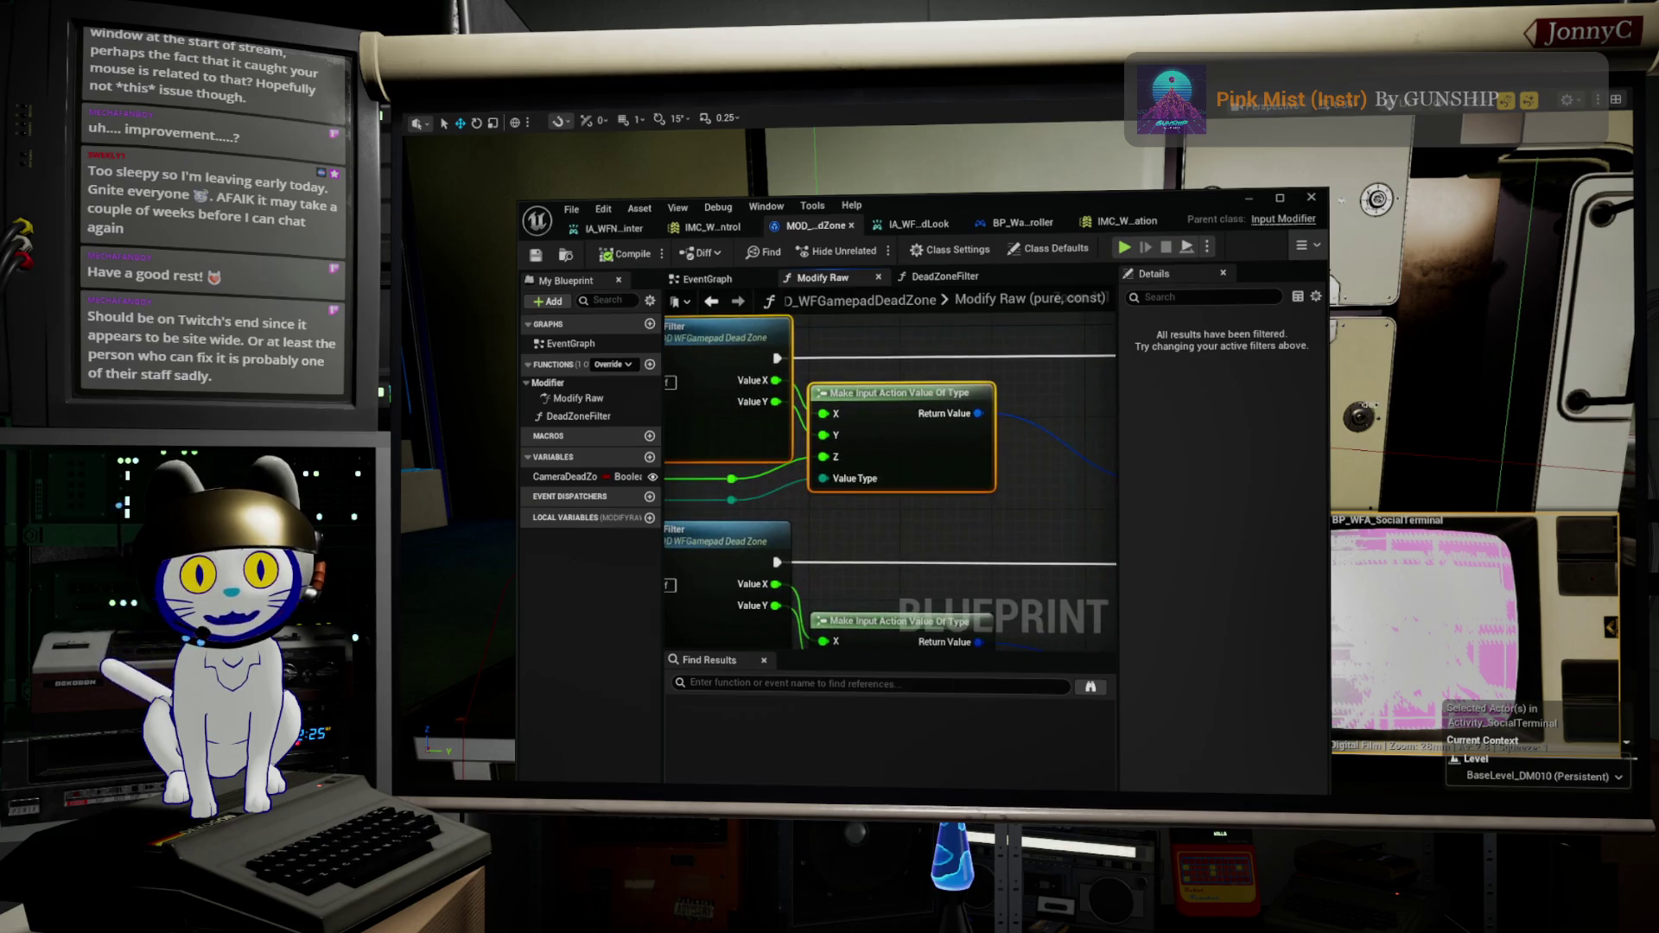
pyautogui.moveTo(928, 475)
pyautogui.mouseDown()
pyautogui.moveTo(1003, 475)
pyautogui.moveTo(915, 456)
pyautogui.moveTo(844, 400)
pyautogui.mouseUp()
pyautogui.click(838, 428)
# Step: Bring the left-side input nodes into view and select Get Movement Game Pad Dead Zone
pyautogui.scroll(-1, 859, 444)
pyautogui.scroll(-1, 865, 536)
pyautogui.moveTo(865, 535); pyautogui.dragTo(1008, 529)
pyautogui.scroll(2, 864, 527)
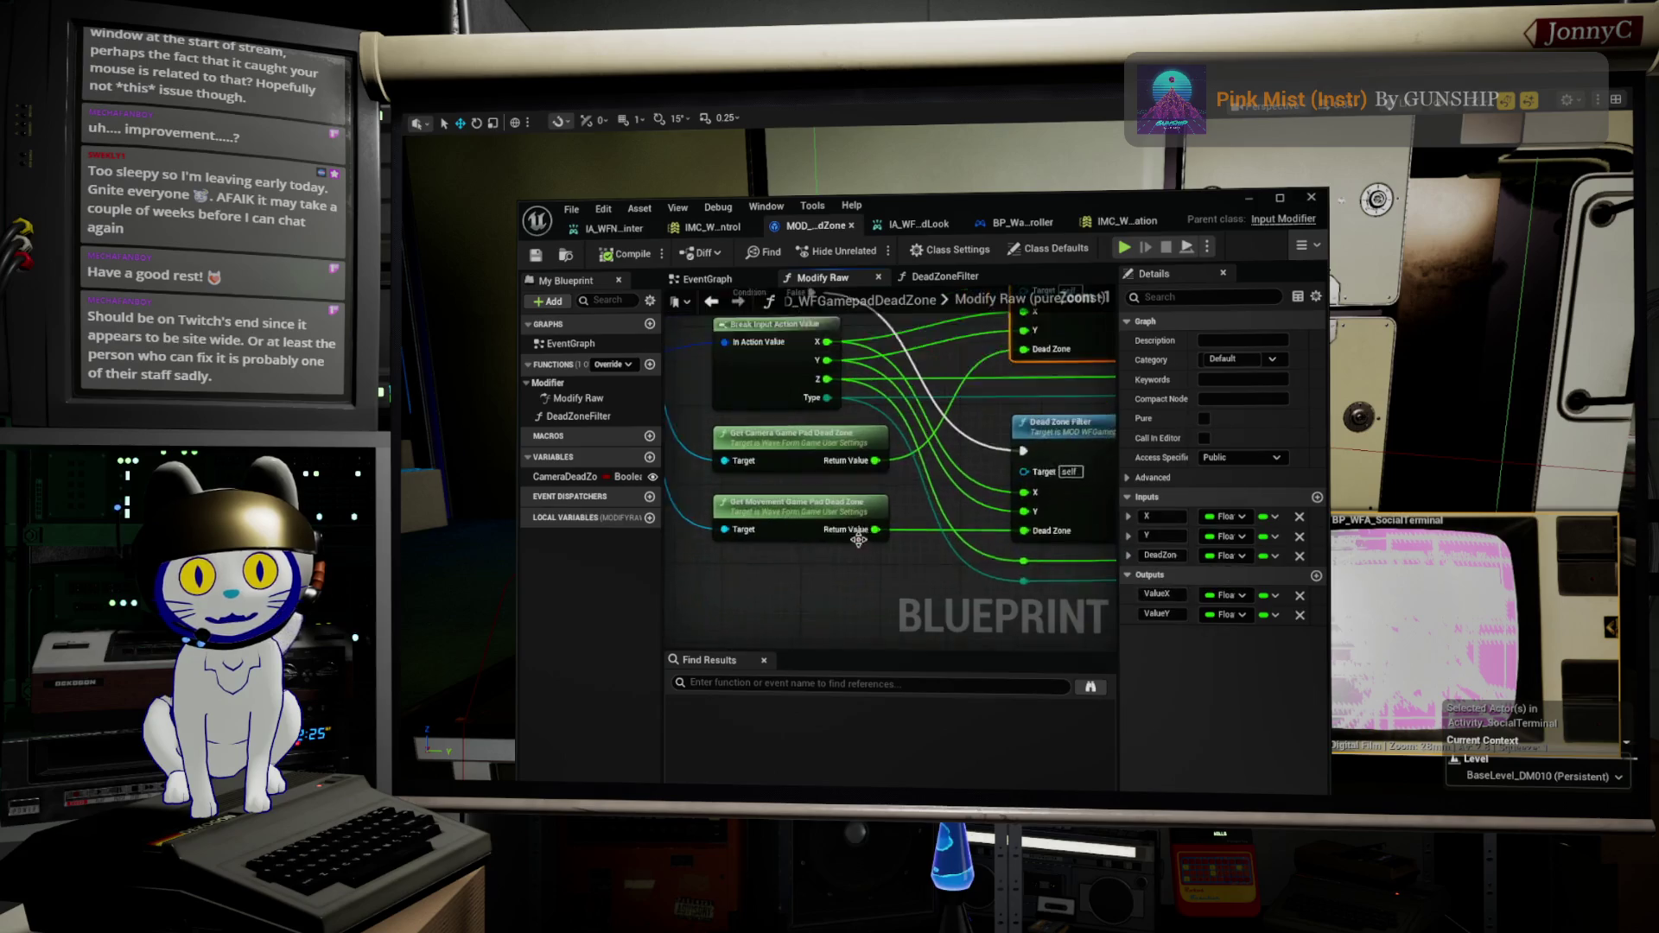
pyautogui.click(808, 510)
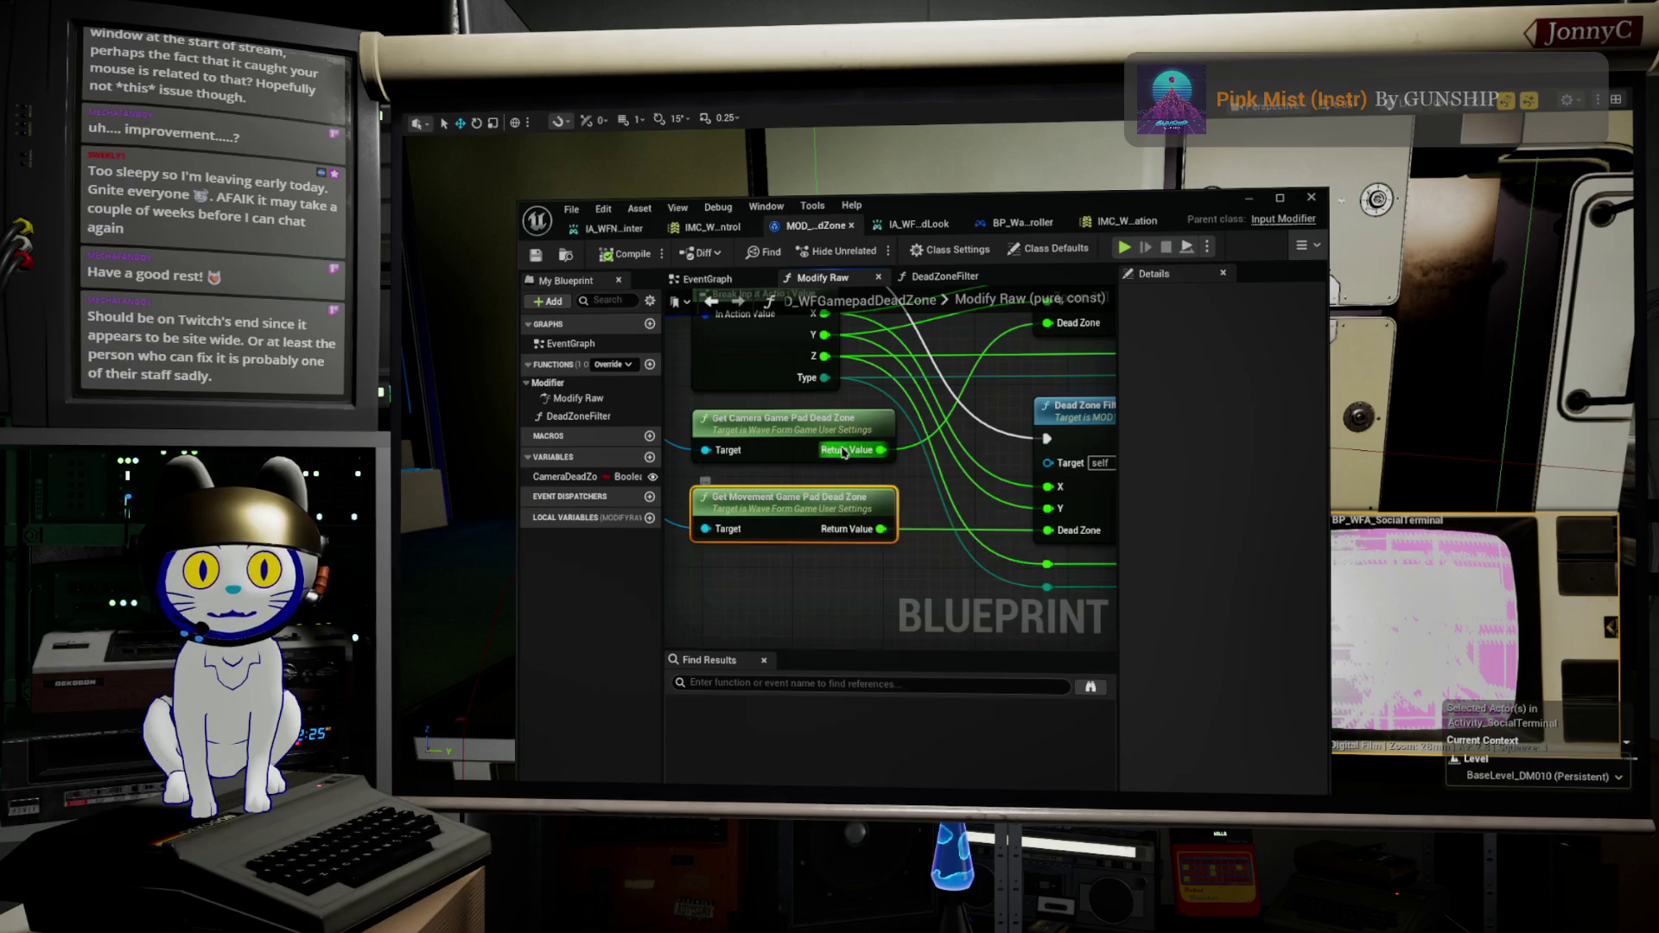
pyautogui.scroll(-4, 771, 497)
# Step: Undo and redo the dead zone filter wiring, then minimize the Blueprint editor
pyautogui.hotkey('ctrl', 'z')
pyautogui.hotkey('ctrl', 'z')
pyautogui.hotkey('ctrl', 'z')
pyautogui.hotkey('ctrl', 'y')
pyautogui.hotkey('ctrl', 'y')
pyautogui.hotkey('ctrl', 'y')
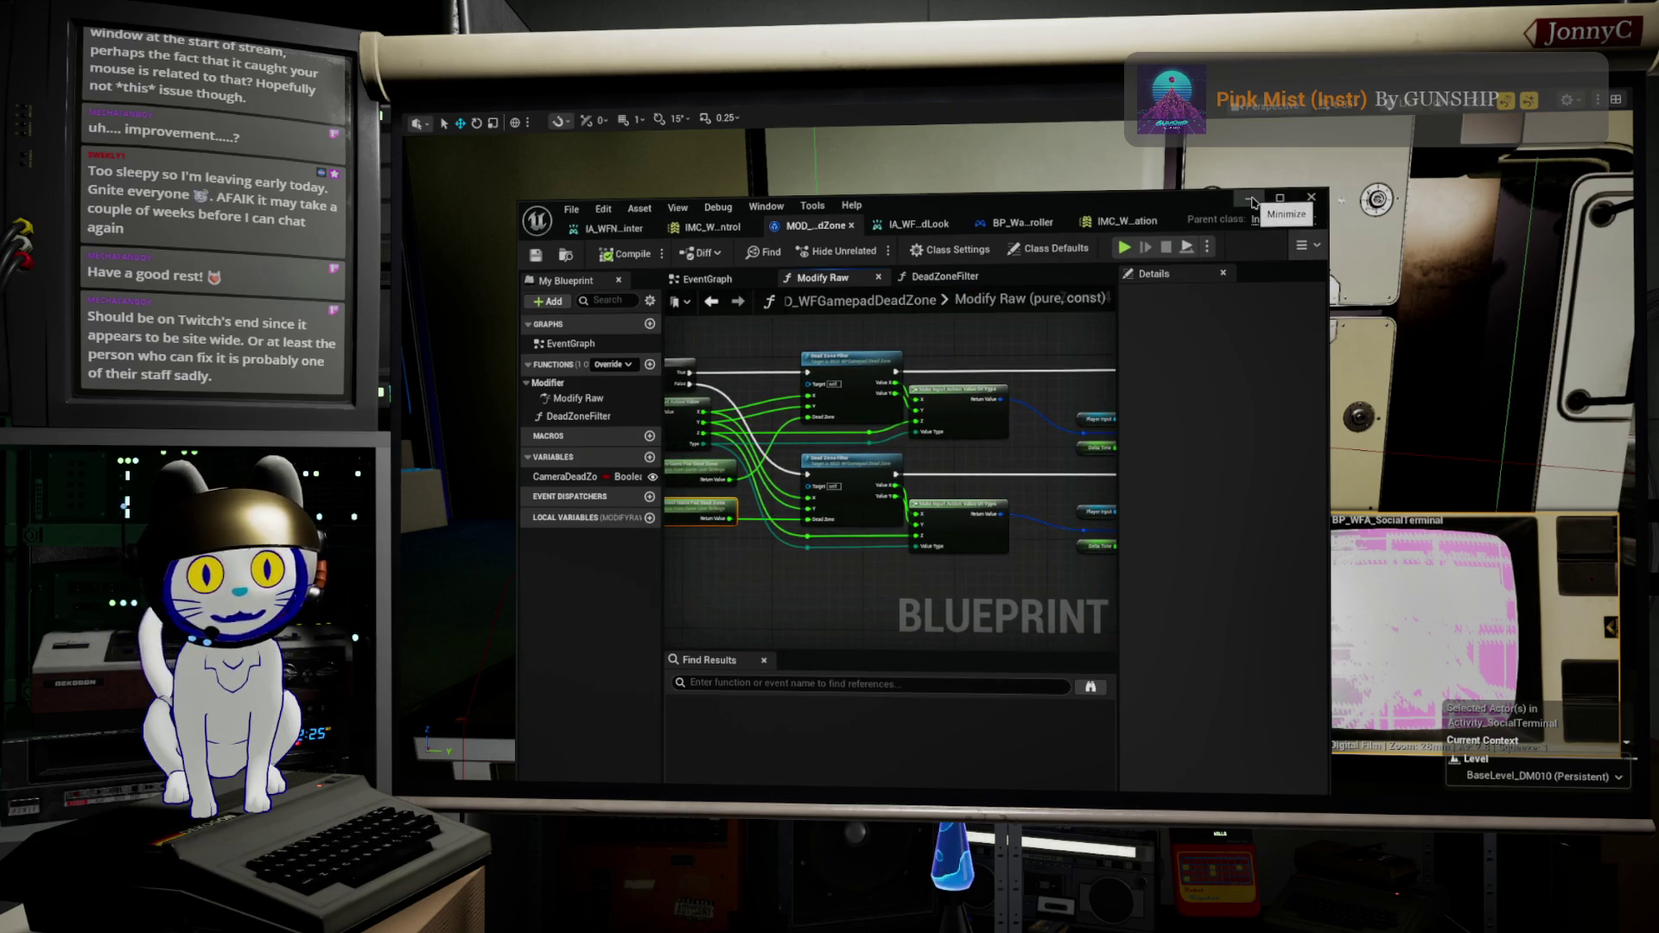
pyautogui.click(1249, 198)
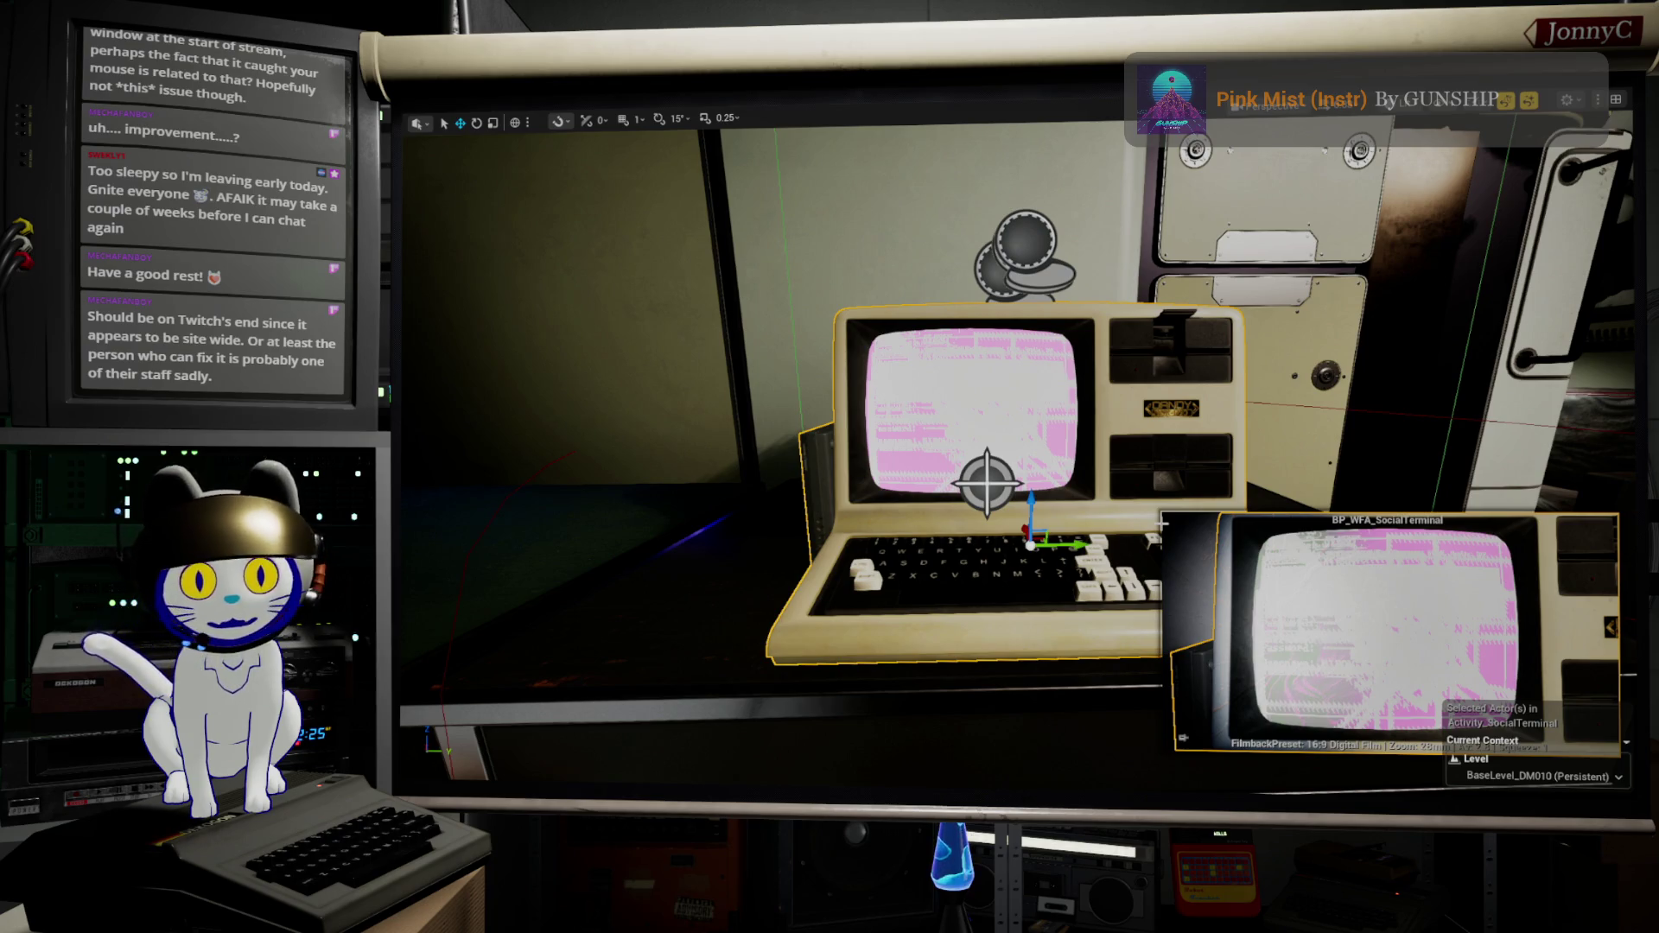
# Step: Start play-in-editor, walk past the green table toward the old computers, and open the game's settings menu
pyautogui.hotkey('alt', 'p')
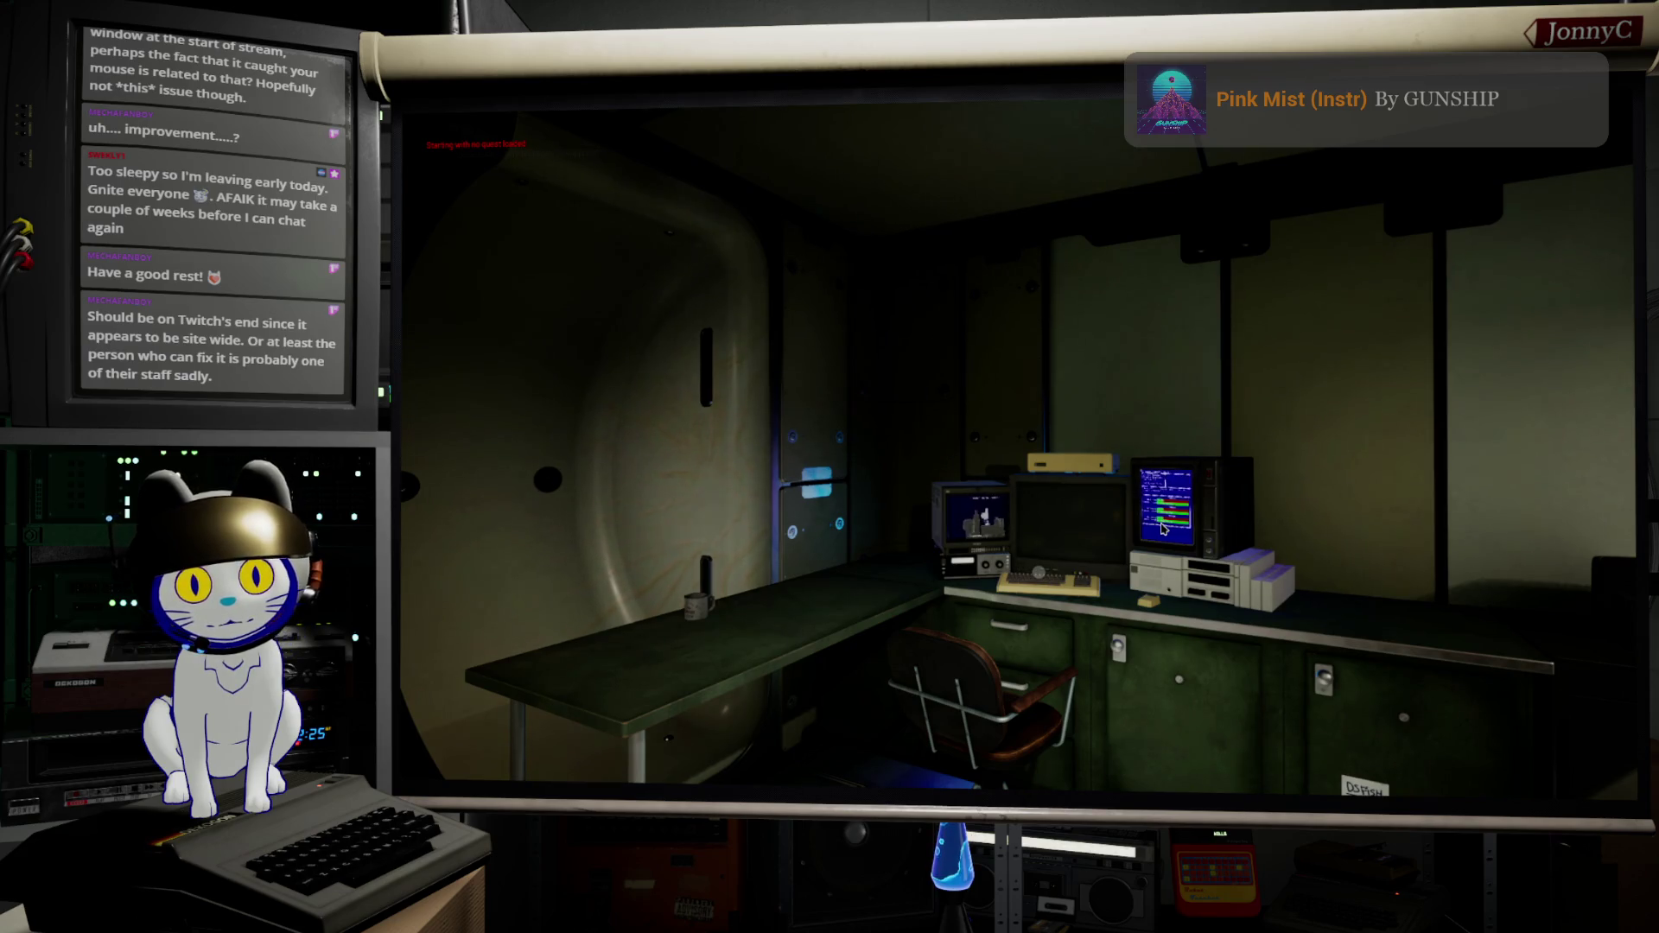
pyautogui.moveTo(830, 467)
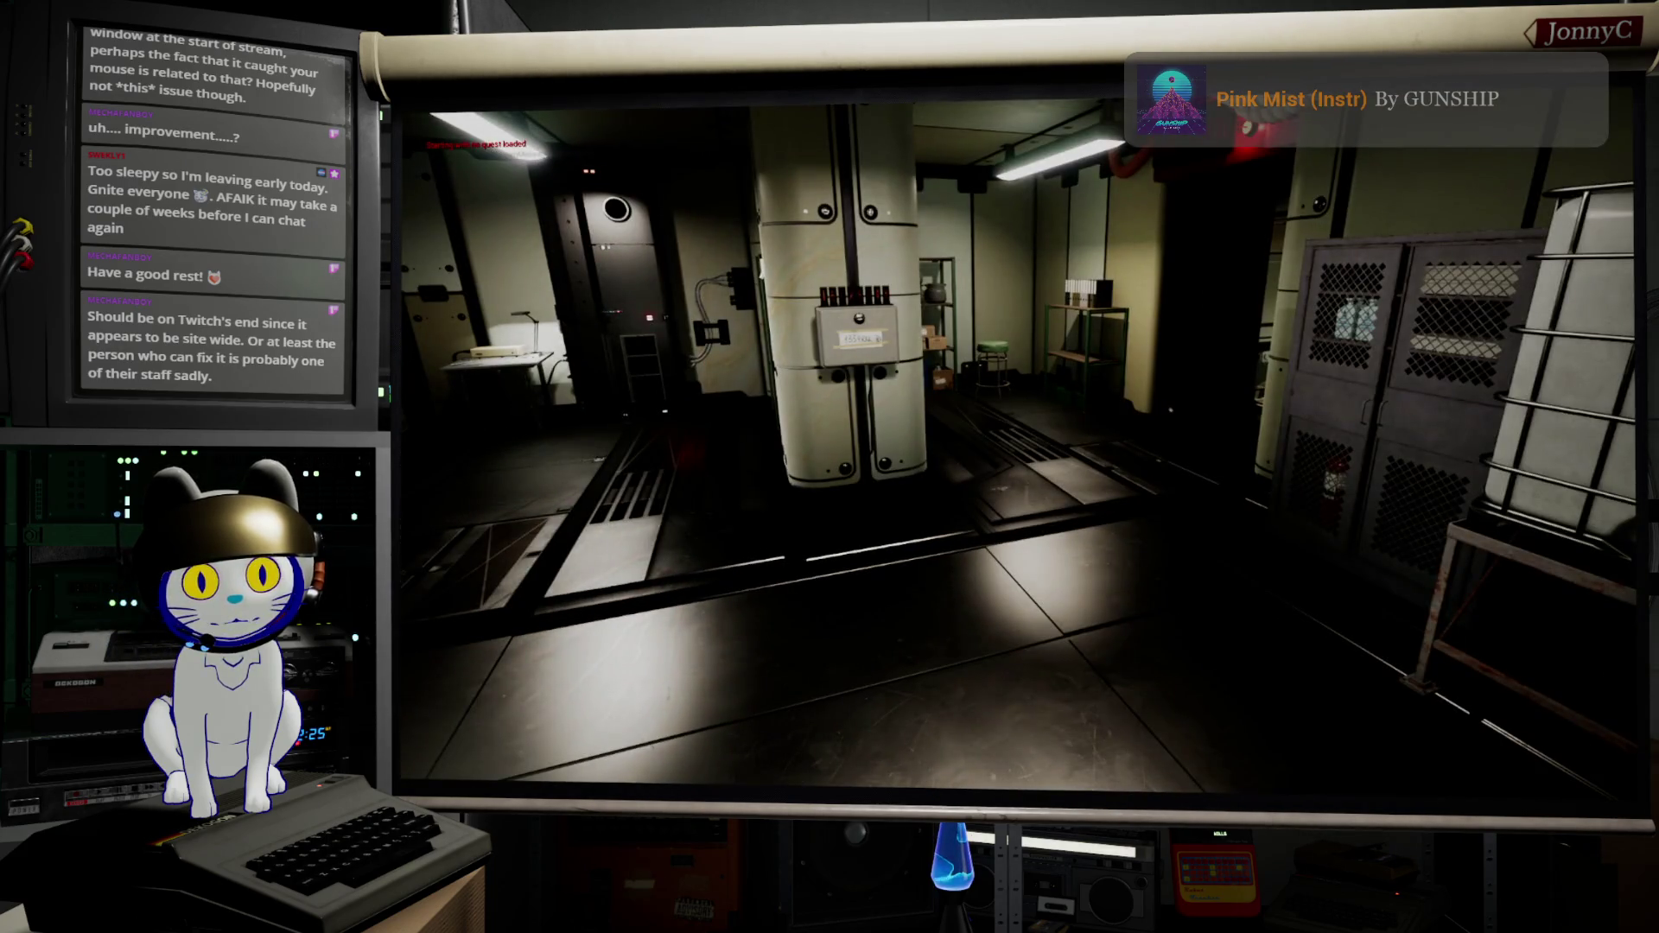
pyautogui.press('w')
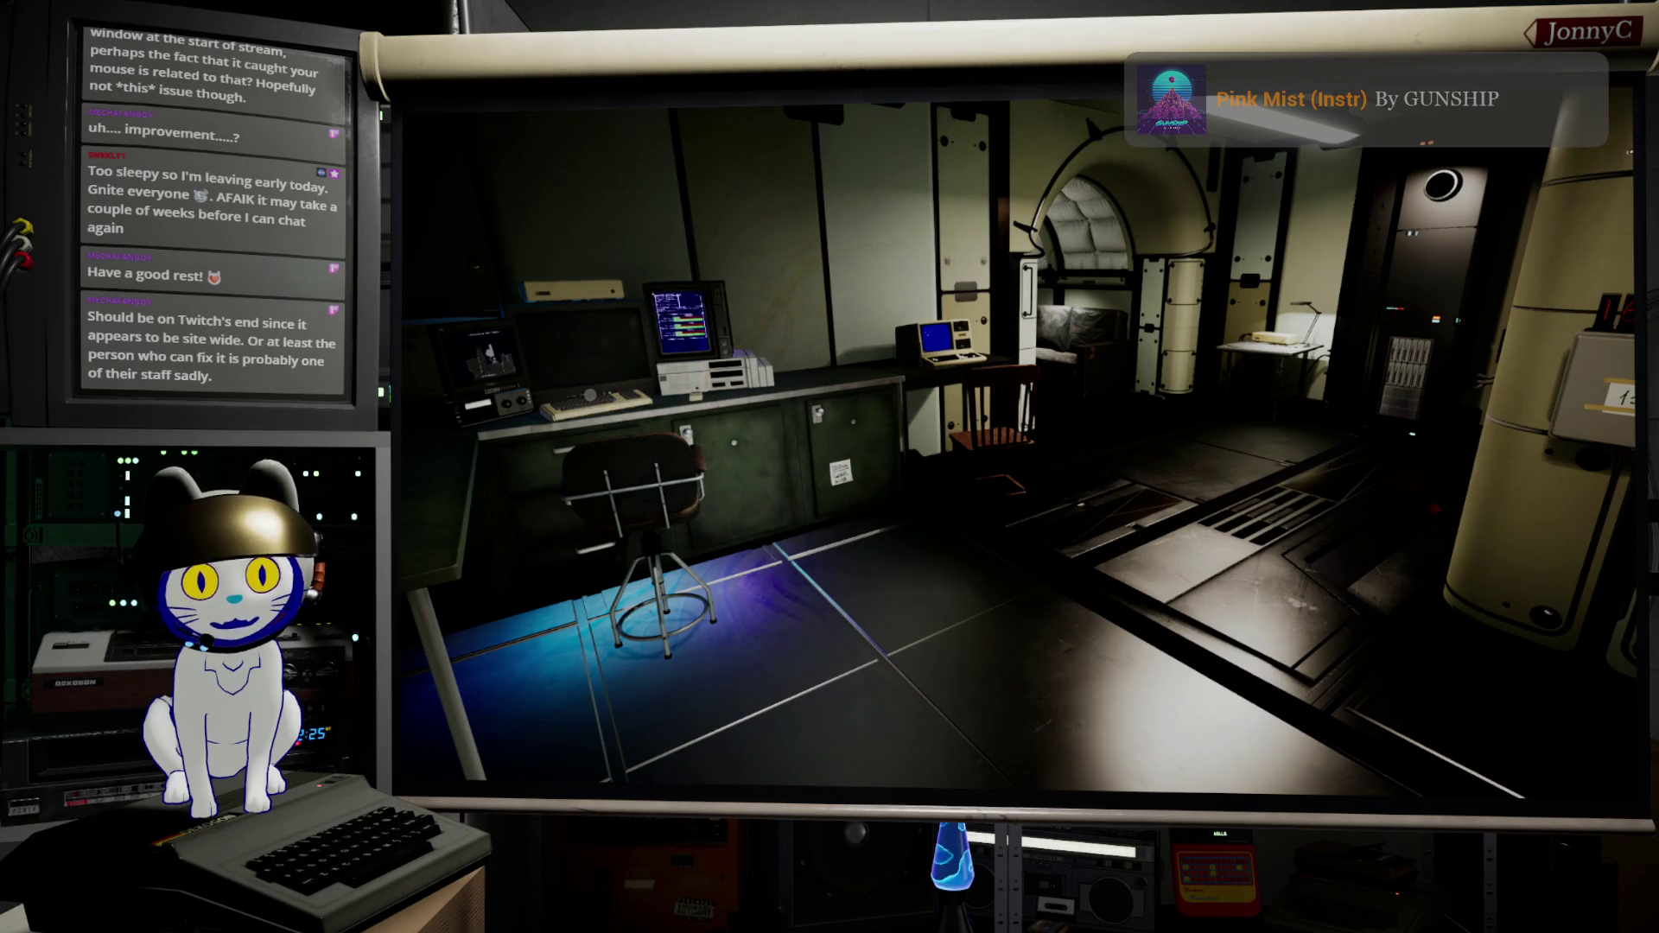
pyautogui.press('s')
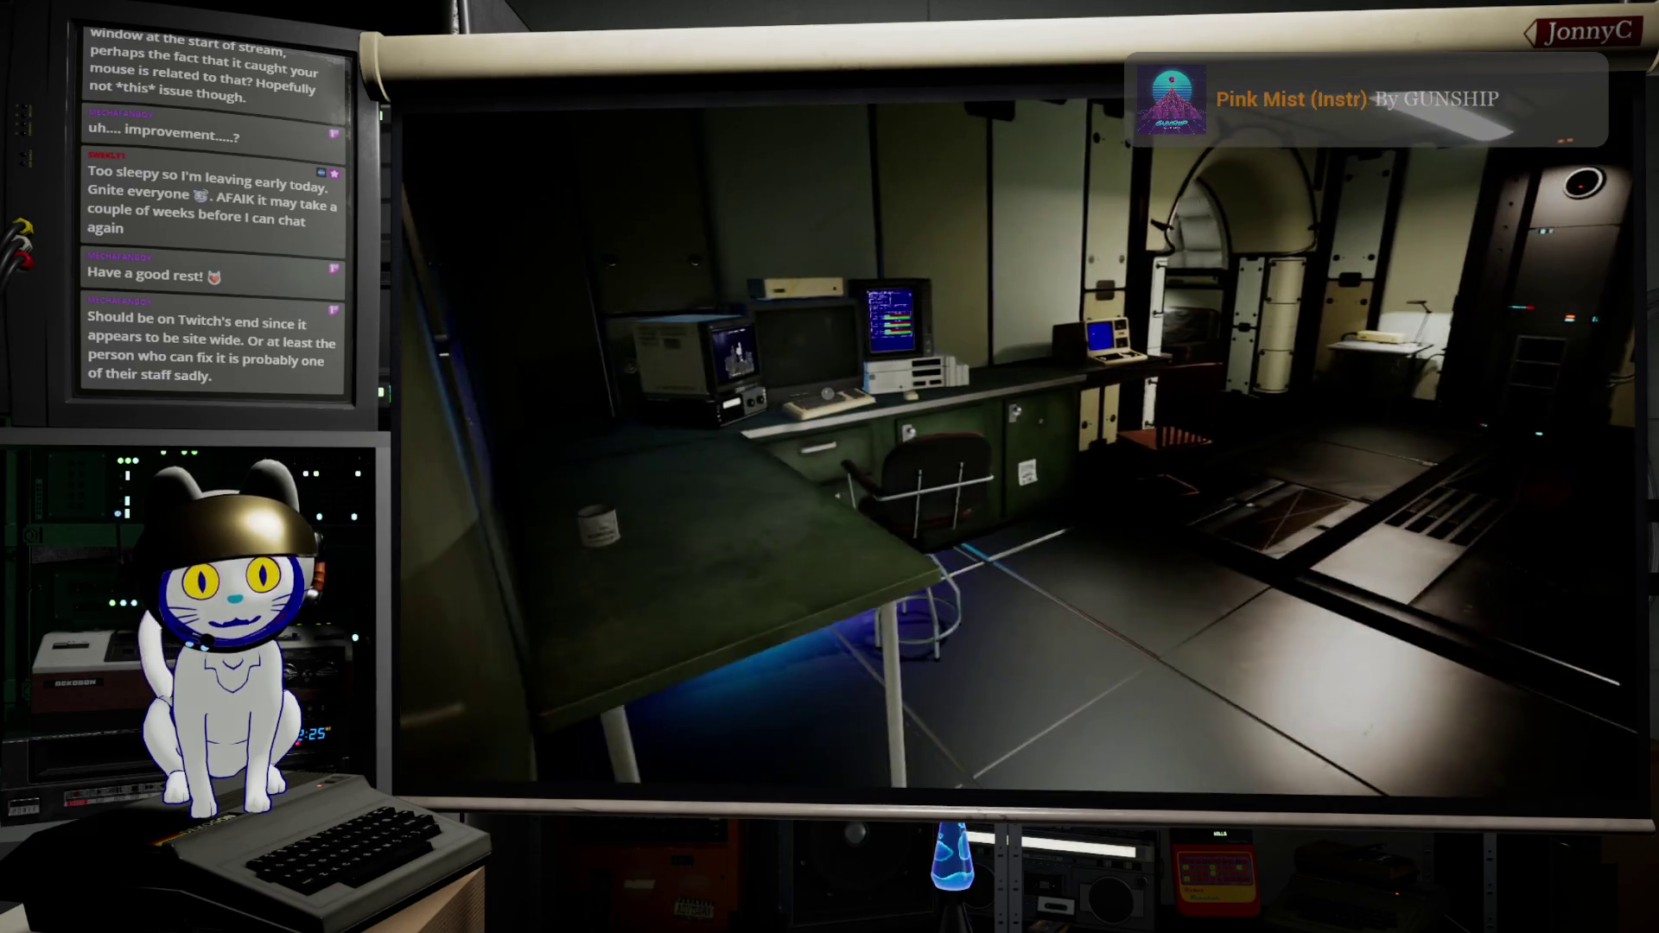
pyautogui.press('w')
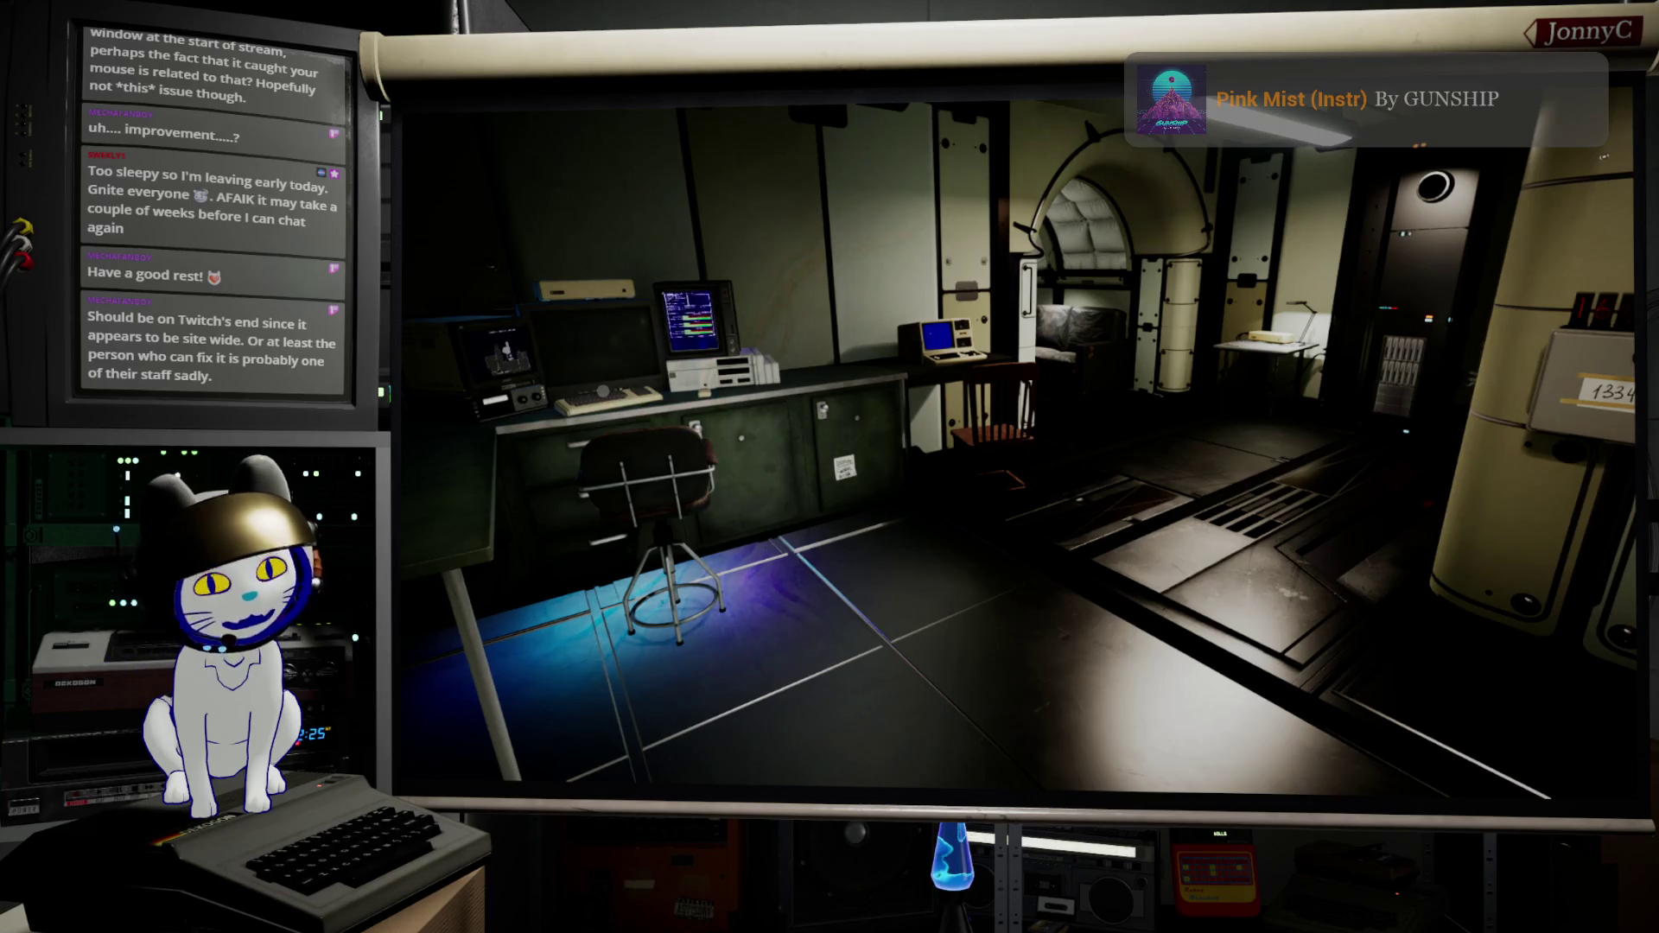
pyautogui.press('Escape')
pyautogui.click(1425, 113)
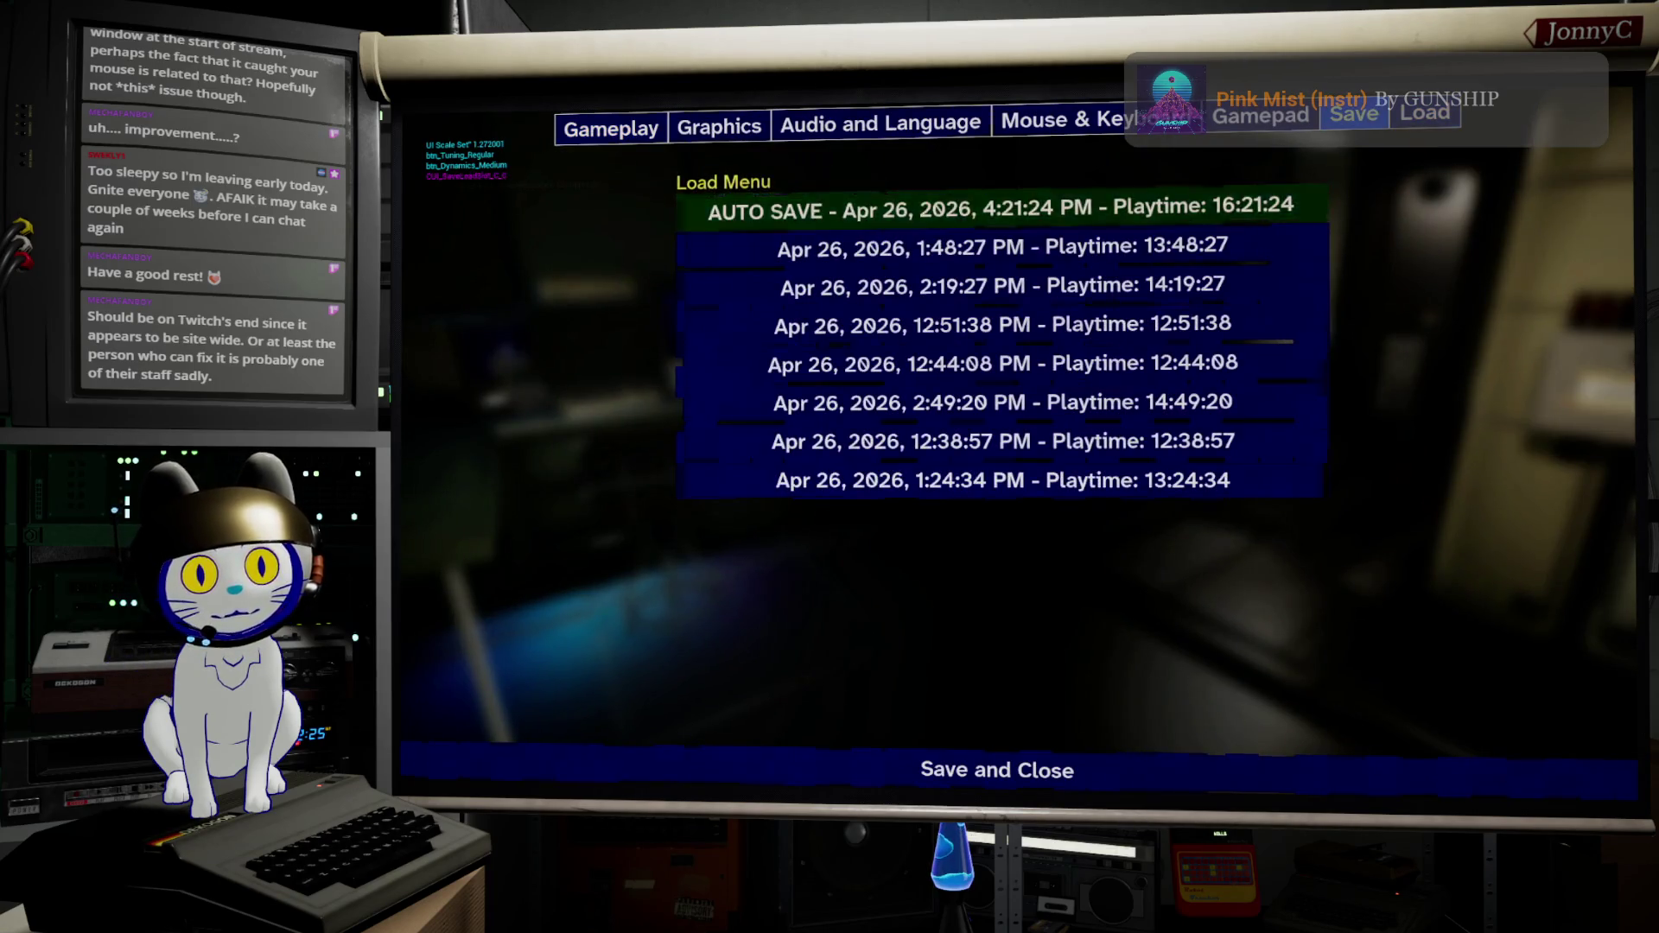
# Step: On the Gamepad page, drag Movement Dead Zone to maximum, then Save and Close
pyautogui.press('q')
pyautogui.press('q')
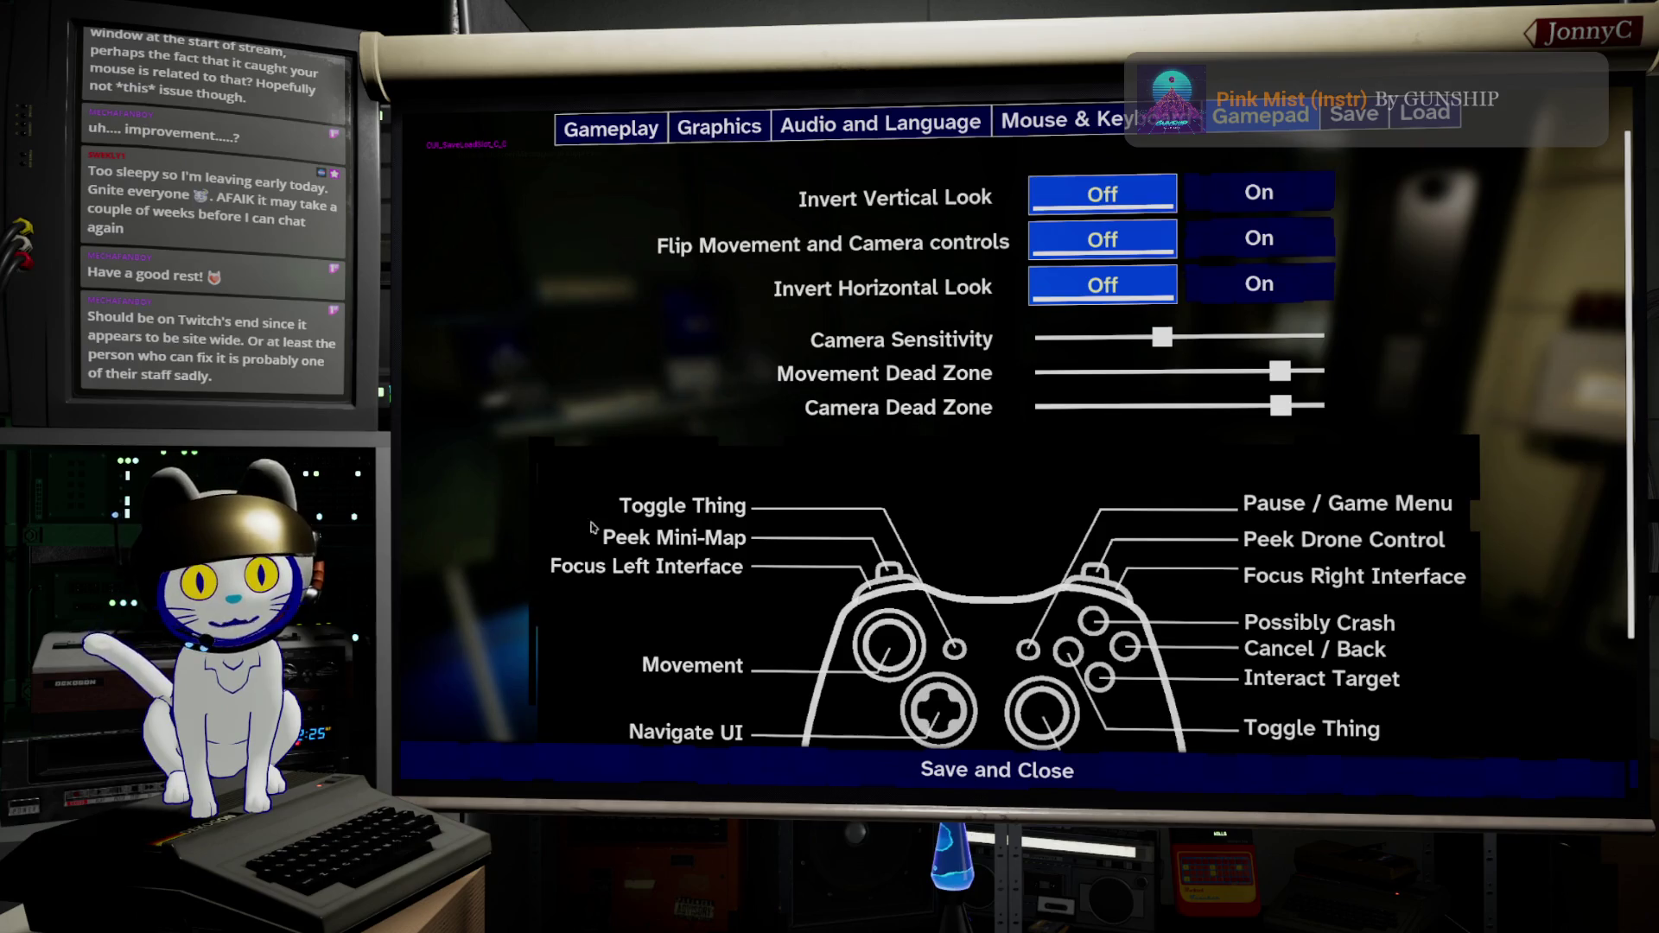
pyautogui.click(1288, 372)
pyautogui.moveTo(1289, 378); pyautogui.dragTo(1327, 374)
pyautogui.scroll(-3, 1073, 481)
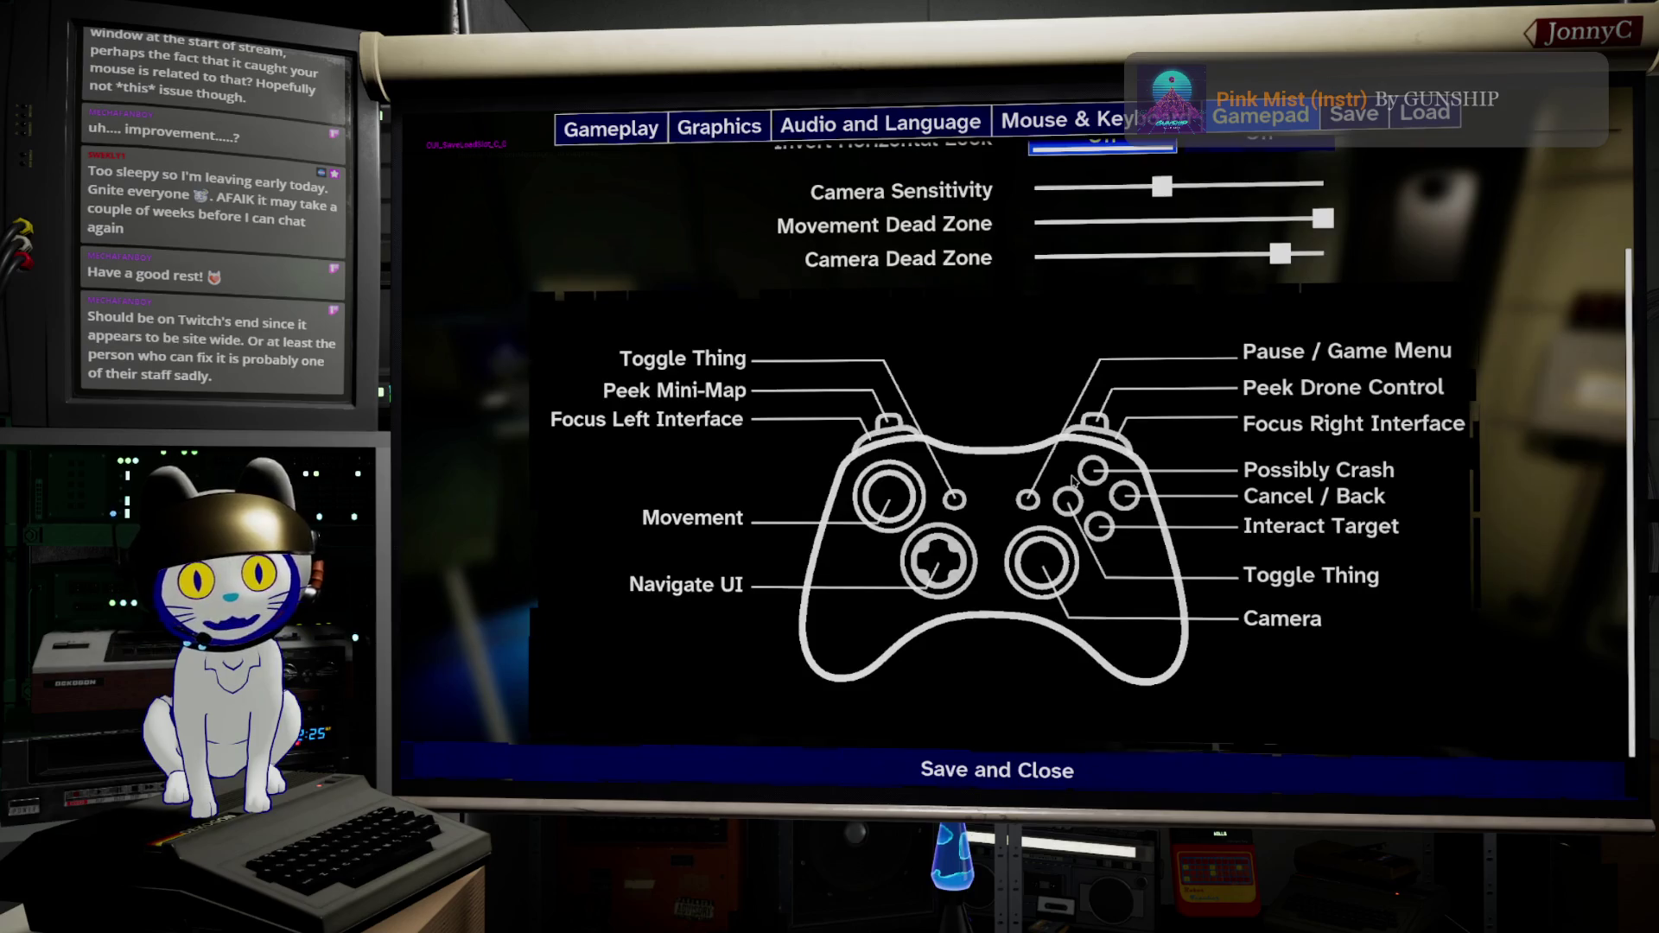
pyautogui.click(954, 764)
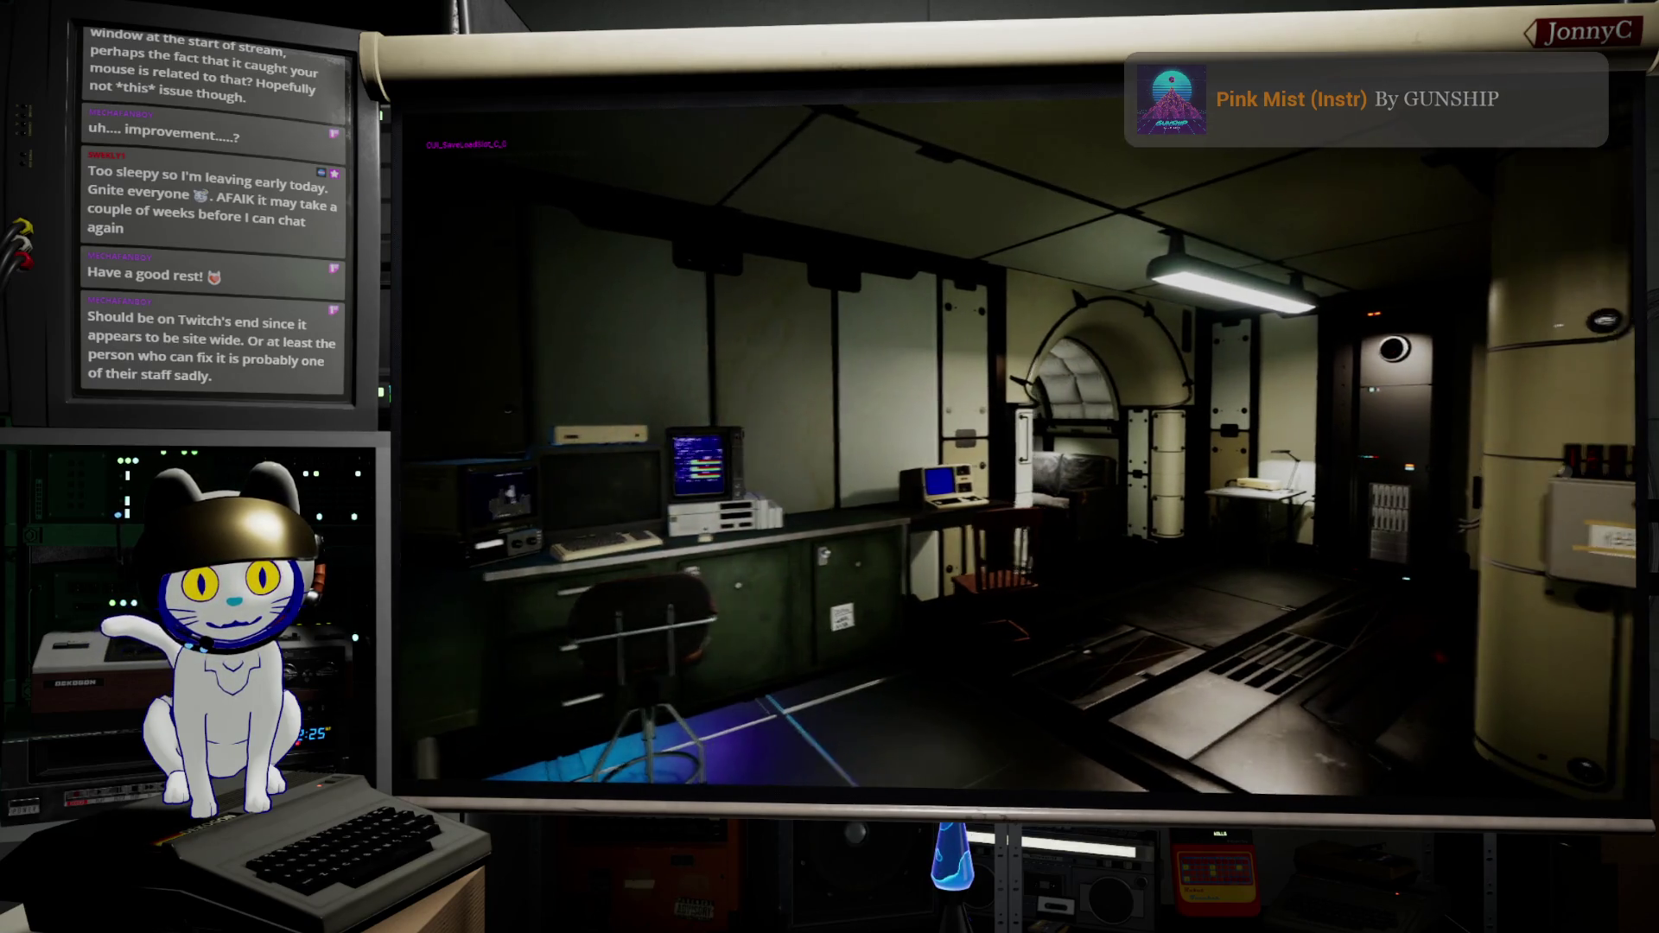
# Step: Walk through the room to the desk and start using the right-hand terminal
pyautogui.press('w')
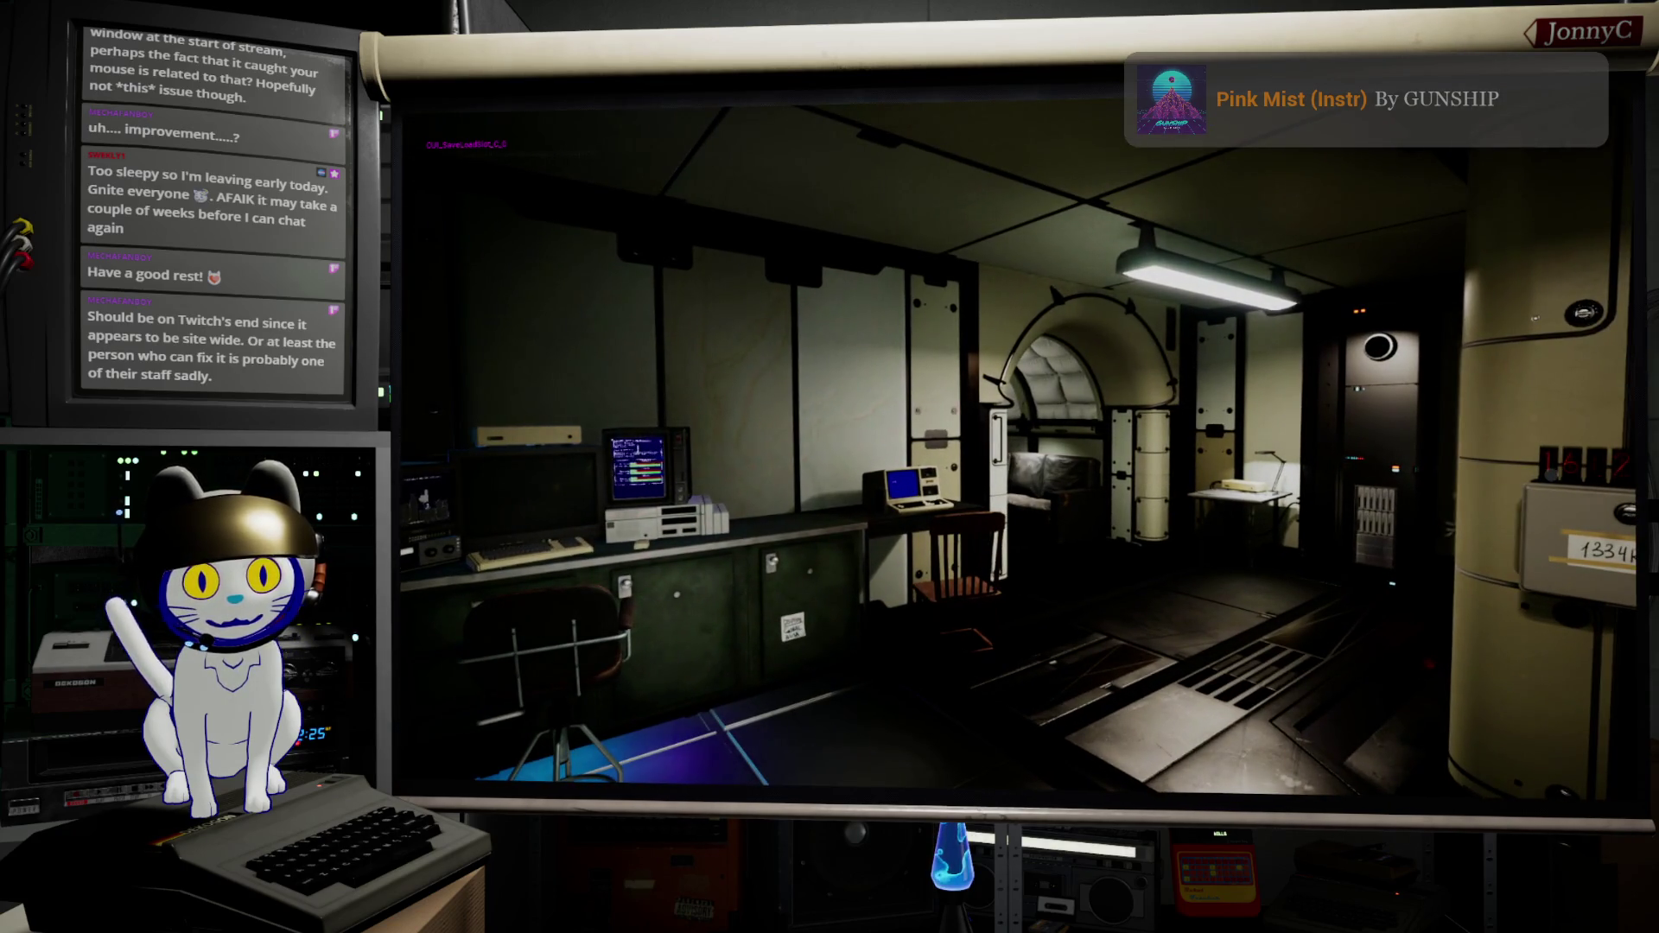
pyautogui.press('w')
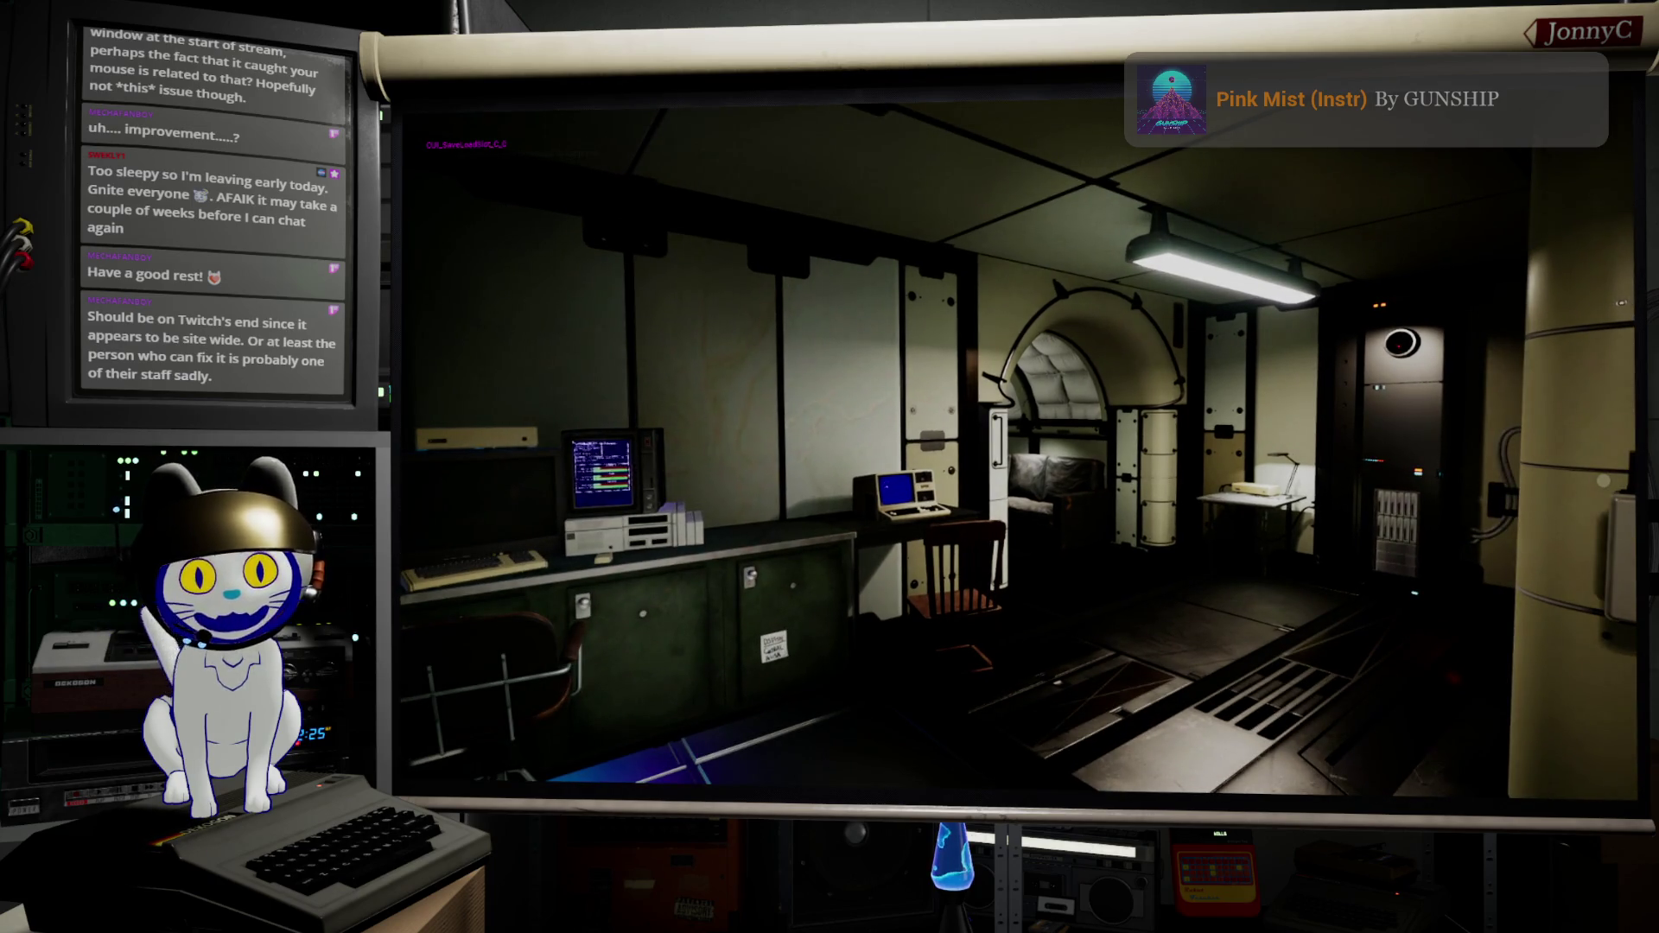
pyautogui.press('w')
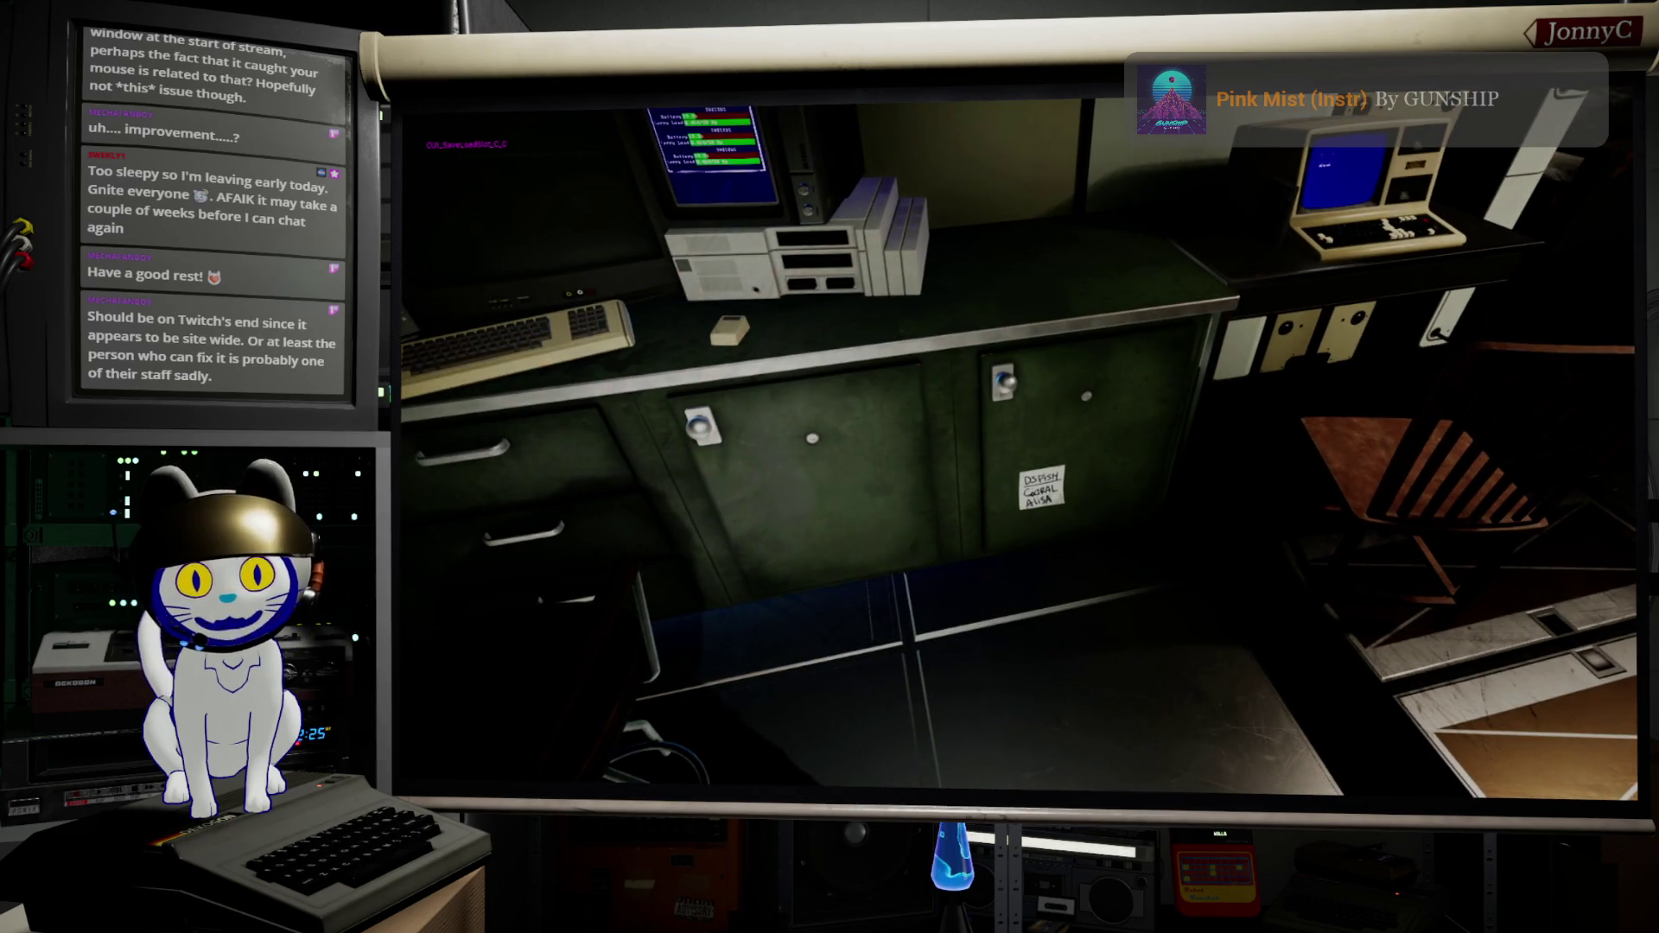
pyautogui.press('w')
pyautogui.press('e')
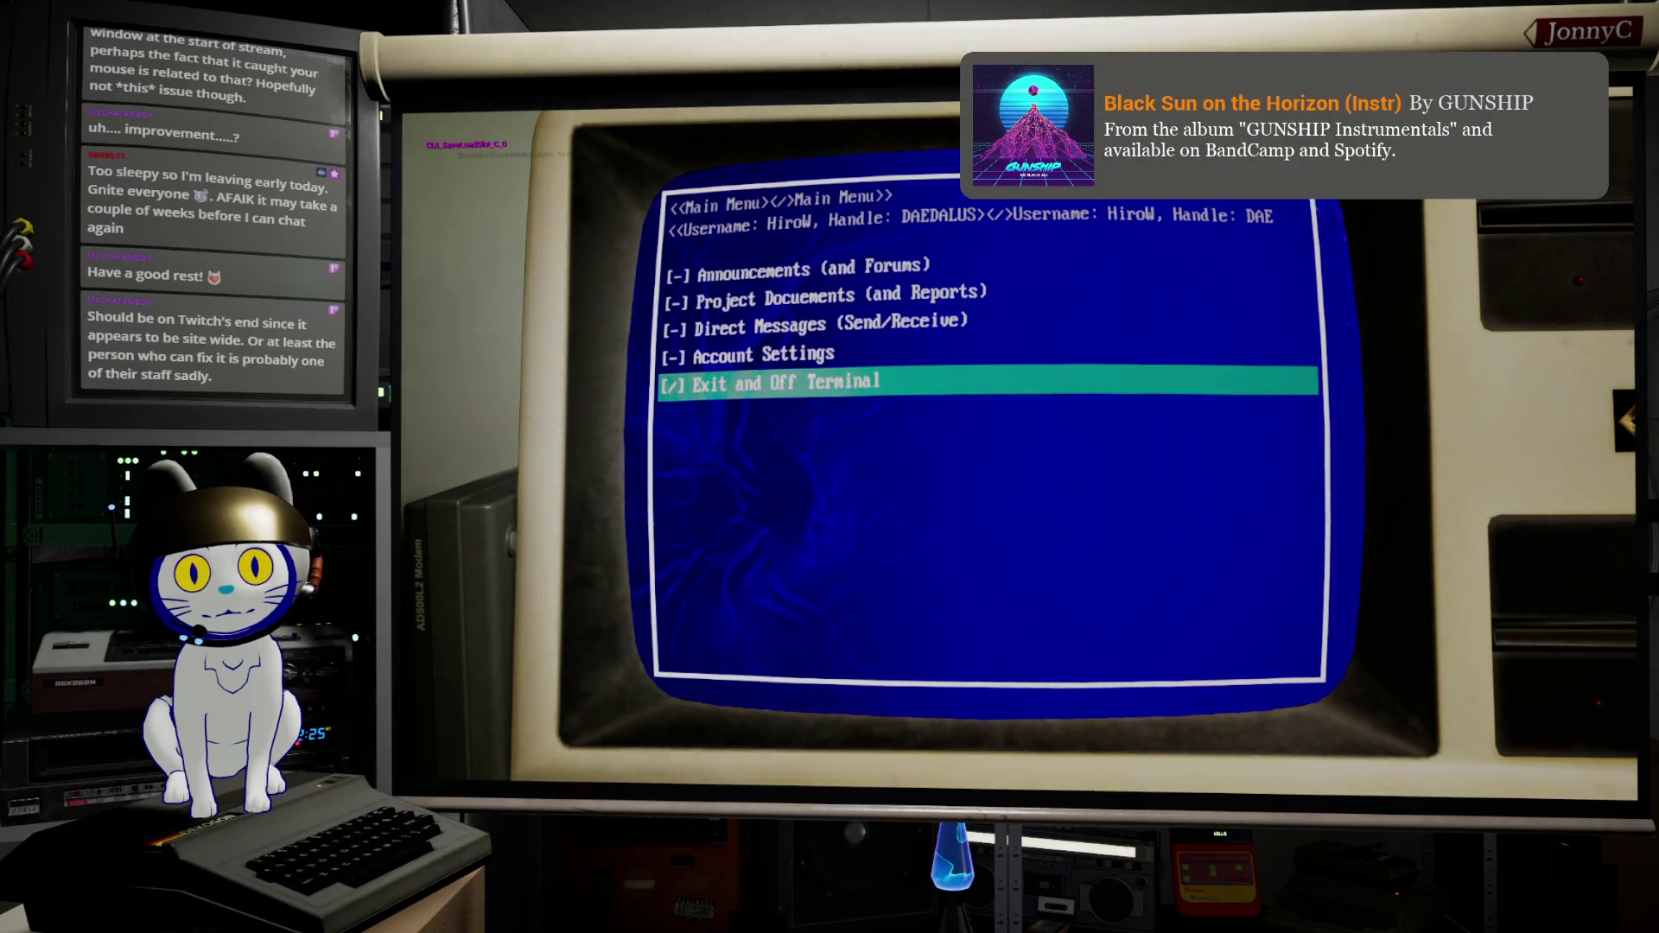
# Step: Move the terminal selection up to Announcements, then down through Project Documents to the exit entry
pyautogui.click(764, 355)
pyautogui.click(760, 325)
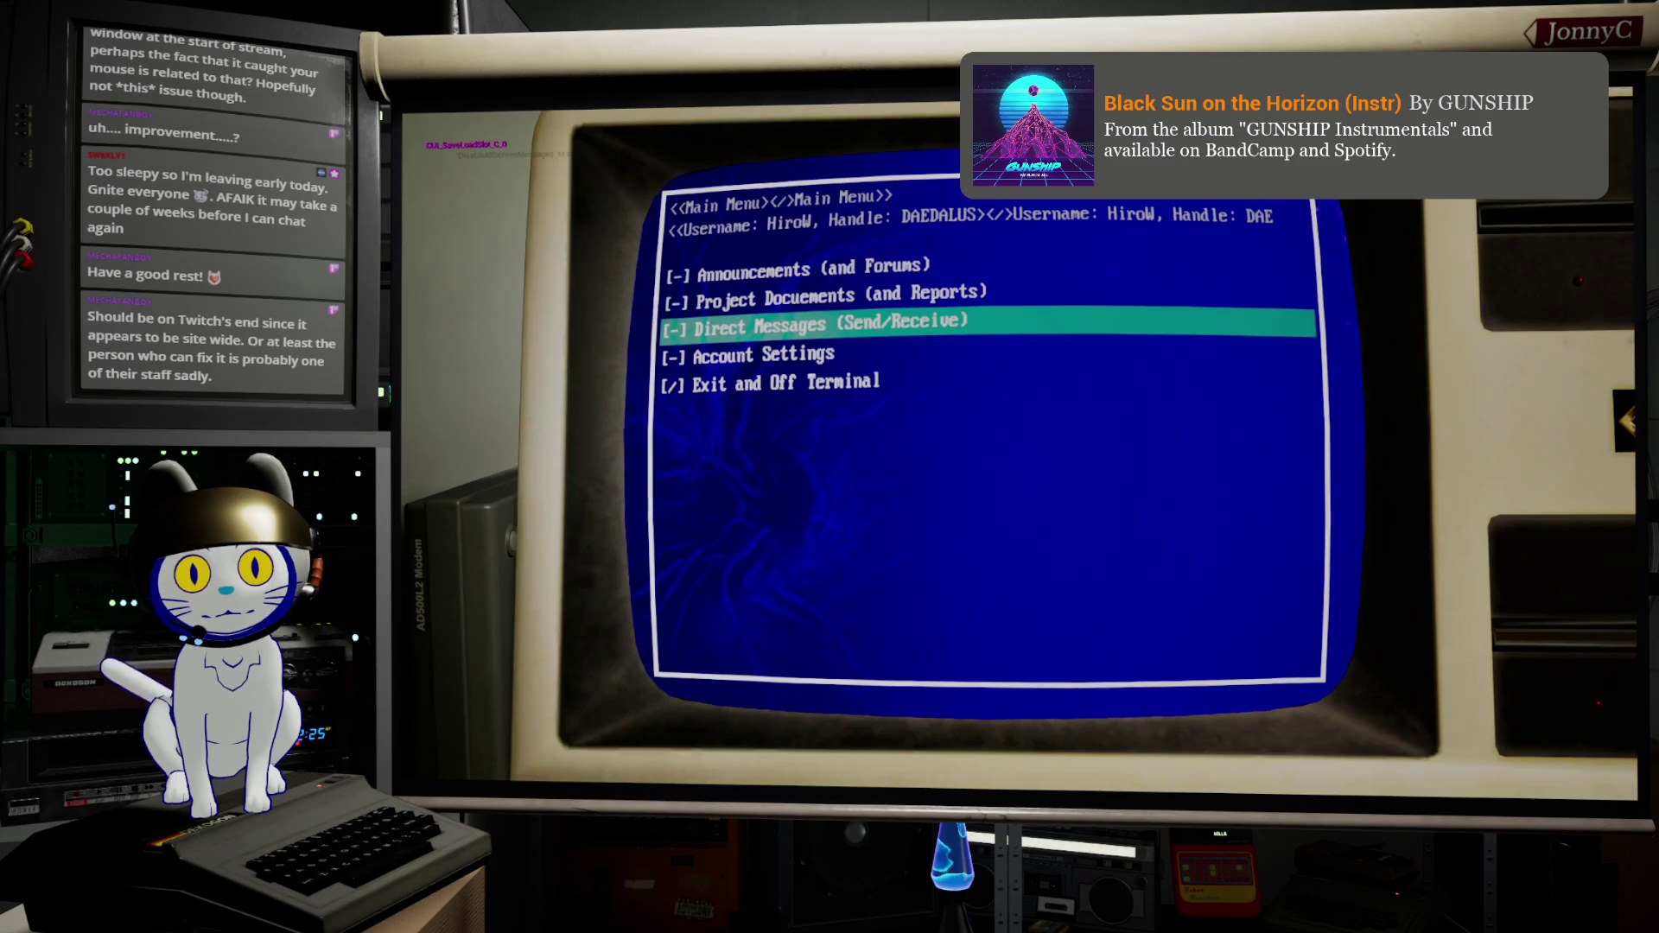
pyautogui.click(773, 297)
pyautogui.click(778, 270)
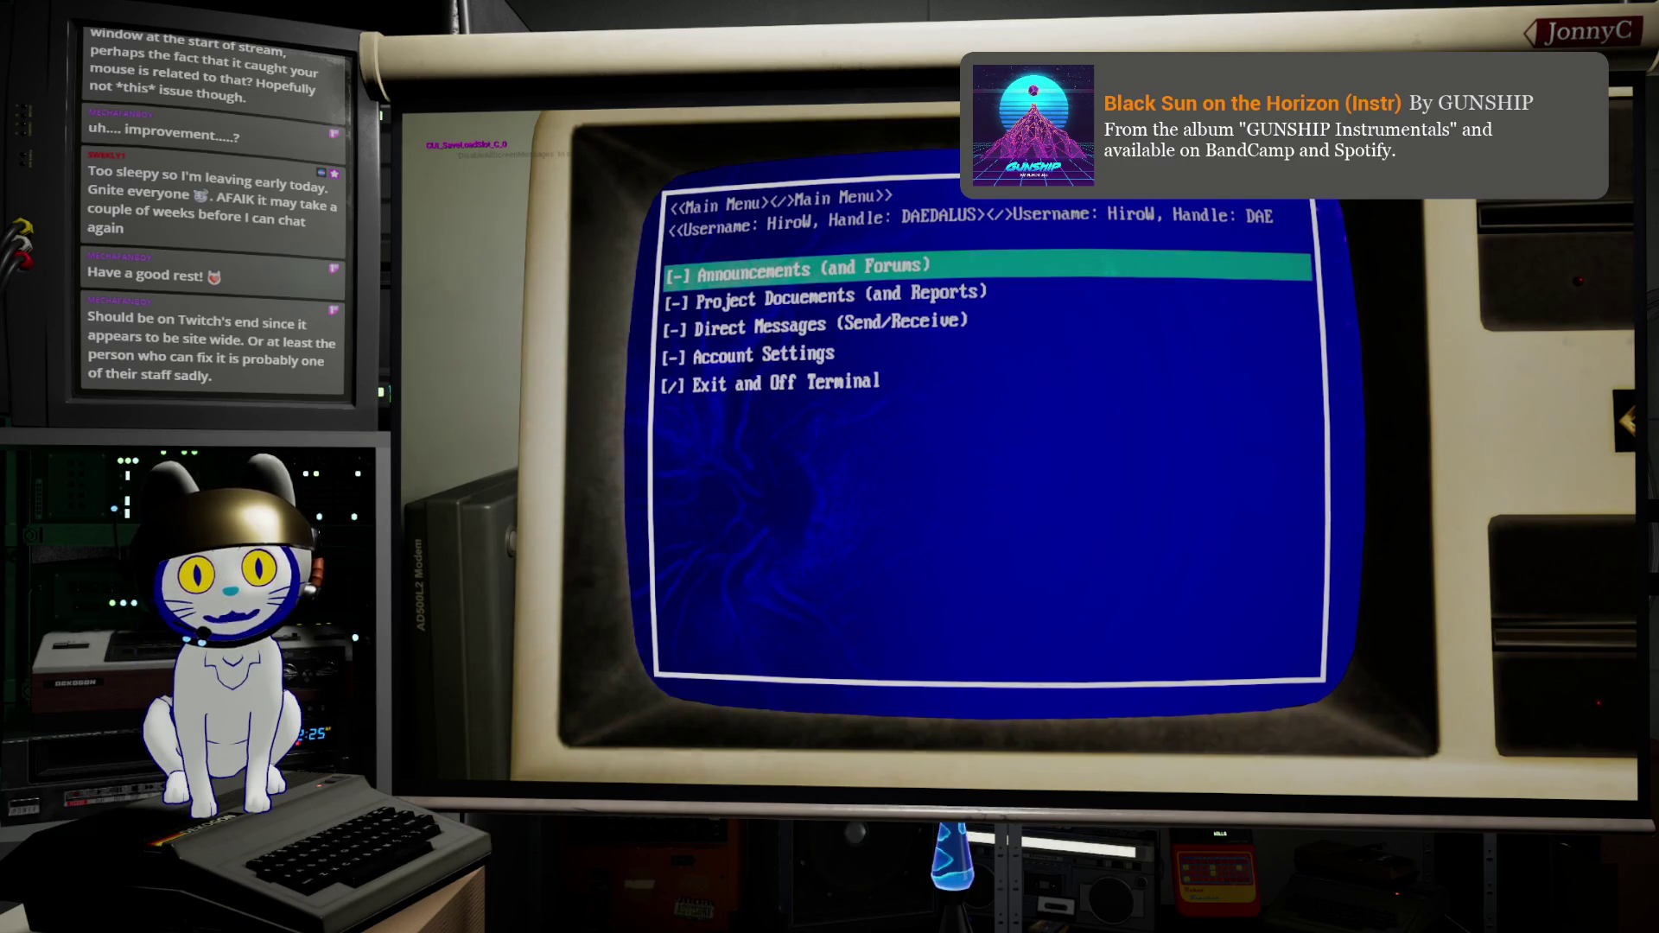
pyautogui.click(826, 296)
pyautogui.click(812, 270)
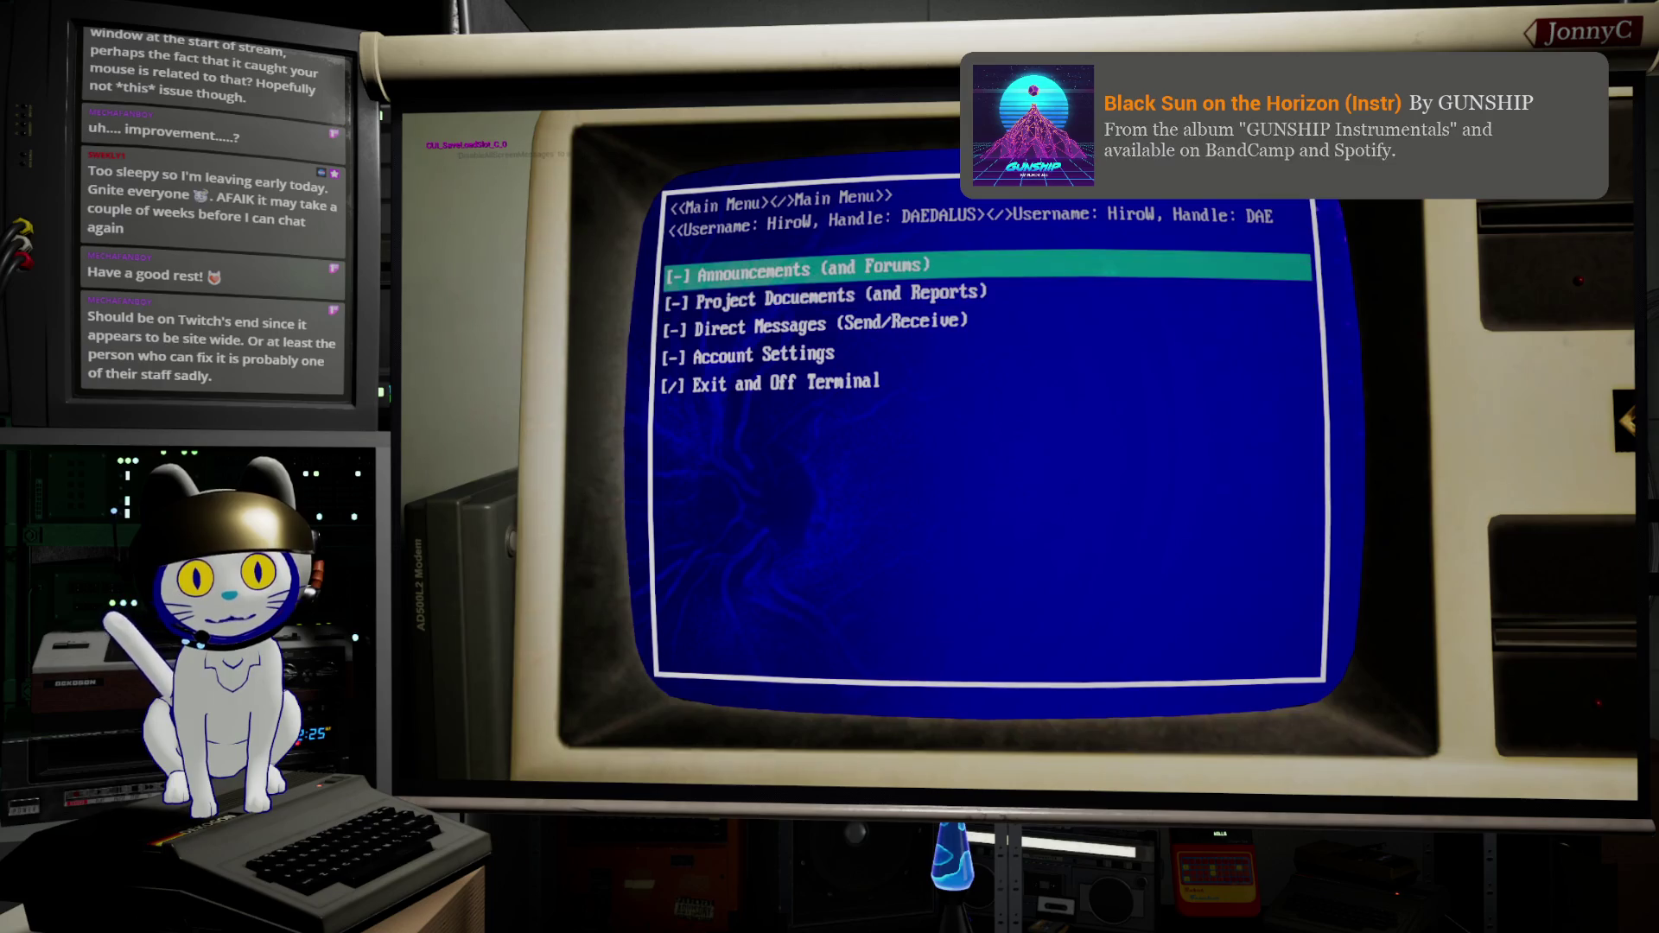
pyautogui.click(826, 296)
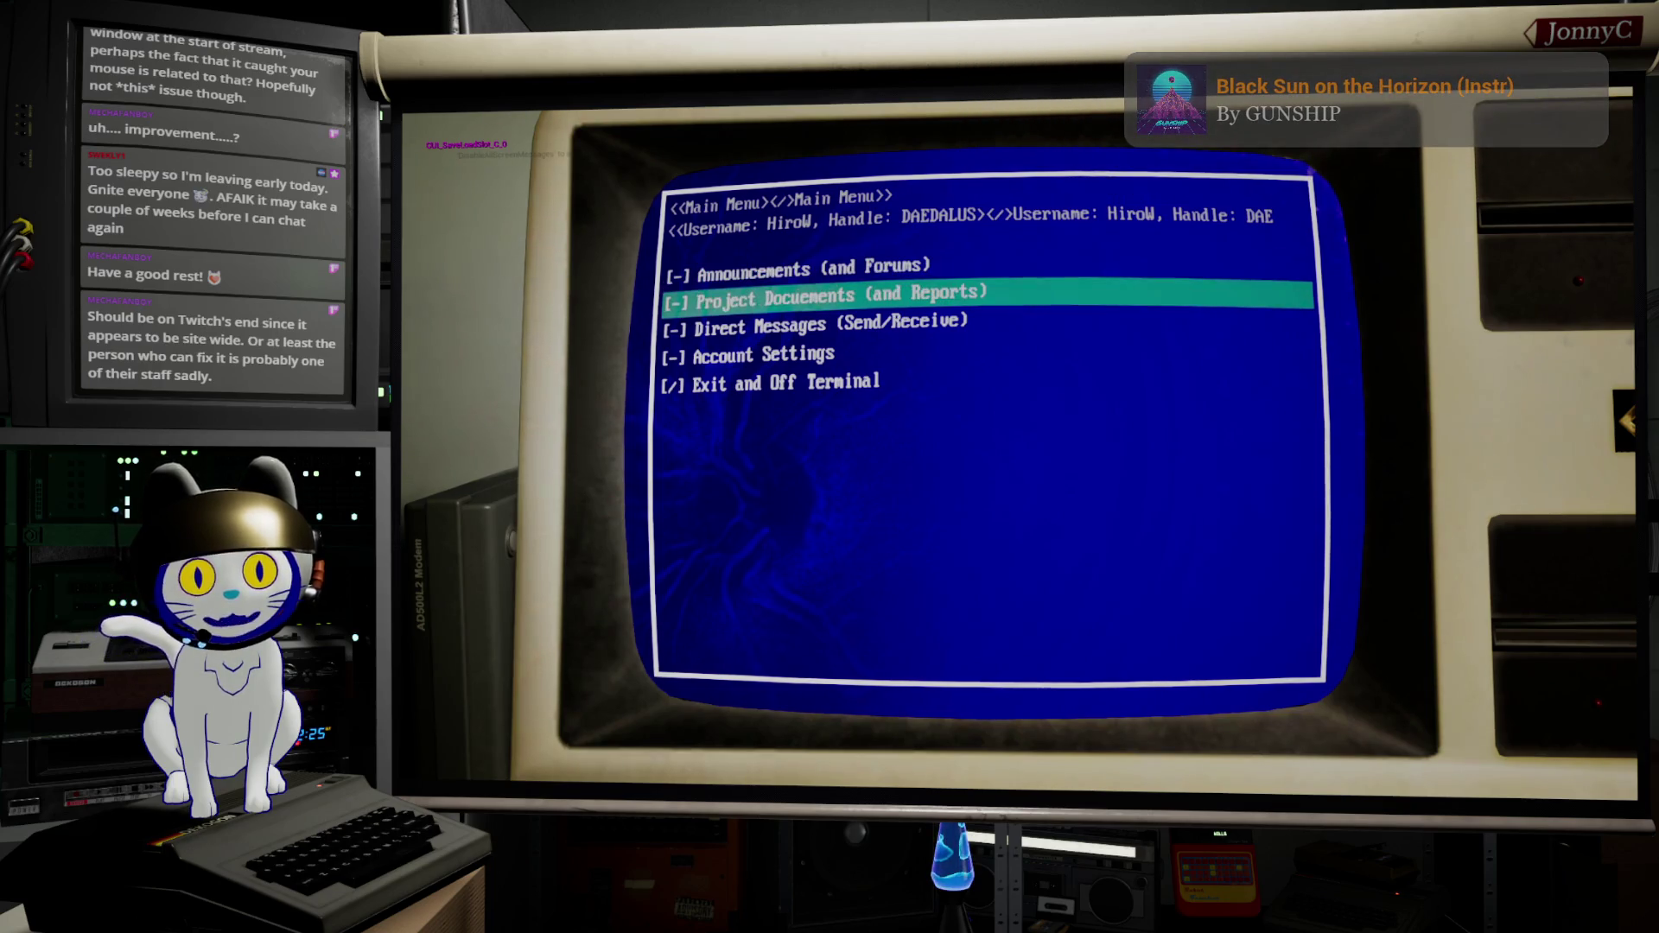
pyautogui.click(829, 325)
pyautogui.click(764, 354)
pyautogui.click(786, 382)
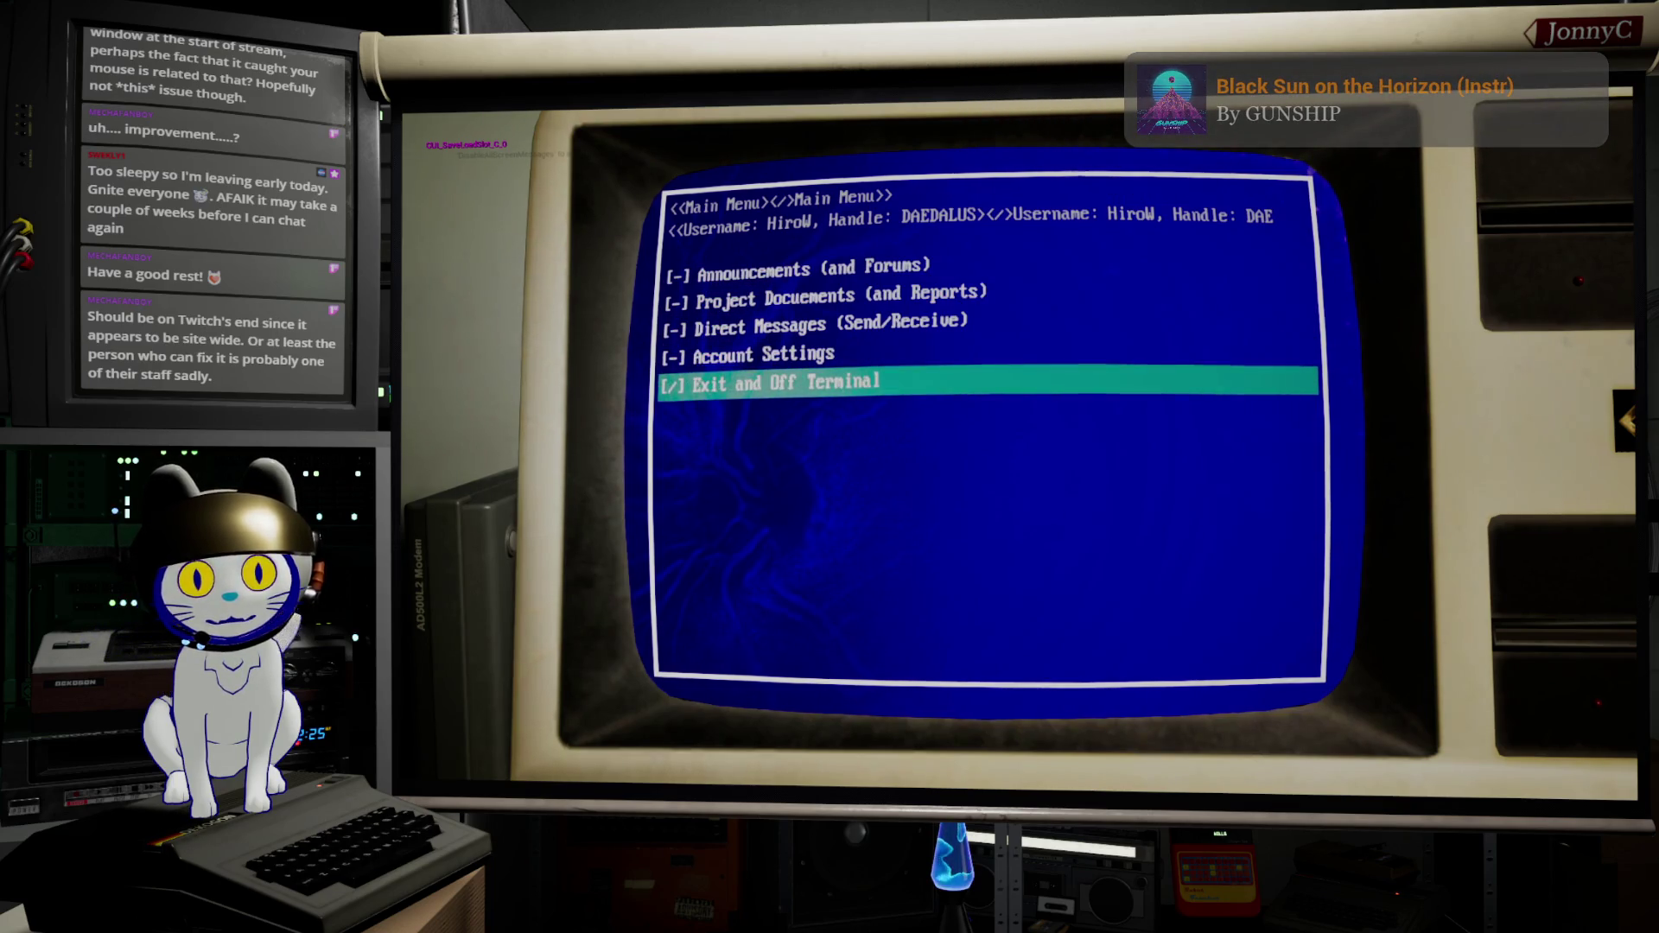
# Step: Cycle the selection repeatedly between Account Settings, Direct Messages and Exit and Off Terminal
pyautogui.click(763, 355)
pyautogui.click(830, 325)
pyautogui.click(825, 297)
pyautogui.click(830, 324)
pyautogui.click(764, 355)
pyautogui.click(787, 383)
pyautogui.click(764, 354)
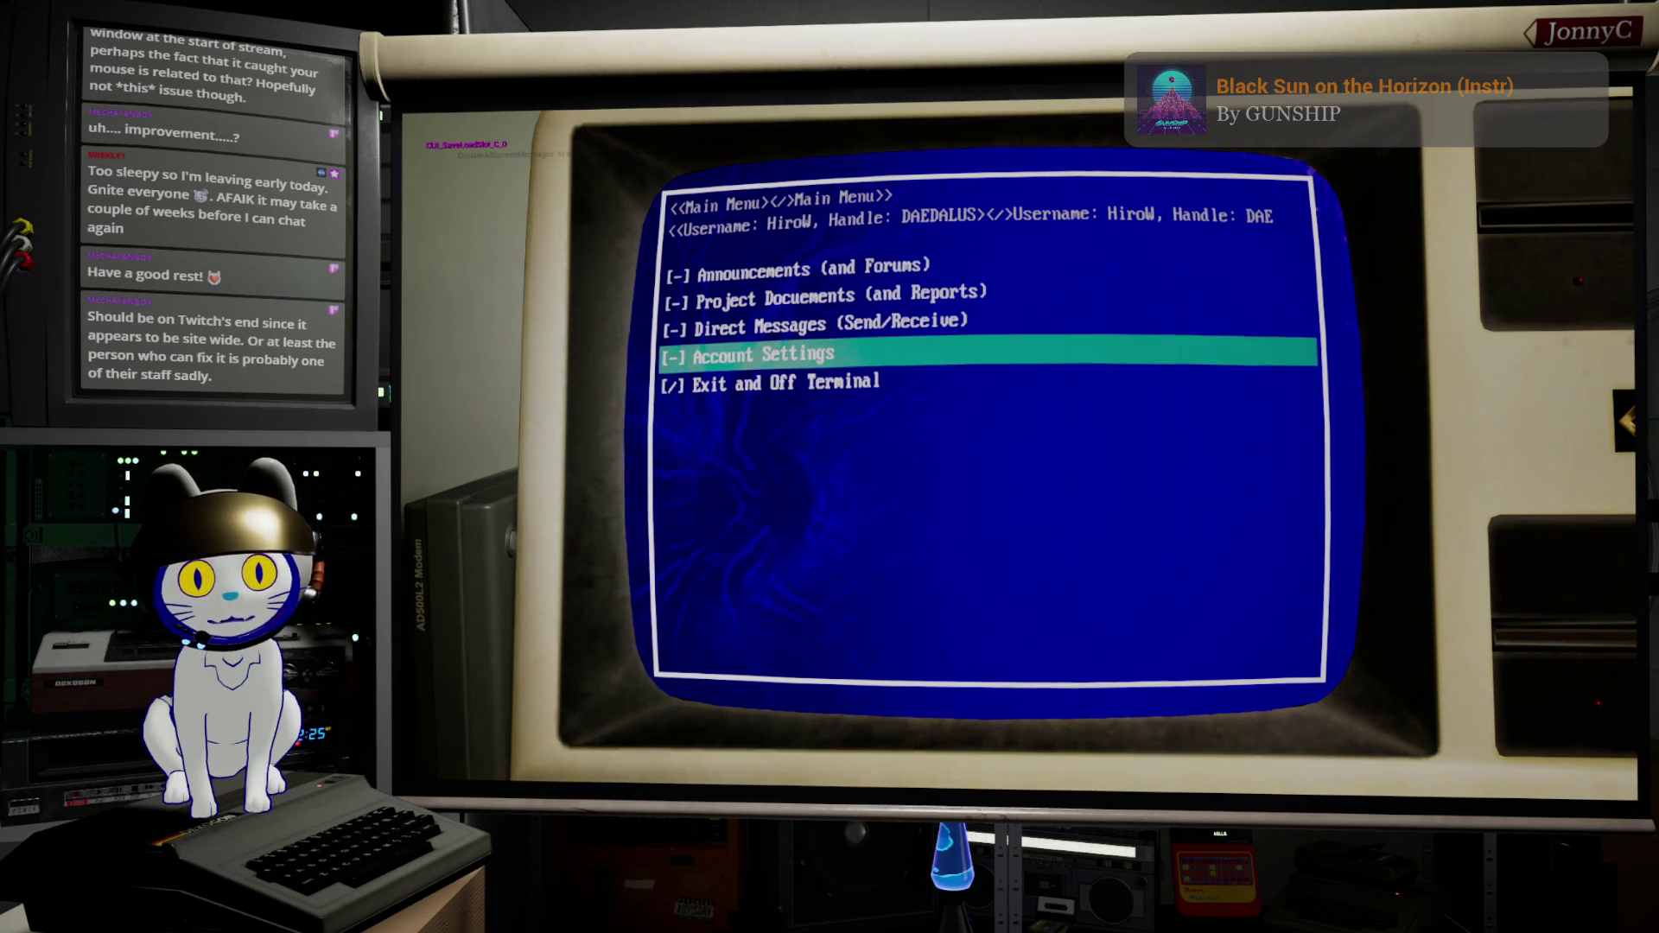
pyautogui.click(786, 383)
pyautogui.click(764, 354)
pyautogui.click(830, 325)
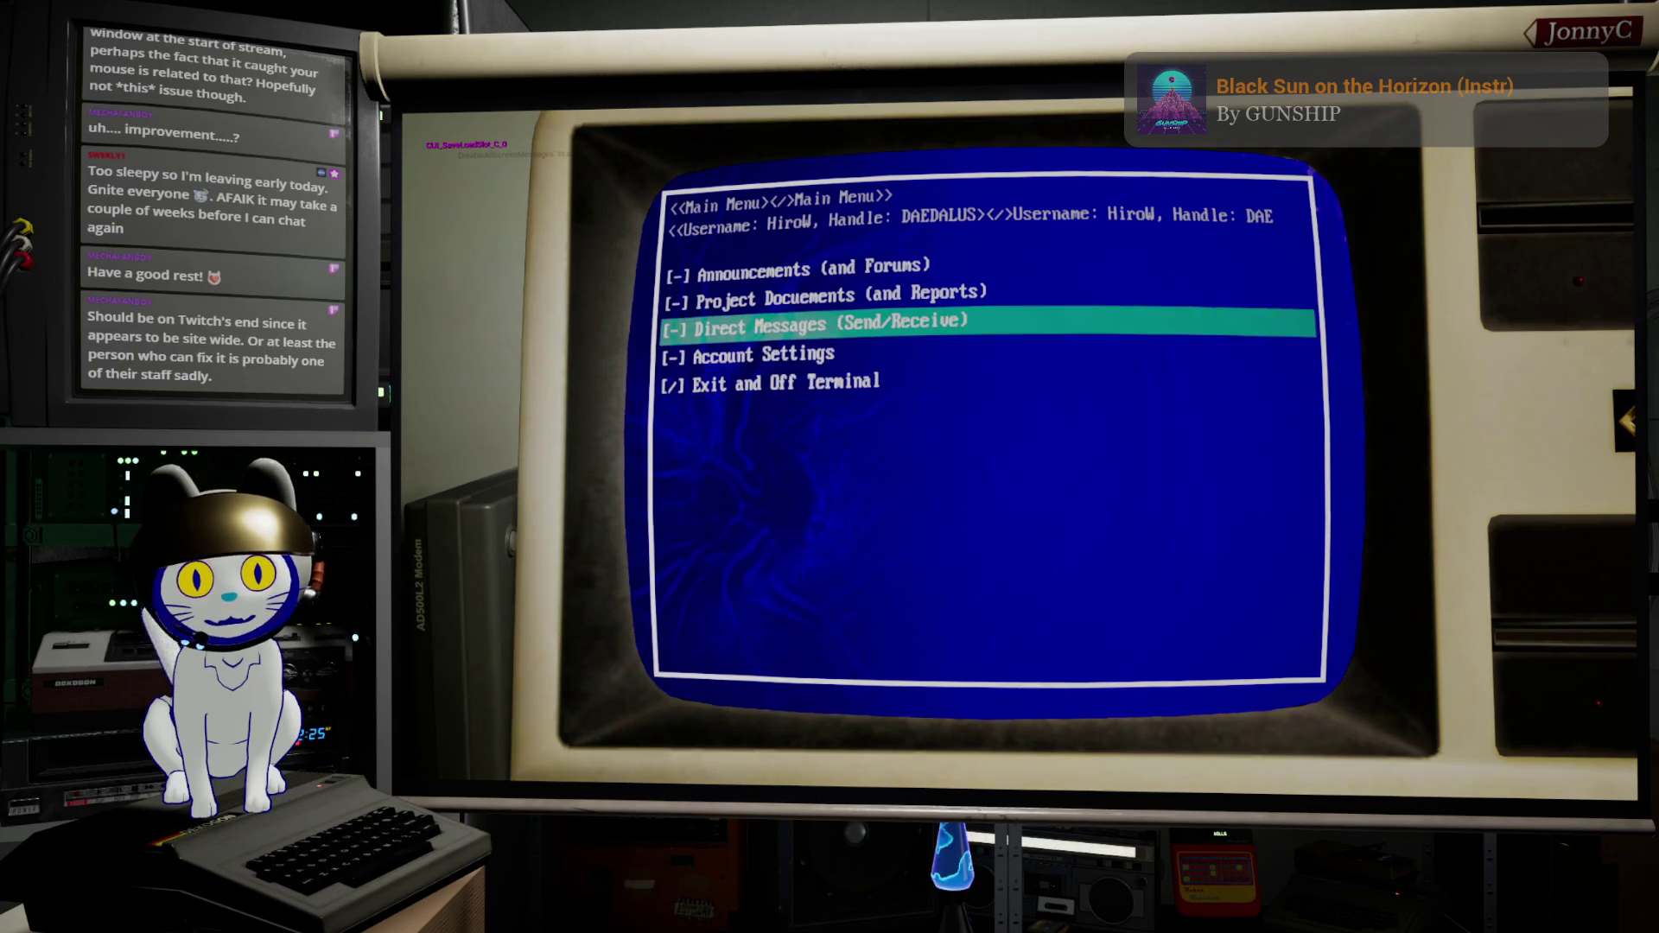
pyautogui.click(937, 393)
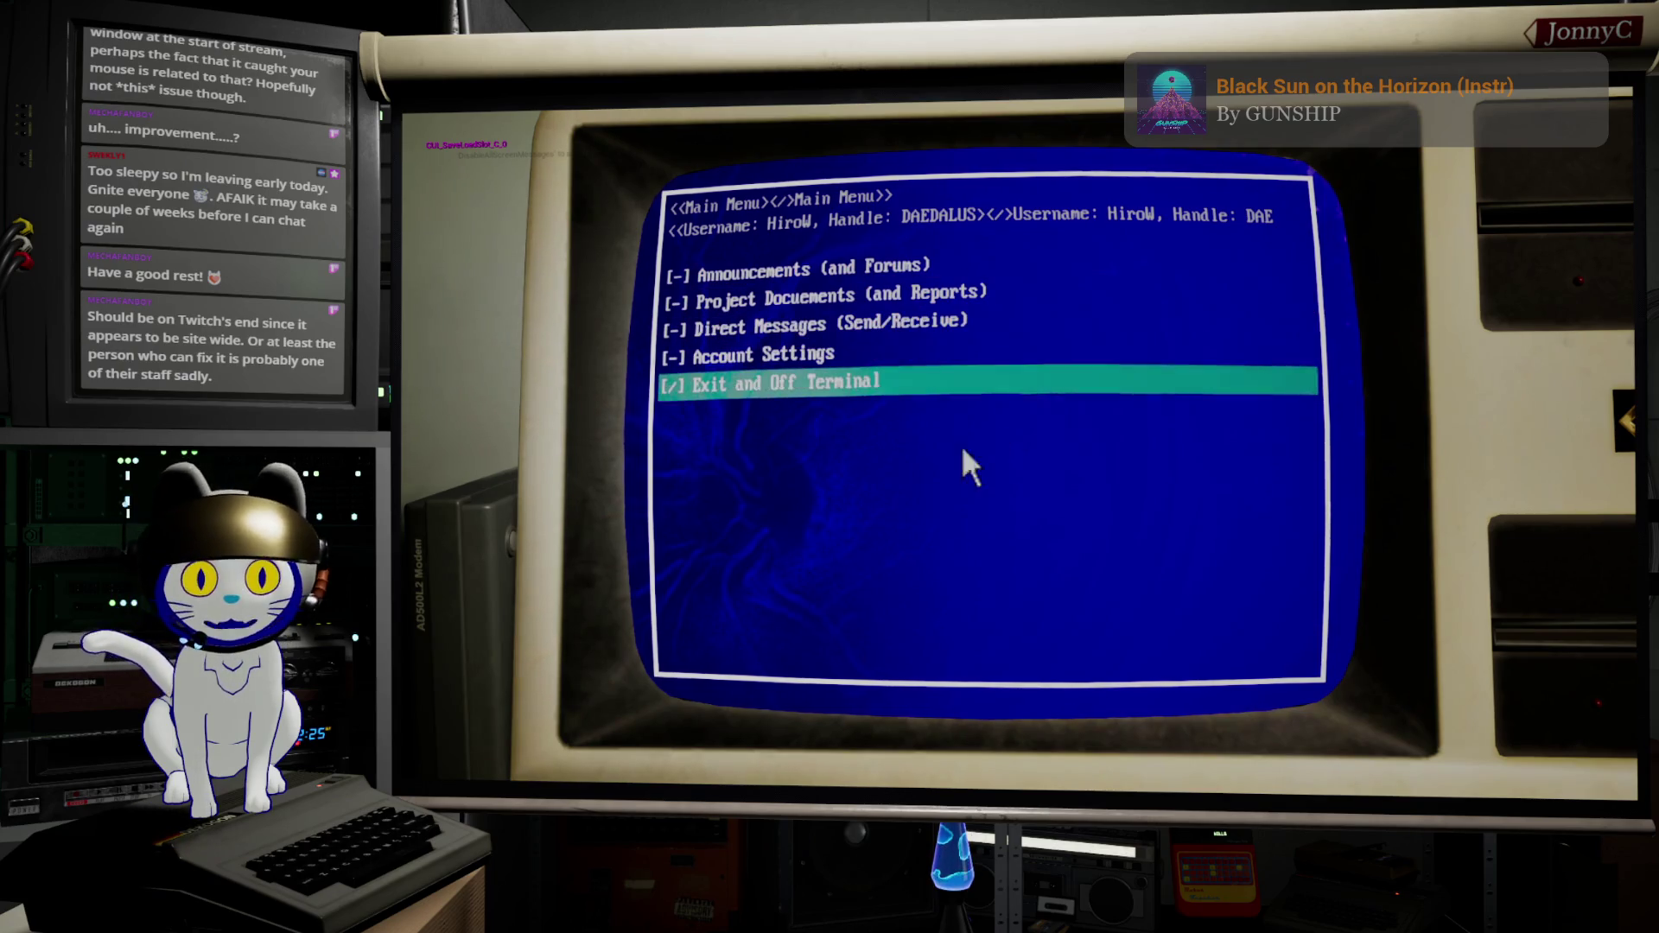
# Step: Test wrapping between the exit entry and the top entry, then stop the play session
pyautogui.press('Down')
pyautogui.press('Up')
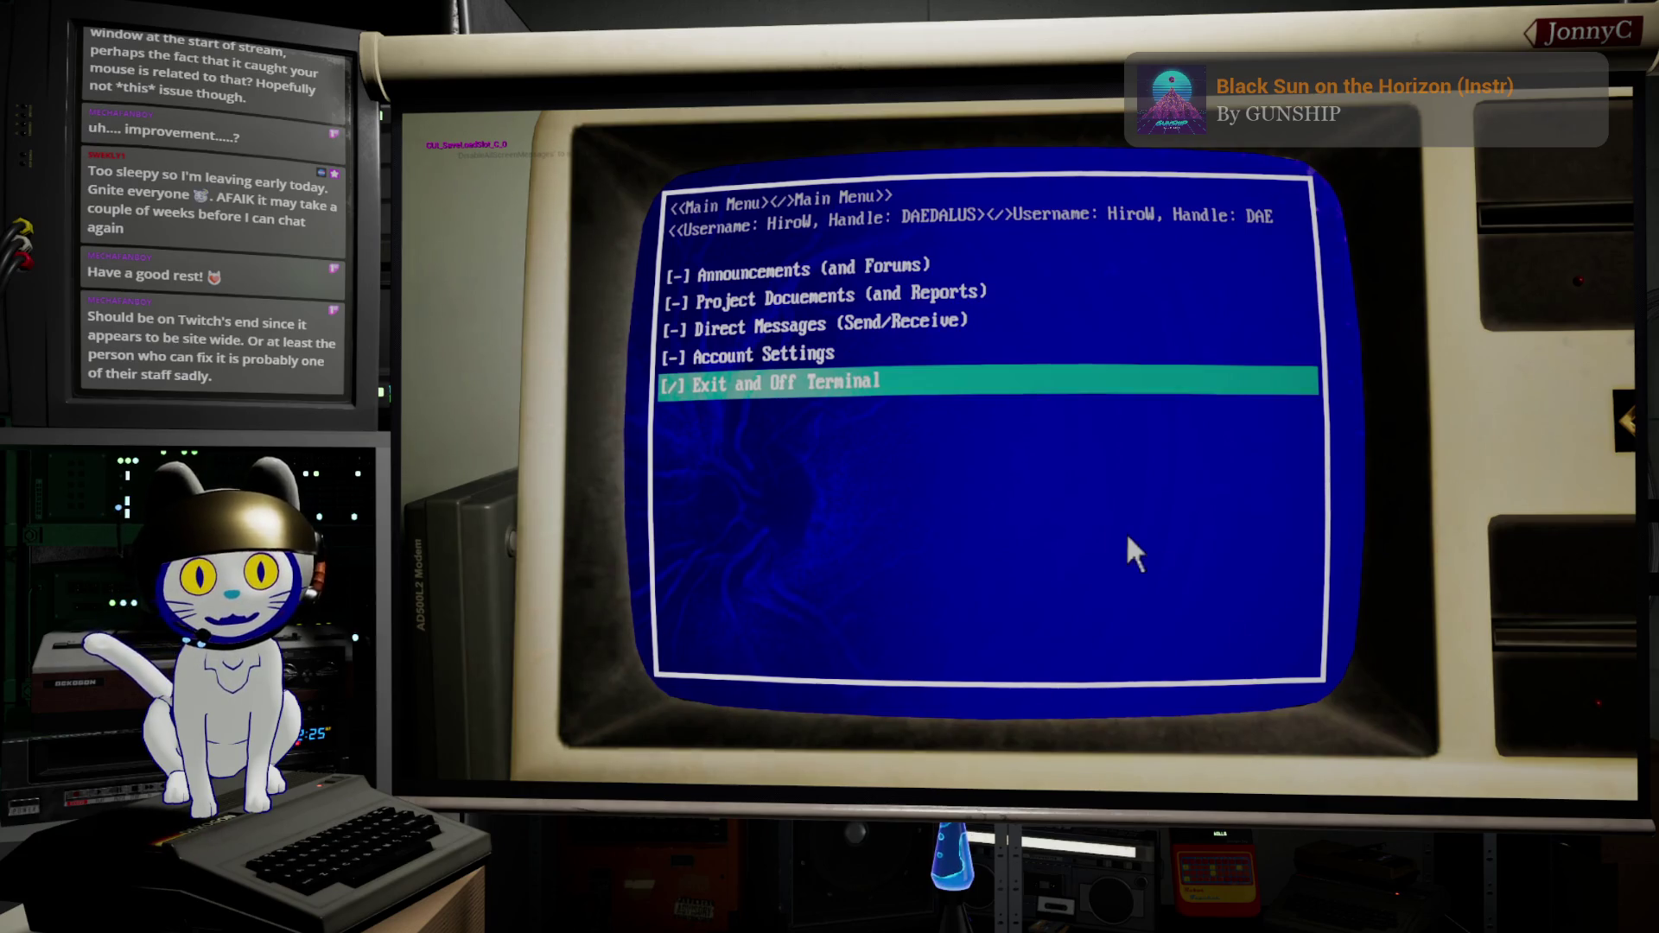
pyautogui.press('Escape')
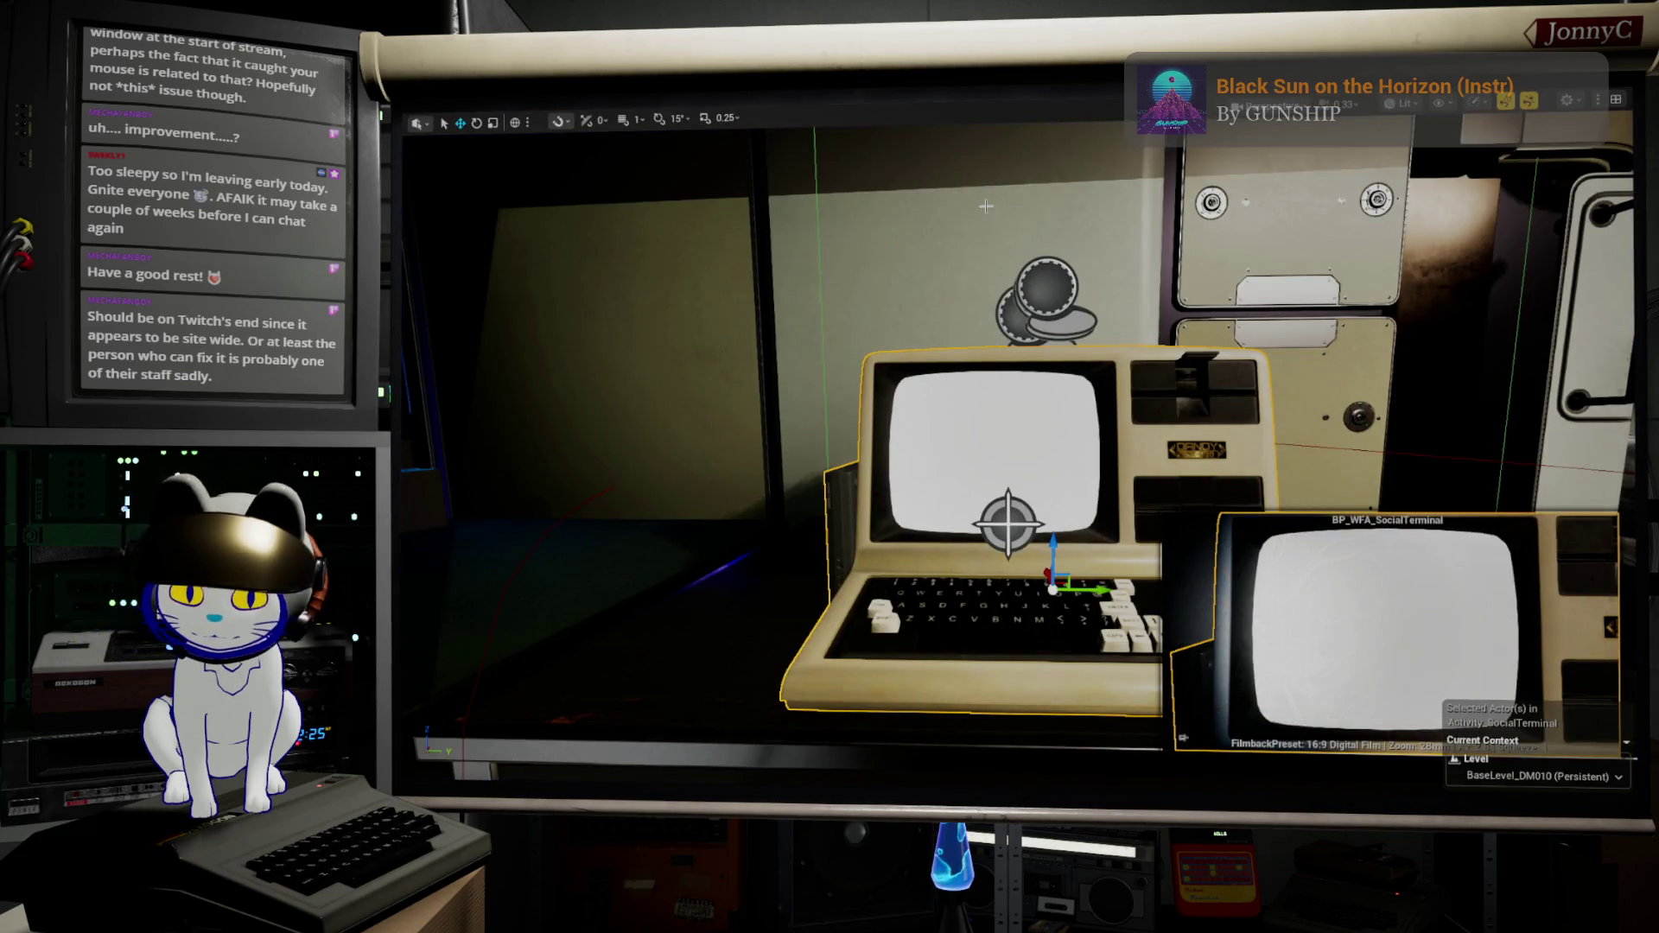
# Step: Start play again, lower Camera Dead Zone to mid-range on the Gamepad settings page, and save
pyautogui.hotkey('alt', 'p')
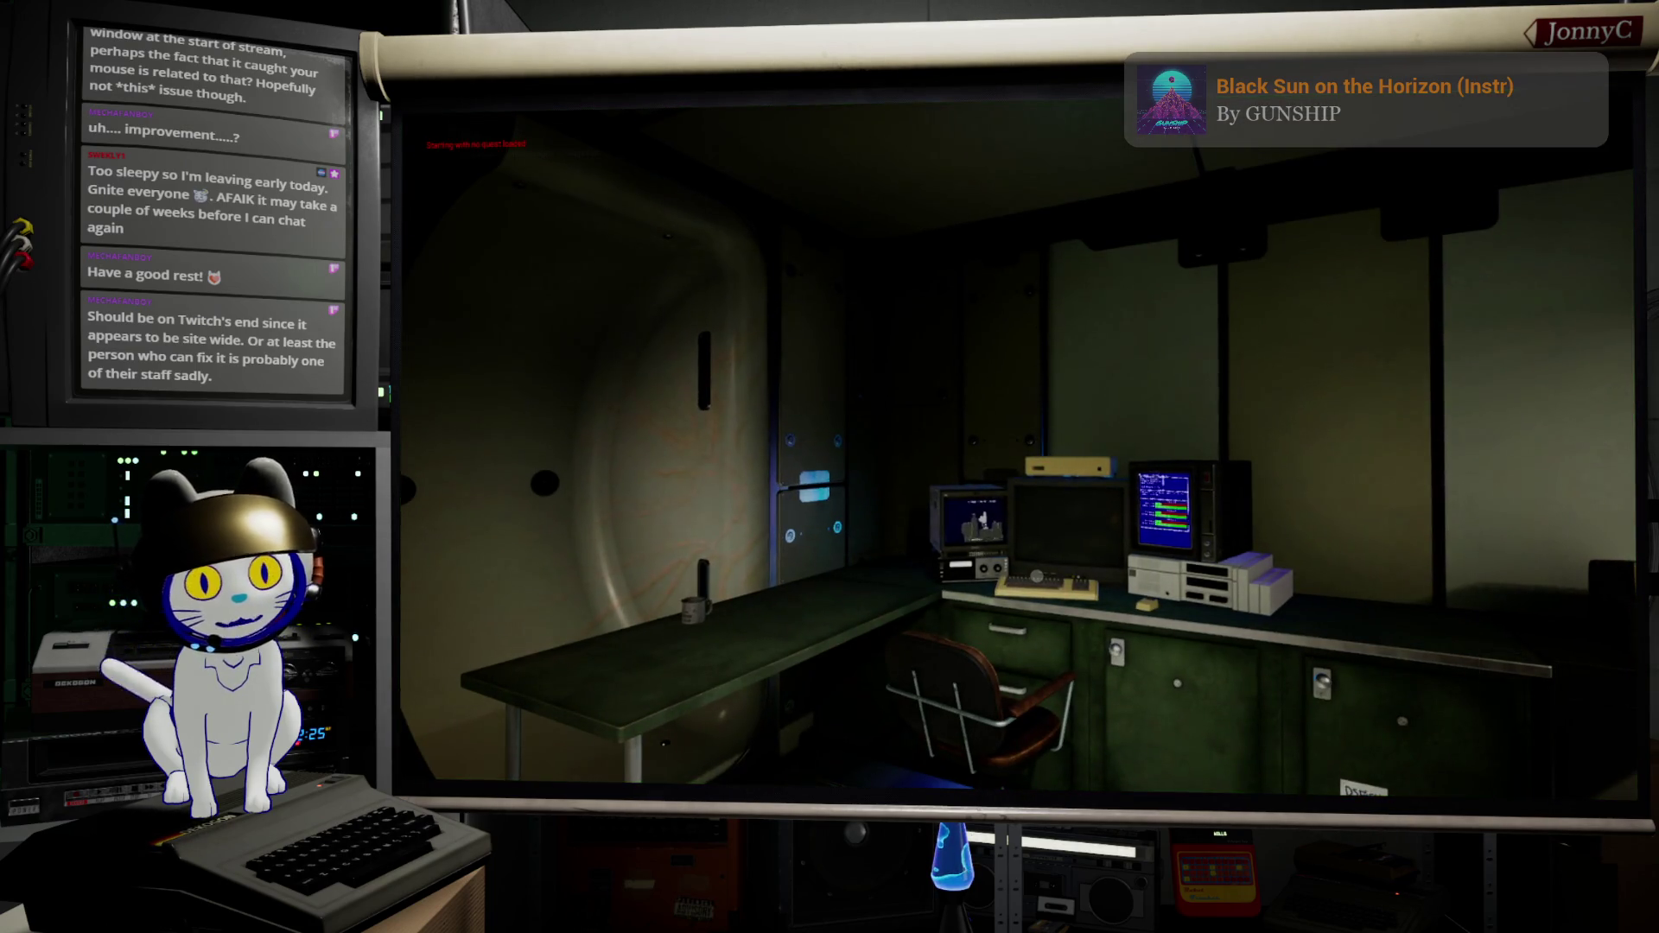
pyautogui.press('Escape')
pyautogui.press('Left')
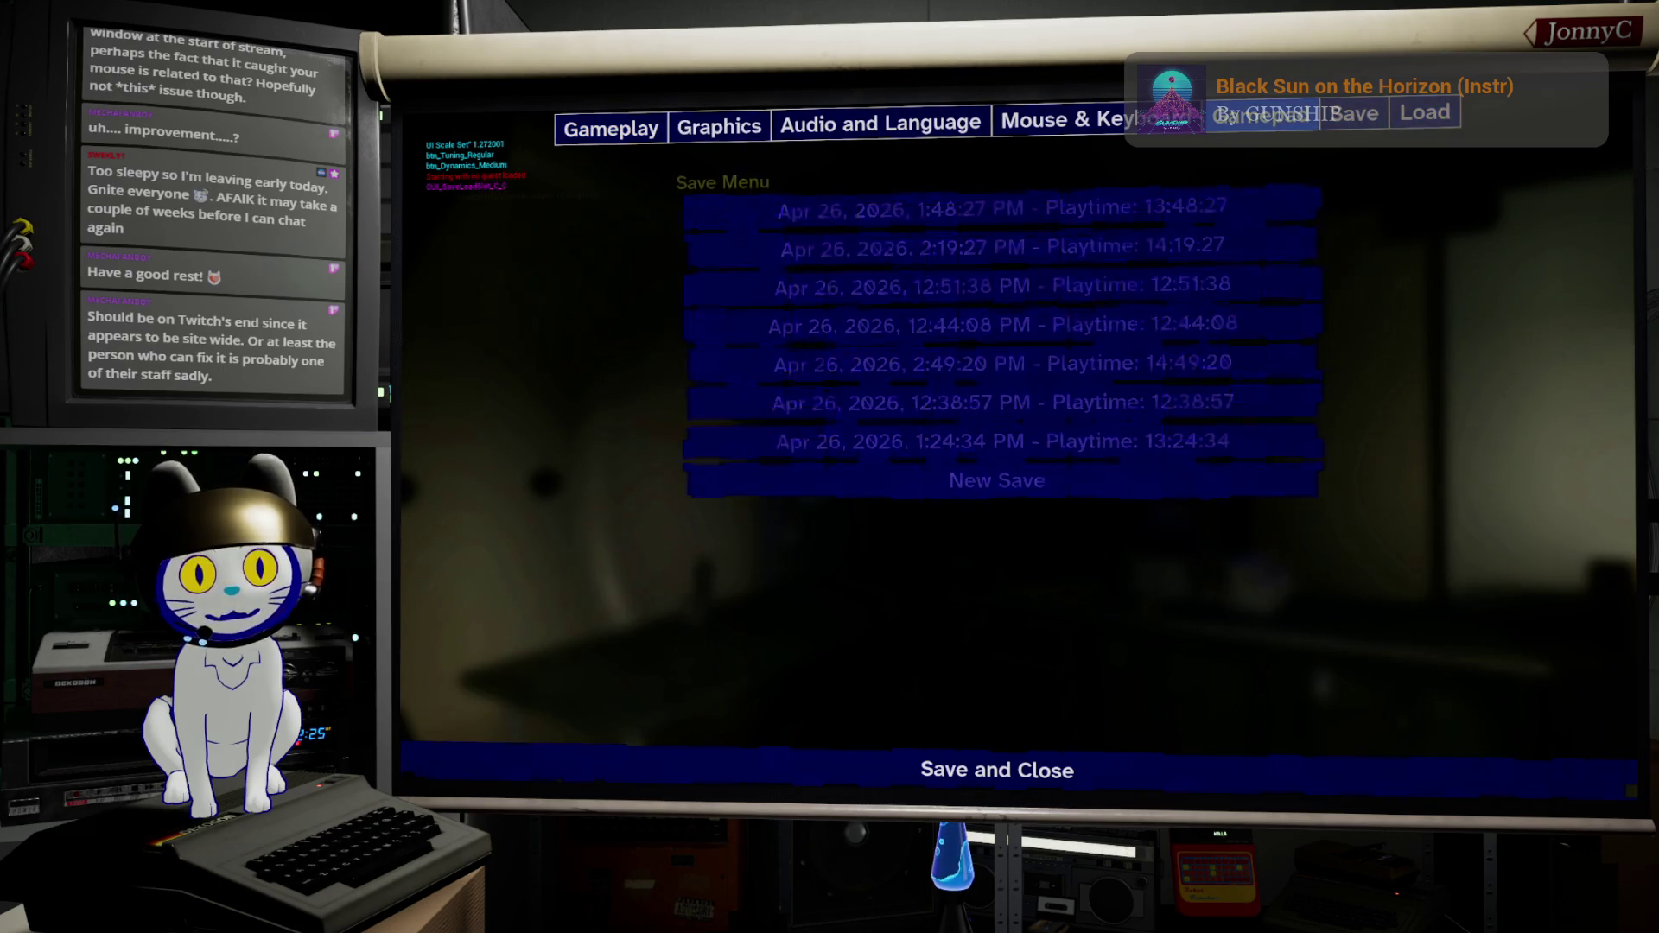
pyautogui.press('Left')
pyautogui.press('Down')
pyautogui.press('Down')
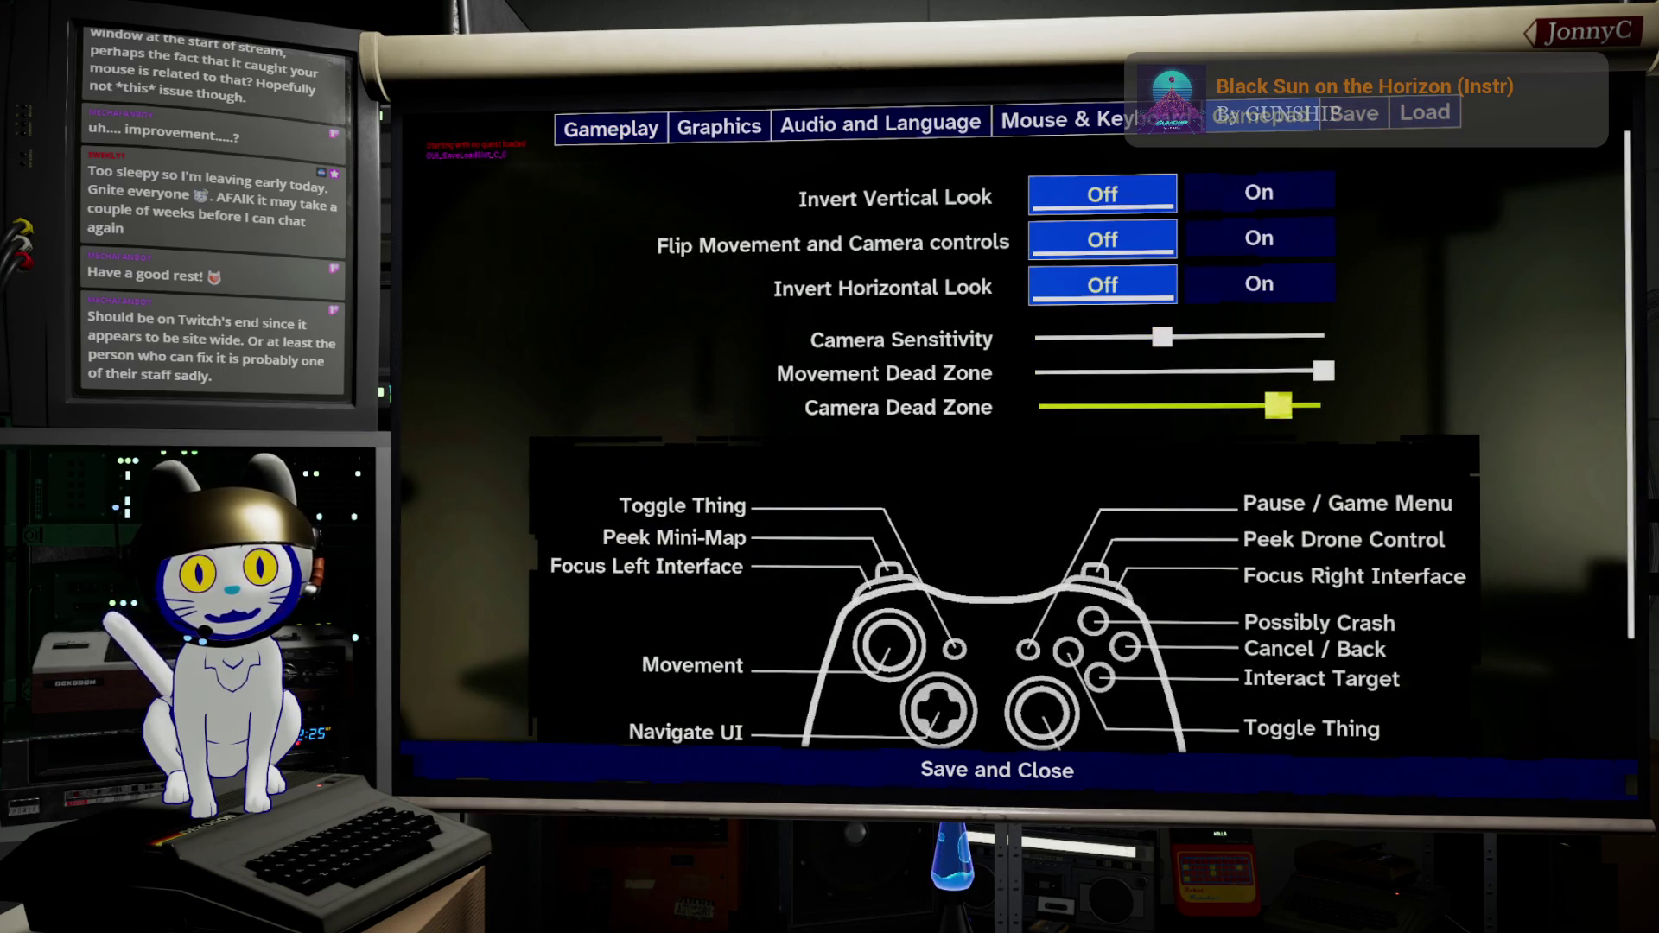
pyautogui.moveTo(1278, 406)
pyautogui.mouseDown()
pyautogui.moveTo(1174, 407)
pyautogui.moveTo(1203, 410)
pyautogui.mouseUp()
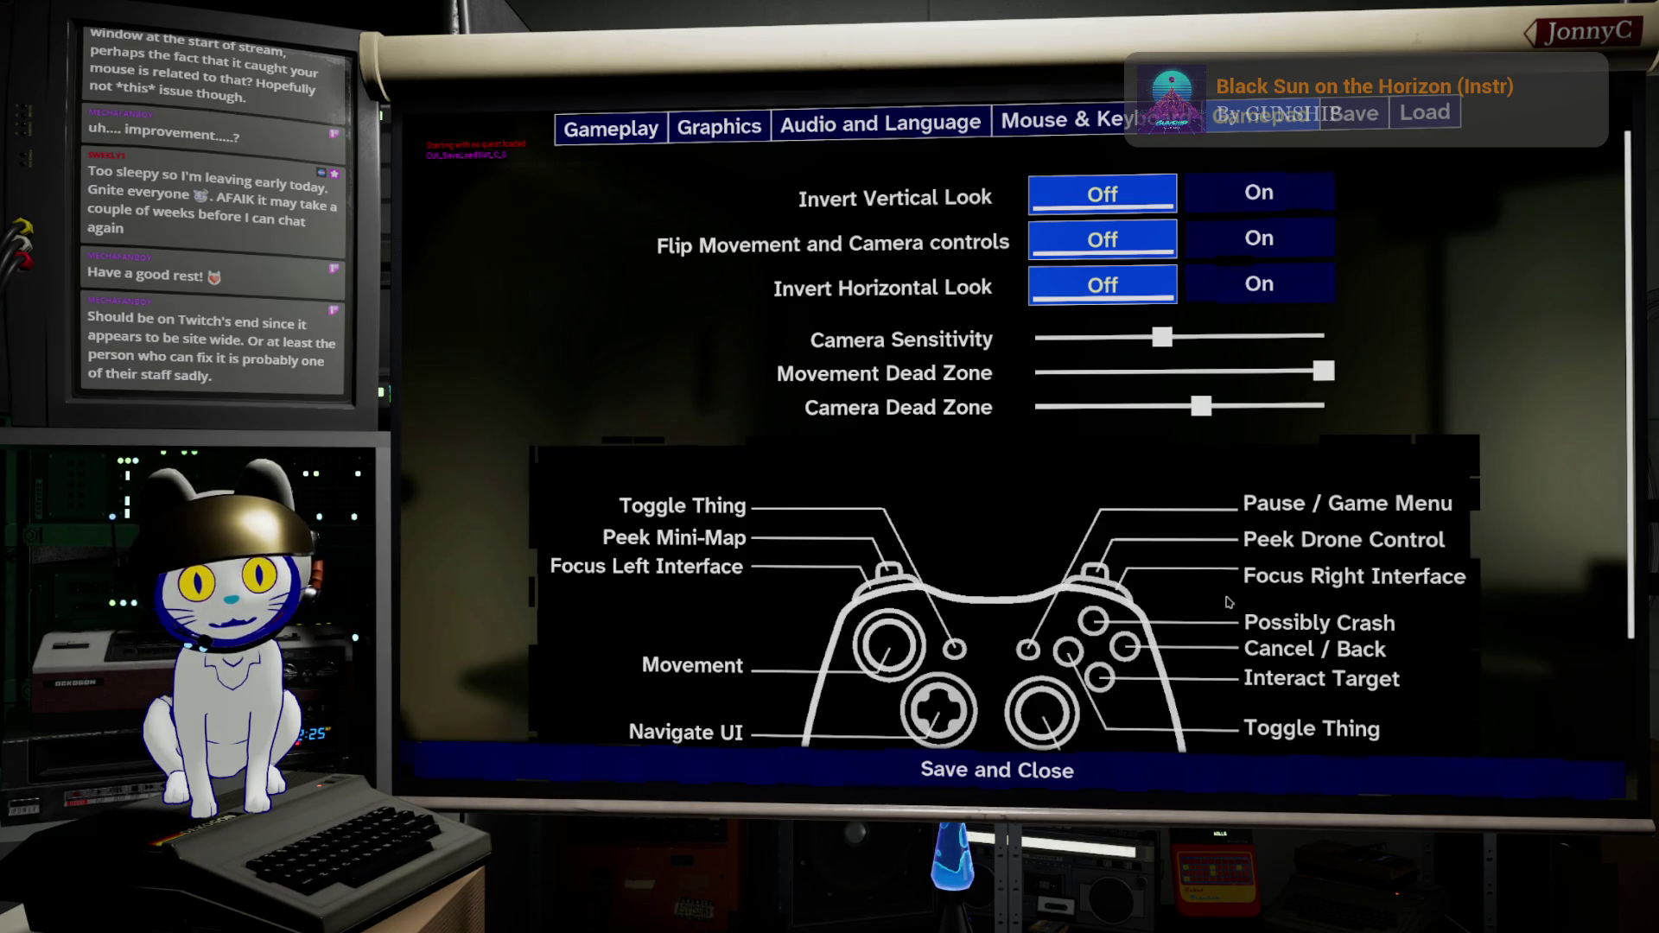
pyautogui.click(1192, 780)
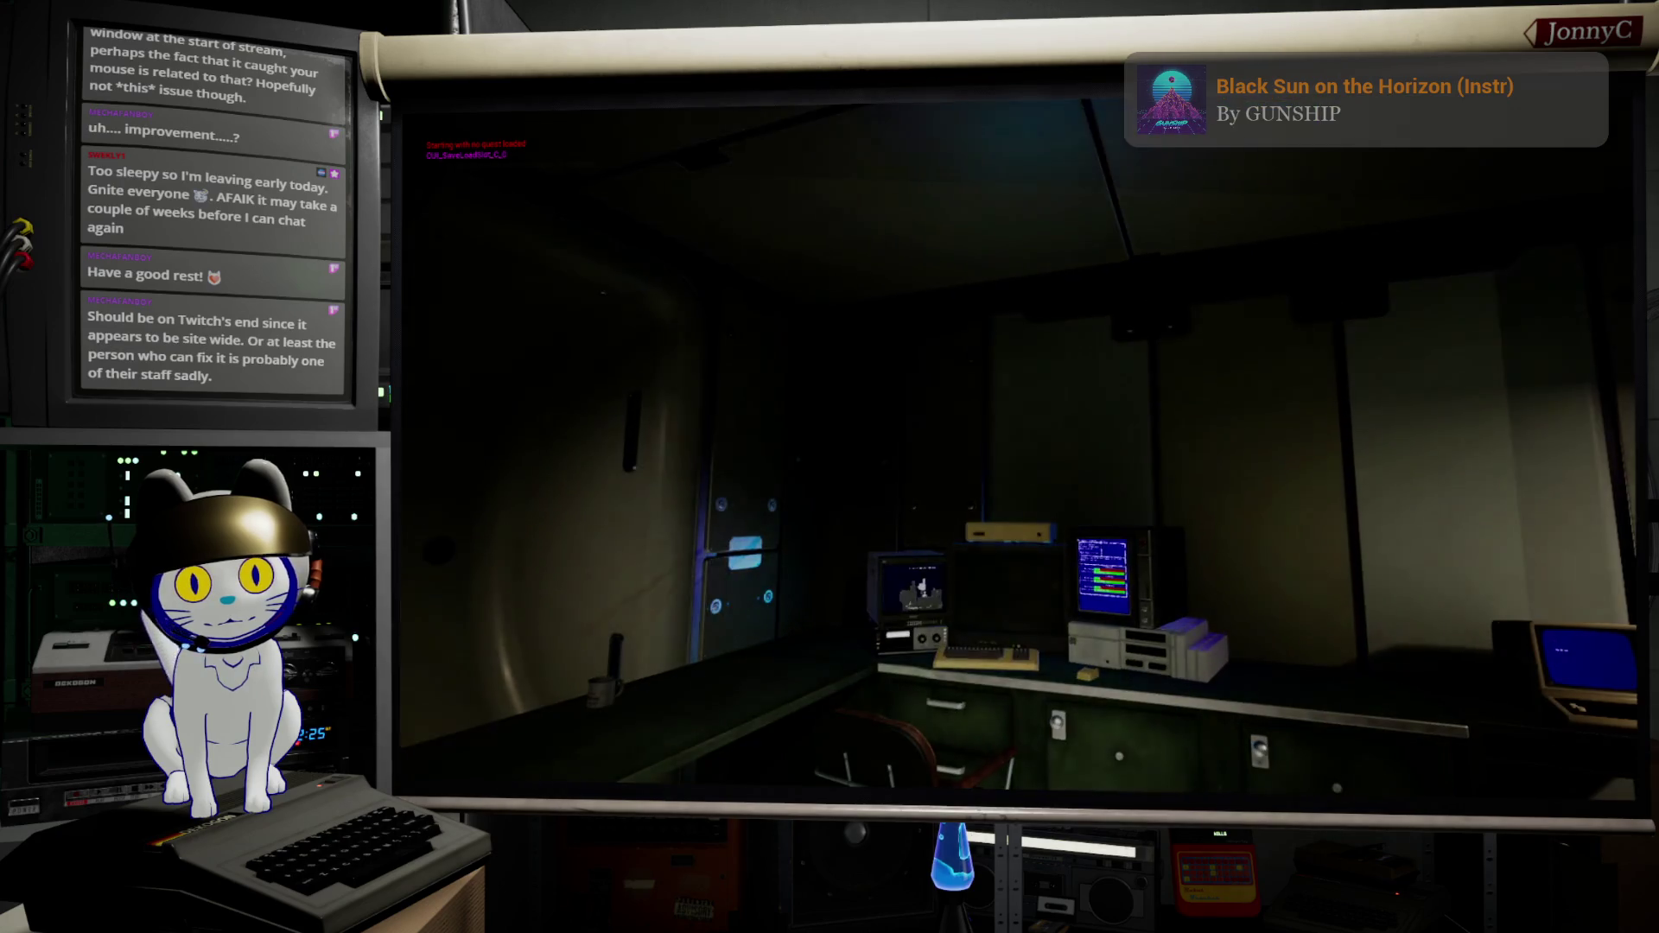
# Step: Walk to the desk computer and use it to bring up its screen
pyautogui.press('w')
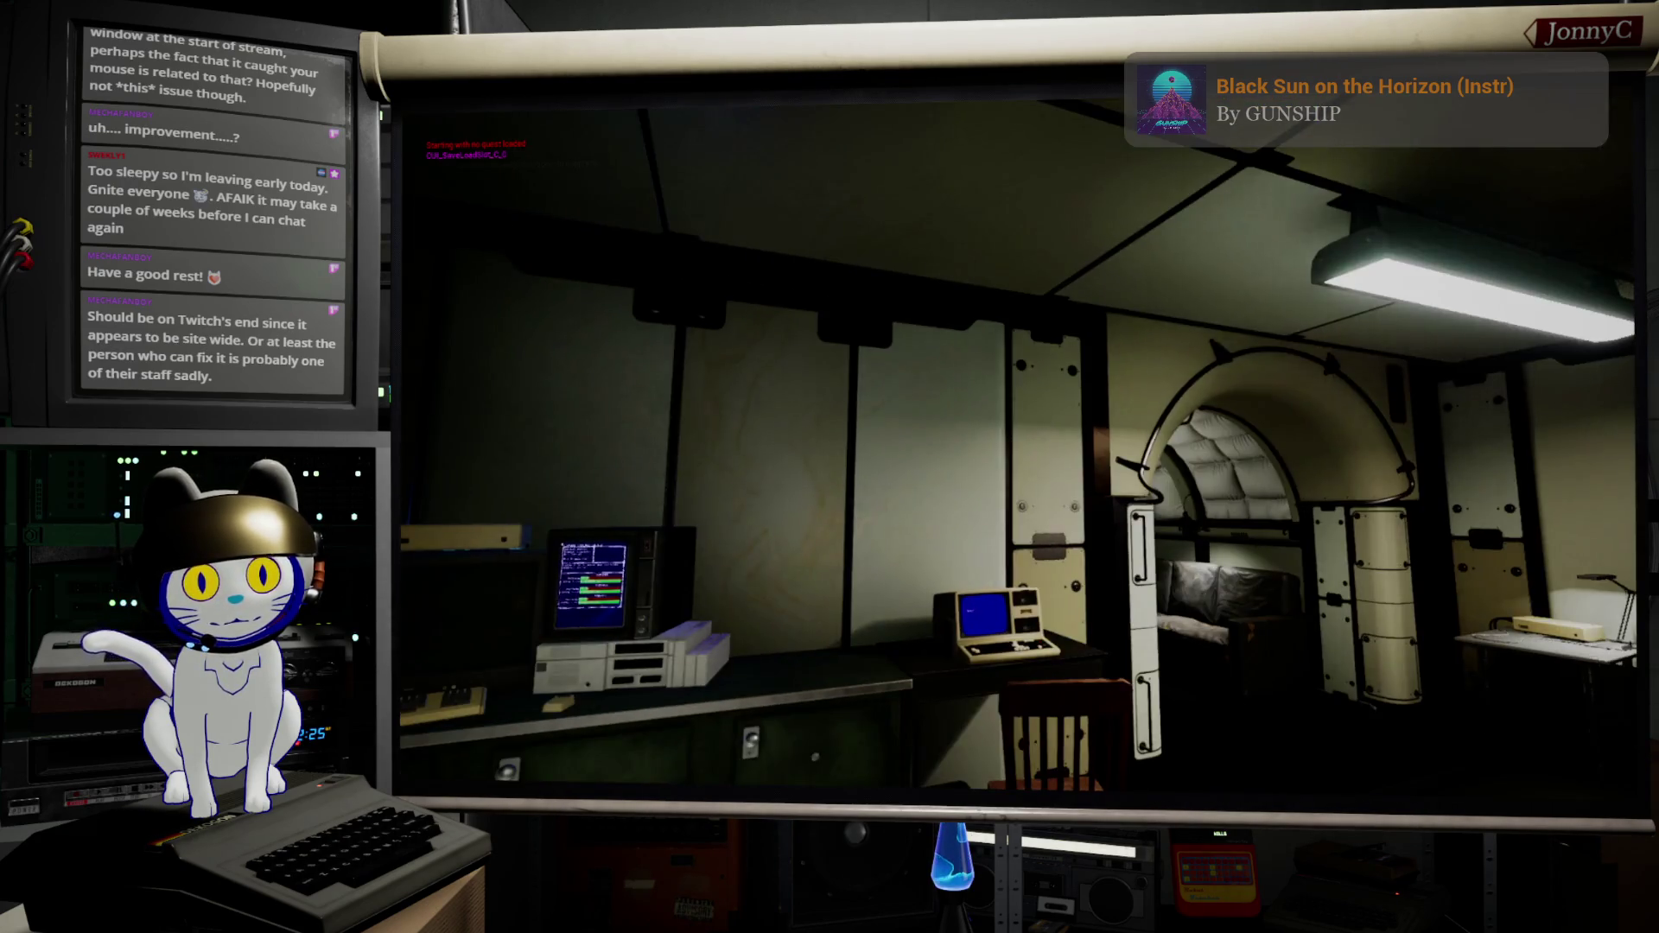
pyautogui.press('w')
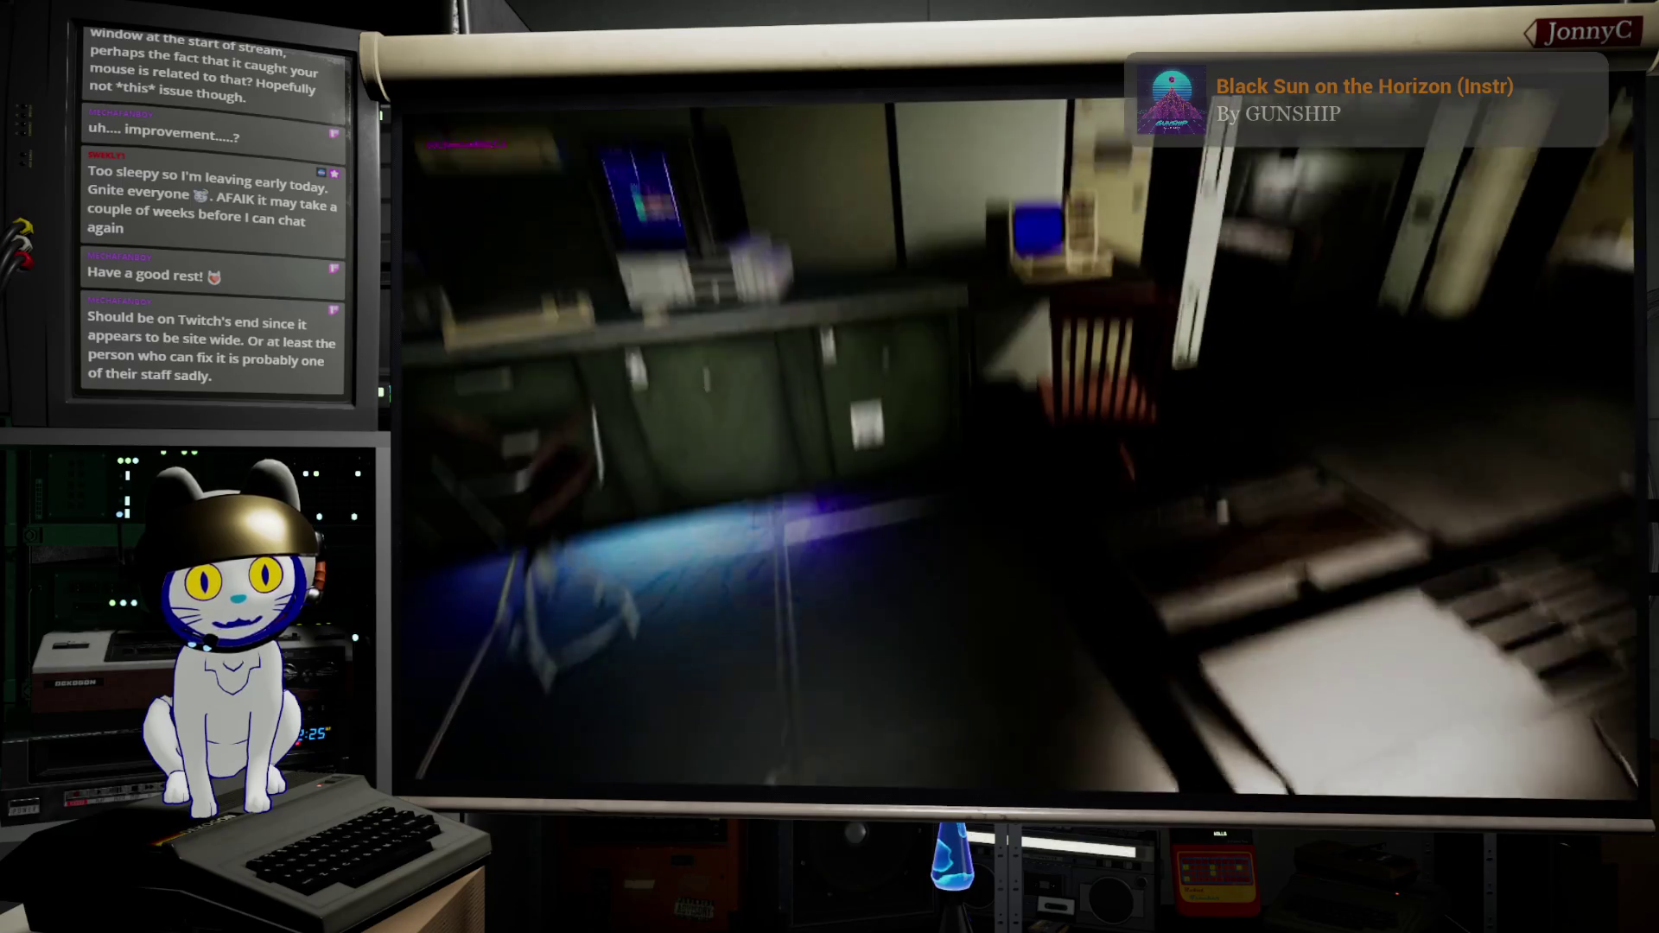
pyautogui.press('e')
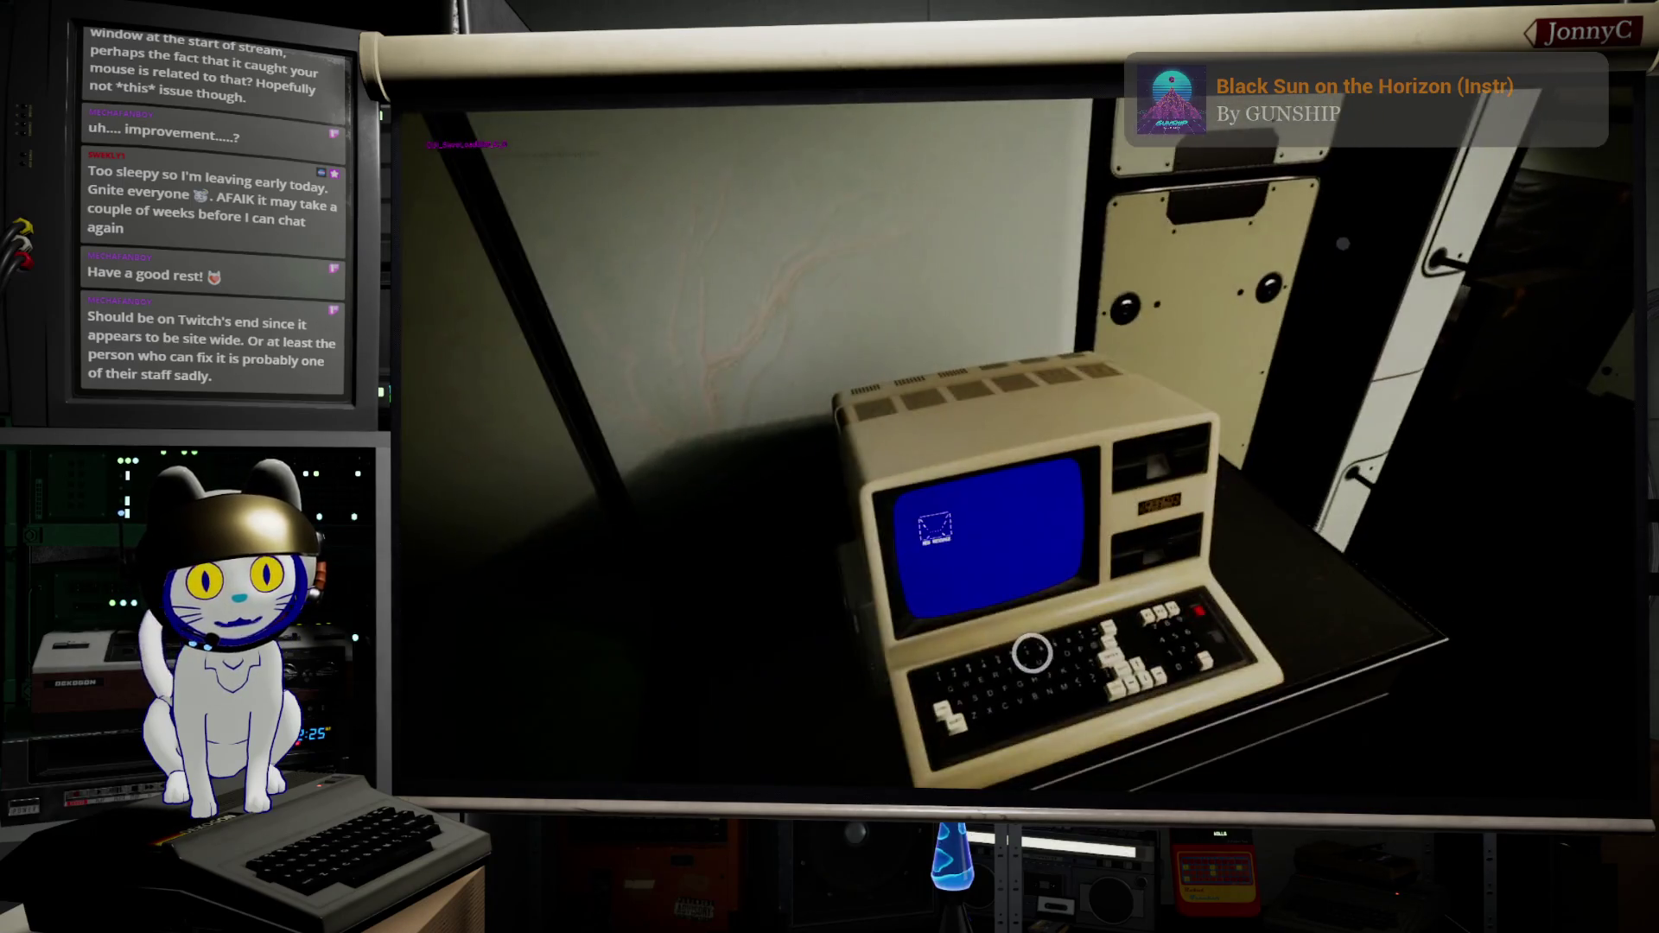
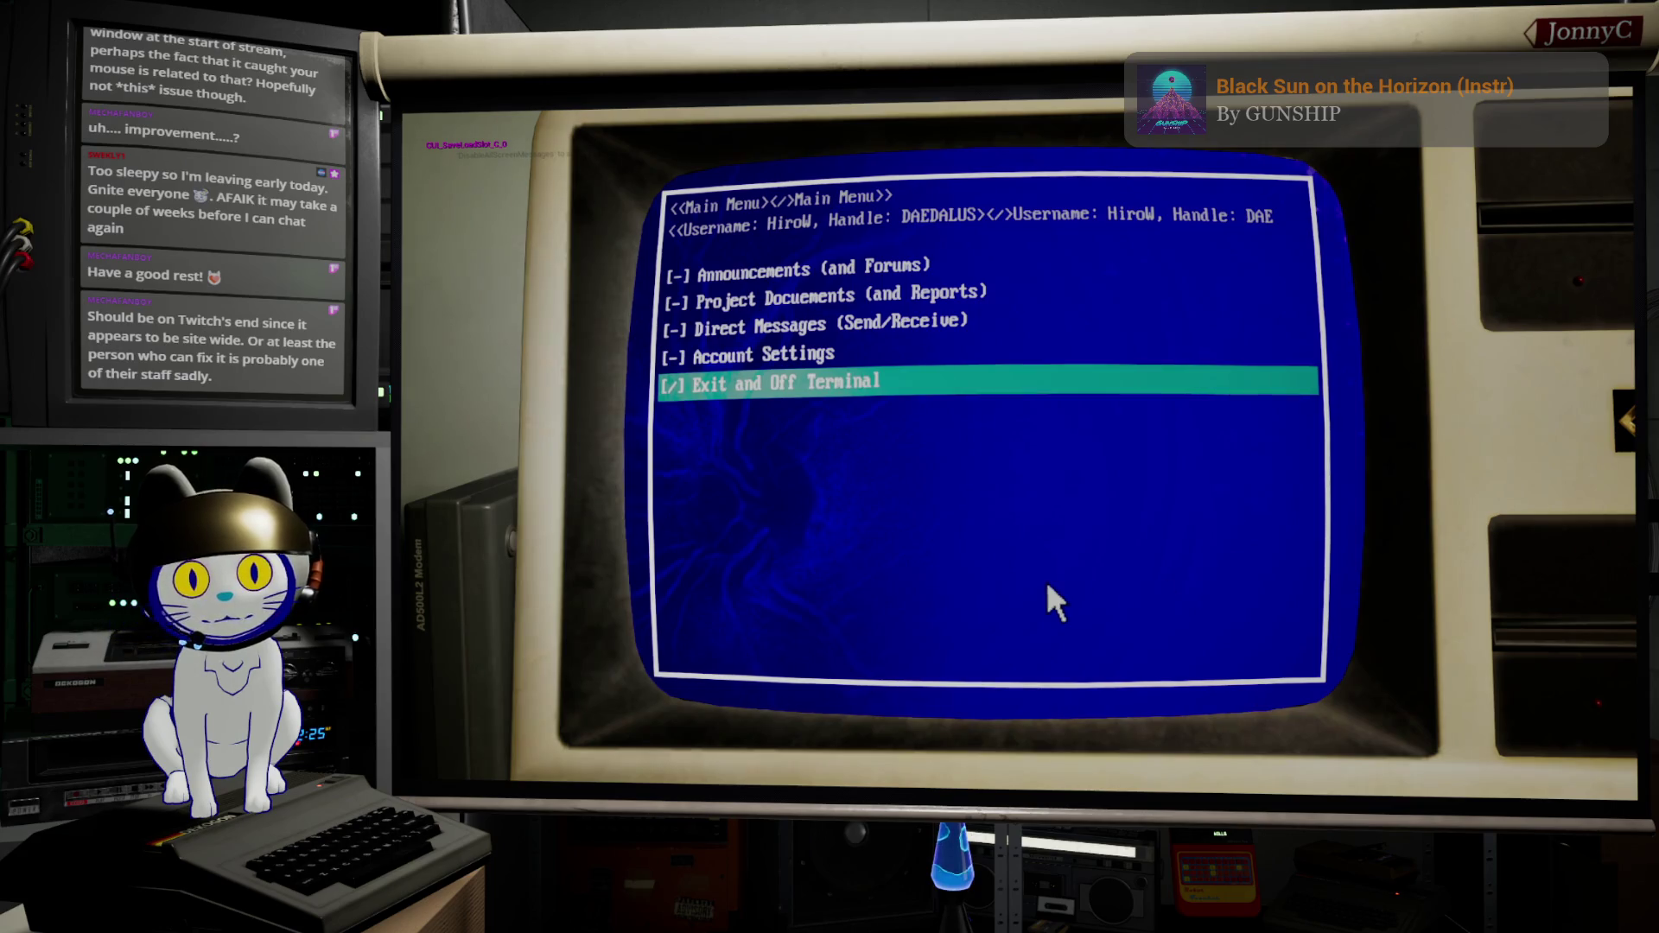
# Step: Pick Exit from the terminal menu, walk briefly, then stop the play session with Esc
pyautogui.press('Up')
pyautogui.press('Up')
pyautogui.press('Up')
pyautogui.press('Down')
pyautogui.press('Down')
pyautogui.press('Down')
pyautogui.press('Return')
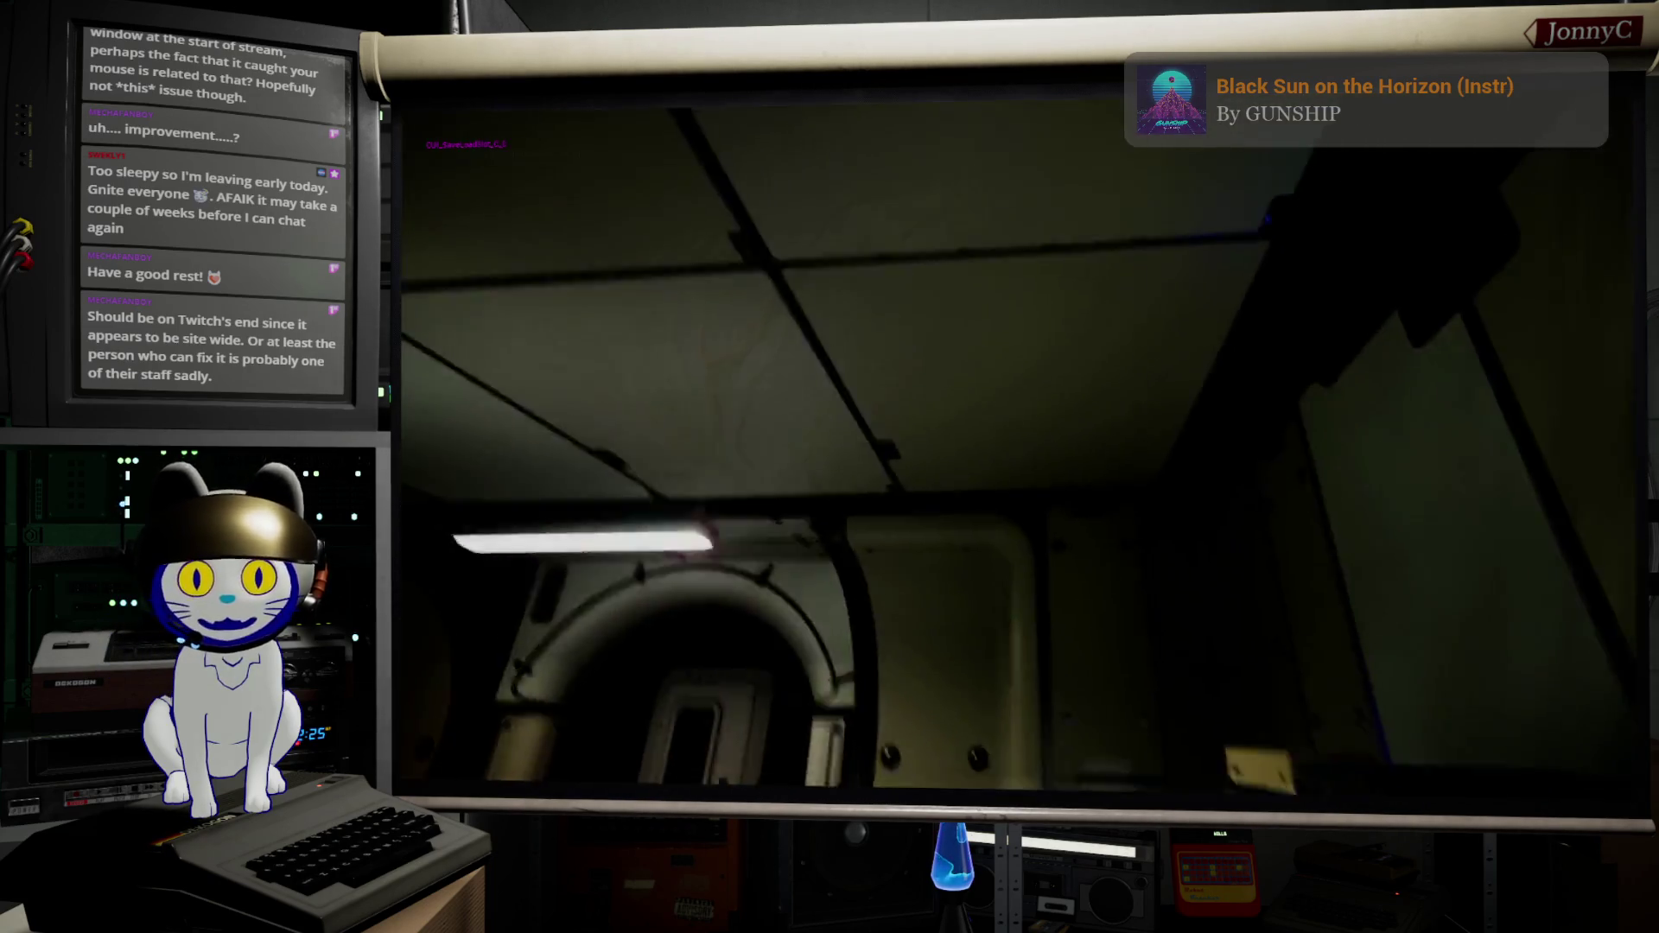
pyautogui.press('w')
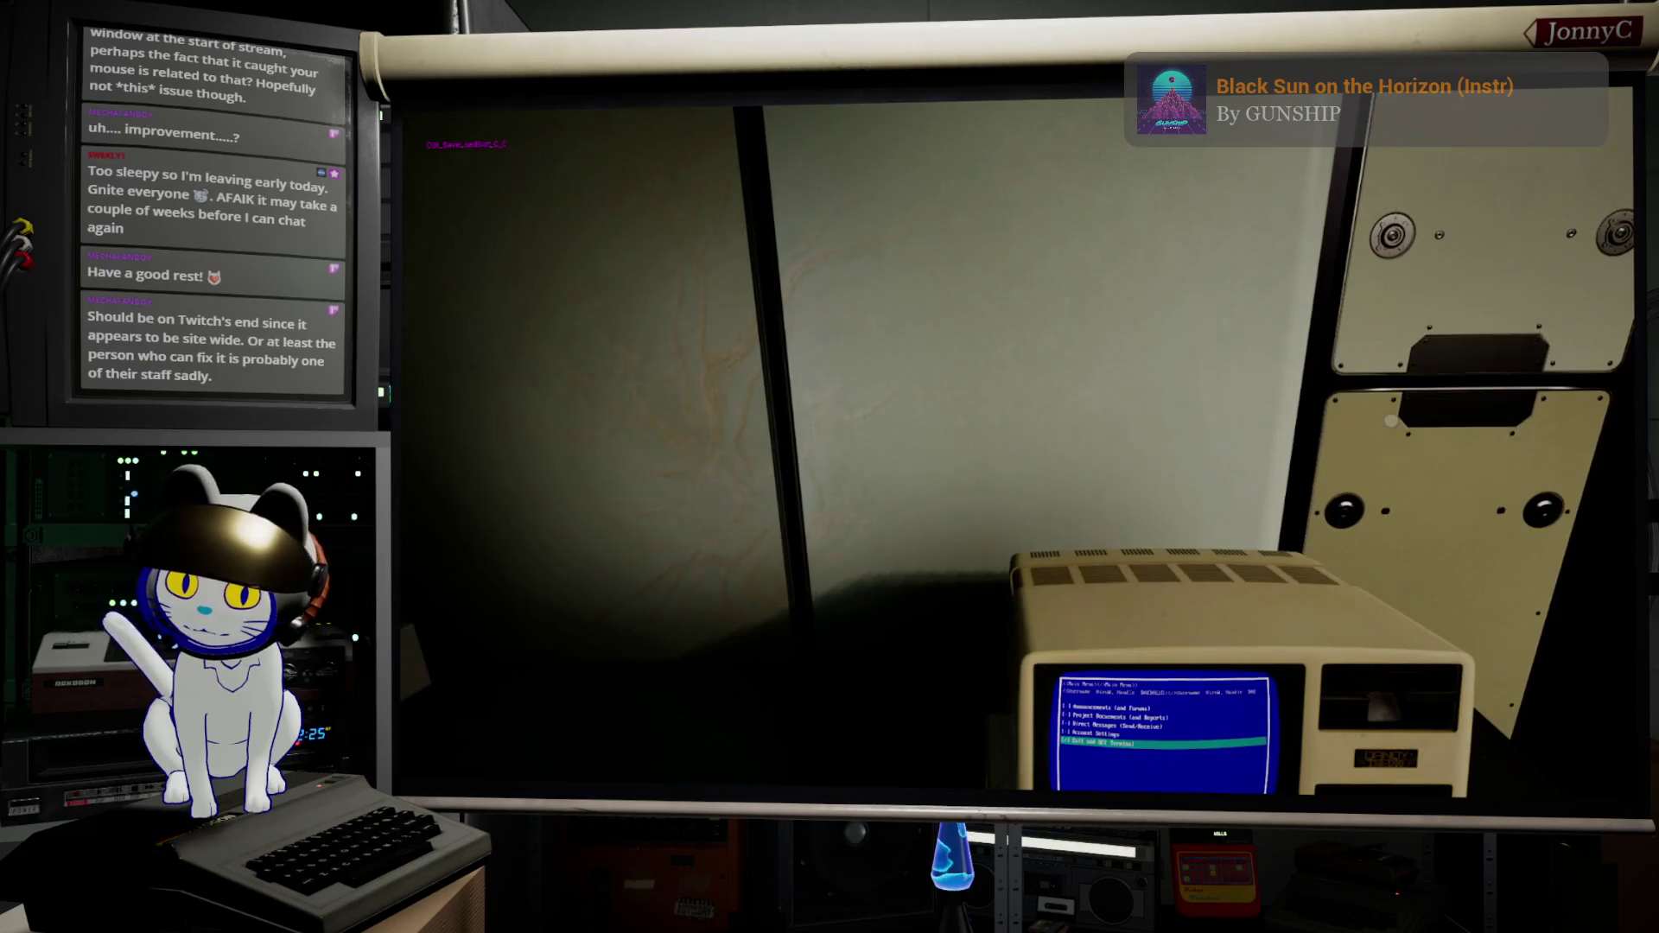
pyautogui.press('Escape')
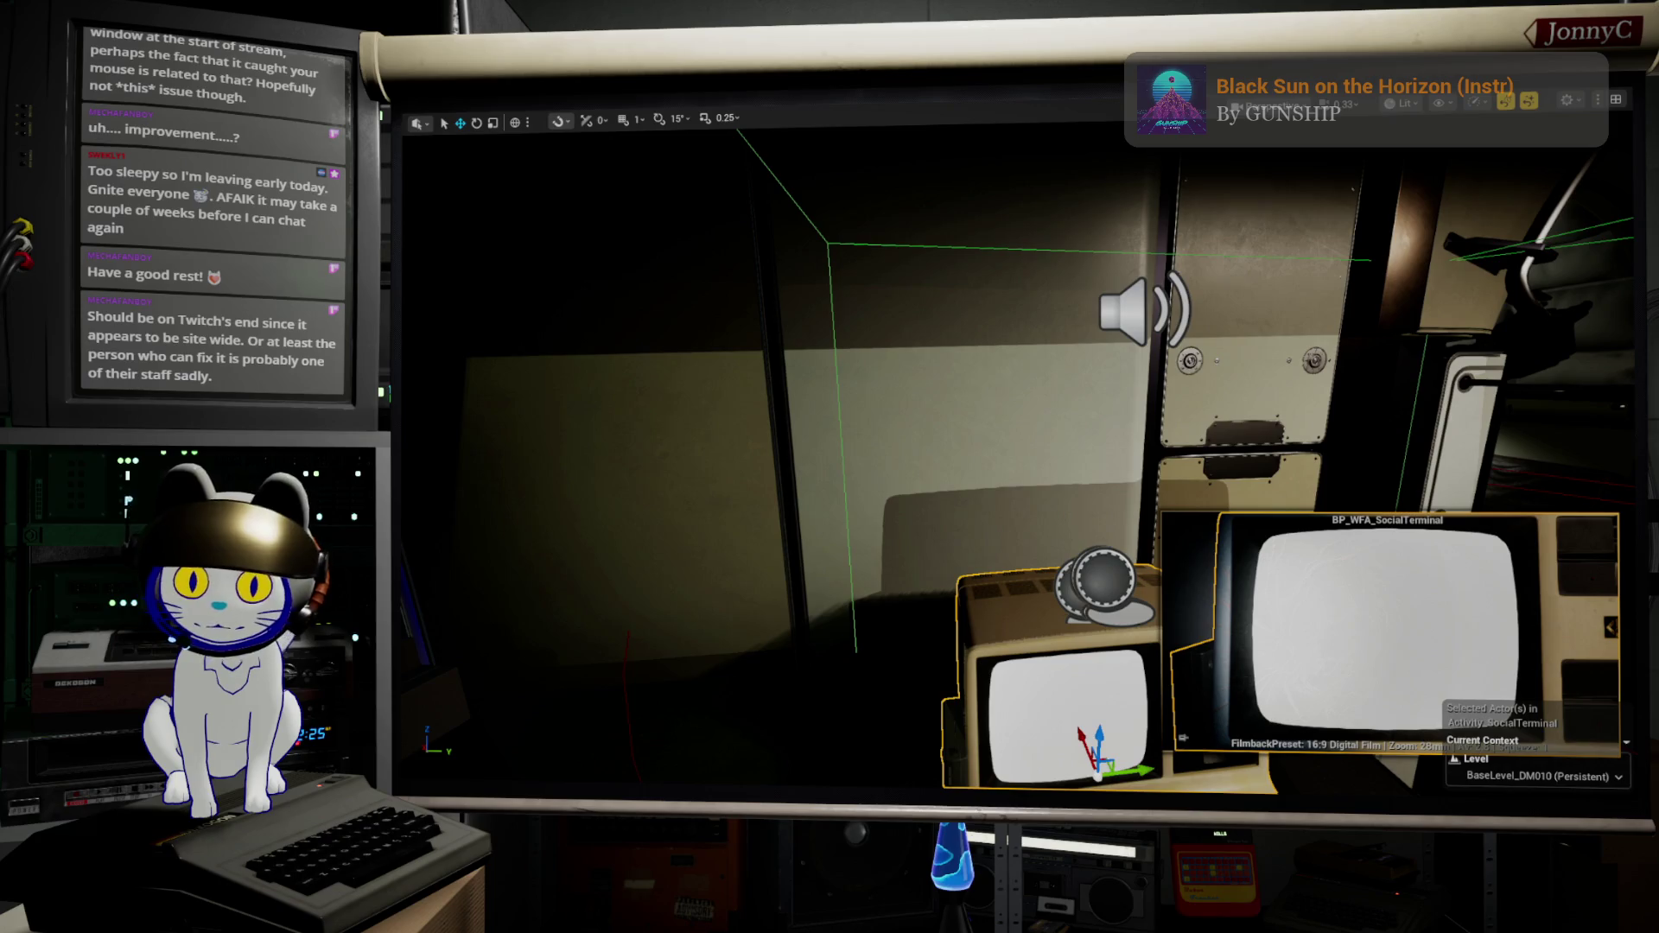
# Step: Bring the editor forward and review the IA_WFNavigatePointer input action settings
pyautogui.hotkey('alt', 'Tab')
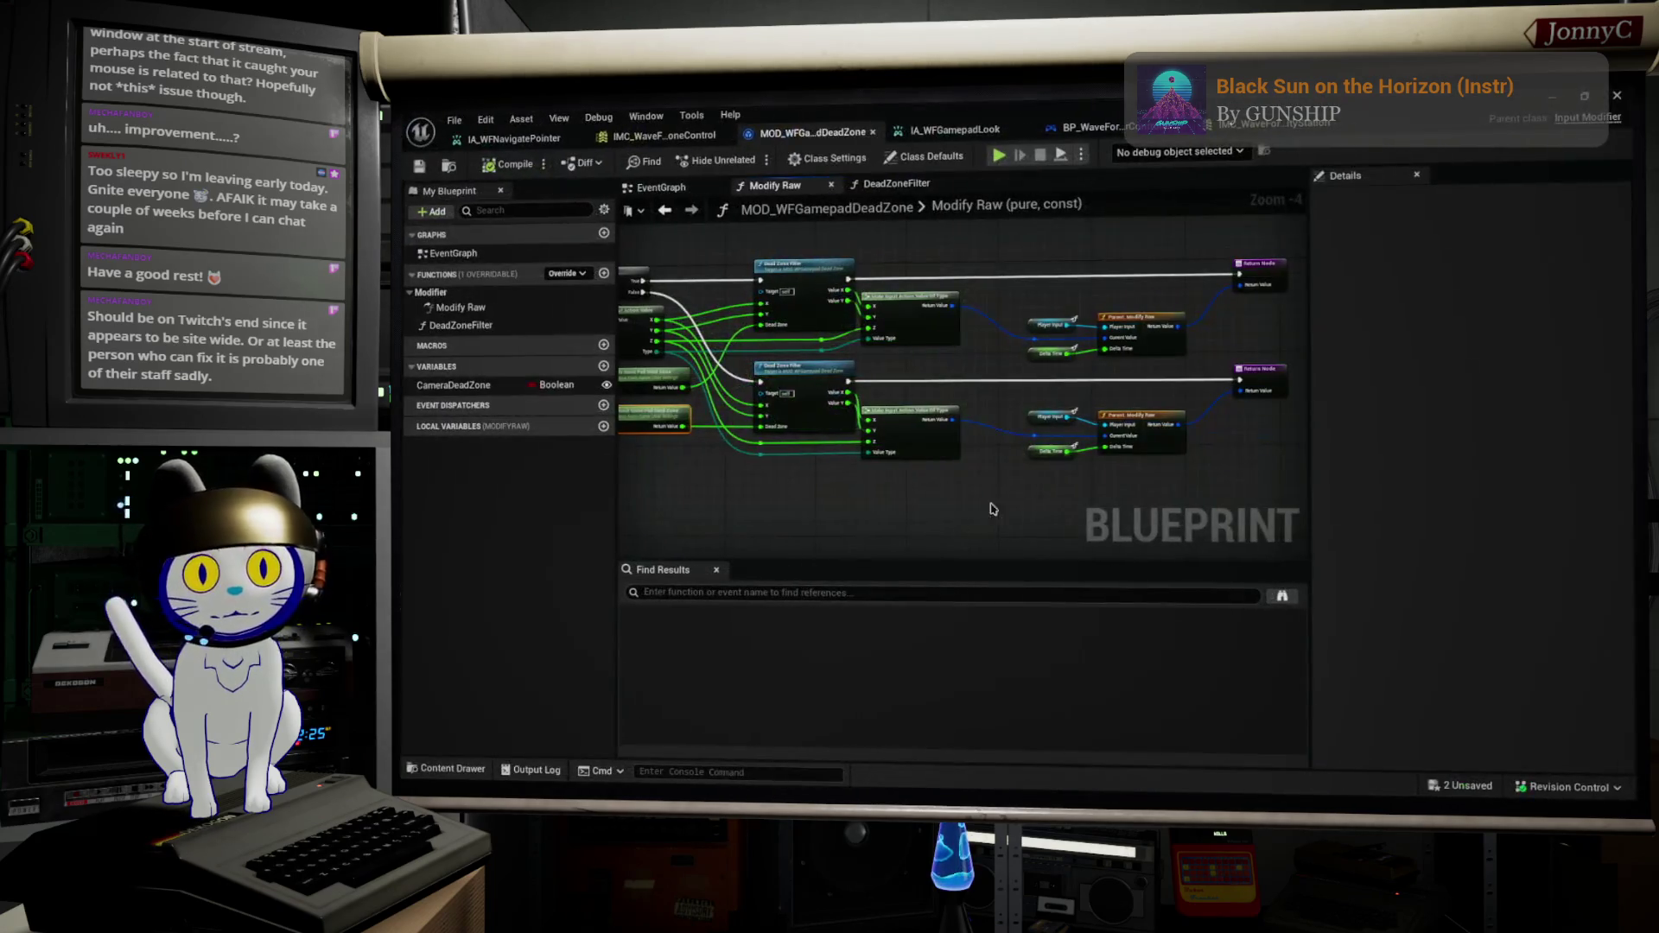
pyautogui.scroll(1, 1132, 388)
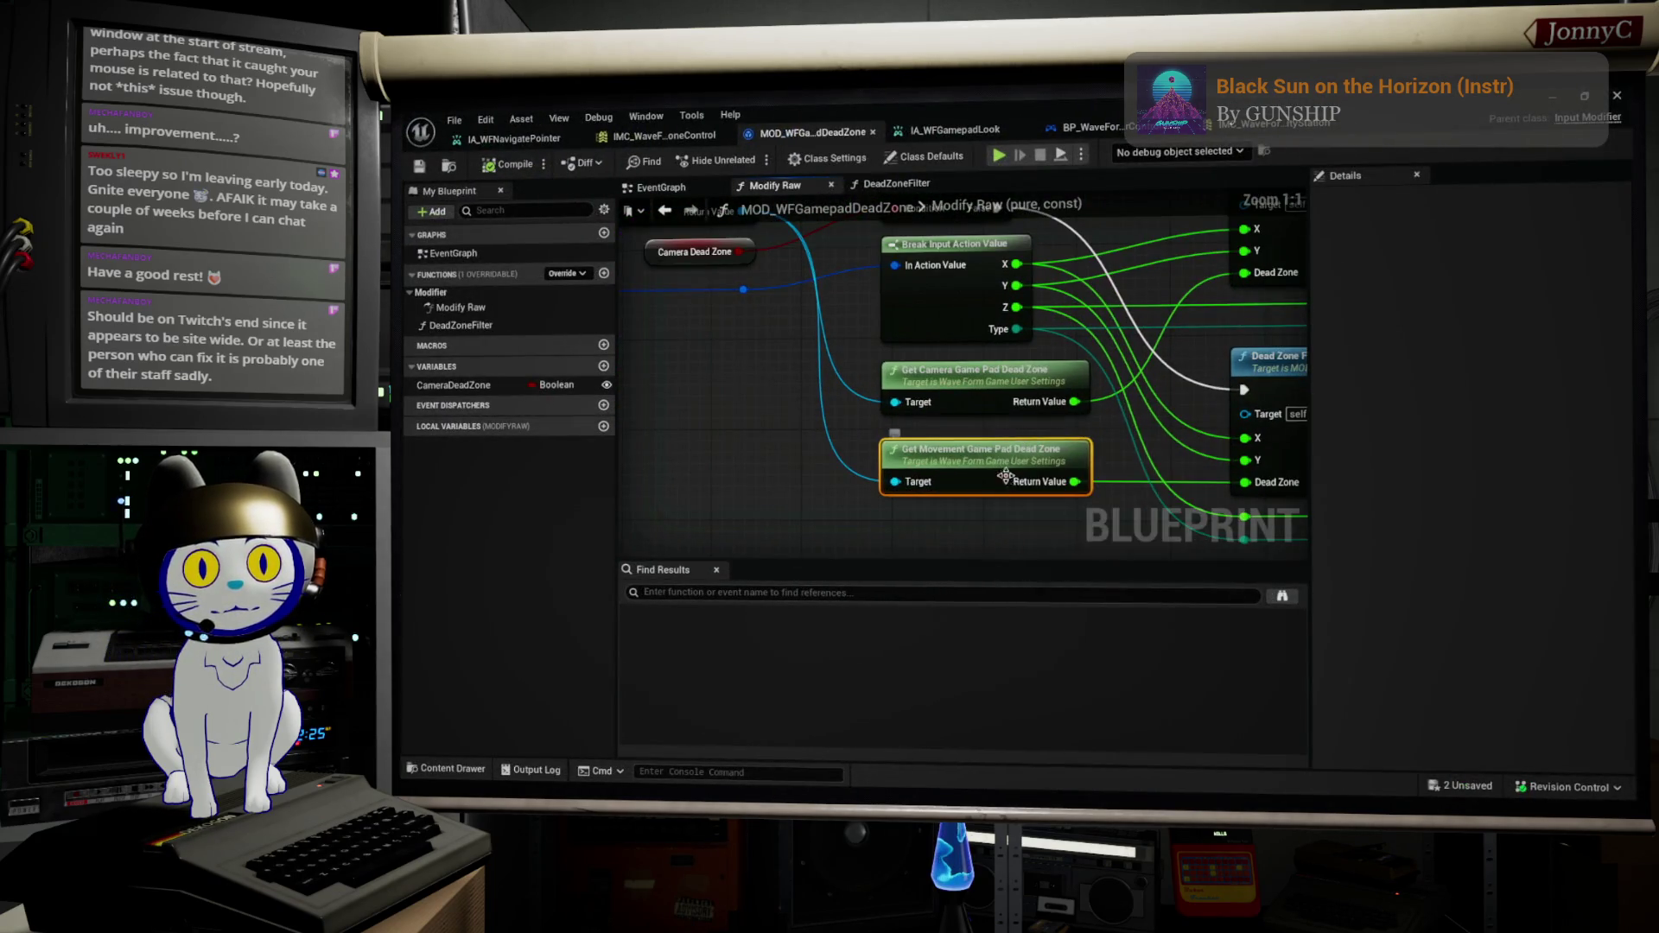
pyautogui.scroll(1, 1131, 388)
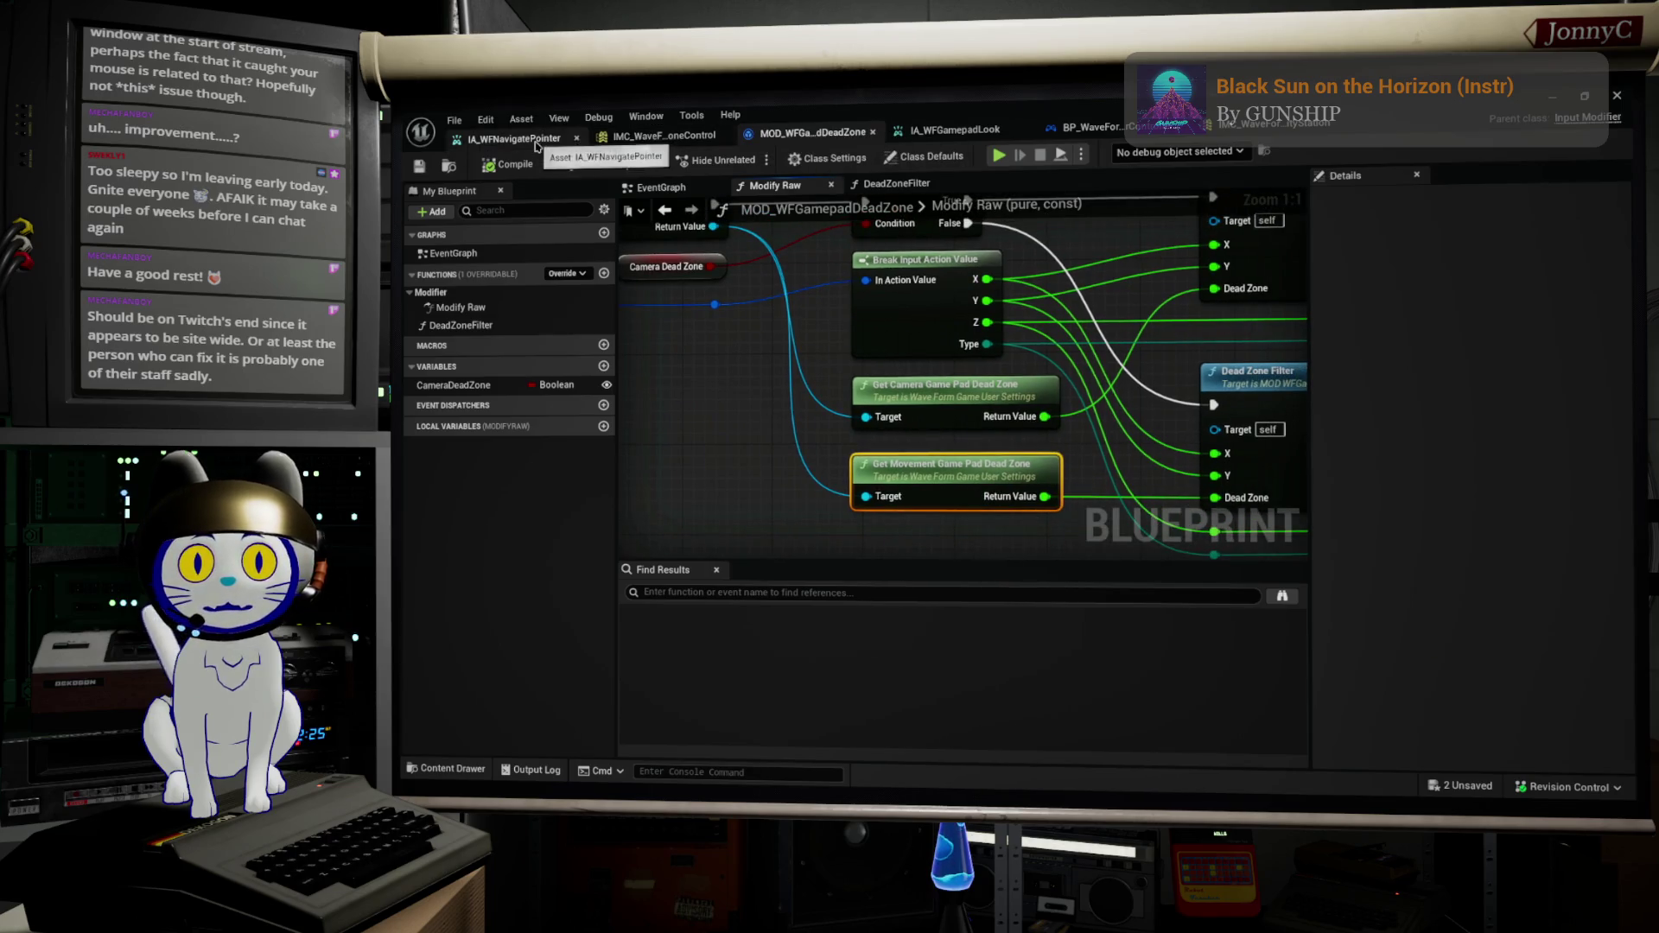
pyautogui.click(512, 138)
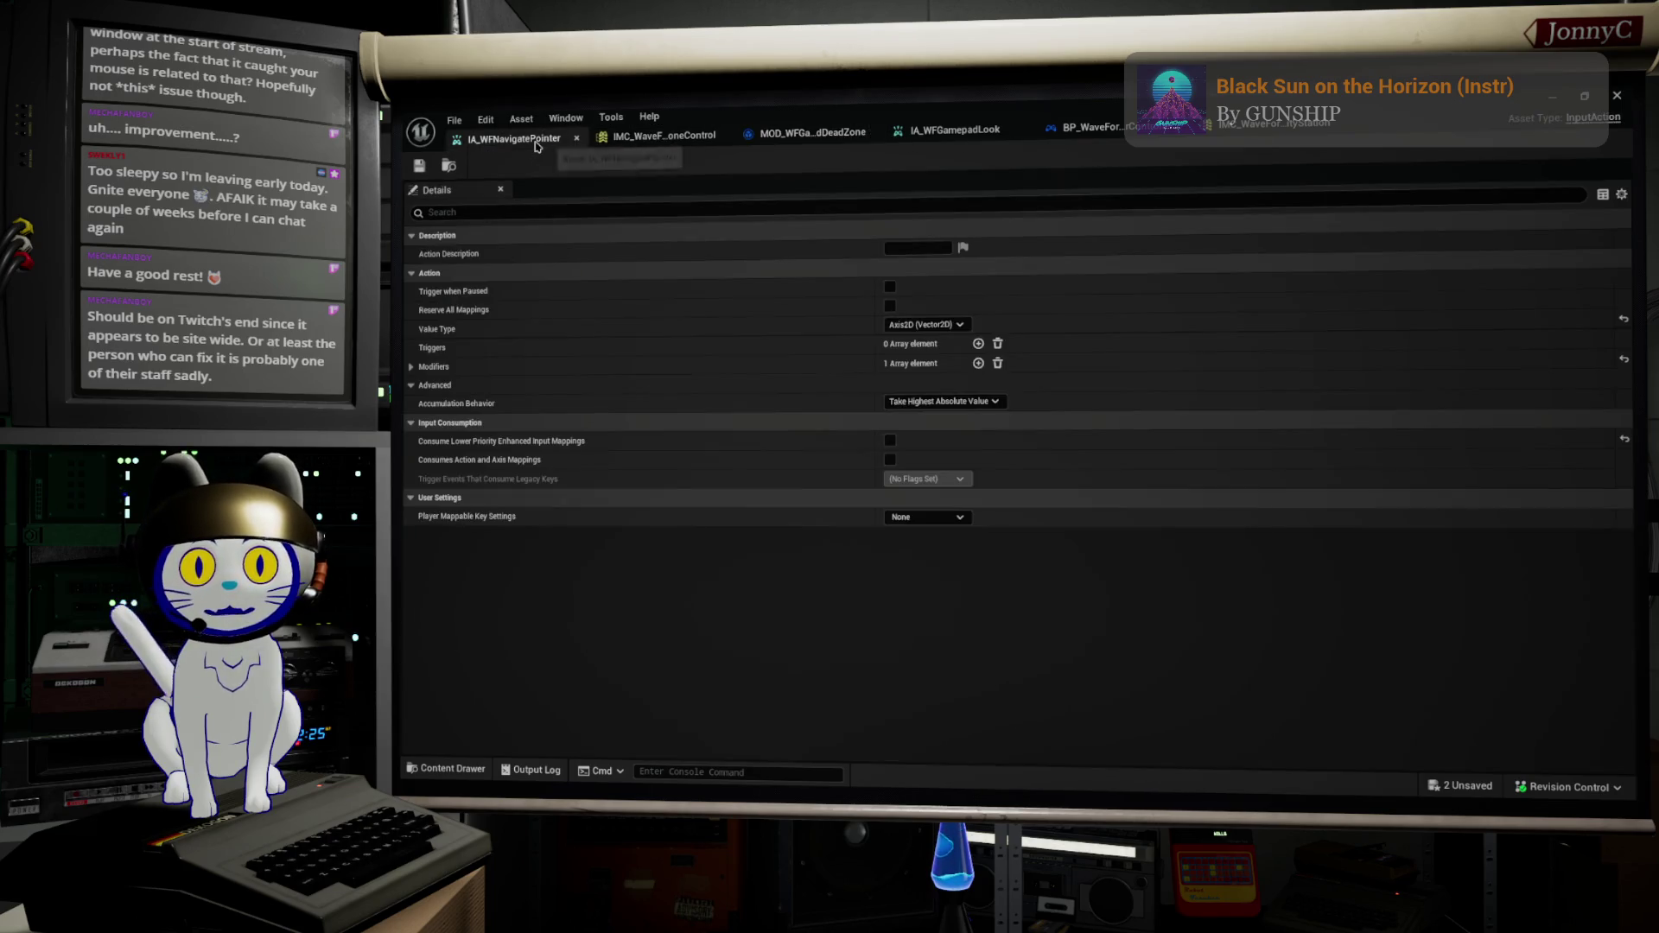
# Step: In BP_WaveFormPlayerController's FocusedWidgetHandling graph, open the IA_WFNavigateRight input action asset
pyautogui.click(1096, 128)
pyautogui.scroll(-4, 988, 271)
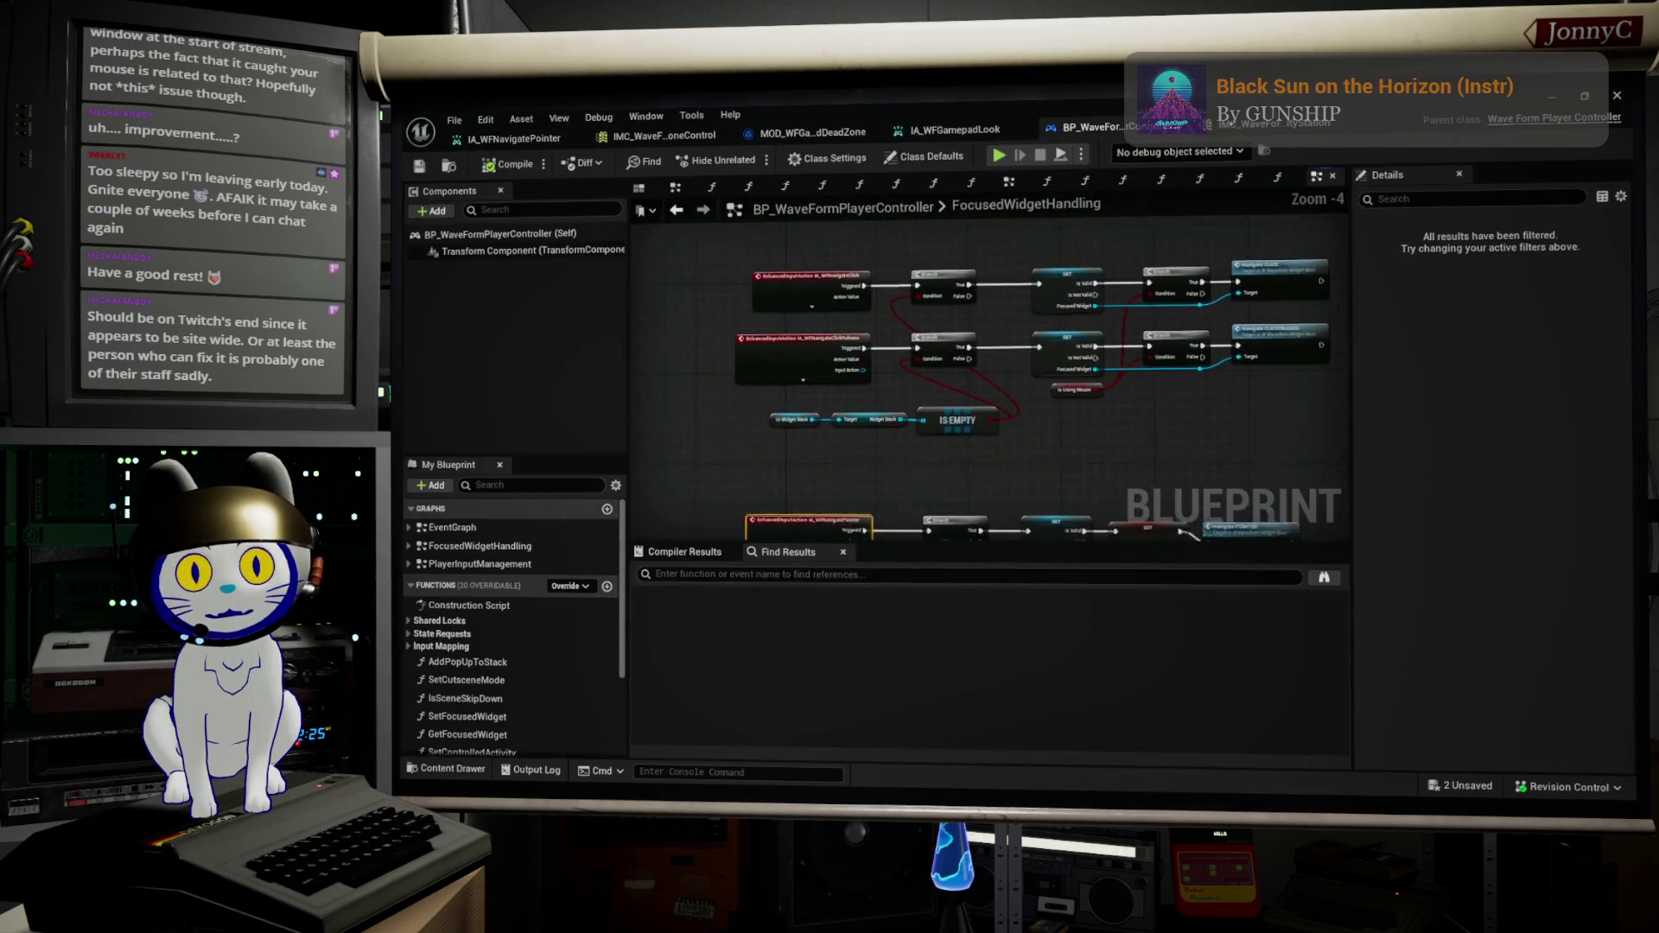
pyautogui.moveTo(889, 225); pyautogui.dragTo(873, 415)
pyautogui.scroll(3, 942, 337)
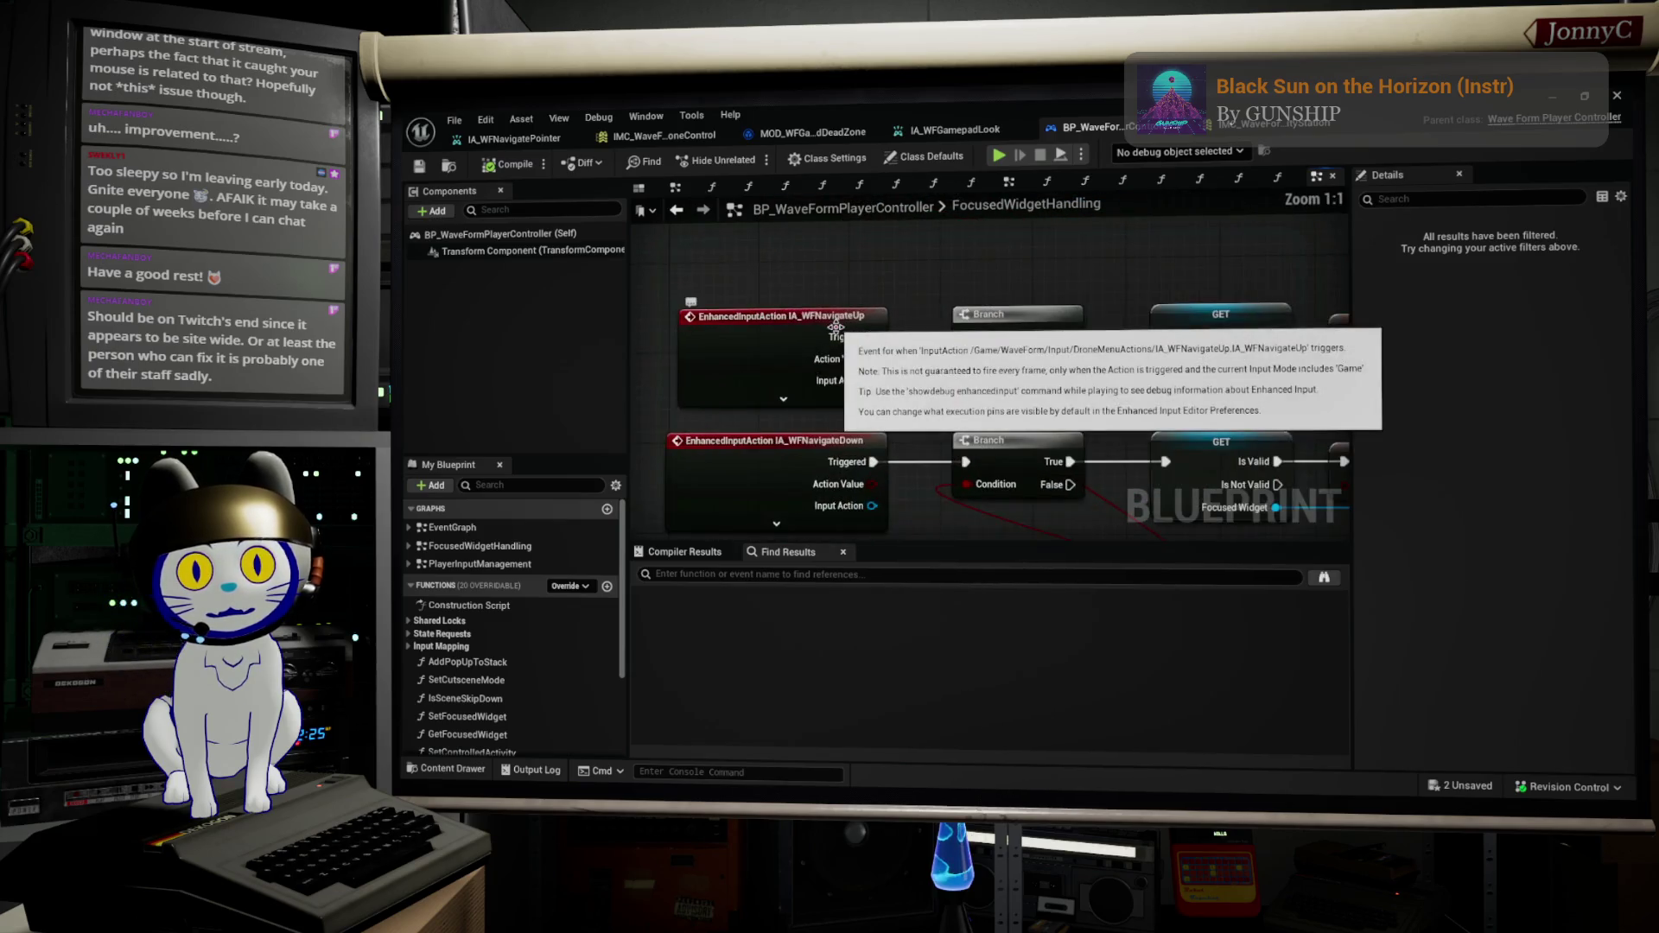
pyautogui.scroll(-1, 864, 372)
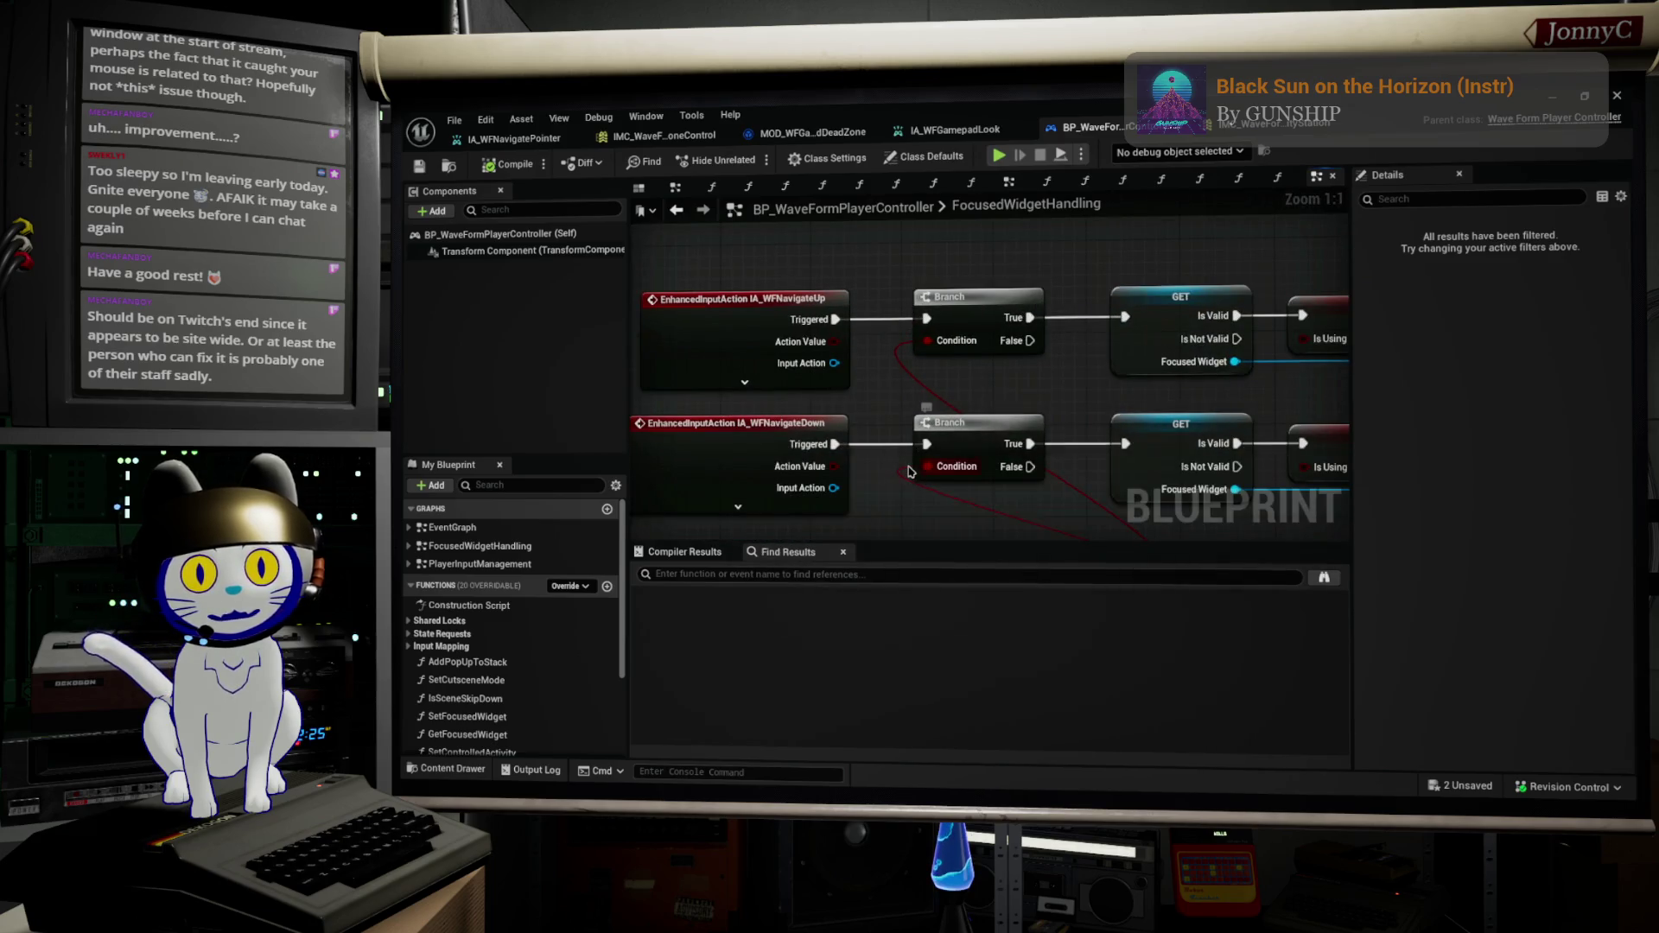
pyautogui.scroll(2, 909, 417)
pyautogui.scroll(-7, 909, 417)
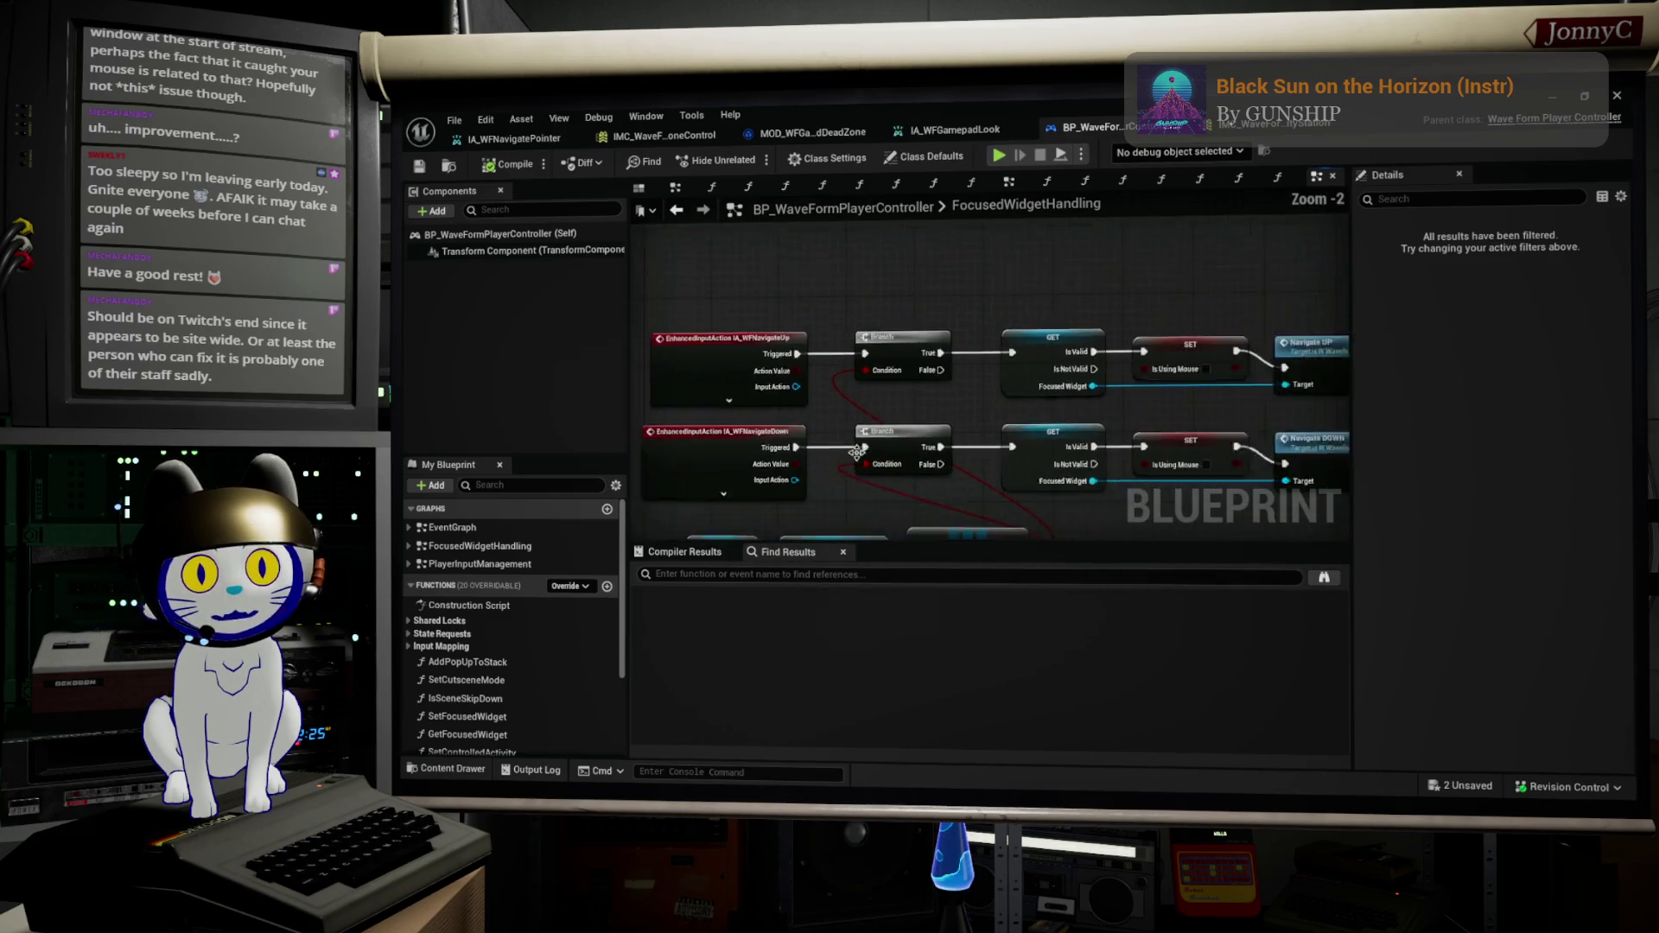
pyautogui.scroll(5, 939, 347)
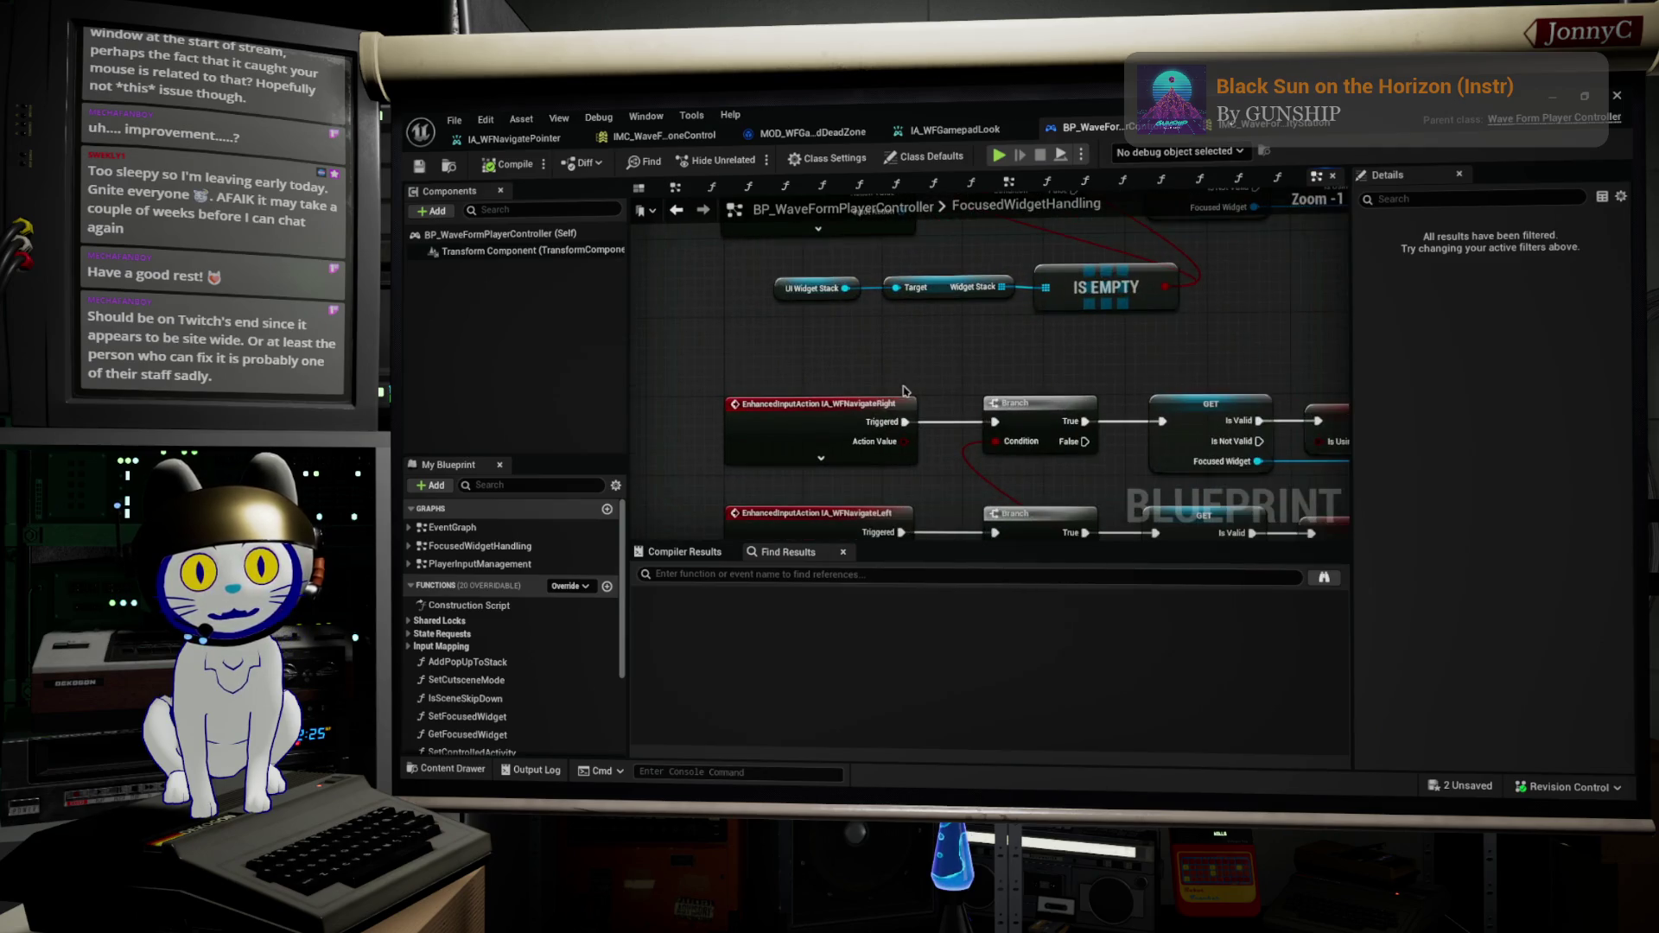
pyautogui.doubleClick(839, 385)
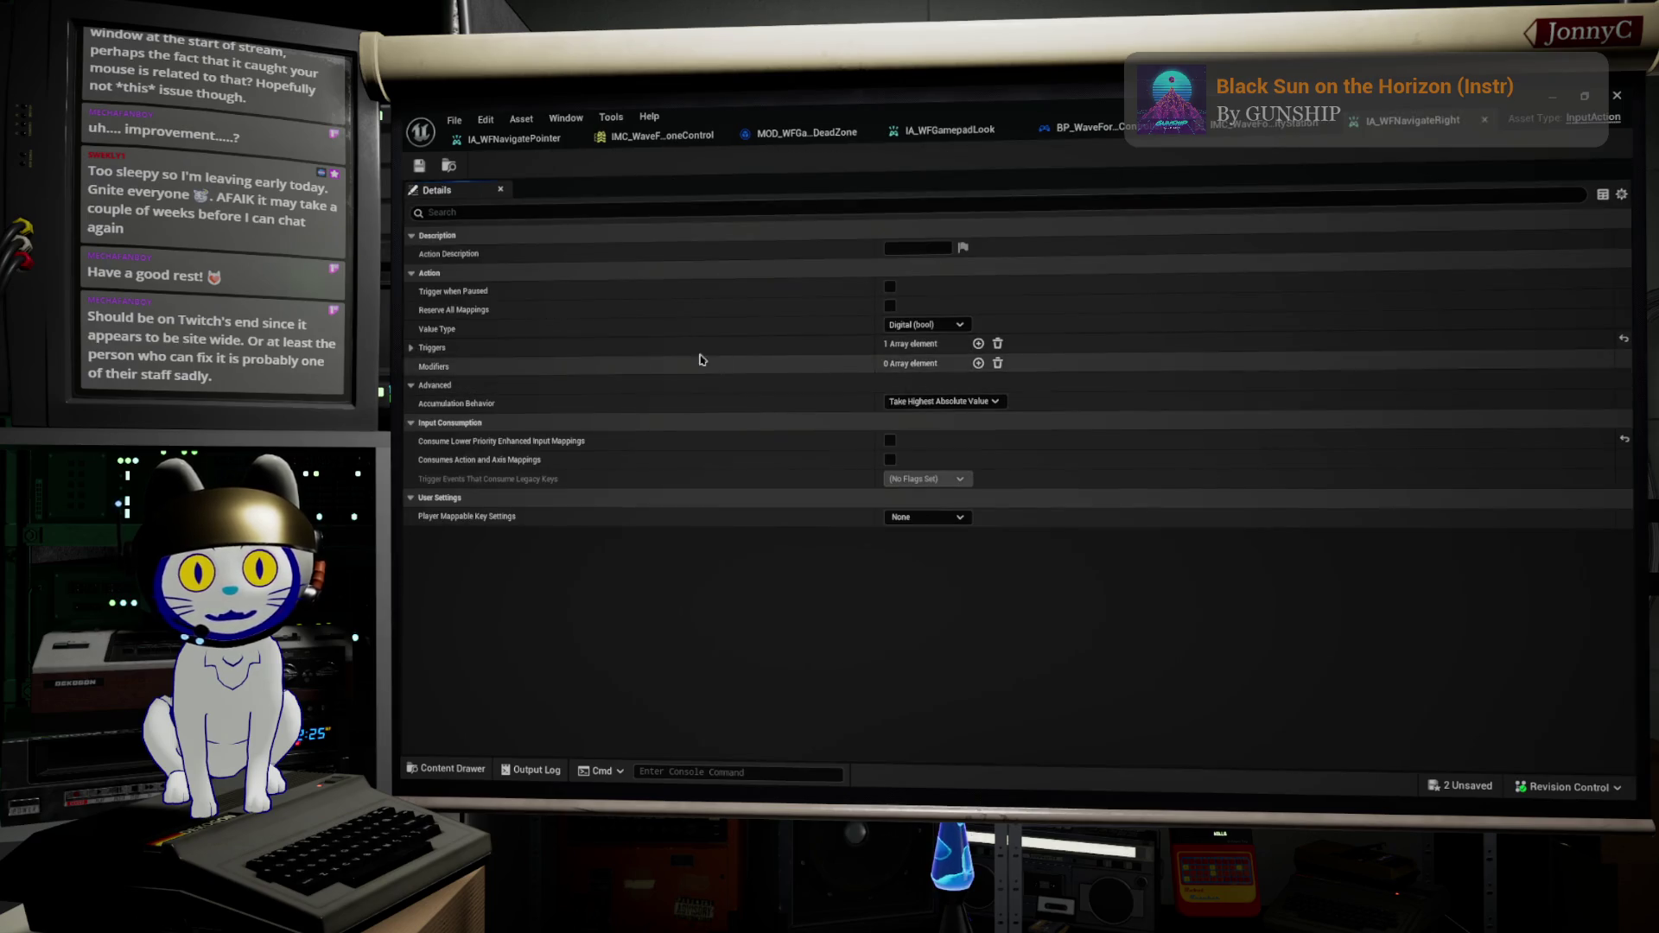
# Step: Confirm IA_WFNavigateRight's Pressed trigger uses 0.5 actuation threshold, then close it
pyautogui.click(412, 348)
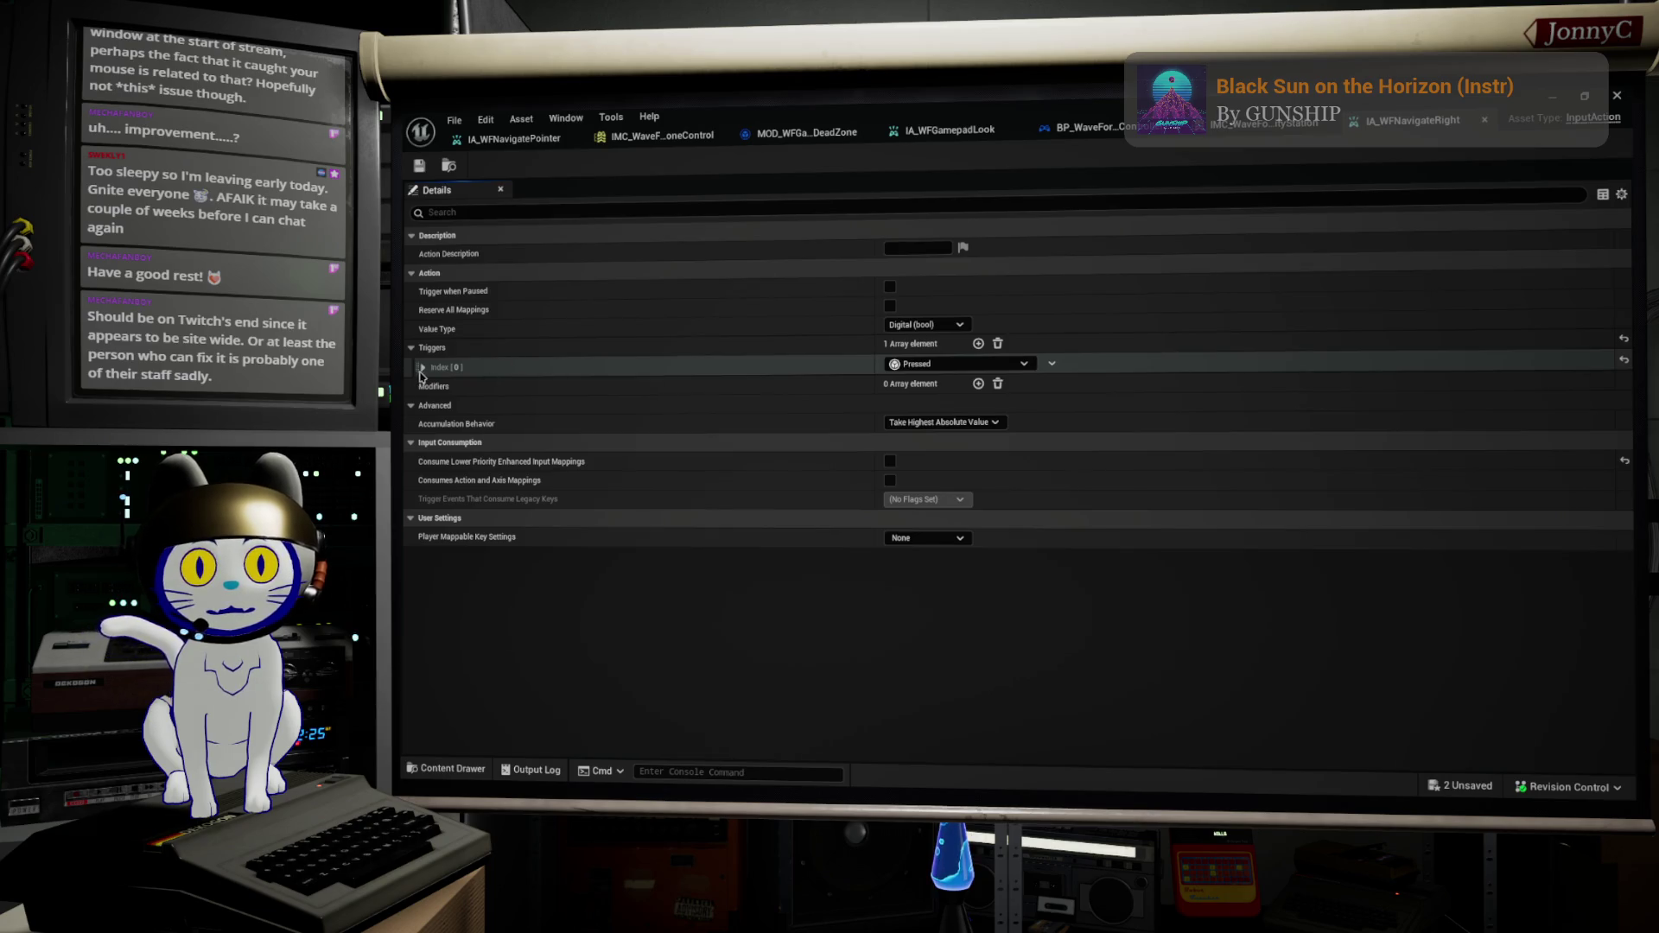
pyautogui.click(422, 367)
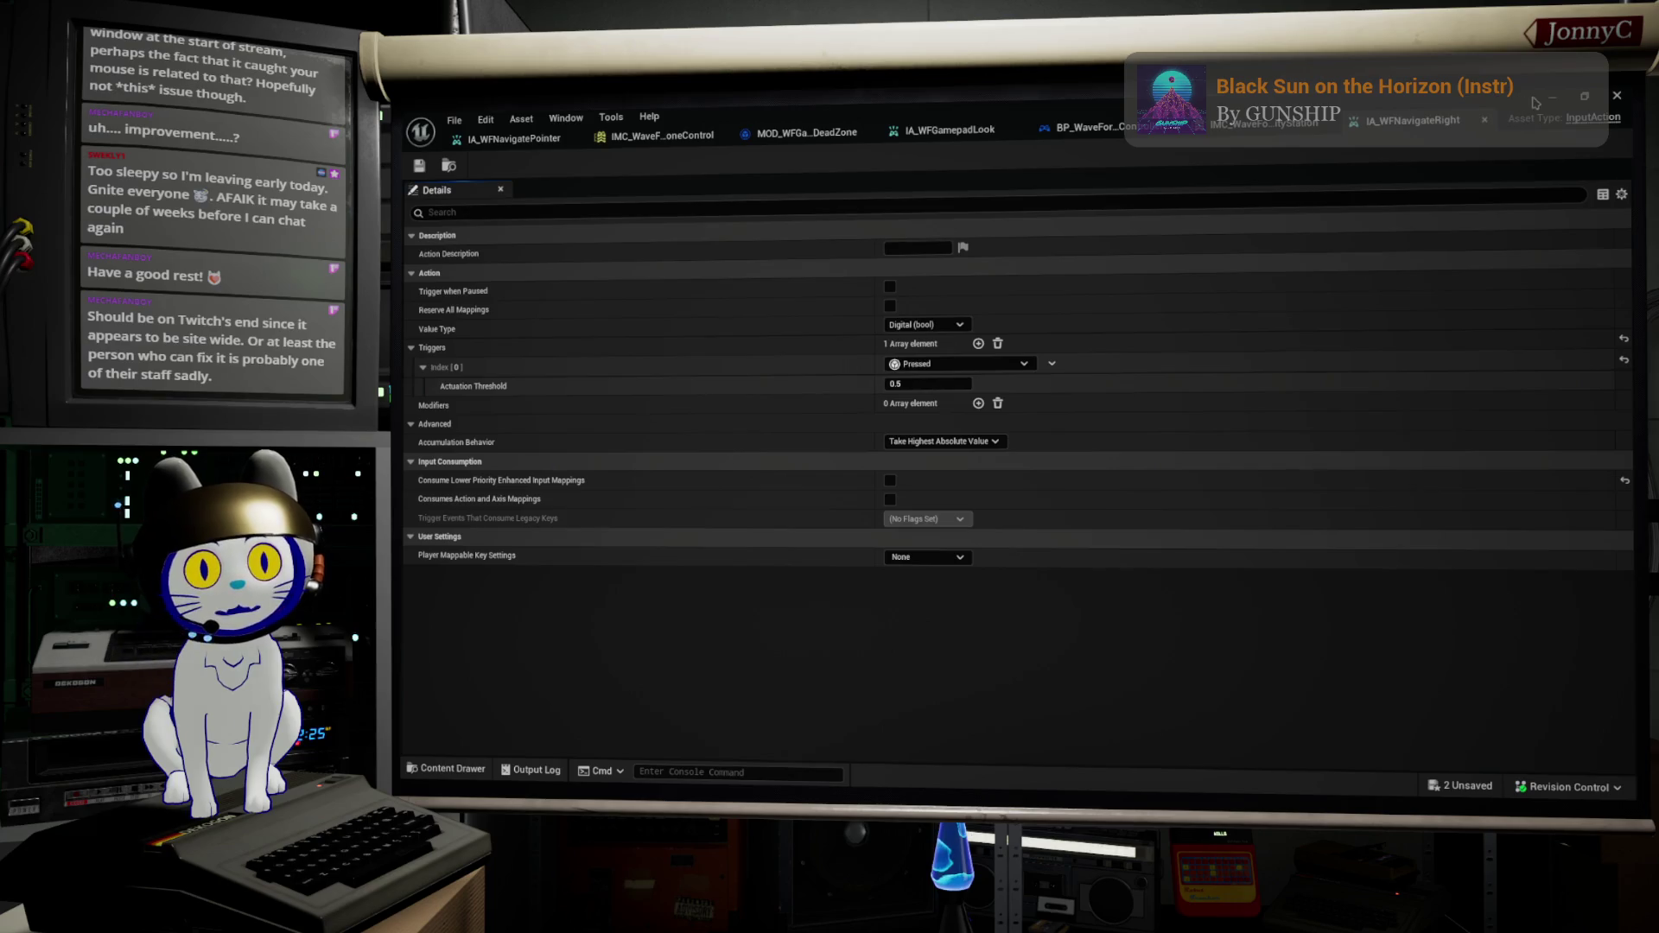
pyautogui.click(1485, 120)
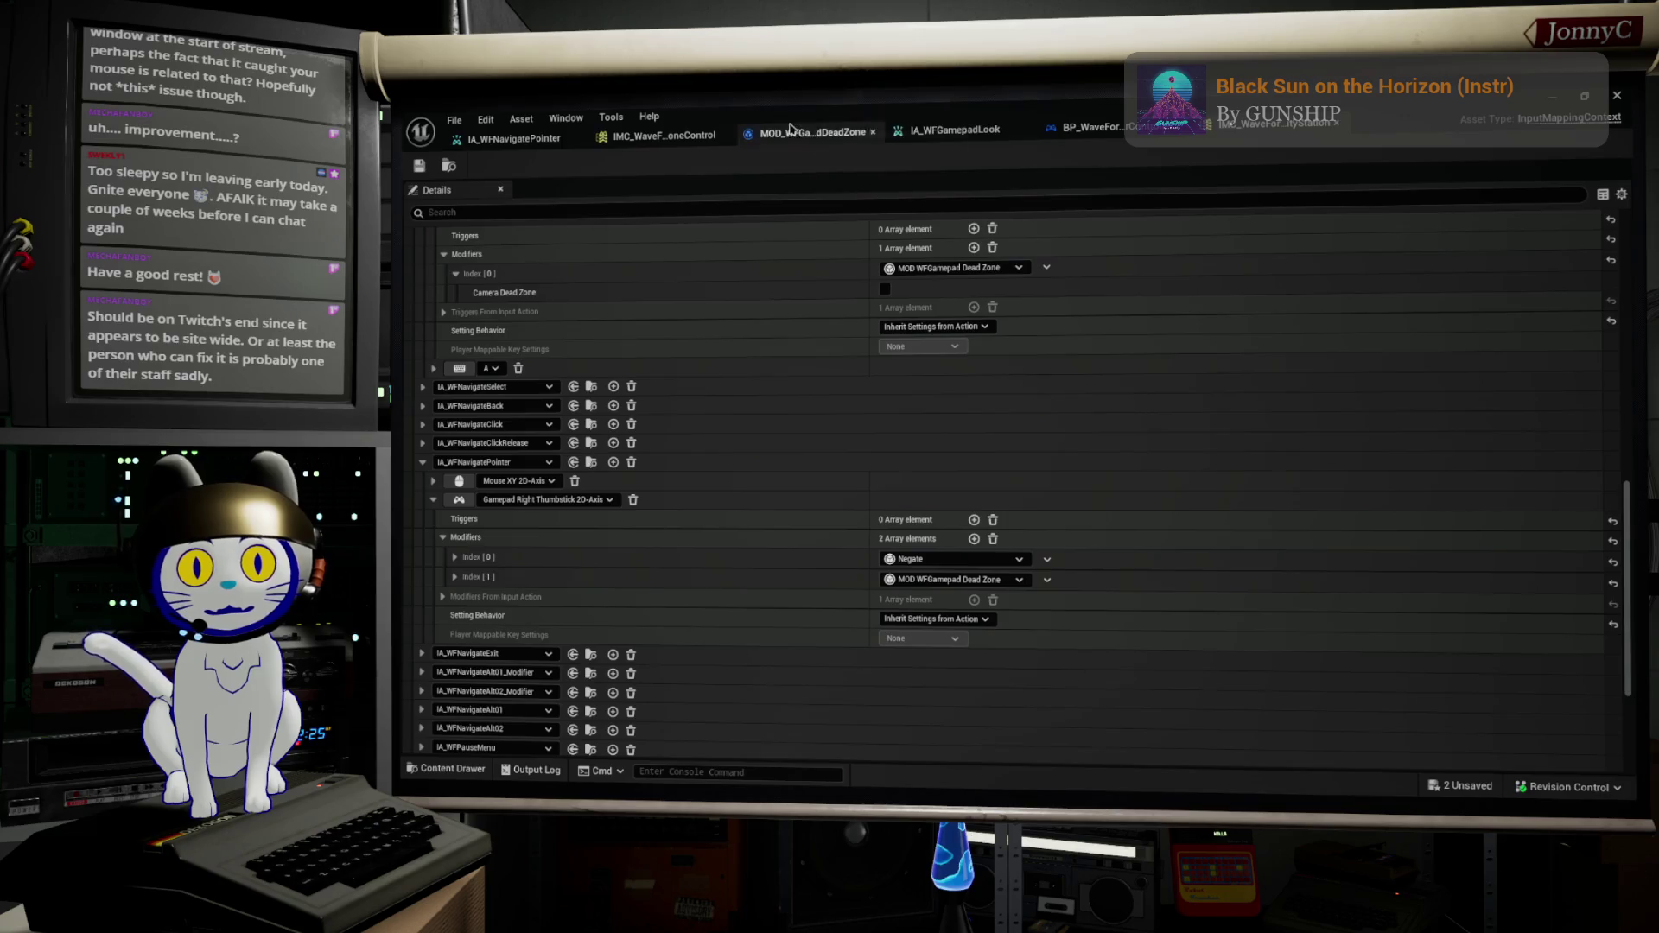
pyautogui.click(1090, 128)
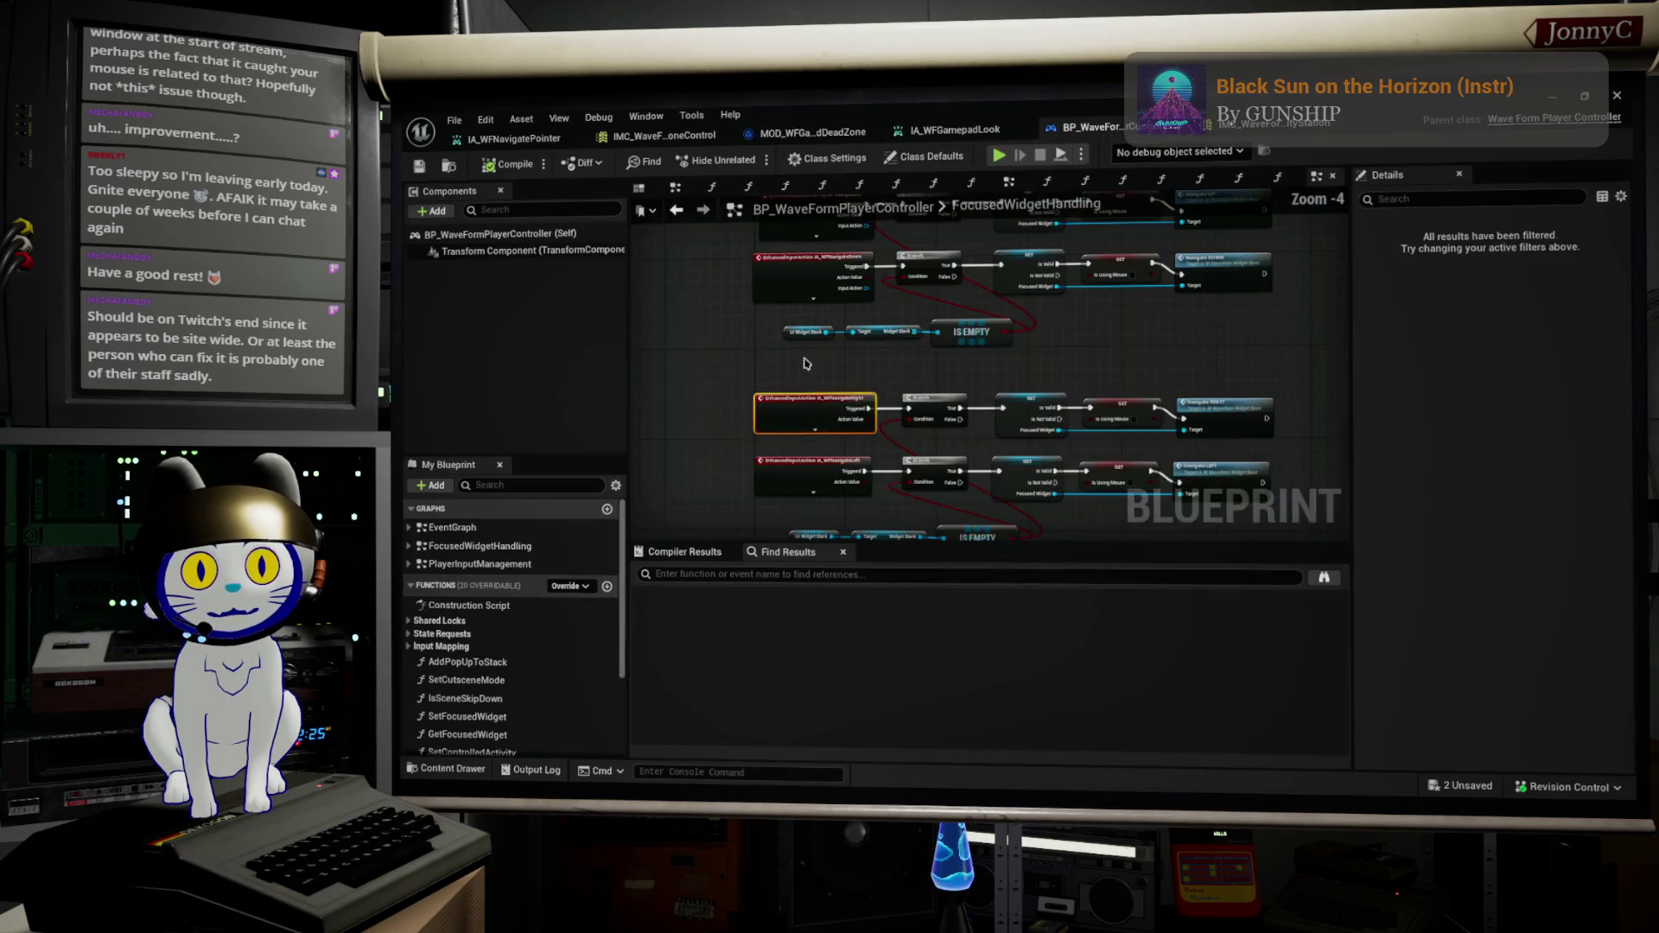
# Step: Collapse the NavigateDown node's advanced pins and open the IA_WFNavigateDown input action asset
pyautogui.scroll(-2, 783, 459)
pyautogui.scroll(3, 718, 440)
pyautogui.click(712, 437)
pyautogui.moveTo(779, 425)
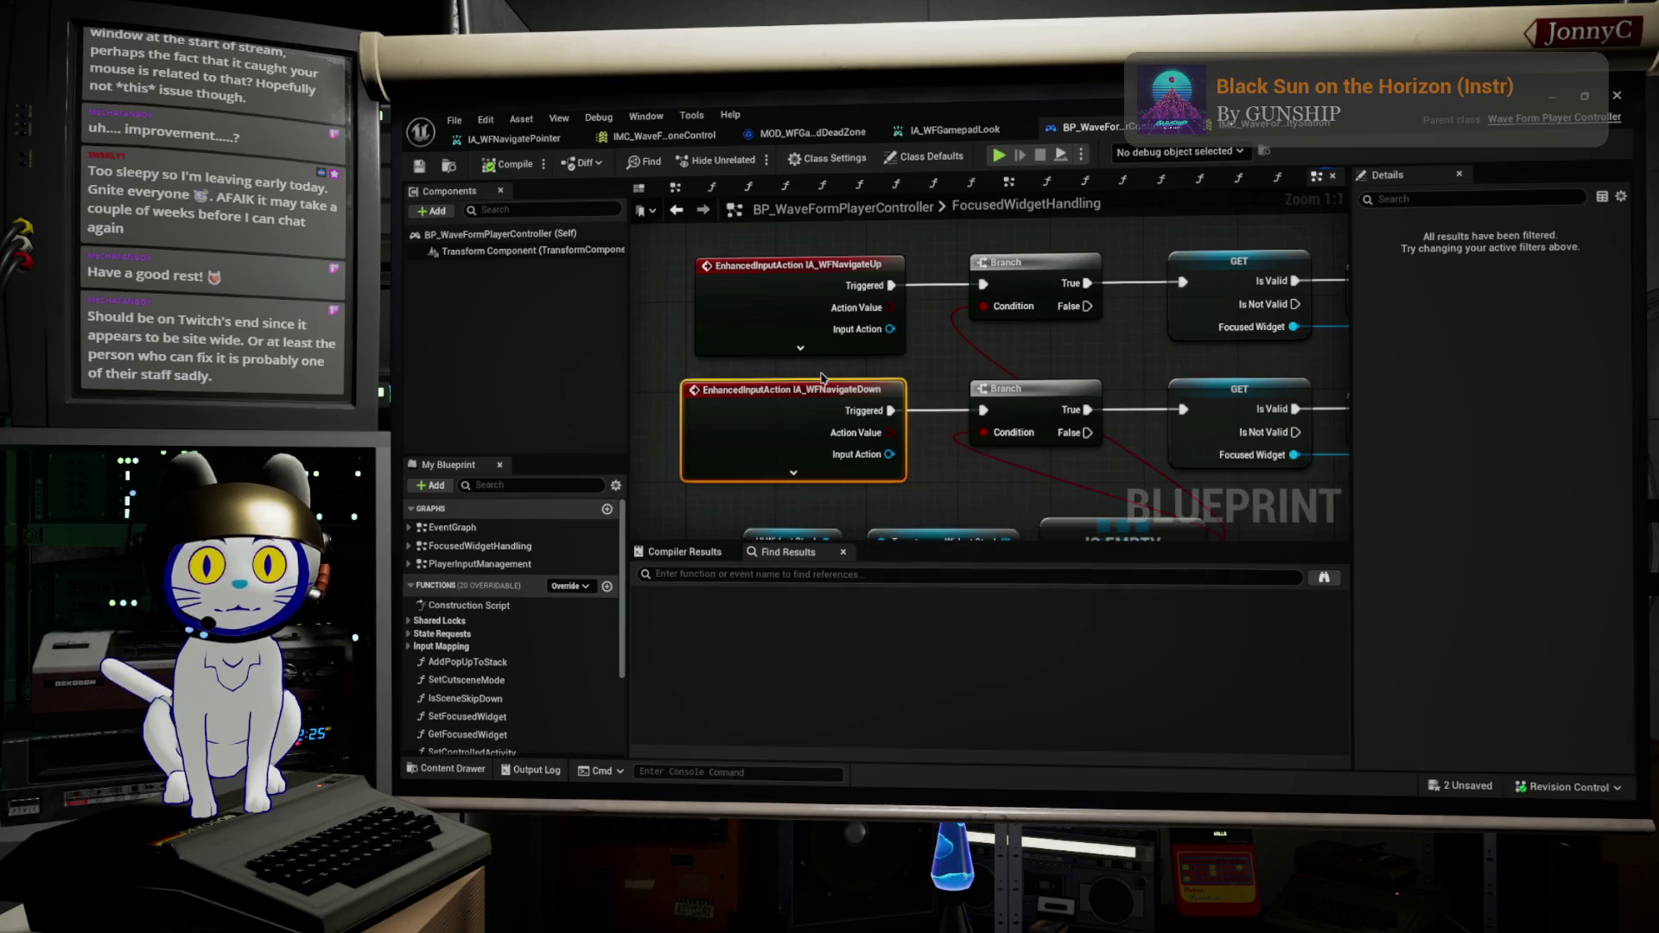
pyautogui.moveTo(1032, 398)
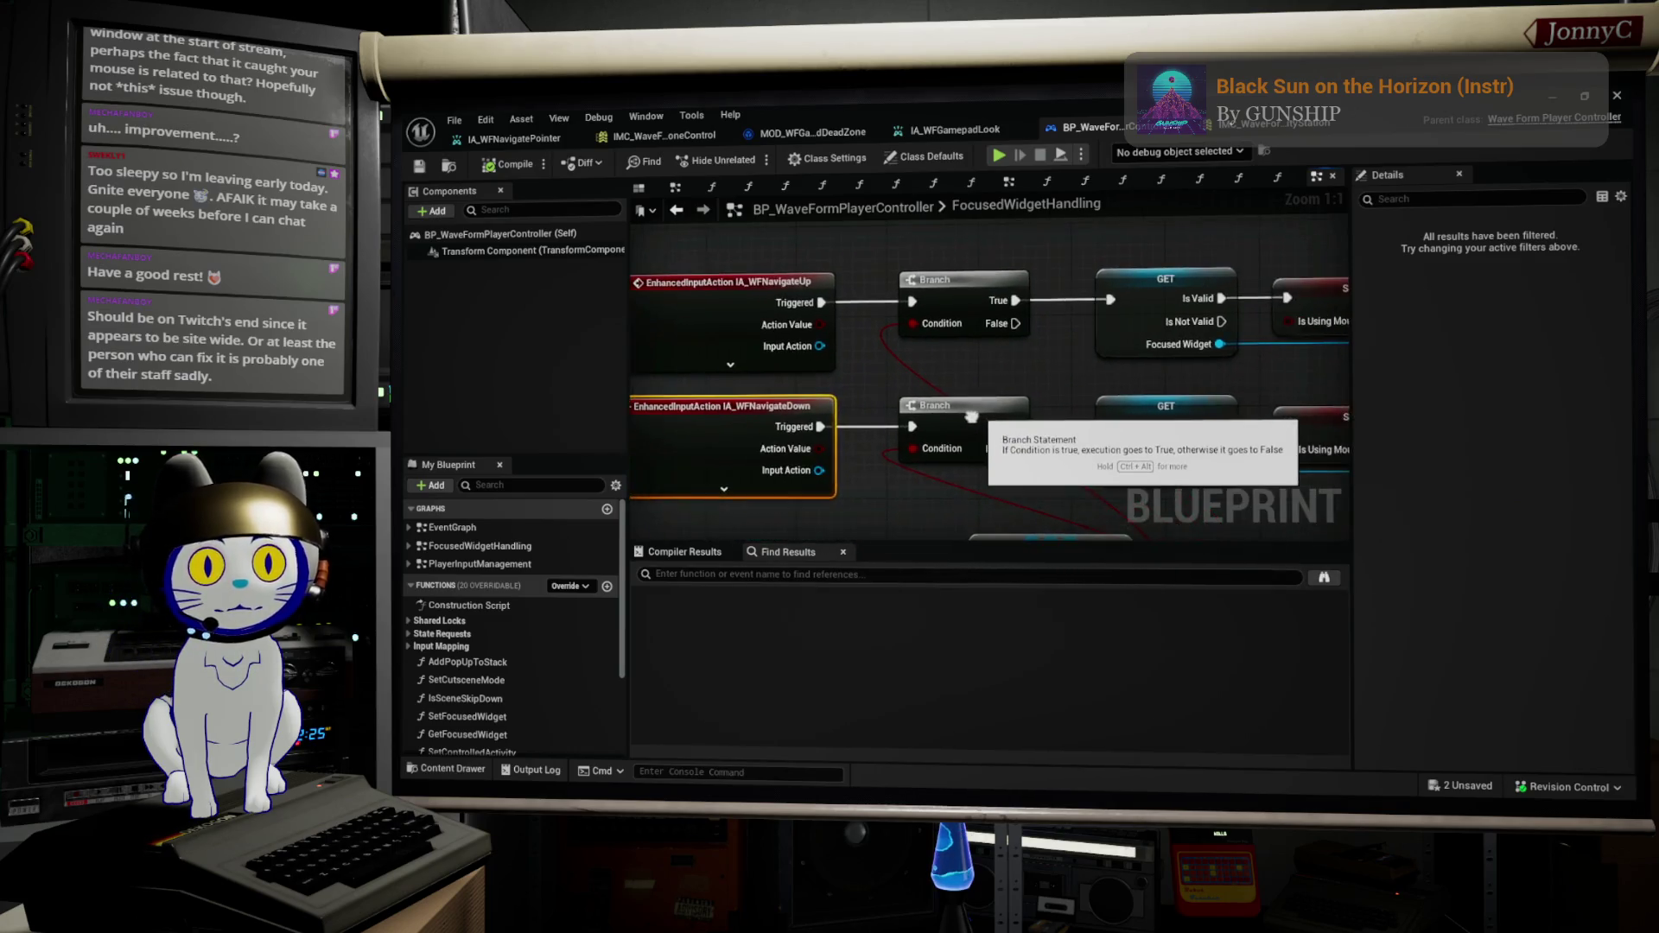
pyautogui.moveTo(788, 468)
pyautogui.moveTo(786, 466); pyautogui.dragTo(821, 359)
pyautogui.click(834, 487)
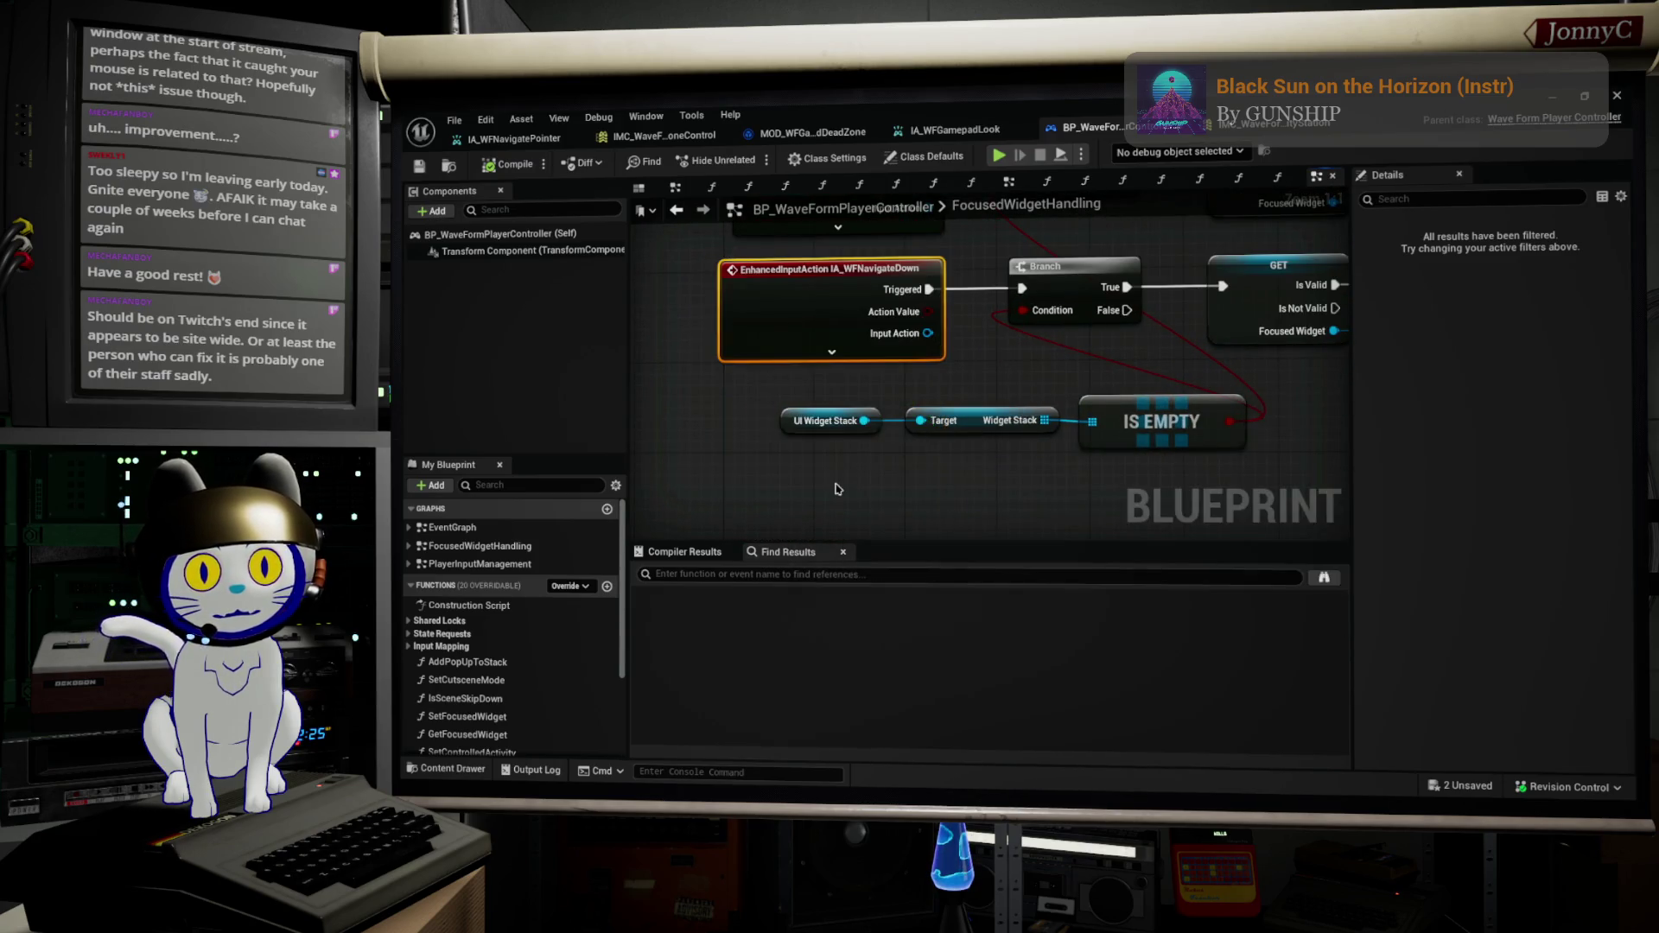
pyautogui.moveTo(981, 346); pyautogui.dragTo(961, 454)
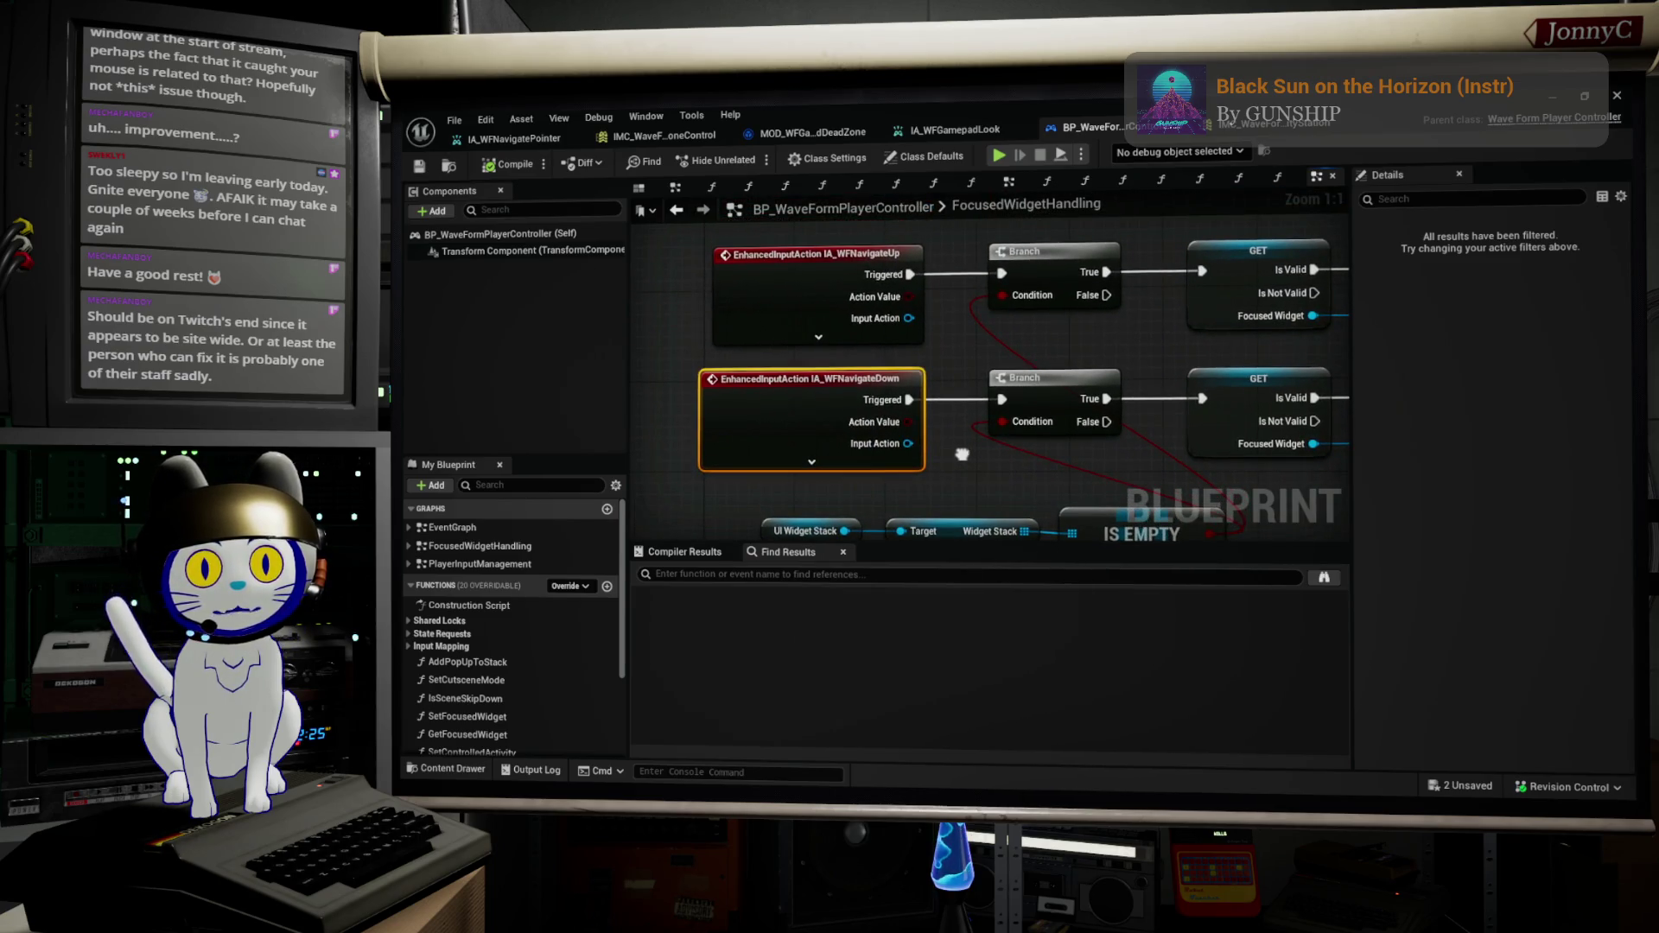
pyautogui.doubleClick(792, 380)
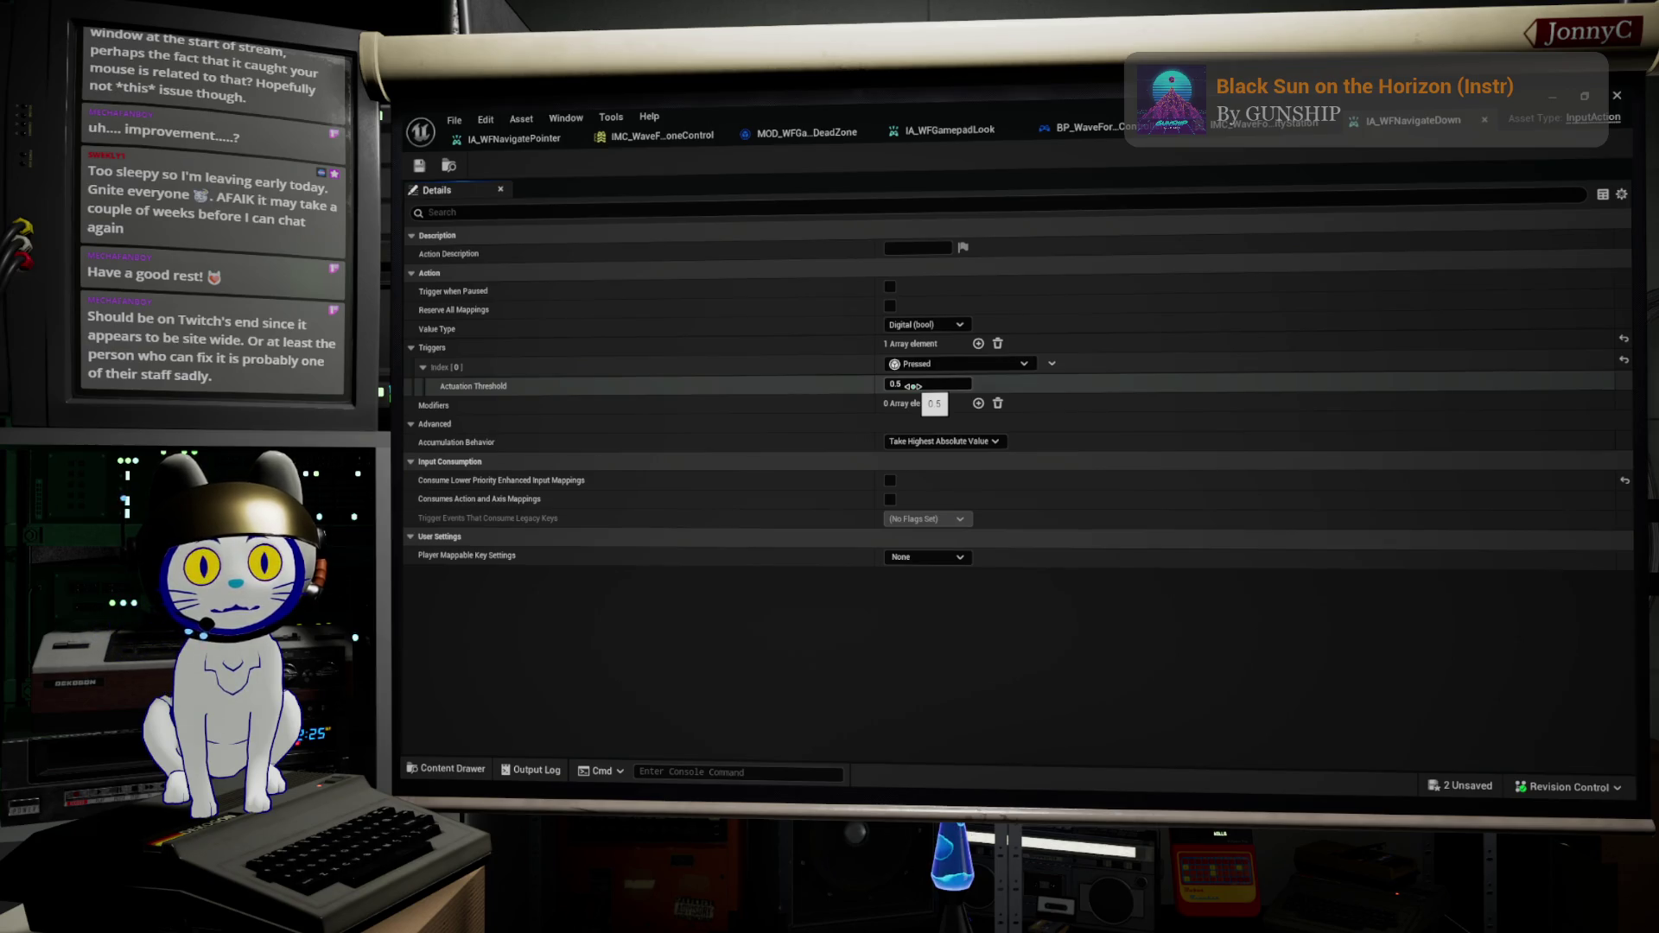
# Step: Inspect the Pressed trigger and 0.5 actuation threshold without changes, then switch to IMC_WaveFormDroneControl
pyautogui.click(914, 385)
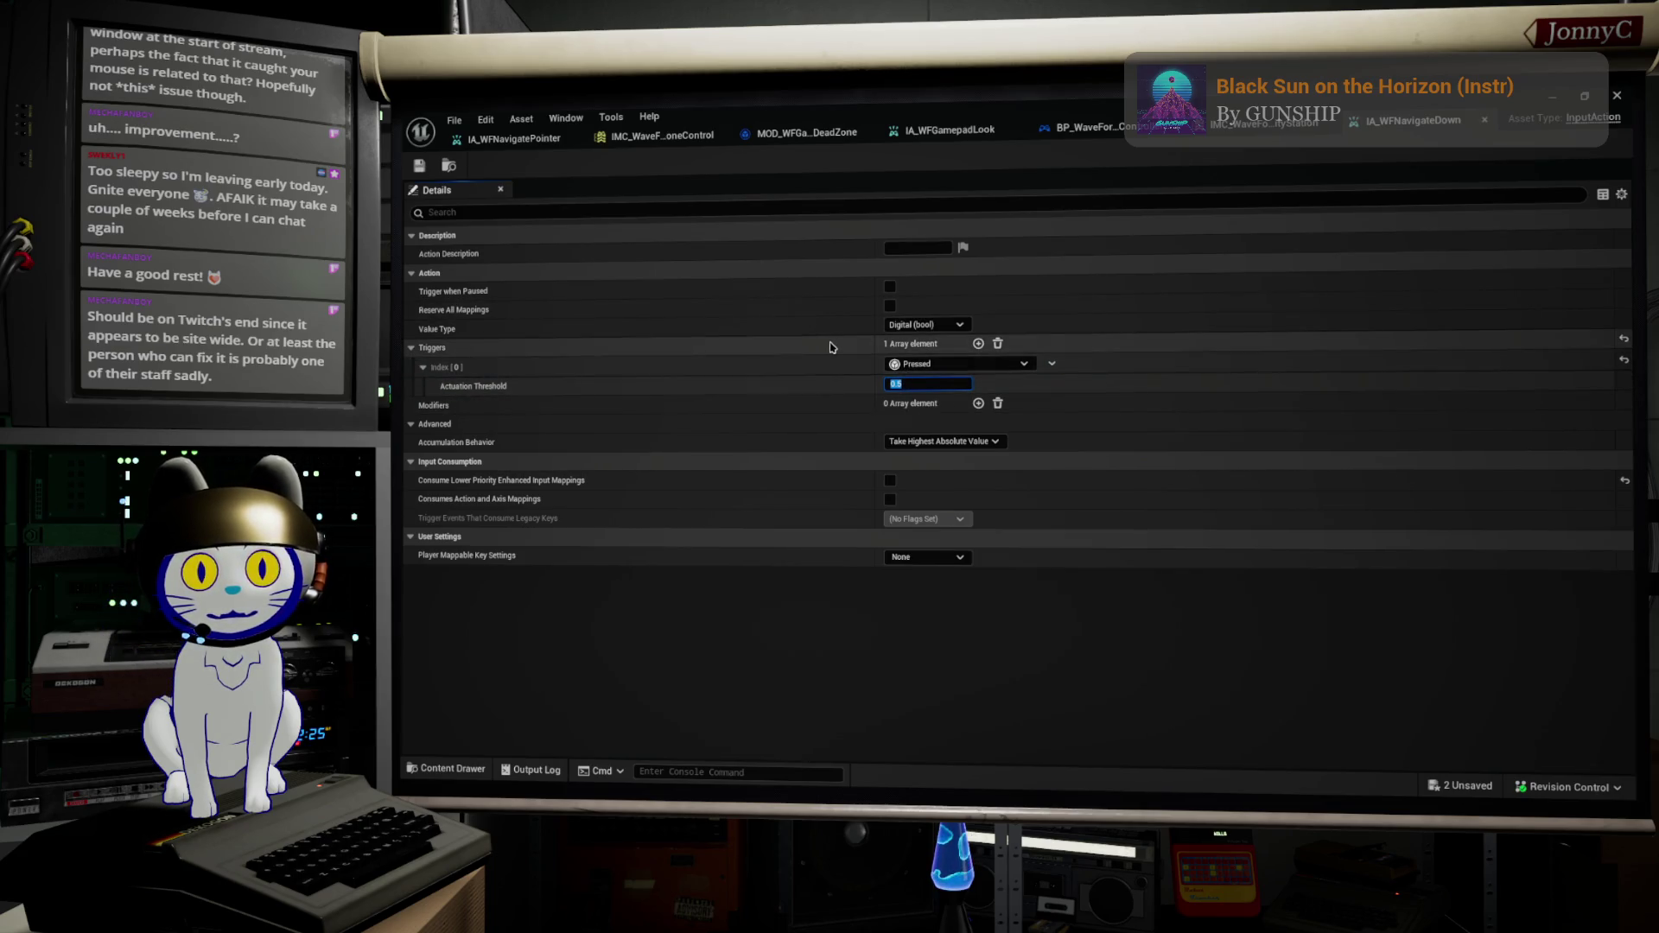
pyautogui.click(1009, 365)
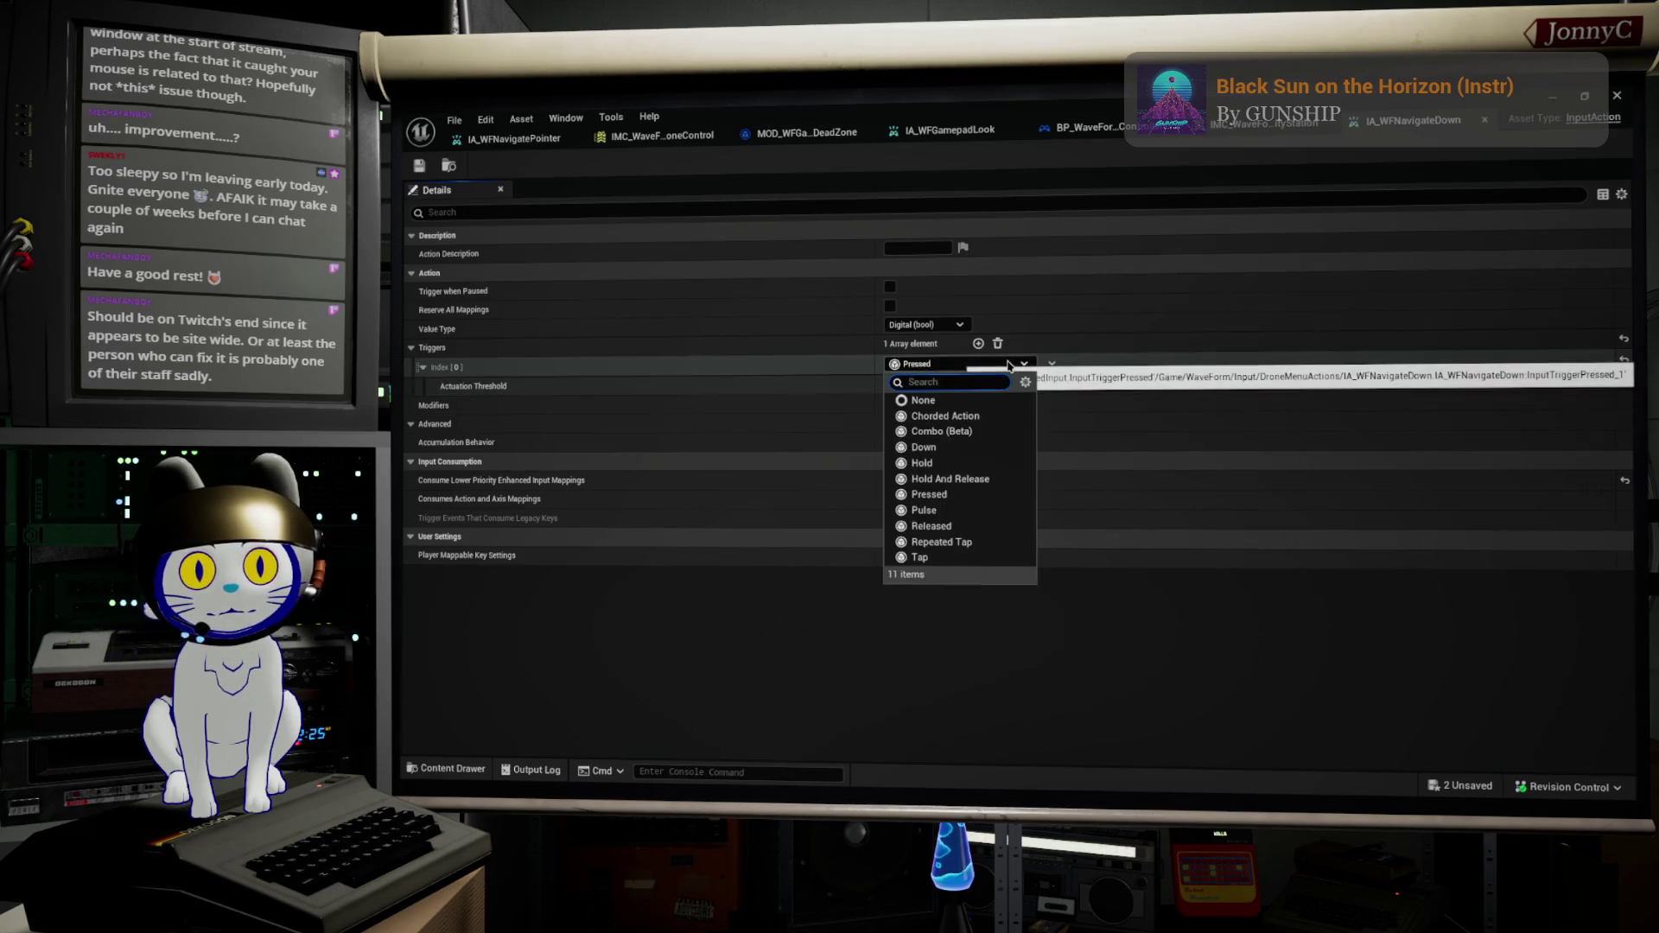
pyautogui.click(1010, 365)
pyautogui.click(1009, 366)
pyautogui.click(1009, 366)
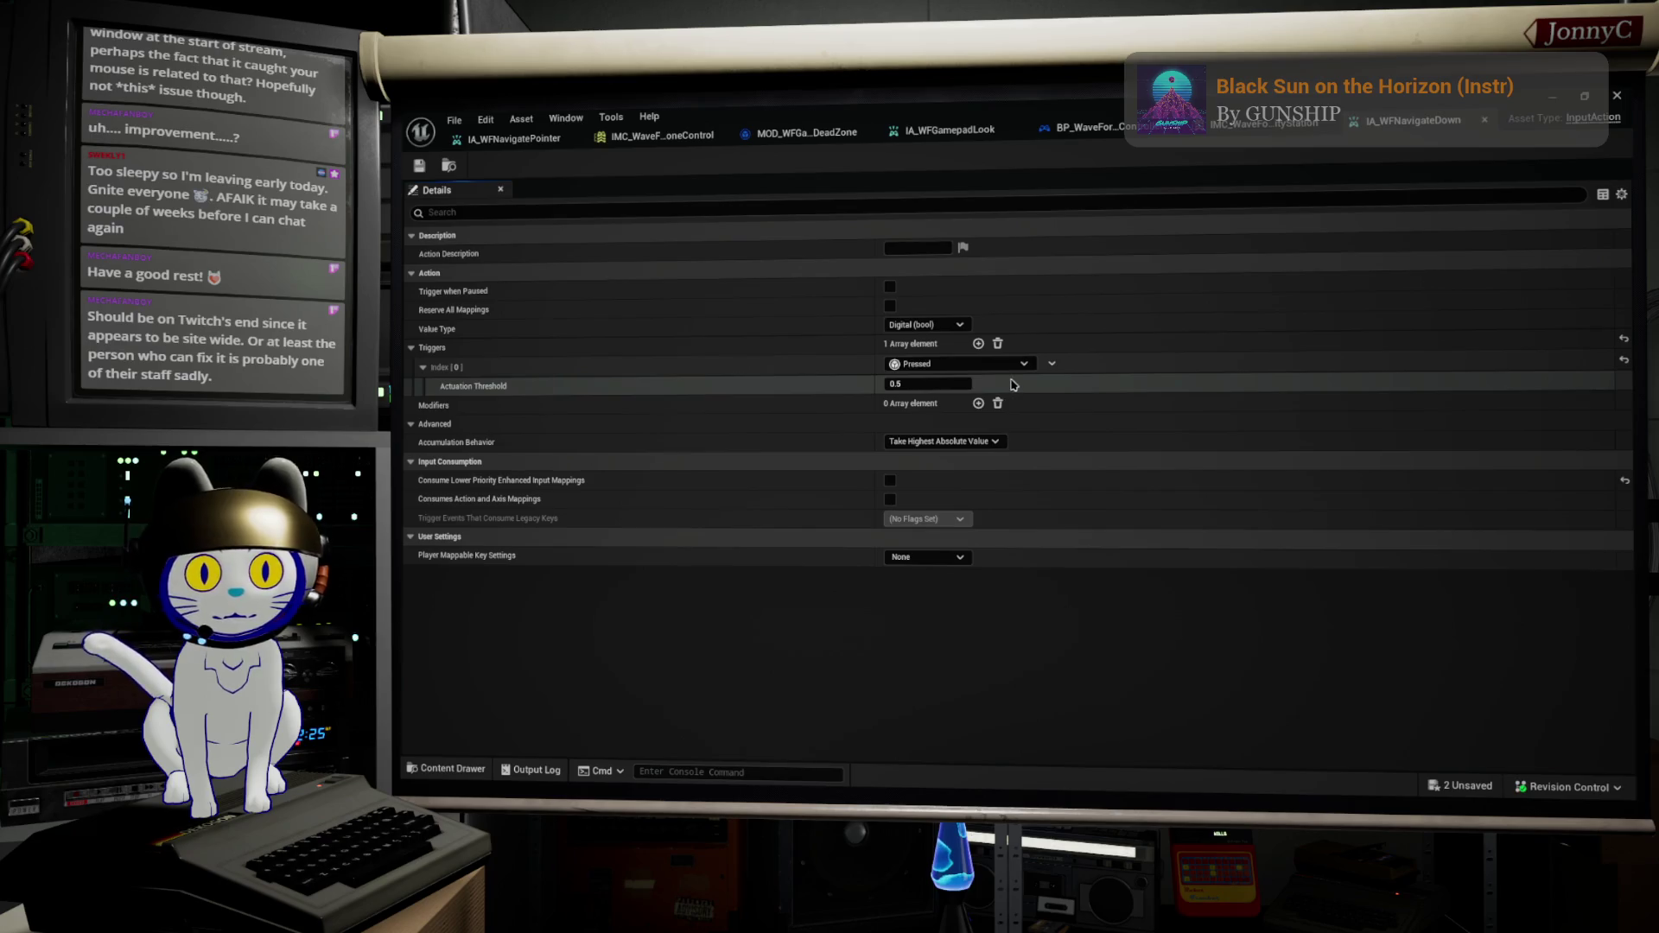
pyautogui.click(1054, 366)
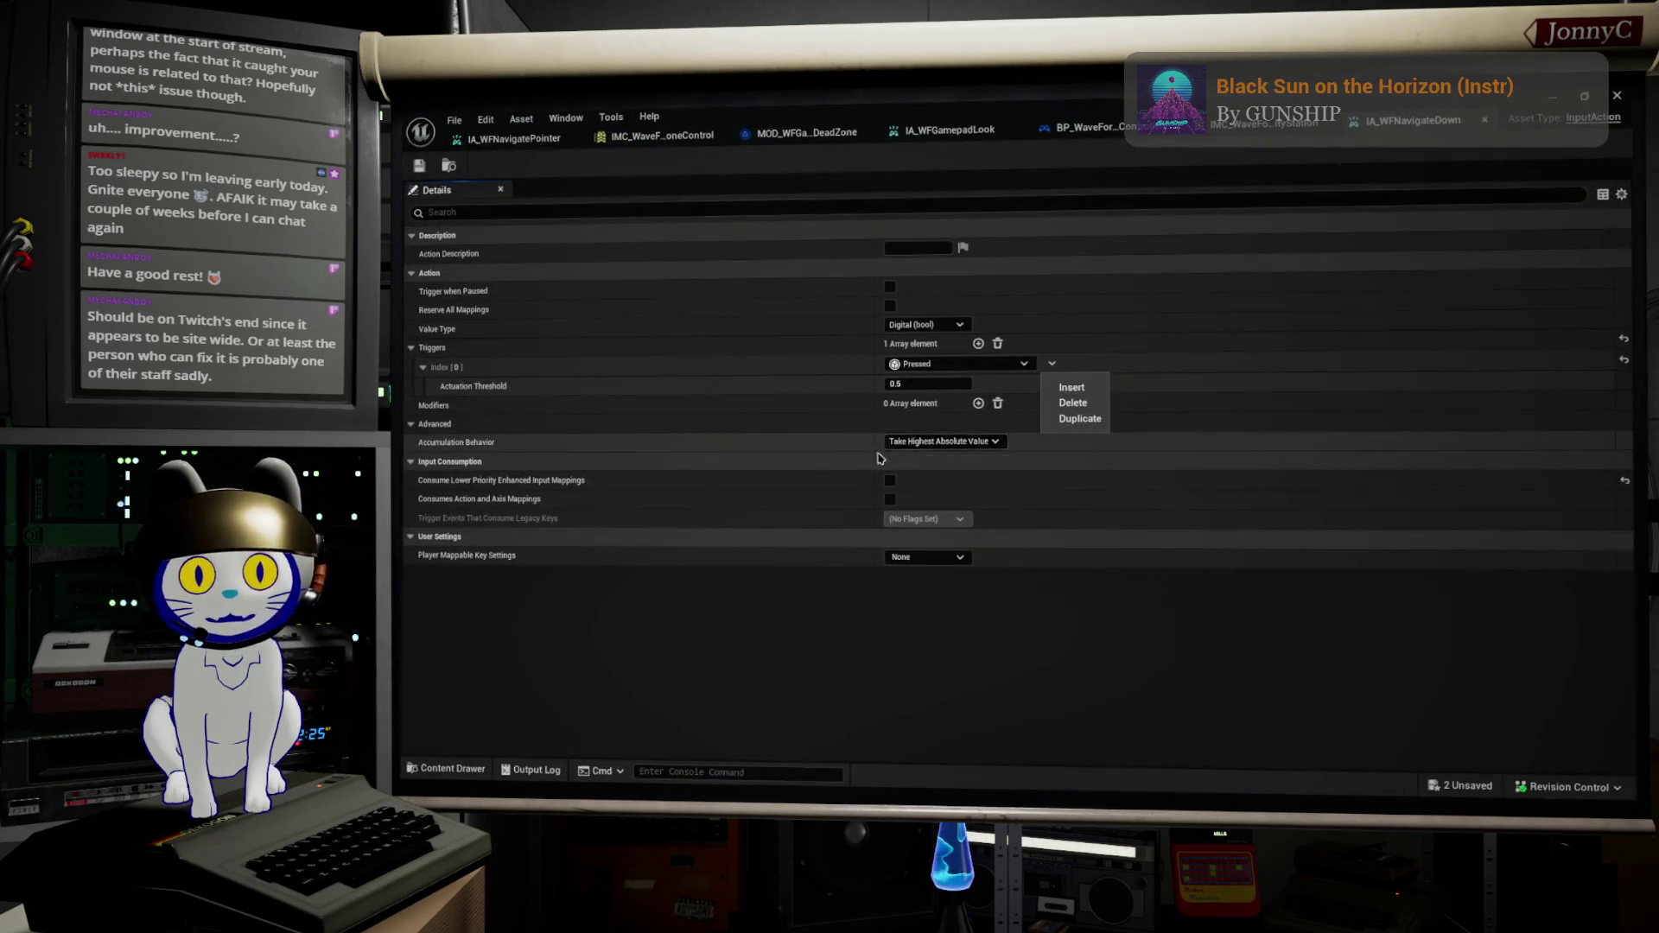
pyautogui.press('Escape')
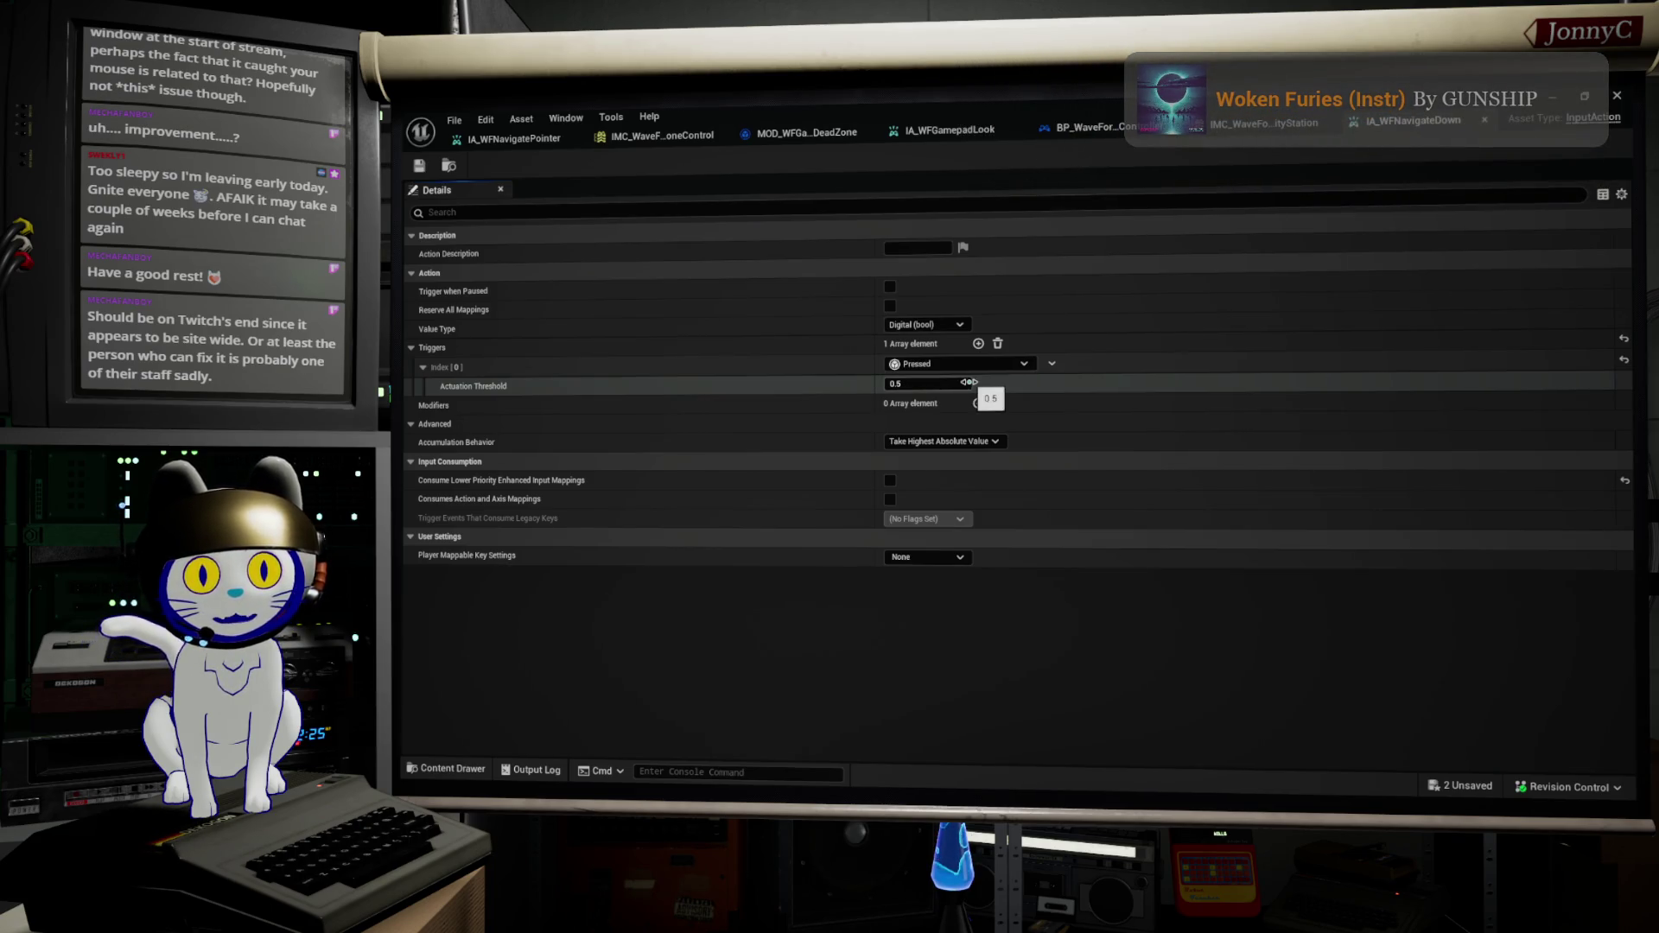
pyautogui.click(966, 366)
pyautogui.click(966, 367)
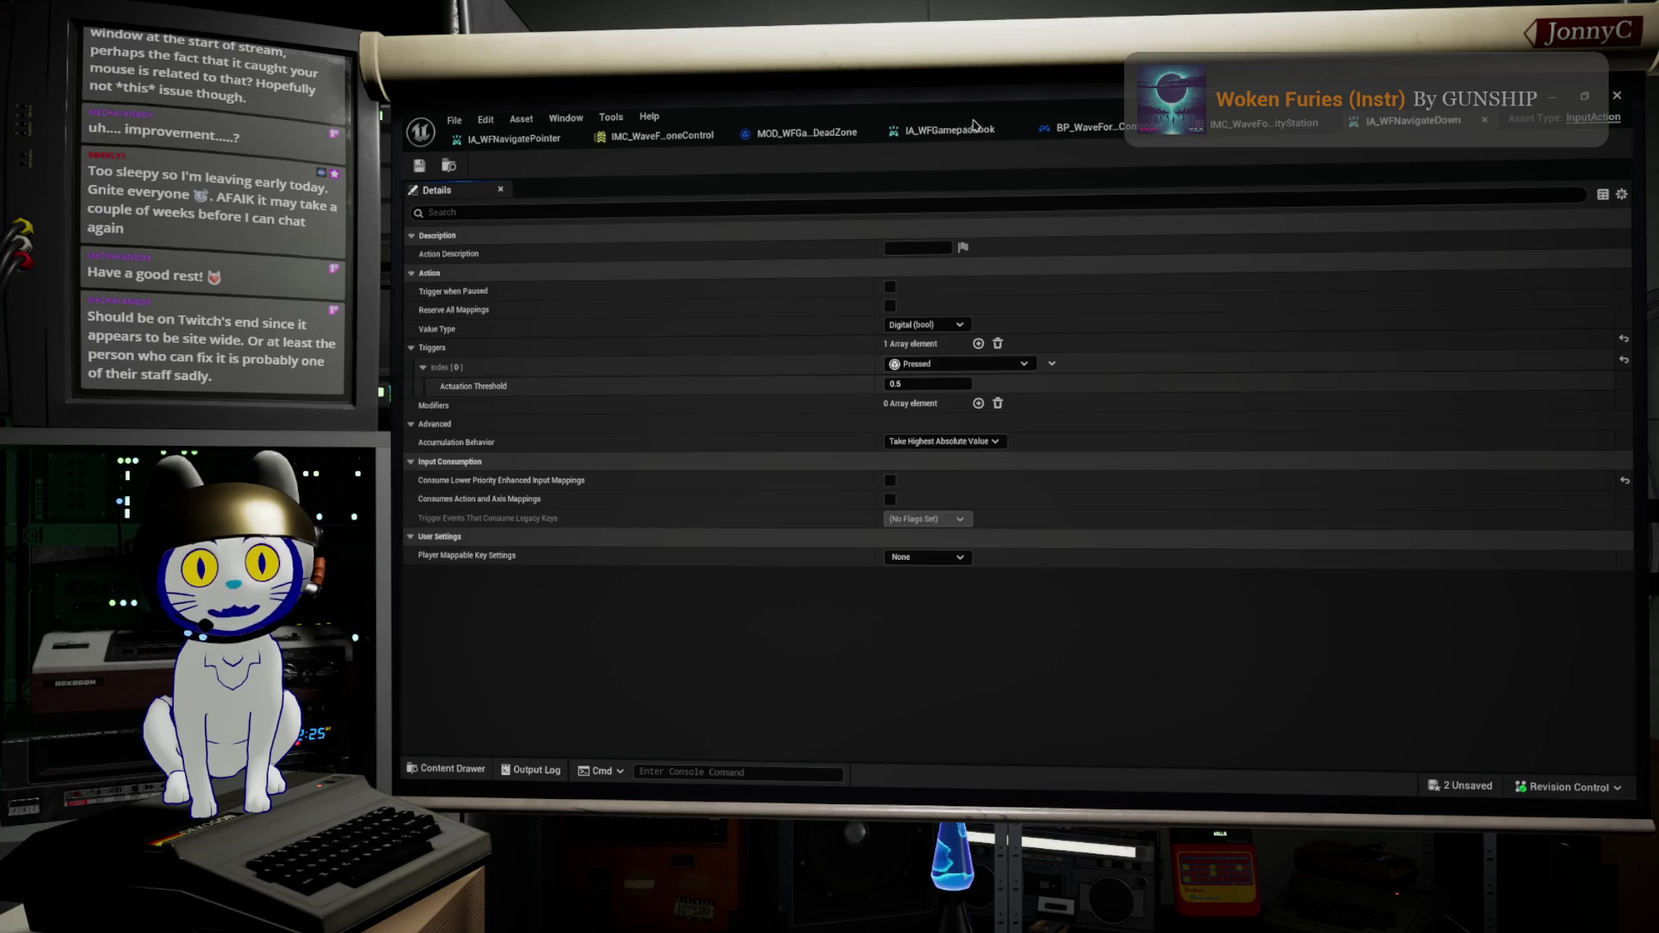
pyautogui.click(653, 136)
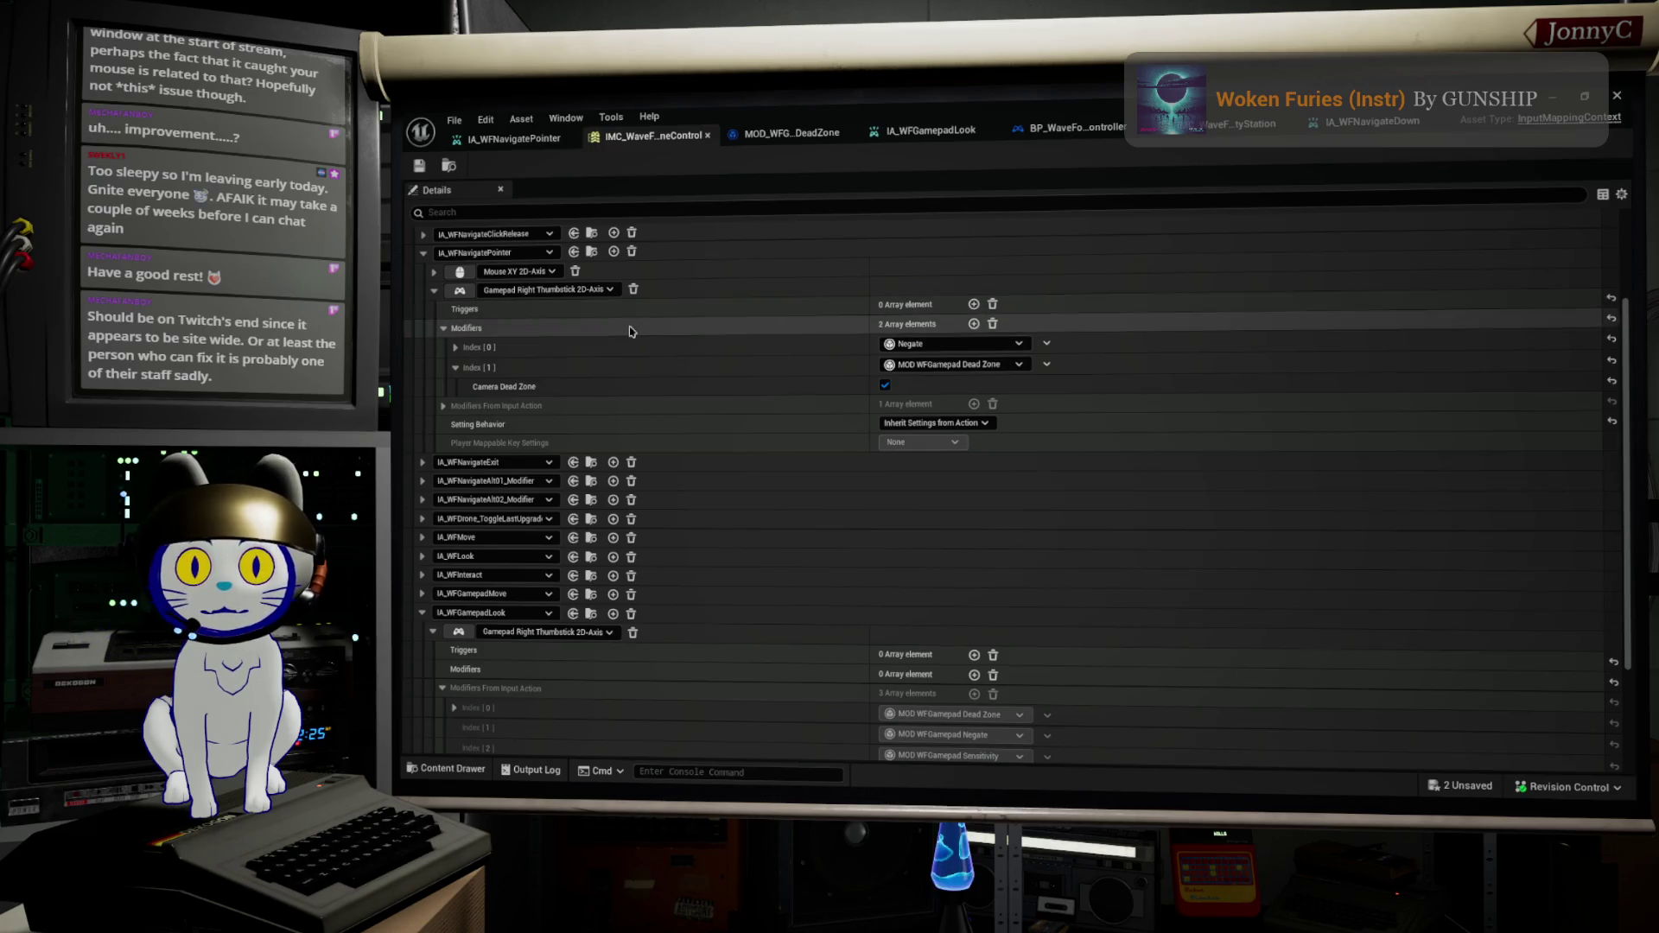
# Step: In the drone control mapping context, inspect IA_WFNavigateDown's Gamepad D-pad Down mapping and inherited trigger
pyautogui.click(422, 253)
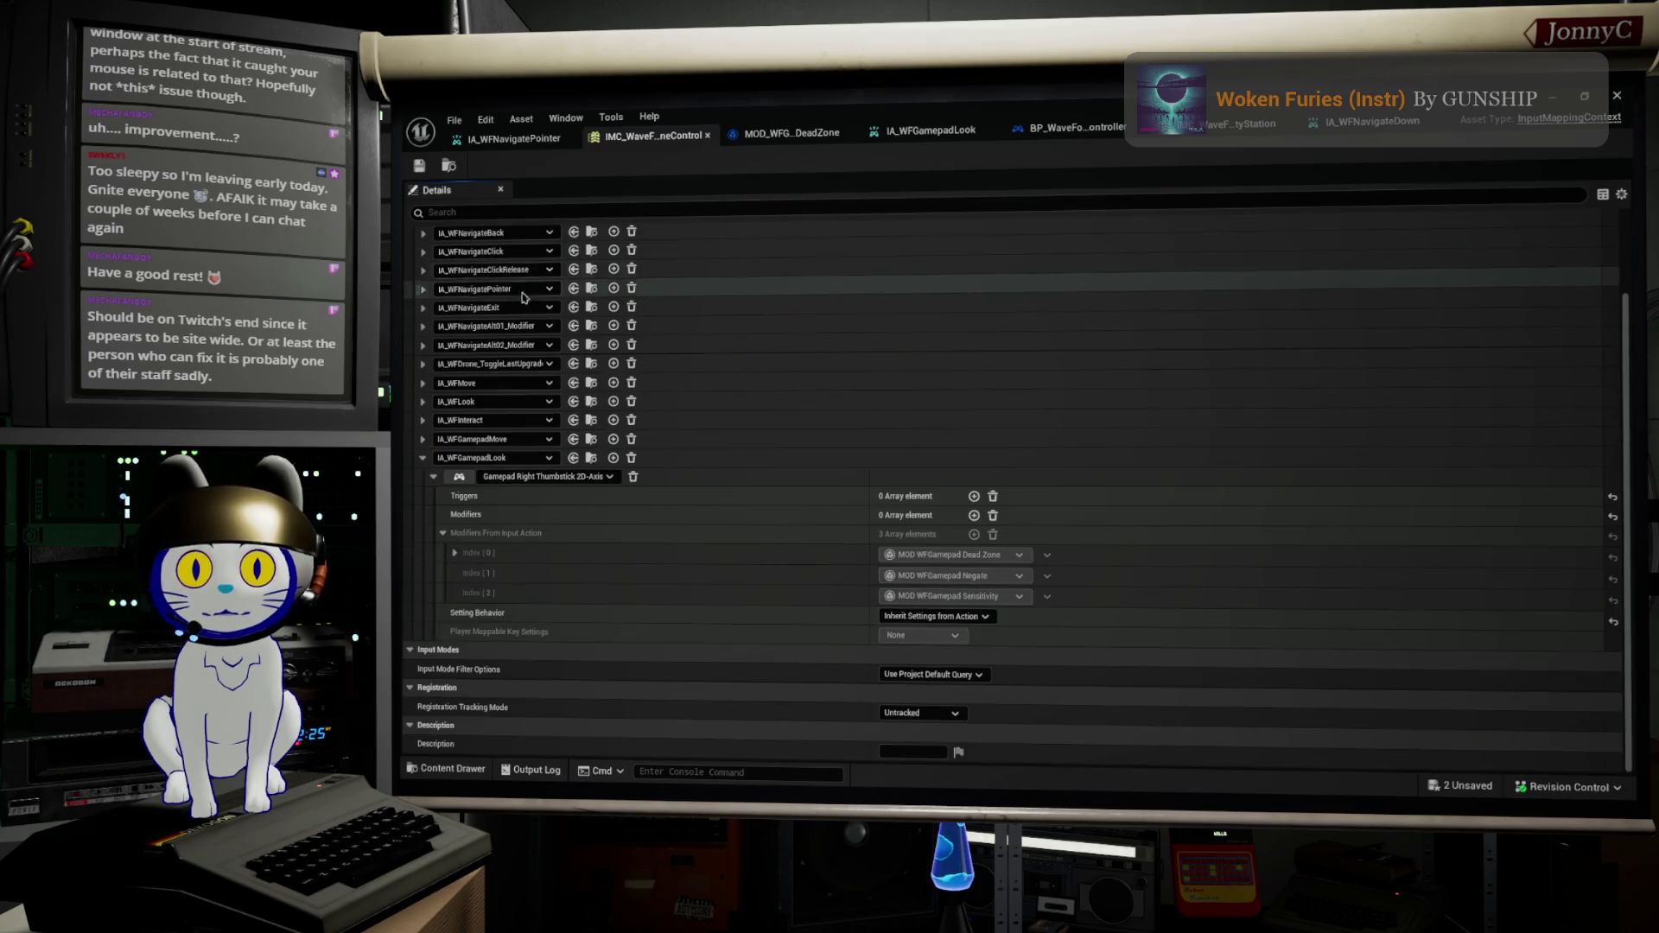
pyautogui.scroll(3, 440, 286)
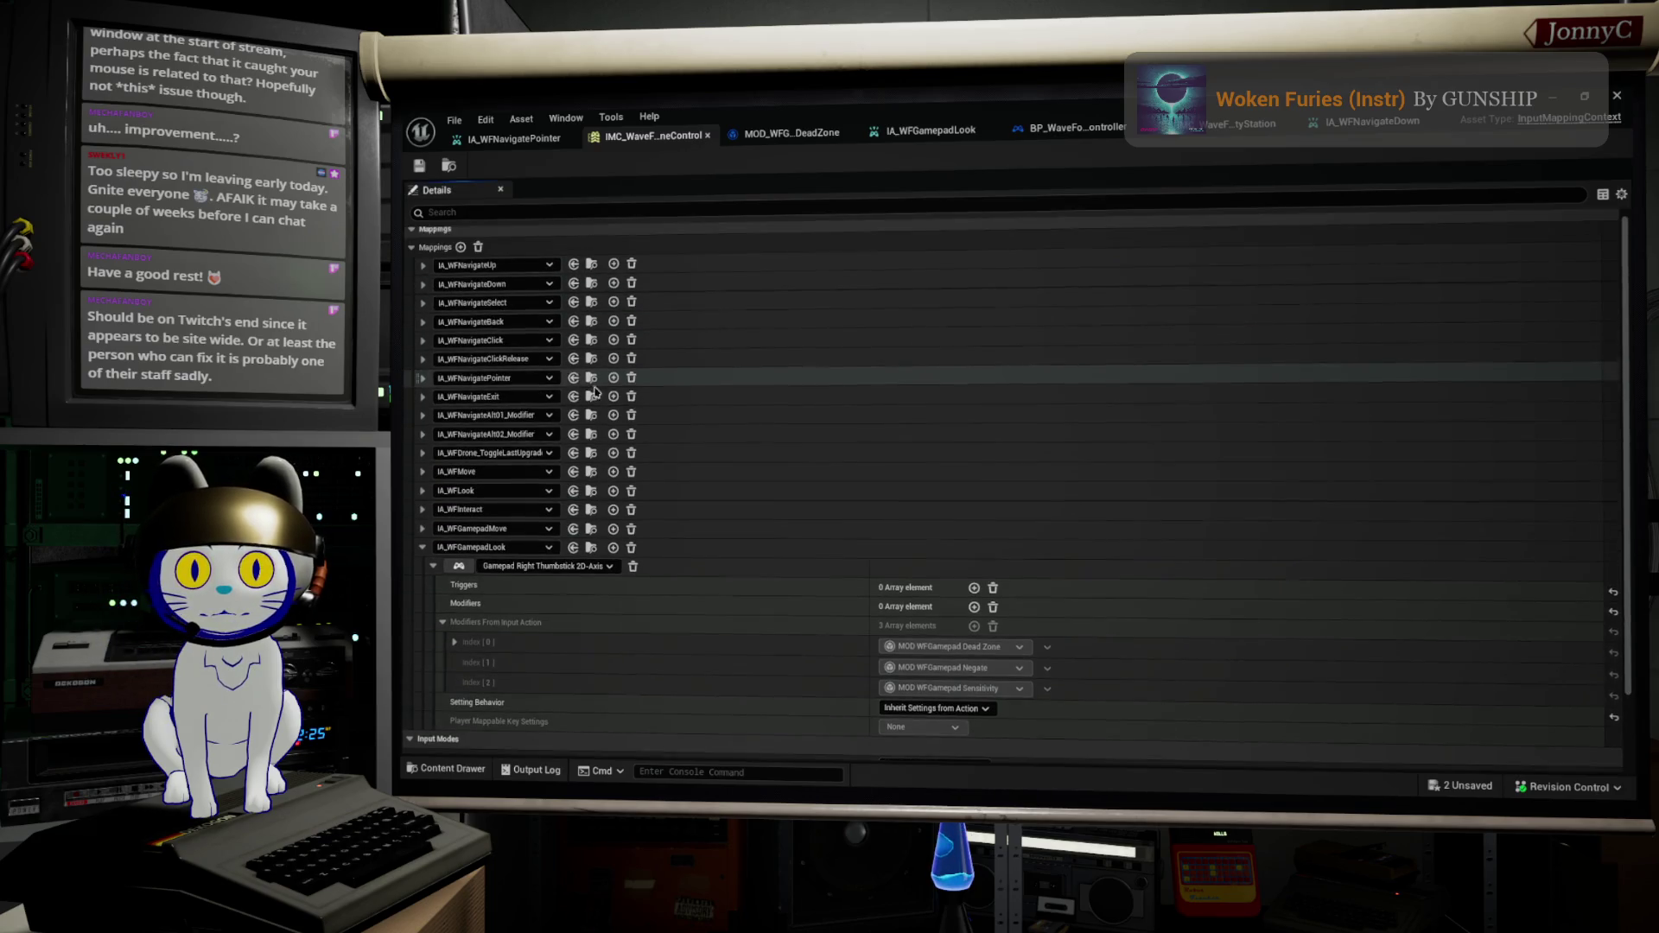
pyautogui.click(423, 291)
pyautogui.click(433, 329)
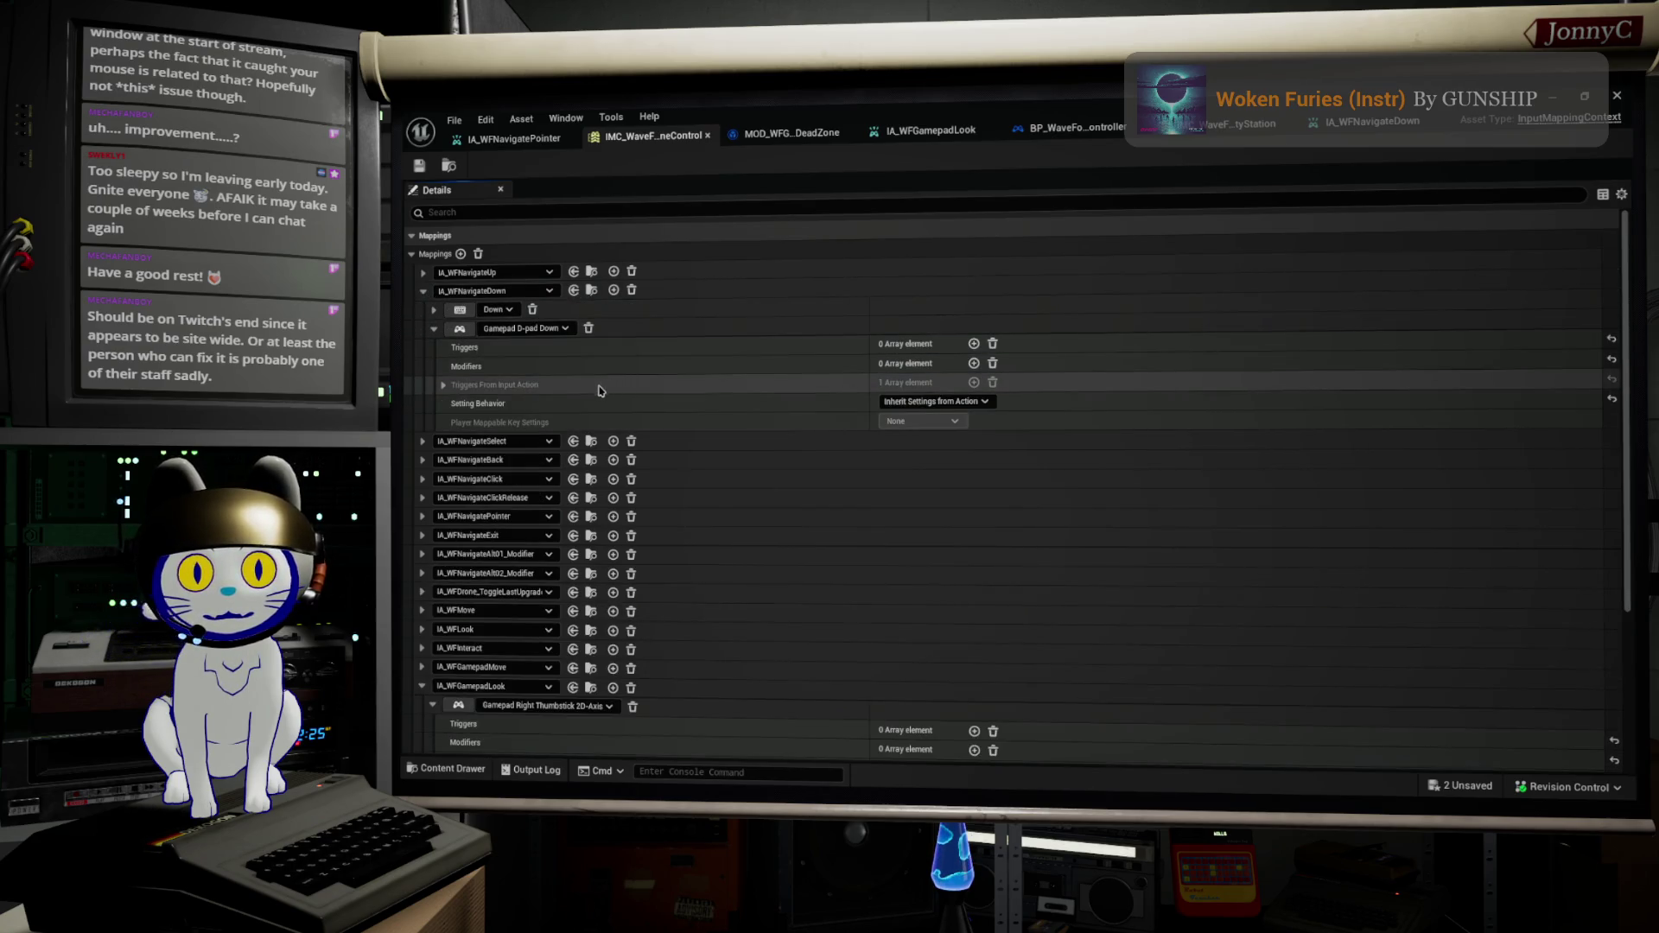
pyautogui.click(443, 385)
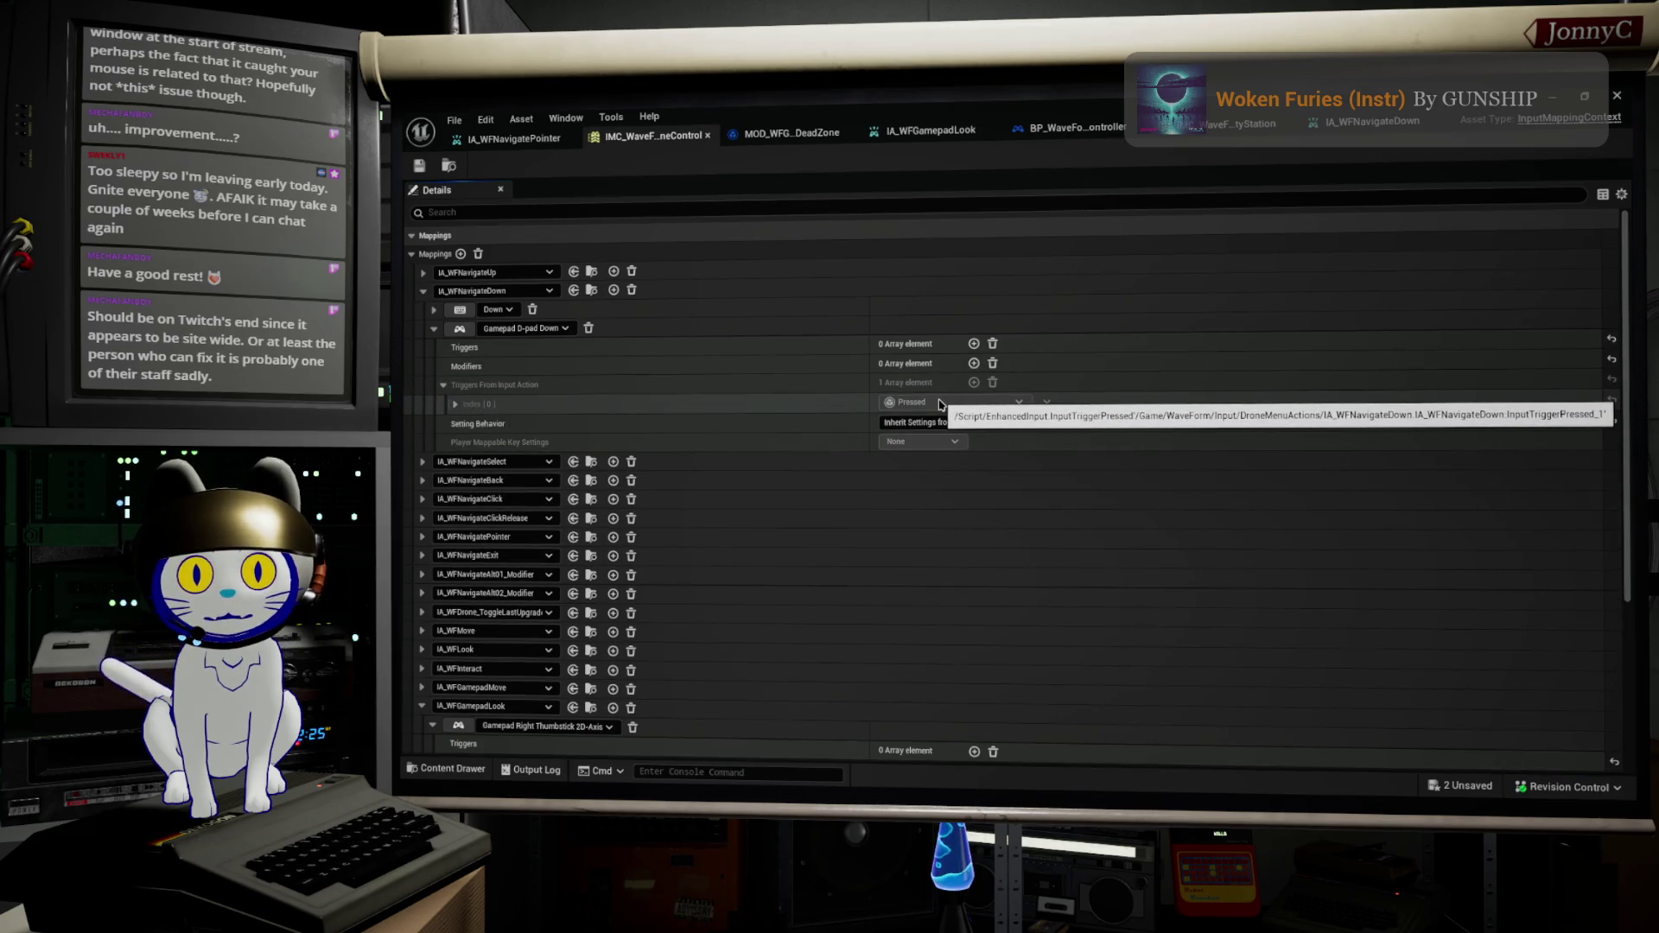
pyautogui.click(435, 329)
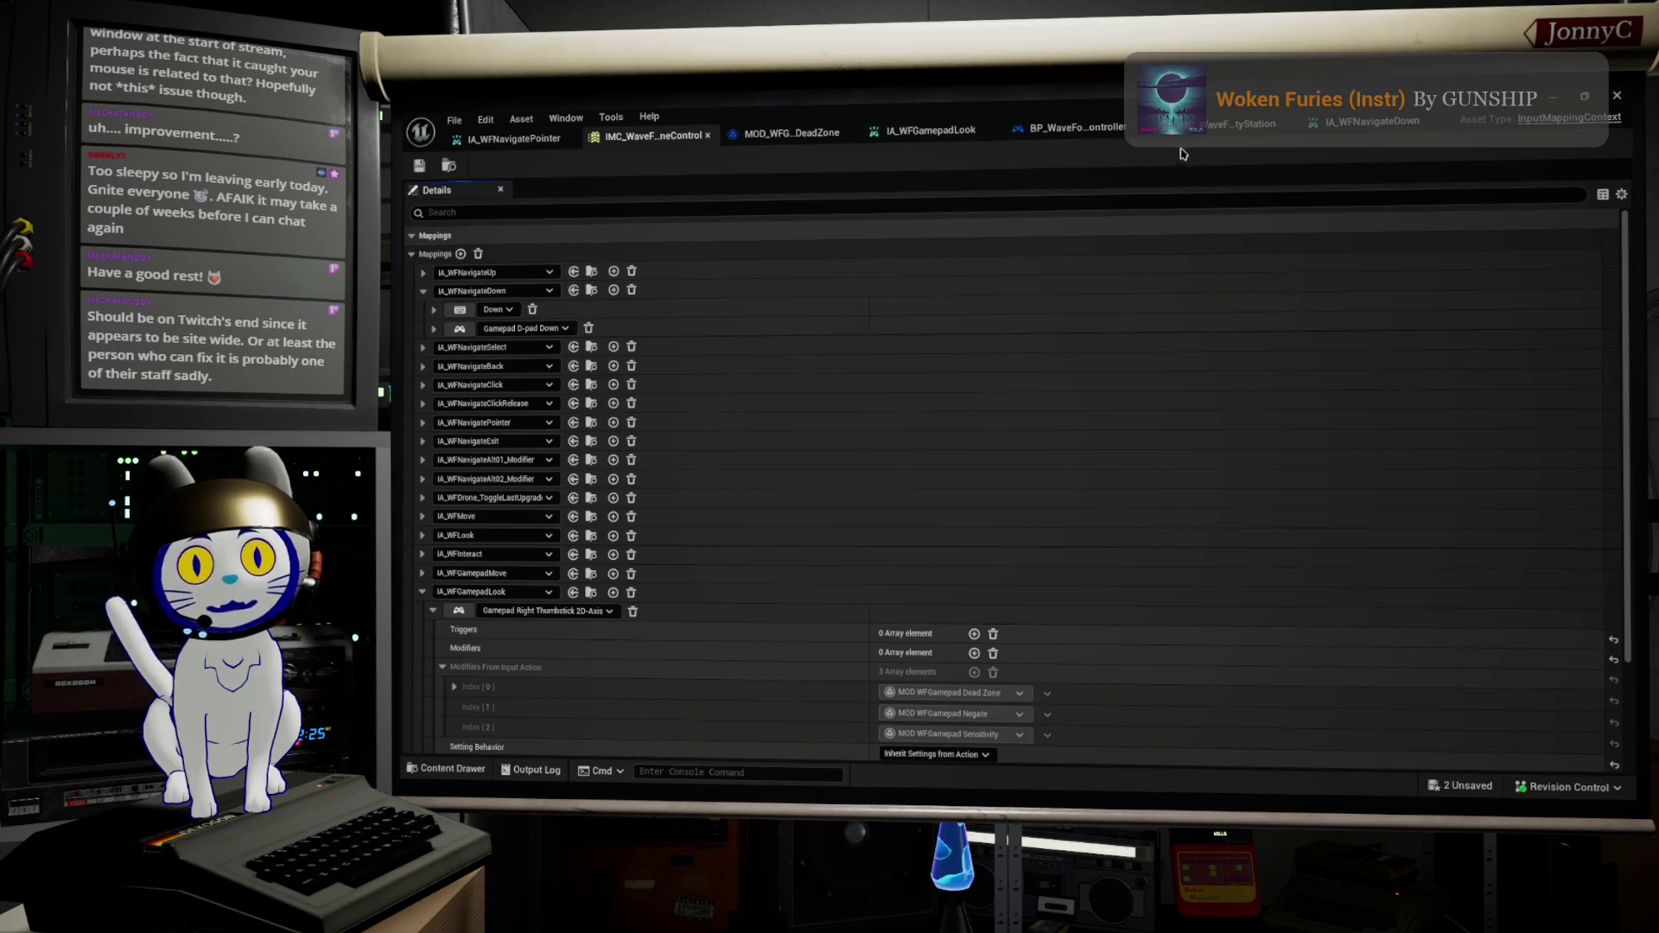
# Step: In the ActivityStation context, review the thumbstick's dead zone modifier and inherited Pressed trigger, then open IA_WFGamepadLook
pyautogui.click(1210, 128)
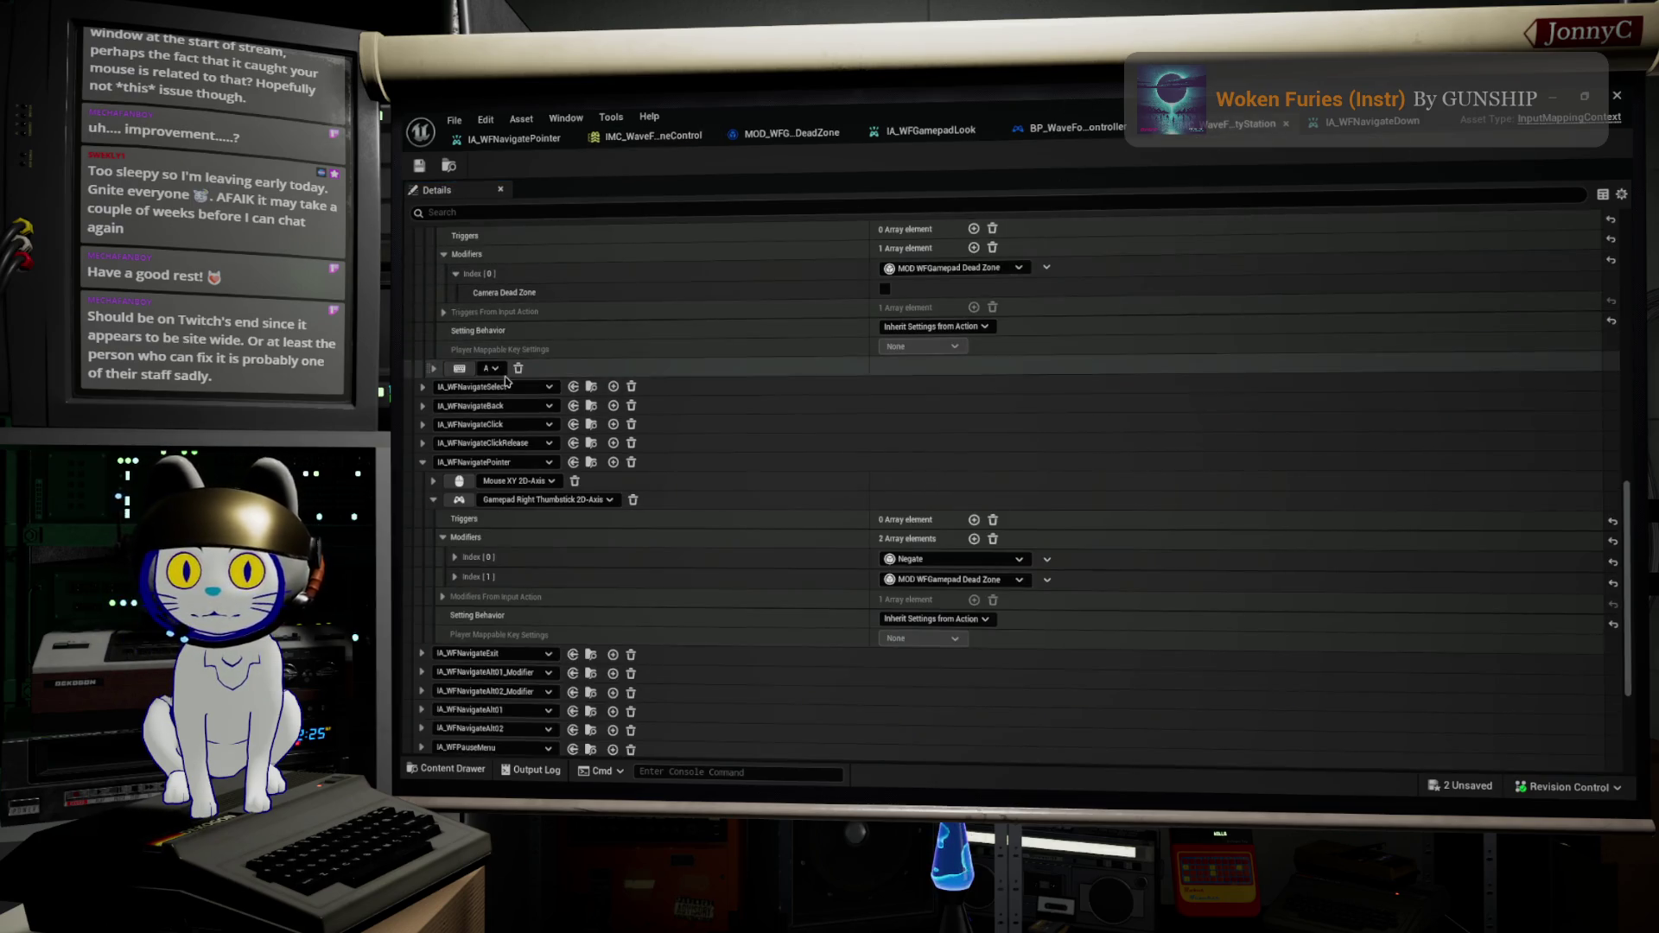
pyautogui.scroll(3, 518, 333)
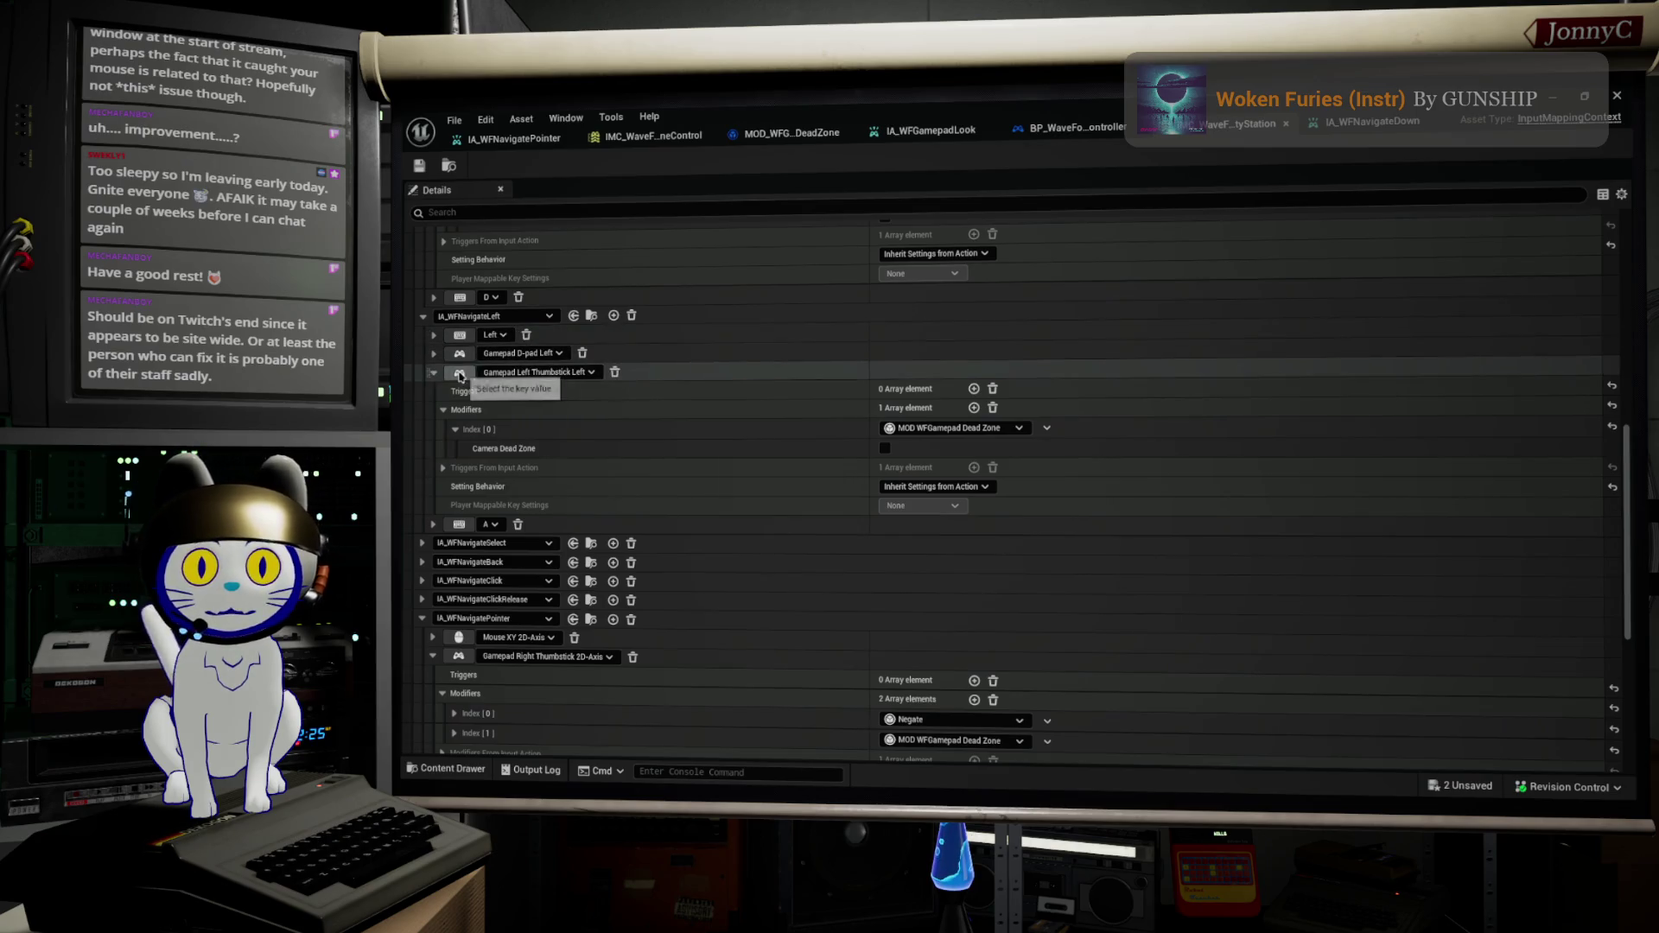
pyautogui.click(434, 354)
pyautogui.click(434, 354)
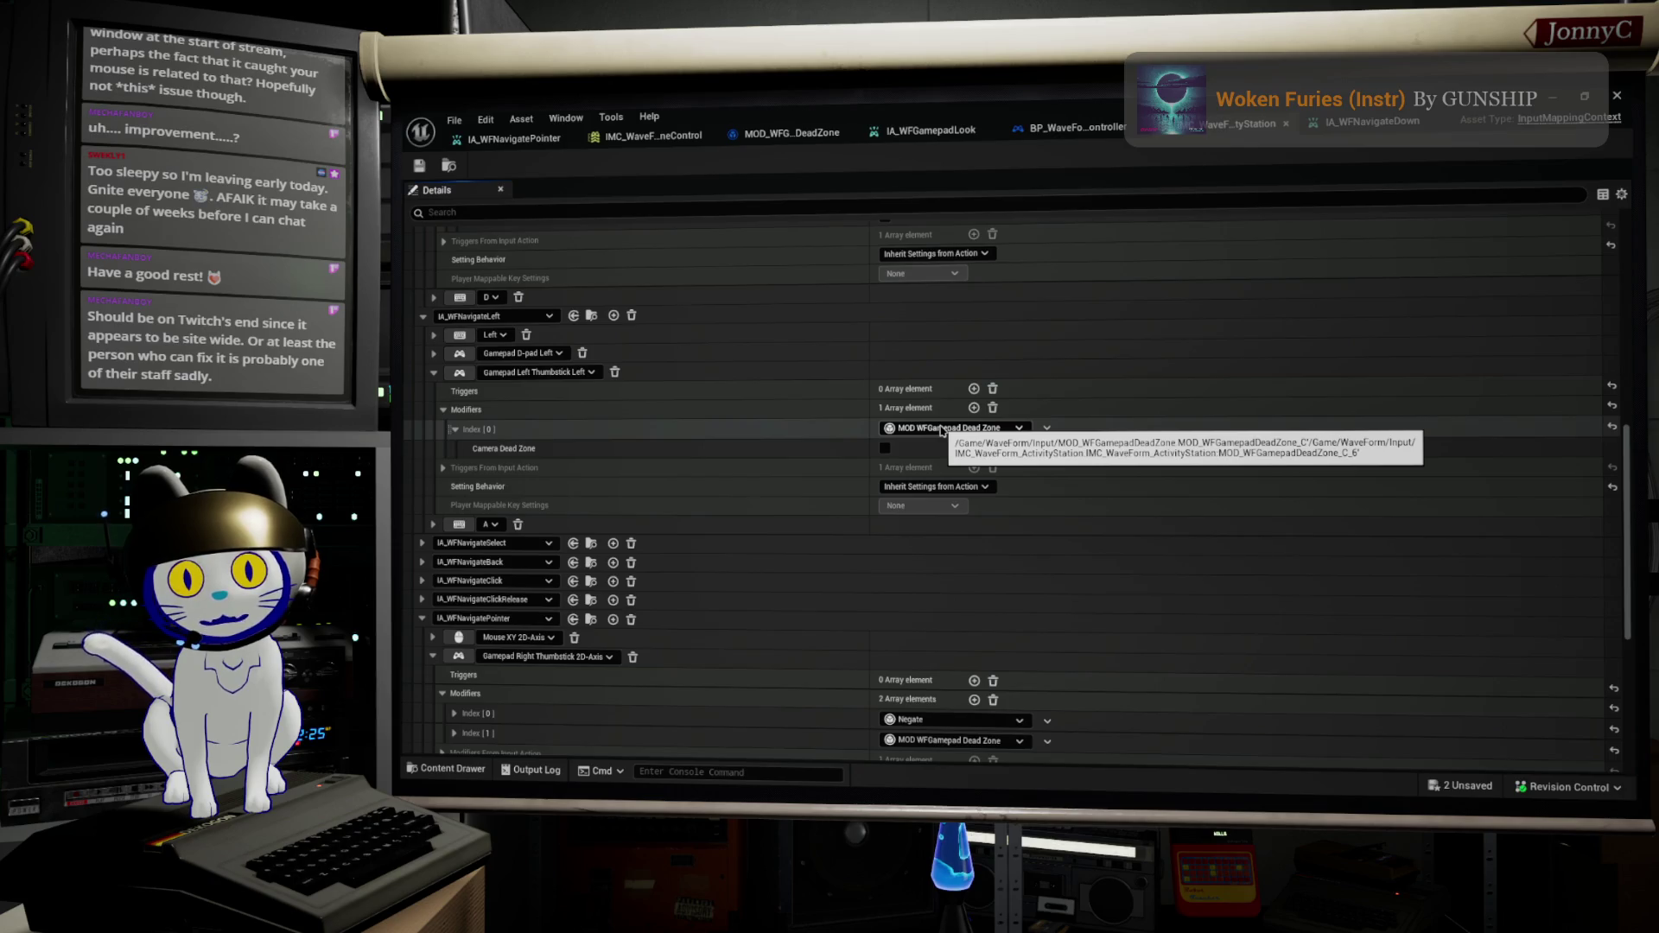
pyautogui.click(942, 431)
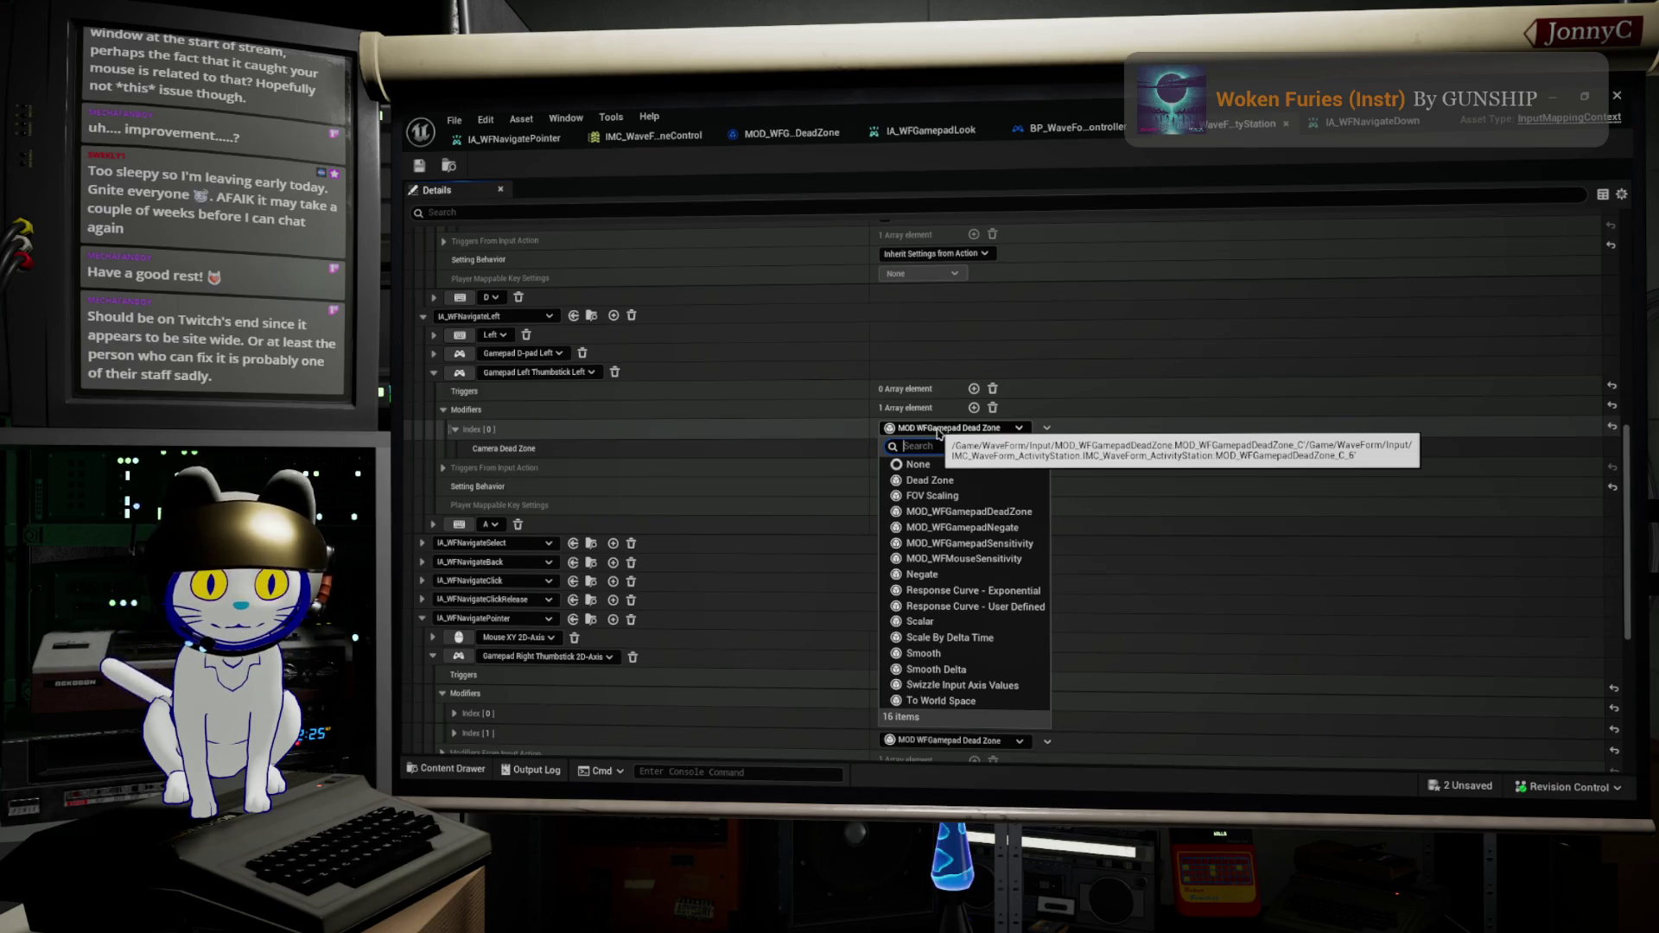
pyautogui.click(716, 464)
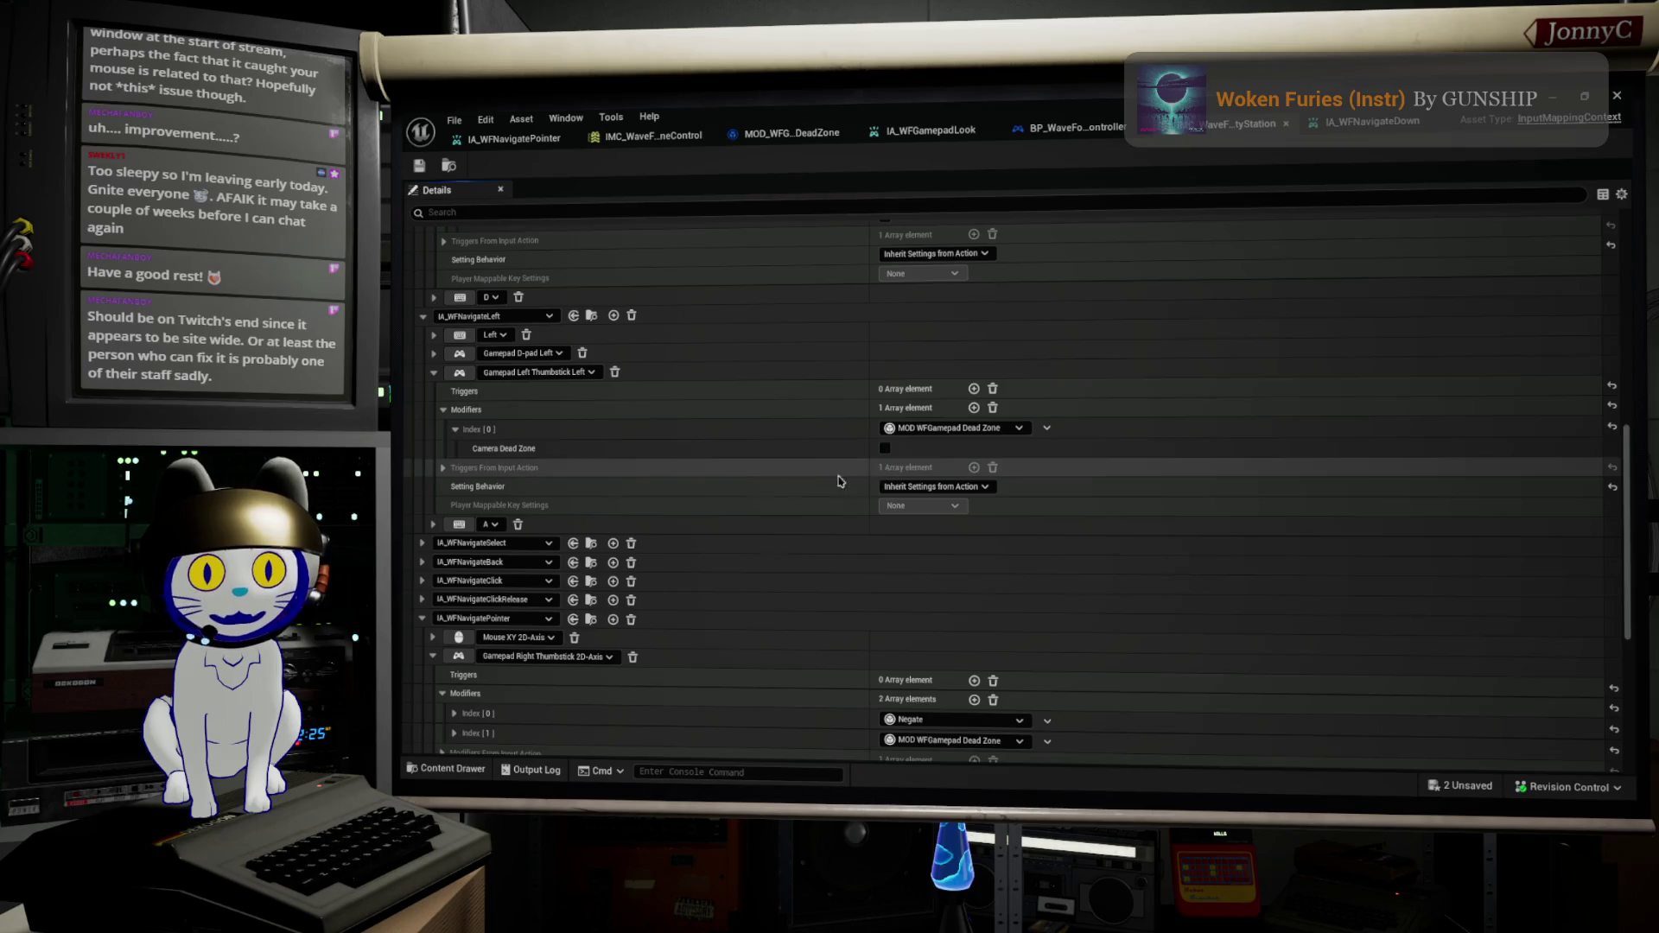
pyautogui.click(444, 470)
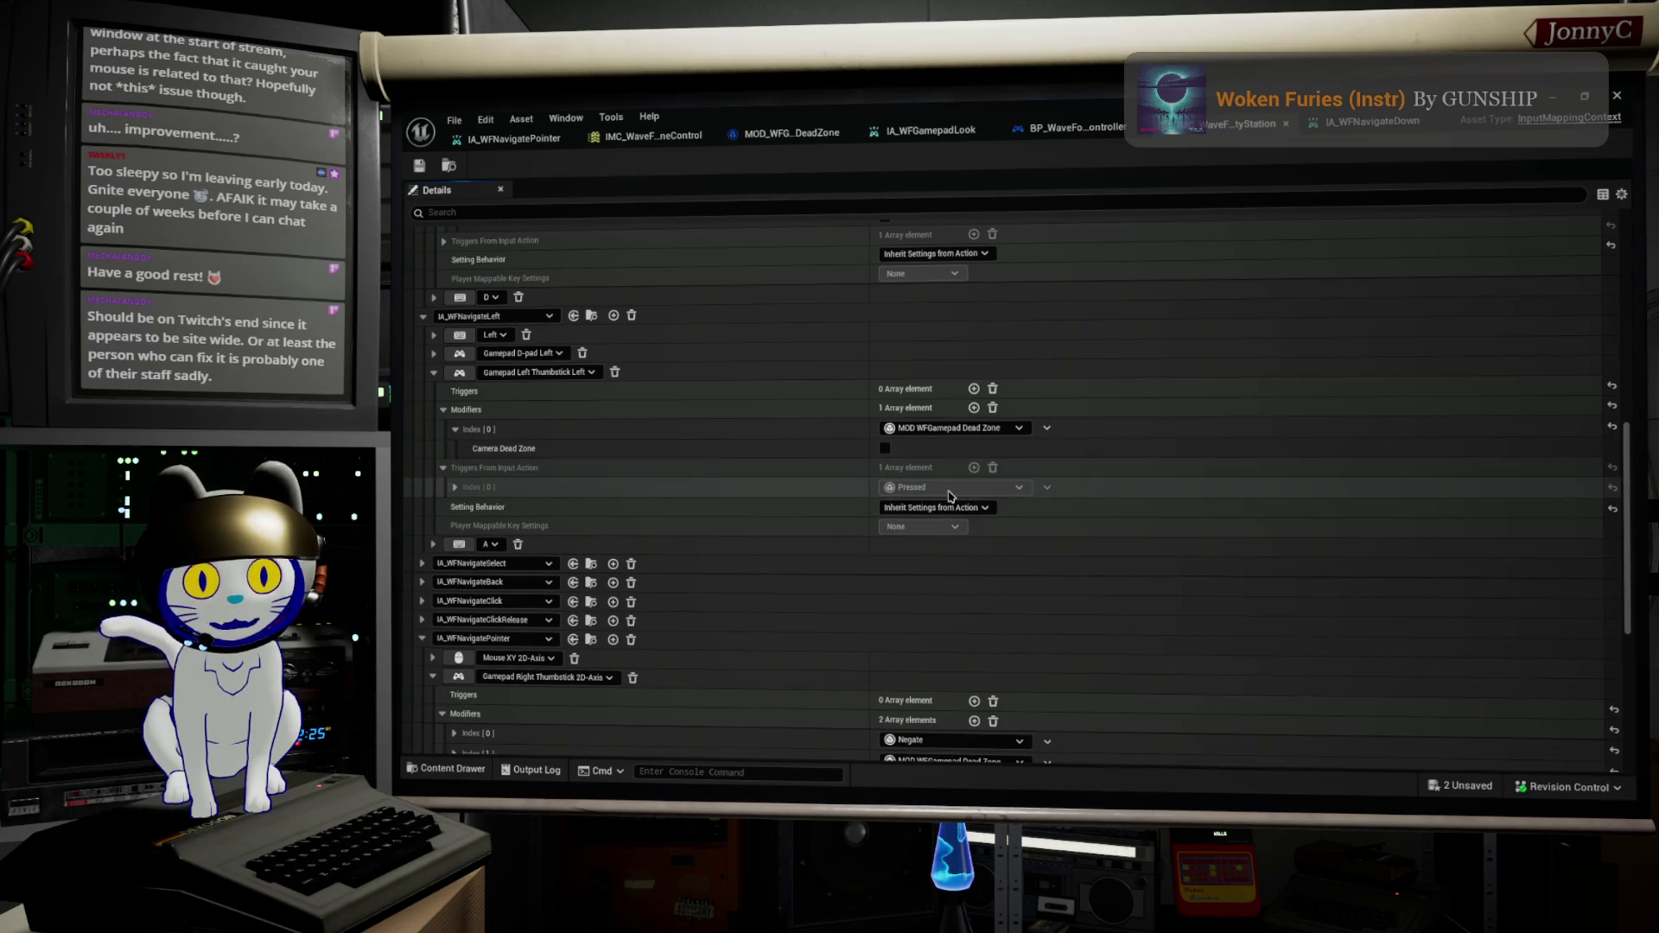
pyautogui.click(906, 127)
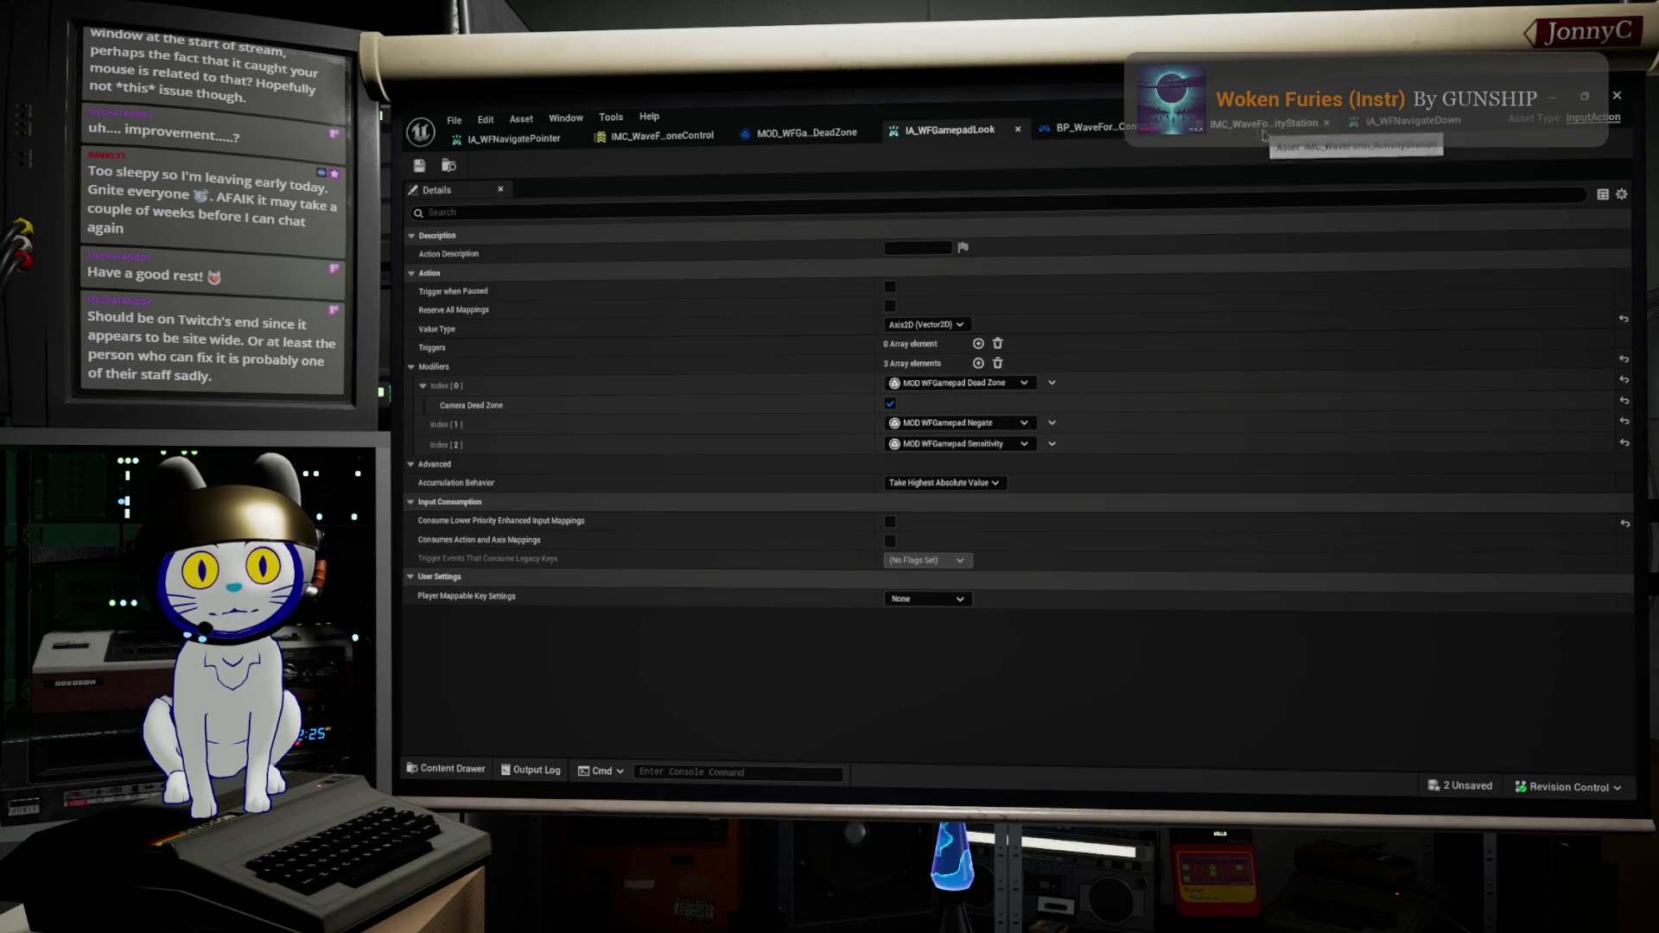
# Step: Close IA_WFGamepadLook, add an empty second trigger to IA_WFNavigateDown, and minimize the editor
pyautogui.click(1018, 129)
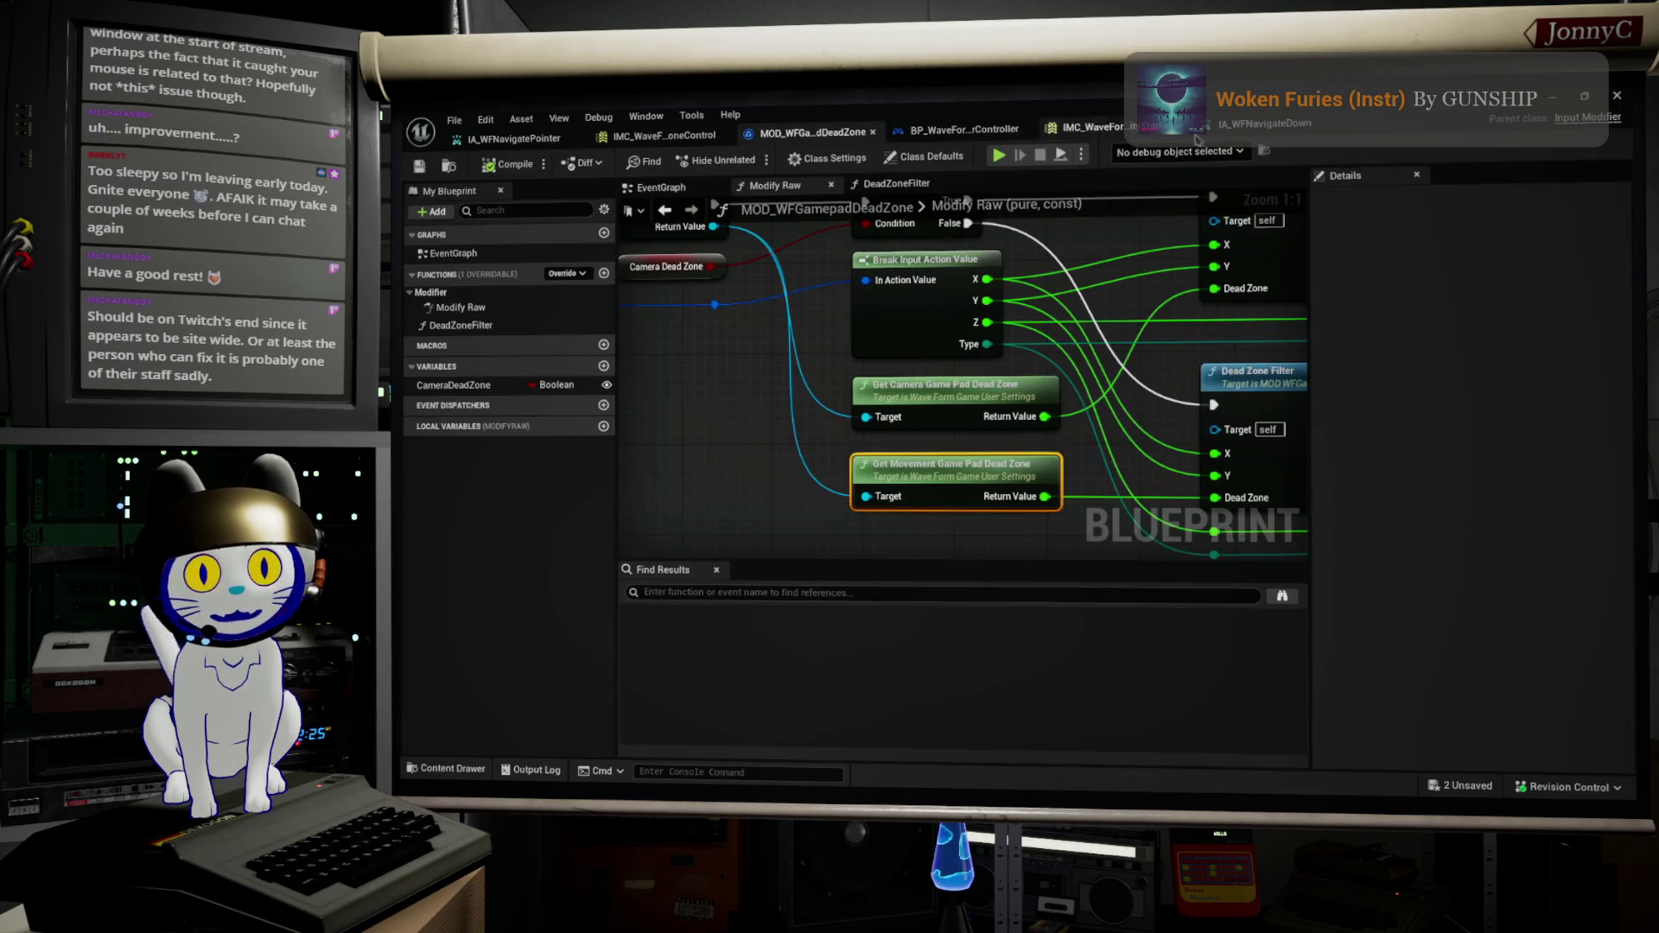
pyautogui.click(1266, 128)
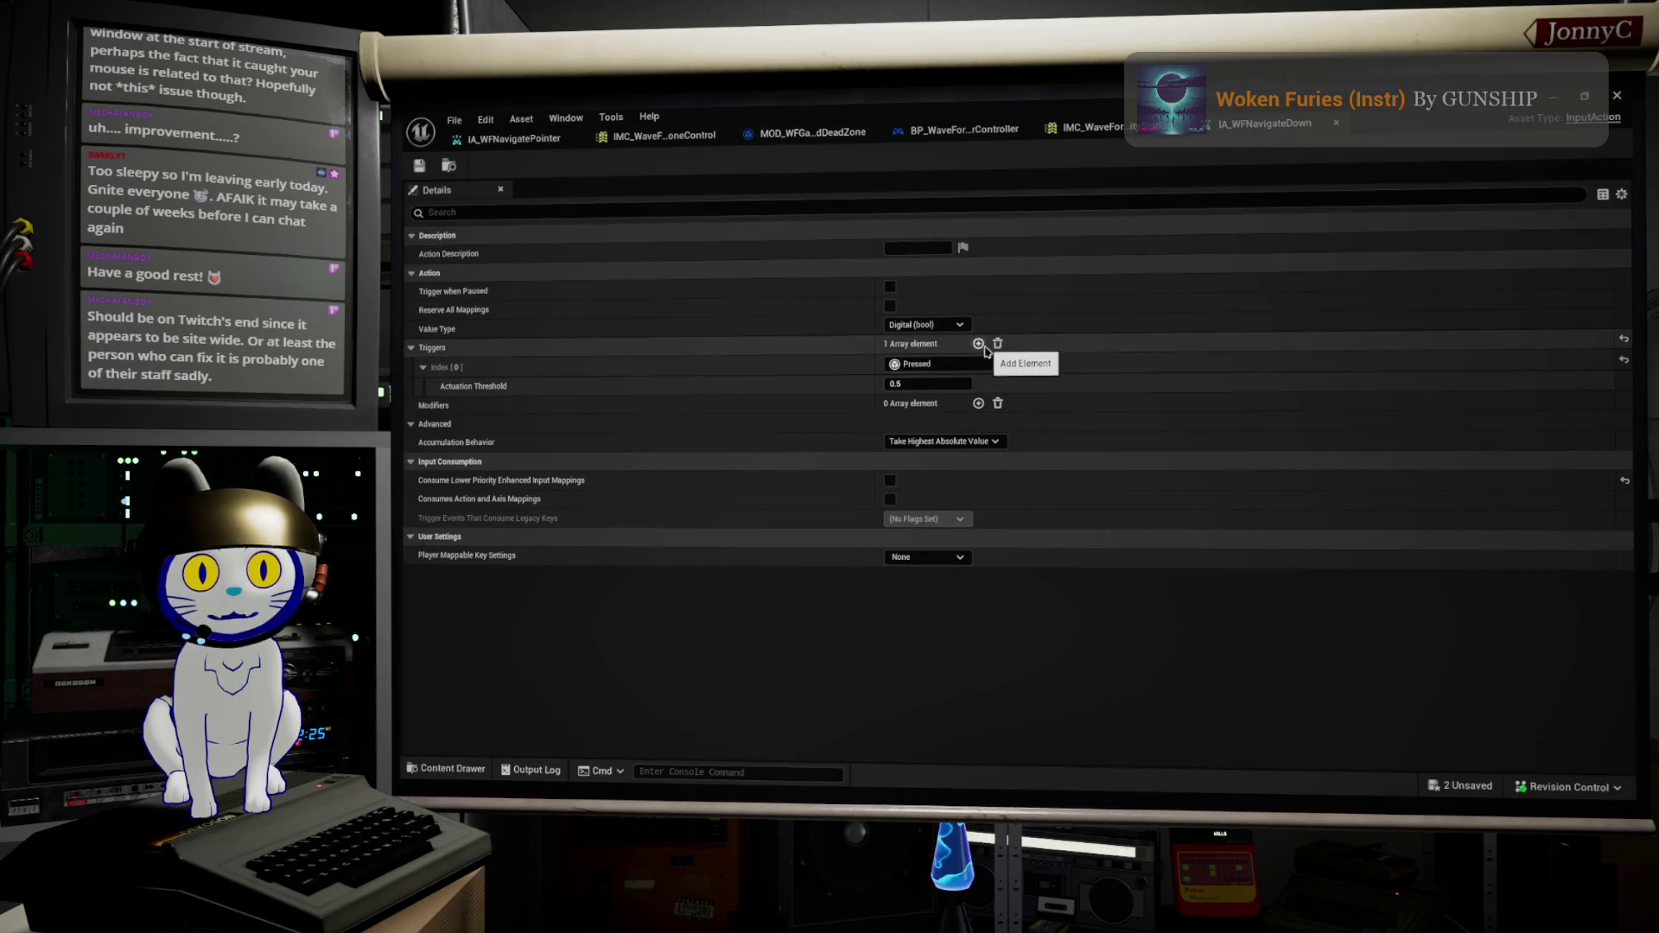
pyautogui.click(978, 343)
pyautogui.click(959, 404)
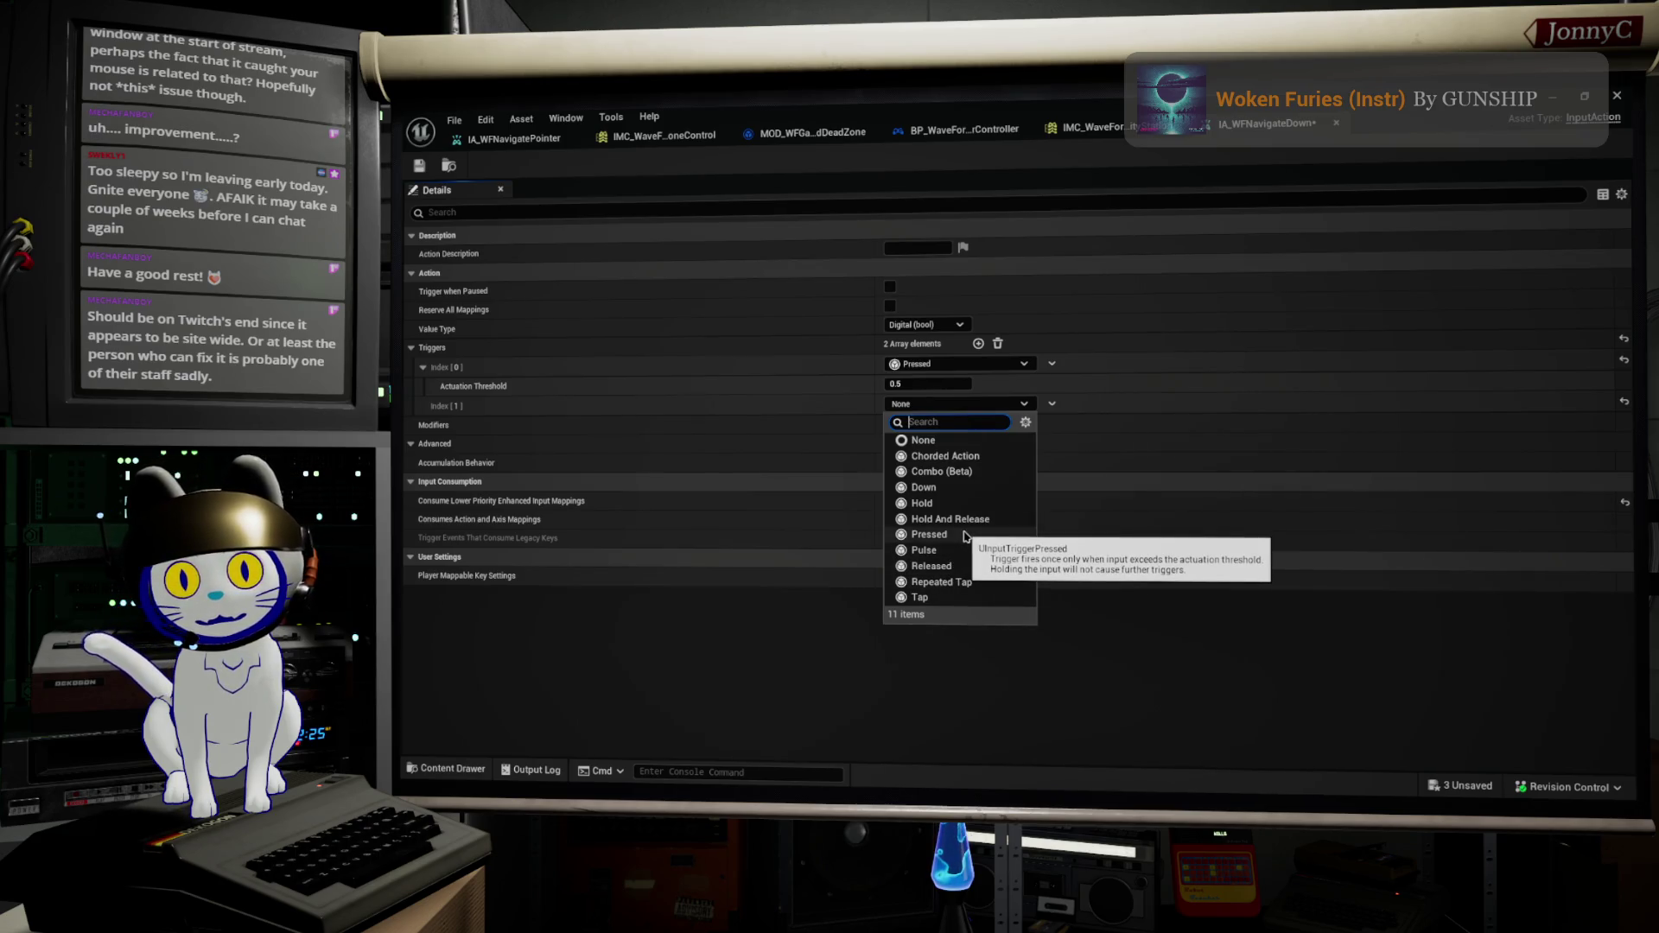
pyautogui.press('Escape')
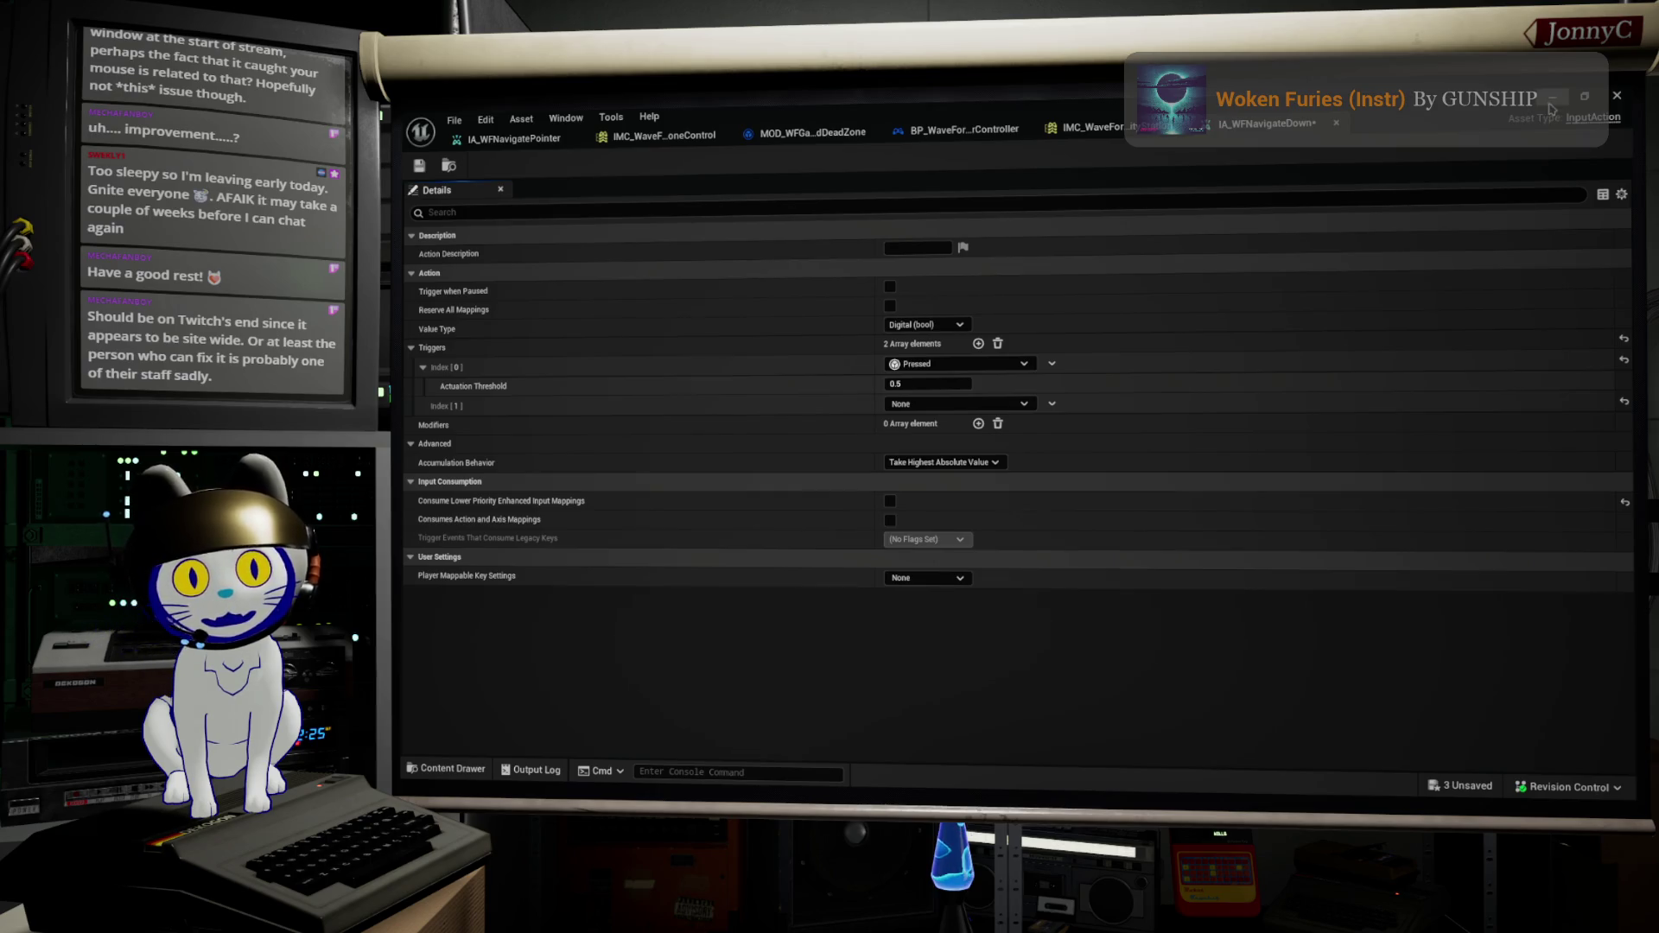
pyautogui.click(1553, 97)
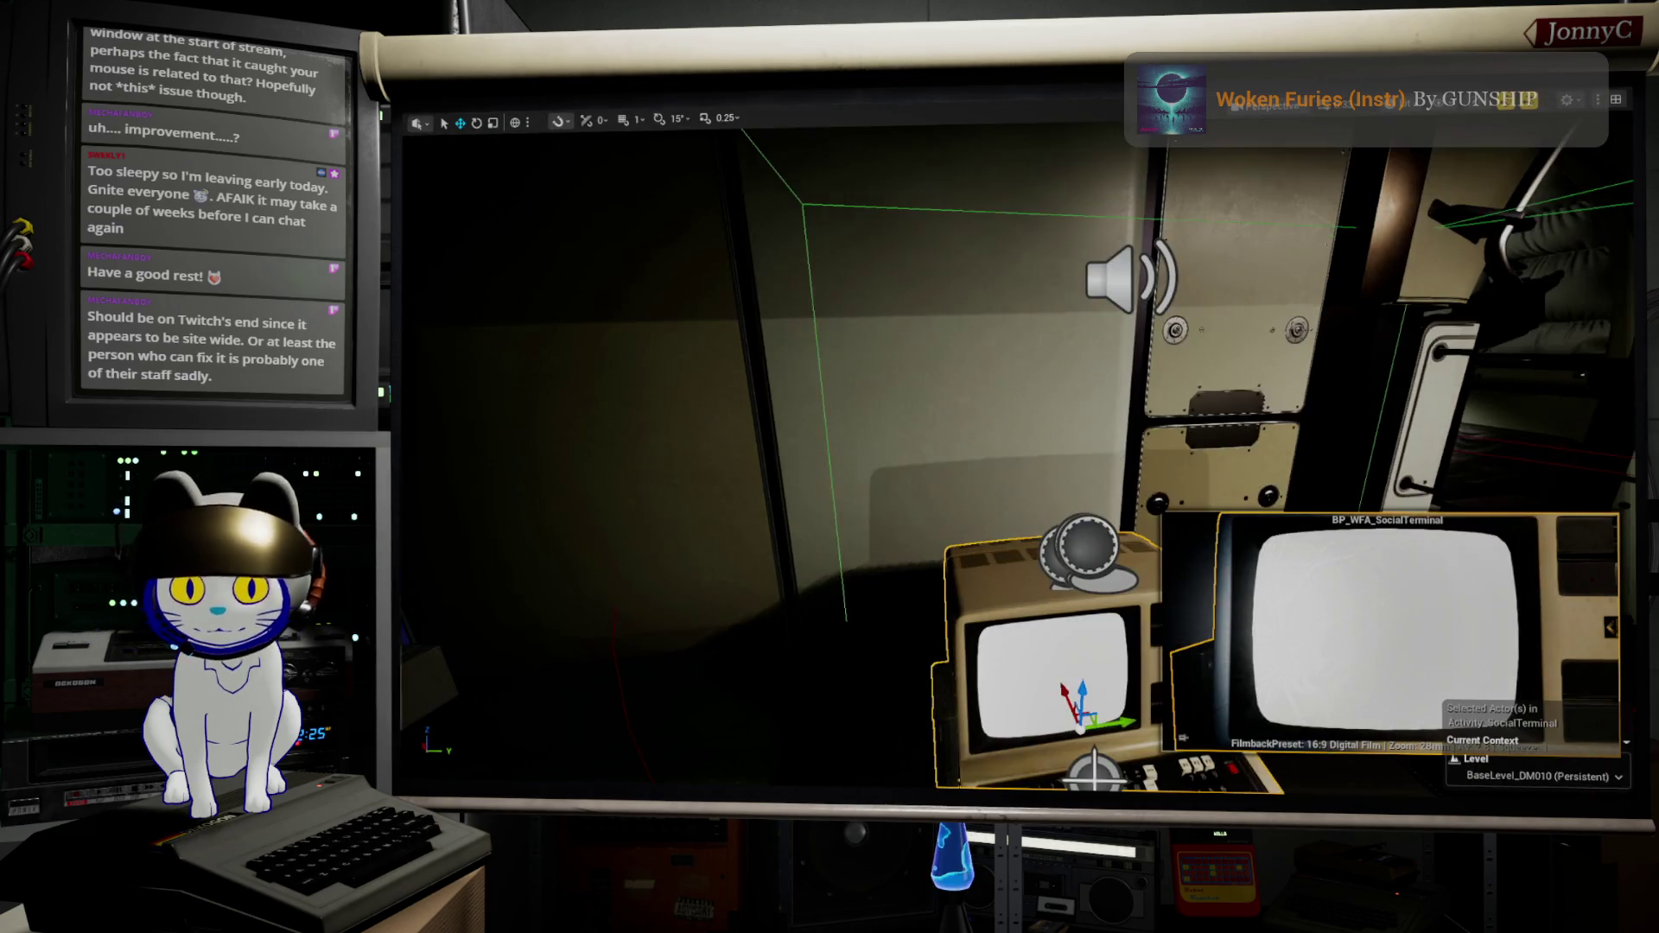
pyautogui.scroll(-3, 785, 680)
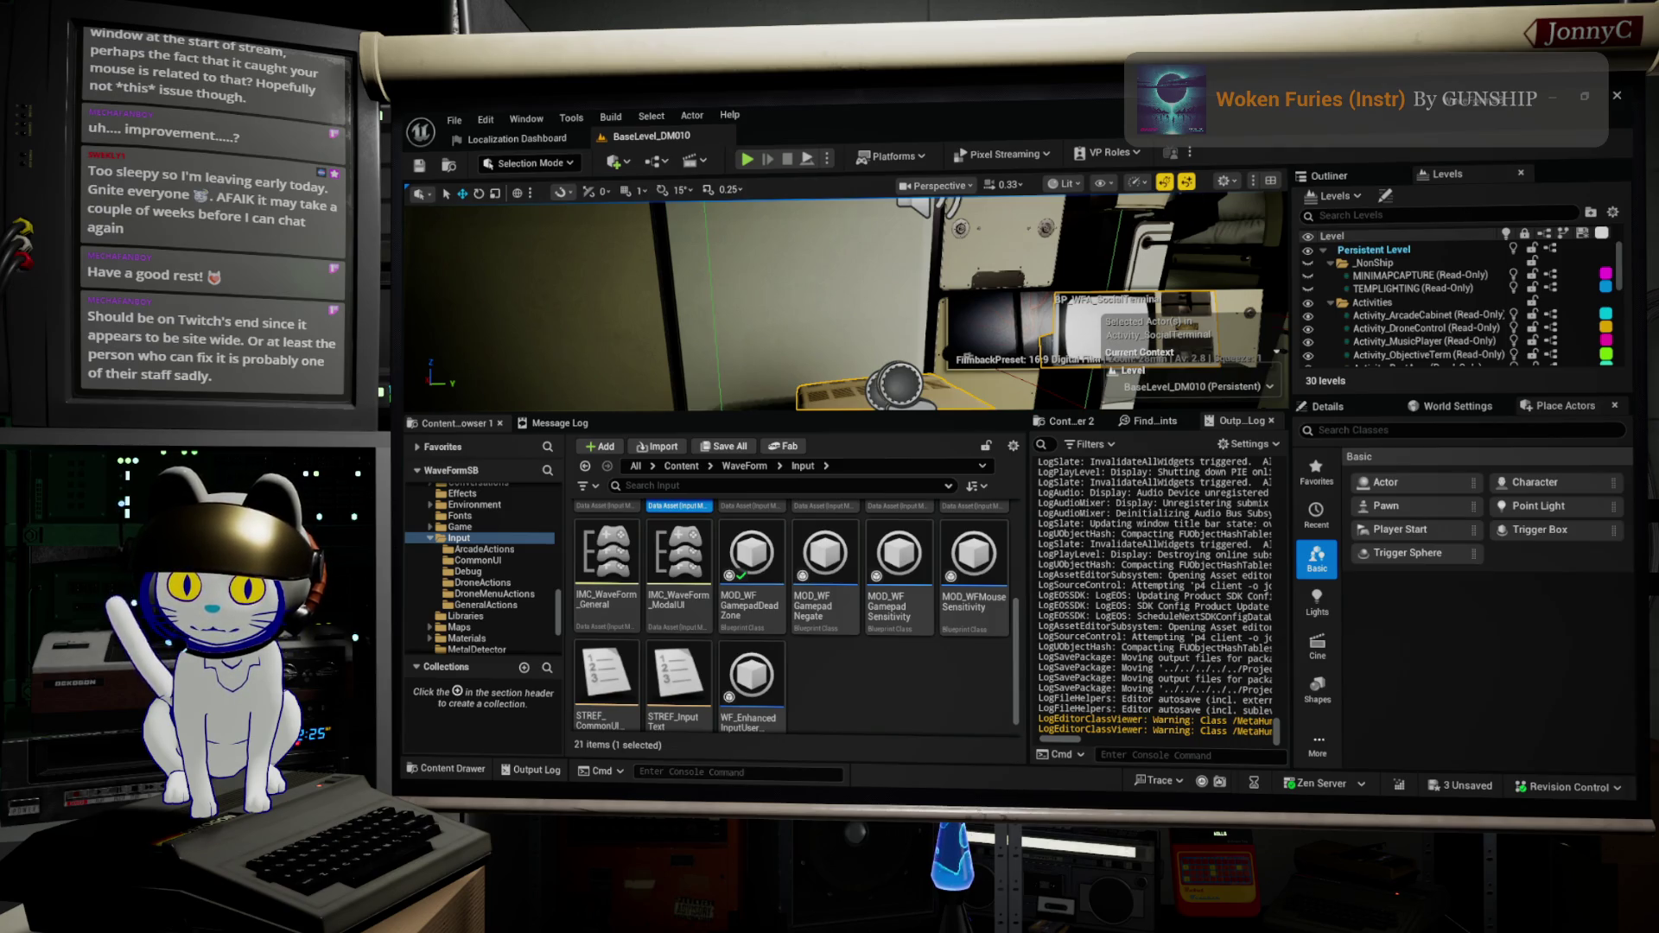
pyautogui.hotkey('alt', 'Tab')
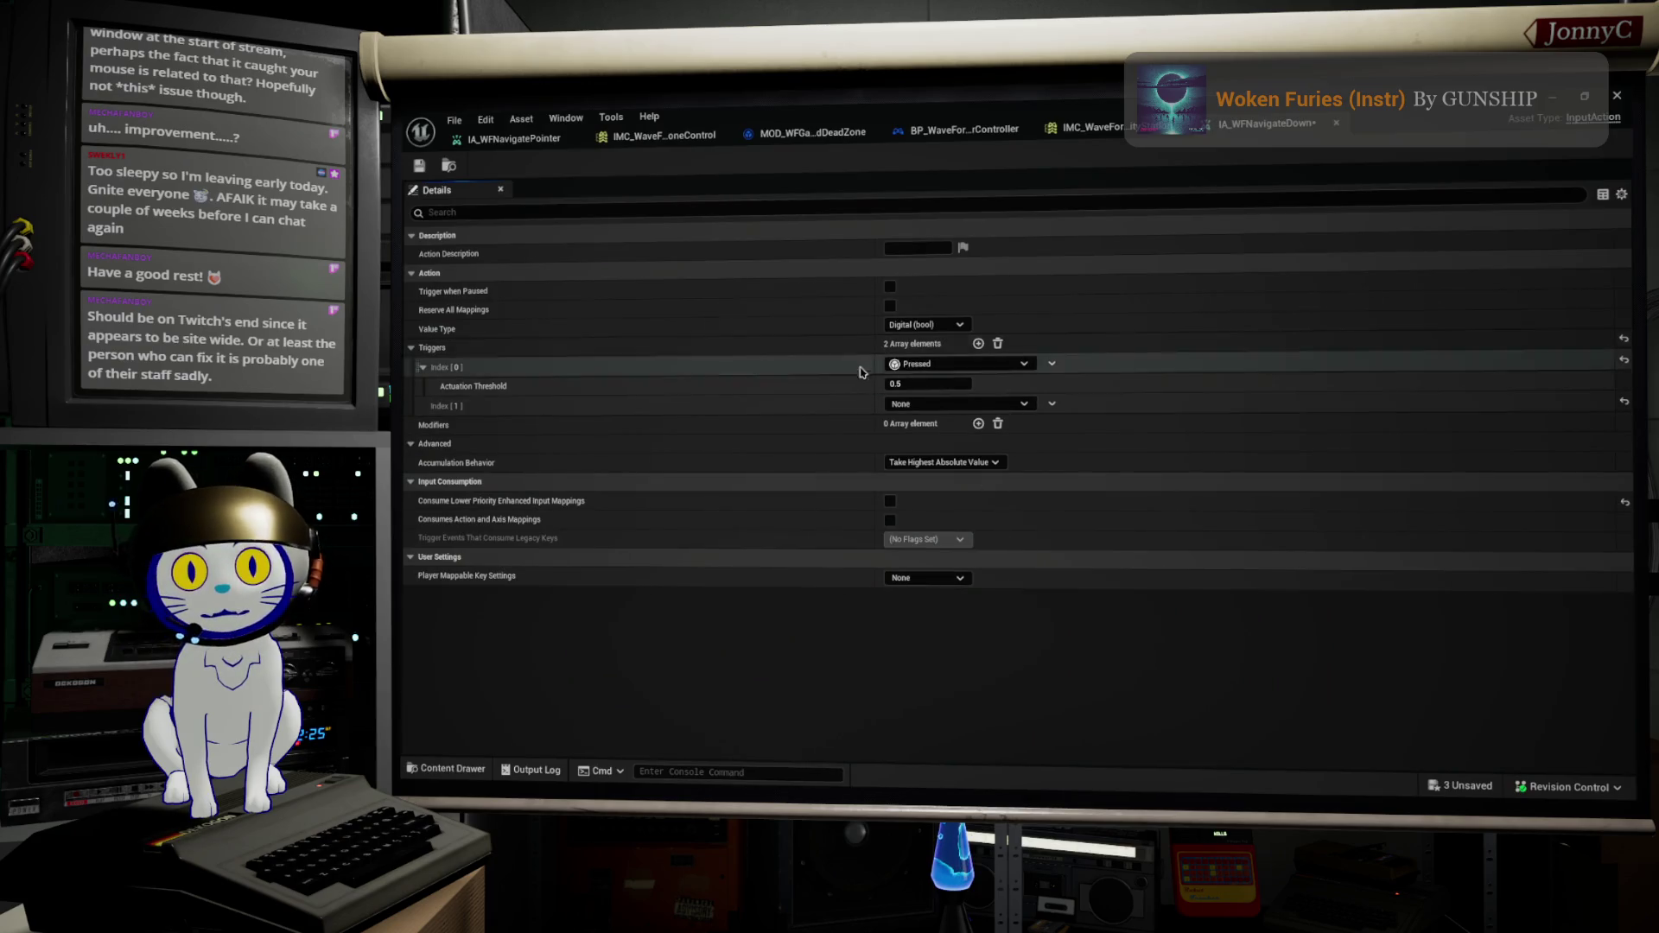
pyautogui.click(1556, 100)
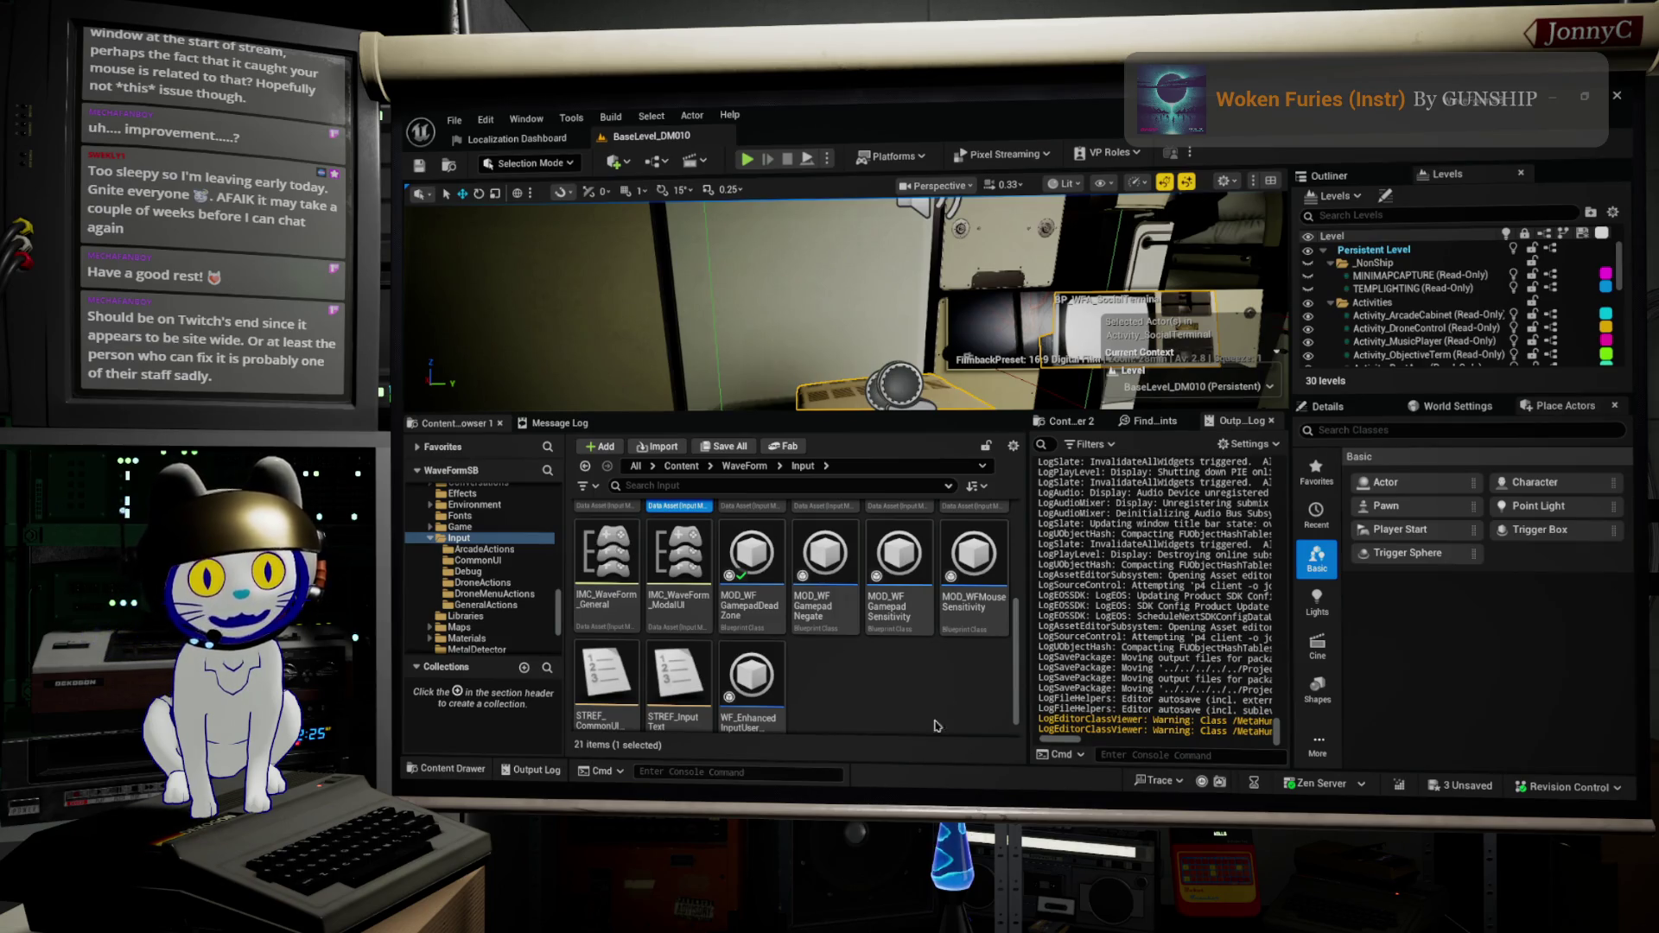
pyautogui.rightClick(843, 663)
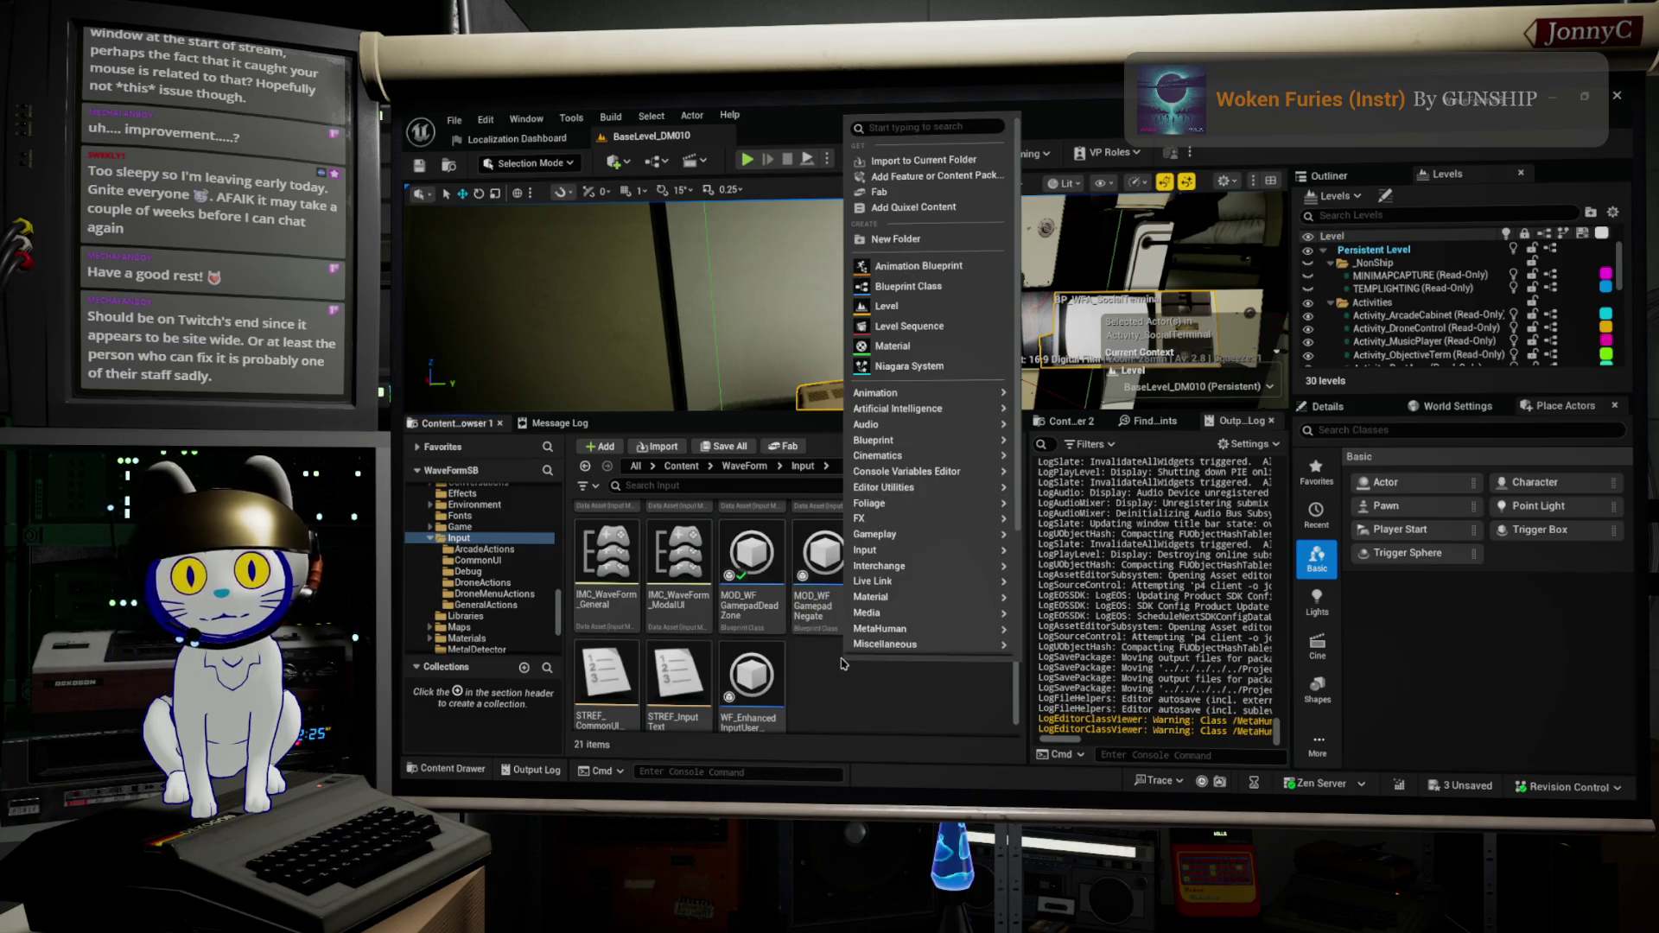
pyautogui.moveTo(899, 444)
pyautogui.click(909, 128)
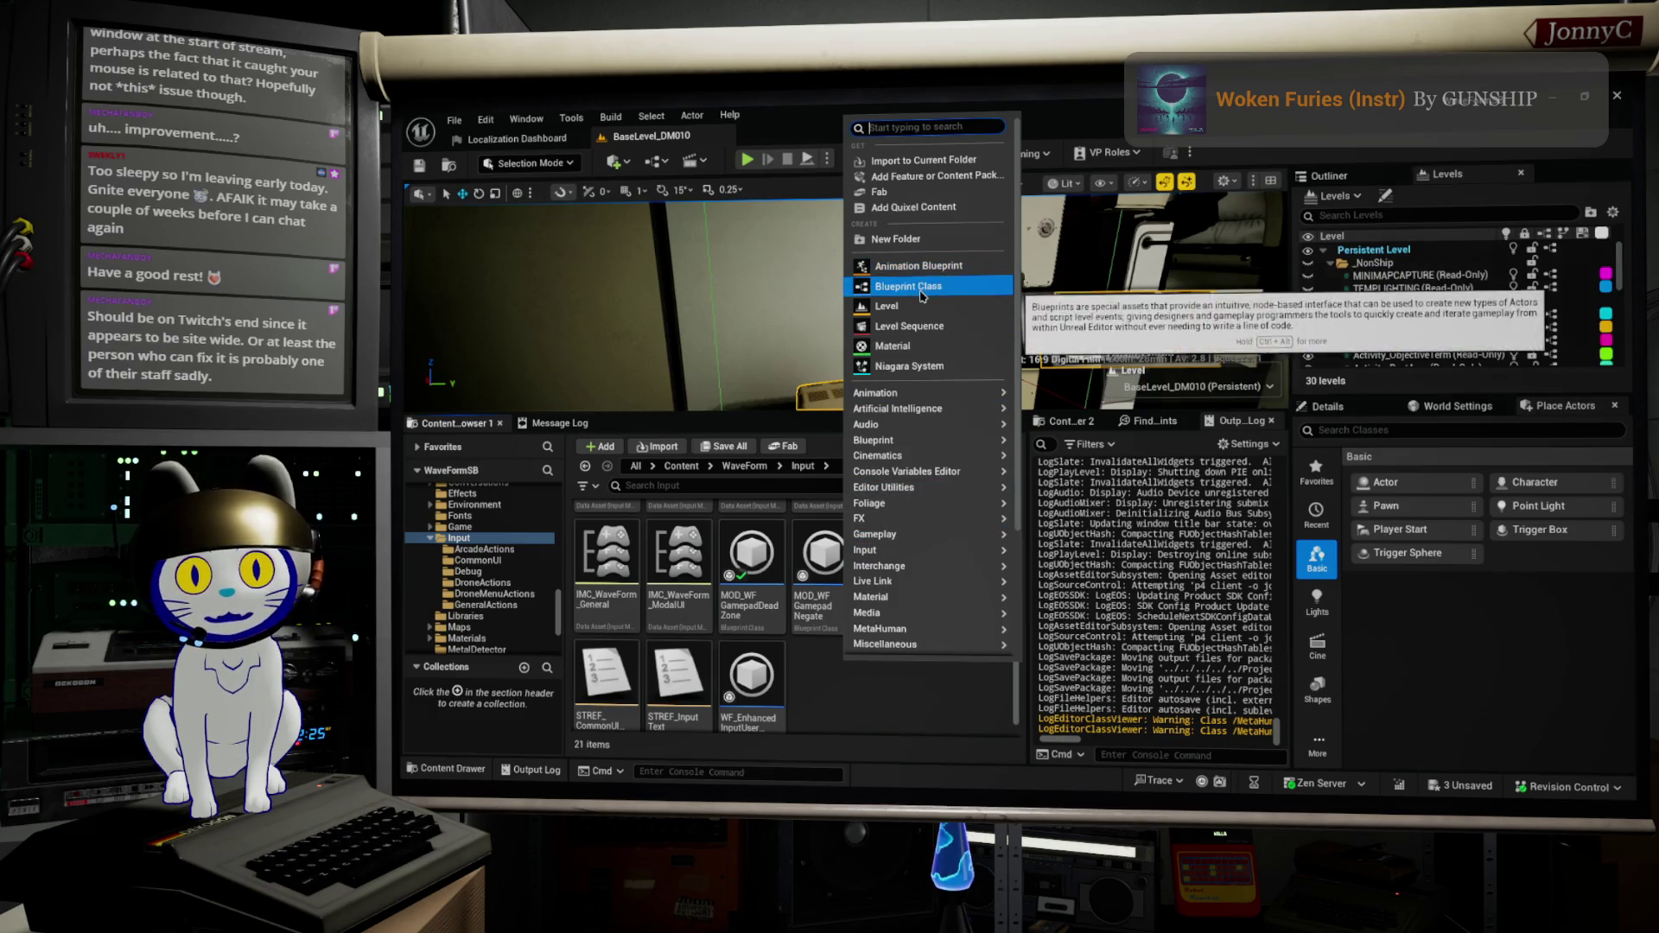
pyautogui.press('Escape')
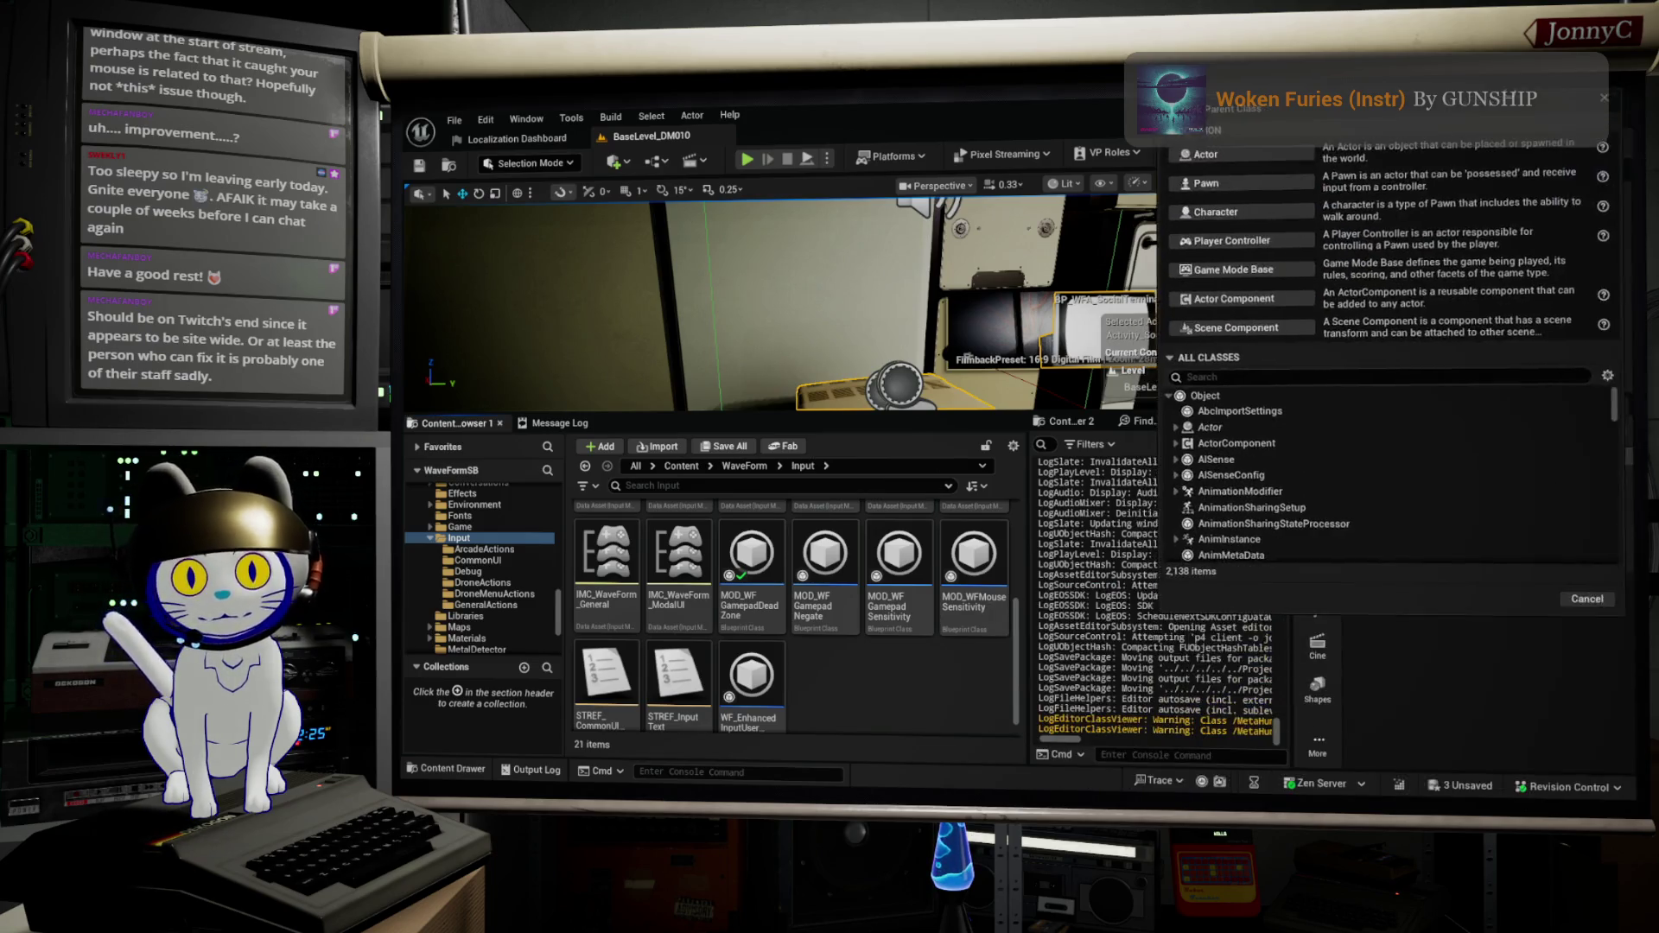
pyautogui.click(1359, 459)
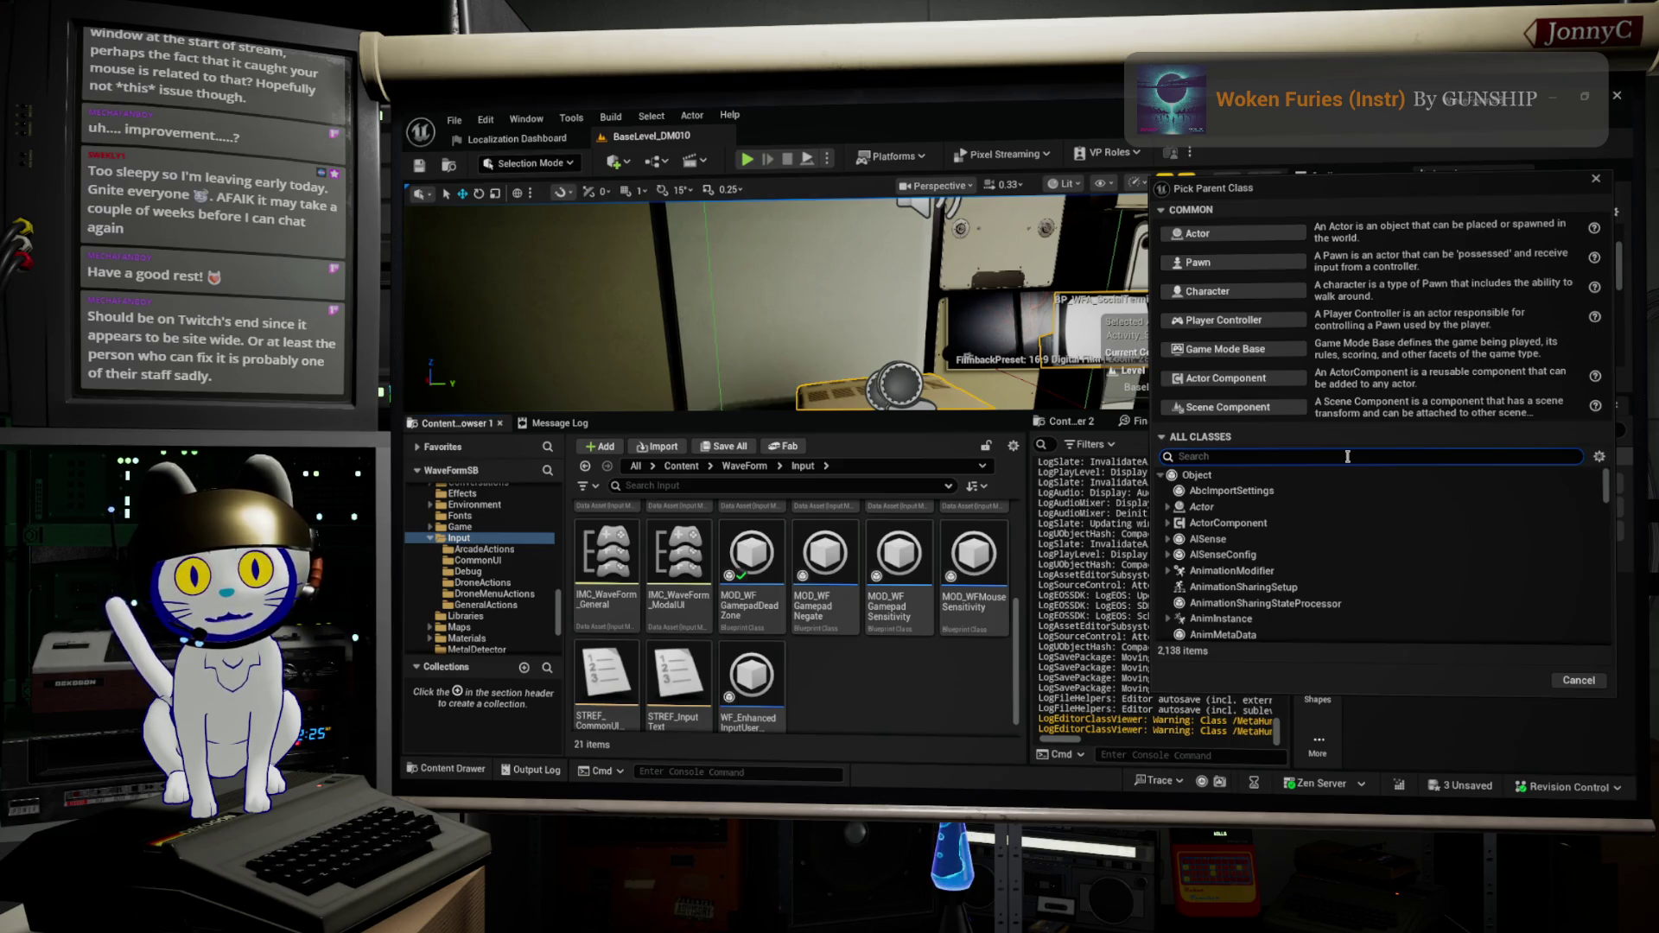
pyautogui.write('enhance')
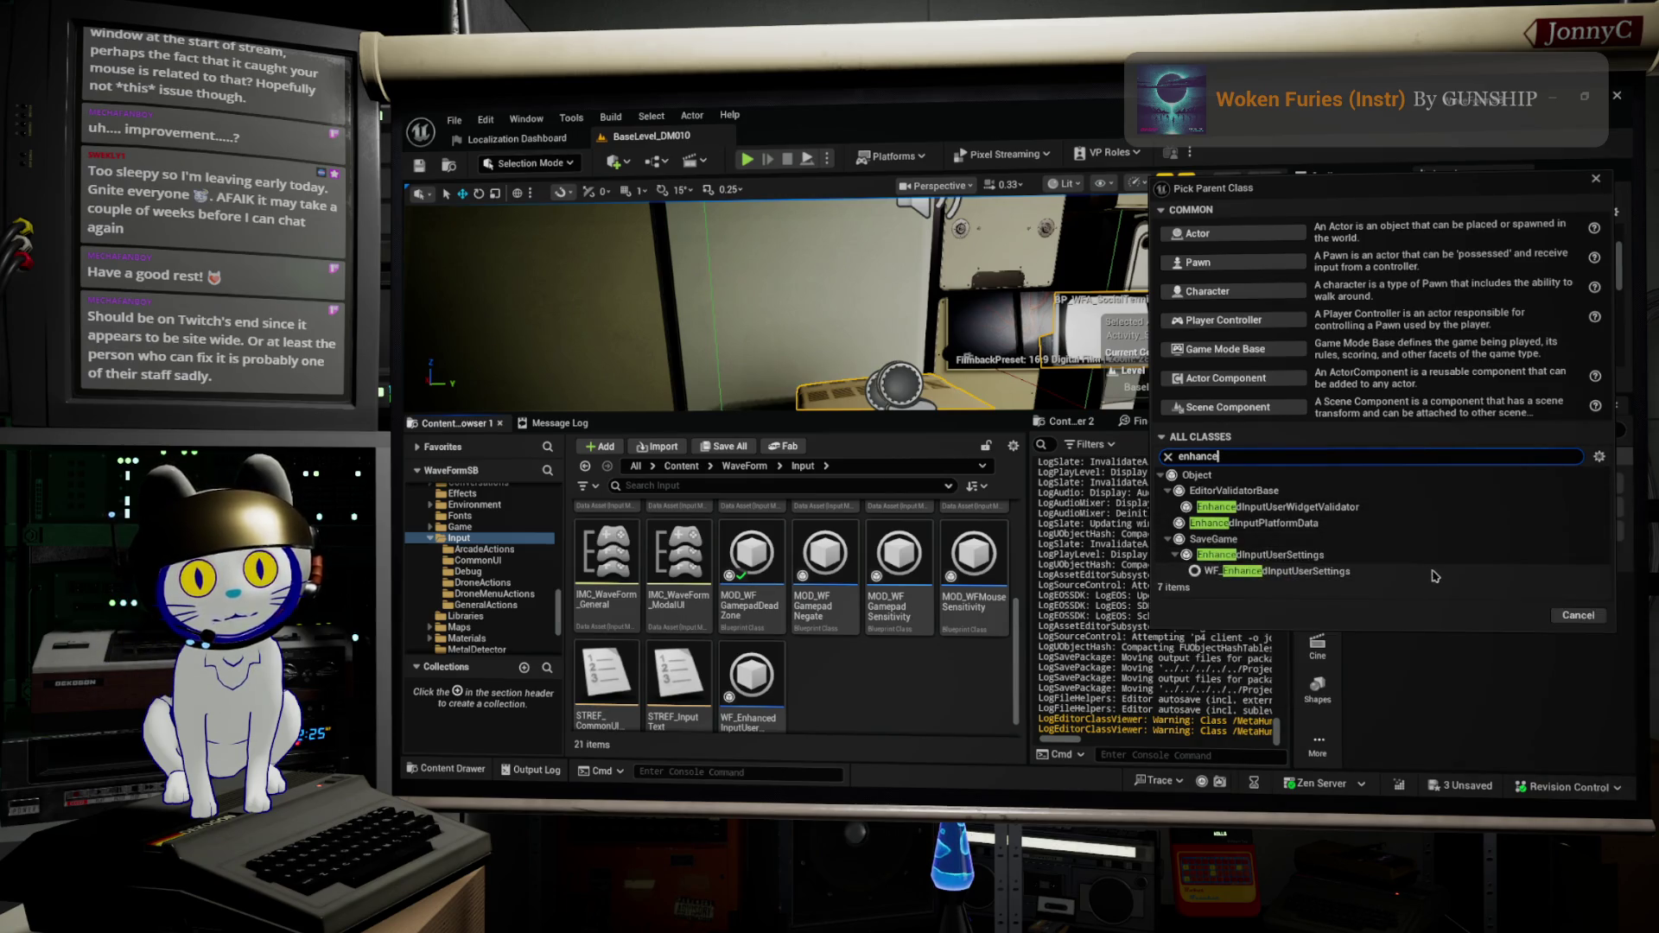
pyautogui.click(1577, 620)
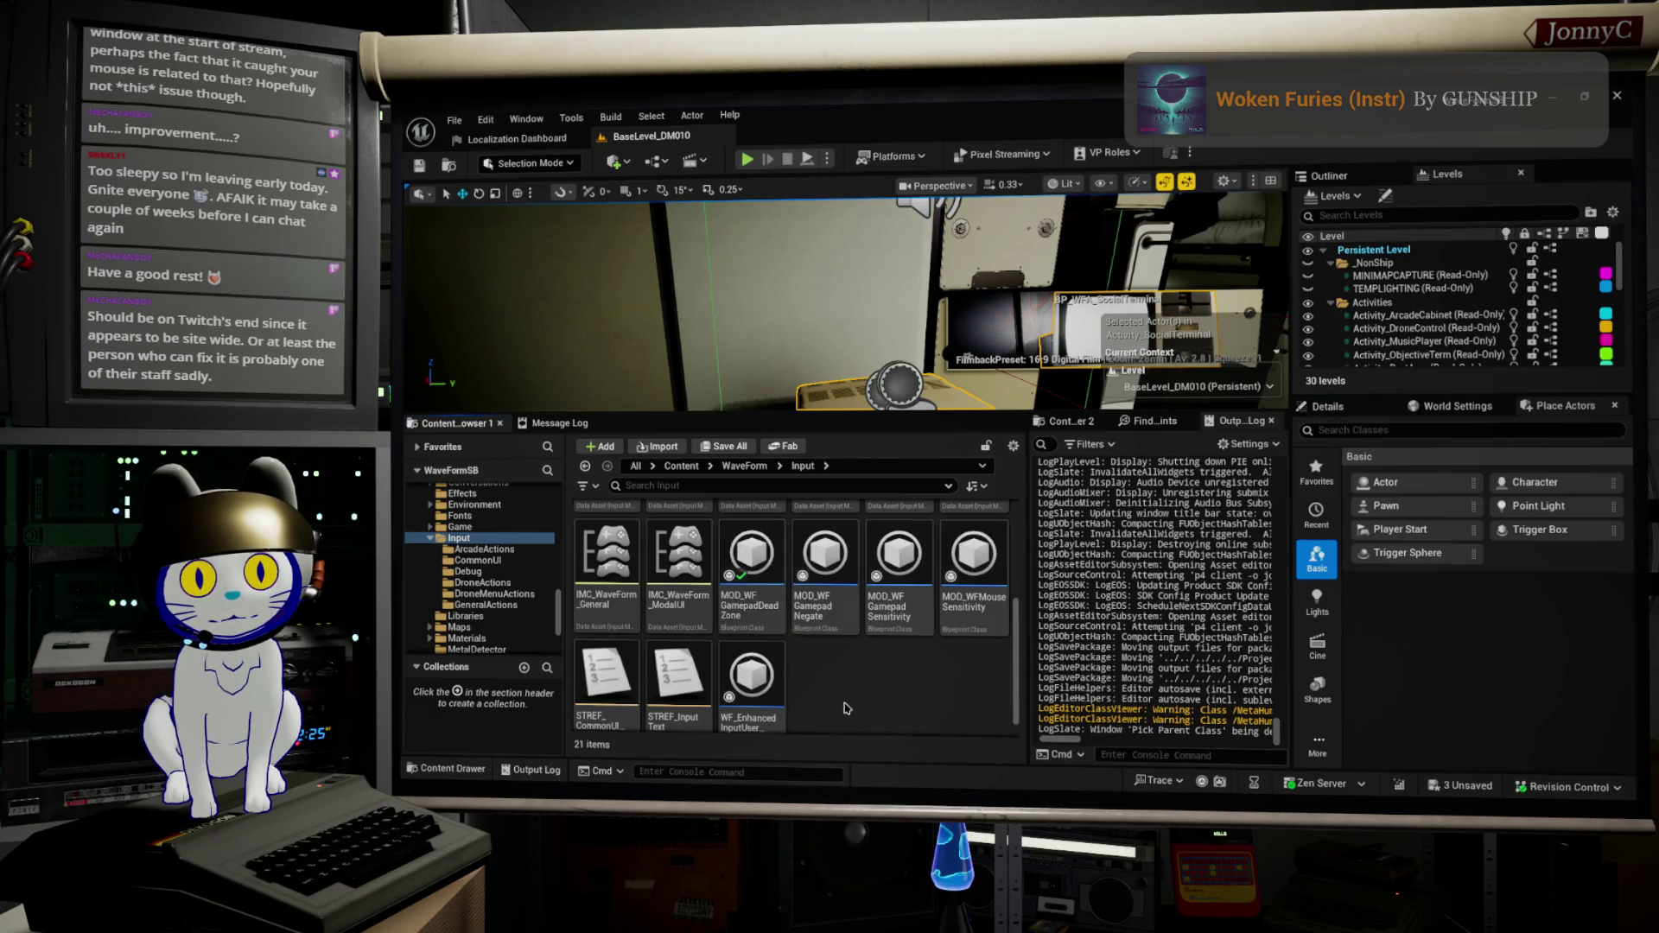
# Step: Create a new Blueprint class with InputTrigger chosen as its parent class
pyautogui.rightClick(845, 705)
pyautogui.click(930, 329)
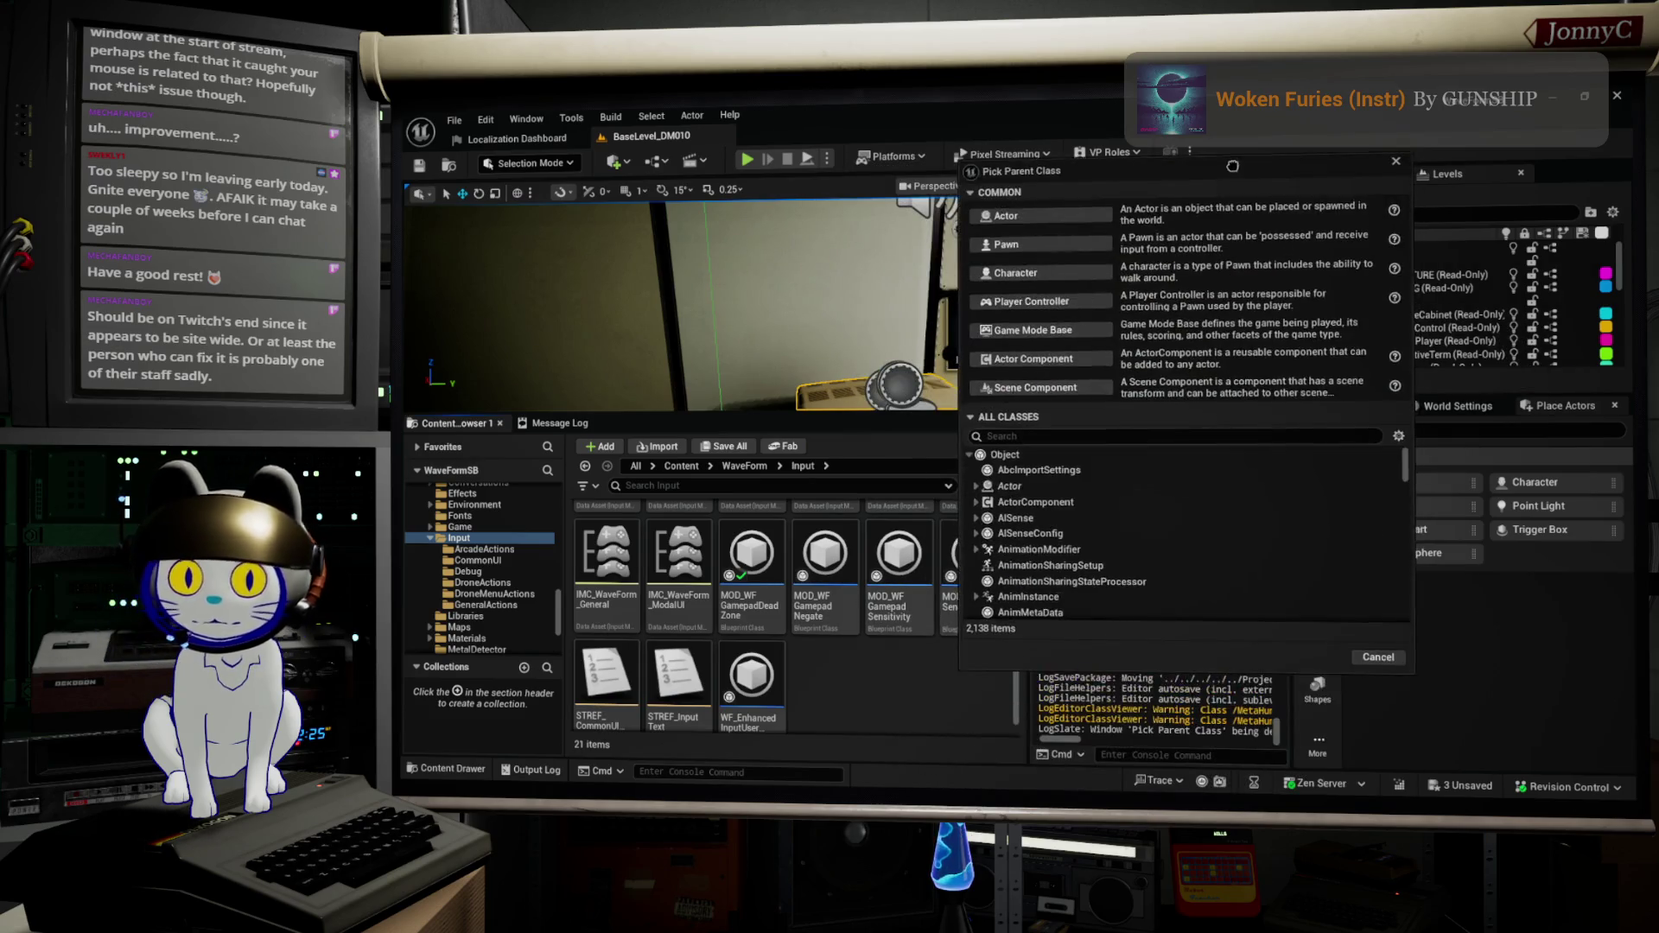
pyautogui.write('inpu')
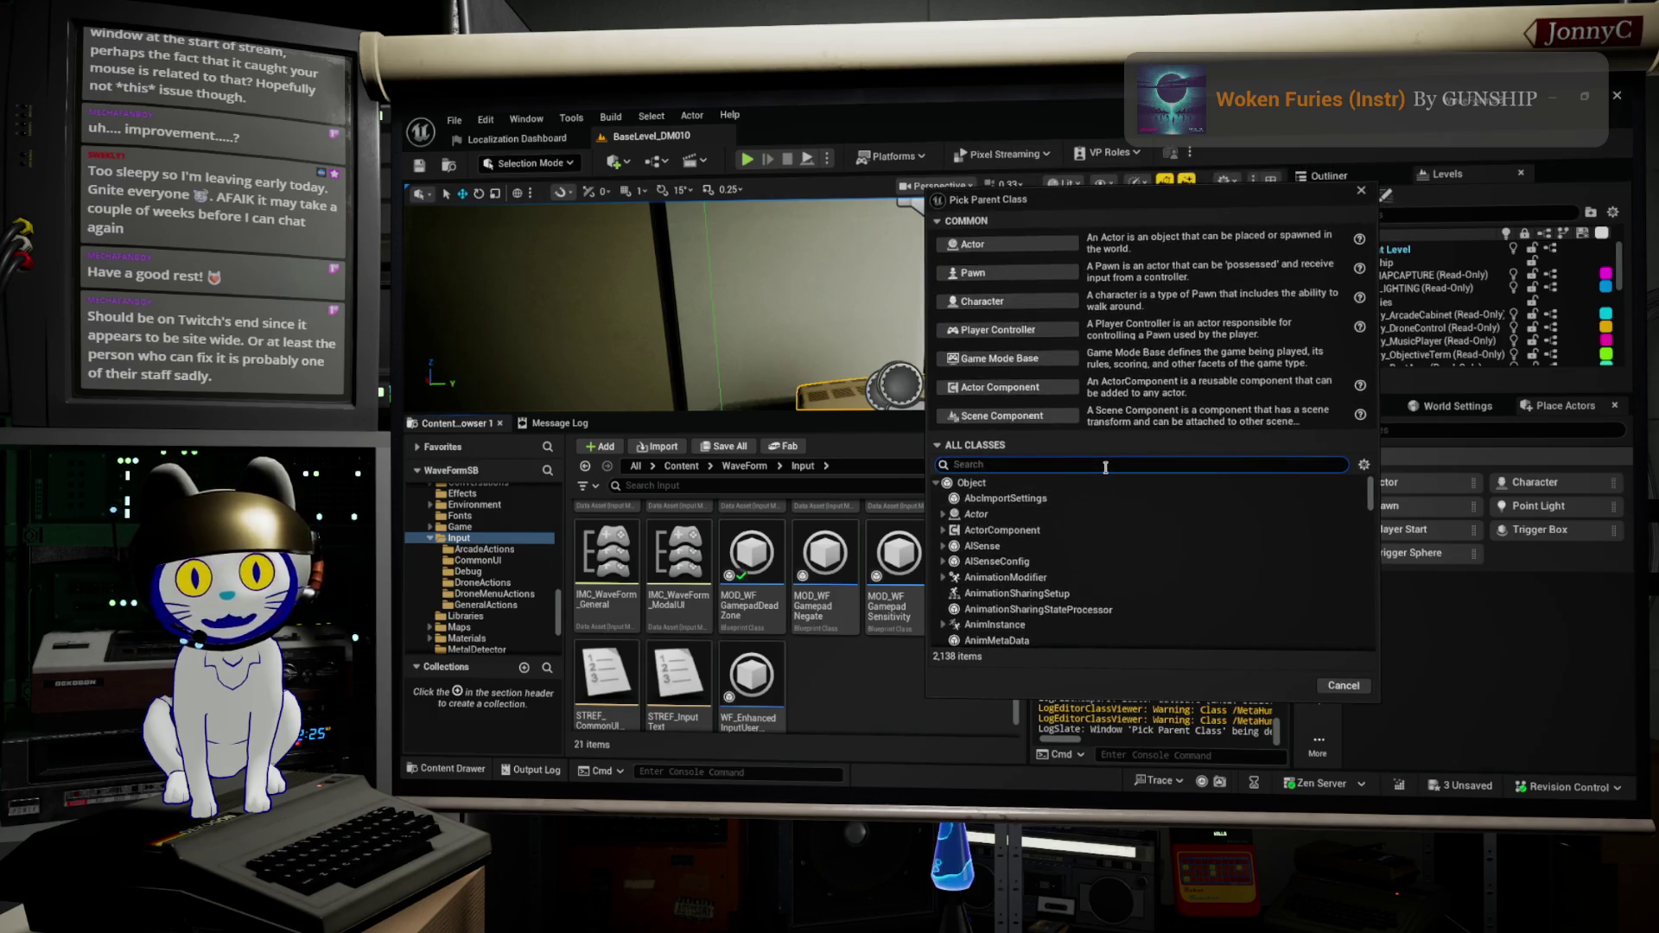
pyautogui.write('t')
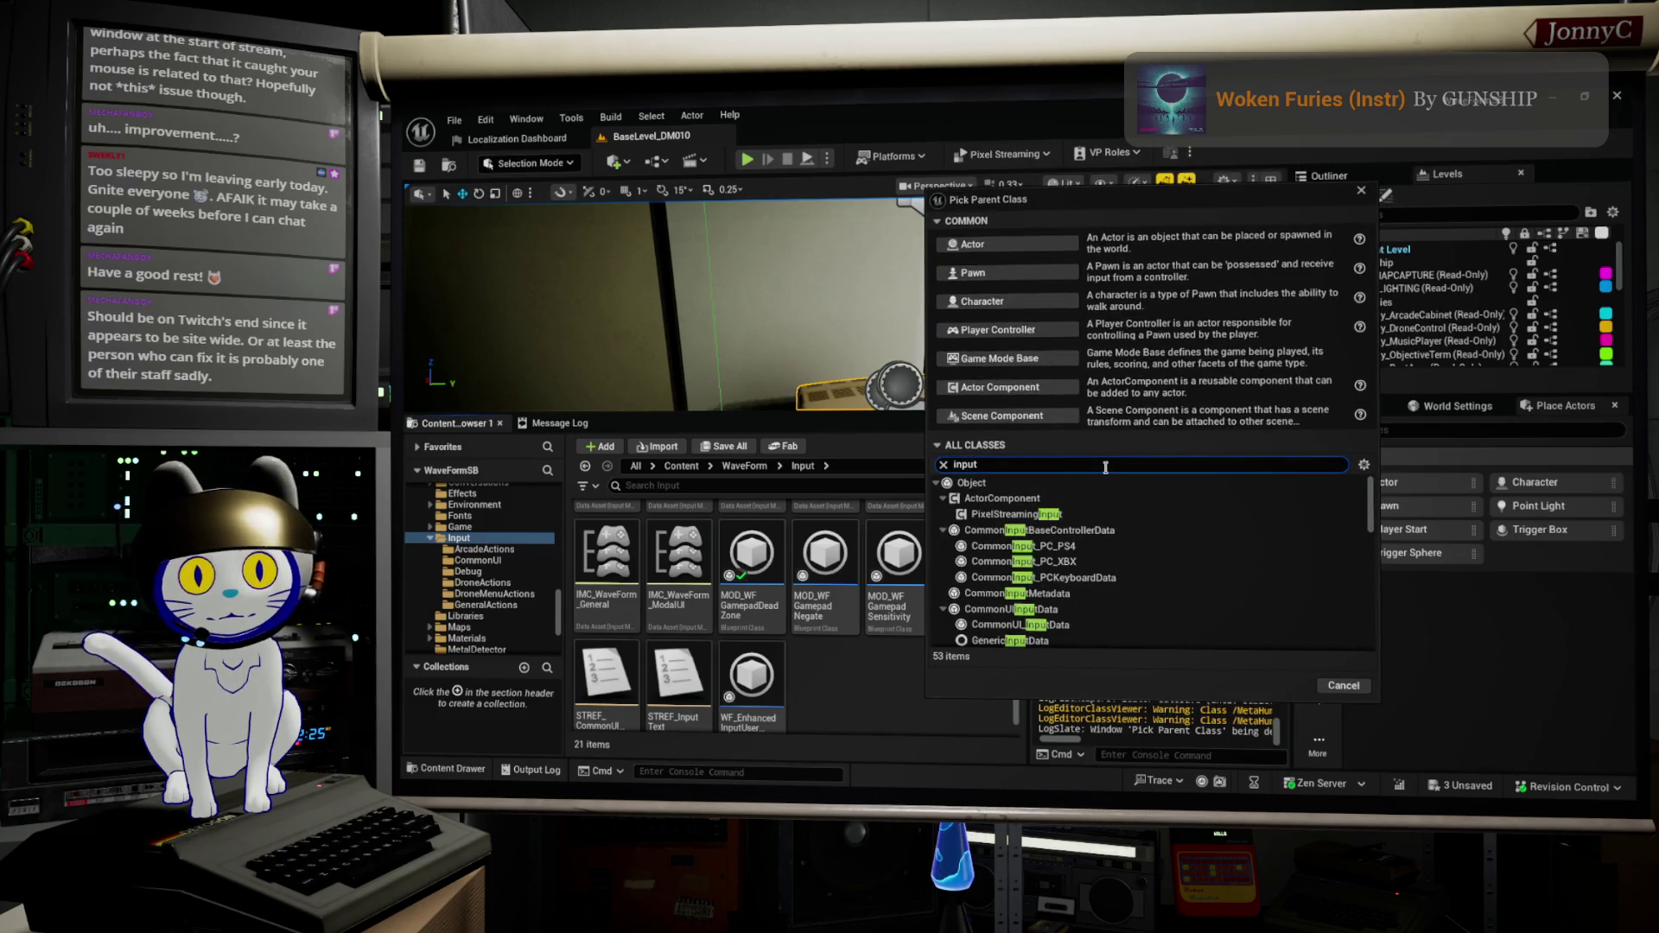
pyautogui.write(' modi')
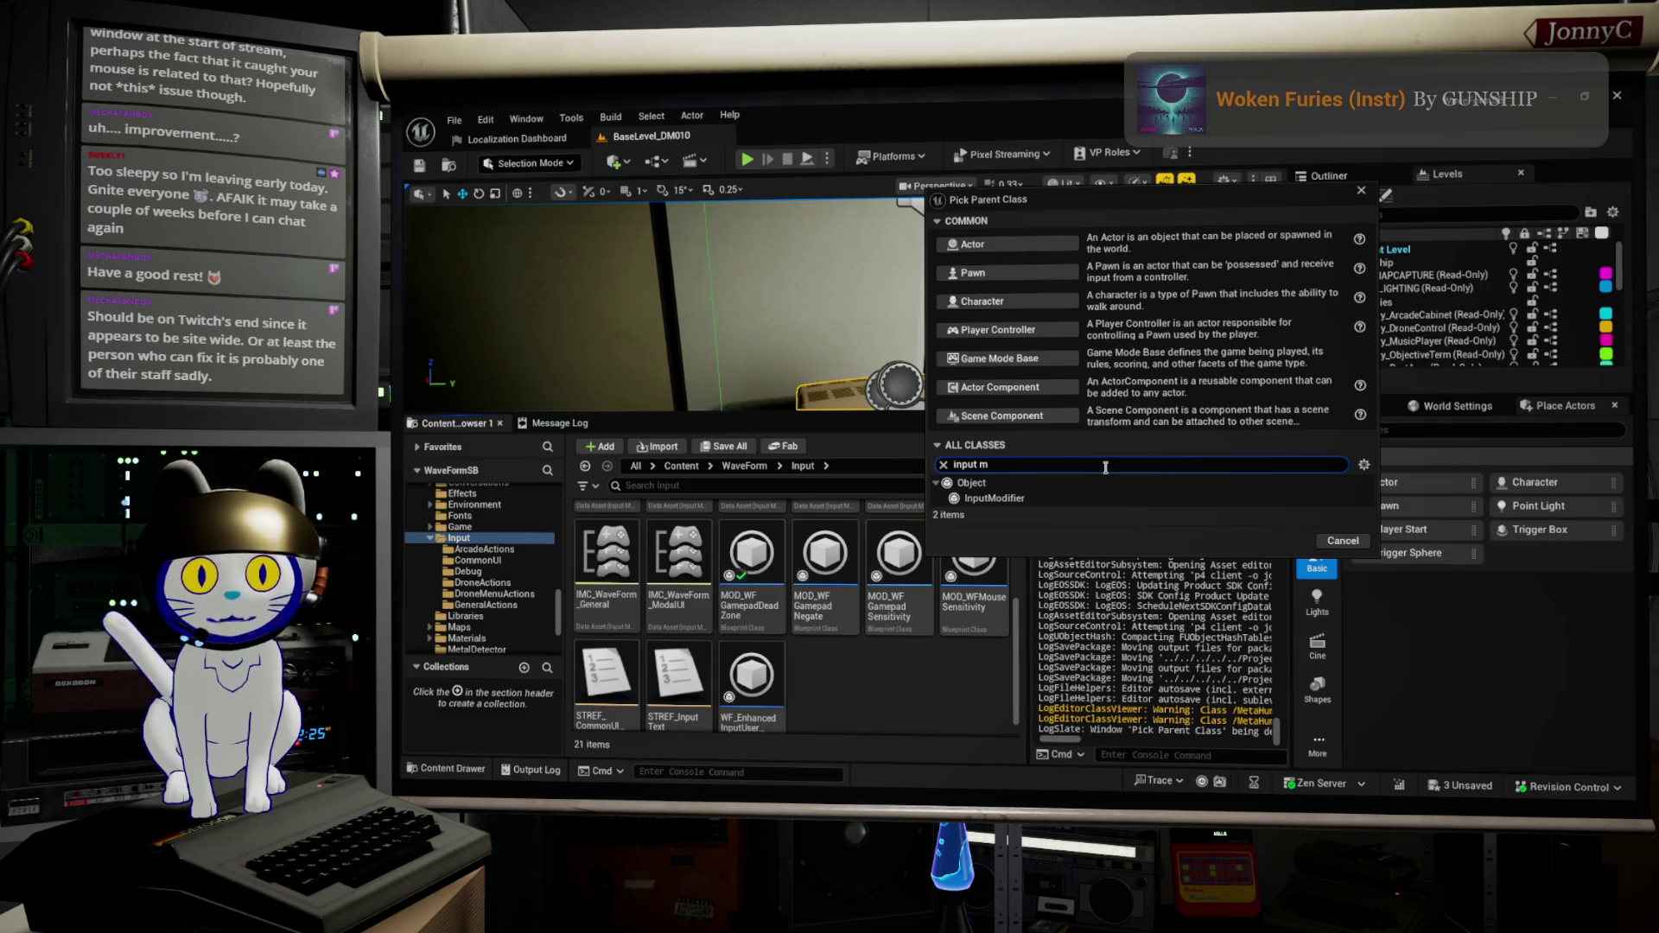
pyautogui.press('BackSpace')
pyautogui.press('BackSpace')
pyautogui.press('BackSpace')
pyautogui.write('trigger')
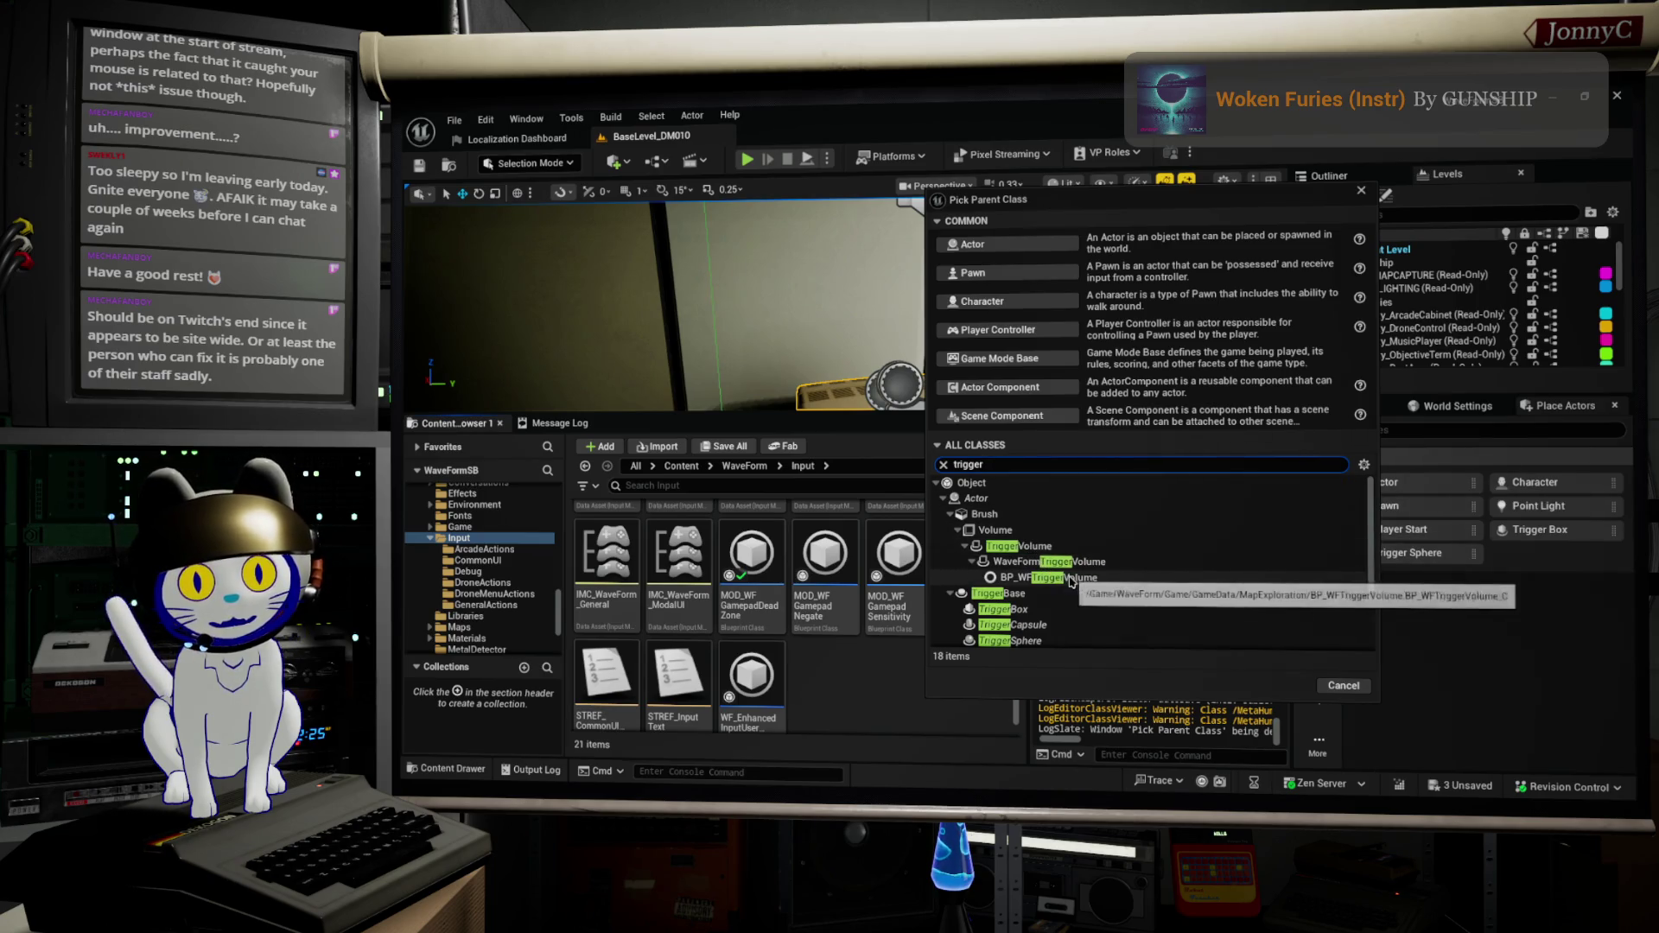
pyautogui.scroll(-3, 1072, 583)
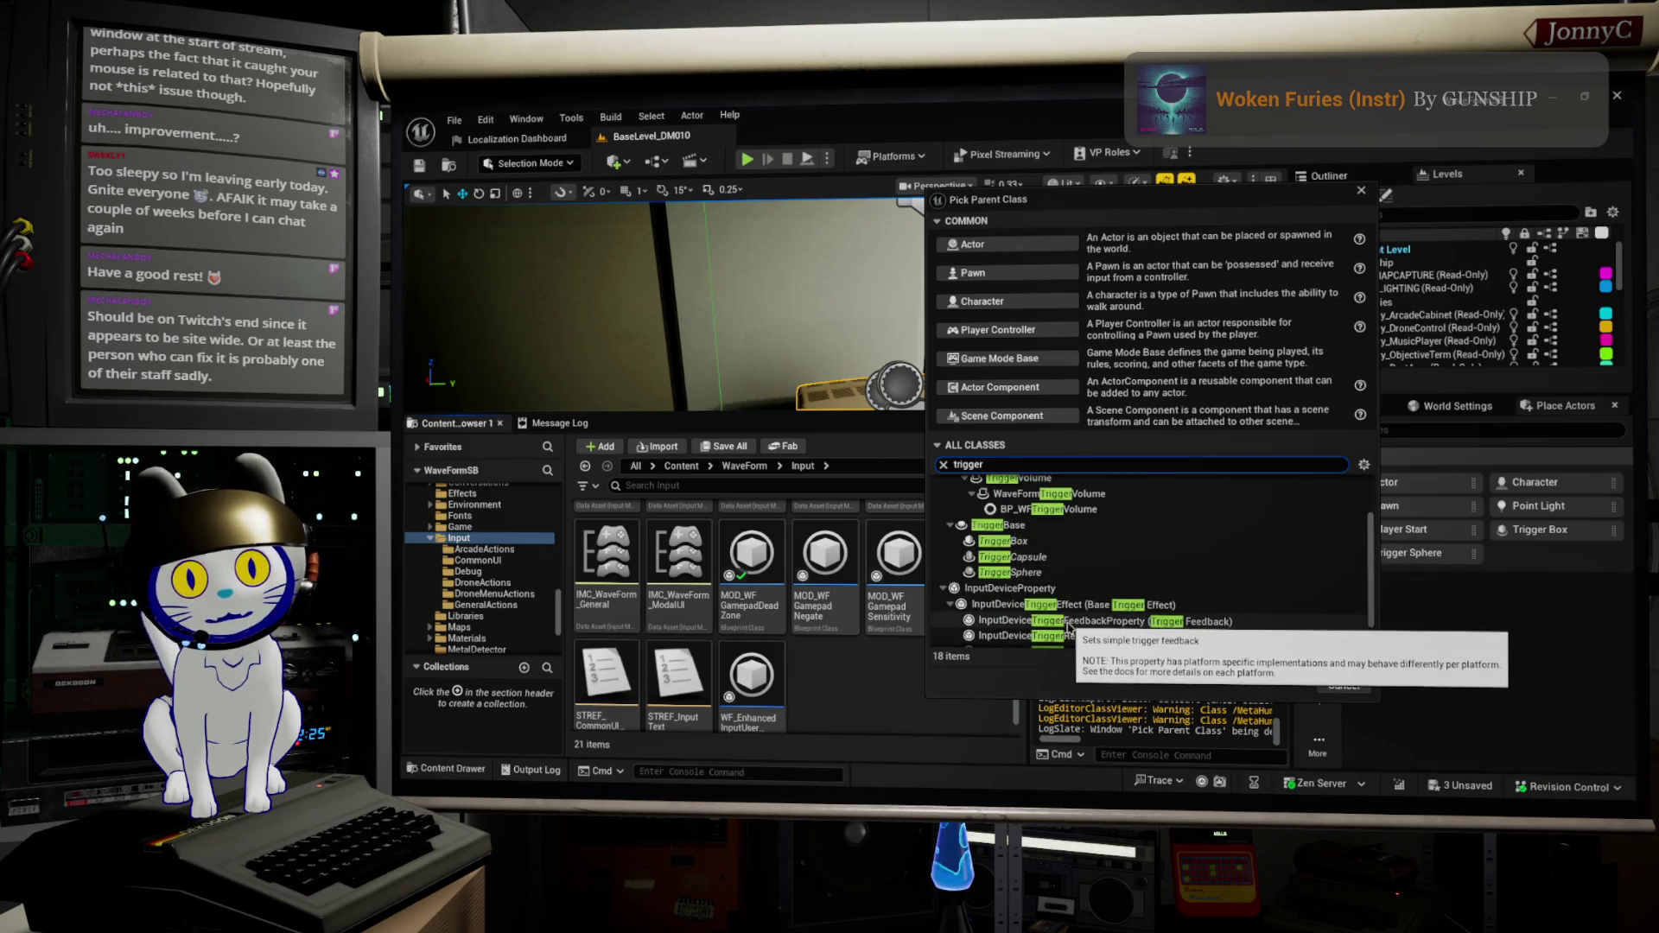
pyautogui.scroll(-1, 1058, 618)
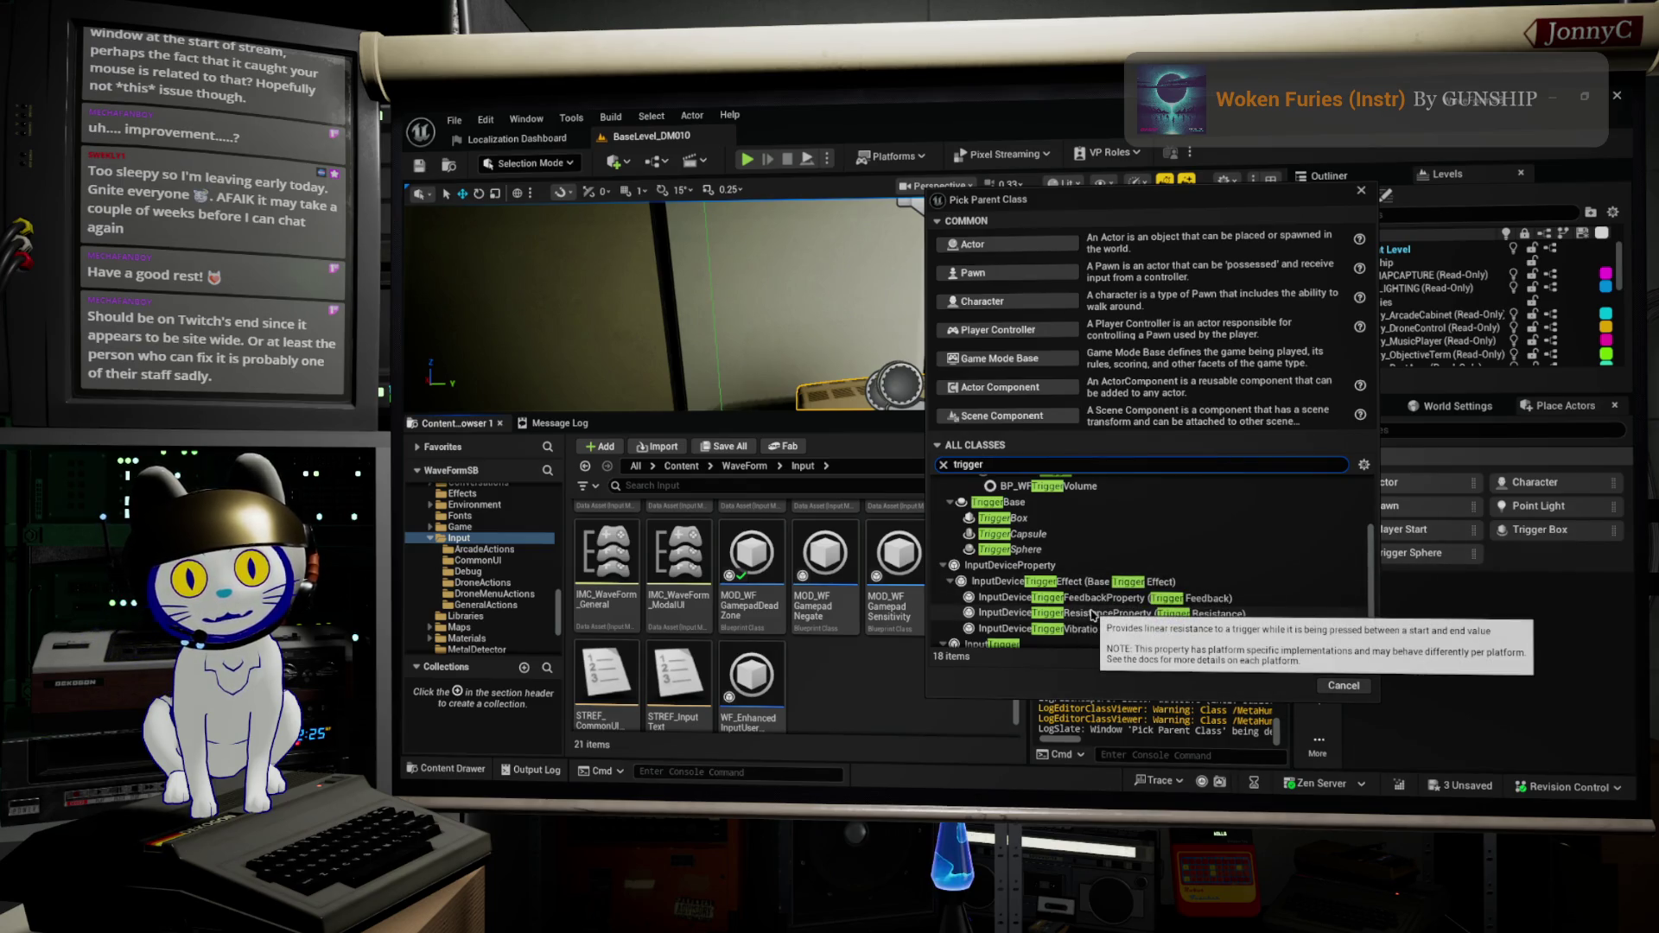
pyautogui.scroll(-1, 1093, 615)
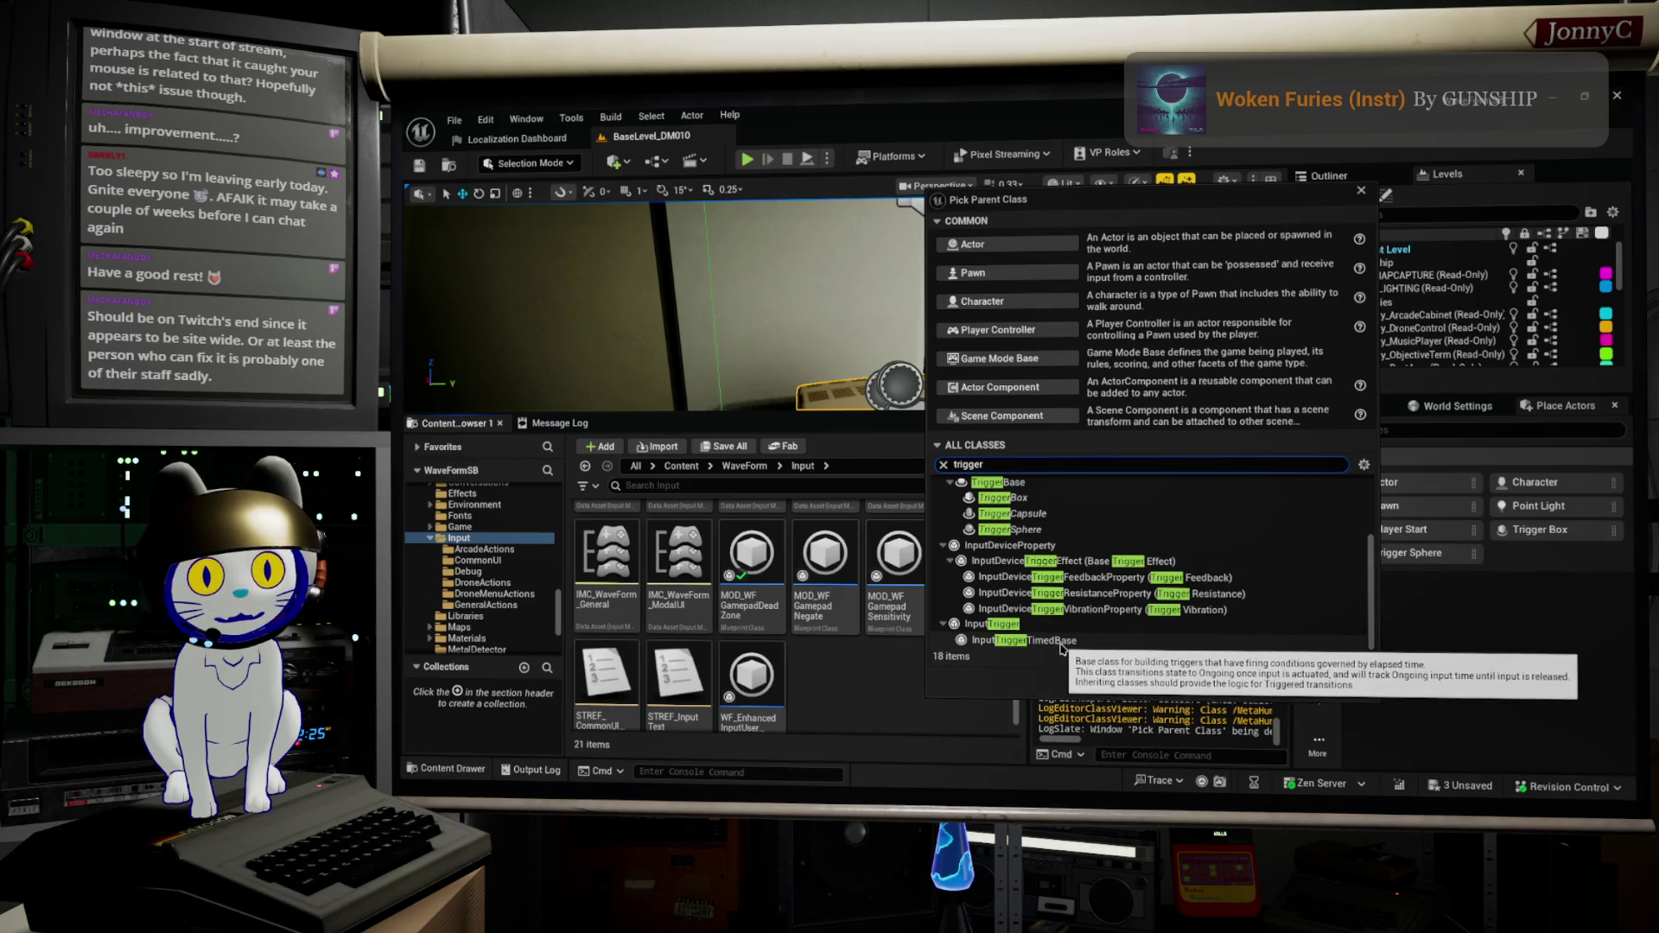
pyautogui.click(1008, 625)
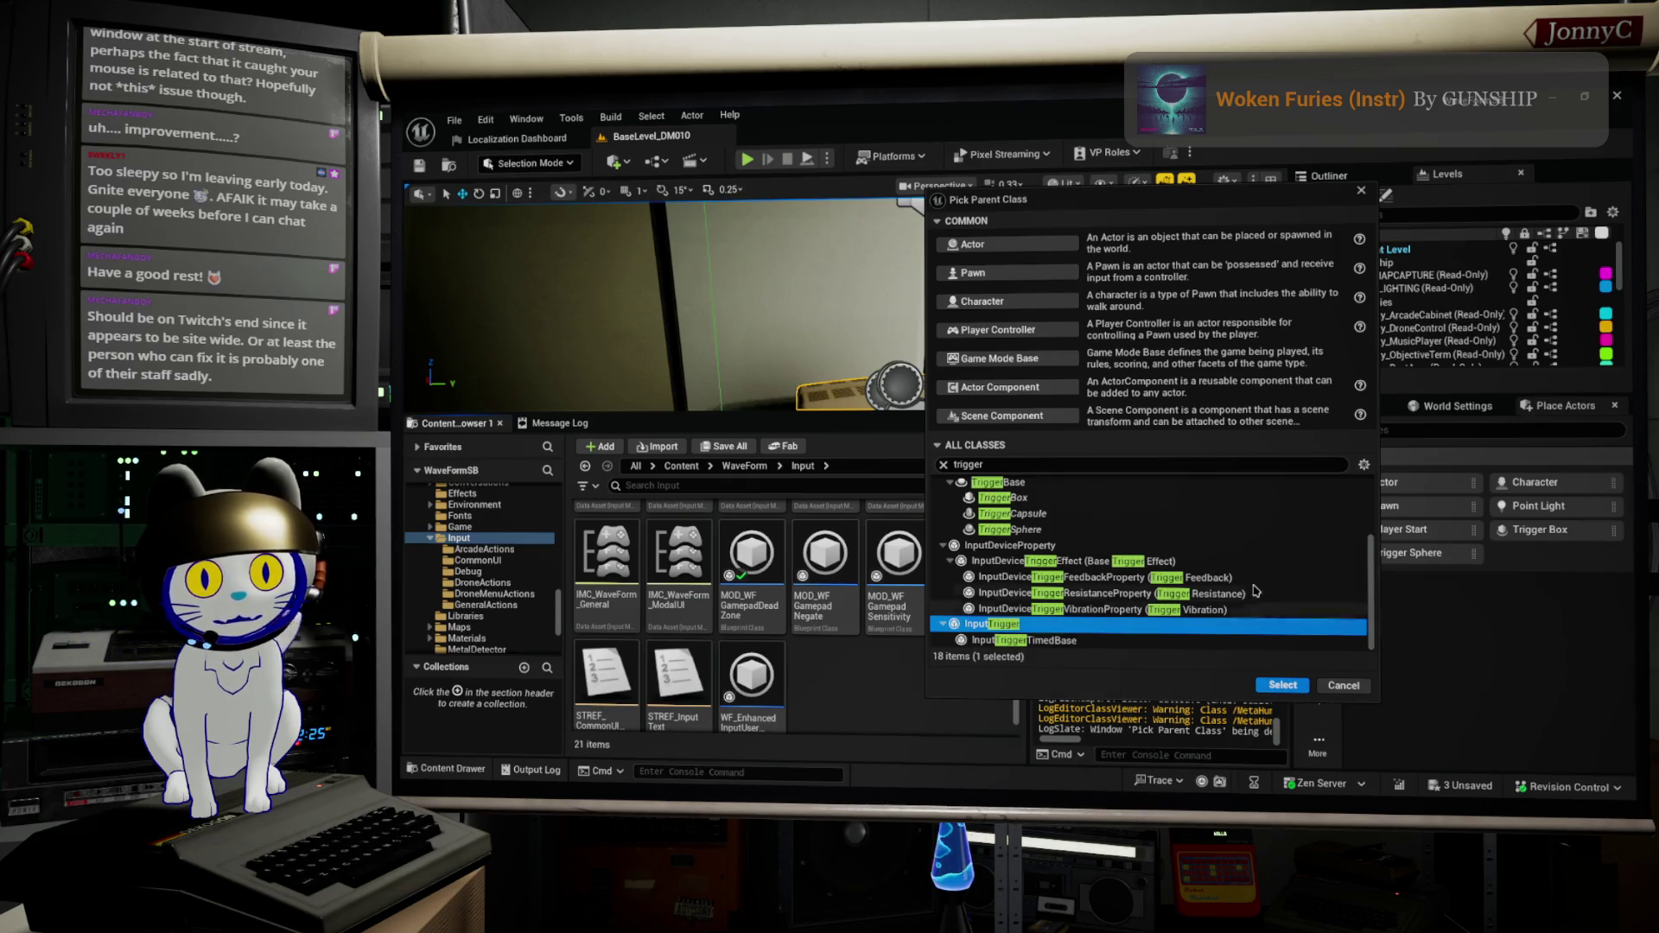
pyautogui.click(1281, 685)
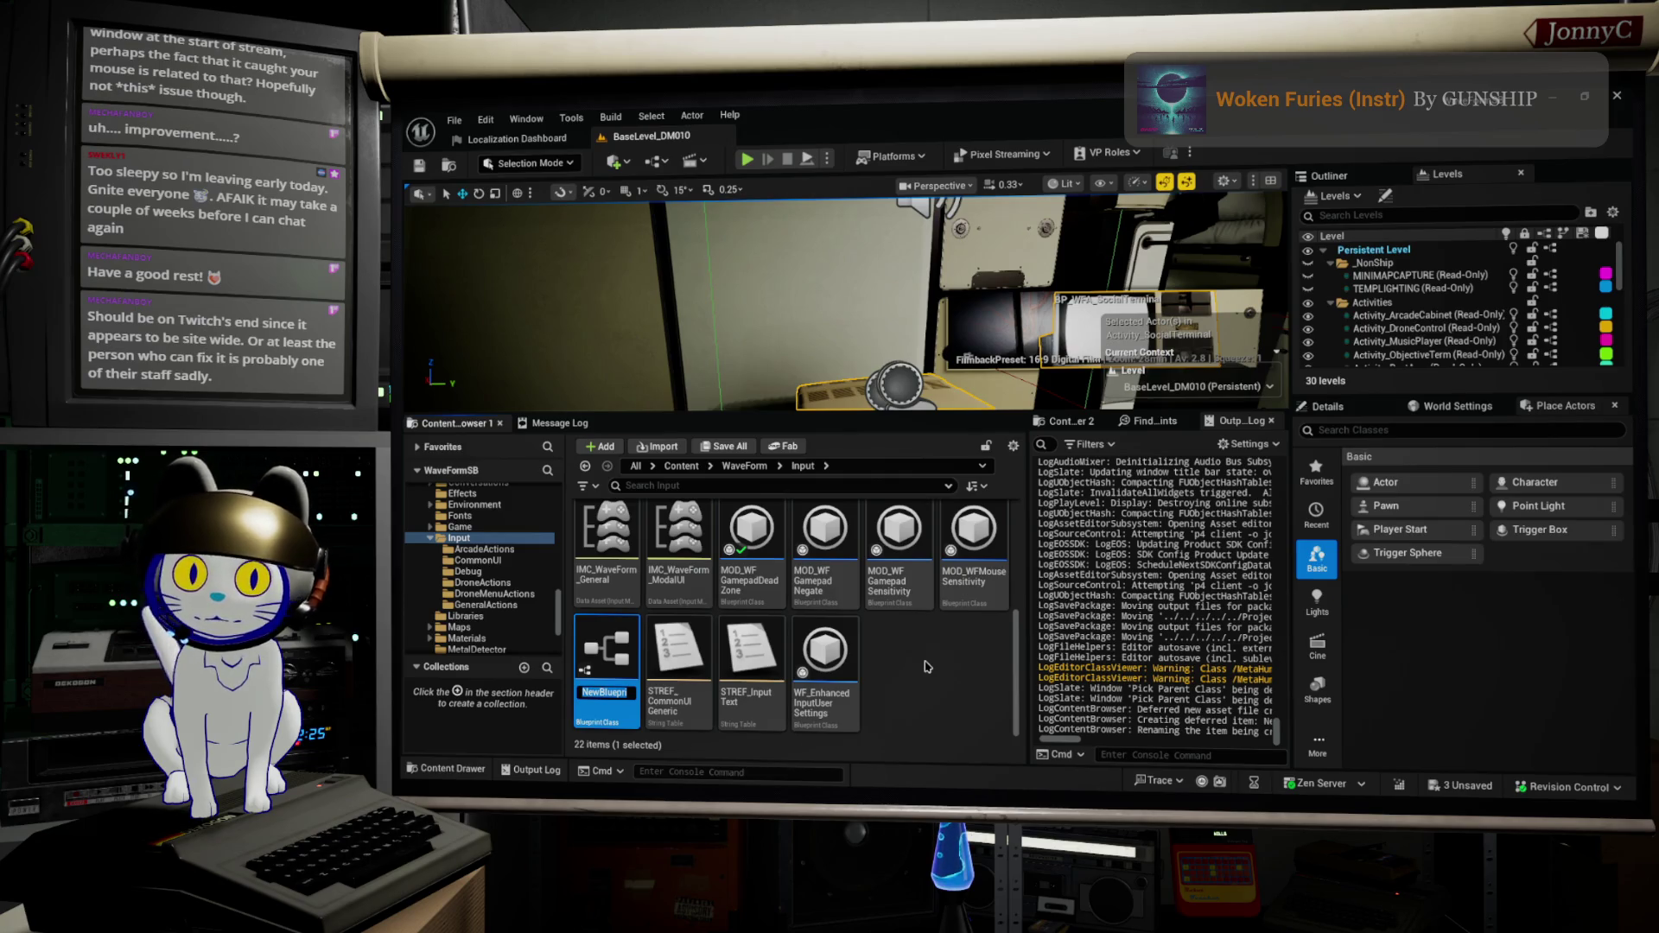
# Step: Name the new asset TRIG_WFPressed and open it
pyautogui.write('TRIG_WF')
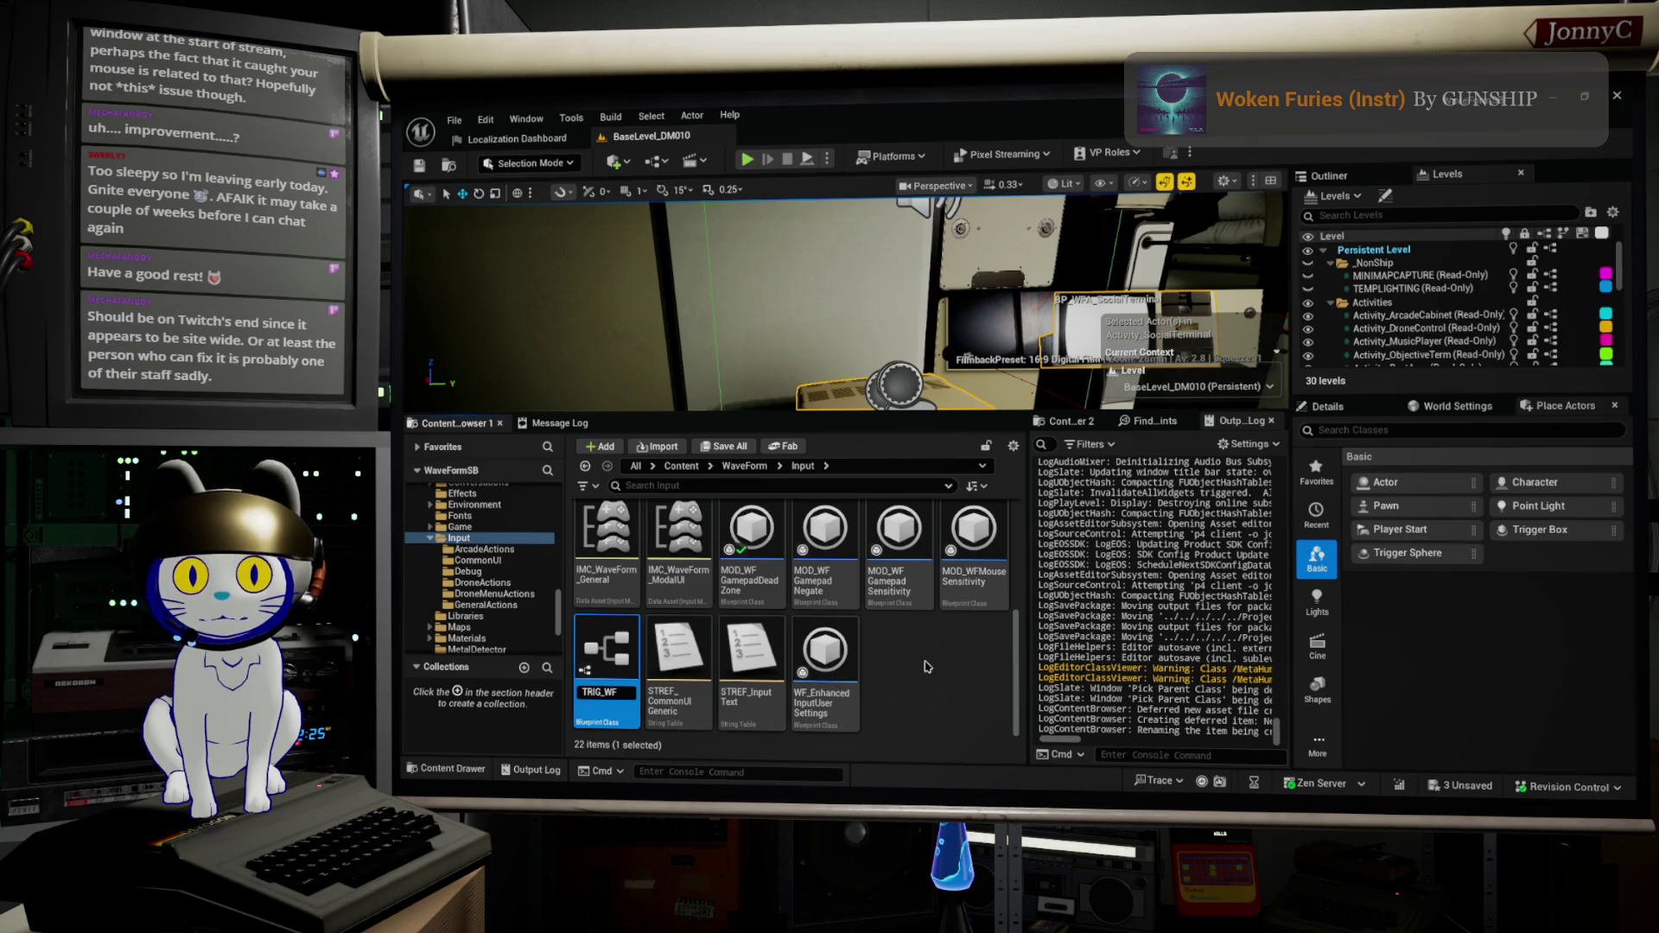
pyautogui.write('Pressed')
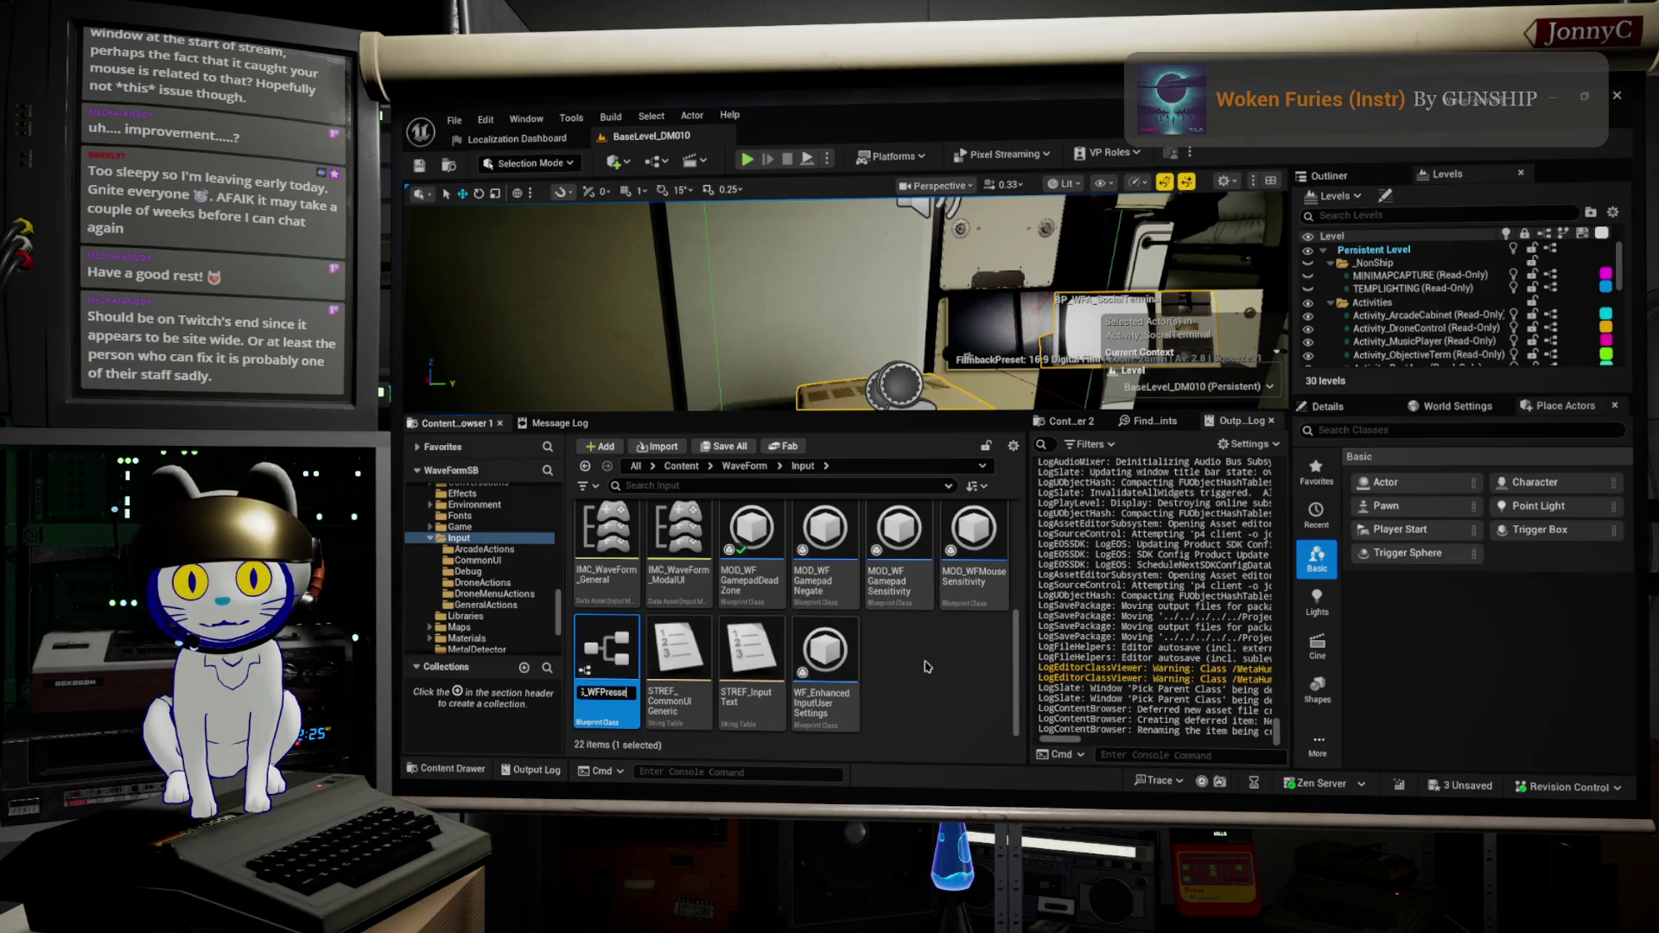
pyautogui.press('Return')
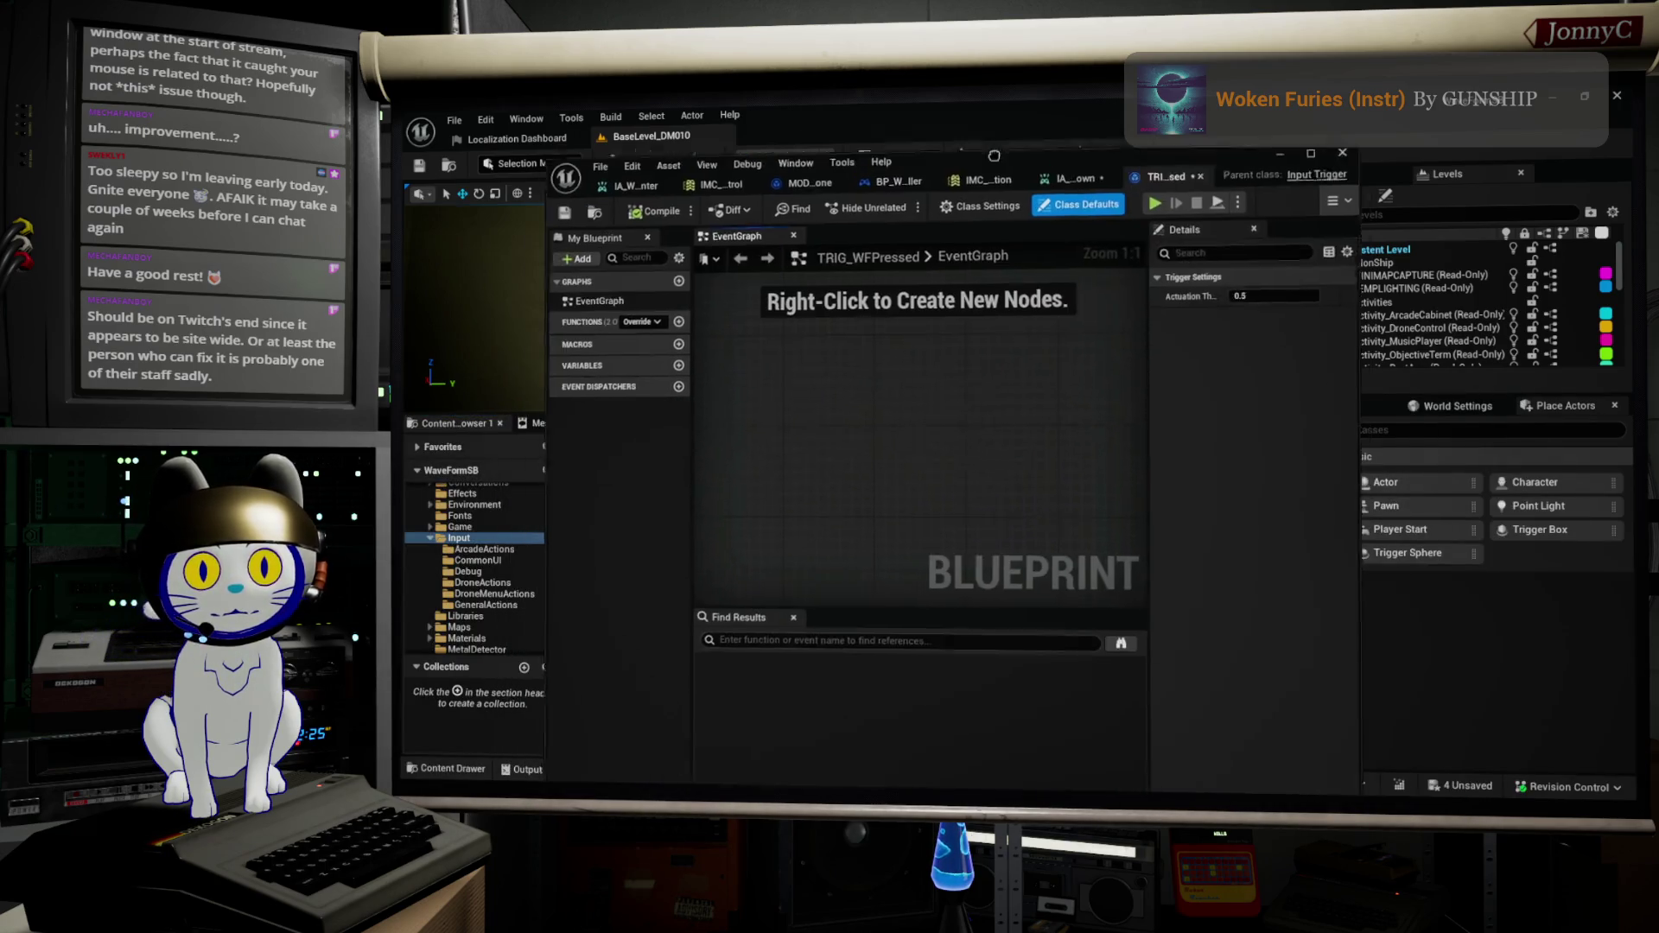
# Step: Rearrange the editor window and review the dead zone modifier's overridable functions
pyautogui.click(743, 273)
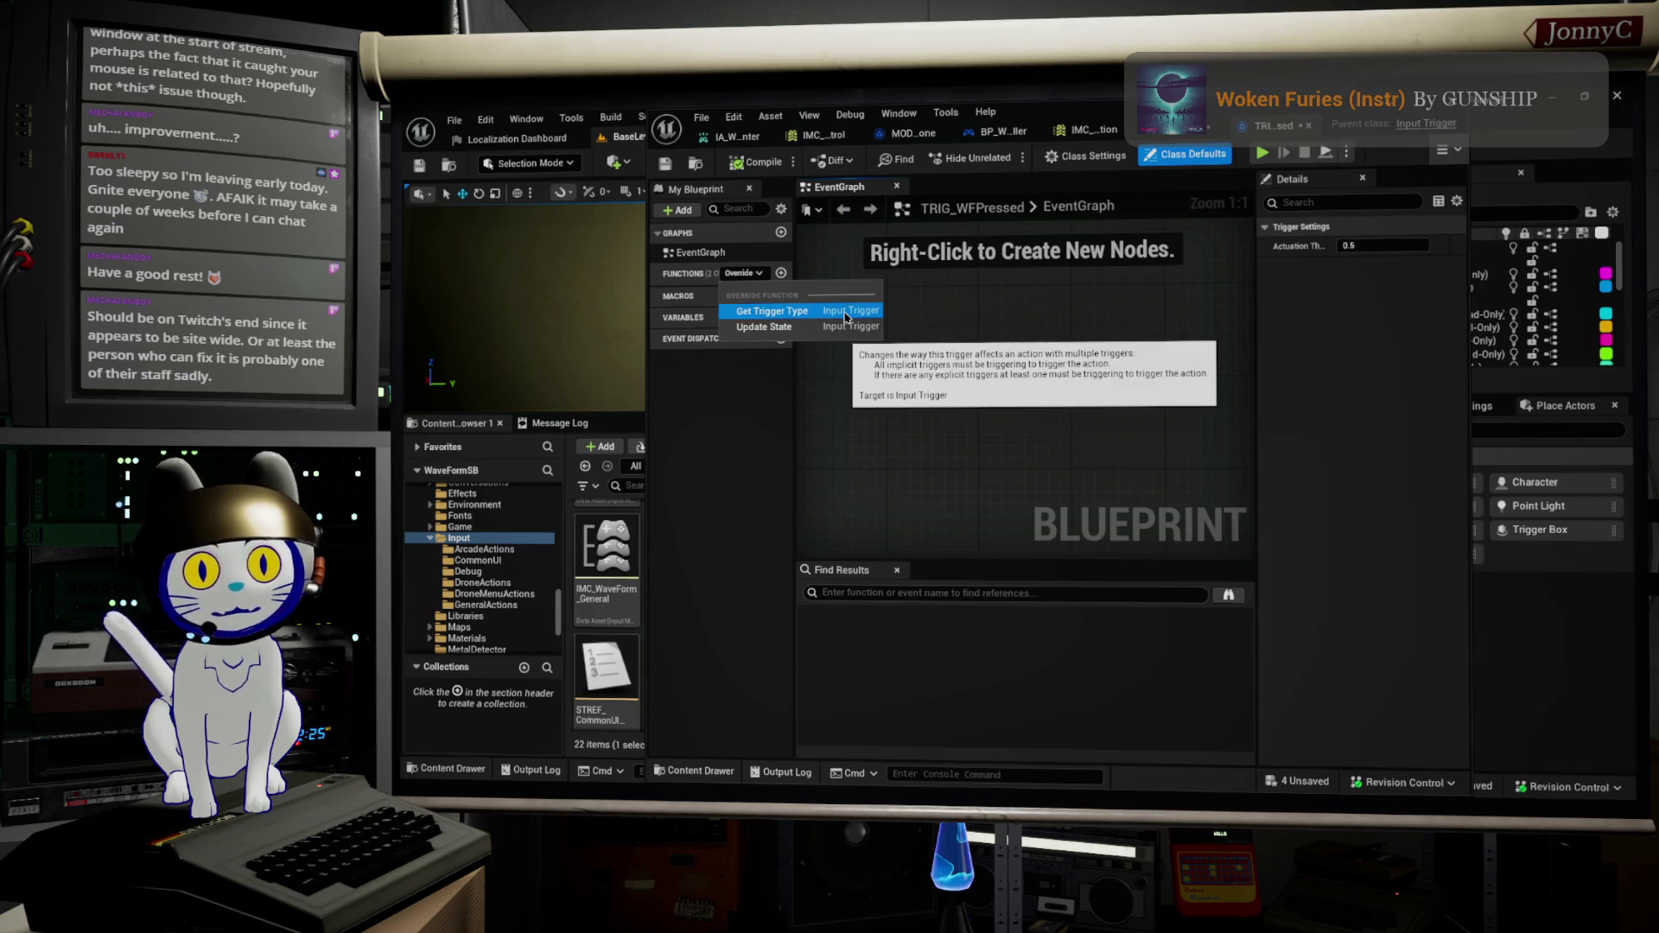
pyautogui.moveTo(1008, 121)
pyautogui.mouseDown()
pyautogui.moveTo(948, 133)
pyautogui.moveTo(895, 191)
pyautogui.mouseUp()
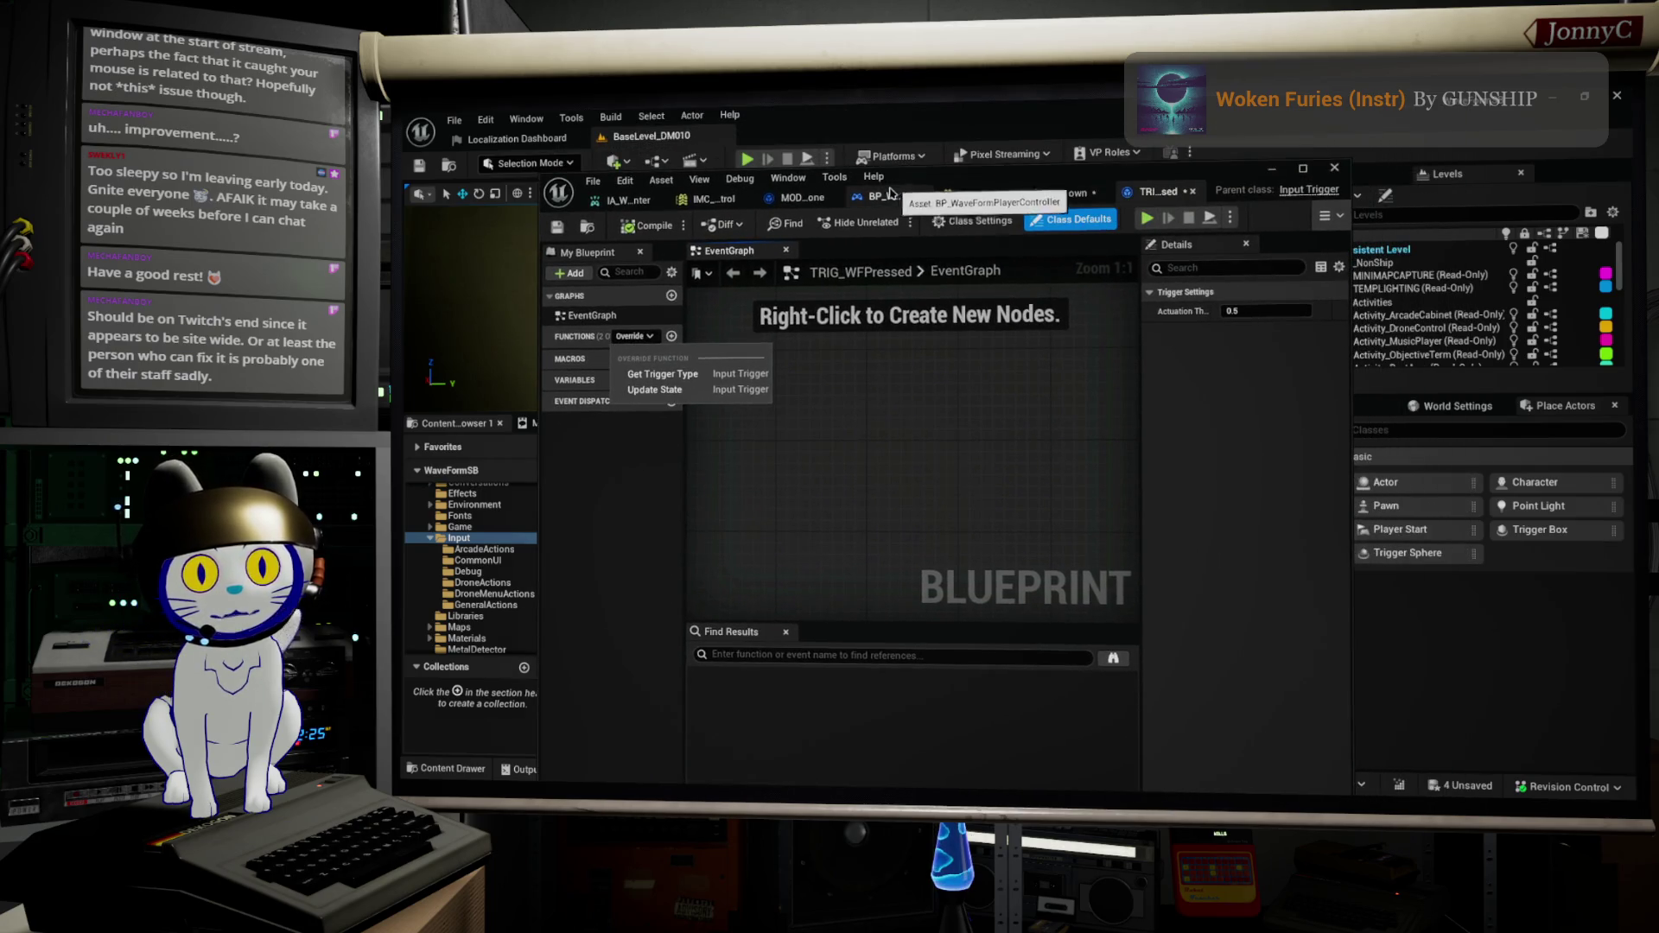
pyautogui.click(803, 197)
pyautogui.moveTo(817, 199); pyautogui.dragTo(1158, 192)
pyautogui.click(633, 336)
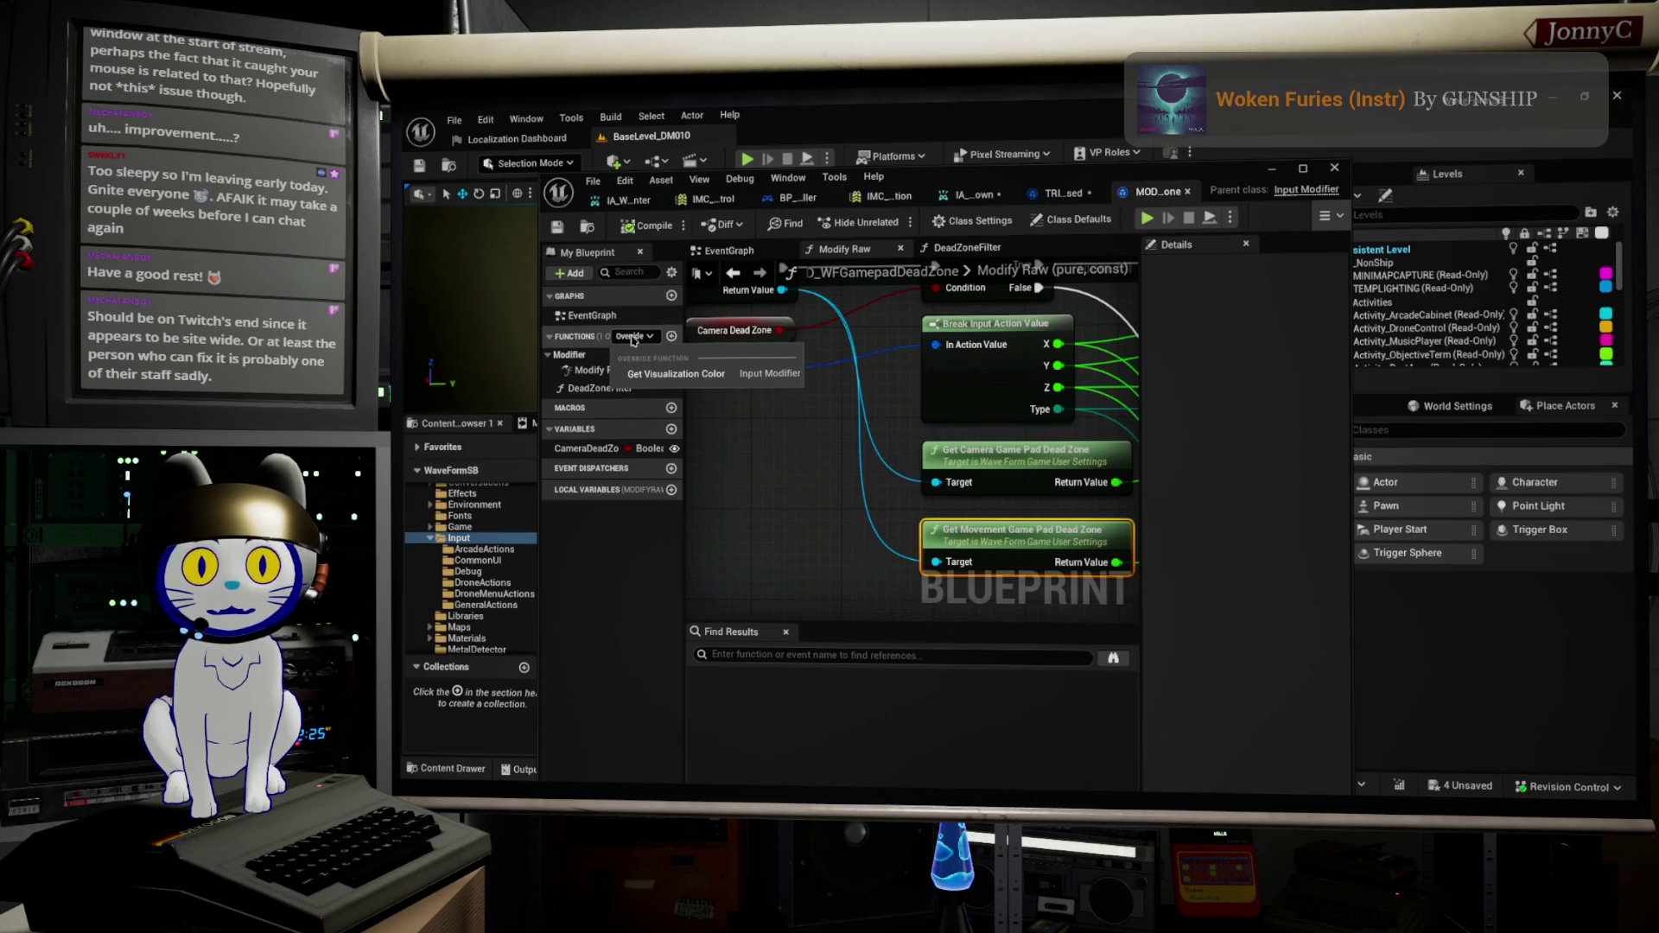
pyautogui.click(633, 337)
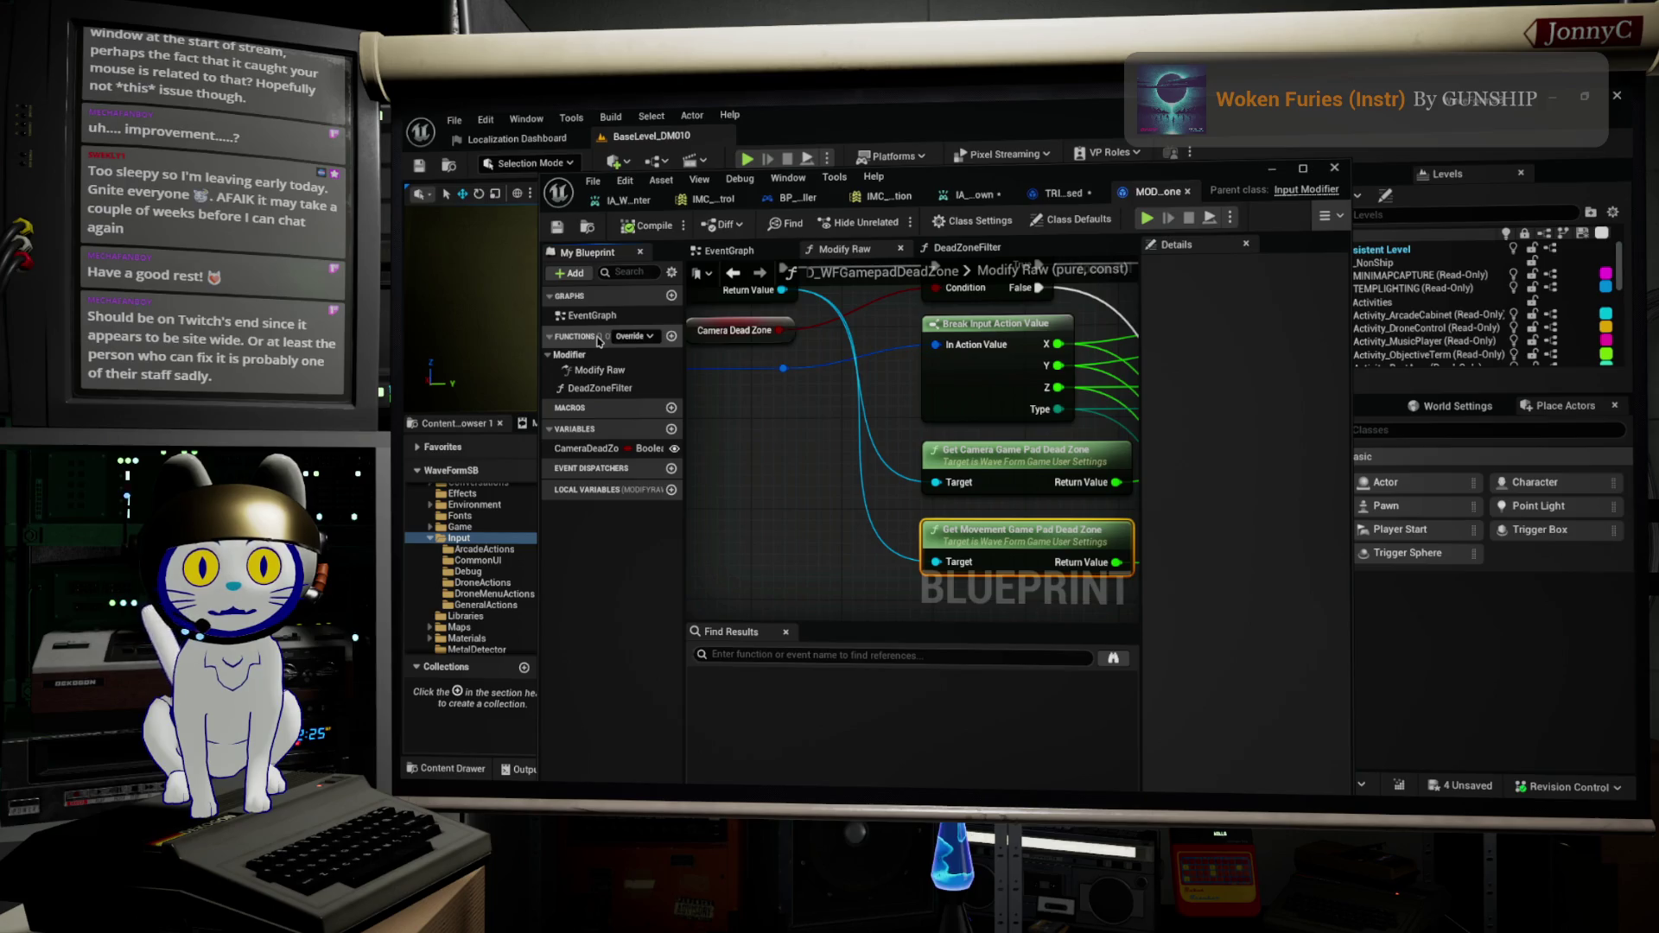
pyautogui.moveTo(605, 354); pyautogui.dragTo(801, 363)
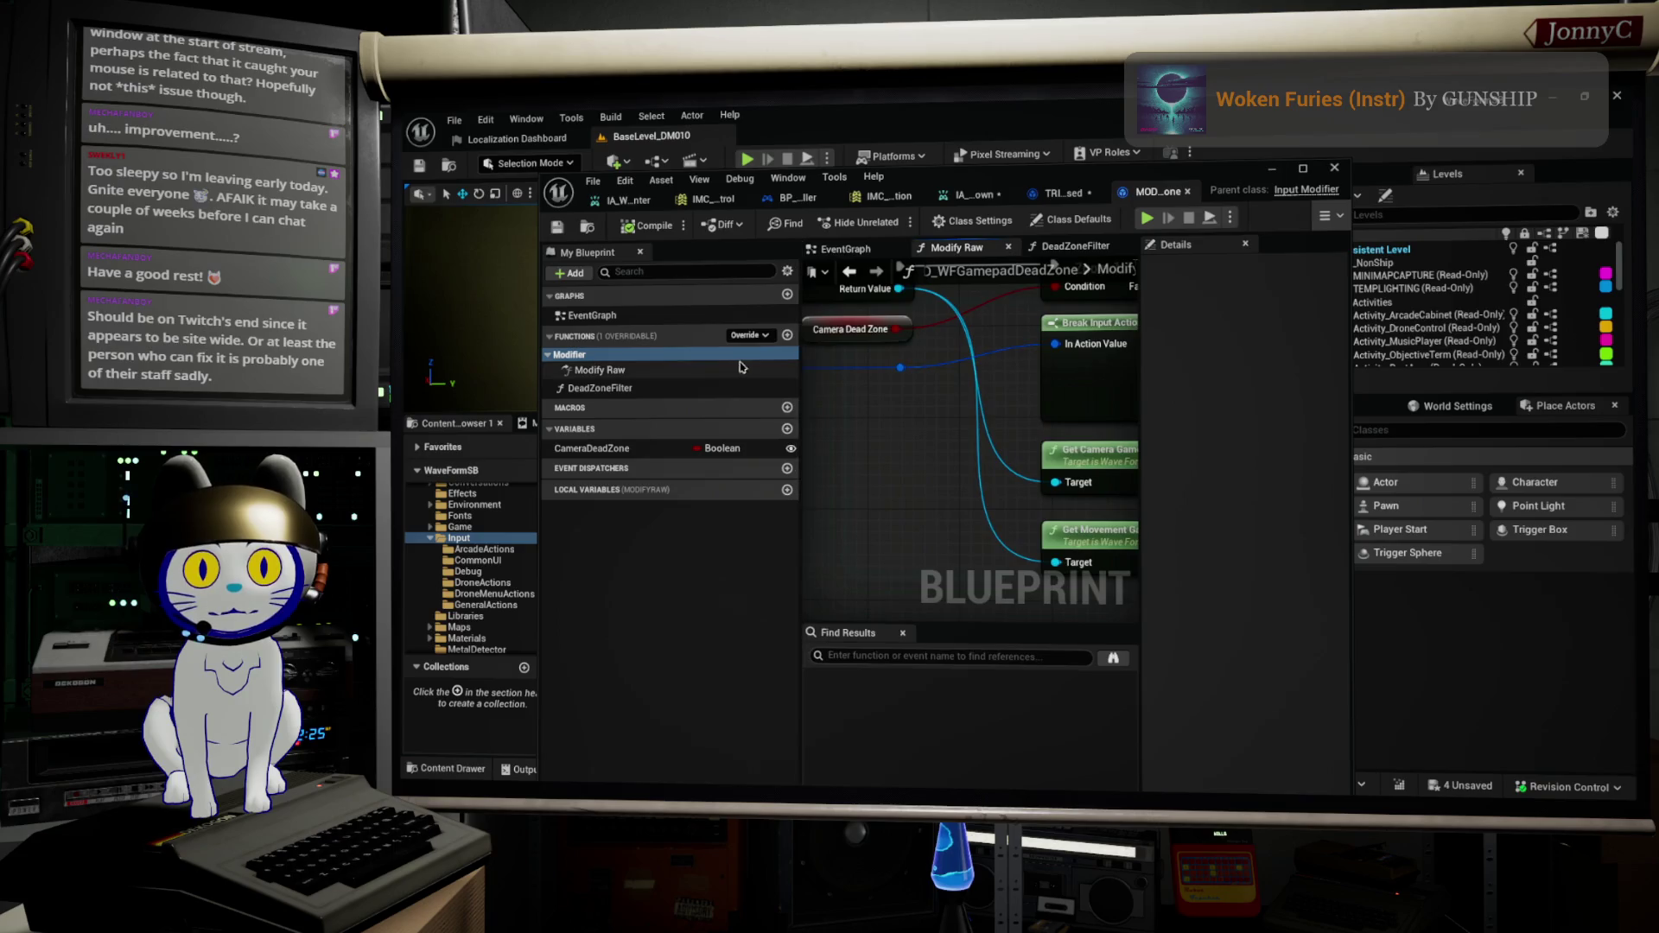
# Step: Back in TRIG_WFPressed, override the Get Trigger Type function
pyautogui.click(1075, 193)
pyautogui.click(633, 337)
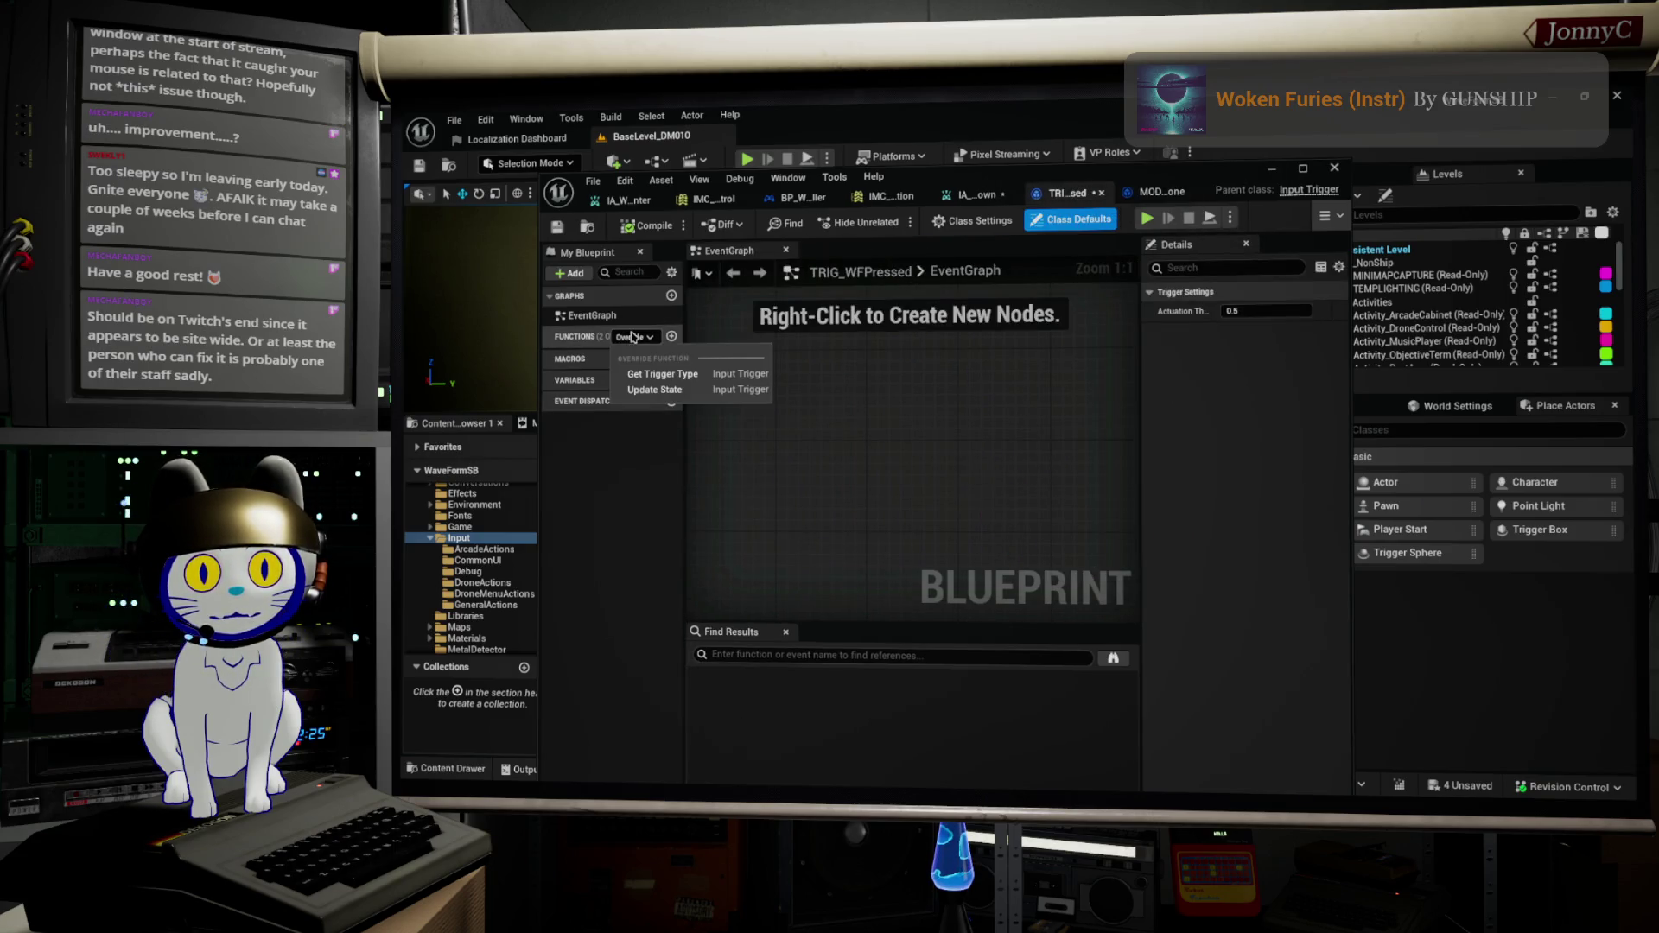
pyautogui.click(662, 374)
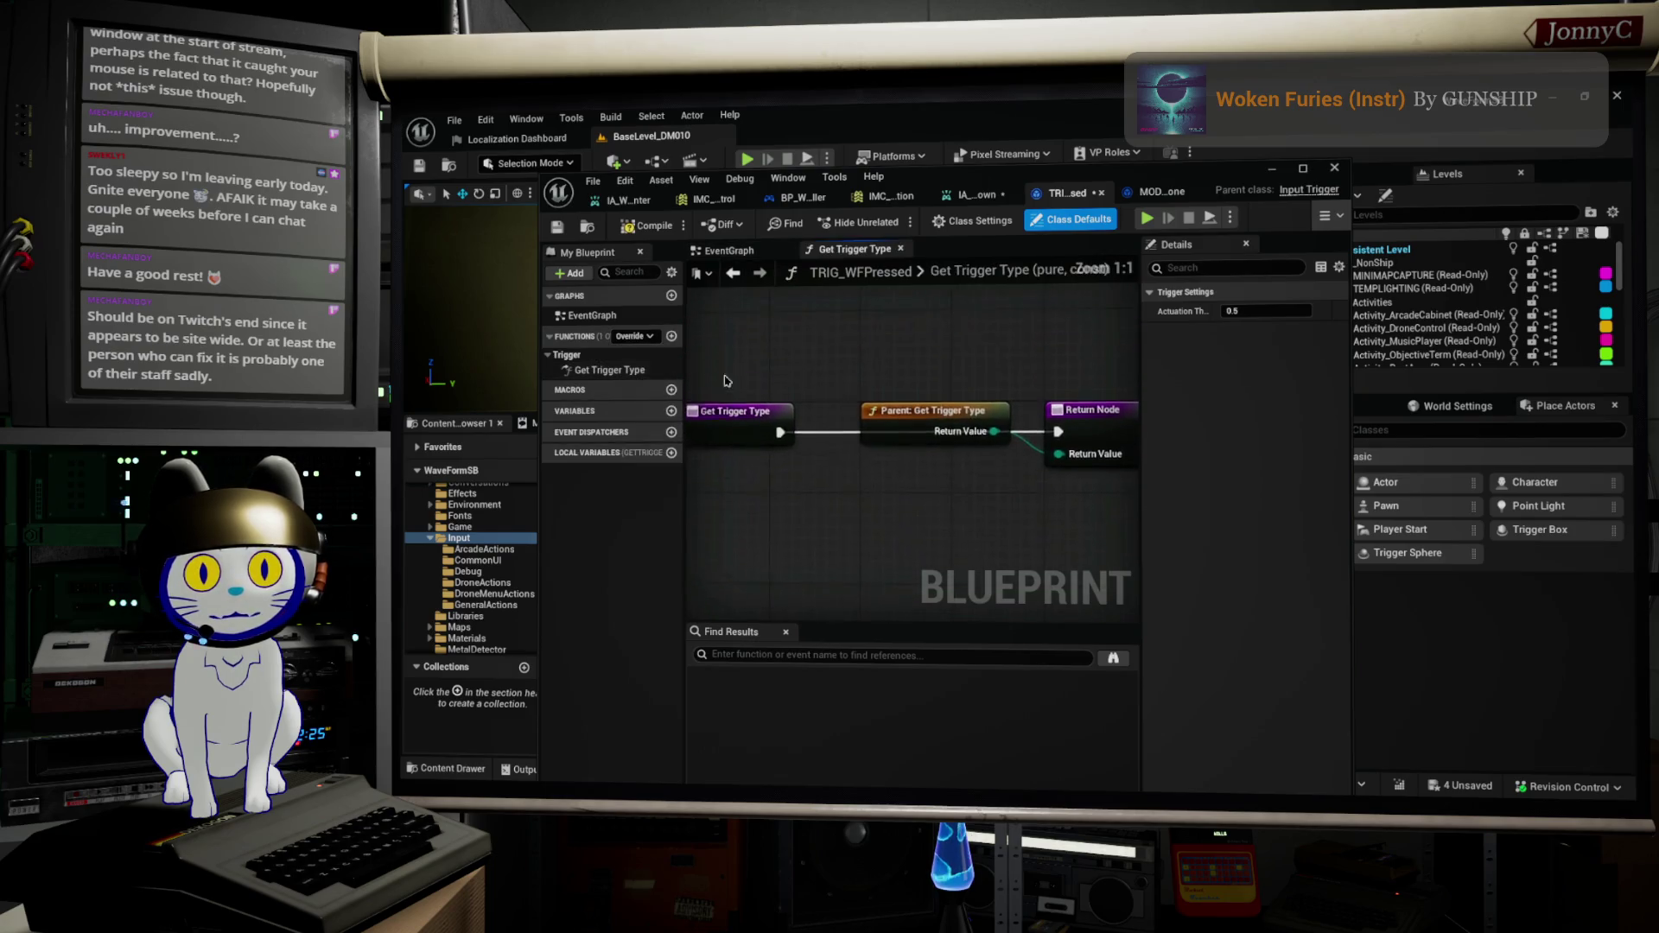
# Step: Override Update State in TRIG_WFPressed and tidy its parent call and return nodes
pyautogui.moveTo(946, 419); pyautogui.dragTo(933, 487)
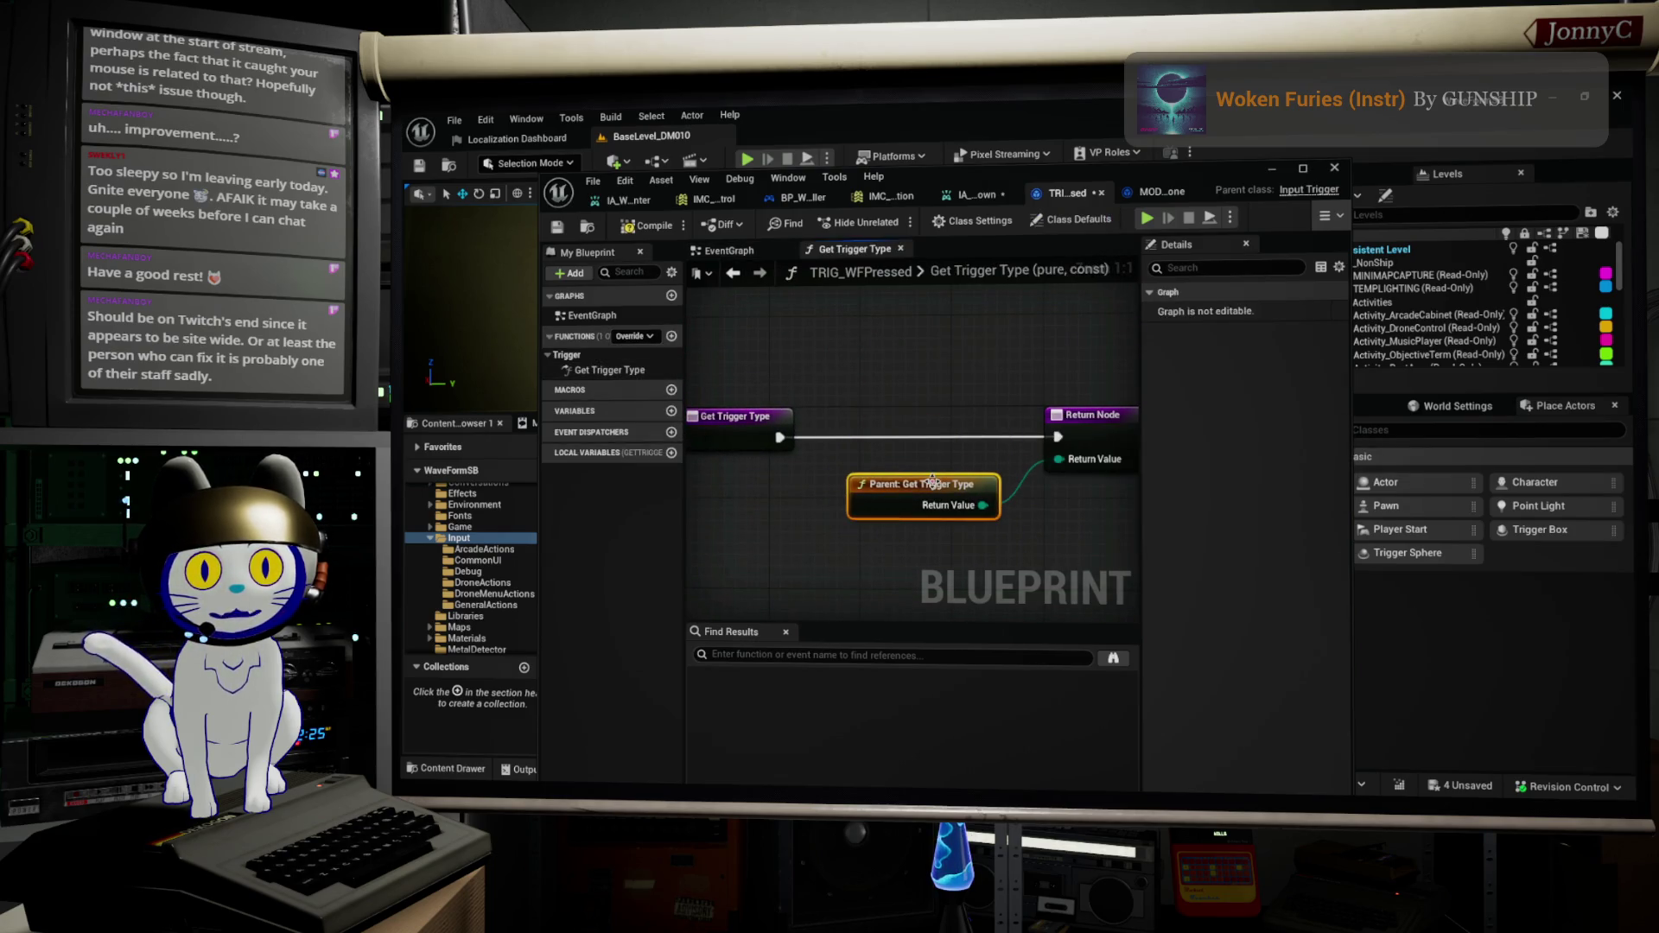
pyautogui.click(645, 337)
pyautogui.click(643, 375)
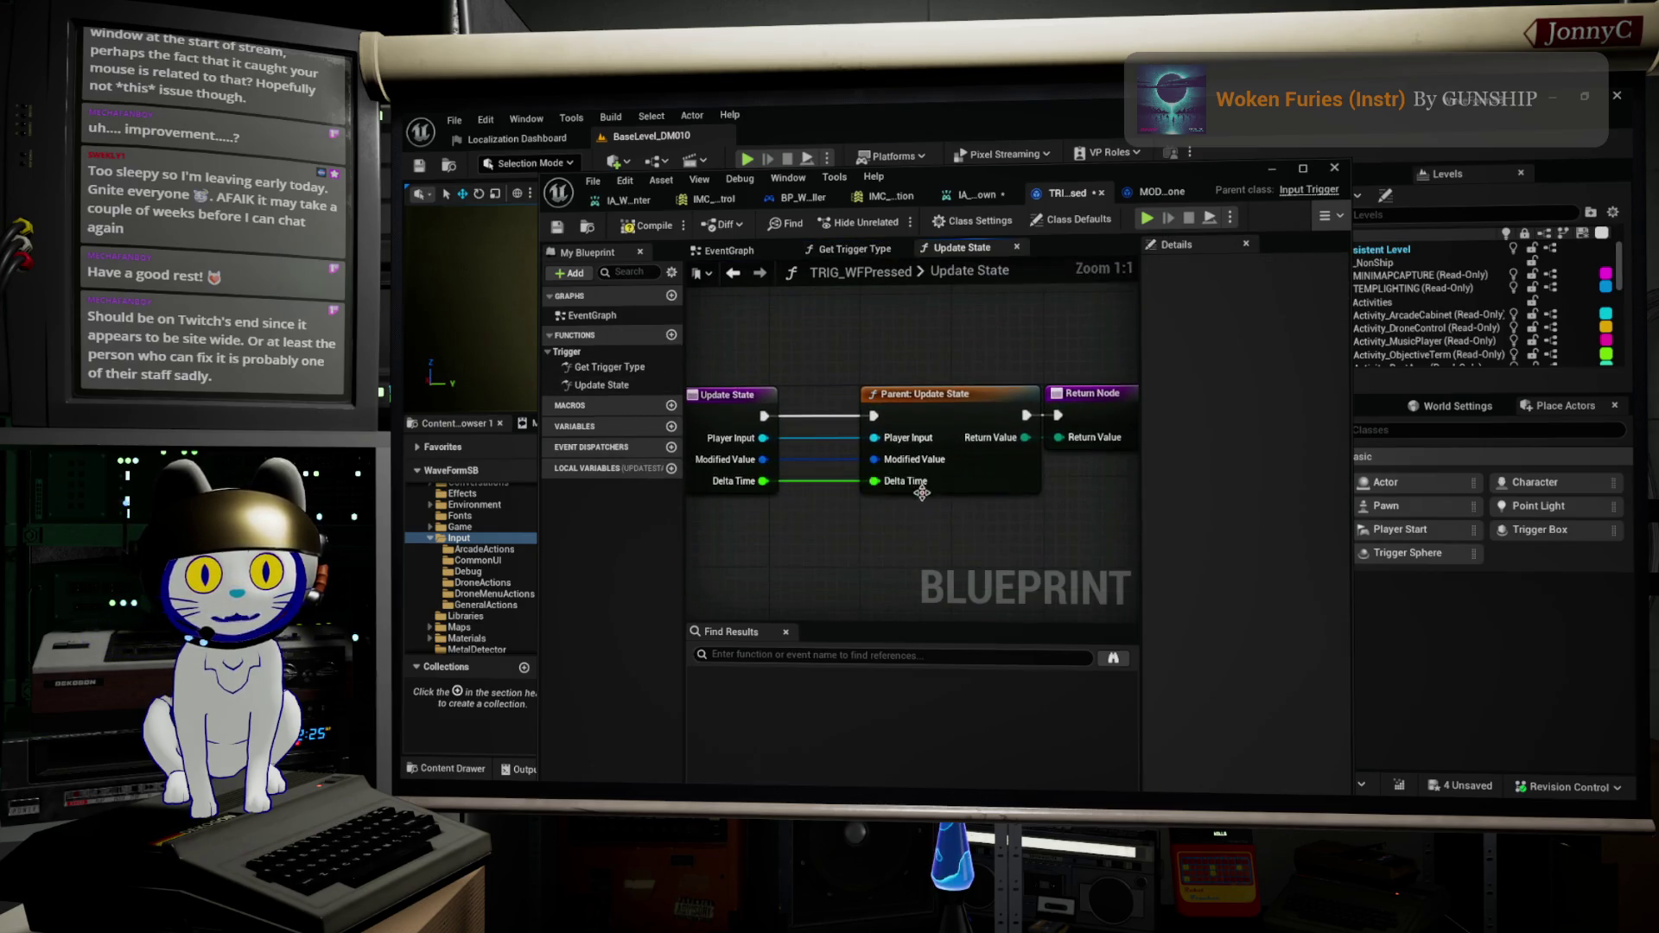
pyautogui.scroll(-1, 920, 493)
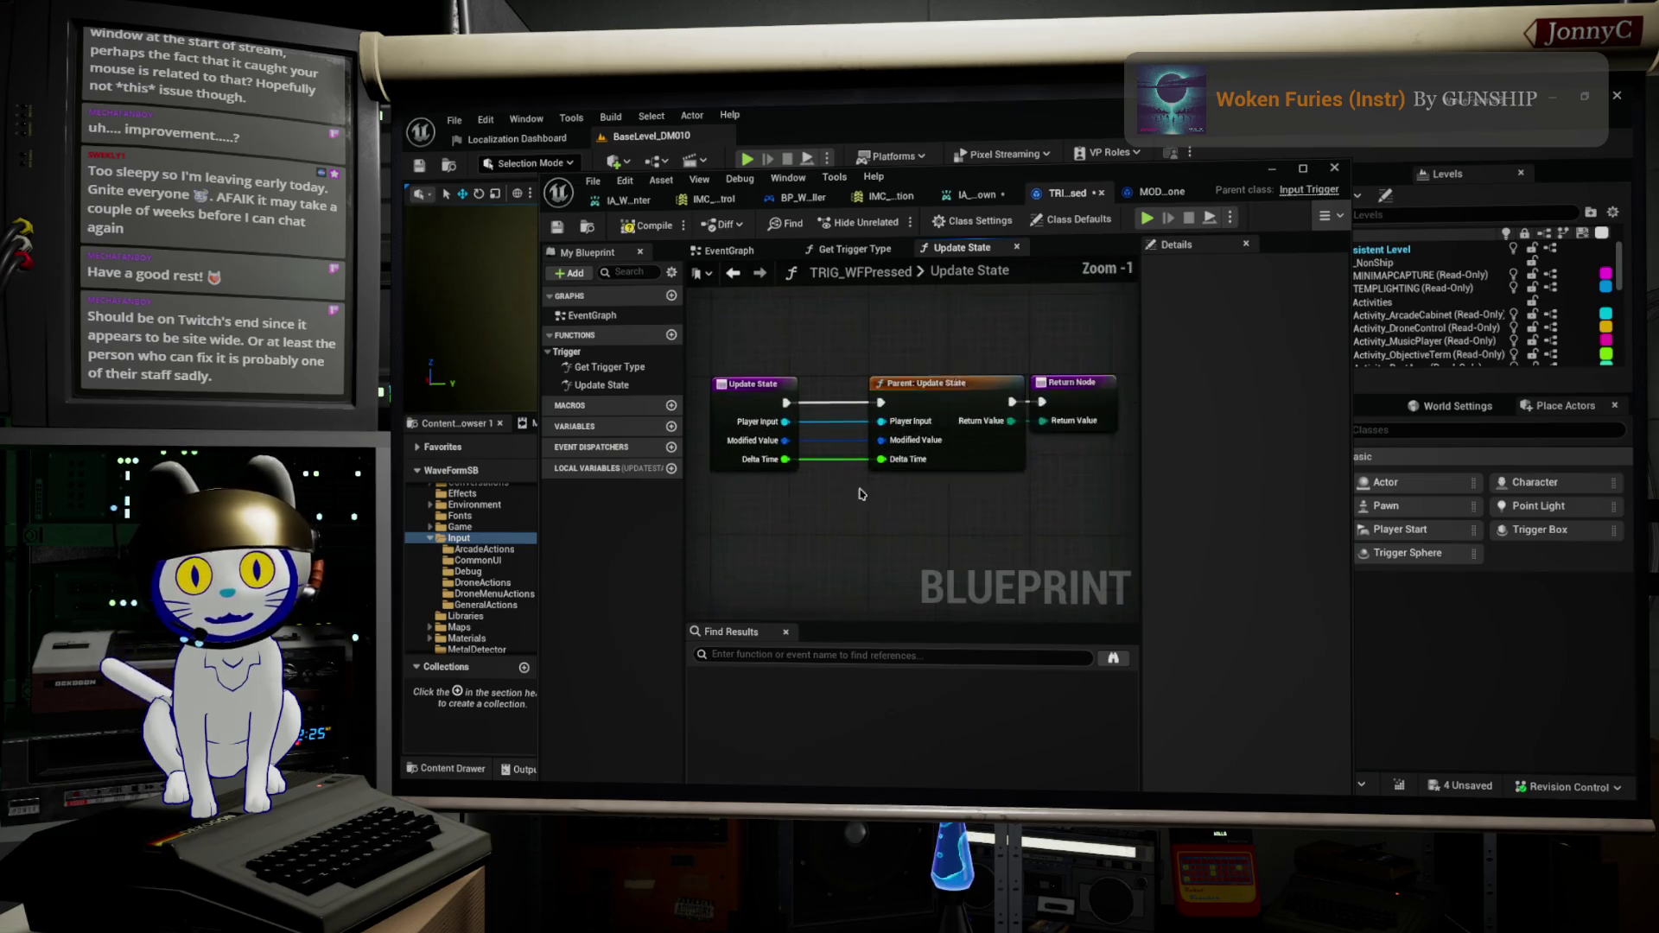
pyautogui.scroll(1, 793, 450)
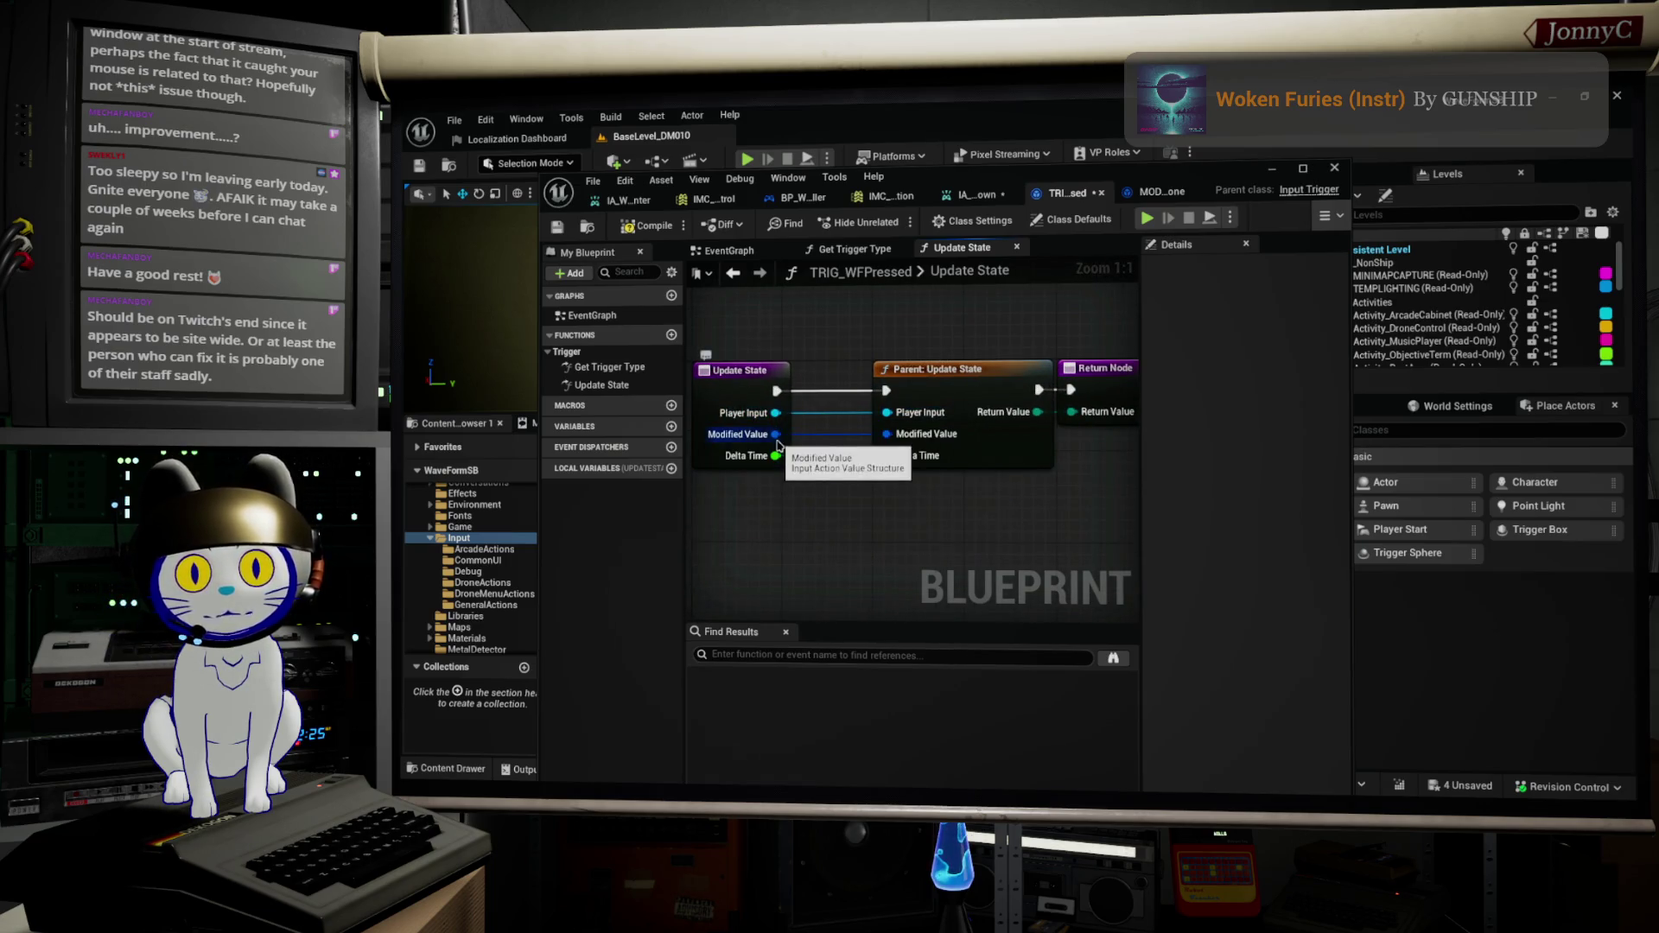
pyautogui.scroll(-2, 950, 484)
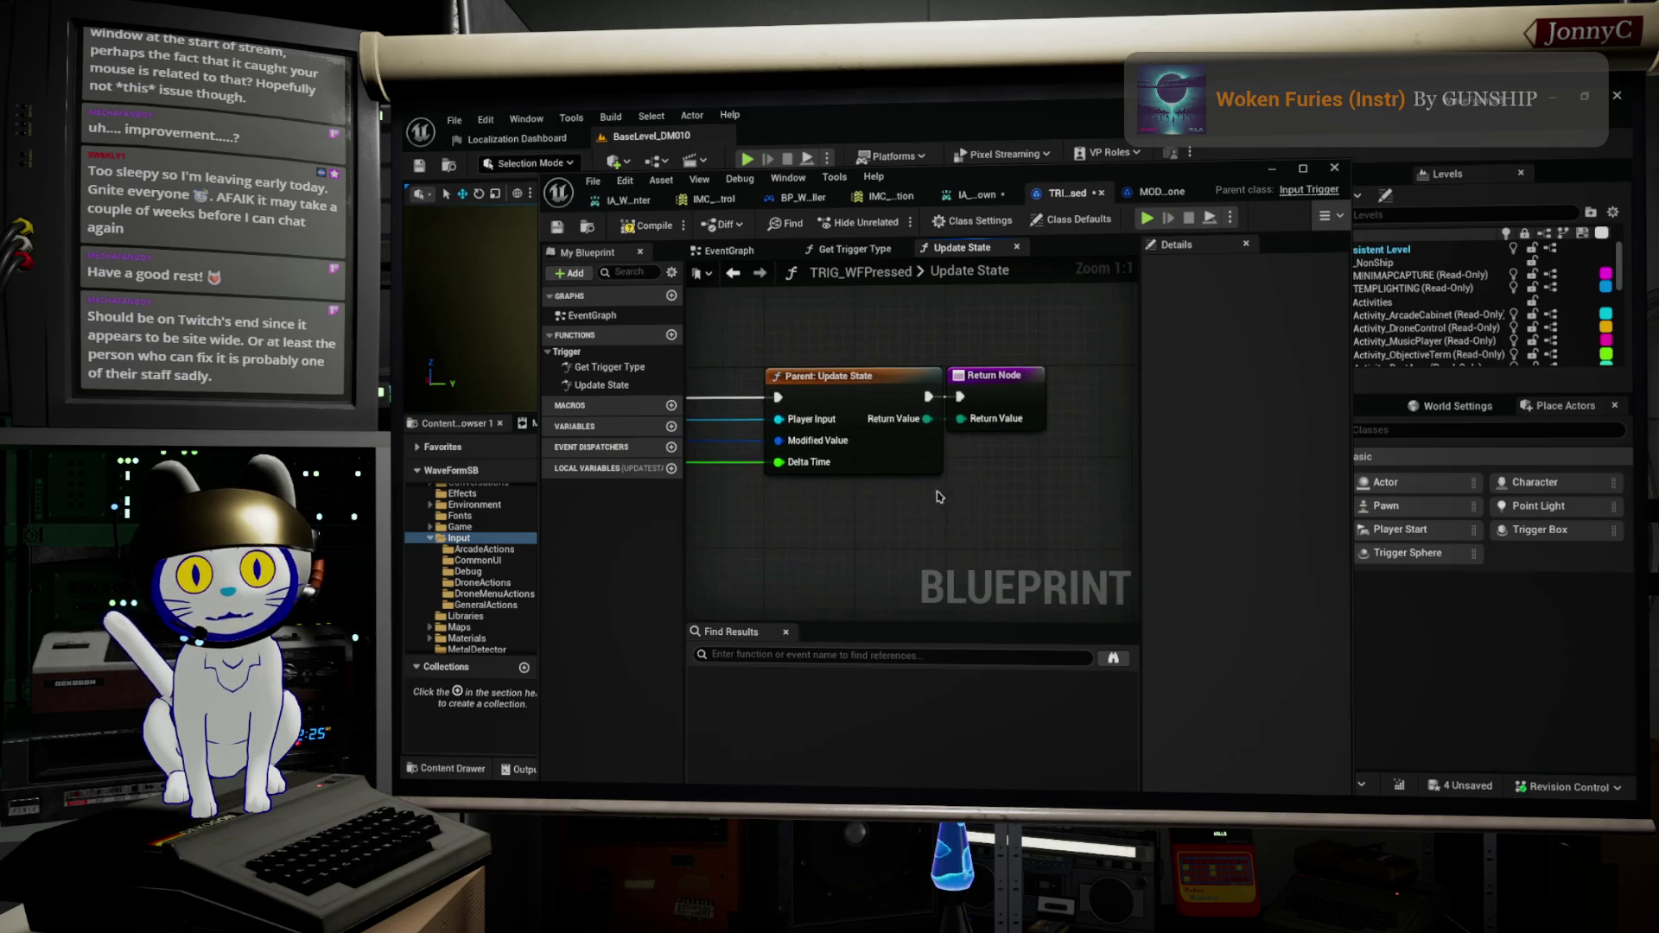
pyautogui.moveTo(1003, 505)
pyautogui.mouseDown()
pyautogui.moveTo(830, 393)
pyautogui.moveTo(1001, 412)
pyautogui.mouseUp()
pyautogui.scroll(2, 739, 465)
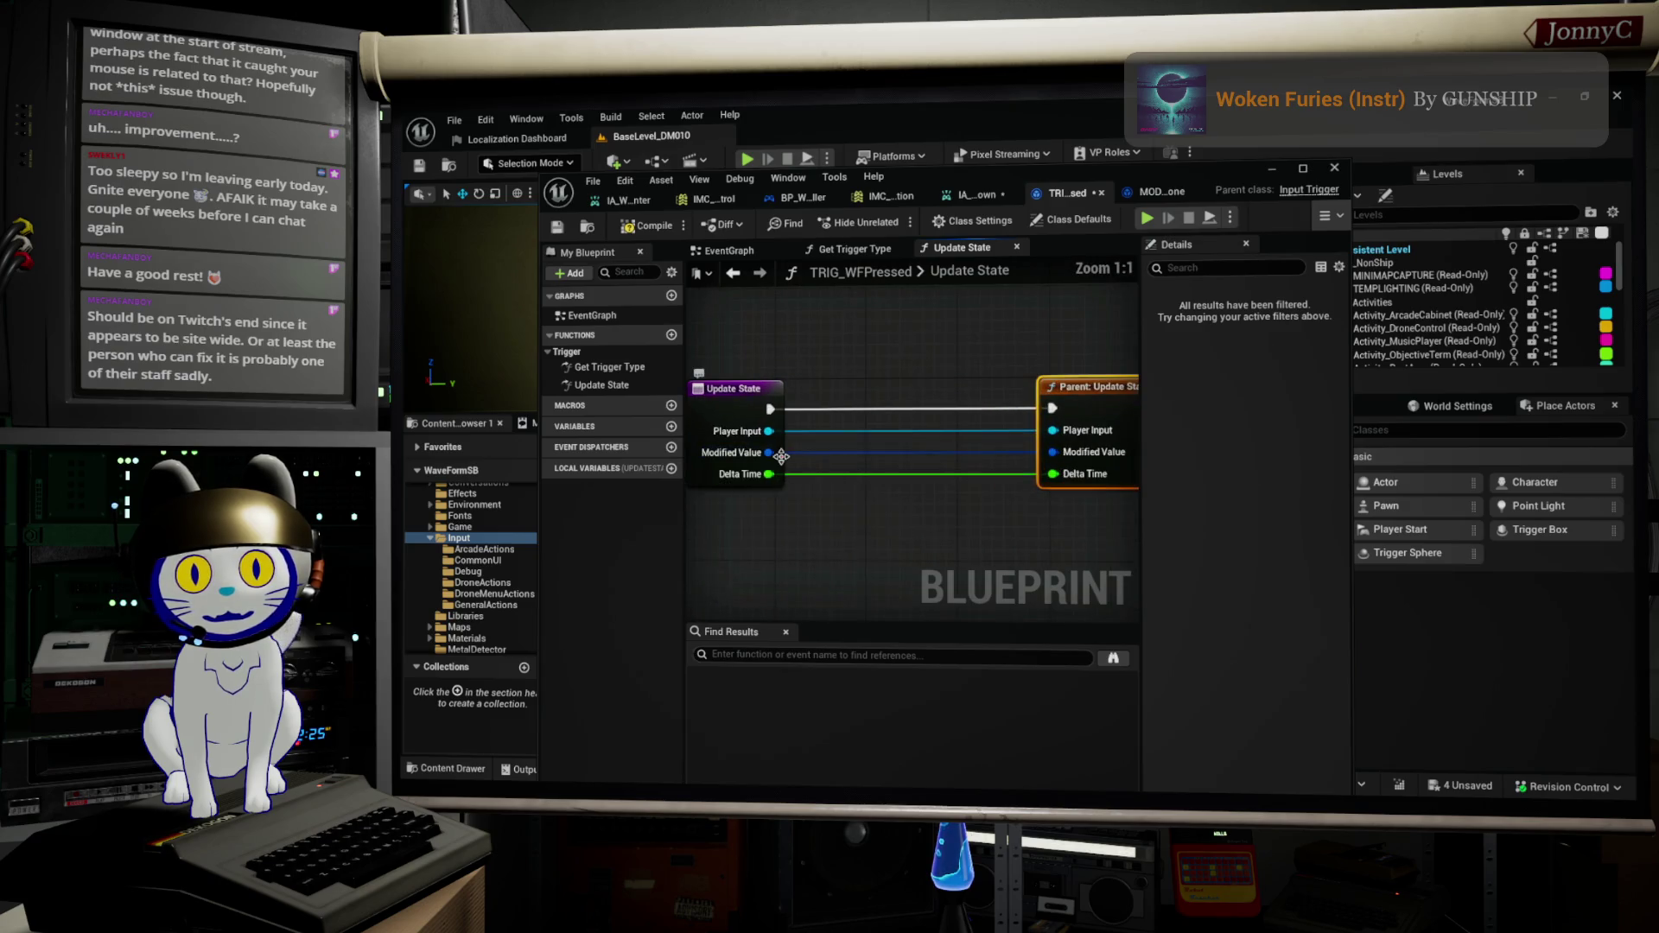
# Step: Add a Break Input Action Value node from Modified Value, placed near the parent call
pyautogui.moveTo(772, 452); pyautogui.dragTo(903, 566)
pyautogui.write('break')
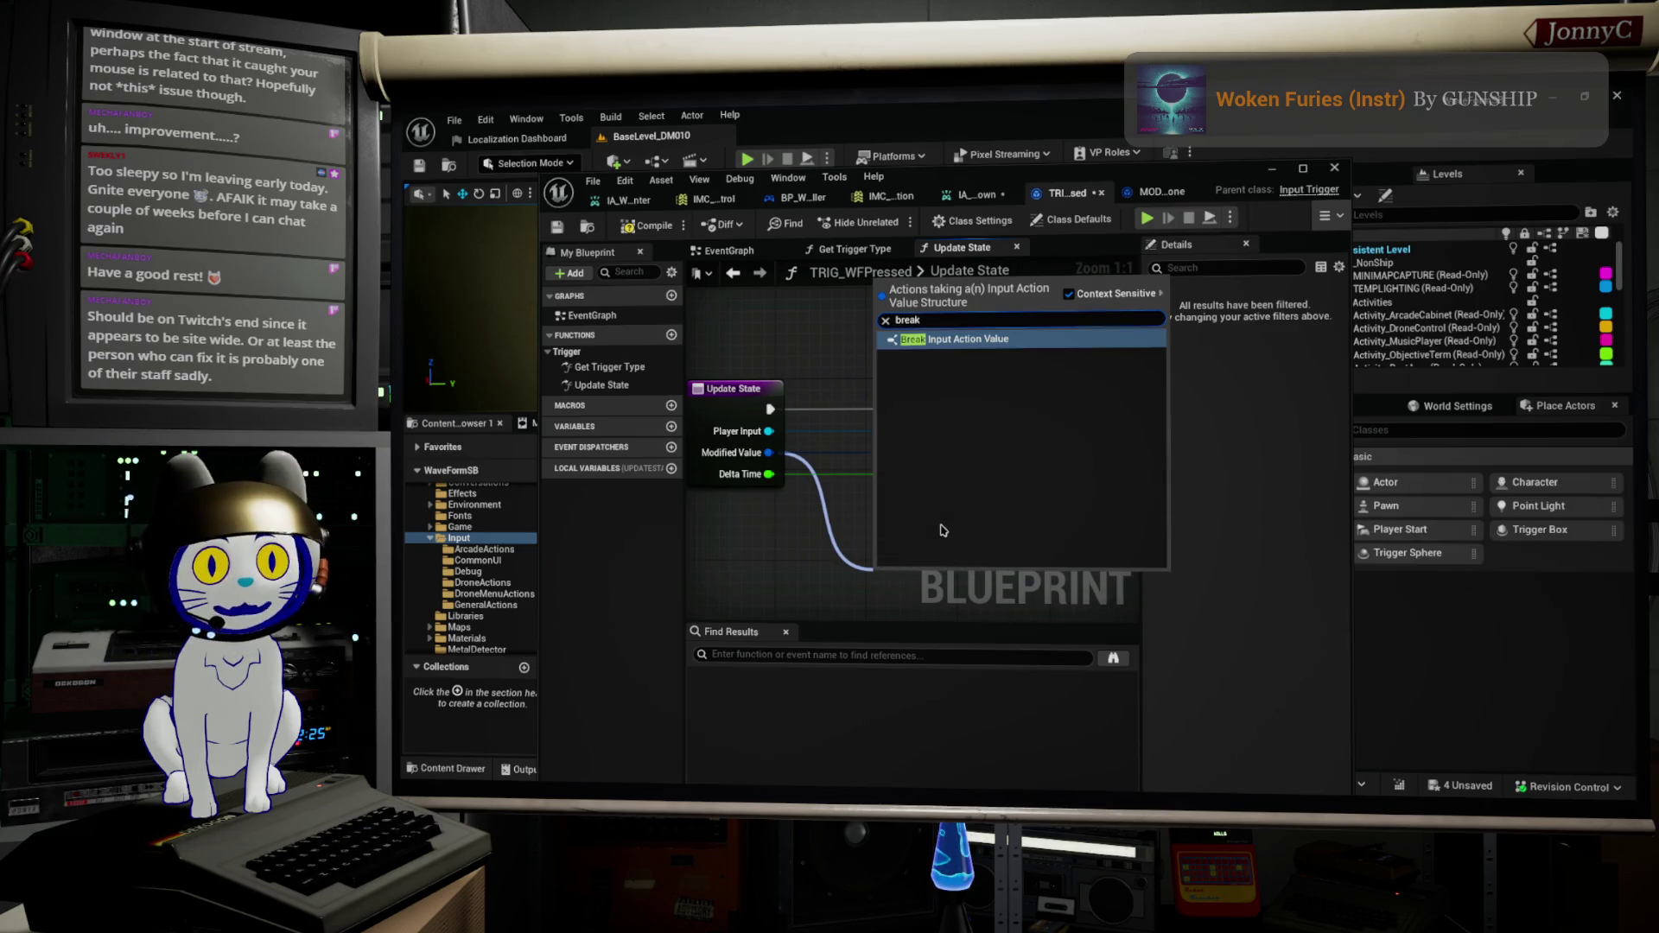
pyautogui.press('Return')
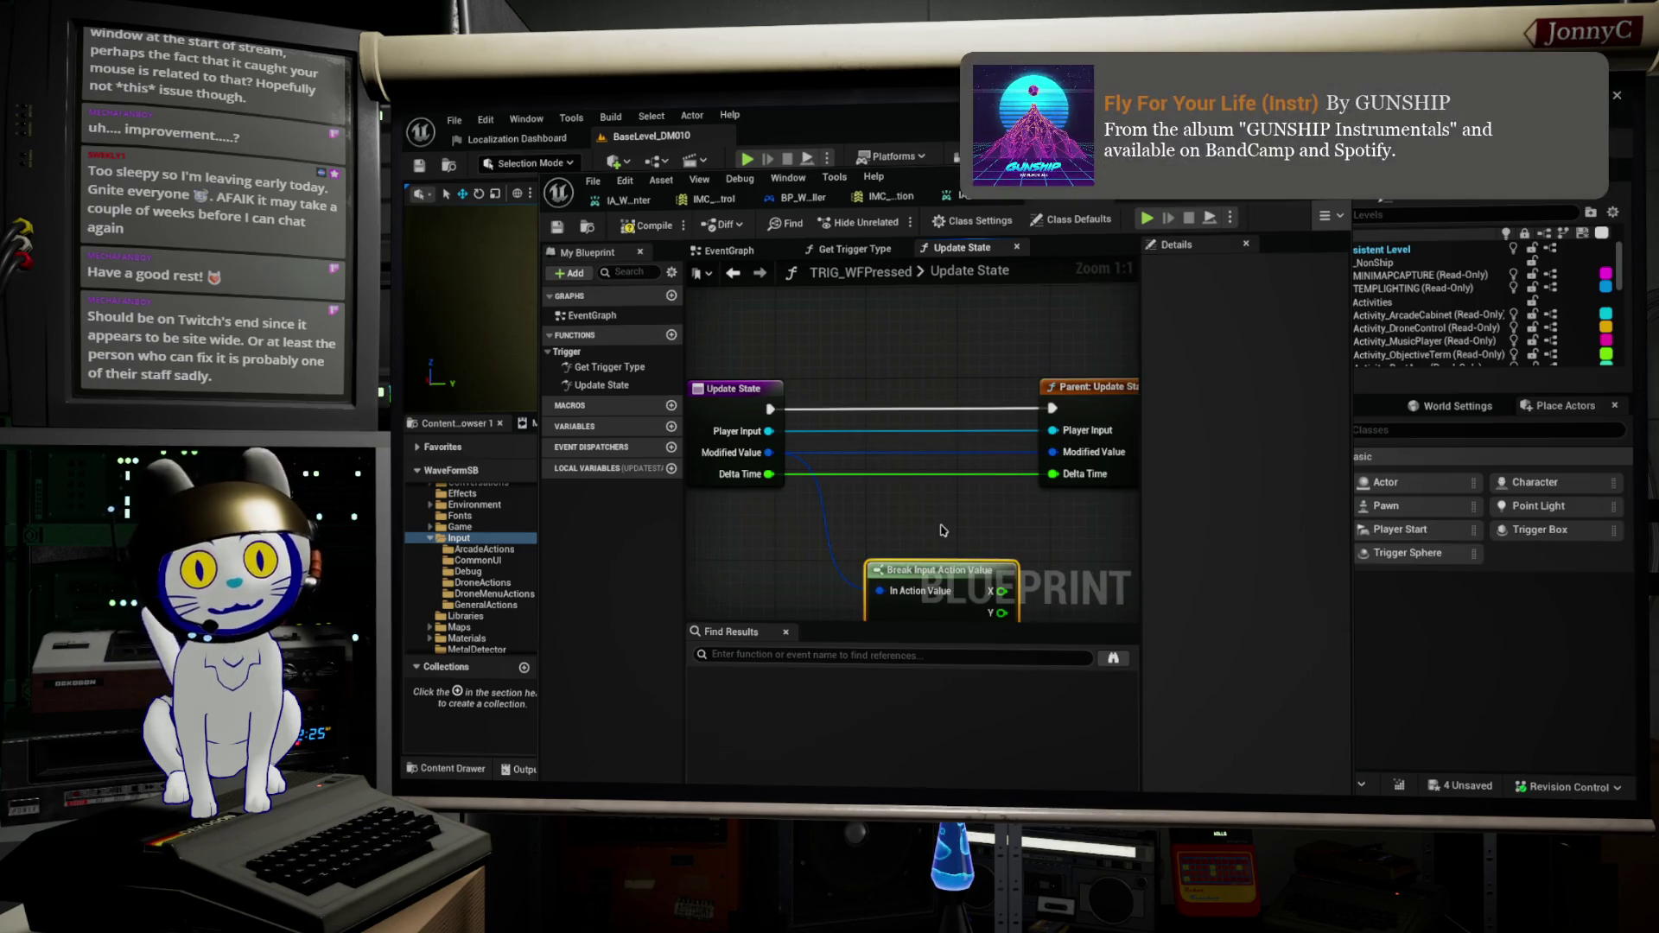
pyautogui.press('Home')
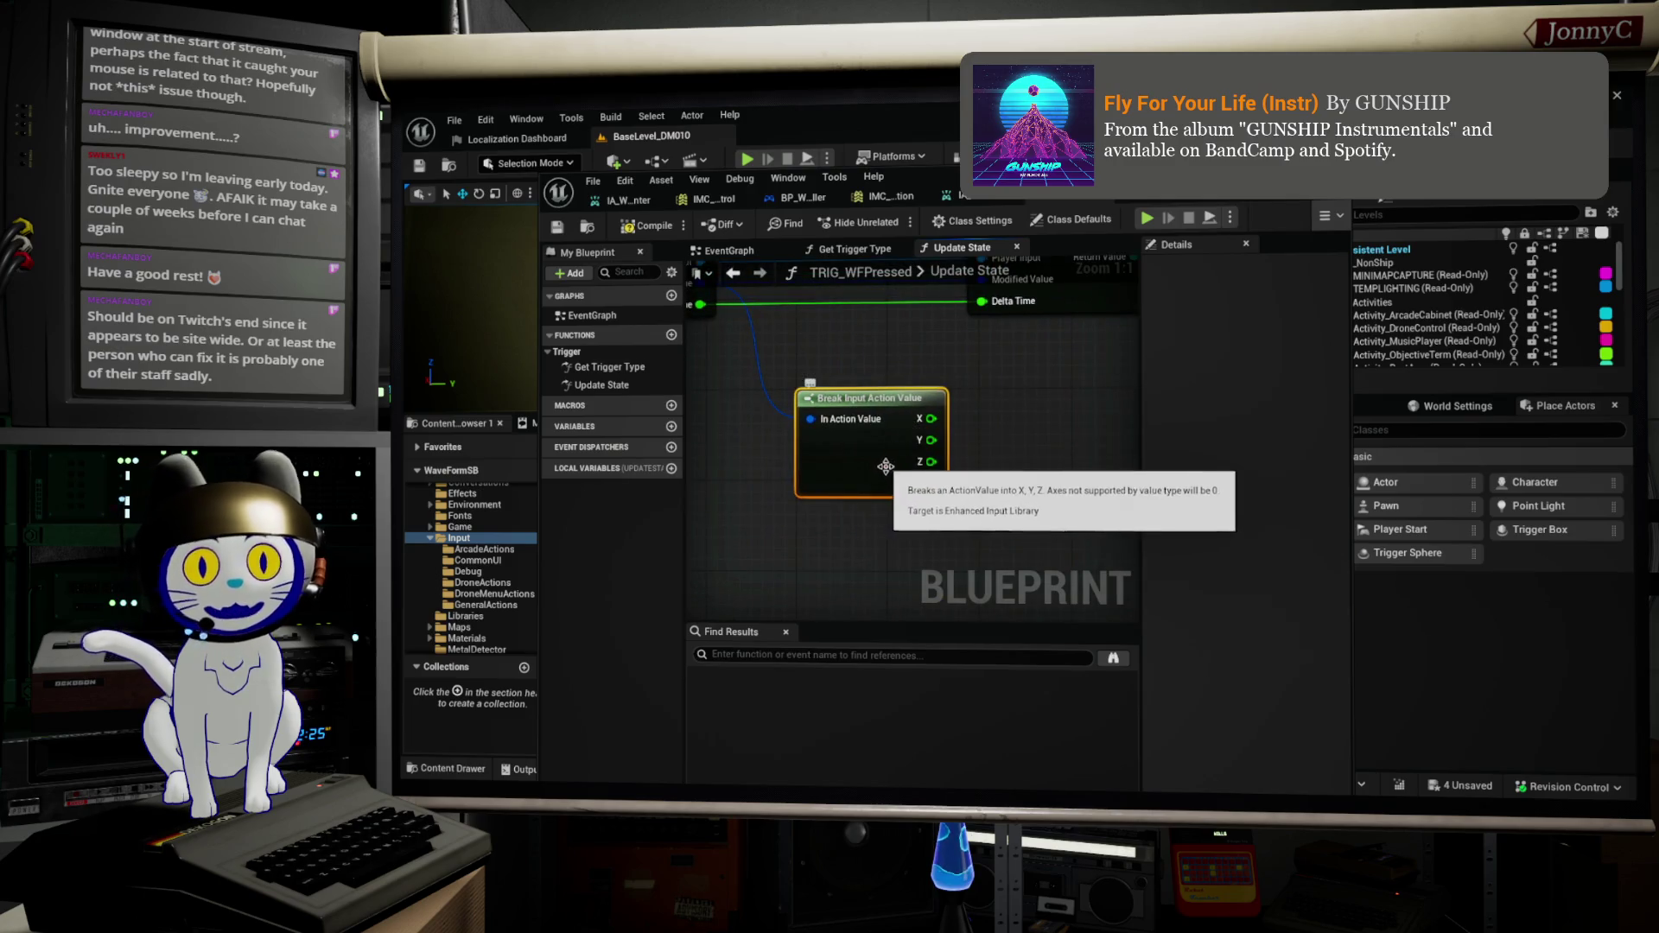
pyautogui.scroll(-3, 889, 477)
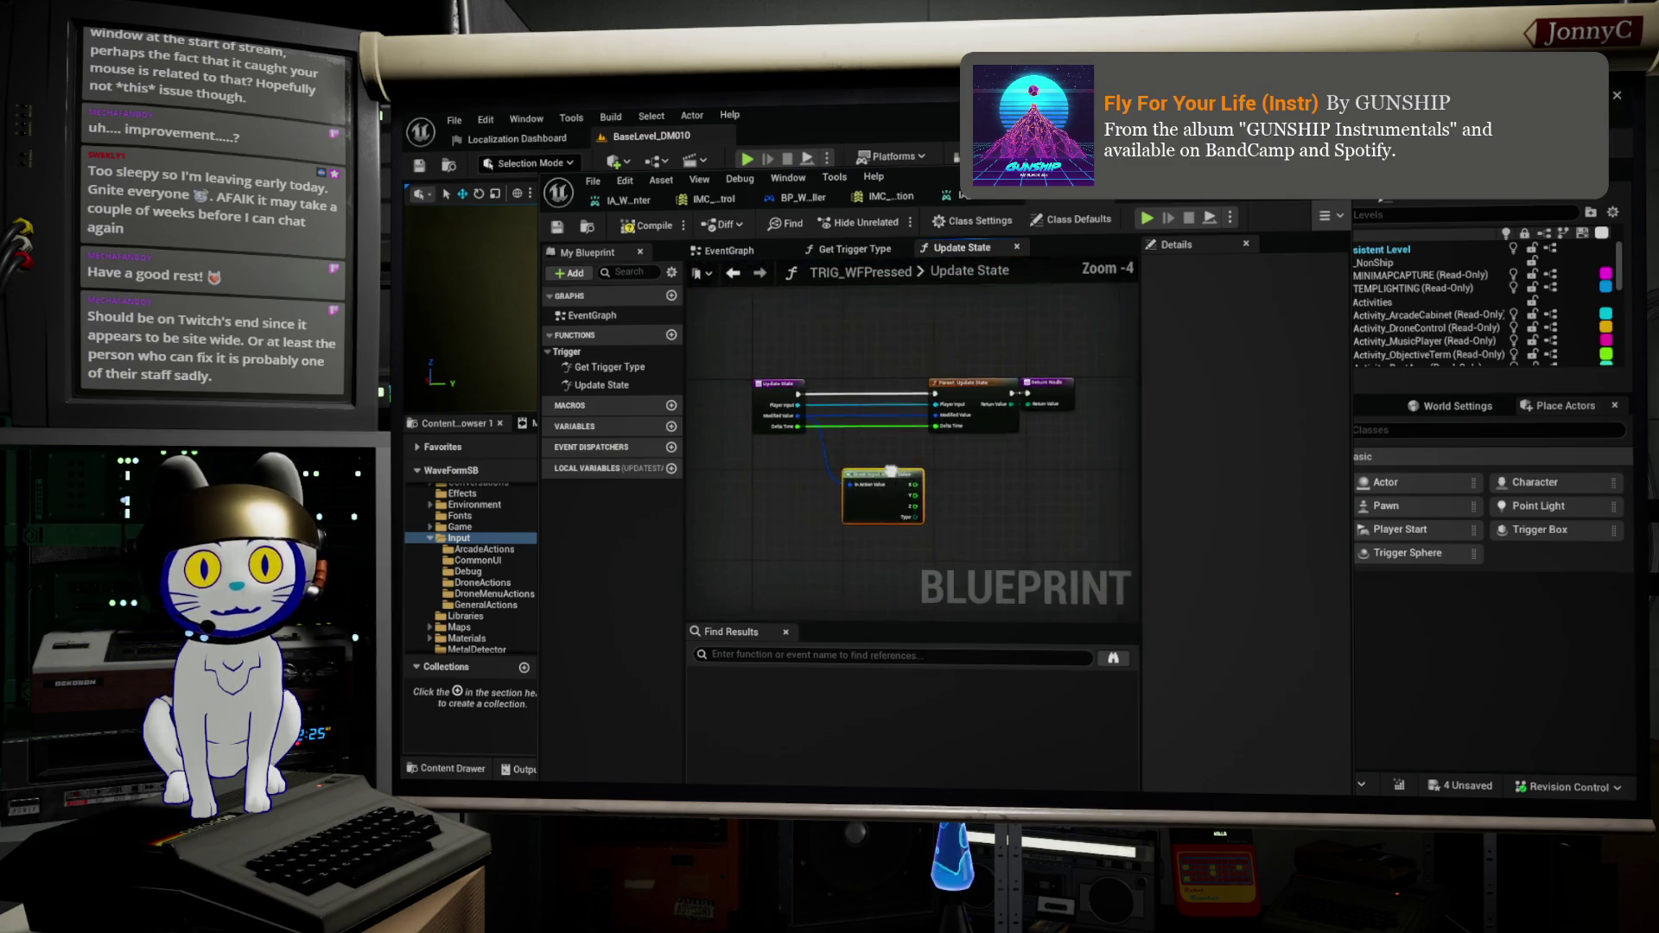
pyautogui.scroll(1, 1093, 403)
pyautogui.click(1066, 399)
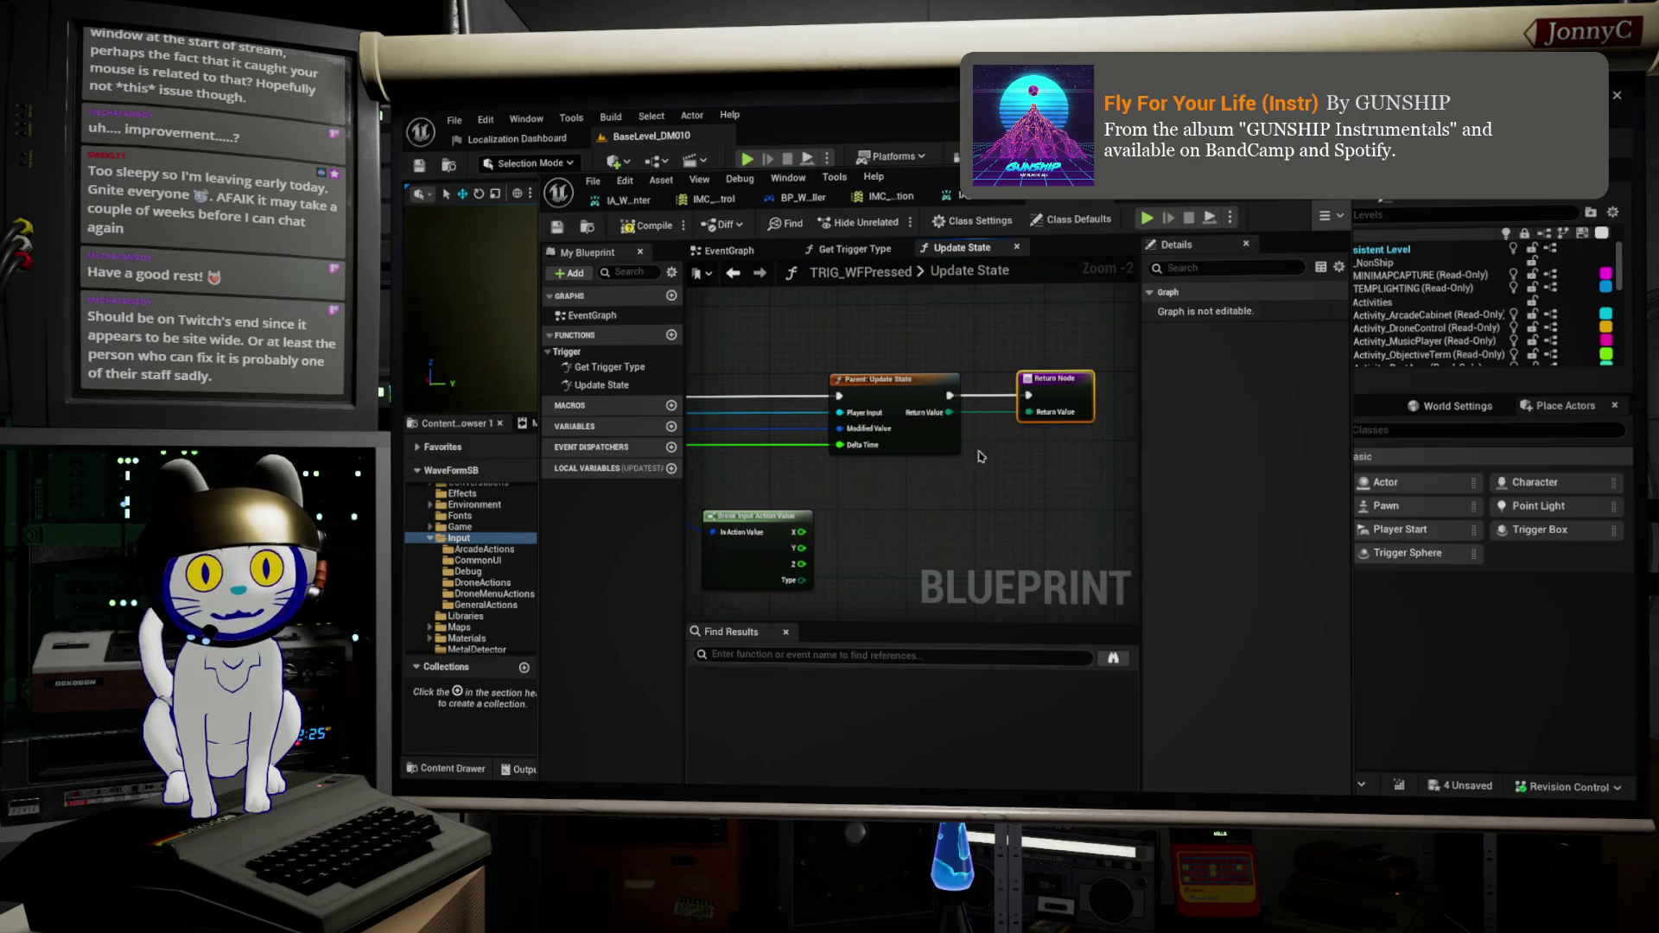
pyautogui.click(756, 518)
pyautogui.scroll(2, 812, 553)
pyautogui.moveTo(916, 605); pyautogui.dragTo(941, 526)
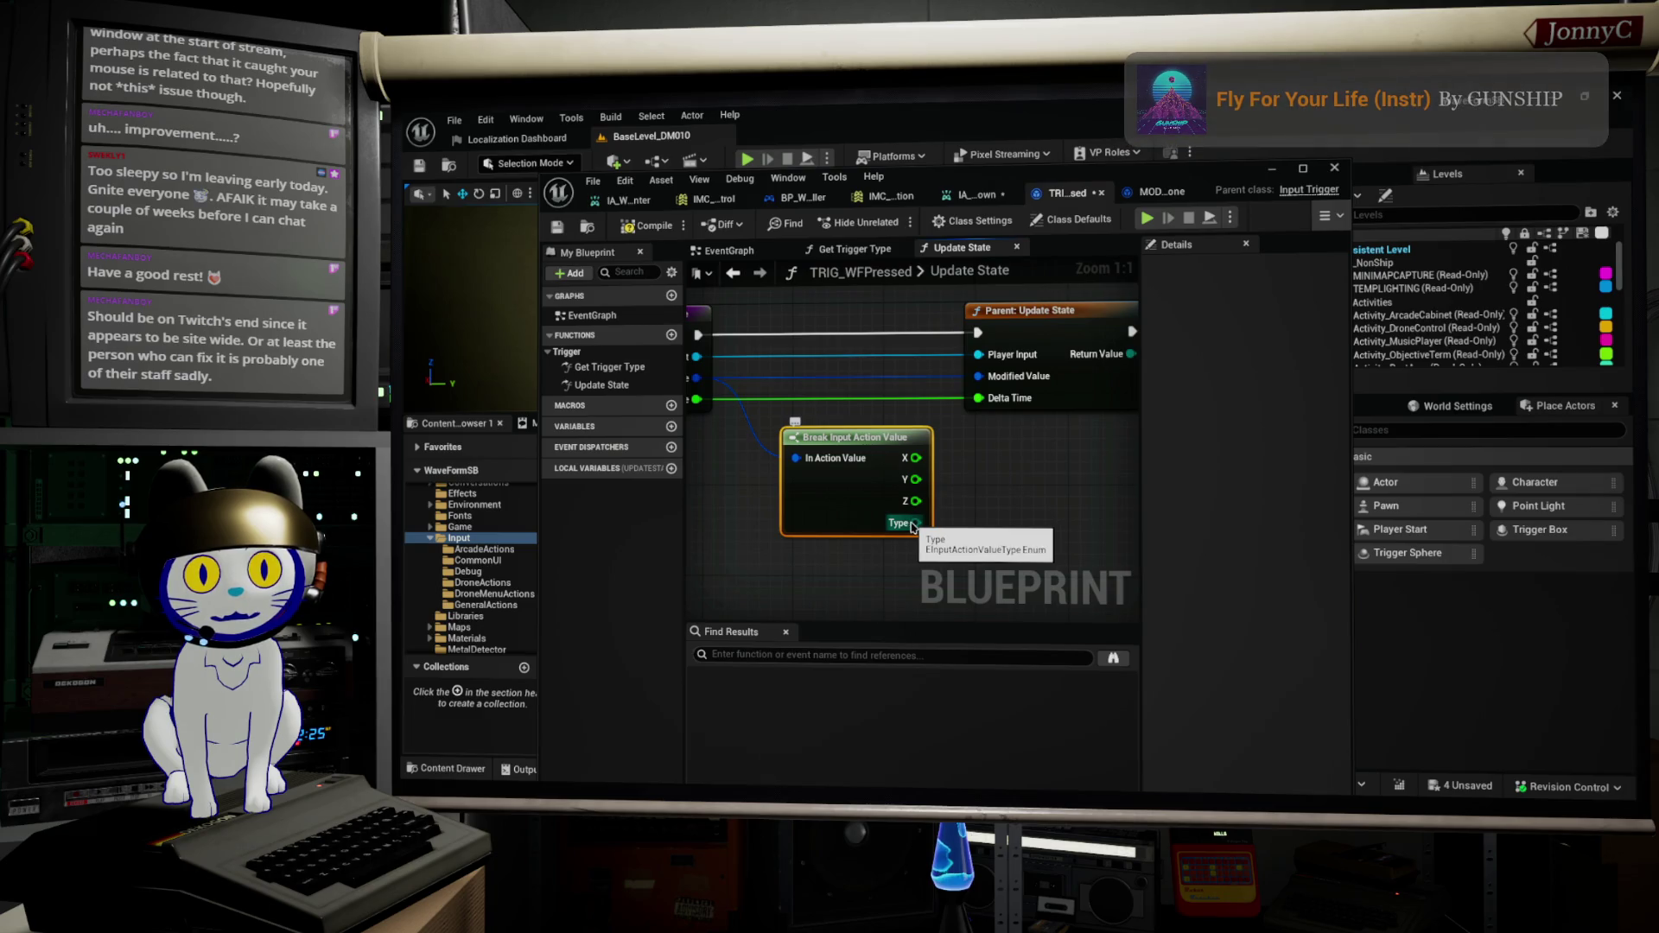
# Step: Feed the break node's Type output into a new Select node
pyautogui.moveTo(912, 525); pyautogui.dragTo(946, 527)
pyautogui.write('sel')
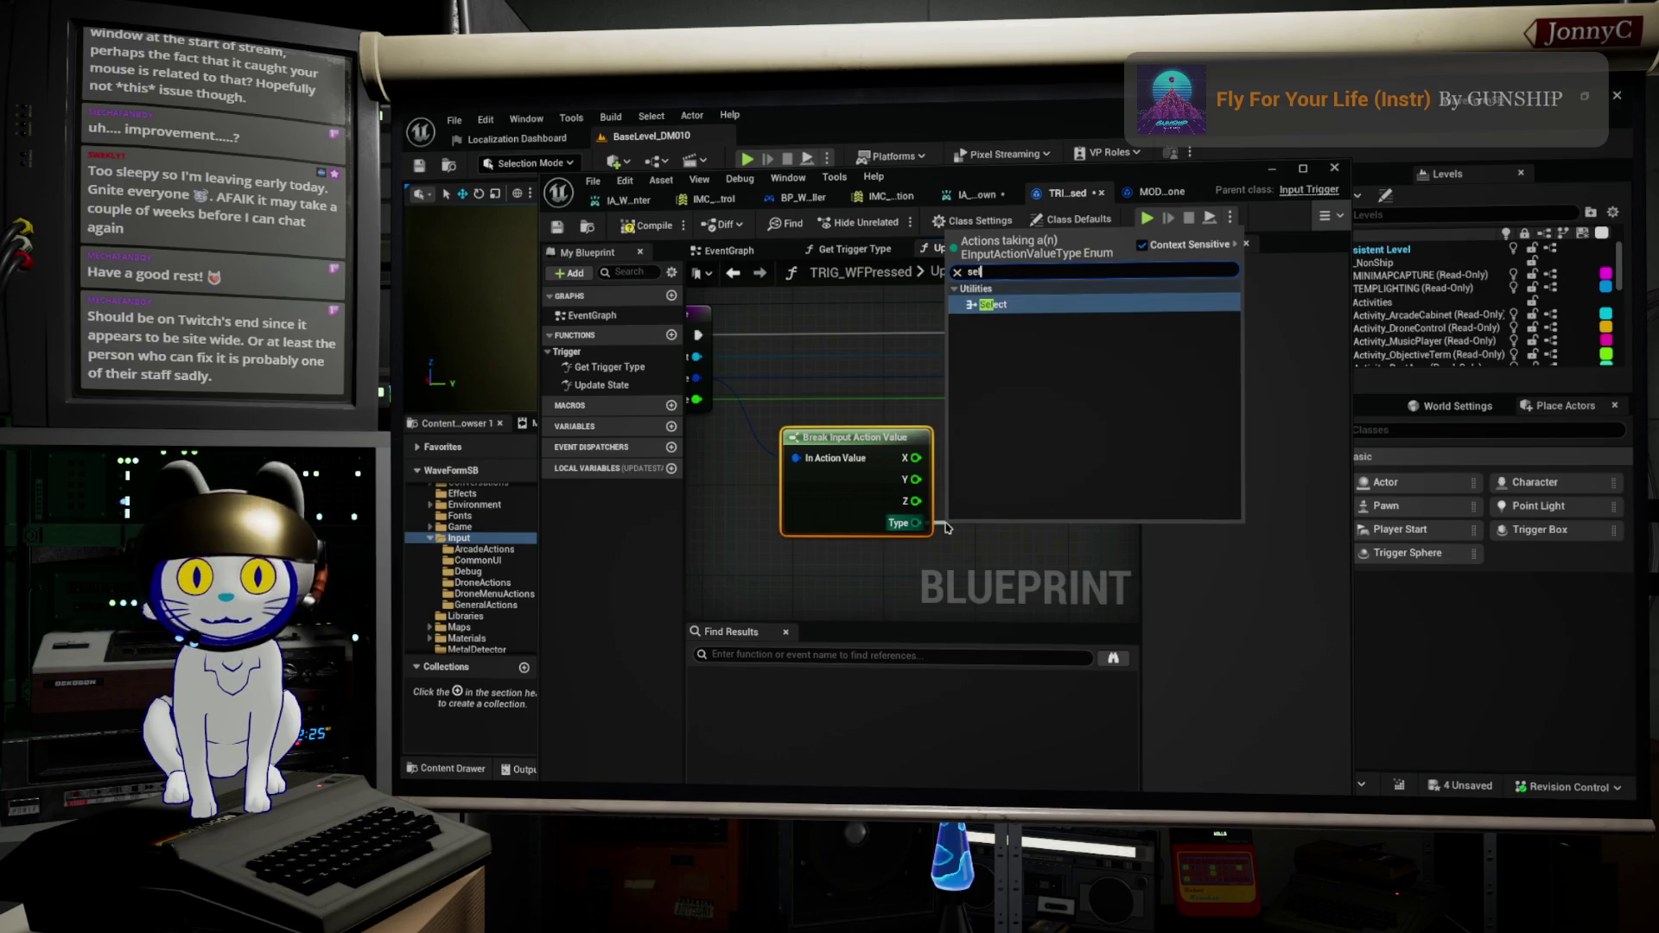
pyautogui.press('BackSpace')
pyautogui.press('BackSpace')
pyautogui.write('le')
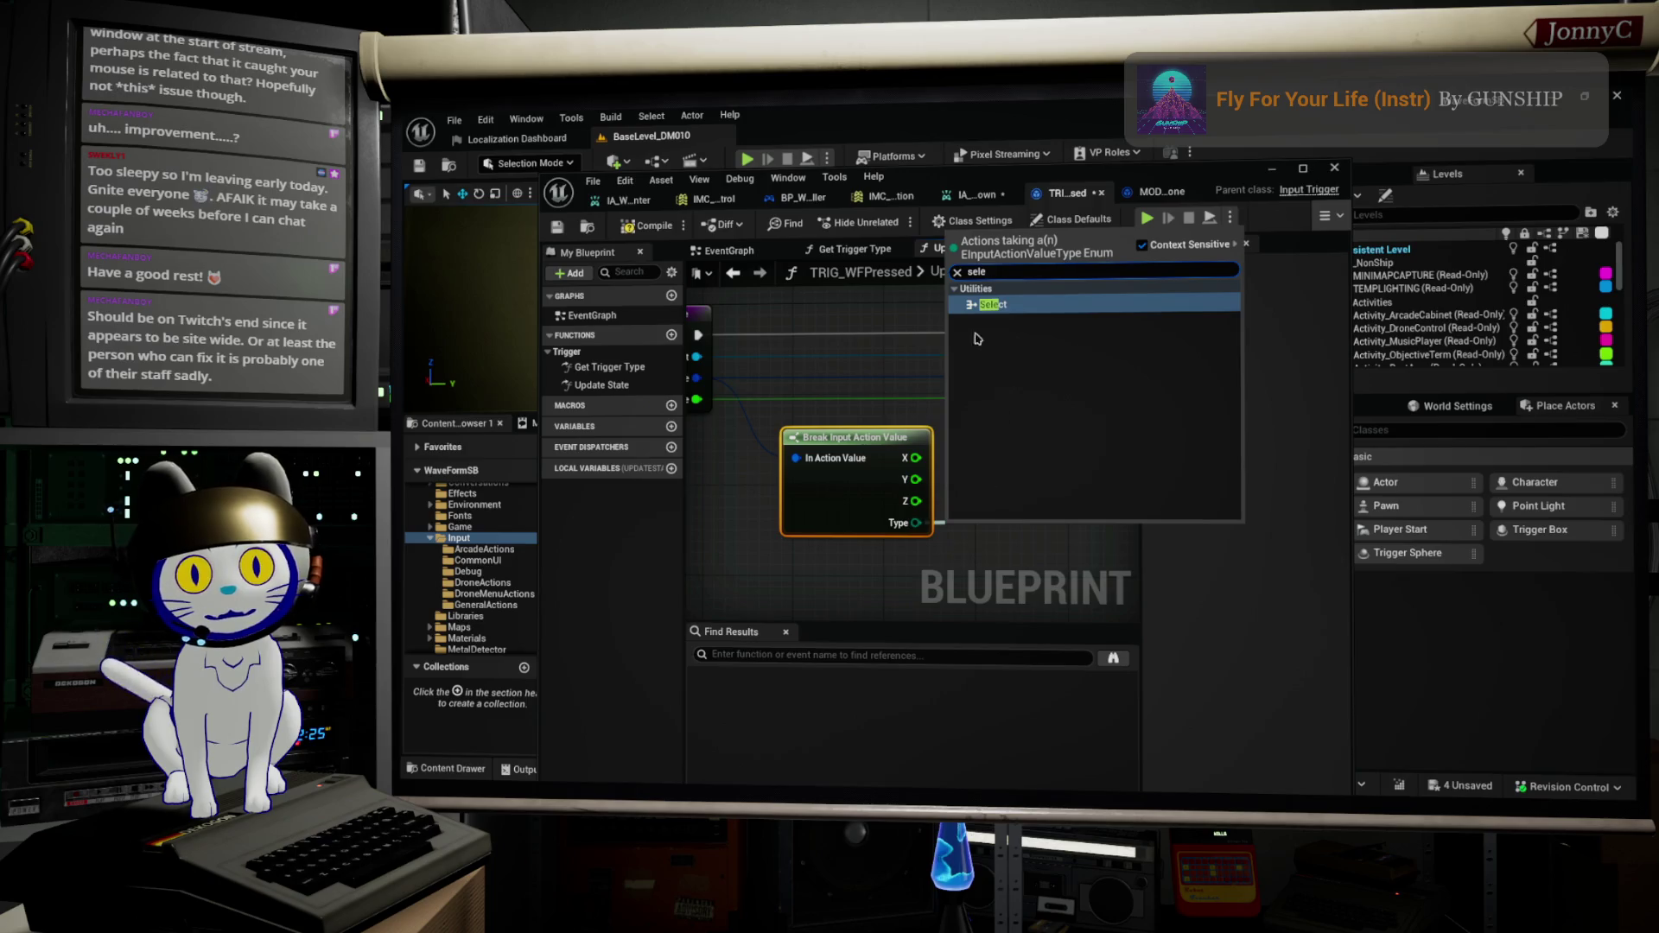
pyautogui.click(992, 304)
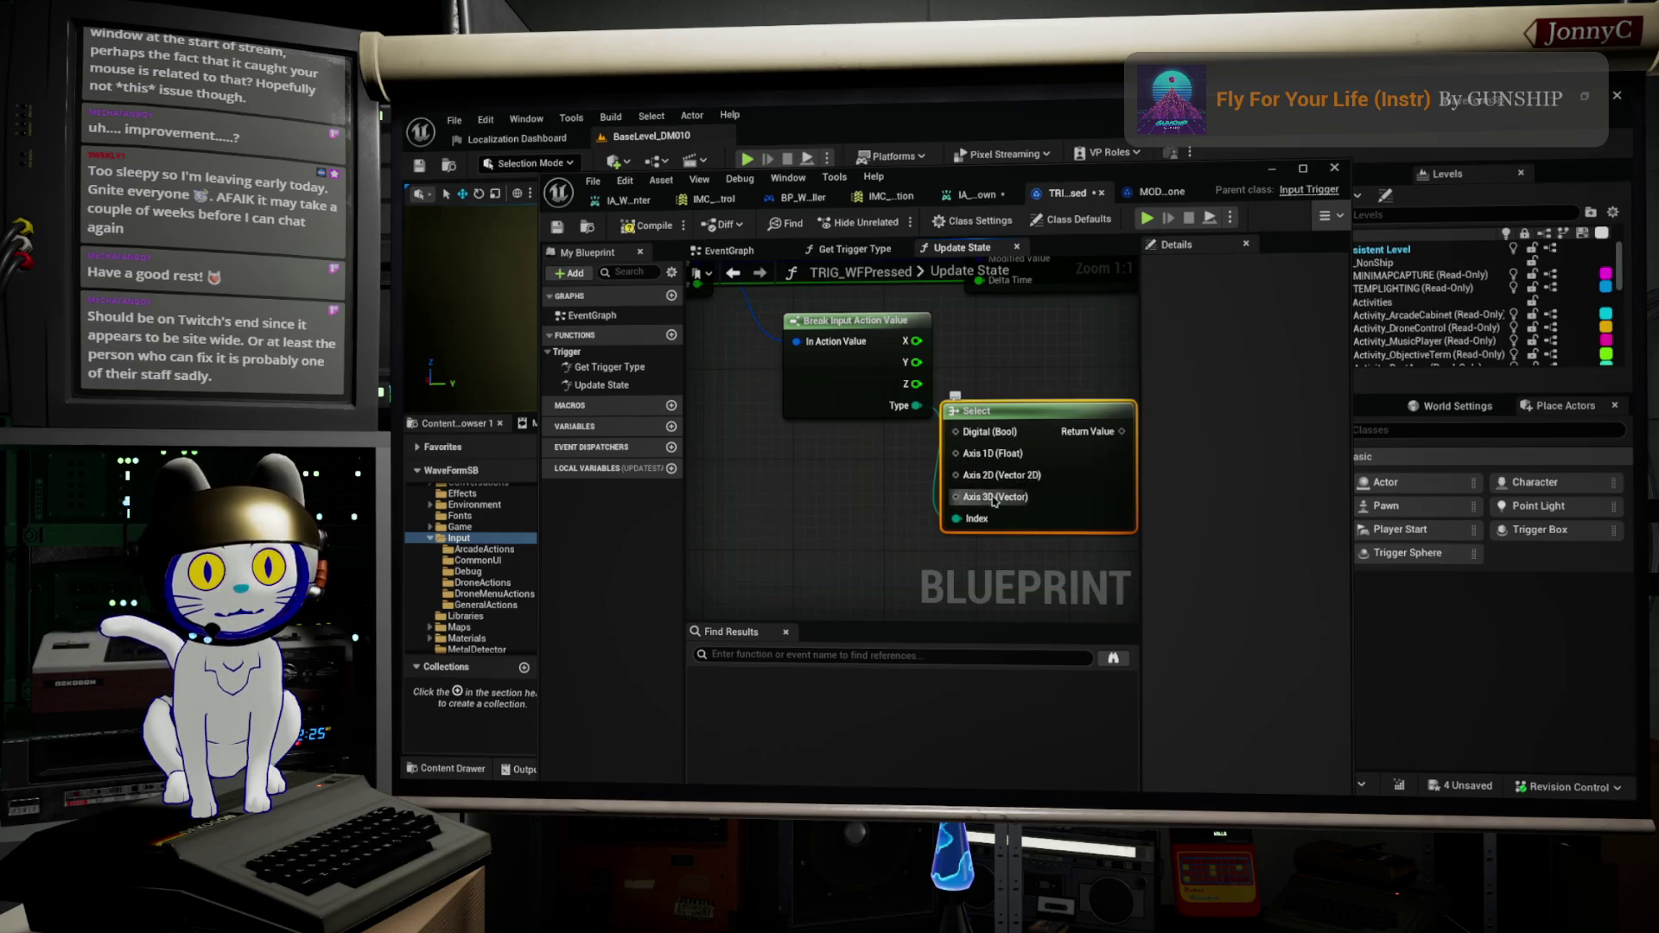
pyautogui.scroll(-2, 910, 517)
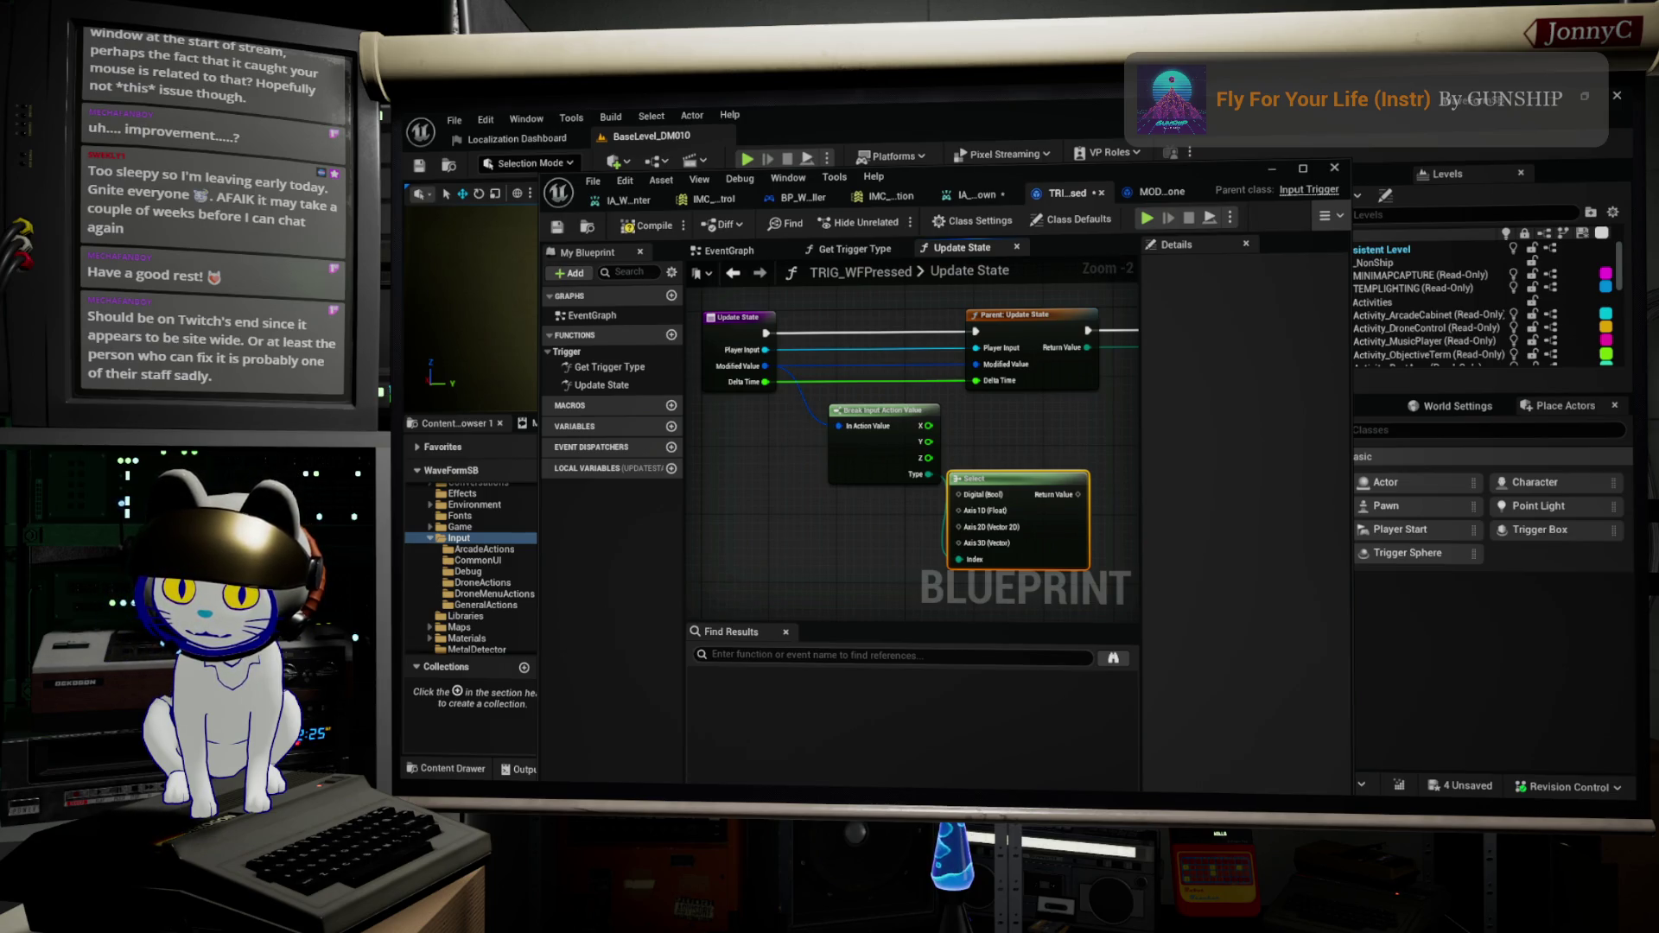
pyautogui.moveTo(1091, 180)
pyautogui.mouseDown()
pyautogui.moveTo(1452, 222)
pyautogui.moveTo(1272, 228)
pyautogui.mouseUp()
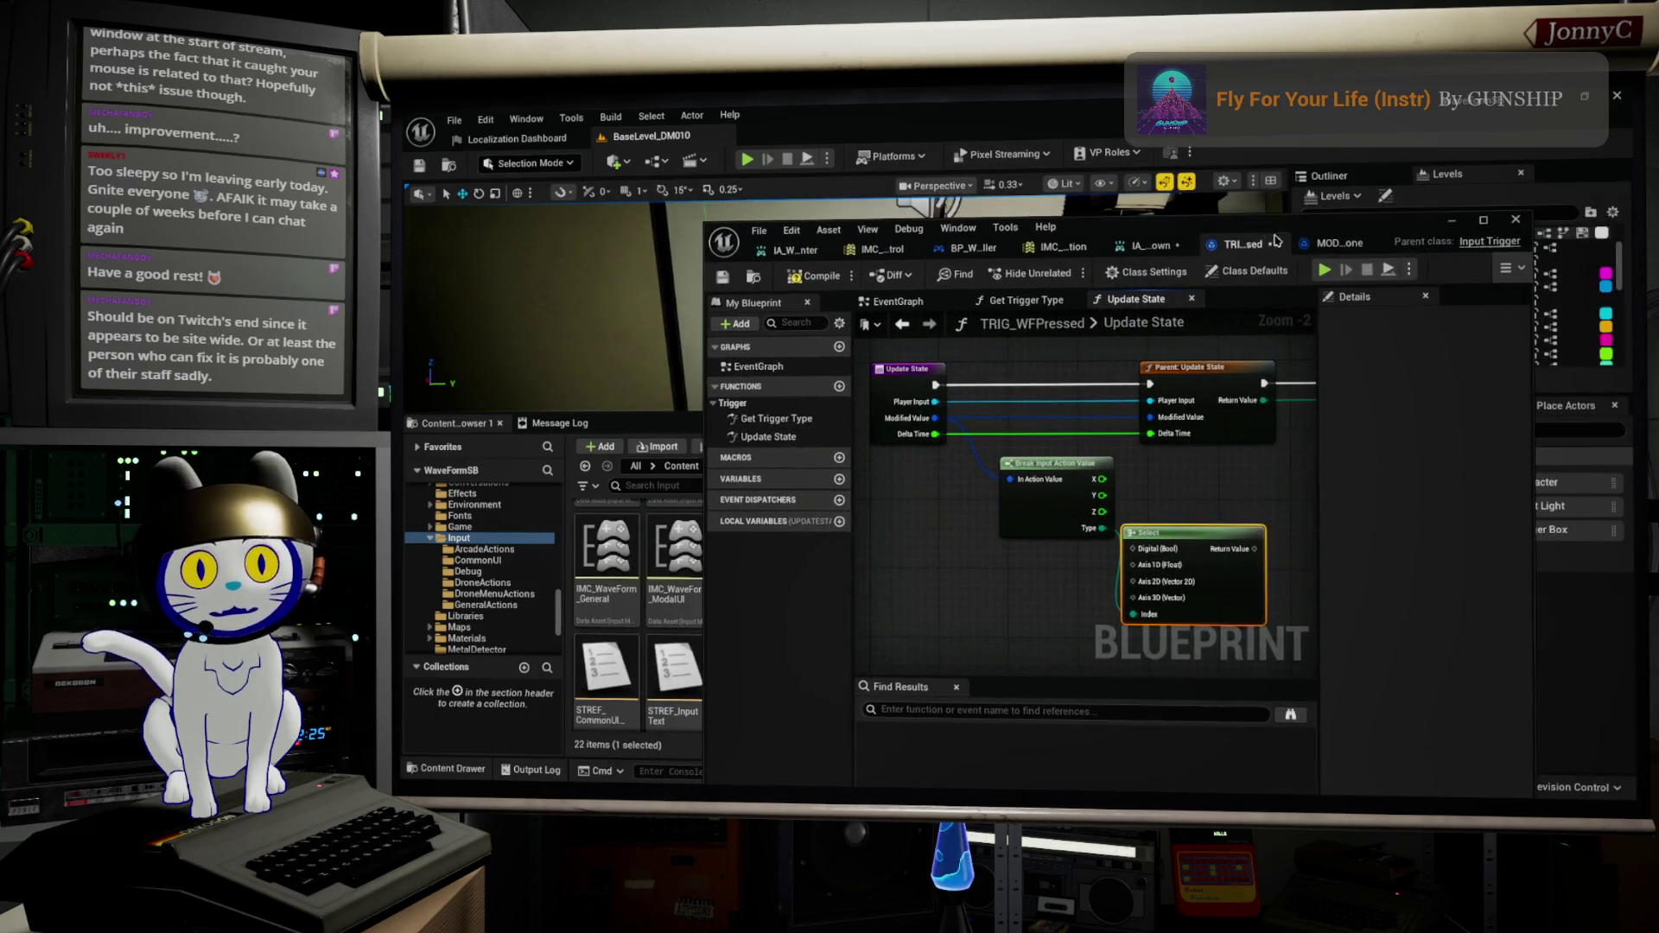
# Step: Show IMC_WaveForm_ActivityStation's Gamepad Left Thumbstick mapping with its dead zone modifier
pyautogui.click(1042, 249)
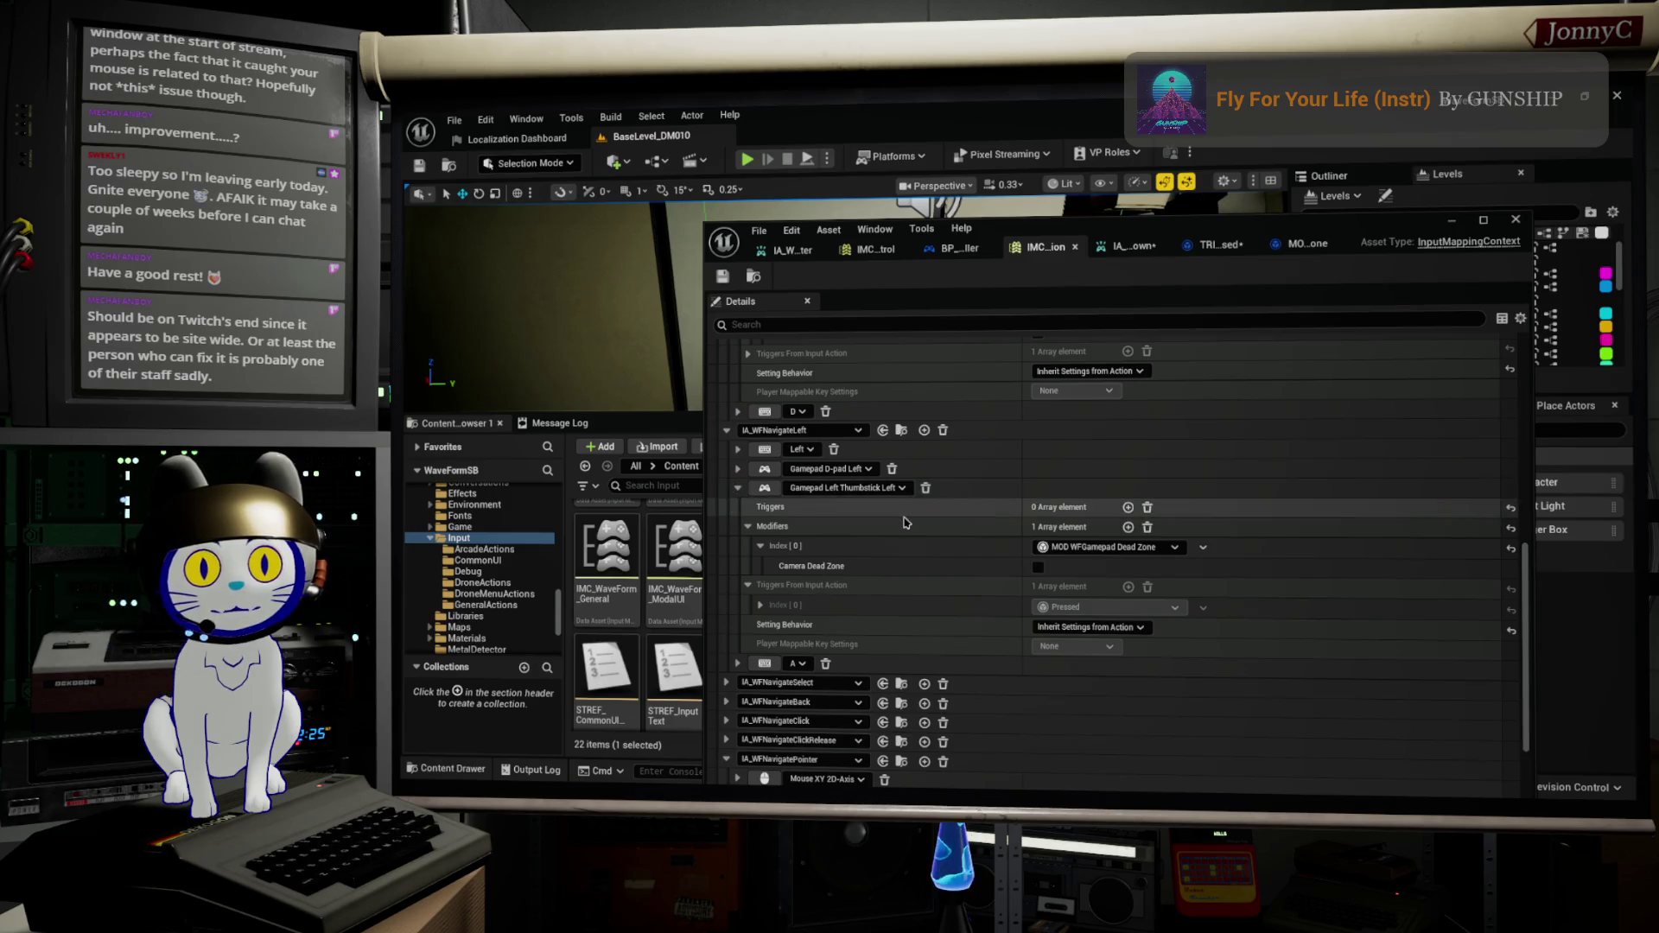
pyautogui.scroll(-1, 907, 497)
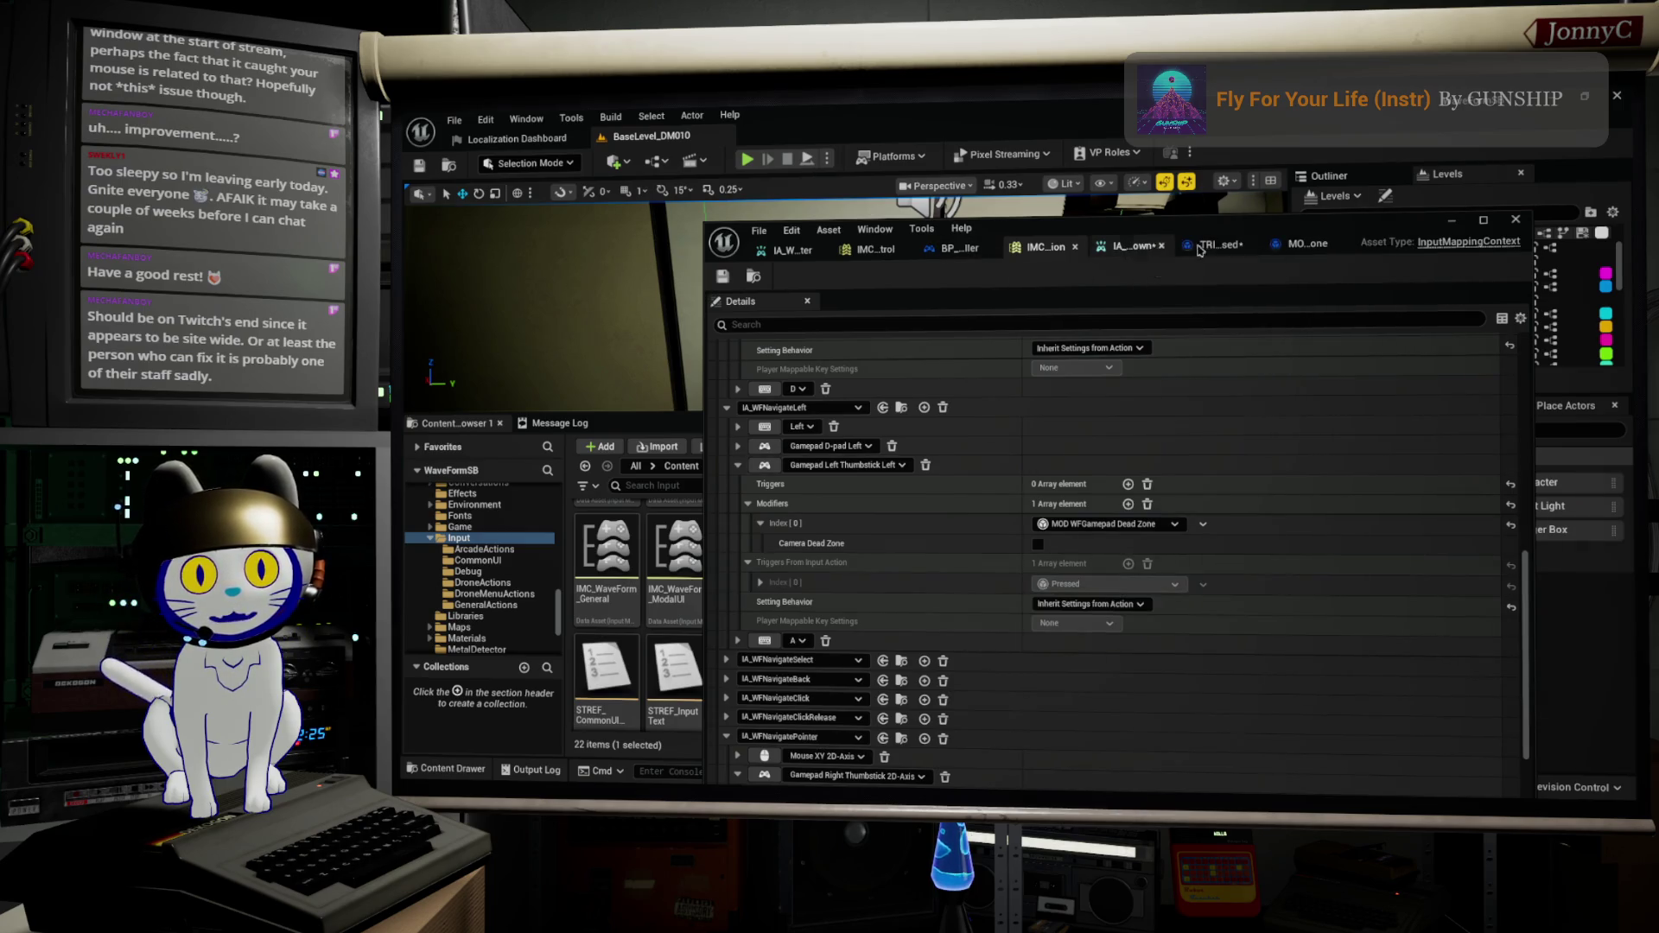
# Step: Set IA_WFNavigateDown's Triggers Index [1] to TRIG_WFPressed and check its 0.5 Actuation Threshold
pyautogui.click(1129, 247)
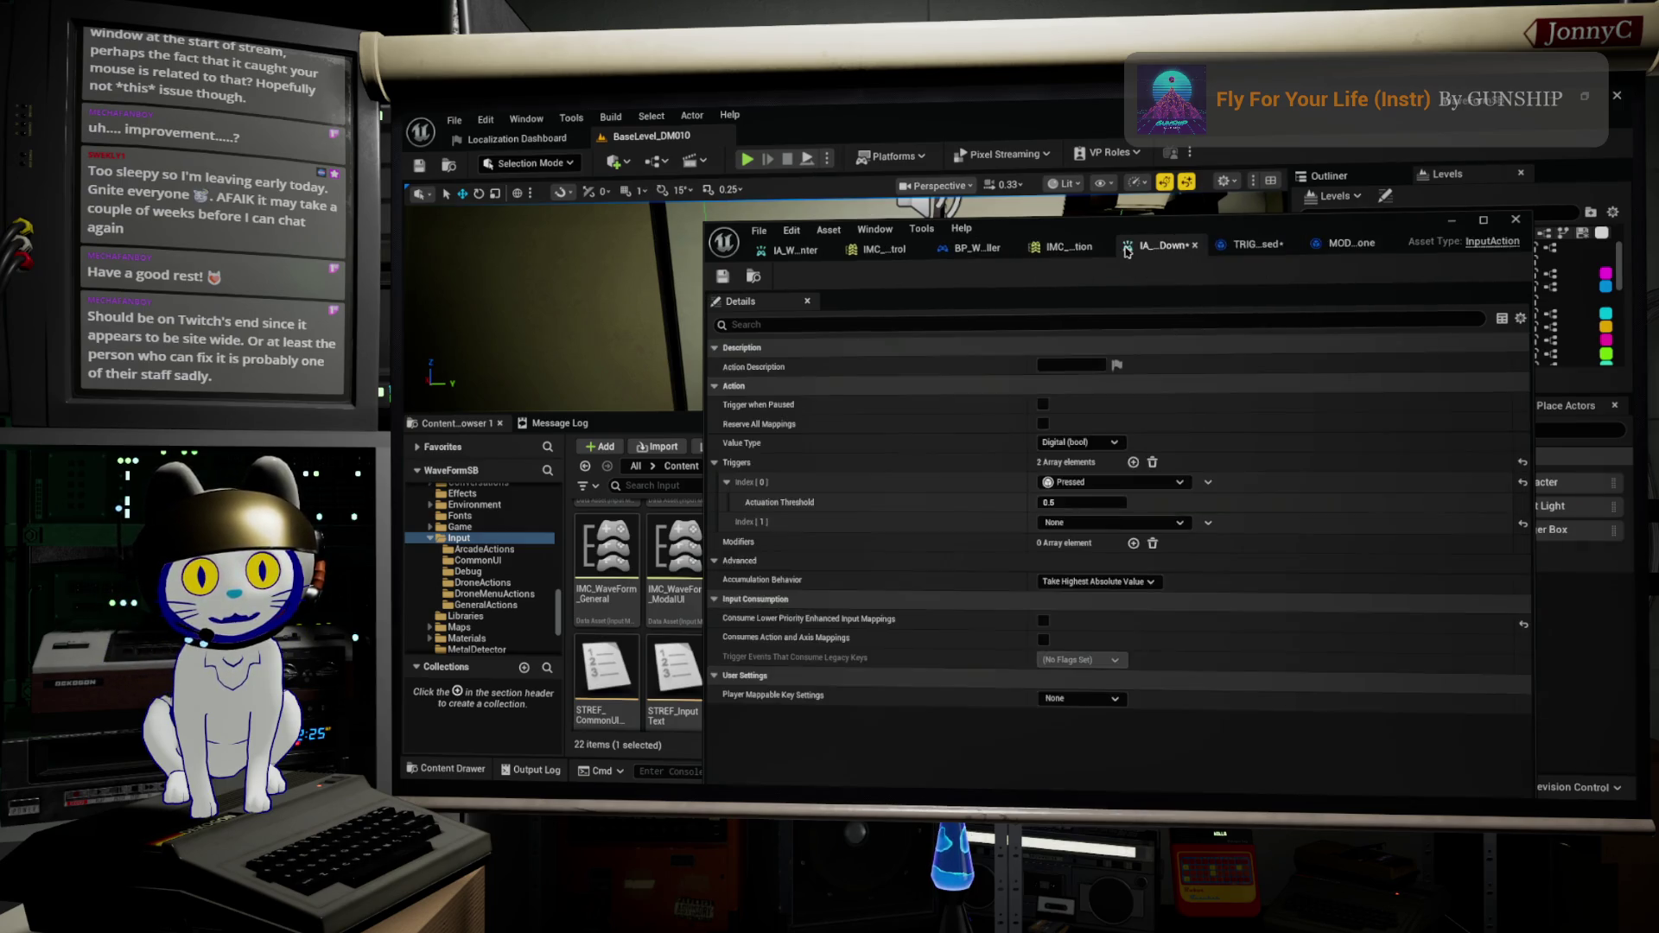
pyautogui.click(1111, 523)
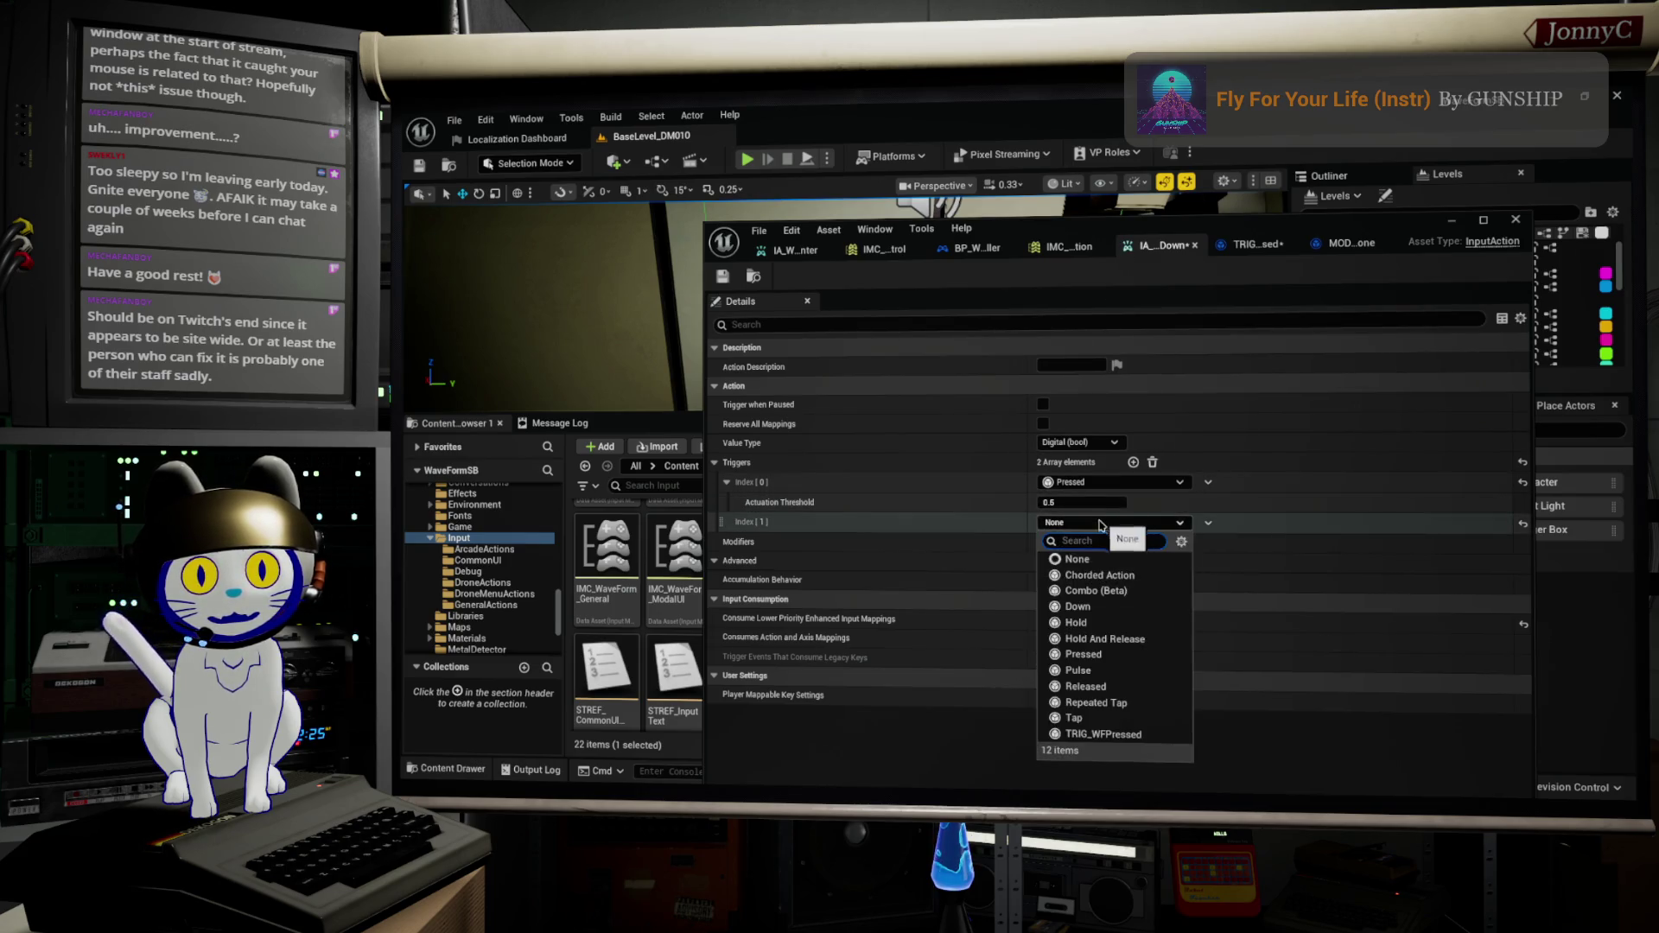
pyautogui.click(1129, 735)
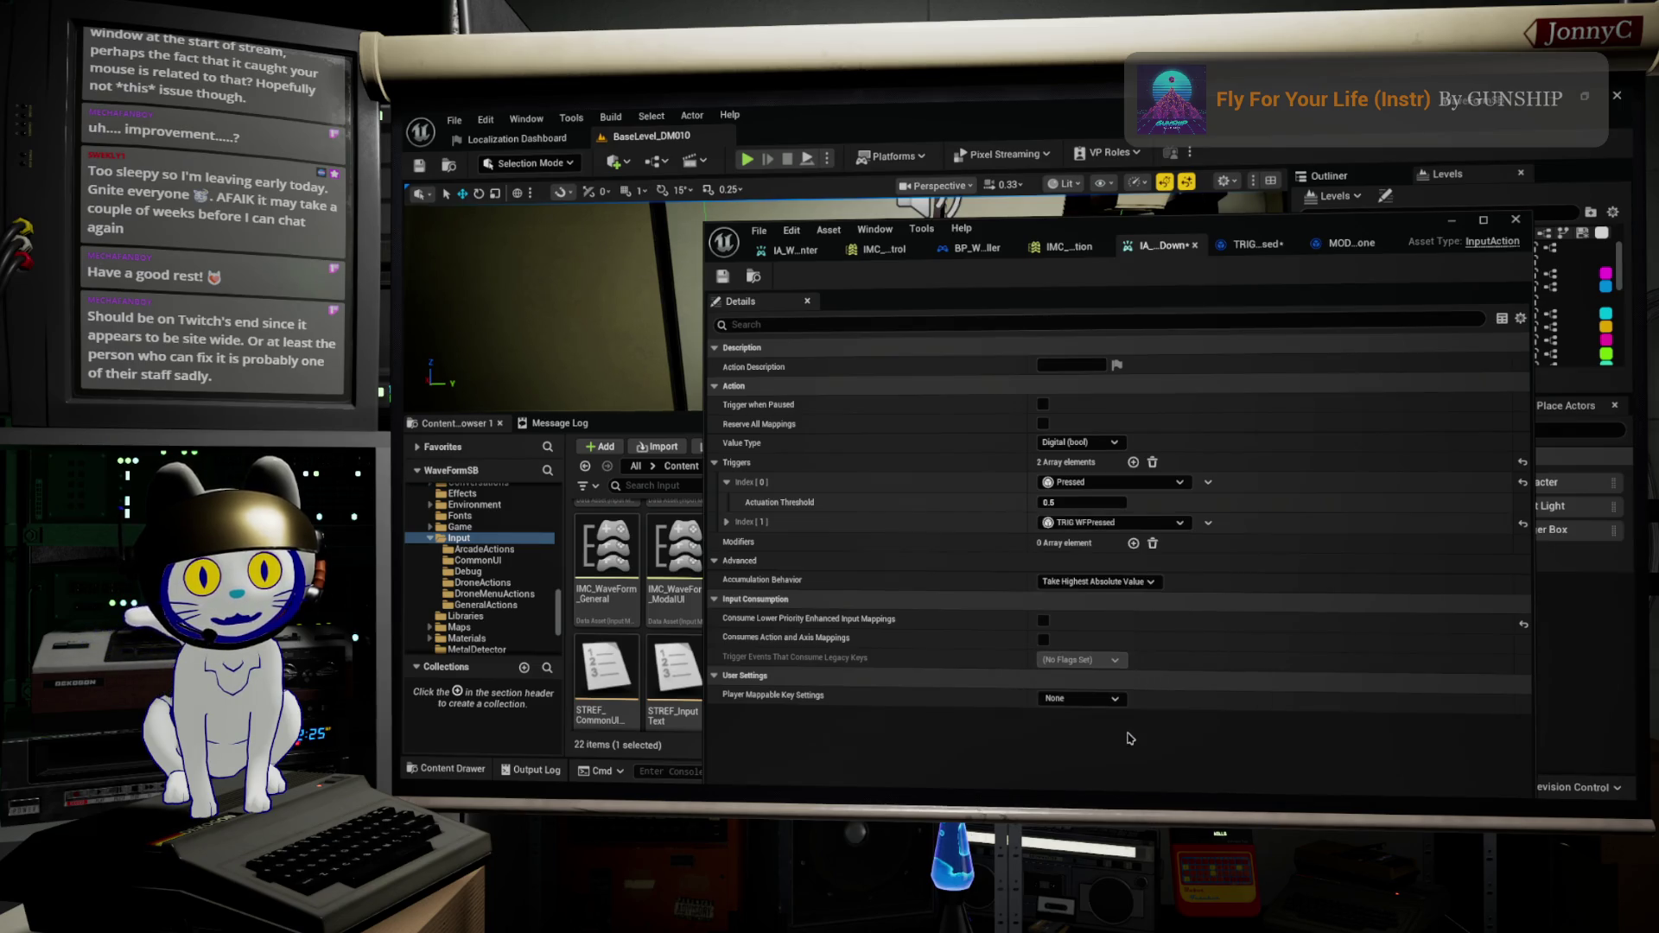
pyautogui.click(727, 522)
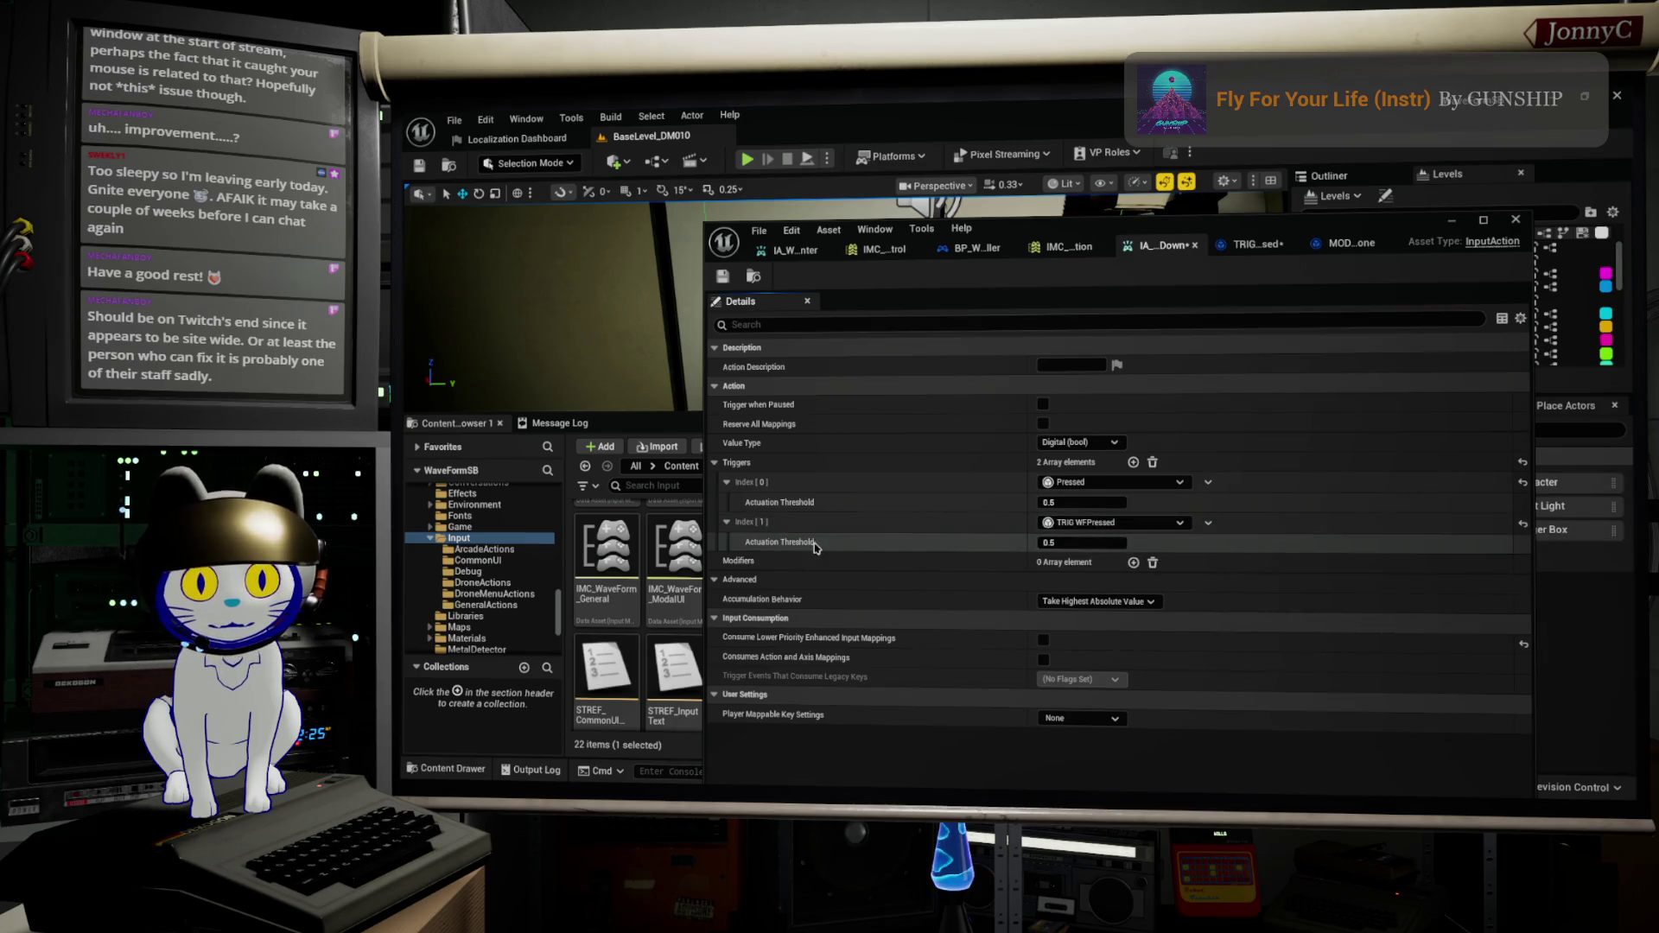
pyautogui.moveTo(805, 549)
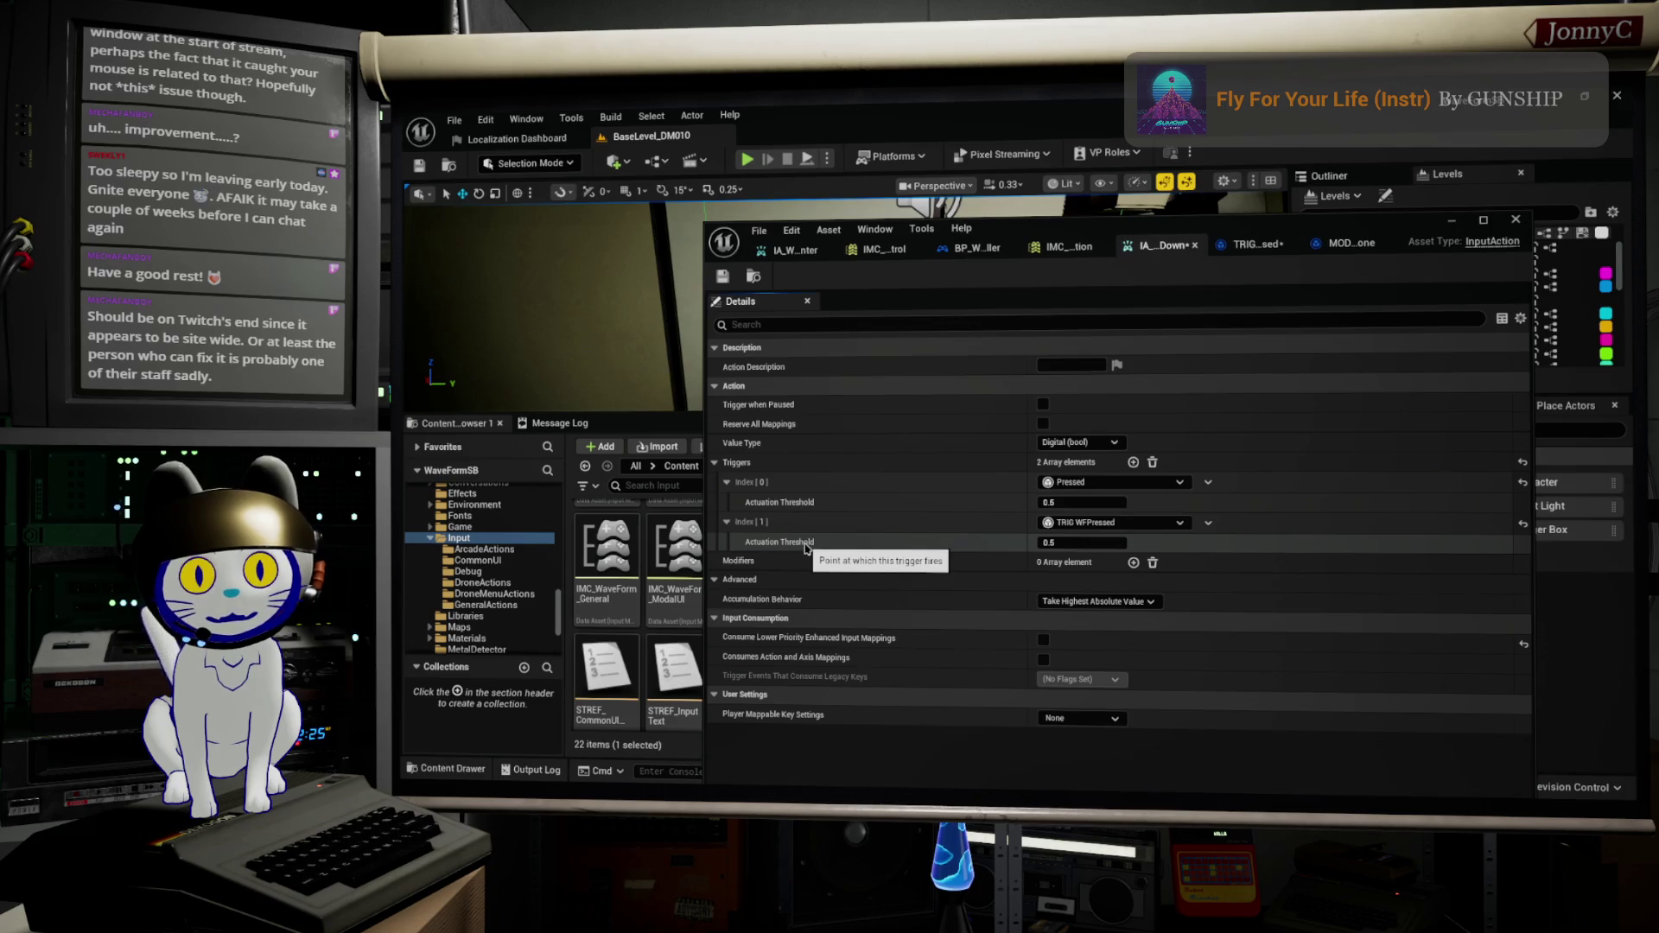
pyautogui.moveTo(1389, 230)
pyautogui.mouseDown()
pyautogui.moveTo(1286, 206)
pyautogui.moveTo(1277, 116)
pyautogui.moveTo(1226, 151)
pyautogui.mouseUp()
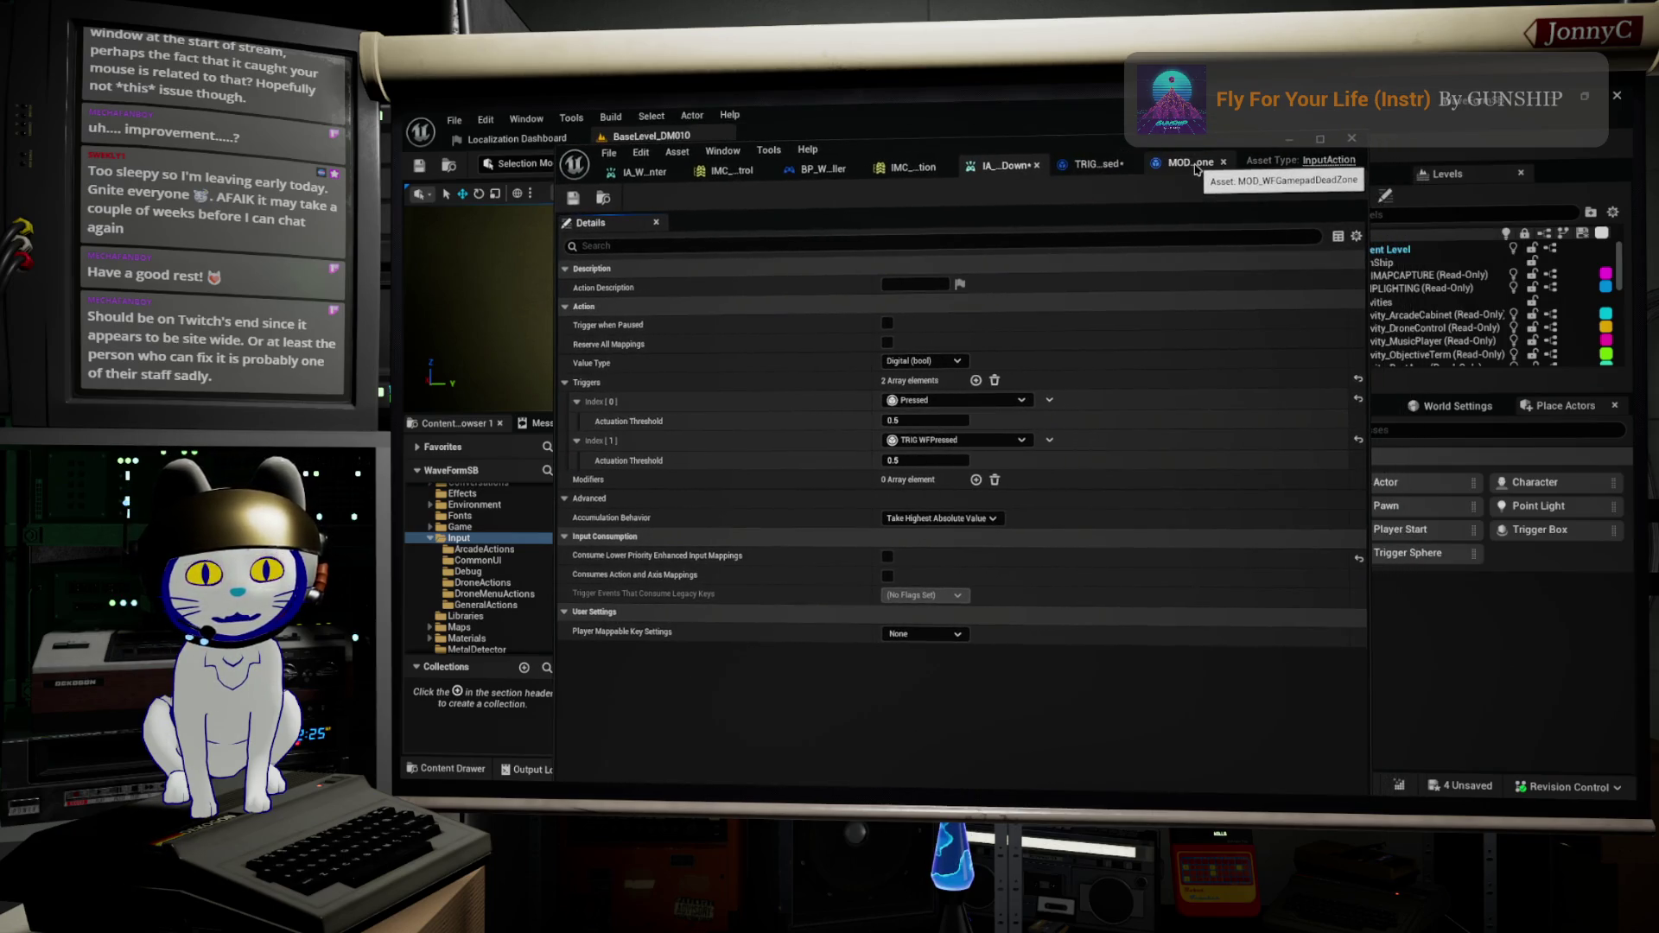
pyautogui.click(1192, 166)
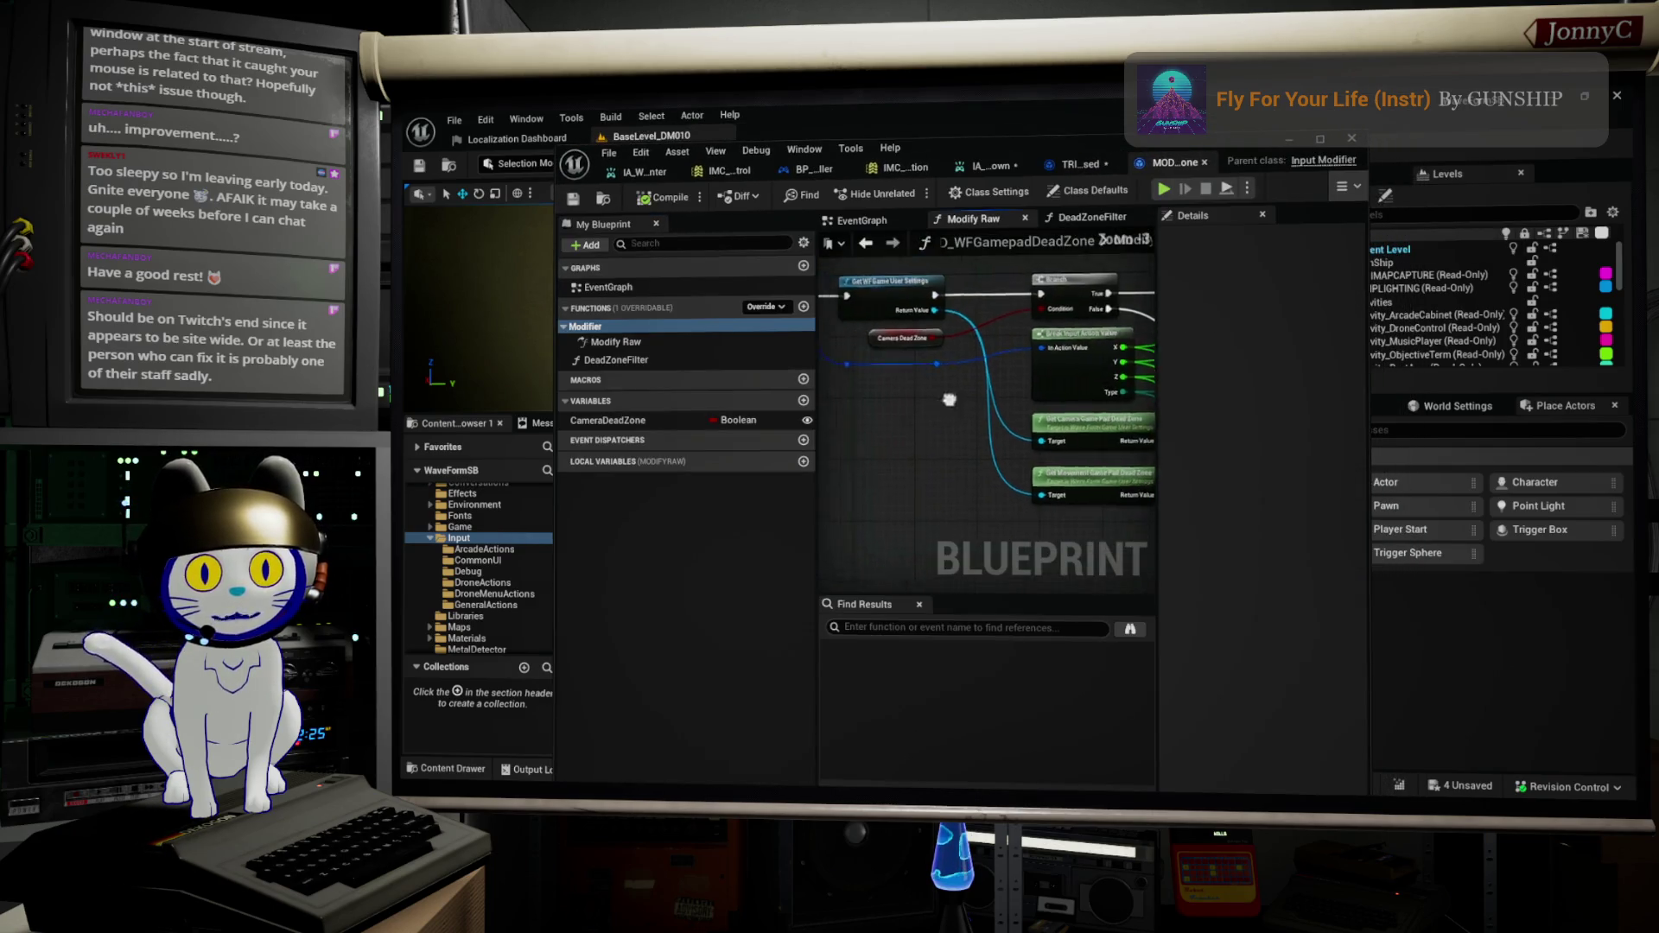
# Step: Search the Modify Raw graph's actions for 'threshold' without adding anything, then view the dead zone nodes
pyautogui.rightClick(1044, 491)
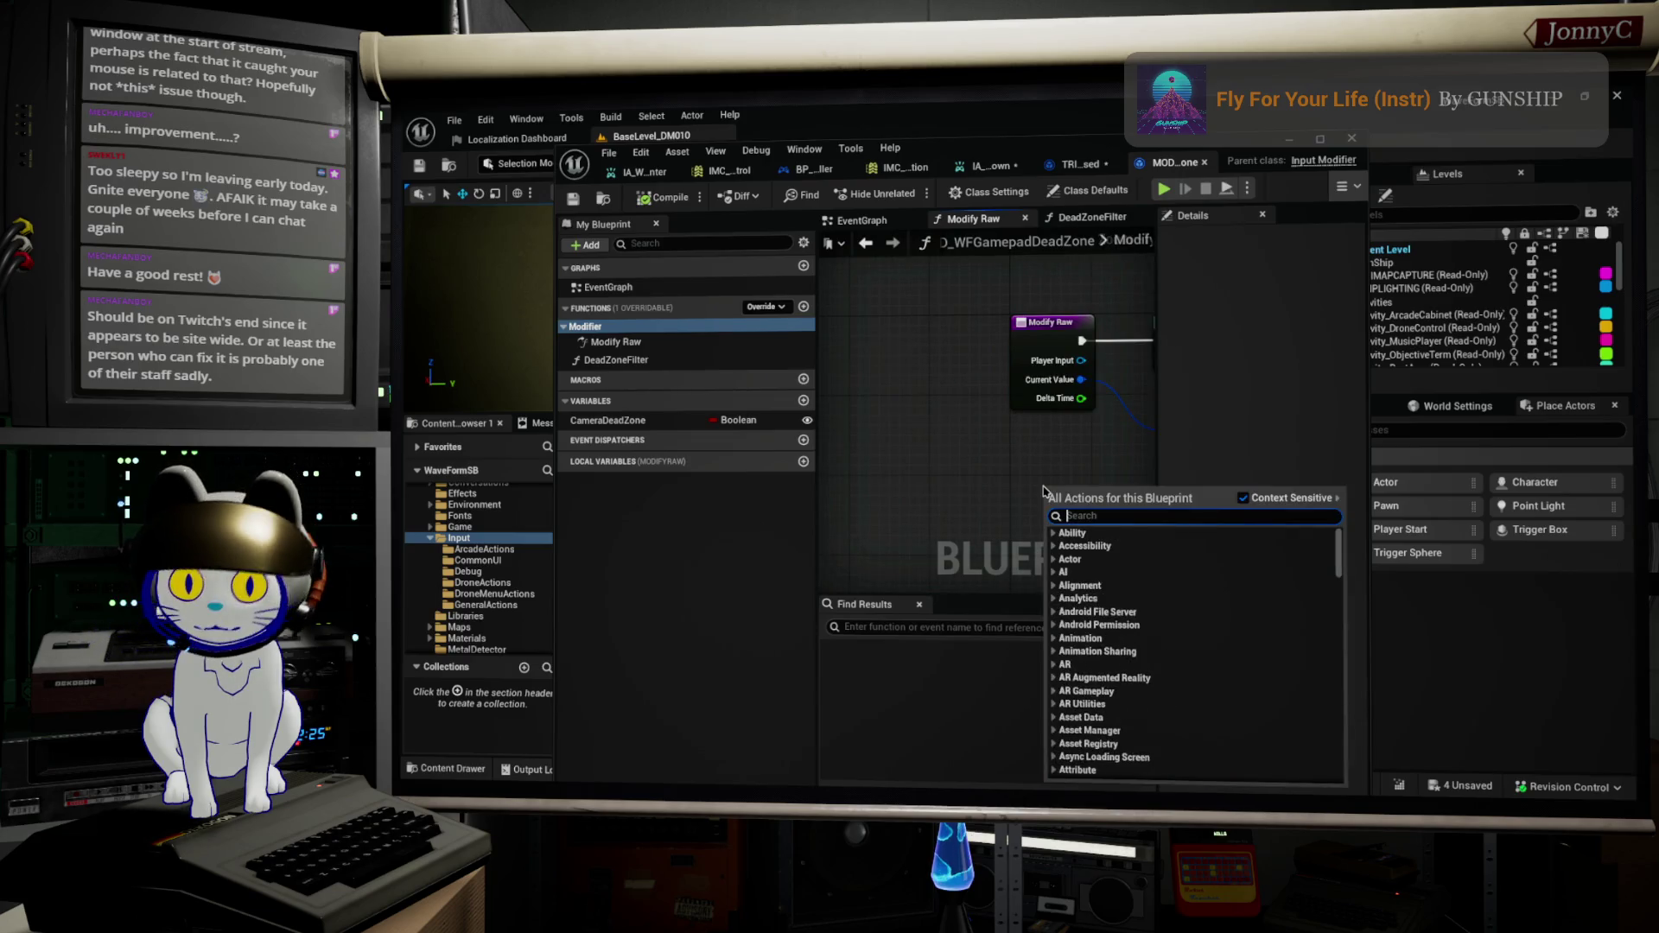
pyautogui.write('threshold')
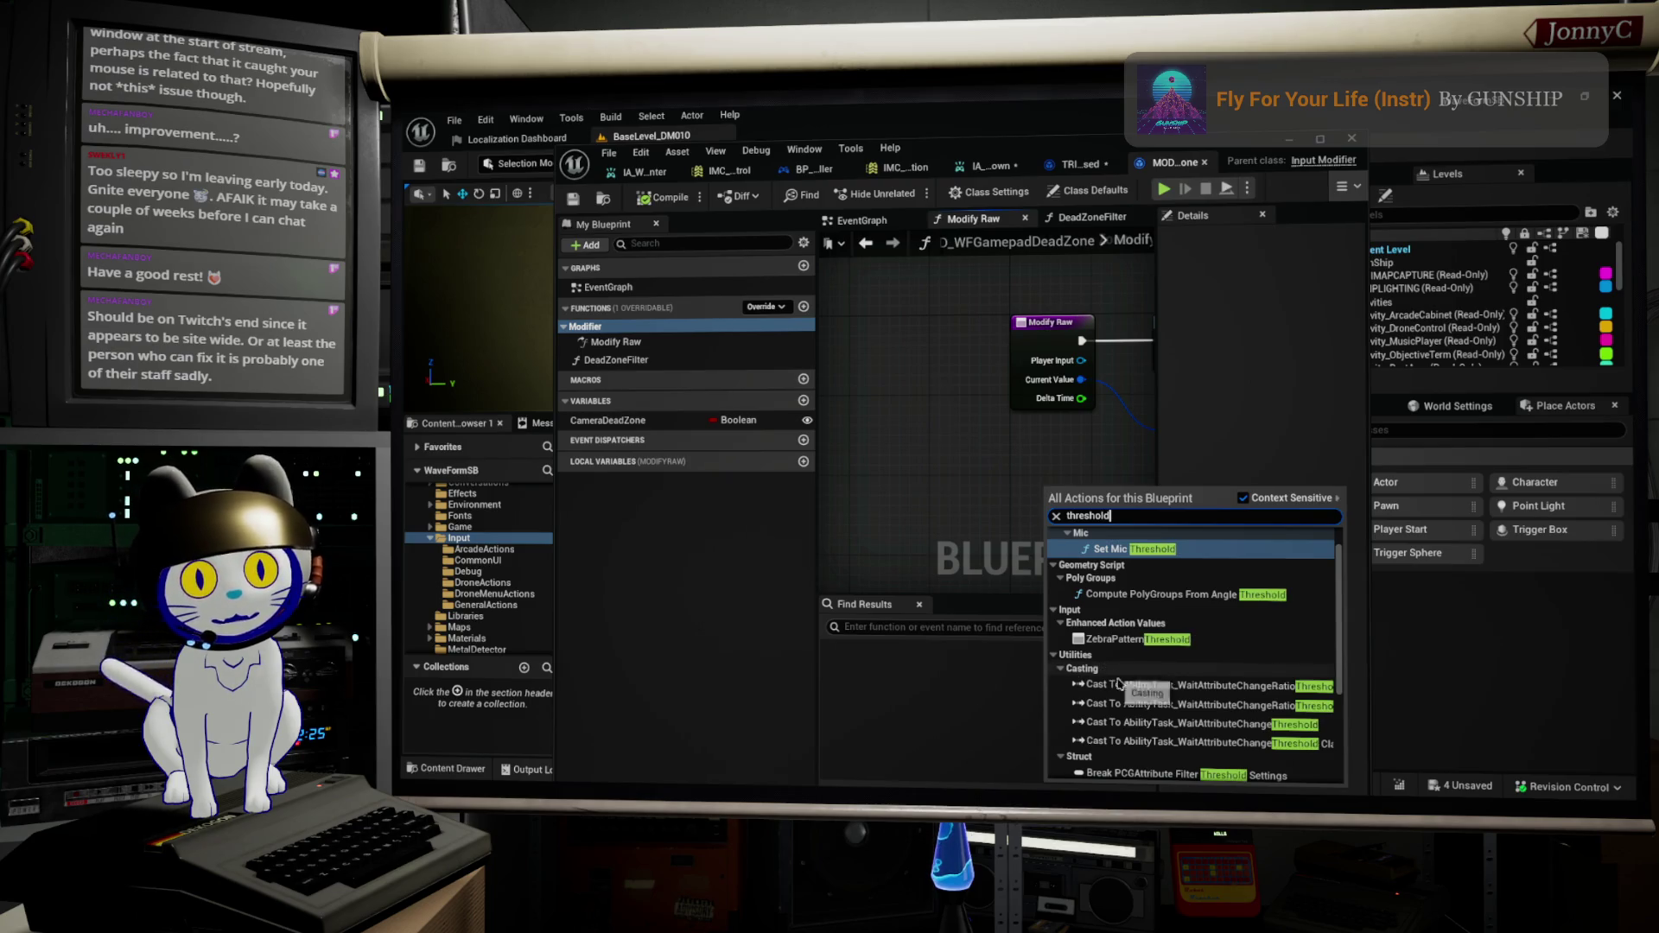
pyautogui.scroll(-5, 1218, 665)
pyautogui.scroll(5, 1218, 665)
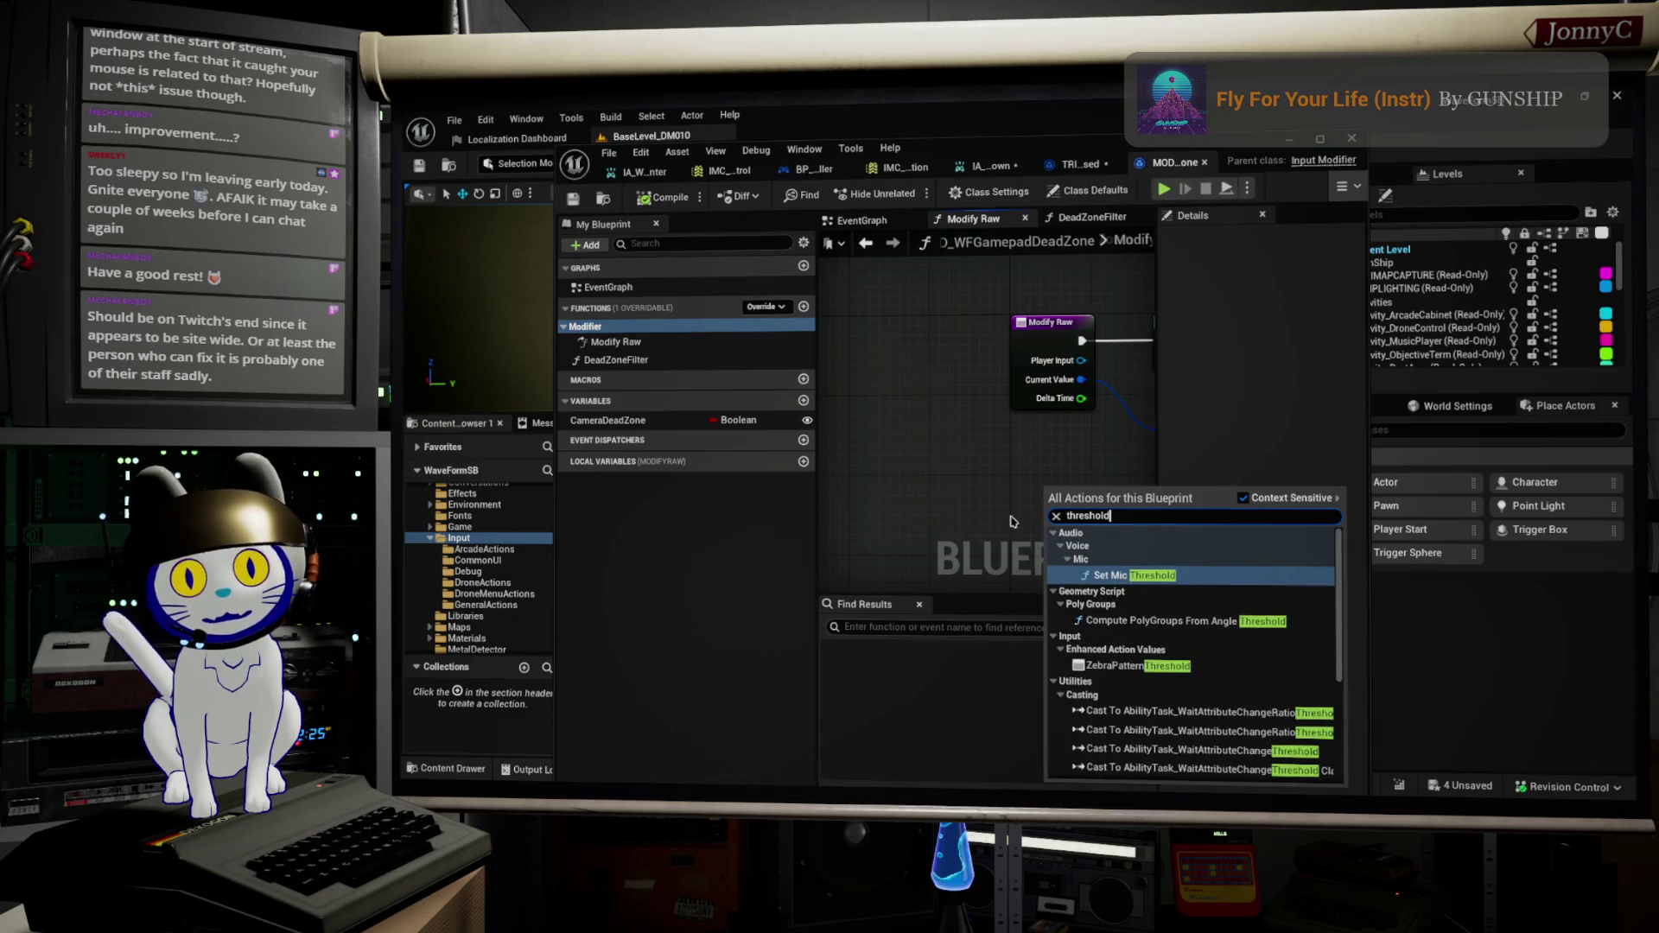
pyautogui.click(1037, 465)
pyautogui.moveTo(1063, 468)
pyautogui.mouseDown()
pyautogui.moveTo(892, 455)
pyautogui.moveTo(820, 432)
pyautogui.moveTo(813, 404)
pyautogui.mouseUp()
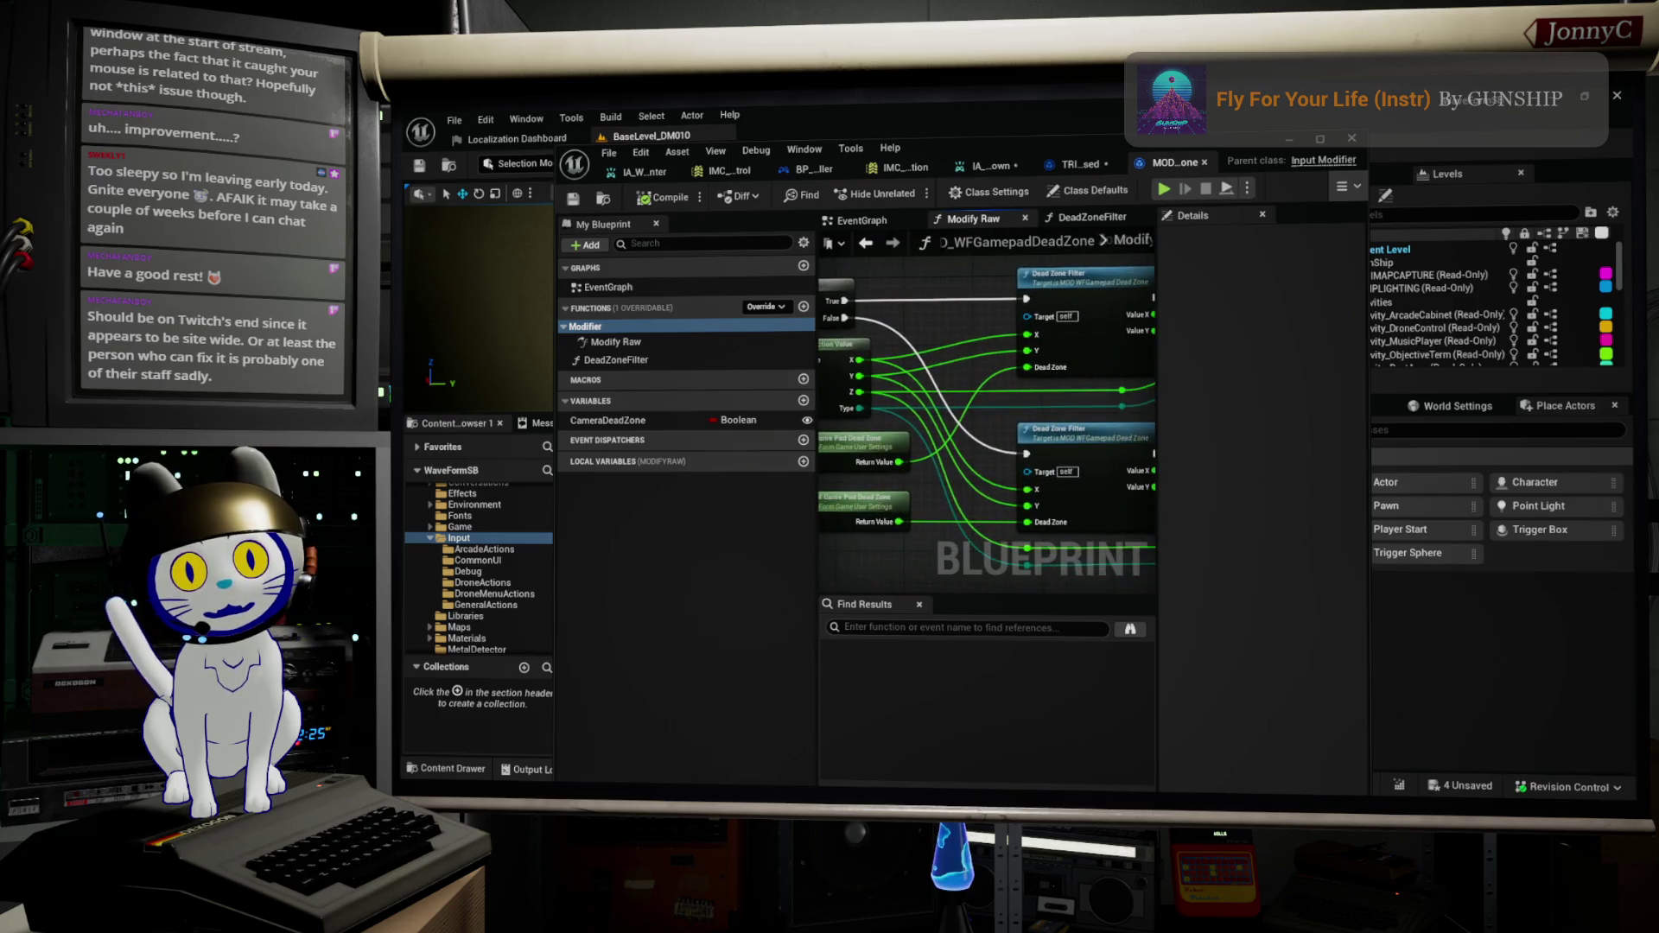
pyautogui.click(1089, 166)
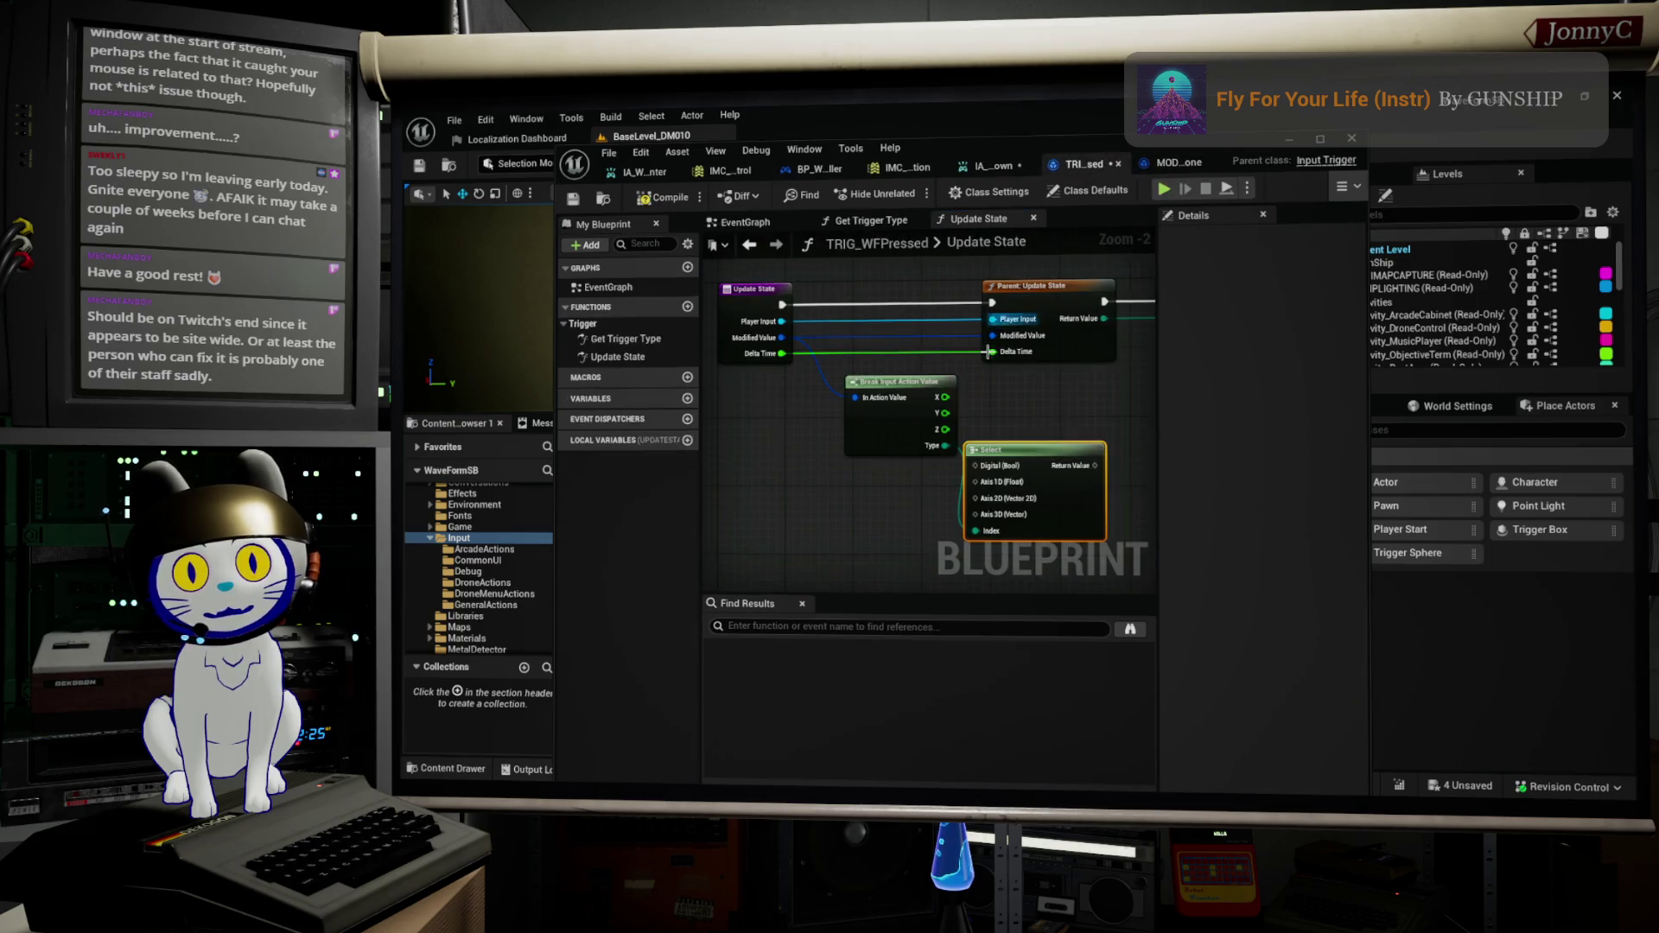
# Step: Search 'threshold' and place a Get Actuation Threshold node in TRIG_WFPressed's Update State graph
pyautogui.scroll(-2, 784, 432)
pyautogui.rightClick(784, 432)
pyautogui.write('threshold')
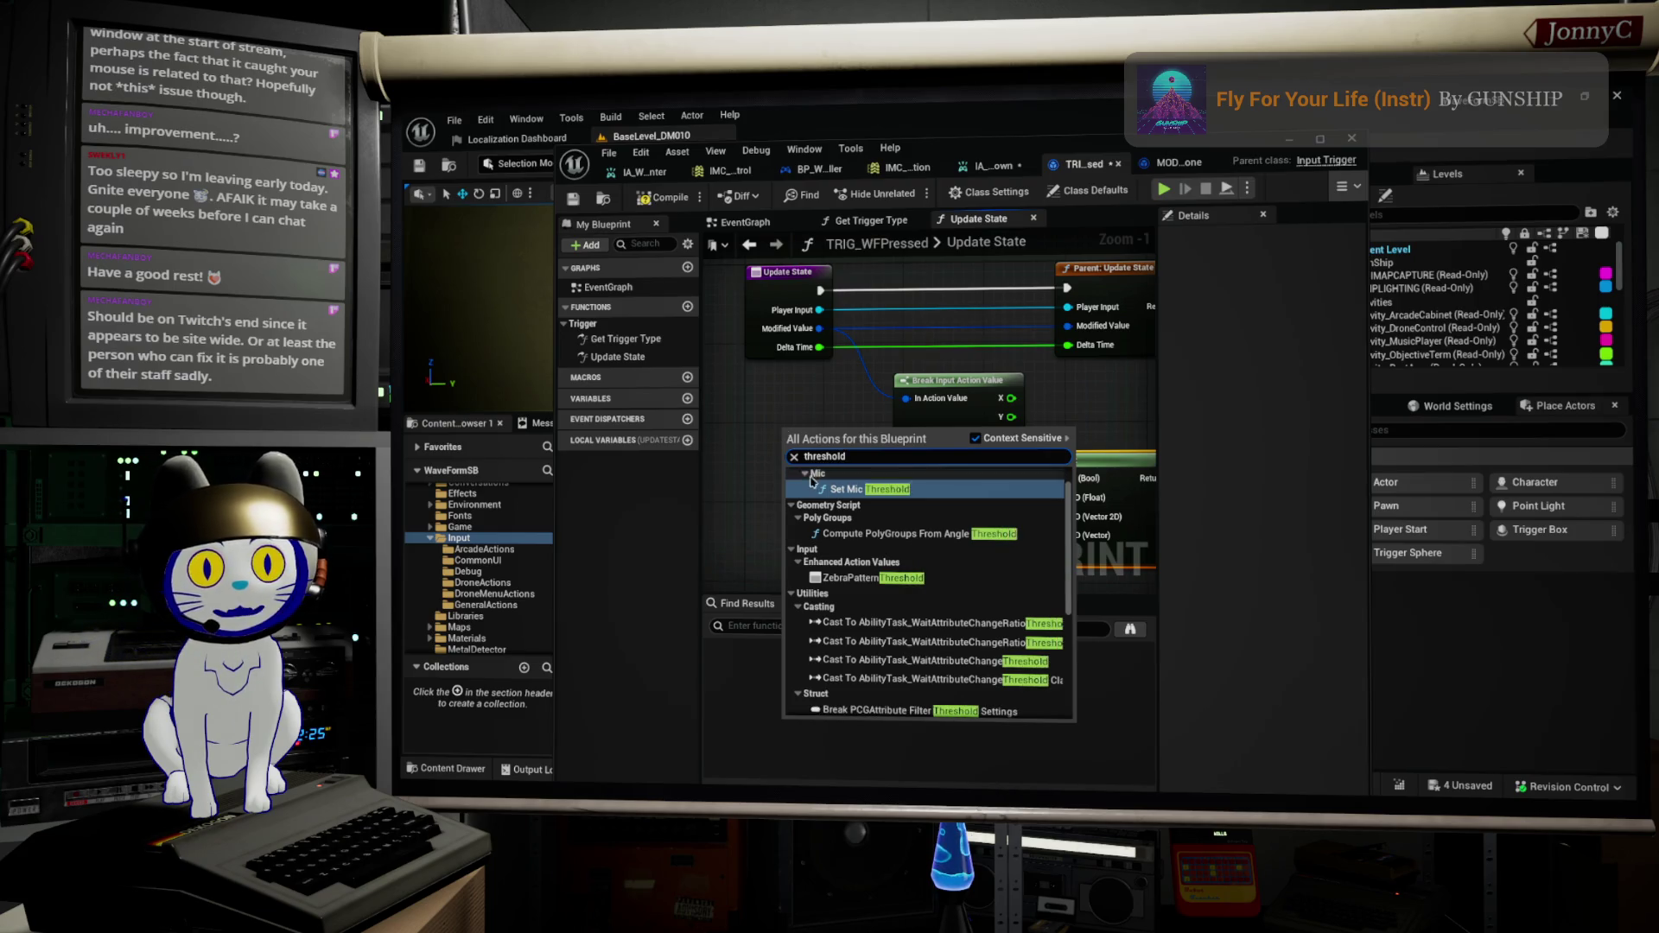
pyautogui.scroll(-8, 813, 481)
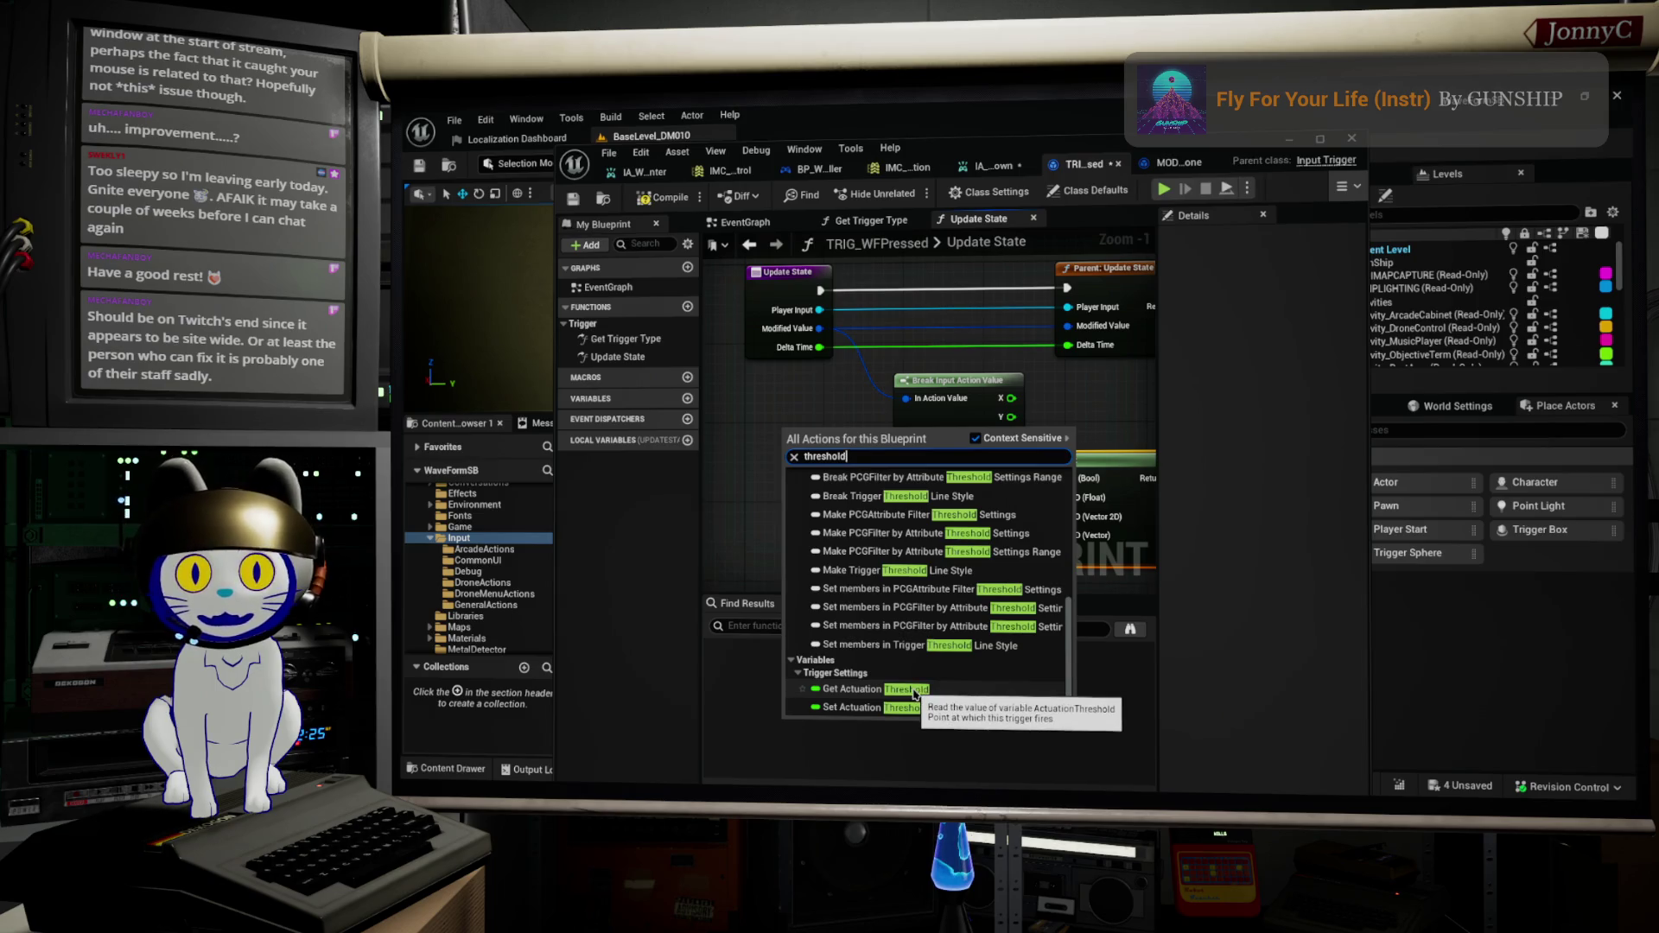
pyautogui.click(915, 691)
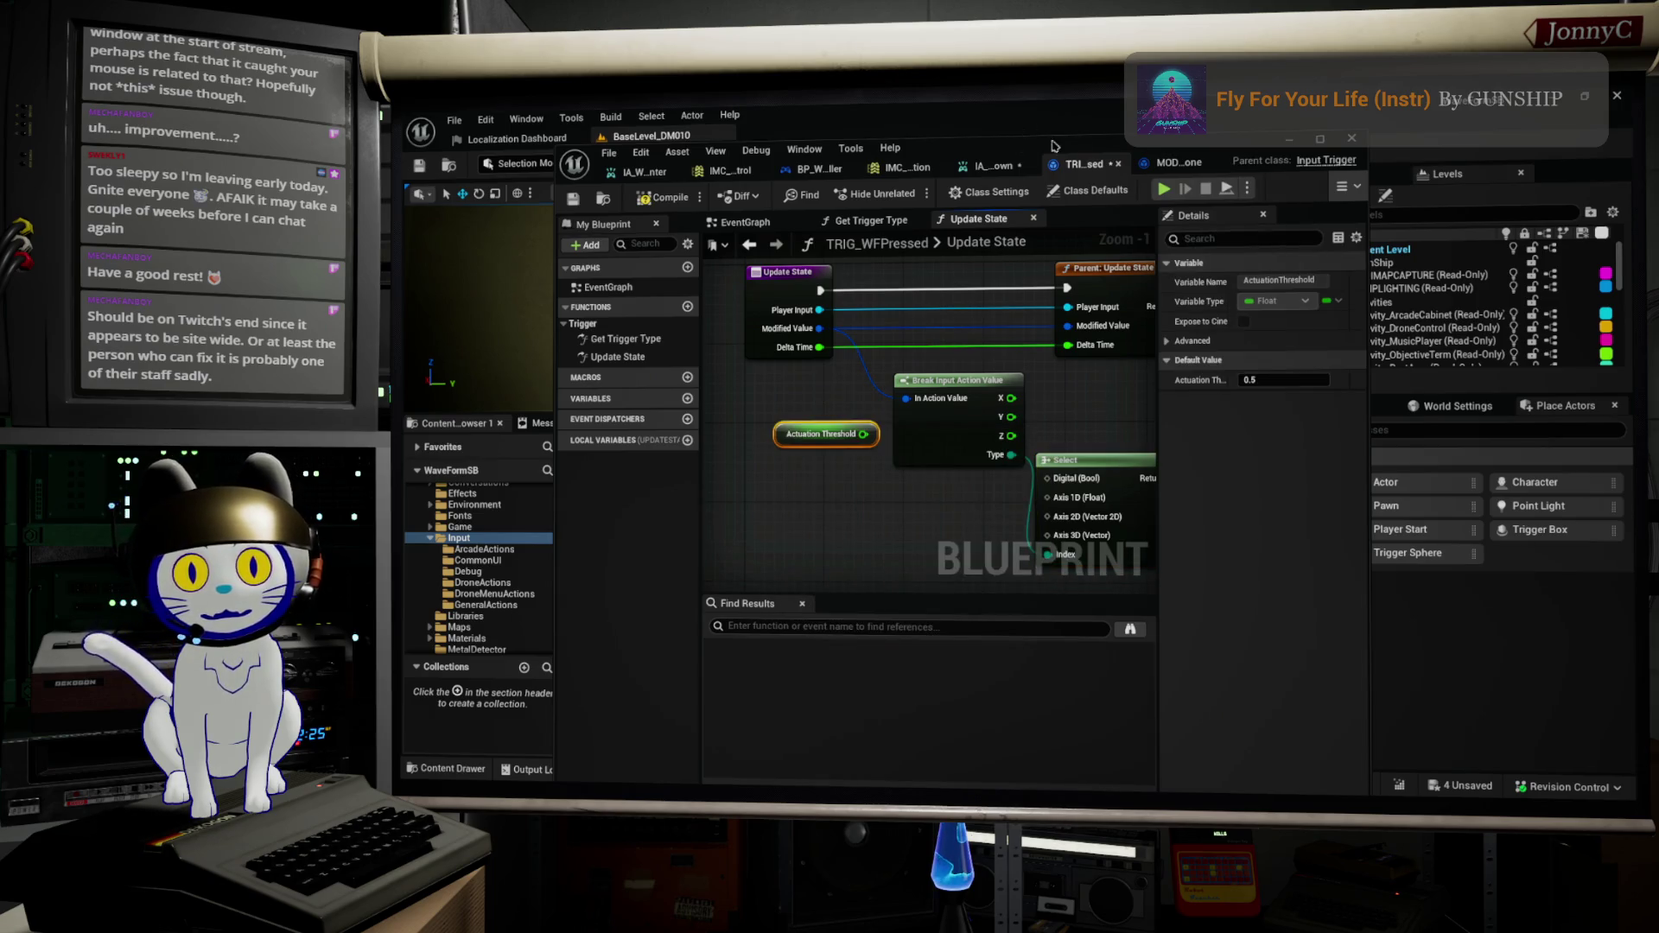
pyautogui.click(1164, 163)
pyautogui.scroll(4, 910, 404)
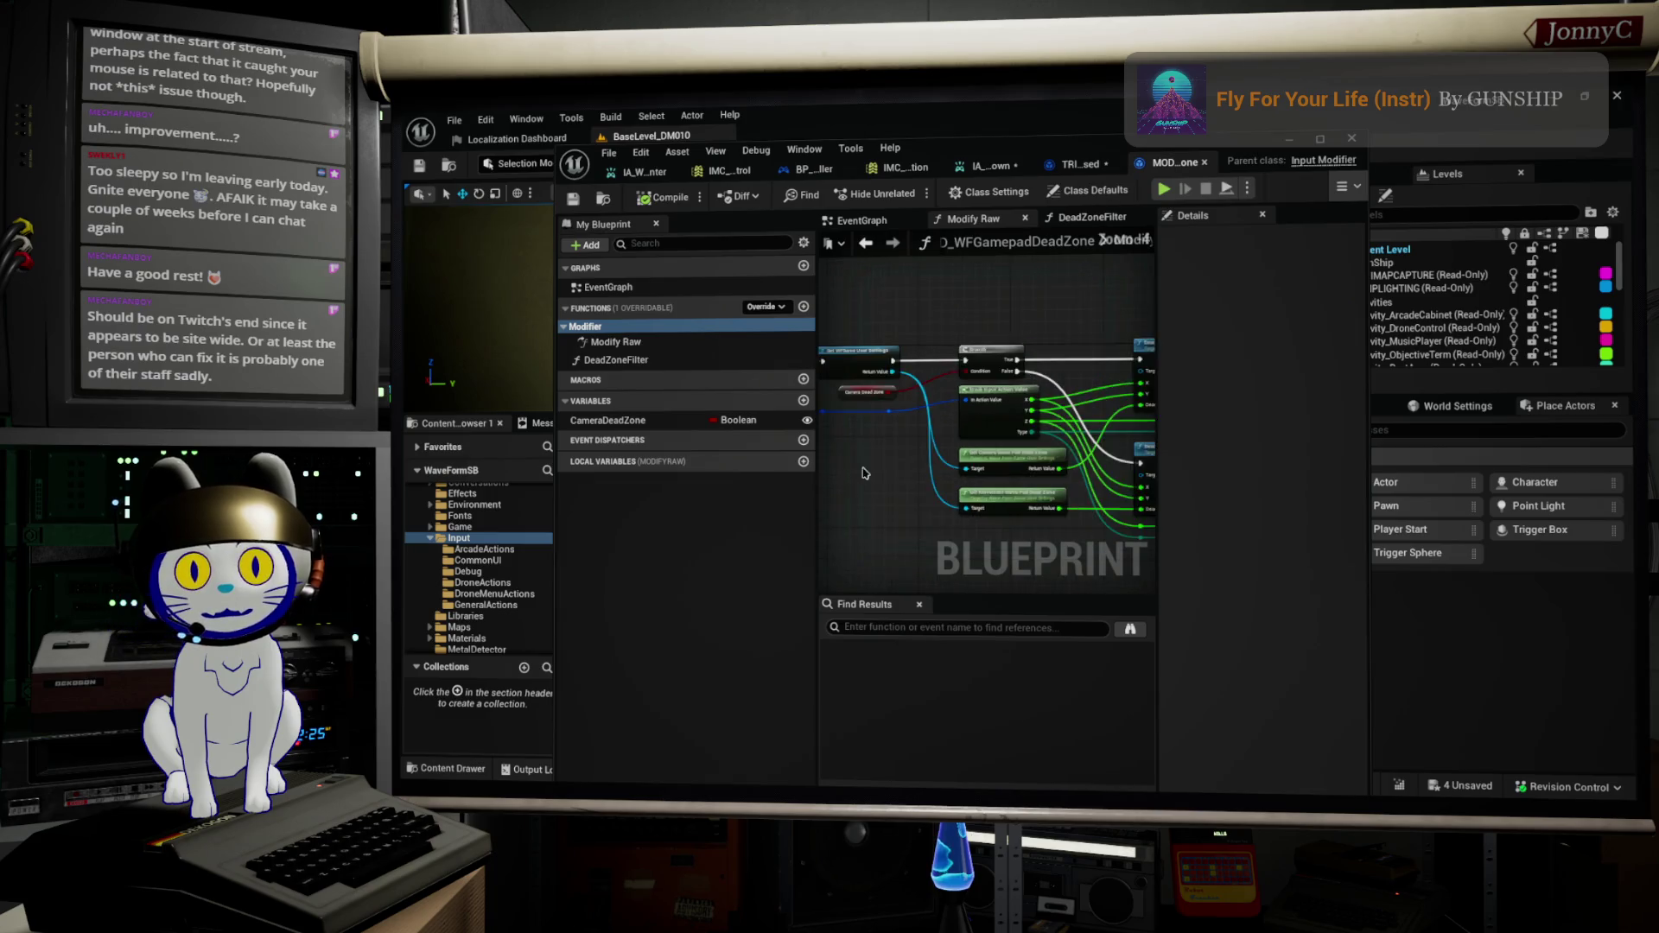
# Step: Select the Get Camera Game Pad Dead Zone and Get WFGame User Settings nodes in Modify Raw
pyautogui.moveTo(983, 452)
pyautogui.mouseDown()
pyautogui.moveTo(1066, 473)
pyautogui.moveTo(644, 473)
pyautogui.mouseUp()
pyautogui.moveTo(994, 540)
pyautogui.mouseDown()
pyautogui.moveTo(1052, 420)
pyautogui.moveTo(1140, 527)
pyautogui.mouseUp()
pyautogui.click(1052, 419)
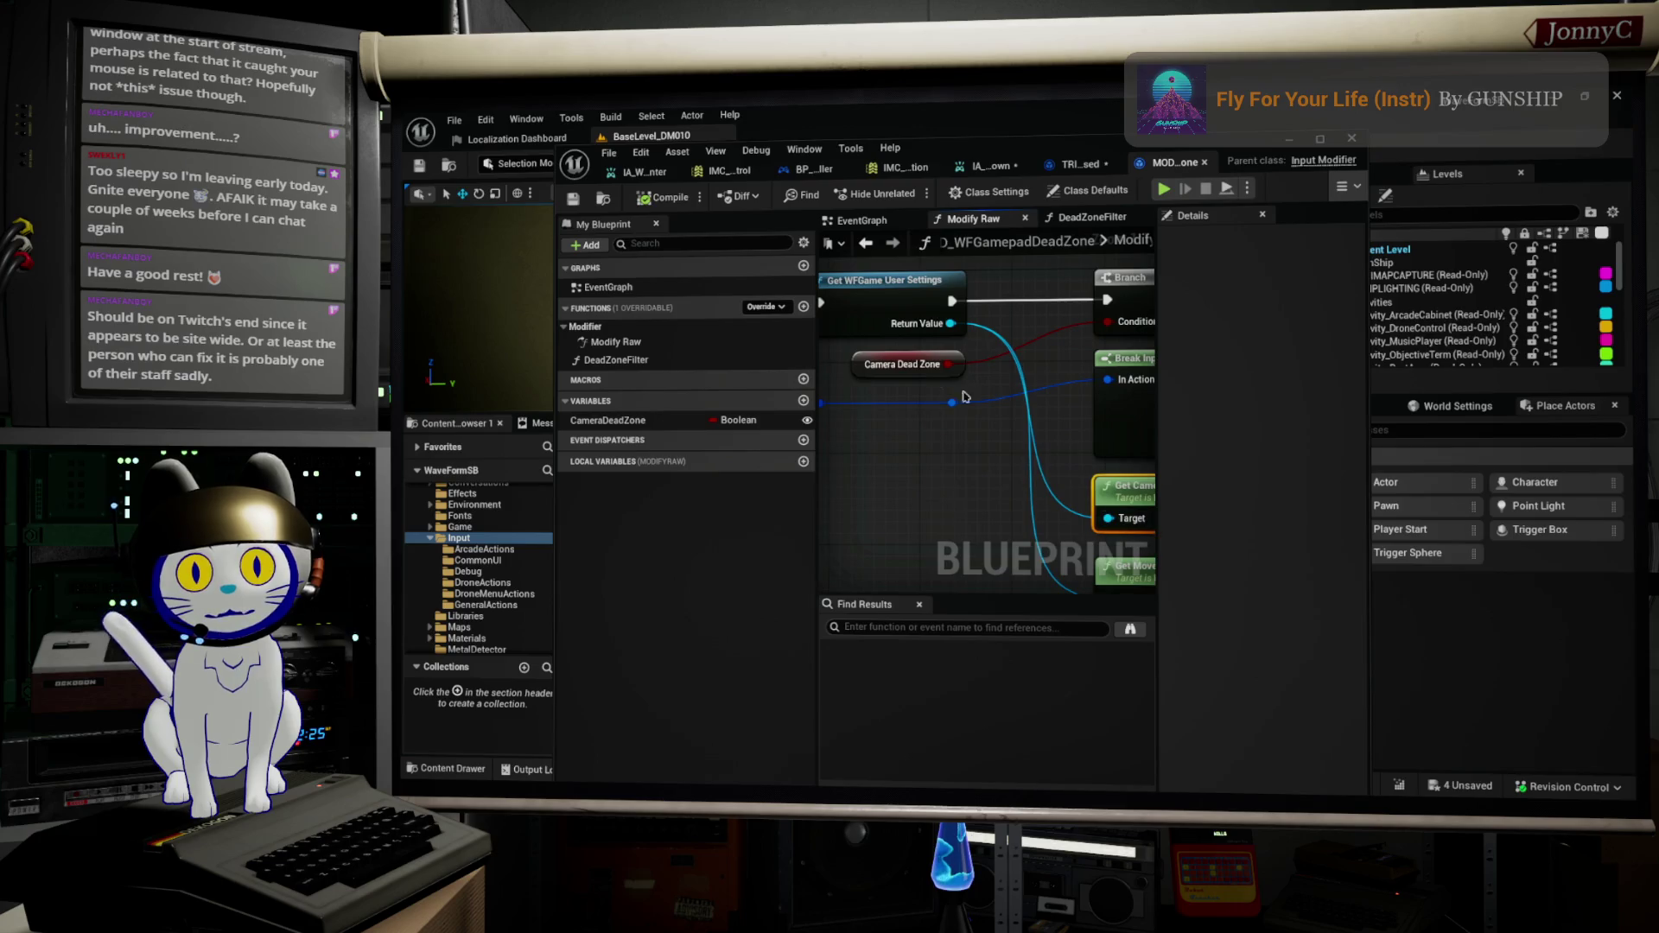
pyautogui.moveTo(950, 334)
pyautogui.mouseDown()
pyautogui.moveTo(969, 340)
pyautogui.moveTo(851, 305)
pyautogui.mouseUp()
pyautogui.click(969, 340)
pyautogui.scroll(-2, 969, 340)
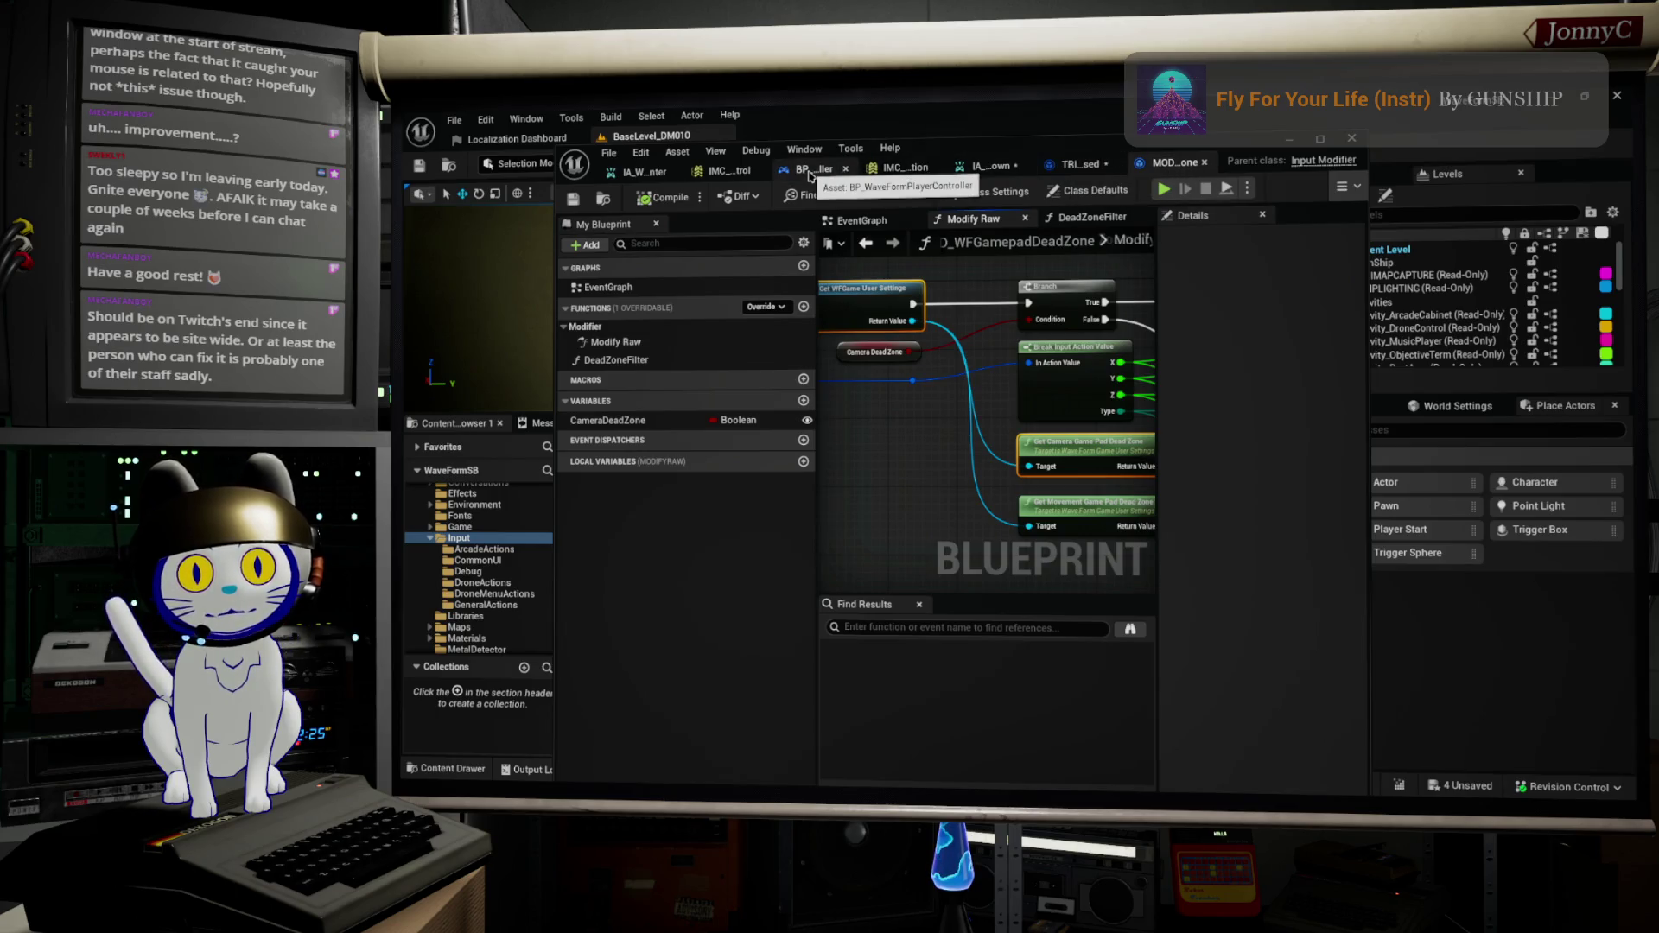
pyautogui.click(1075, 165)
pyautogui.scroll(-2, 990, 574)
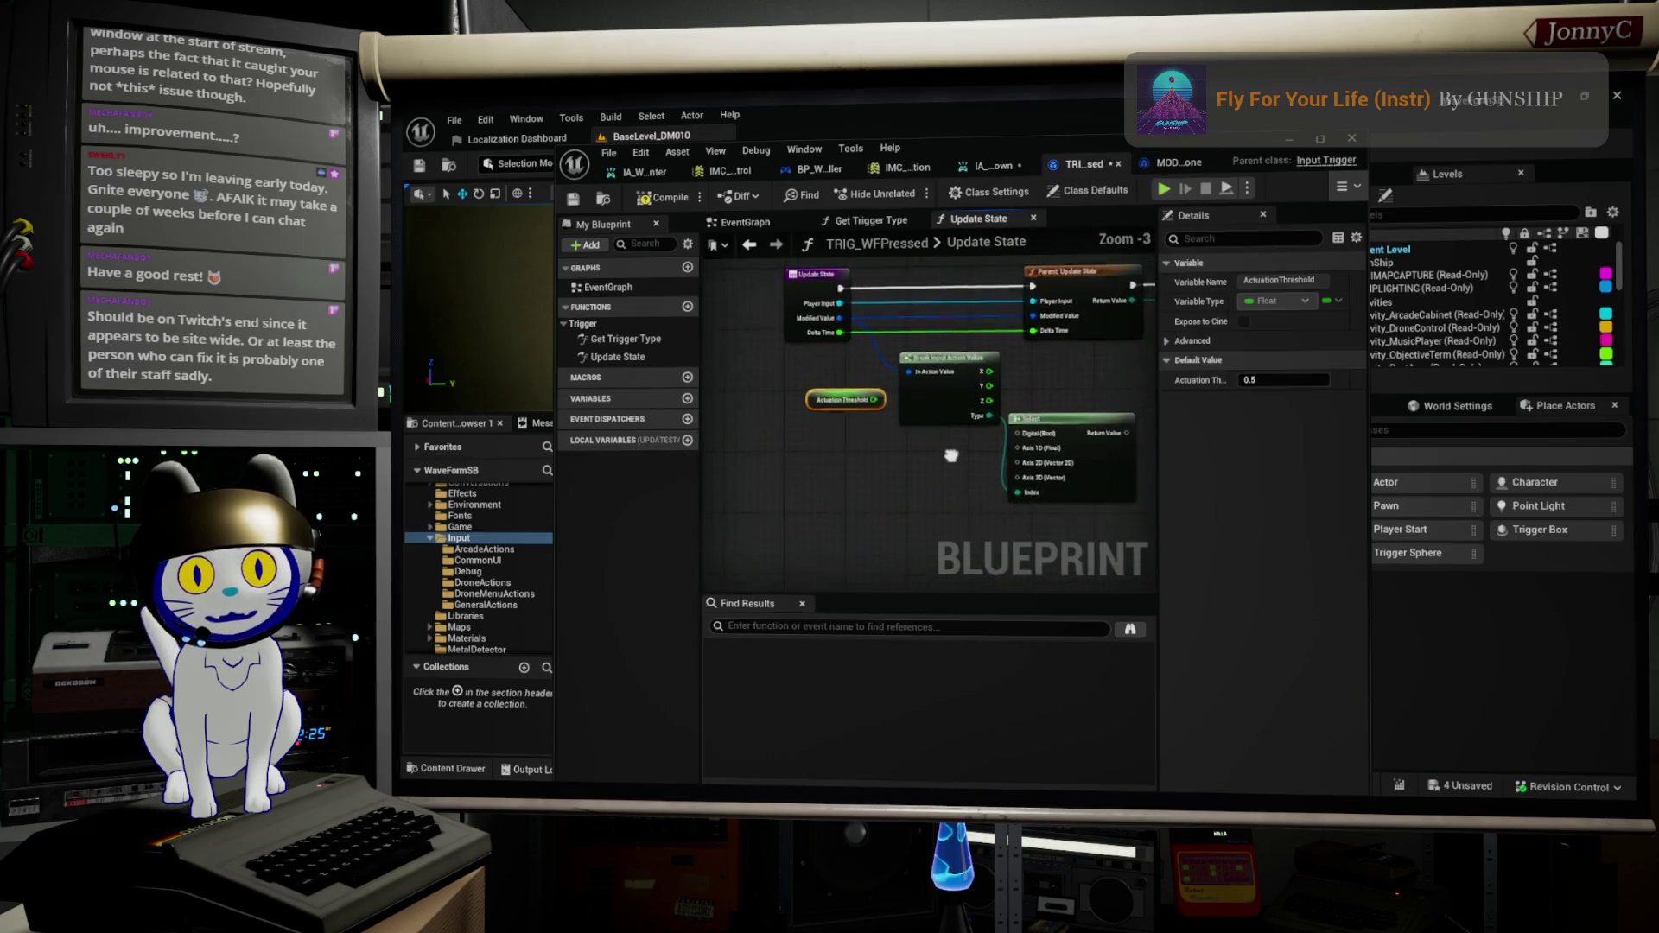
# Step: Rearrange Get Camera Game Pad Dead Zone, Break Input Action Value and Select nodes in Update State
pyautogui.scroll(1, 957, 472)
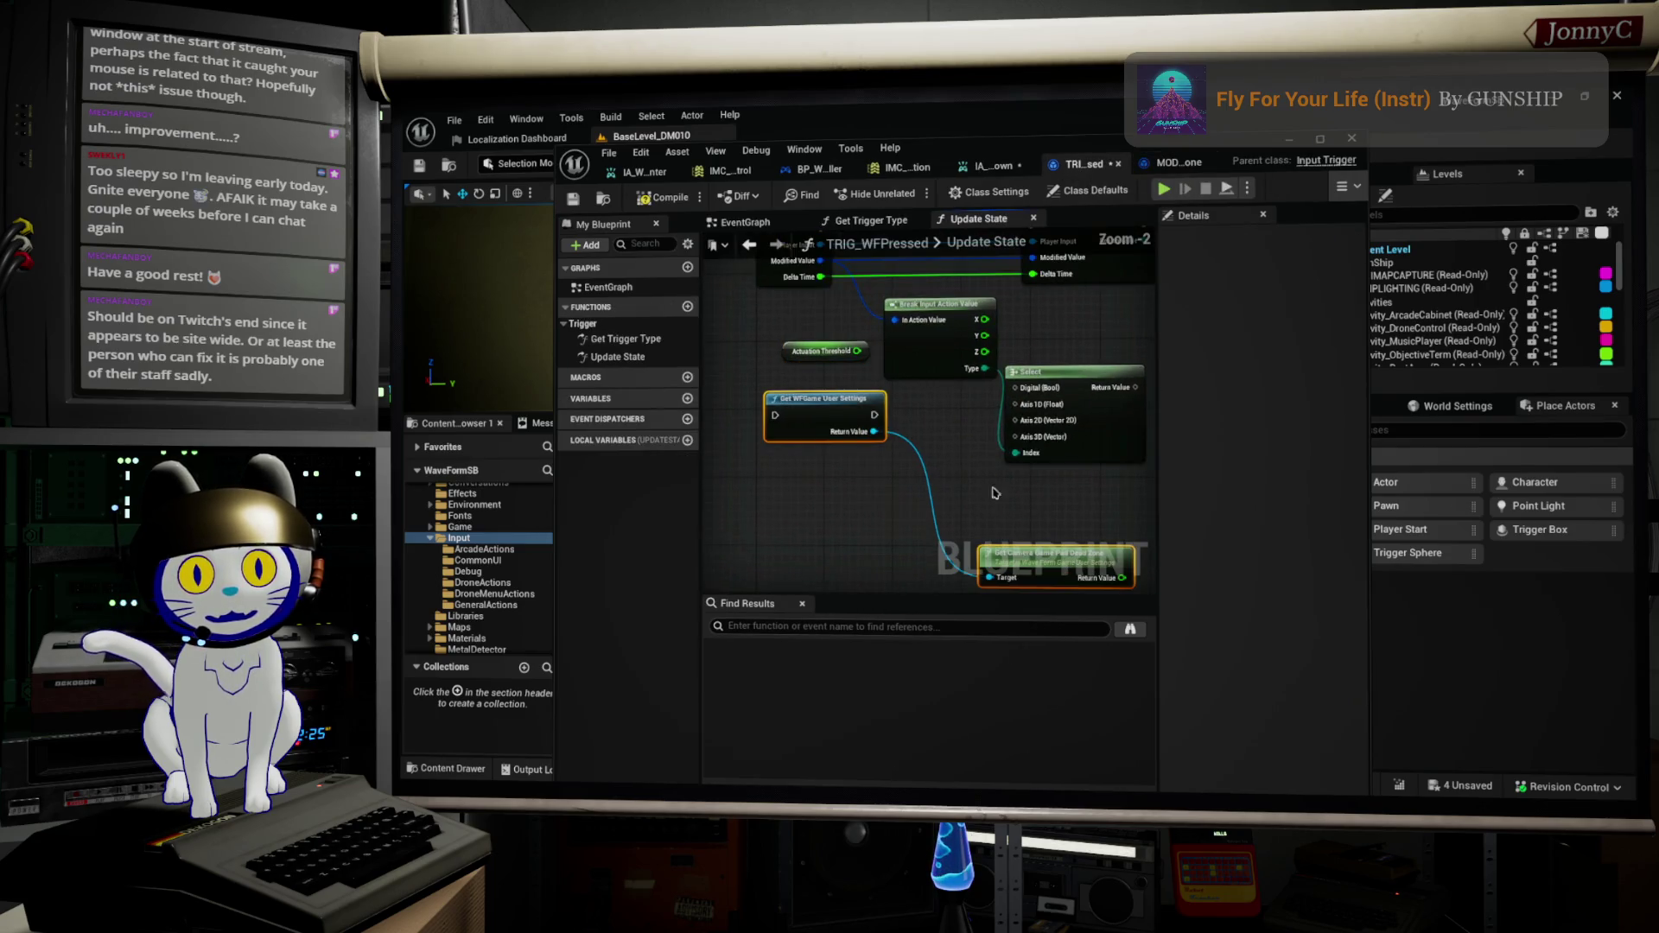
pyautogui.moveTo(1031, 566)
pyautogui.mouseDown()
pyautogui.moveTo(994, 532)
pyautogui.moveTo(975, 415)
pyautogui.moveTo(928, 493)
pyautogui.mouseUp()
pyautogui.moveTo(822, 397)
pyautogui.mouseDown()
pyautogui.moveTo(954, 459)
pyautogui.moveTo(1042, 473)
pyautogui.mouseUp()
pyautogui.moveTo(885, 424); pyautogui.dragTo(961, 422)
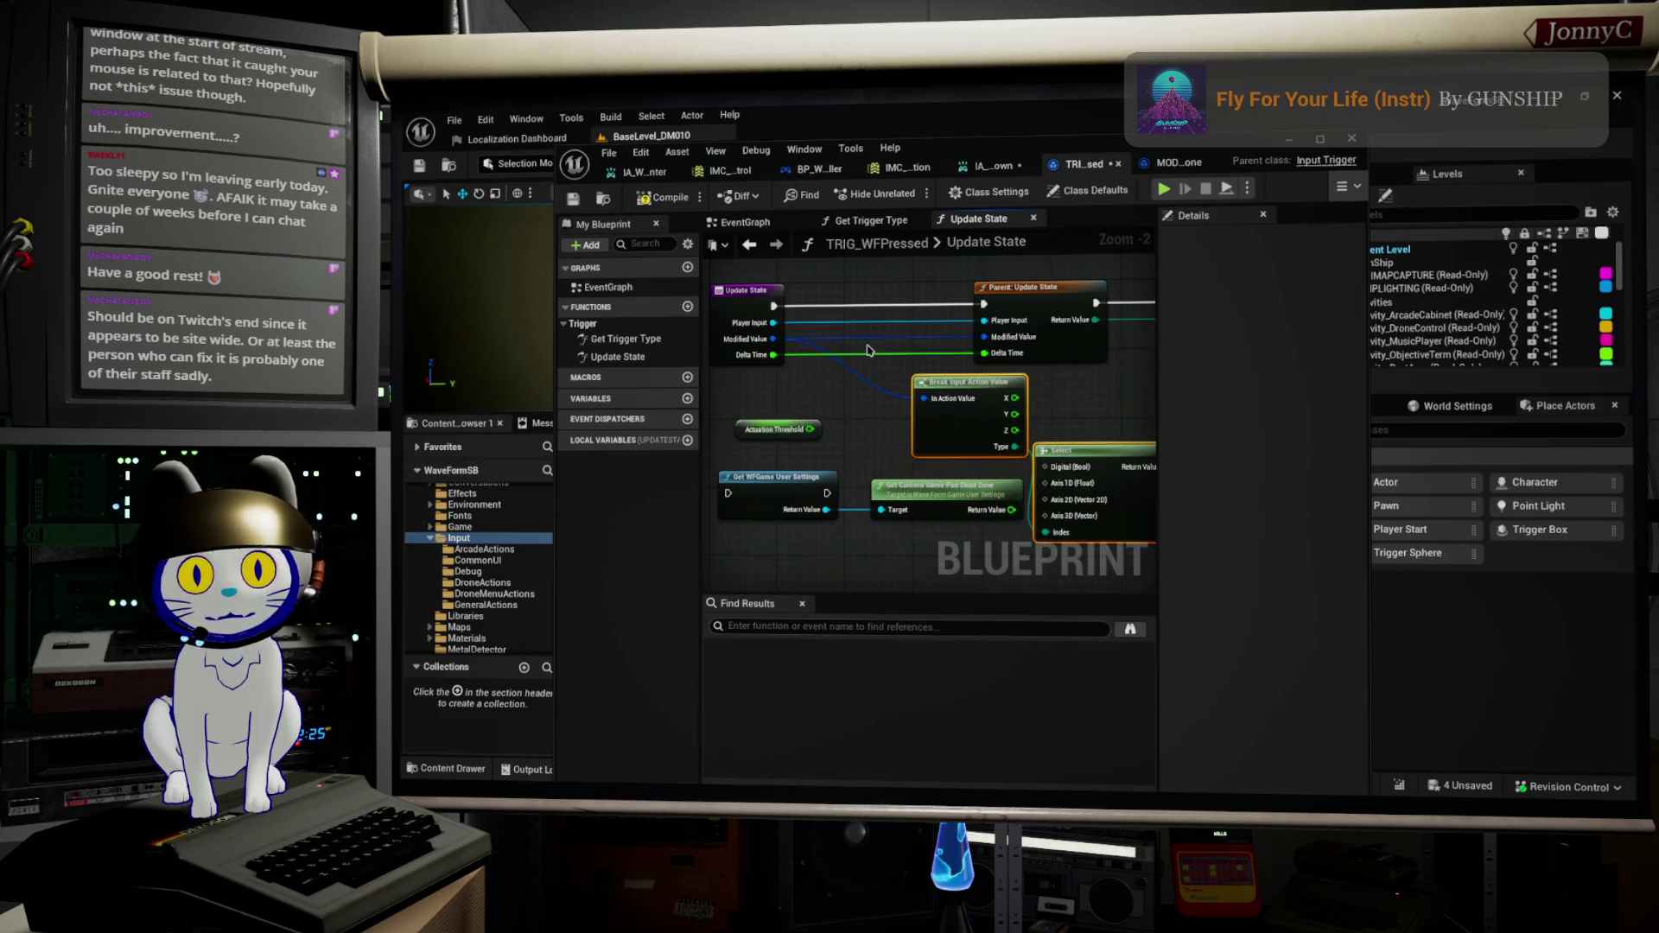
pyautogui.moveTo(977, 350); pyautogui.dragTo(1067, 380)
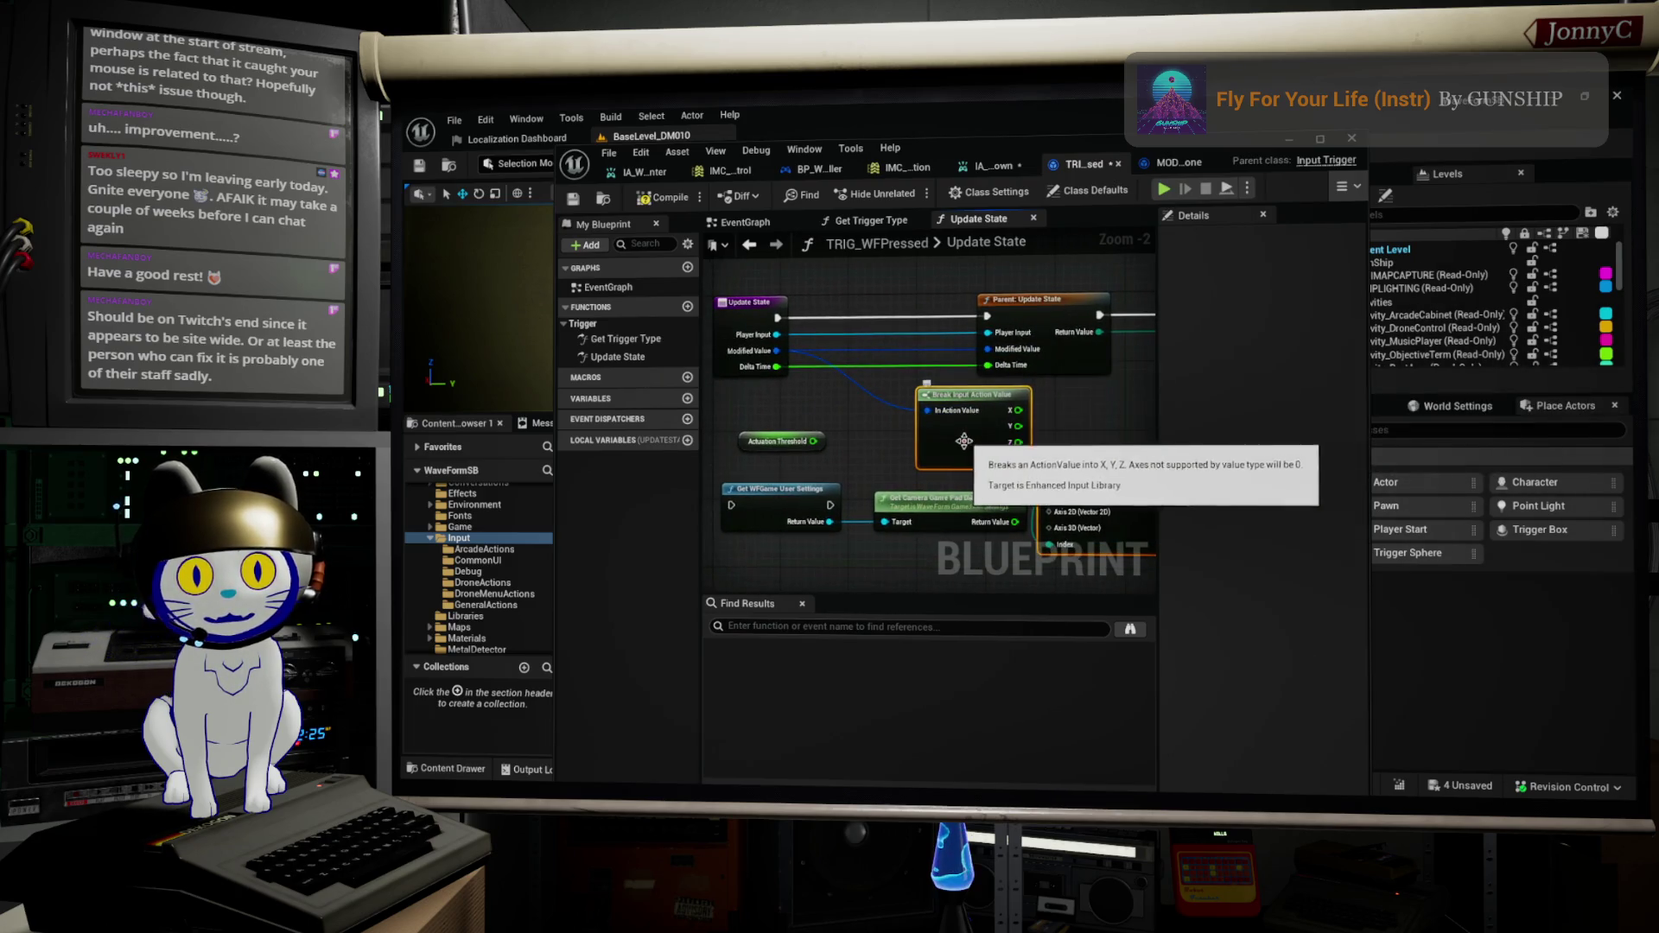
pyautogui.moveTo(948, 443)
pyautogui.mouseDown()
pyautogui.moveTo(981, 435)
pyautogui.moveTo(817, 415)
pyautogui.mouseUp()
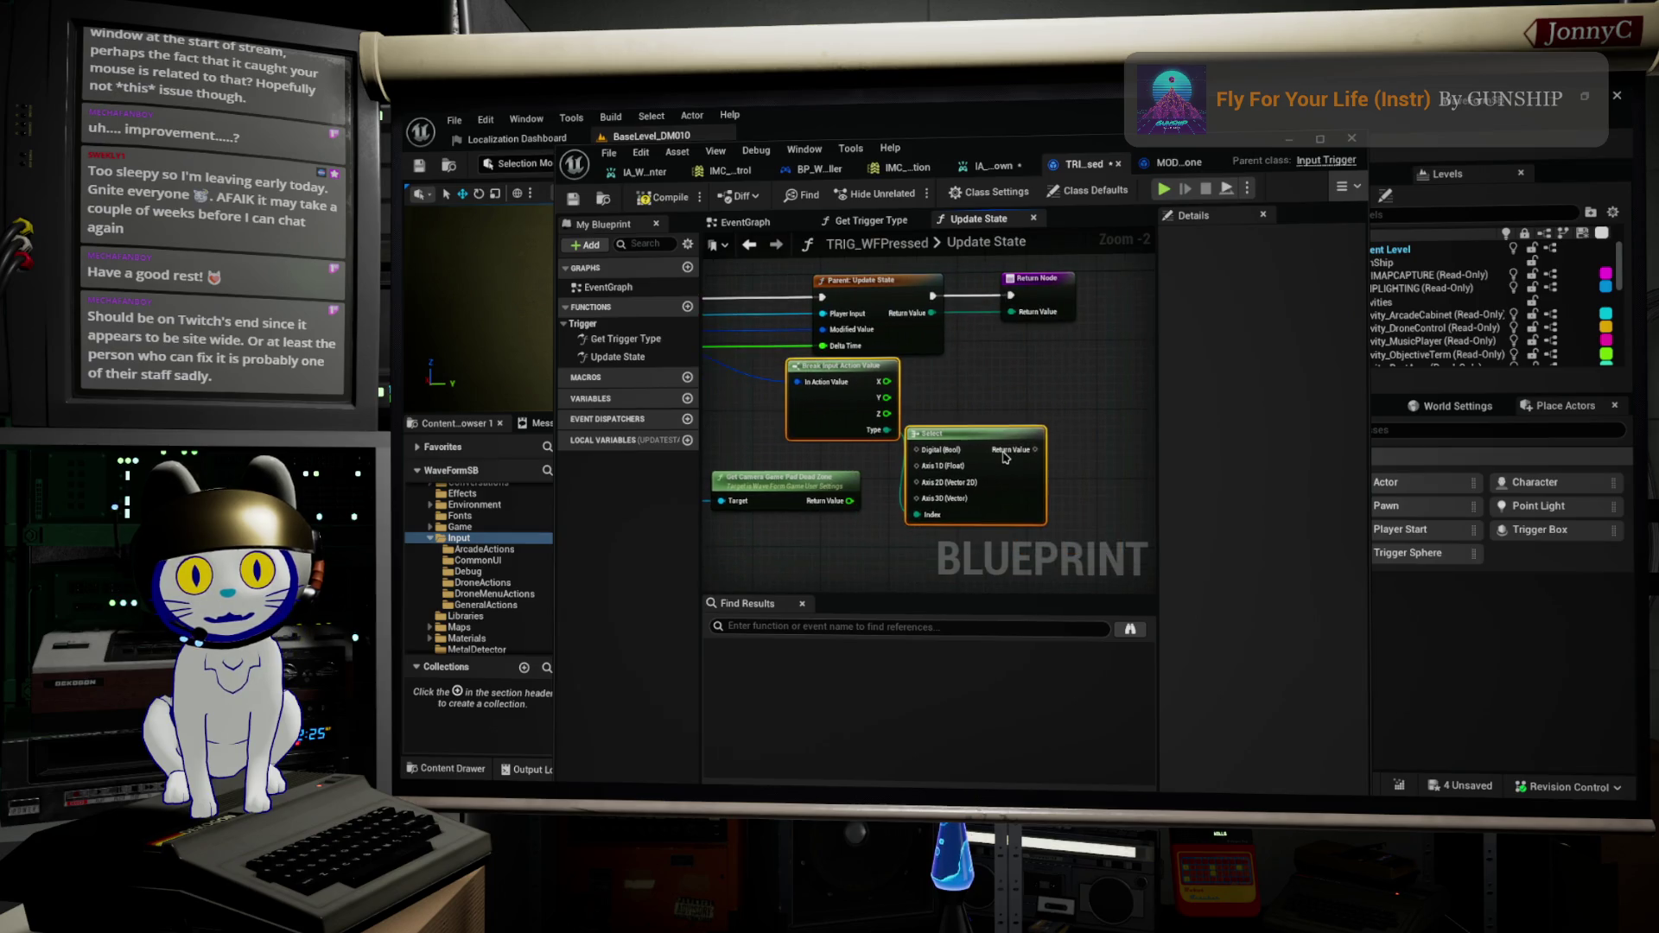
pyautogui.click(987, 465)
pyautogui.moveTo(988, 465); pyautogui.dragTo(996, 452)
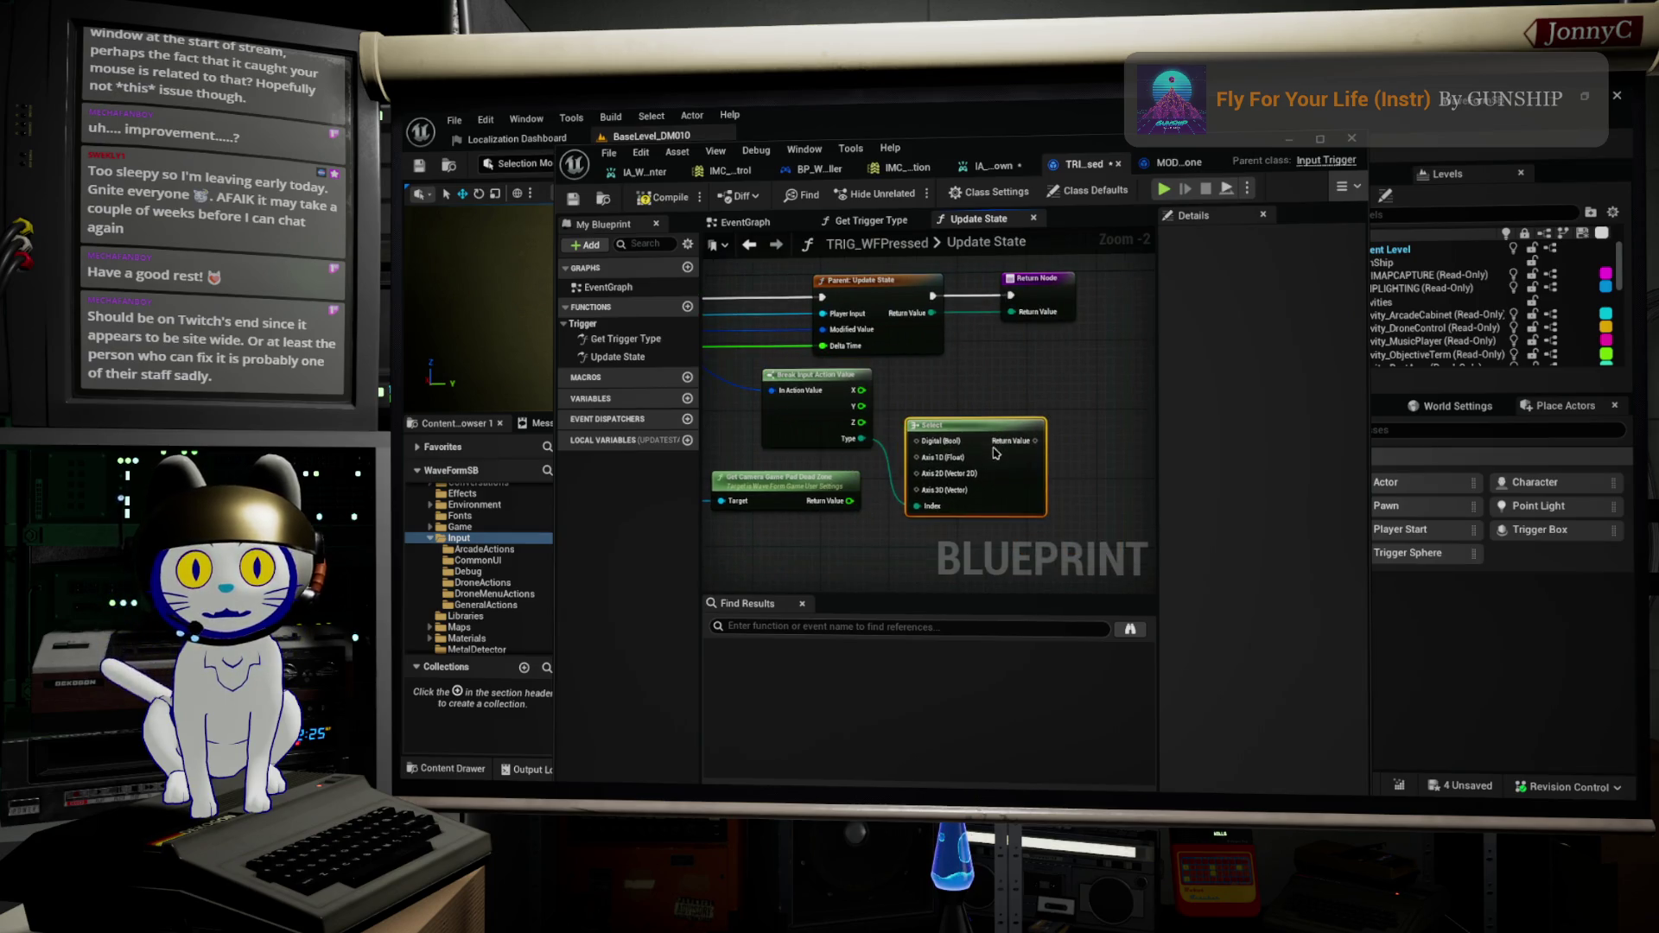
pyautogui.click(726, 275)
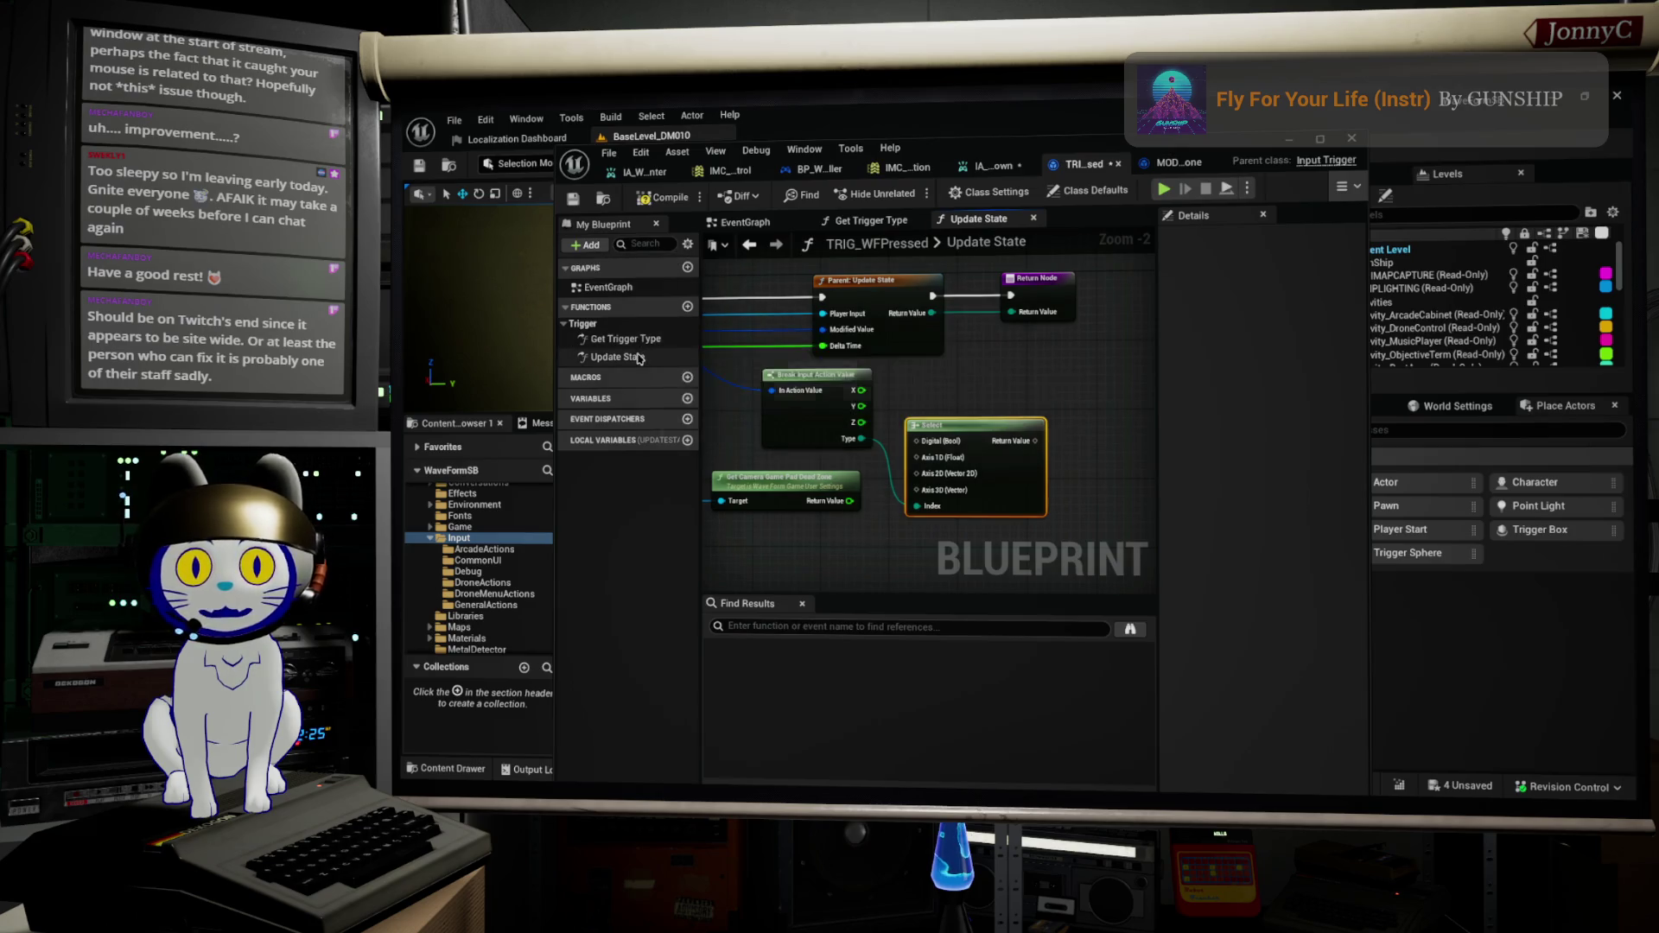
pyautogui.moveTo(960, 356); pyautogui.dragTo(1095, 374)
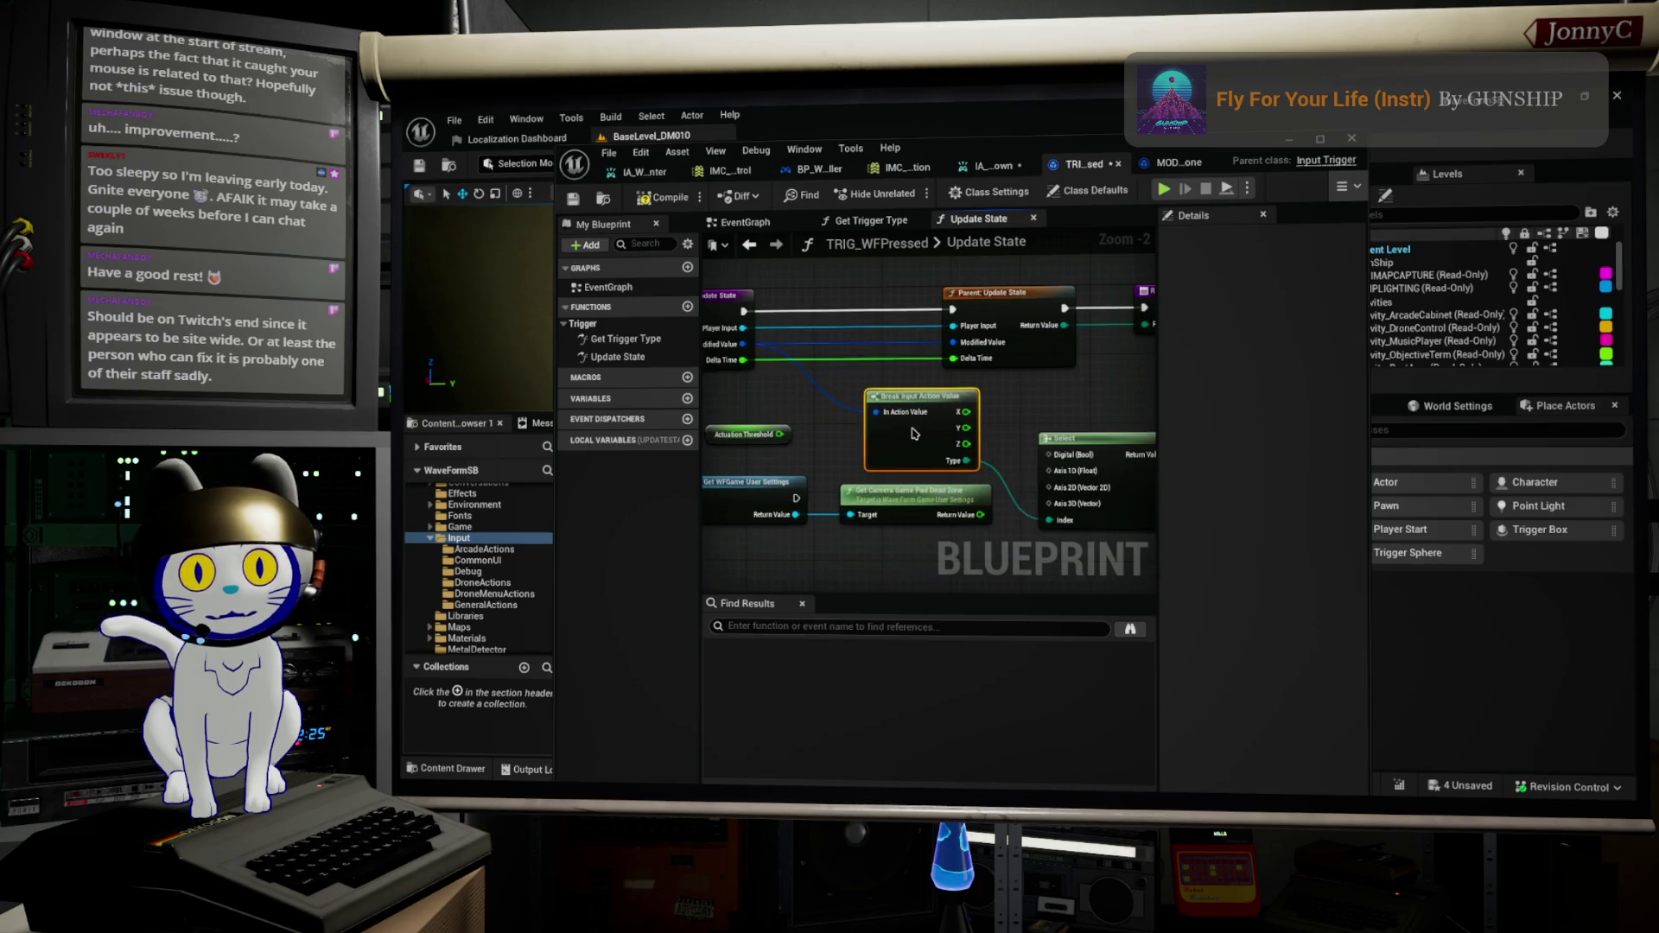
# Step: Check the Modify Raw entry node in MOD_WFGamepadDeadZone, then return to TRIG_WFPressed
pyautogui.click(1175, 162)
pyautogui.moveTo(902, 394); pyautogui.dragTo(1204, 474)
pyautogui.scroll(2, 1090, 444)
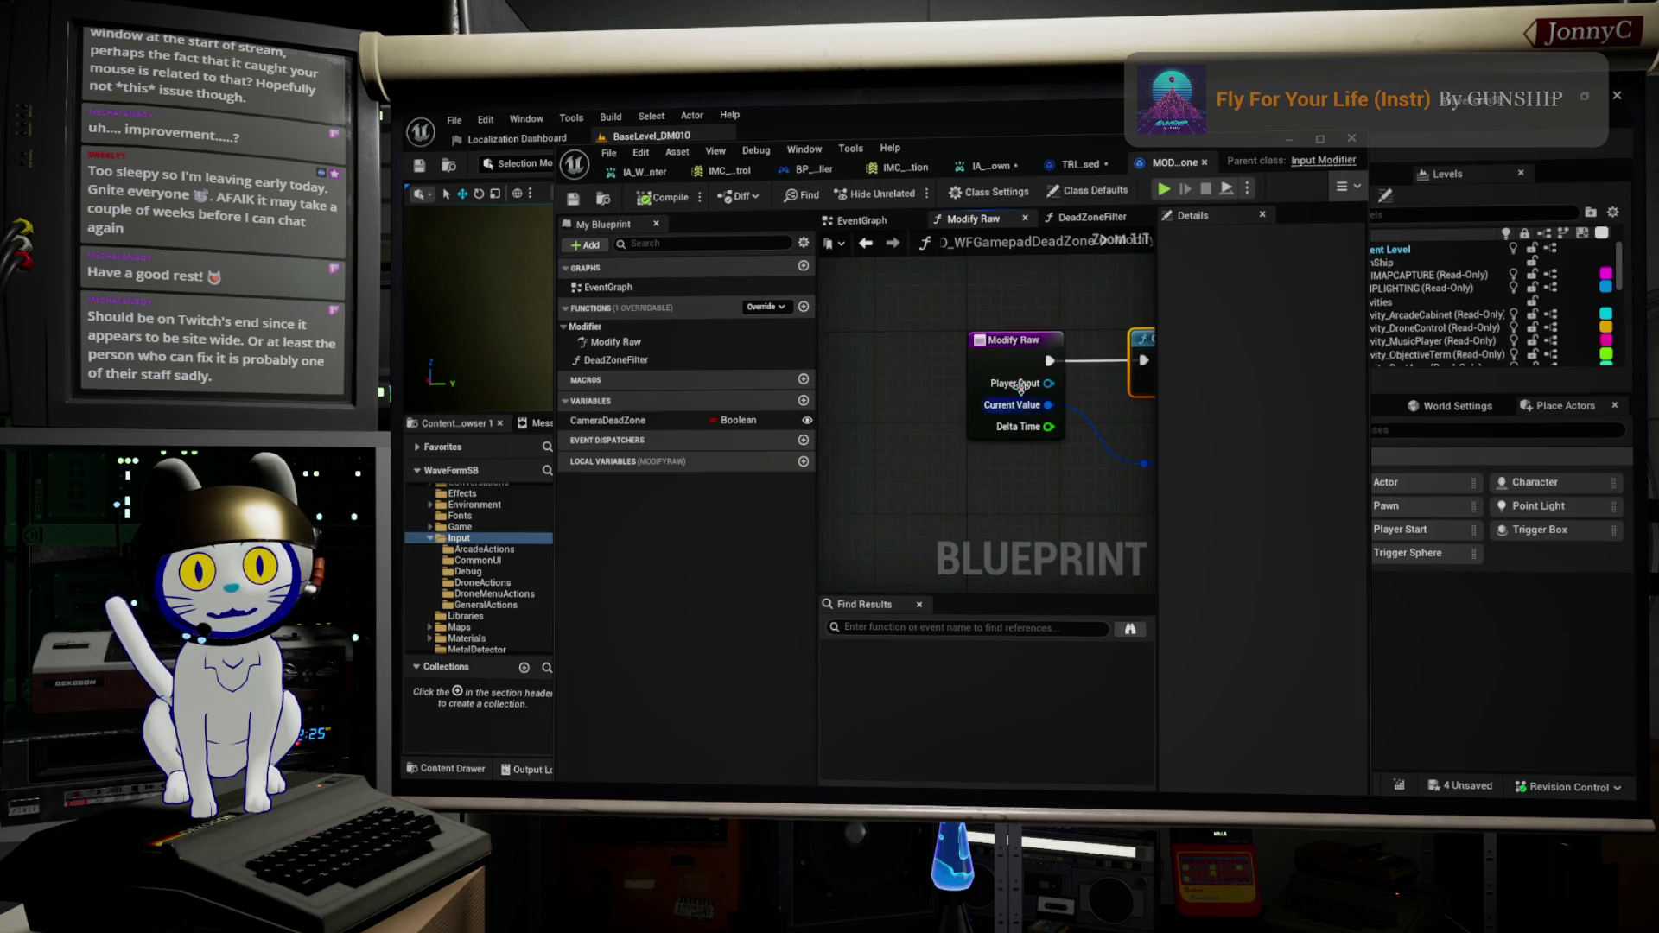
pyautogui.click(1070, 171)
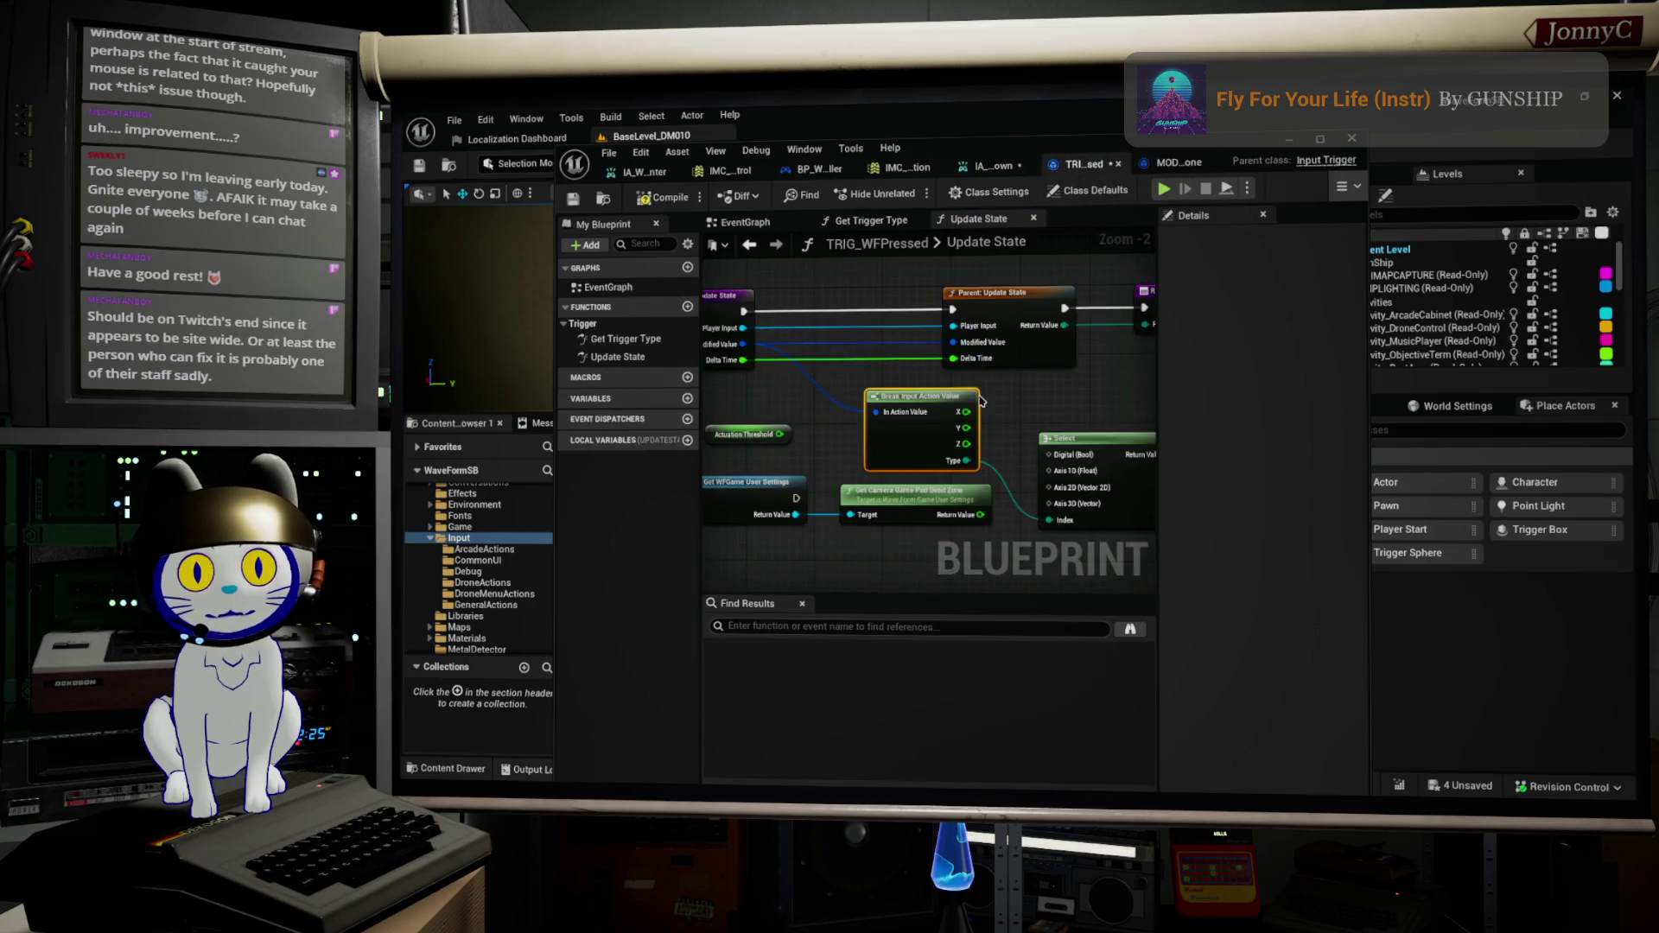
# Step: Delete the Break Input Action Value and Select nodes and reposition the dead zone and threshold nodes
pyautogui.moveTo(981, 401); pyautogui.dragTo(976, 405)
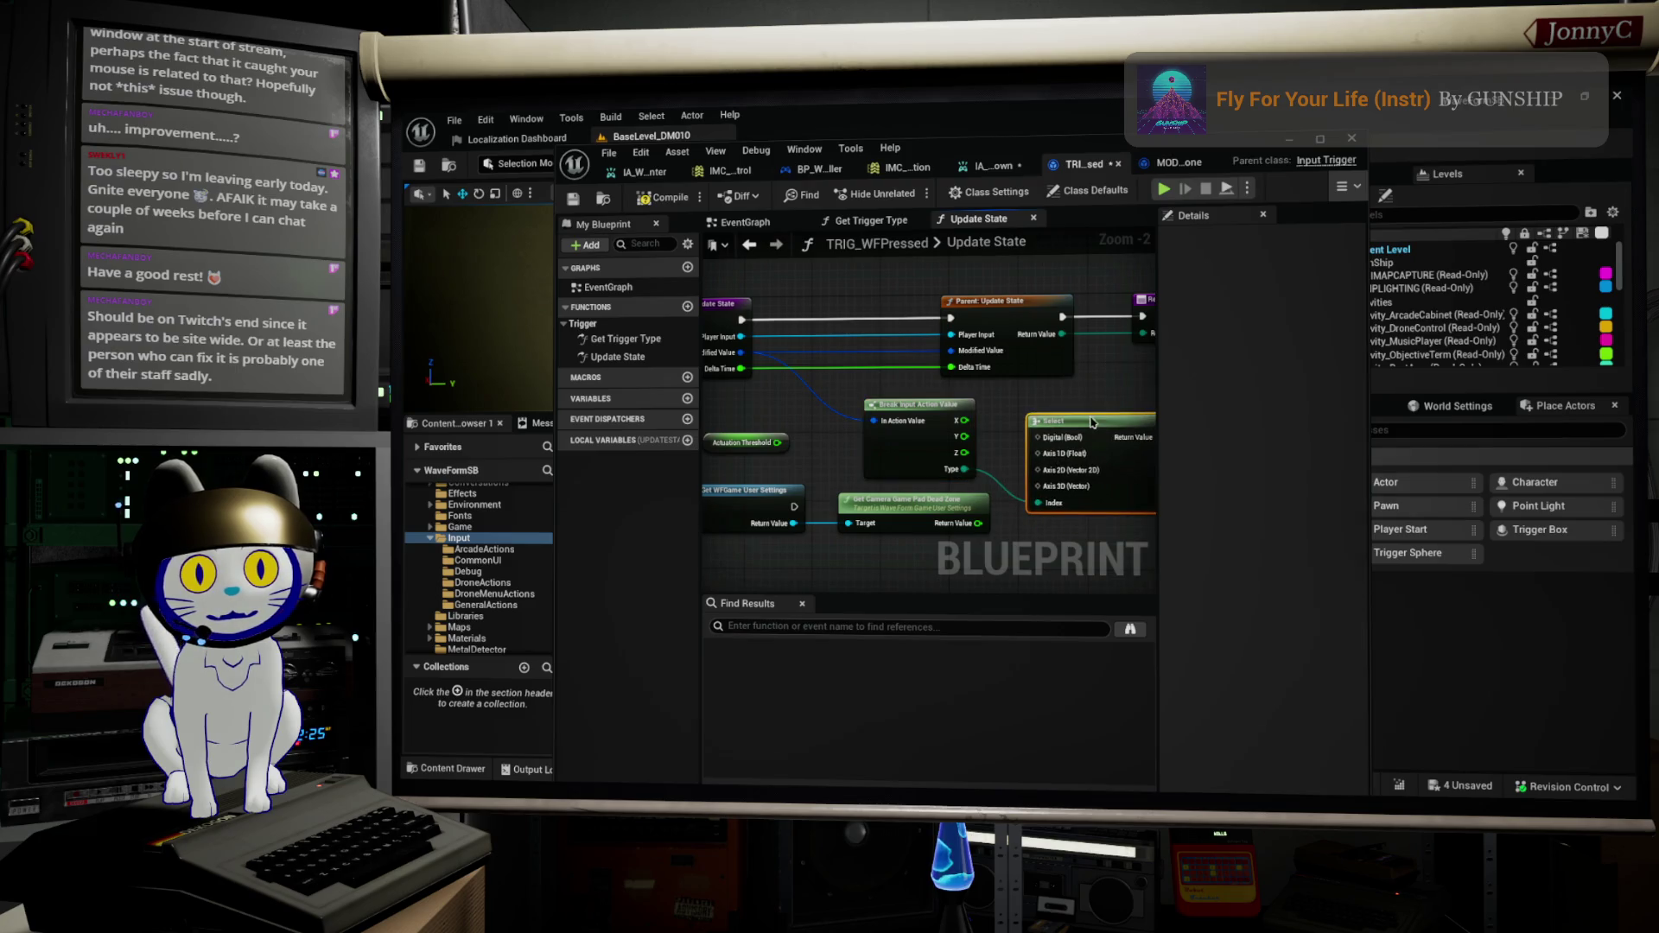
pyautogui.scroll(2, 1039, 434)
pyautogui.moveTo(837, 369); pyautogui.dragTo(1080, 484)
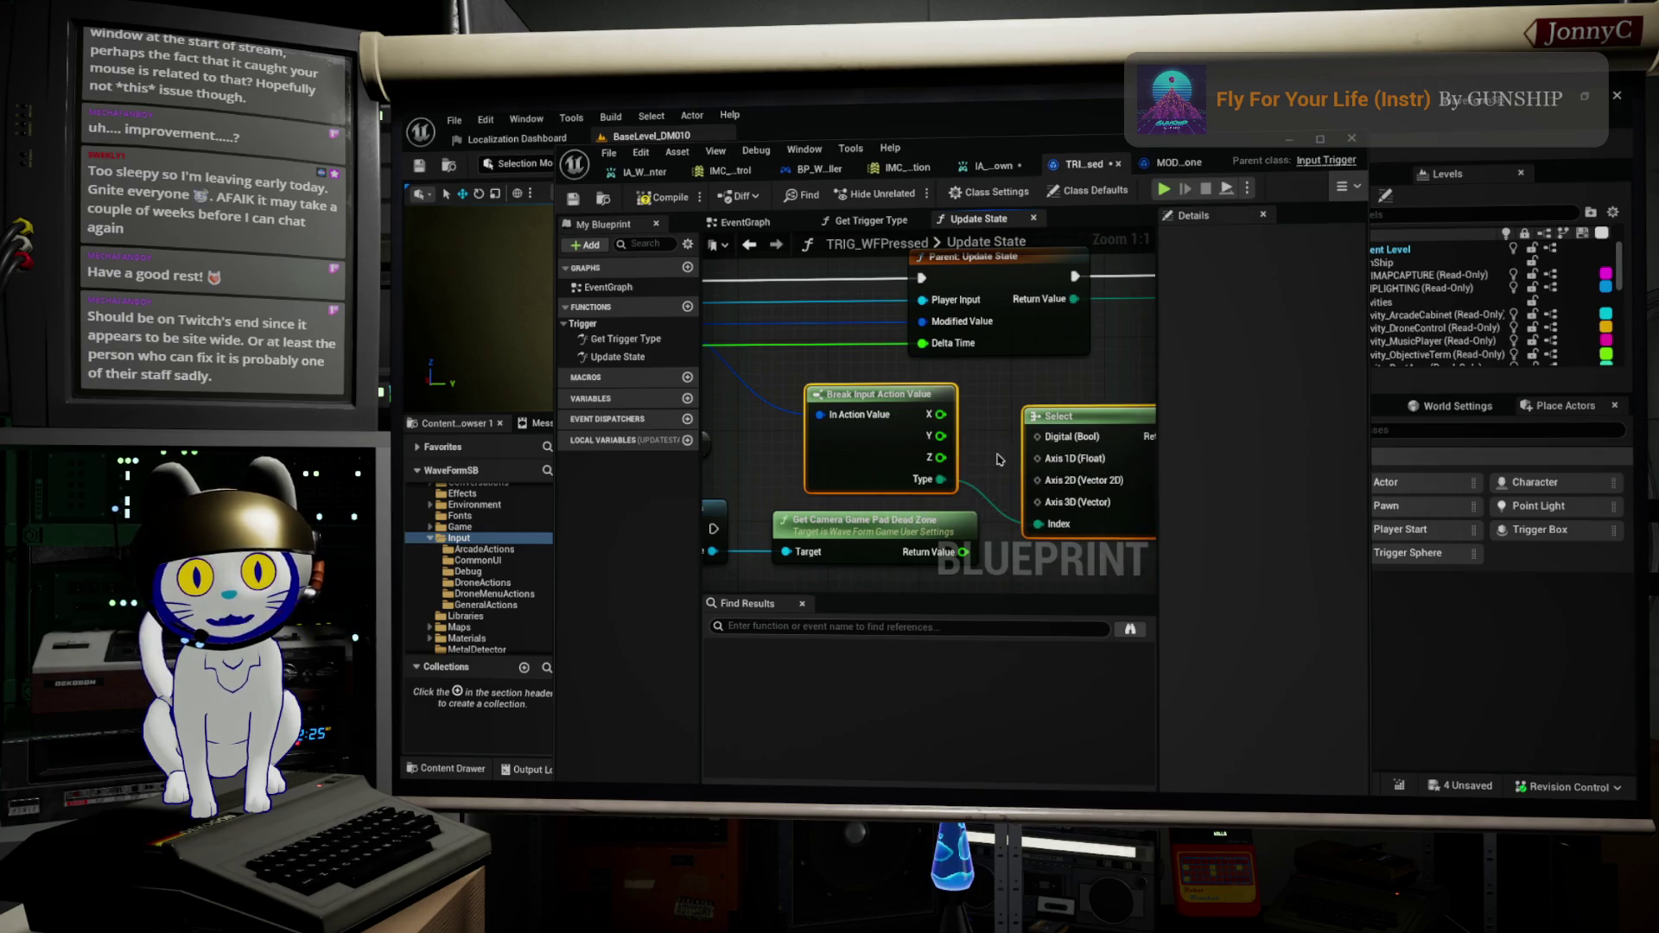
pyautogui.press('Delete')
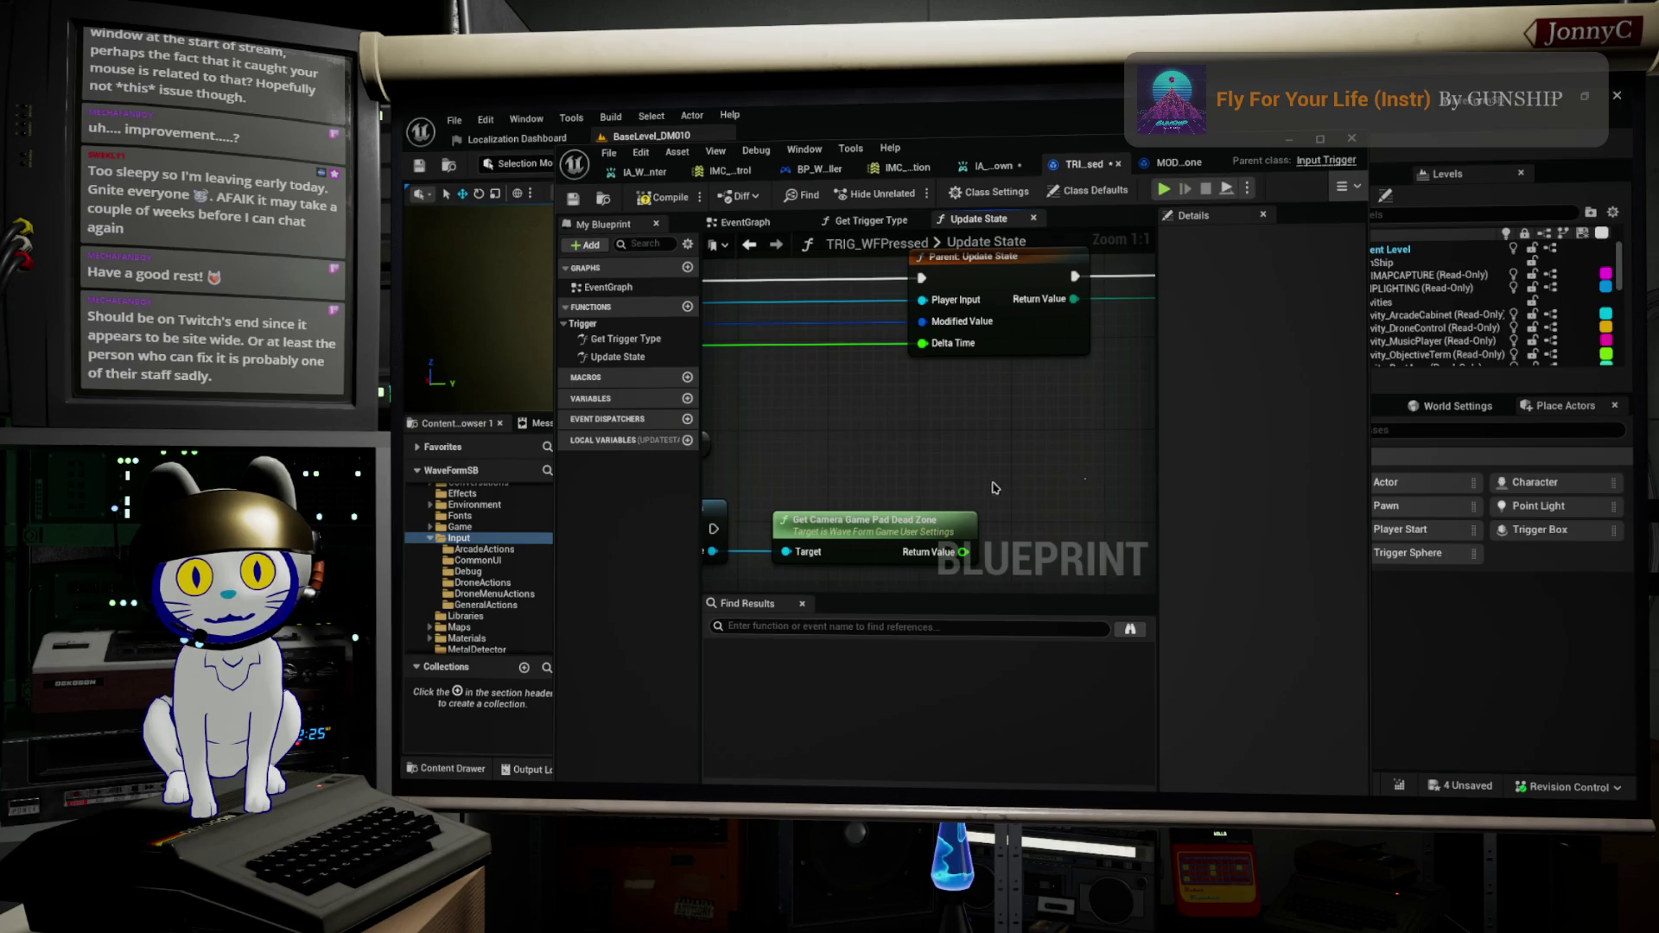
pyautogui.scroll(-1, 1063, 467)
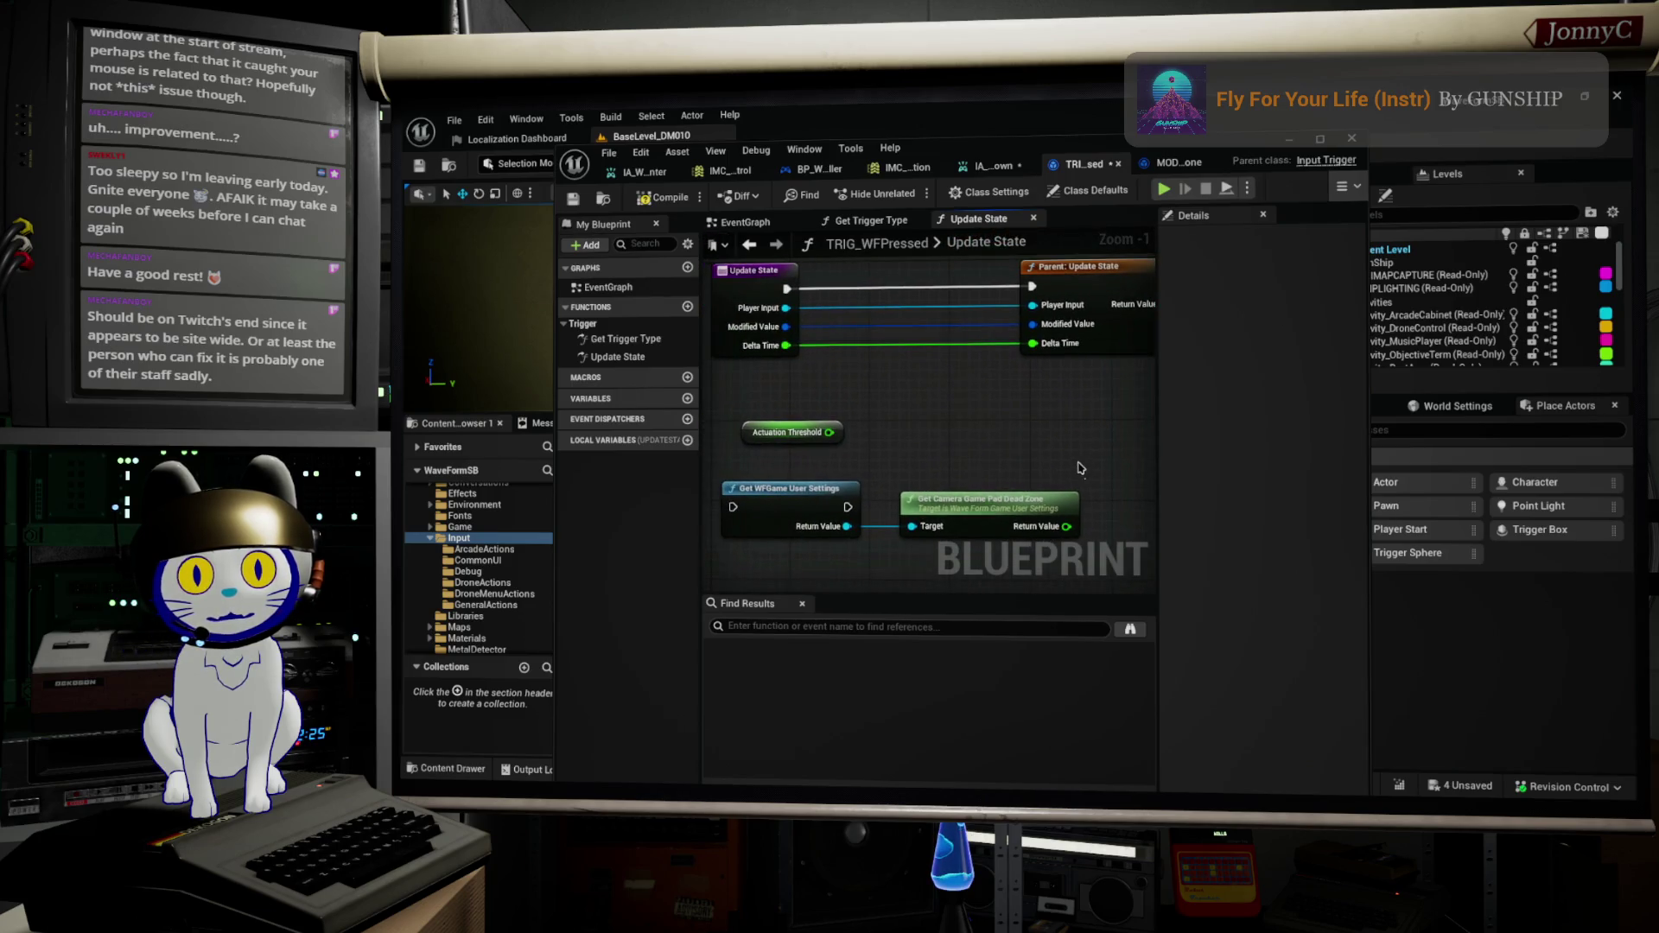
pyautogui.moveTo(994, 506)
pyautogui.mouseDown()
pyautogui.moveTo(984, 524)
pyautogui.moveTo(983, 481)
pyautogui.mouseUp()
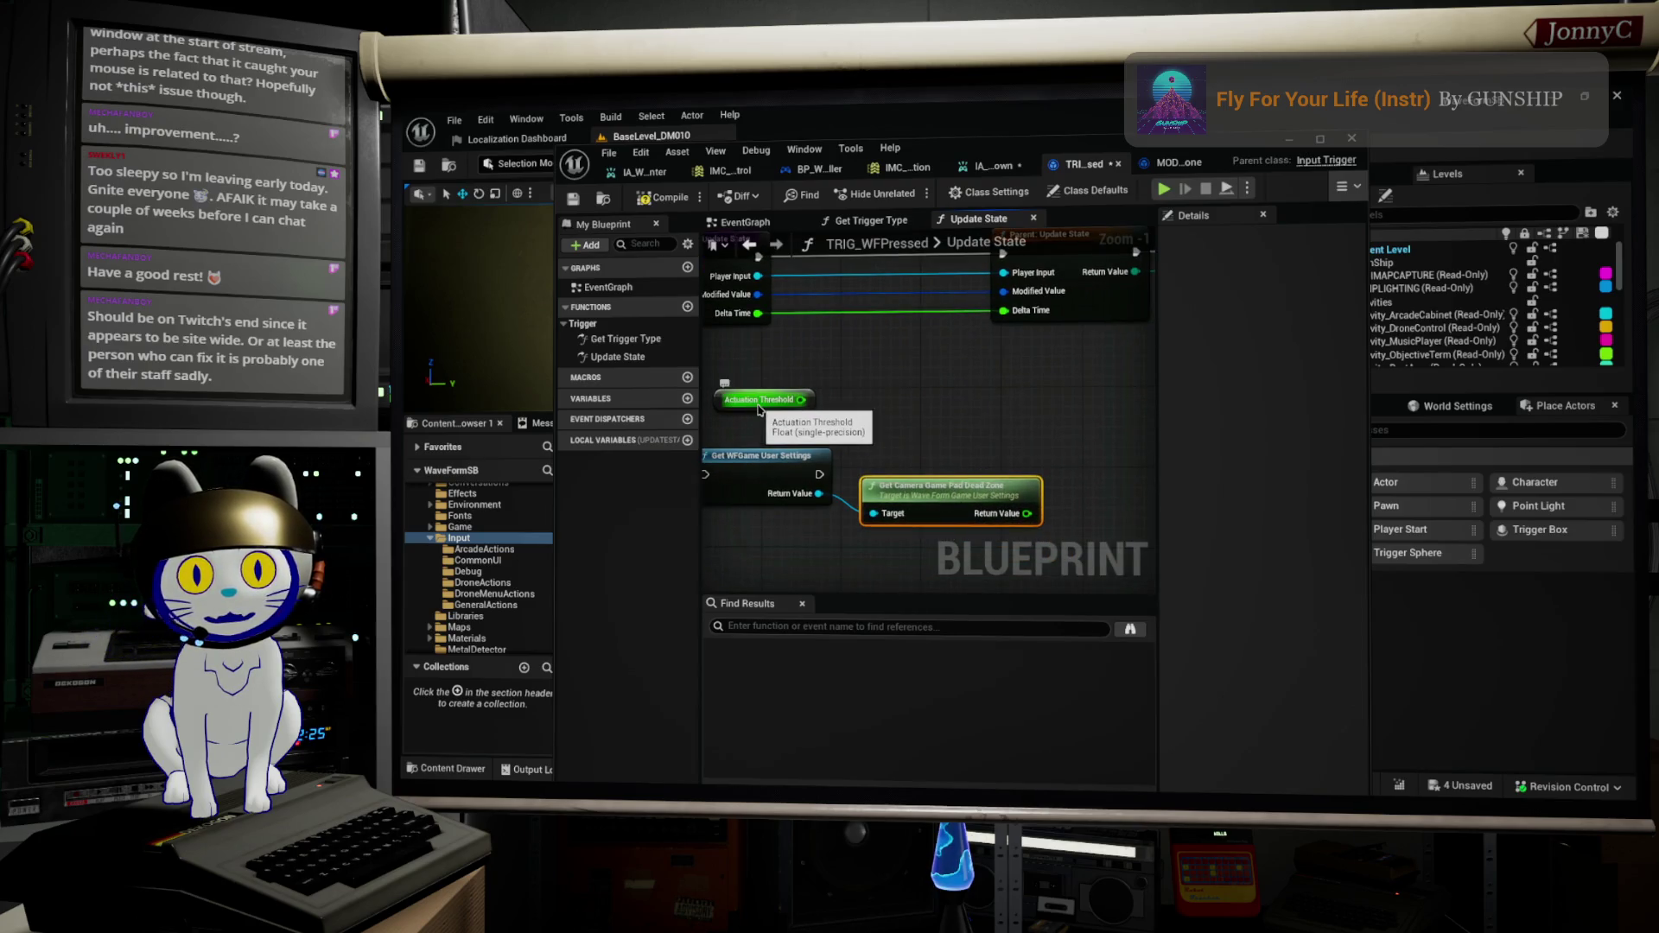
pyautogui.moveTo(768, 405)
pyautogui.mouseDown()
pyautogui.moveTo(998, 506)
pyautogui.moveTo(924, 455)
pyautogui.mouseUp()
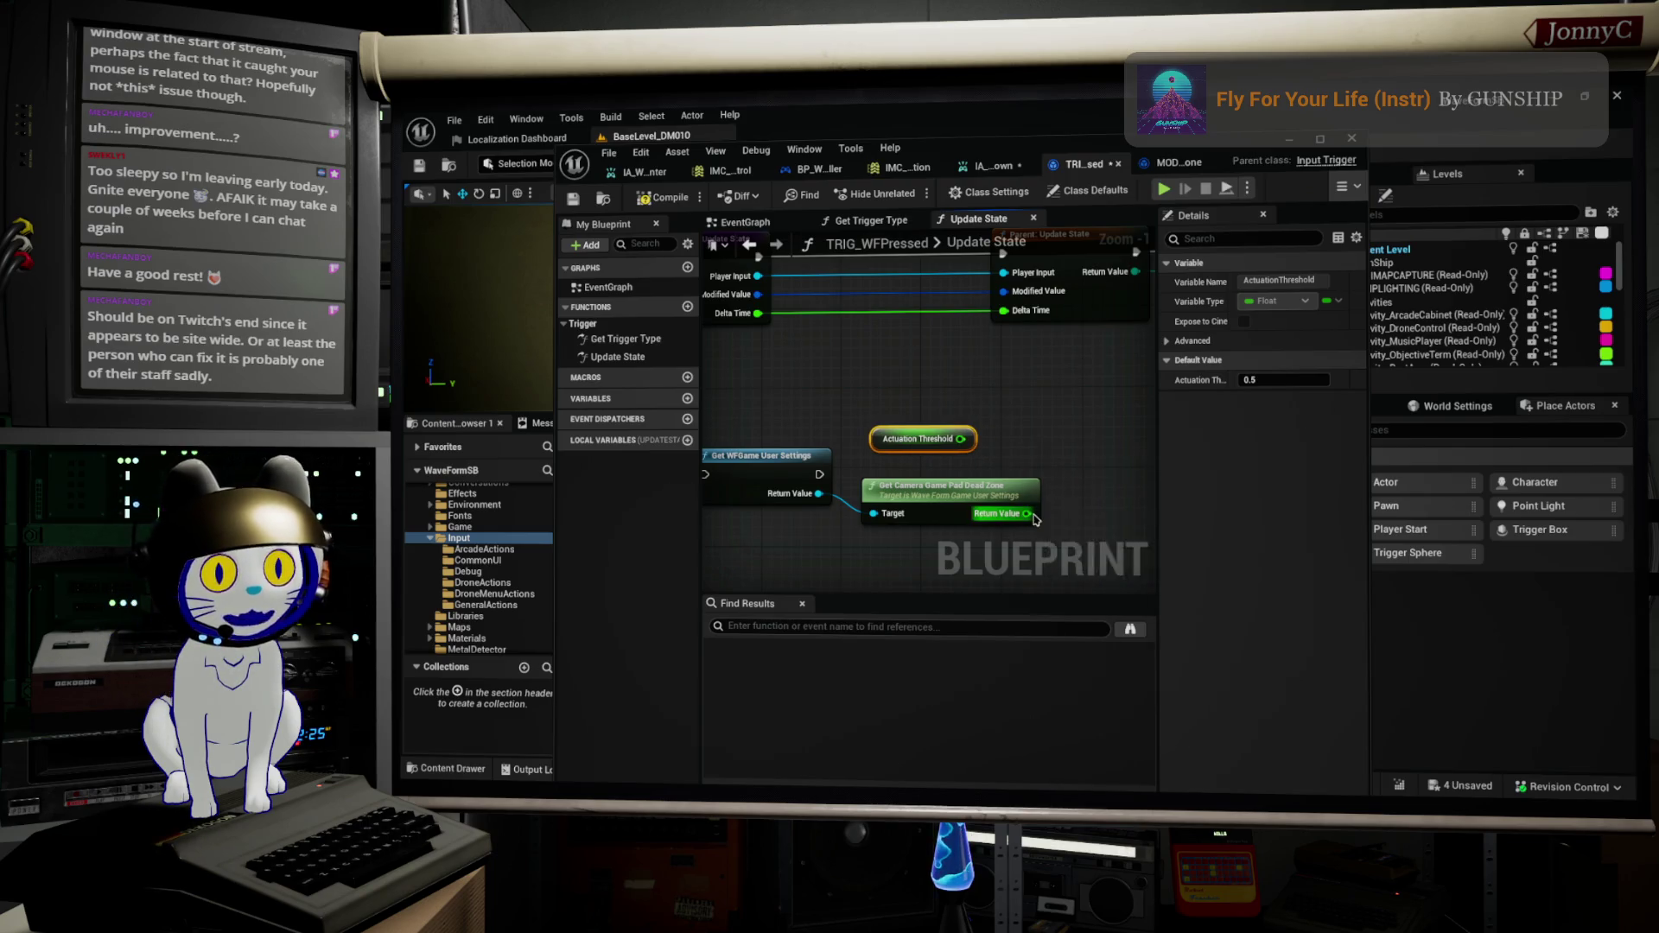
pyautogui.scroll(-1, 1084, 473)
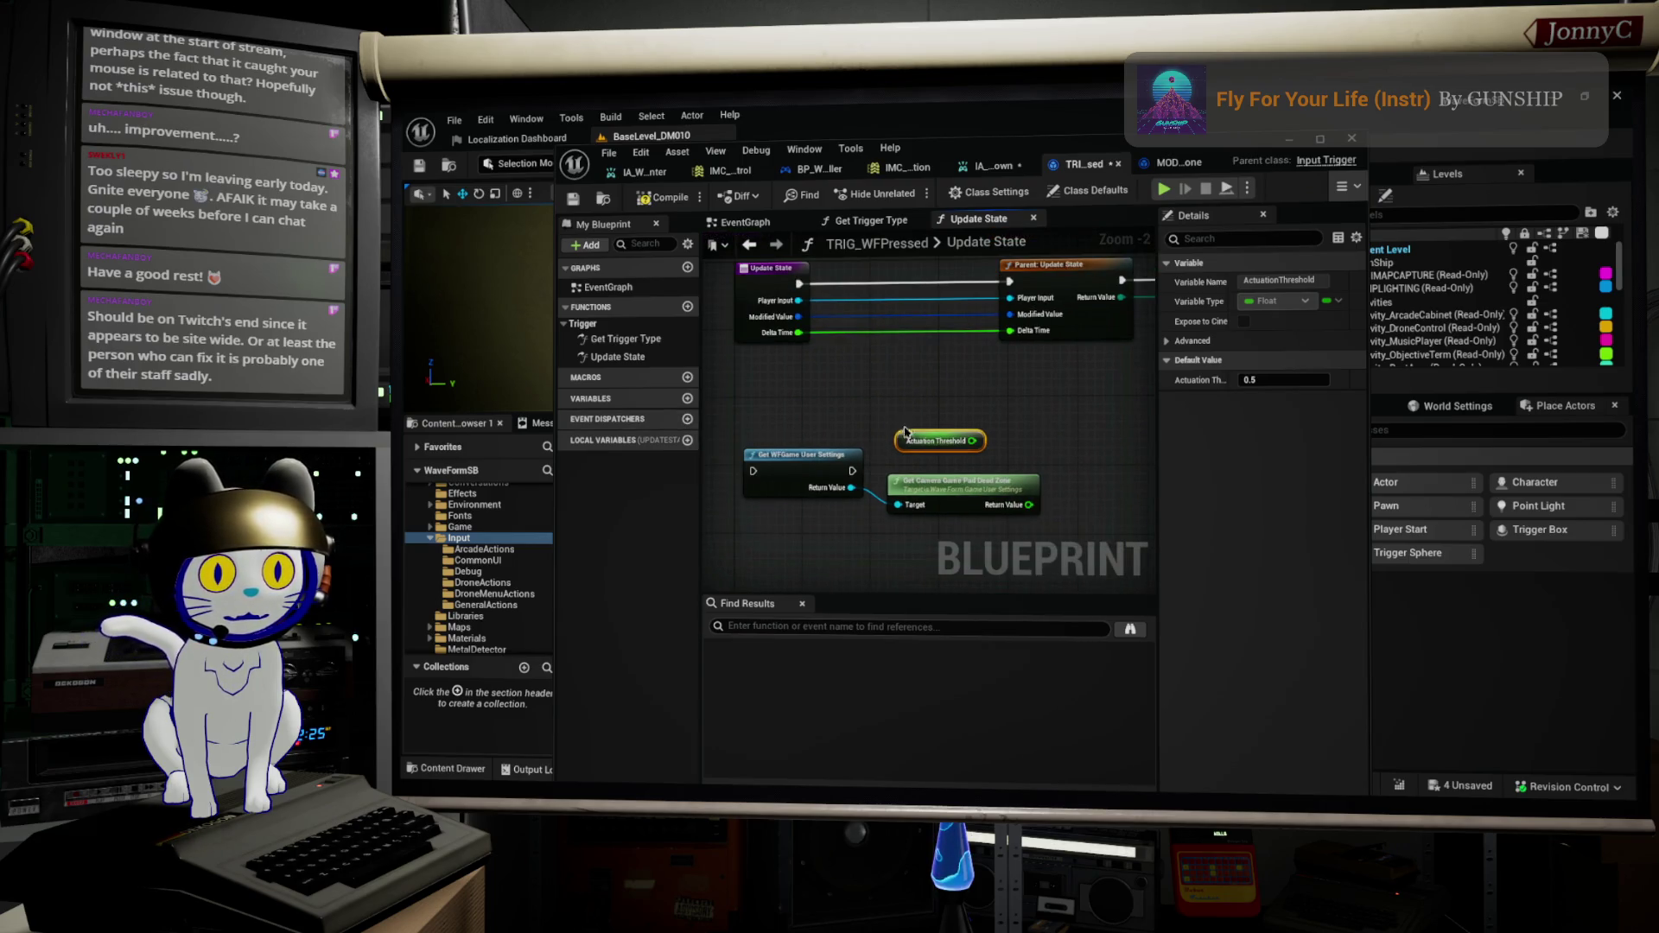
pyautogui.rightClick(998, 388)
# Step: Add a Set Actuation Threshold node fed by the camera gamepad dead zone, removing the getter
pyautogui.write('s')
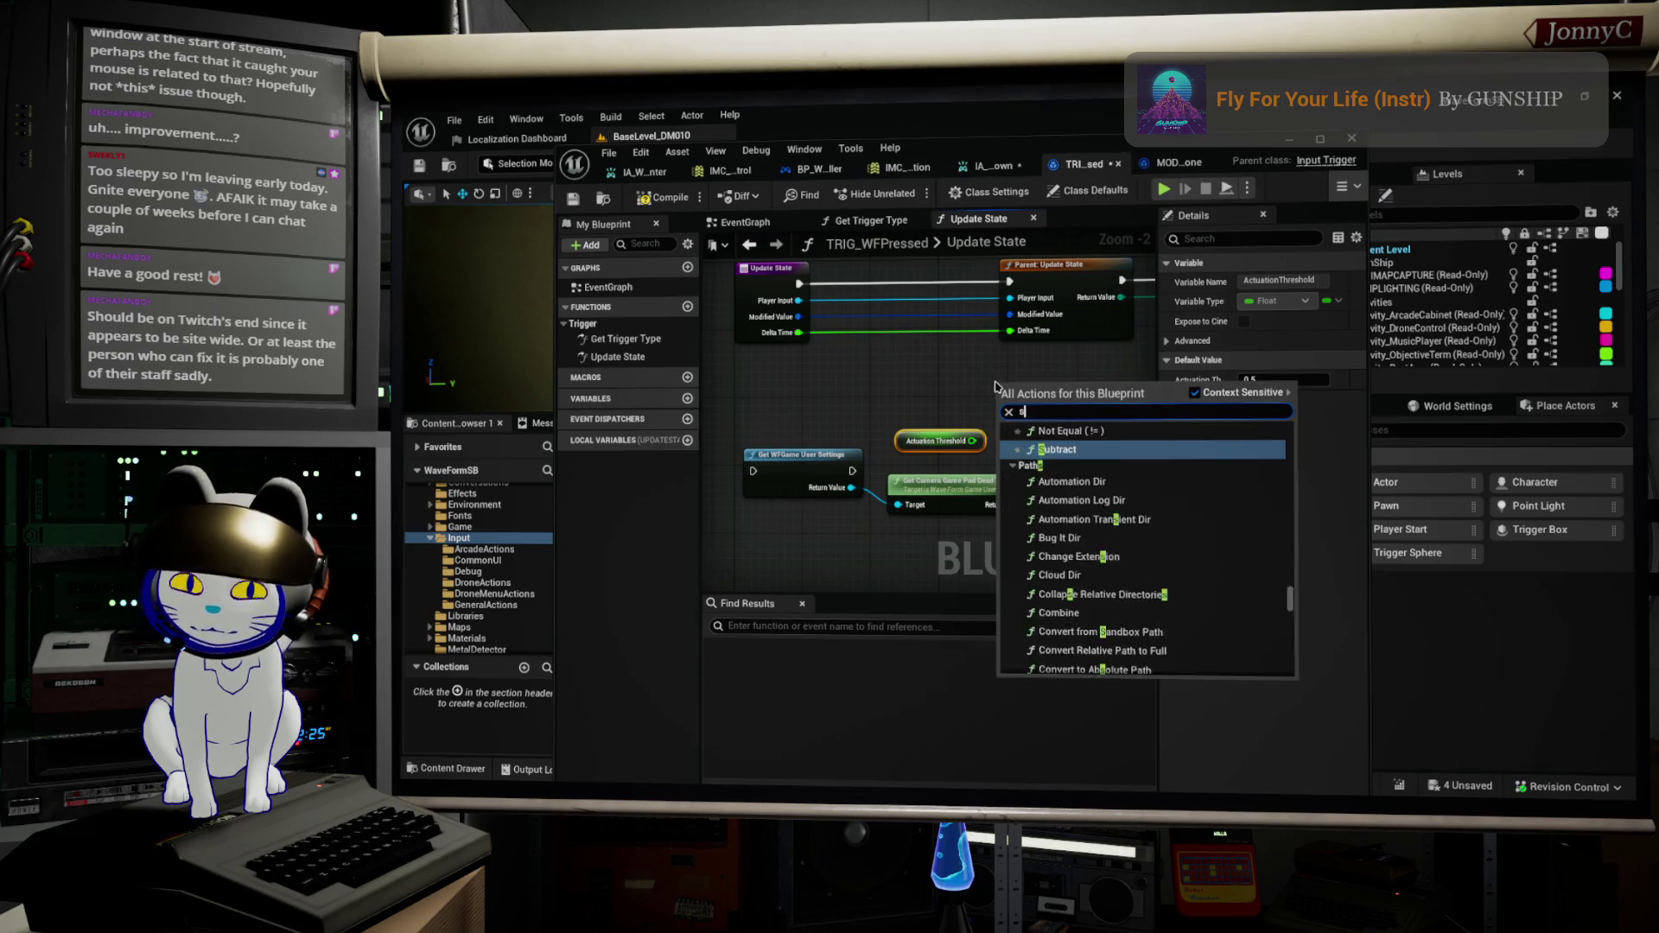
pyautogui.write('et acti')
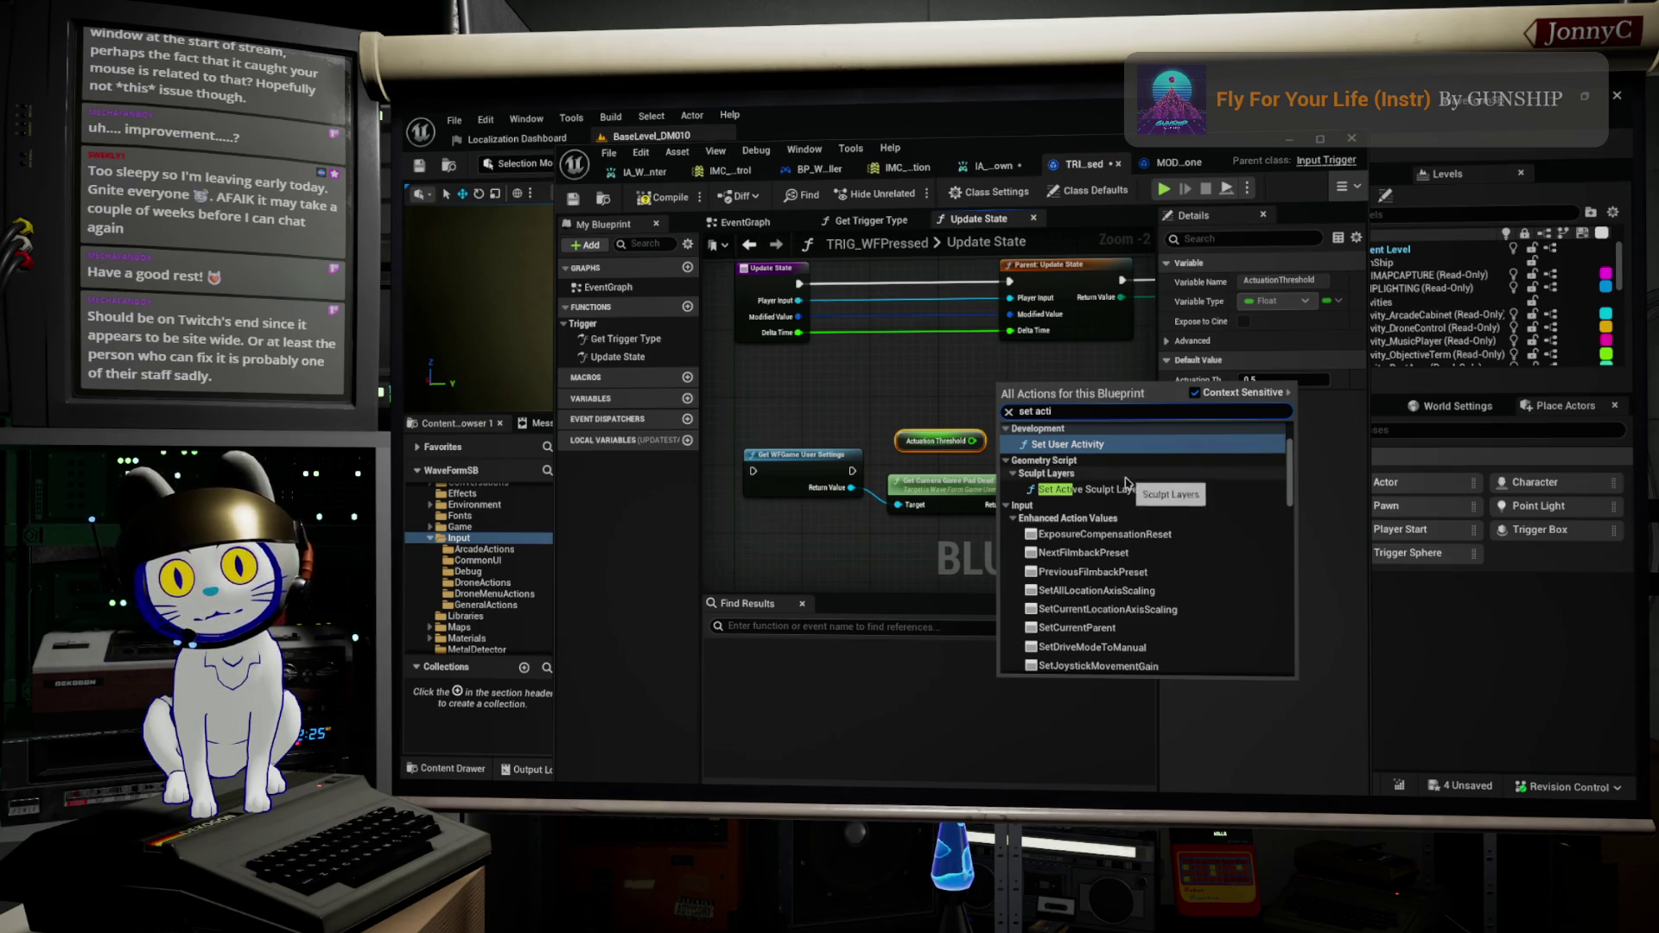
pyautogui.scroll(-10, 1139, 622)
pyautogui.scroll(-10, 1137, 622)
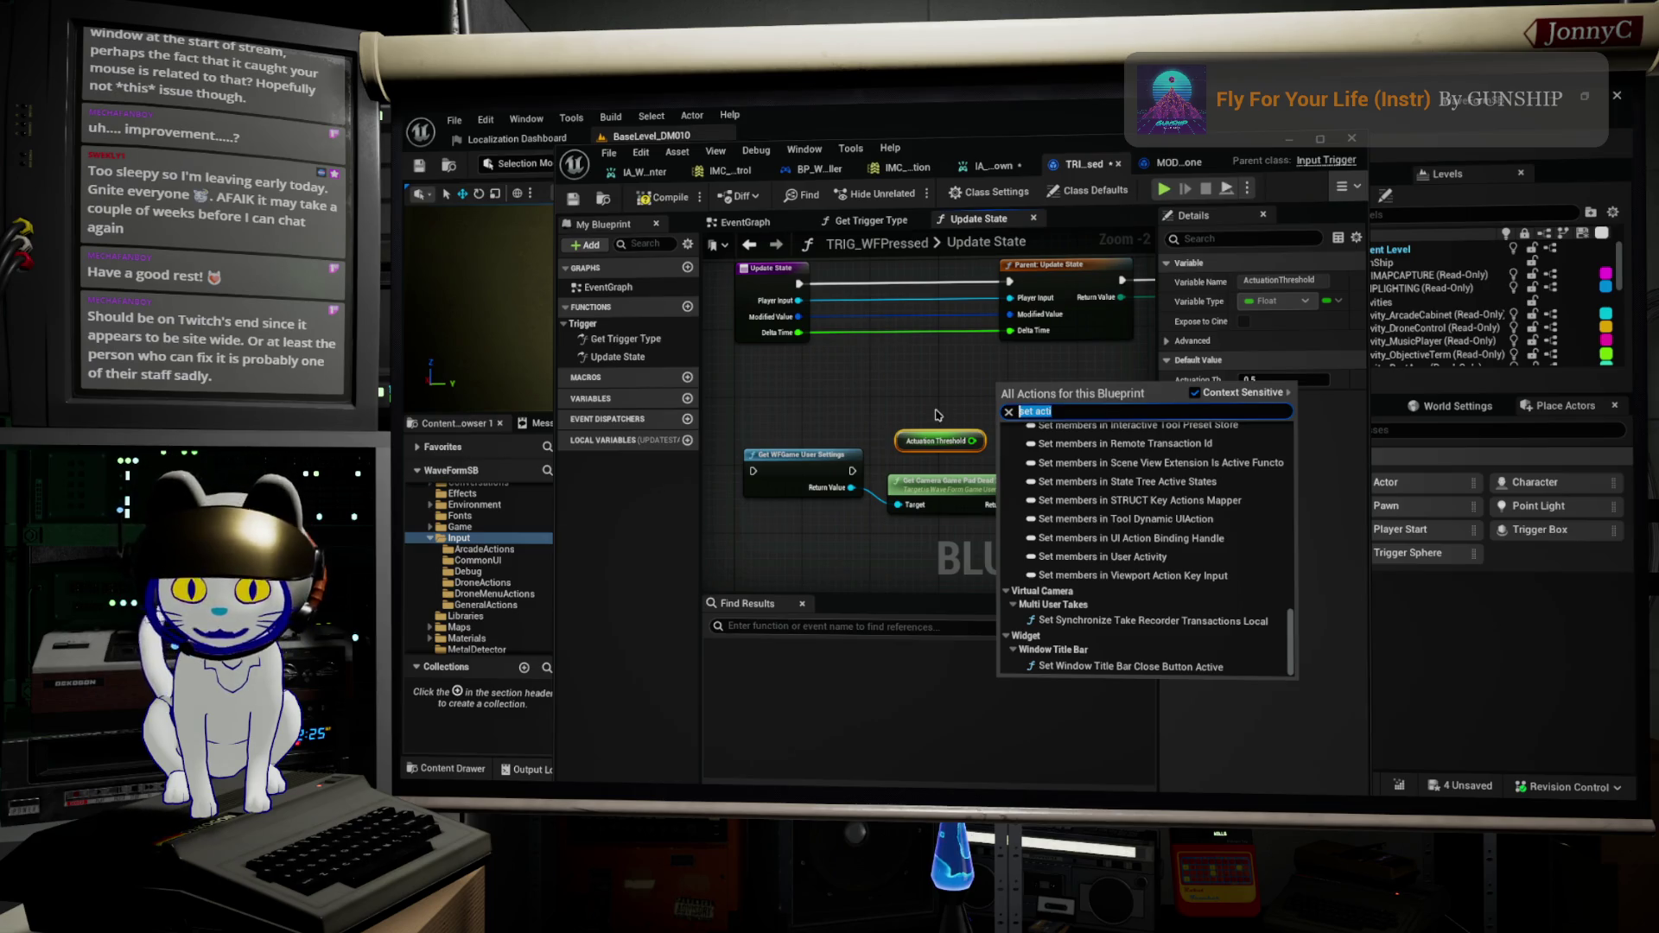
pyautogui.write('actuation')
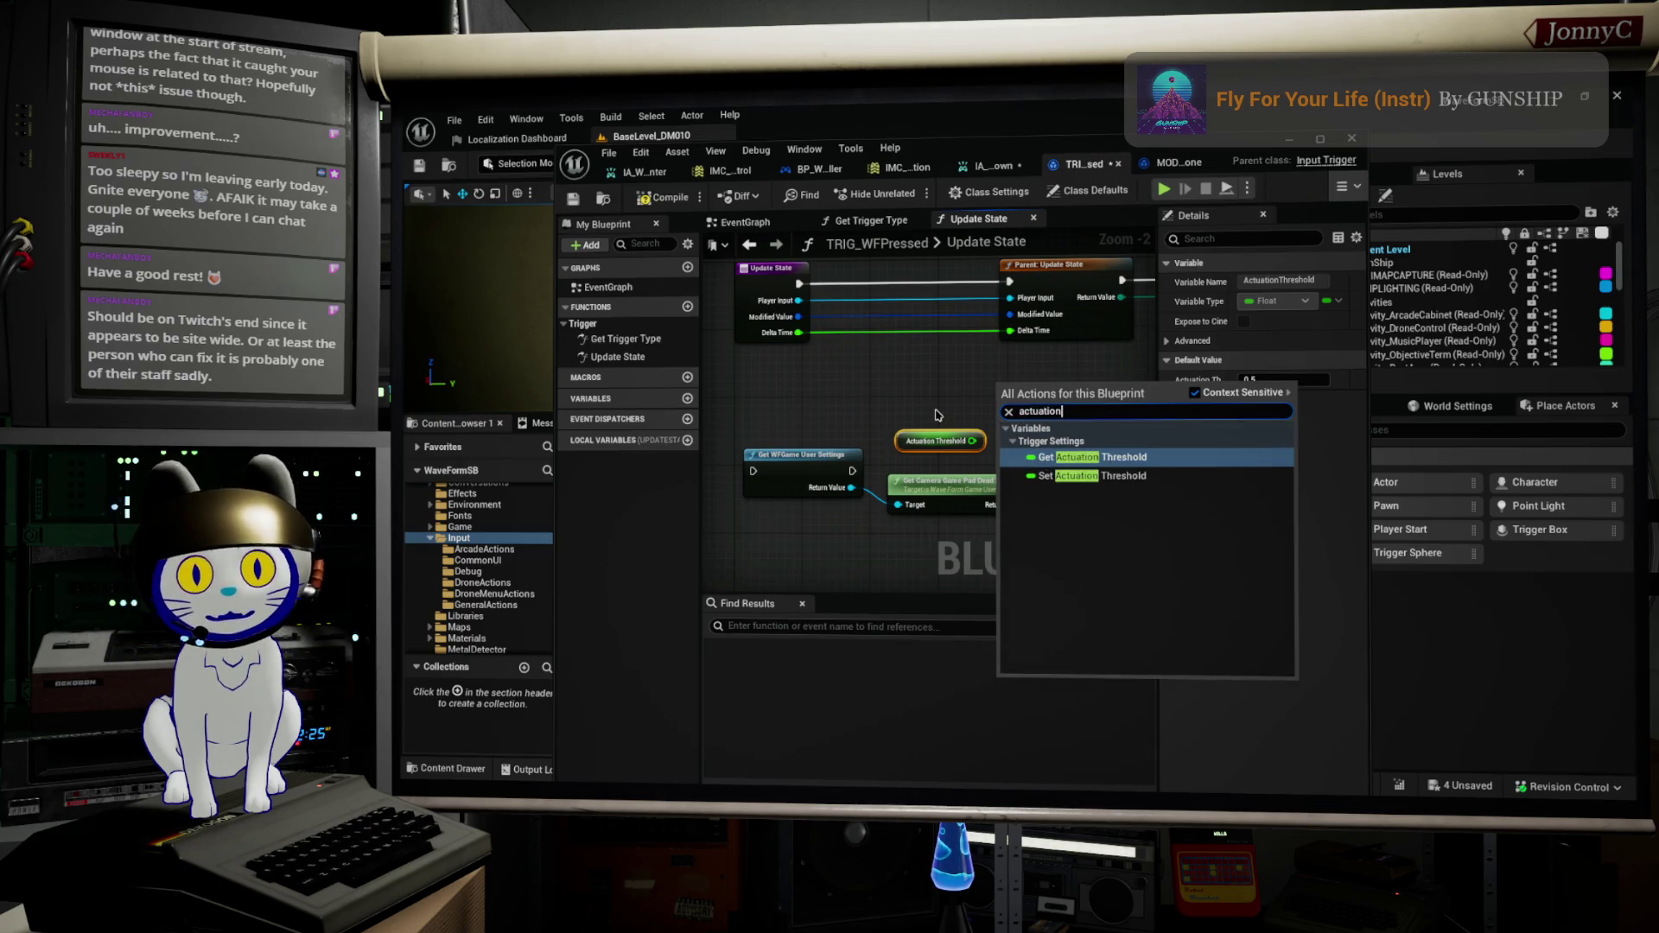
pyautogui.click(1072, 475)
pyautogui.moveTo(1030, 507)
pyautogui.mouseDown()
pyautogui.moveTo(1002, 411)
pyautogui.moveTo(1117, 456)
pyautogui.moveTo(937, 339)
pyautogui.moveTo(1046, 340)
pyautogui.mouseUp()
pyautogui.press('Delete')
# Step: Chain Update State through user settings and SET into Parent: Update State, then save TRIG_WFPressed
pyautogui.scroll(-2, 1034, 429)
pyautogui.scroll(1, 916, 436)
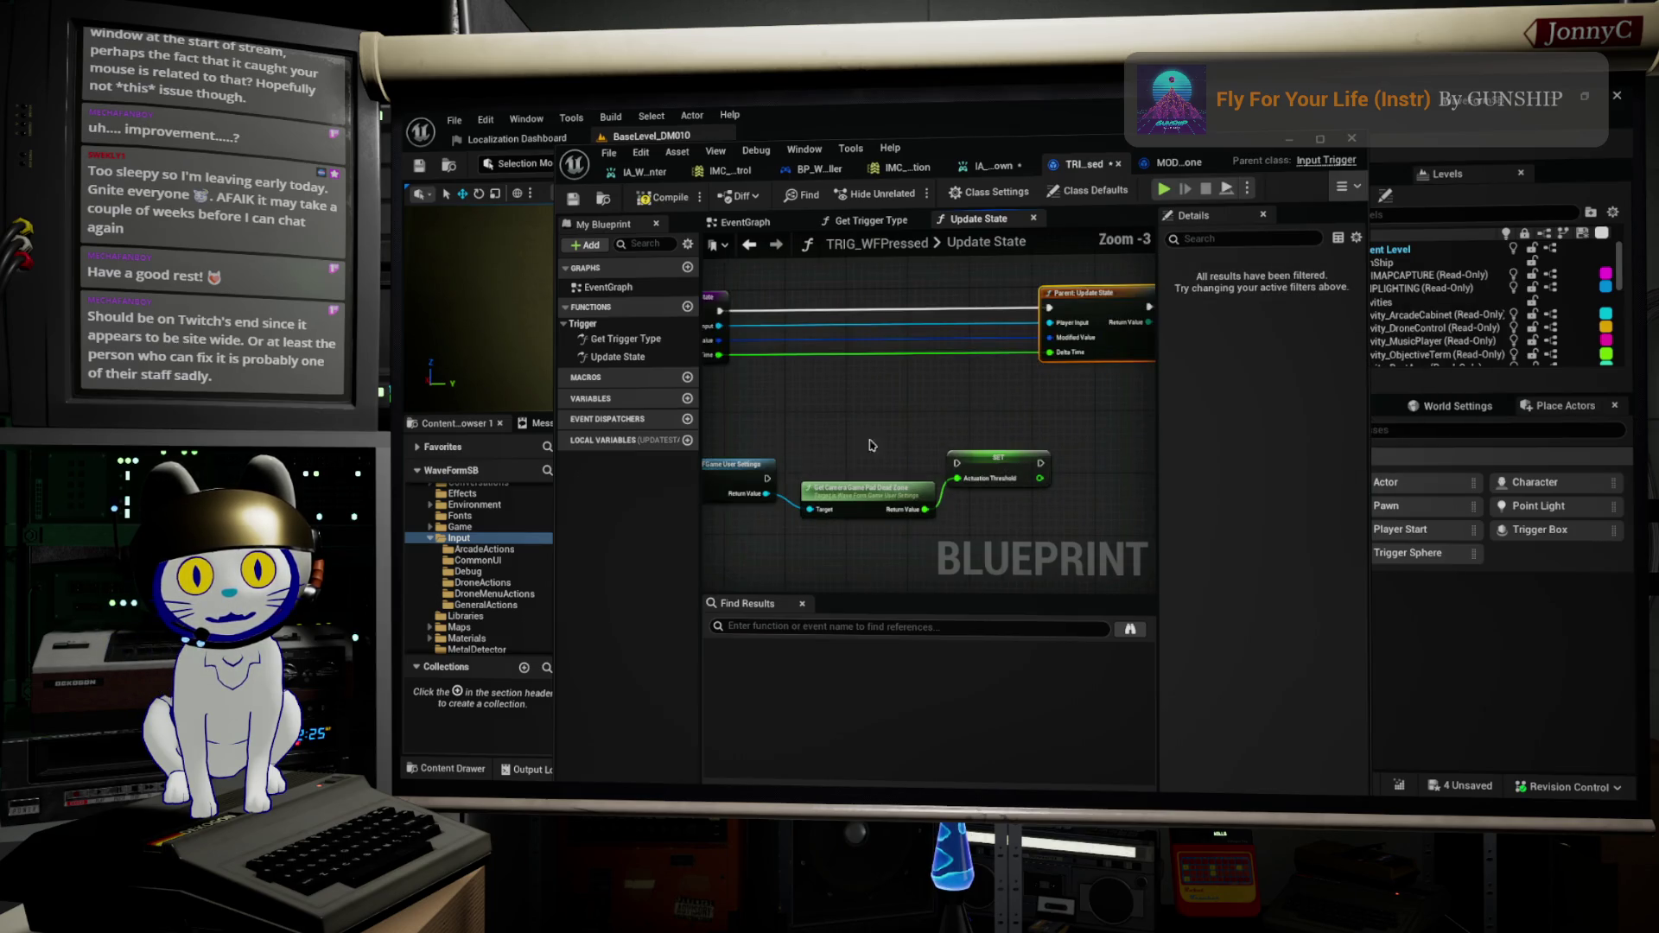
pyautogui.moveTo(742, 480); pyautogui.dragTo(774, 465)
pyautogui.scroll(-1, 828, 451)
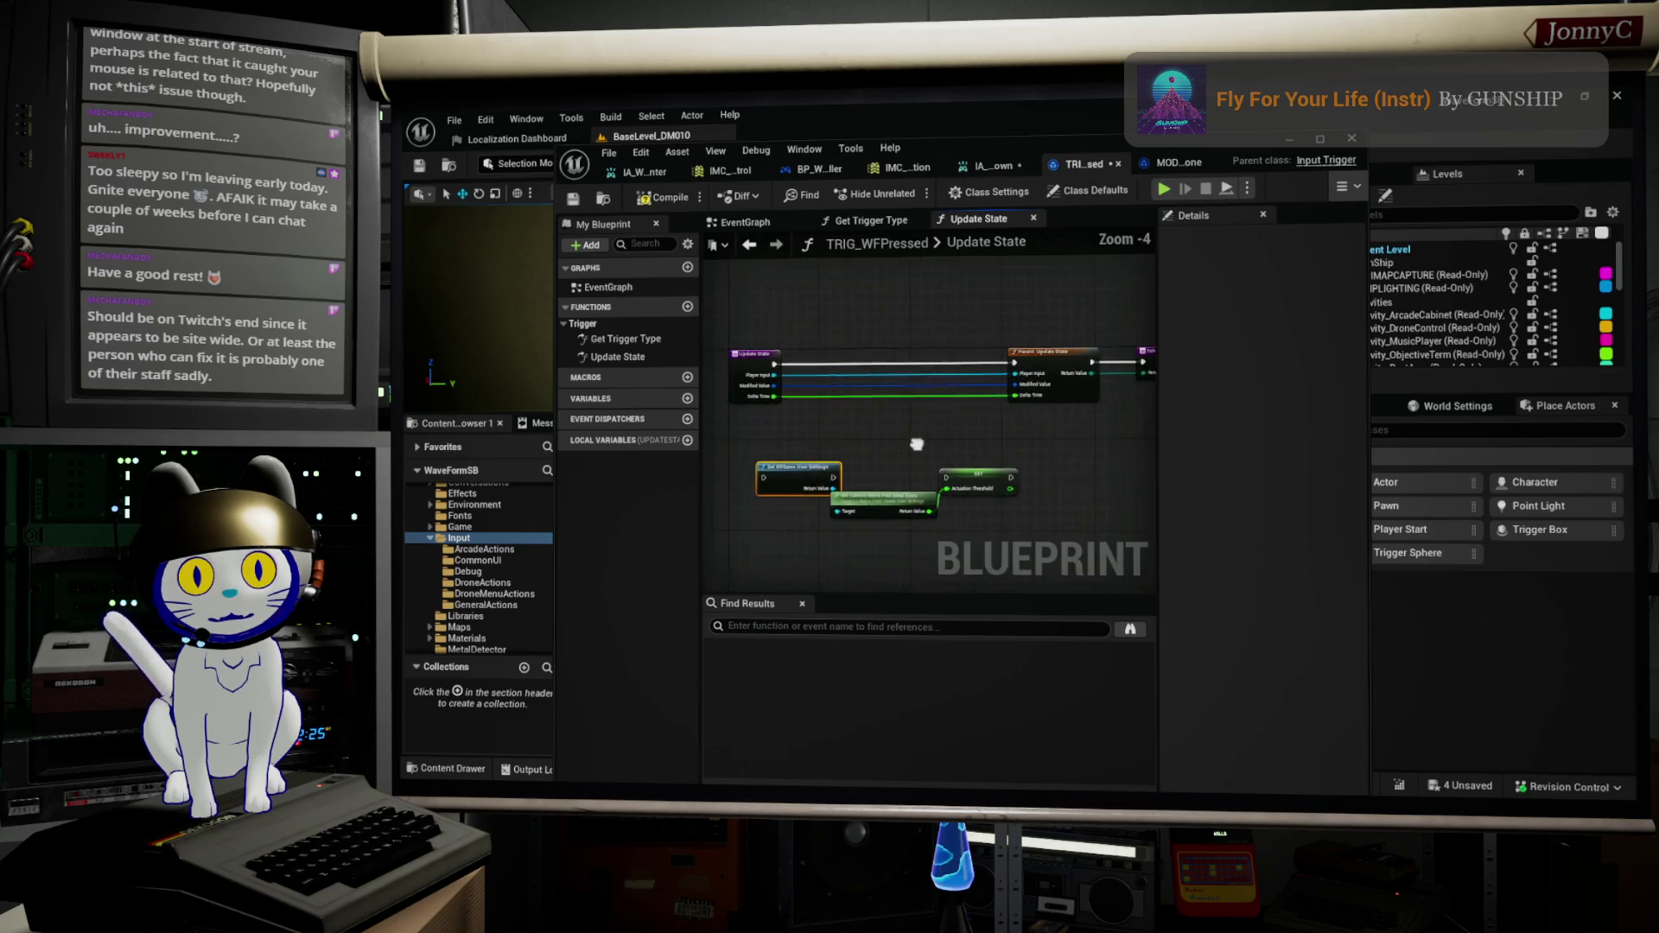
pyautogui.moveTo(784, 364)
pyautogui.mouseDown()
pyautogui.moveTo(743, 501)
pyautogui.moveTo(776, 480)
pyautogui.moveTo(961, 481)
pyautogui.mouseUp()
pyautogui.moveTo(1022, 476)
pyautogui.mouseDown()
pyautogui.moveTo(1037, 493)
pyautogui.moveTo(1028, 370)
pyautogui.mouseUp()
pyautogui.scroll(1, 919, 484)
pyautogui.moveTo(1027, 529)
pyautogui.mouseDown()
pyautogui.moveTo(730, 453)
pyautogui.moveTo(800, 416)
pyautogui.mouseUp()
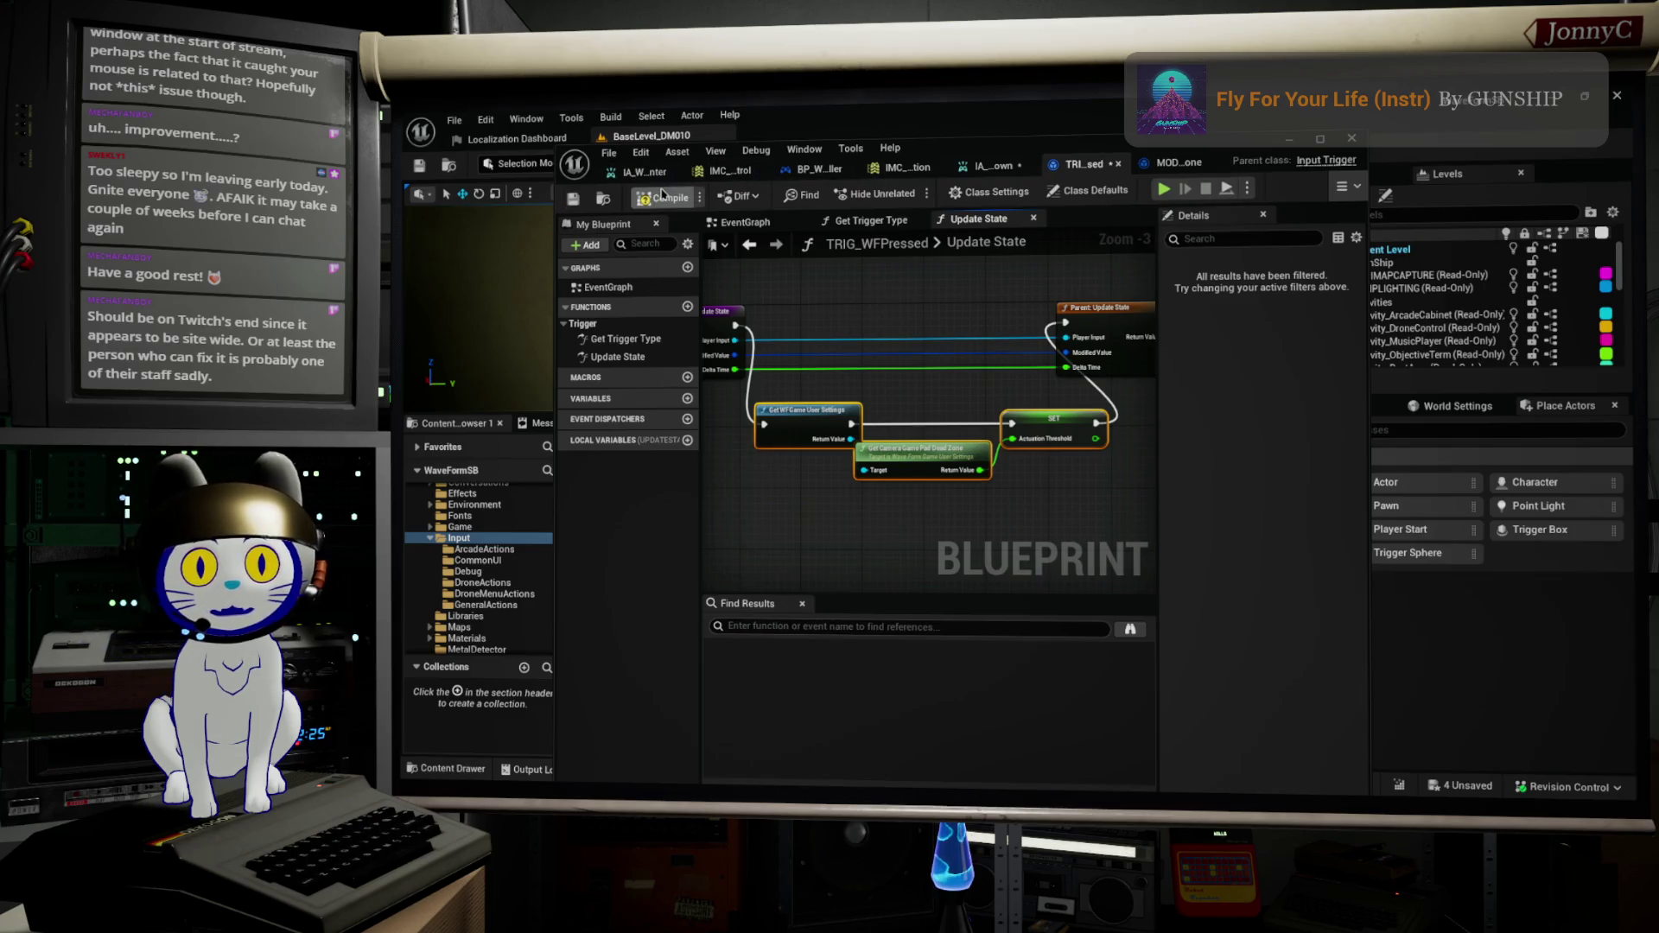
pyautogui.click(572, 199)
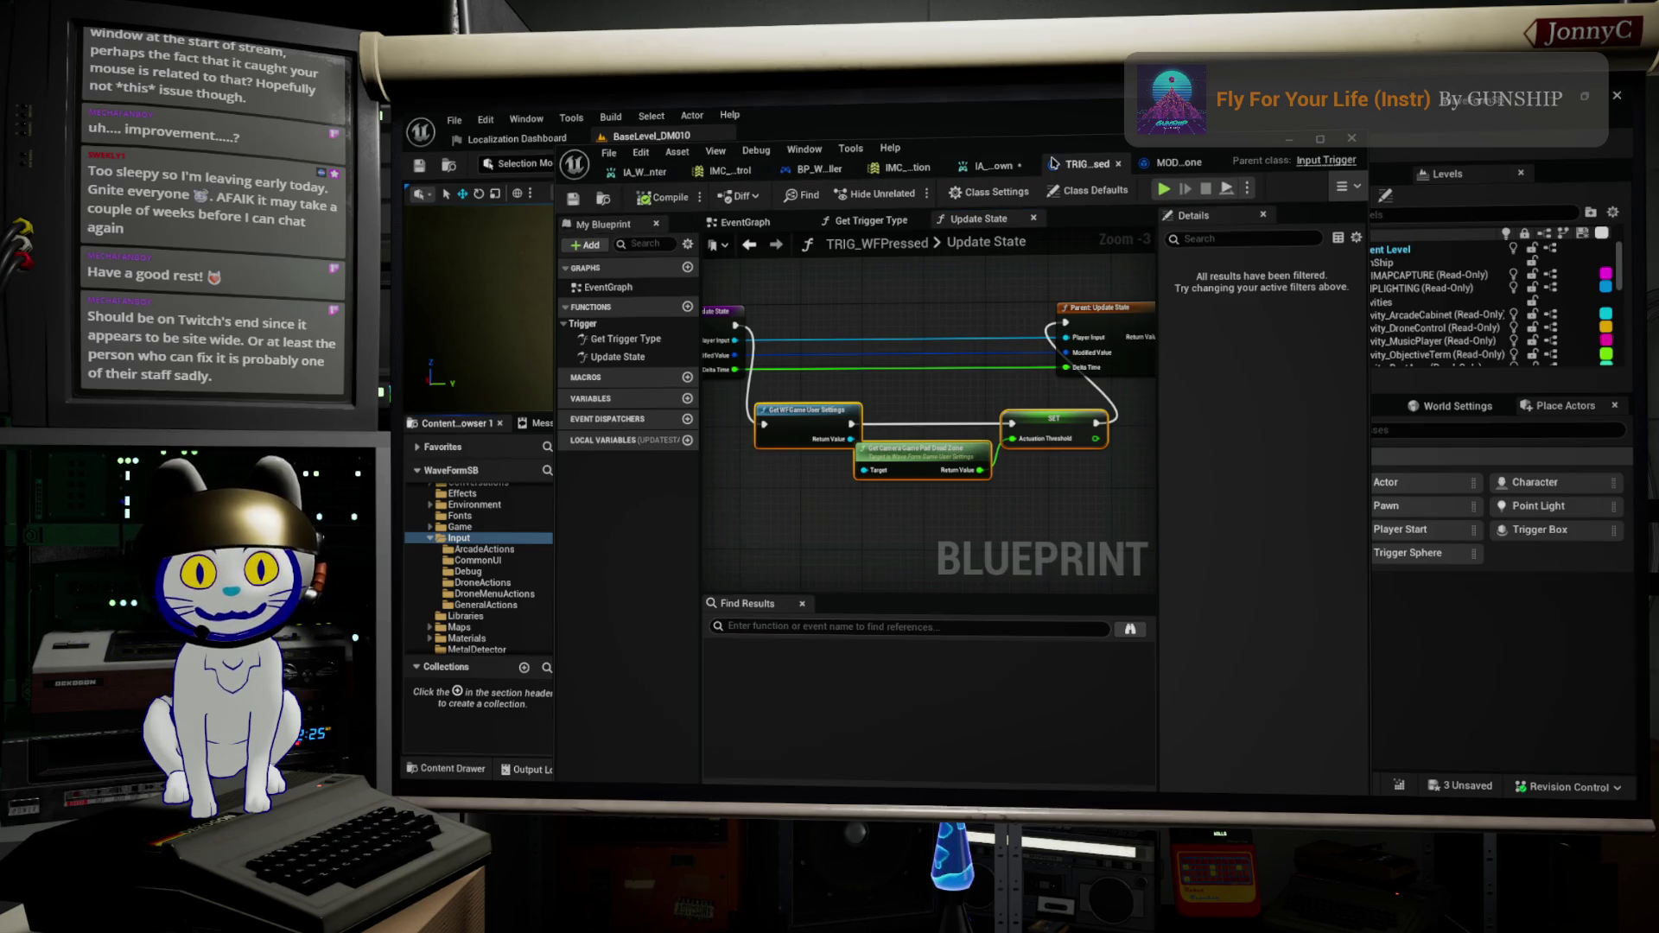
# Step: Delete the built-in Pressed trigger at Index [0], leaving only TRIG_WFPressed on the input action
pyautogui.click(982, 169)
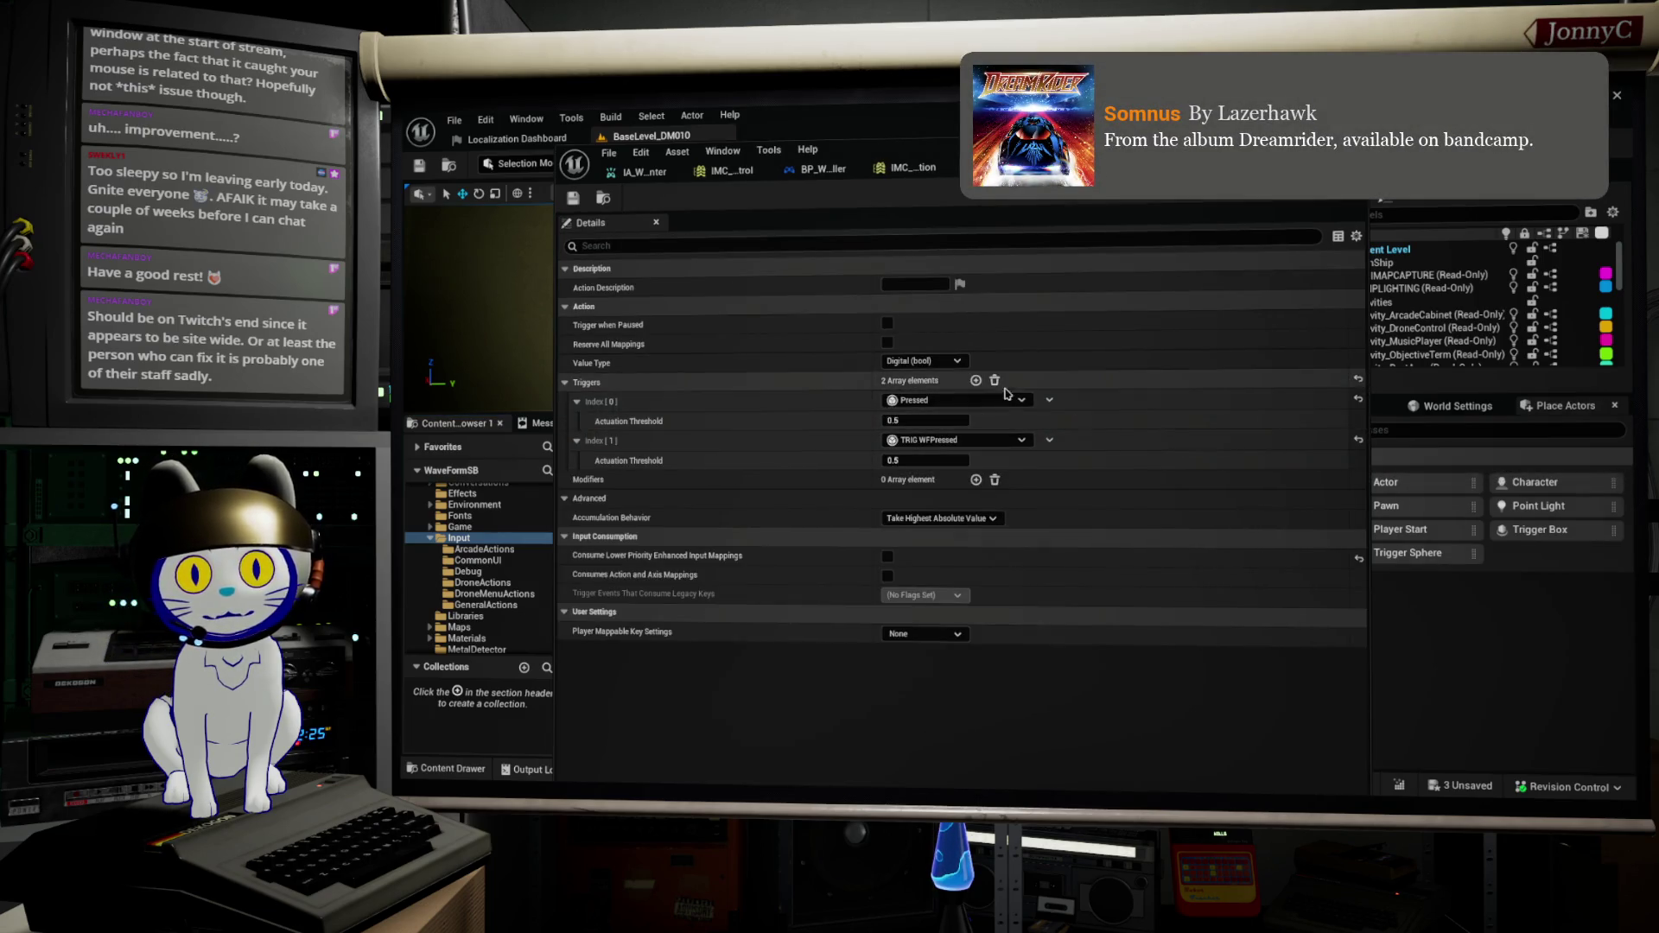
pyautogui.click(1046, 401)
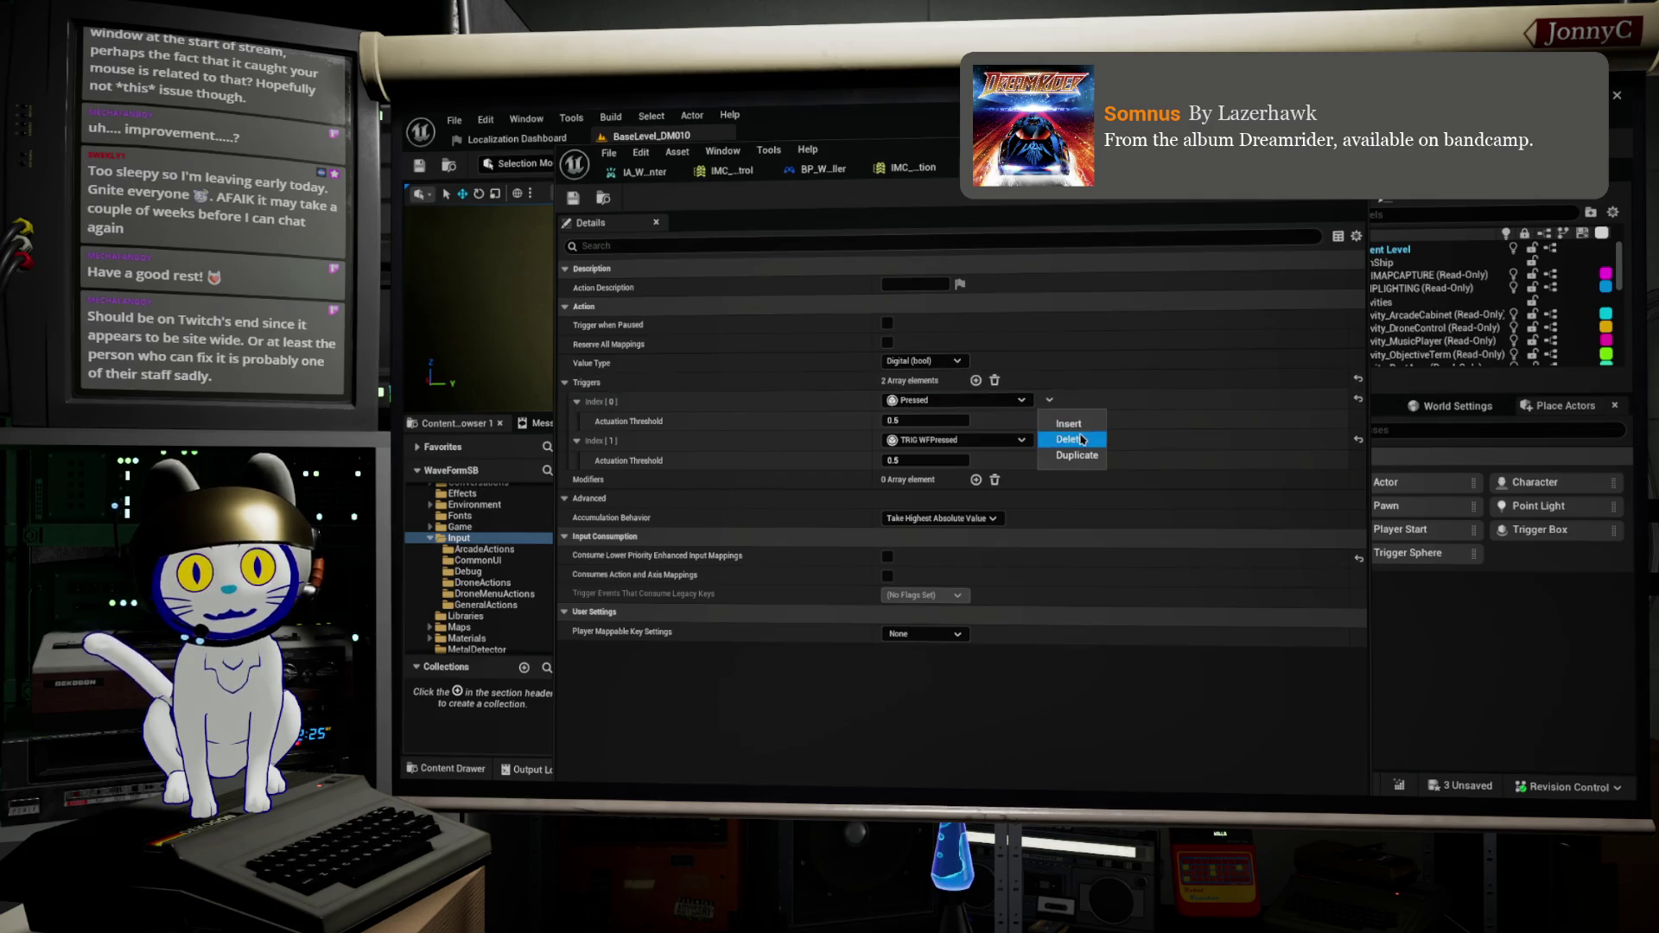
pyautogui.click(1080, 441)
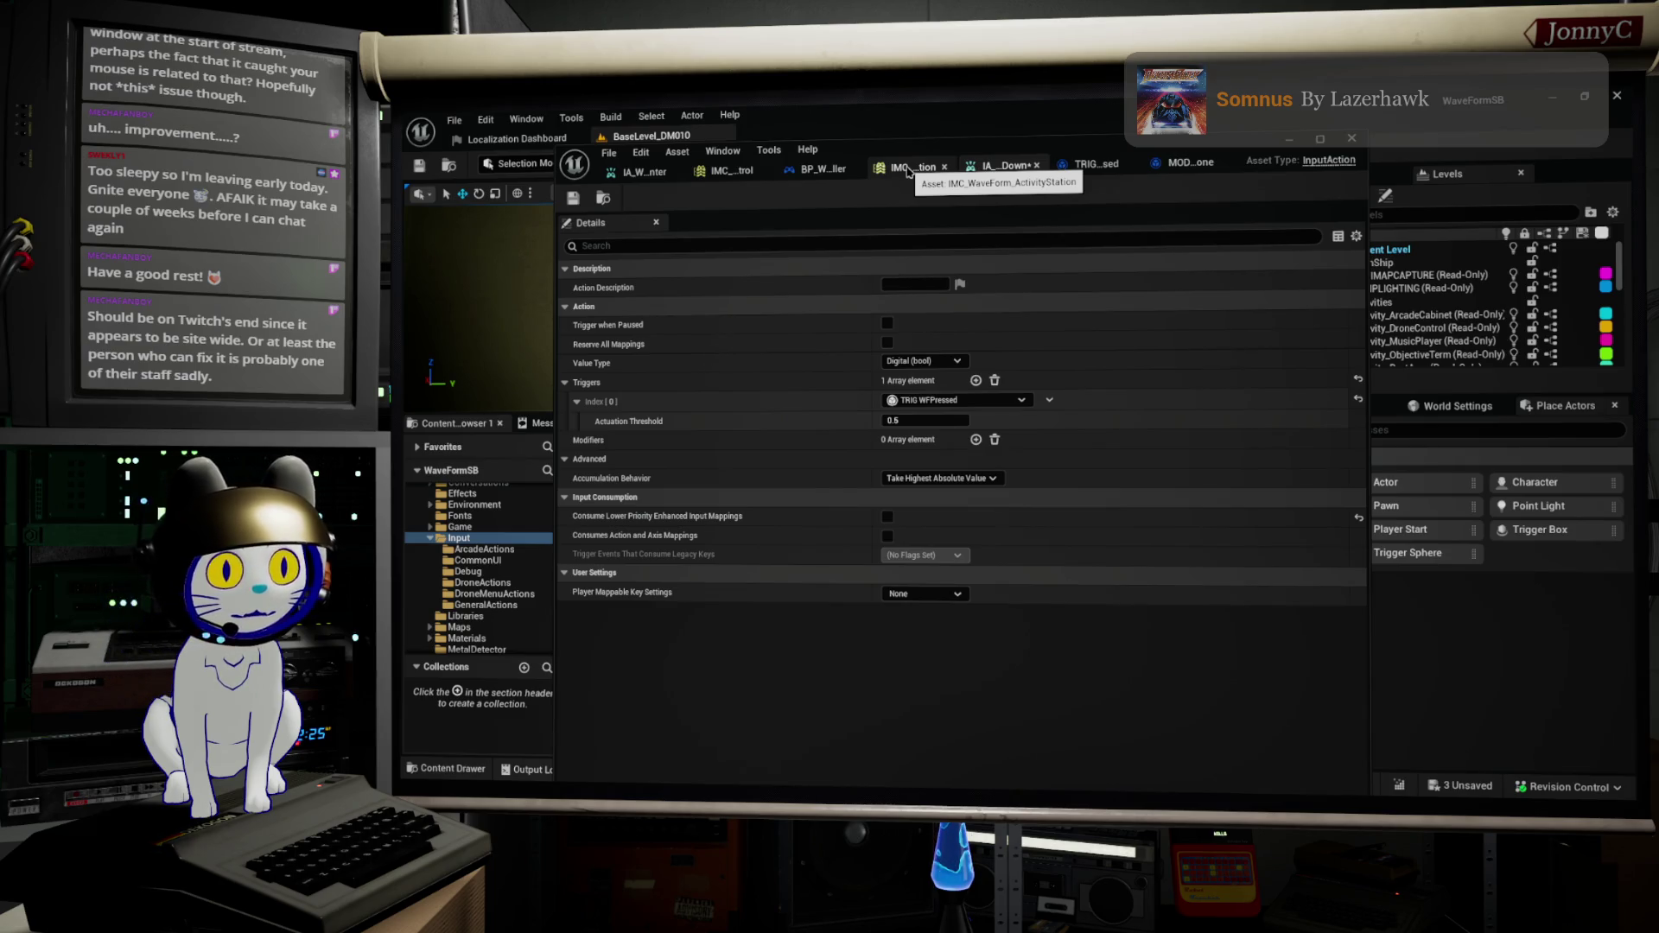
pyautogui.click(1291, 141)
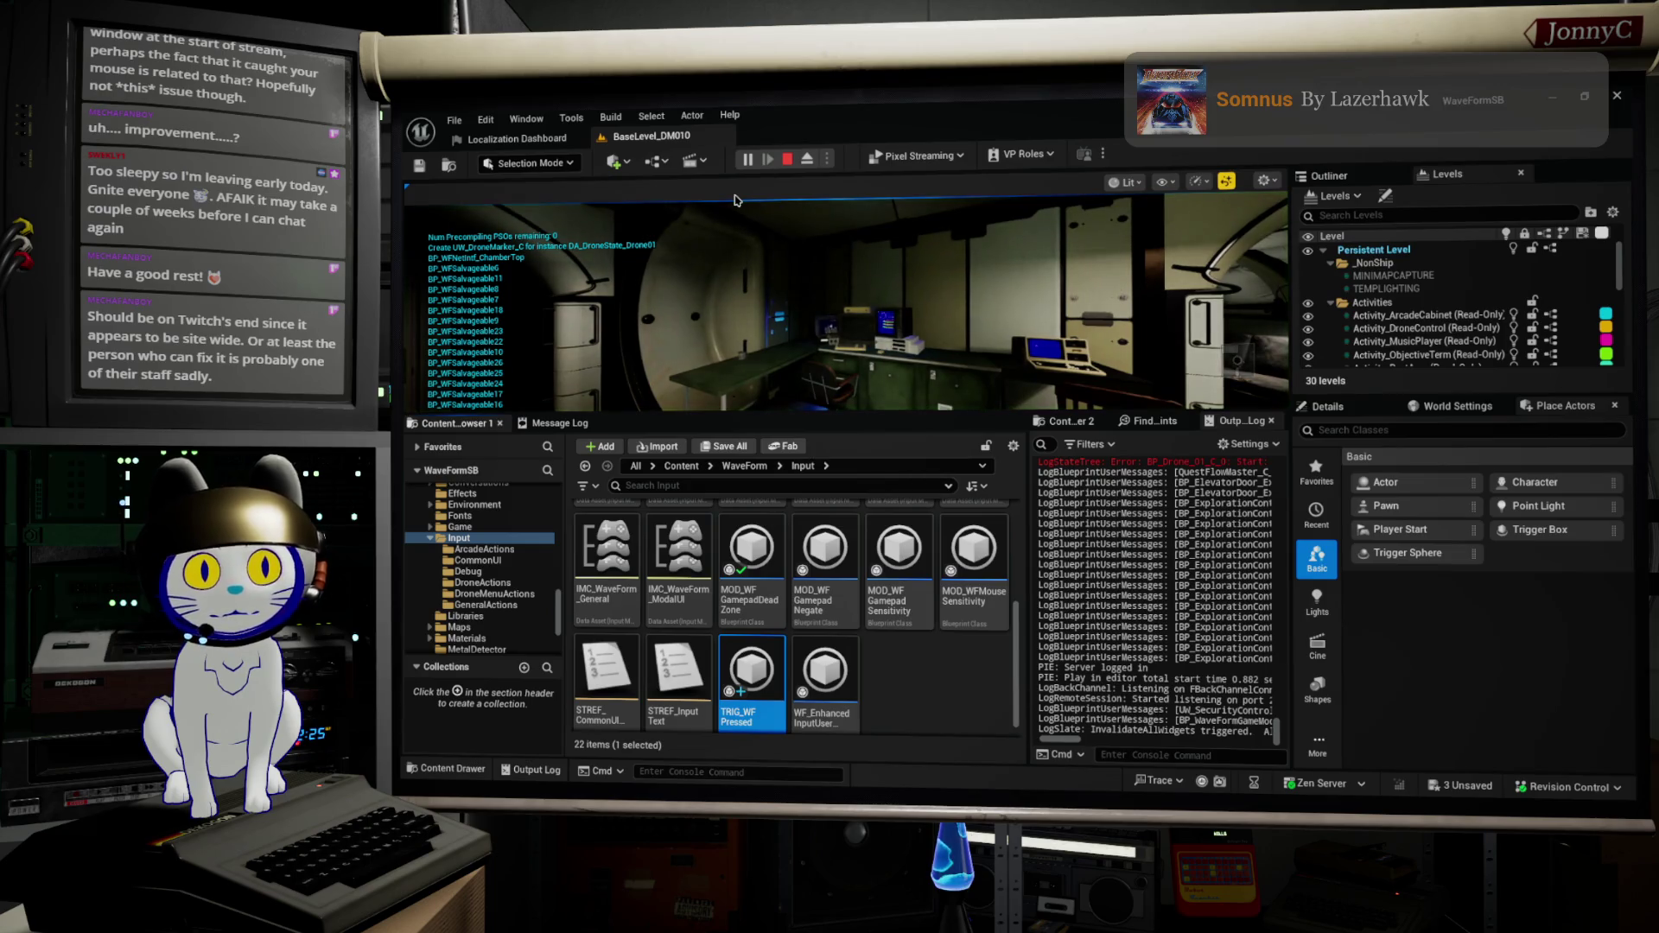
# Step: Start play in immersive view, walk to the desk computer and use its terminal
pyautogui.click(750, 252)
pyautogui.press('F11')
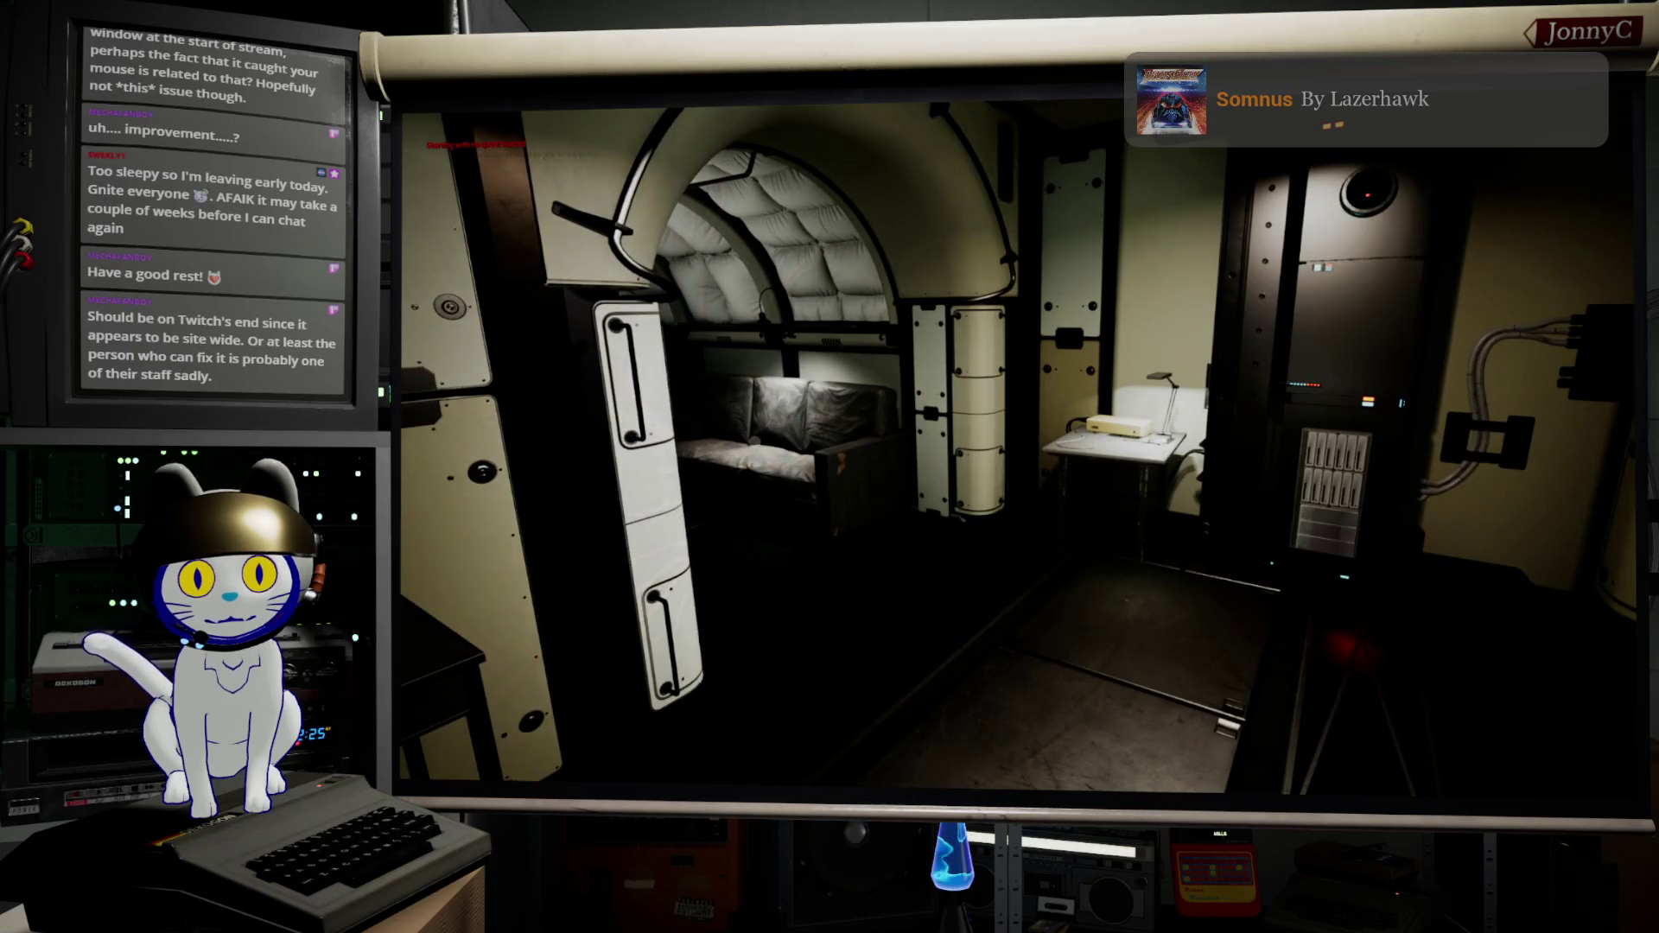
pyautogui.press('w')
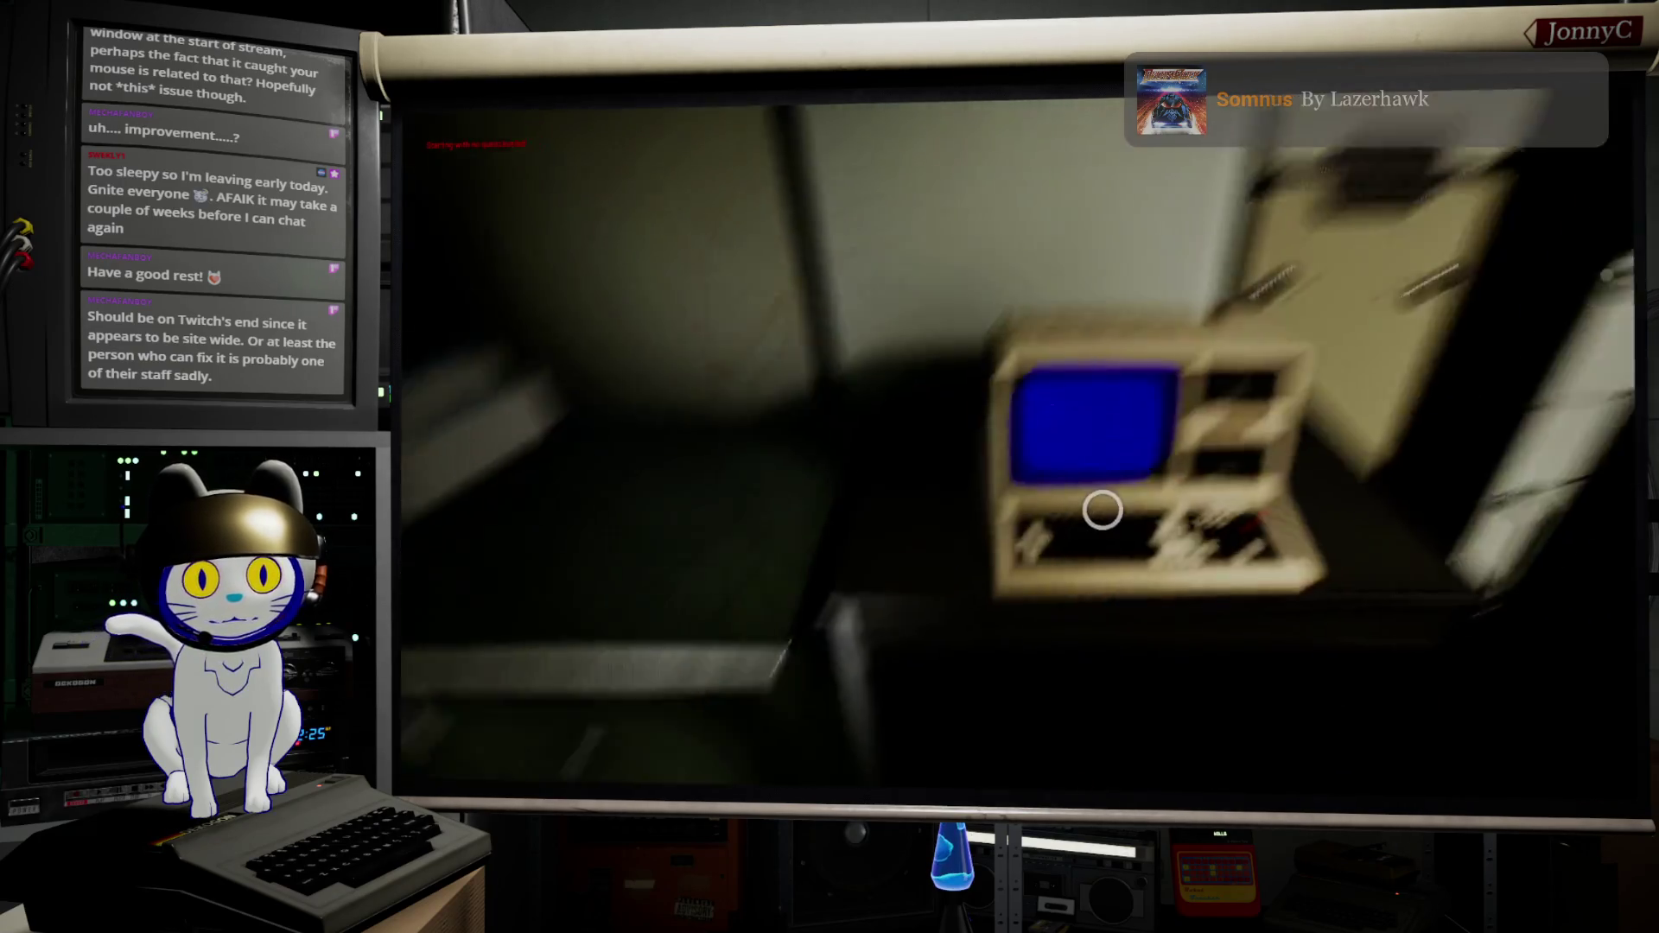
pyautogui.click(1103, 510)
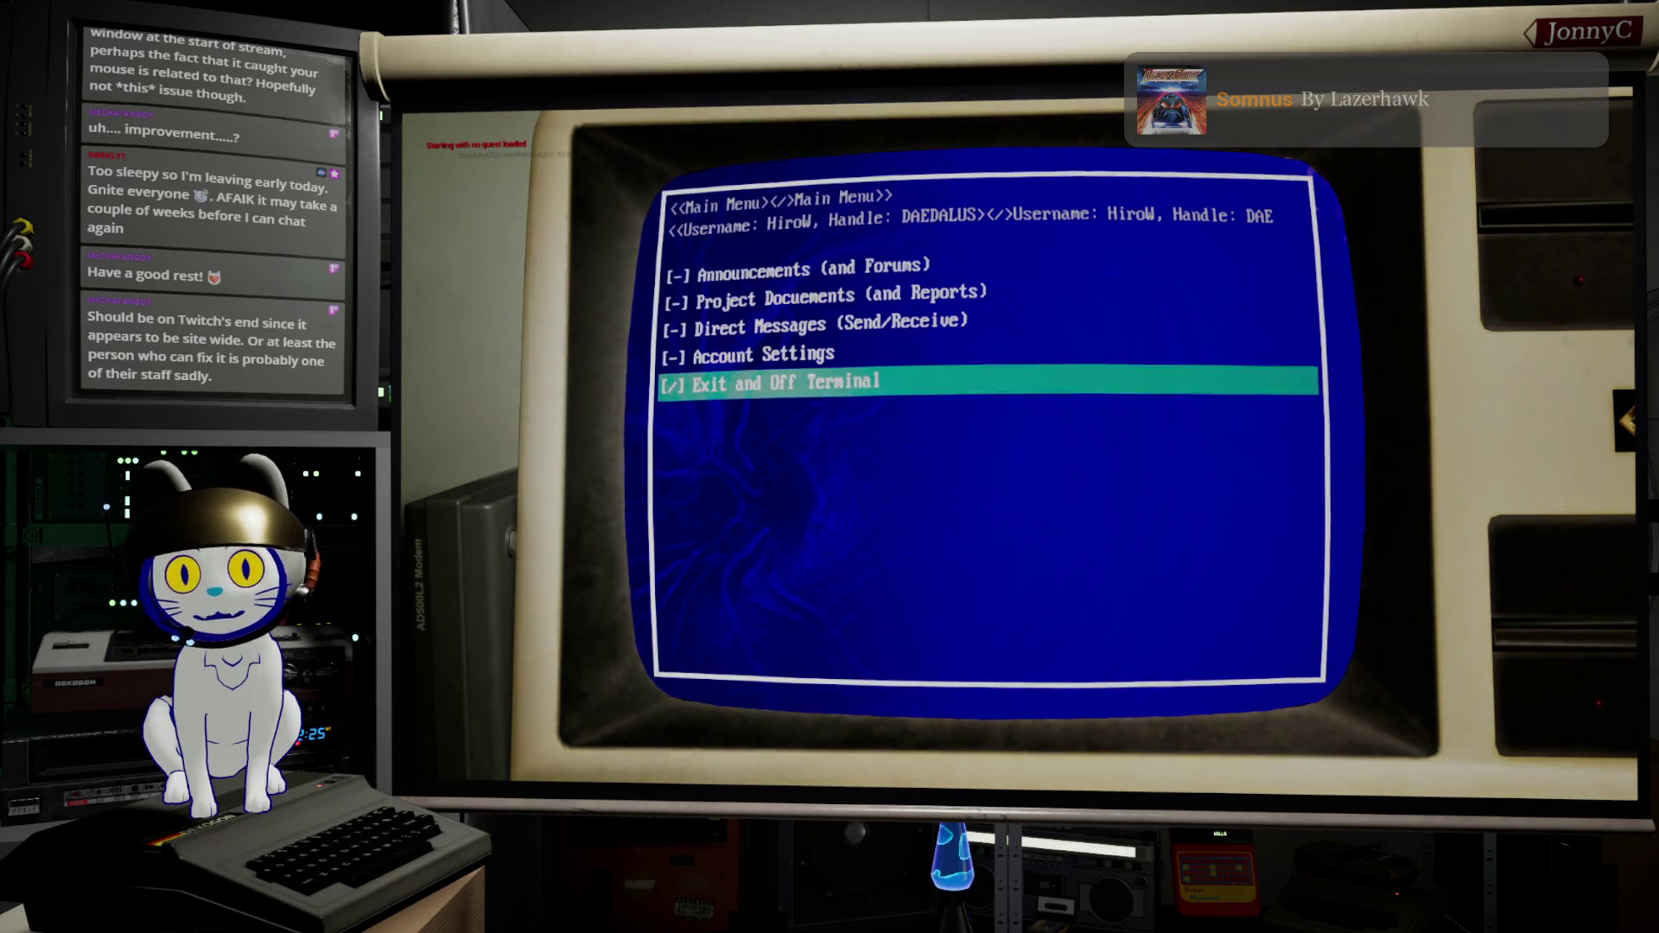
# Step: Cycle the terminal menu with Up and Down arrows to test the trigger, then end the play session
pyautogui.press('Up')
pyautogui.press('Up')
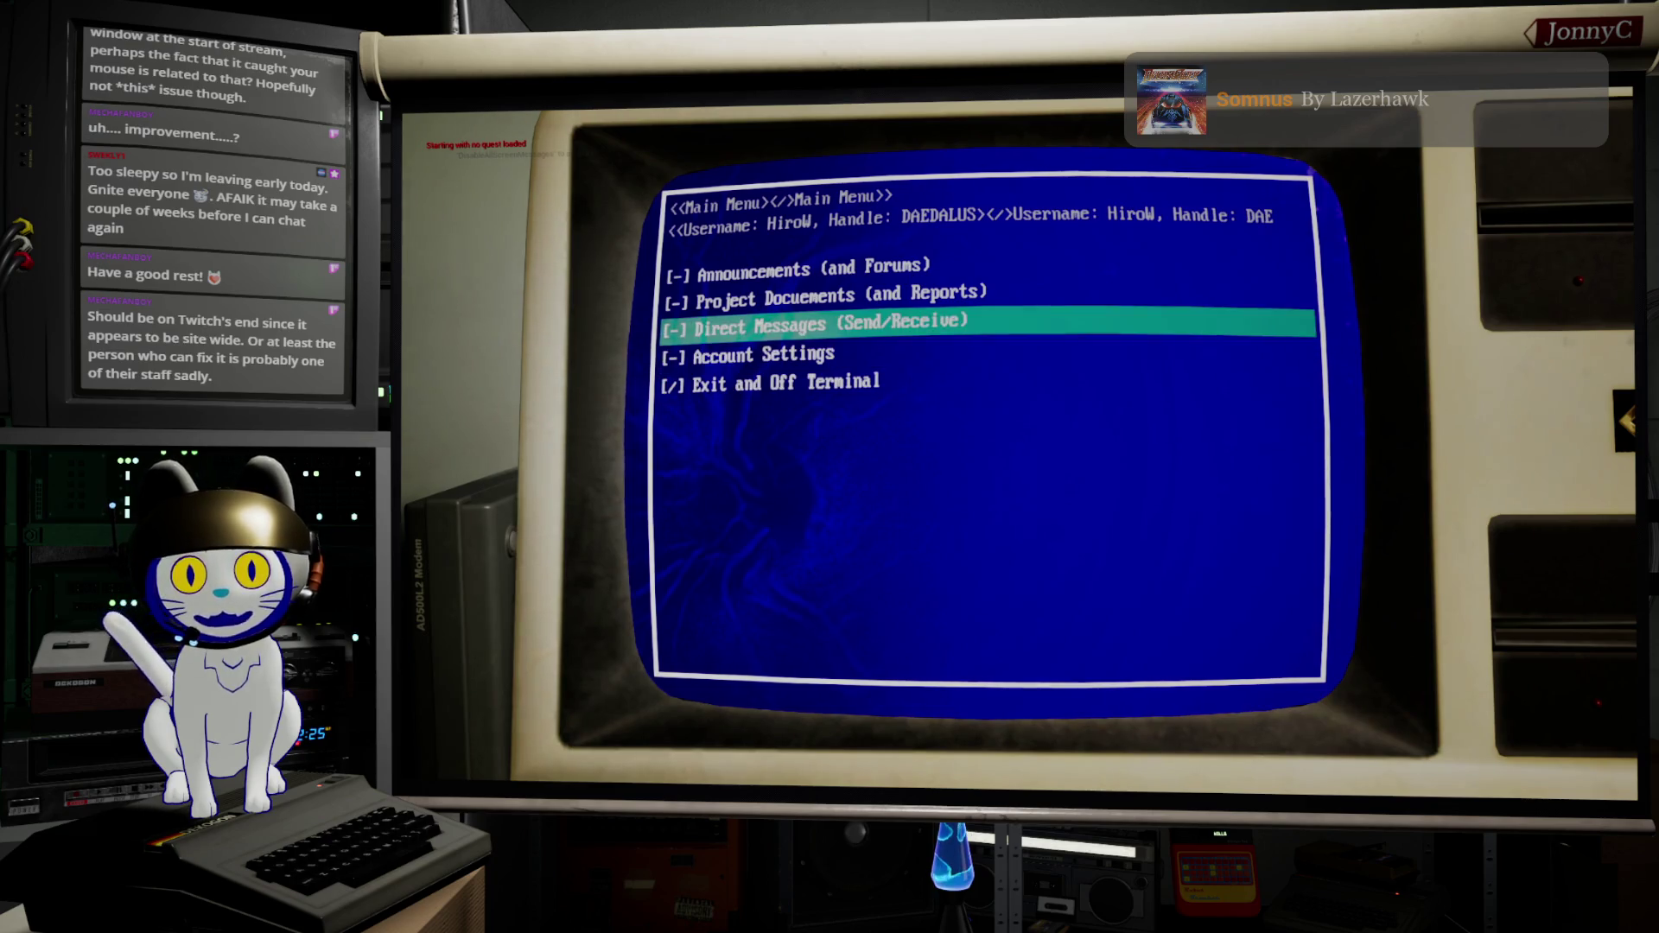
pyautogui.press('Down')
pyautogui.press('Up')
pyautogui.press('Up')
pyautogui.press('Down')
pyautogui.press('Down')
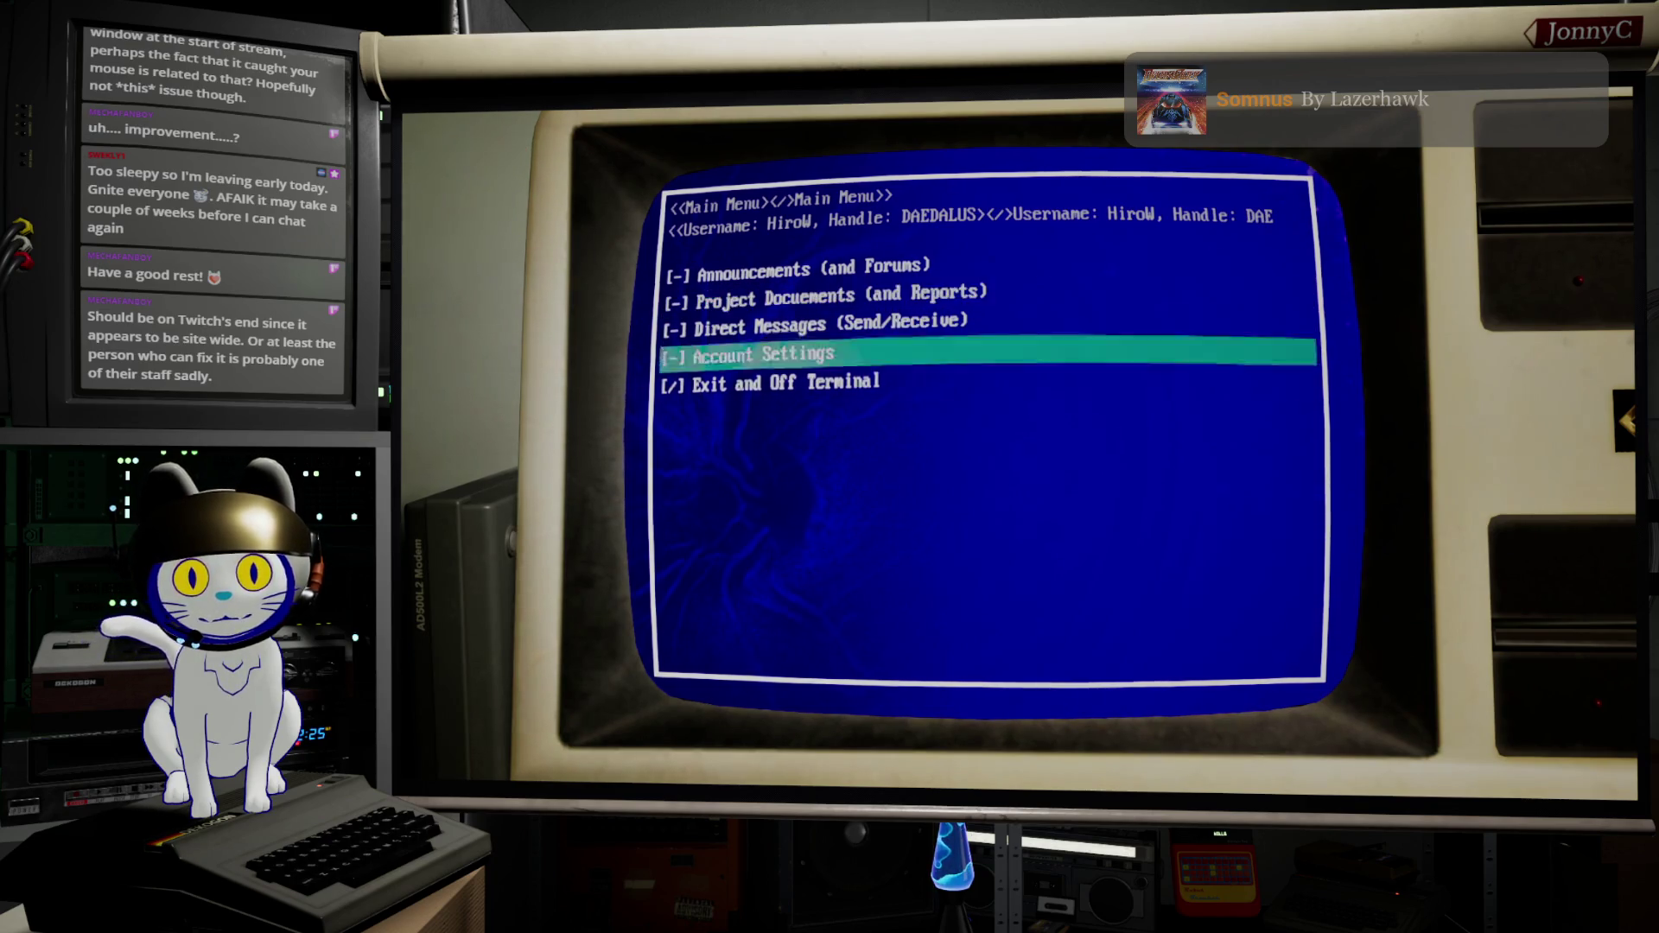
pyautogui.press('Up')
pyautogui.press('Up')
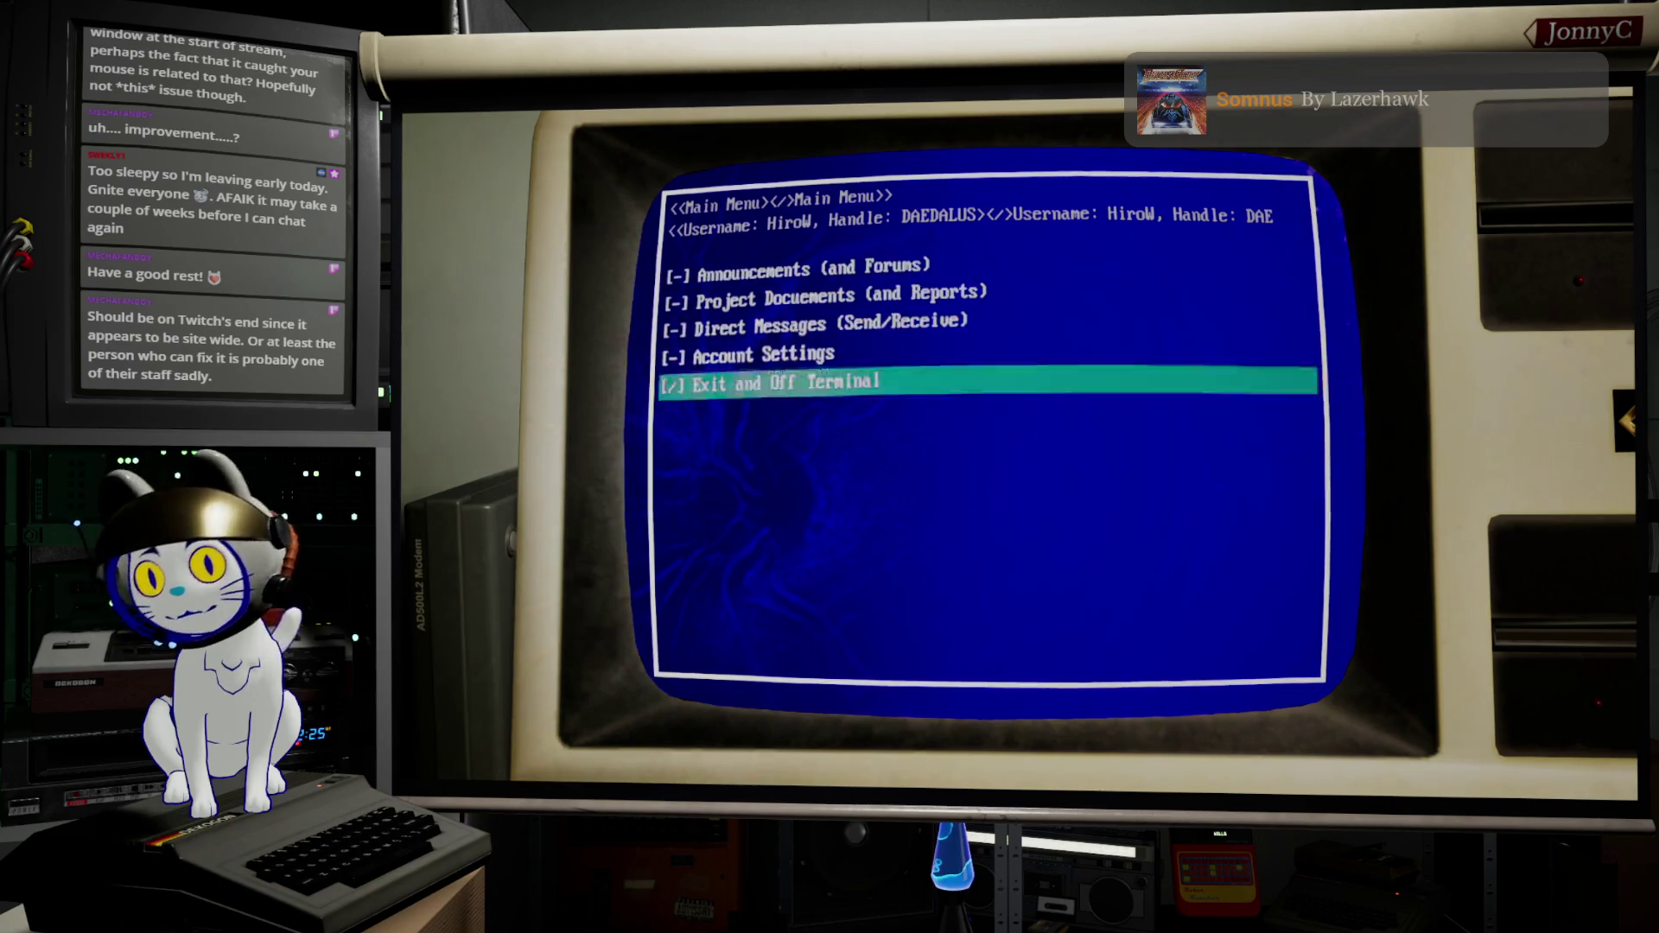
pyautogui.press('Down')
pyautogui.press('Down')
pyautogui.press('Down')
pyautogui.press('Up')
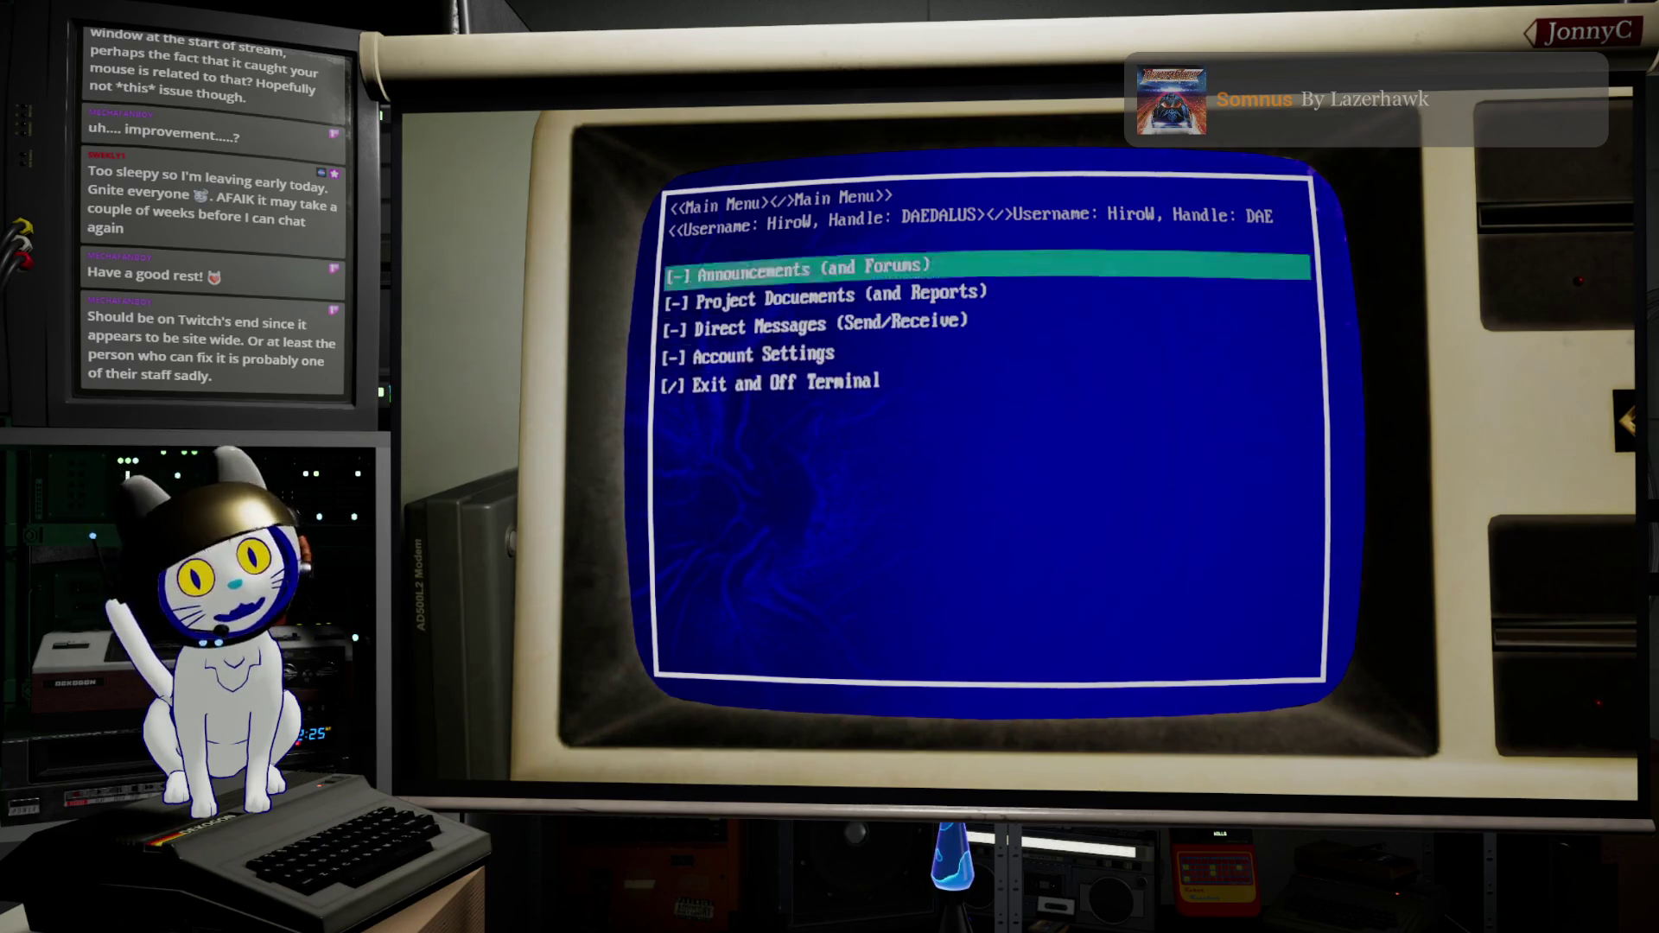
pyautogui.press('Up')
pyautogui.press('Up')
pyautogui.press('Down')
pyautogui.press('Up')
pyautogui.press('Down')
pyautogui.press('Down')
pyautogui.press('Up')
pyautogui.press('Down')
pyautogui.press('Up')
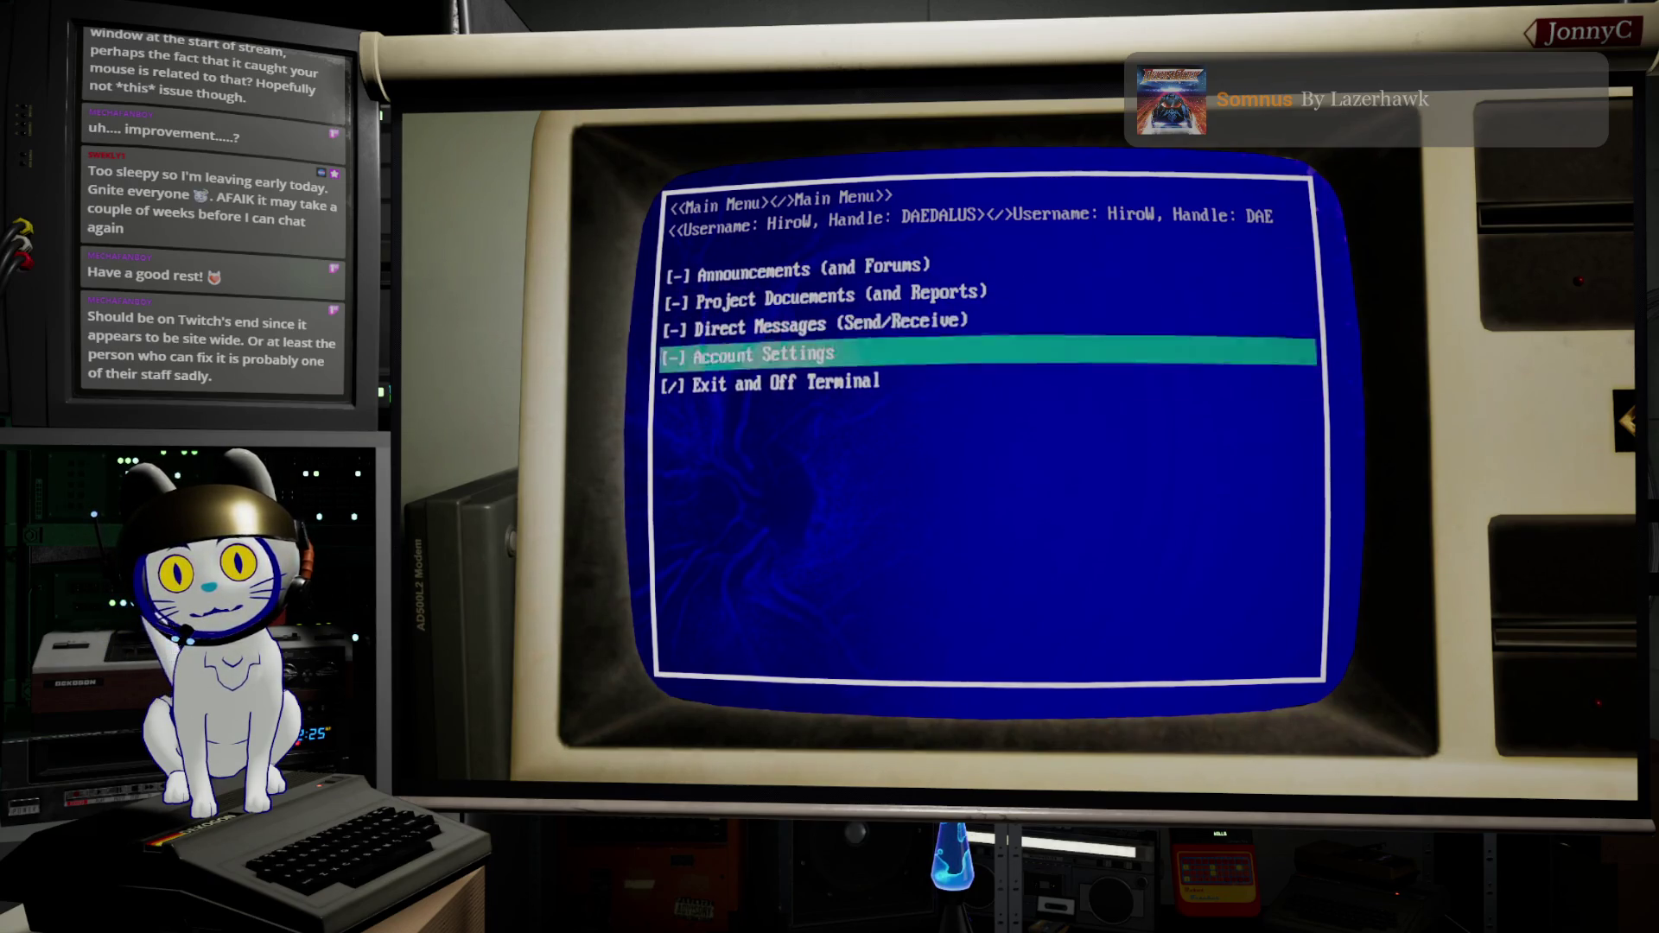
pyautogui.press('Up')
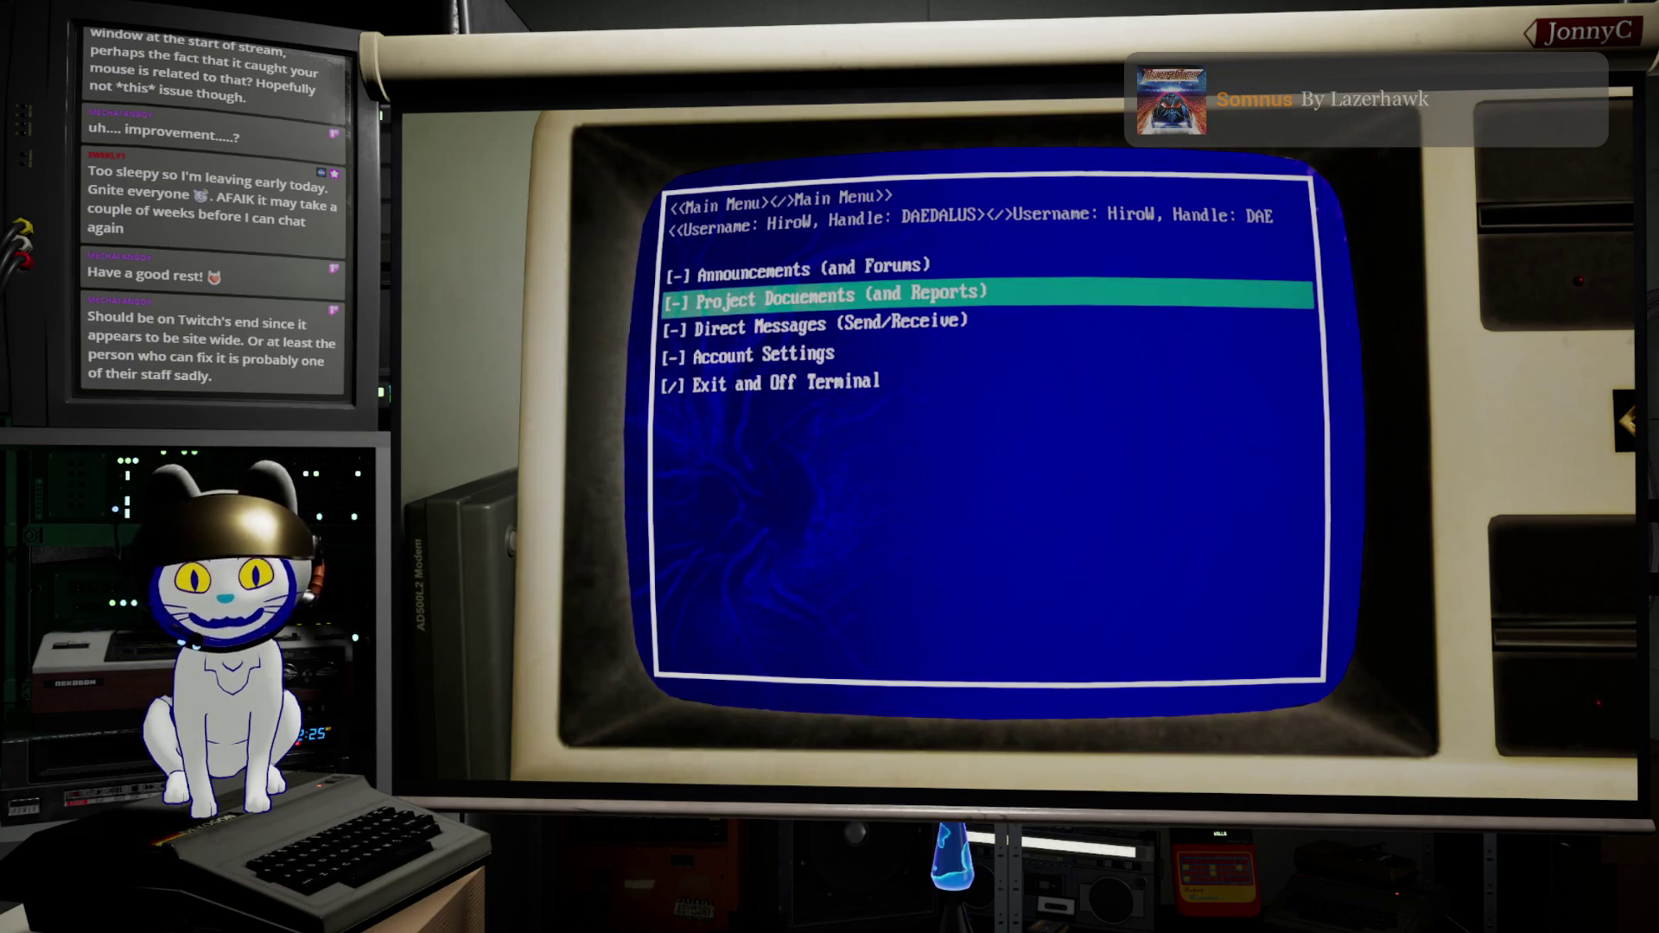
pyautogui.press('Up')
pyautogui.press('Up')
pyautogui.press('Up')
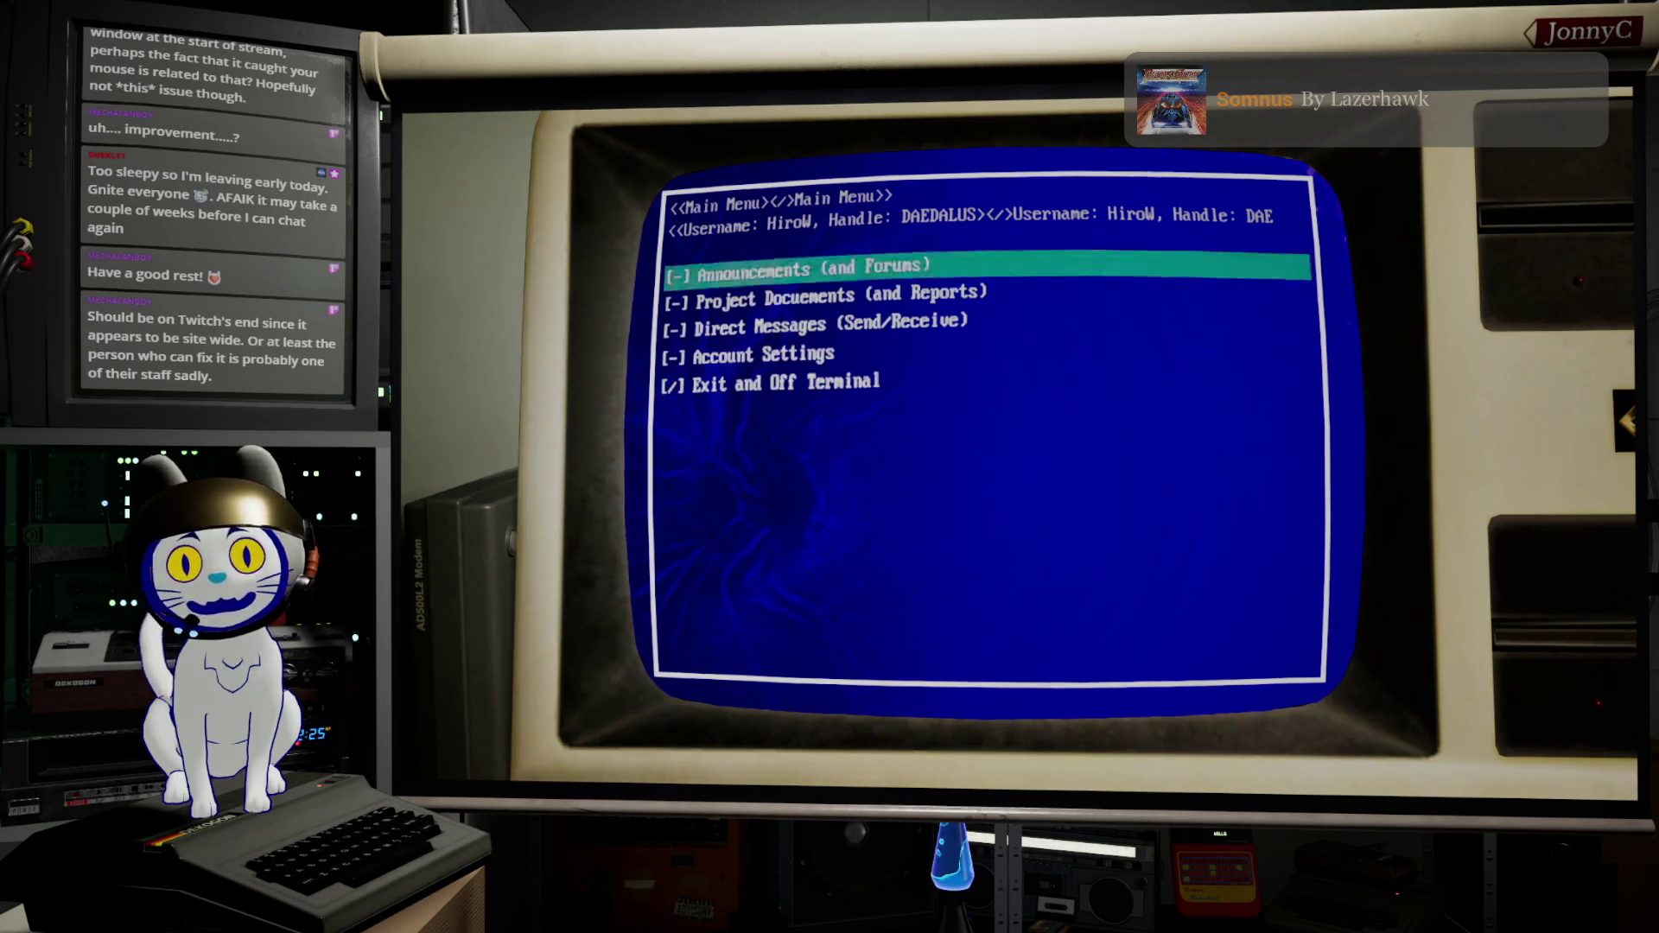
pyautogui.press('Up')
pyautogui.press('Up')
pyautogui.press('Up')
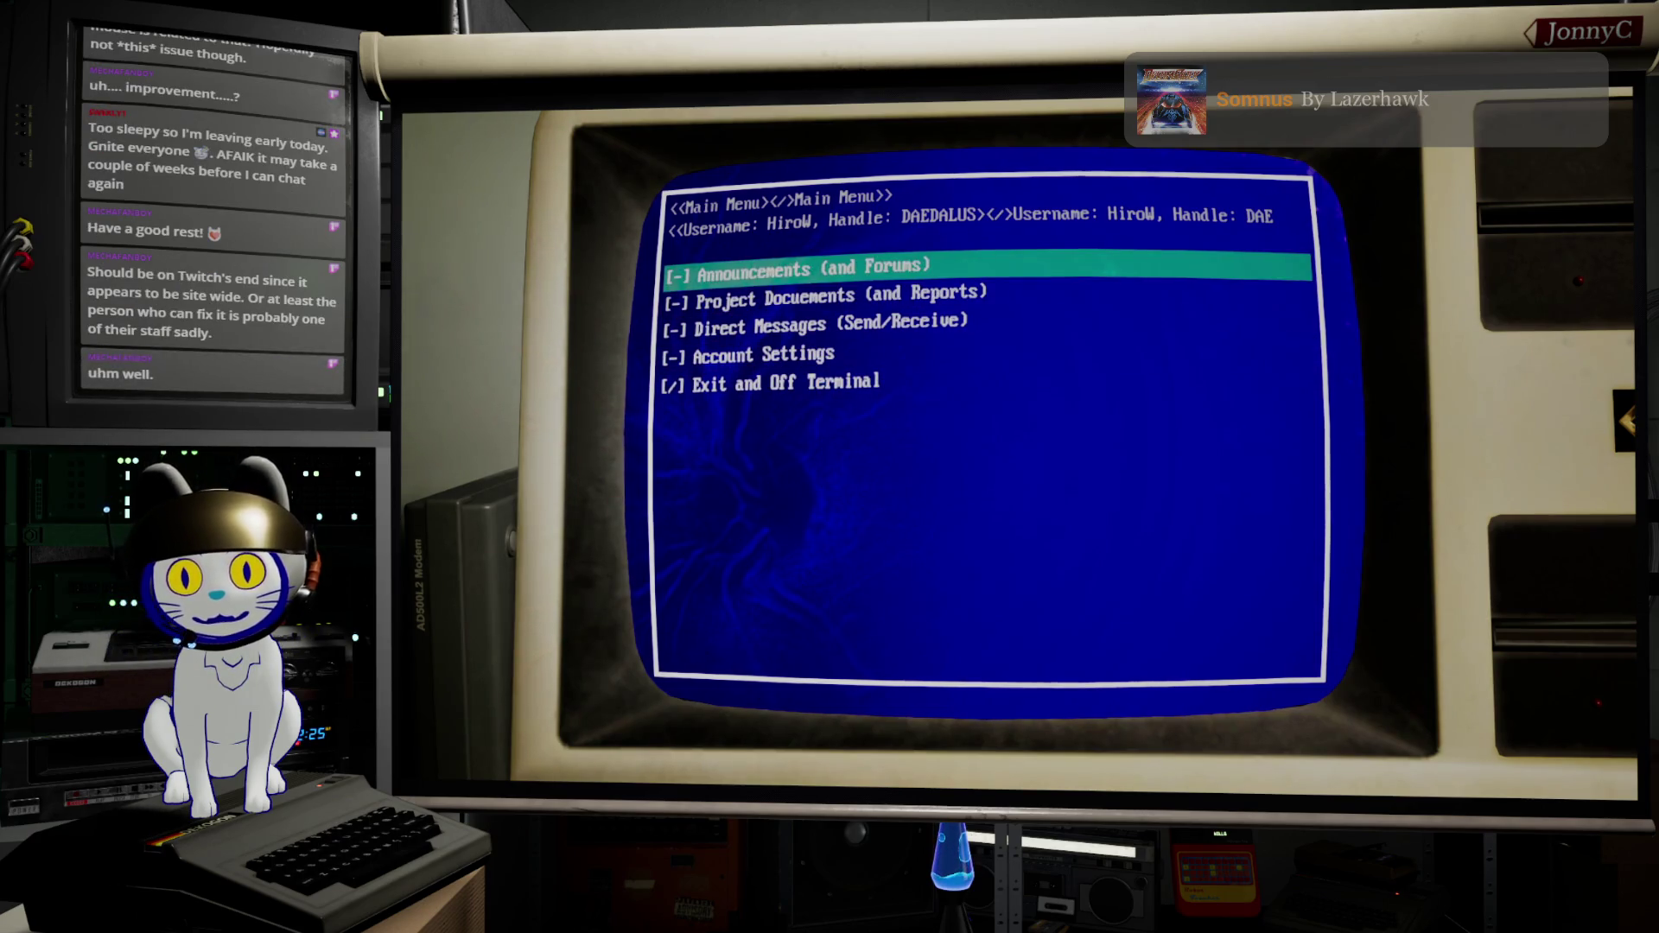
pyautogui.press('Down')
pyautogui.press('Down')
pyautogui.press('Down')
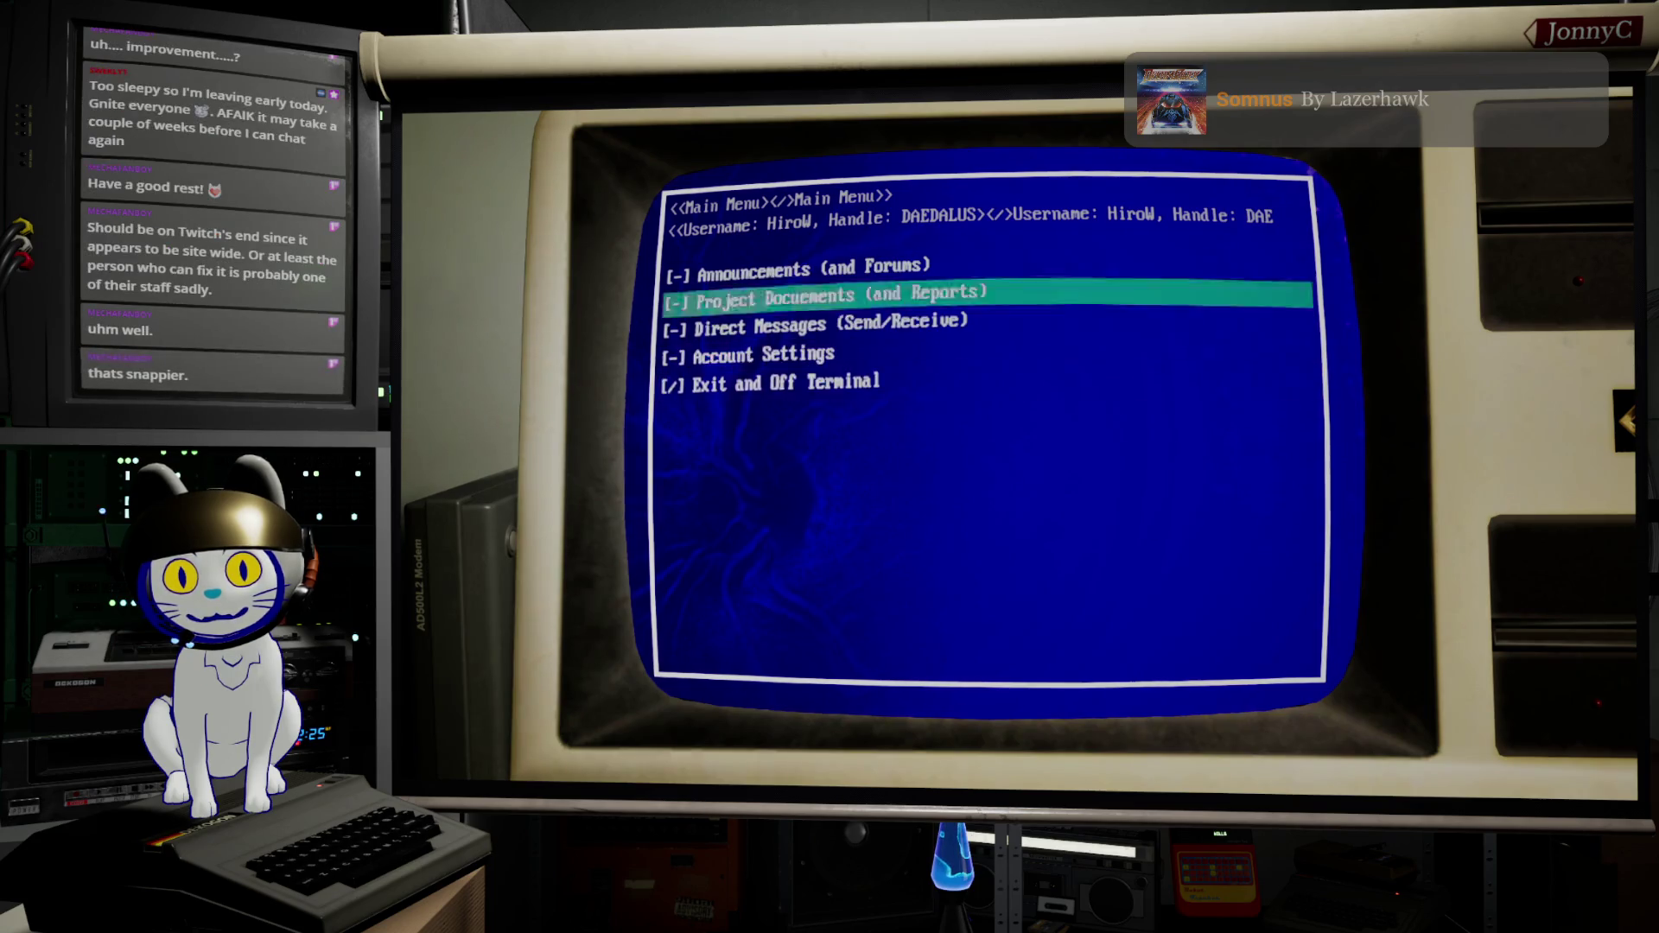
pyautogui.press('Up')
pyautogui.press('Up')
pyautogui.press('Up')
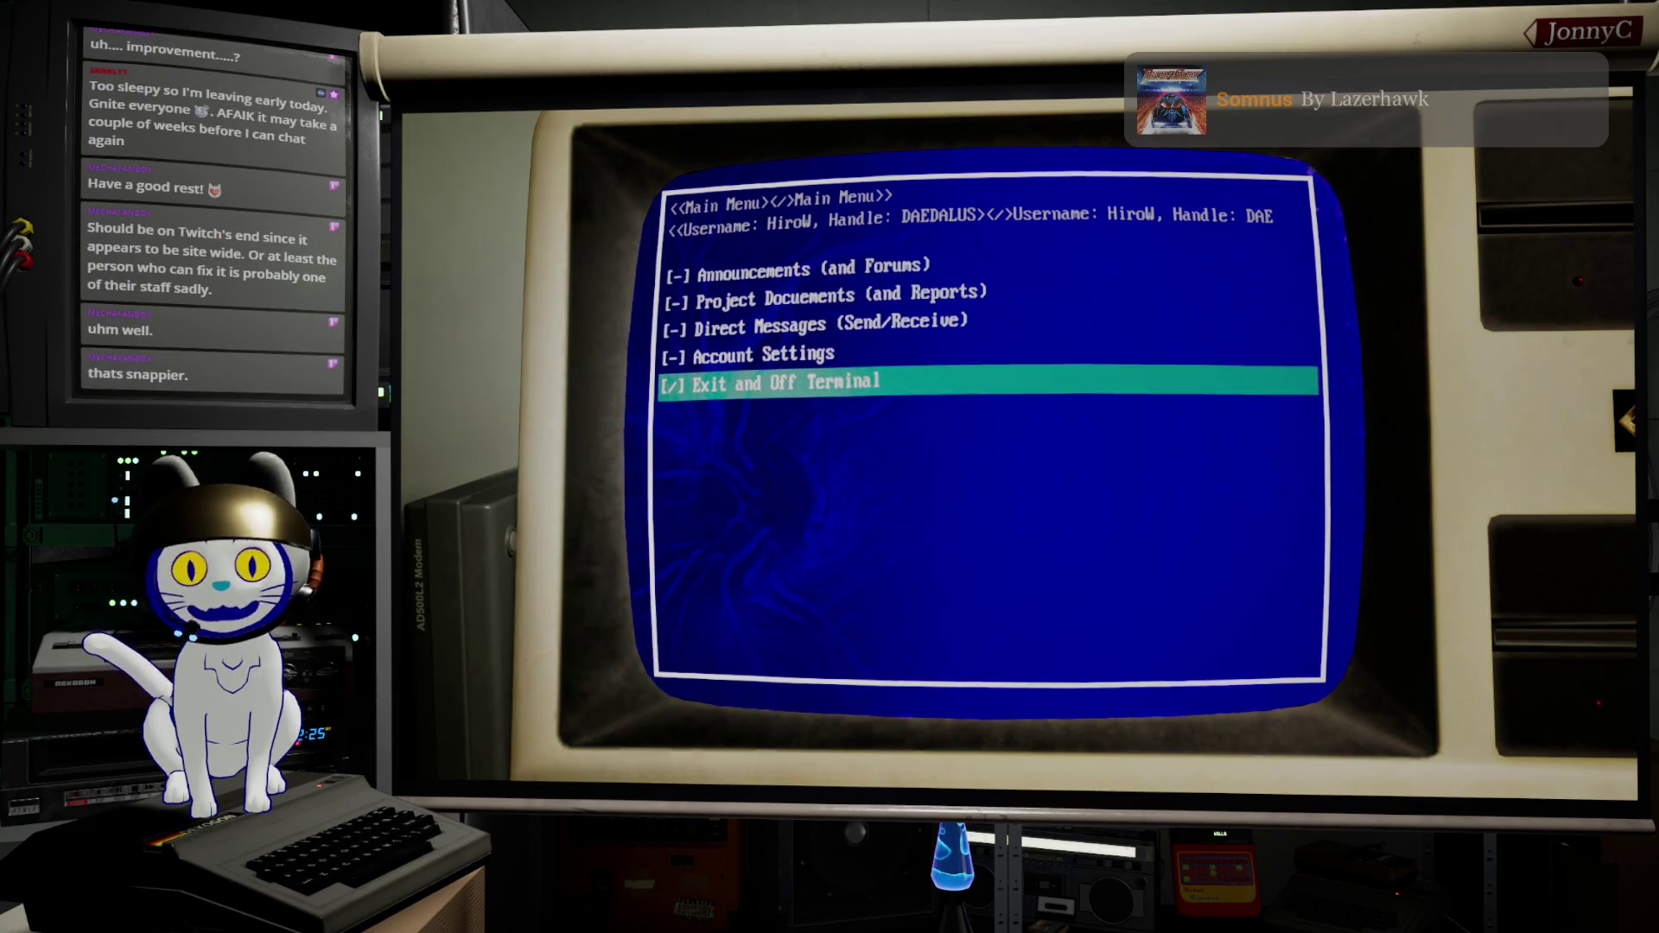
pyautogui.press('Down')
pyautogui.press('Down')
pyautogui.press('Down')
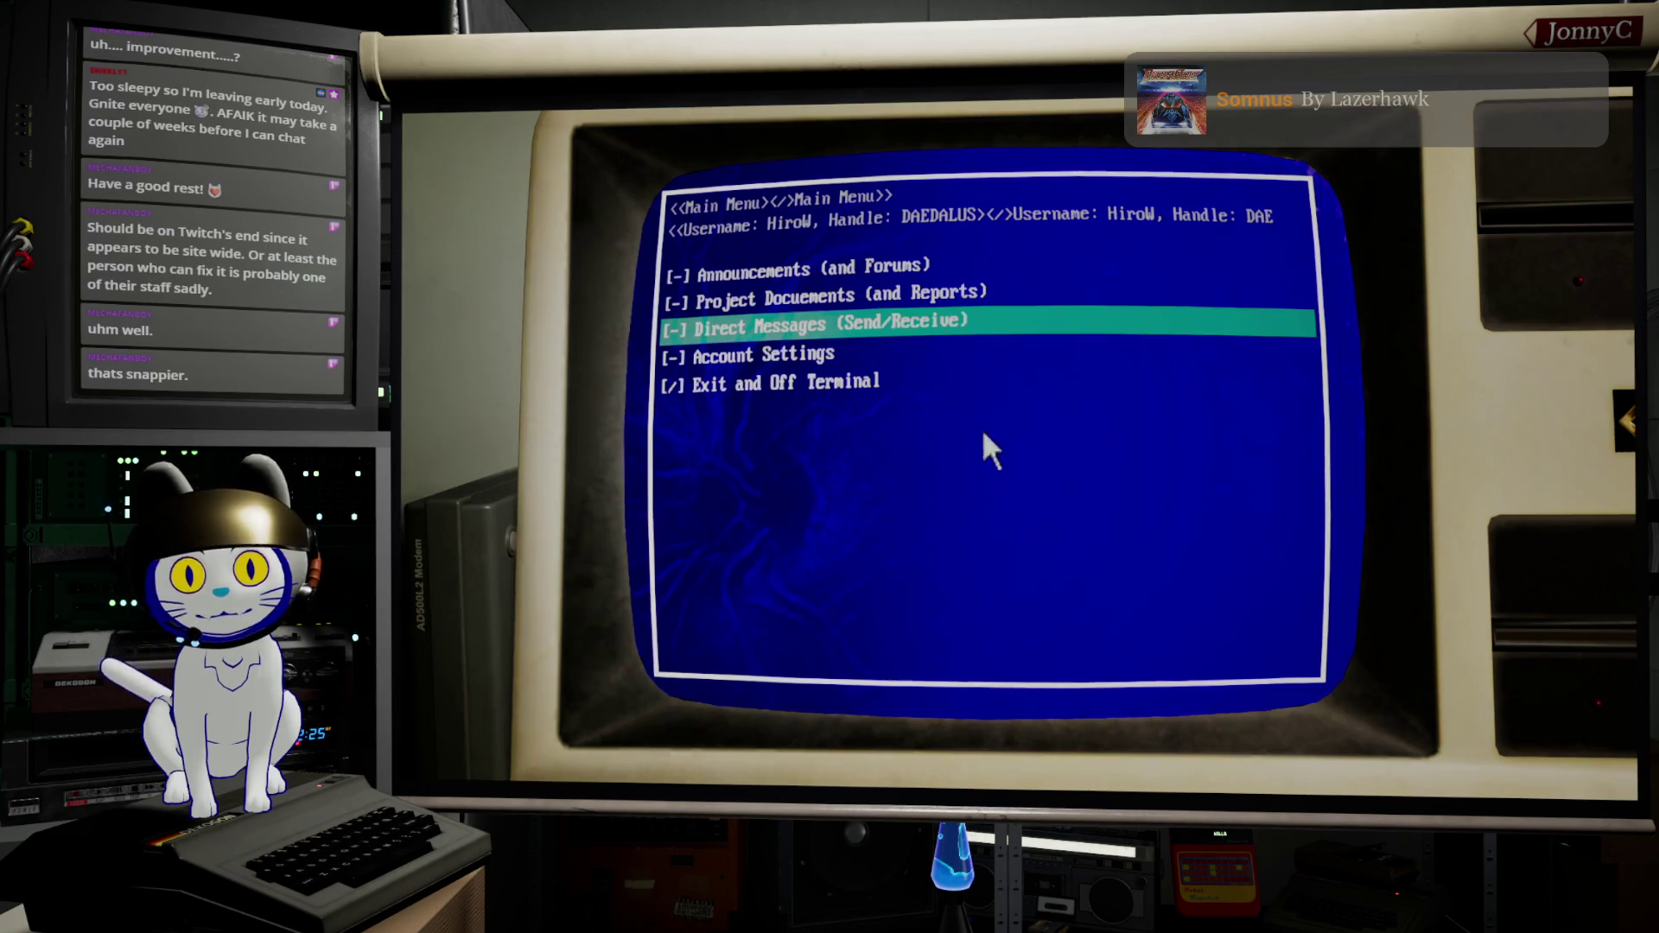
pyautogui.press('Escape')
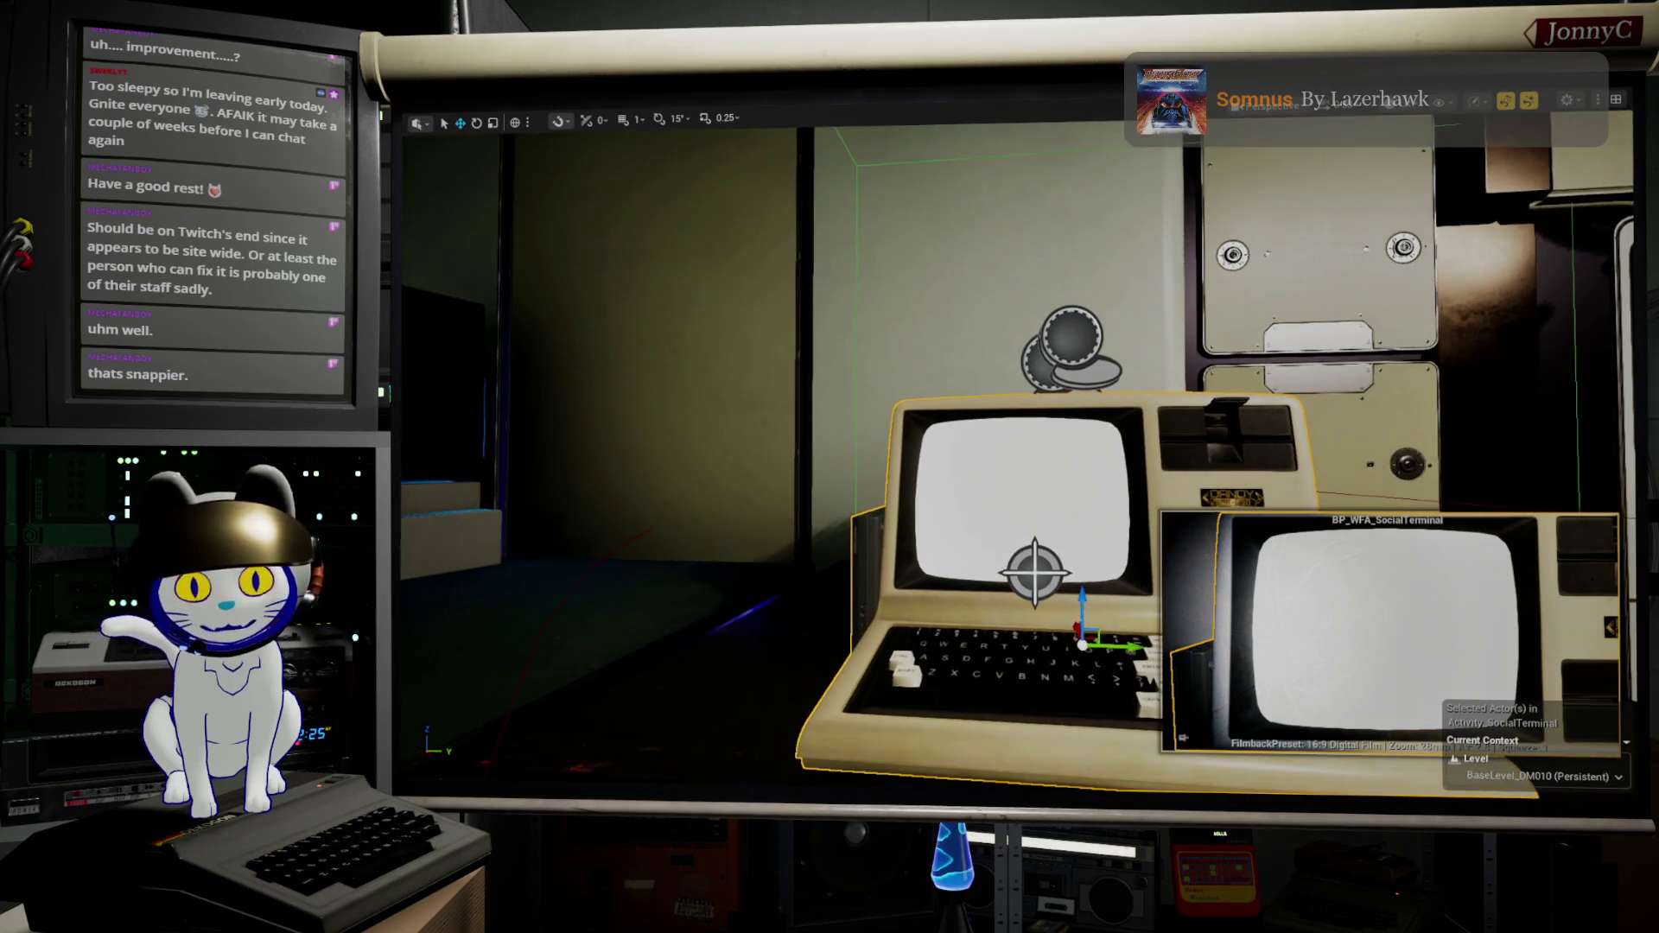
pyautogui.press('F11')
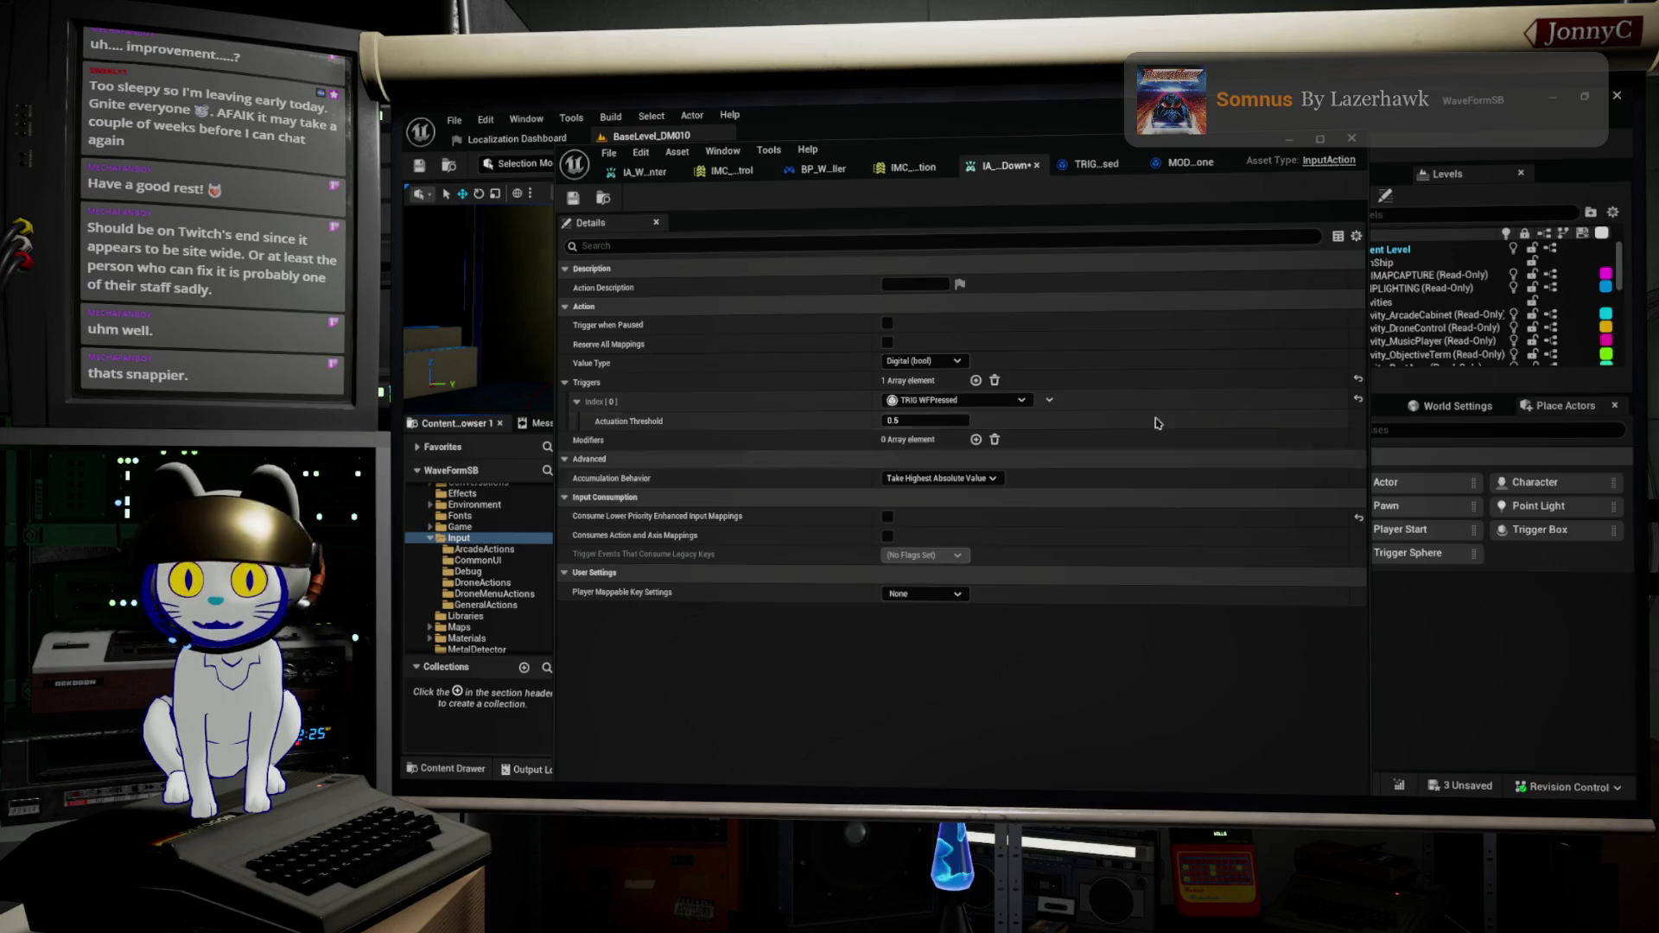
# Step: View MOD_WFGamepadDeadZone's Modify Raw graph, panning to the user settings and return nodes
pyautogui.click(1197, 165)
pyautogui.moveTo(1068, 407)
pyautogui.mouseDown()
pyautogui.moveTo(868, 414)
pyautogui.moveTo(1046, 413)
pyautogui.moveTo(847, 393)
pyautogui.mouseUp()
pyautogui.moveTo(1080, 406)
pyautogui.mouseDown()
pyautogui.moveTo(821, 387)
pyautogui.moveTo(1080, 395)
pyautogui.moveTo(979, 398)
pyautogui.moveTo(1011, 395)
pyautogui.moveTo(910, 502)
pyautogui.moveTo(864, 502)
pyautogui.mouseUp()
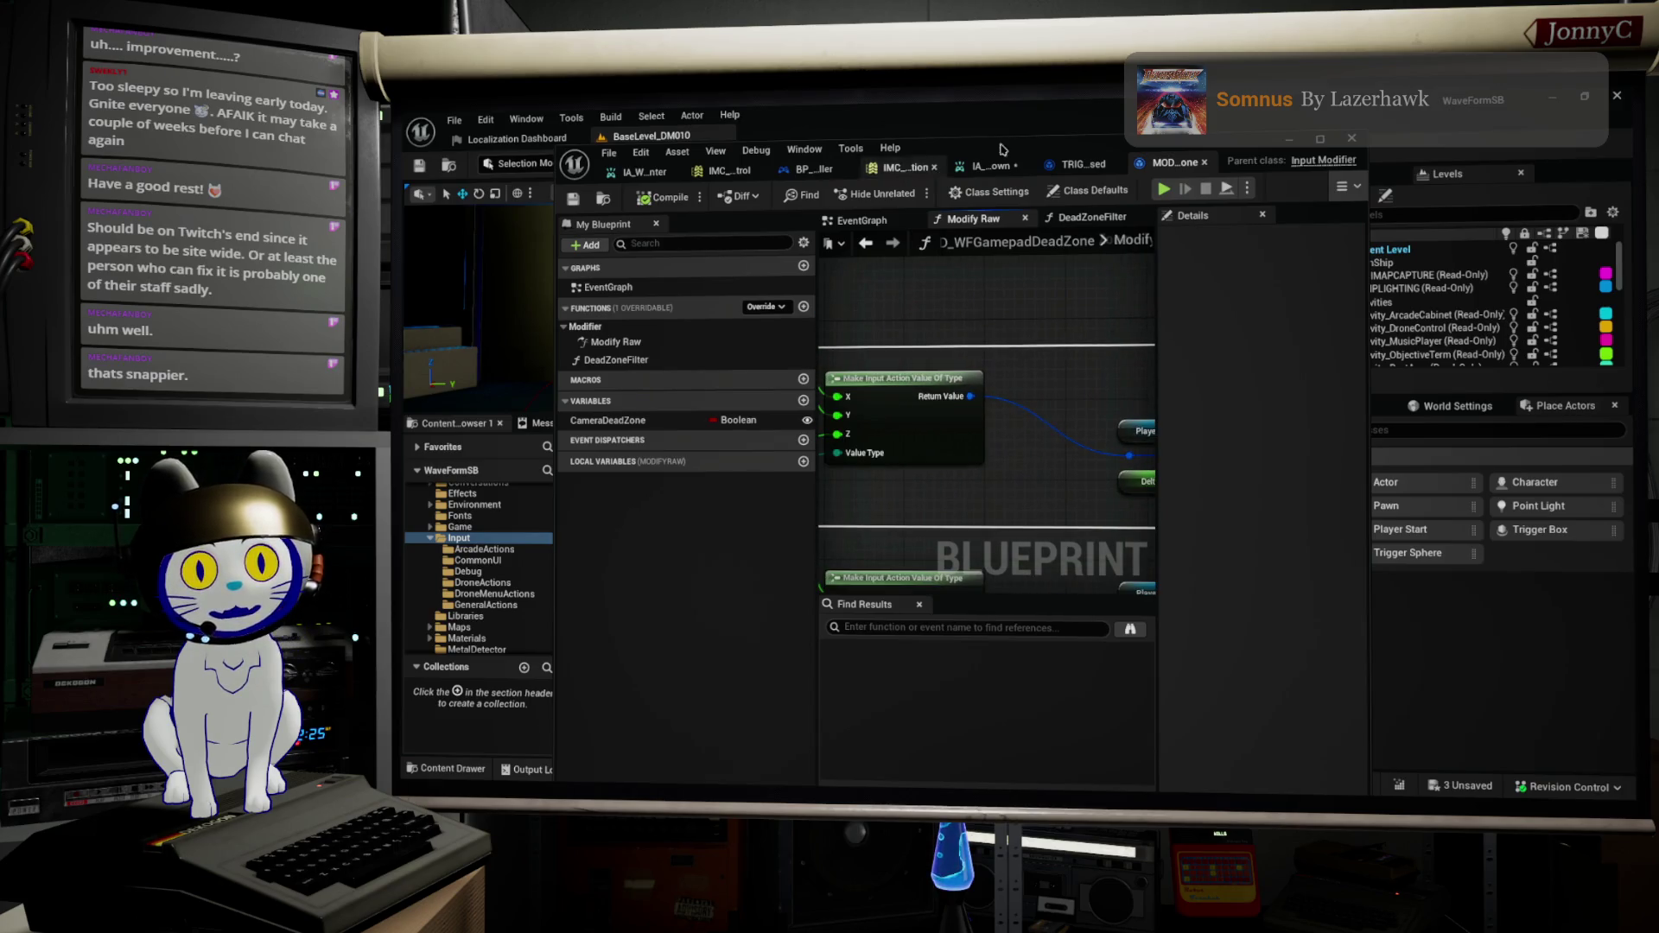
# Step: Return to the TRIG_WFPressed Update State graph and shift Parent: Update State slightly right
pyautogui.click(1082, 163)
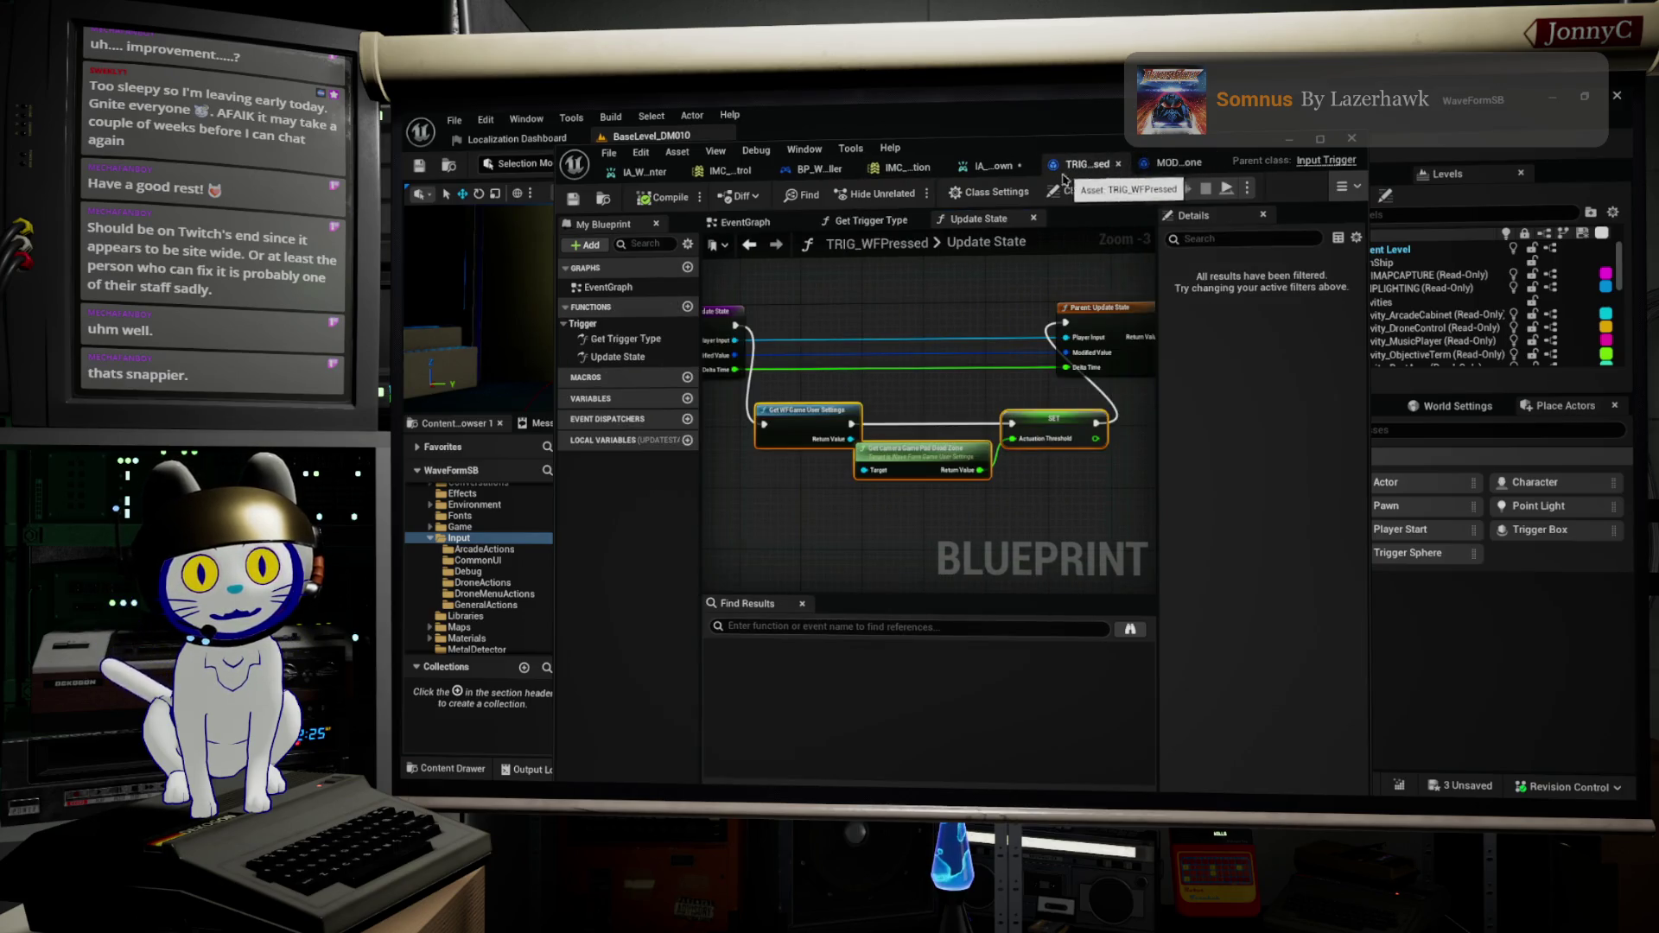
pyautogui.scroll(-4, 964, 332)
pyautogui.moveTo(994, 380); pyautogui.dragTo(823, 409)
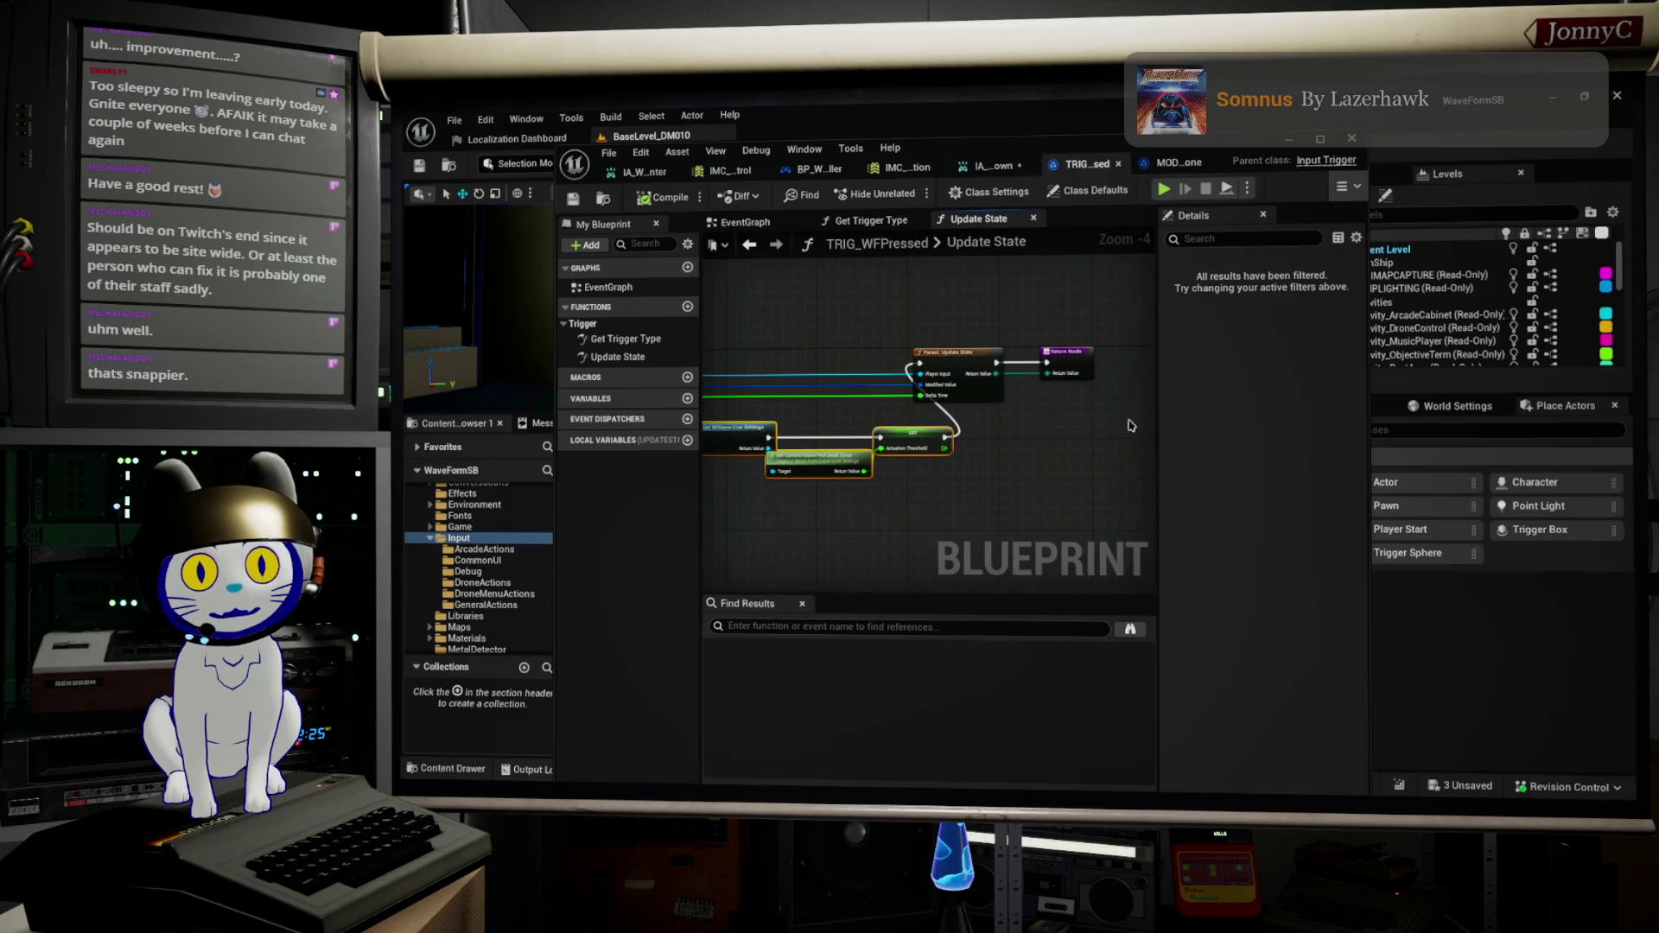
pyautogui.scroll(3, 1048, 356)
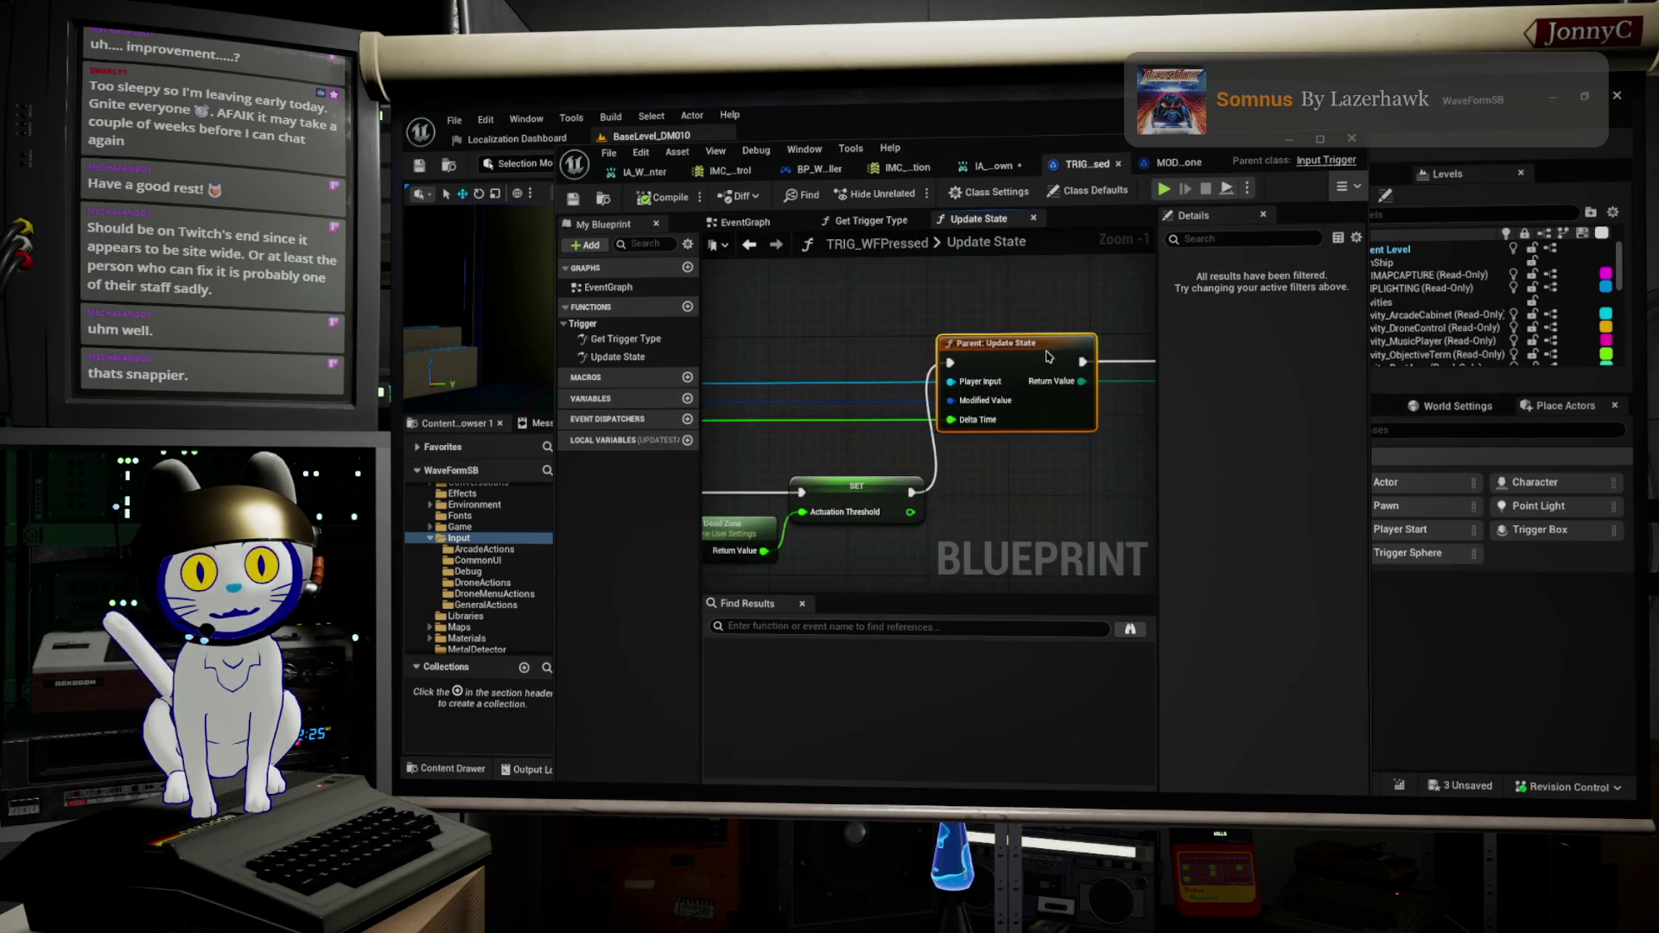
pyautogui.moveTo(1045, 351); pyautogui.dragTo(1090, 352)
pyautogui.scroll(-2, 900, 408)
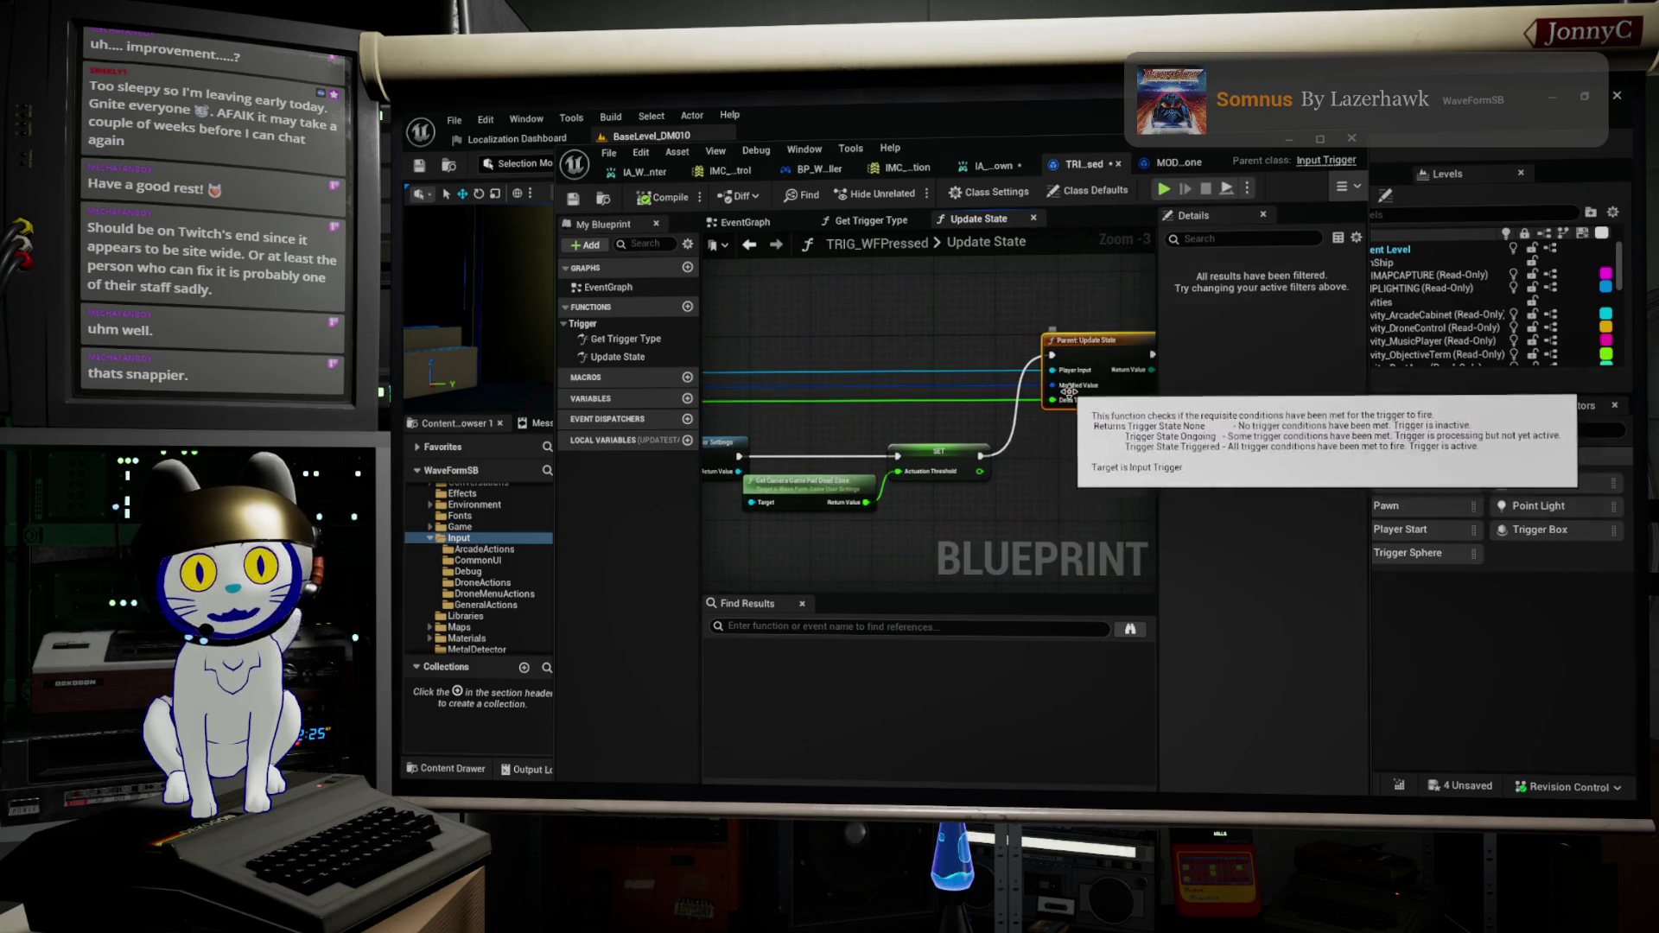
# Step: Add a Make Input Action Value Of Type node (Digital (bool)) from the Parent: Update State call
pyautogui.moveTo(1052, 400)
pyautogui.mouseDown()
pyautogui.moveTo(1037, 484)
pyautogui.moveTo(1051, 478)
pyautogui.mouseUp()
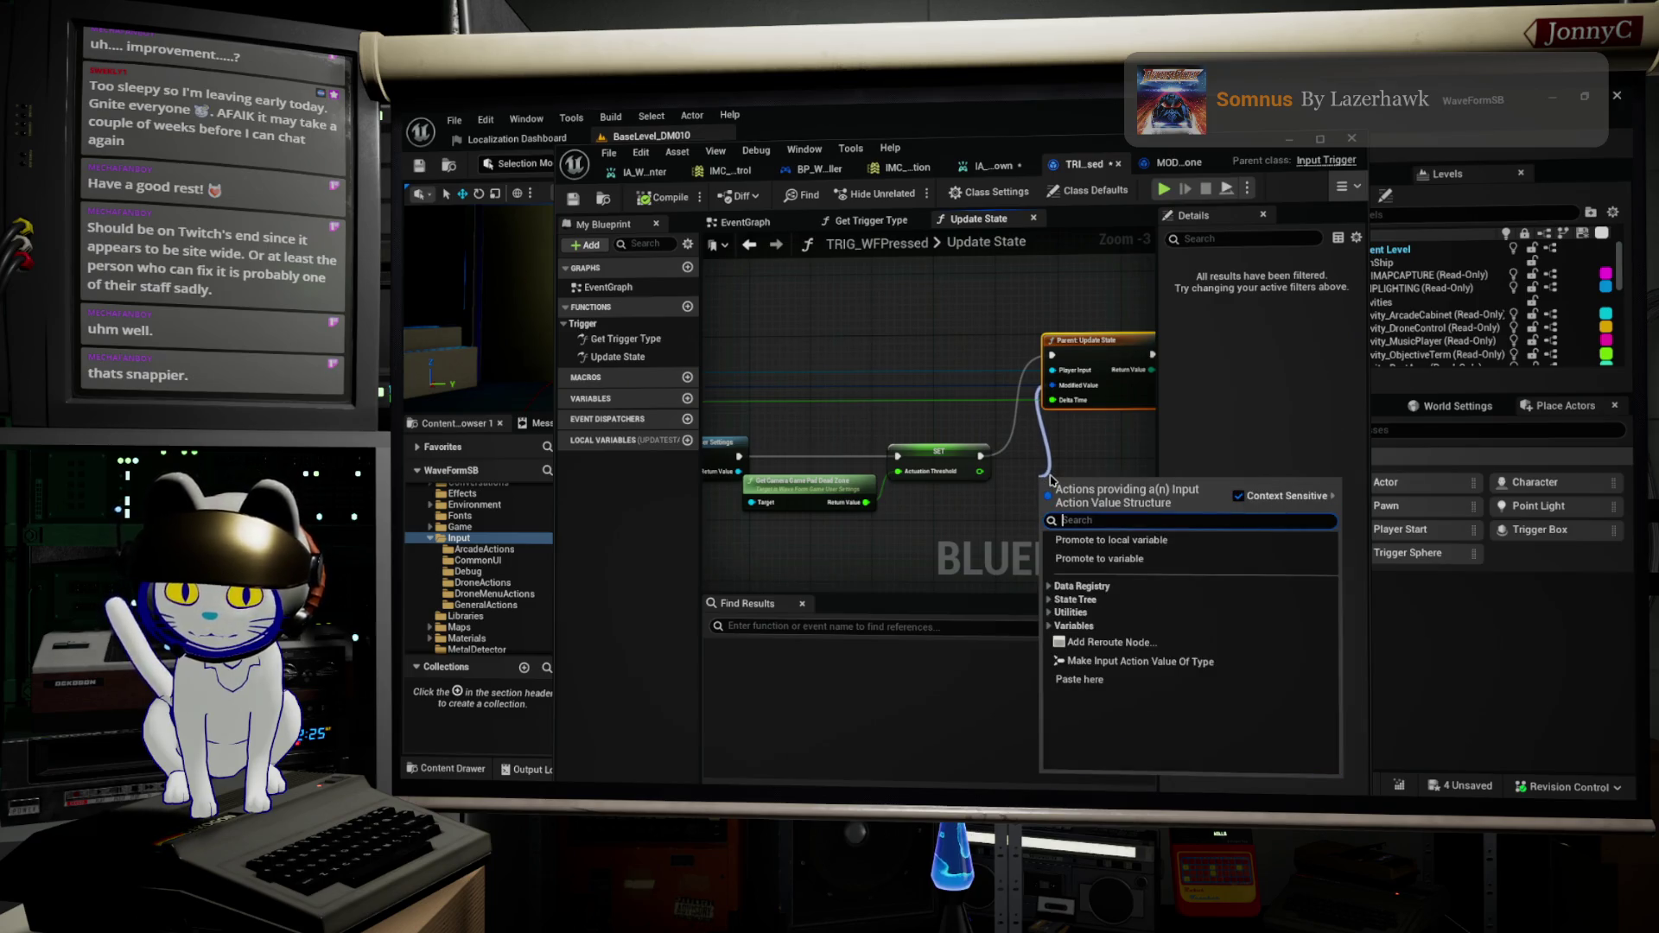
pyautogui.write('bre')
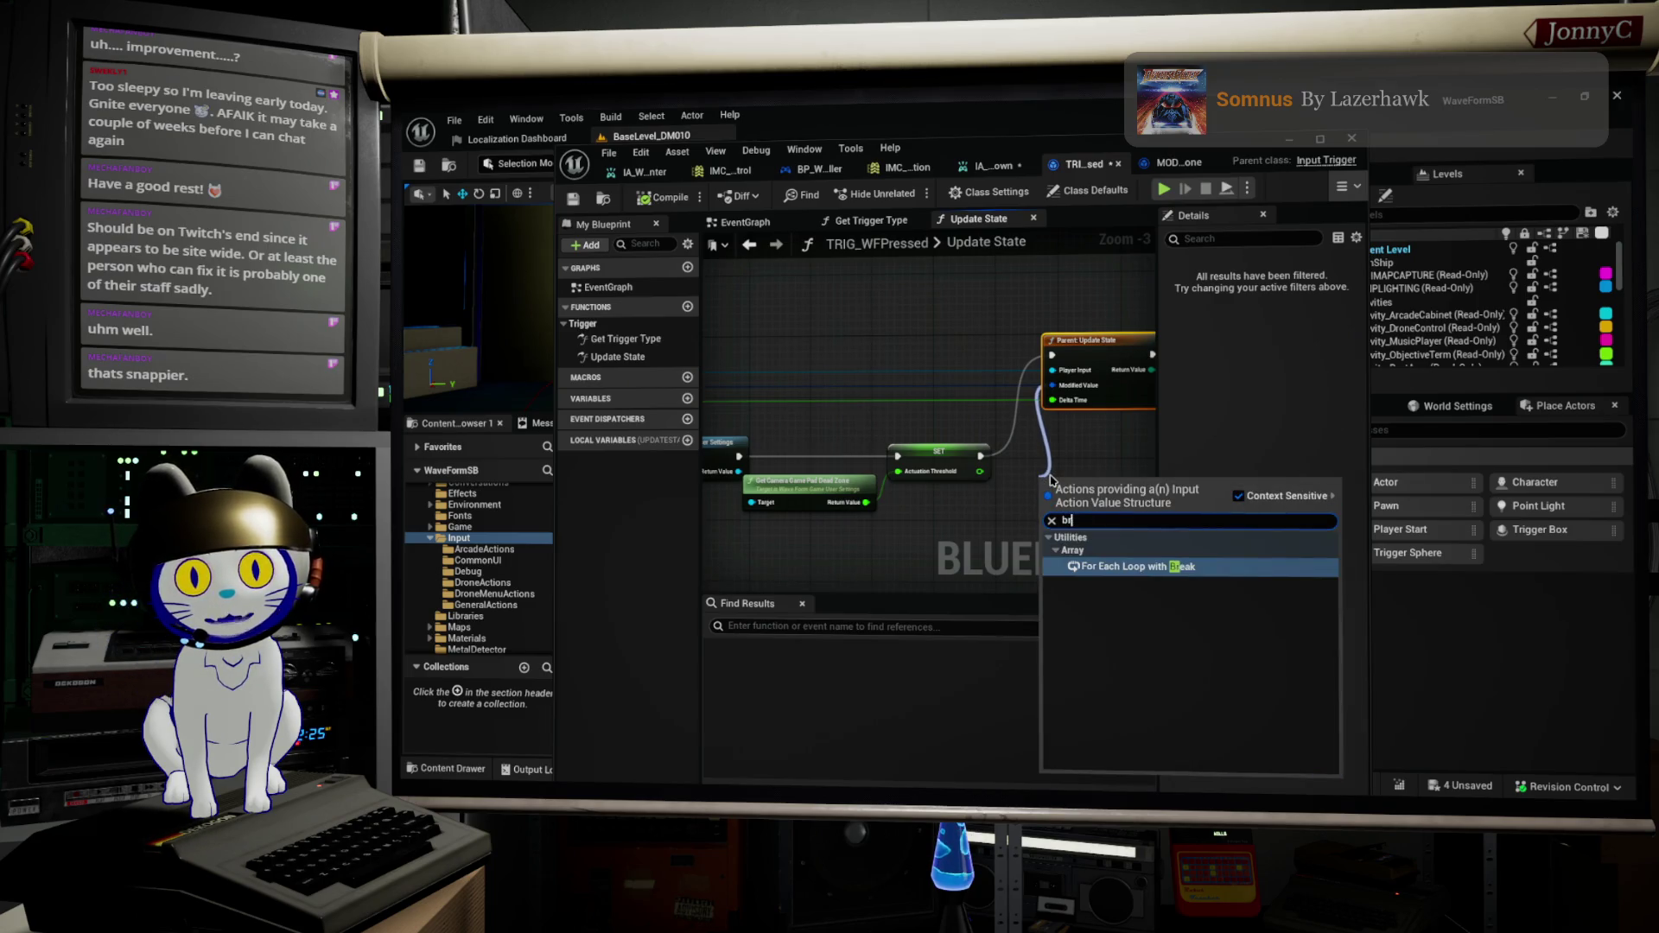
pyautogui.press('BackSpace')
pyautogui.press('BackSpace')
pyautogui.write('make')
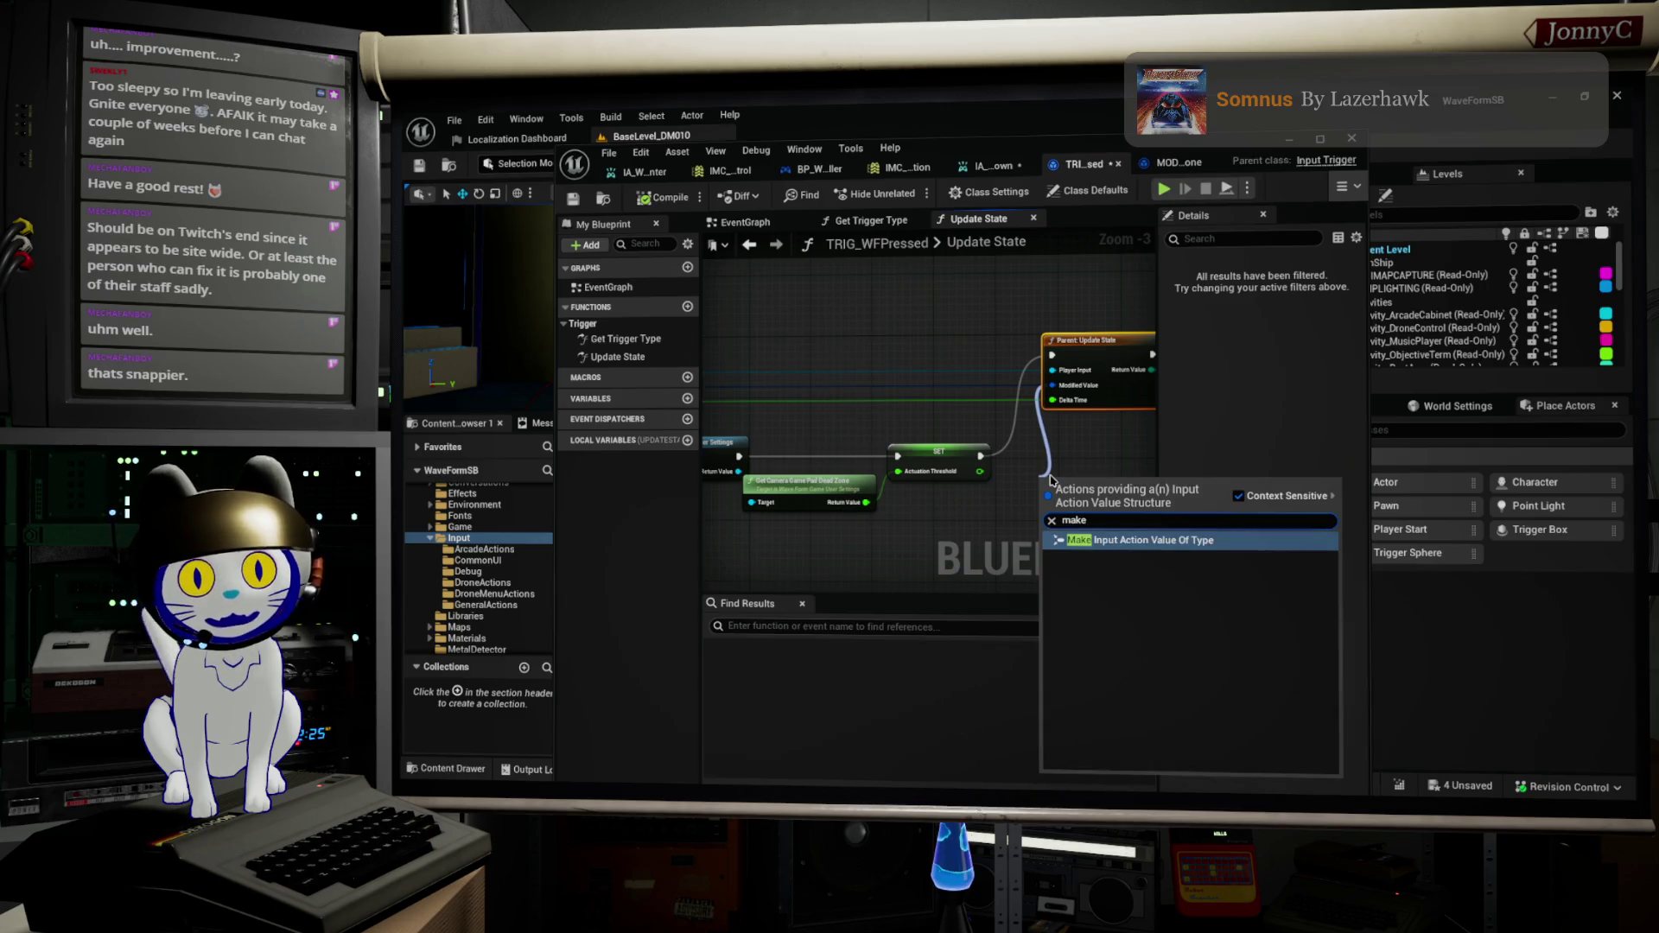
pyautogui.press('Return')
# Step: Move the Make Input Action Value node left and down beside the chain
pyautogui.scroll(4, 1072, 484)
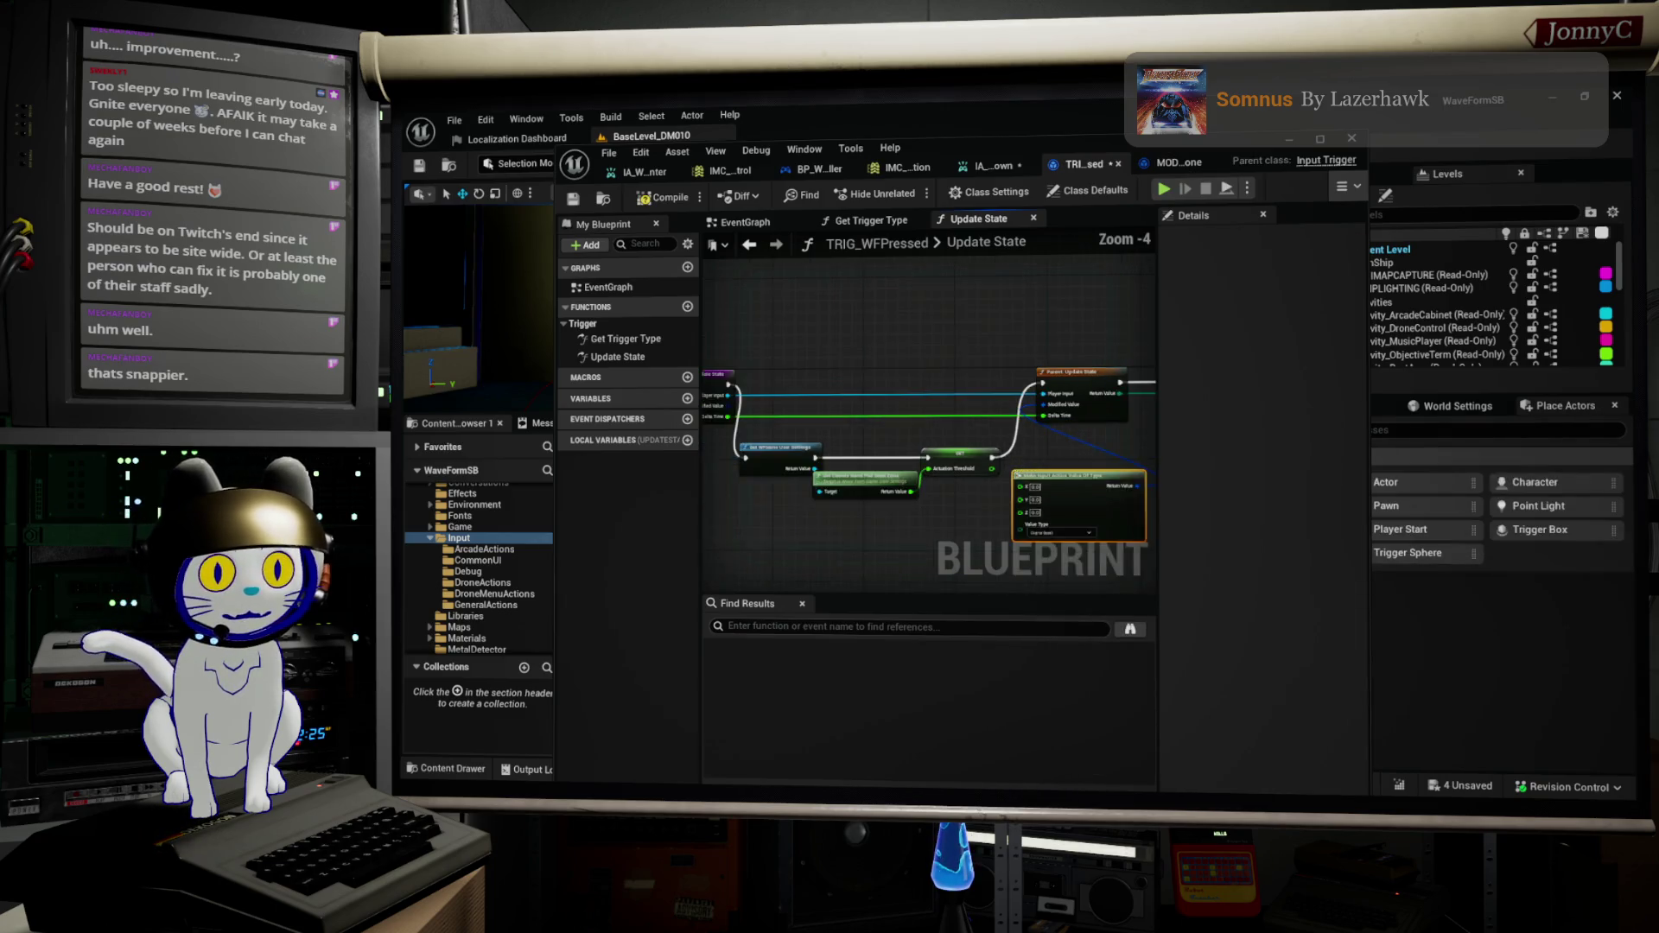
pyautogui.moveTo(1126, 451); pyautogui.dragTo(1123, 369)
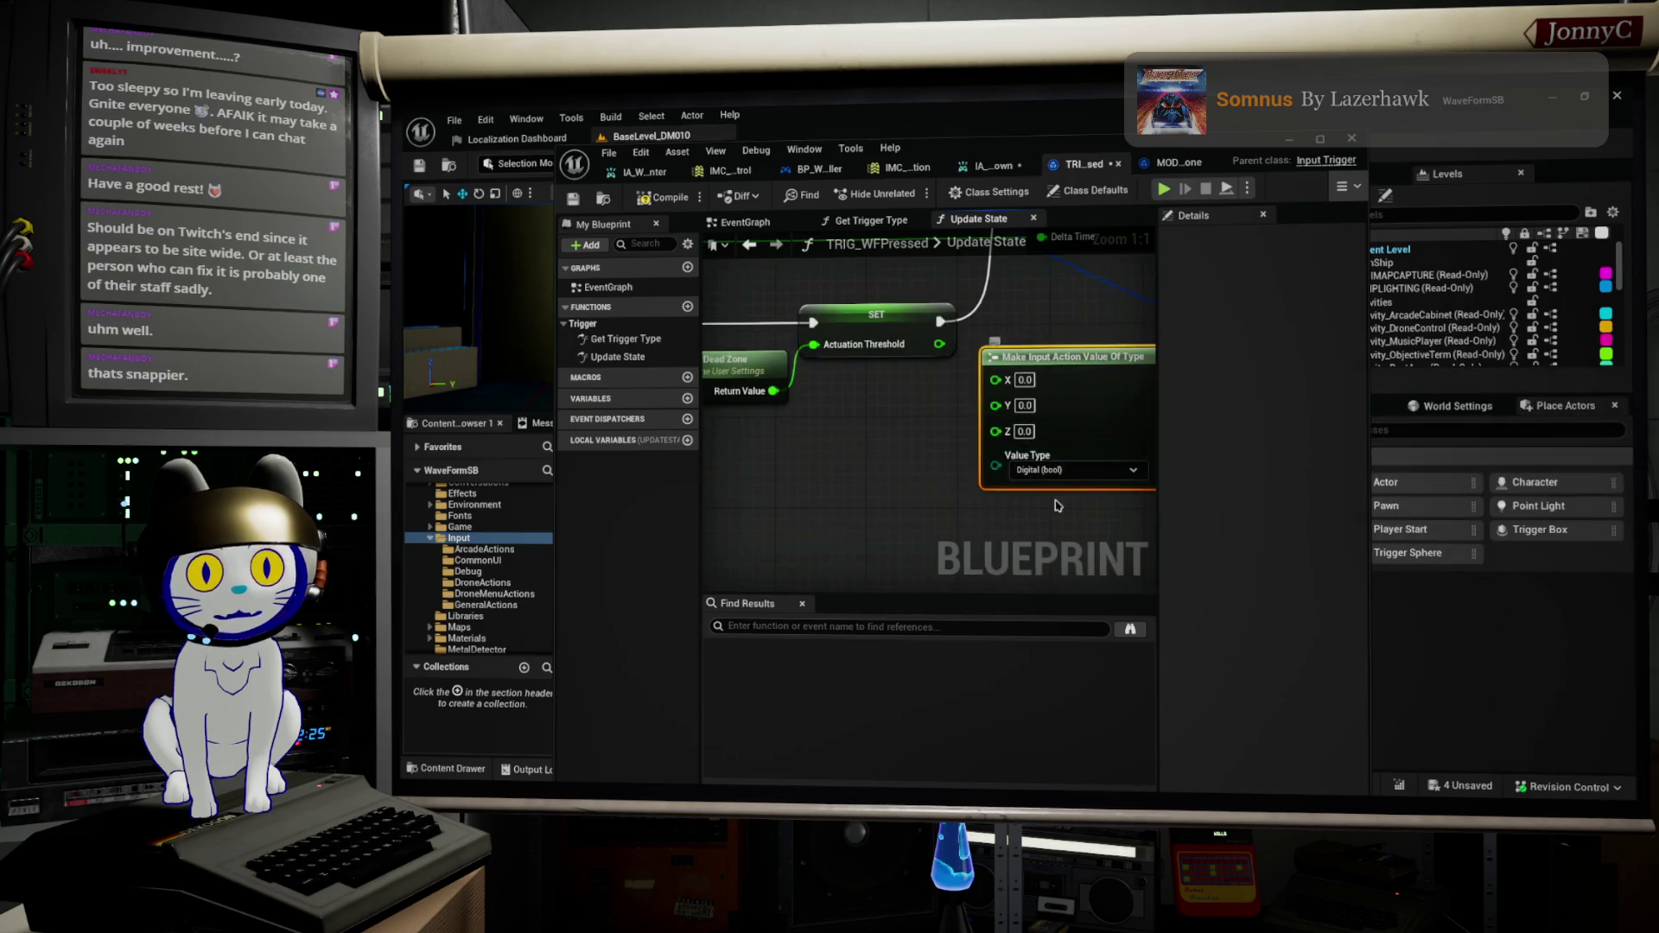
pyautogui.scroll(-5, 919, 442)
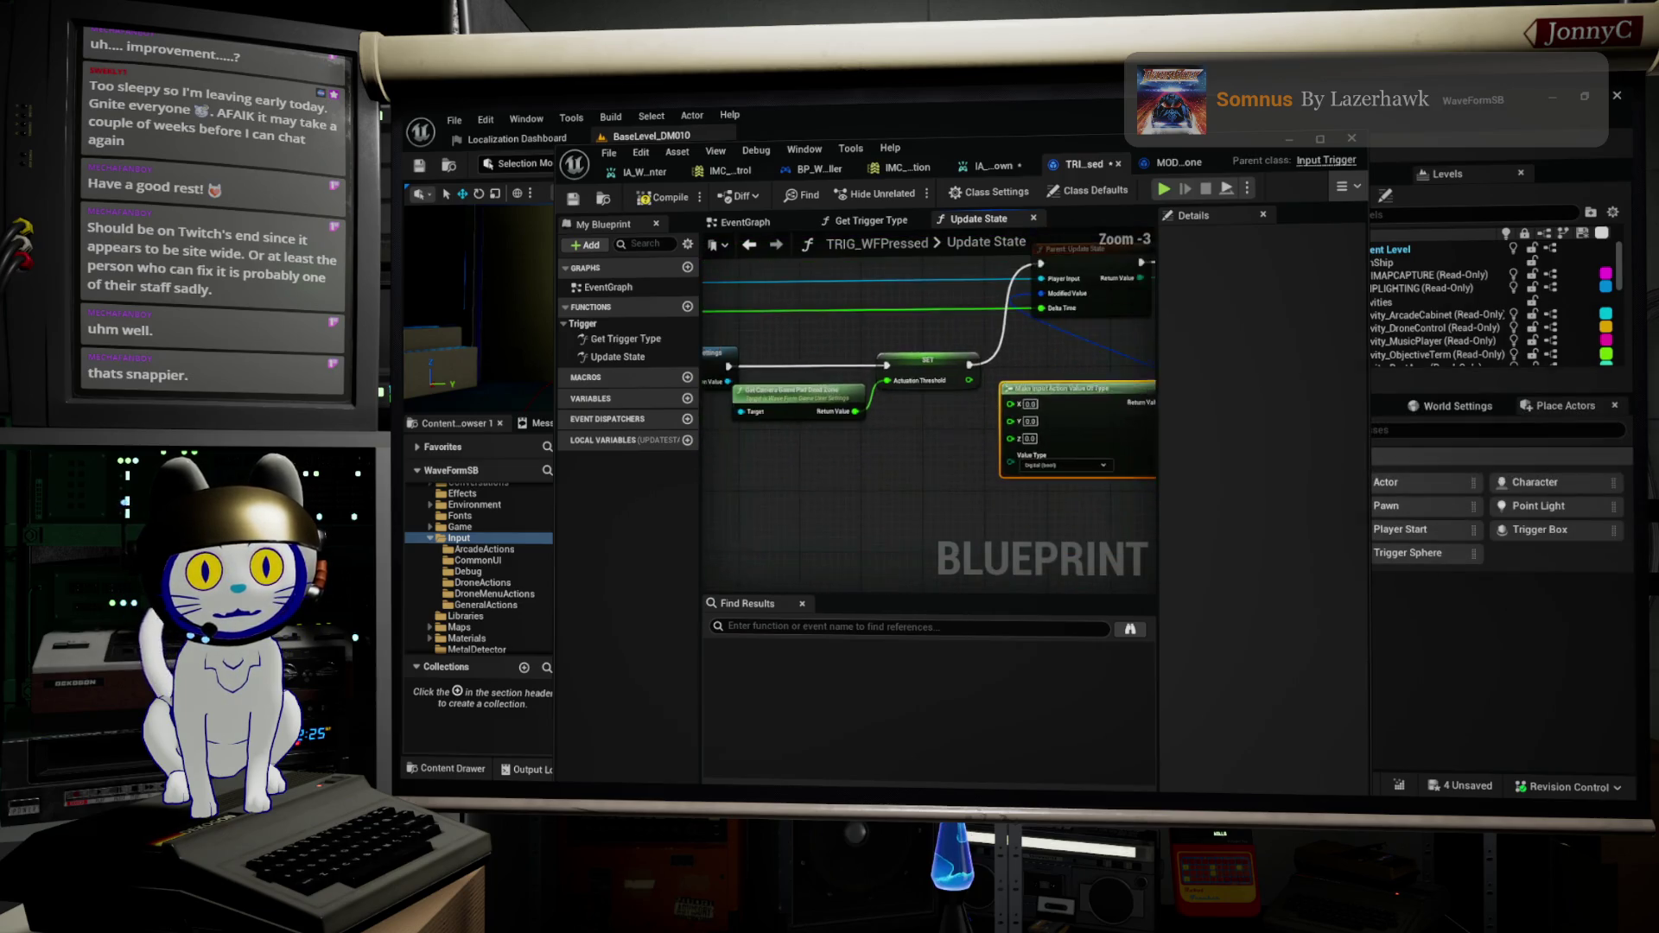
pyautogui.scroll(-1, 1005, 432)
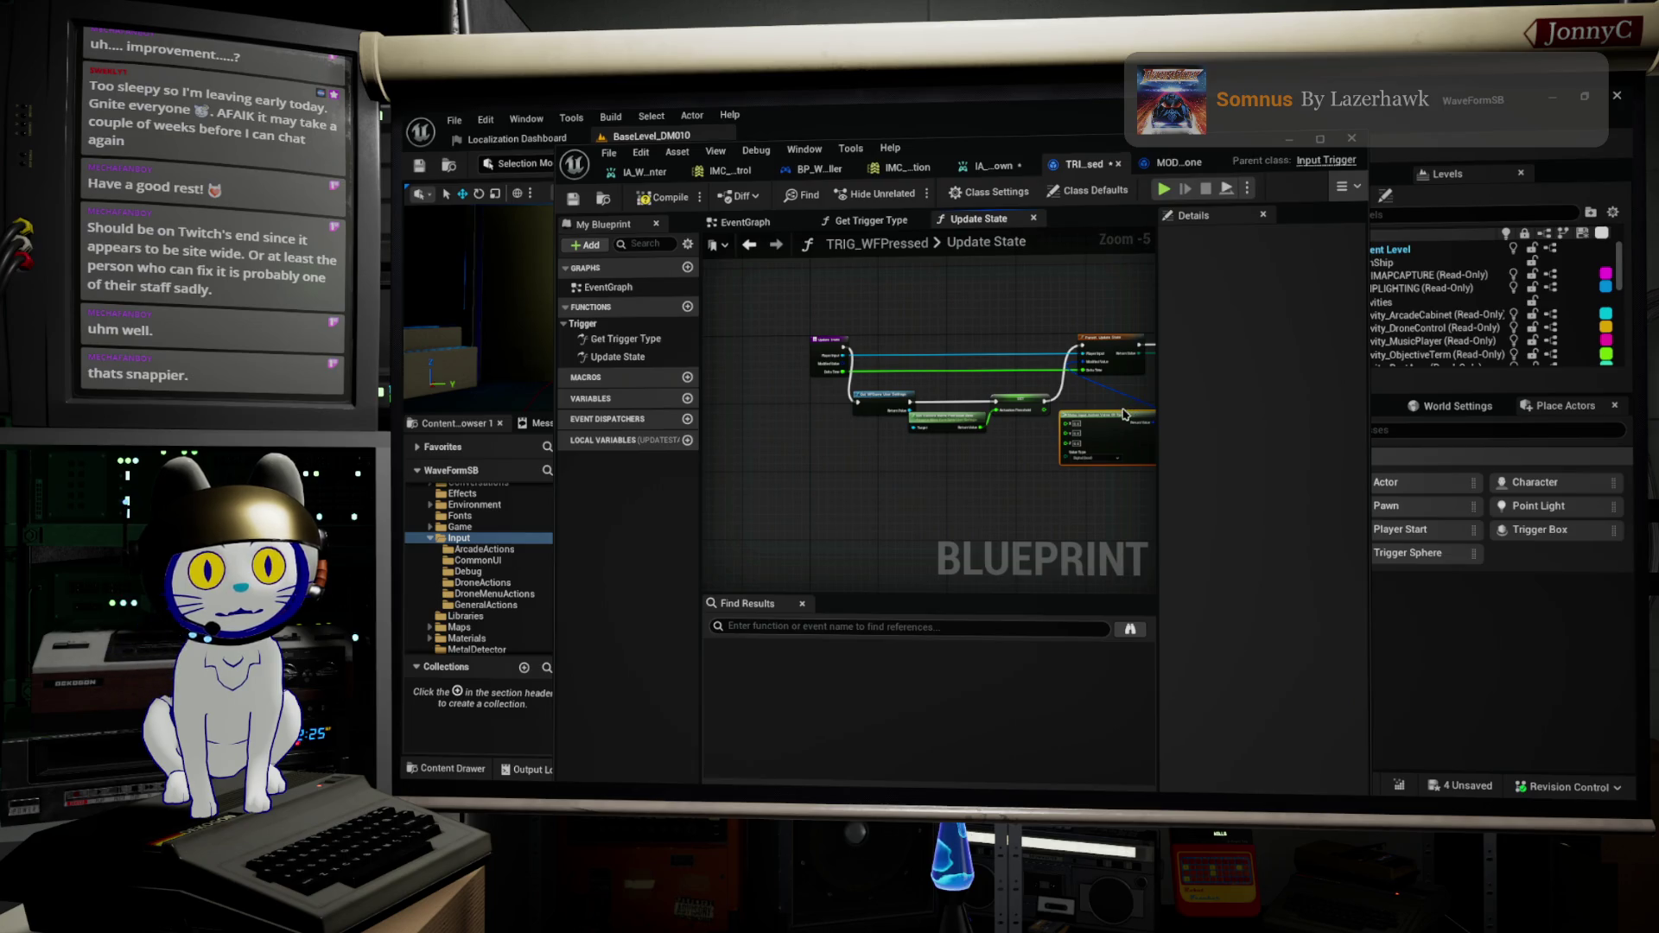
pyautogui.moveTo(1114, 421); pyautogui.dragTo(1052, 437)
pyautogui.scroll(2, 995, 428)
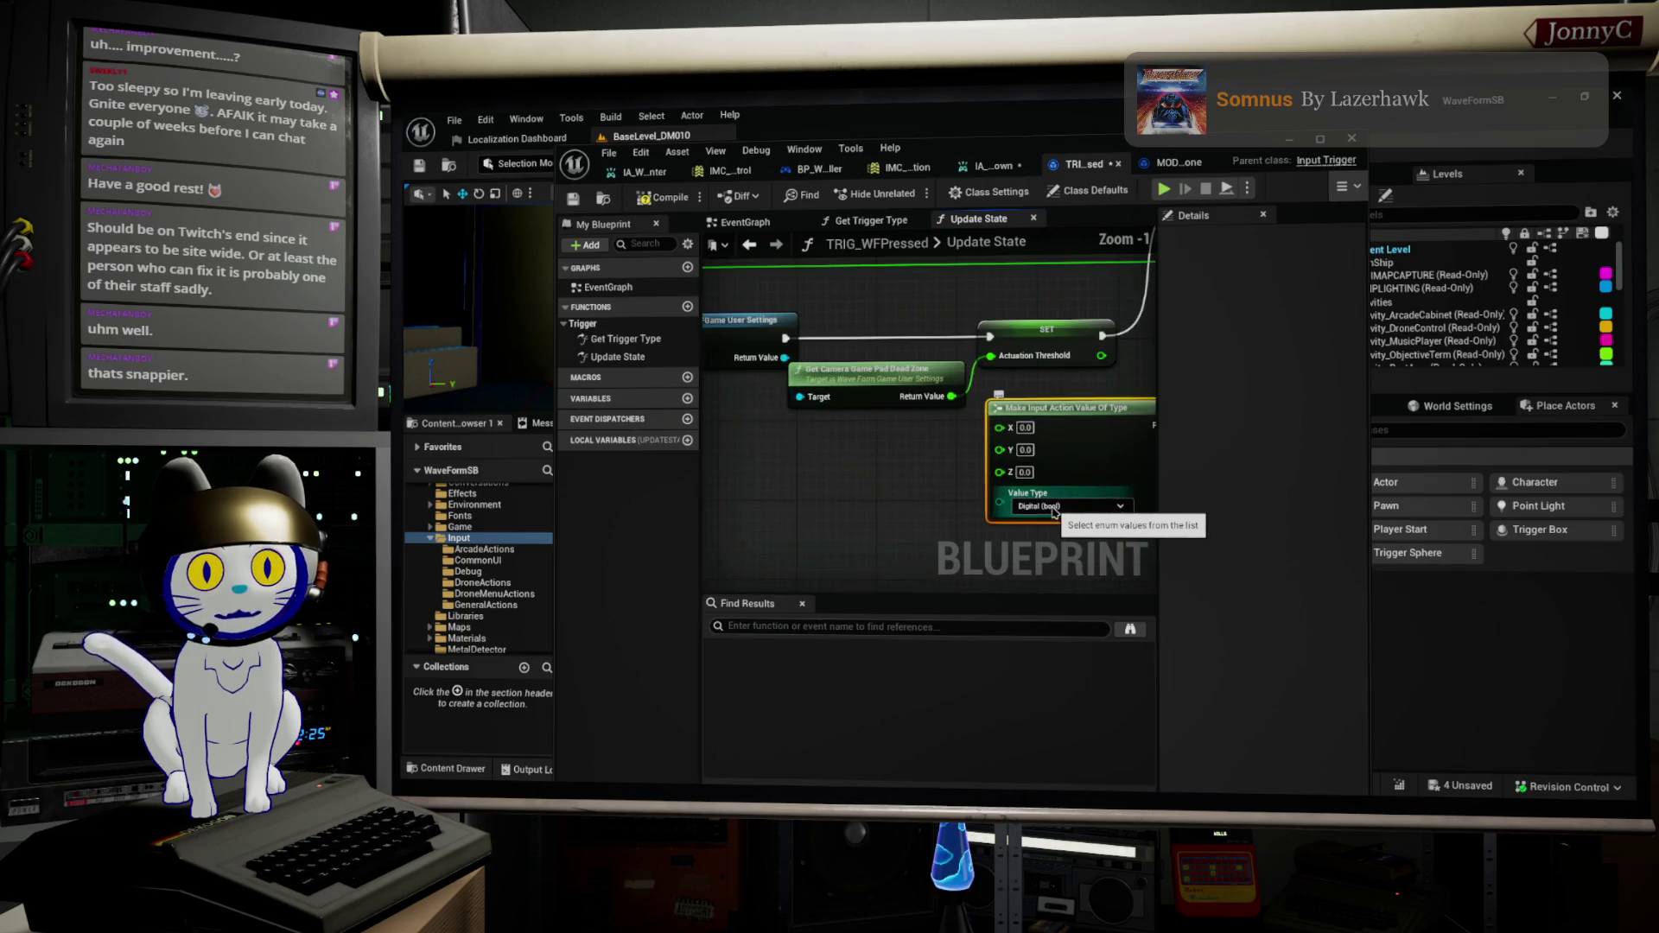
# Step: Bring Get WFGame User Settings and the Update State entry's input pins into view
pyautogui.moveTo(951, 476)
pyautogui.mouseDown()
pyautogui.moveTo(995, 504)
pyautogui.moveTo(901, 483)
pyautogui.mouseUp()
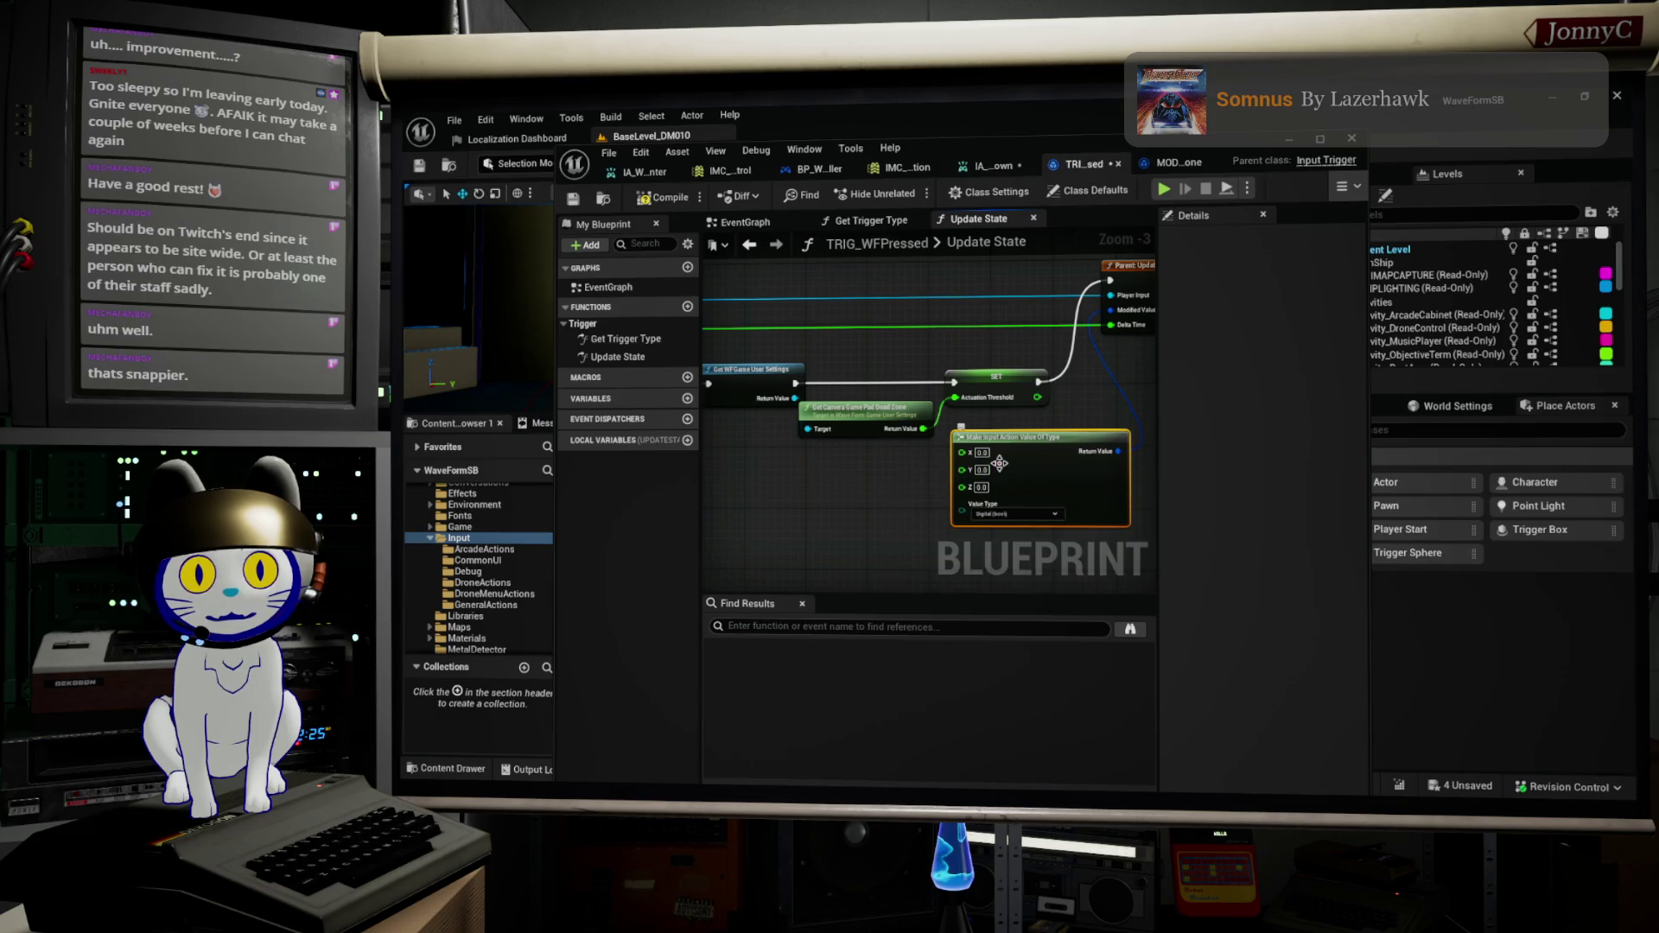
pyautogui.scroll(2, 999, 464)
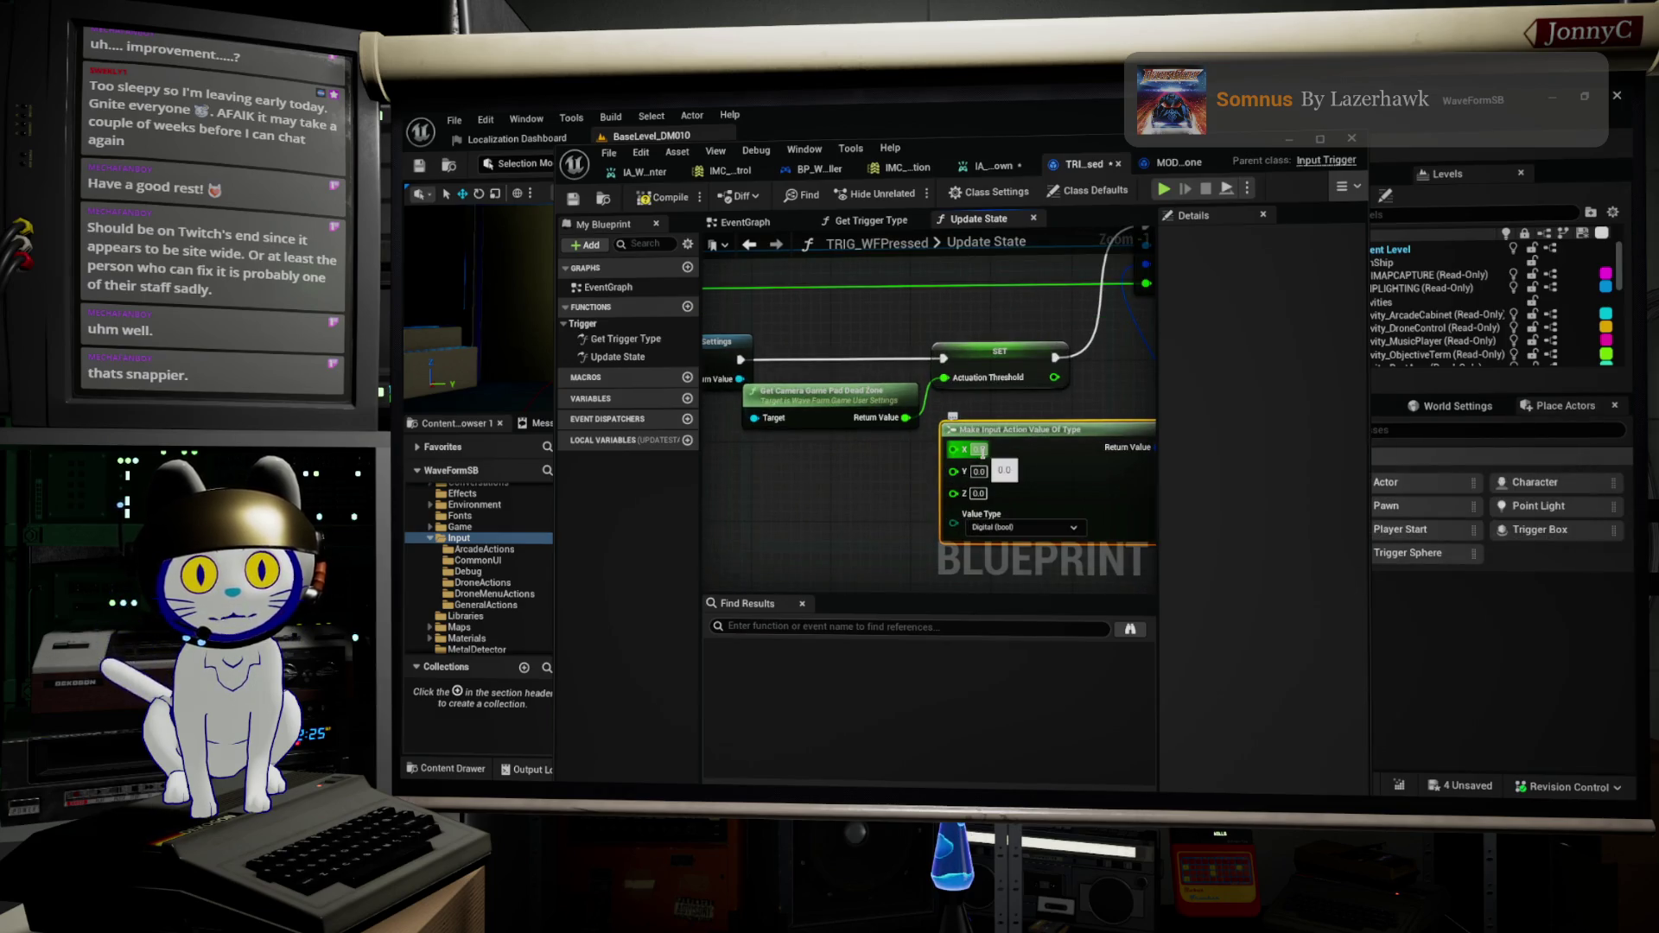
pyautogui.scroll(-1, 979, 451)
pyautogui.moveTo(895, 482)
pyautogui.mouseDown()
pyautogui.moveTo(926, 485)
pyautogui.moveTo(914, 420)
pyautogui.mouseUp()
pyautogui.moveTo(845, 406); pyautogui.dragTo(909, 412)
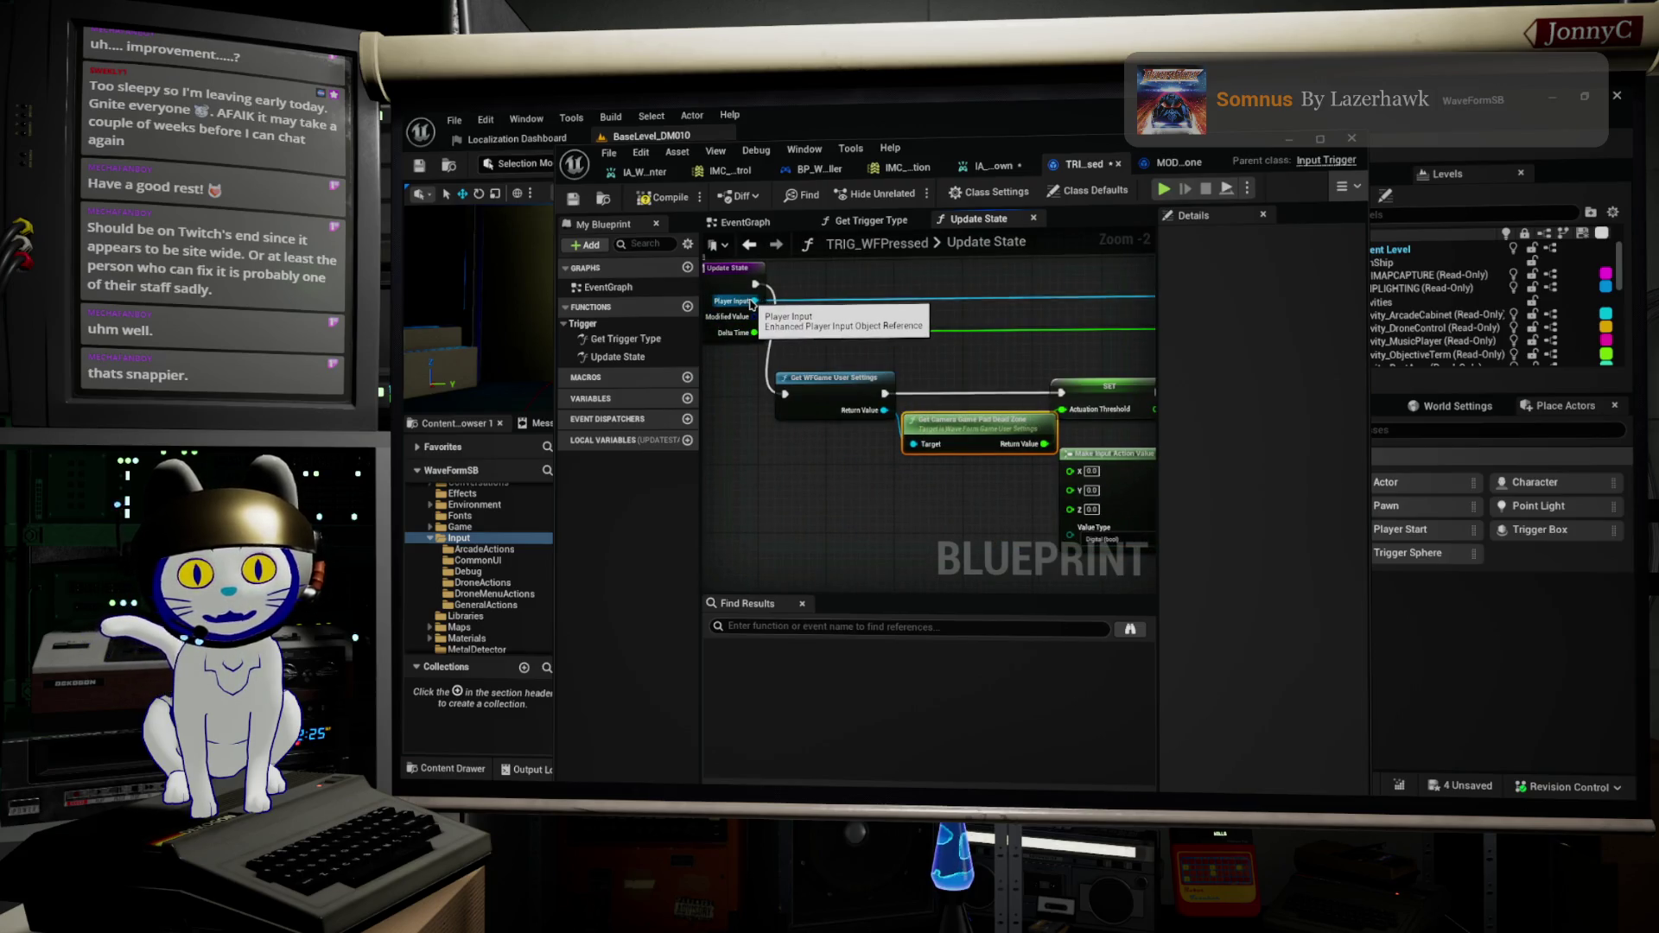
pyautogui.moveTo(755, 300); pyautogui.dragTo(832, 508)
# Step: Add a Break Input Action Value node from the entry's input value and position it
pyautogui.write('bra')
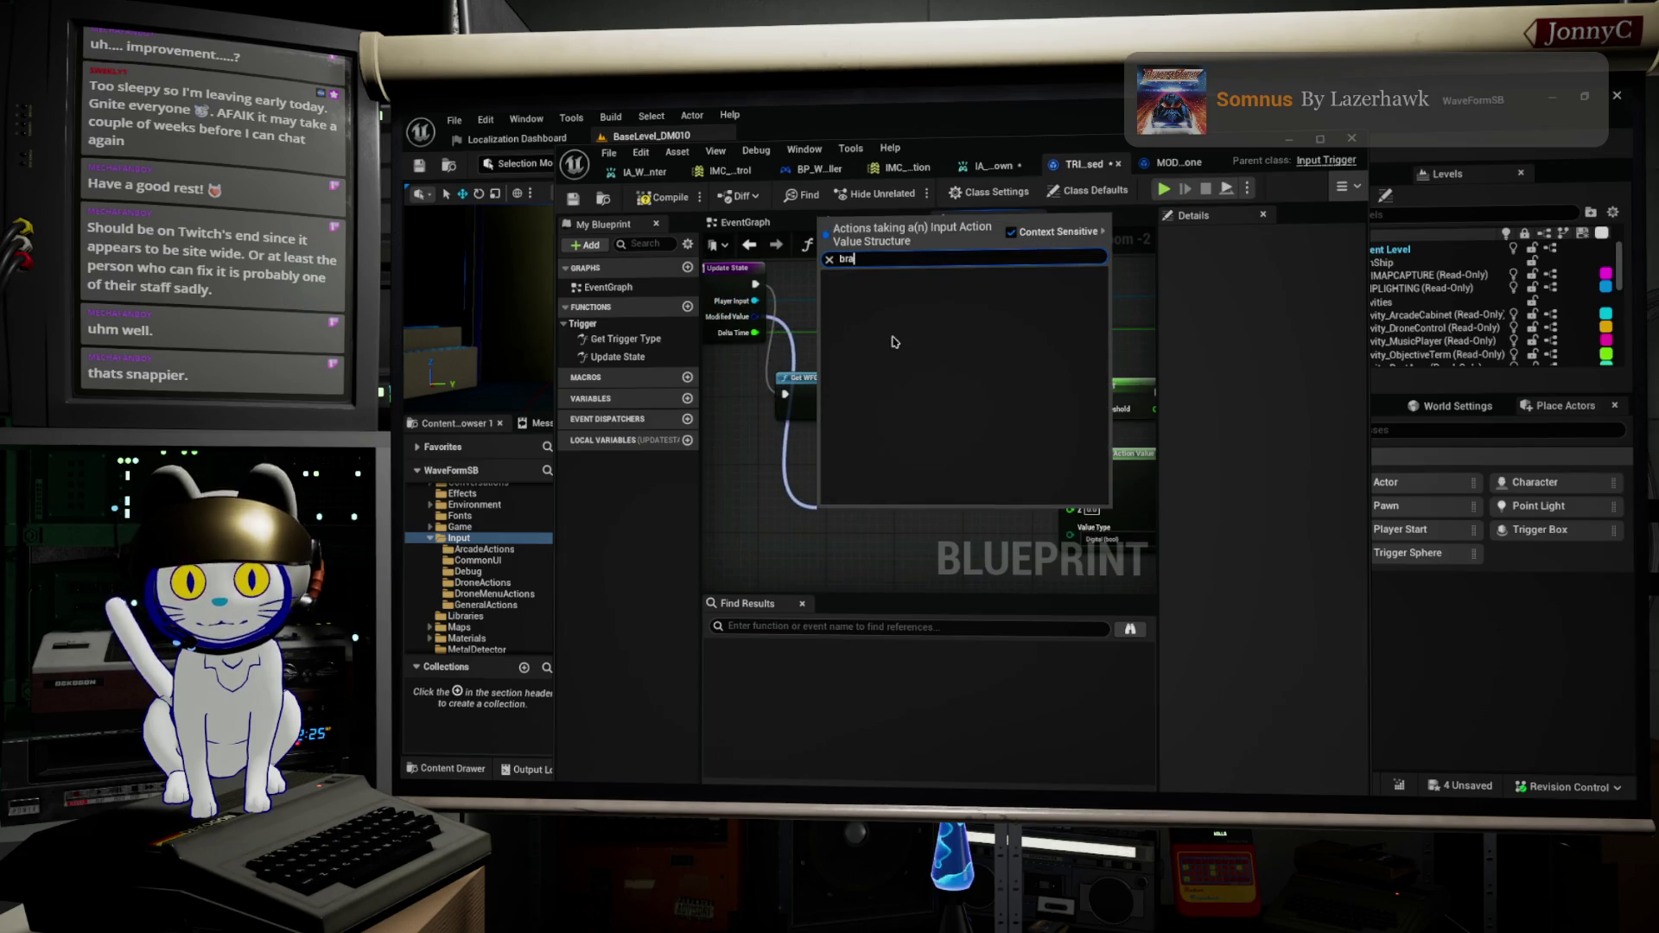
pyautogui.press('BackSpace')
pyautogui.press('Return')
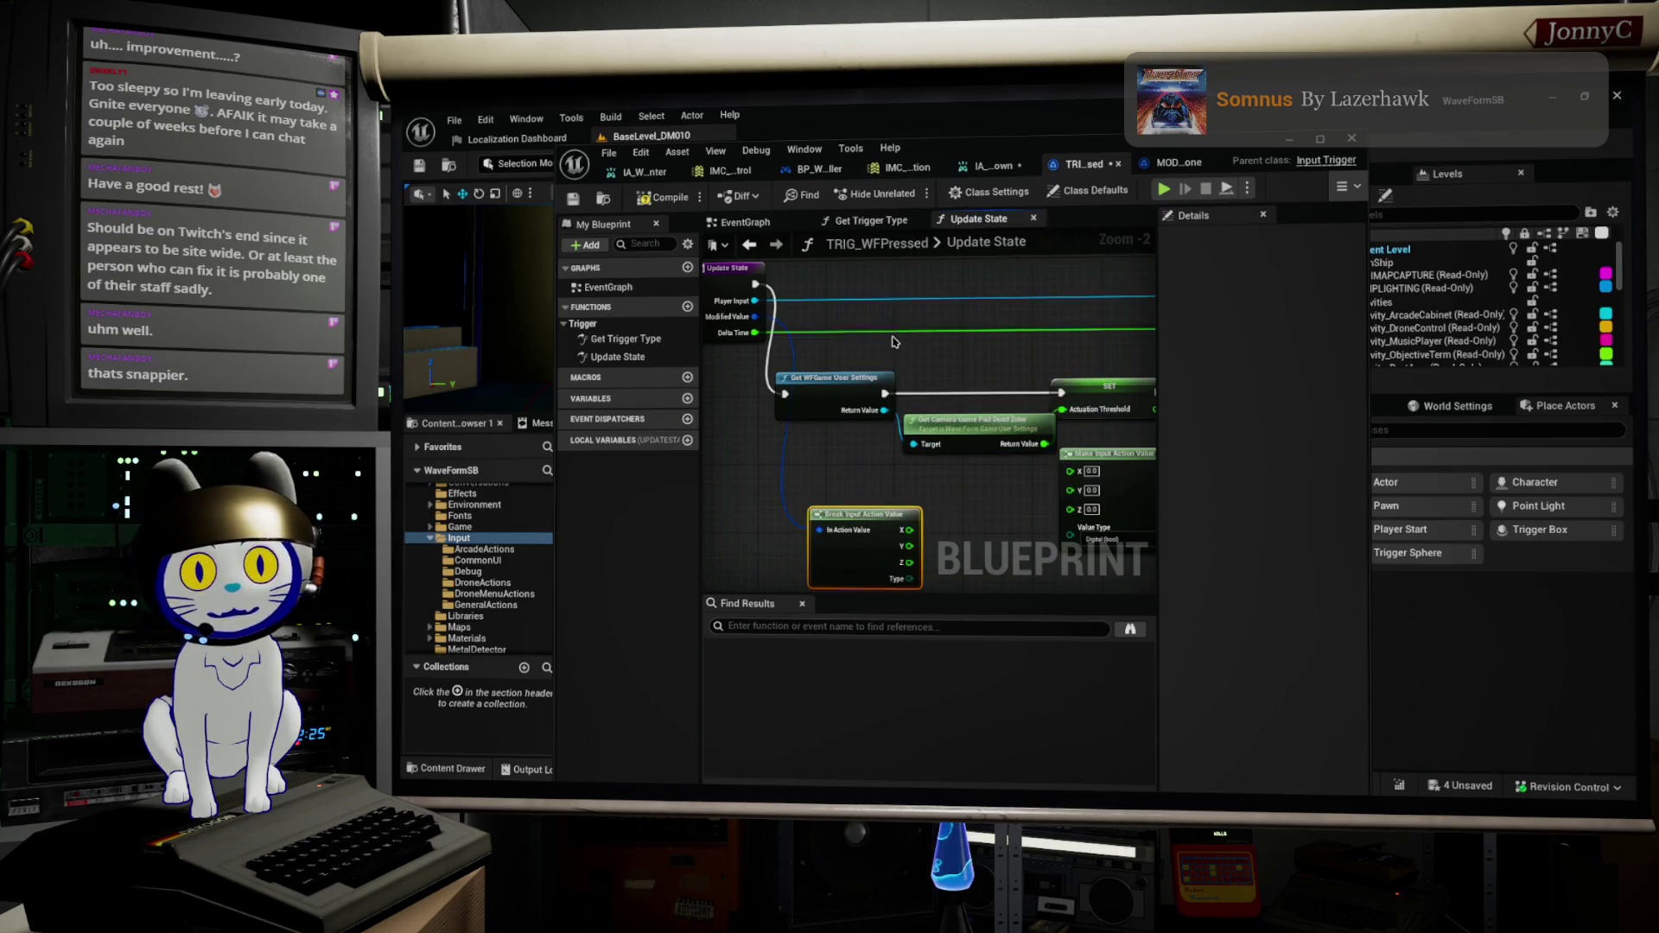
pyautogui.moveTo(869, 550); pyautogui.dragTo(883, 510)
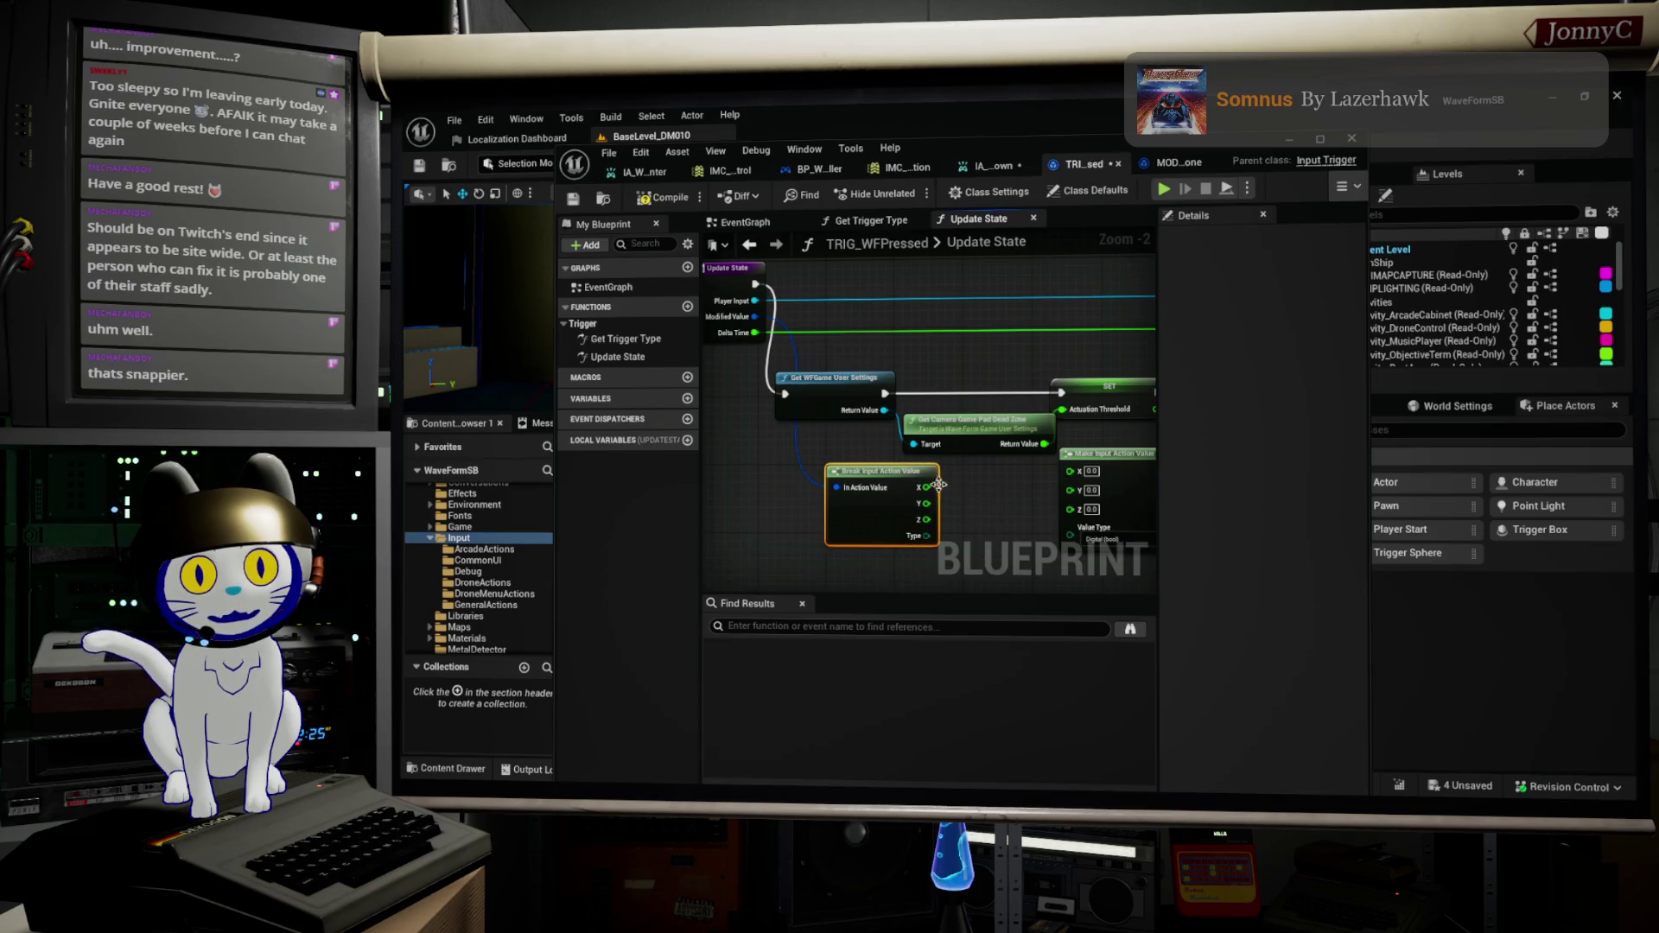
pyautogui.moveTo(1081, 450); pyautogui.dragTo(1137, 458)
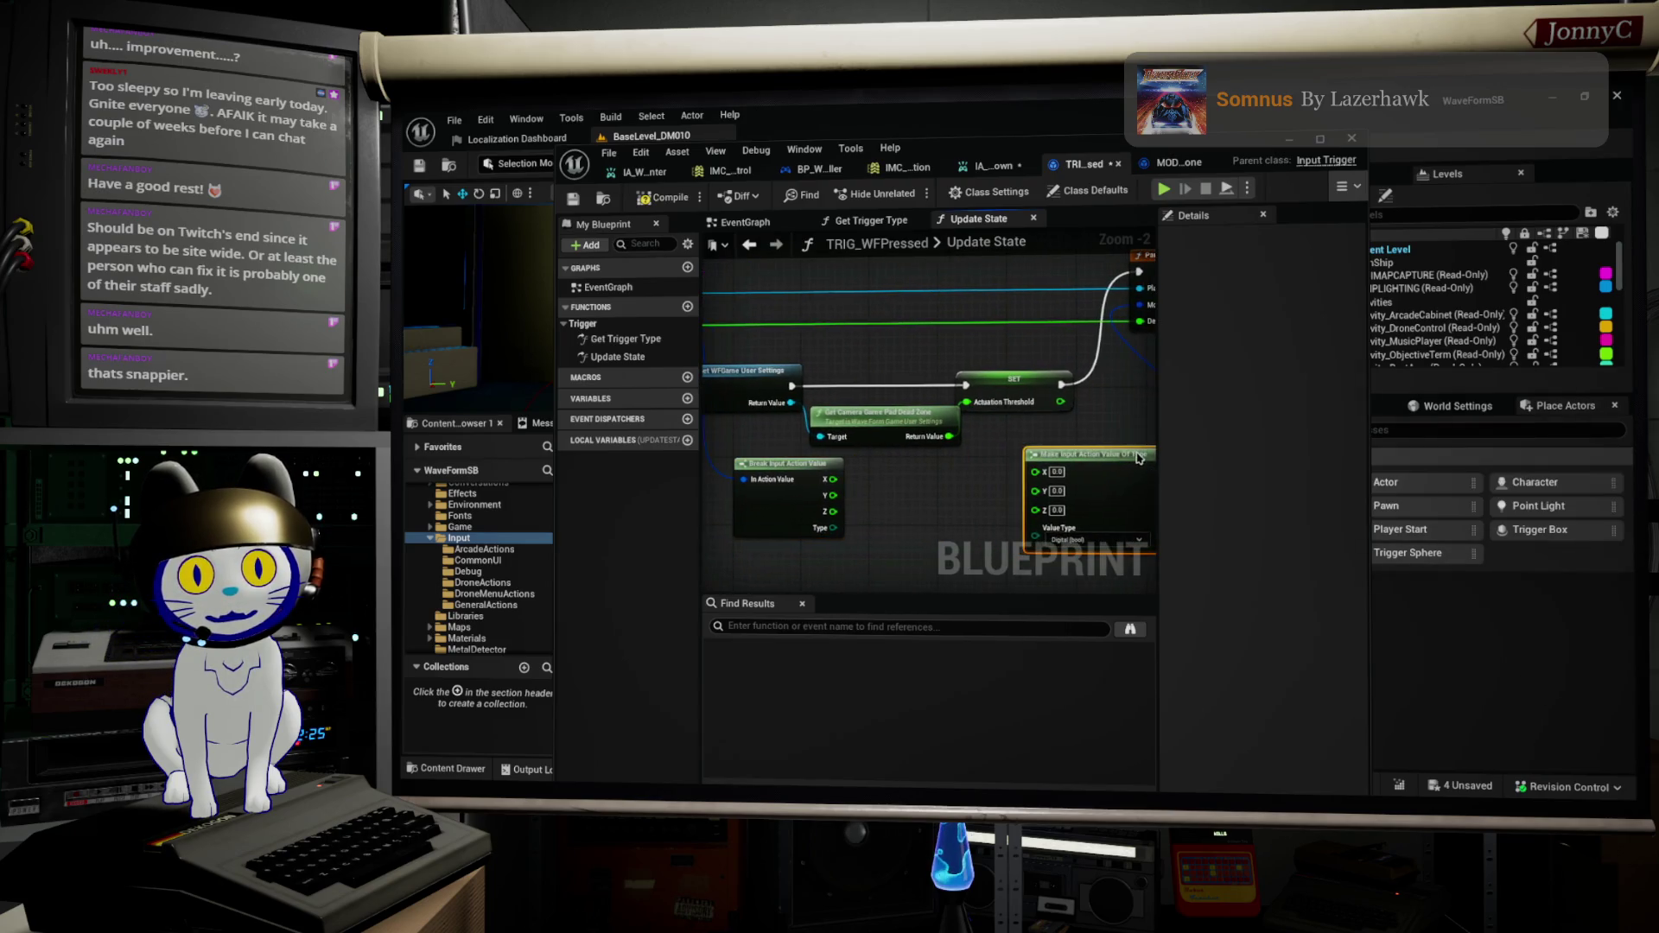
# Step: Add a Select Float node feeding the Make node's X, clearing the X link from its A input
pyautogui.moveTo(832, 478); pyautogui.dragTo(869, 484)
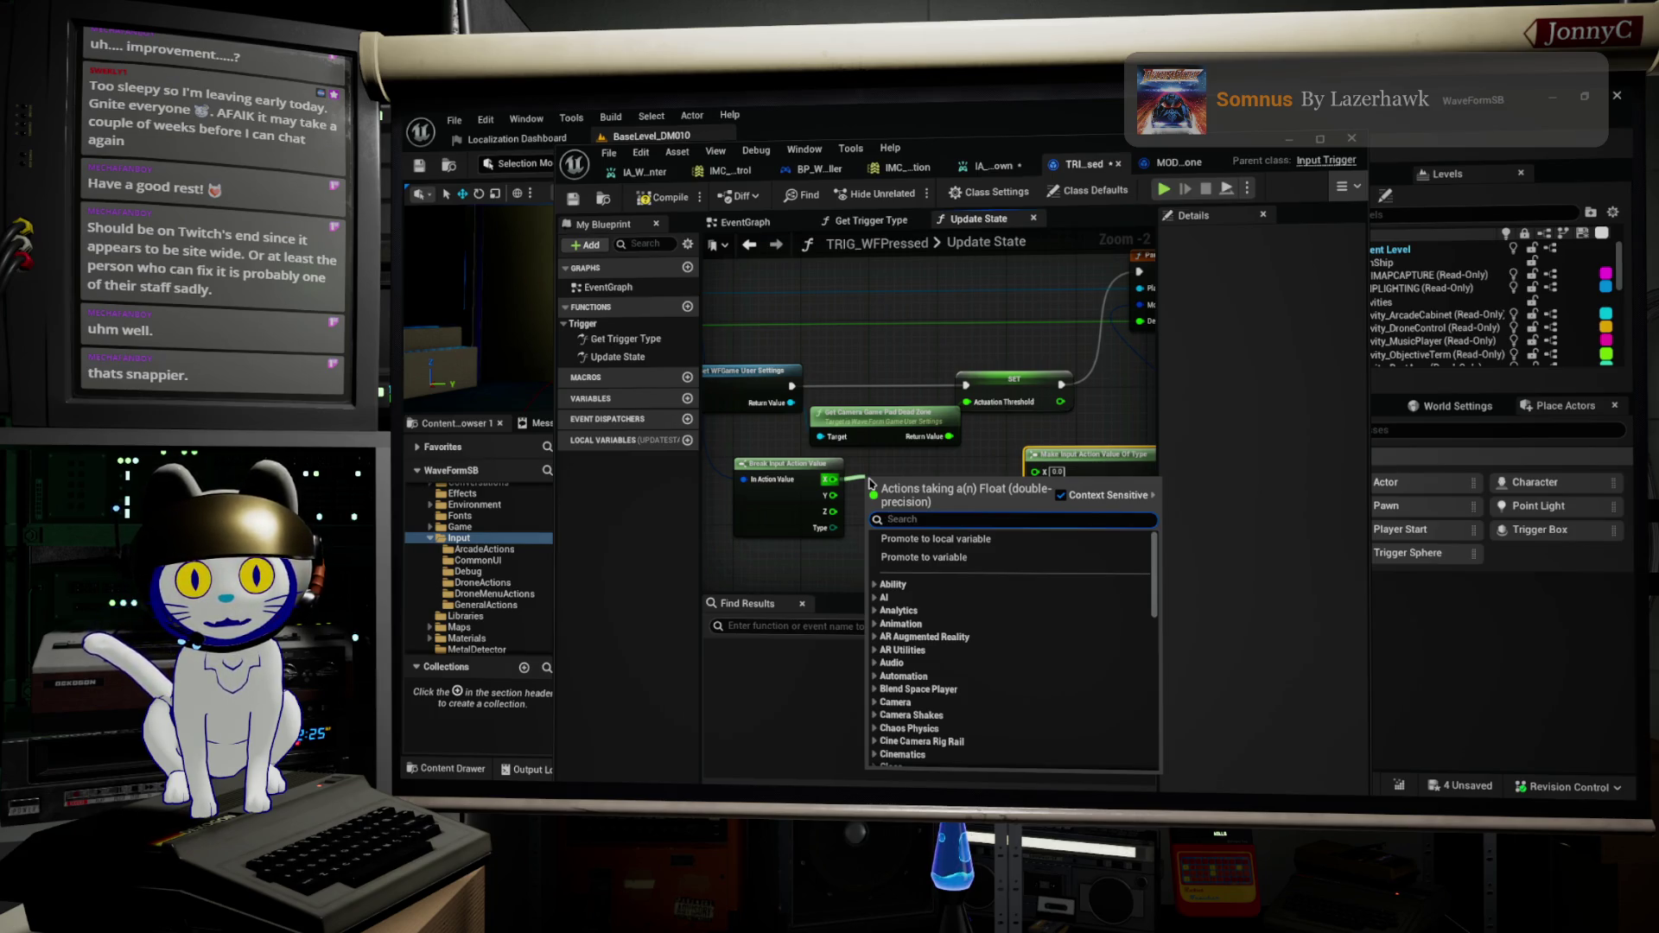
pyautogui.write('sele')
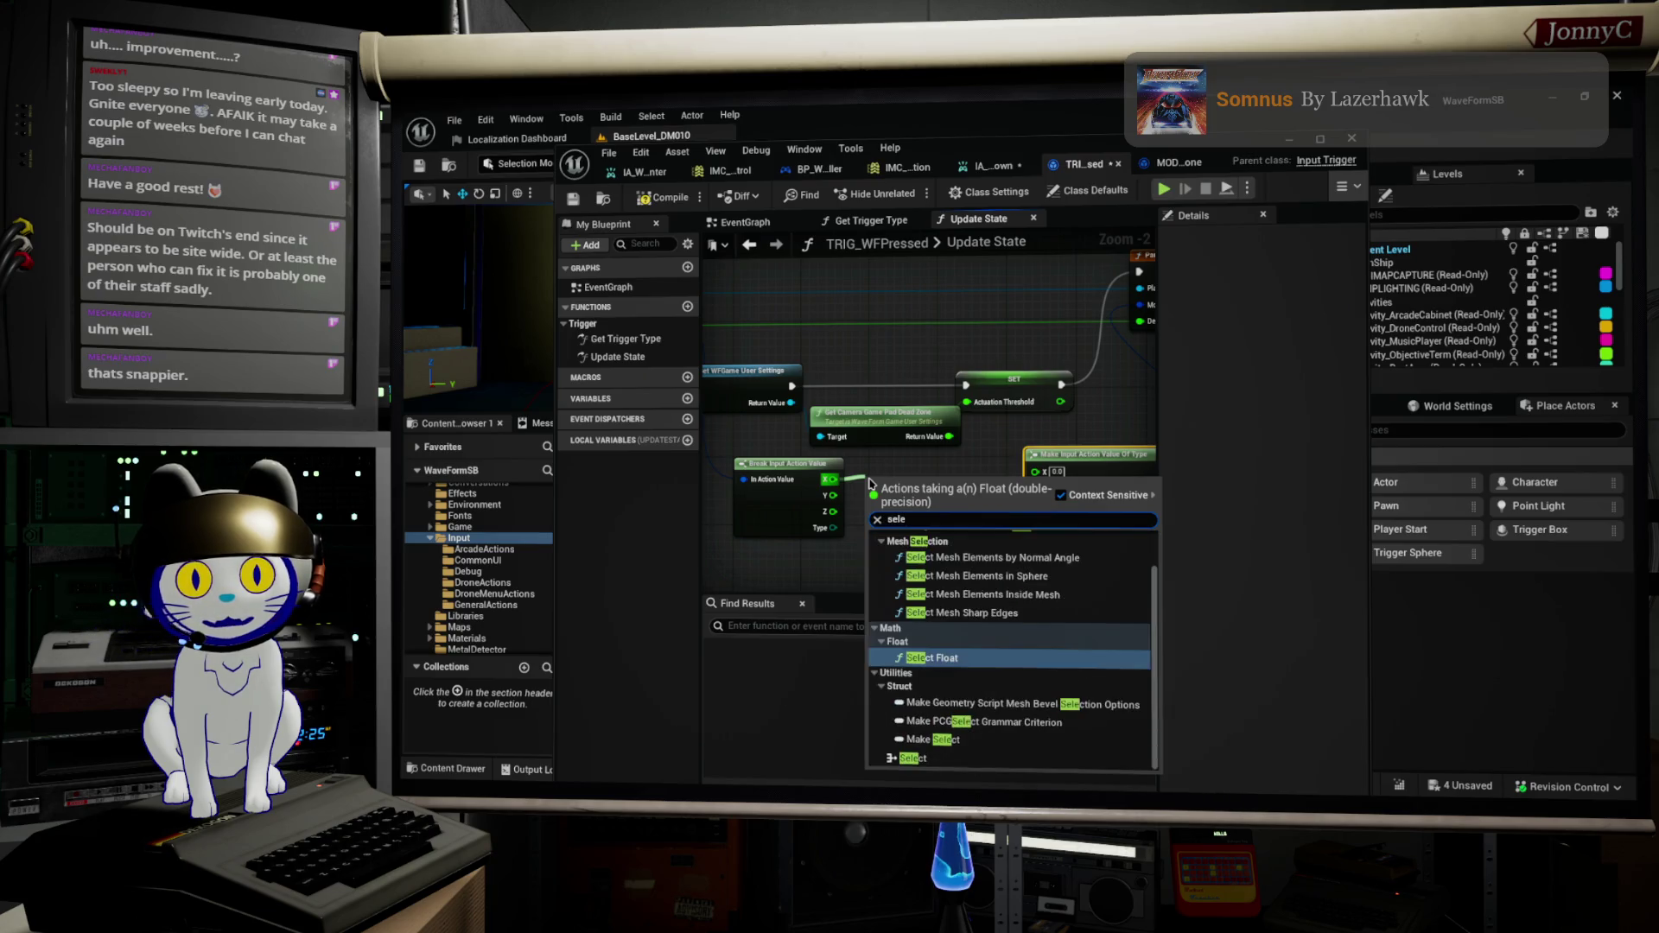
pyautogui.press('Return')
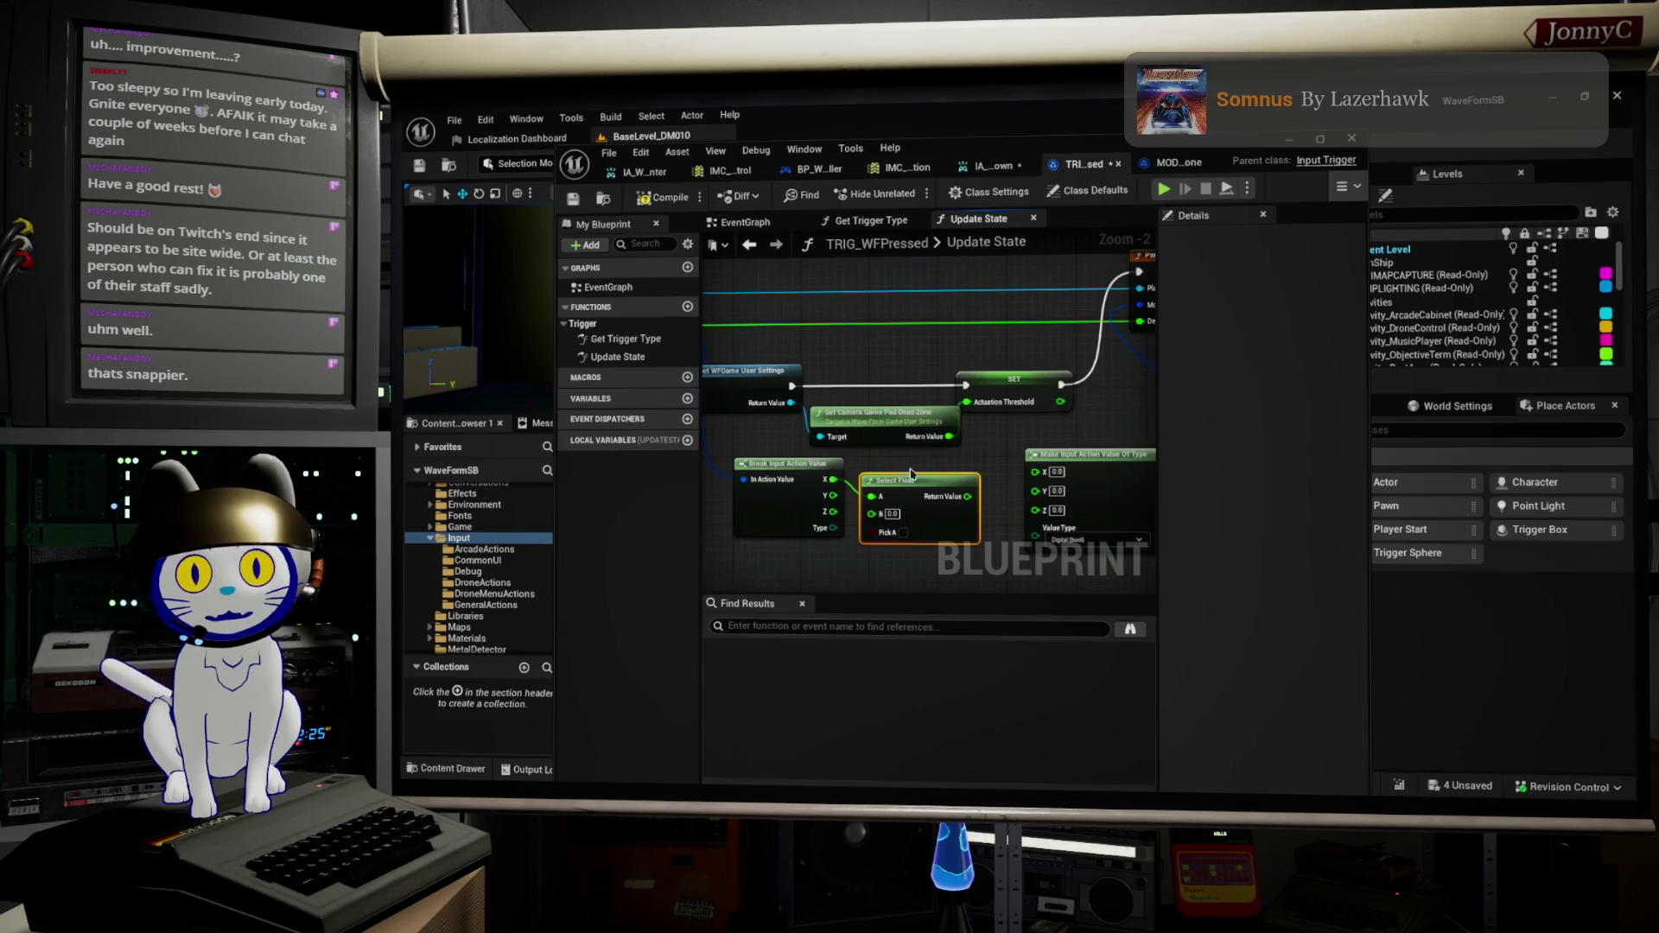
pyautogui.rightClick(873, 497)
pyautogui.click(899, 523)
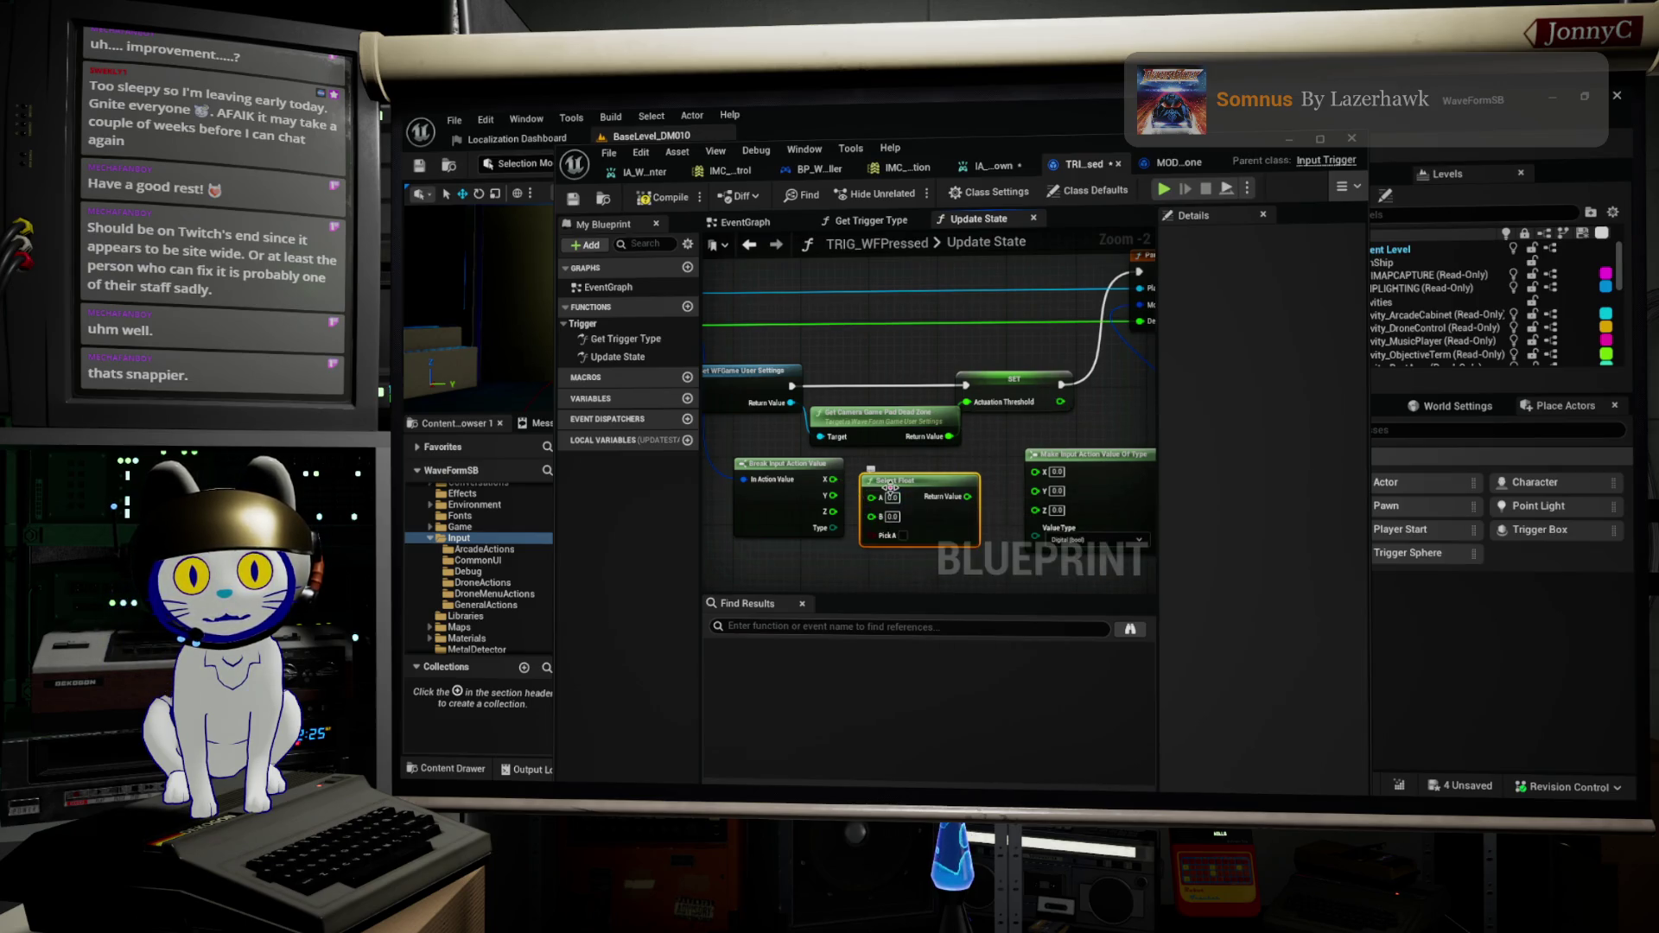
pyautogui.moveTo(890, 486); pyautogui.dragTo(941, 477)
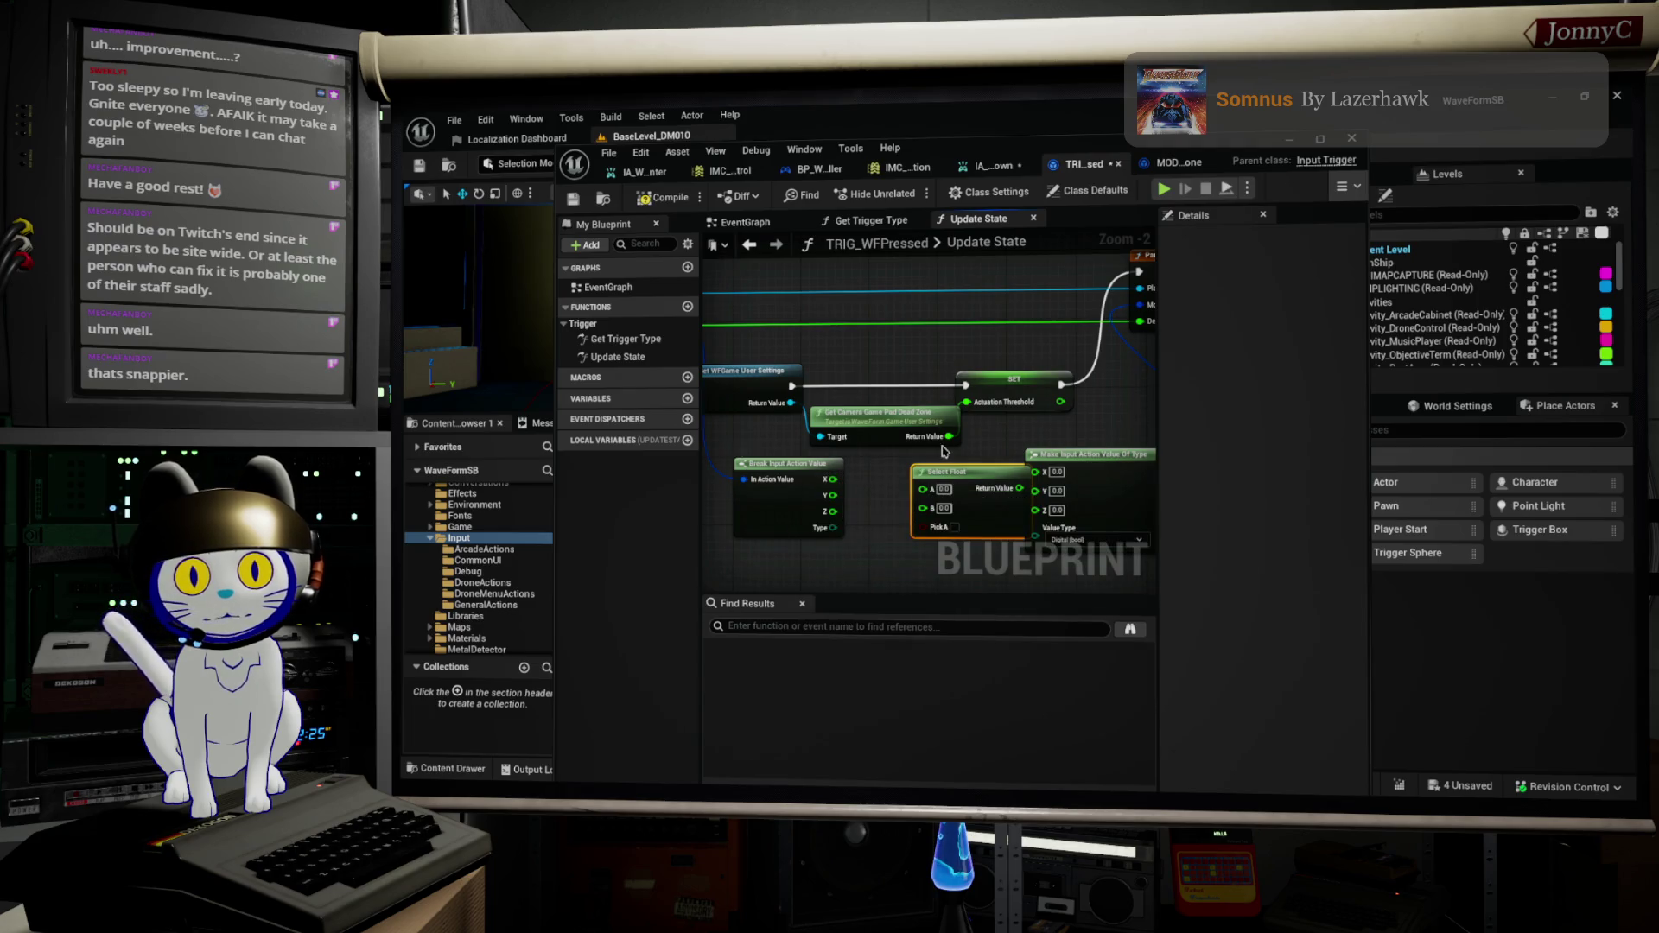
# Step: Rearrange the Break, Select Float and Get Camera Game Pad Dead Zone nodes for wiring
pyautogui.scroll(-4, 961, 455)
pyautogui.moveTo(1037, 454)
pyautogui.mouseDown()
pyautogui.moveTo(752, 313)
pyautogui.moveTo(788, 308)
pyautogui.mouseUp()
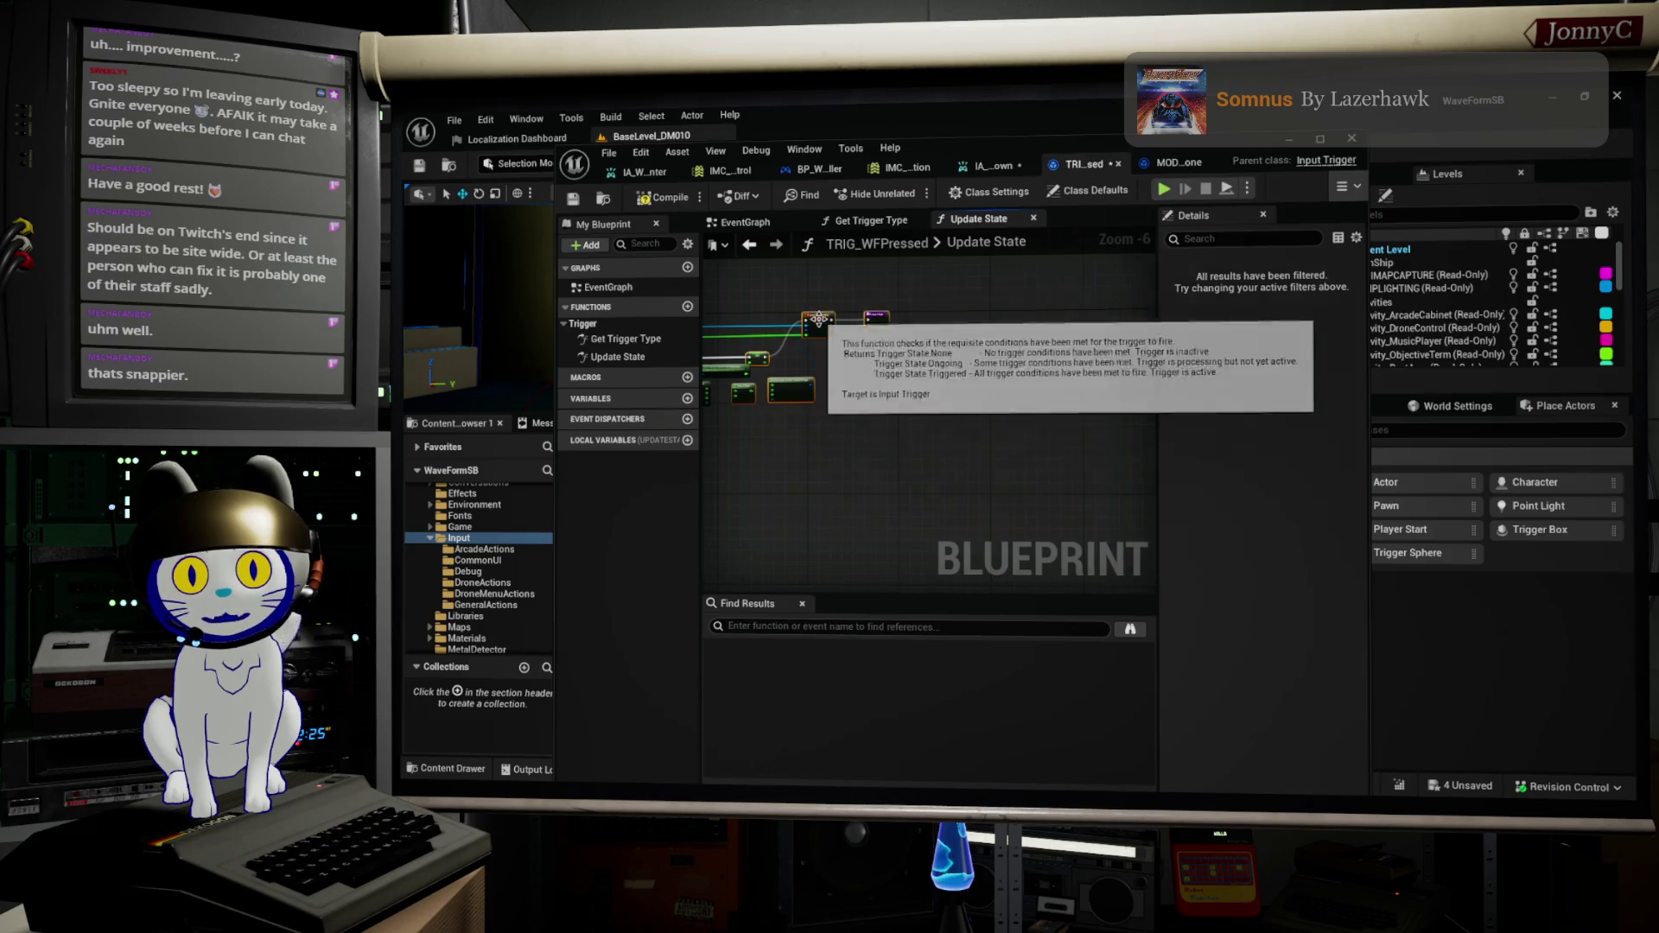
pyautogui.scroll(4, 837, 397)
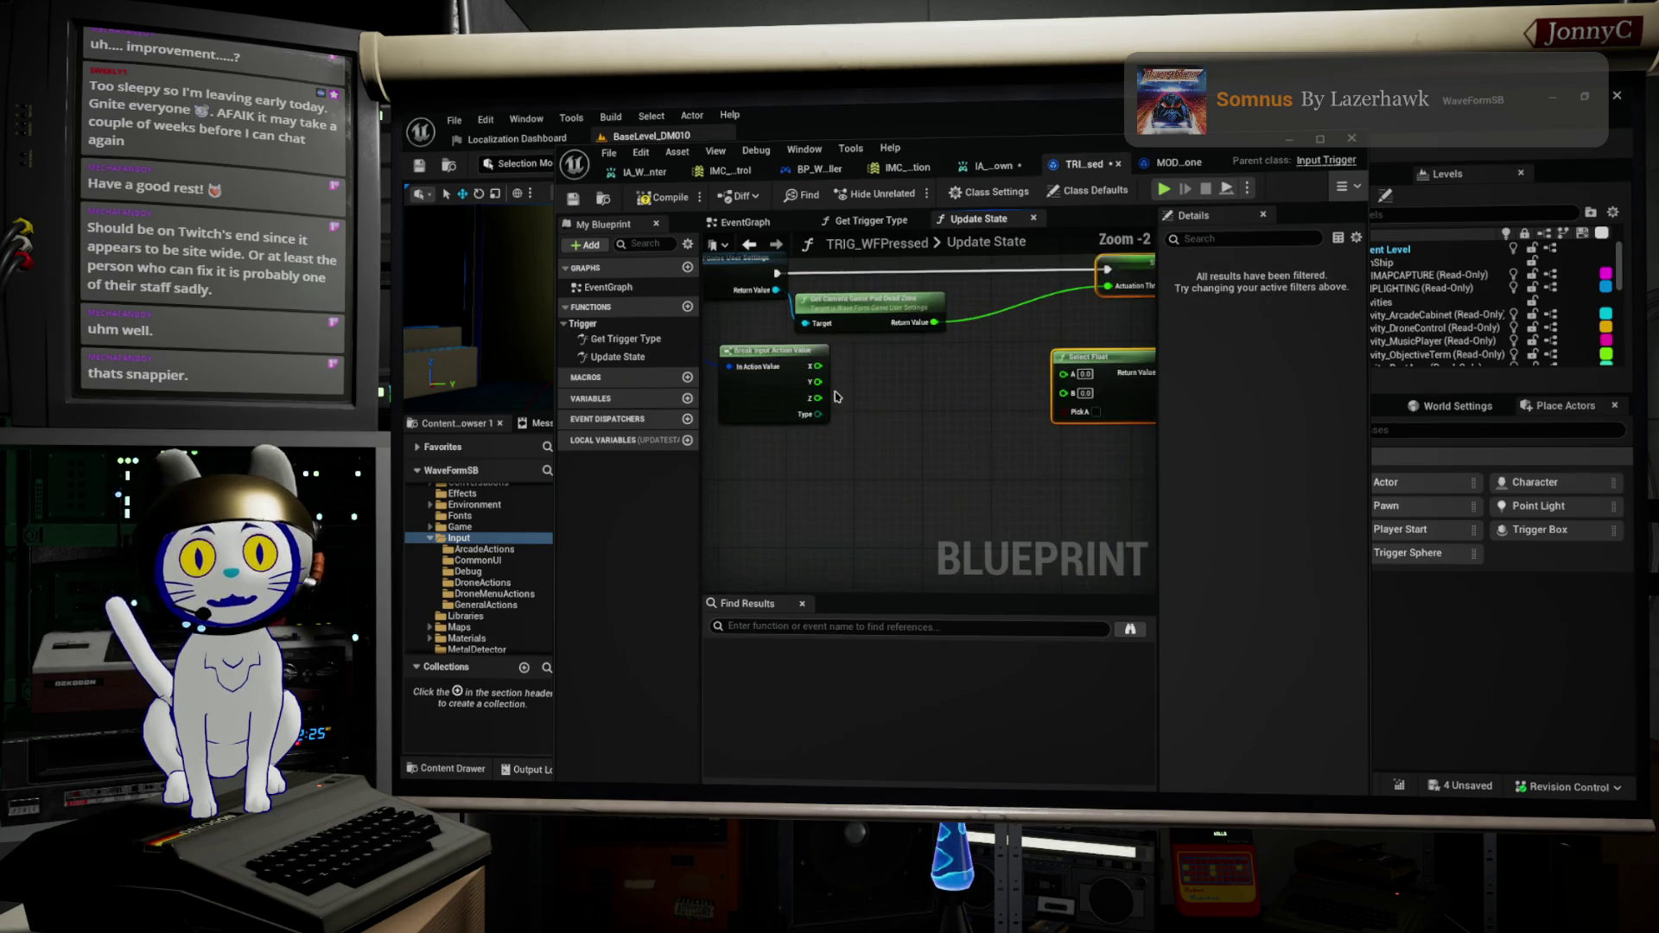
pyautogui.moveTo(832, 367); pyautogui.dragTo(881, 383)
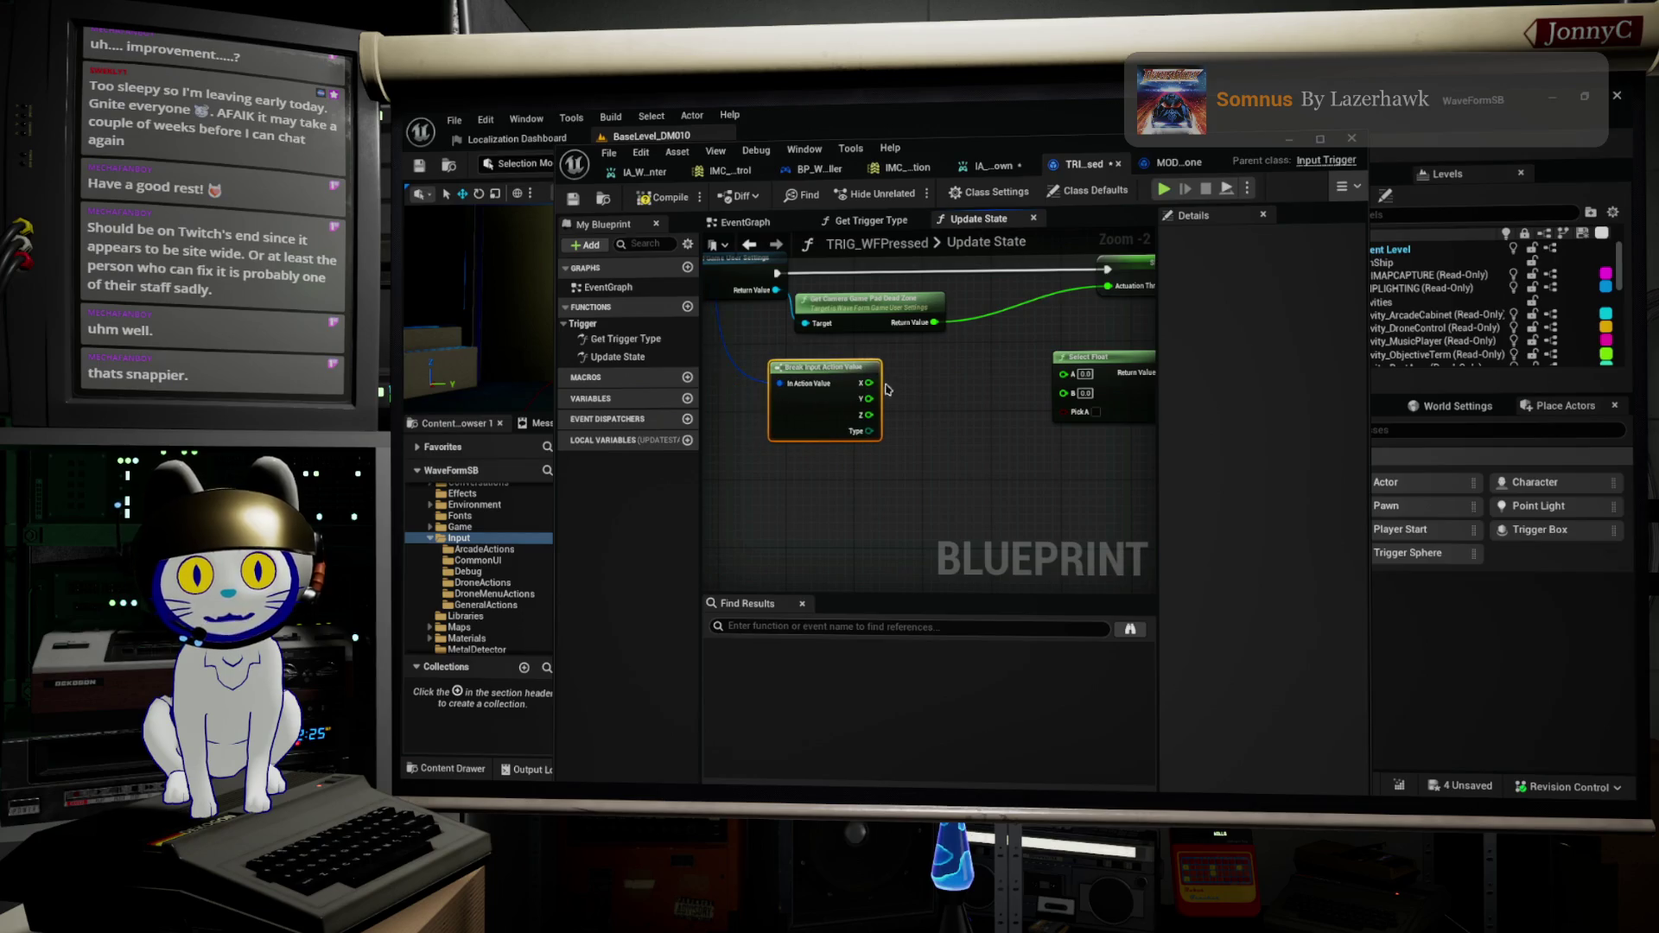
pyautogui.scroll(1, 897, 412)
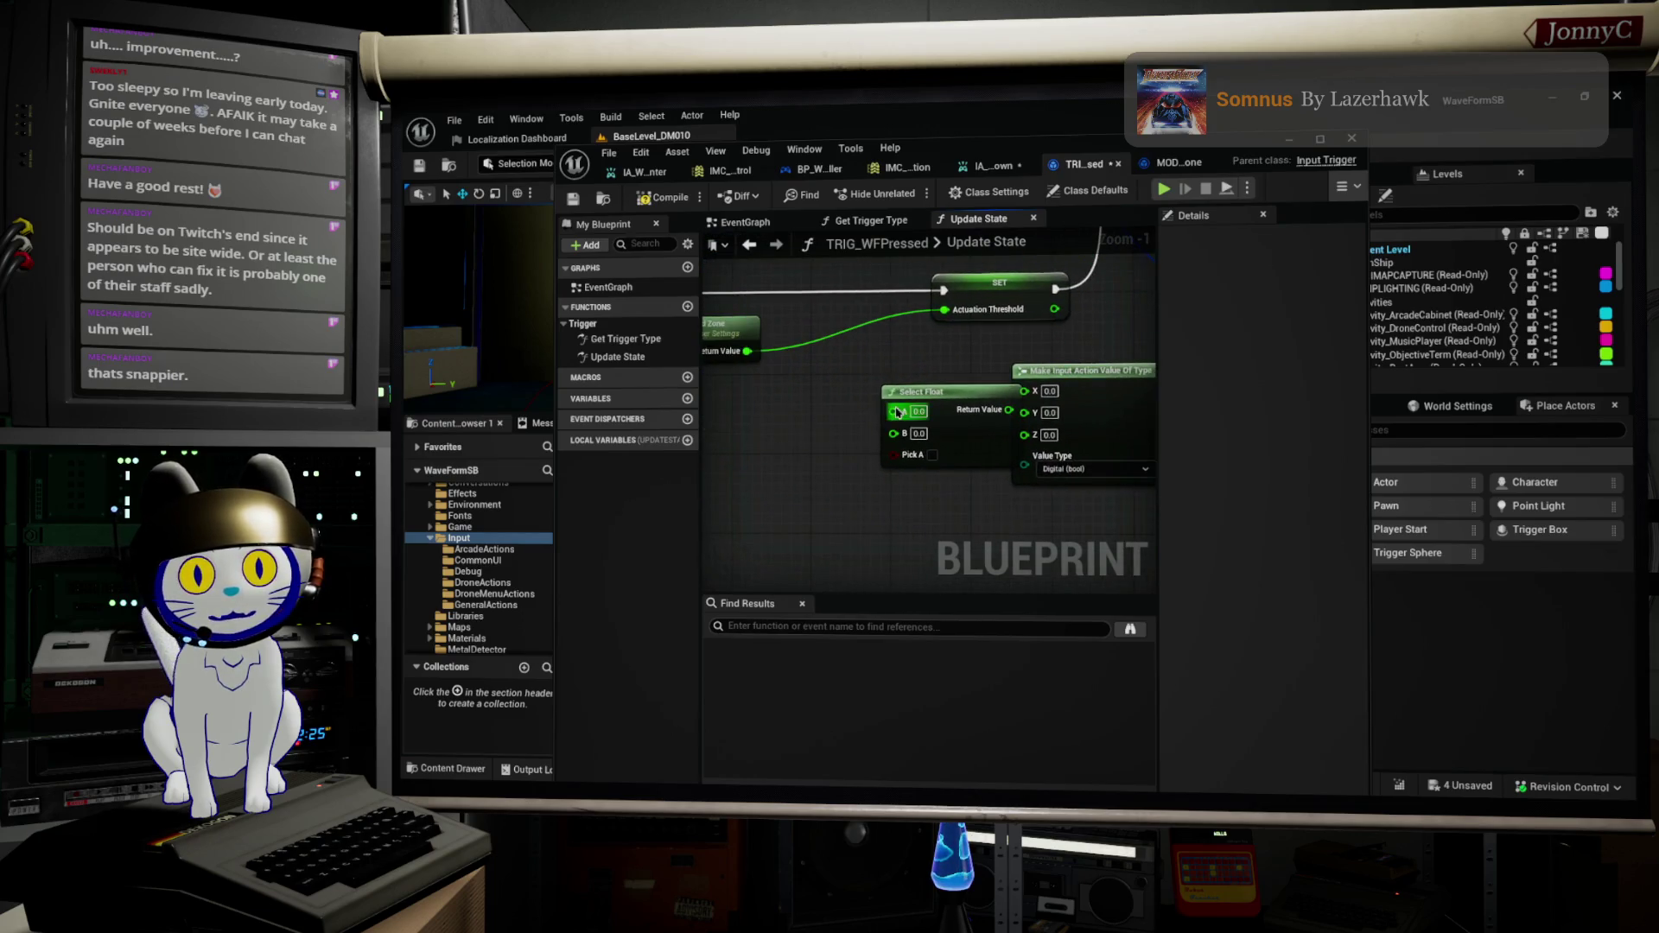
pyautogui.moveTo(942, 386)
pyautogui.mouseDown()
pyautogui.moveTo(882, 386)
pyautogui.moveTo(1036, 431)
pyautogui.moveTo(1044, 462)
pyautogui.moveTo(1134, 439)
pyautogui.mouseUp()
pyautogui.scroll(1, 1036, 431)
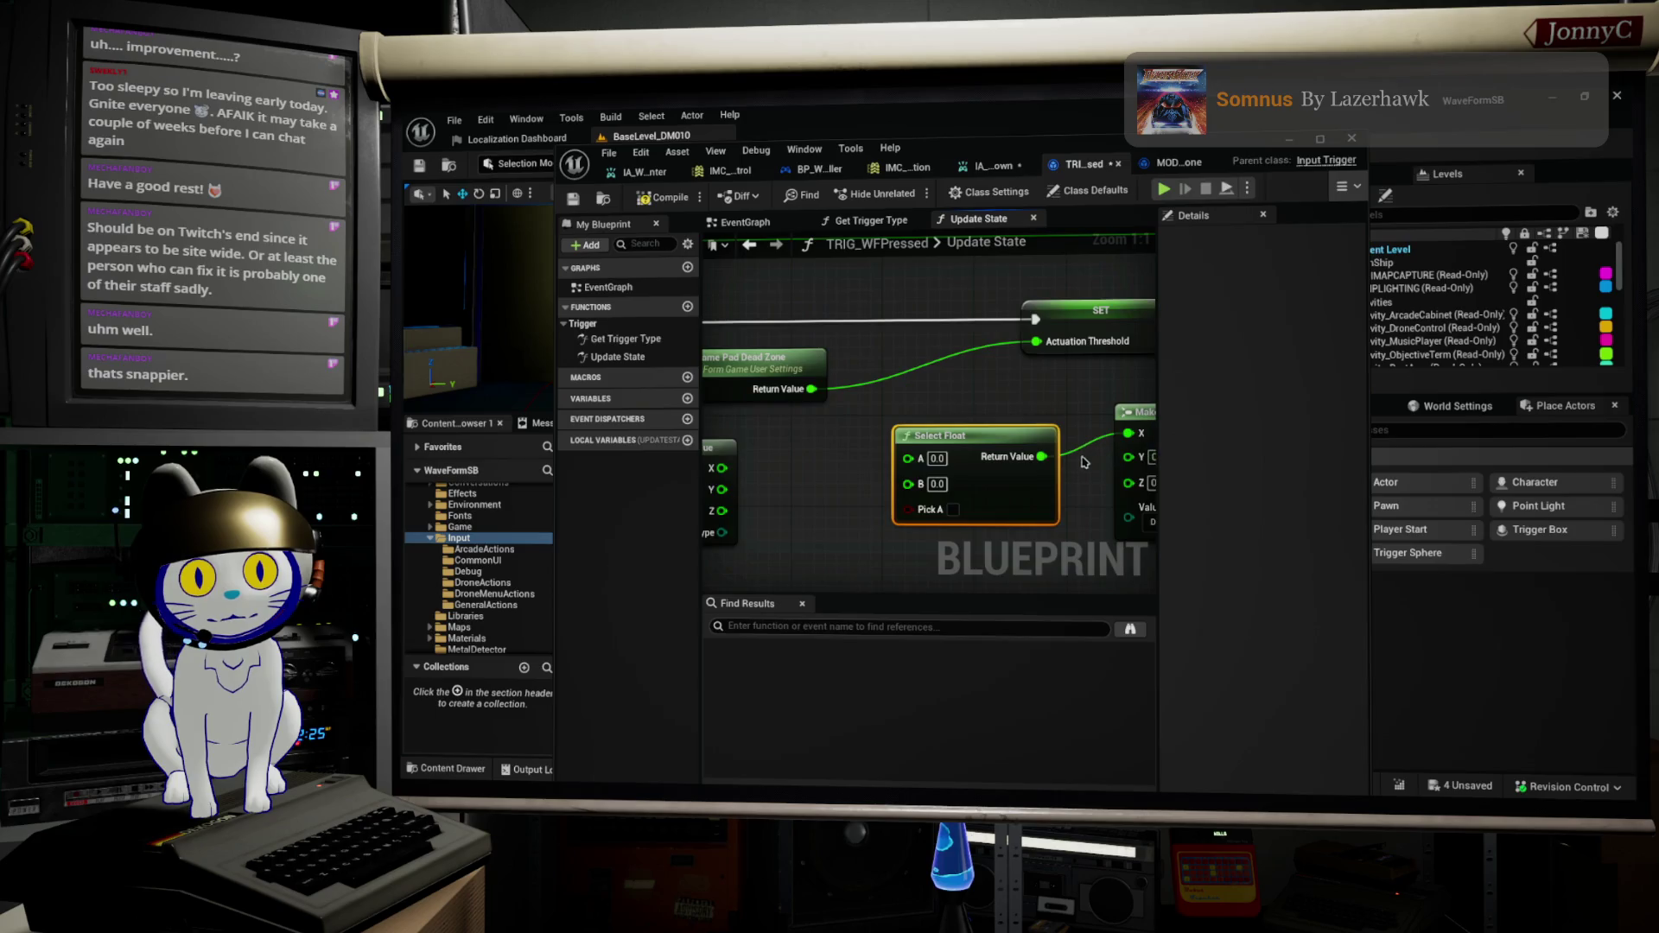
pyautogui.scroll(-1, 994, 449)
pyautogui.scroll(1, 1001, 466)
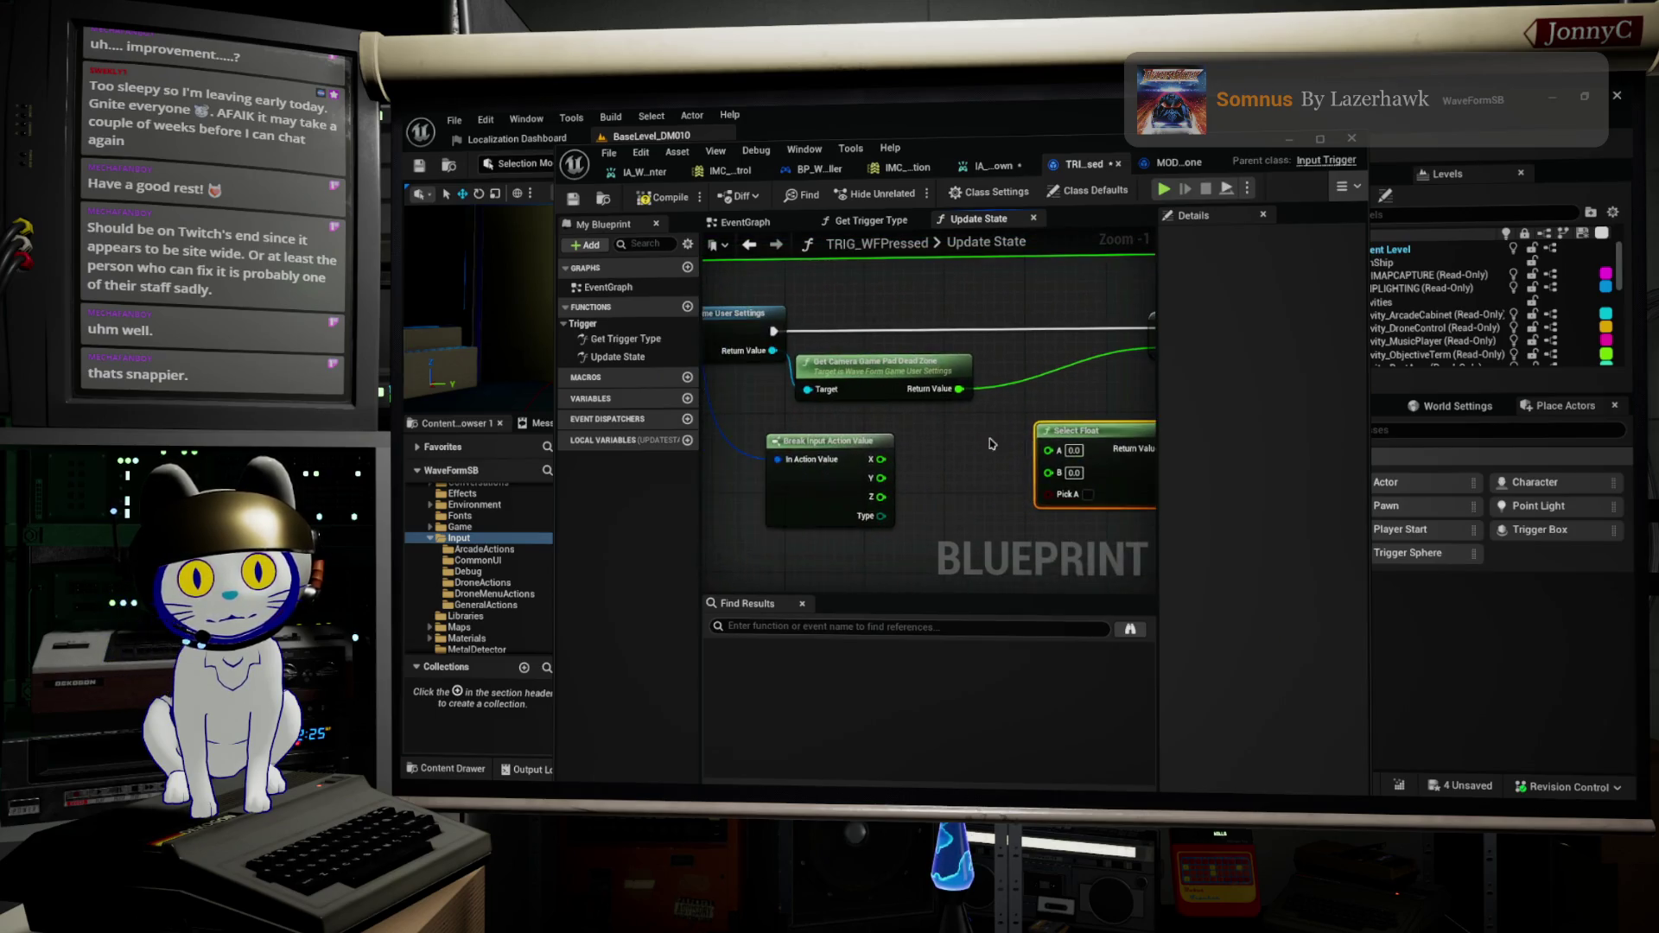
pyautogui.click(923, 380)
pyautogui.moveTo(923, 379); pyautogui.dragTo(946, 369)
pyautogui.moveTo(895, 432)
pyautogui.mouseDown()
pyautogui.moveTo(833, 415)
pyautogui.moveTo(812, 460)
pyautogui.moveTo(886, 446)
pyautogui.mouseUp()
# Step: Compare X >= the camera dead zone into Select Float's Pick A, with Break's X into A
pyautogui.write('>')
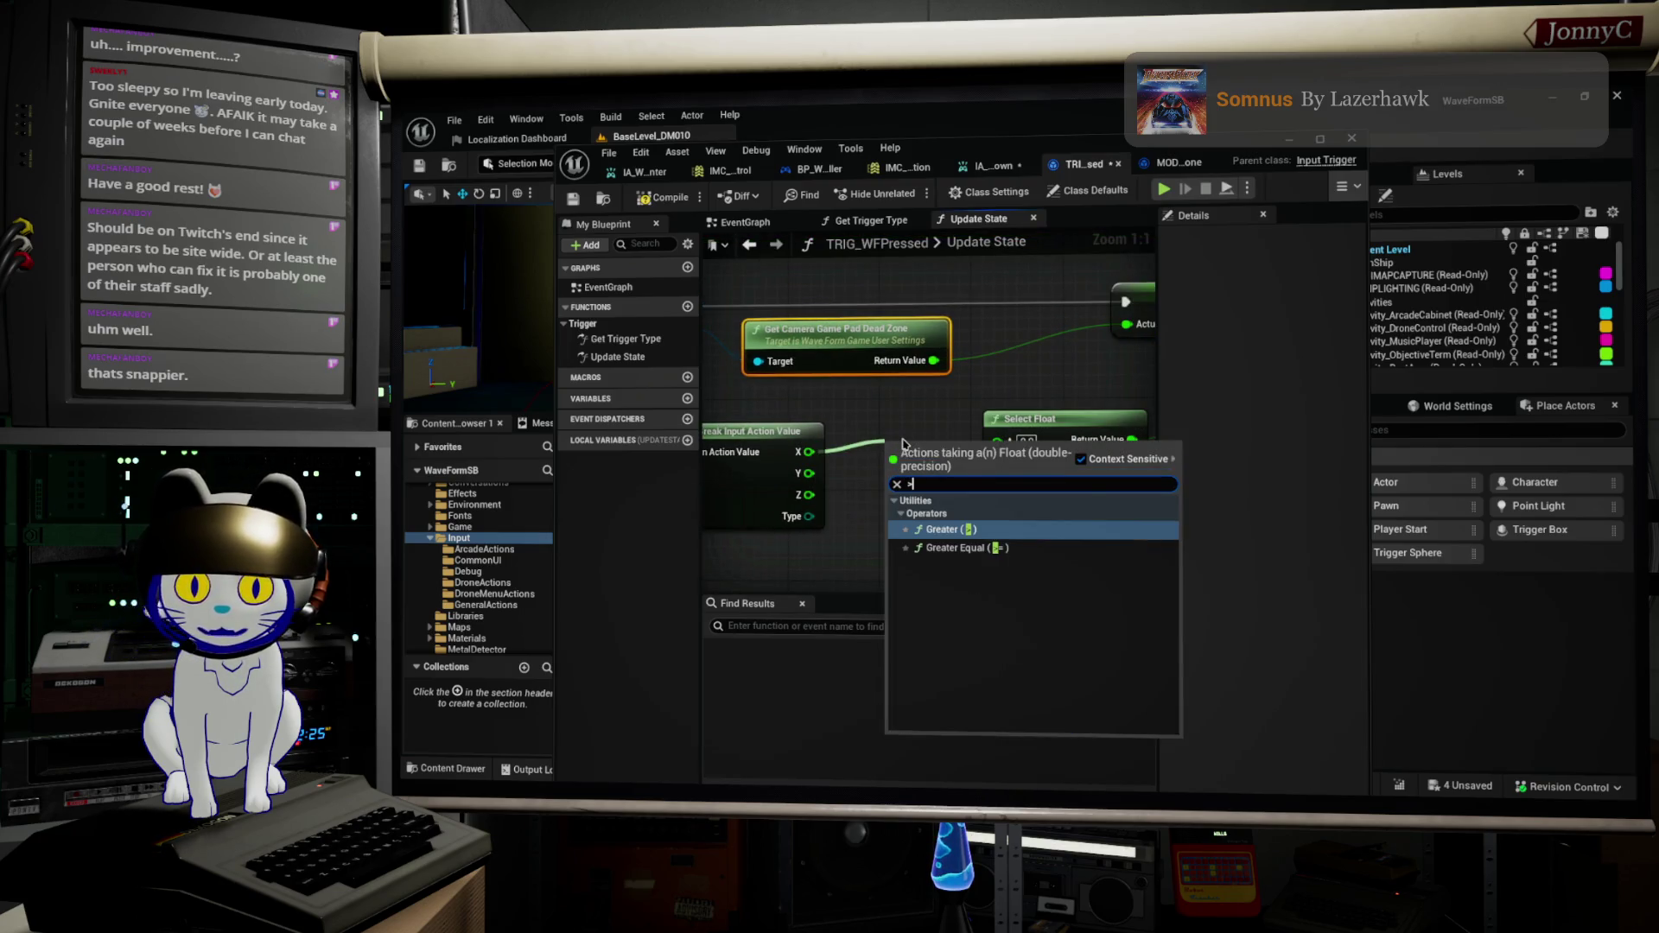
pyautogui.write('-')
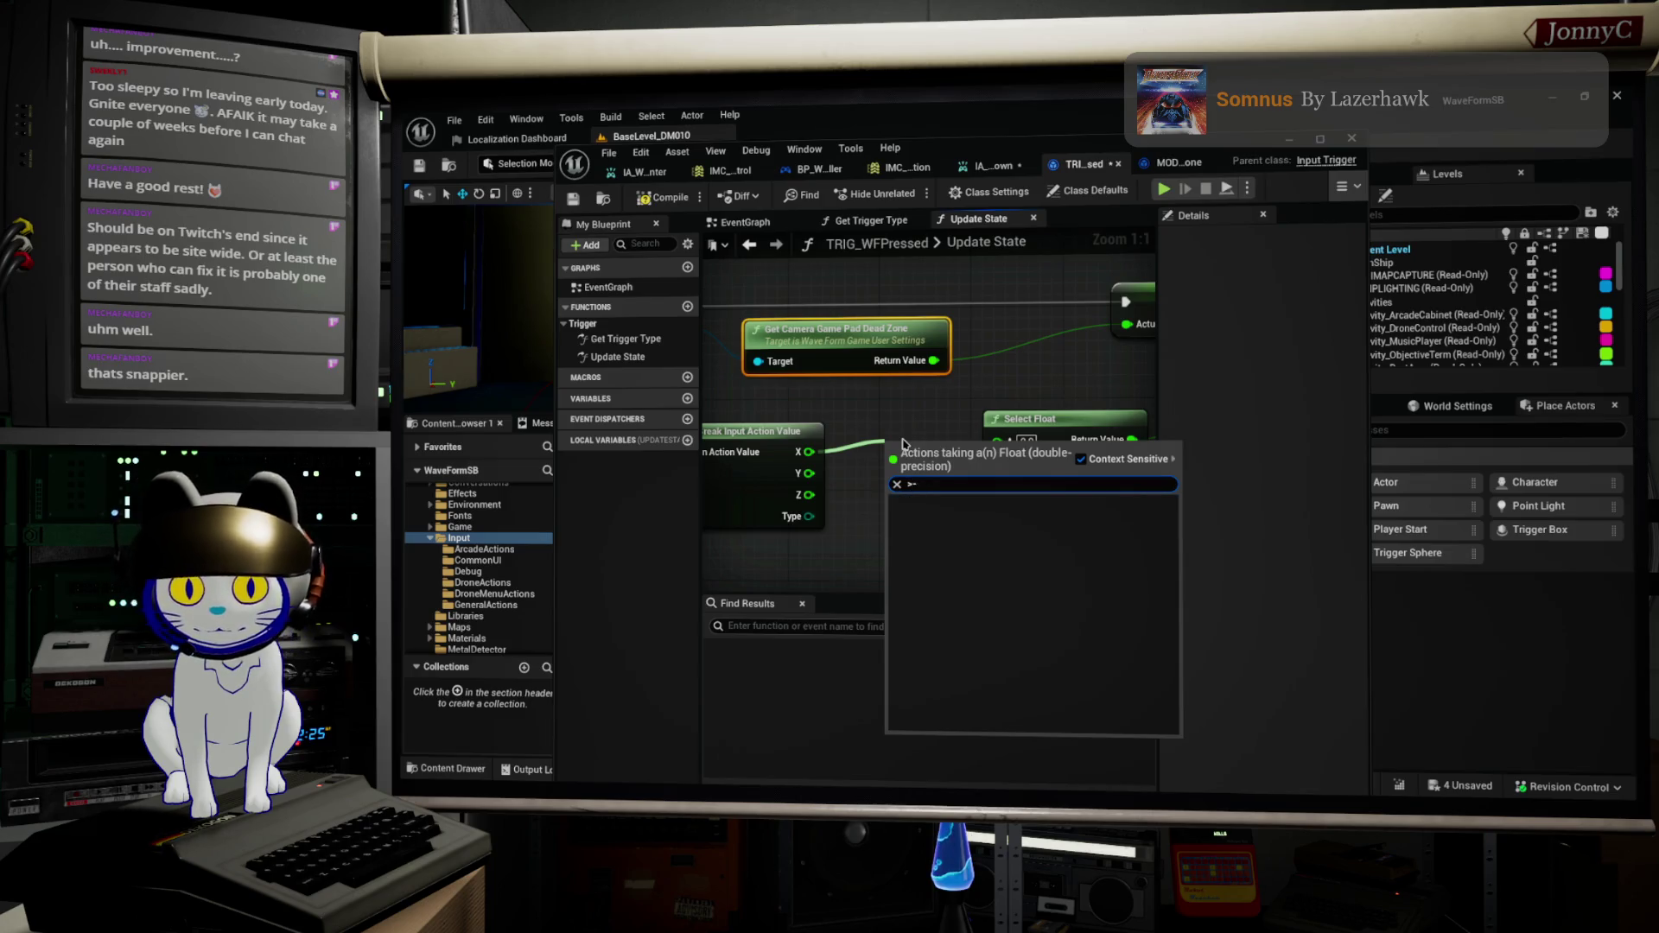
pyautogui.press('BackSpace')
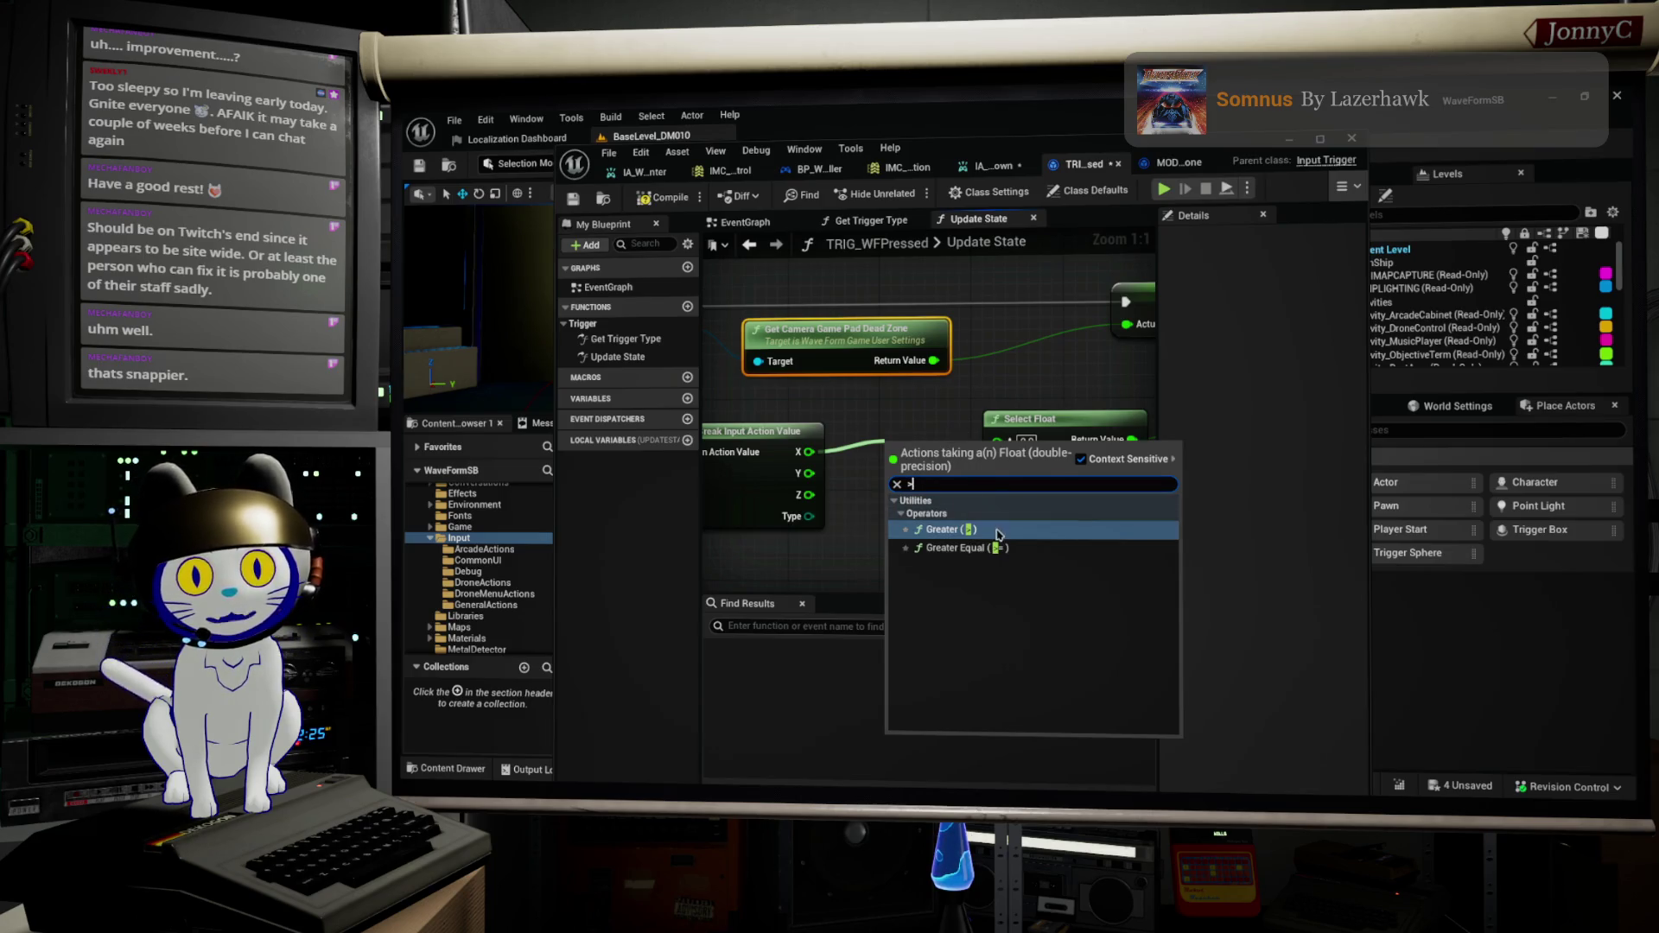
pyautogui.click(984, 547)
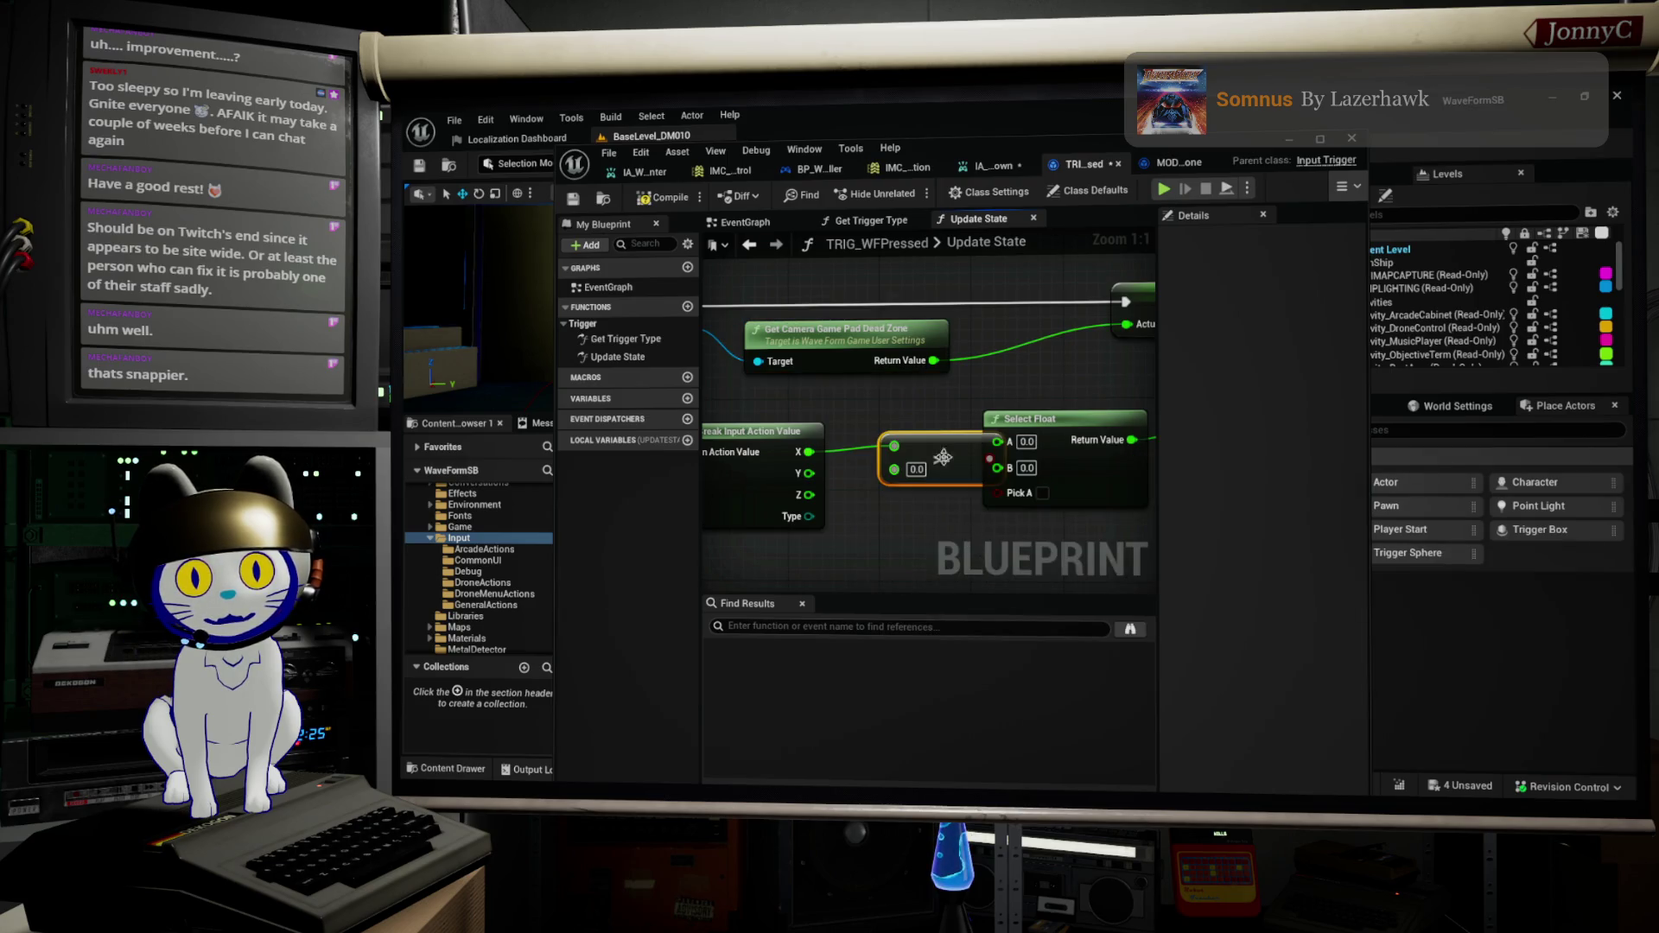
pyautogui.moveTo(894, 468); pyautogui.dragTo(933, 360)
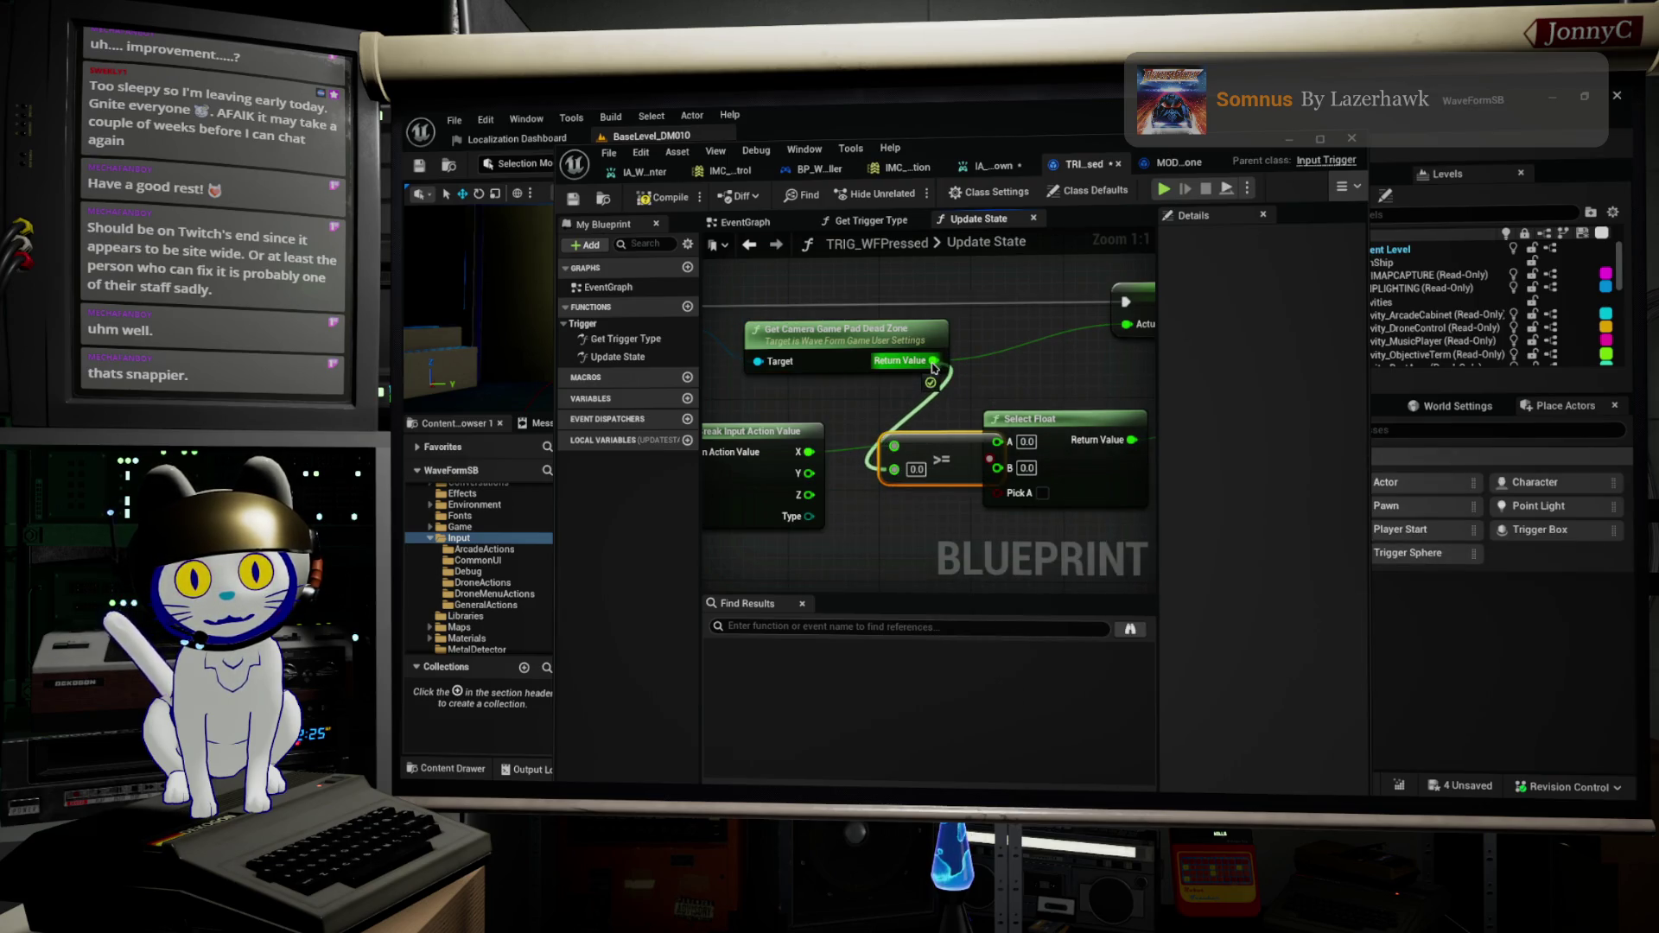
pyautogui.moveTo(934, 458)
pyautogui.mouseDown()
pyautogui.moveTo(910, 474)
pyautogui.moveTo(921, 494)
pyautogui.moveTo(998, 499)
pyautogui.moveTo(952, 498)
pyautogui.mouseUp()
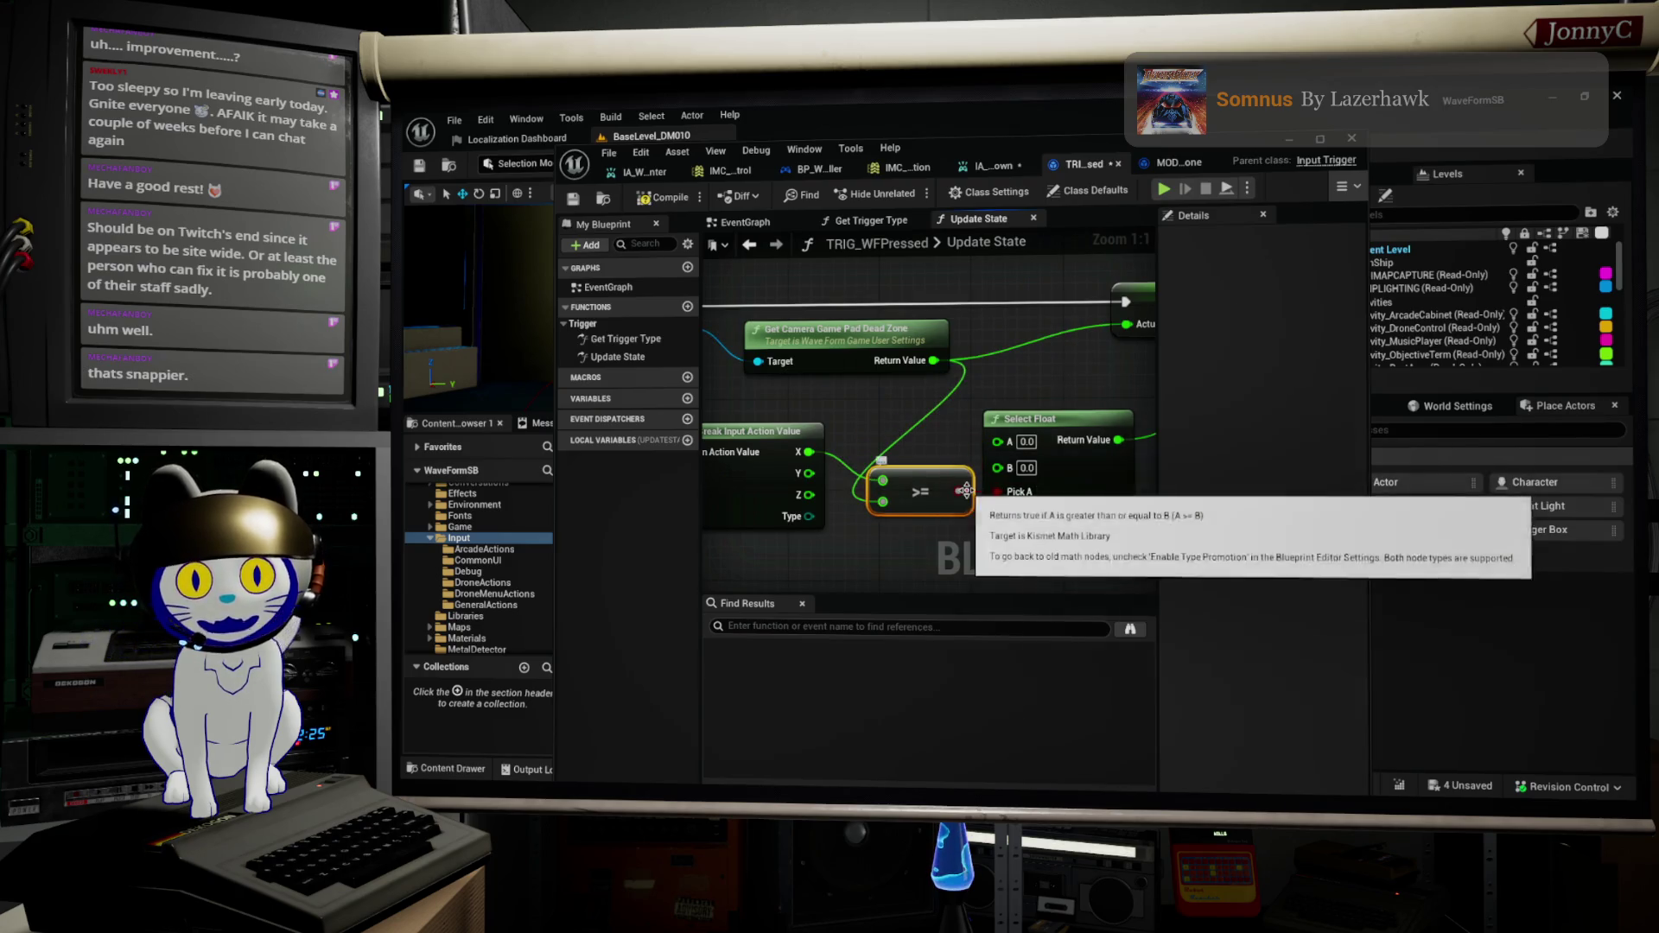
pyautogui.moveTo(802, 455); pyautogui.dragTo(998, 442)
# Step: Align Break's X with Select Float's A, then compile and save the trigger blueprint
pyautogui.scroll(-3, 922, 417)
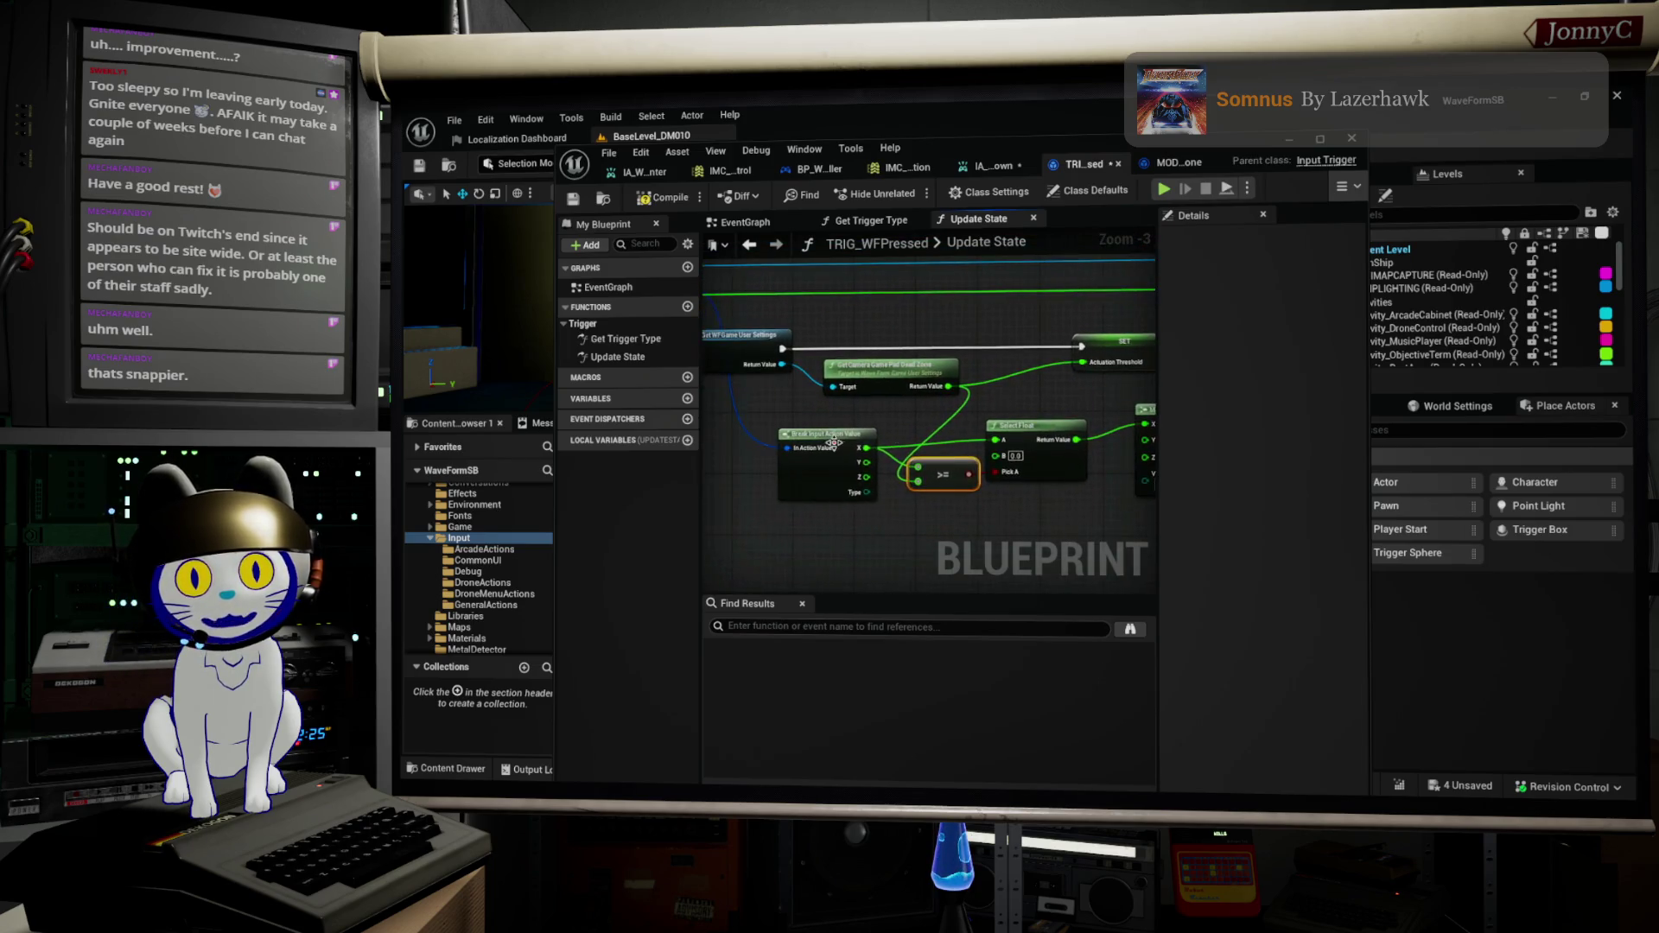
pyautogui.click(825, 471)
pyautogui.moveTo(825, 471); pyautogui.dragTo(824, 463)
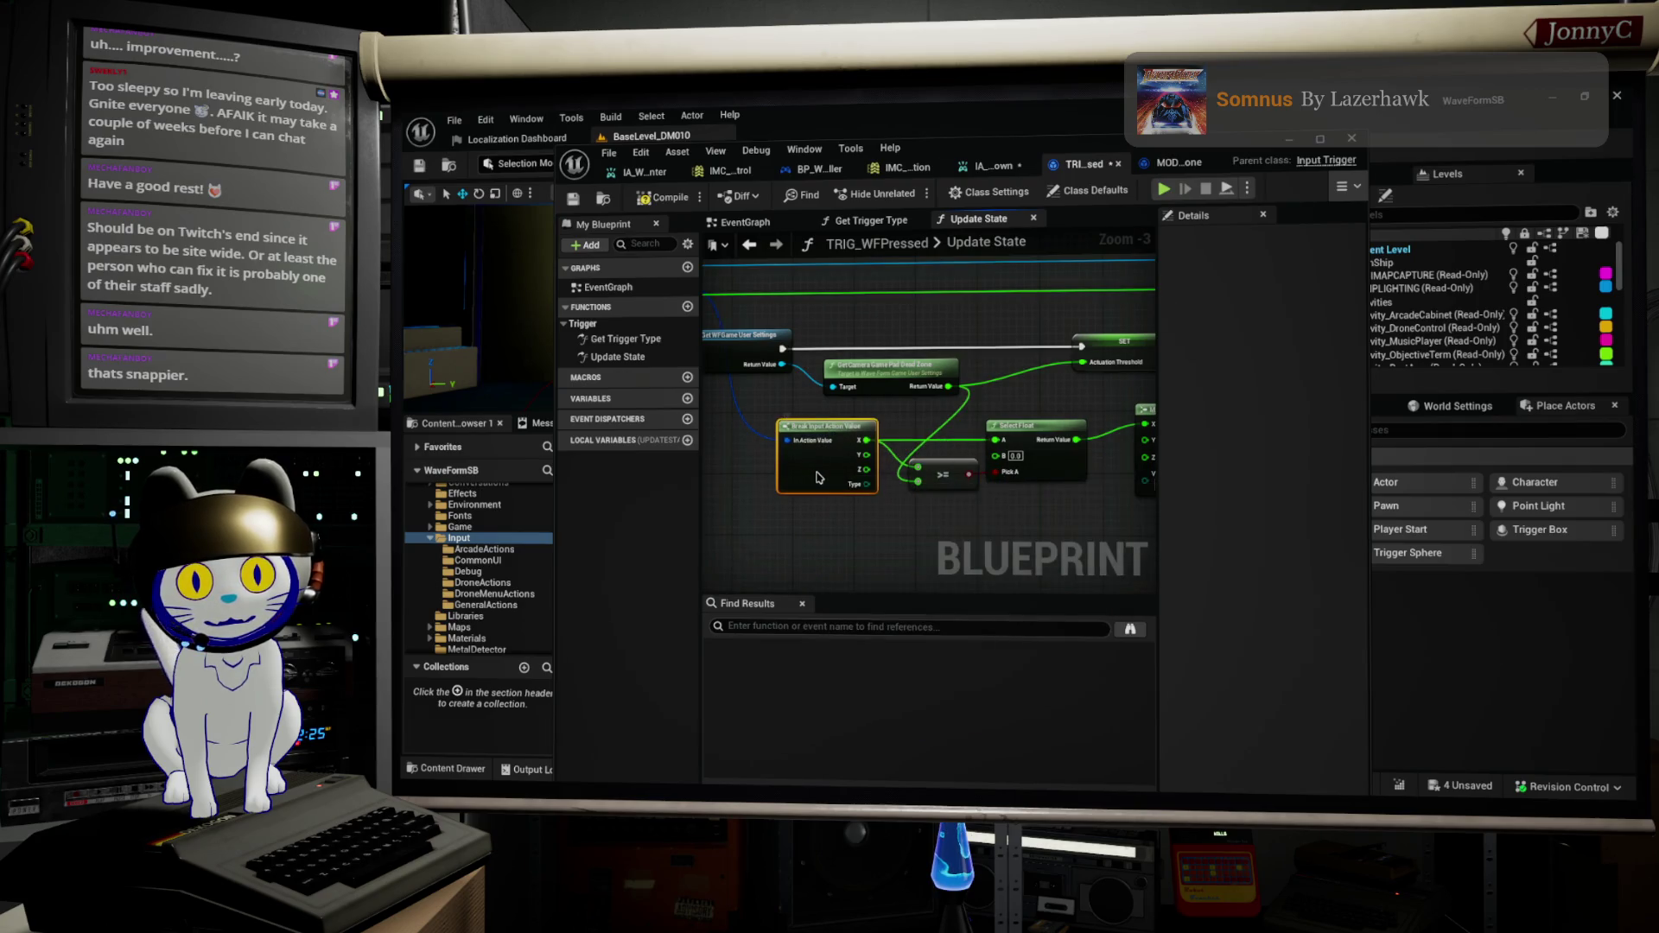
pyautogui.scroll(-2, 977, 497)
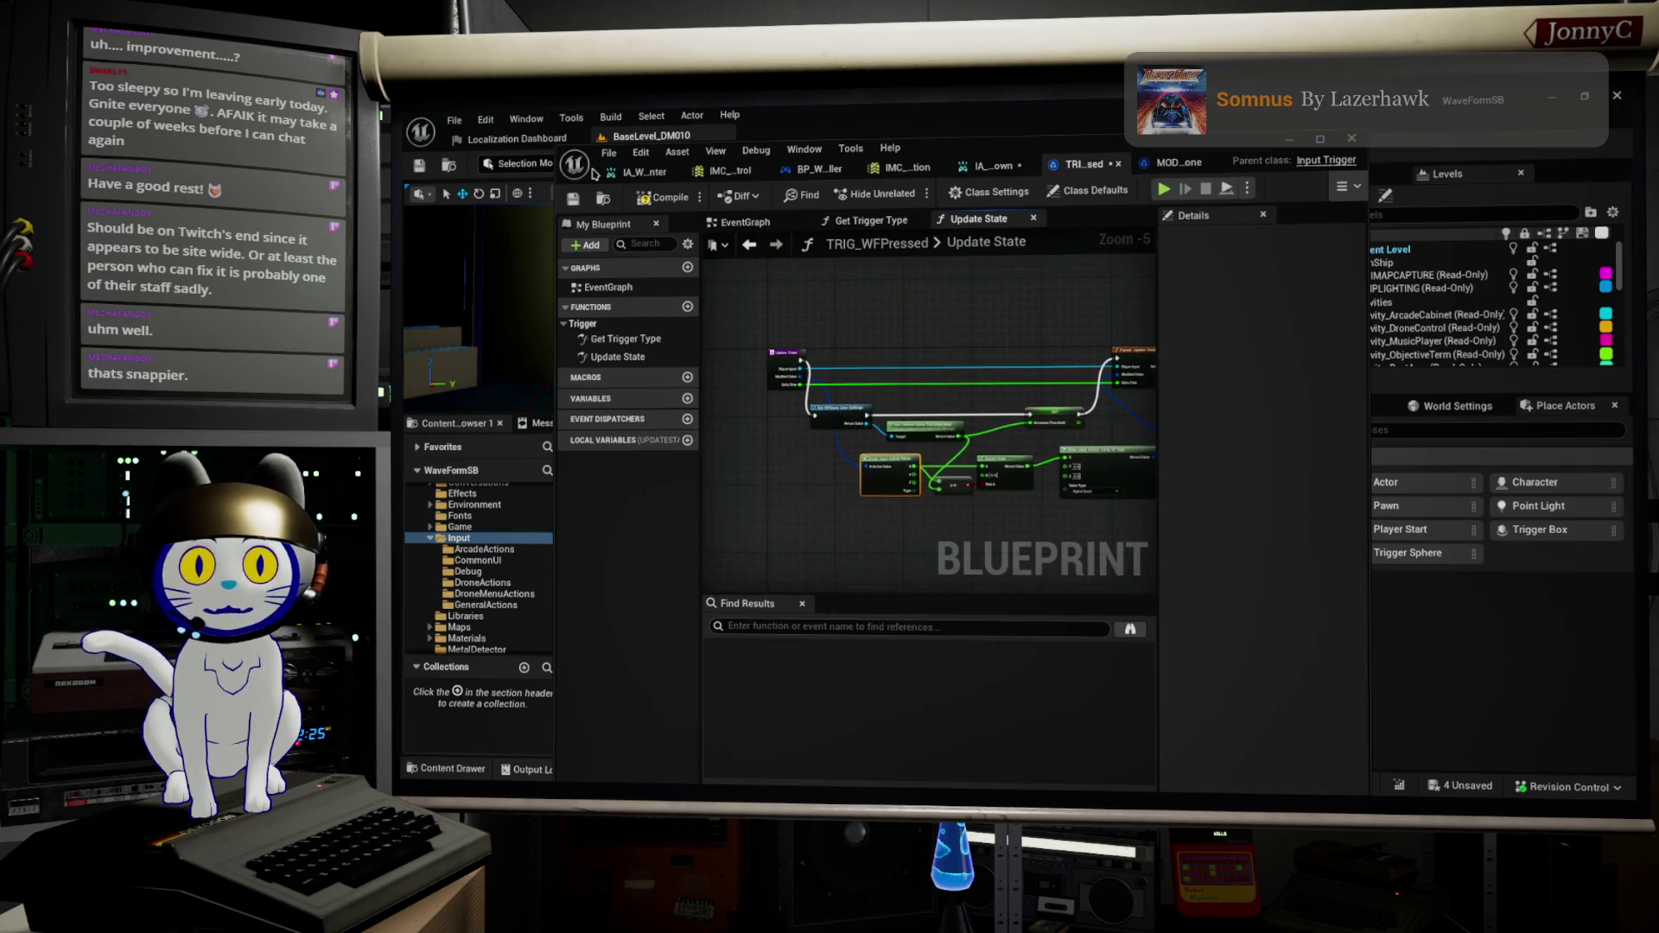
pyautogui.click(642, 204)
pyautogui.click(577, 203)
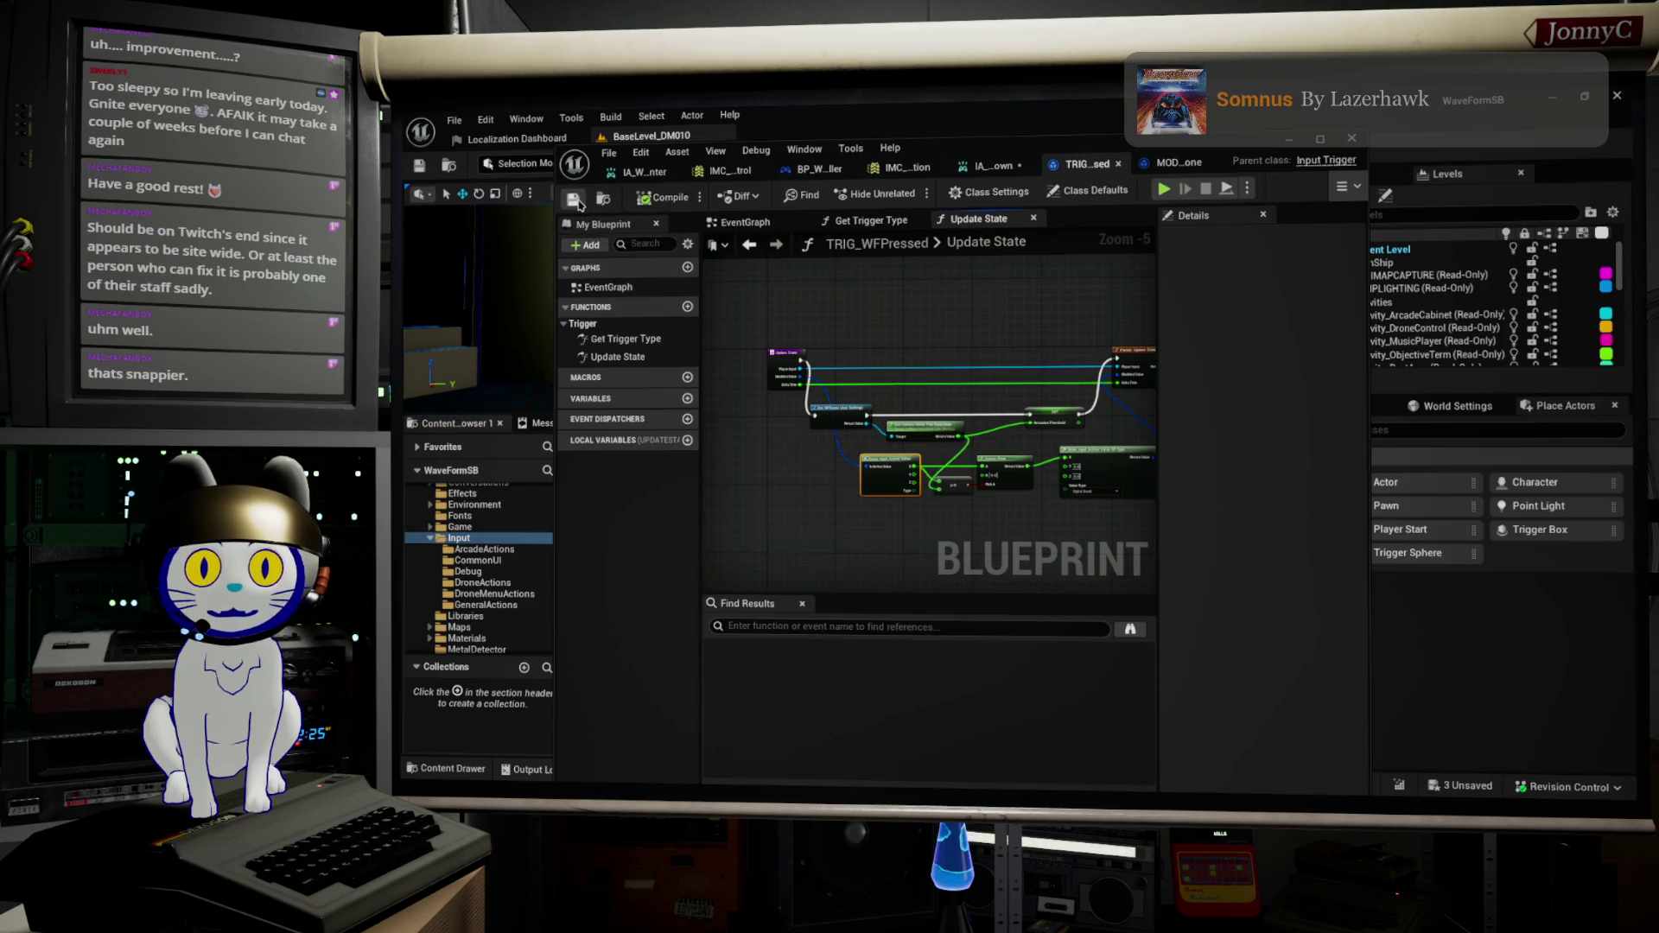
pyautogui.click(972, 143)
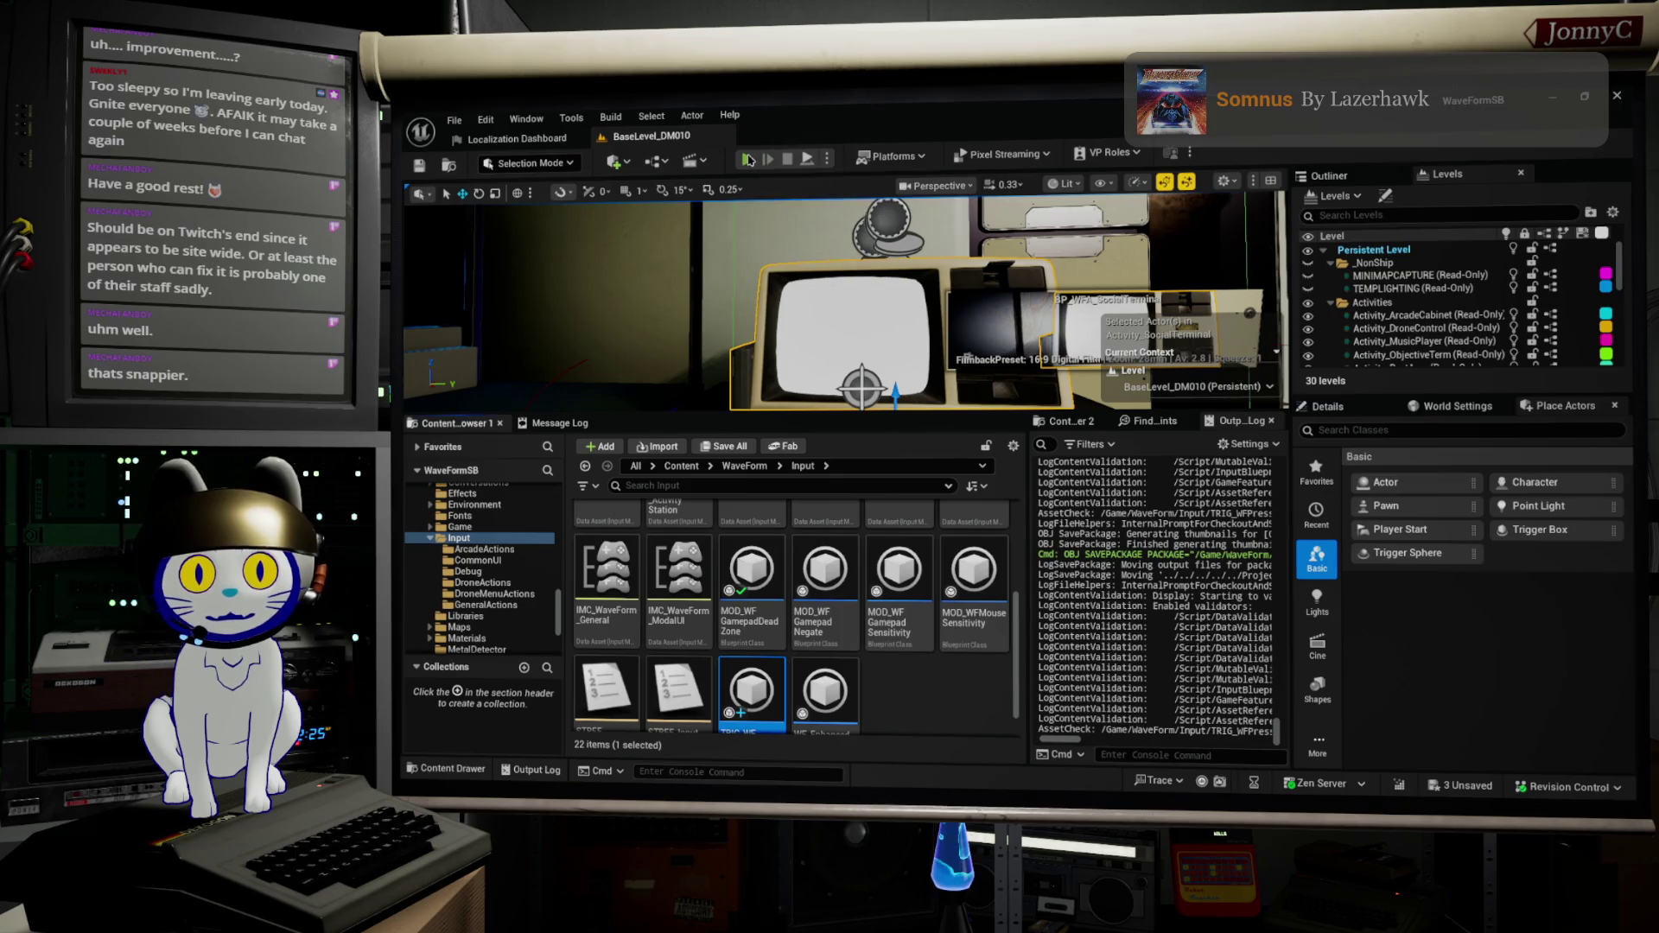
# Step: Start a fullscreen play session and walk up to use the retro computer terminal
pyautogui.hotkey('alt', 'p')
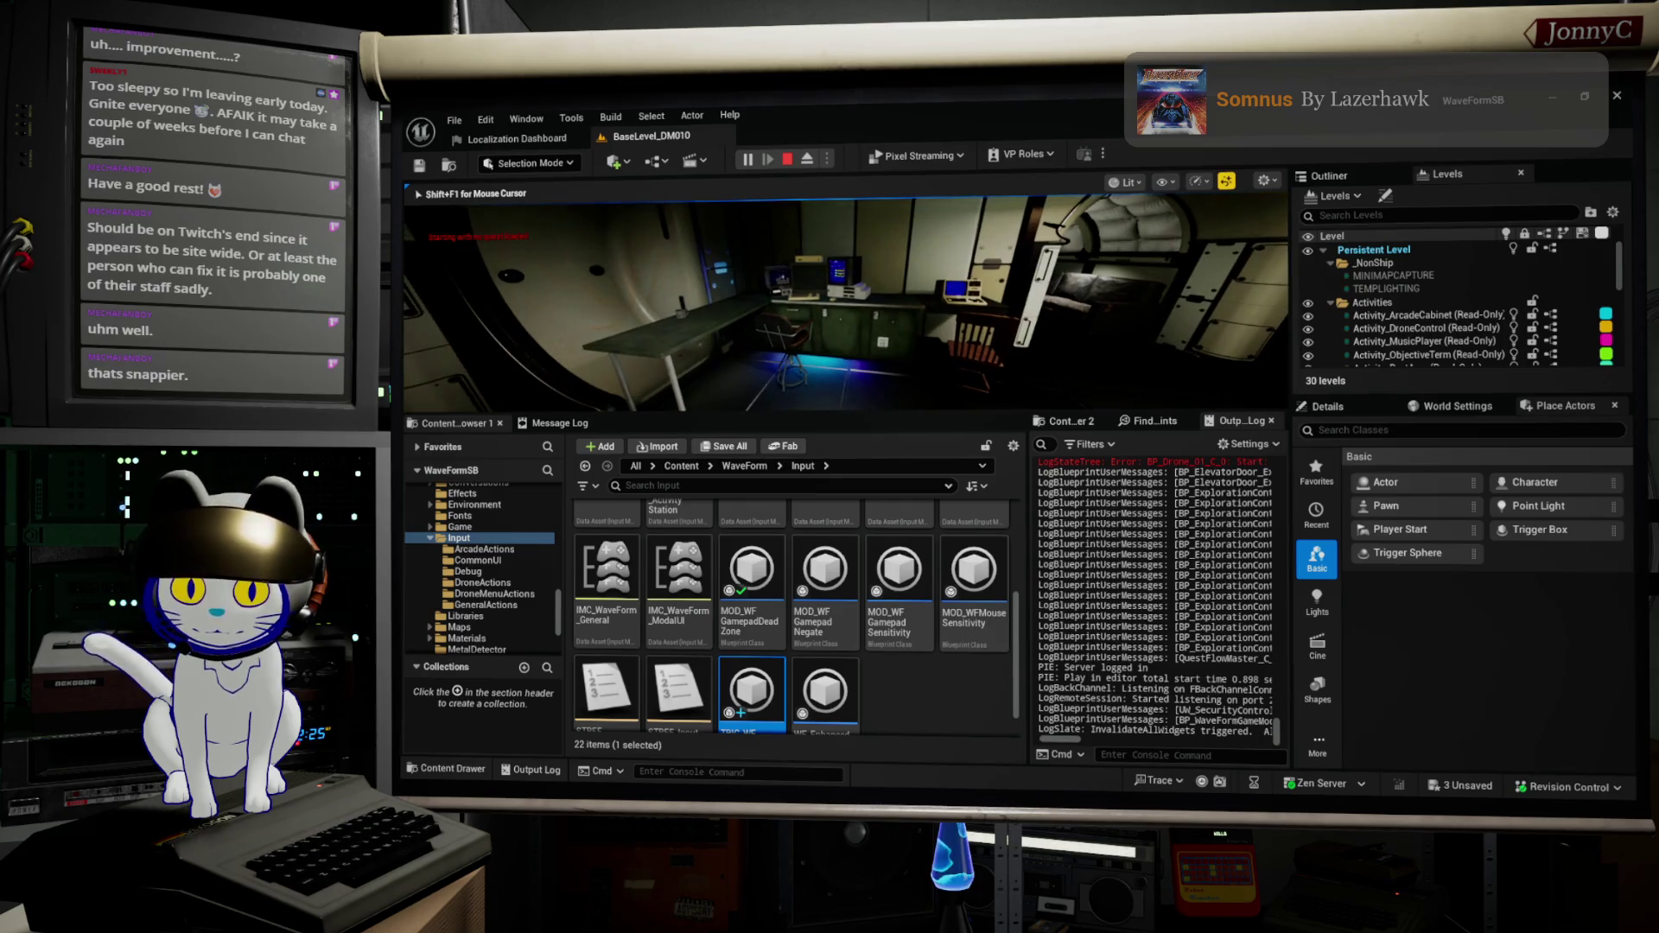
pyautogui.press('F11')
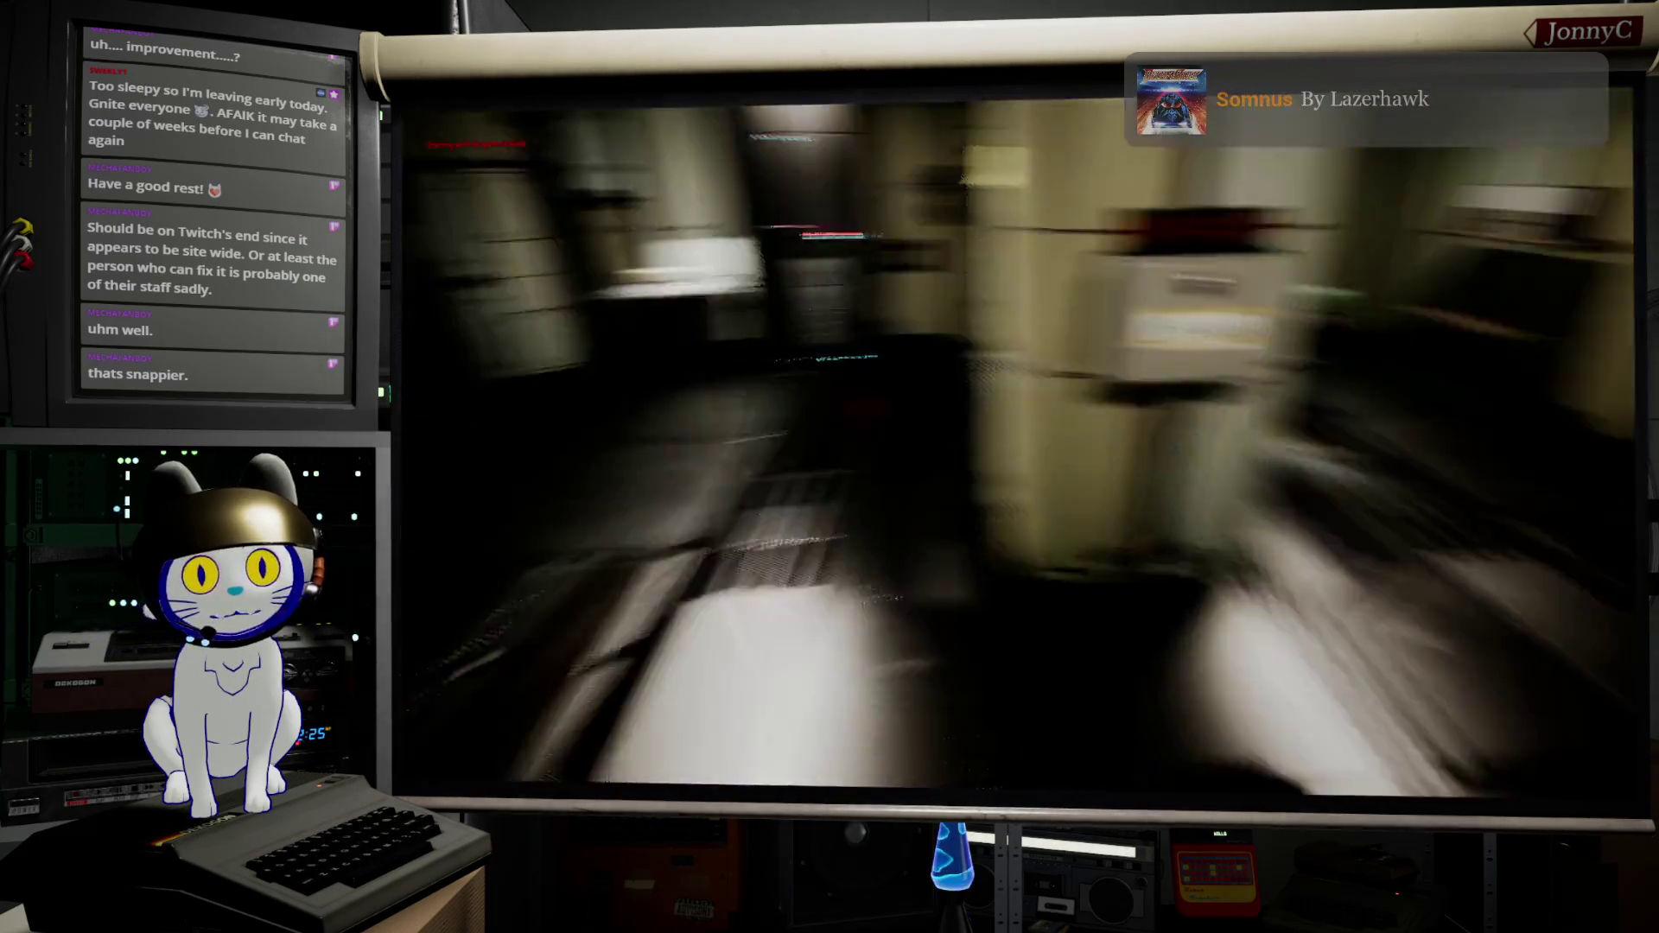
pyautogui.press('w')
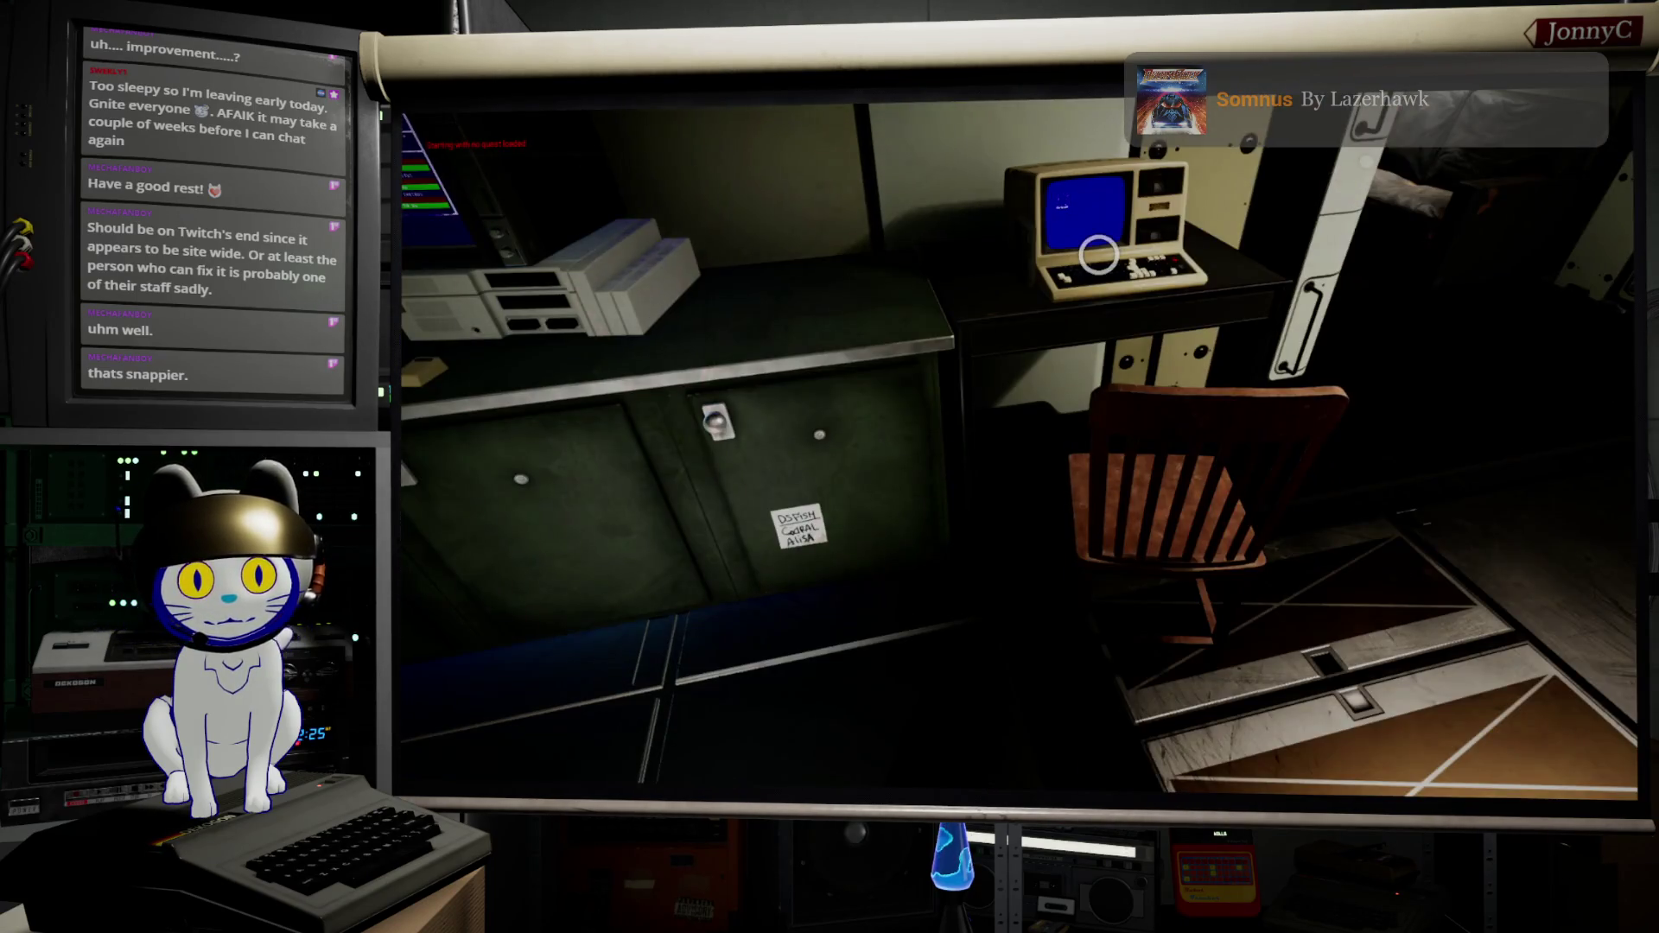
pyautogui.click(1099, 254)
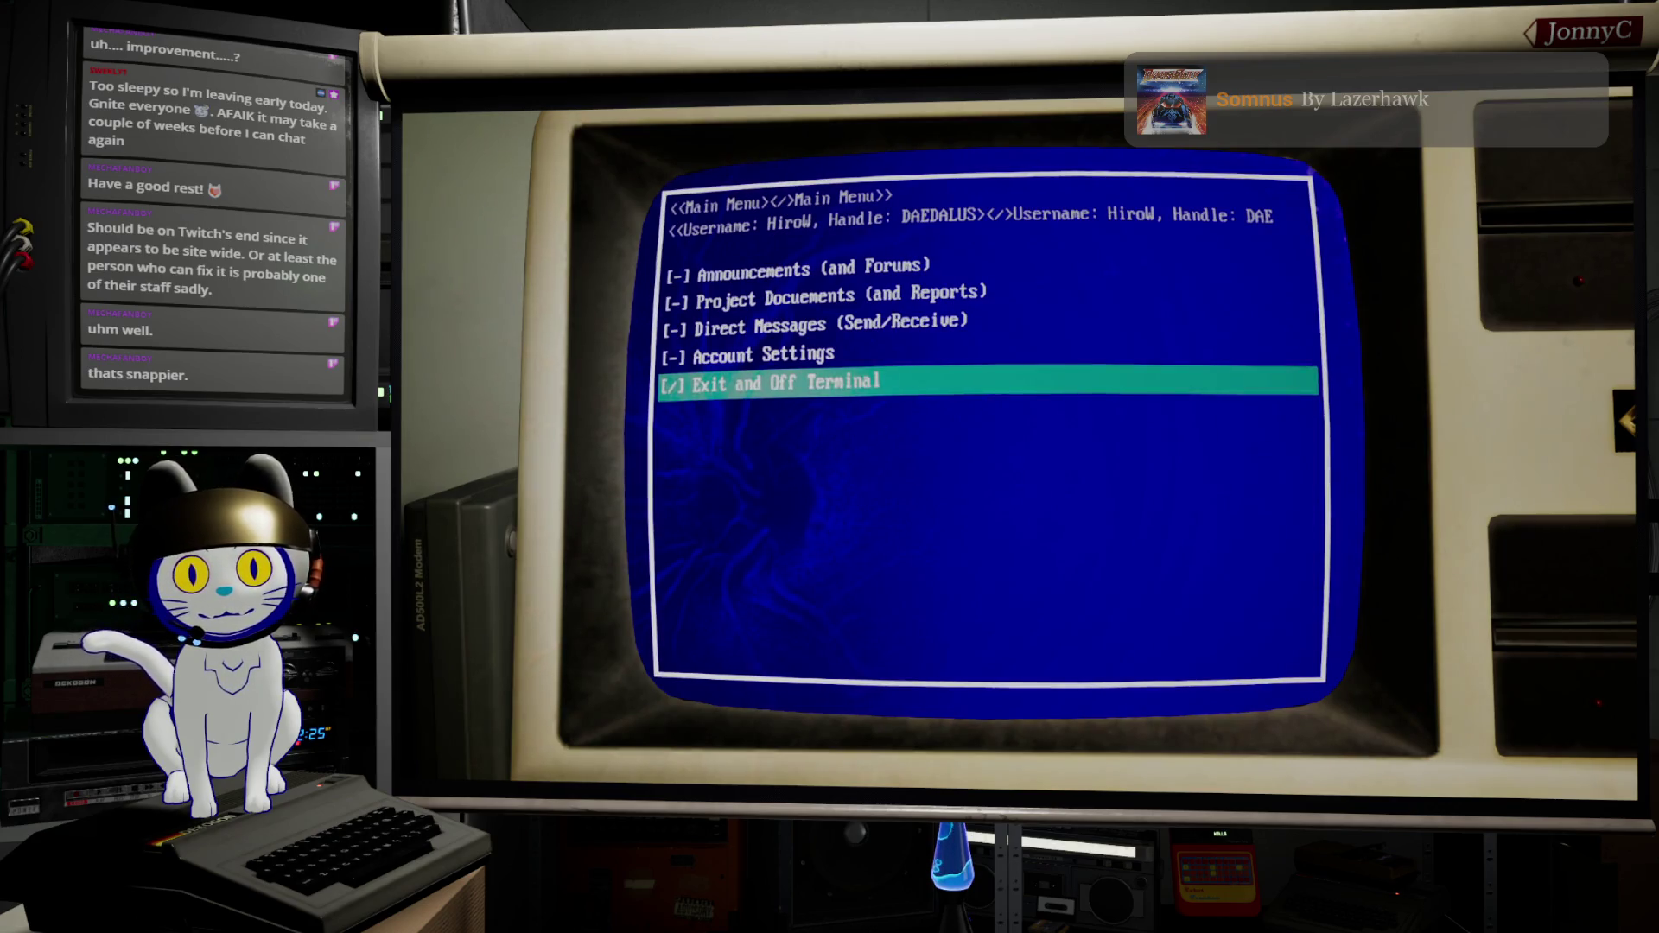
# Step: Cycle the terminal menu with Up/Down, then exit the terminal and stop the play session
pyautogui.press('Up')
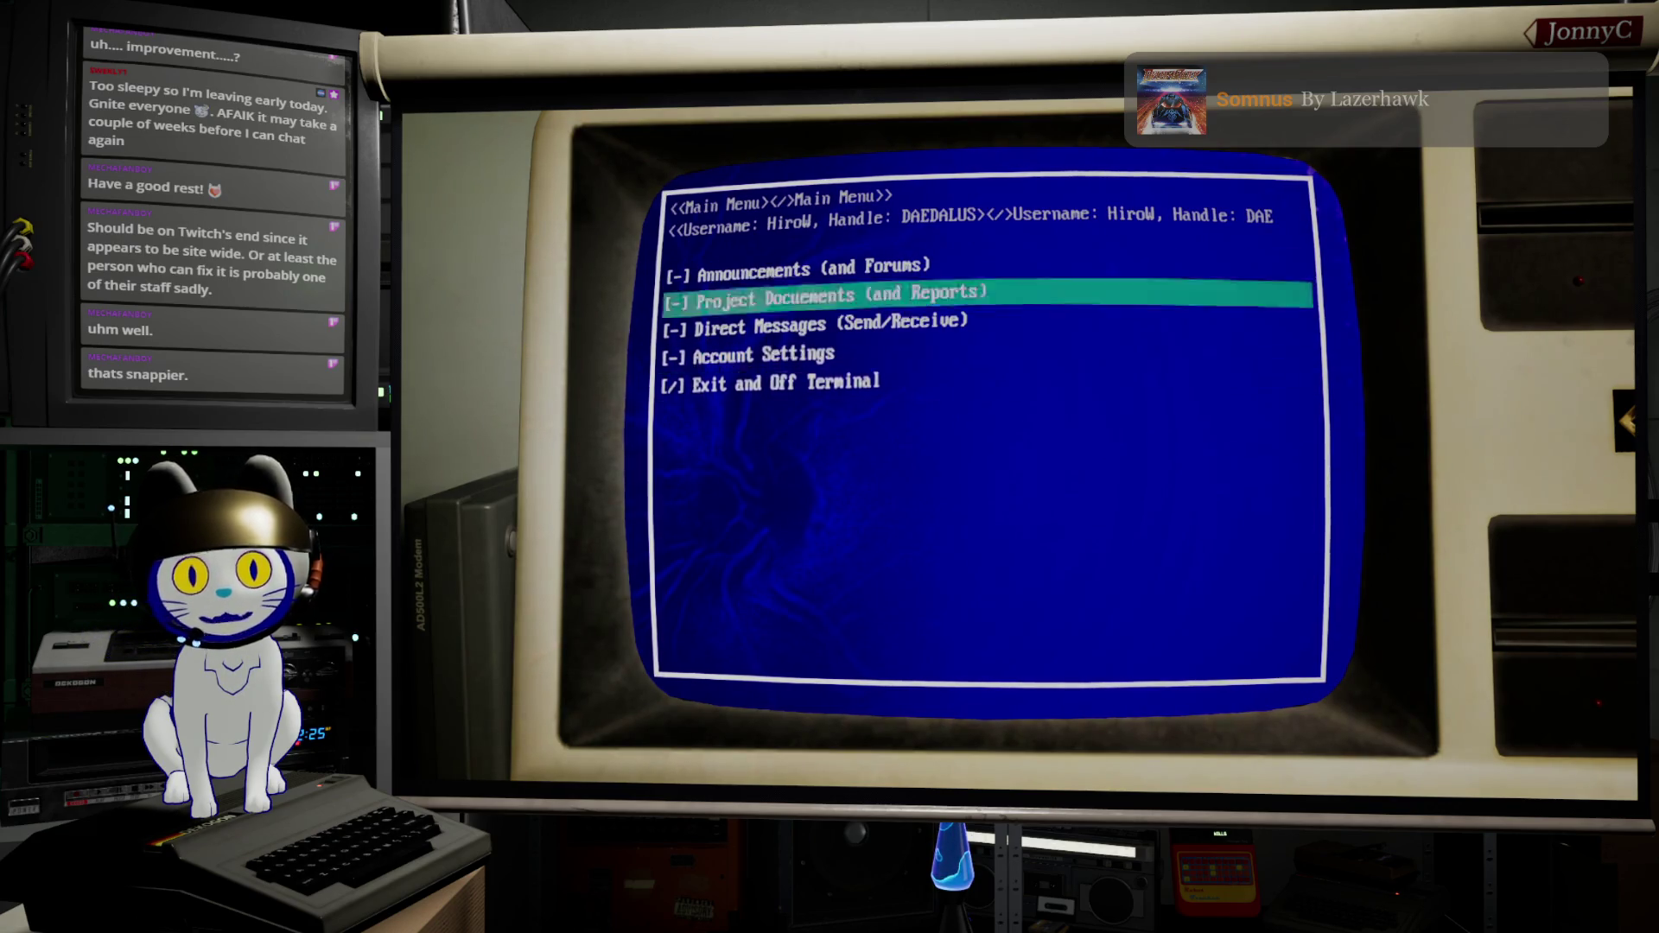
pyautogui.press('Up')
pyautogui.press('Up')
pyautogui.press('Up')
pyautogui.press('Down')
pyautogui.press('Down')
pyautogui.press('Down')
pyautogui.press('Down')
pyautogui.press('Up')
pyautogui.press('Up')
pyautogui.press('Up')
pyautogui.press('Down')
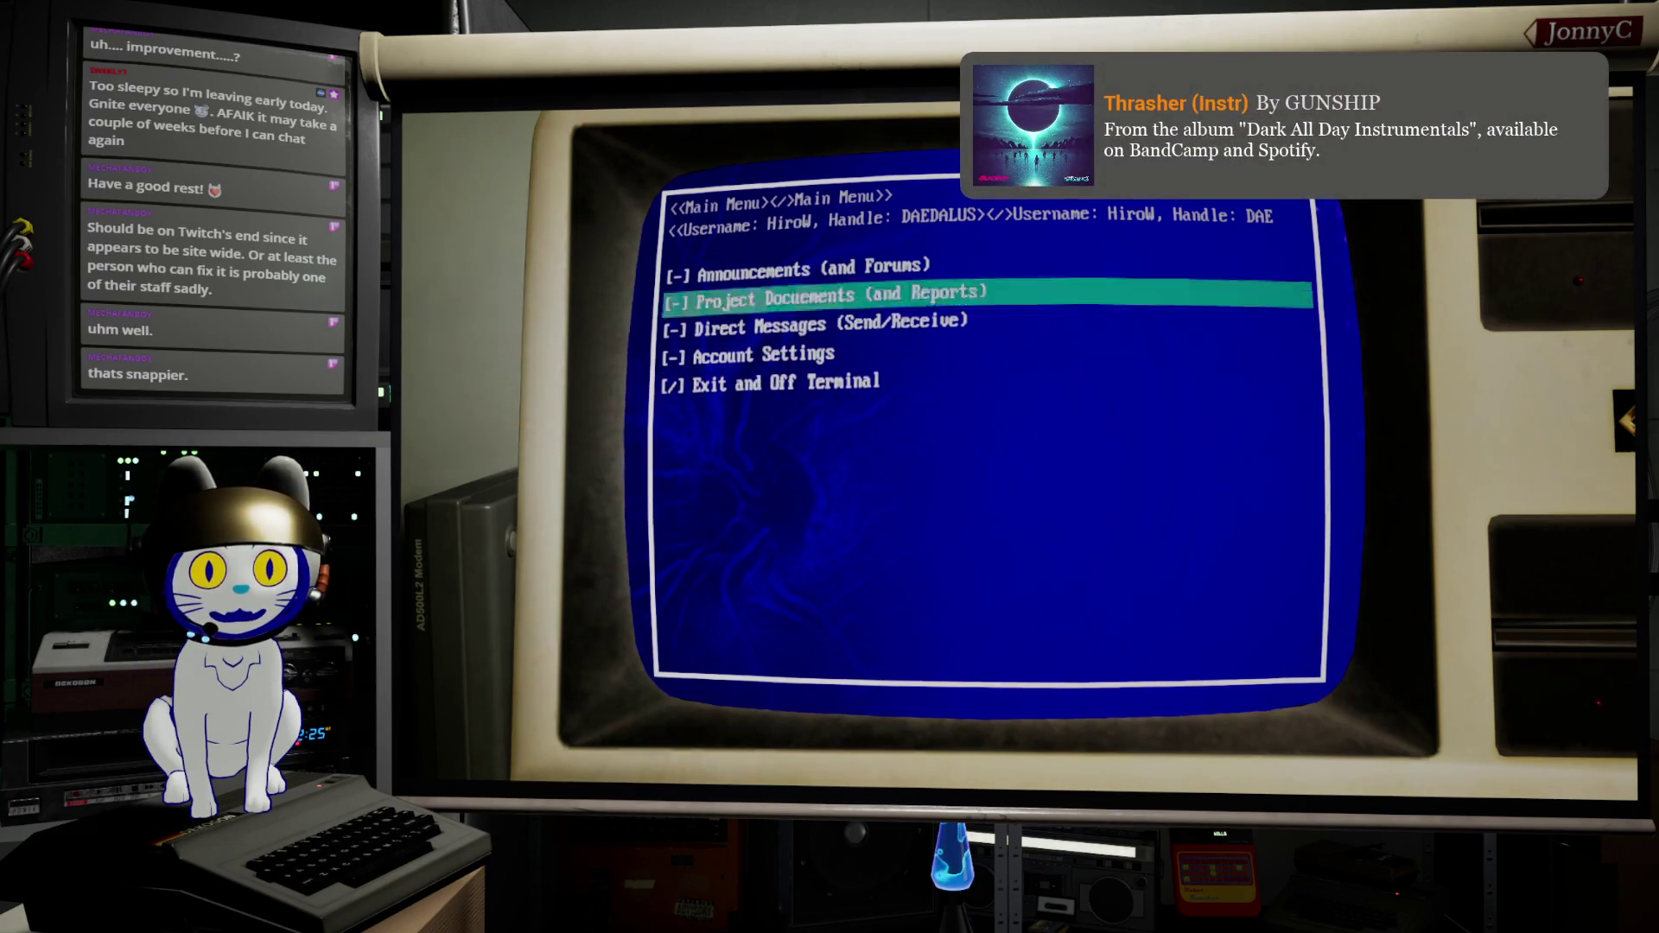
pyautogui.press('Down')
pyautogui.press('Down')
pyautogui.press('Down')
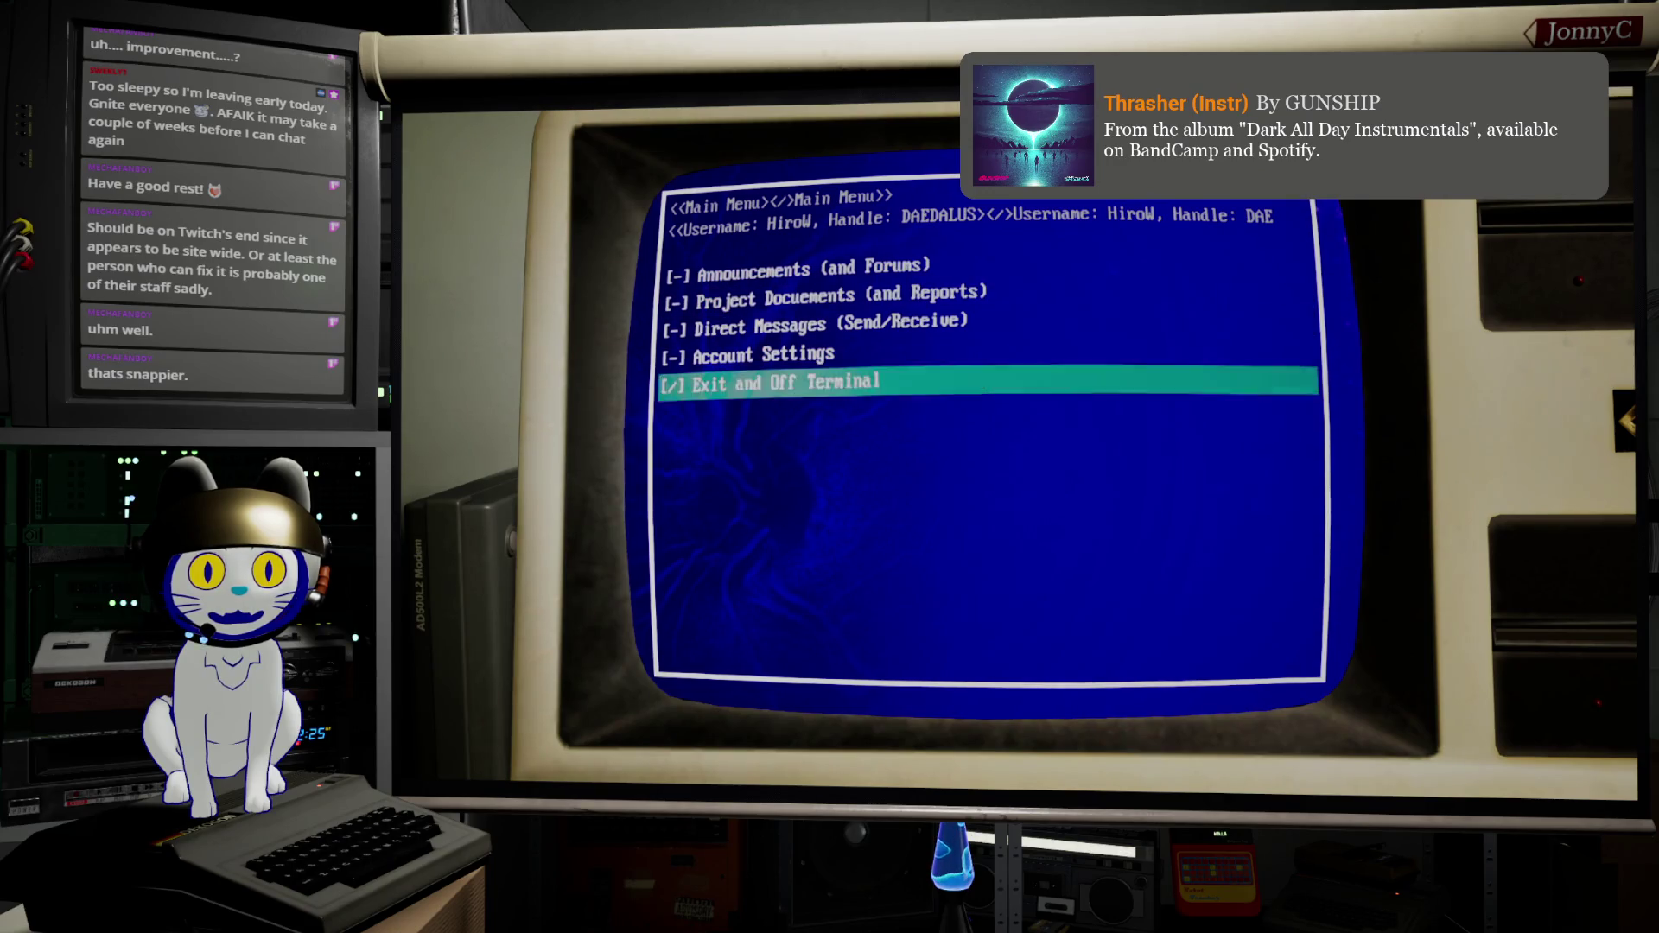
pyautogui.press('Up')
pyautogui.press('Up')
pyautogui.press('Up')
pyautogui.press('Up')
pyautogui.press('Down')
pyautogui.press('Down')
pyautogui.press('Down')
pyautogui.press('Down')
pyautogui.press('Down')
pyautogui.press('Up')
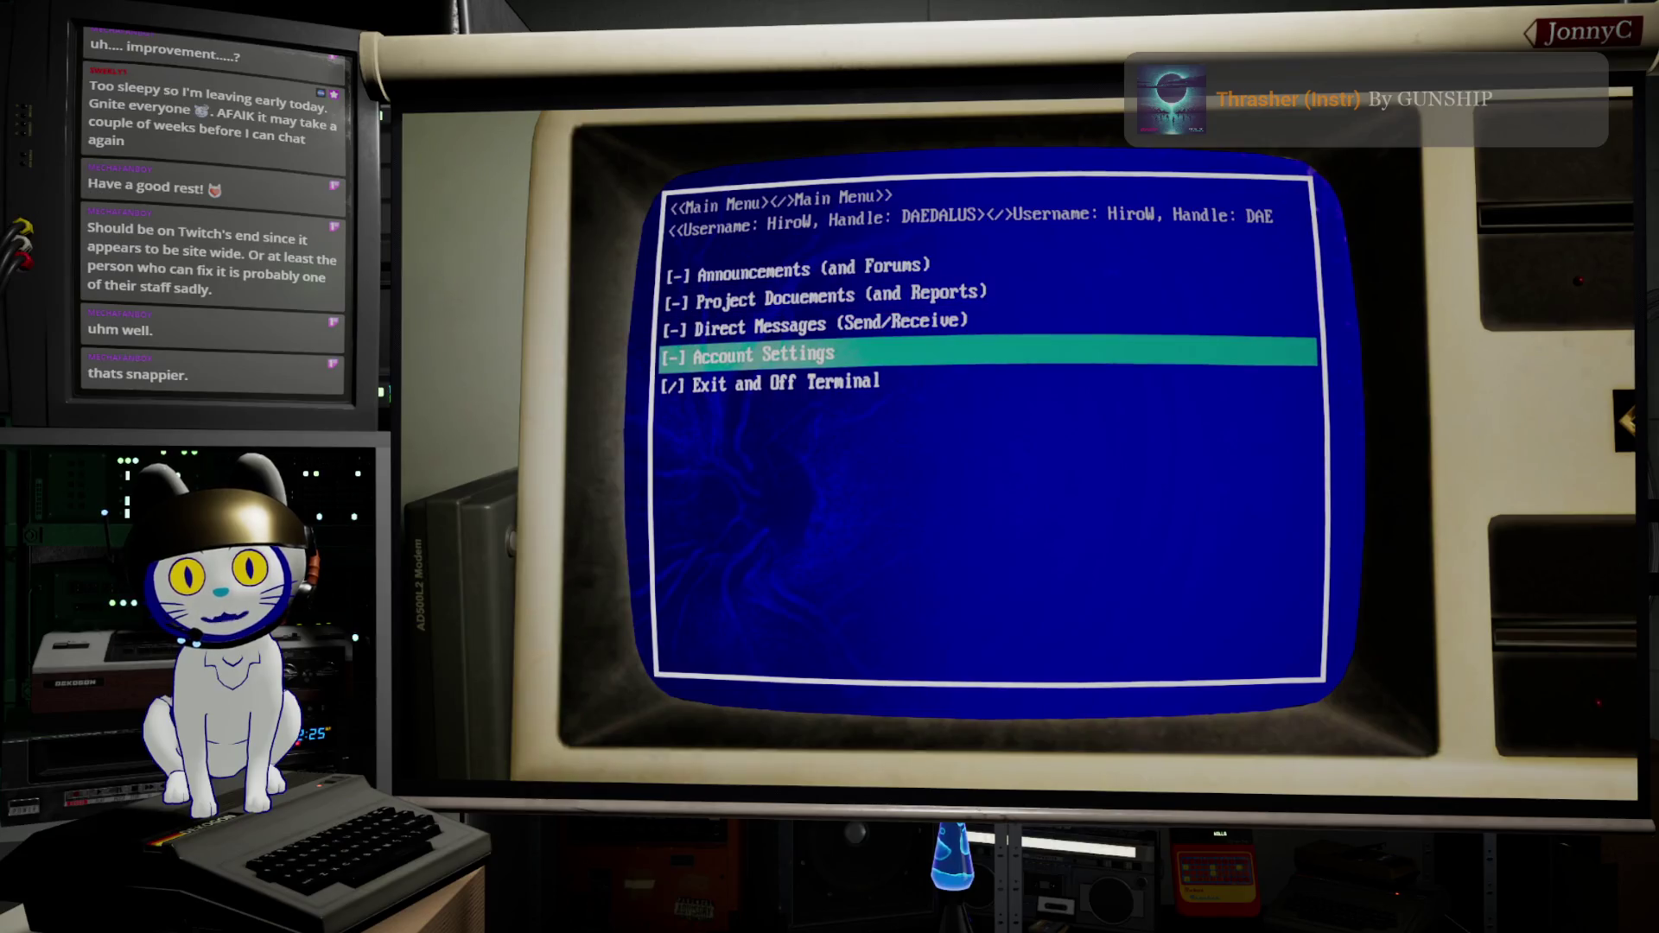
pyautogui.press('Up')
pyautogui.press('Down')
pyautogui.press('Up')
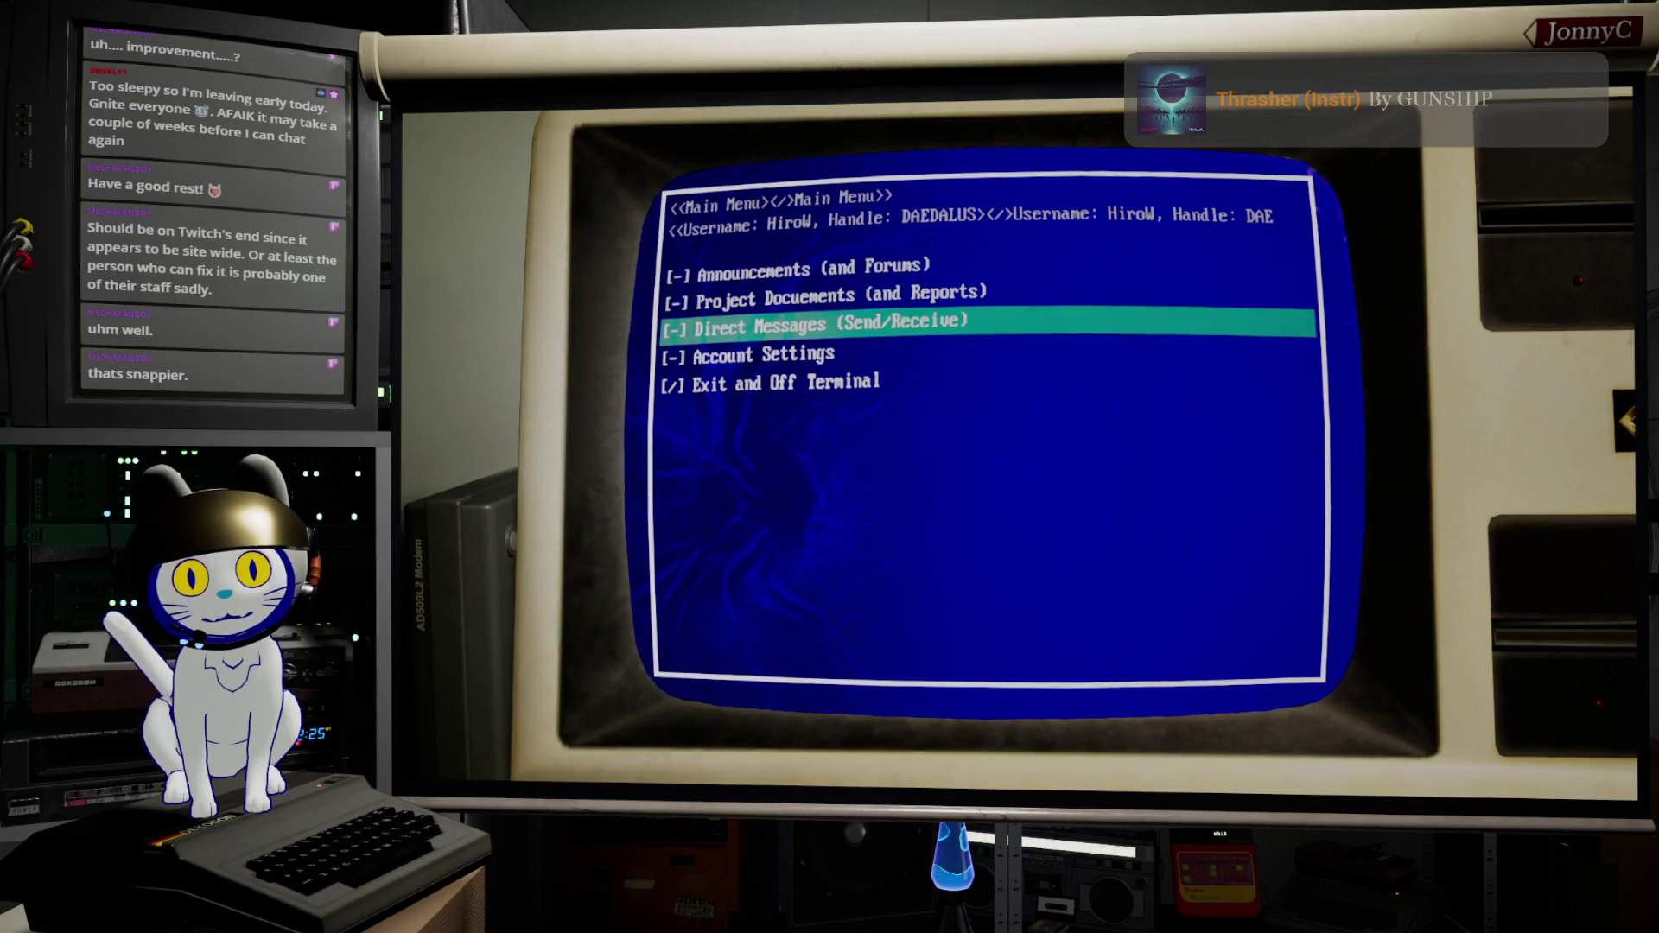
pyautogui.press('Down')
pyautogui.press('Down')
pyautogui.press('Up')
pyautogui.press('Up')
pyautogui.press('Down')
pyautogui.press('Down')
pyautogui.press('Up')
pyautogui.press('Down')
pyautogui.press('Down')
pyautogui.press('Down')
pyautogui.press('Up')
pyautogui.press('Up')
pyautogui.press('Up')
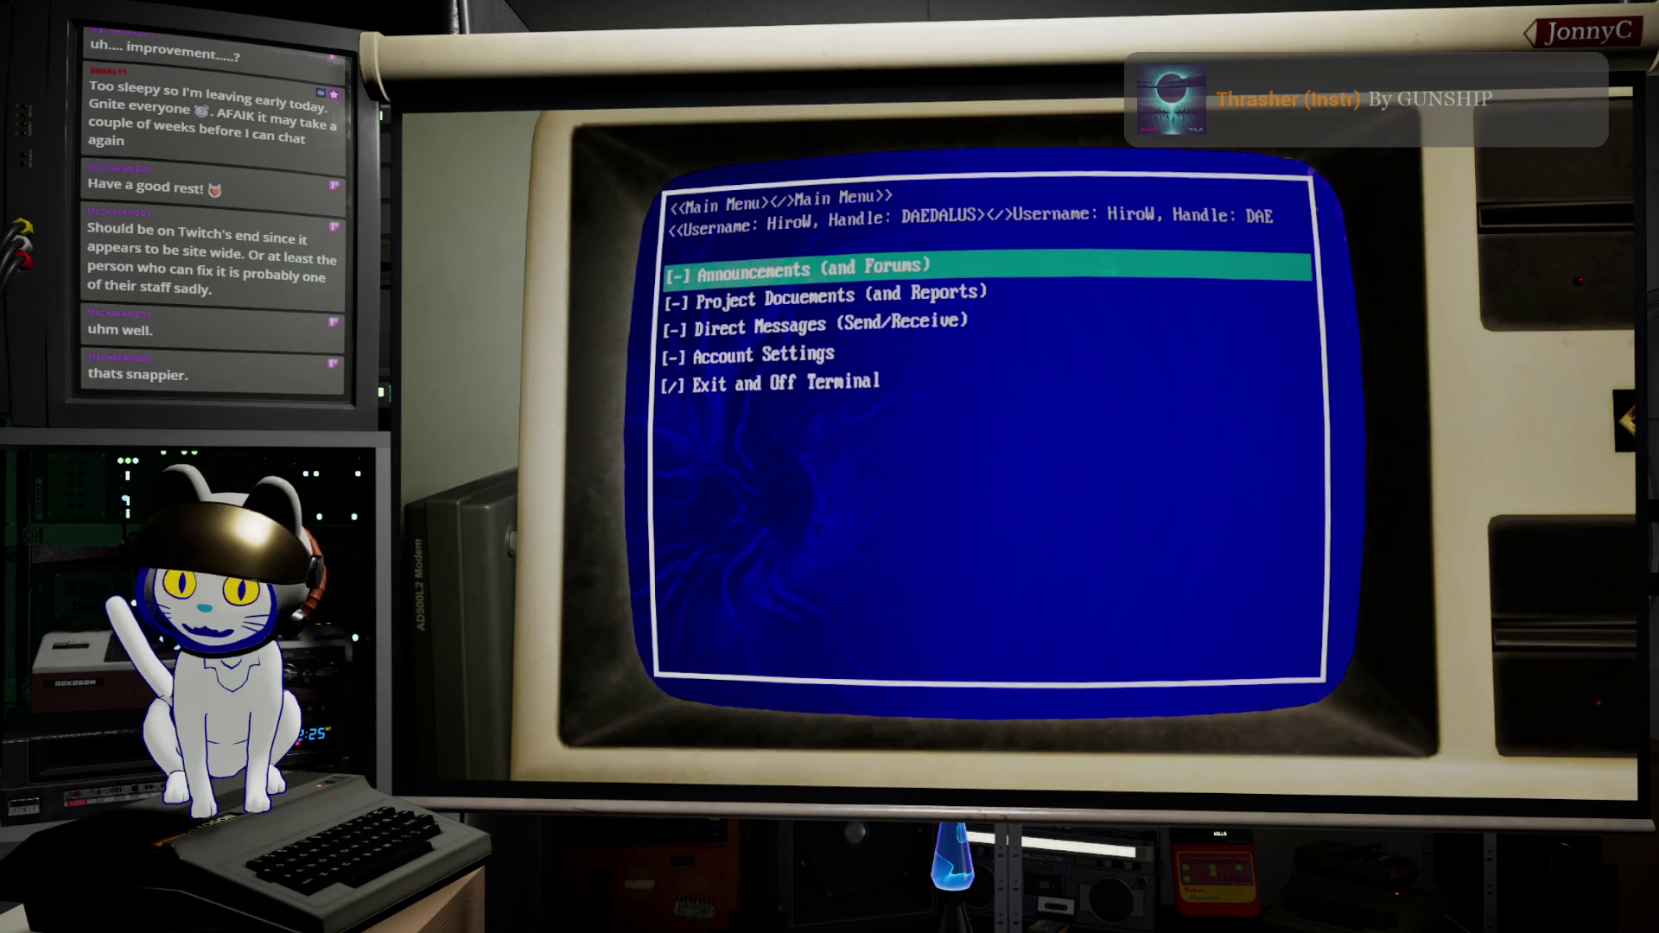
pyautogui.click(867, 383)
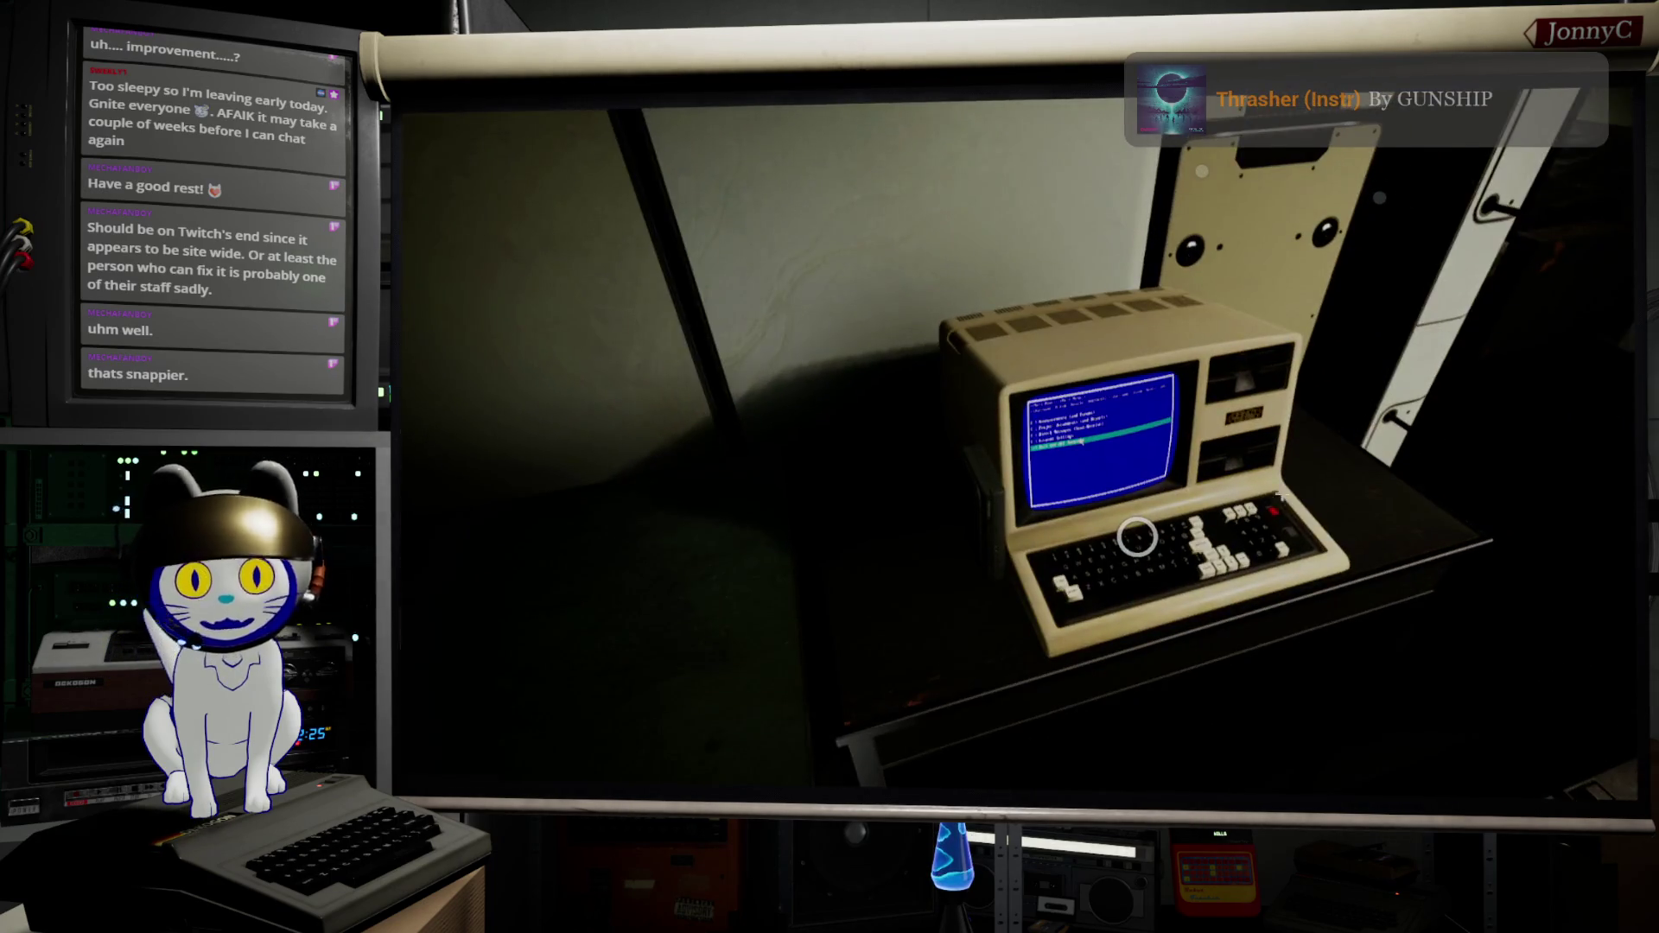
pyautogui.press('Escape')
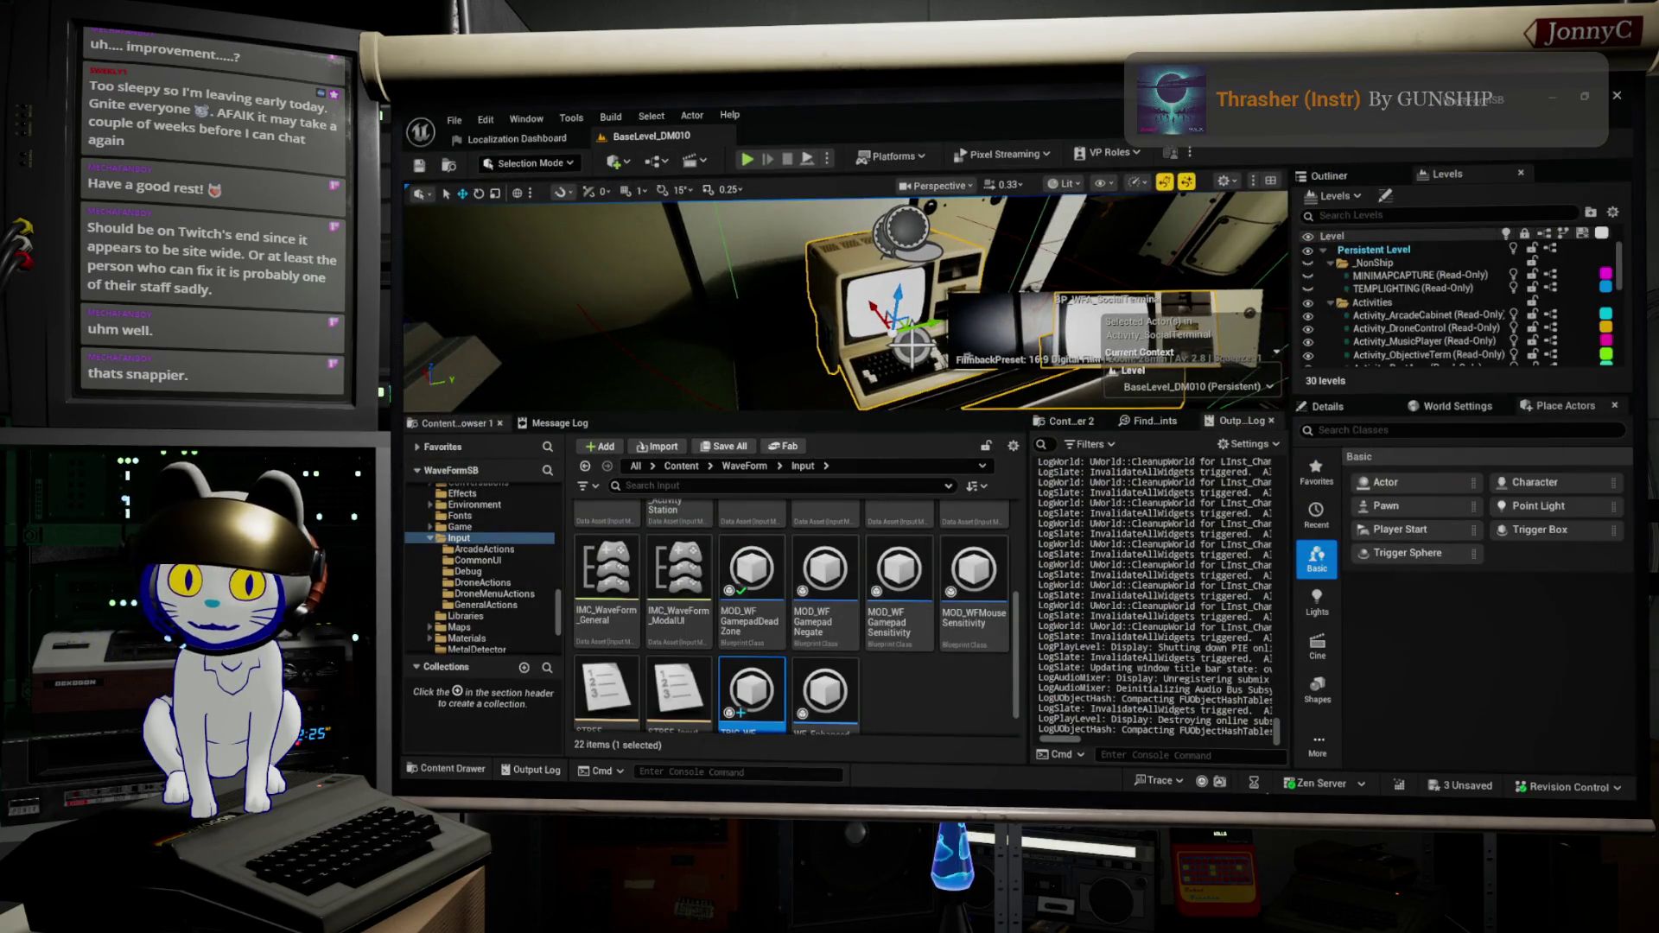
# Step: Delete the SET ActuationThreshold node so the dead zone feeds only the comparison
pyautogui.moveTo(760, 699)
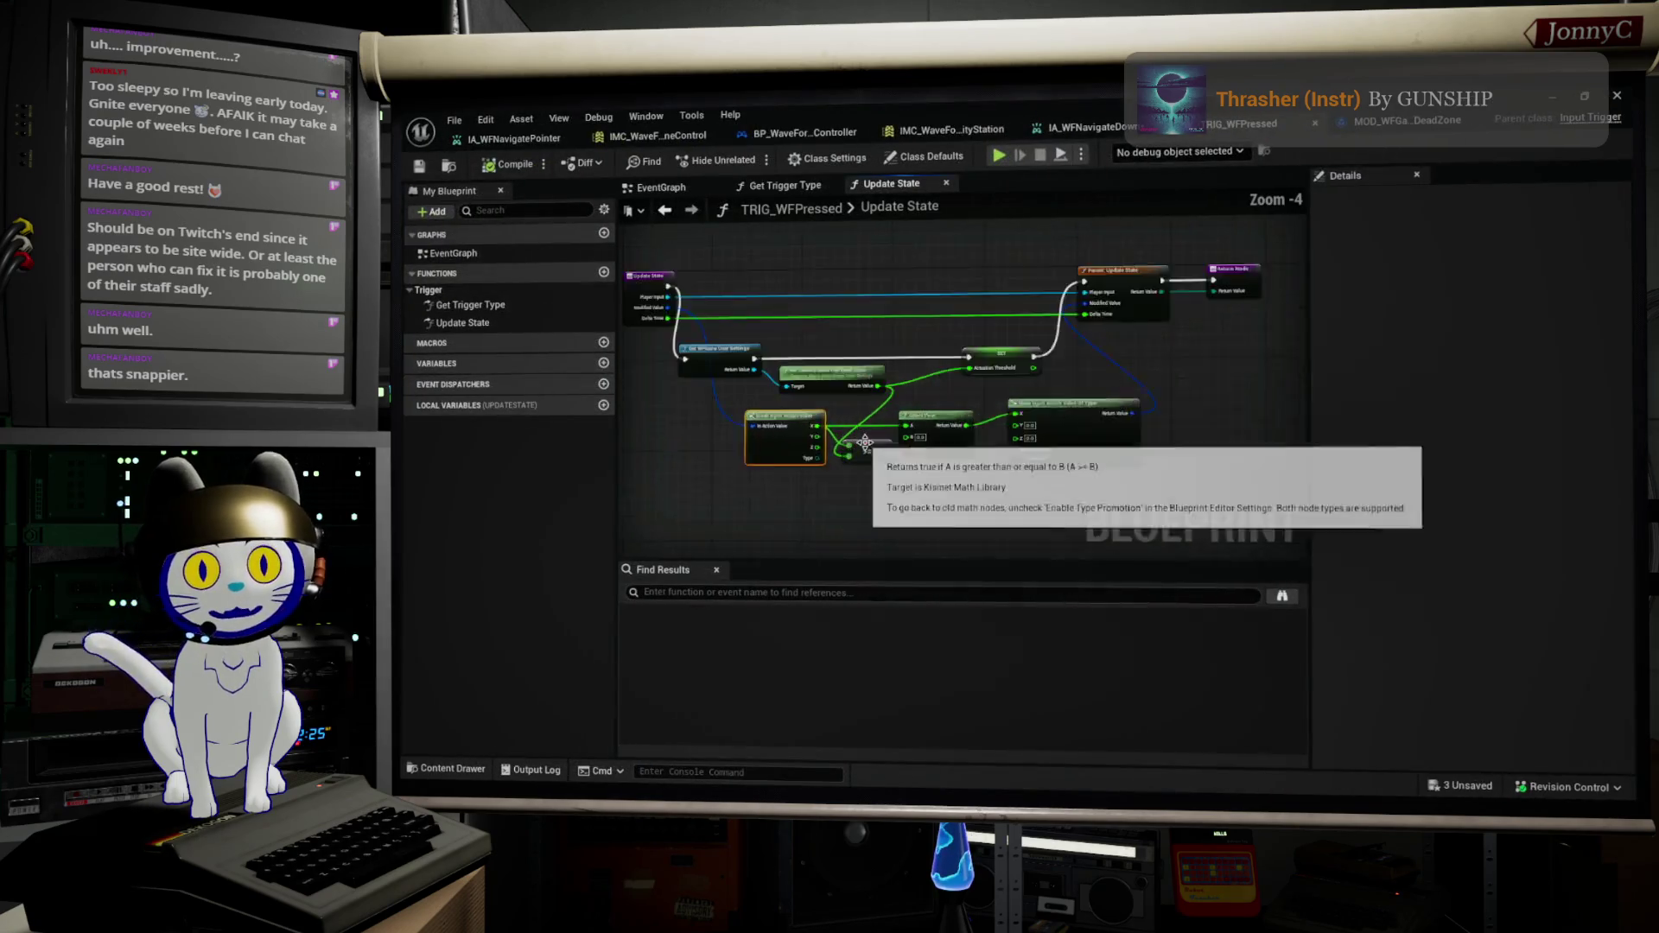
pyautogui.moveTo(977, 484); pyautogui.dragTo(754, 480)
pyautogui.scroll(-1, 753, 480)
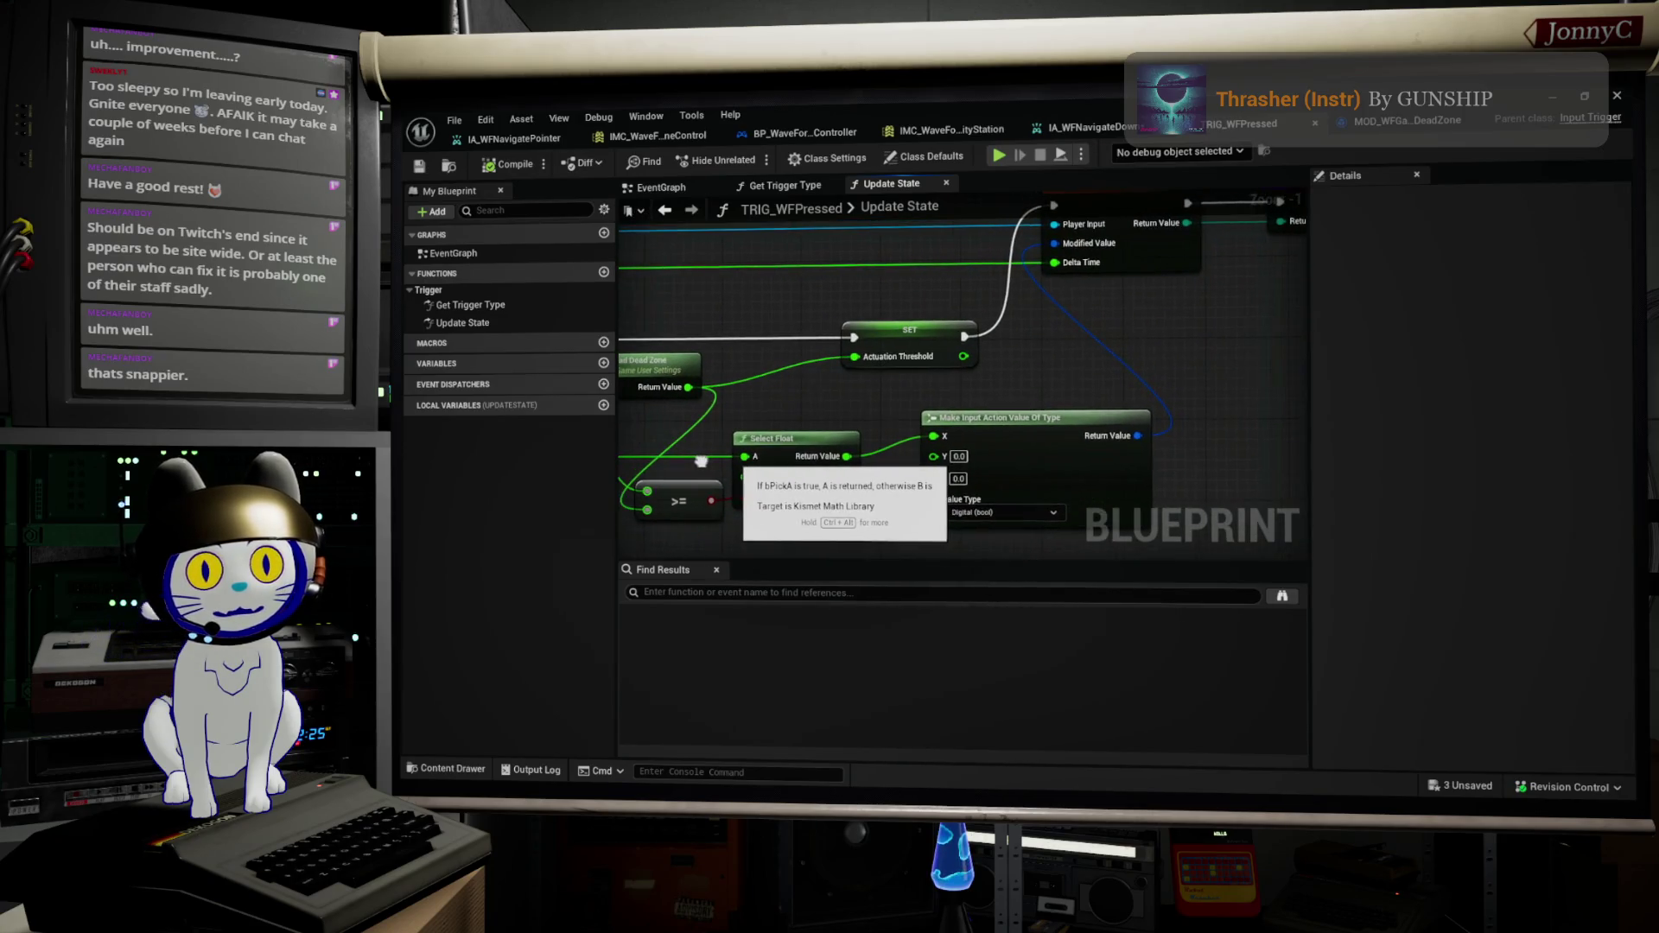
pyautogui.scroll(1, 902, 430)
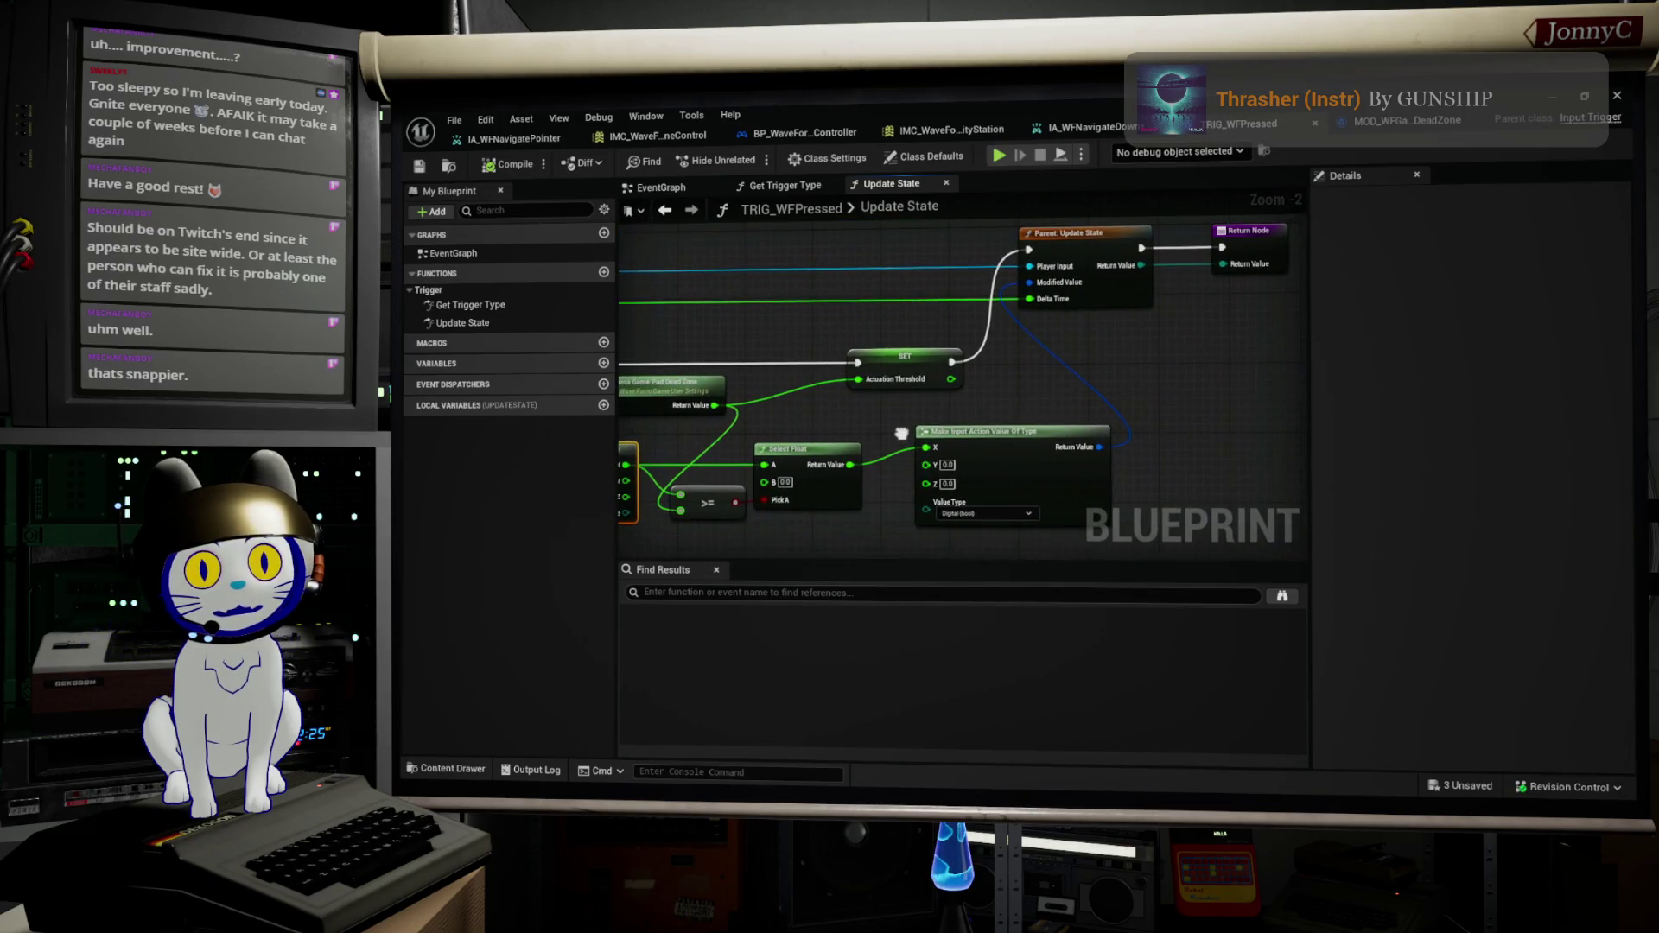
pyautogui.scroll(1, 933, 451)
pyautogui.scroll(-1, 916, 449)
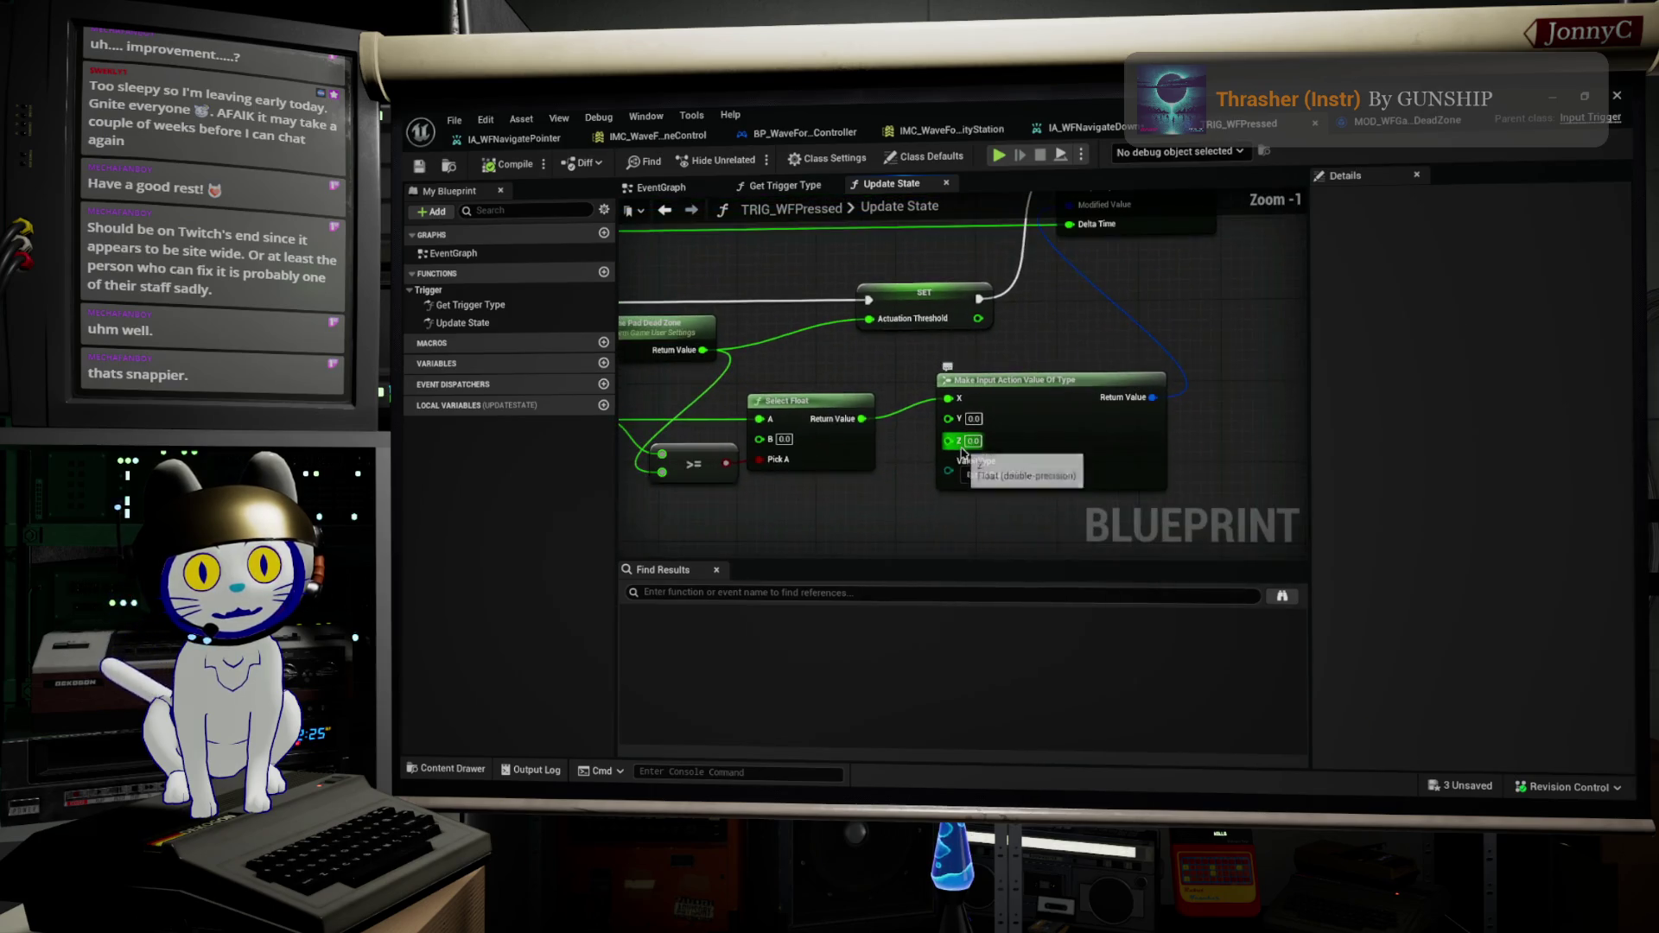
pyautogui.scroll(-2, 871, 426)
pyautogui.moveTo(871, 427)
pyautogui.mouseDown()
pyautogui.moveTo(956, 441)
pyautogui.moveTo(1024, 422)
pyautogui.mouseUp()
pyautogui.scroll(1, 1024, 423)
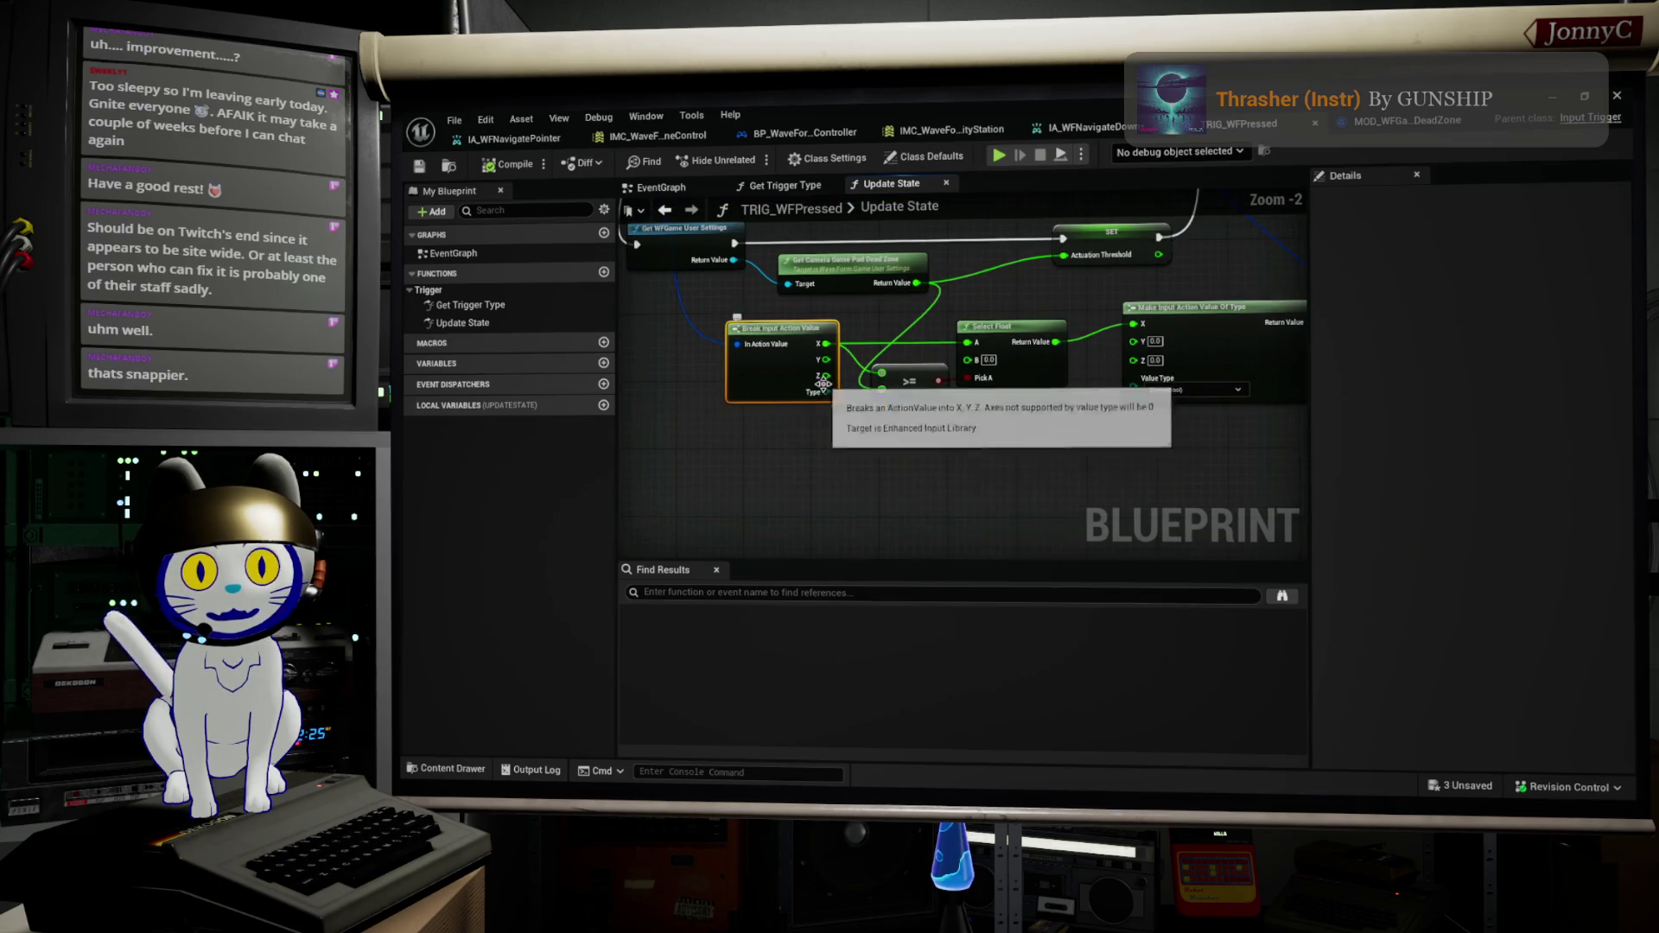
pyautogui.click(868, 482)
pyautogui.moveTo(1018, 333); pyautogui.dragTo(1004, 374)
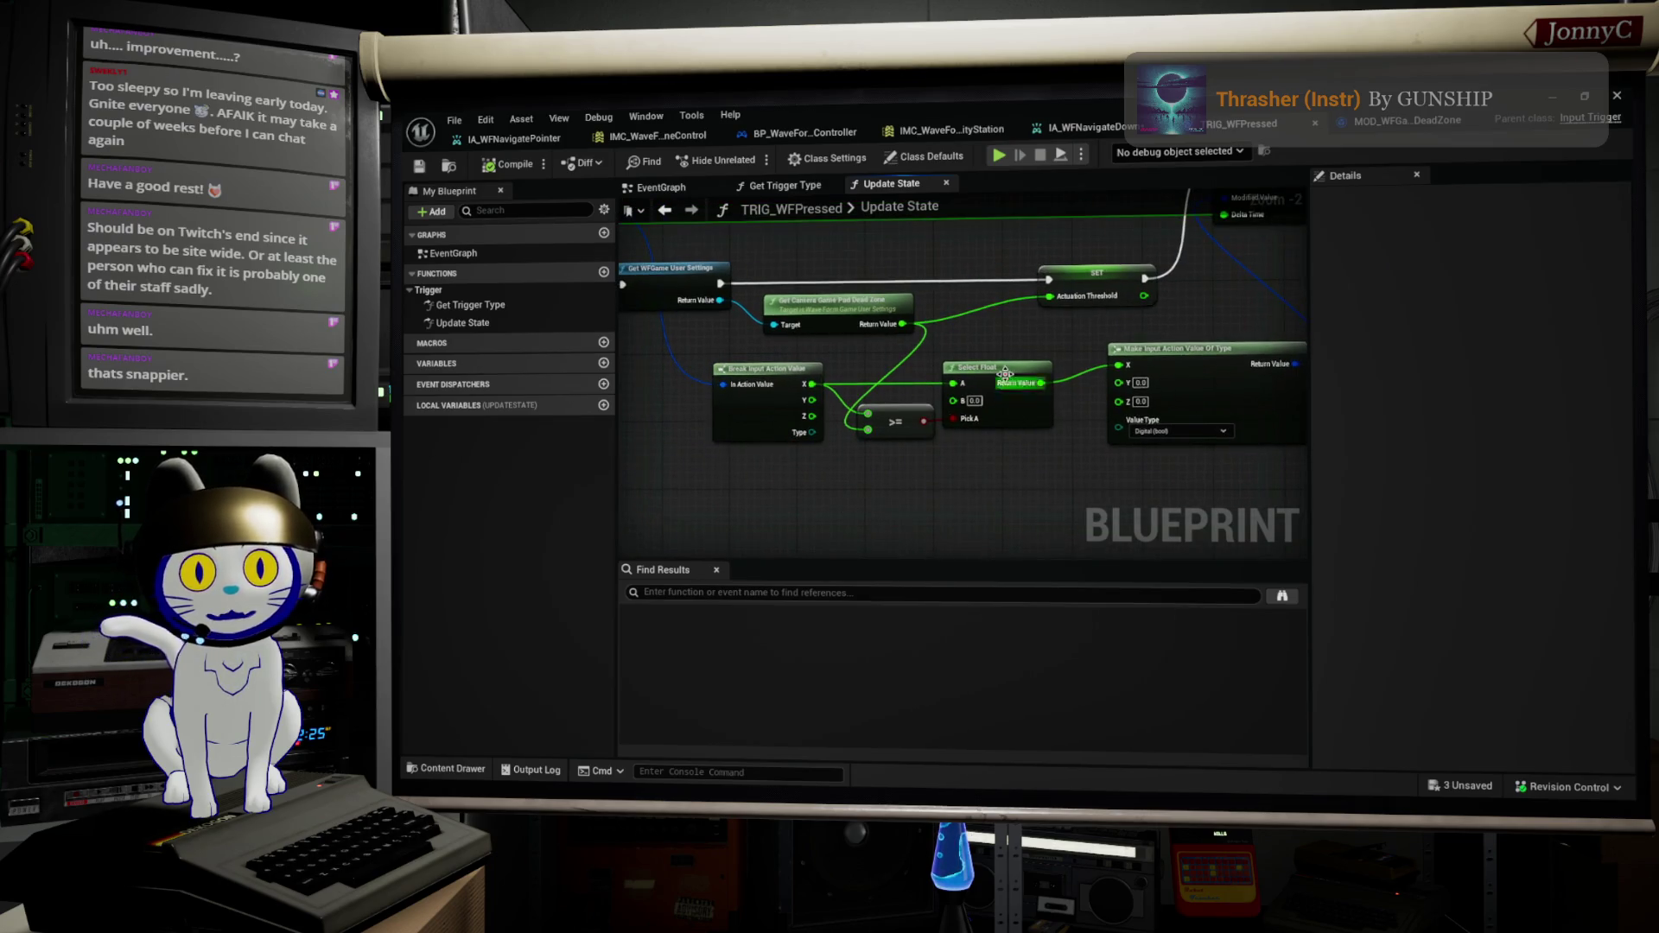
pyautogui.click(1085, 277)
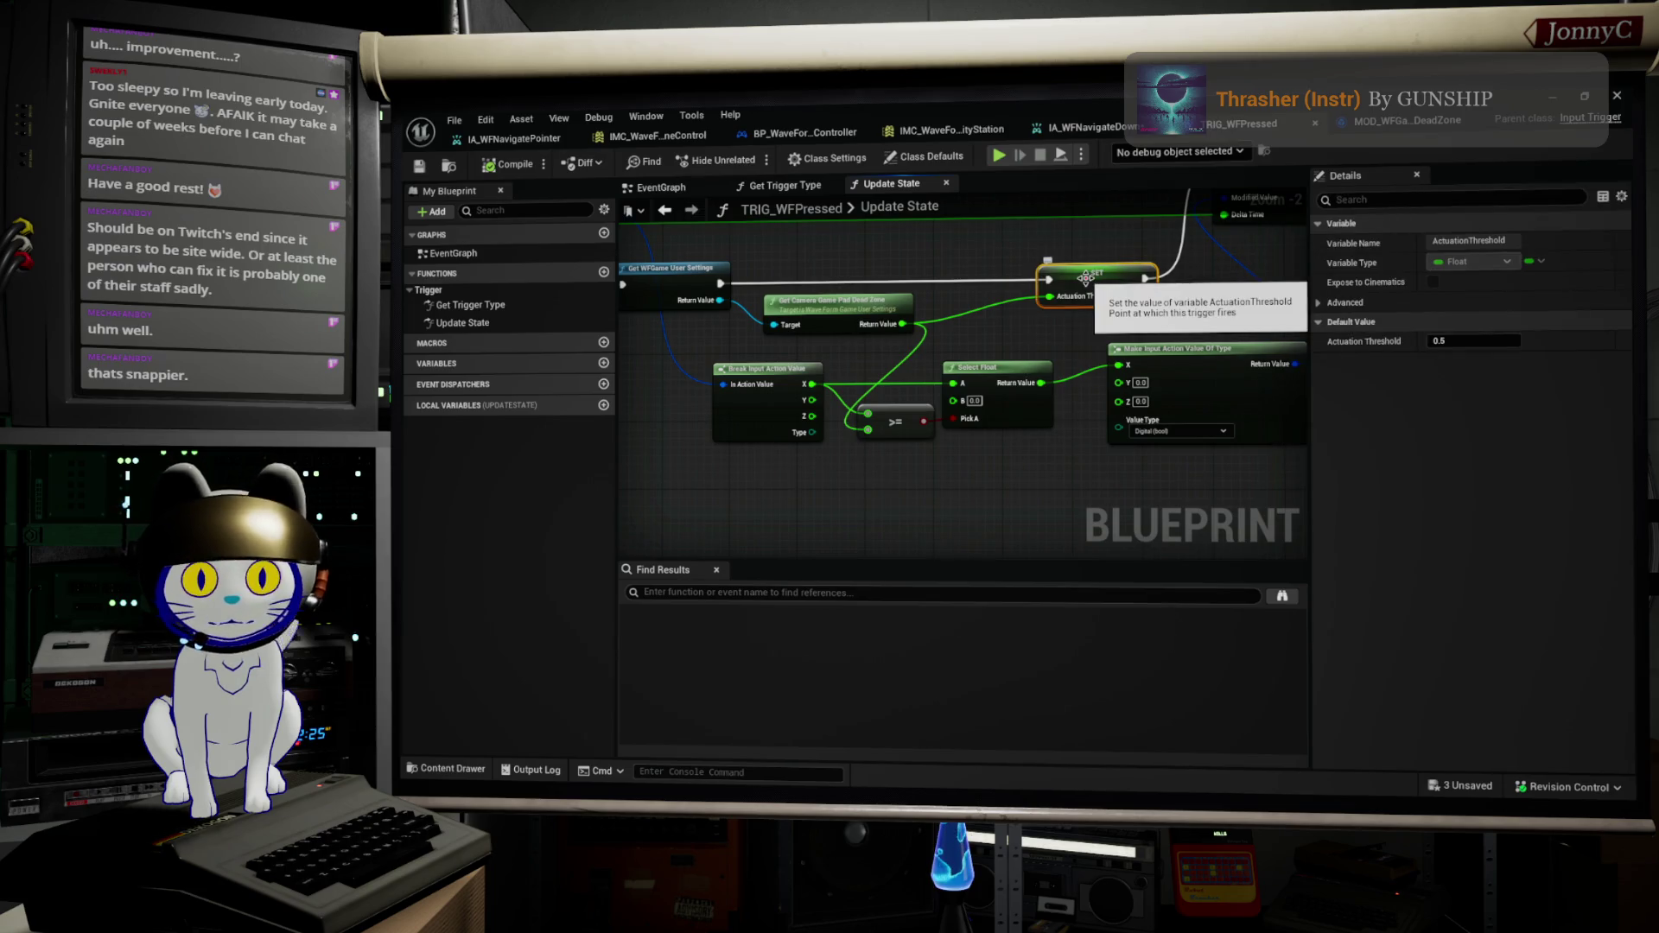
pyautogui.press('Delete')
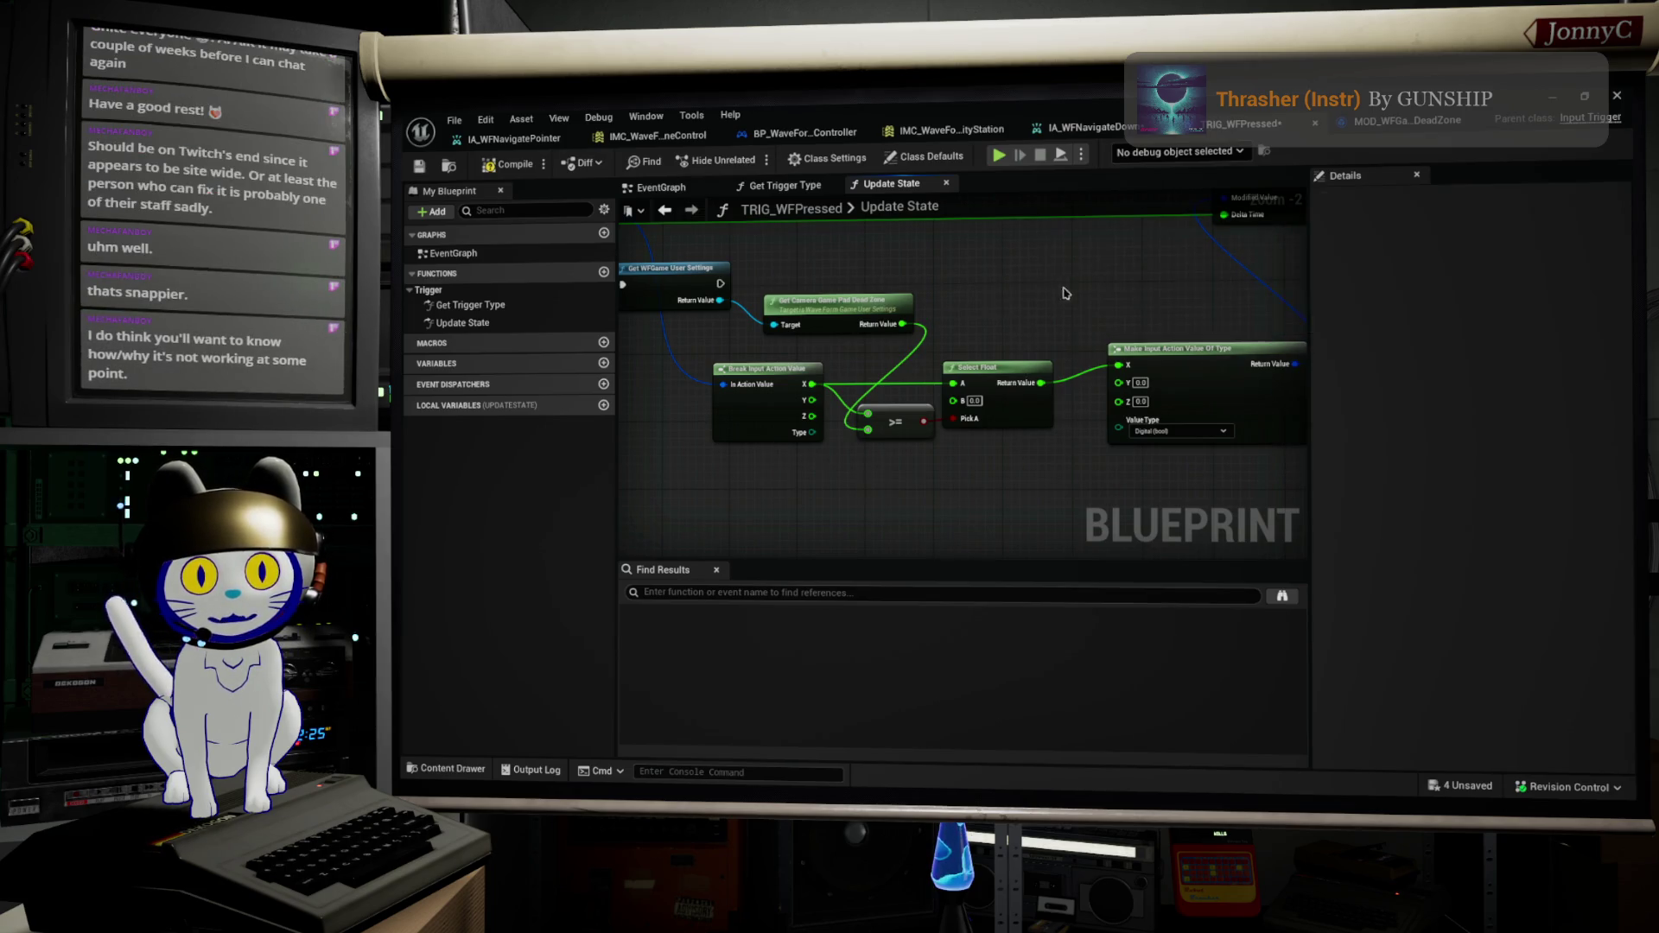
pyautogui.moveTo(720, 284); pyautogui.dragTo(966, 273)
# Step: Add a Print Text node to the execution chain after Get WFGame User Settings
pyautogui.write('pri')
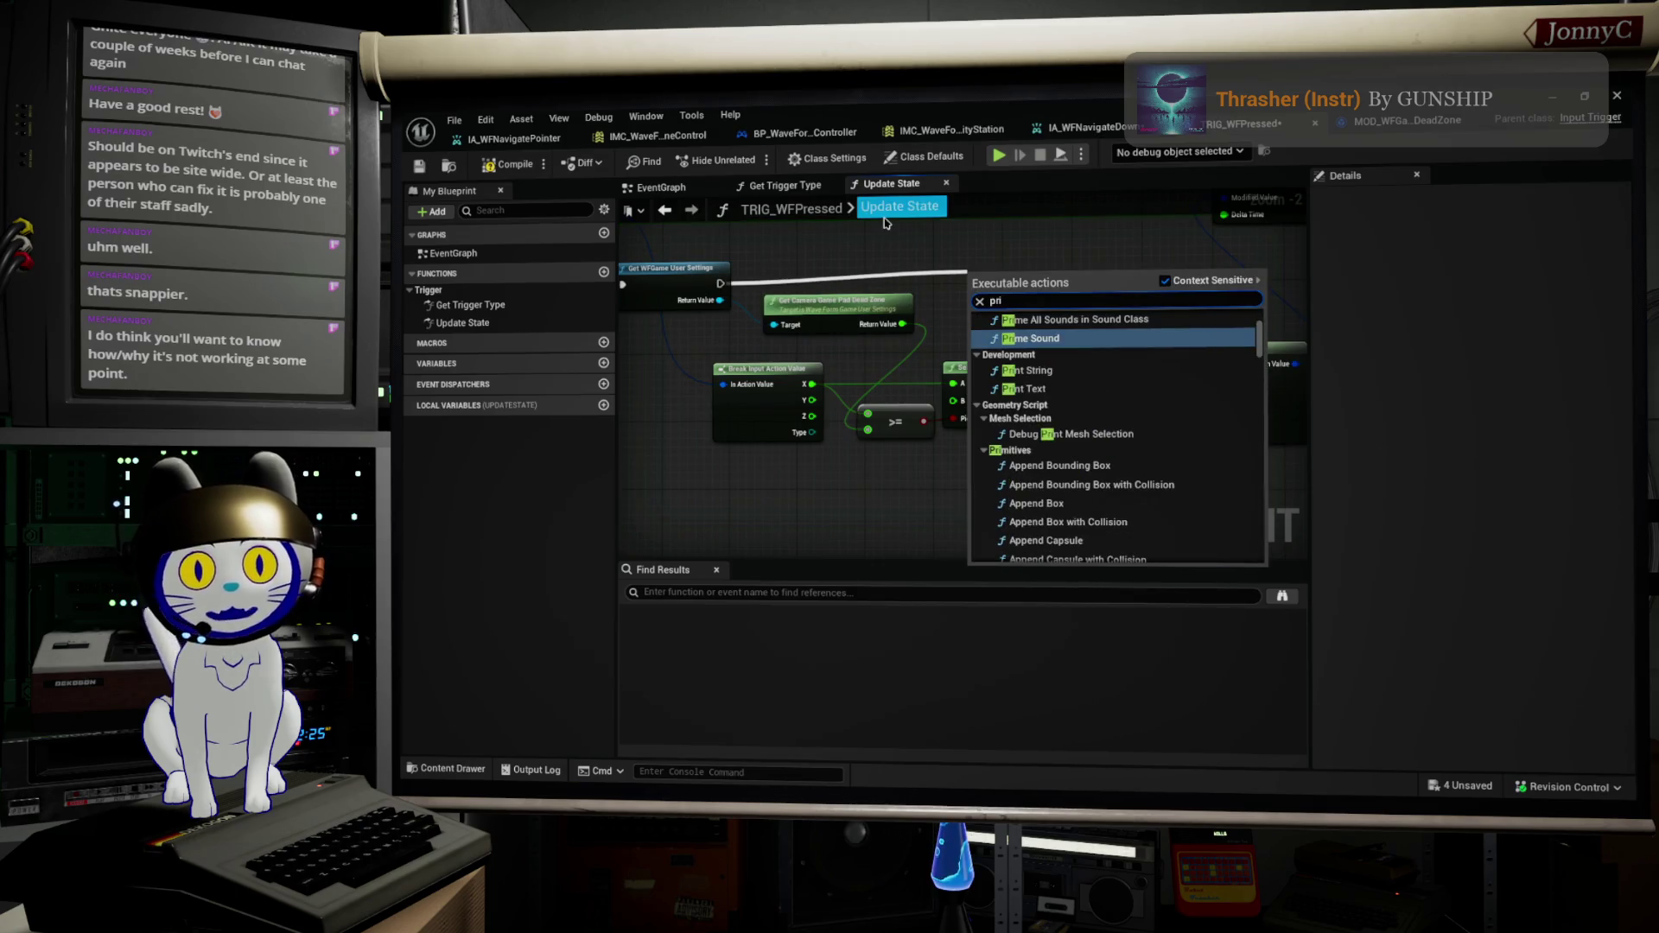
pyautogui.write('nt')
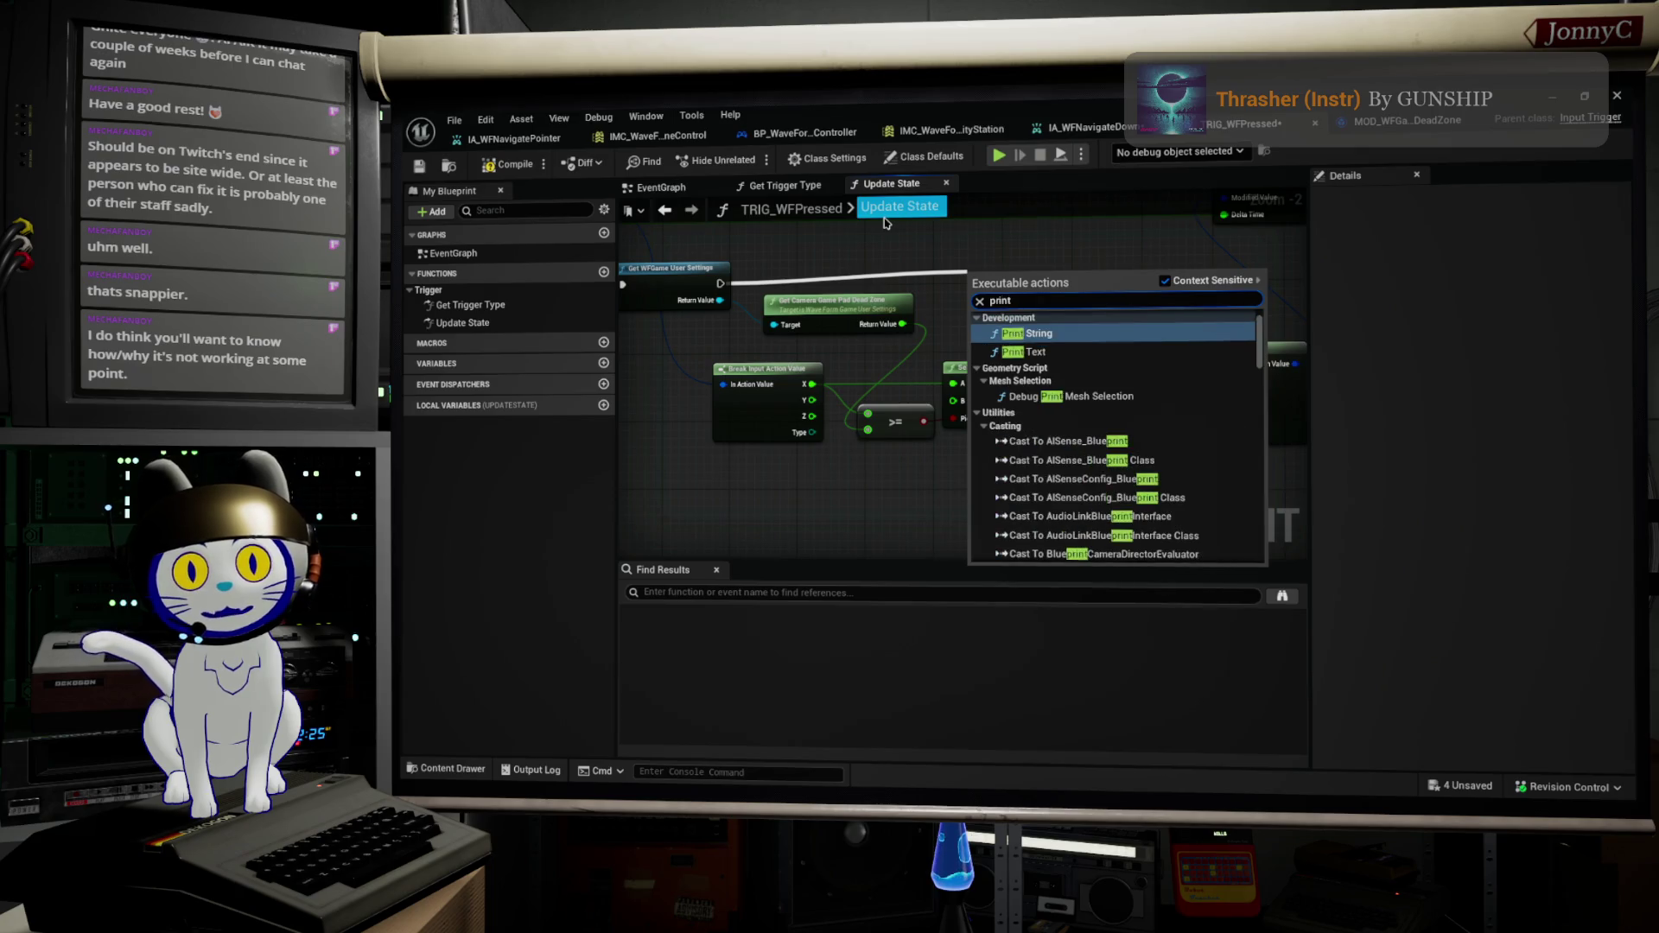
pyautogui.press('Down')
pyautogui.press('Return')
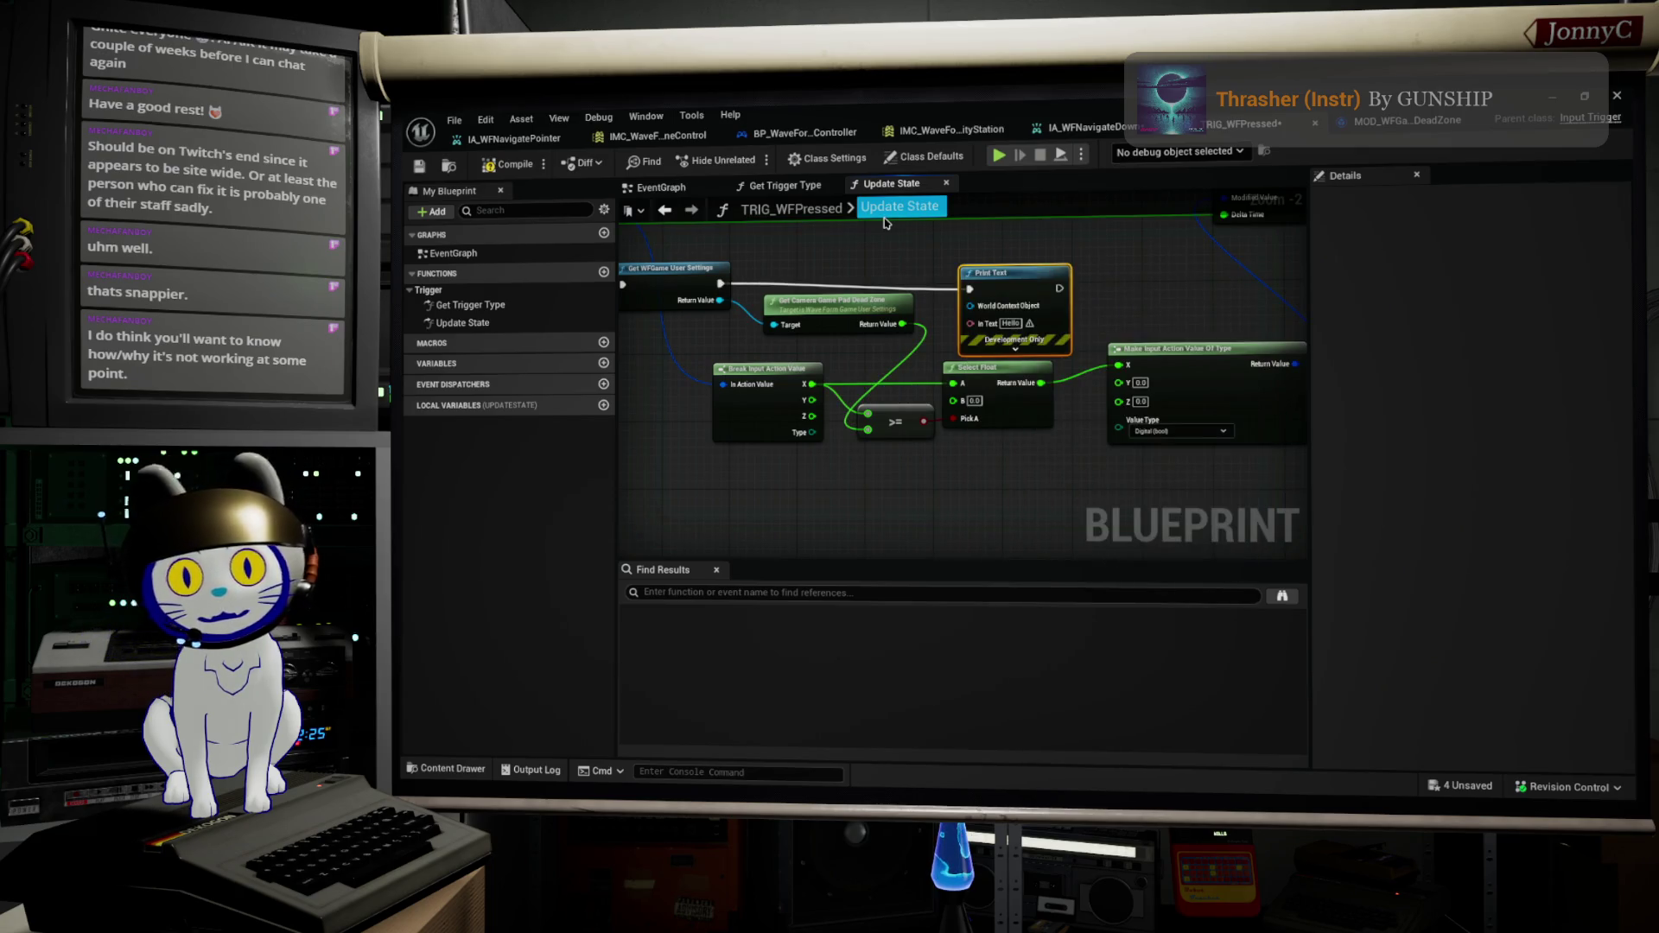
pyautogui.moveTo(1002, 286); pyautogui.dragTo(1028, 278)
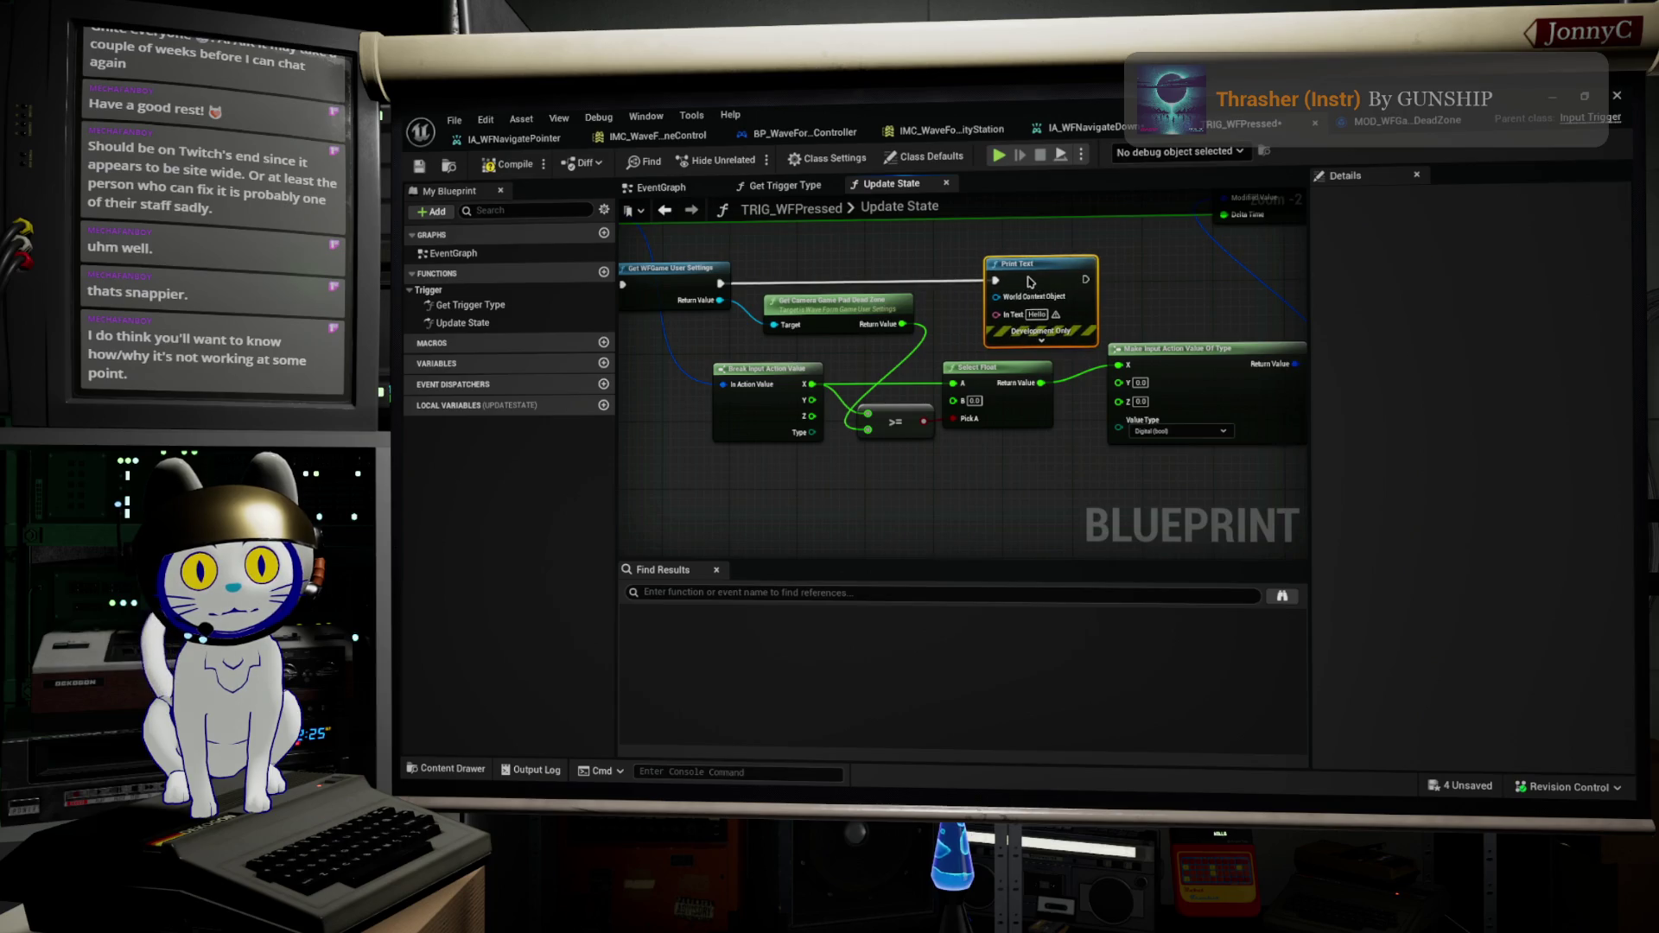
# Step: Type a debug message with Y and {Z} placeholders into Print Text's In Text
pyautogui.click(1037, 314)
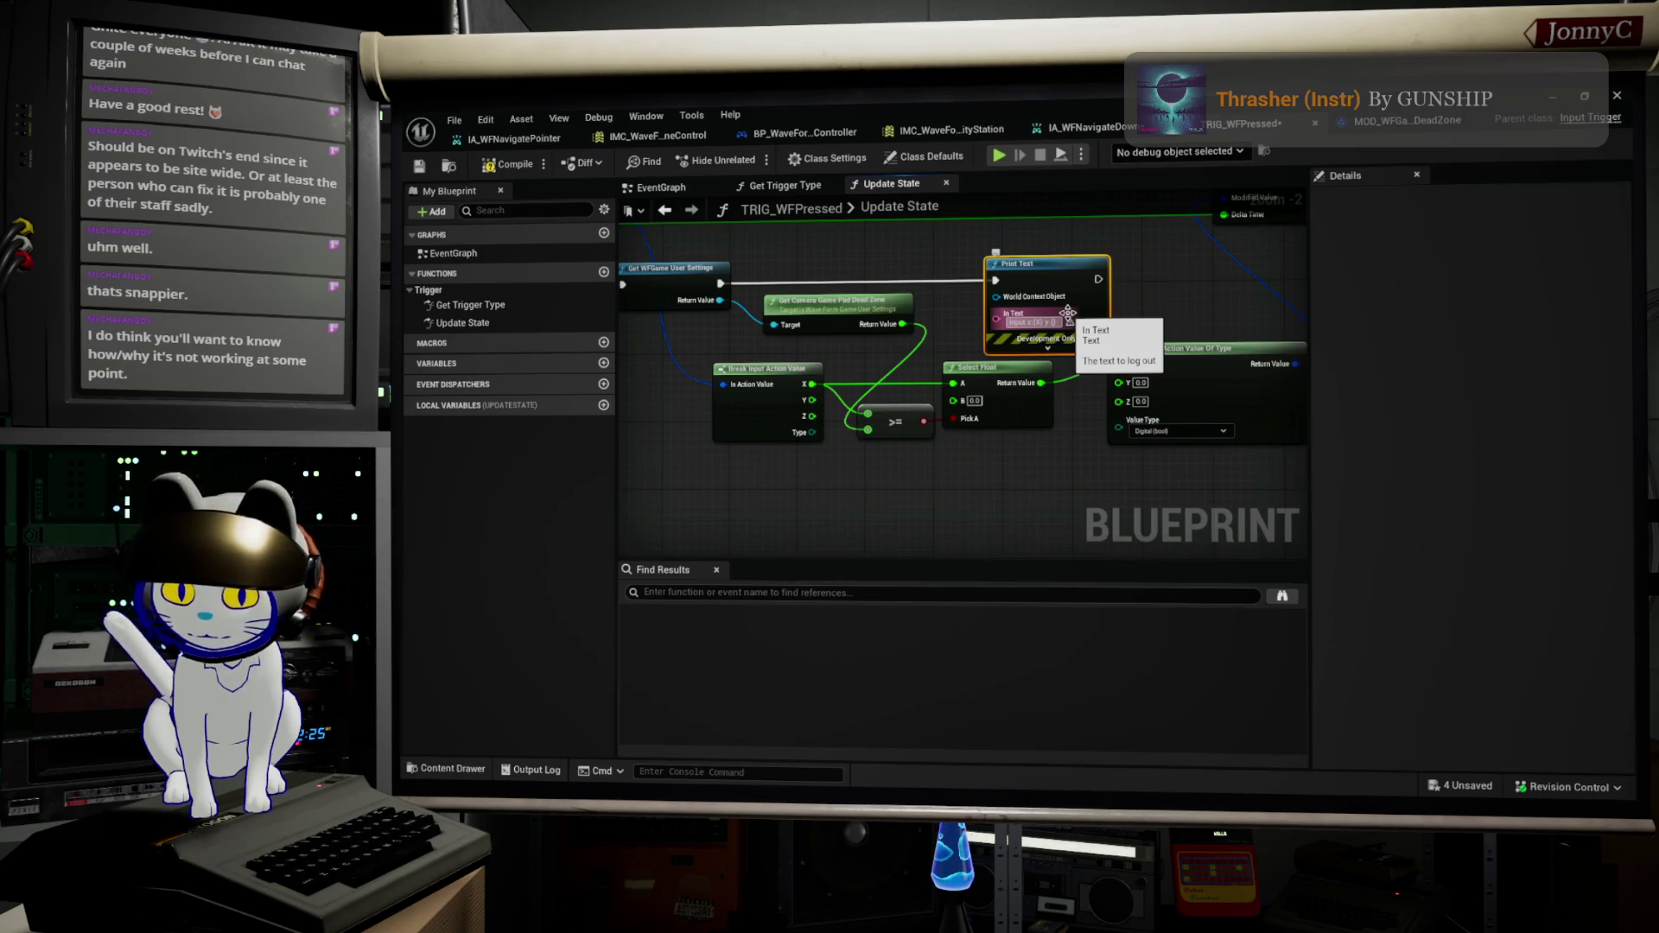
pyautogui.write('Y')
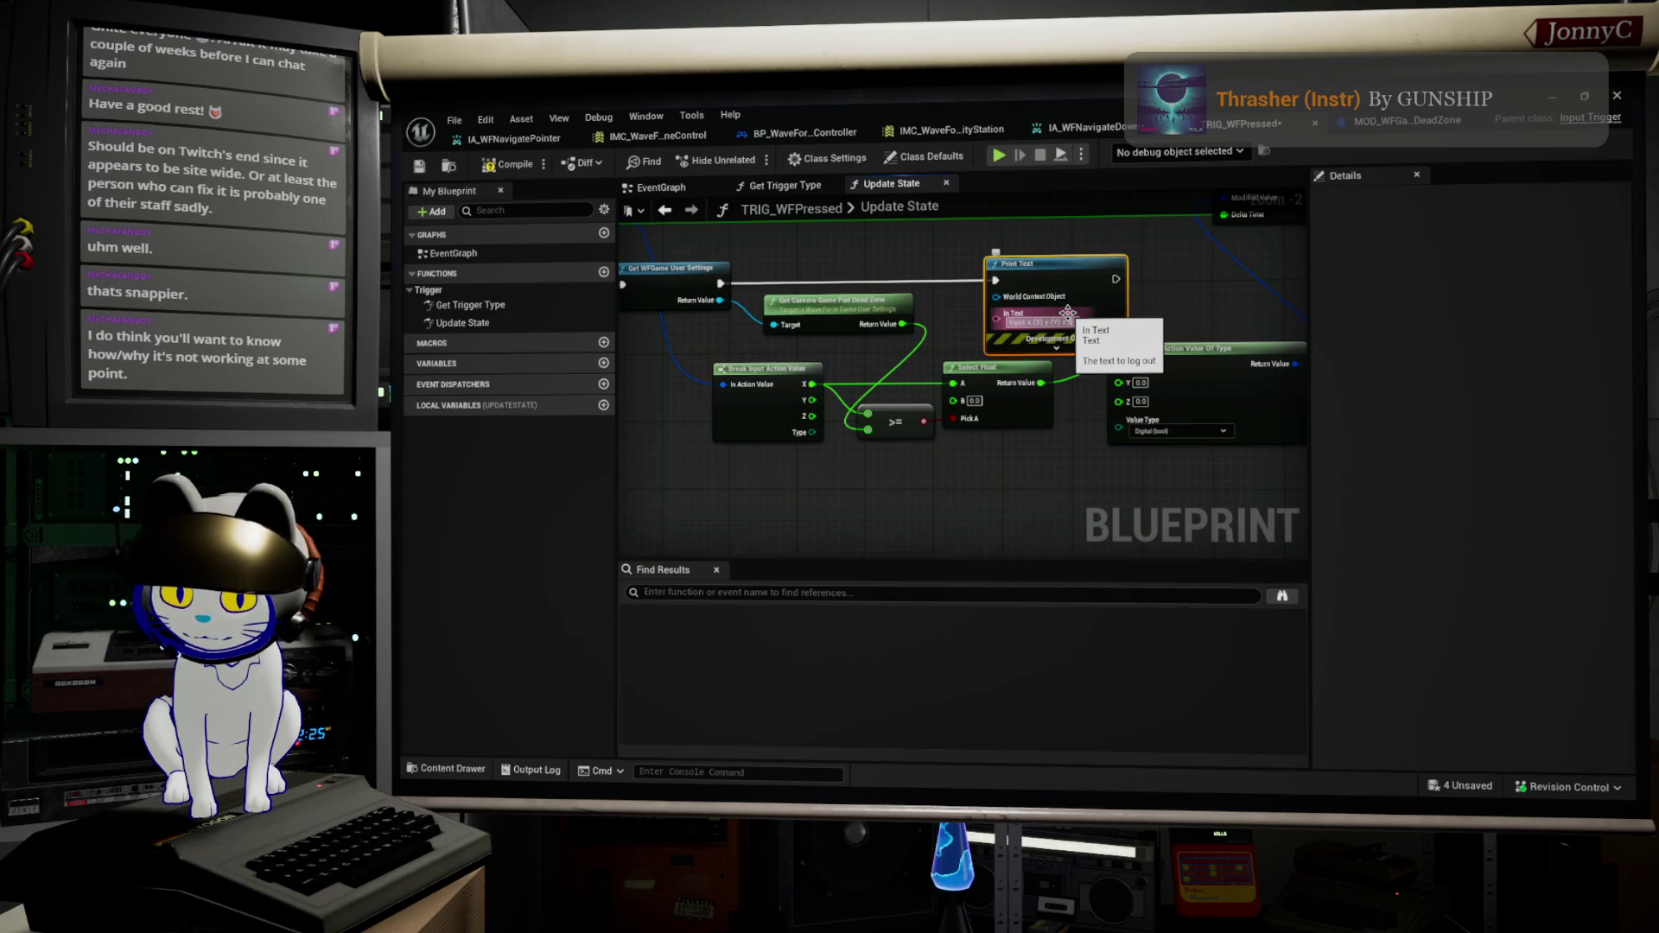
pyautogui.write('Z')
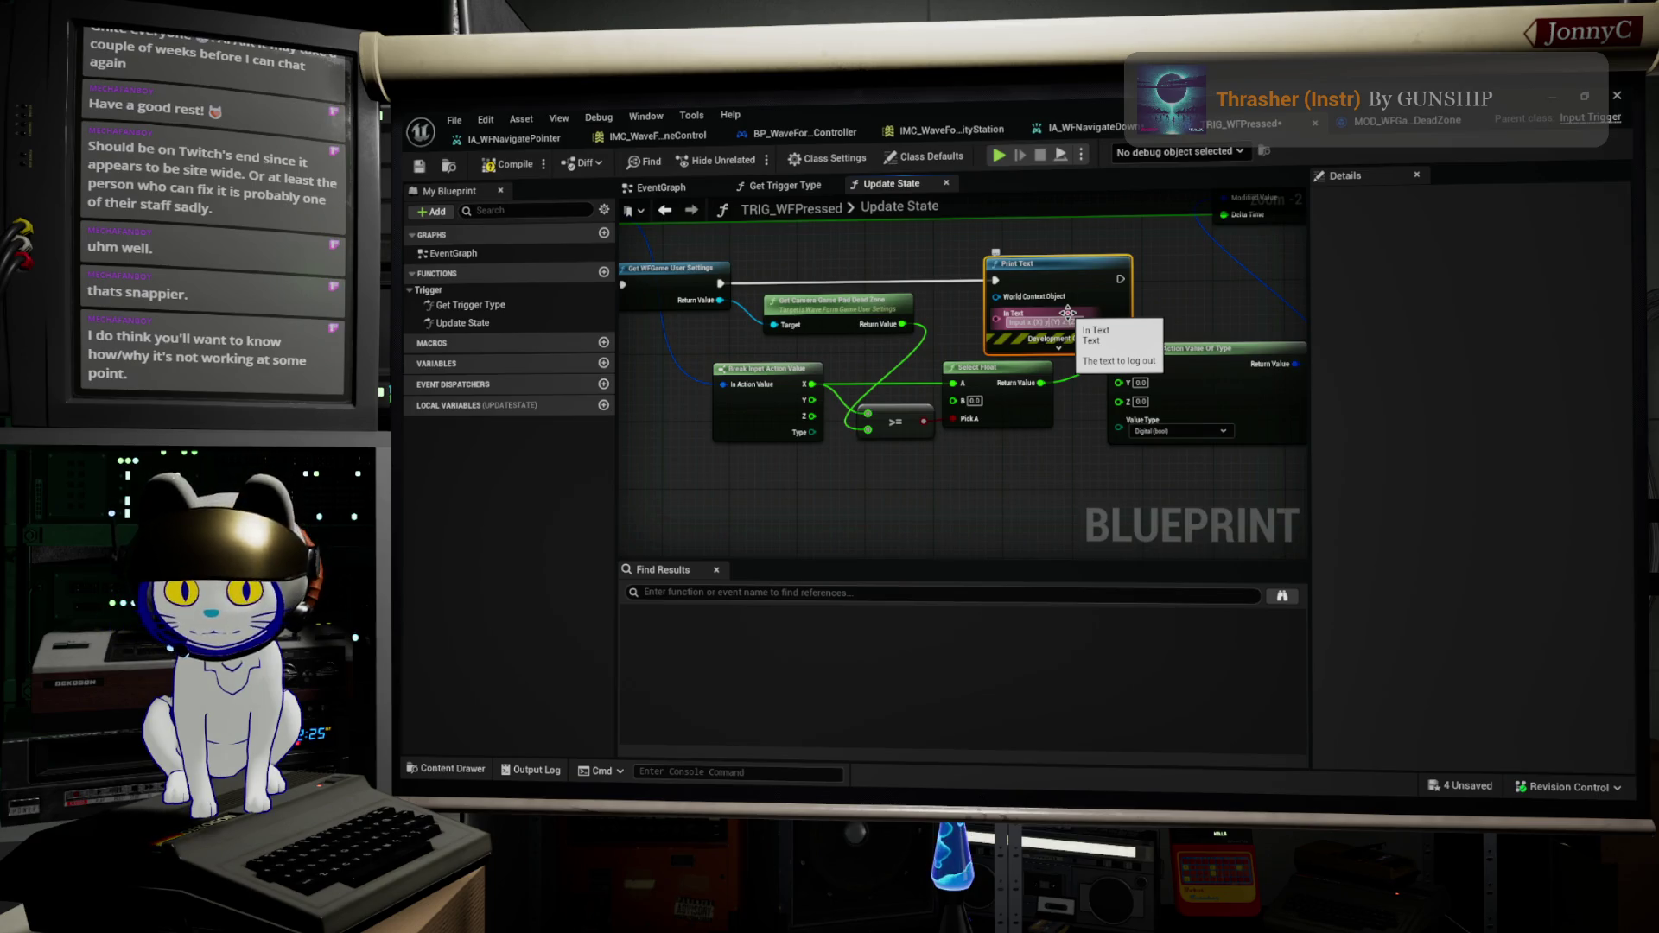
pyautogui.write('}')
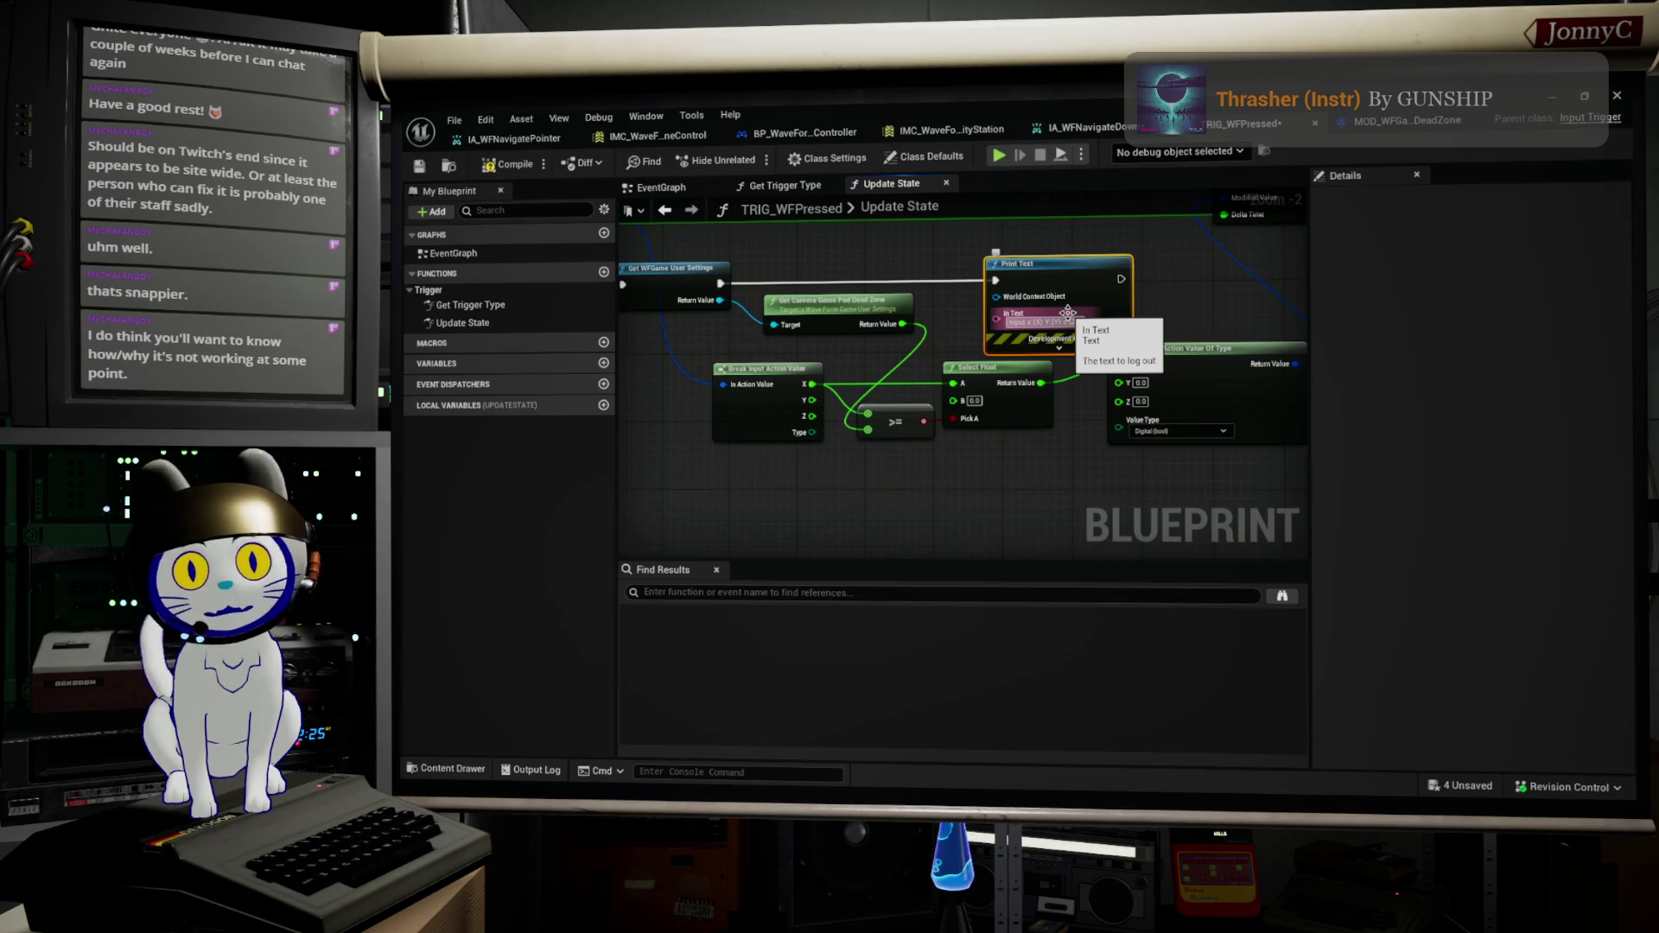
# Step: Replace Print Text's message with a Format Text node using 'Input x:{X} Y:{Y} z:{Z}'
pyautogui.click(1074, 324)
pyautogui.press('BackSpace')
pyautogui.moveTo(1037, 265)
pyautogui.mouseDown()
pyautogui.moveTo(1123, 239)
pyautogui.moveTo(1056, 315)
pyautogui.moveTo(1025, 322)
pyautogui.mouseUp()
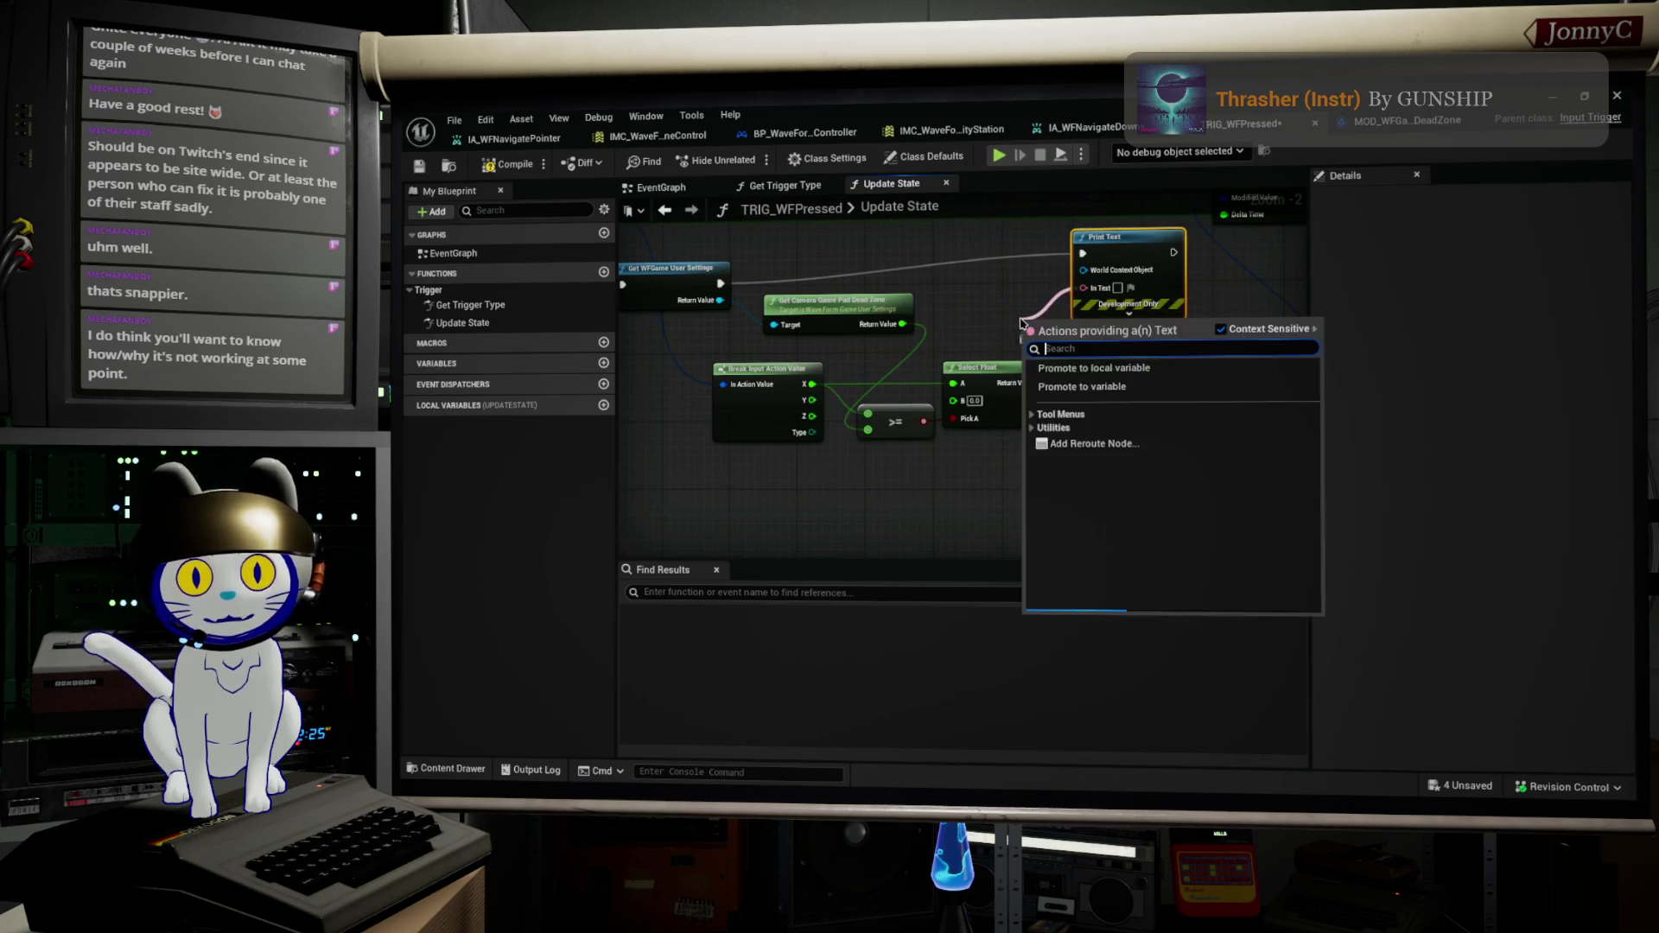
pyautogui.write('f')
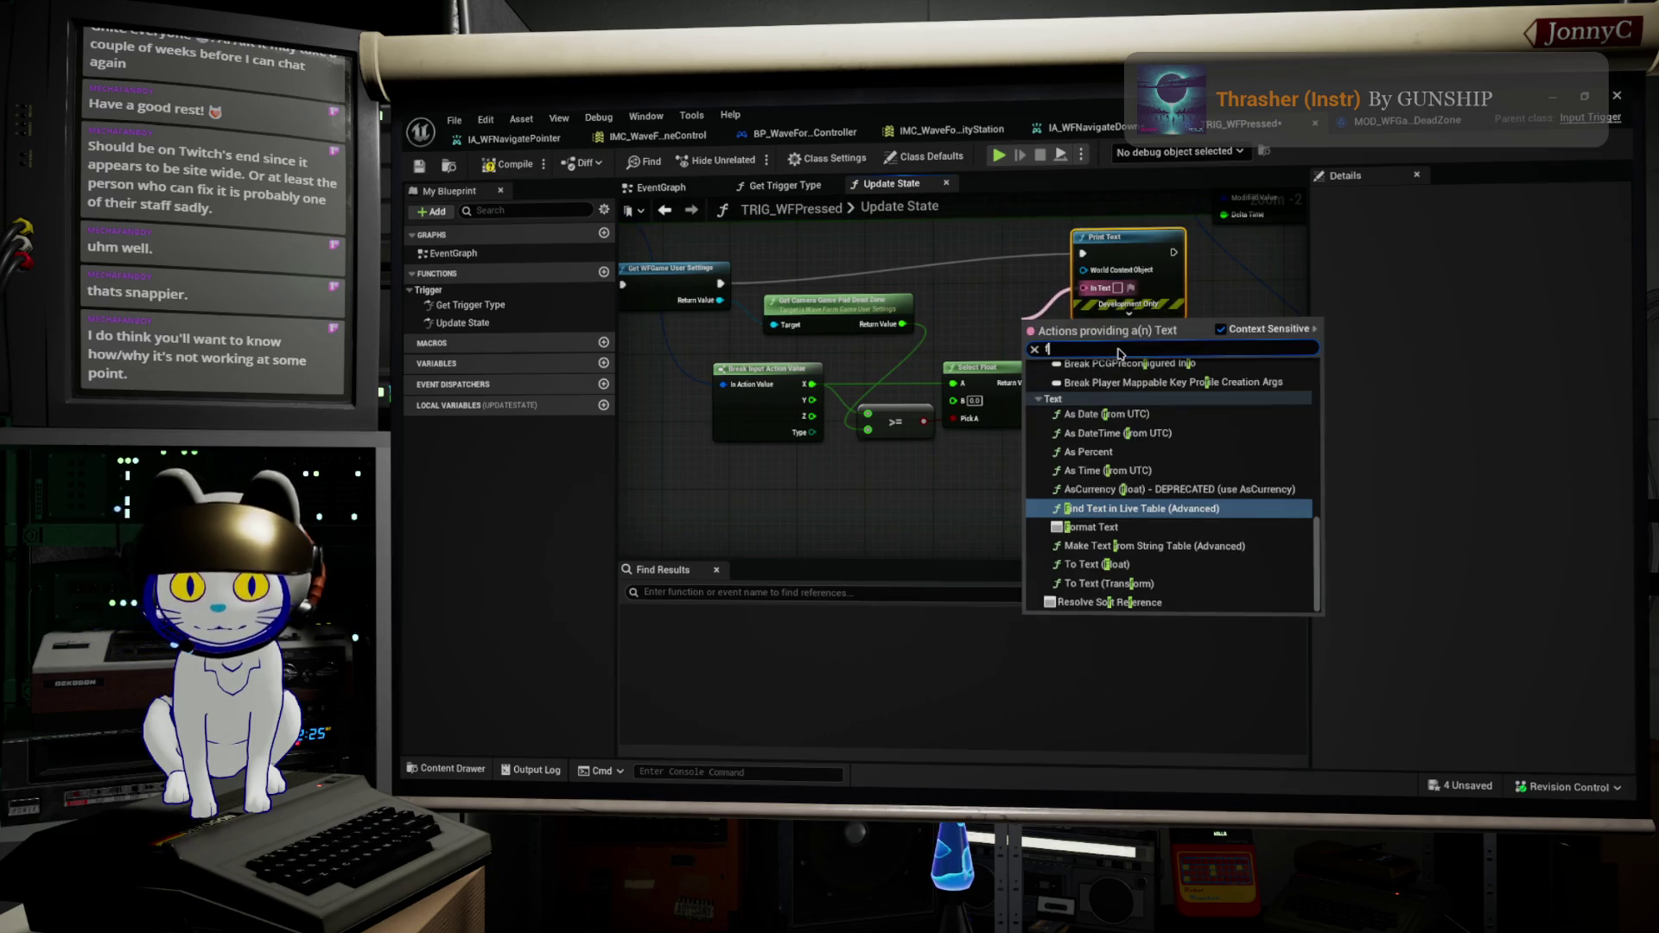
pyautogui.write('ormat')
pyautogui.press('Return')
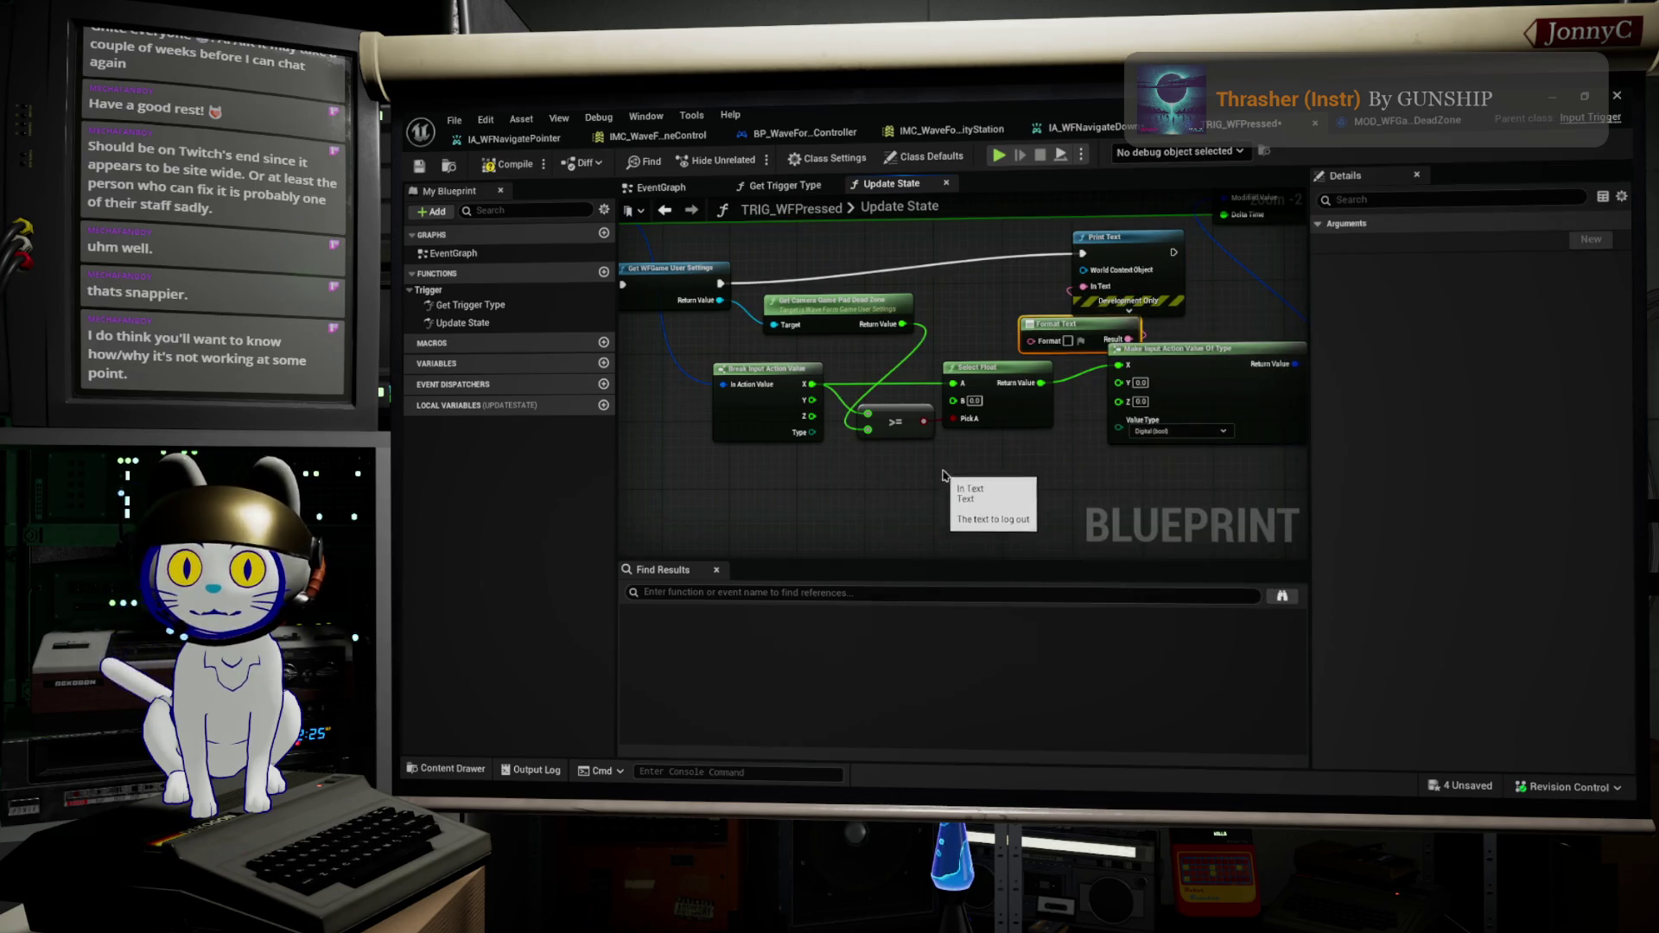
pyautogui.click(1066, 343)
pyautogui.write('Input x:{X} Y:{Y} z:{Z}')
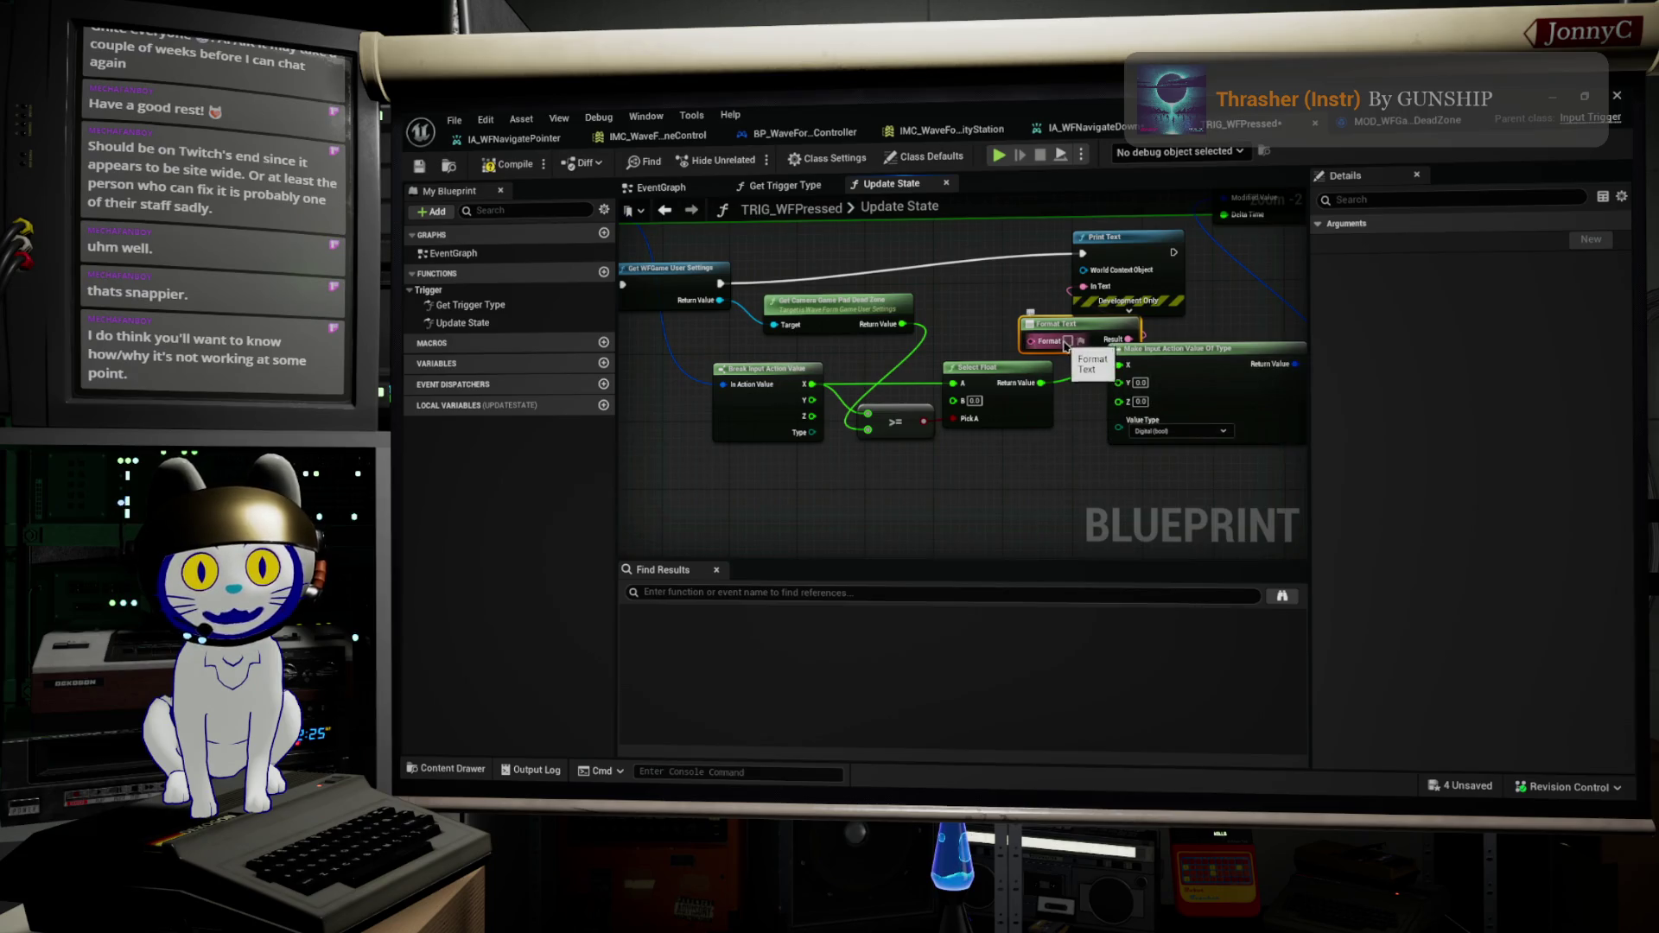
pyautogui.press('Return')
# Step: Wire the input X into Format Text's X and rearrange the >=, Select Float and Make nodes
pyautogui.moveTo(1196, 348); pyautogui.dragTo(1265, 356)
pyautogui.moveTo(821, 468)
pyautogui.mouseDown()
pyautogui.moveTo(918, 463)
pyautogui.moveTo(941, 360)
pyautogui.moveTo(944, 451)
pyautogui.mouseUp()
pyautogui.scroll(2, 930, 400)
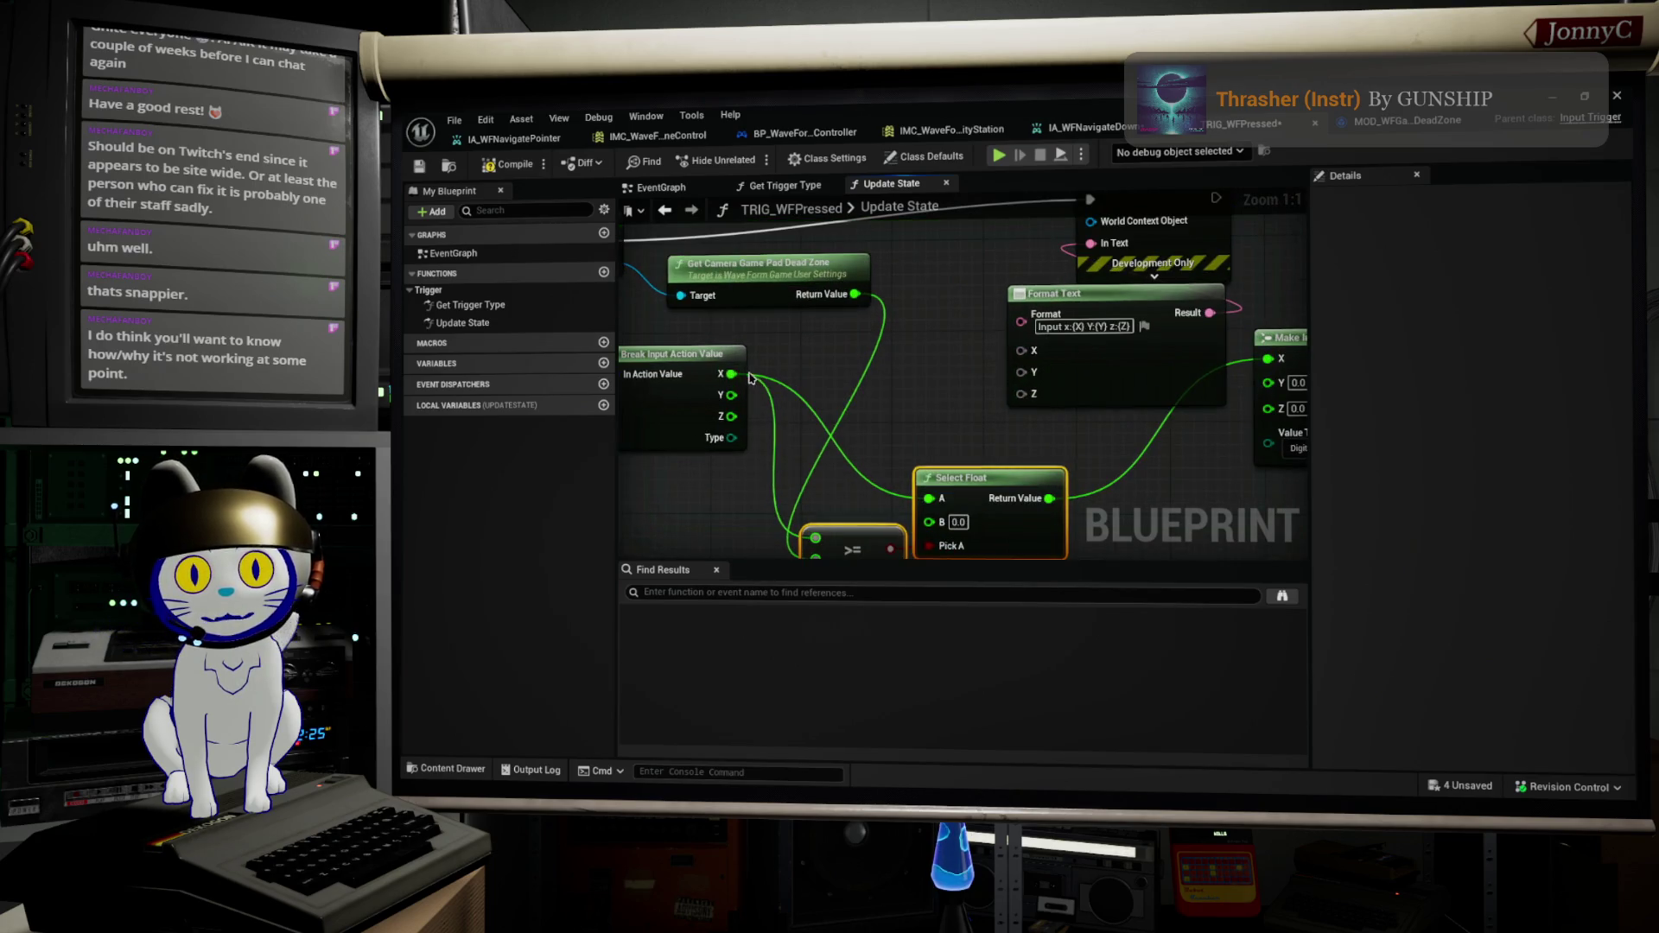
pyautogui.moveTo(732, 373)
pyautogui.mouseDown()
pyautogui.moveTo(1037, 354)
pyautogui.moveTo(1007, 376)
pyautogui.moveTo(733, 395)
pyautogui.moveTo(986, 413)
pyautogui.moveTo(1022, 396)
pyautogui.mouseUp()
pyautogui.scroll(-1, 1023, 399)
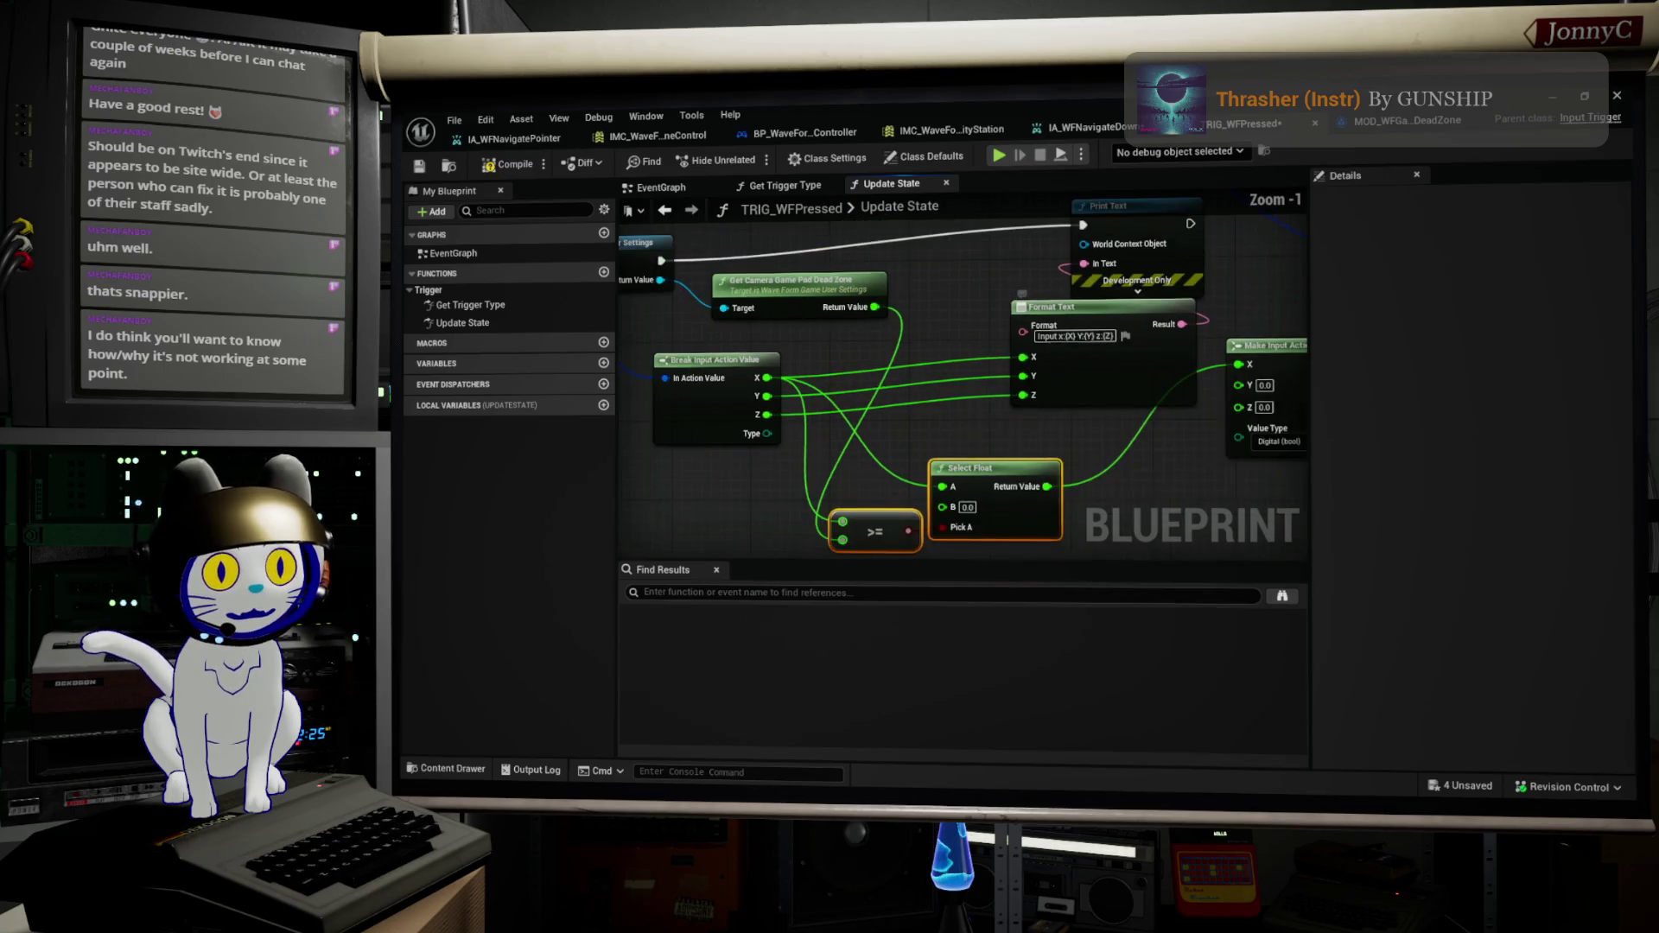
pyautogui.moveTo(988, 461); pyautogui.dragTo(1040, 451)
pyautogui.moveTo(883, 527); pyautogui.dragTo(873, 517)
pyautogui.moveTo(1017, 462); pyautogui.dragTo(902, 497)
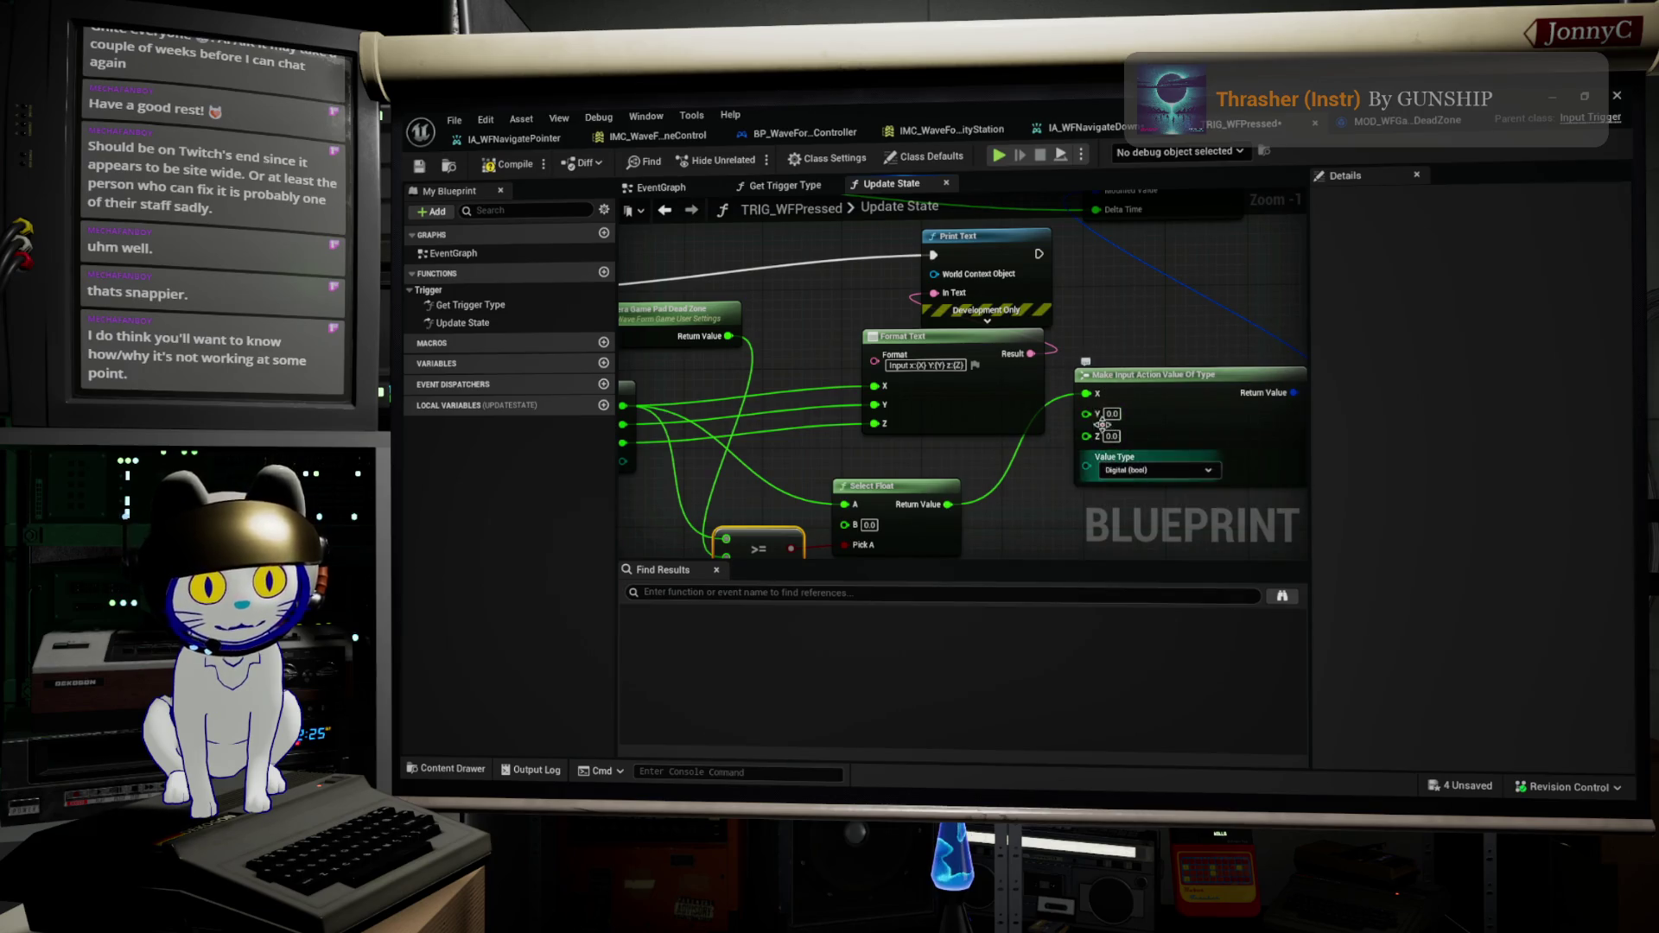
# Step: Chain Print Text's execution into Parent: Update State
pyautogui.moveTo(1225, 394); pyautogui.dragTo(1187, 408)
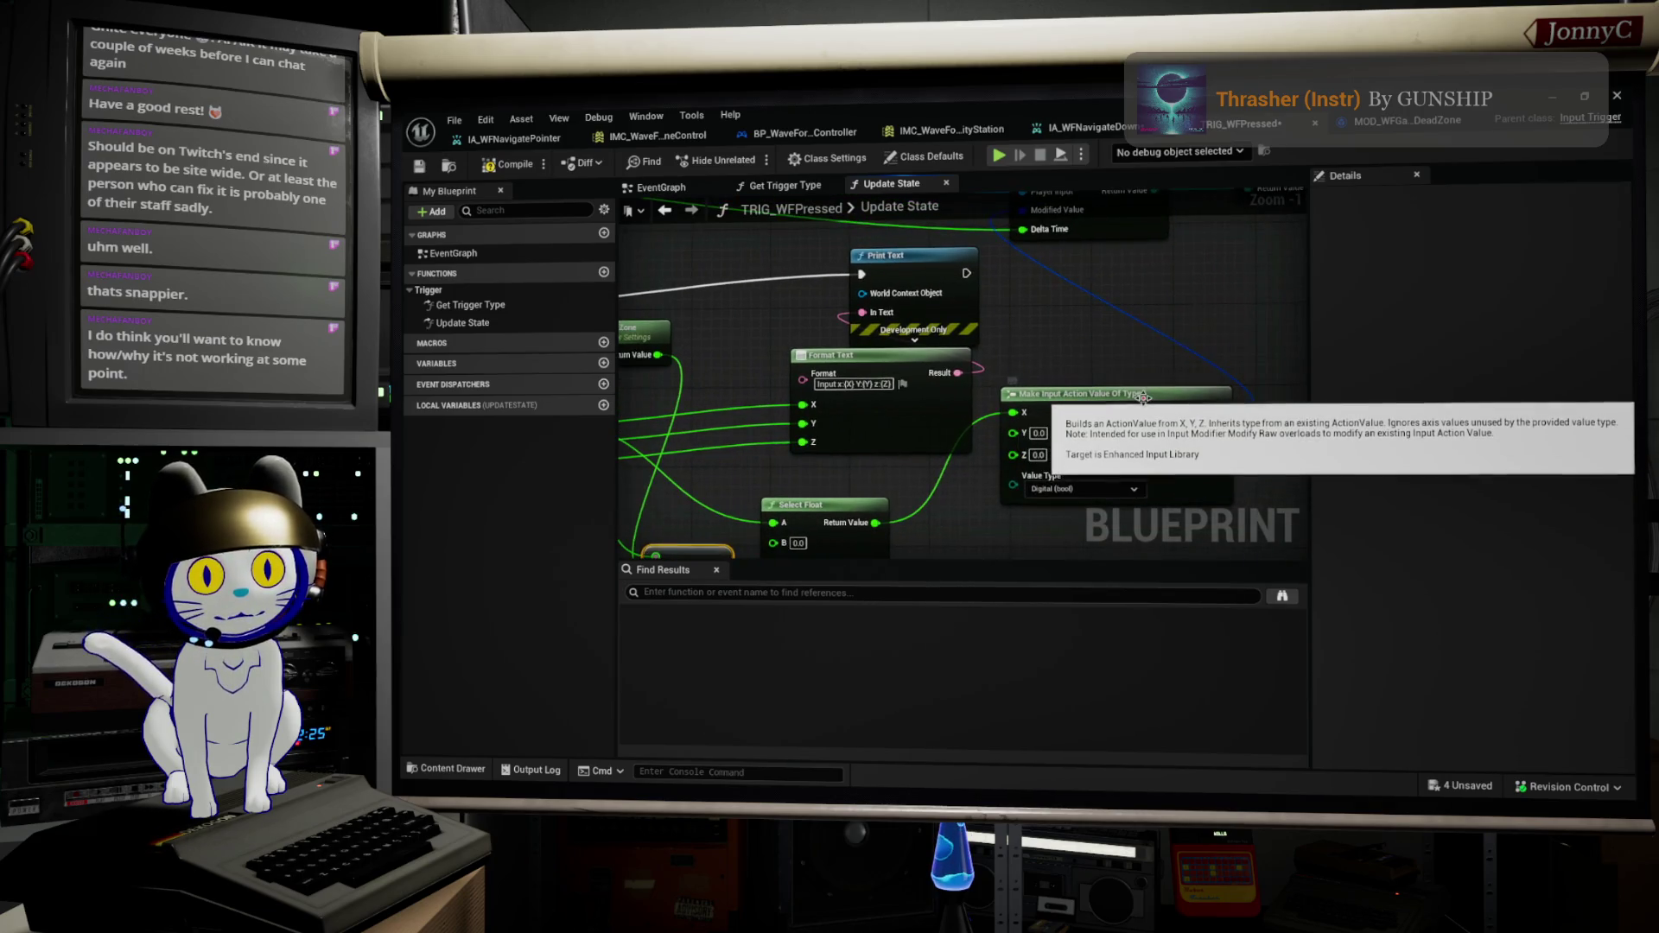
pyautogui.click(1131, 432)
pyautogui.scroll(-1, 1110, 339)
pyautogui.moveTo(1109, 339); pyautogui.dragTo(1213, 411)
pyautogui.moveTo(1141, 361); pyautogui.dragTo(1190, 273)
pyautogui.moveTo(1194, 411); pyautogui.dragTo(1049, 409)
# Step: View the Get Trigger Type function, then add and delete a stray NewFunction
pyautogui.moveTo(1212, 378)
pyautogui.mouseDown()
pyautogui.moveTo(1193, 398)
pyautogui.moveTo(1431, 362)
pyautogui.mouseUp()
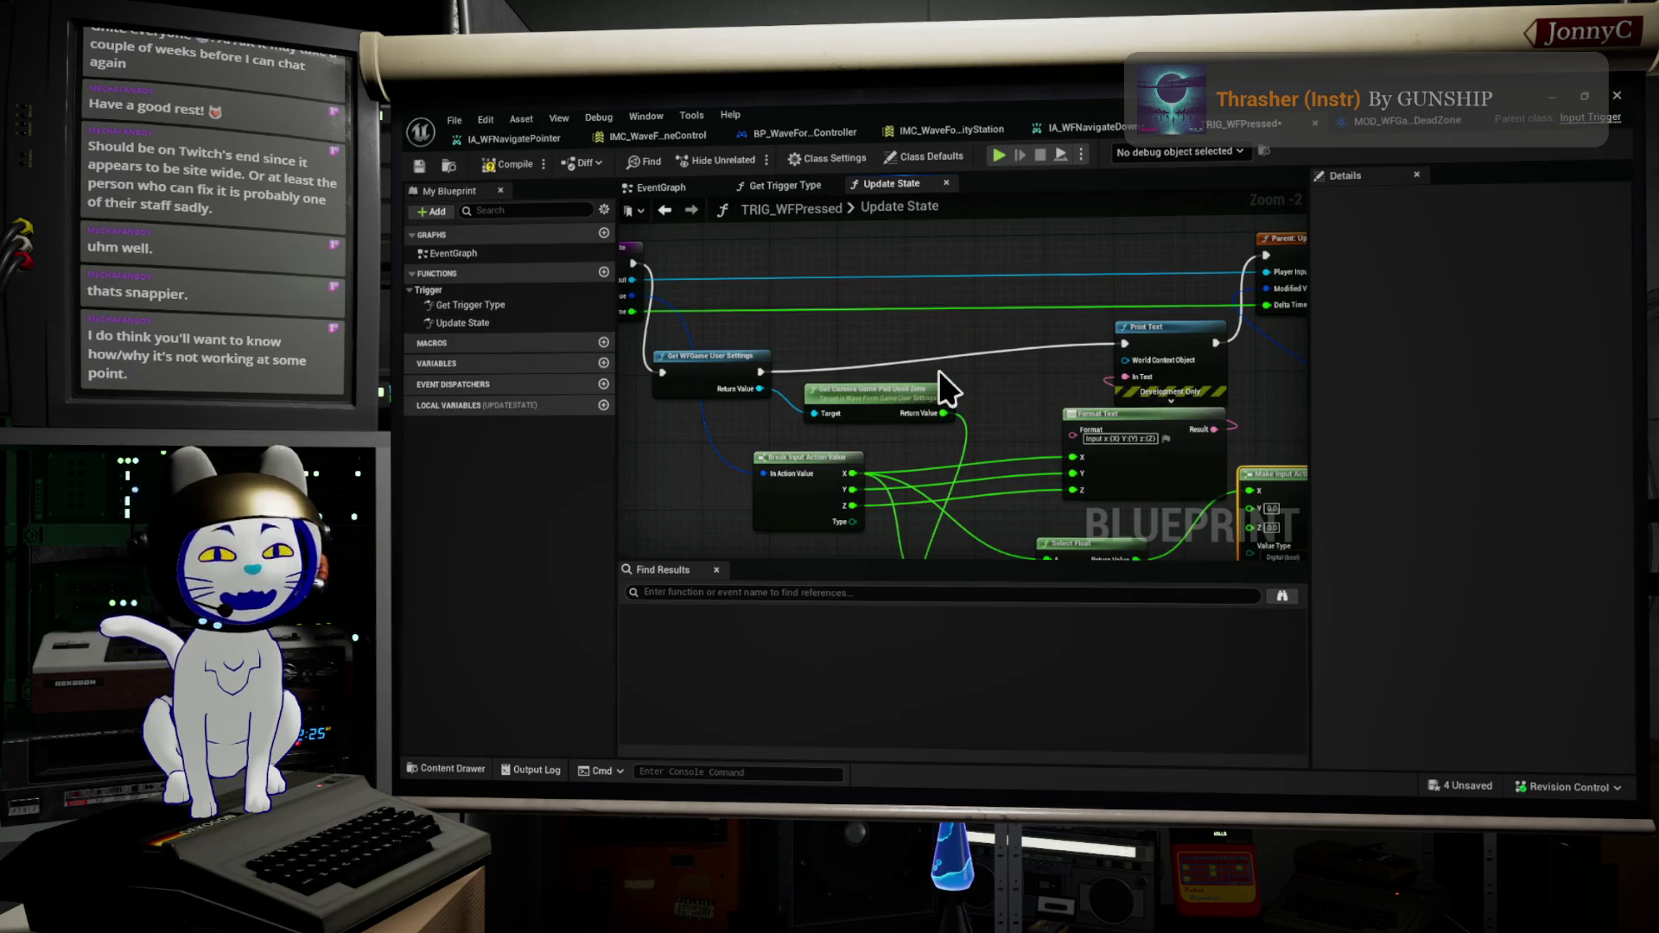
pyautogui.click(464, 326)
pyautogui.doubleClick(471, 305)
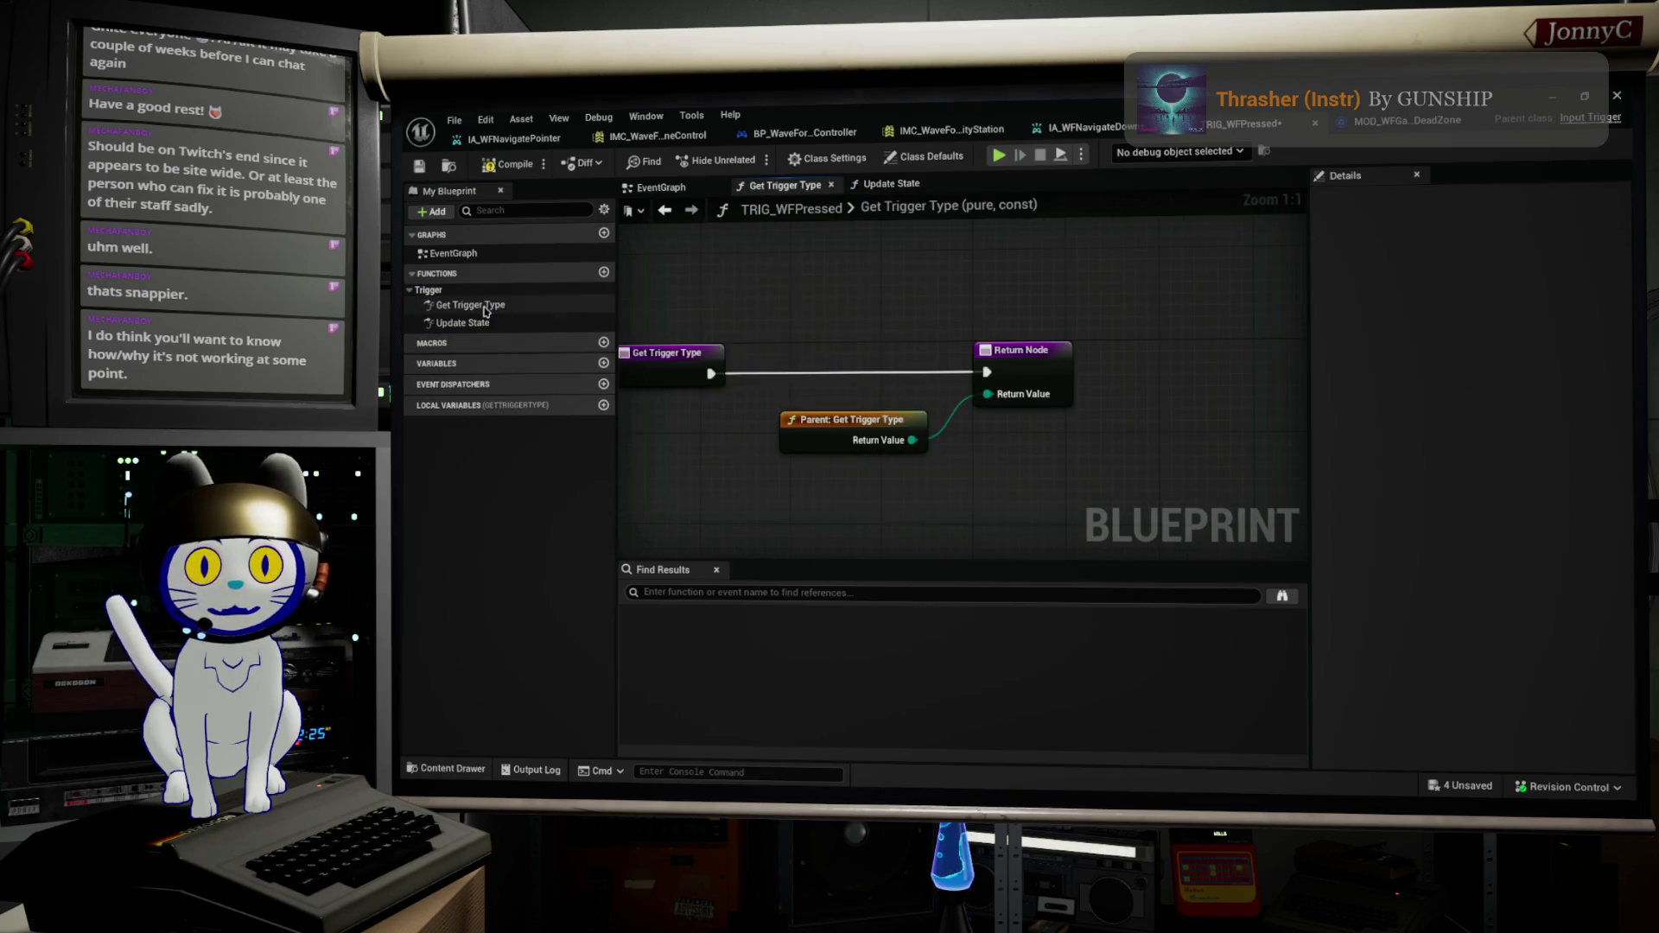
pyautogui.click(604, 272)
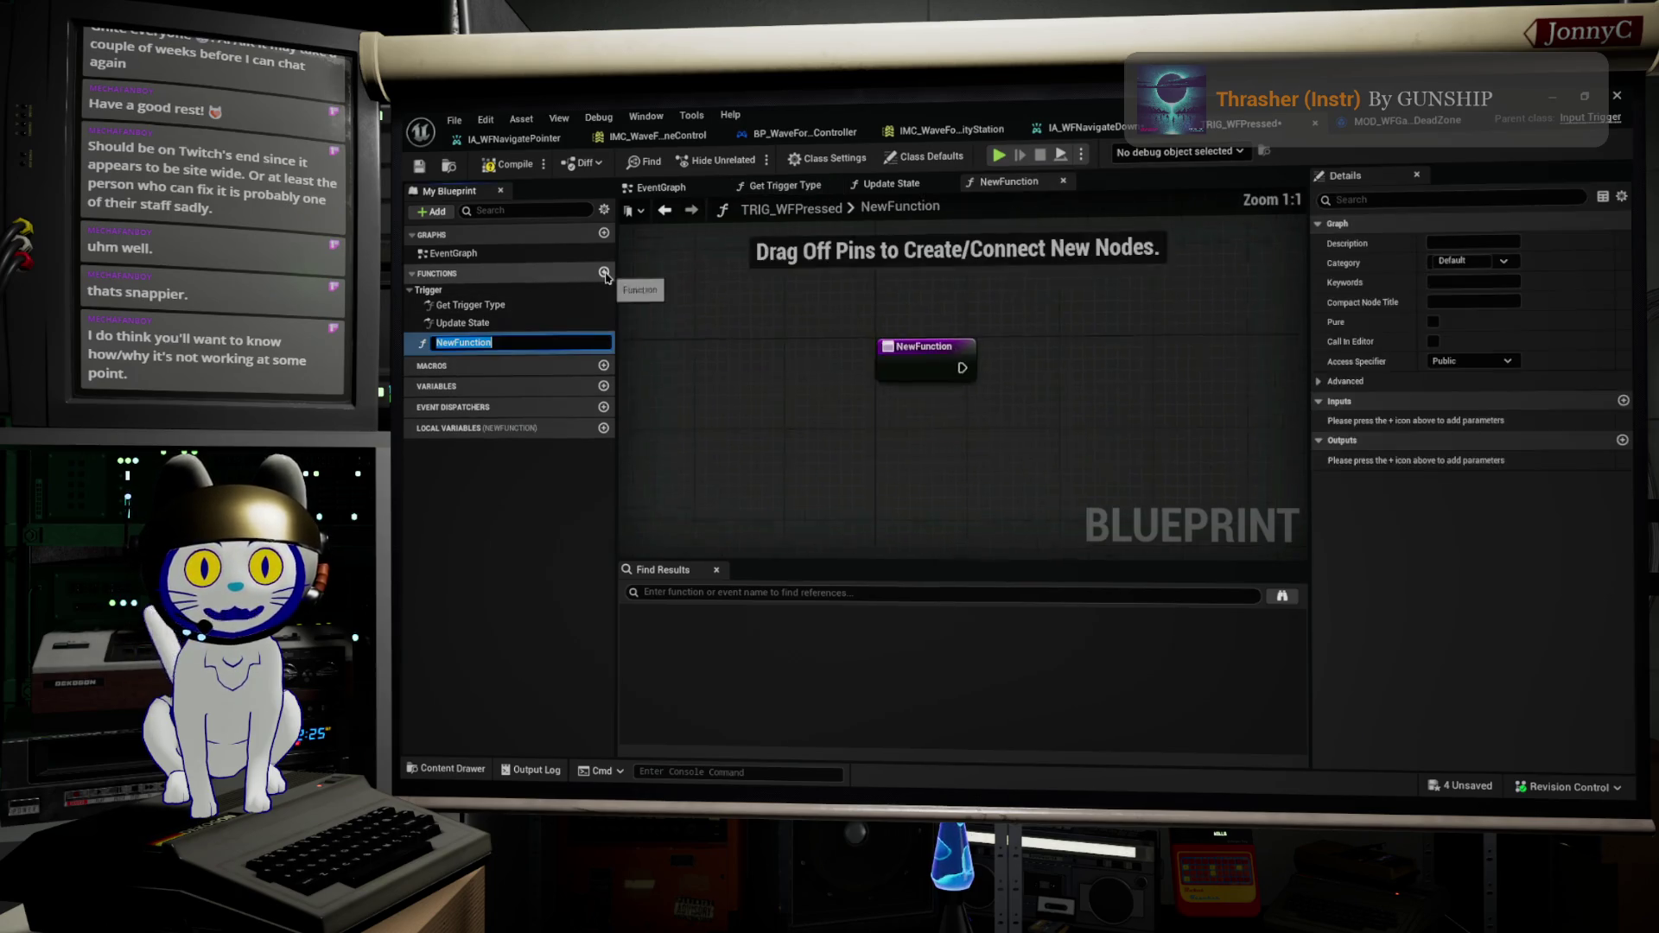
pyautogui.click(529, 325)
pyautogui.click(529, 339)
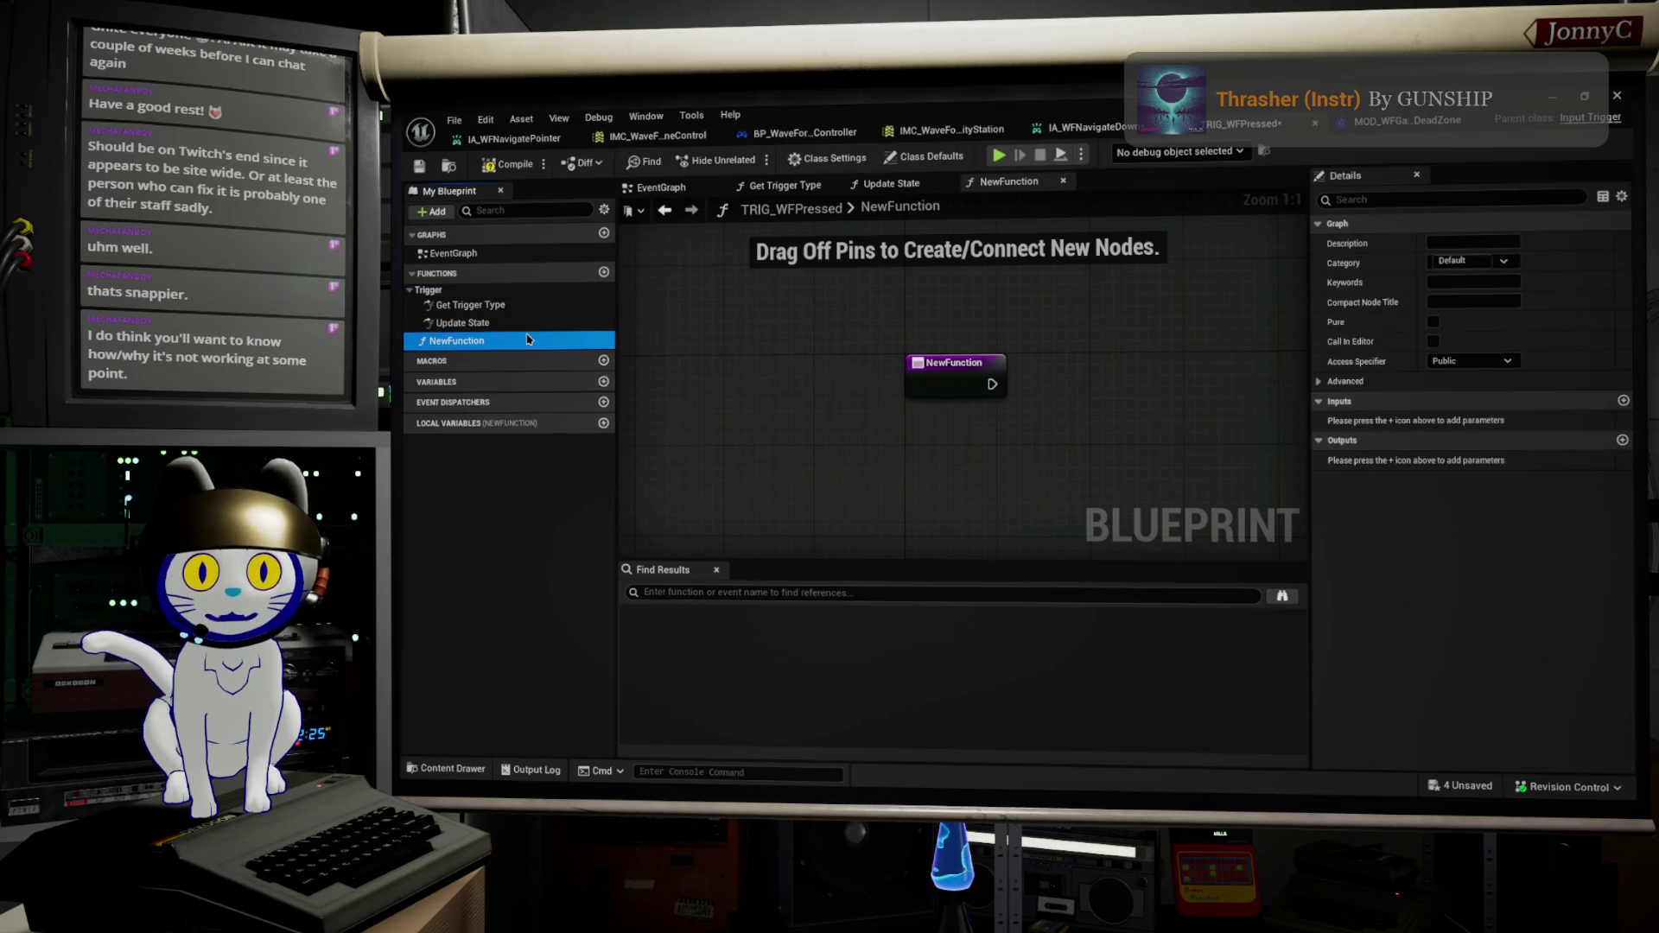
pyautogui.press('Delete')
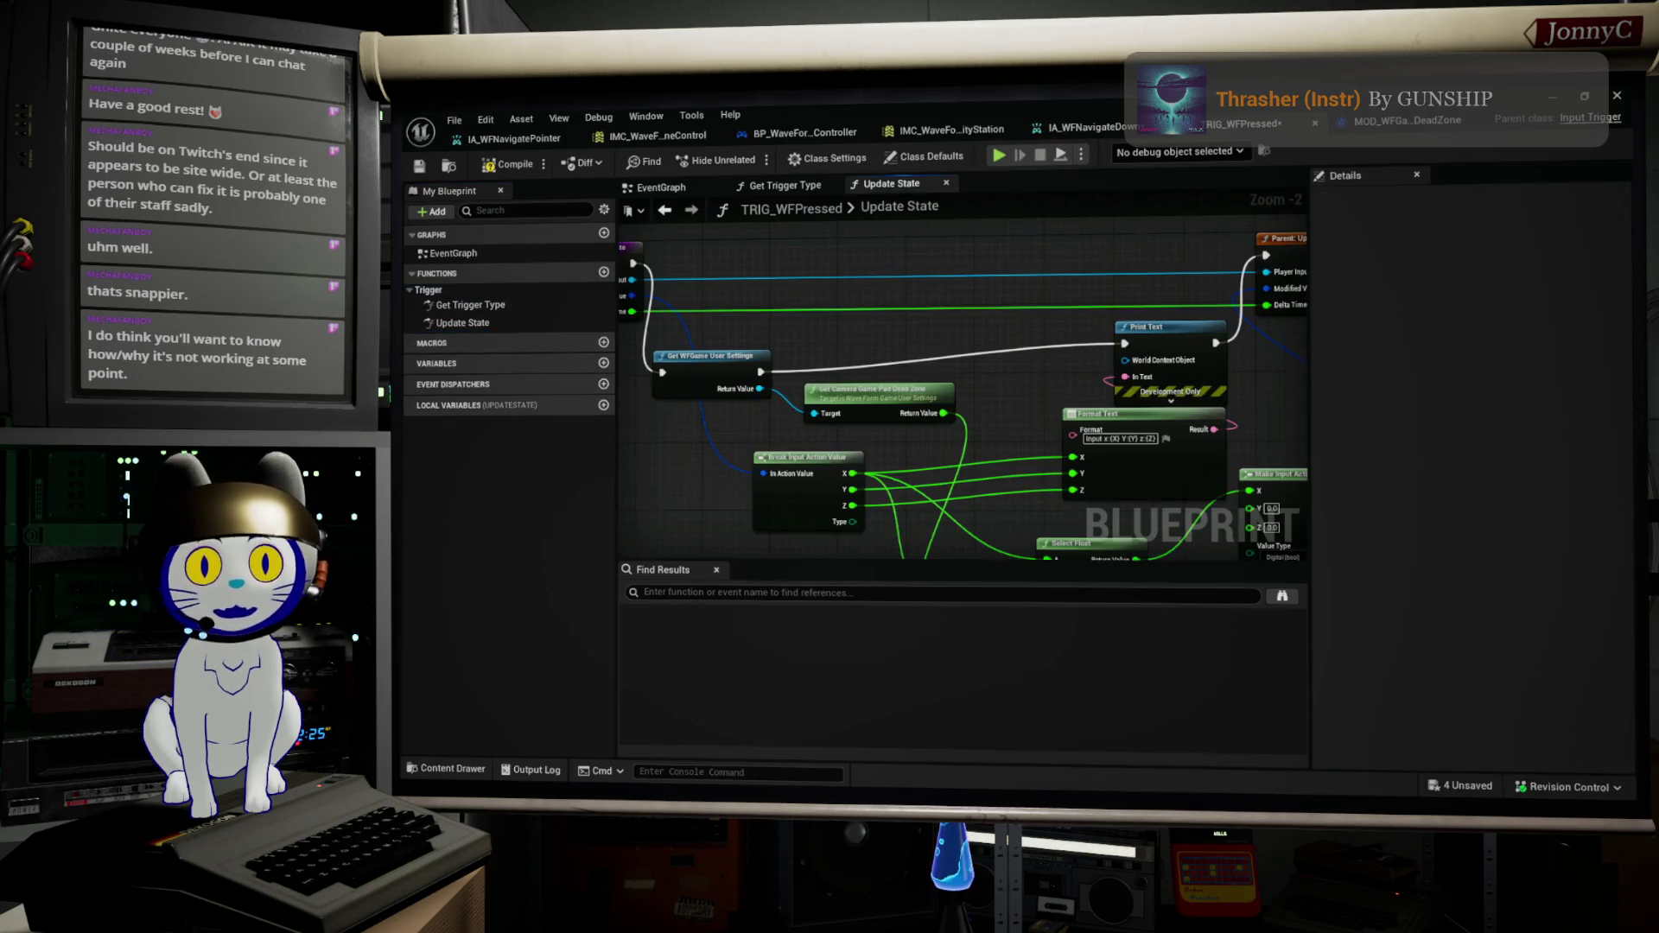
# Step: Compile and save TRIG_WFPressed and return to the level editor
pyautogui.click(516, 164)
pyautogui.click(419, 165)
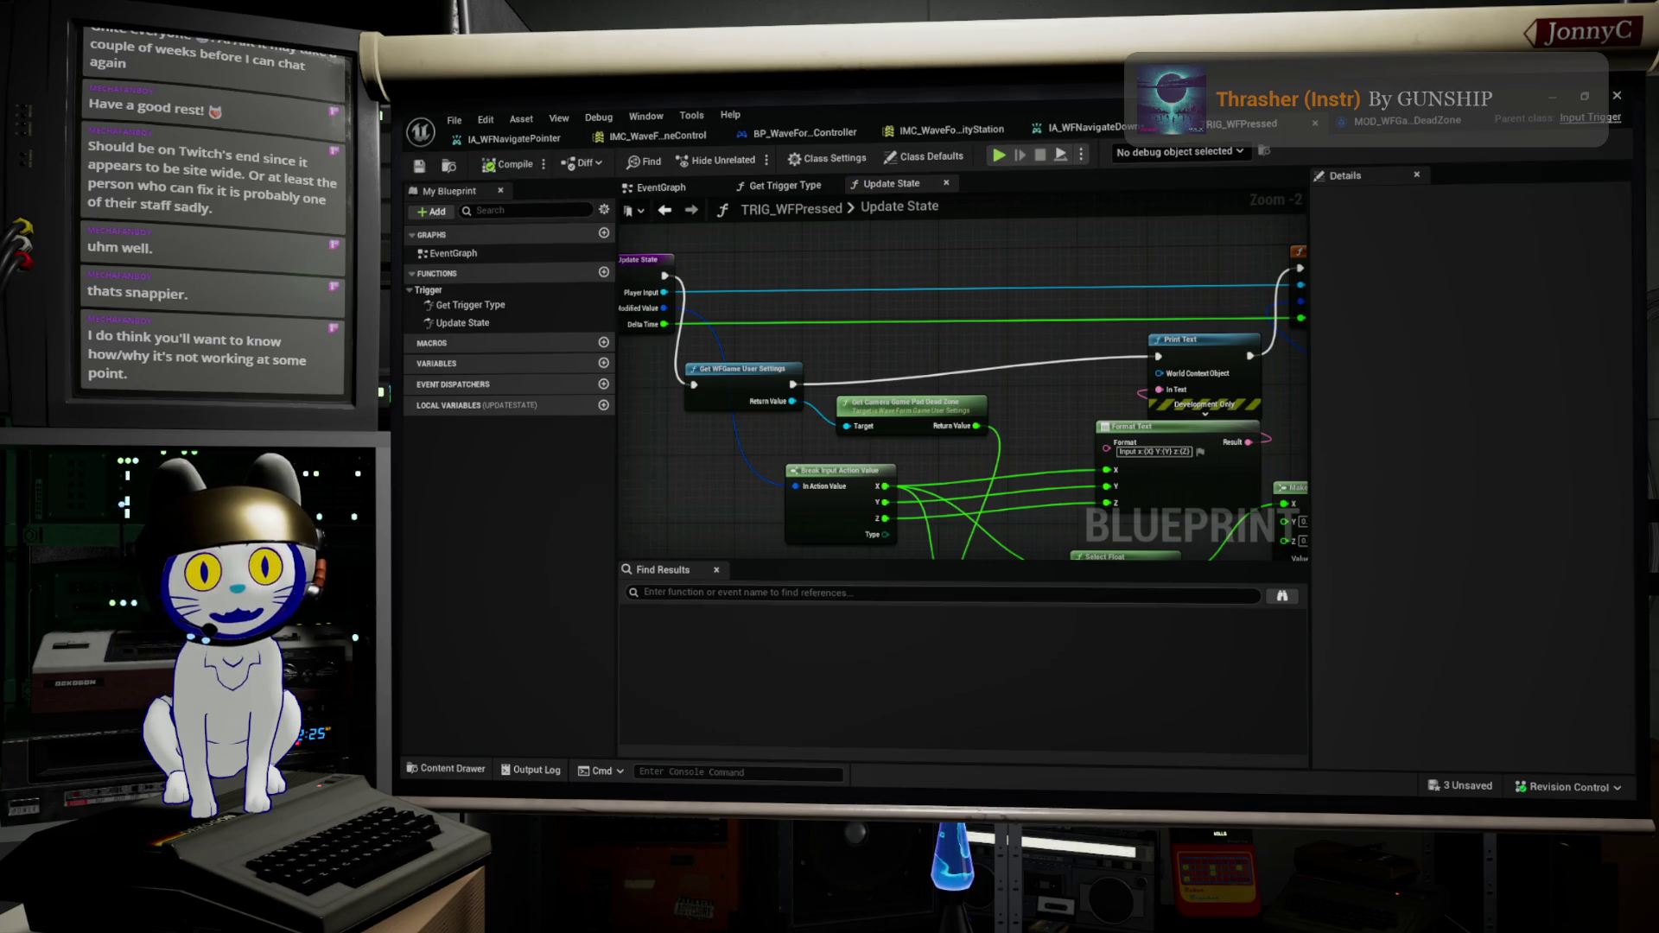
pyautogui.hotkey('alt', 'Tab')
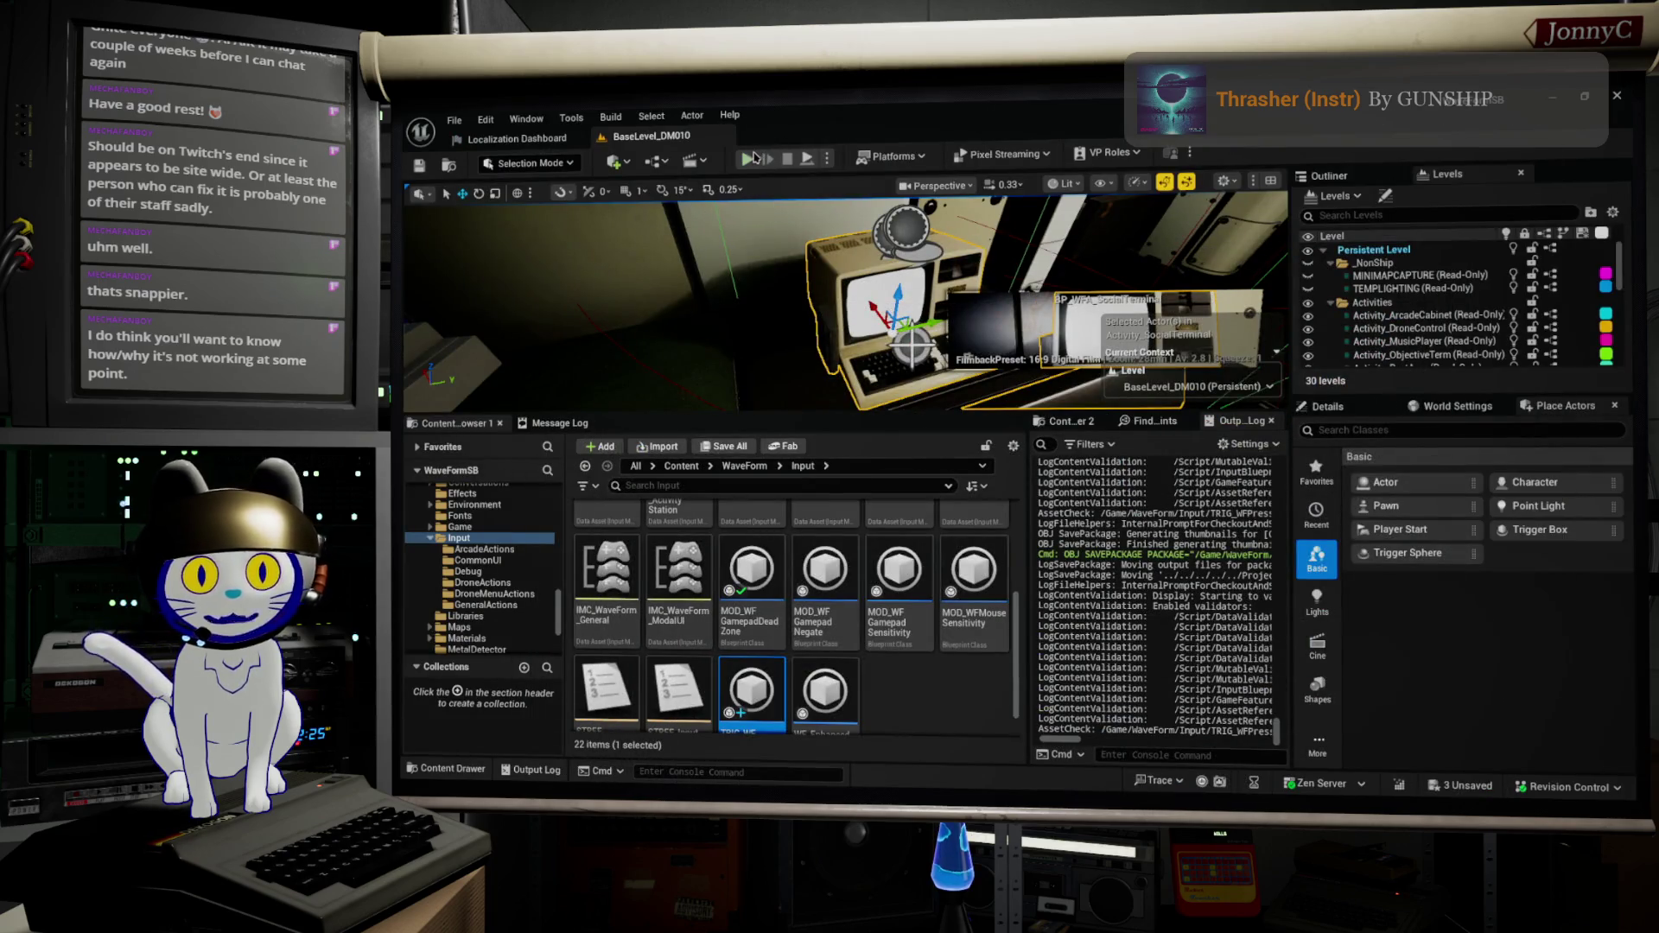
# Step: Start a fullscreen play-in-editor session and use the beige computer terminal
pyautogui.hotkey('alt', 'p')
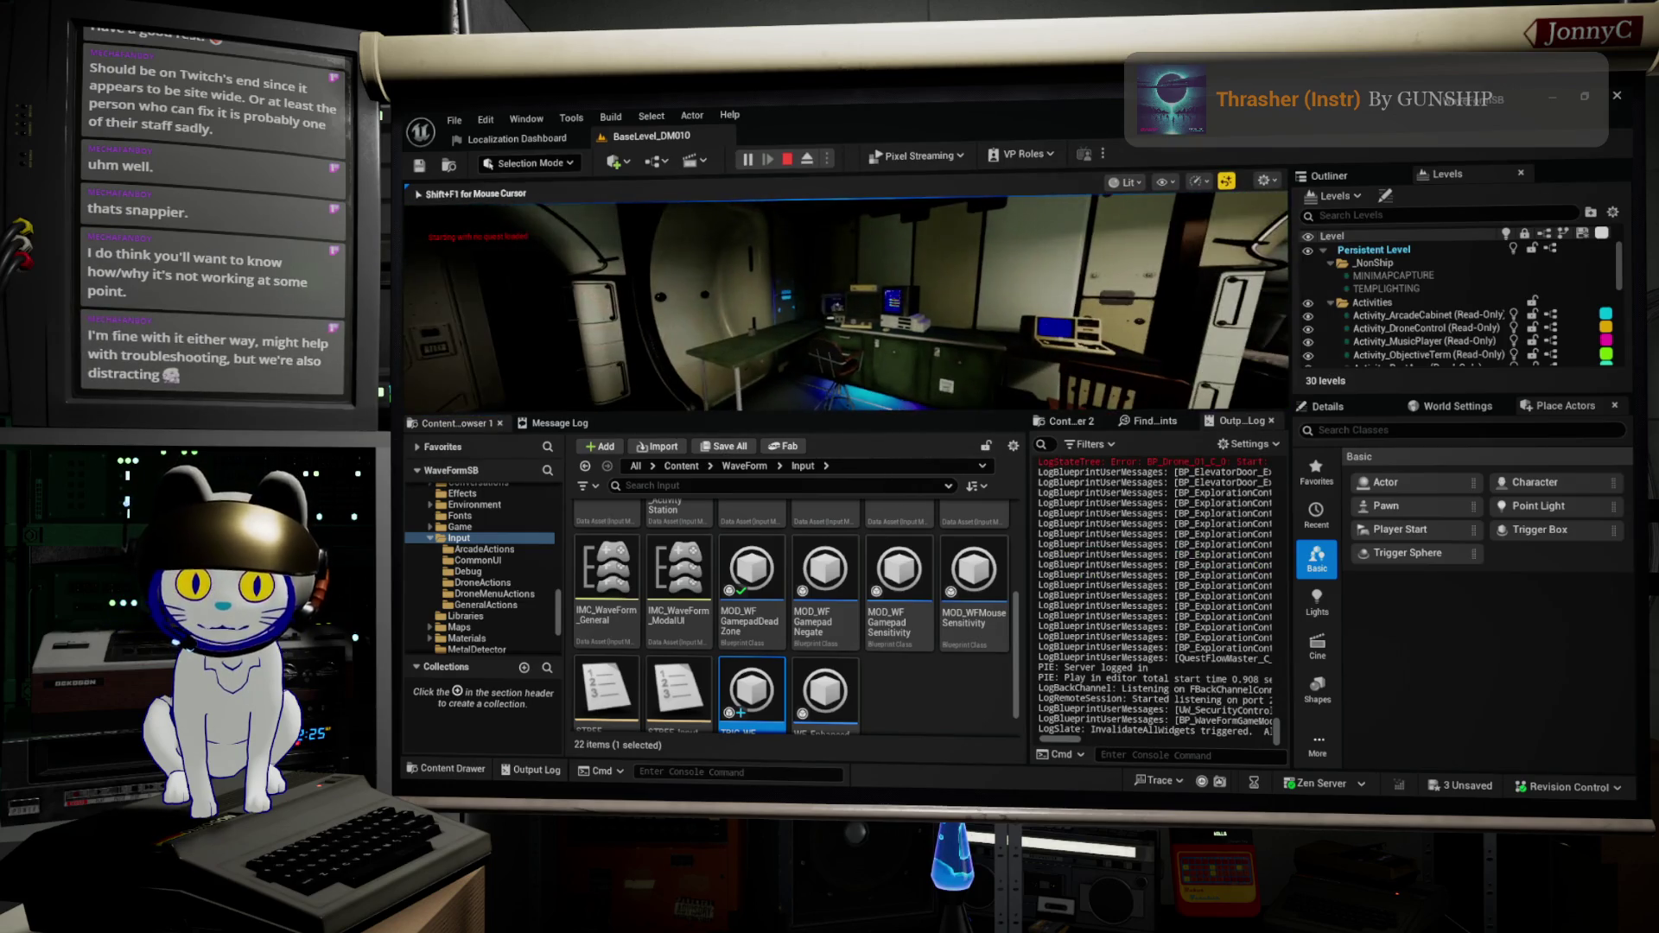
pyautogui.press('F11')
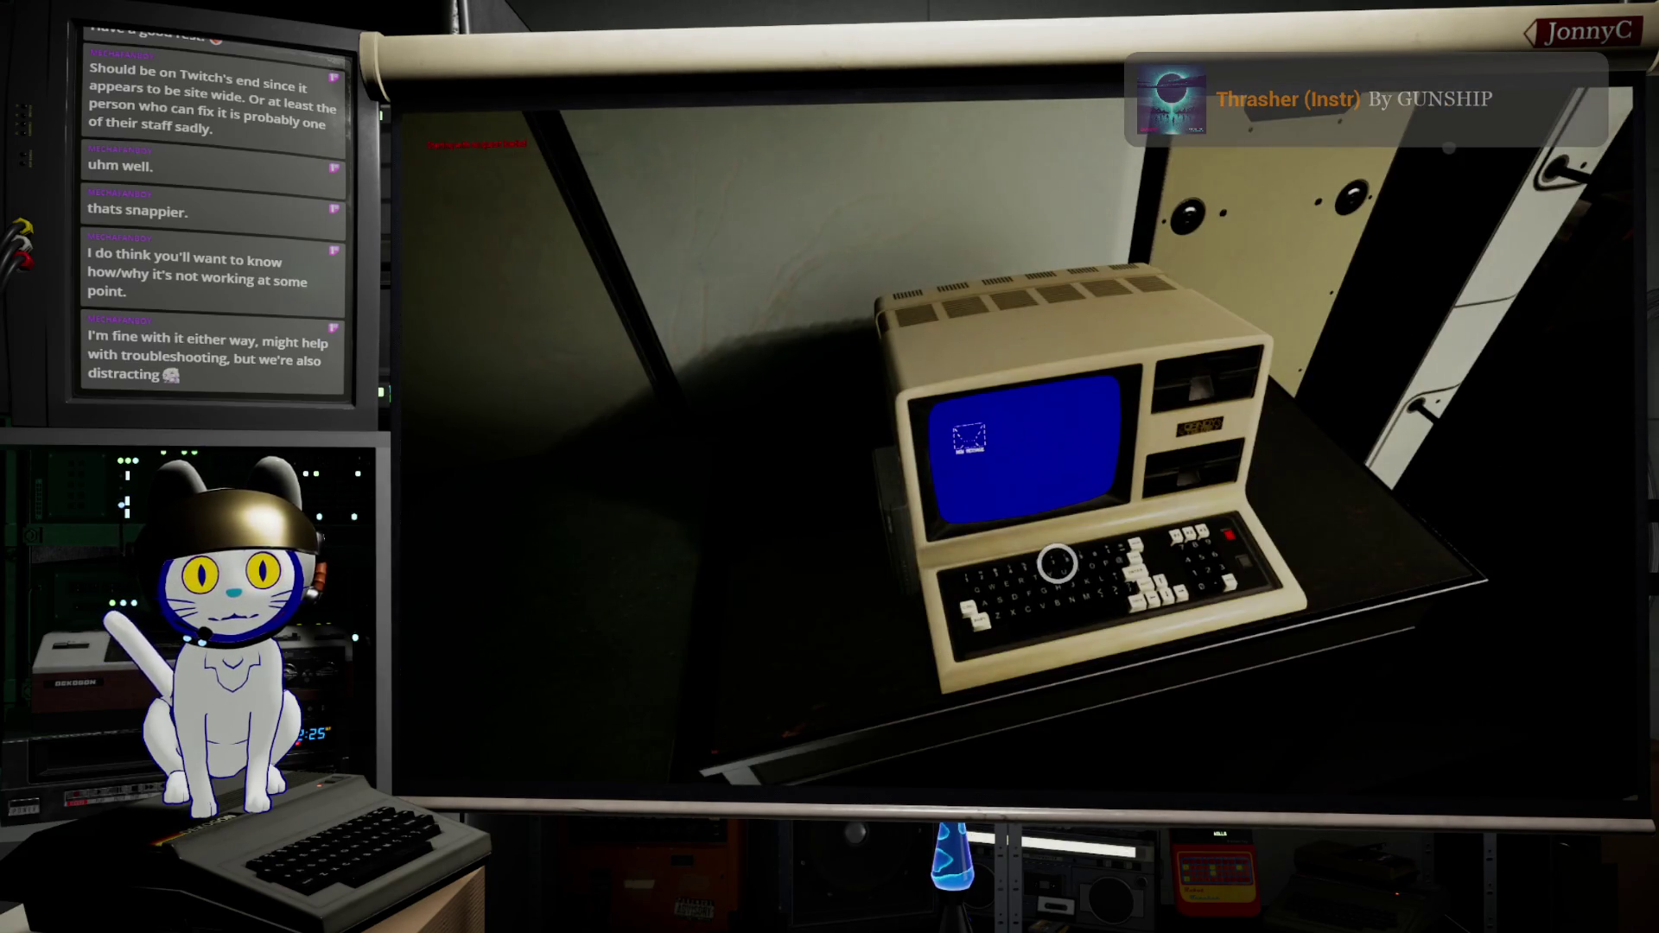
pyautogui.click(1056, 563)
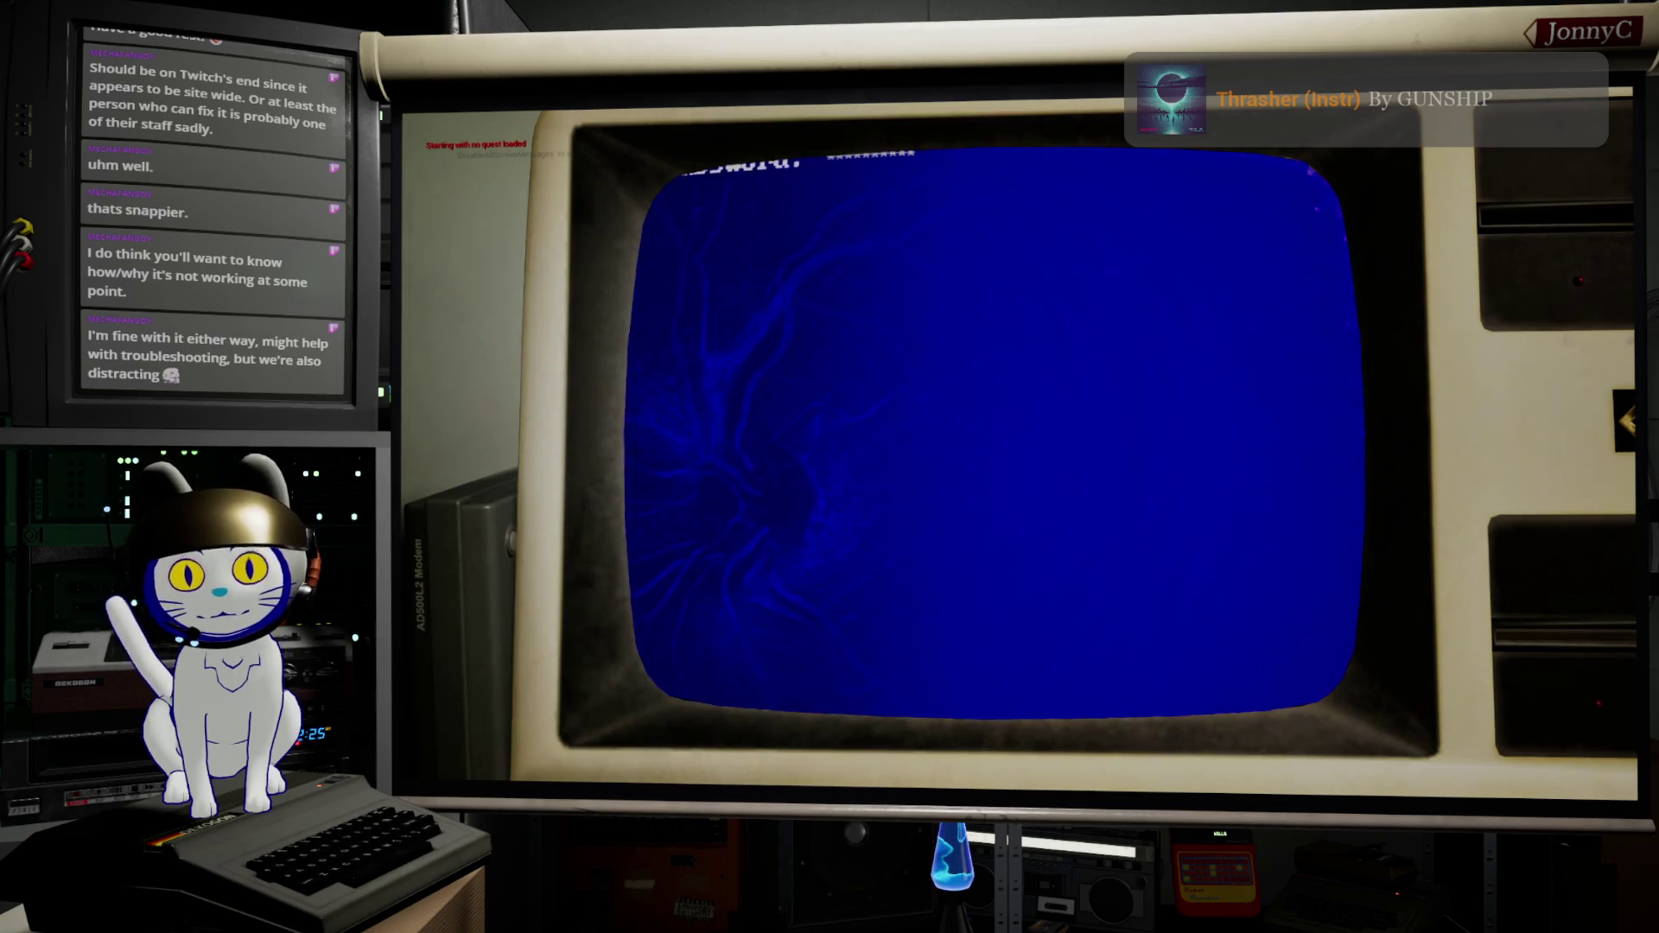
# Step: Cycle the terminal menu up and down between Announcements and Exit to watch the input printout
pyautogui.press('Up')
pyautogui.press('Up')
pyautogui.press('Up')
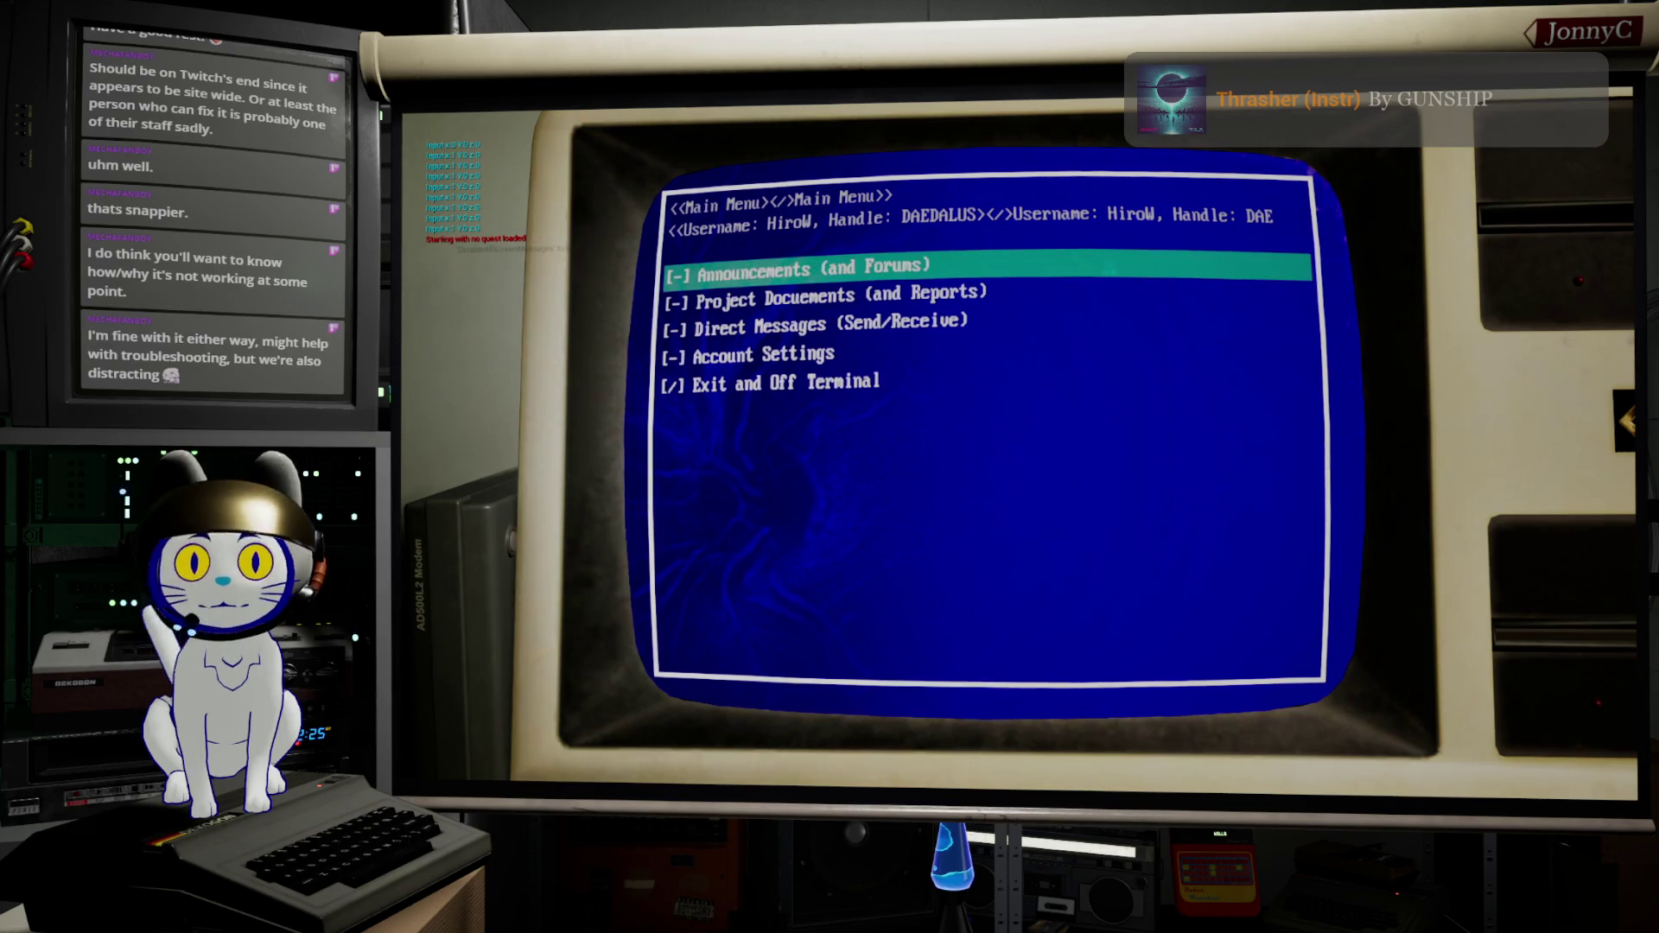
pyautogui.press('Down')
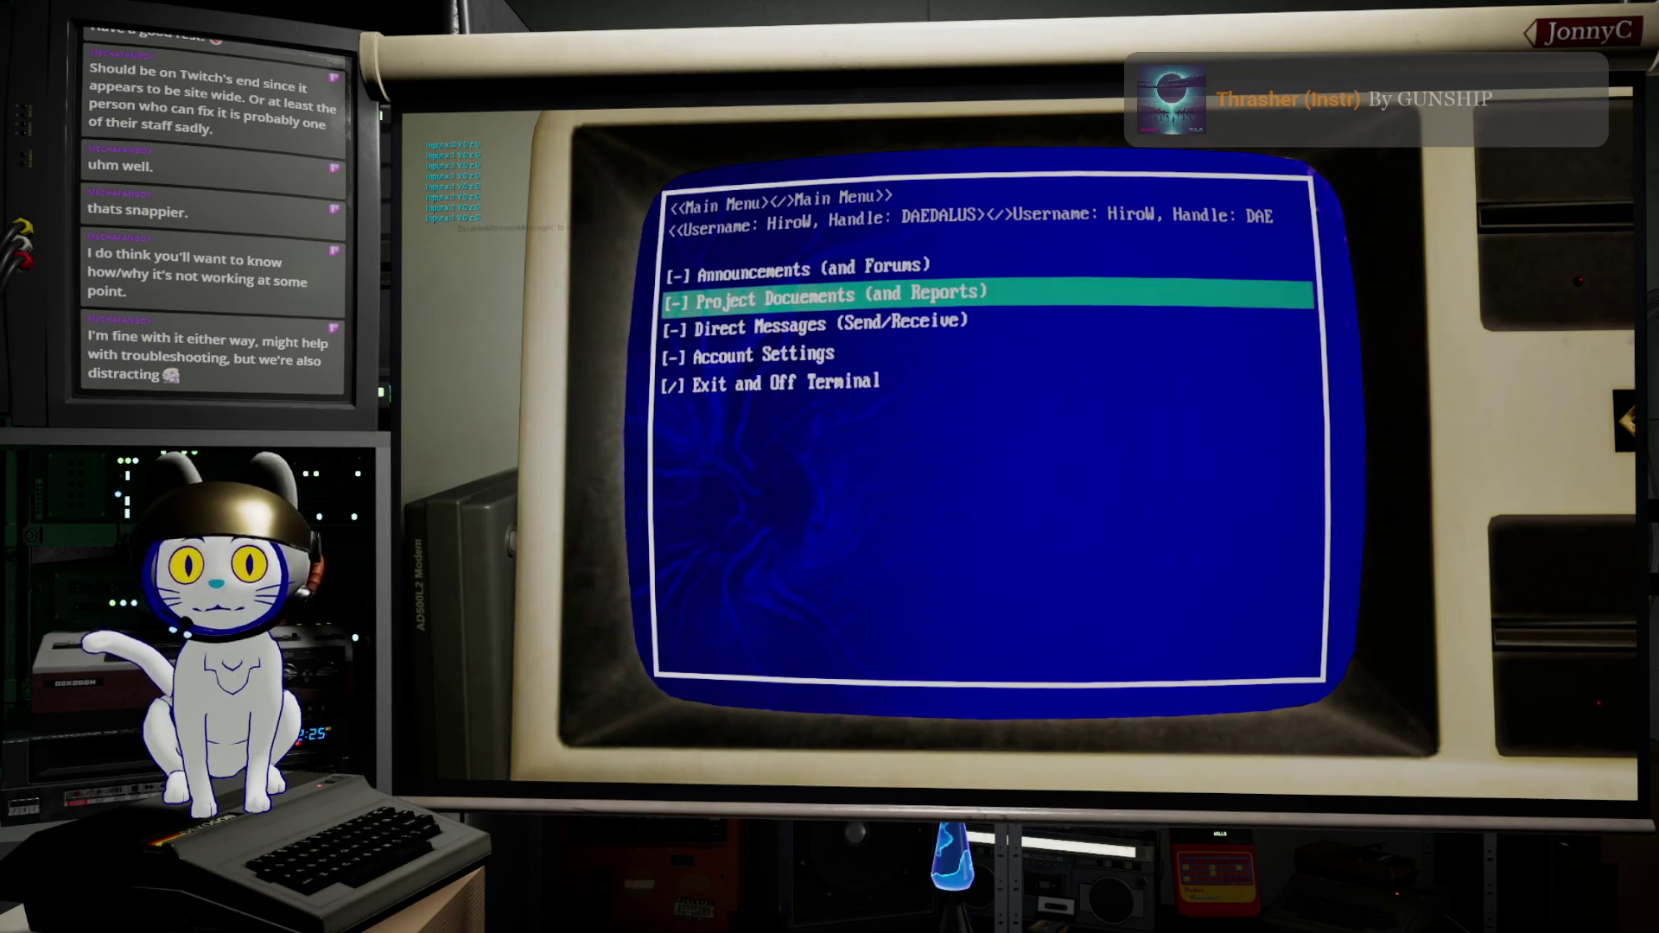
pyautogui.press('Down')
pyautogui.press('Down')
pyautogui.press('Down')
pyautogui.press('Up')
pyautogui.press('Up')
pyautogui.press('Up')
pyautogui.press('Down')
pyautogui.press('Down')
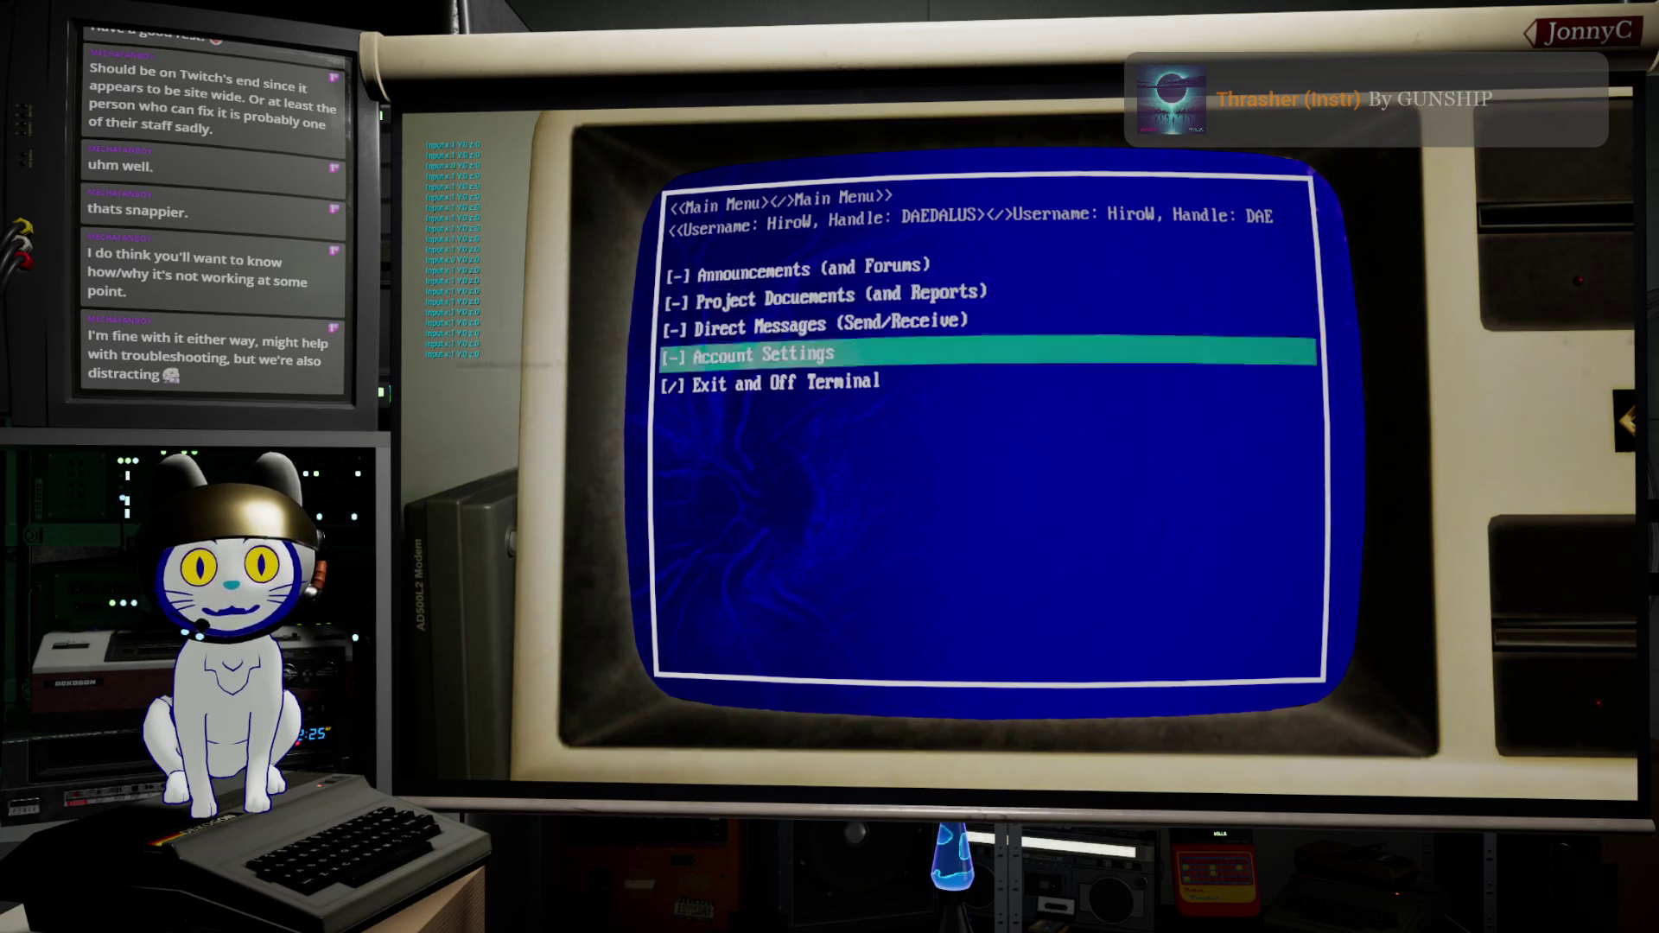
pyautogui.press('Down')
pyautogui.press('Up')
pyautogui.press('Up')
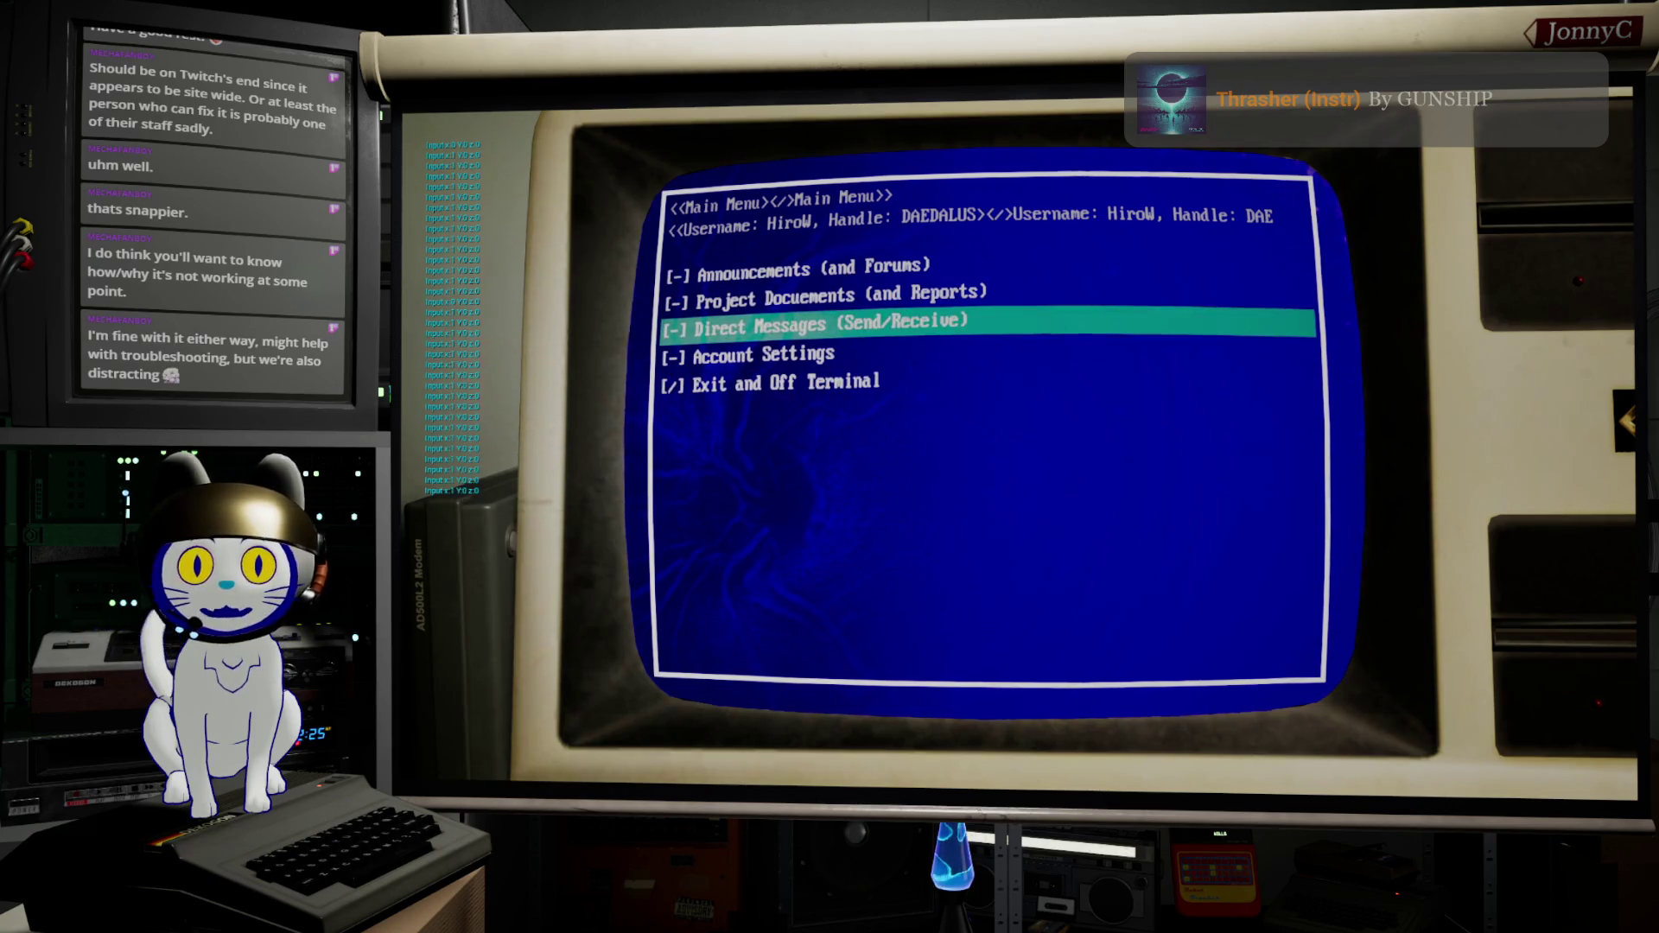
pyautogui.press('Down')
pyautogui.press('Down')
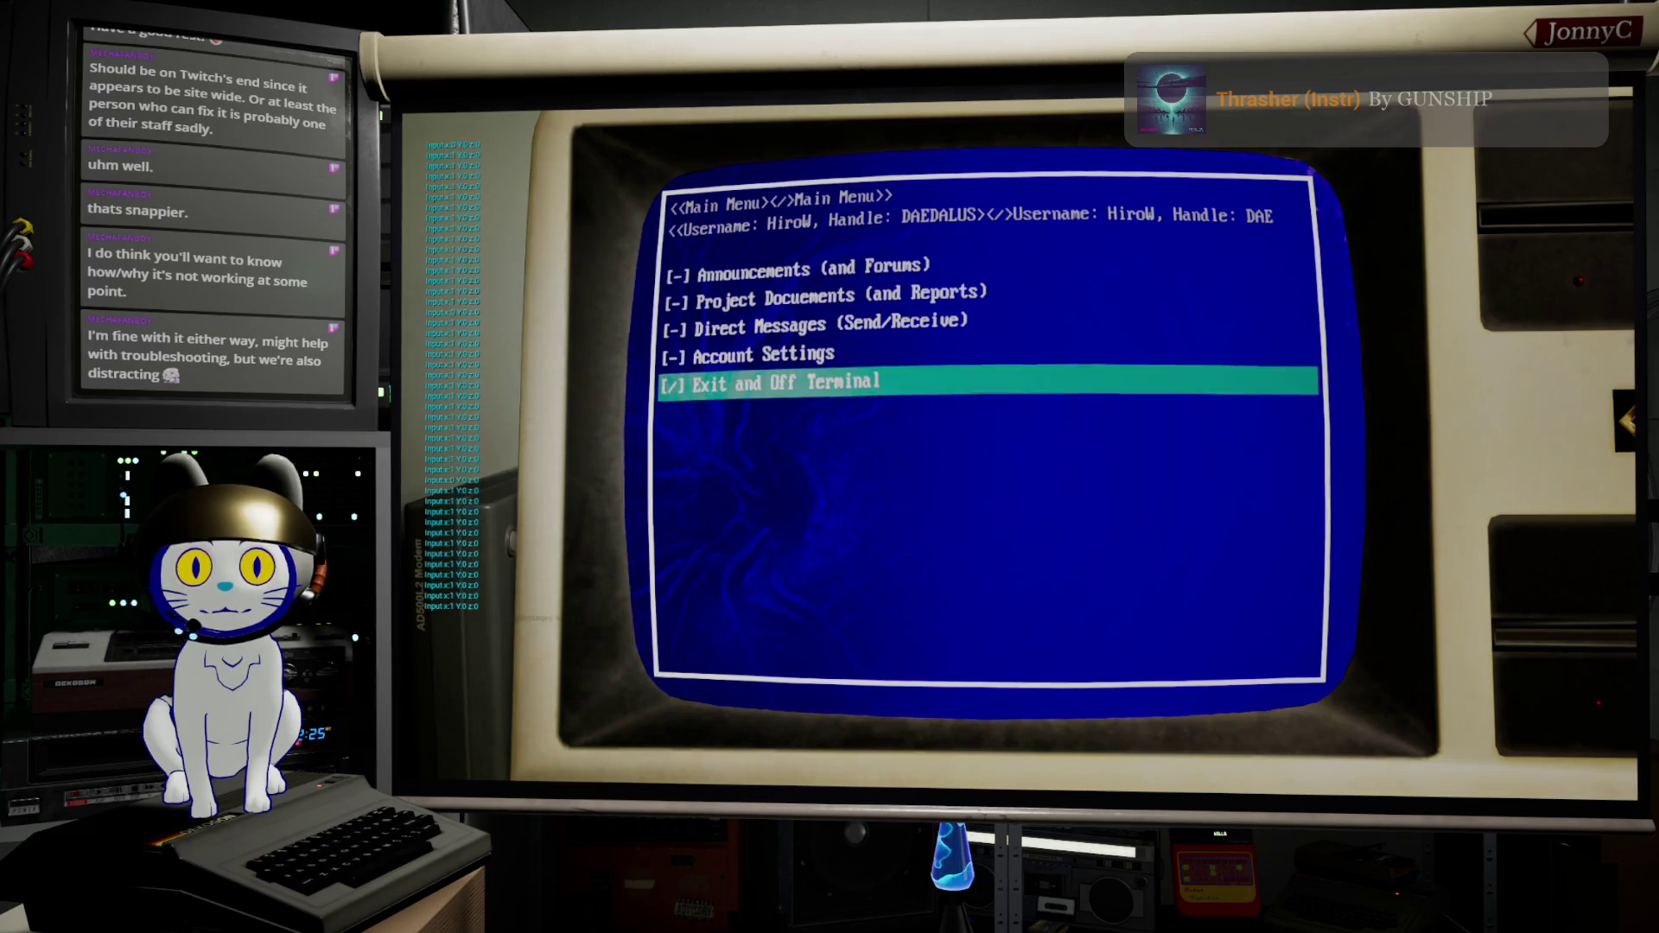
pyautogui.press('Down')
pyautogui.press('Up')
pyautogui.press('Up')
pyautogui.press('Up')
pyautogui.press('Up')
pyautogui.press('Up')
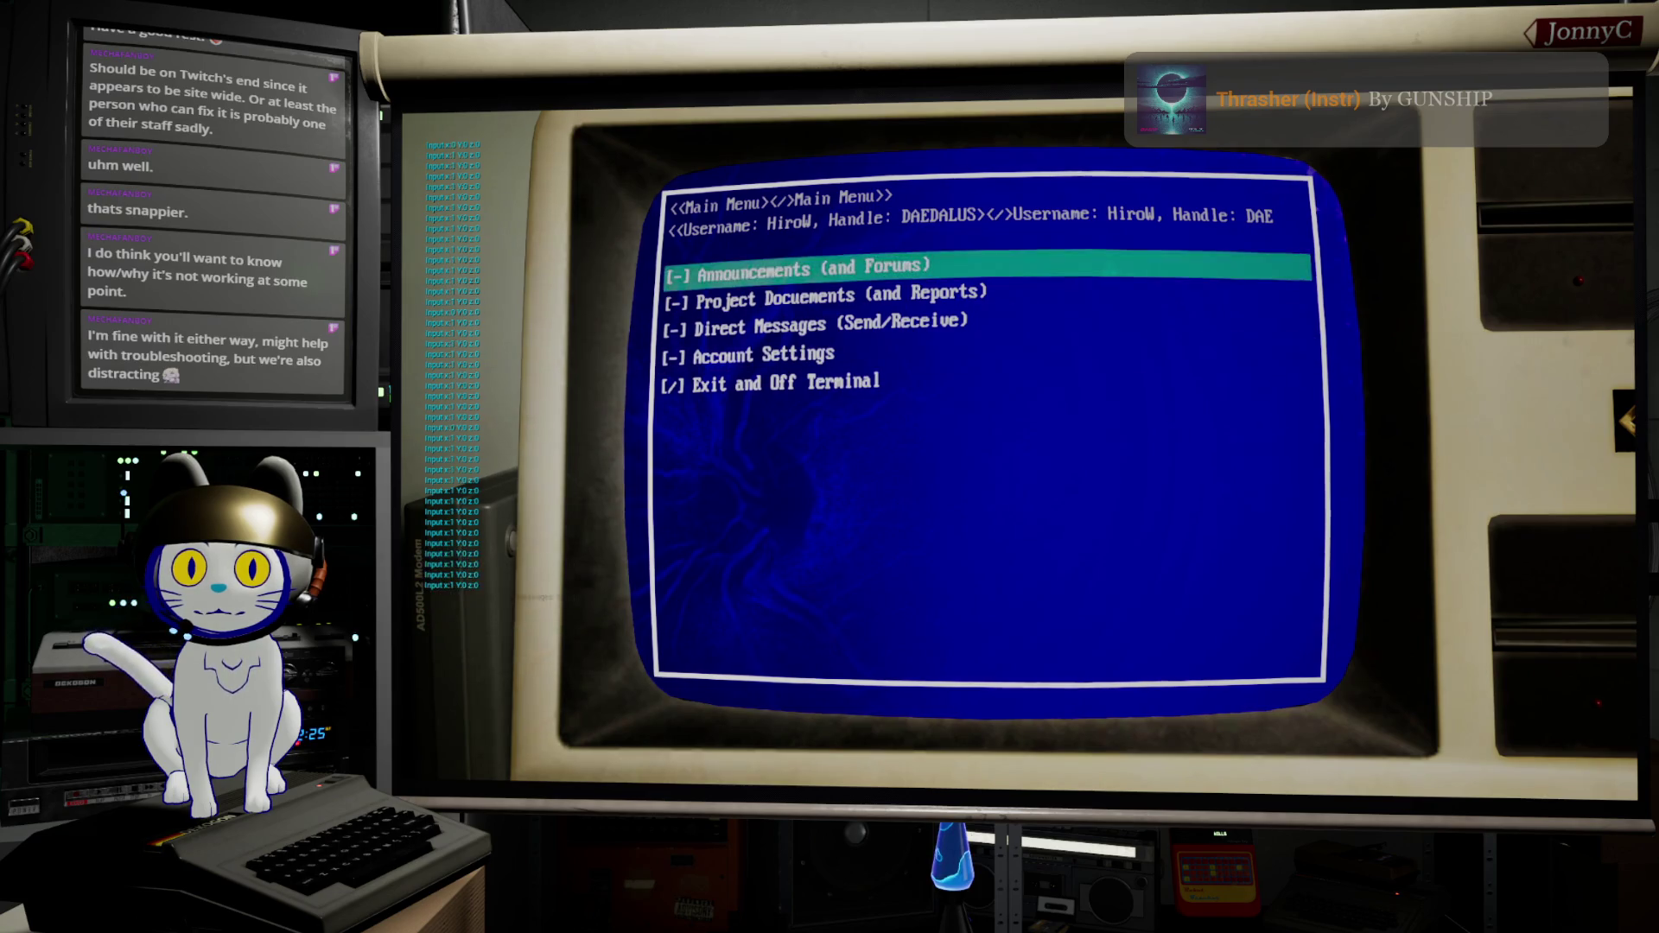
pyautogui.press('Down')
pyautogui.press('Down')
pyautogui.press('Down')
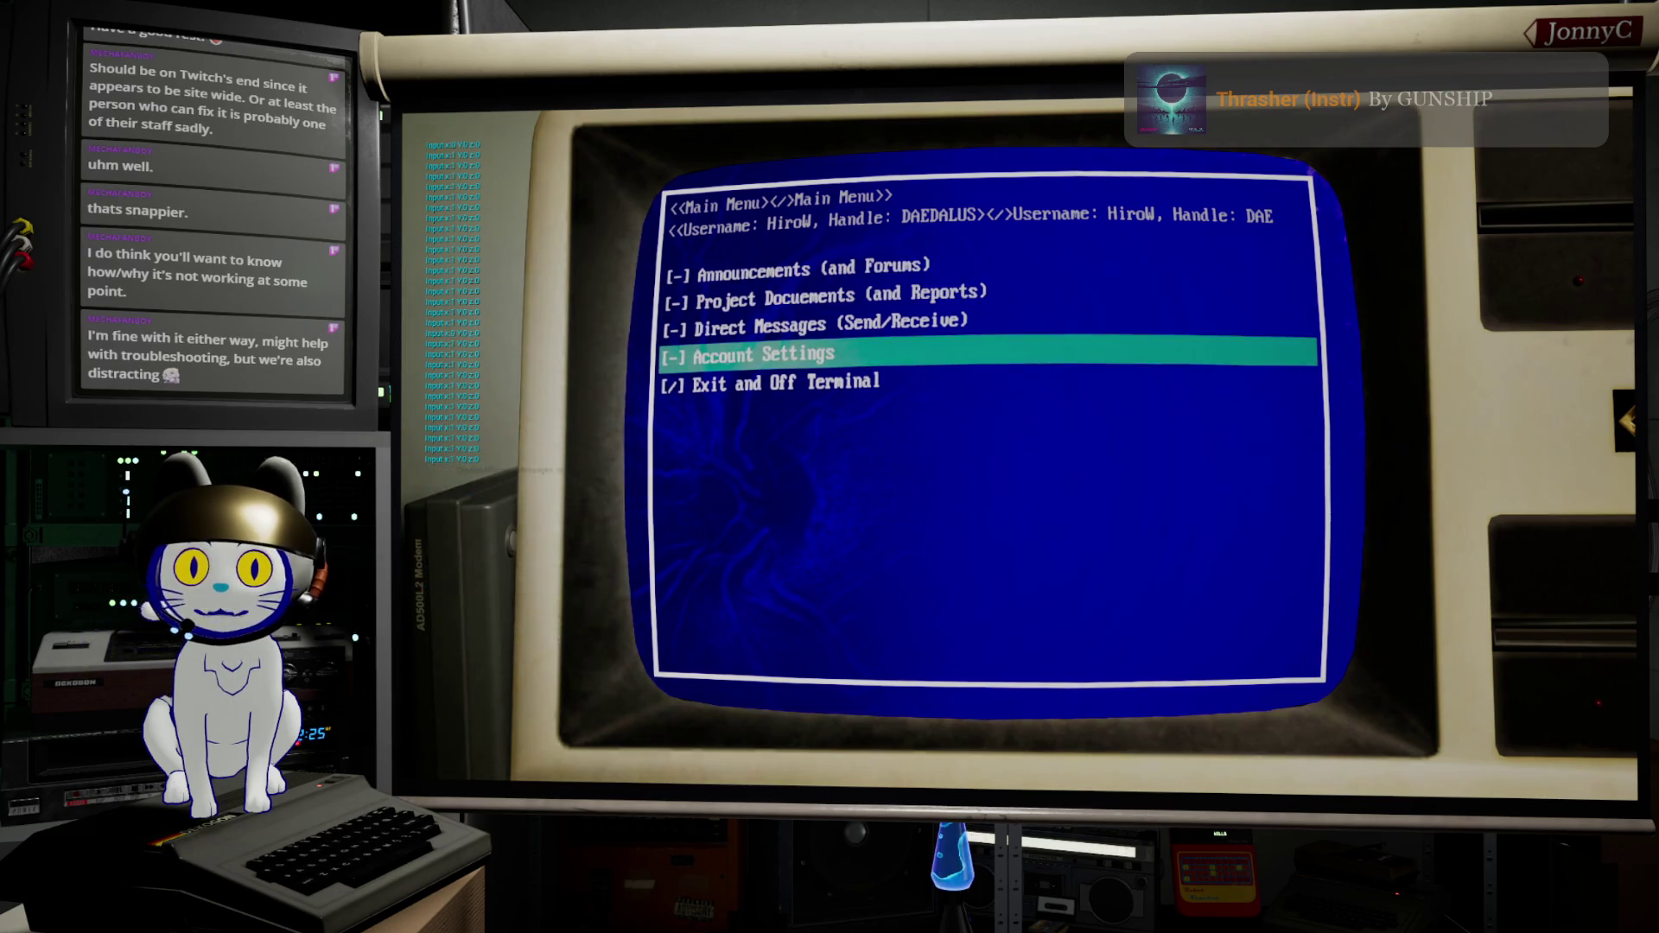
pyautogui.press('Down')
pyautogui.press('Up')
pyautogui.press('Up')
pyautogui.press('Up')
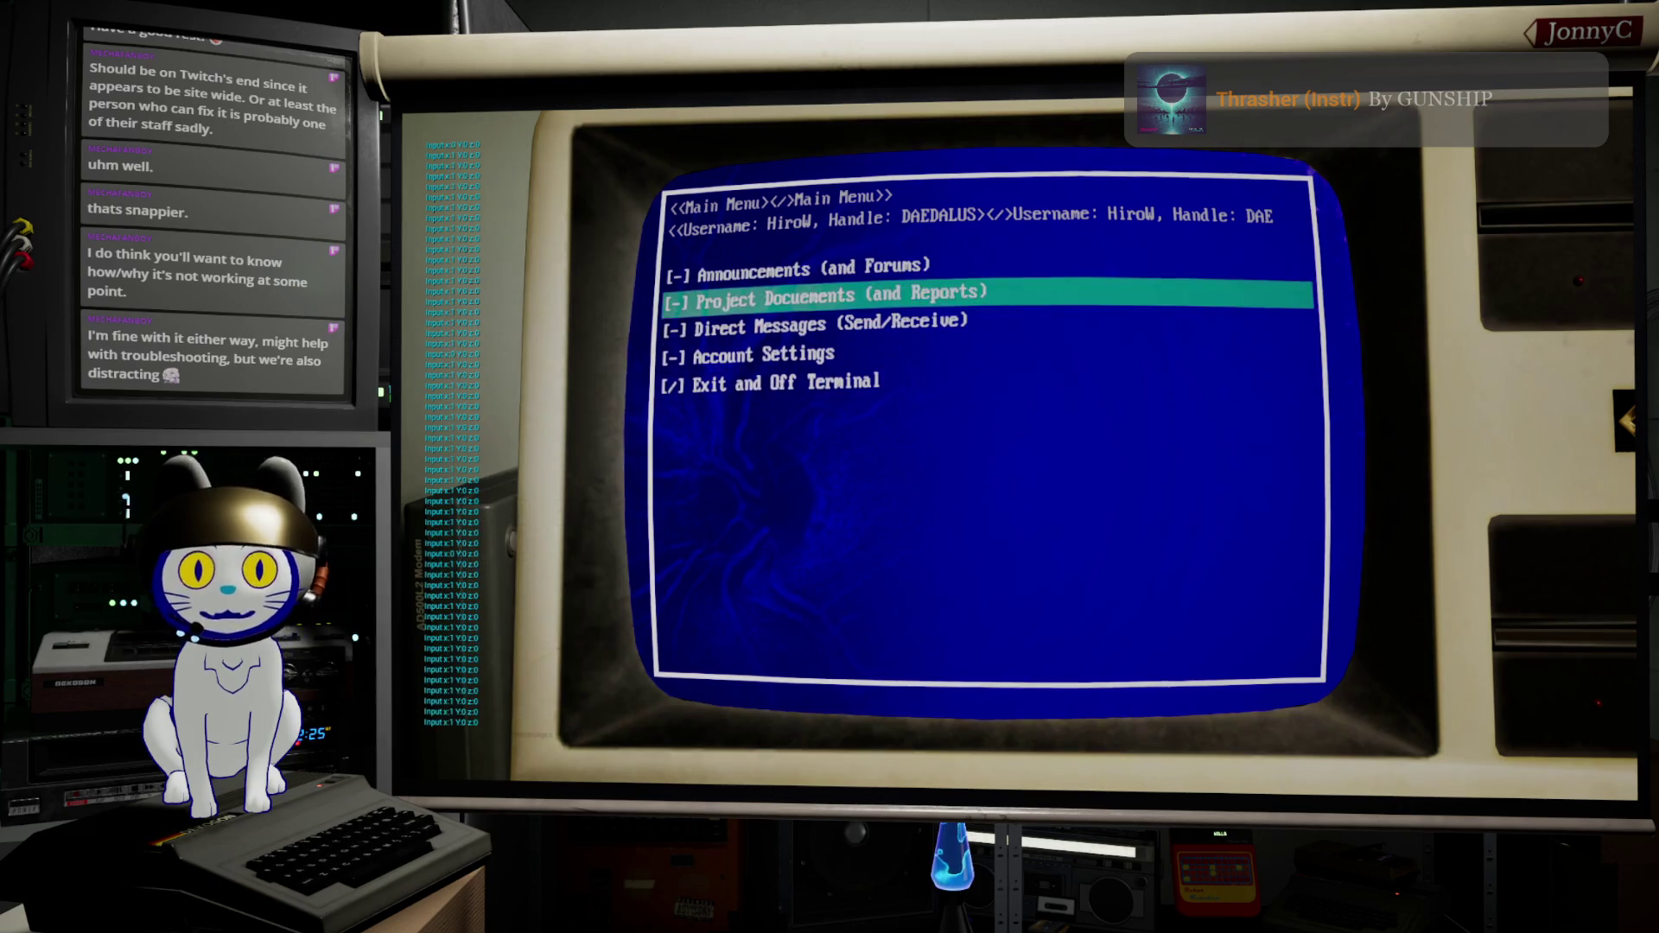
pyautogui.press('Down')
pyautogui.press('Down')
pyautogui.press('Up')
pyautogui.press('Up')
pyautogui.press('Down')
pyautogui.press('Down')
pyautogui.press('Down')
pyautogui.press('Down')
pyautogui.press('Up')
pyautogui.press('Up')
pyautogui.press('Up')
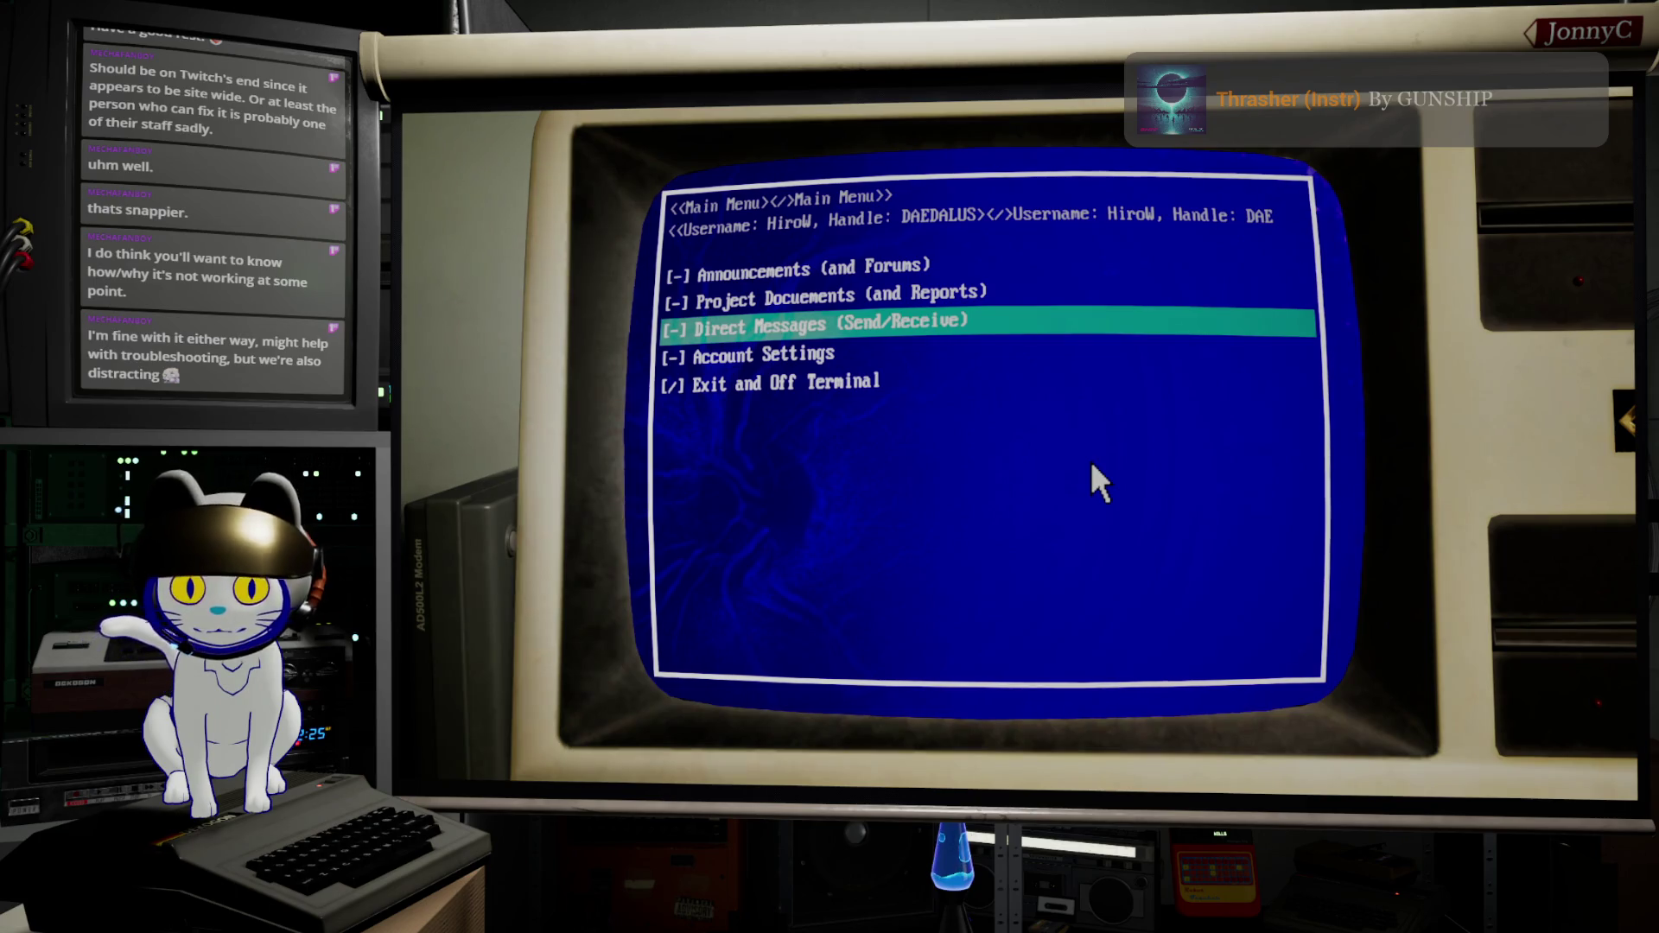
# Step: Return the game view to the editor, stop the session, and reopen TRIG_WFPressed
pyautogui.press('F11')
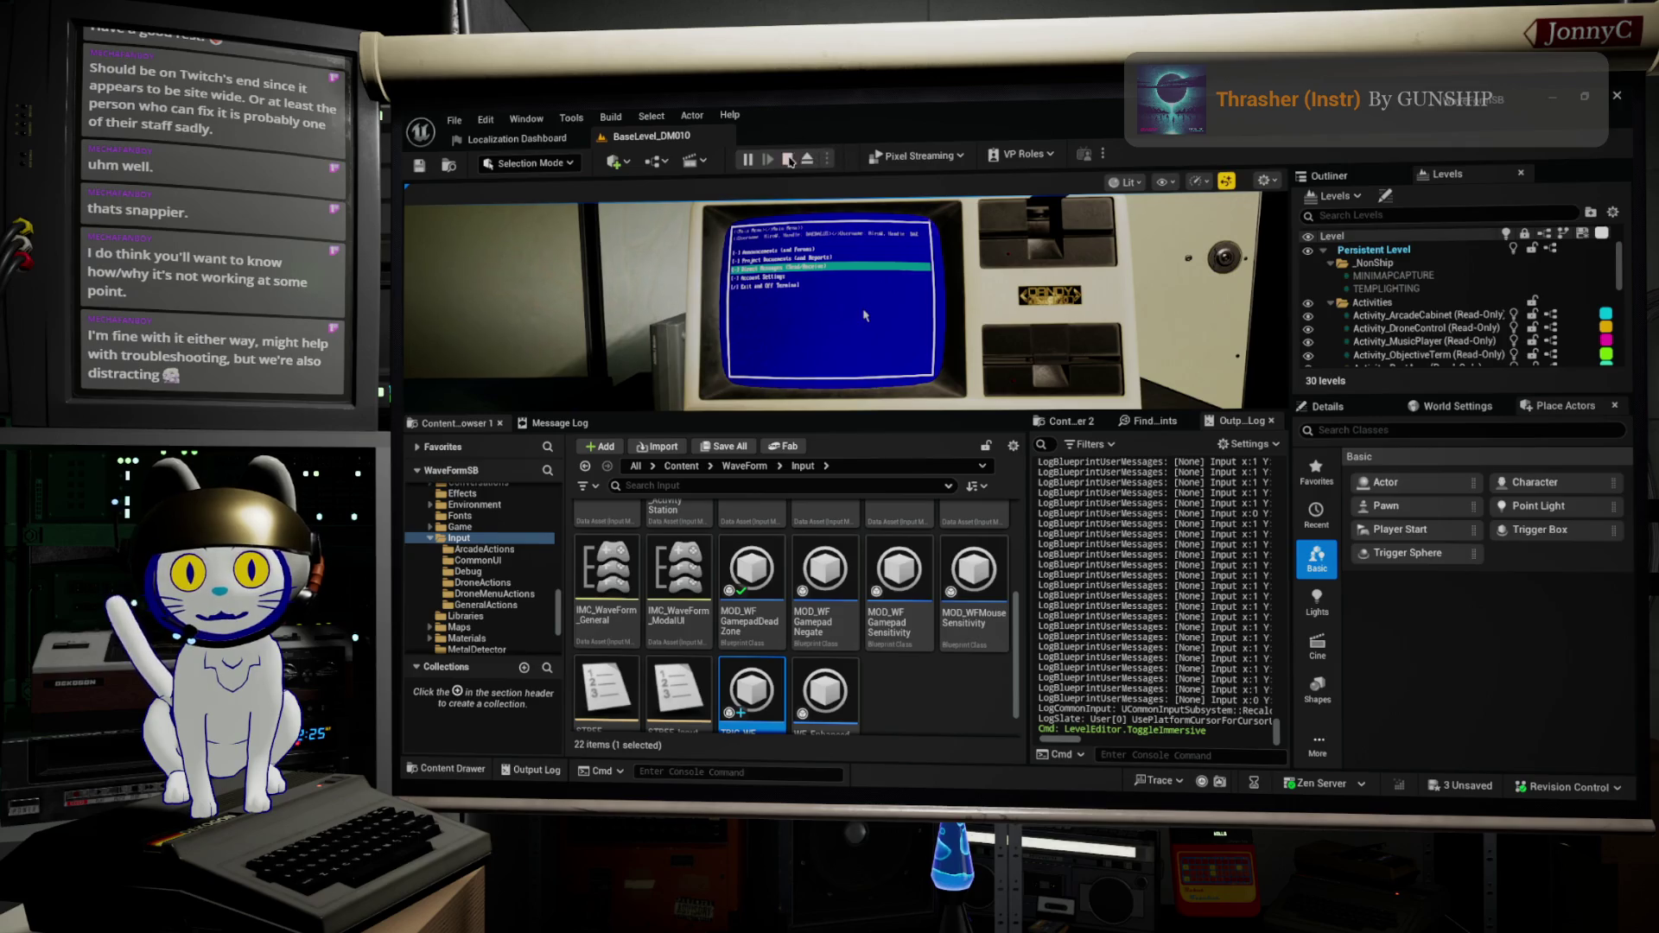
pyautogui.click(787, 161)
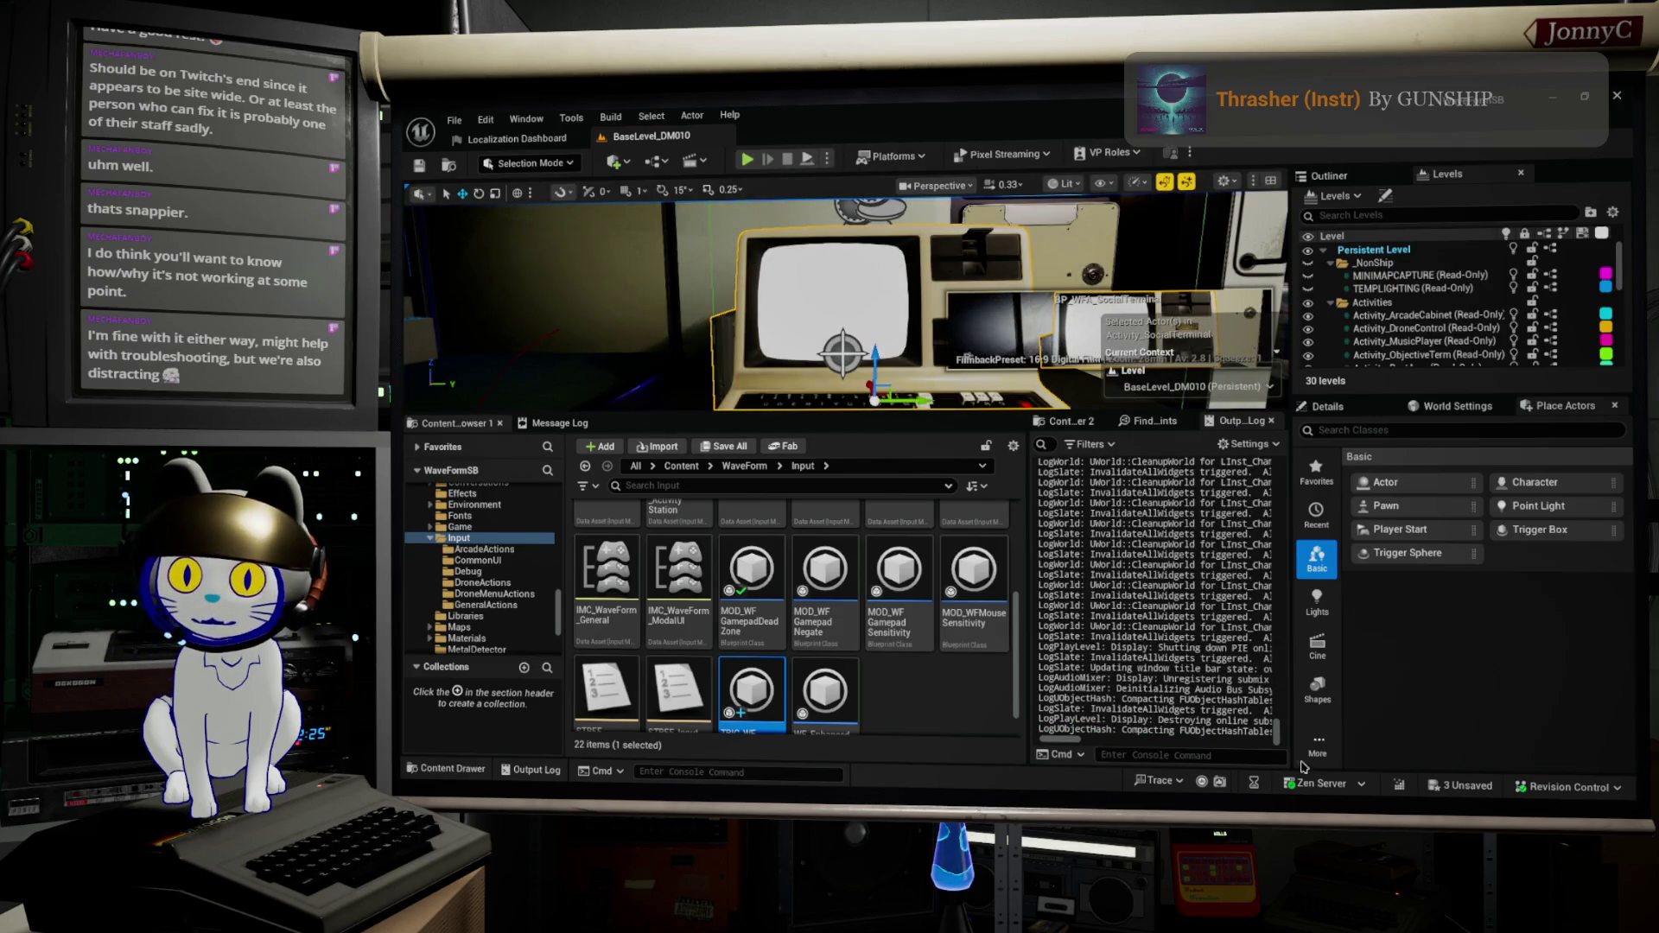
pyautogui.doubleClick(752, 692)
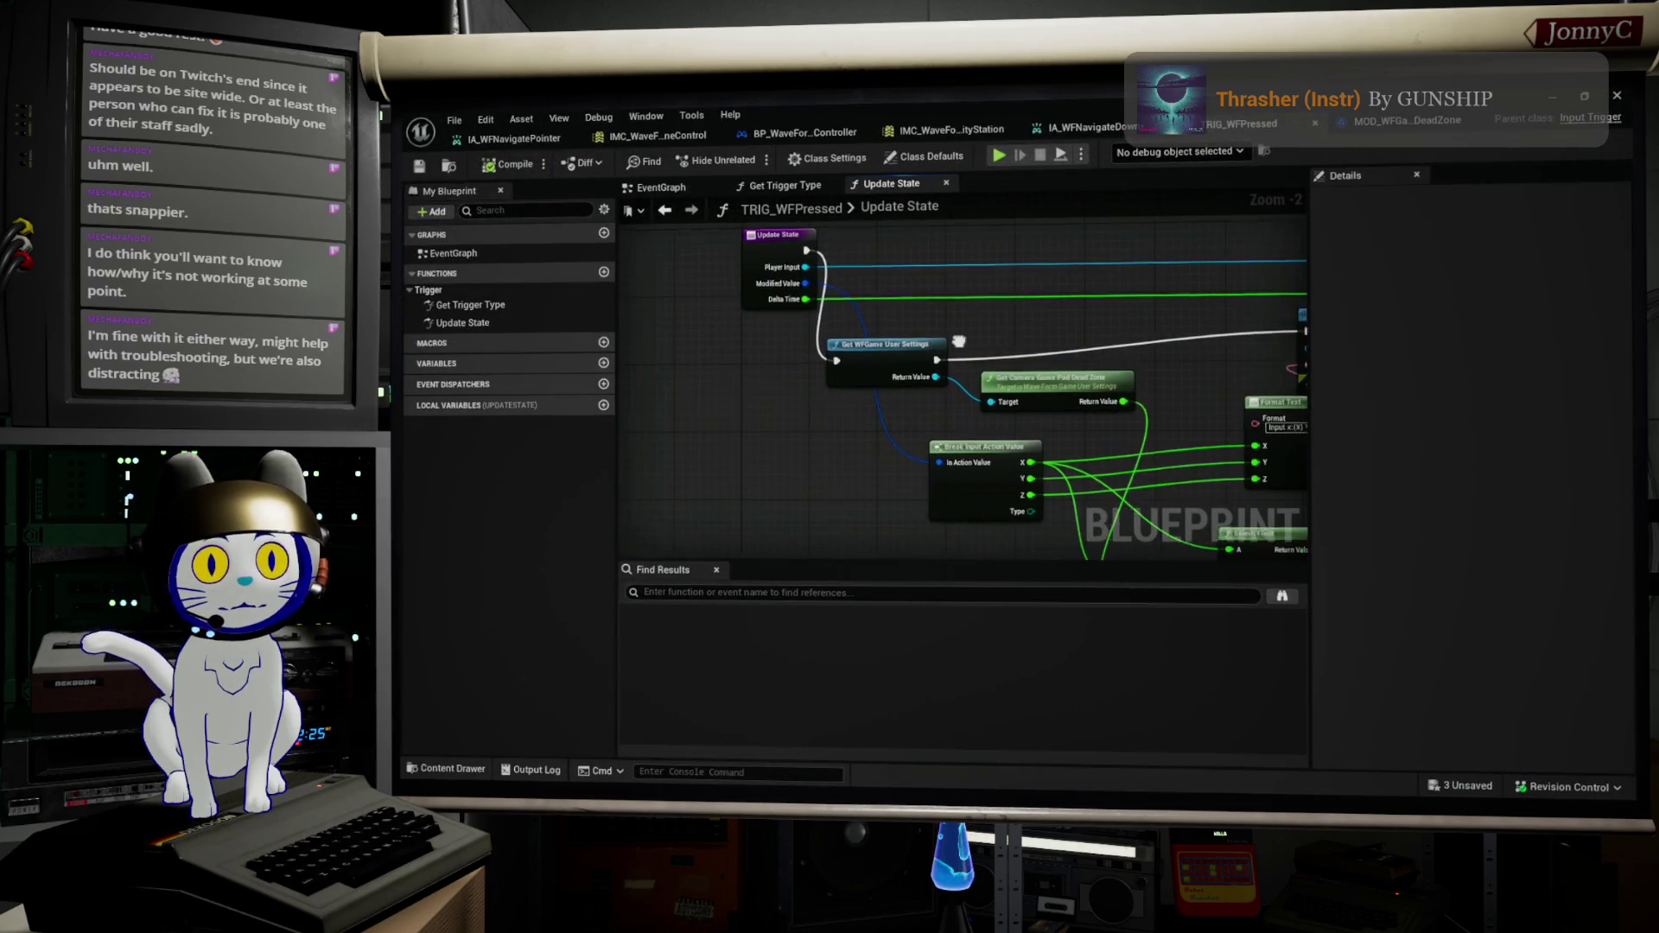
# Step: Move the Get WFGame User Settings node up and to the right
pyautogui.moveTo(1049, 493)
pyautogui.mouseDown()
pyautogui.moveTo(910, 482)
pyautogui.moveTo(858, 452)
pyautogui.mouseUp()
pyautogui.scroll(1, 859, 452)
pyautogui.scroll(-1, 858, 452)
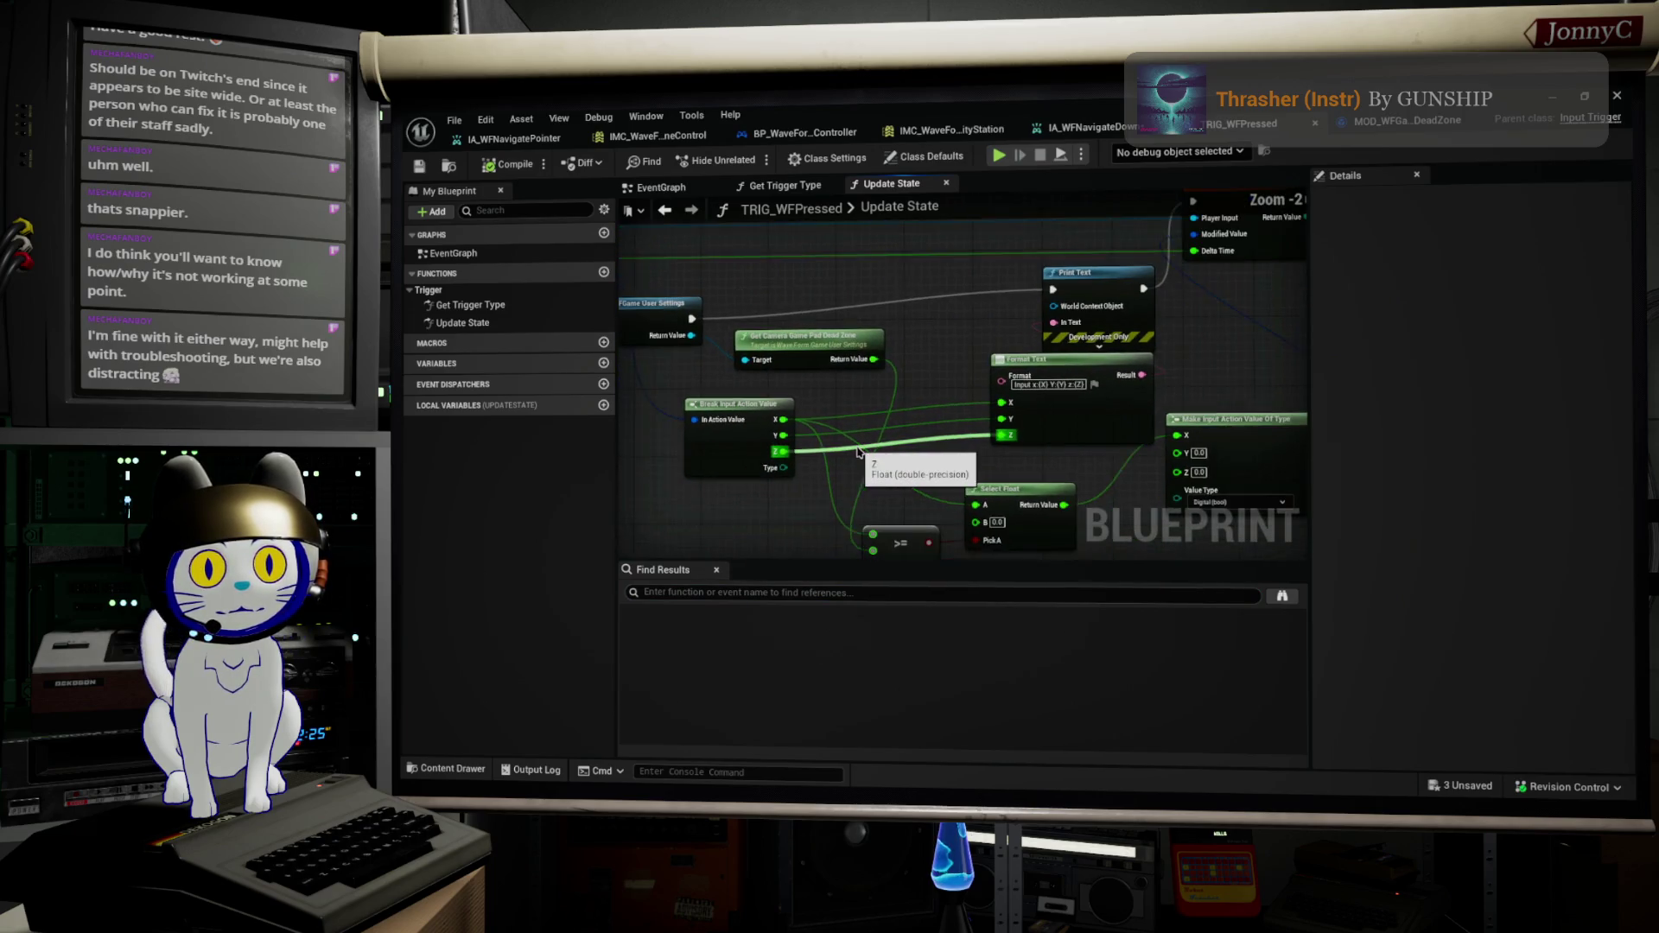
pyautogui.moveTo(989, 464); pyautogui.dragTo(1069, 447)
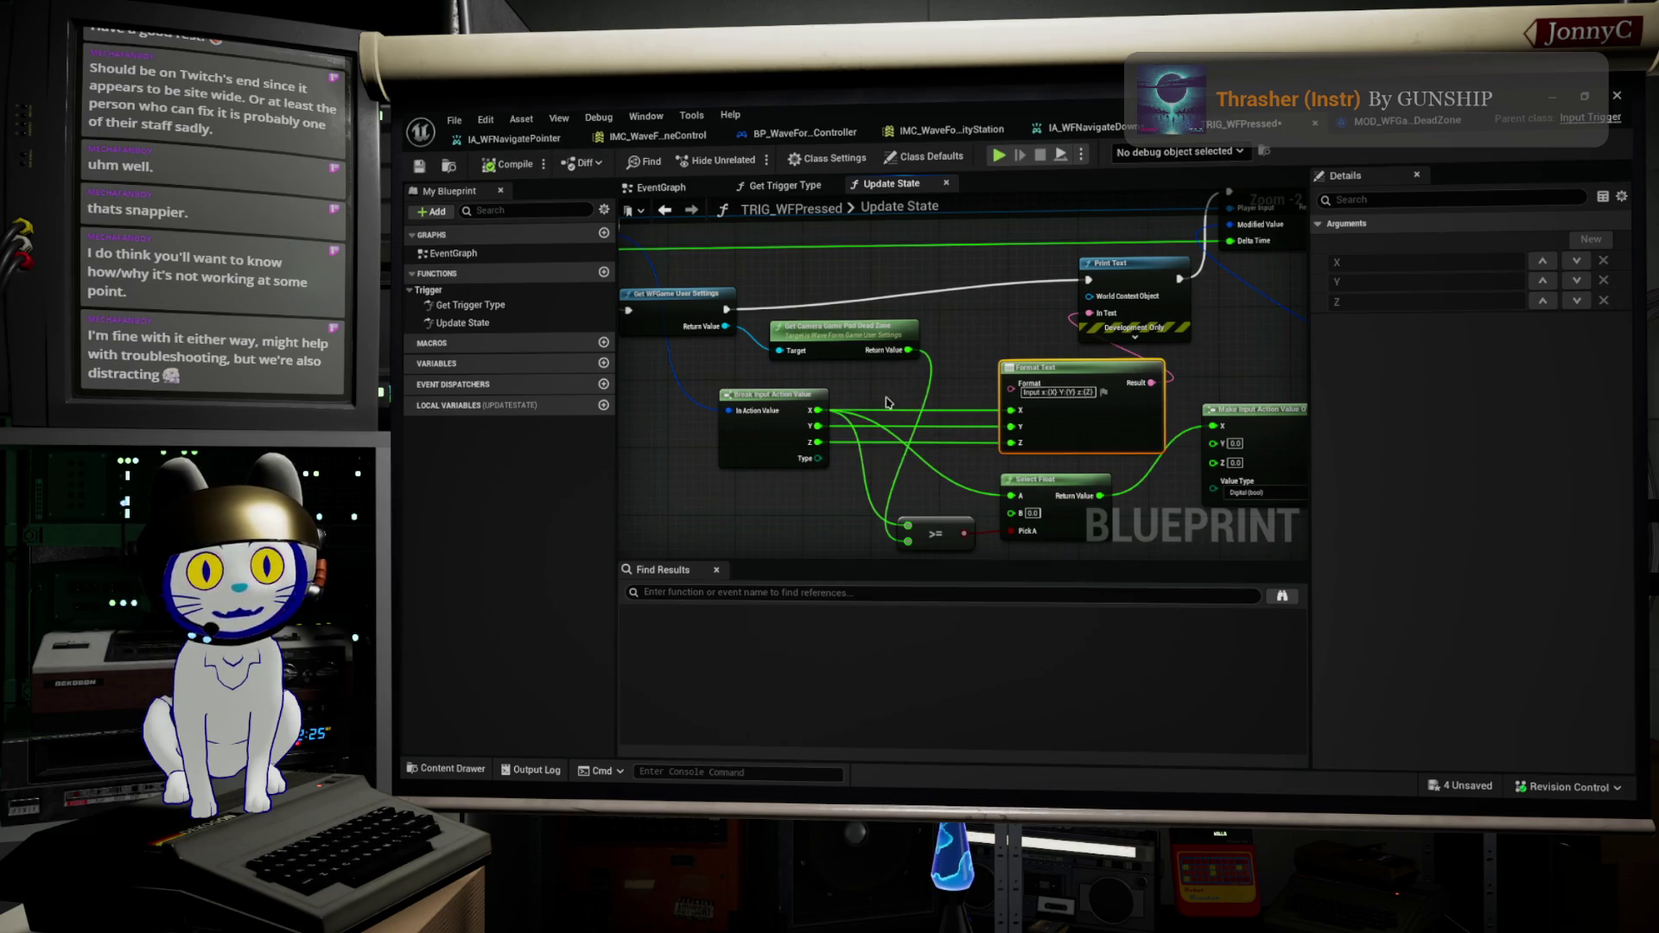
pyautogui.moveTo(981, 356); pyautogui.dragTo(1030, 382)
pyautogui.moveTo(717, 322); pyautogui.dragTo(752, 299)
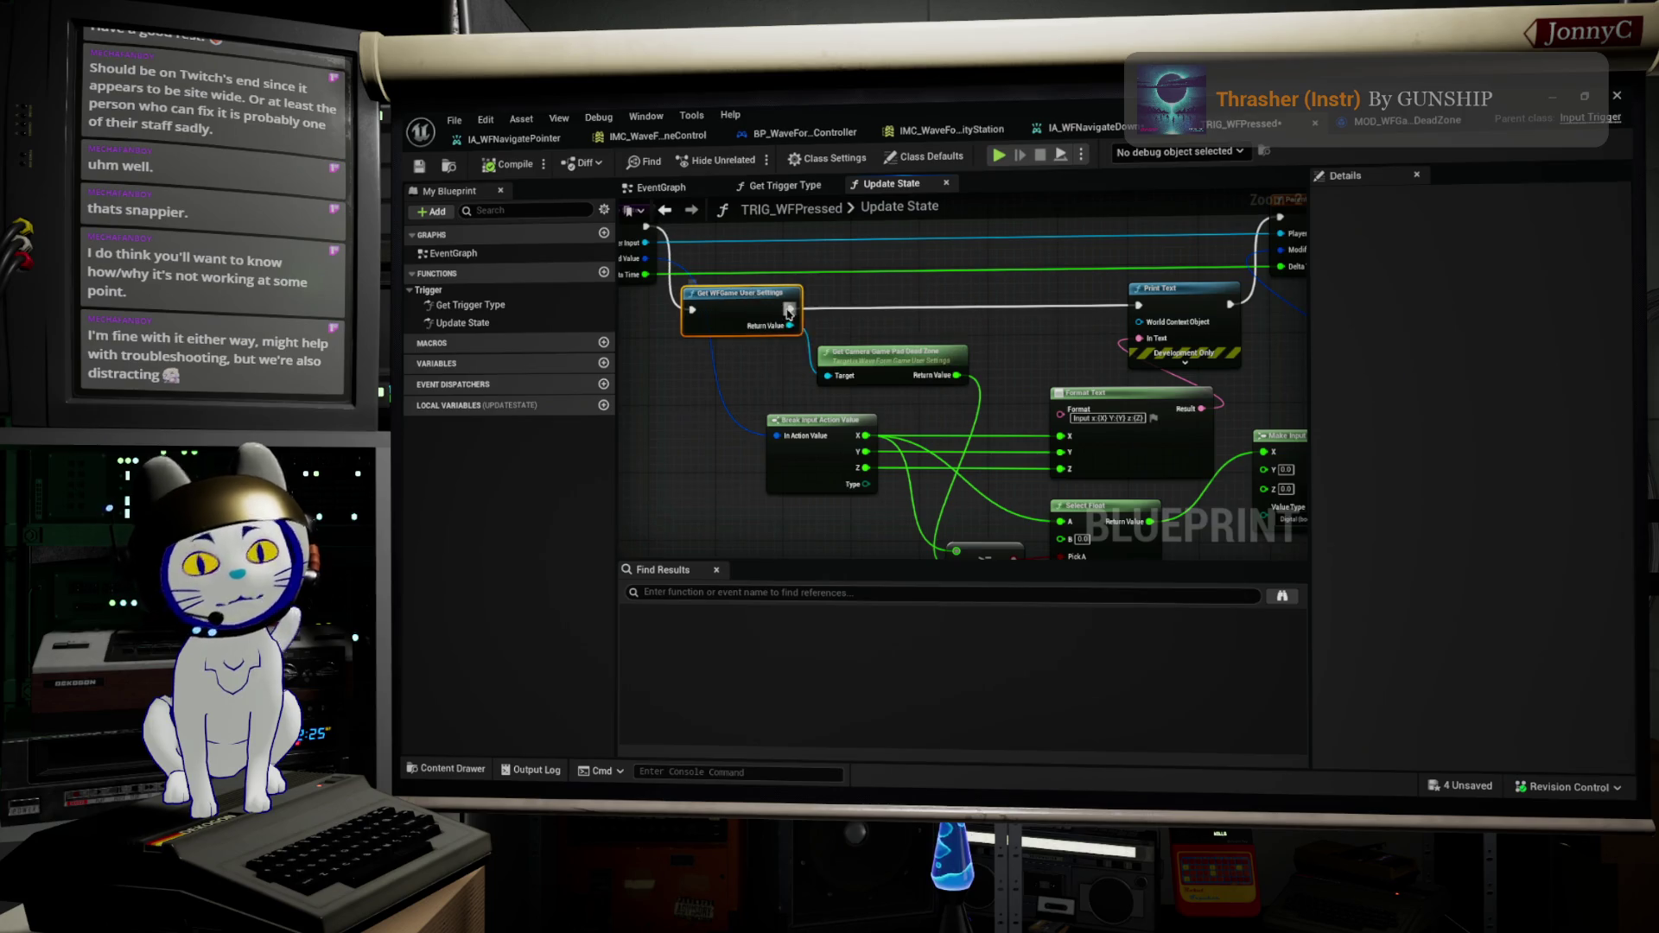
# Step: Nudge Get Camera Game Pad Dead Zone right and shift Make Input Action Value Of Type left and down
pyautogui.moveTo(889, 360); pyautogui.dragTo(902, 352)
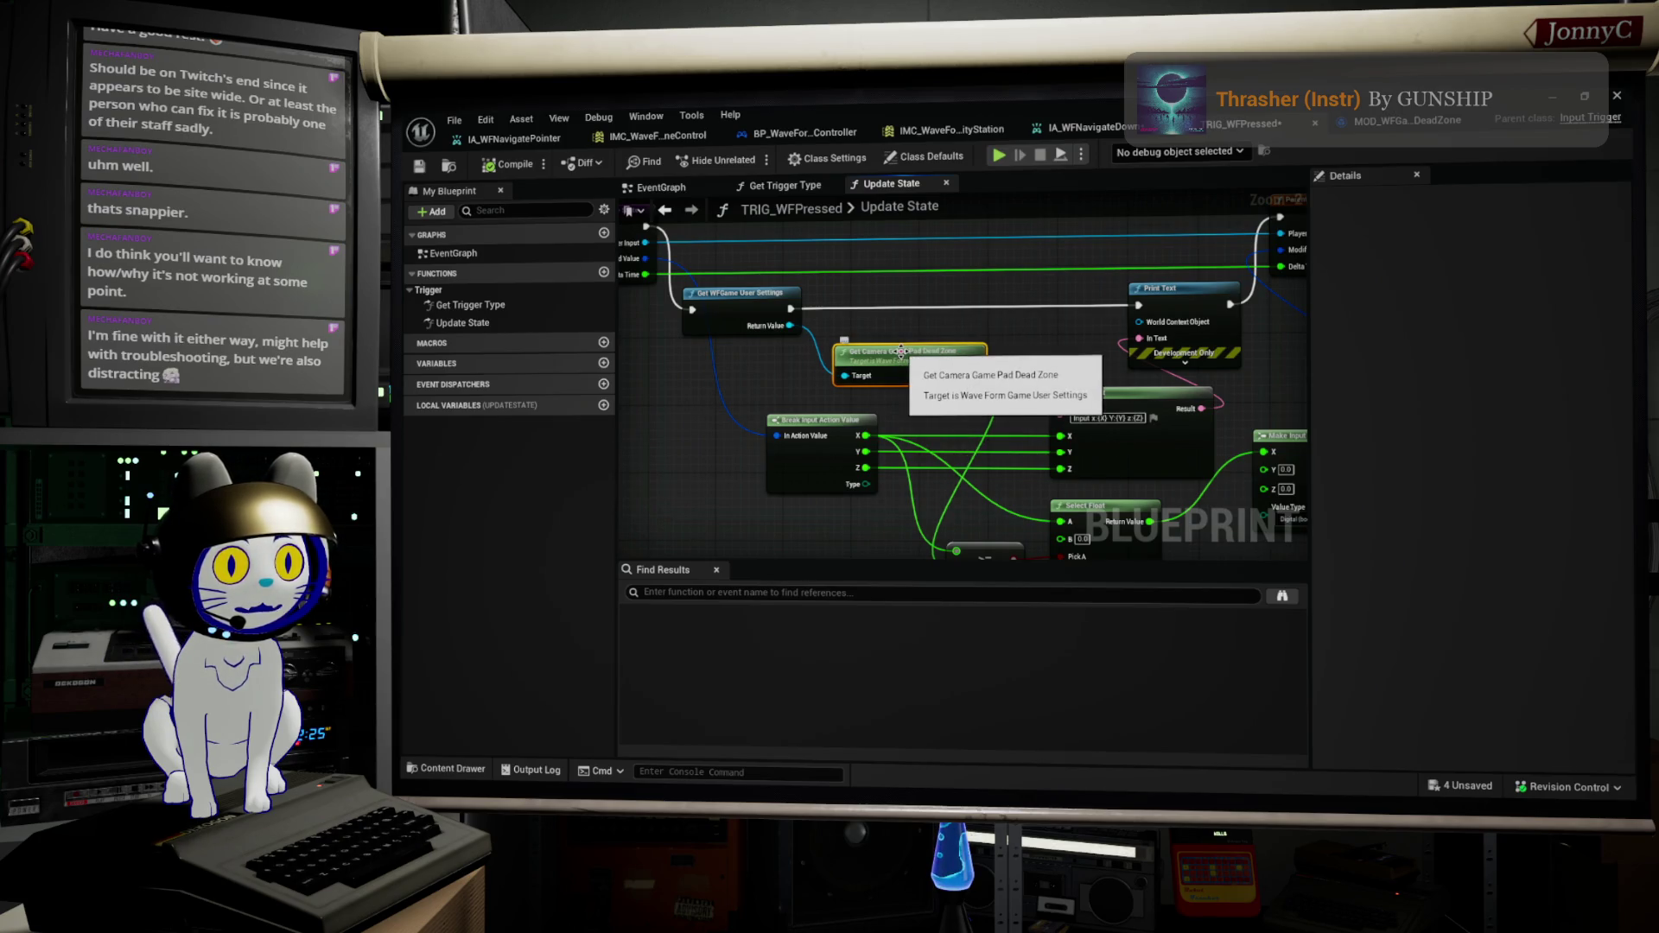
pyautogui.moveTo(758, 414)
pyautogui.mouseDown()
pyautogui.moveTo(808, 372)
pyautogui.moveTo(672, 345)
pyautogui.mouseUp()
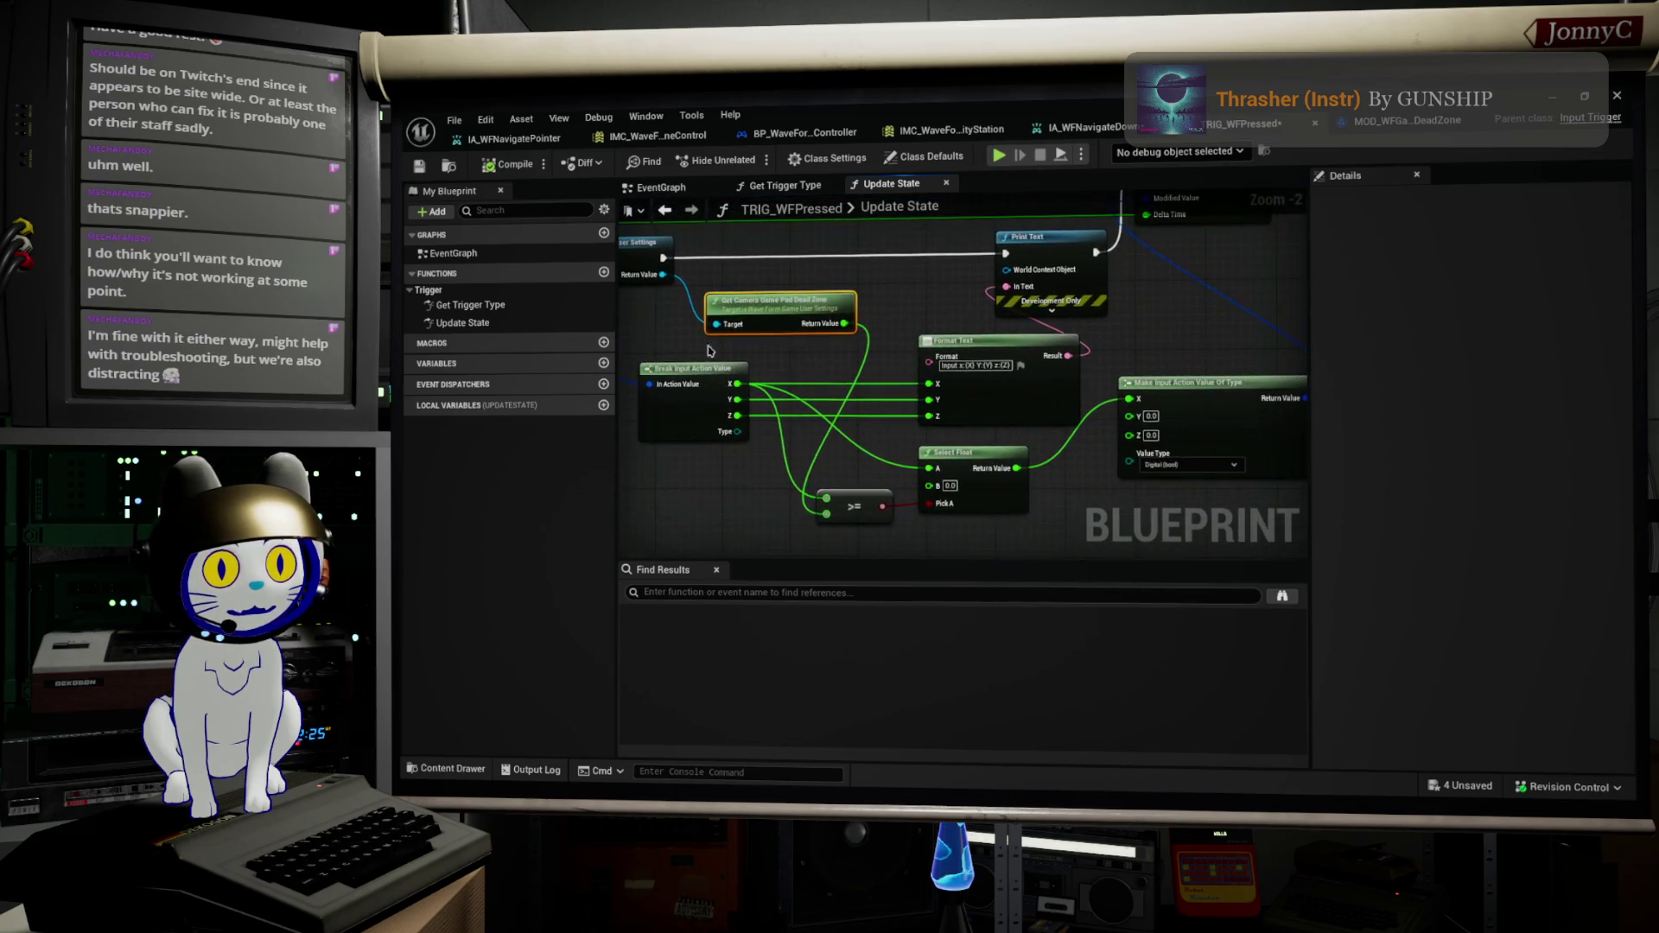
pyautogui.moveTo(1190, 392); pyautogui.dragTo(1145, 451)
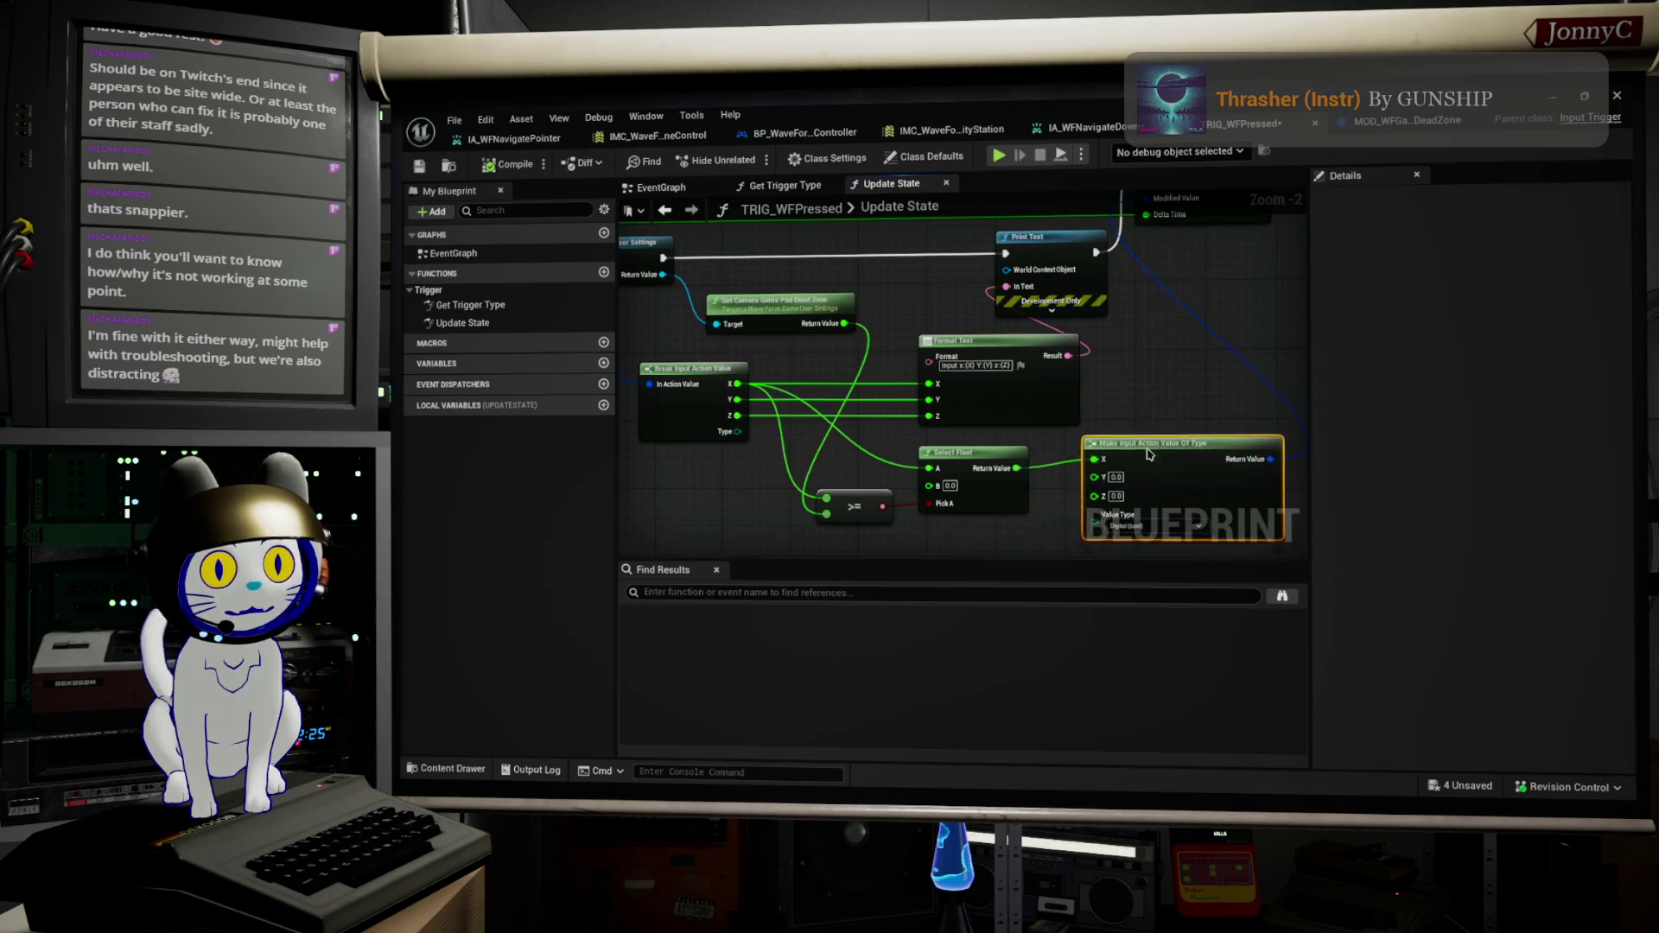
pyautogui.press('Home')
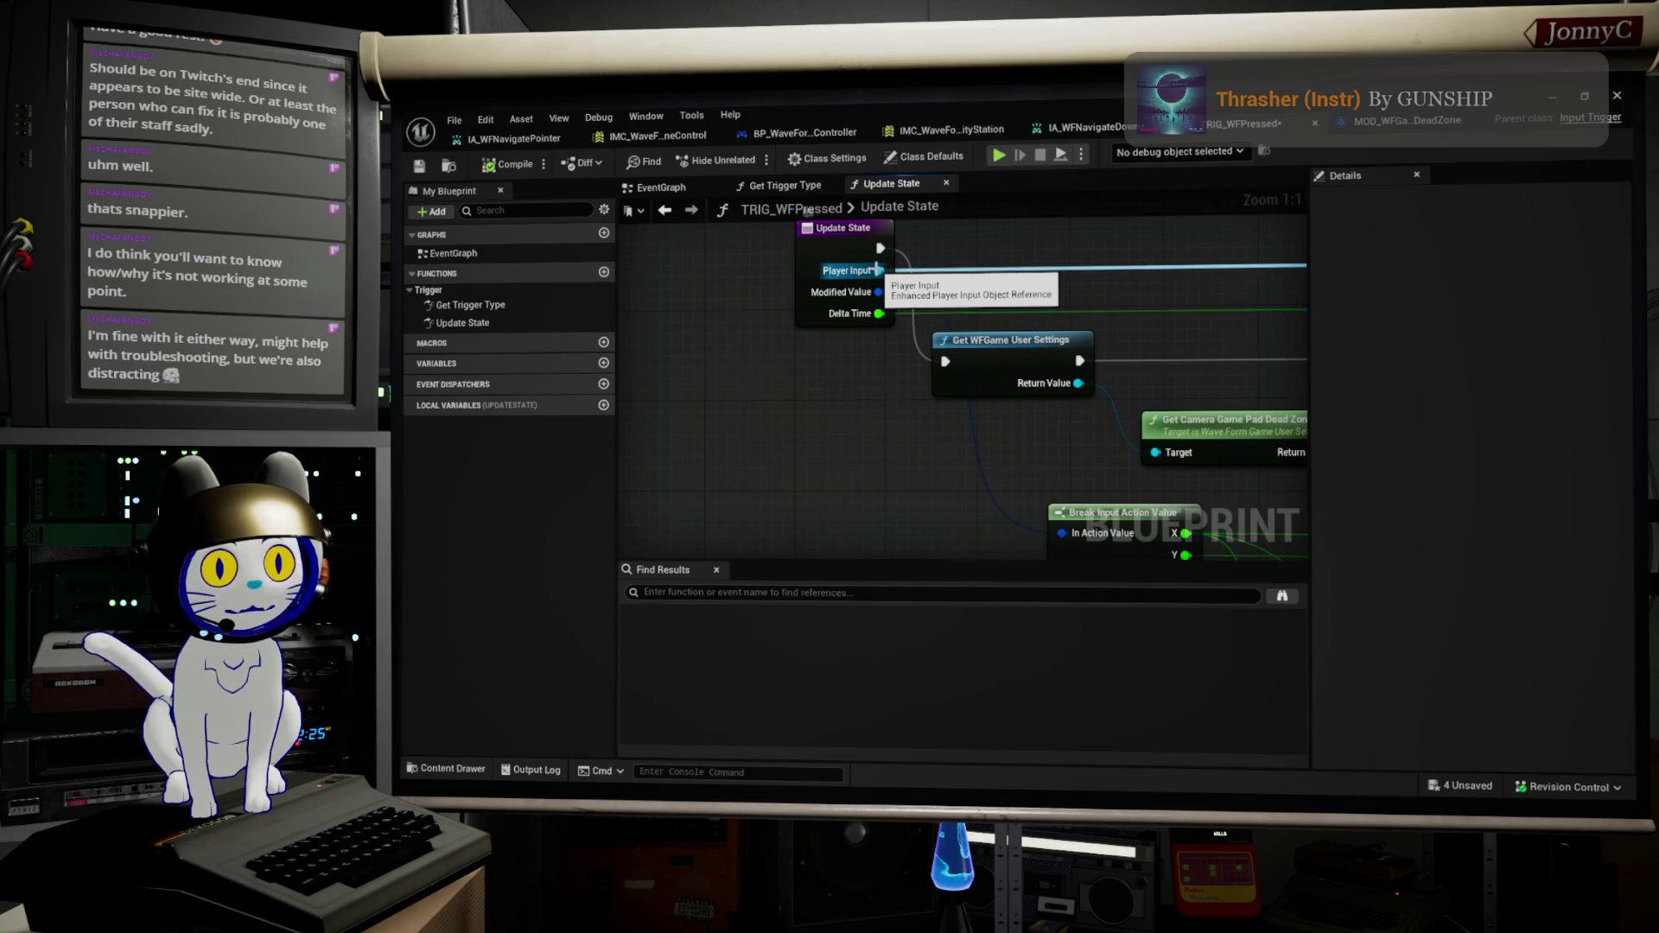
pyautogui.scroll(-2, 877, 271)
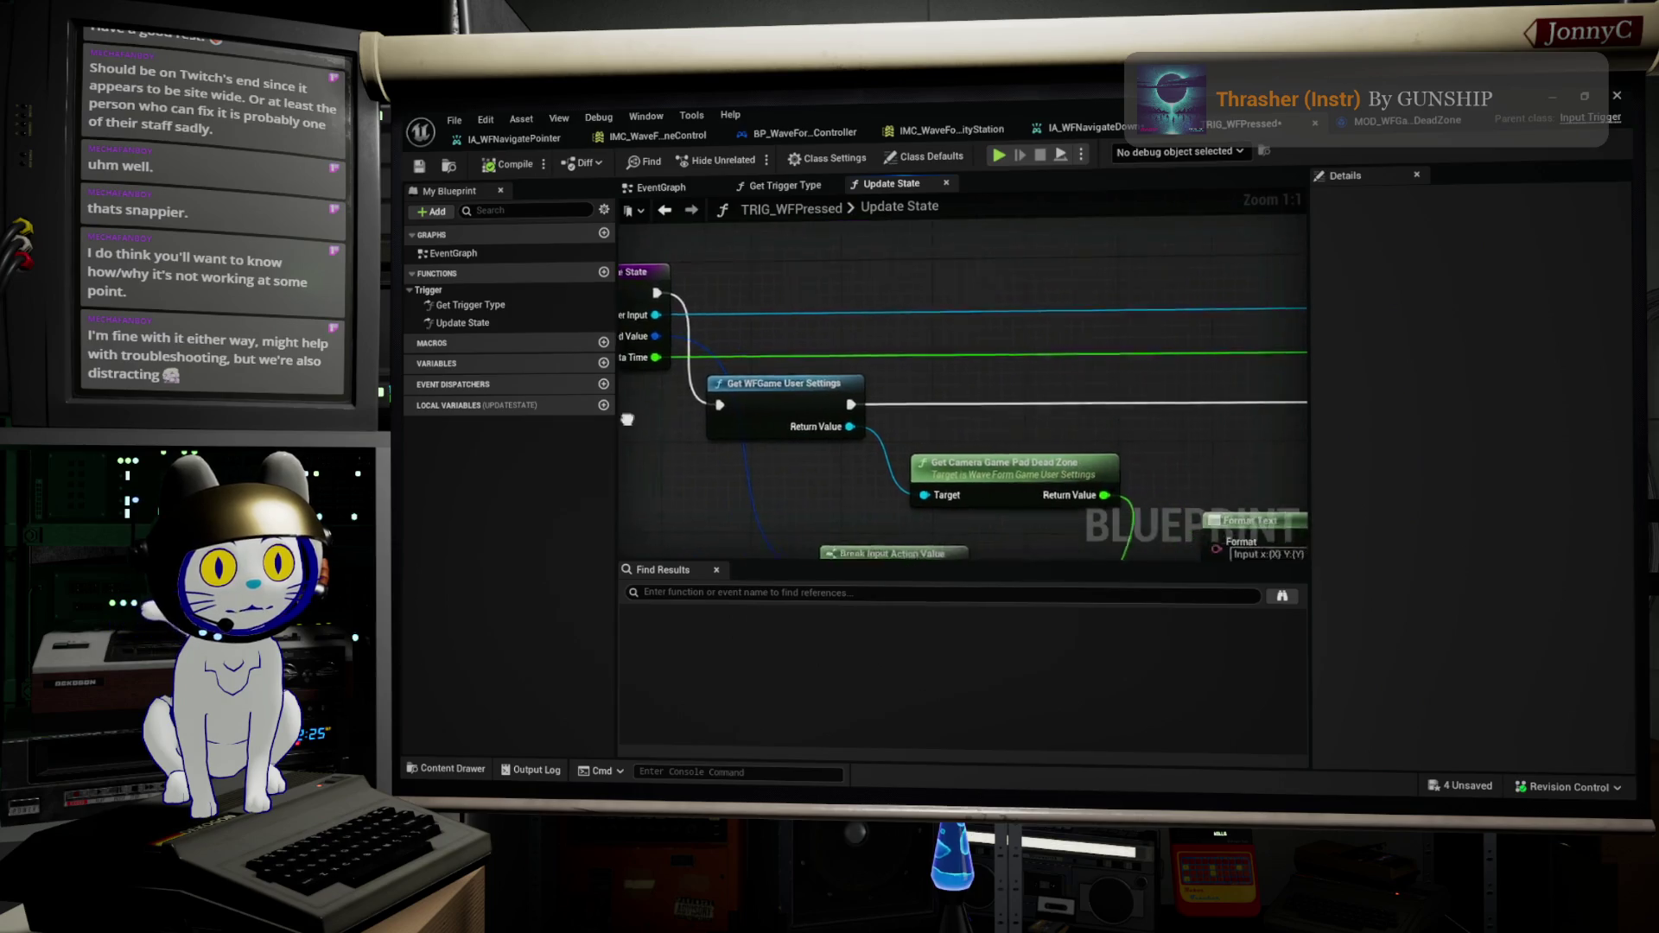
pyautogui.moveTo(777, 428); pyautogui.dragTo(1028, 394)
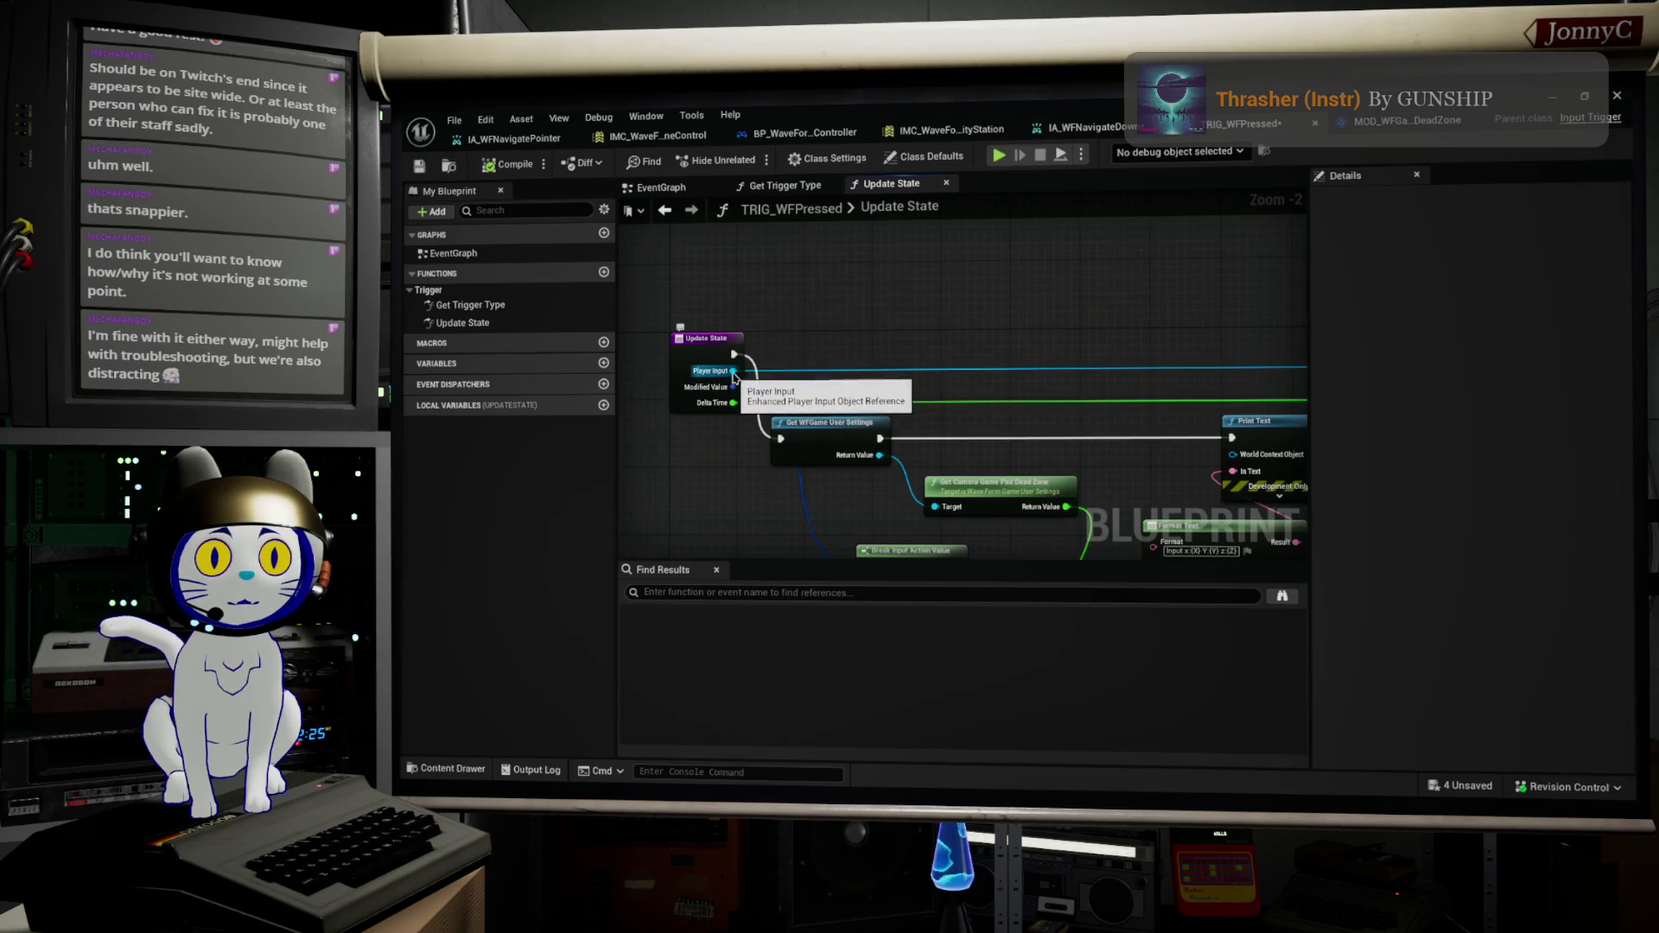
pyautogui.moveTo(733, 372); pyautogui.dragTo(930, 322)
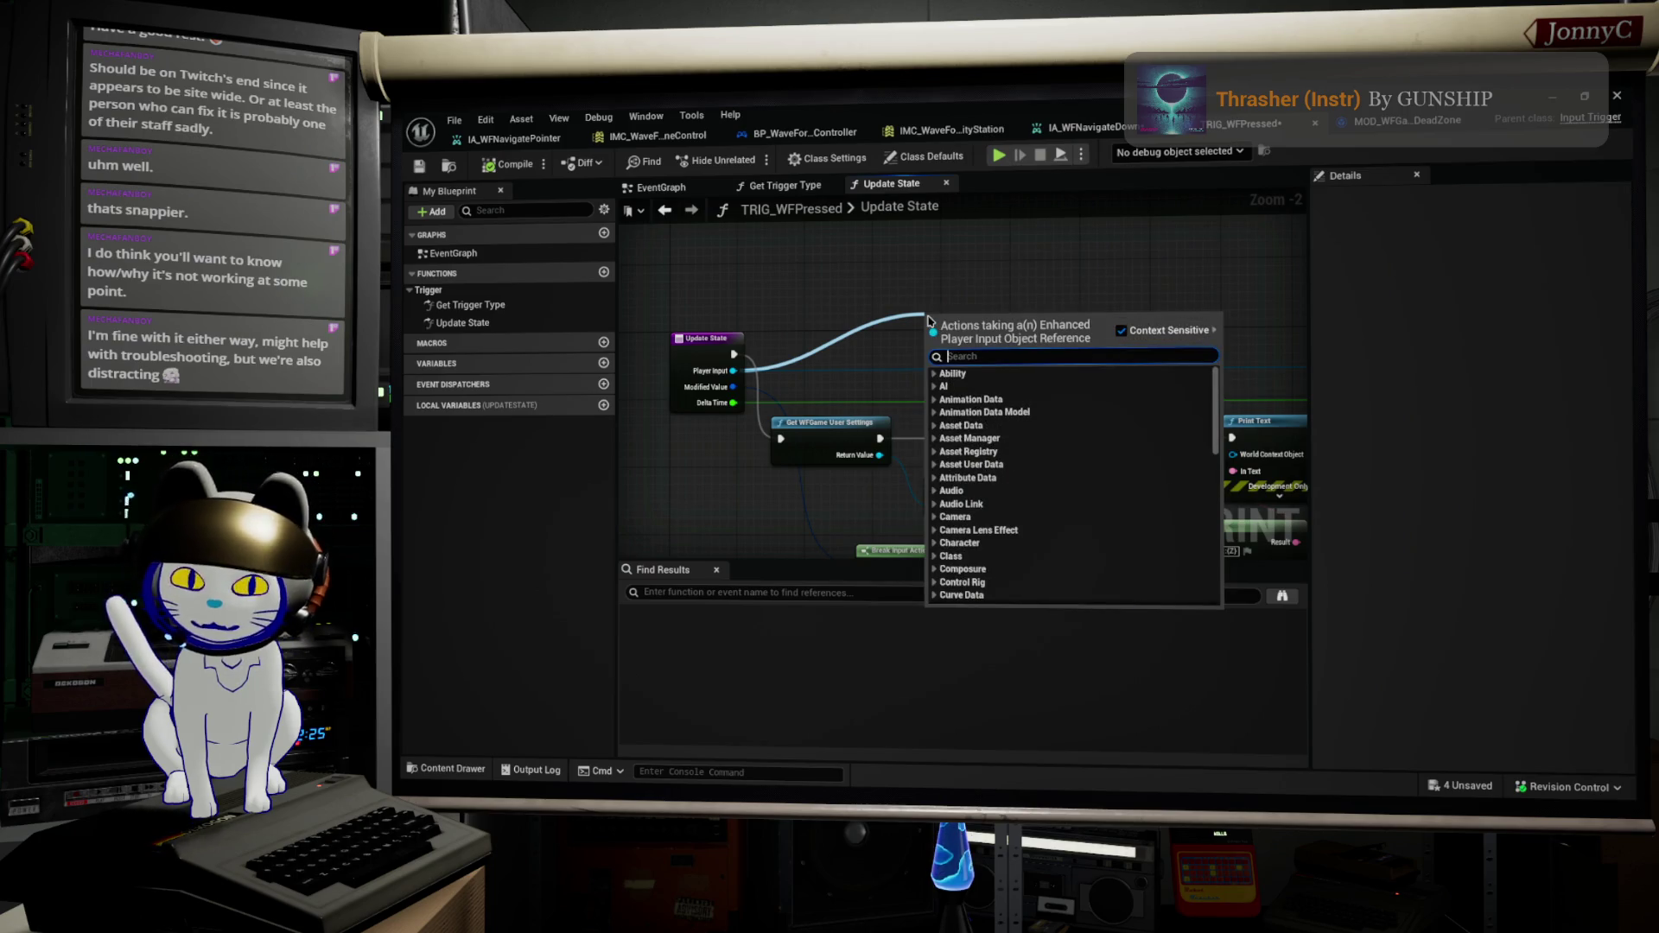
pyautogui.write('enhan')
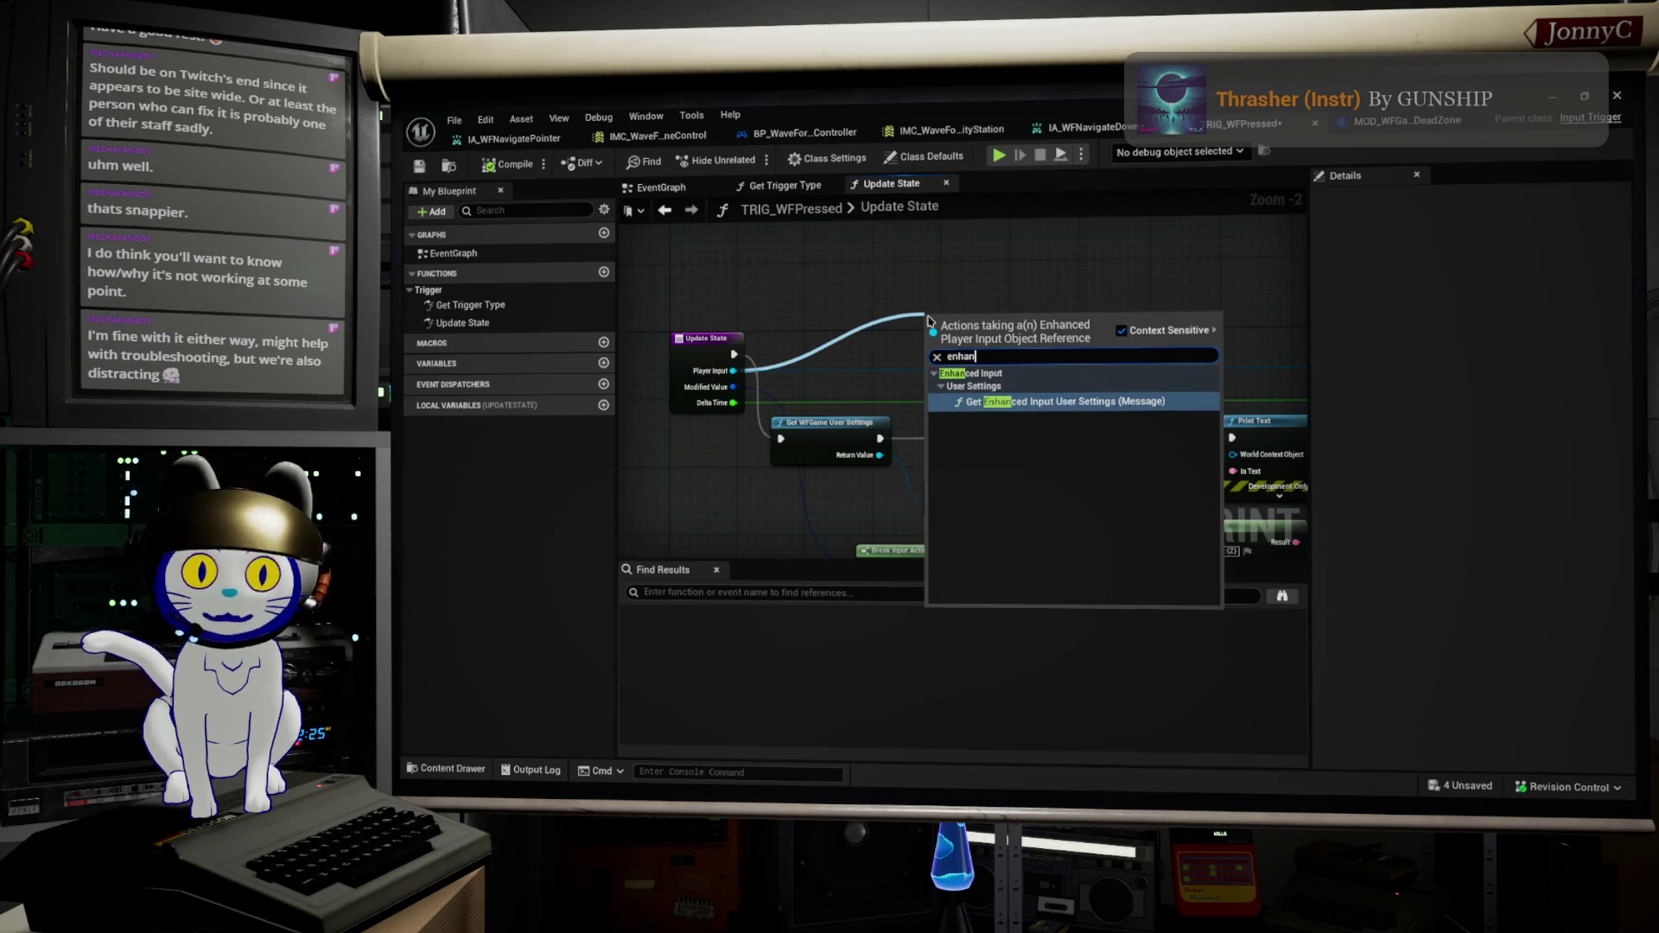
pyautogui.press('BackSpace')
pyautogui.press('BackSpace')
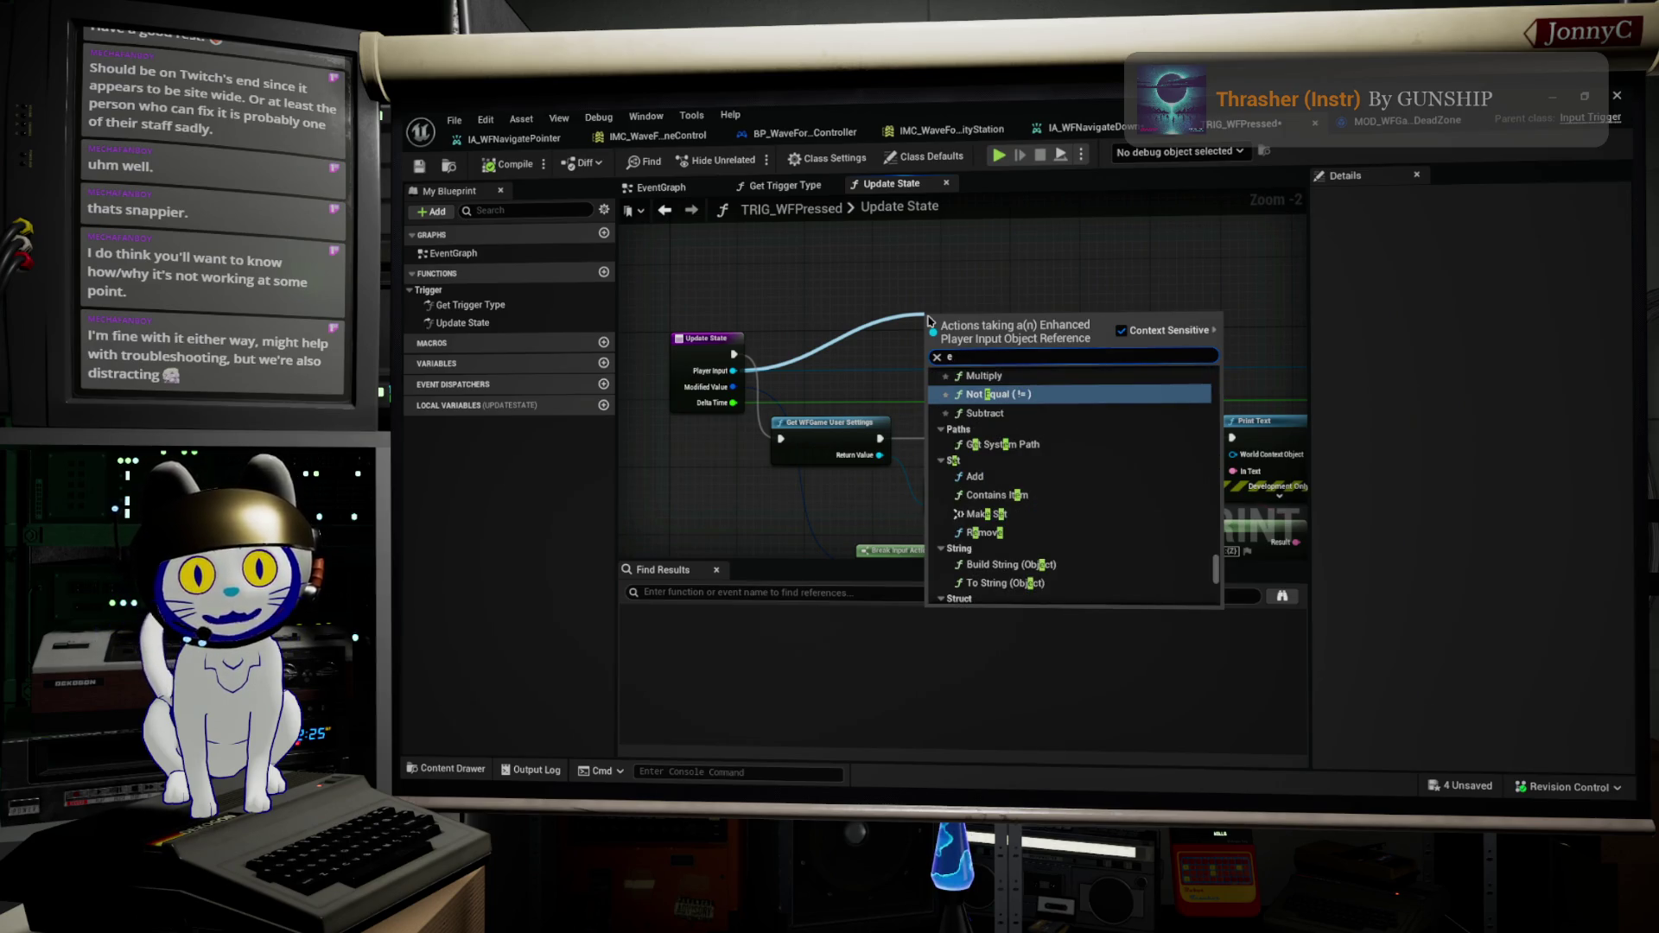
pyautogui.press('BackSpace')
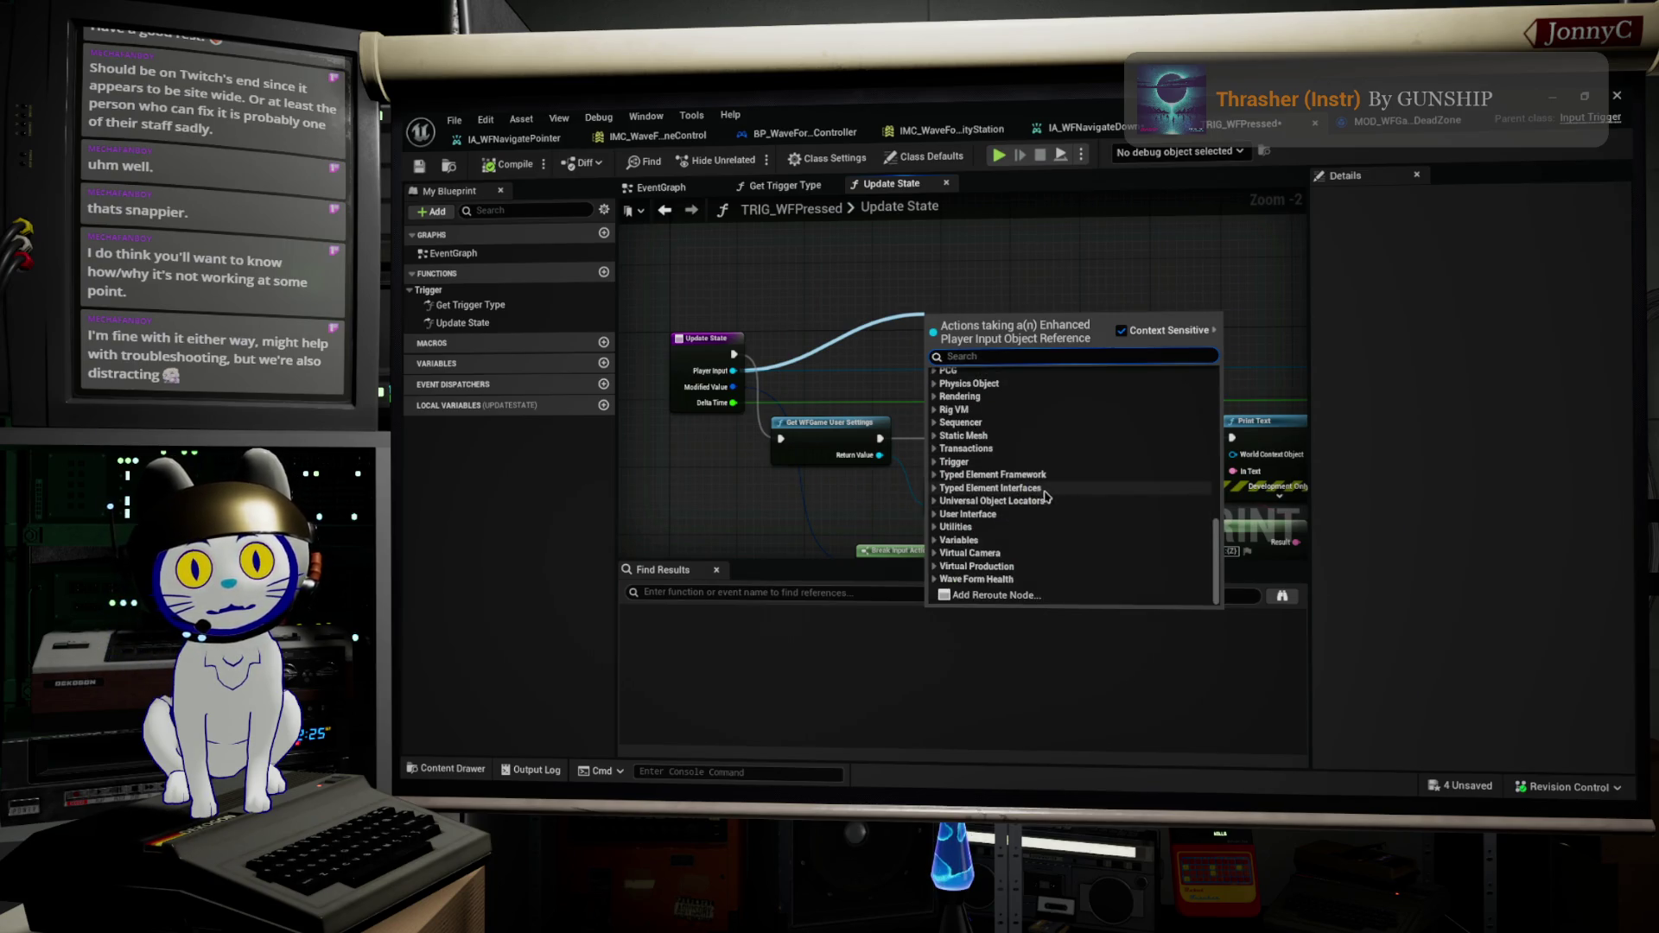
pyautogui.scroll(1, 1043, 494)
pyautogui.scroll(3, 1040, 489)
pyautogui.scroll(4, 1038, 488)
pyautogui.scroll(5, 1037, 485)
pyautogui.scroll(3, 1002, 494)
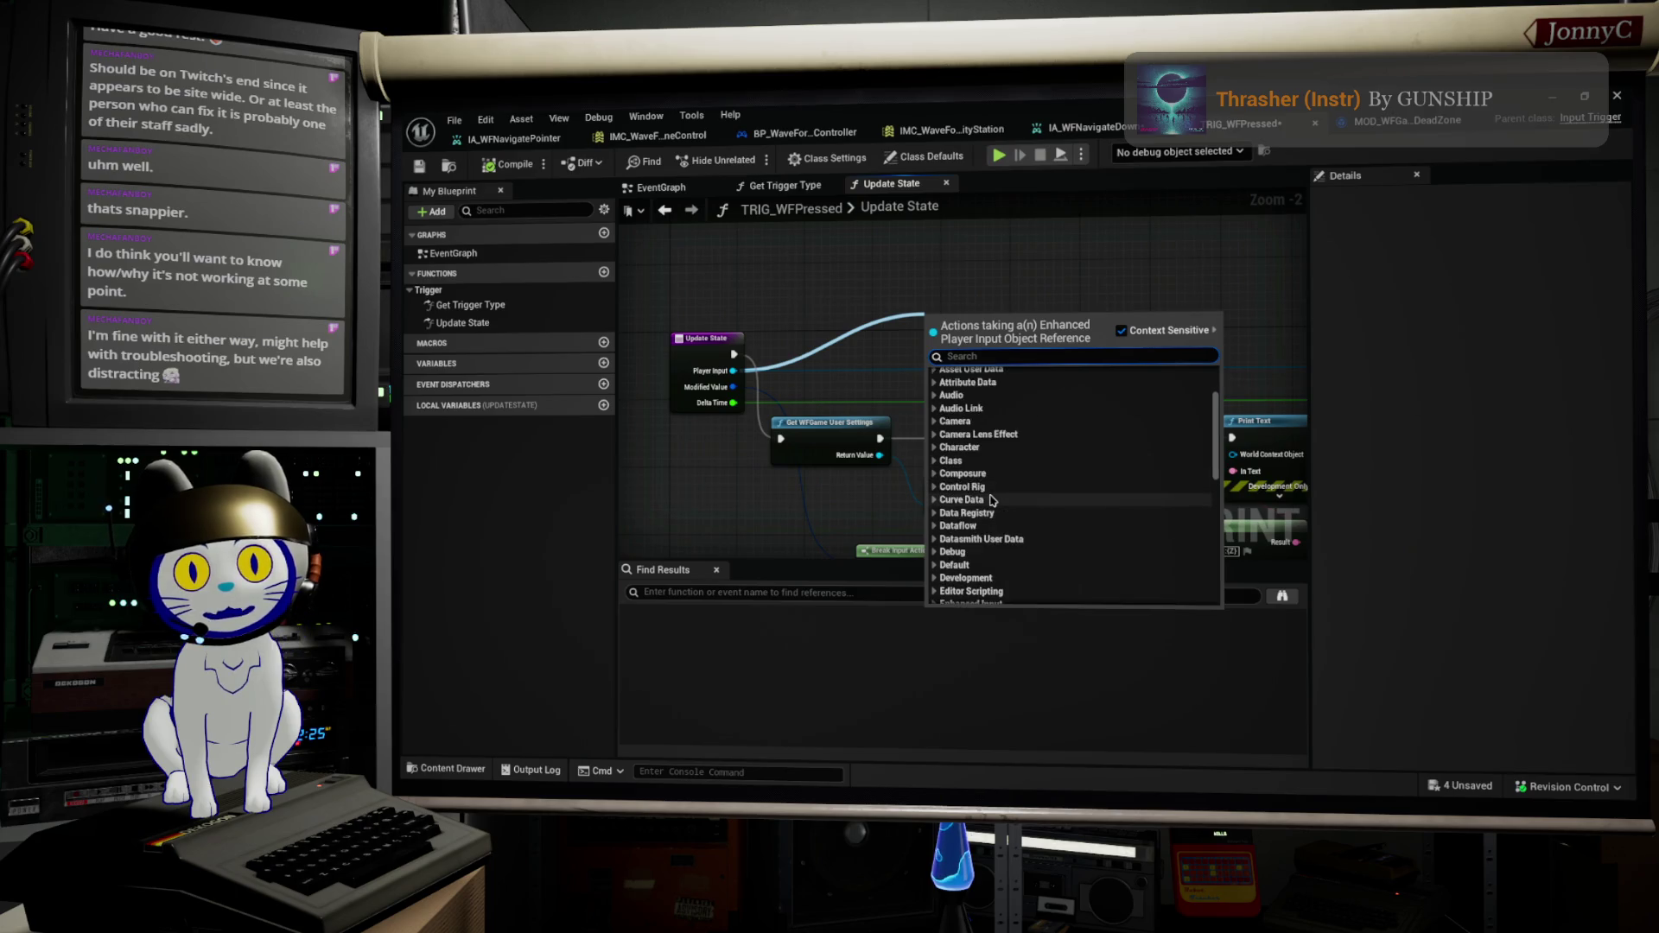
pyautogui.scroll(-8, 992, 500)
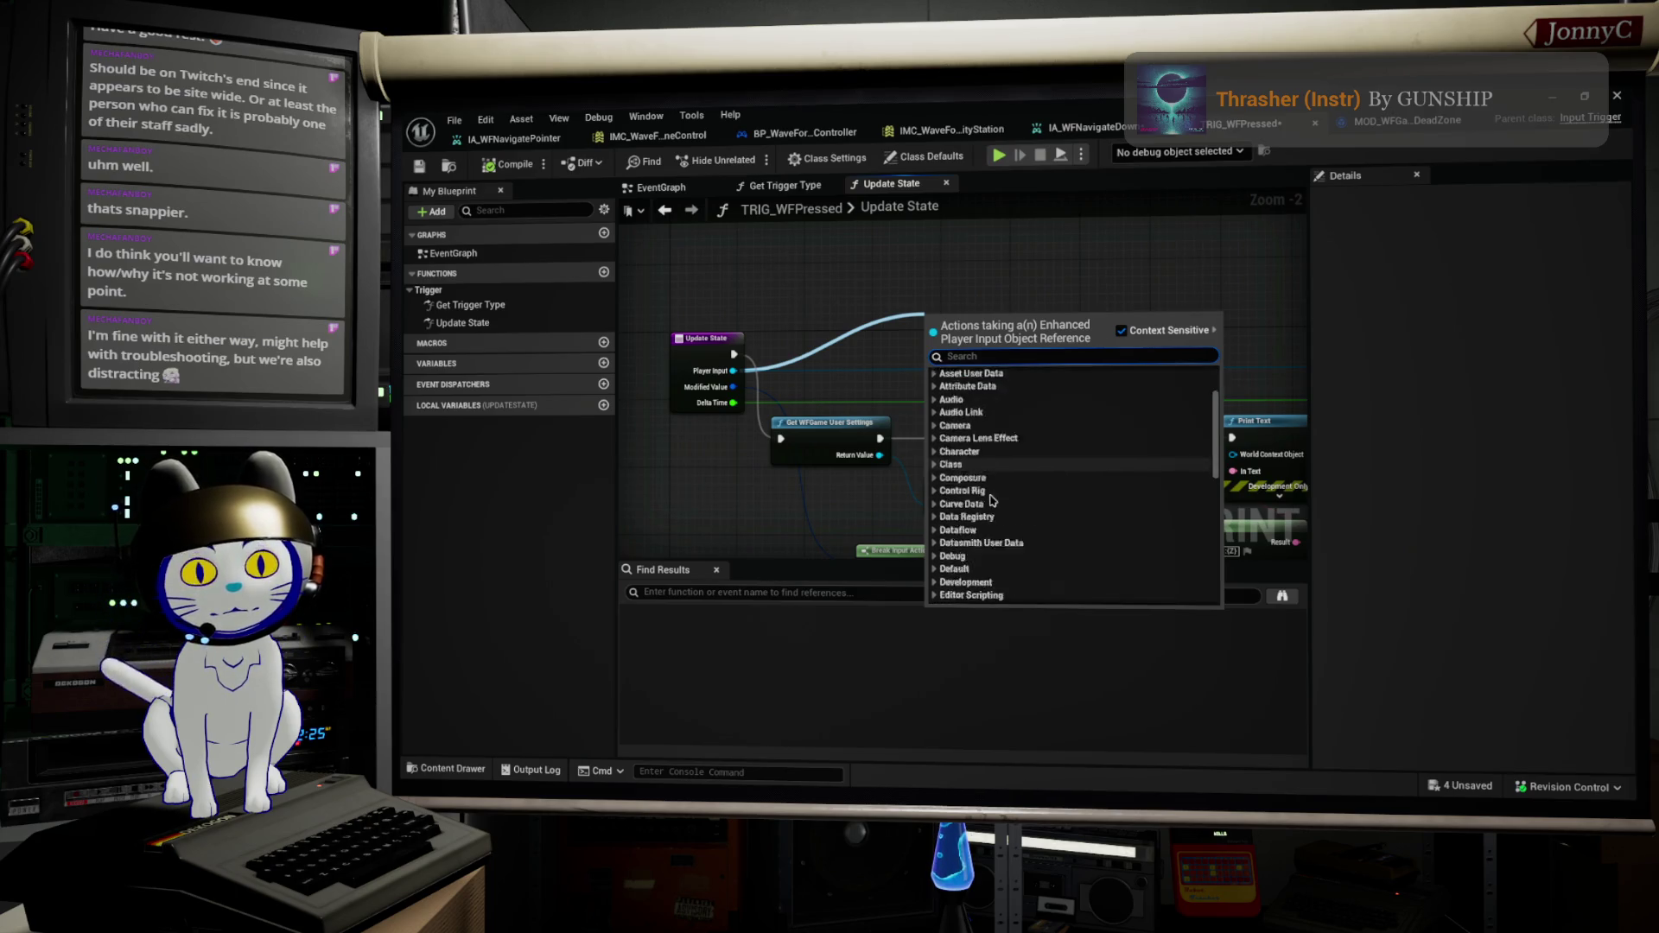
pyautogui.scroll(-5, 993, 501)
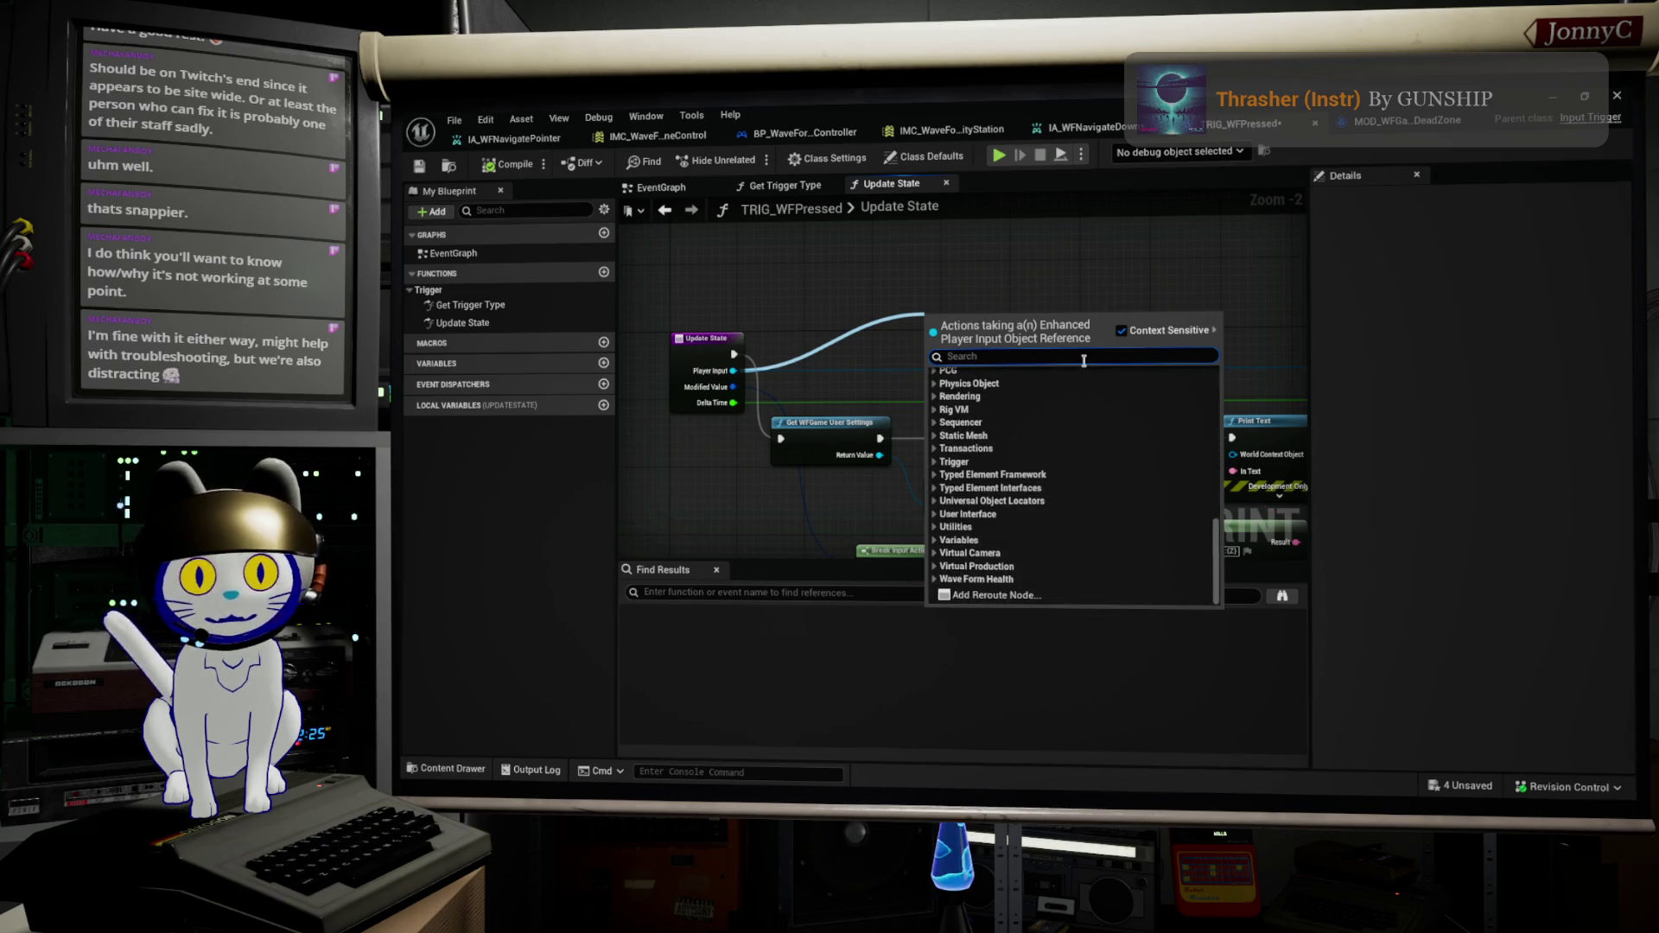
pyautogui.write('aten')
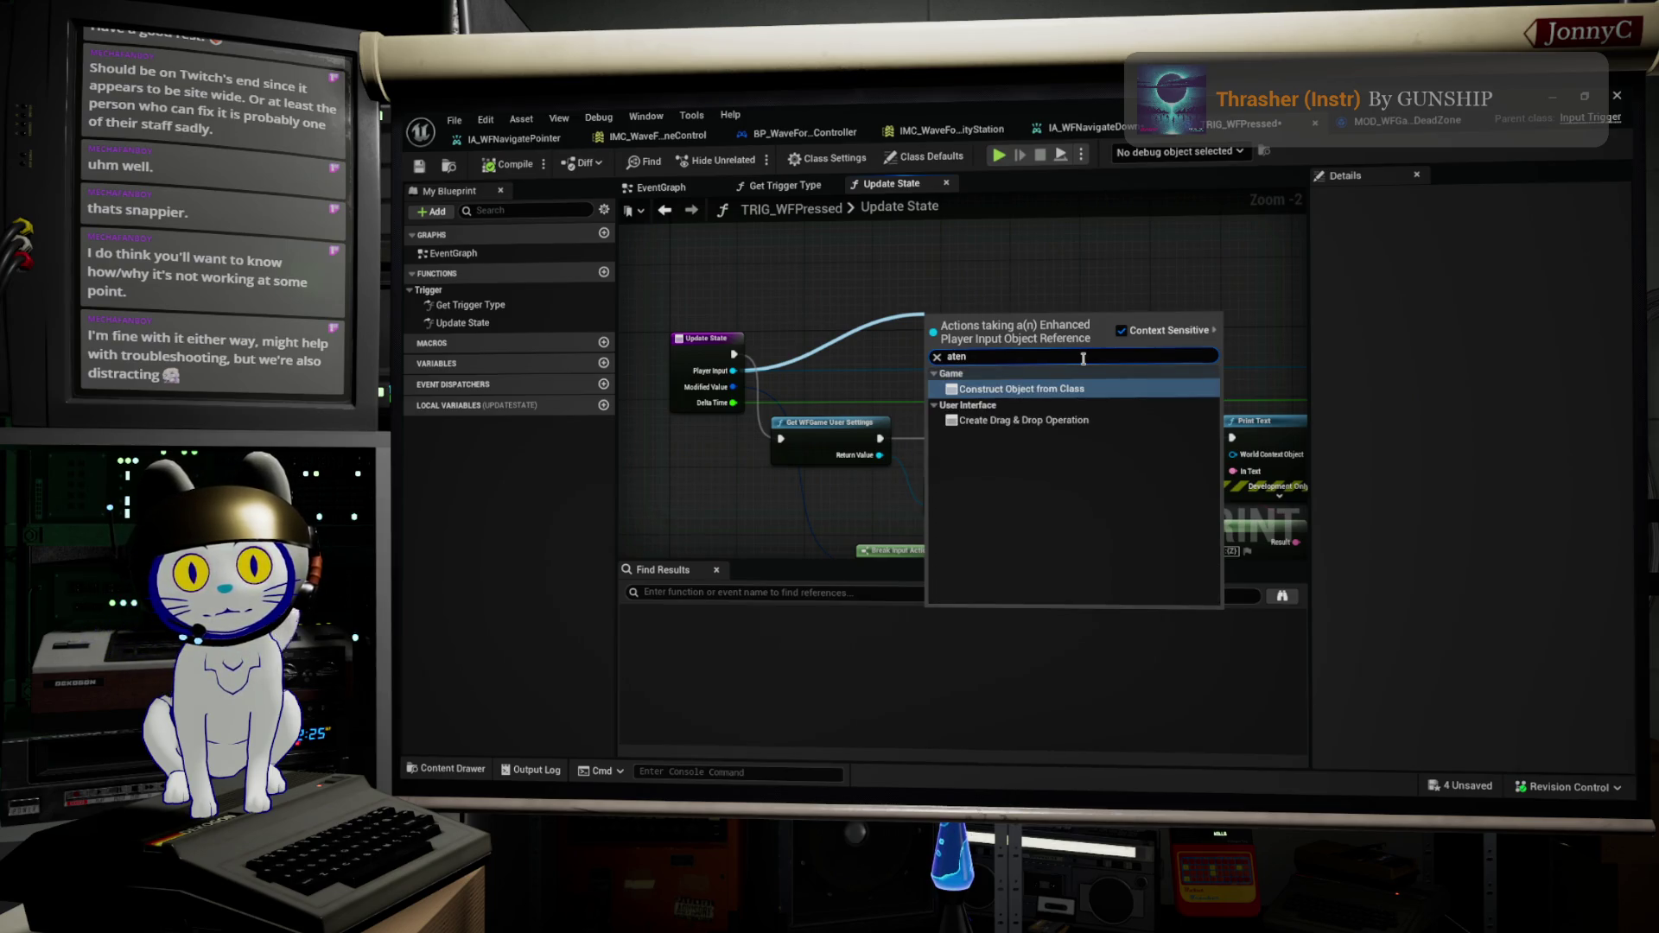
pyautogui.press('BackSpace')
pyautogui.press('BackSpace')
pyautogui.press('BackSpace')
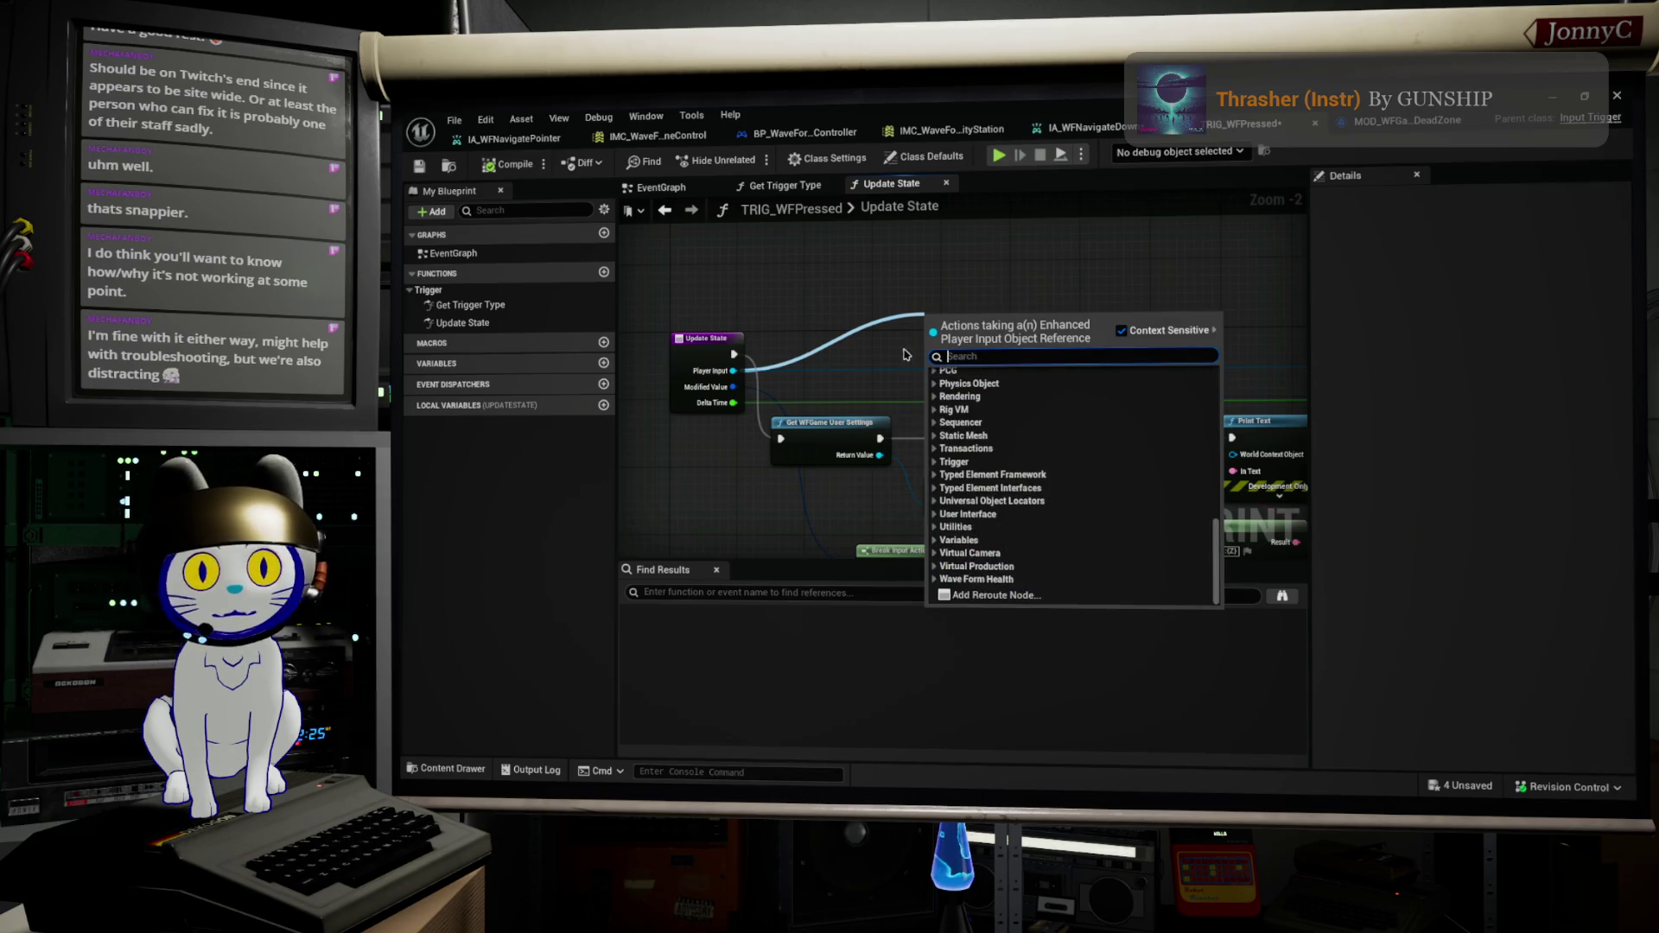
pyautogui.click(787, 281)
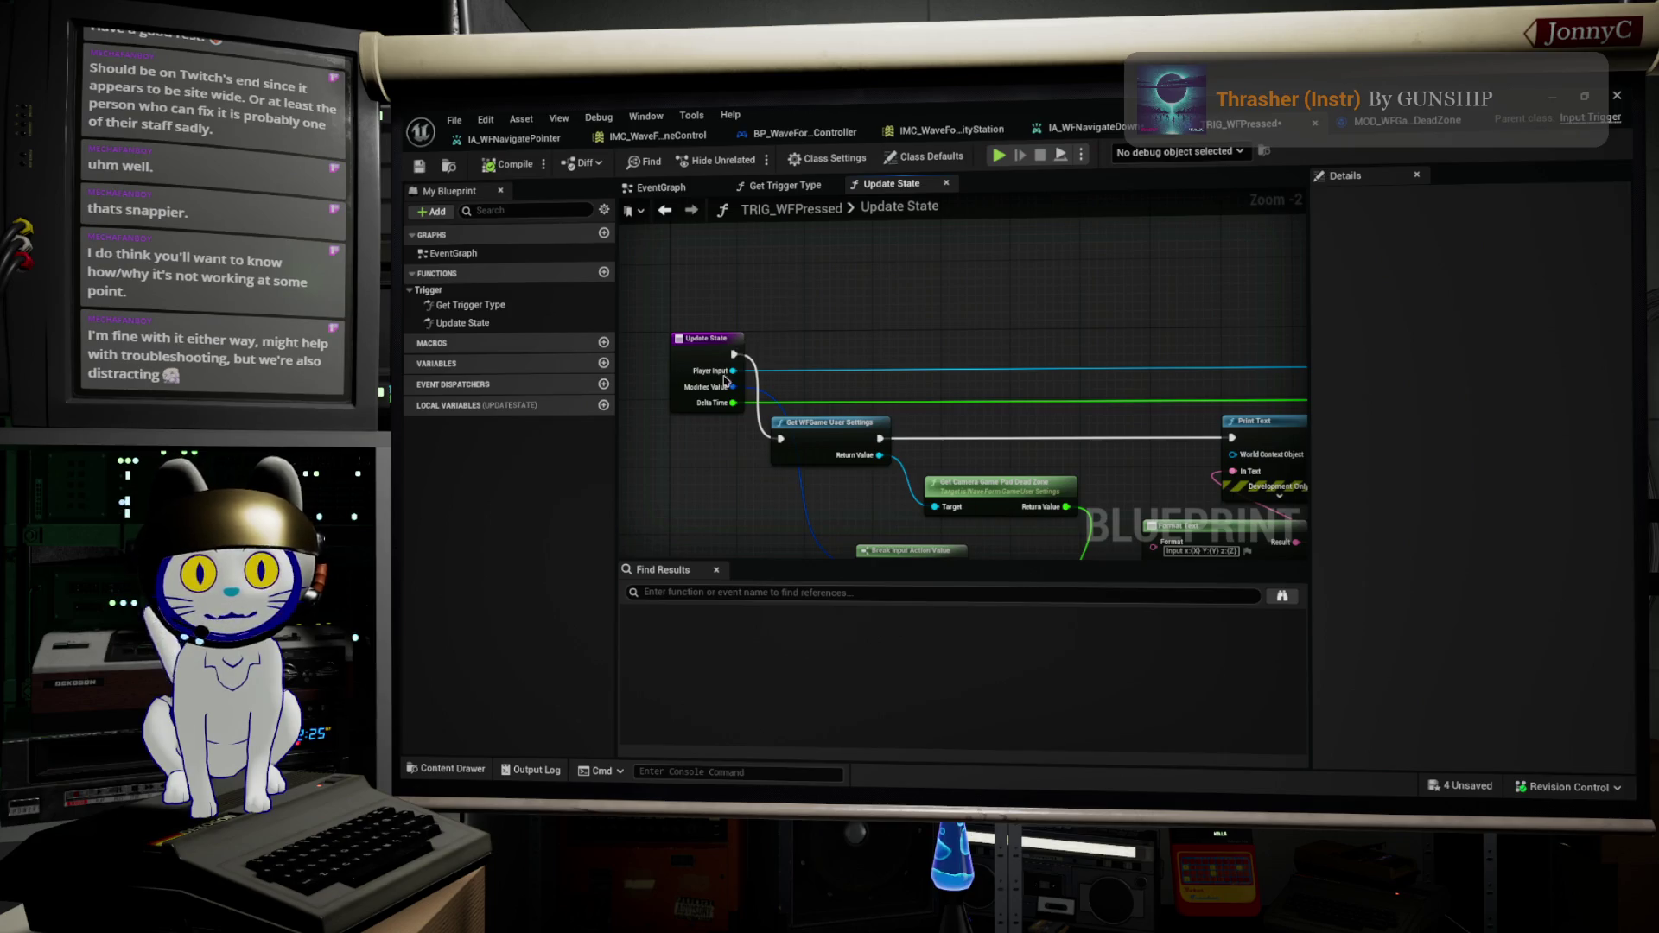
# Step: Select the Break Input Action Value node, then switch to the IA_WFNavigateDown input action
pyautogui.moveTo(943, 404)
pyautogui.mouseDown()
pyautogui.moveTo(968, 345)
pyautogui.moveTo(1008, 370)
pyautogui.mouseUp()
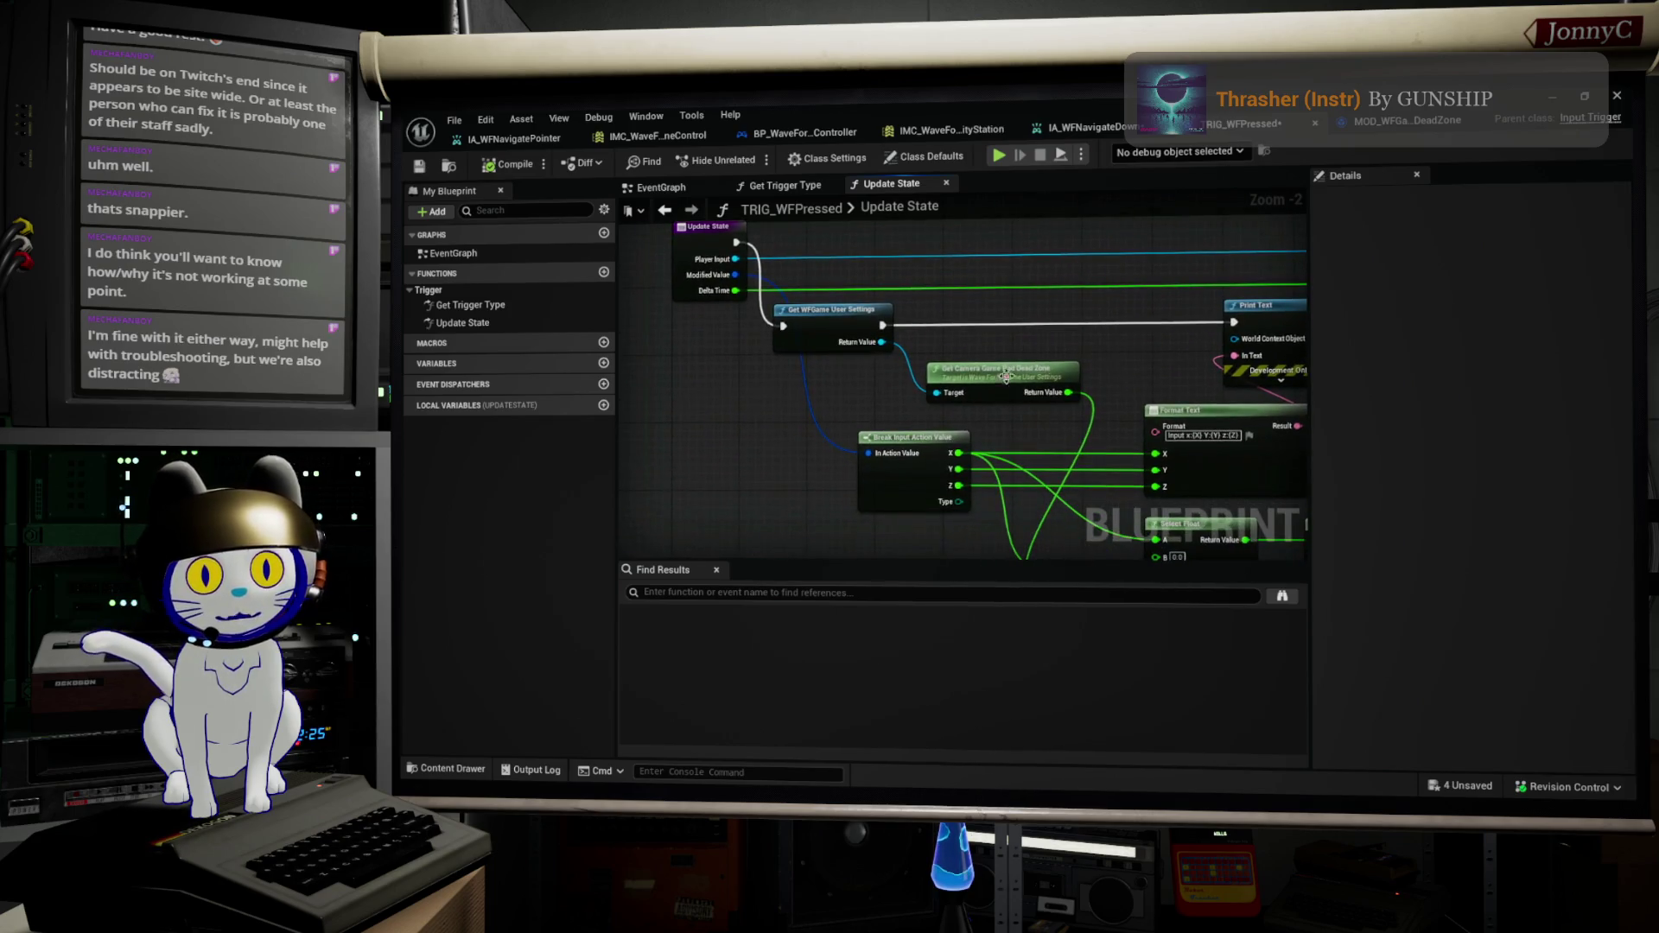
pyautogui.moveTo(927, 459); pyautogui.dragTo(828, 432)
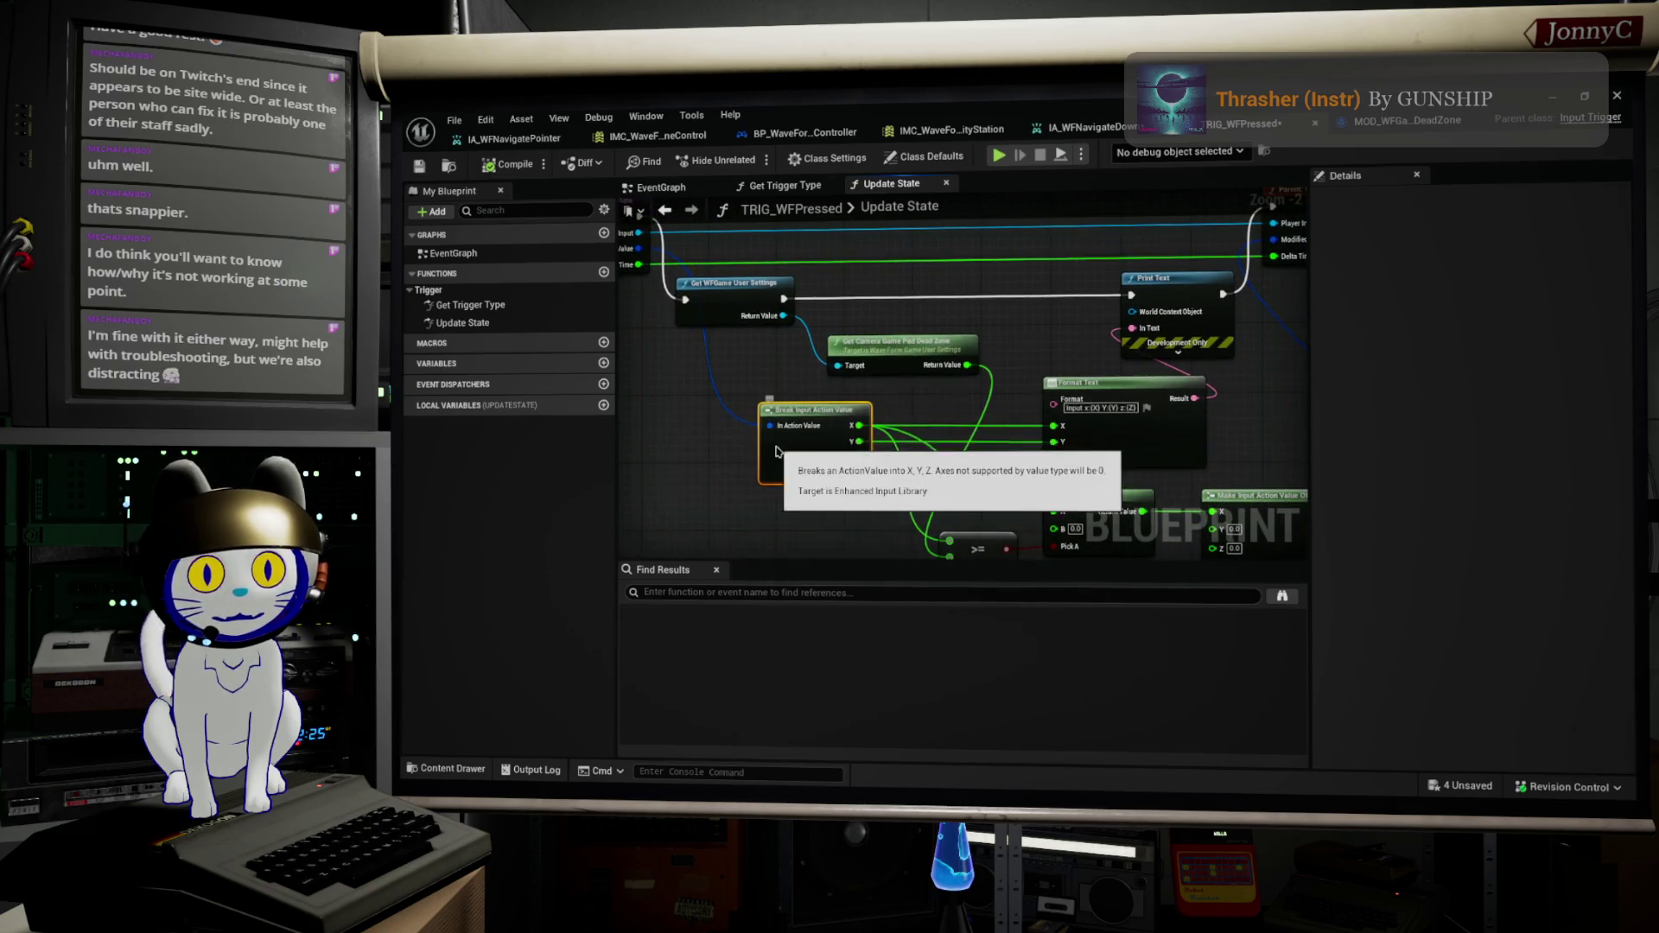
pyautogui.click(828, 431)
pyautogui.scroll(1, 828, 431)
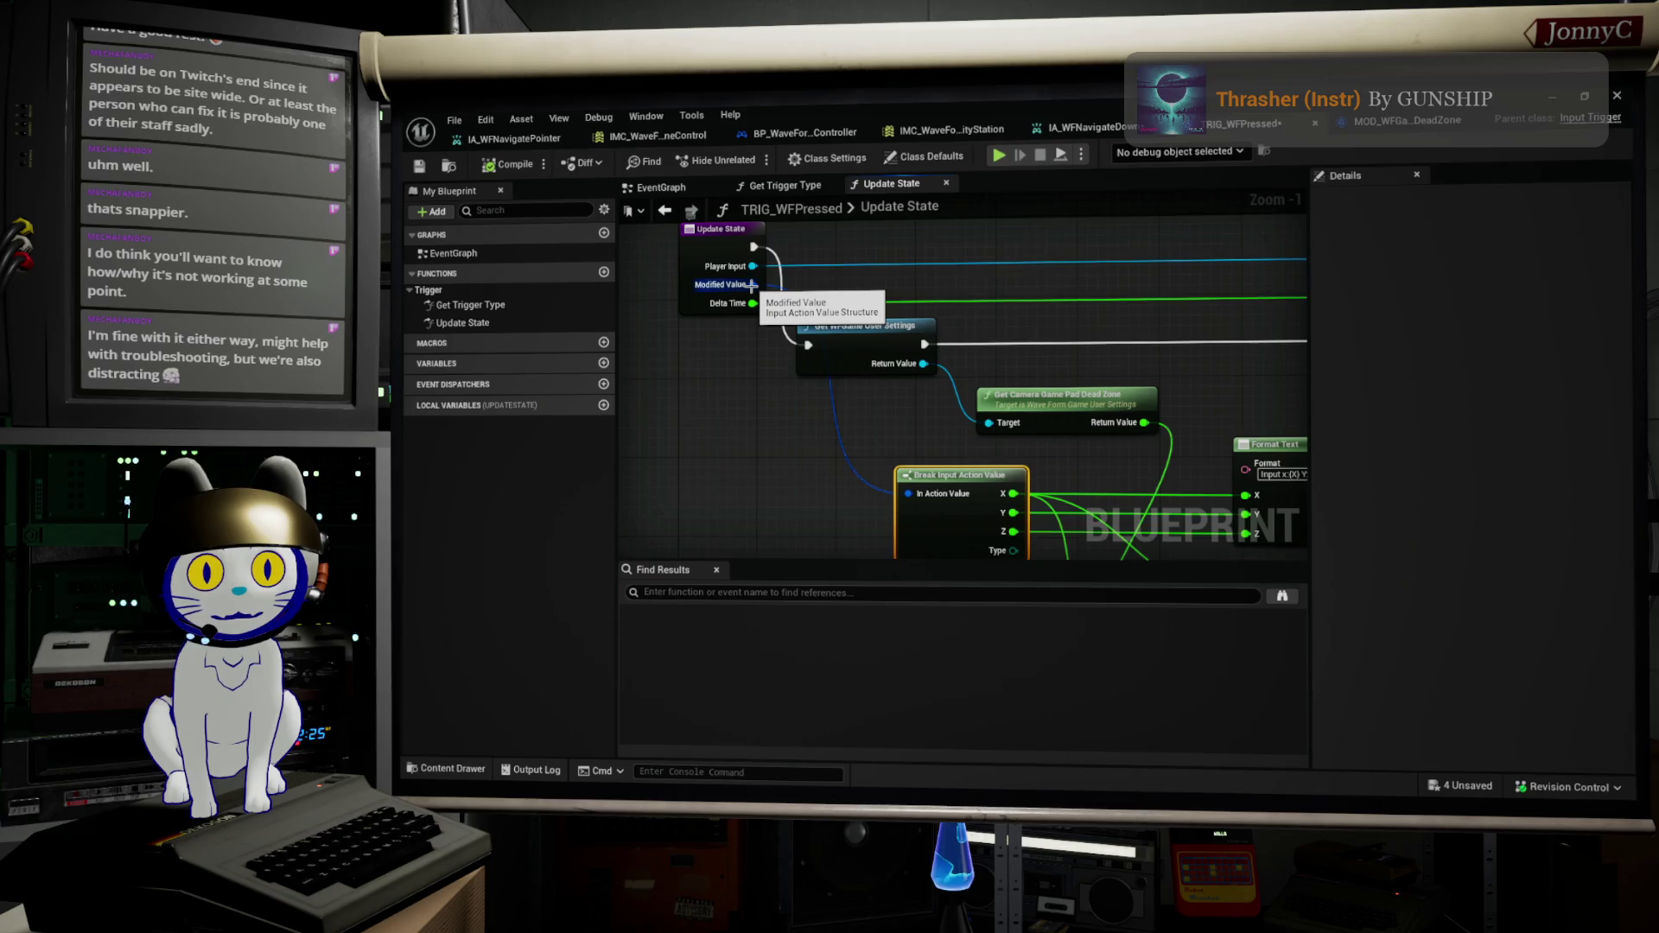
pyautogui.moveTo(920, 394)
pyautogui.mouseDown()
pyautogui.moveTo(825, 382)
pyautogui.moveTo(899, 414)
pyautogui.mouseUp()
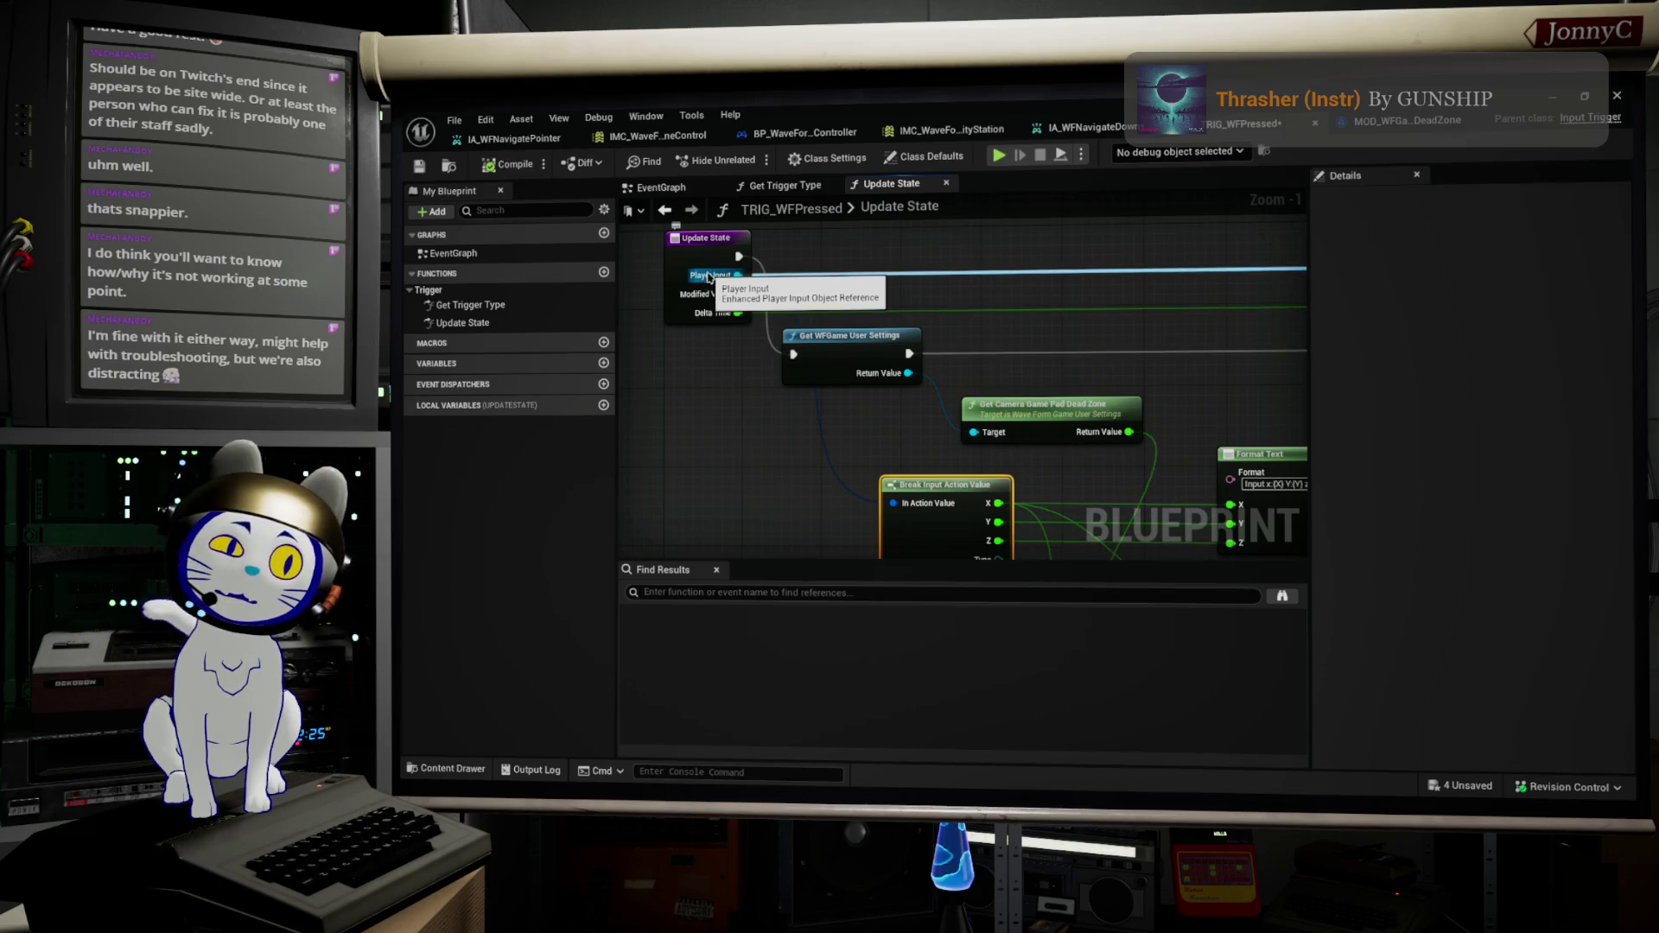
pyautogui.click(1105, 124)
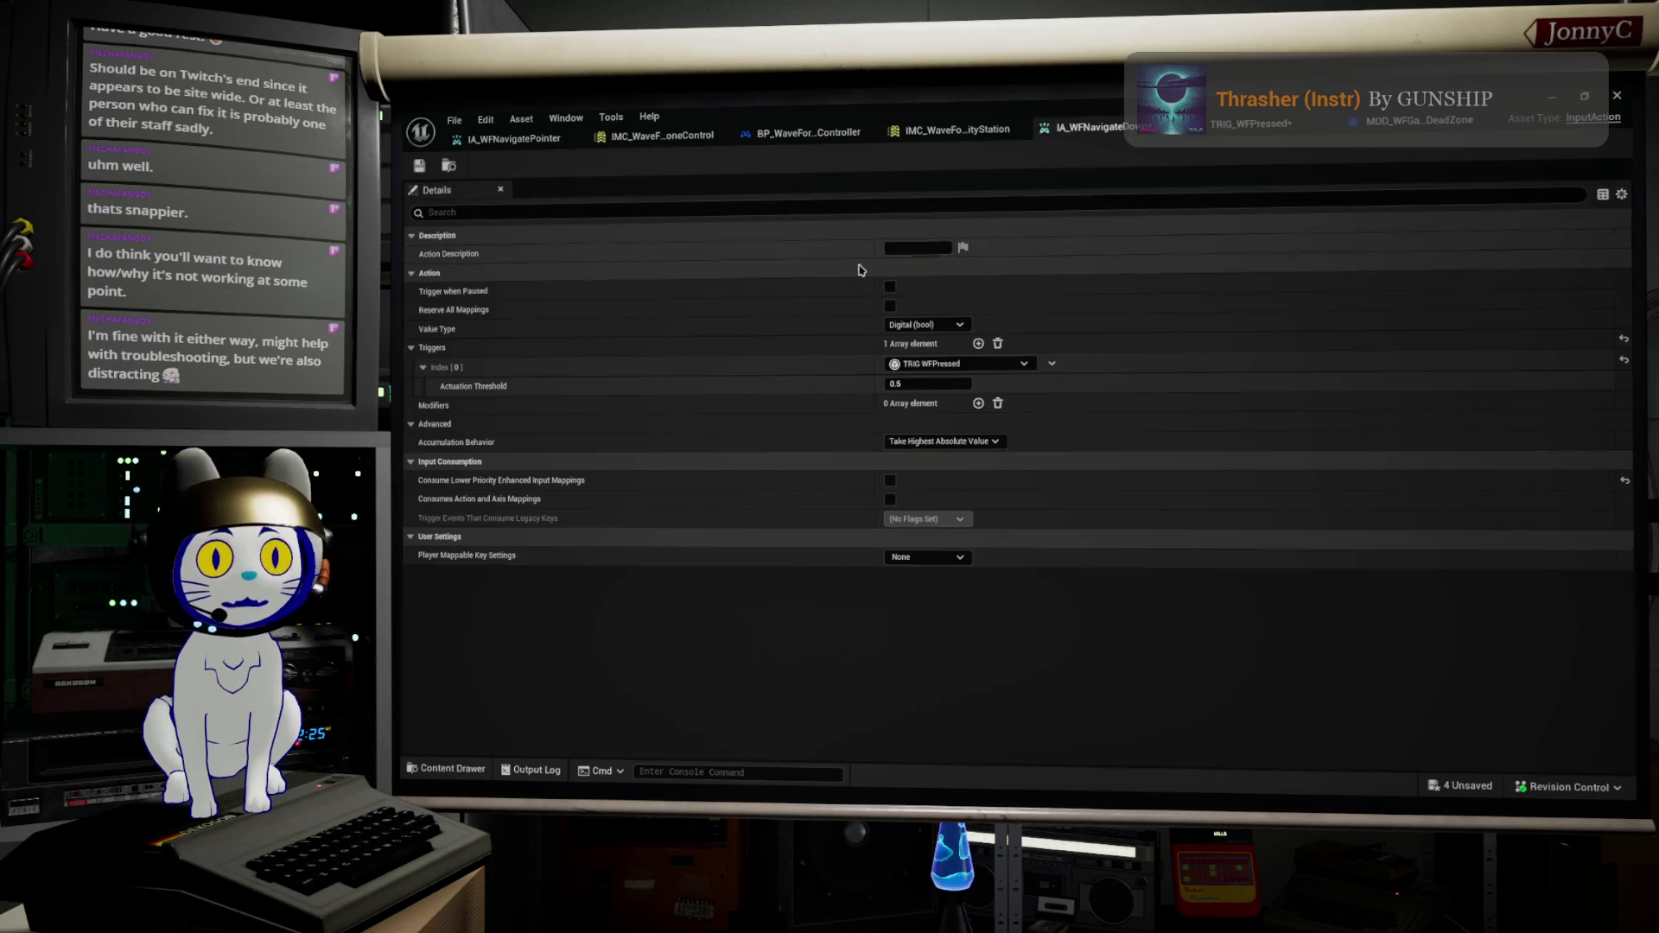
# Step: Show the Value Type choices for IA_WFNavigateDown in the Details panel
pyautogui.click(945, 328)
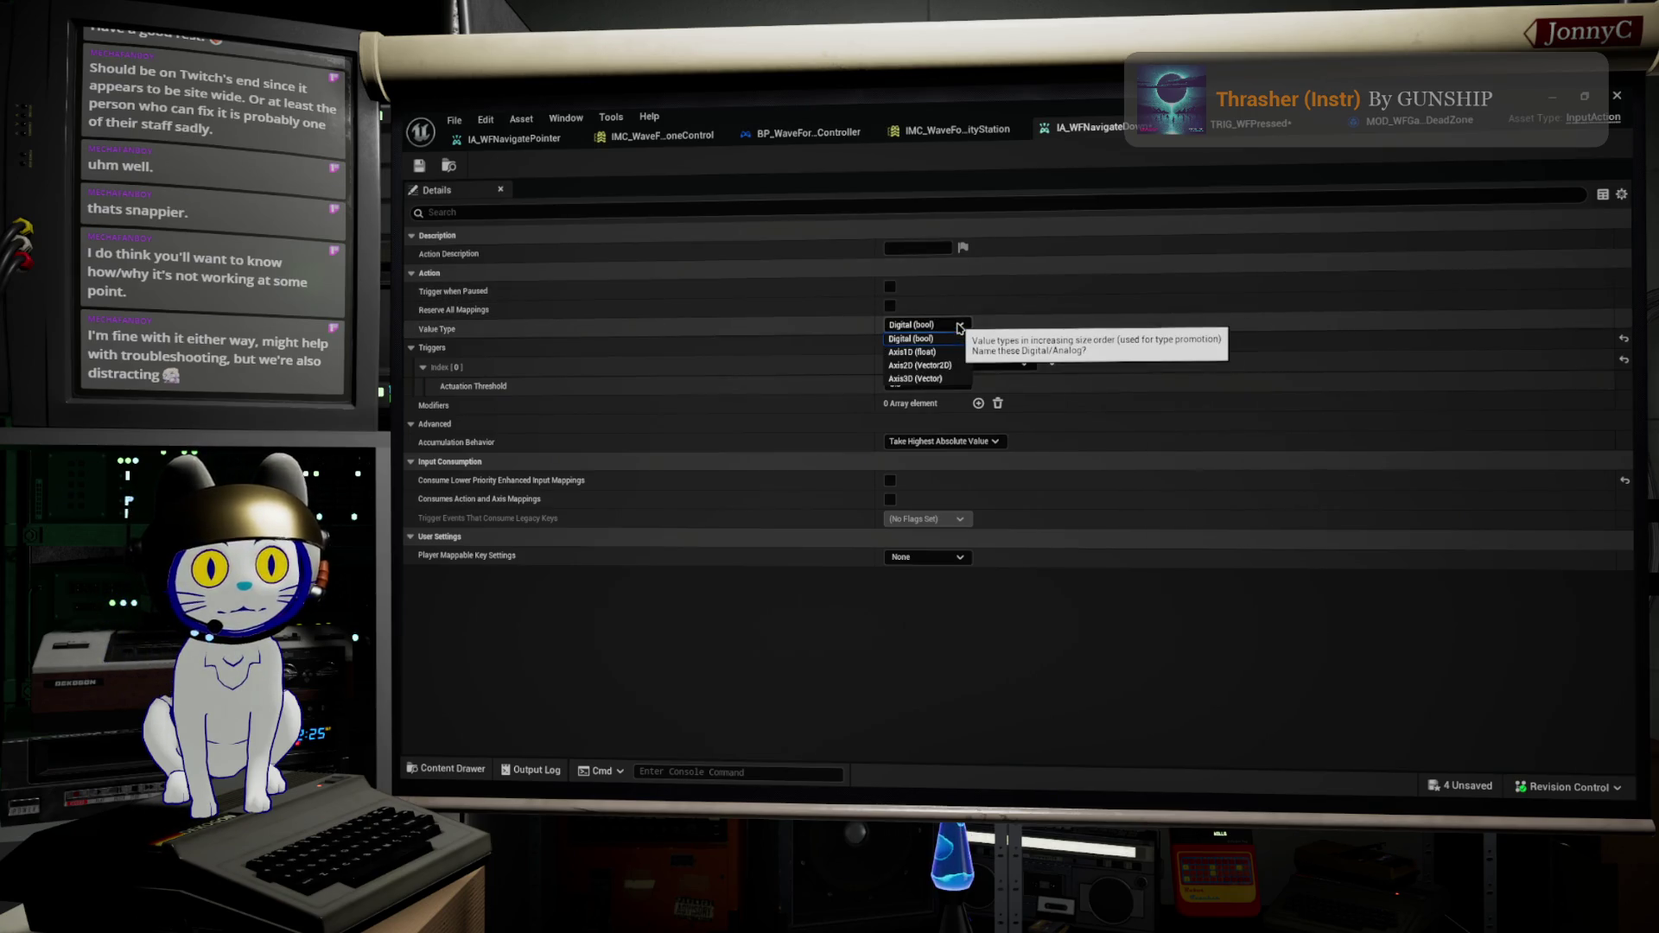
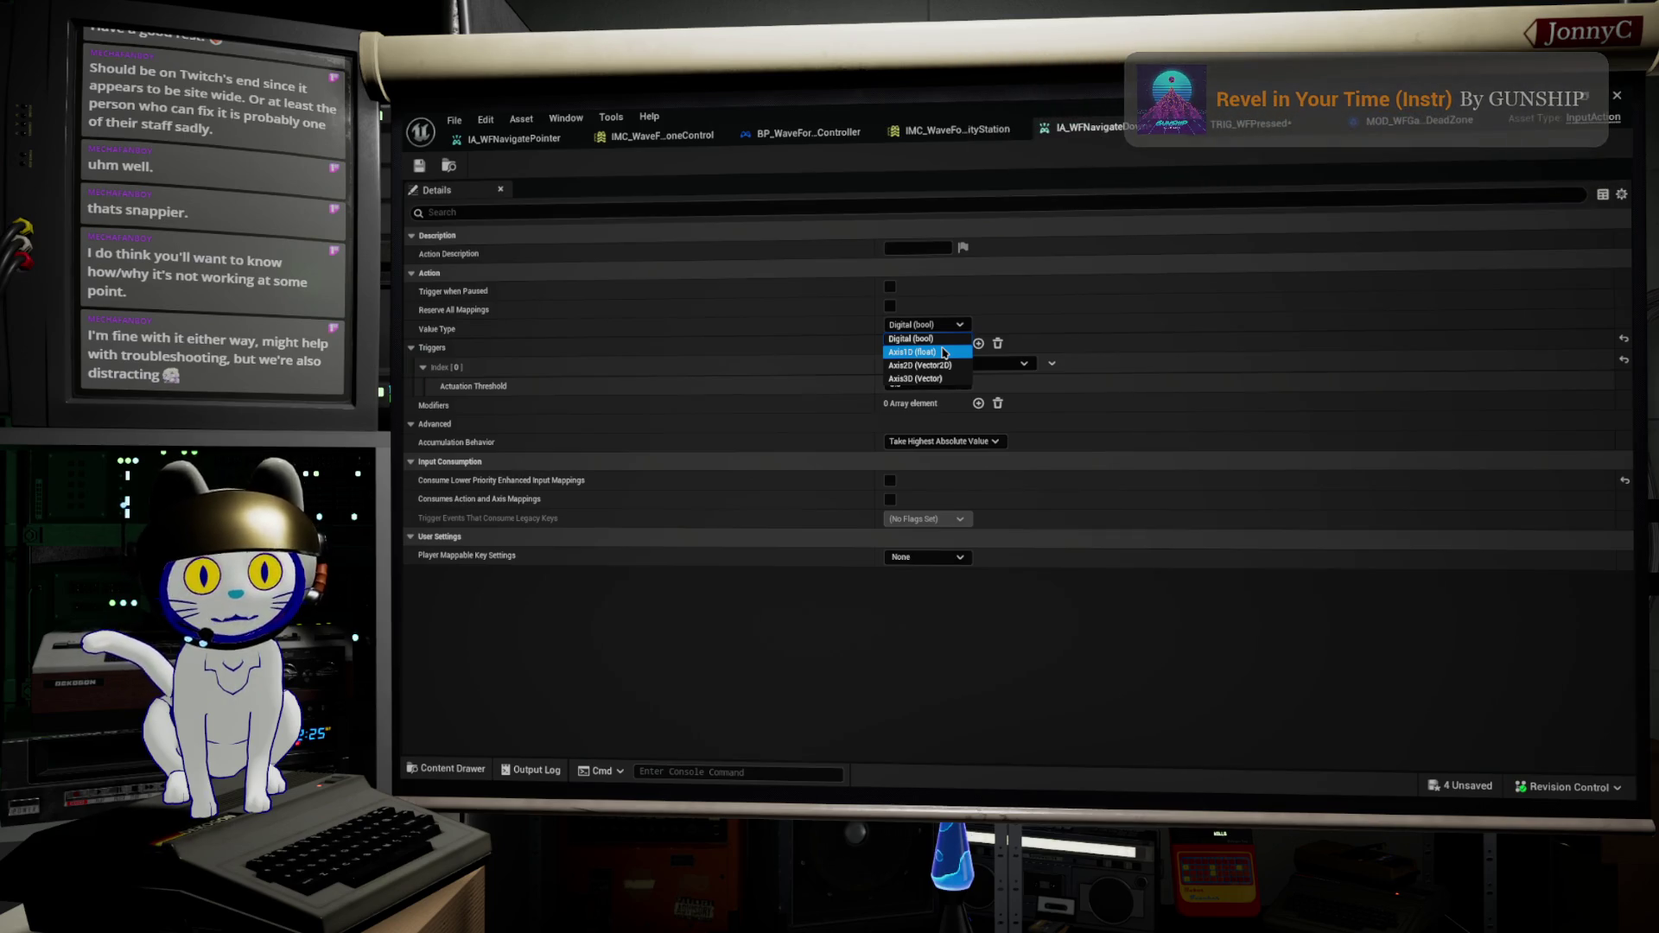
# Step: Replace IA_WFNavigate's existing triggers with a single Pressed trigger
pyautogui.click(1071, 273)
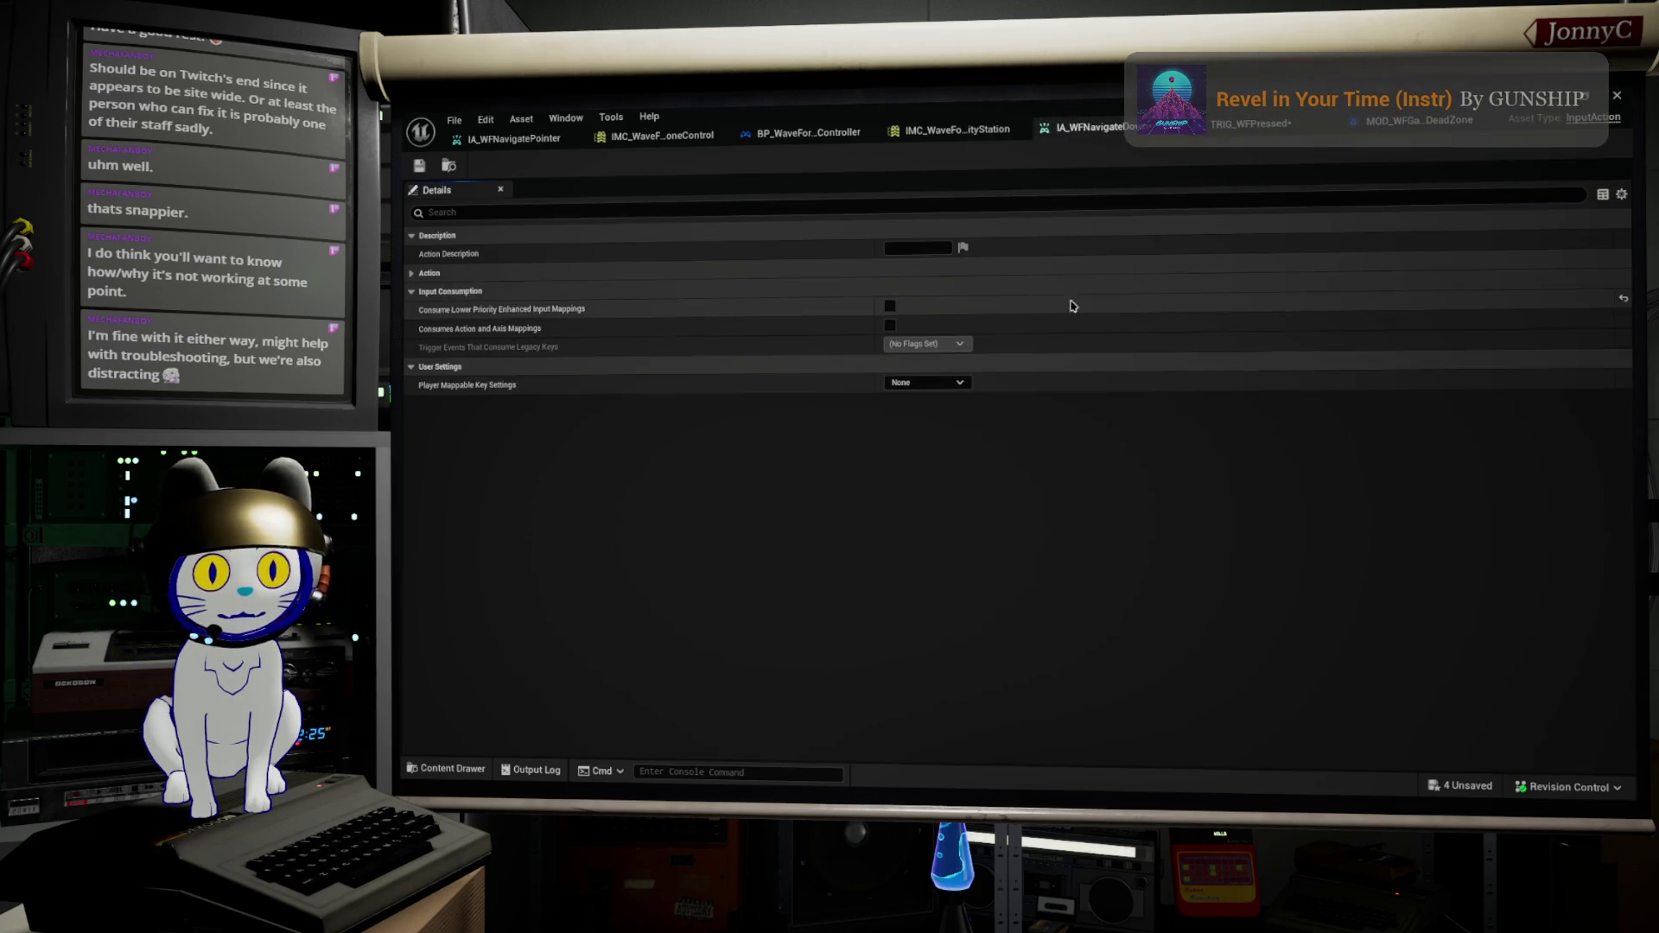
pyautogui.click(423, 273)
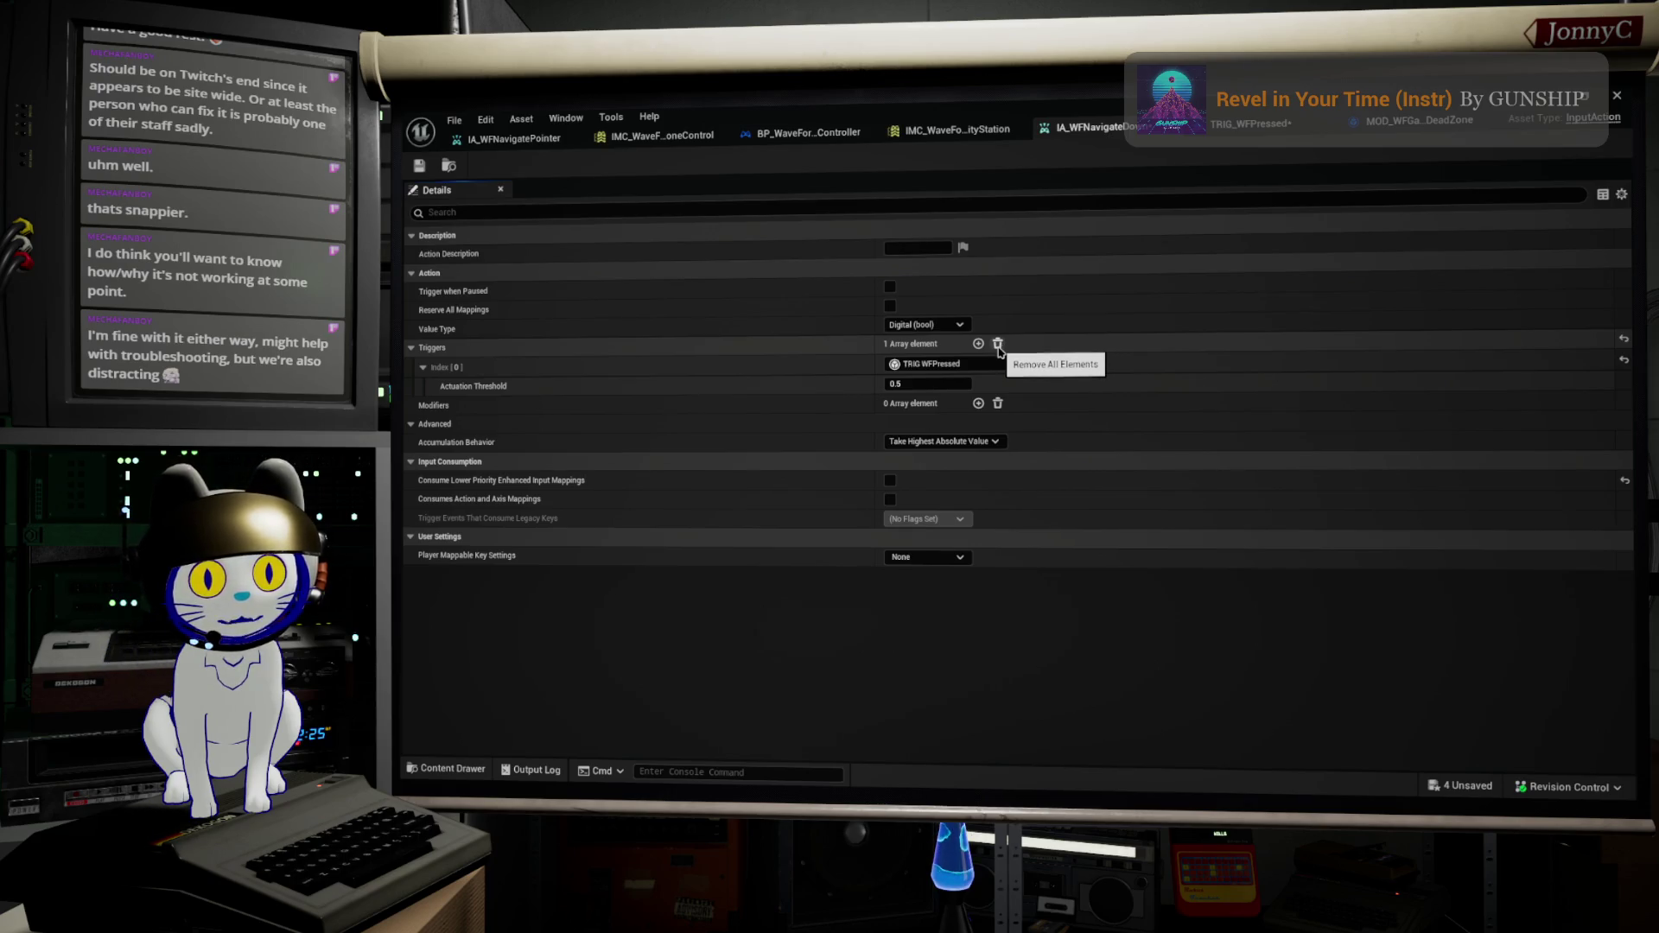
pyautogui.click(998, 344)
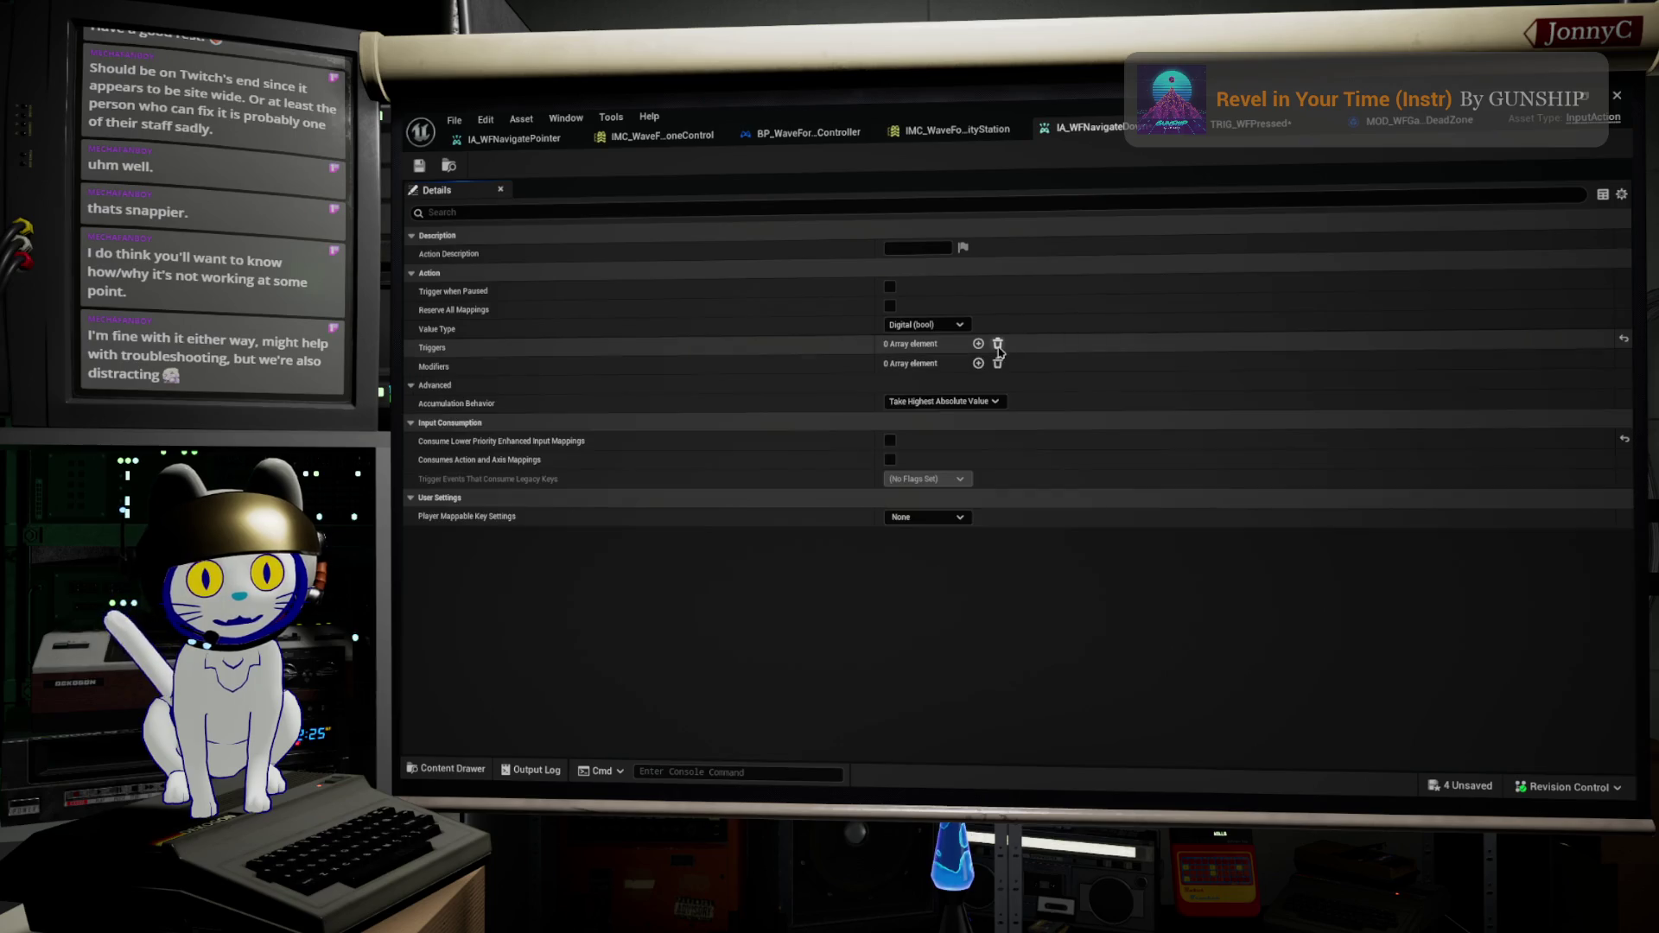
pyautogui.click(978, 343)
pyautogui.click(964, 364)
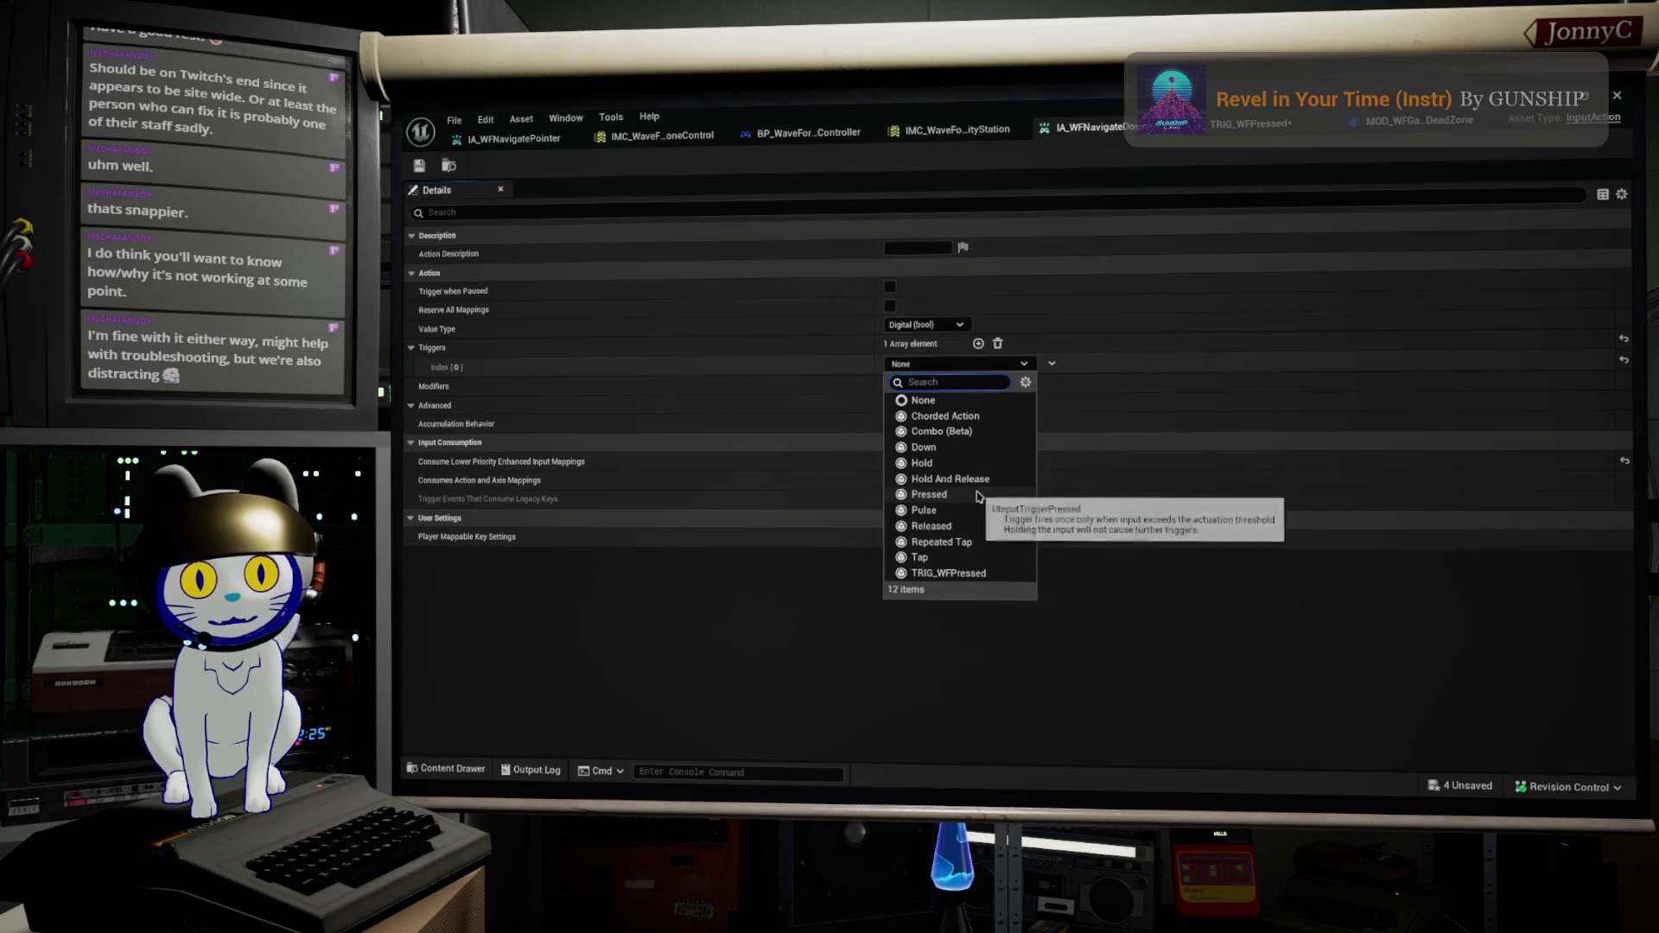
pyautogui.click(929, 494)
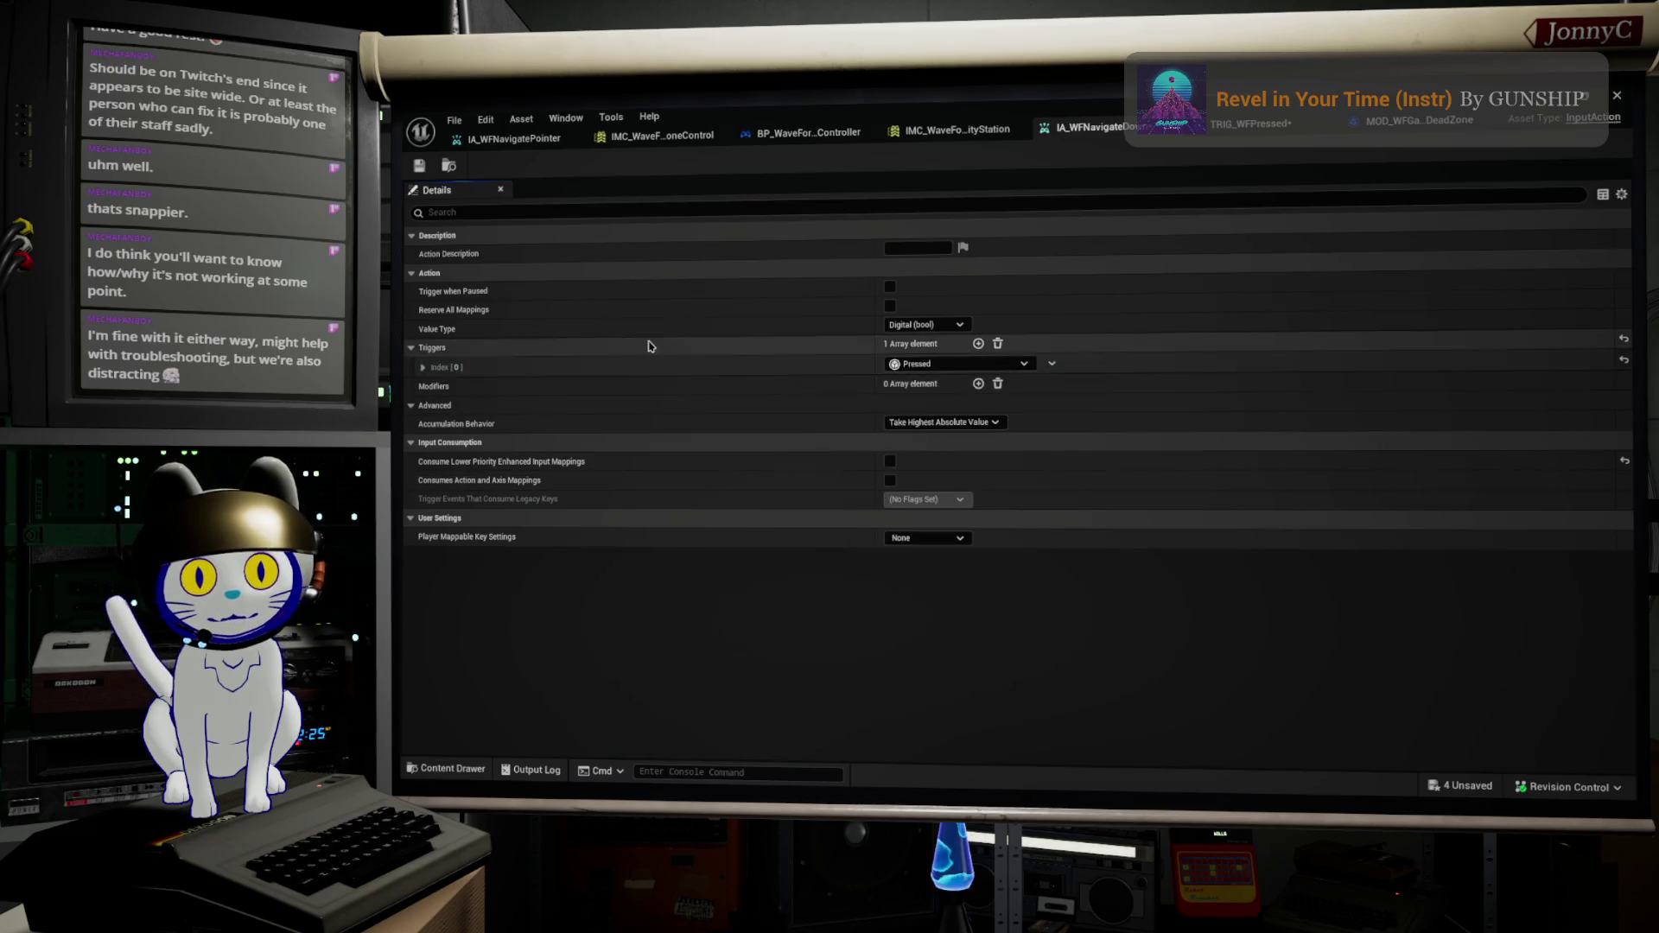
# Step: Set the Pressed trigger's Actuation Threshold from 0.5 to 0.7 and close the input action editor
pyautogui.click(423, 367)
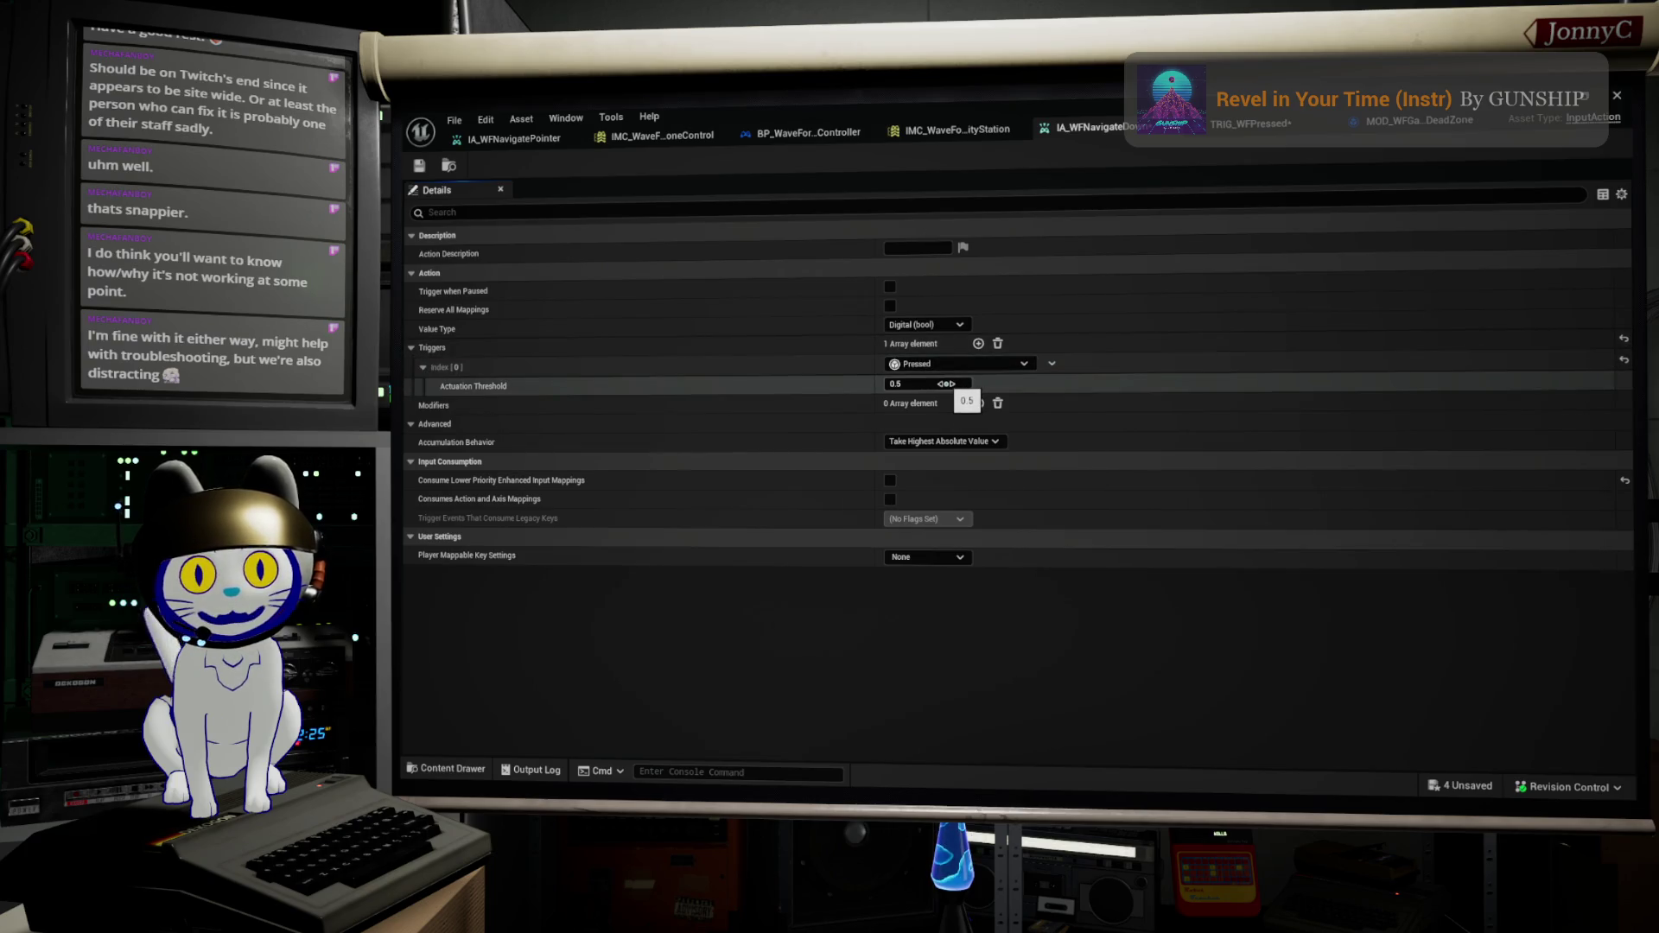
pyautogui.click(942, 384)
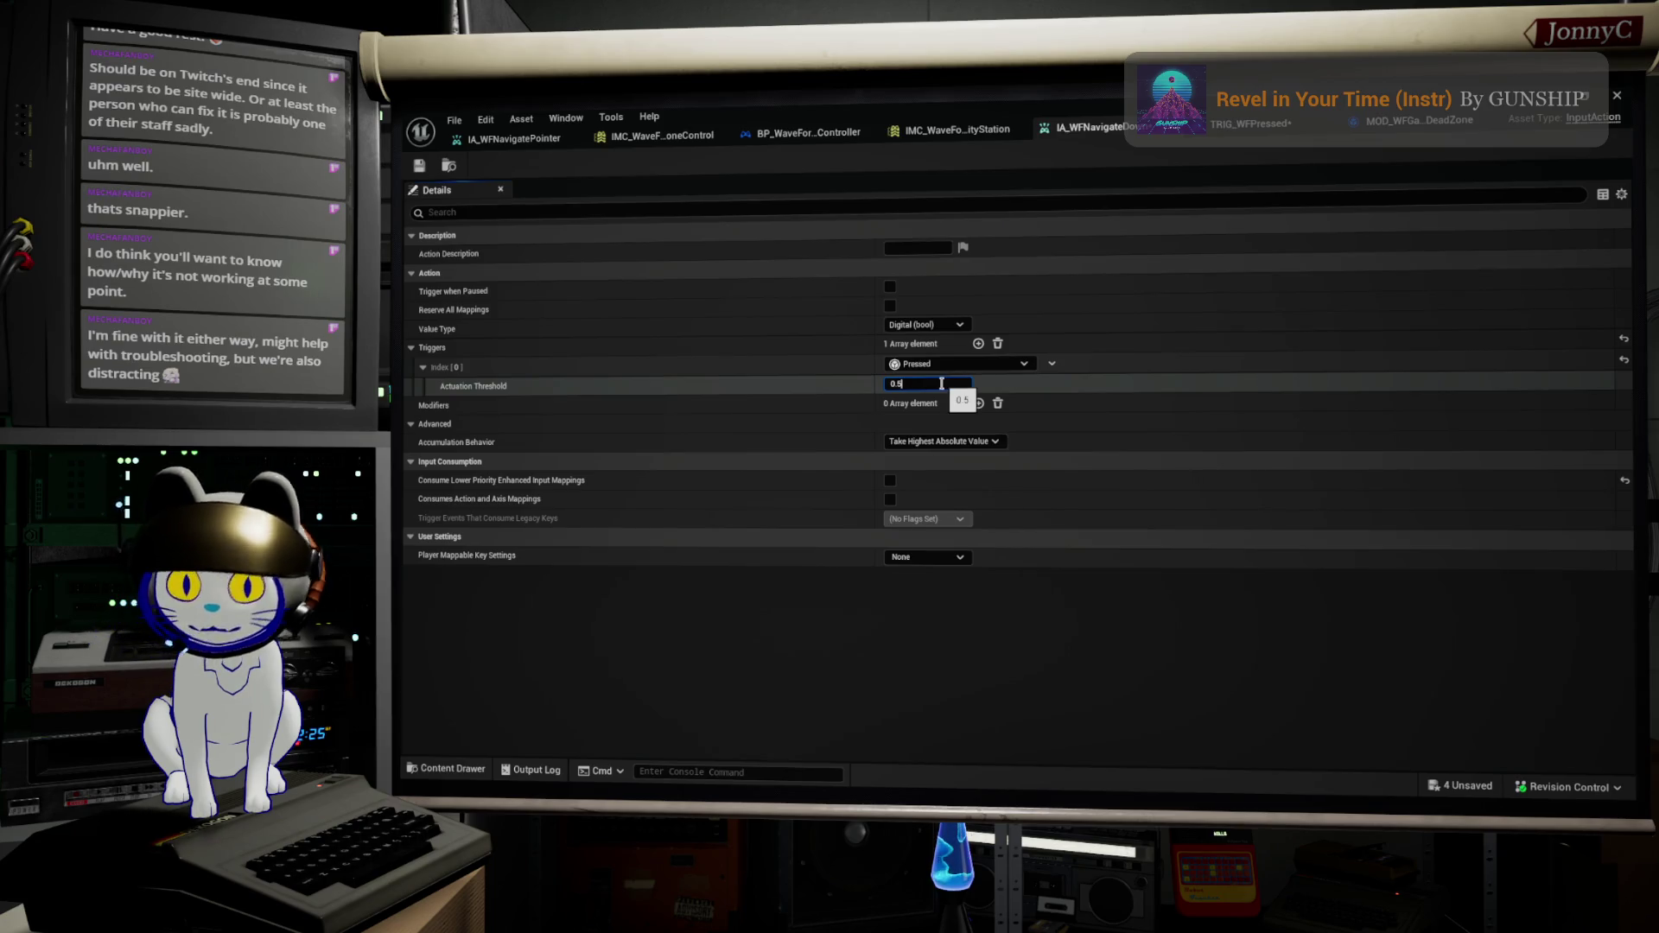
pyautogui.doubleClick(941, 384)
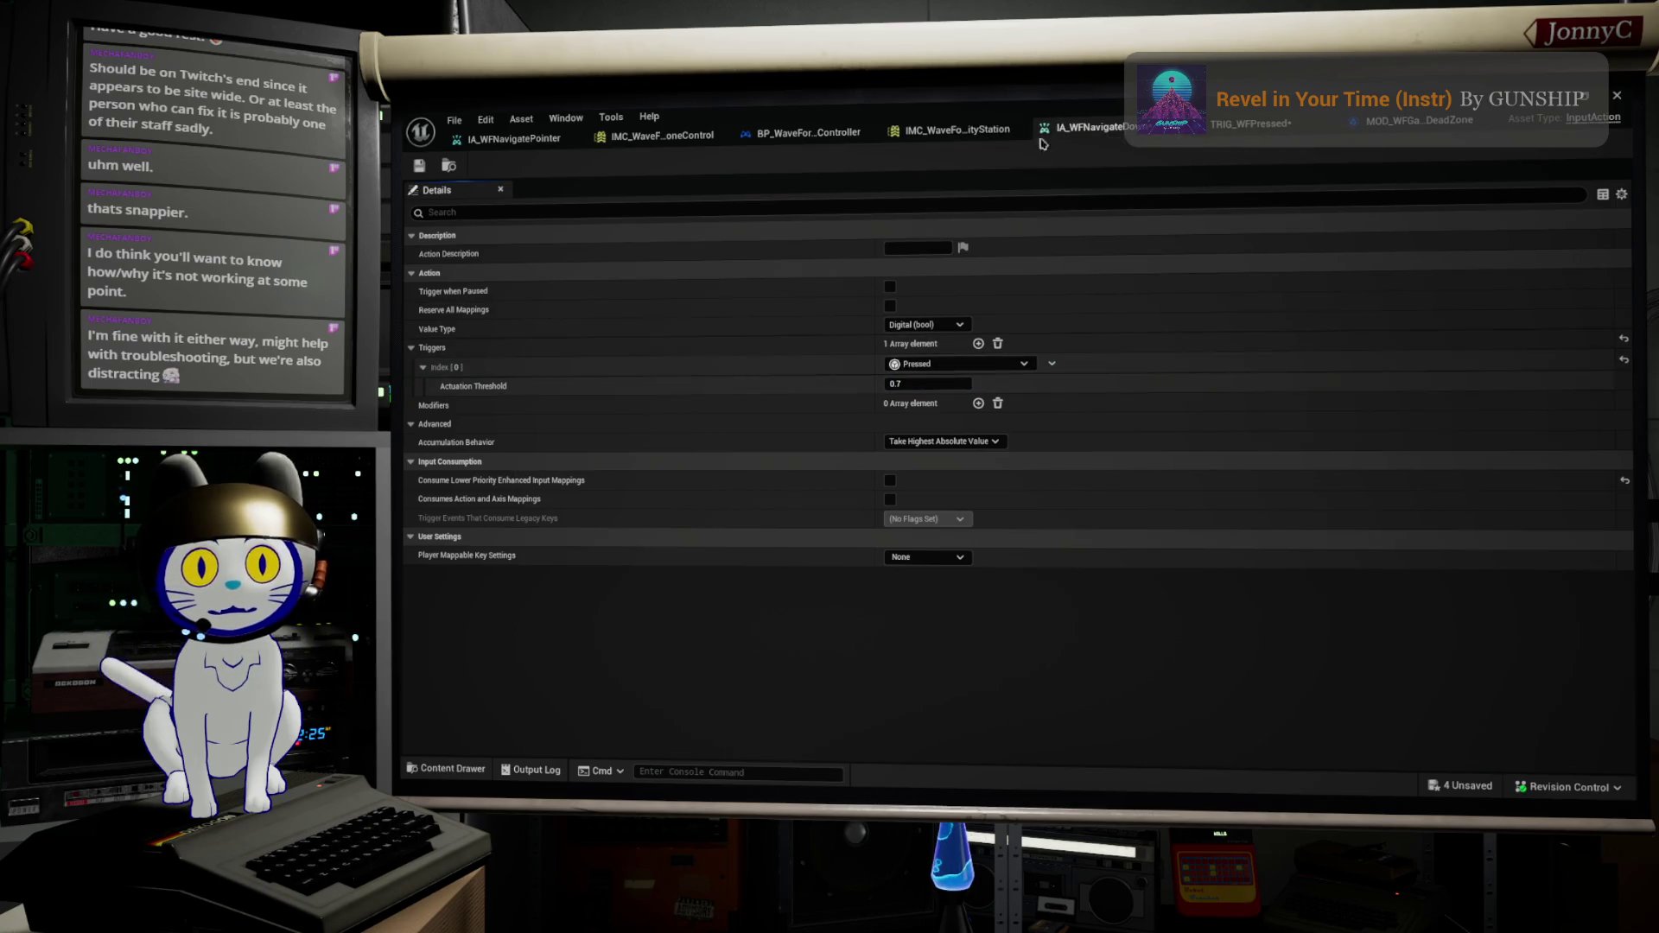
pyautogui.moveTo(748, 110)
pyautogui.mouseDown()
pyautogui.moveTo(1245, 110)
pyautogui.moveTo(918, 185)
pyautogui.mouseUp()
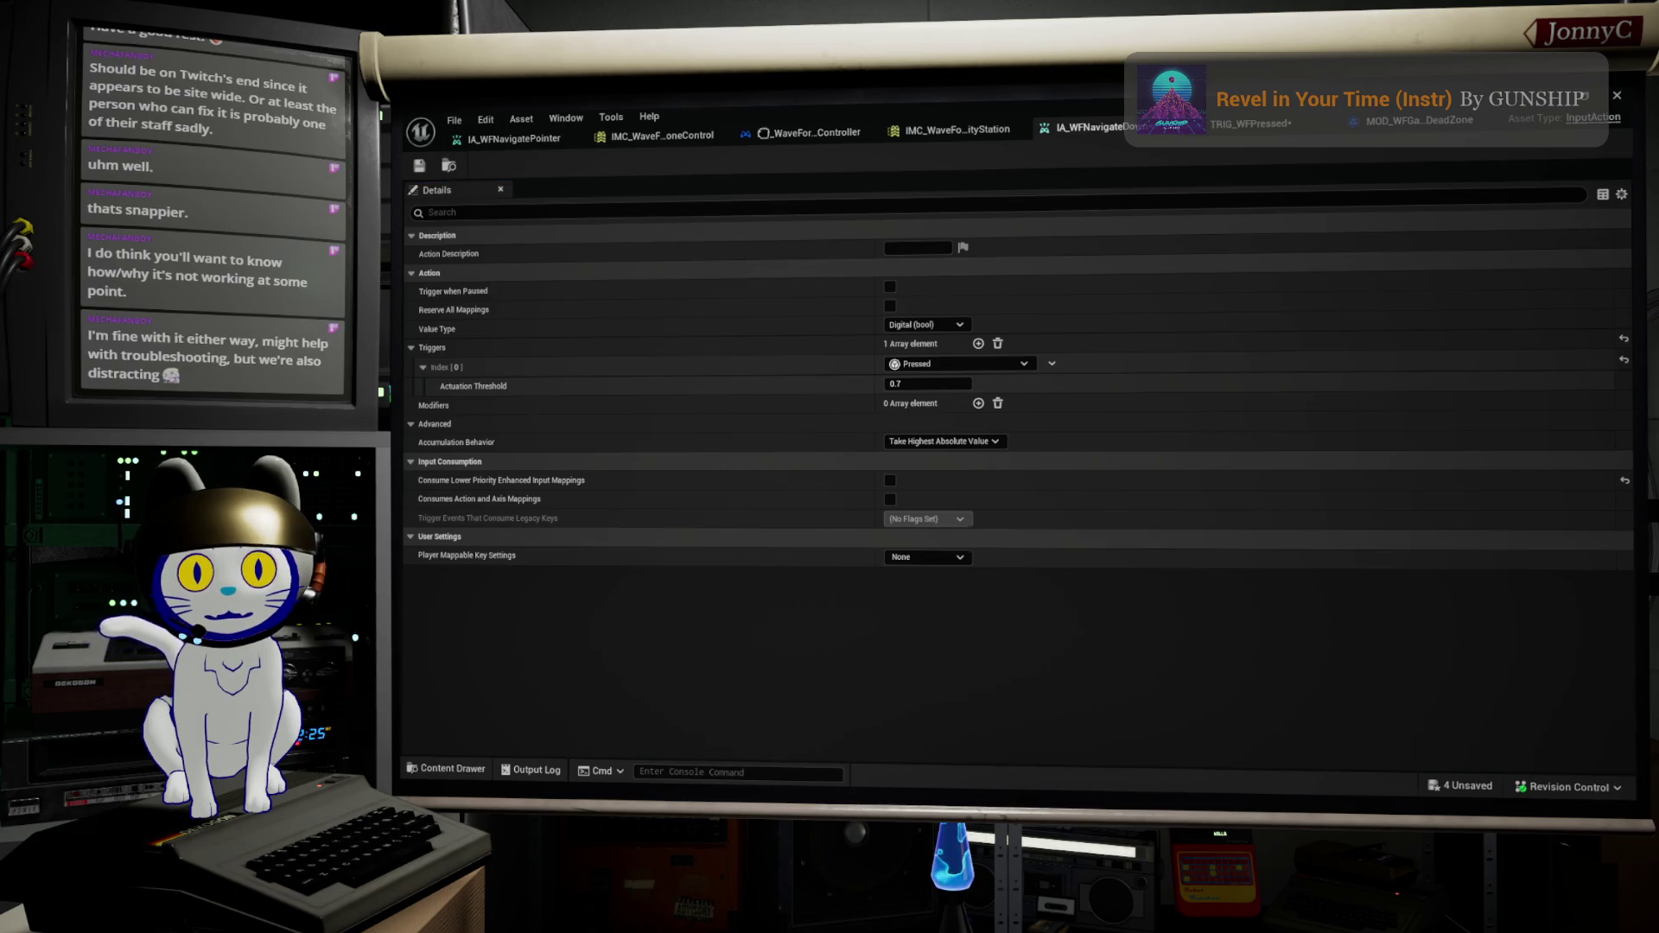
pyautogui.hotkey('alt', 'Tab')
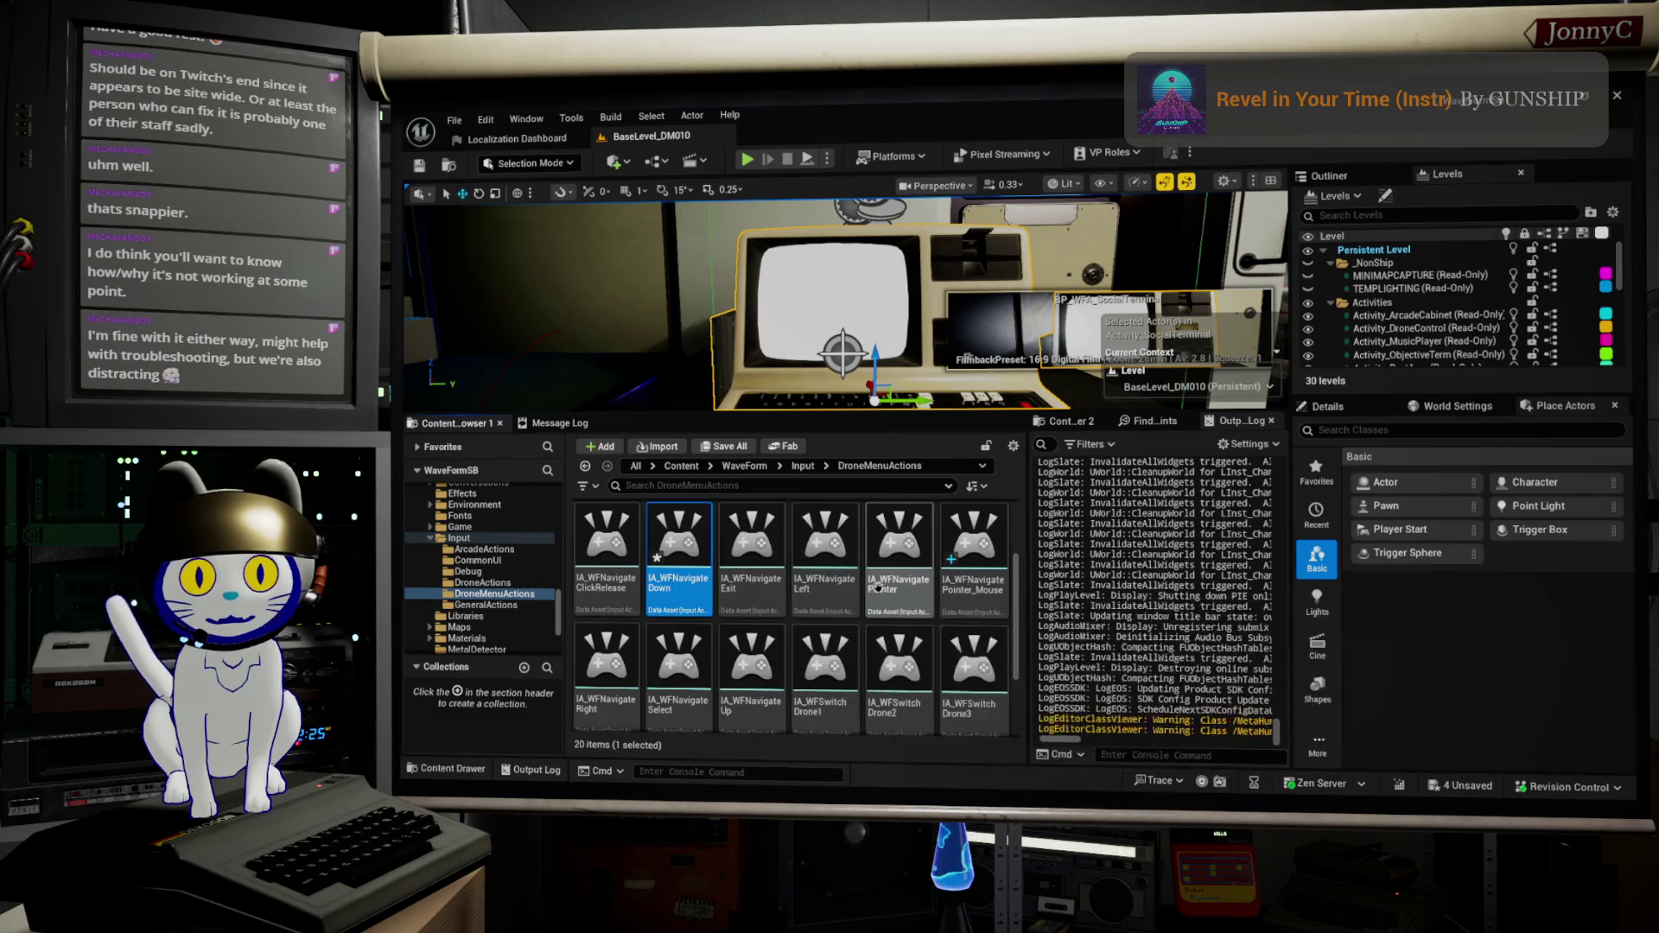
# Step: Find IA_WFNavigateLeft among the DroneMenuActions navigate actions and open it for editing
pyautogui.scroll(-1, 996, 557)
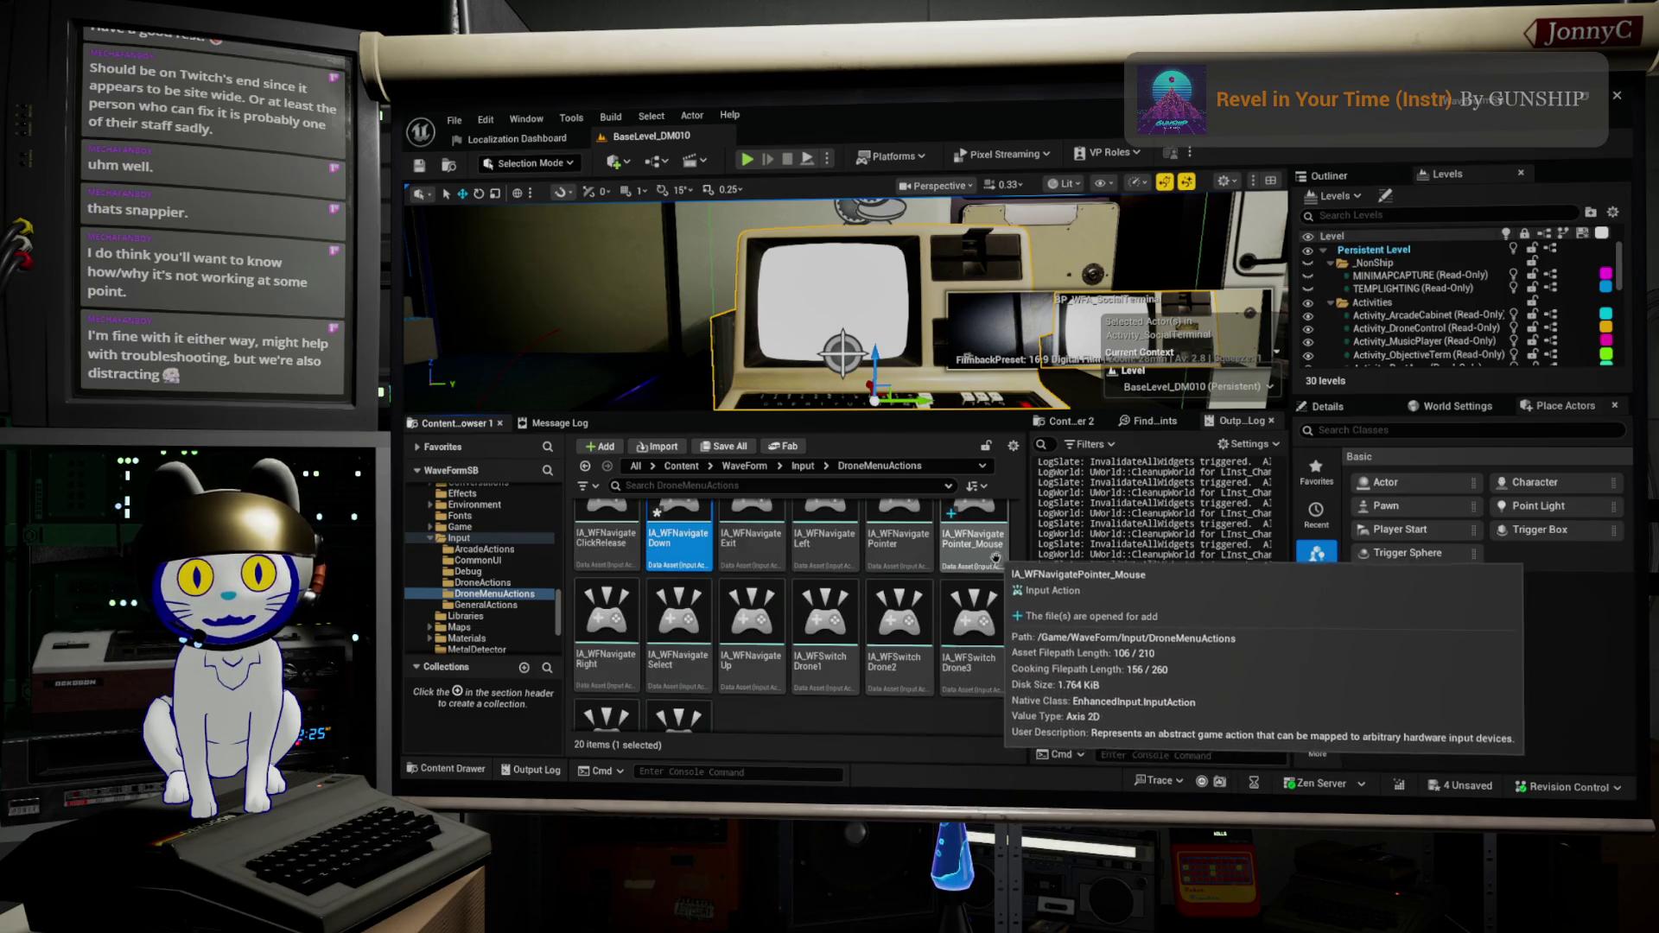
pyautogui.click(767, 599)
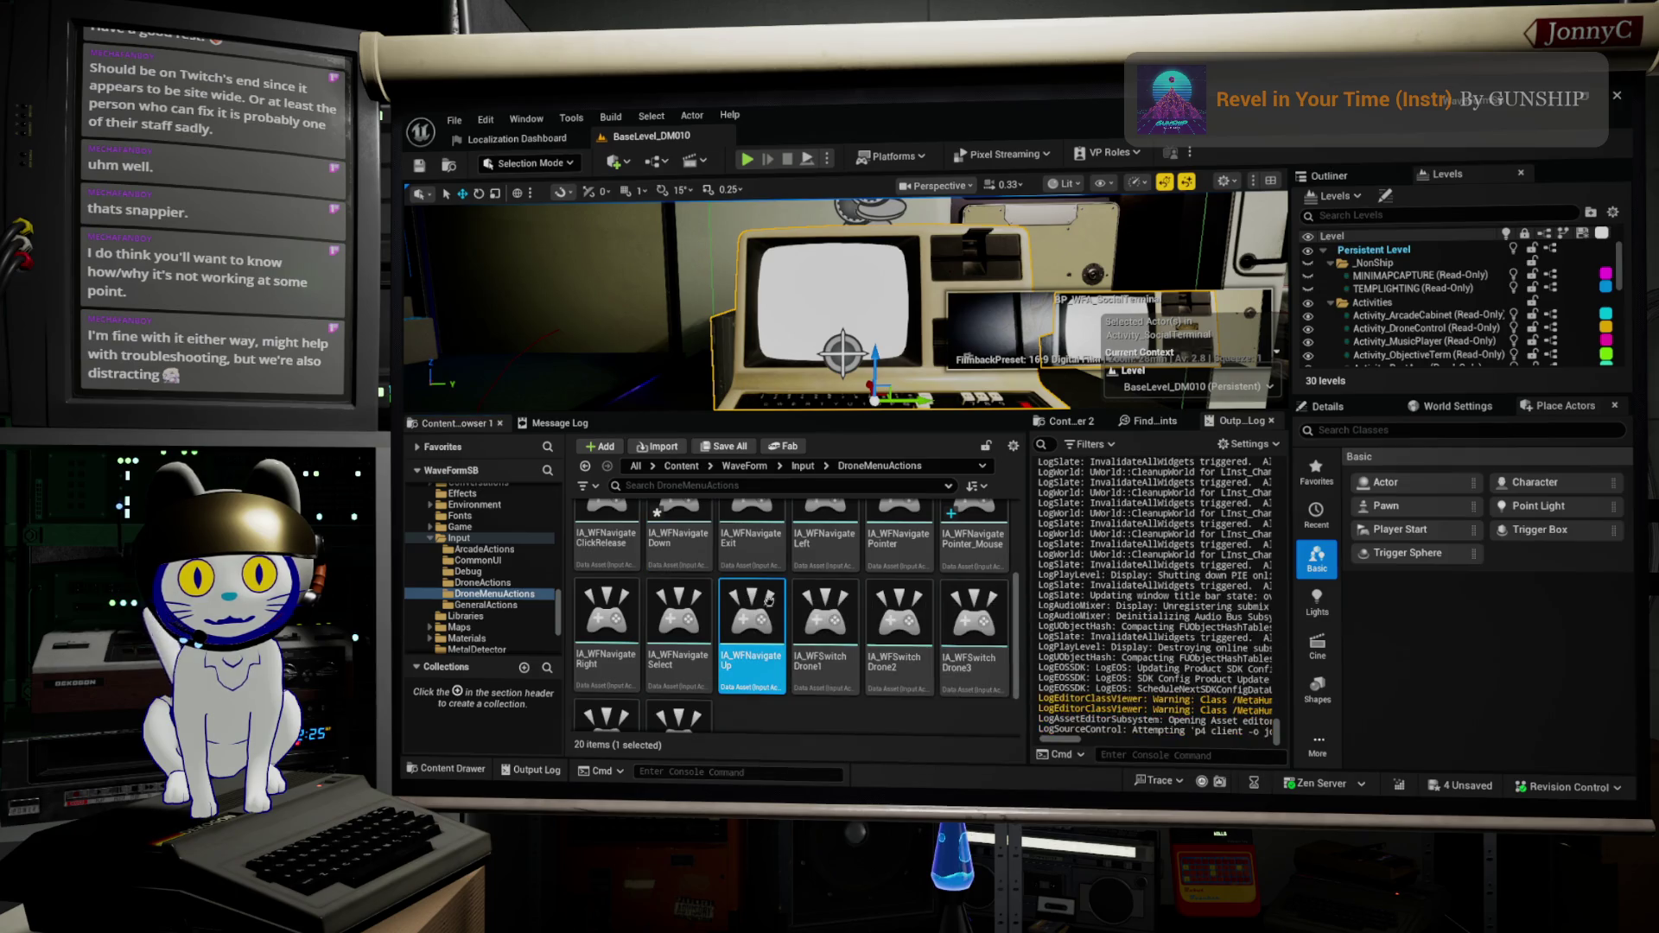
pyautogui.scroll(-1, 925, 657)
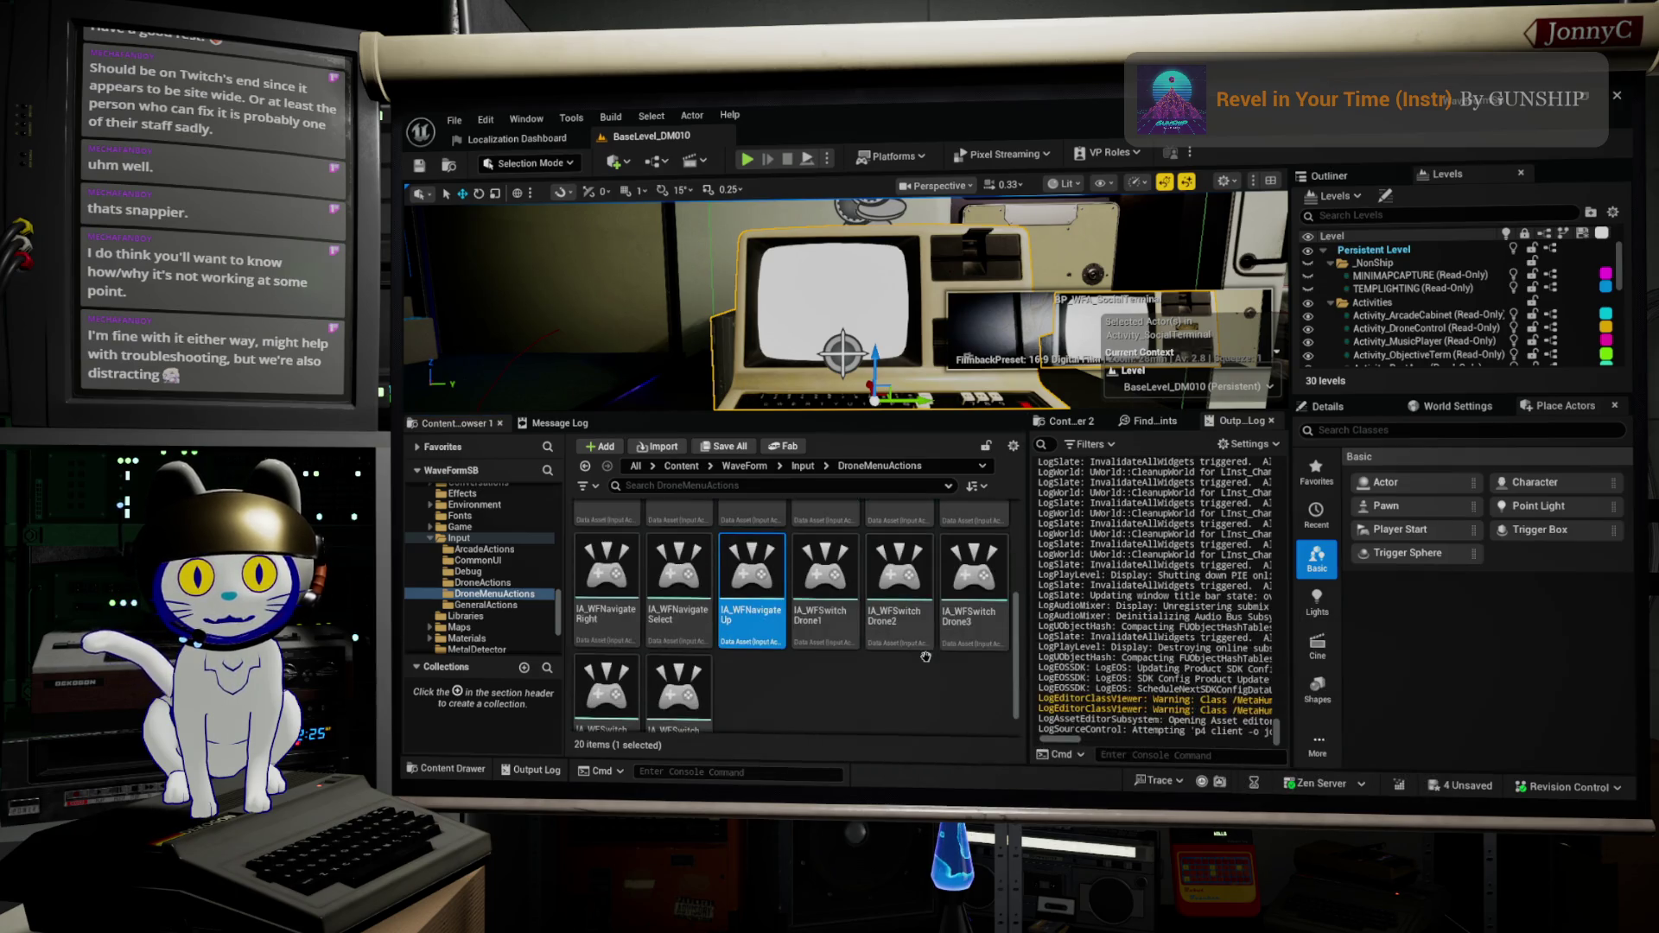
pyautogui.click(608, 575)
pyautogui.scroll(-1, 794, 628)
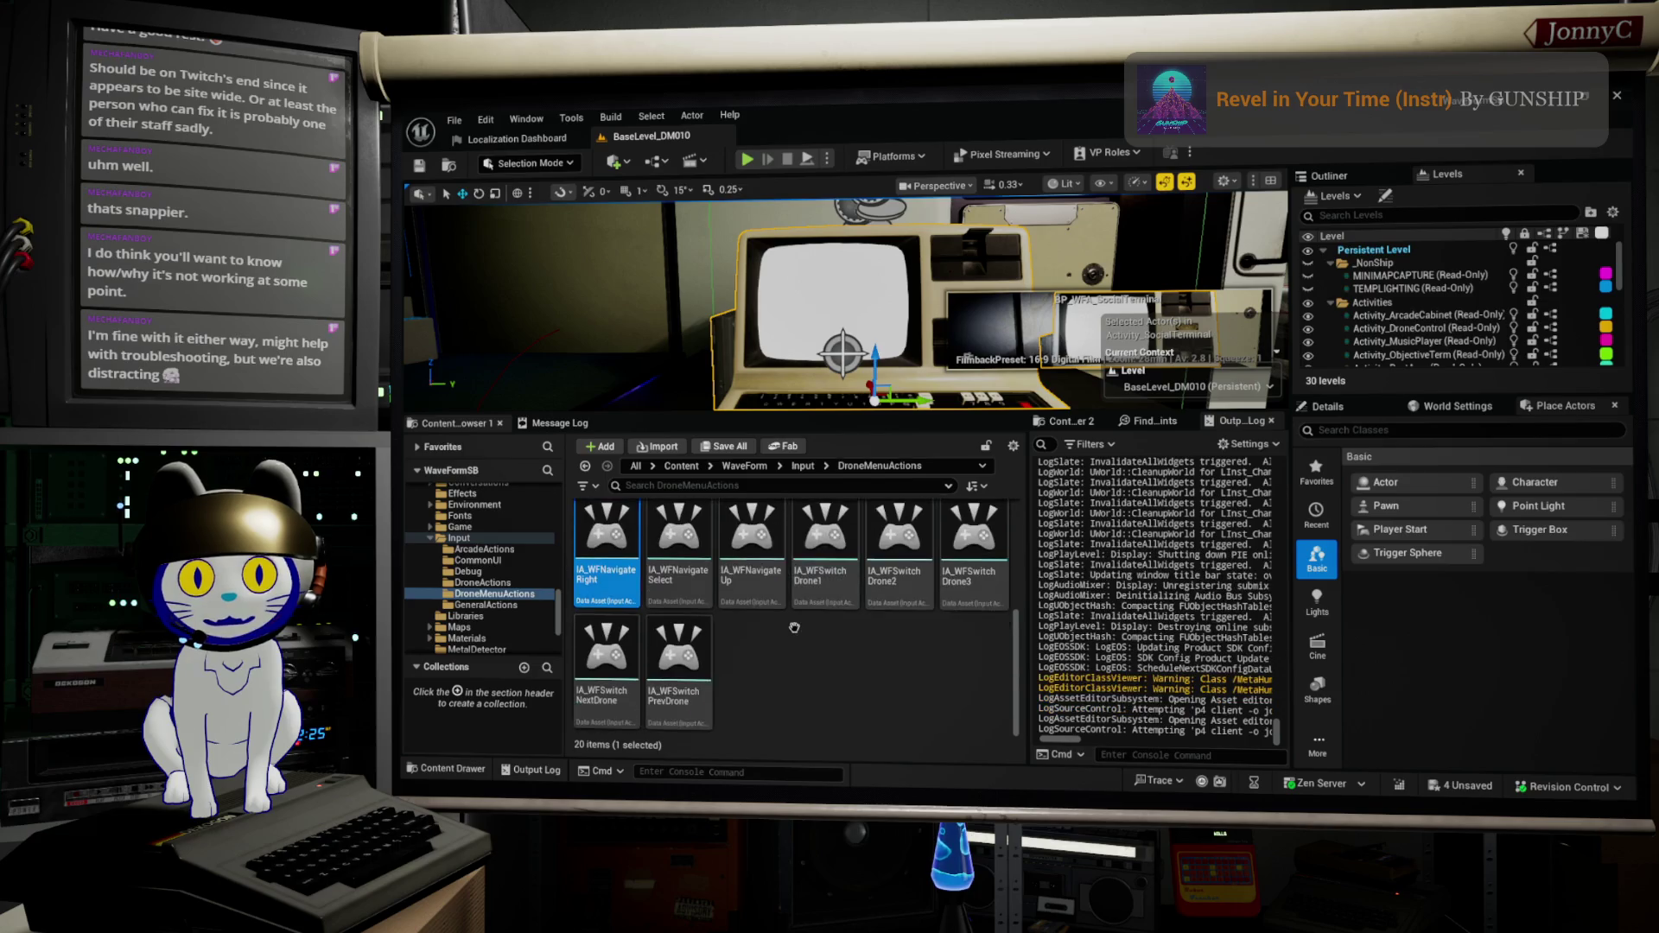
pyautogui.scroll(3, 794, 627)
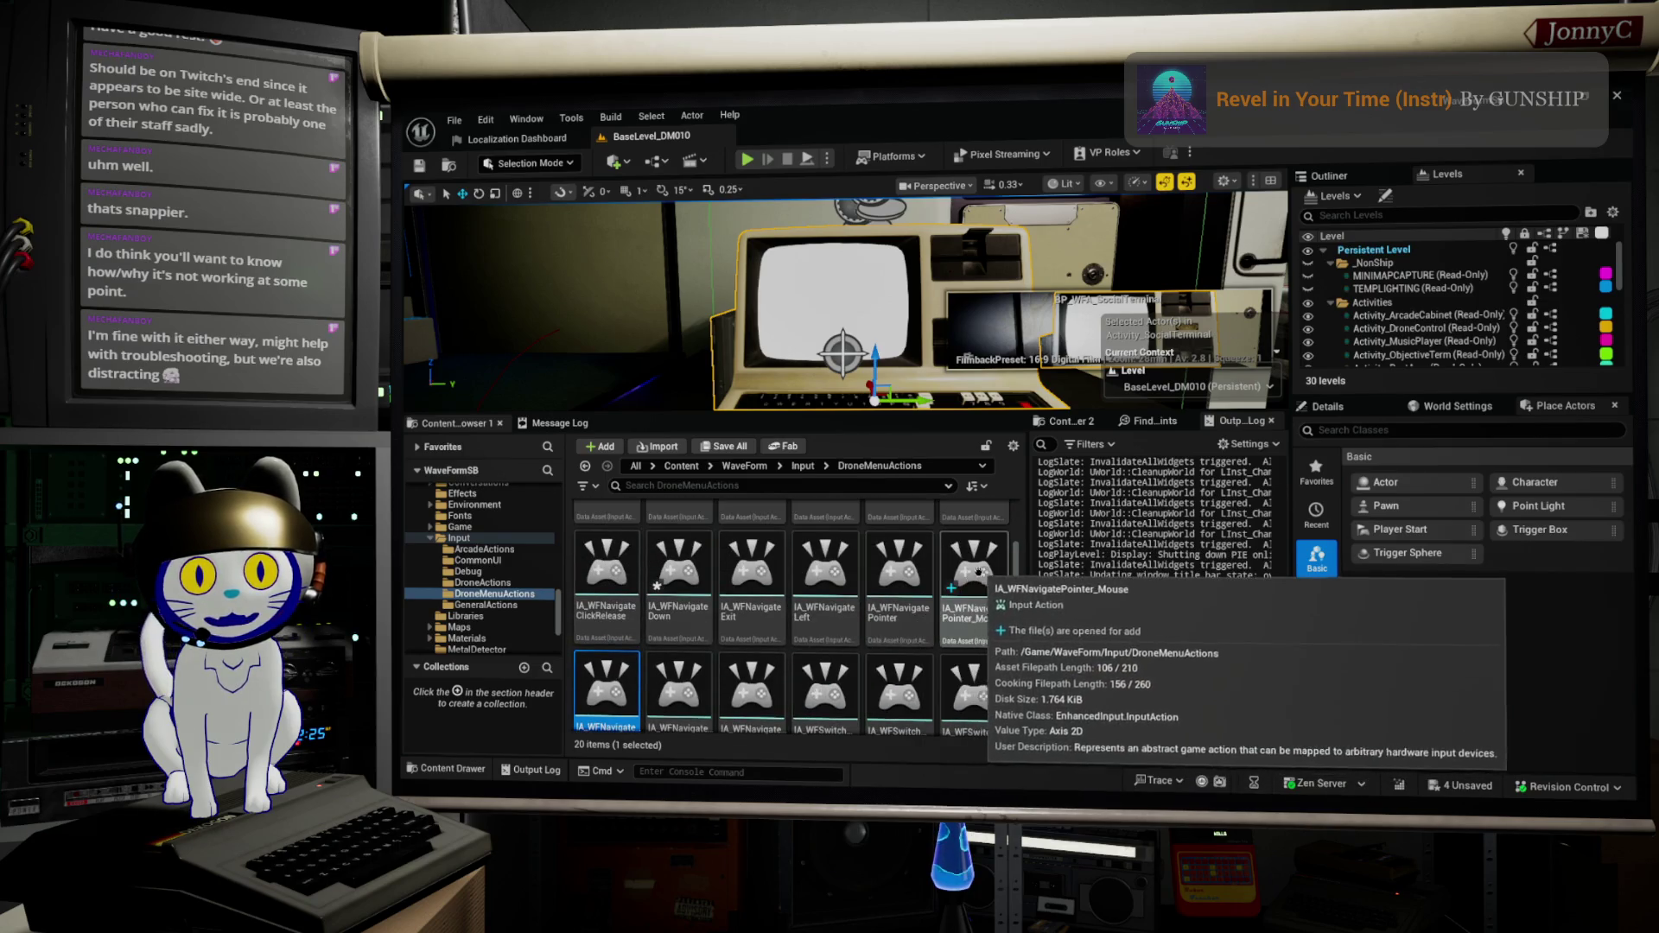
pyautogui.click(825, 571)
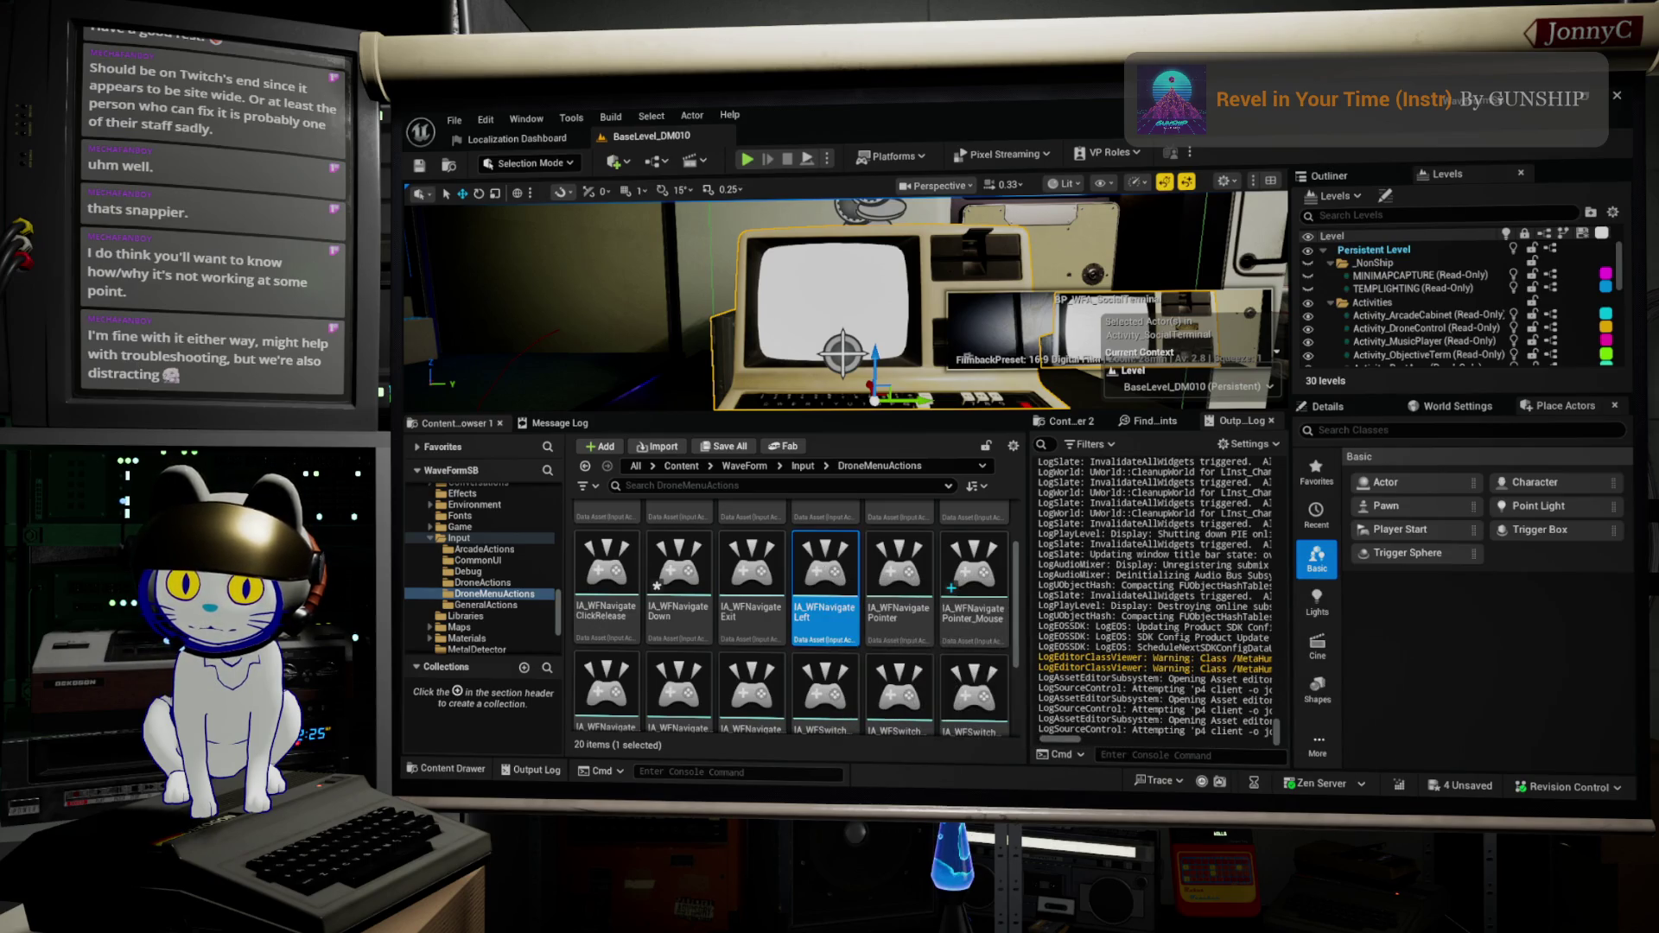
pyautogui.doubleClick(825, 566)
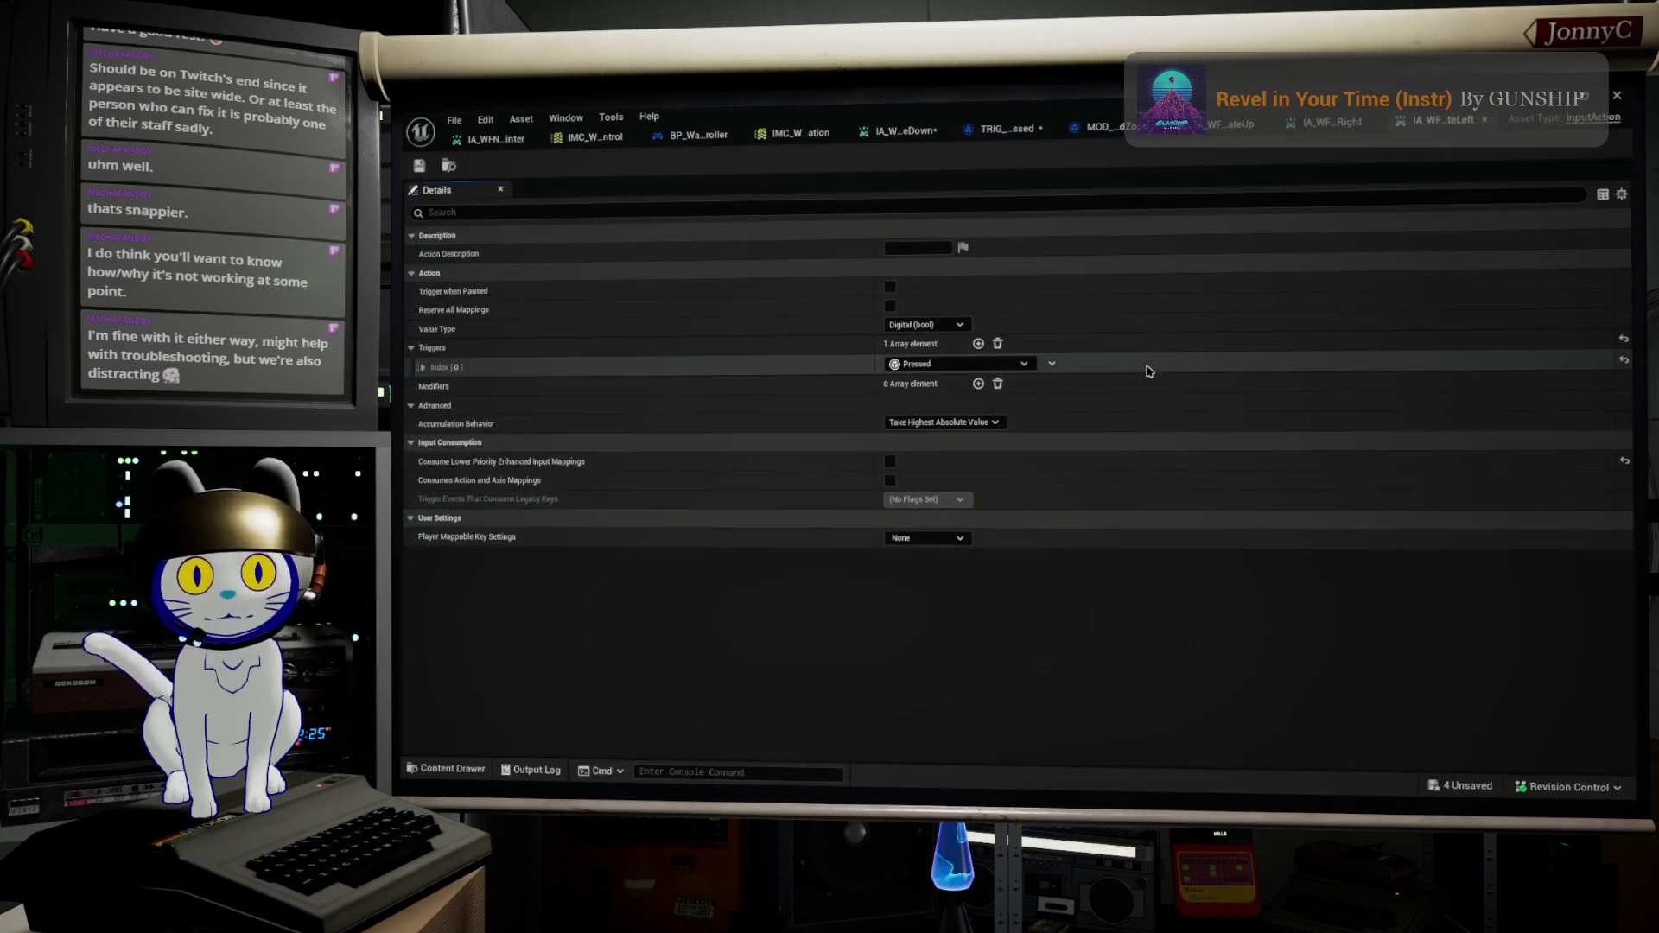
# Step: Set the Pressed trigger's Actuation Threshold to 0.7 on IA_WFNavigateLeft and the next navigate action
pyautogui.click(424, 368)
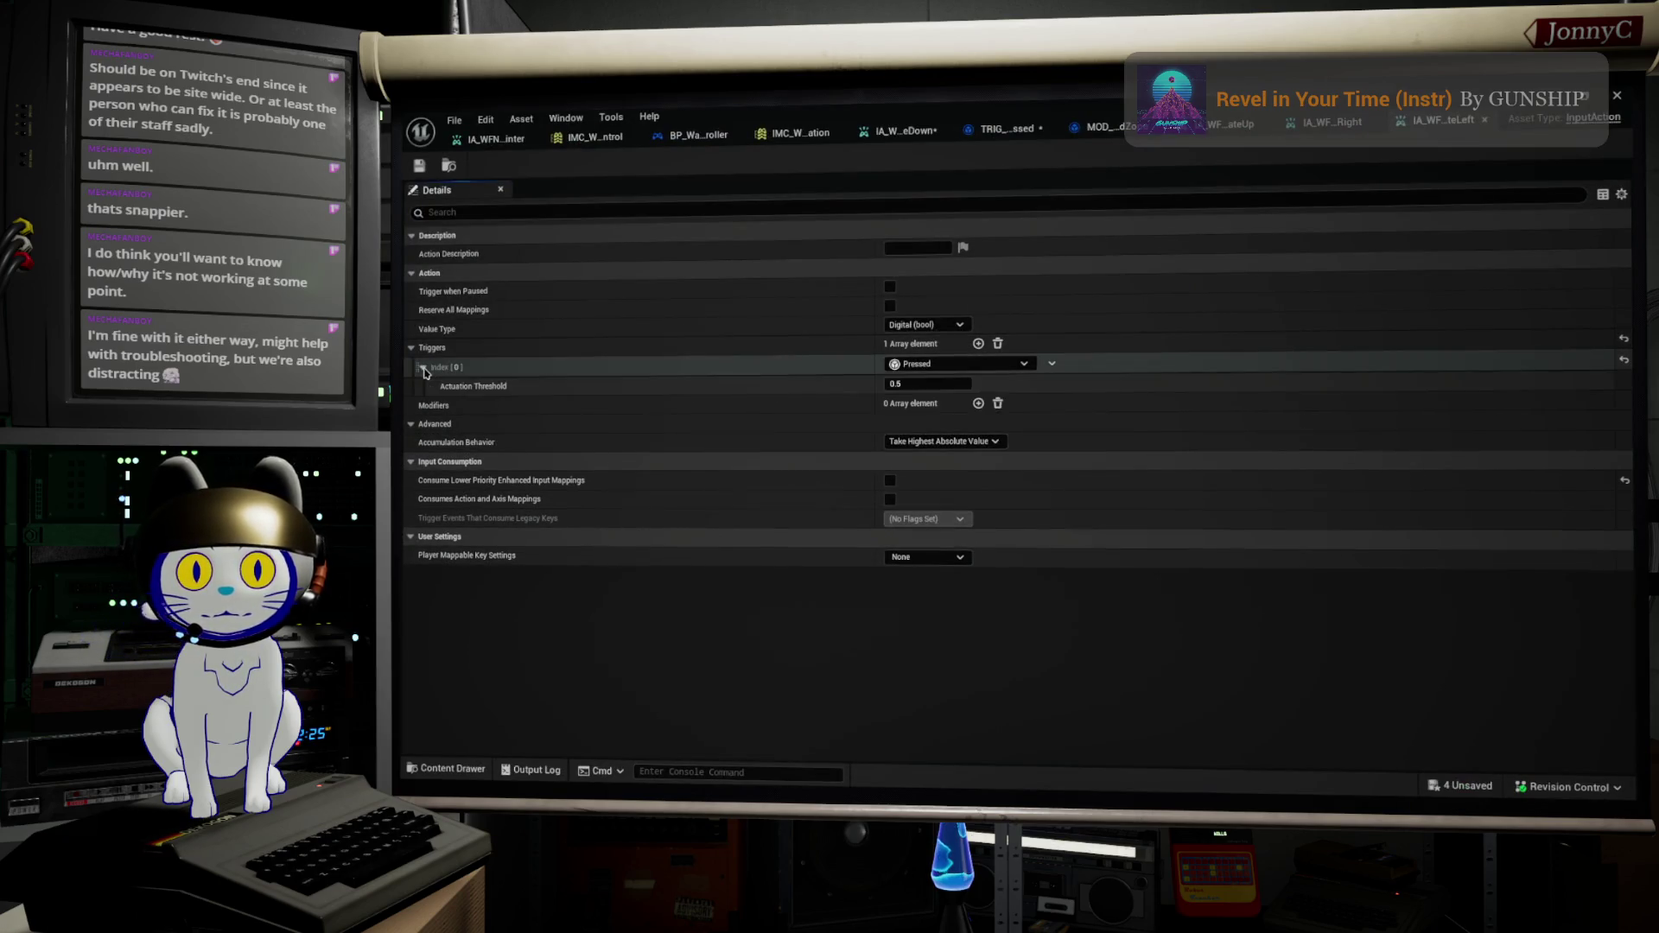
pyautogui.click(929, 384)
pyautogui.write('0.7')
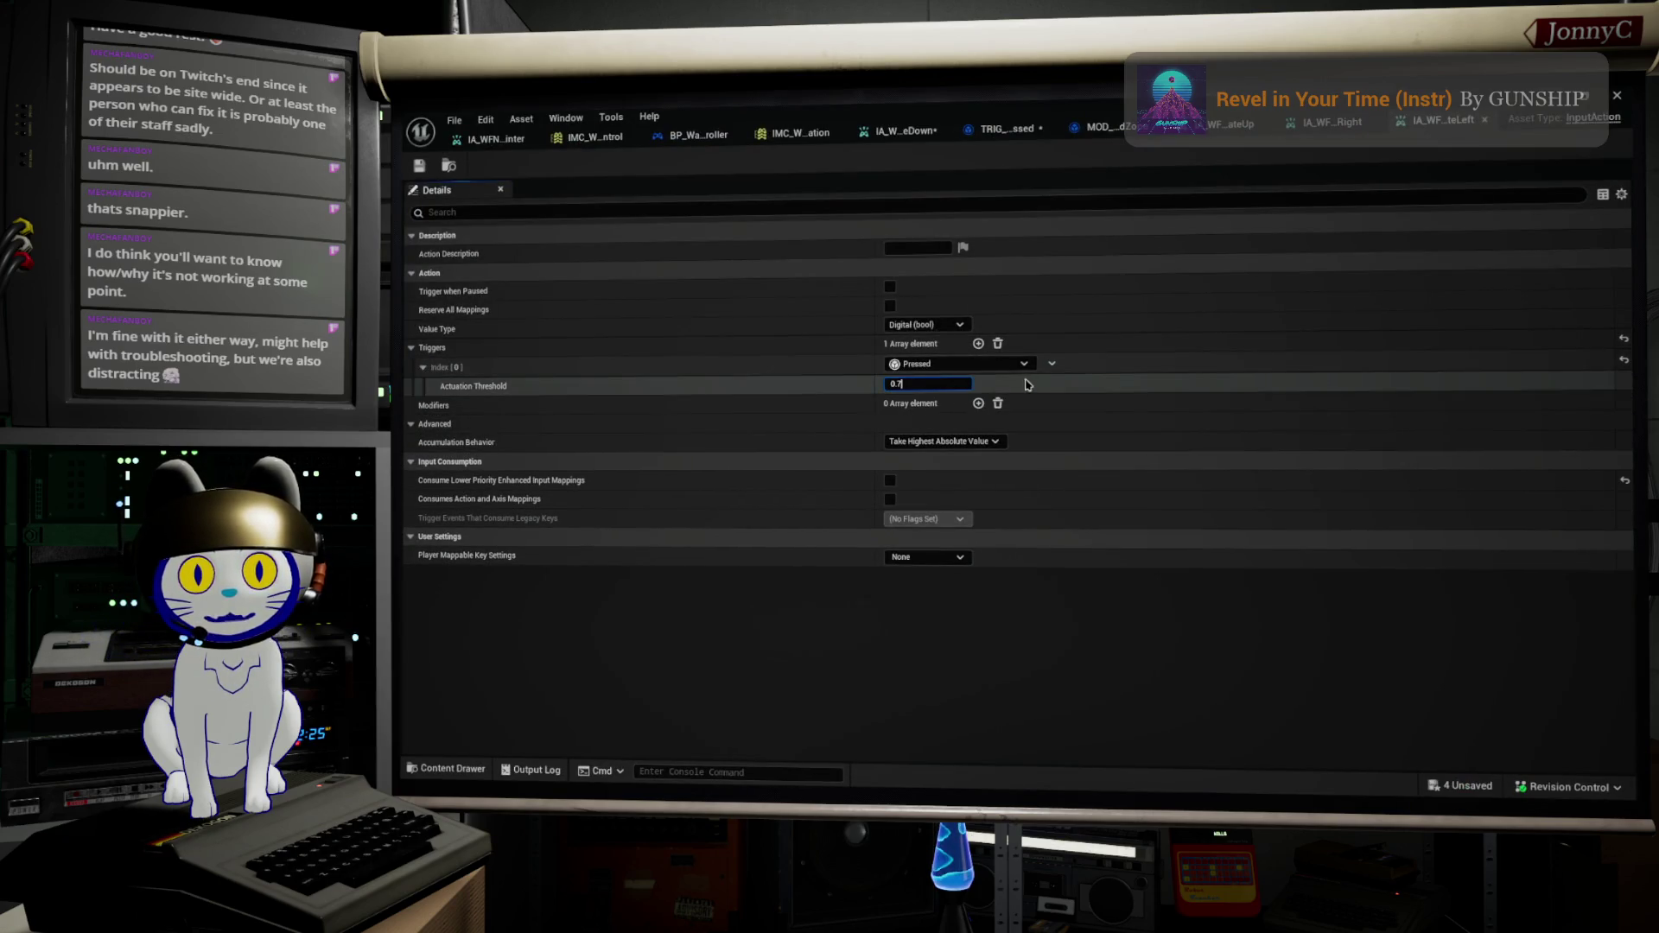
pyautogui.press('Return')
pyautogui.click(423, 368)
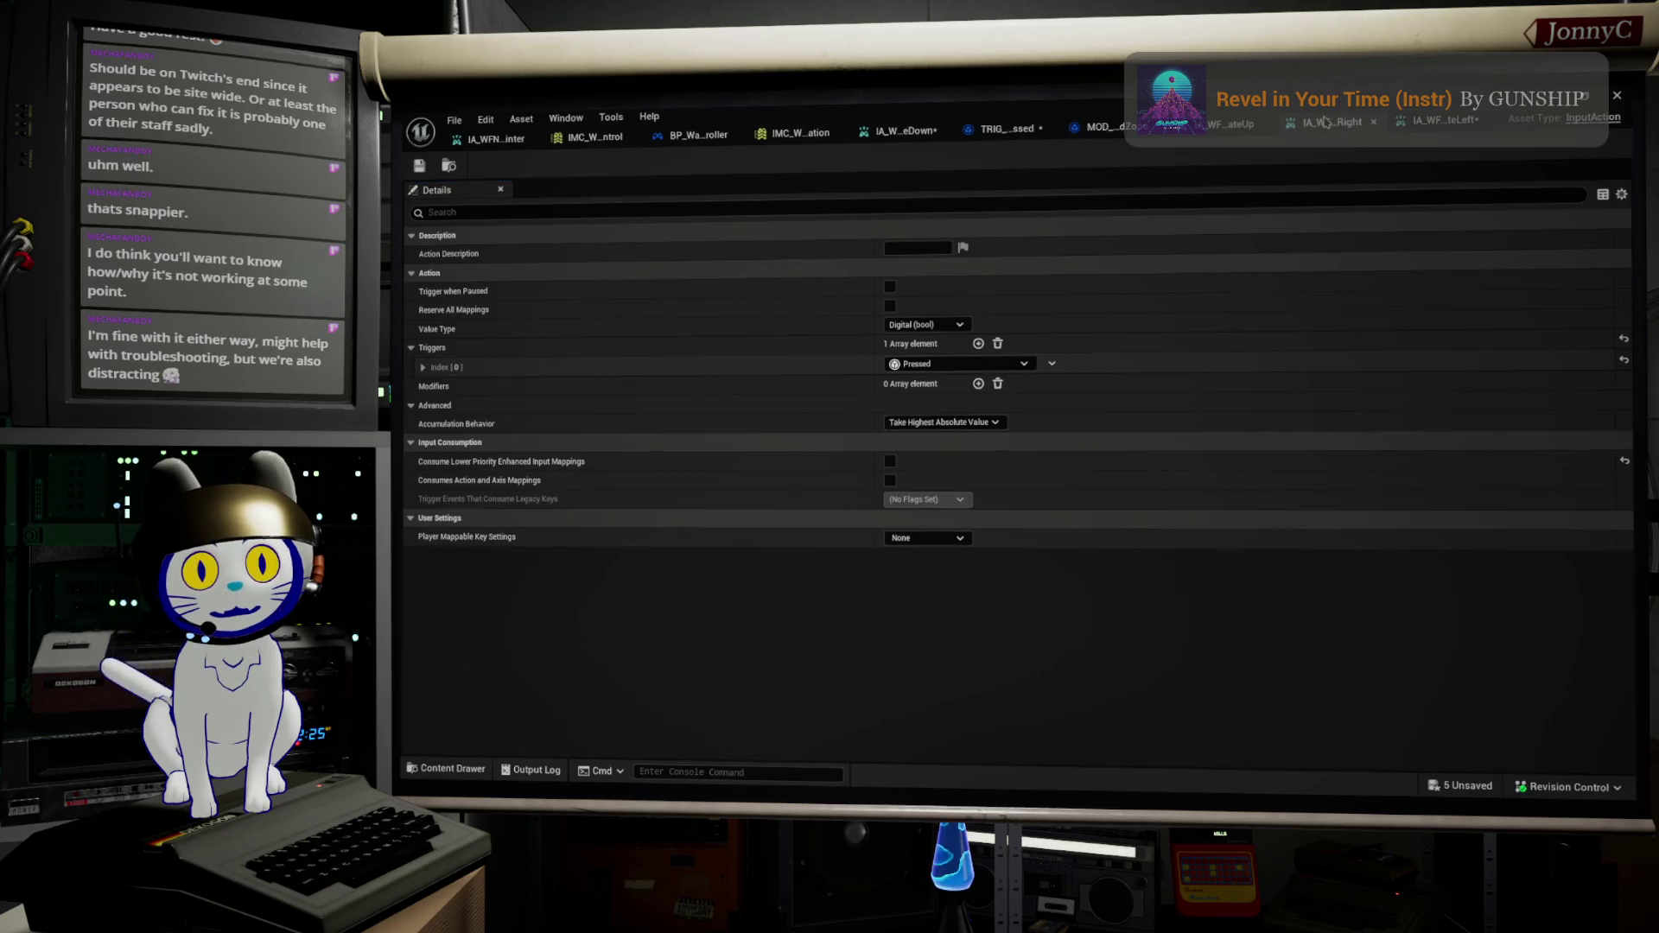
pyautogui.click(424, 368)
pyautogui.click(924, 384)
pyautogui.write('0.7')
pyautogui.press('Return')
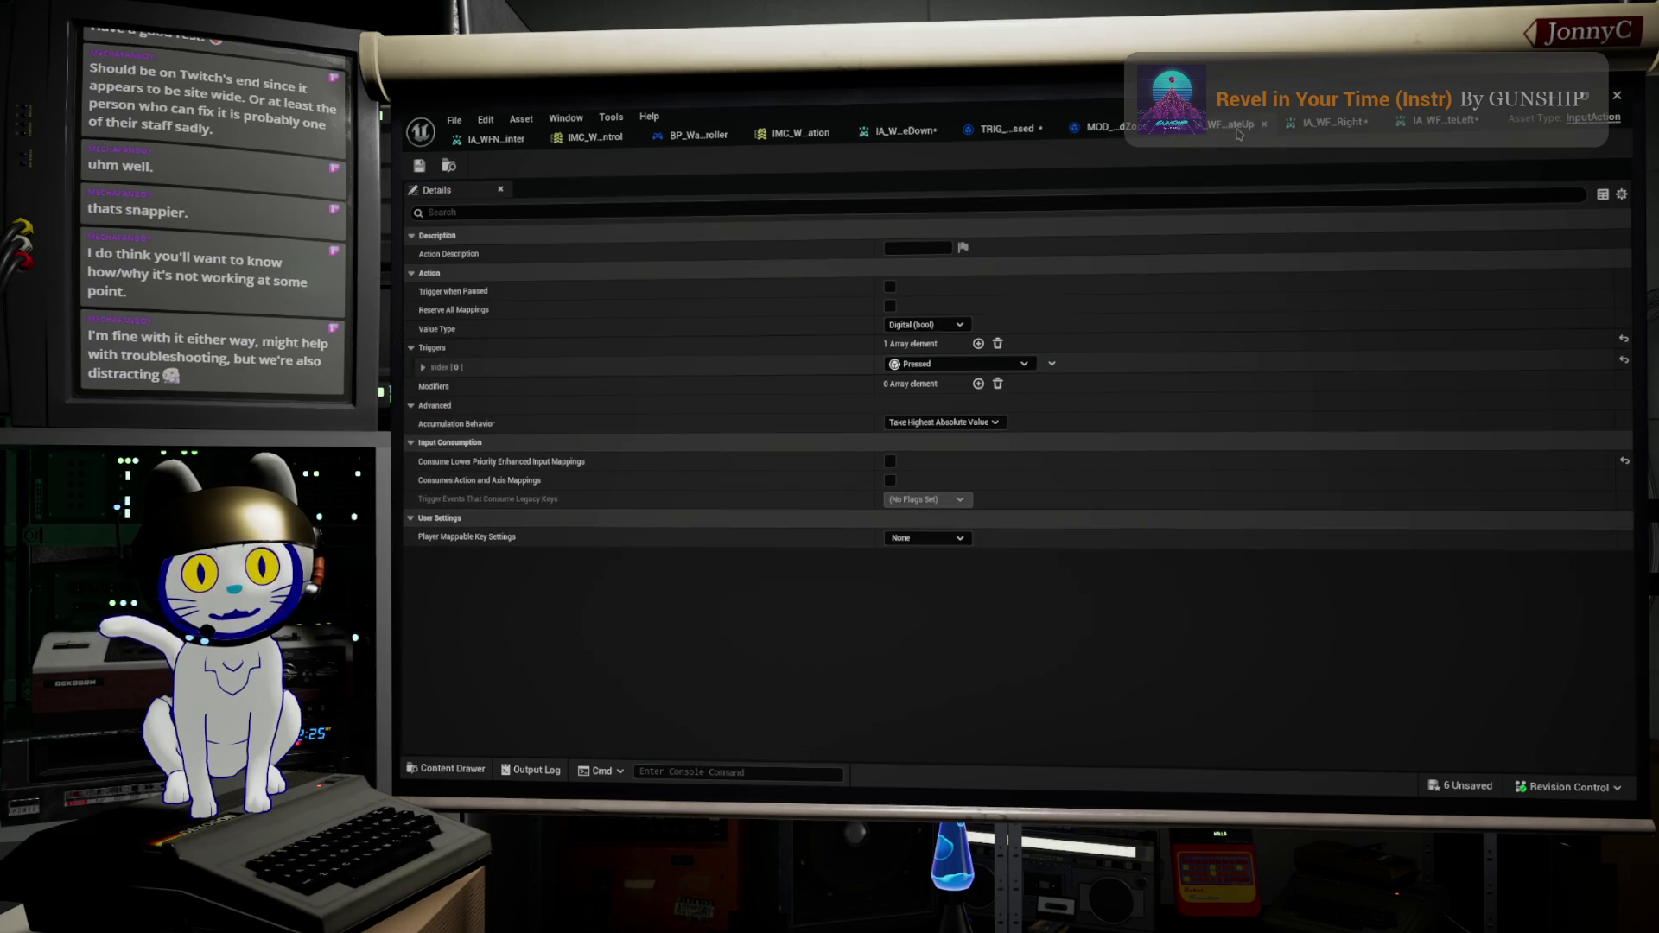
pyautogui.click(423, 367)
# Step: Edit the up action's threshold, then Save All and close the input action editor
pyautogui.click(423, 368)
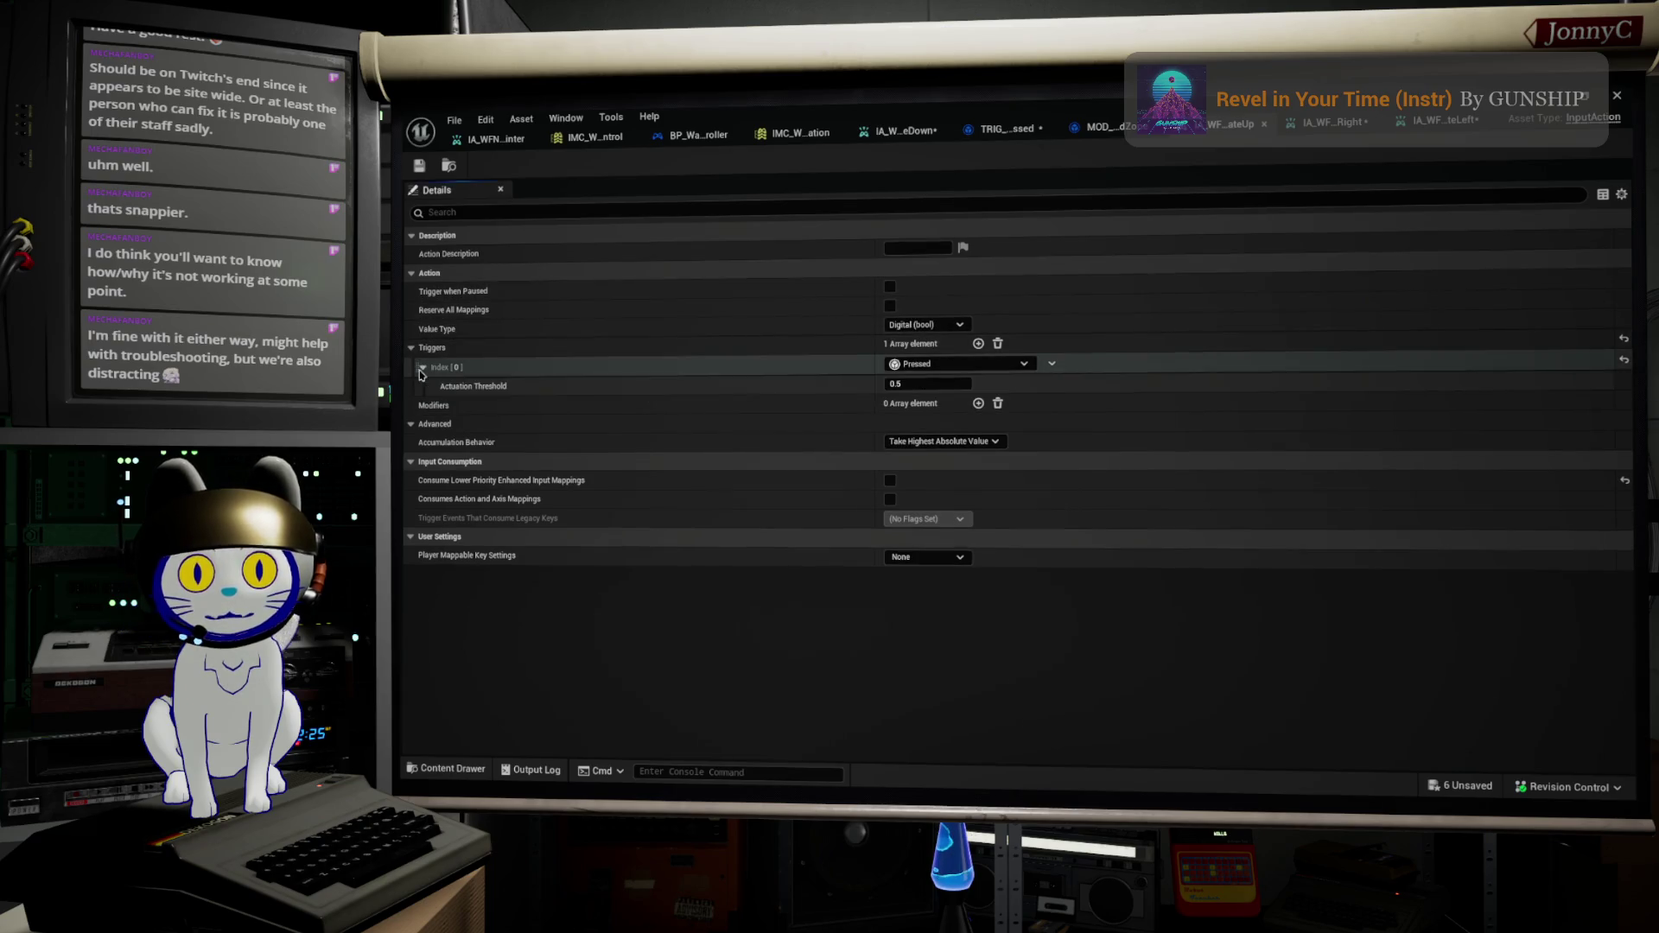
pyautogui.click(946, 385)
pyautogui.write('0.7')
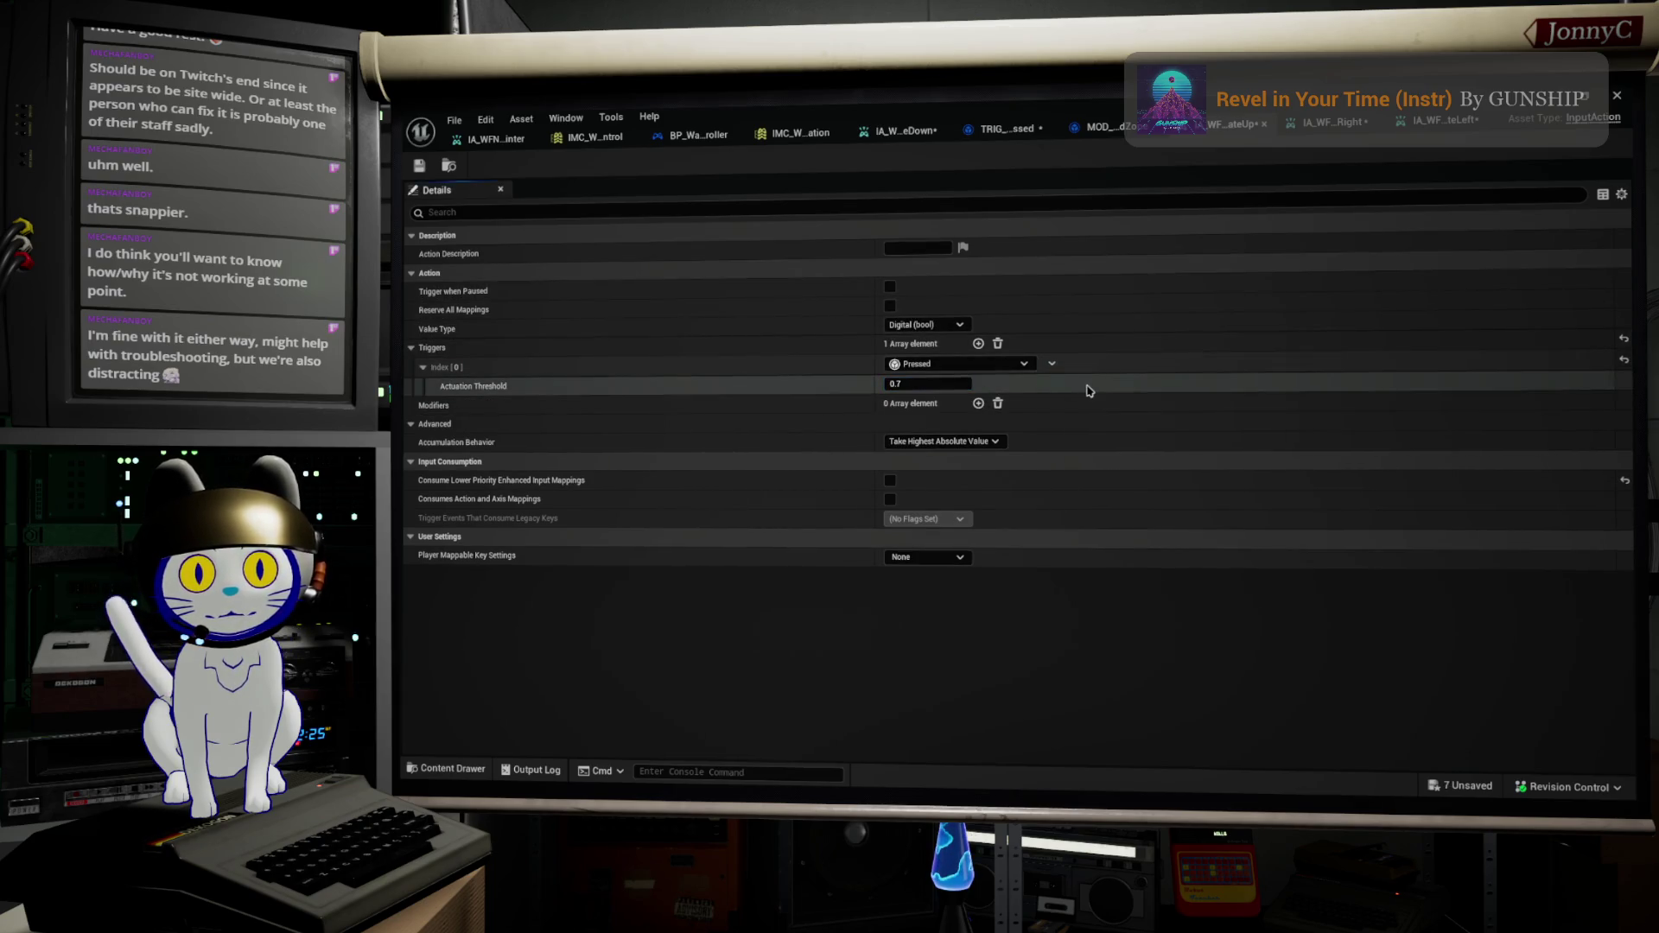
pyautogui.click(454, 120)
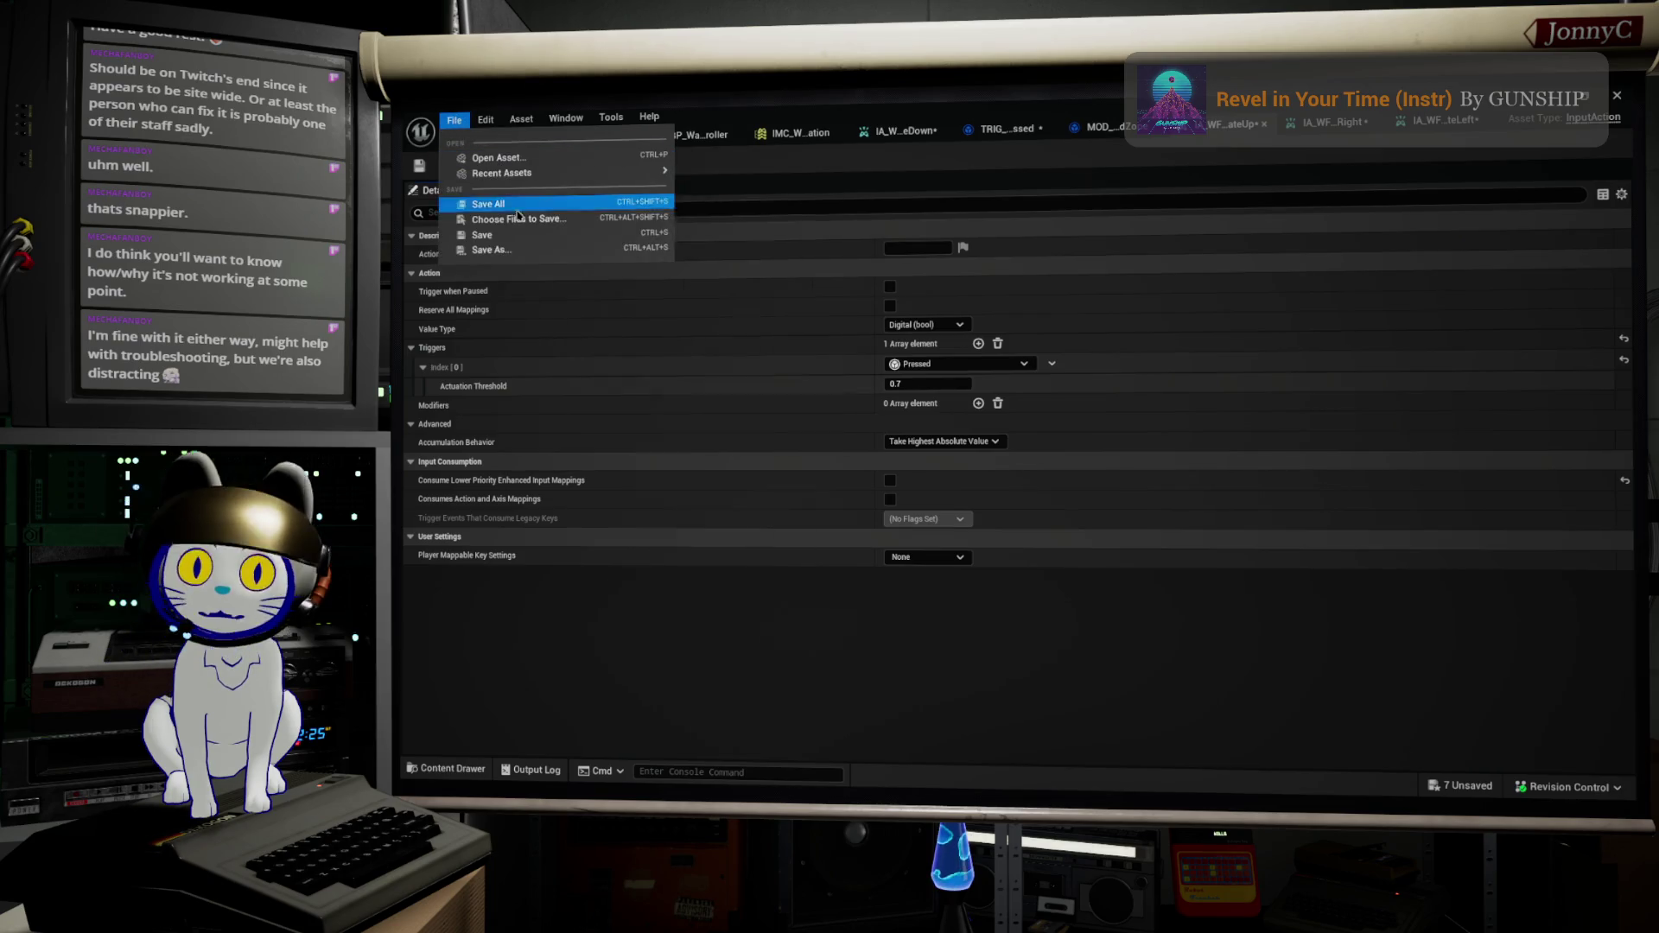
pyautogui.click(575, 205)
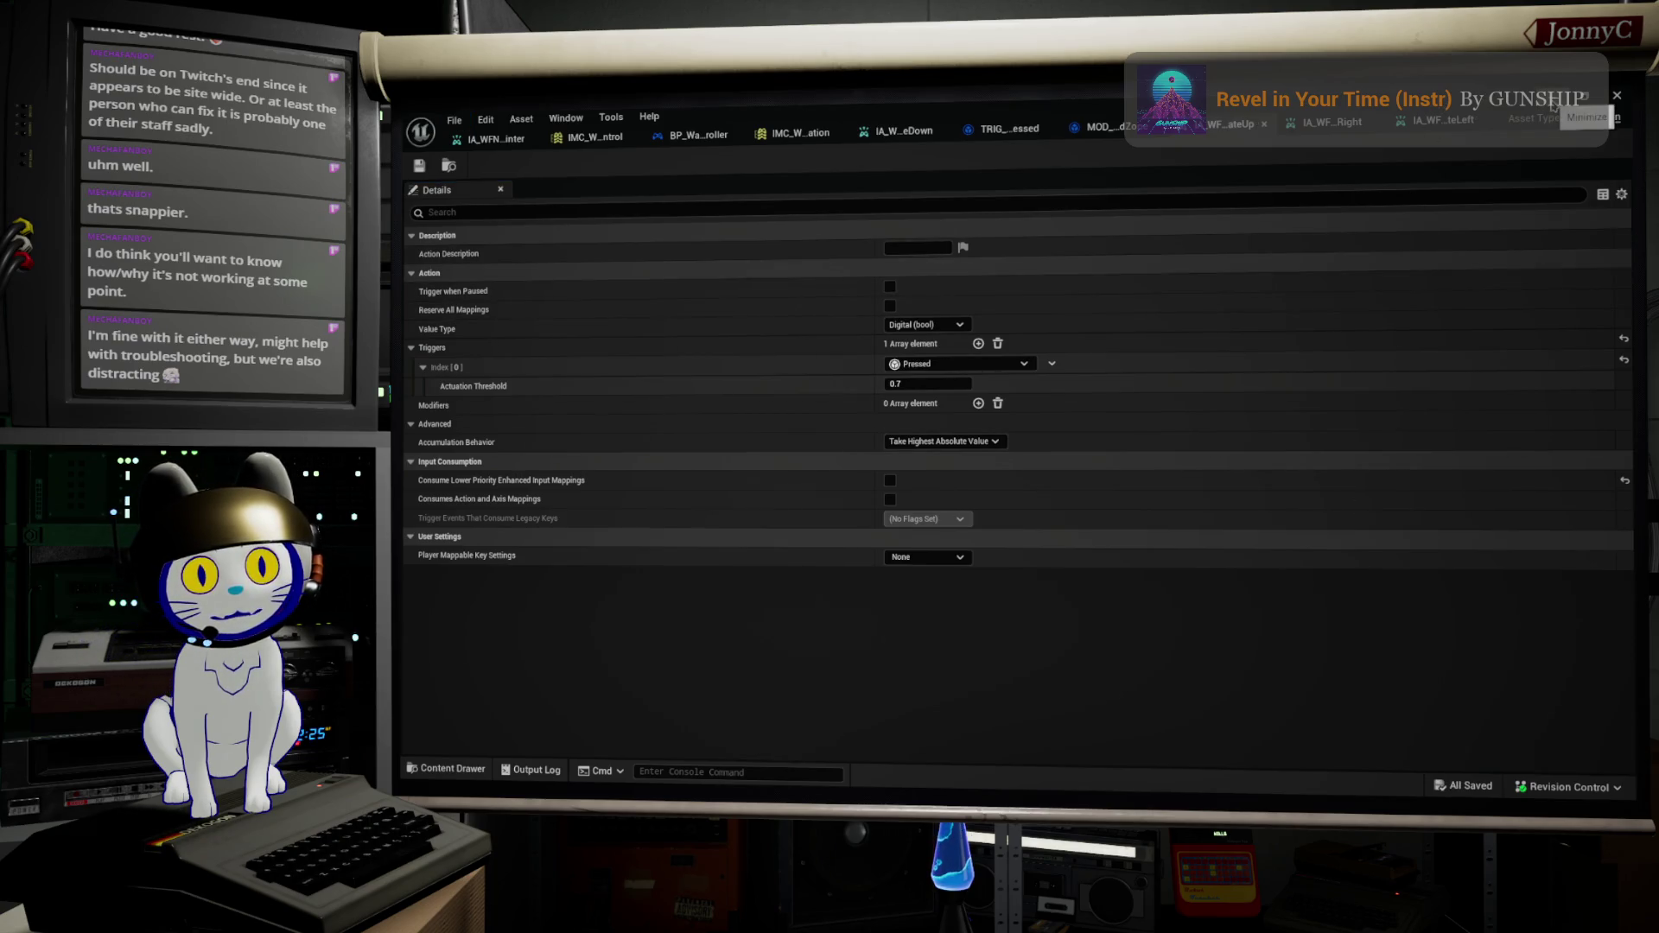
pyautogui.click(1524, 126)
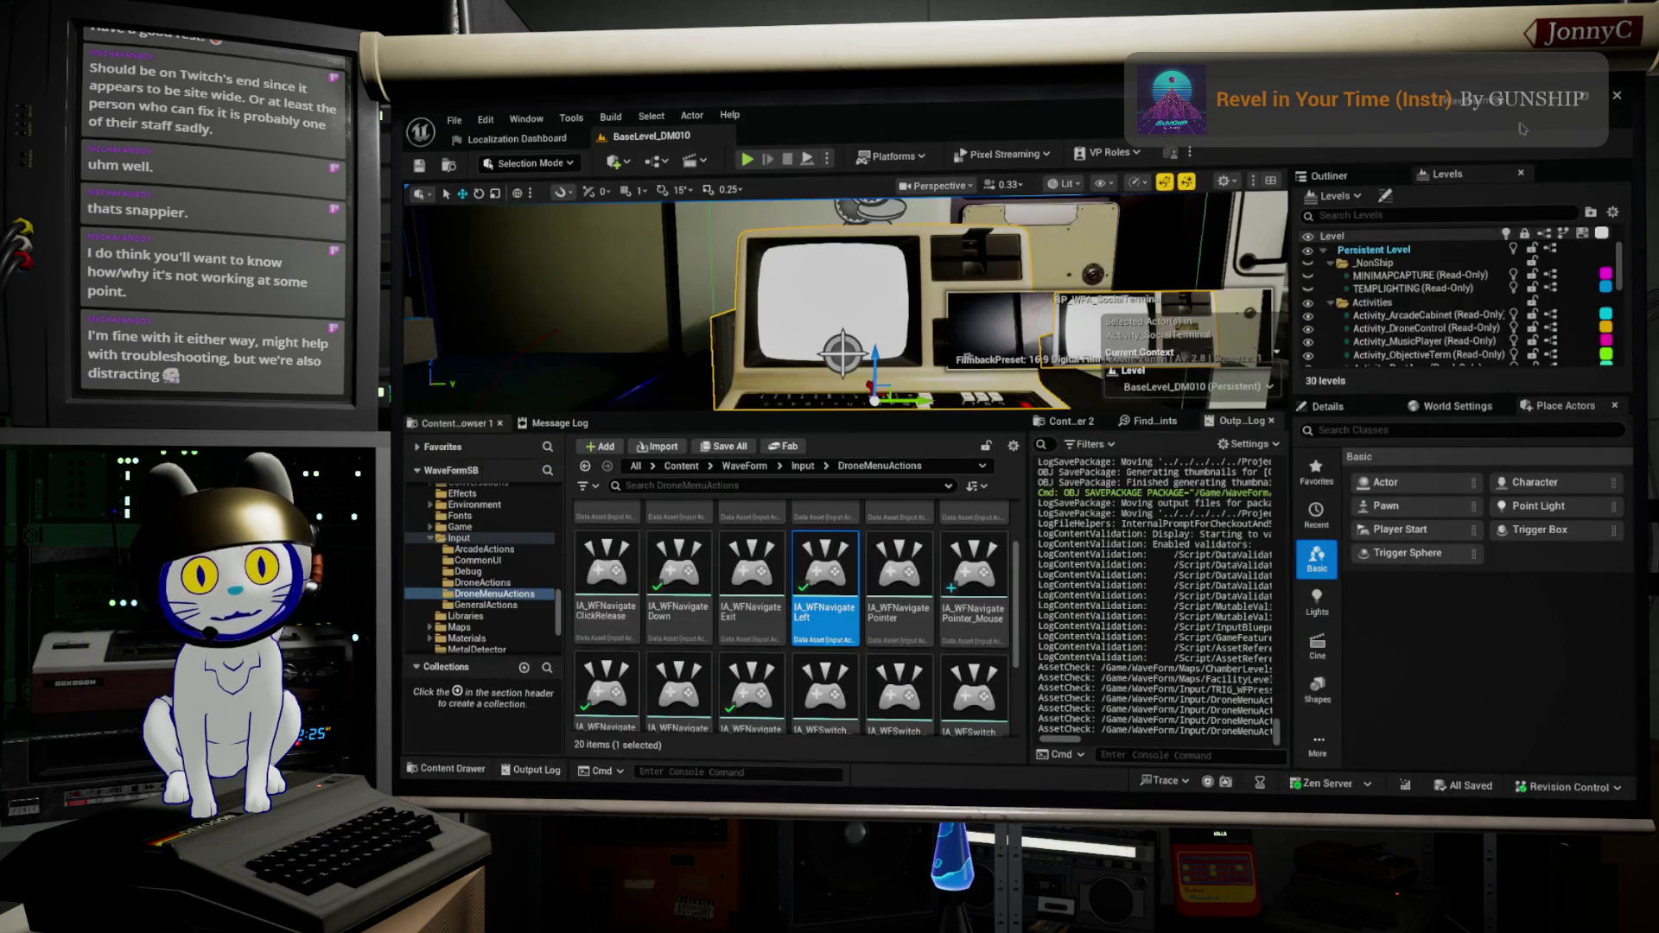
# Step: Start a full-screen Play-in-Editor session and walk the player to the computer terminal
pyautogui.click(760, 156)
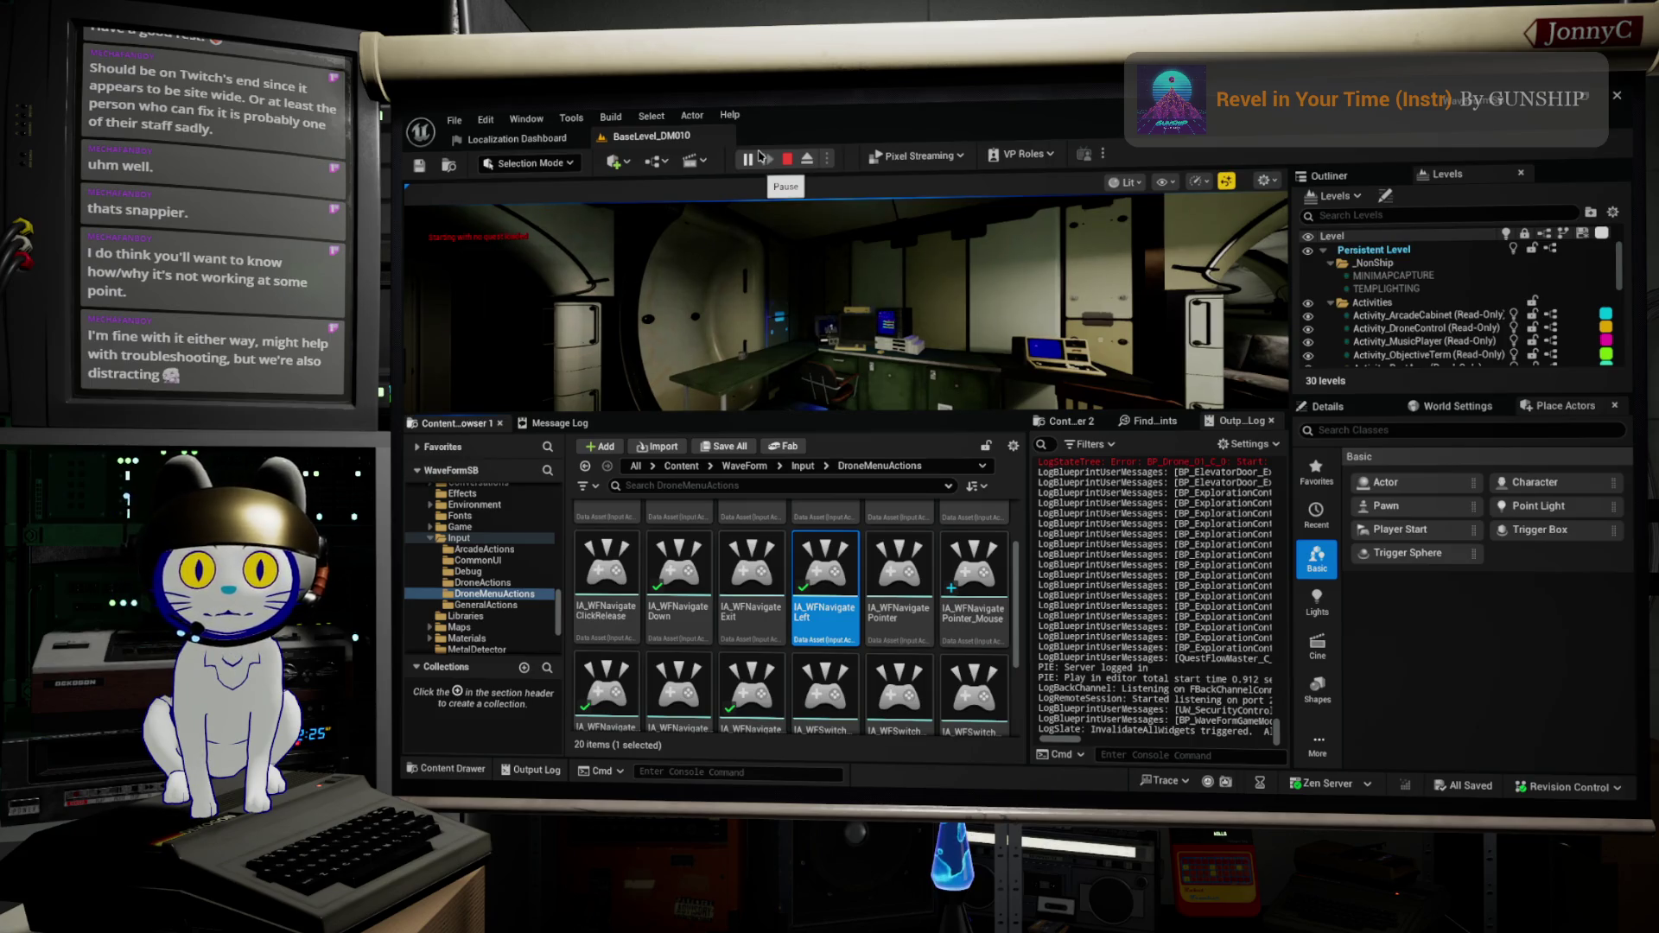
pyautogui.click(797, 259)
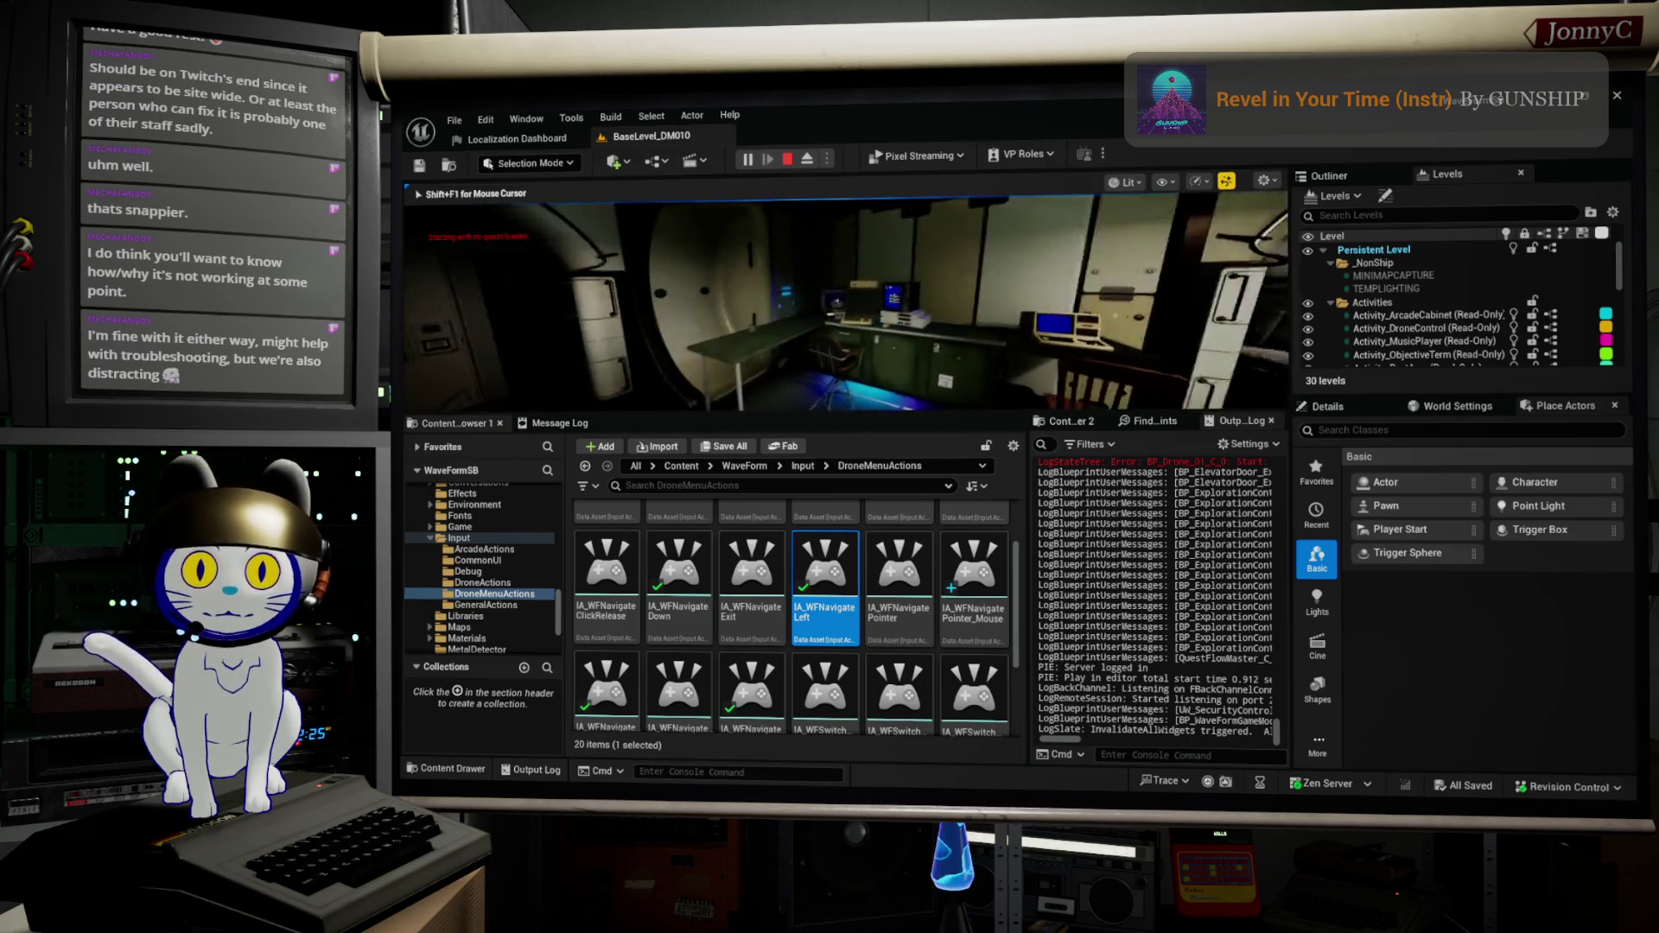
pyautogui.press('F11')
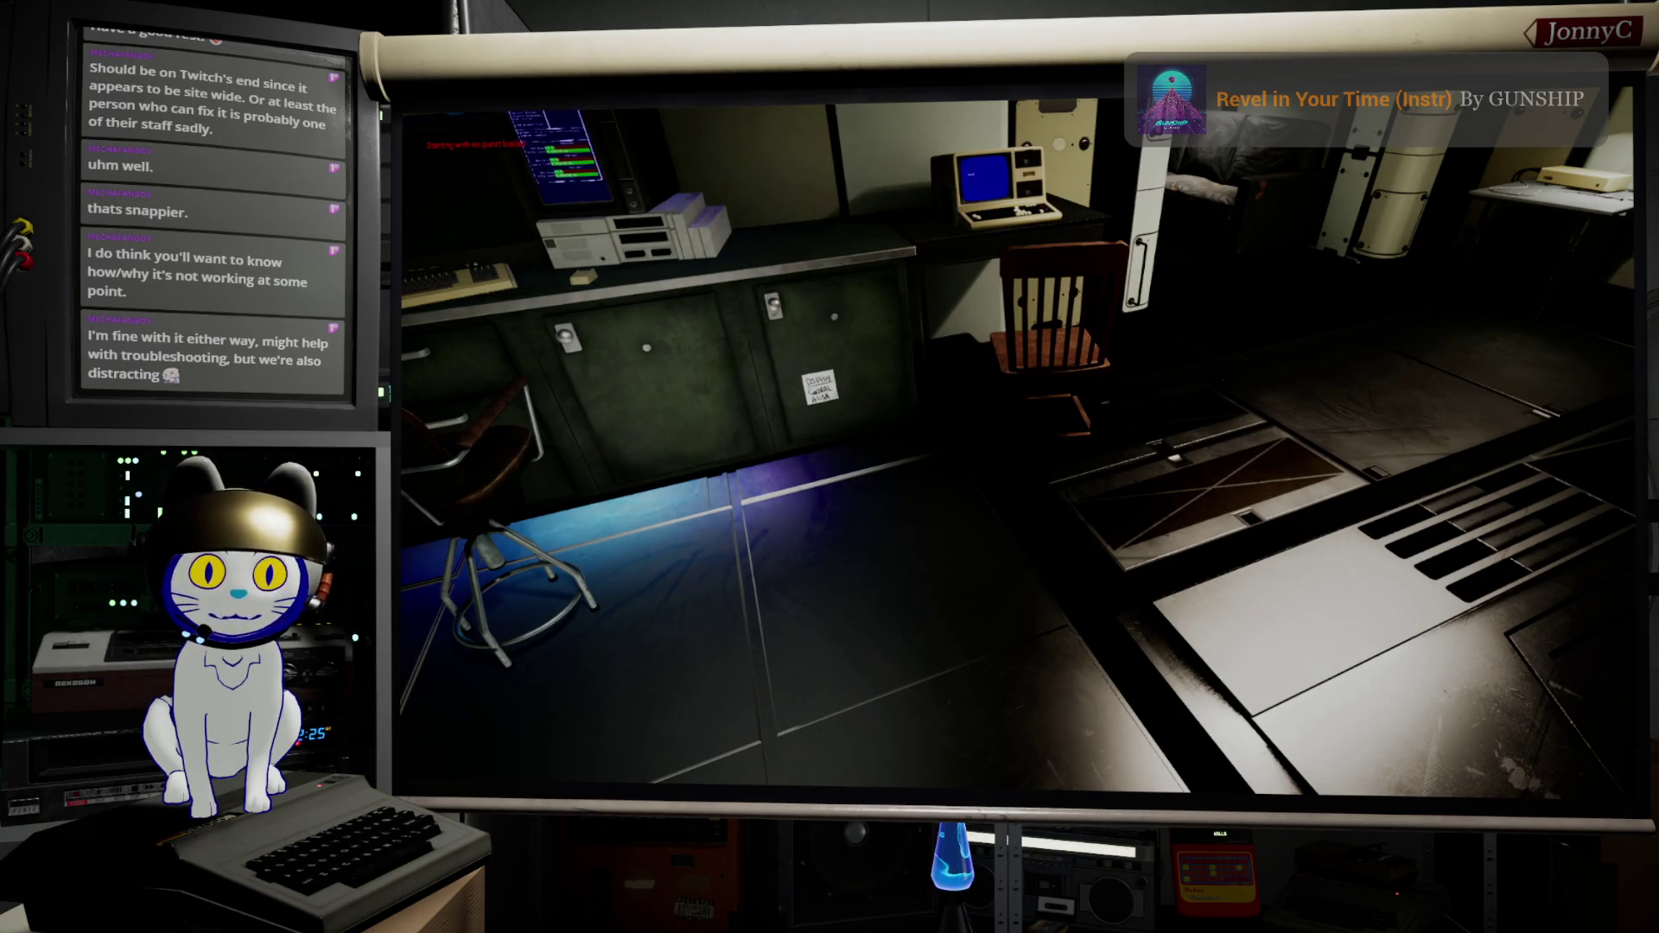
pyautogui.press('w')
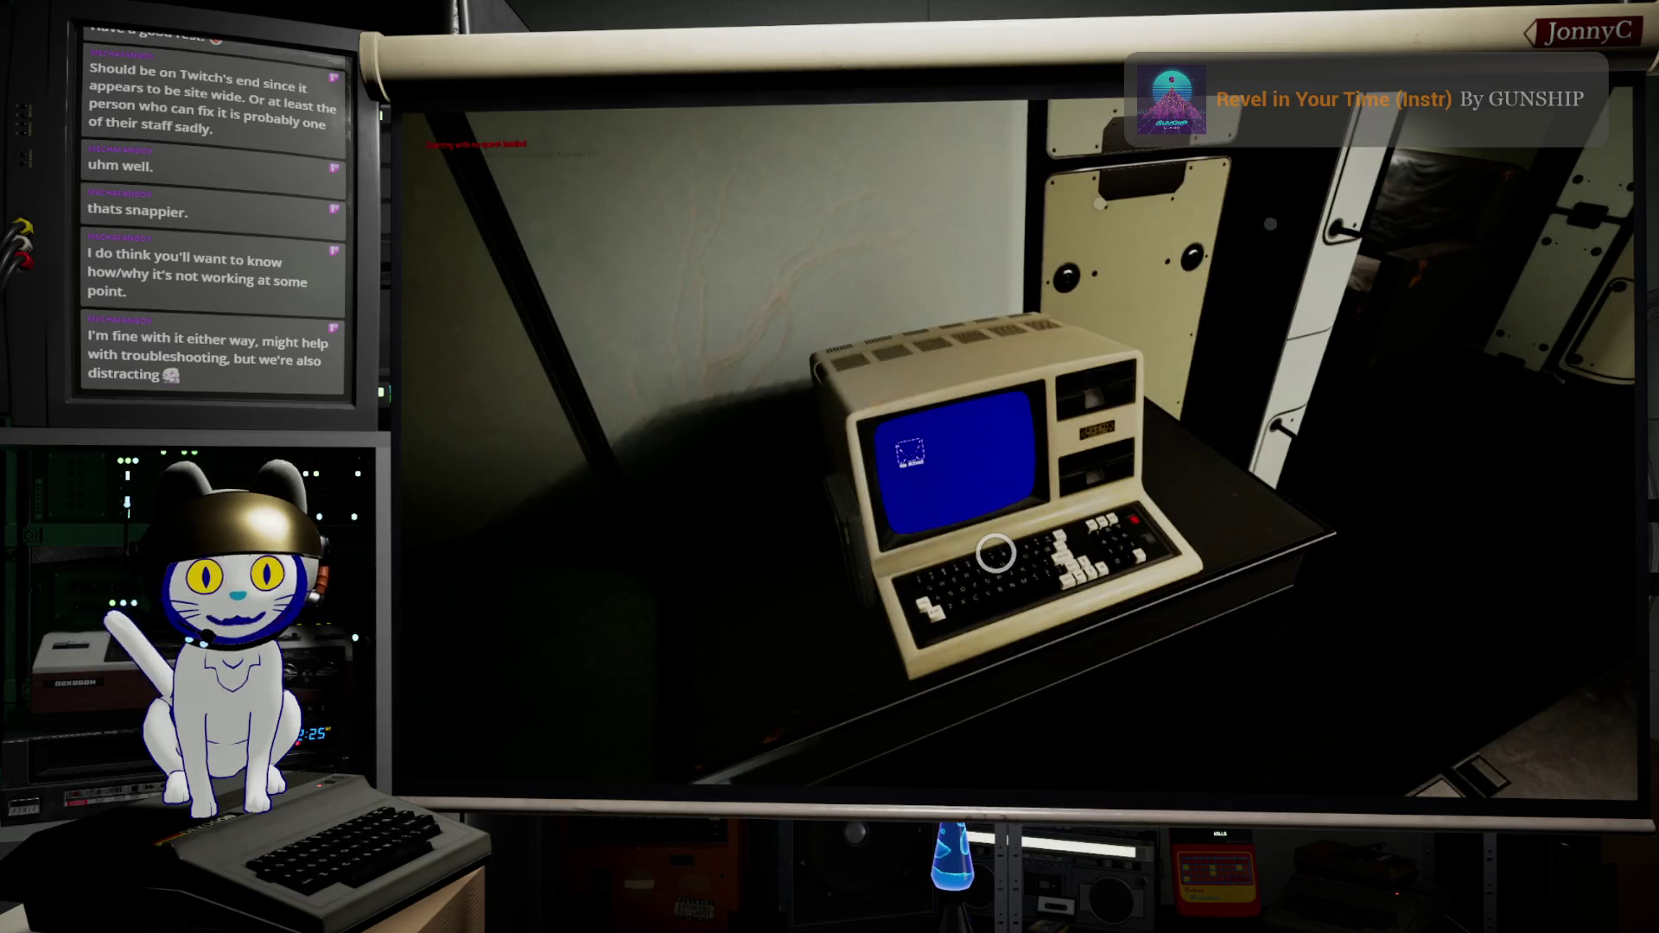
# Step: Use the terminal and move the menu selection up and down between Direct Messages and Account Settings
pyautogui.click(996, 553)
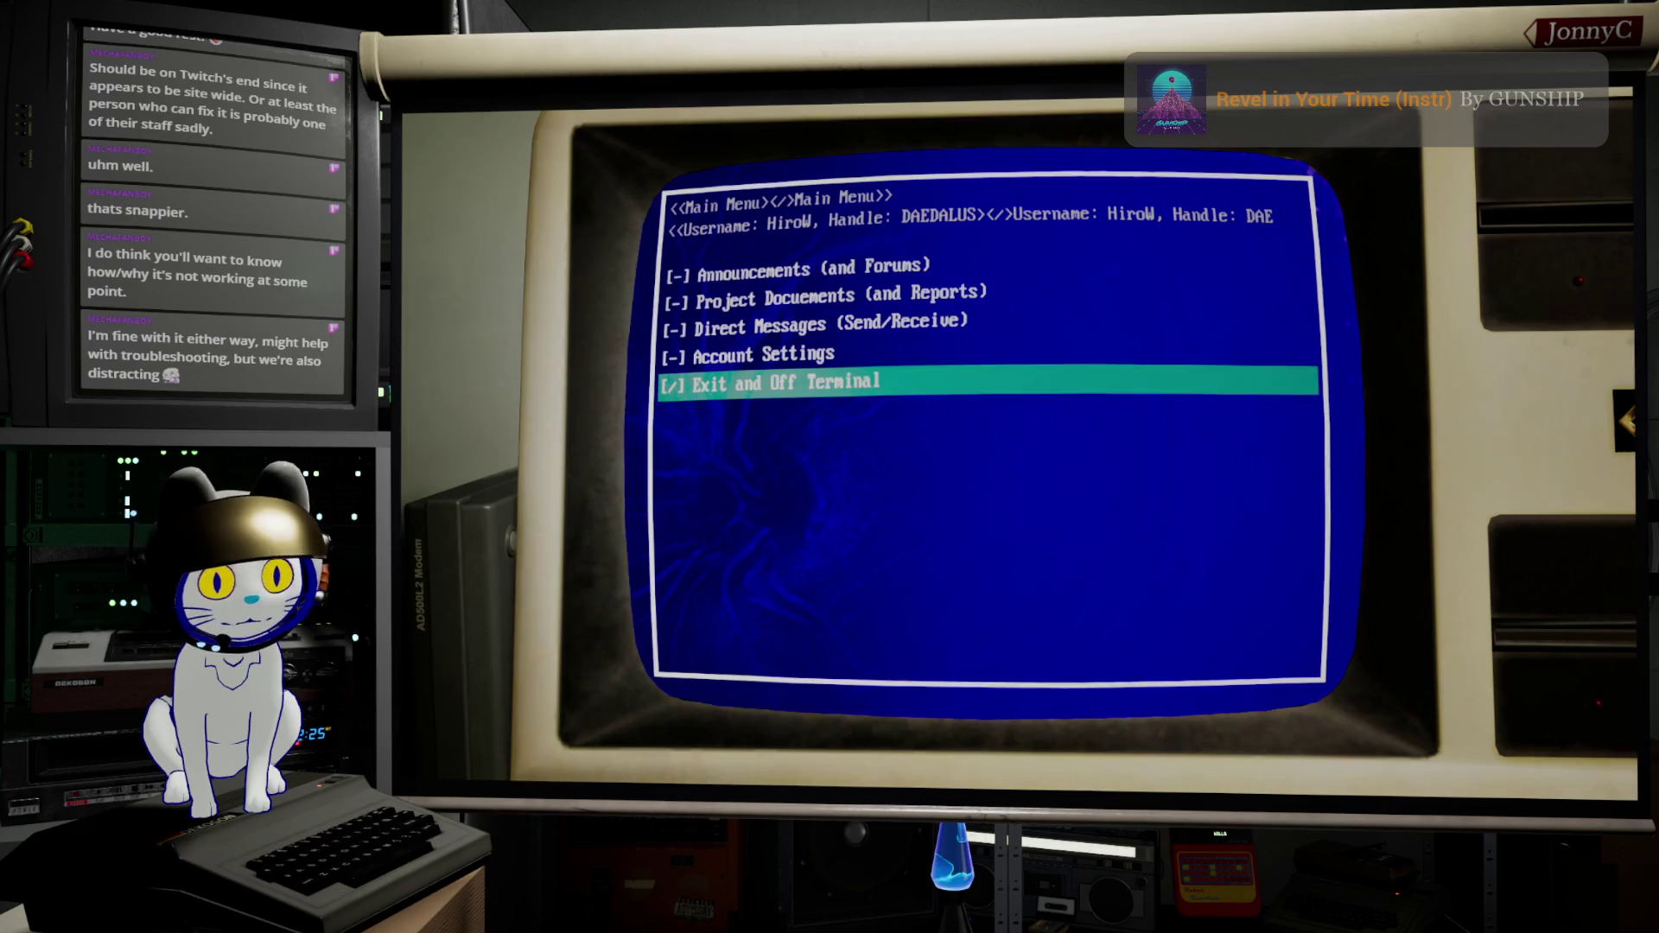
pyautogui.press('Down')
pyautogui.press('Down')
pyautogui.press('Down')
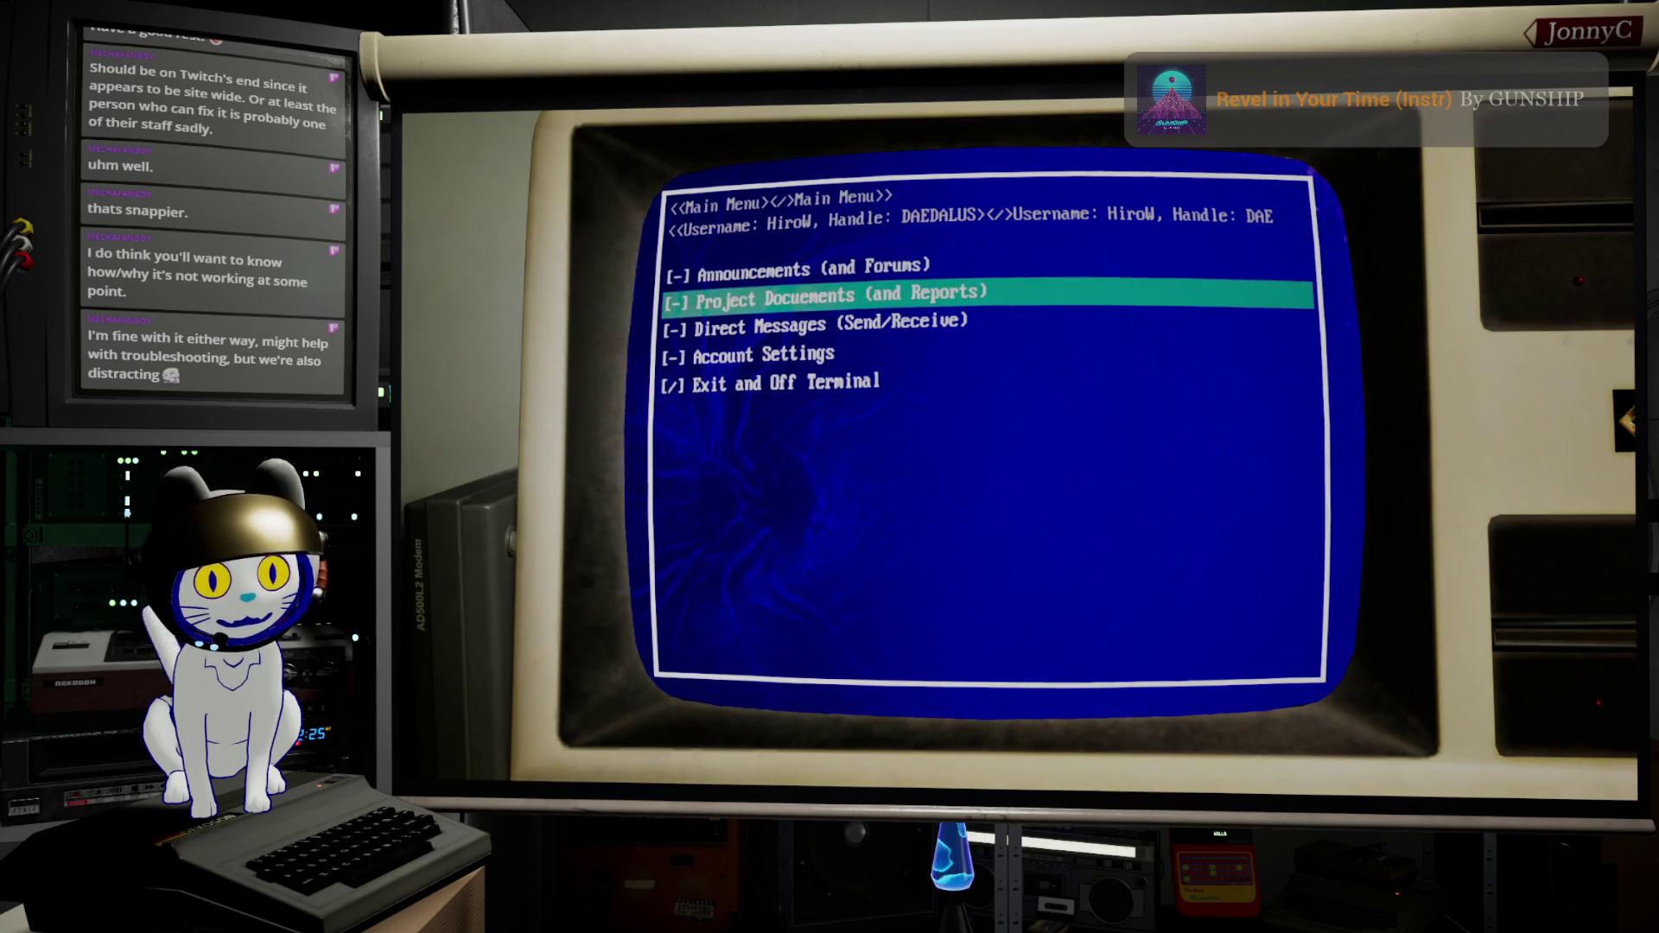
pyautogui.press('Up')
pyautogui.press('Down')
pyautogui.press('Down')
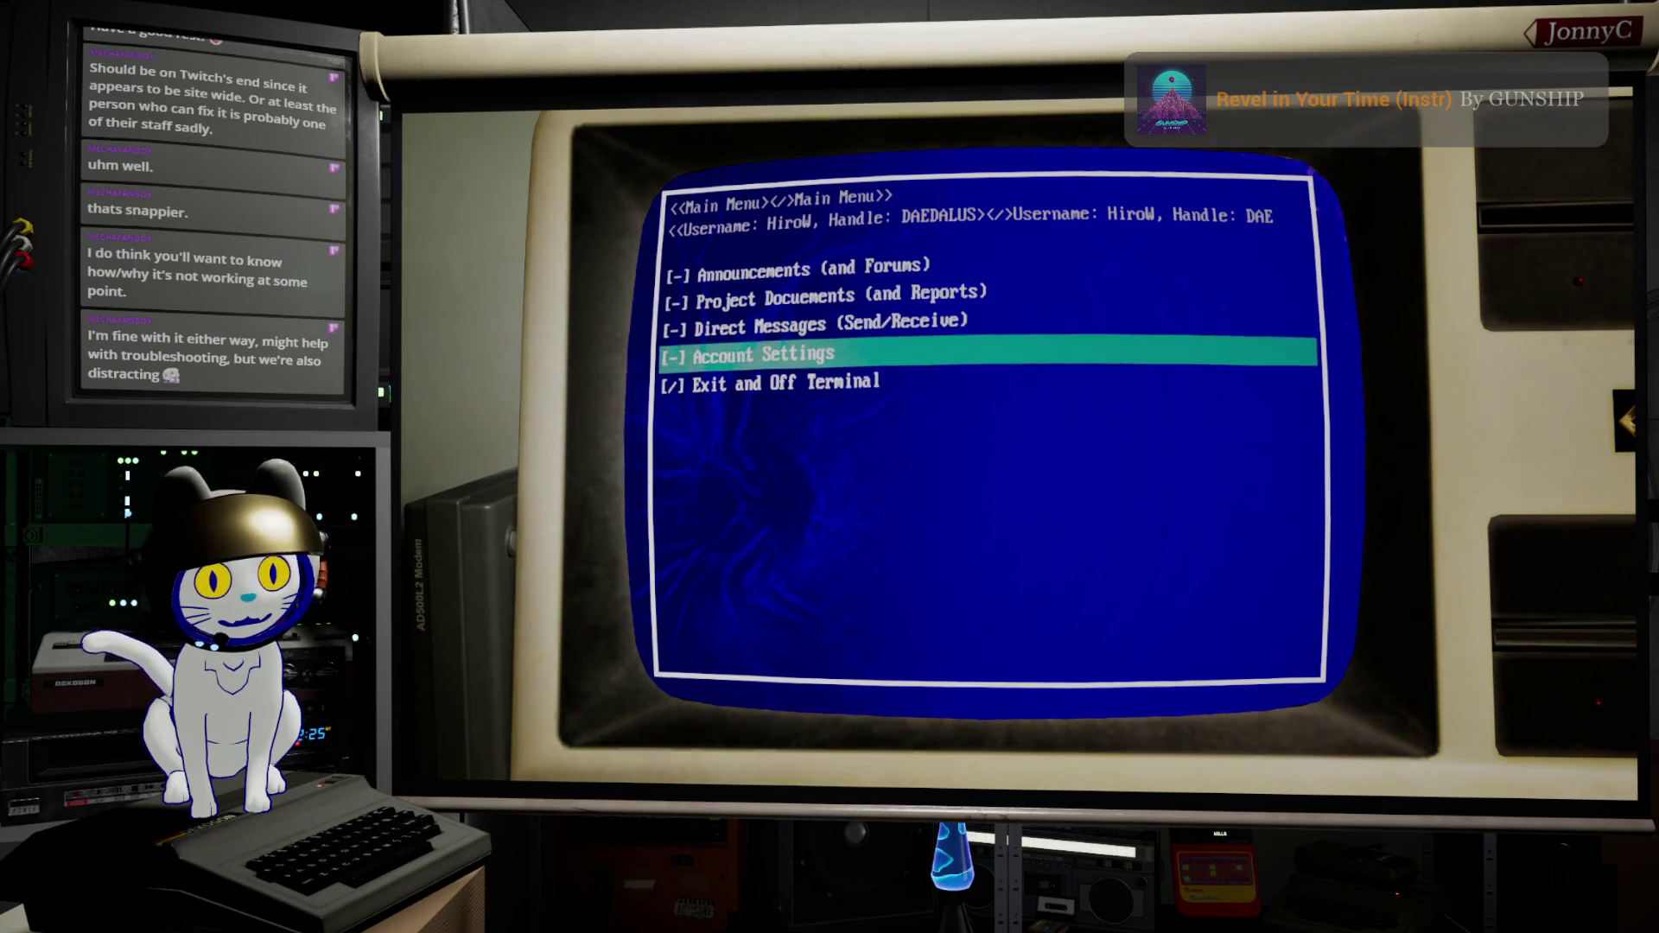
pyautogui.press('Down')
pyautogui.press('Up')
pyautogui.press('Up')
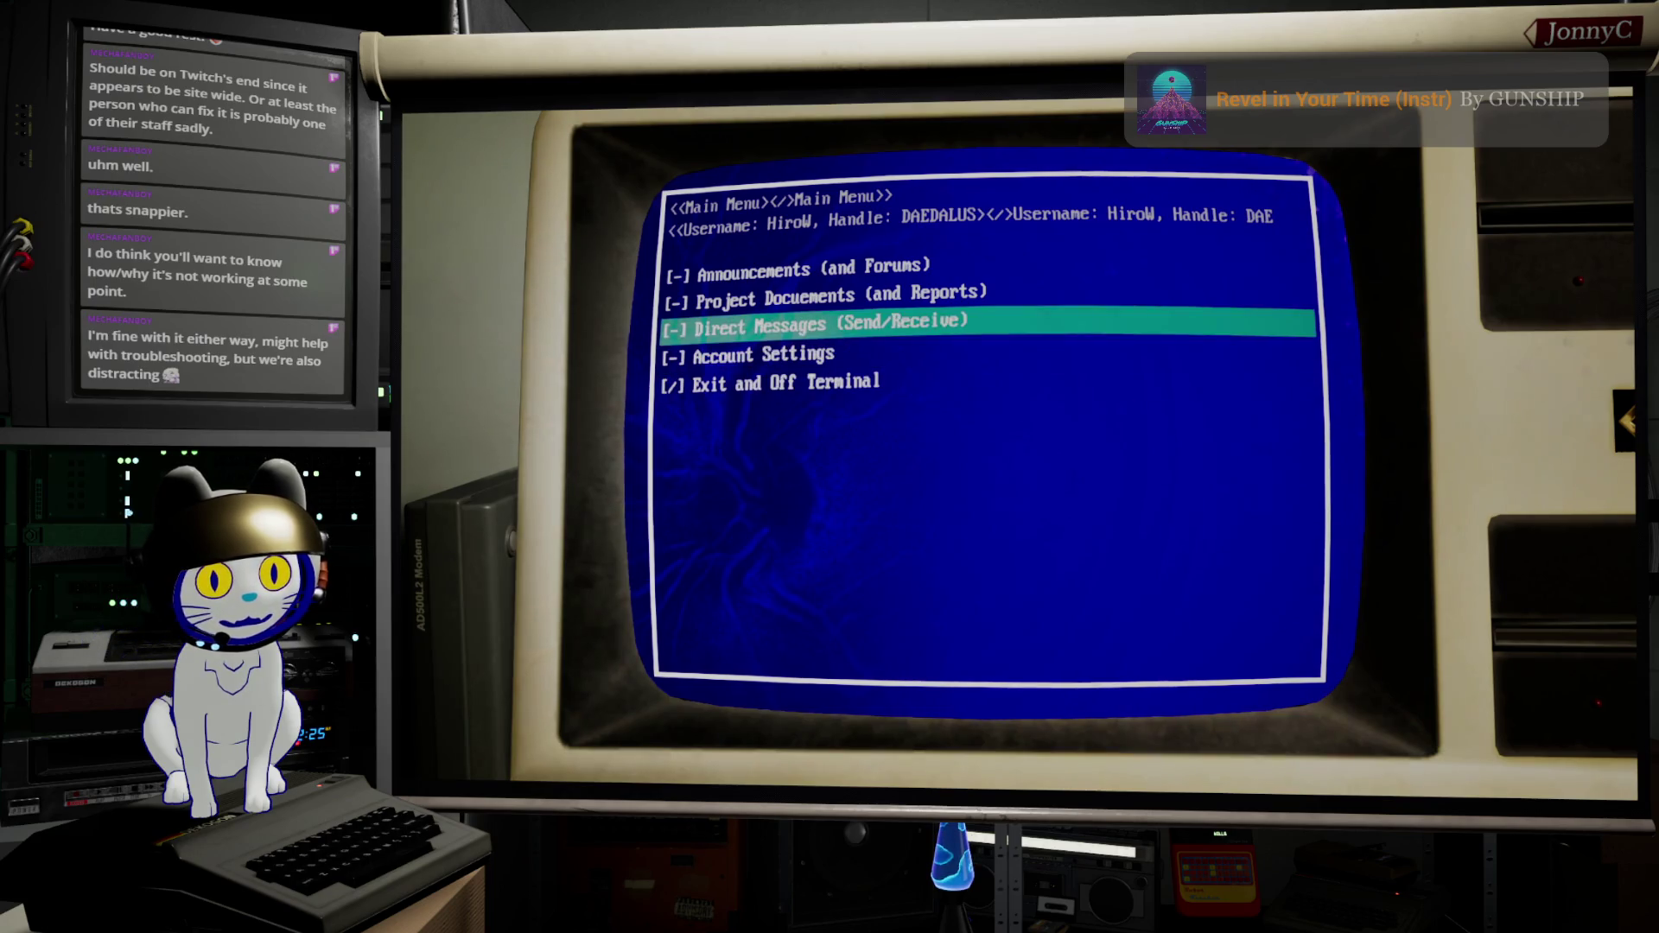
pyautogui.press('Up')
pyautogui.press('Down')
pyautogui.press('Down')
pyautogui.press('Up')
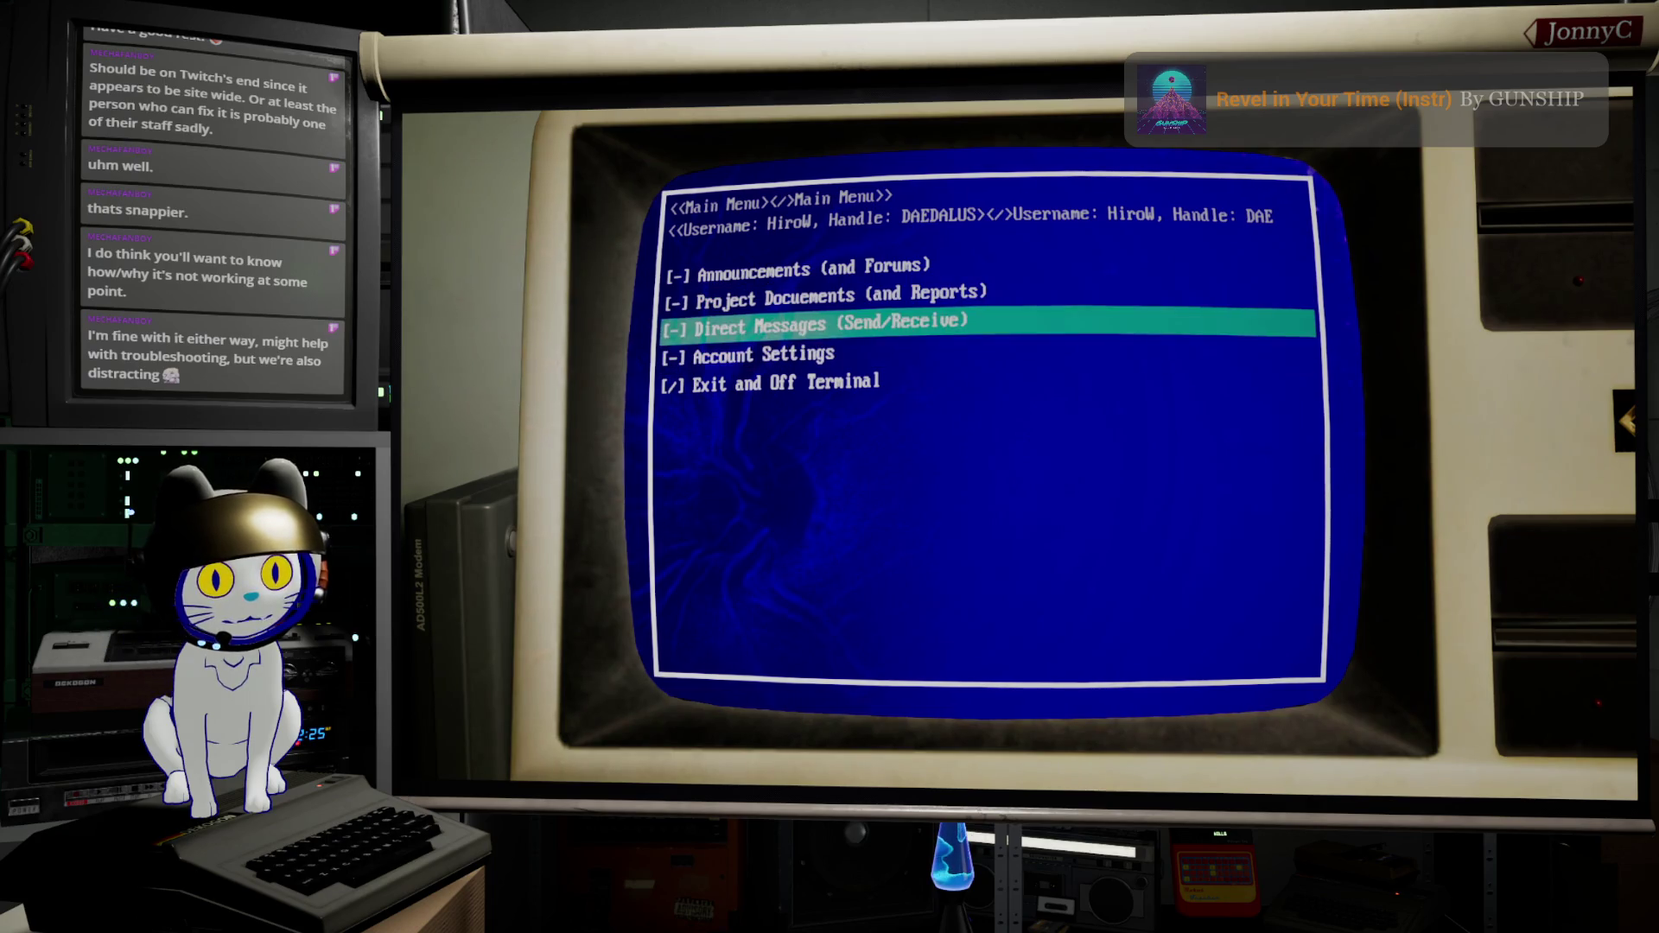
# Step: Cycle the selection from Project Documents through Exit and Off Terminal, then end the play session
pyautogui.press('Up')
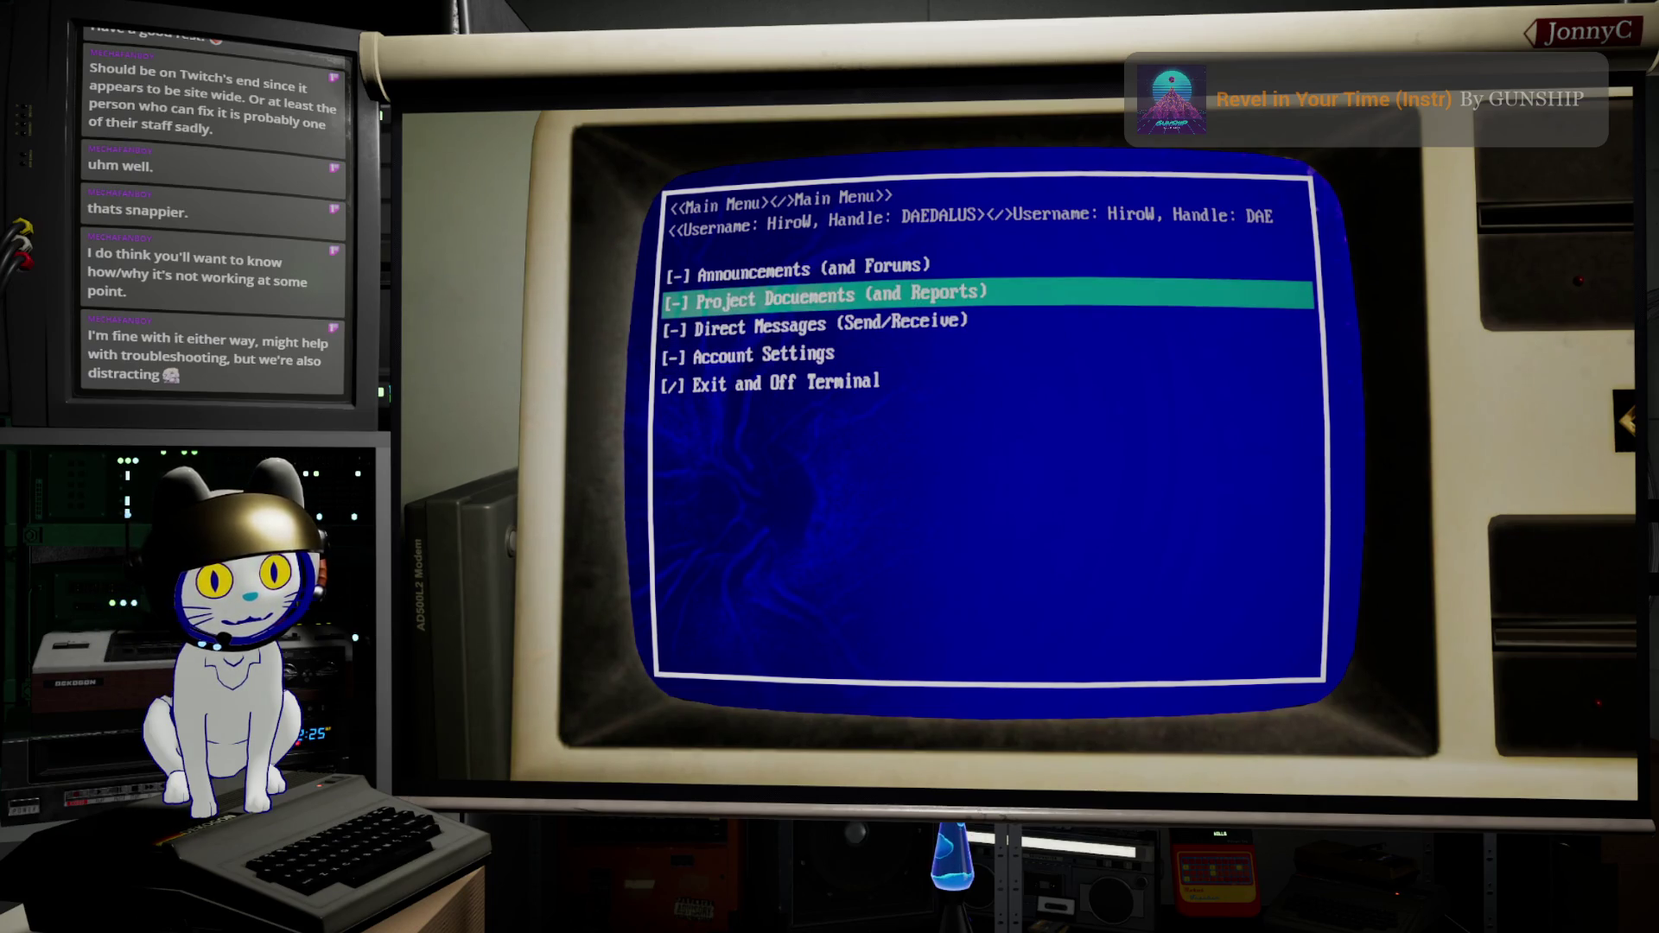
pyautogui.press('Down')
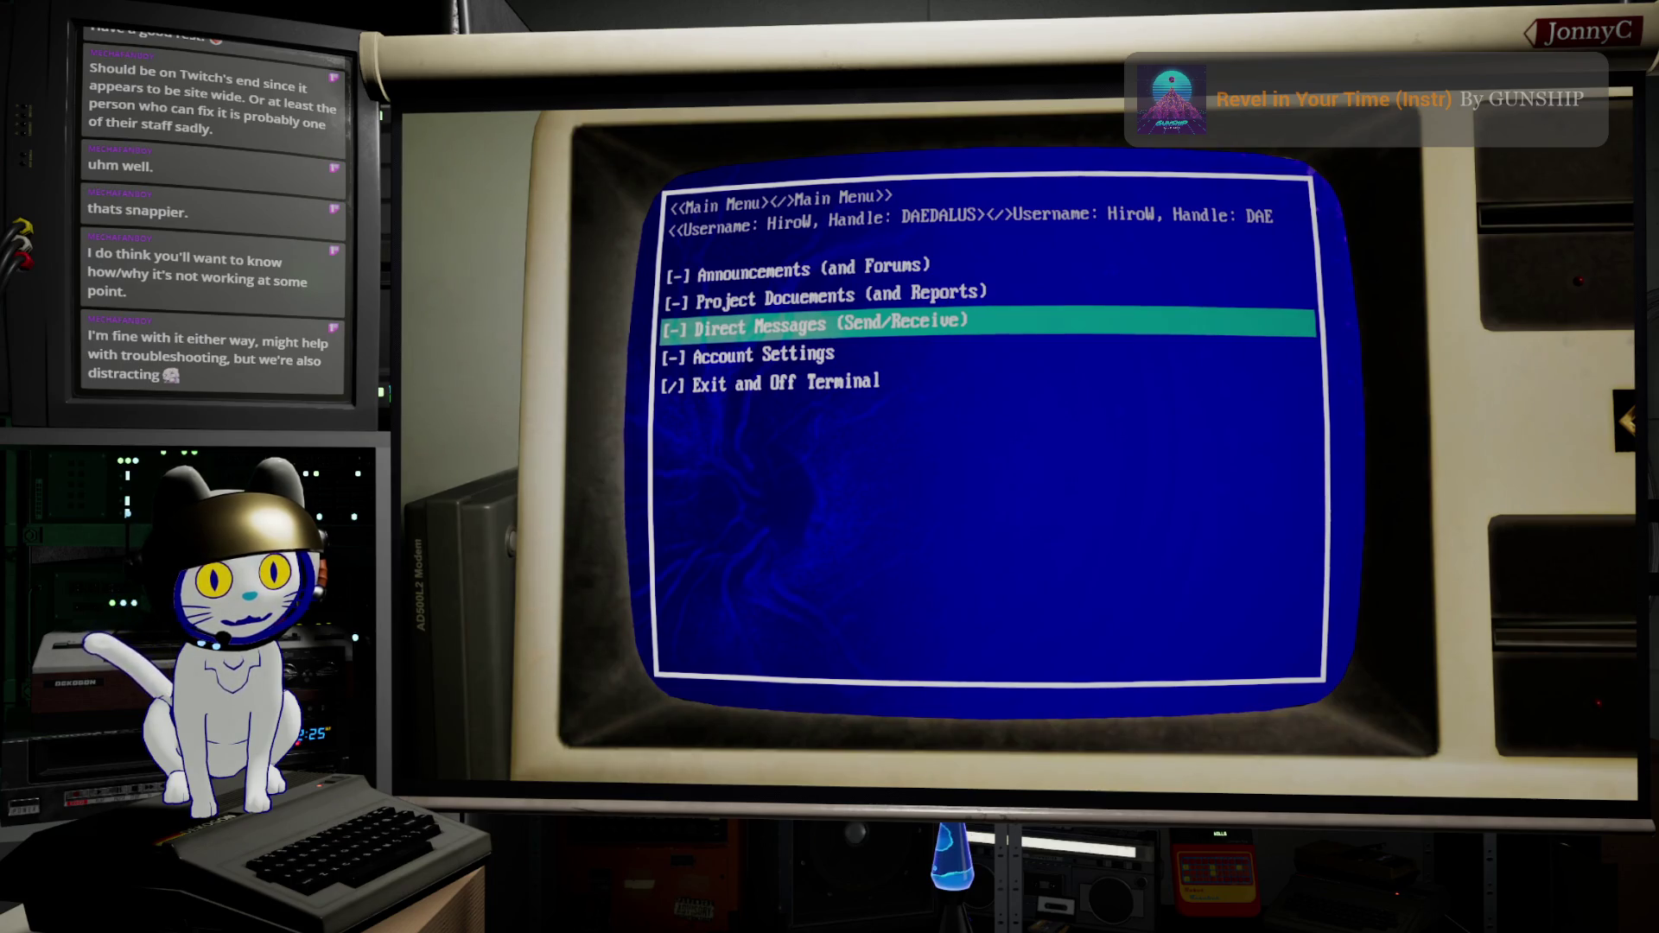
pyautogui.press('Down')
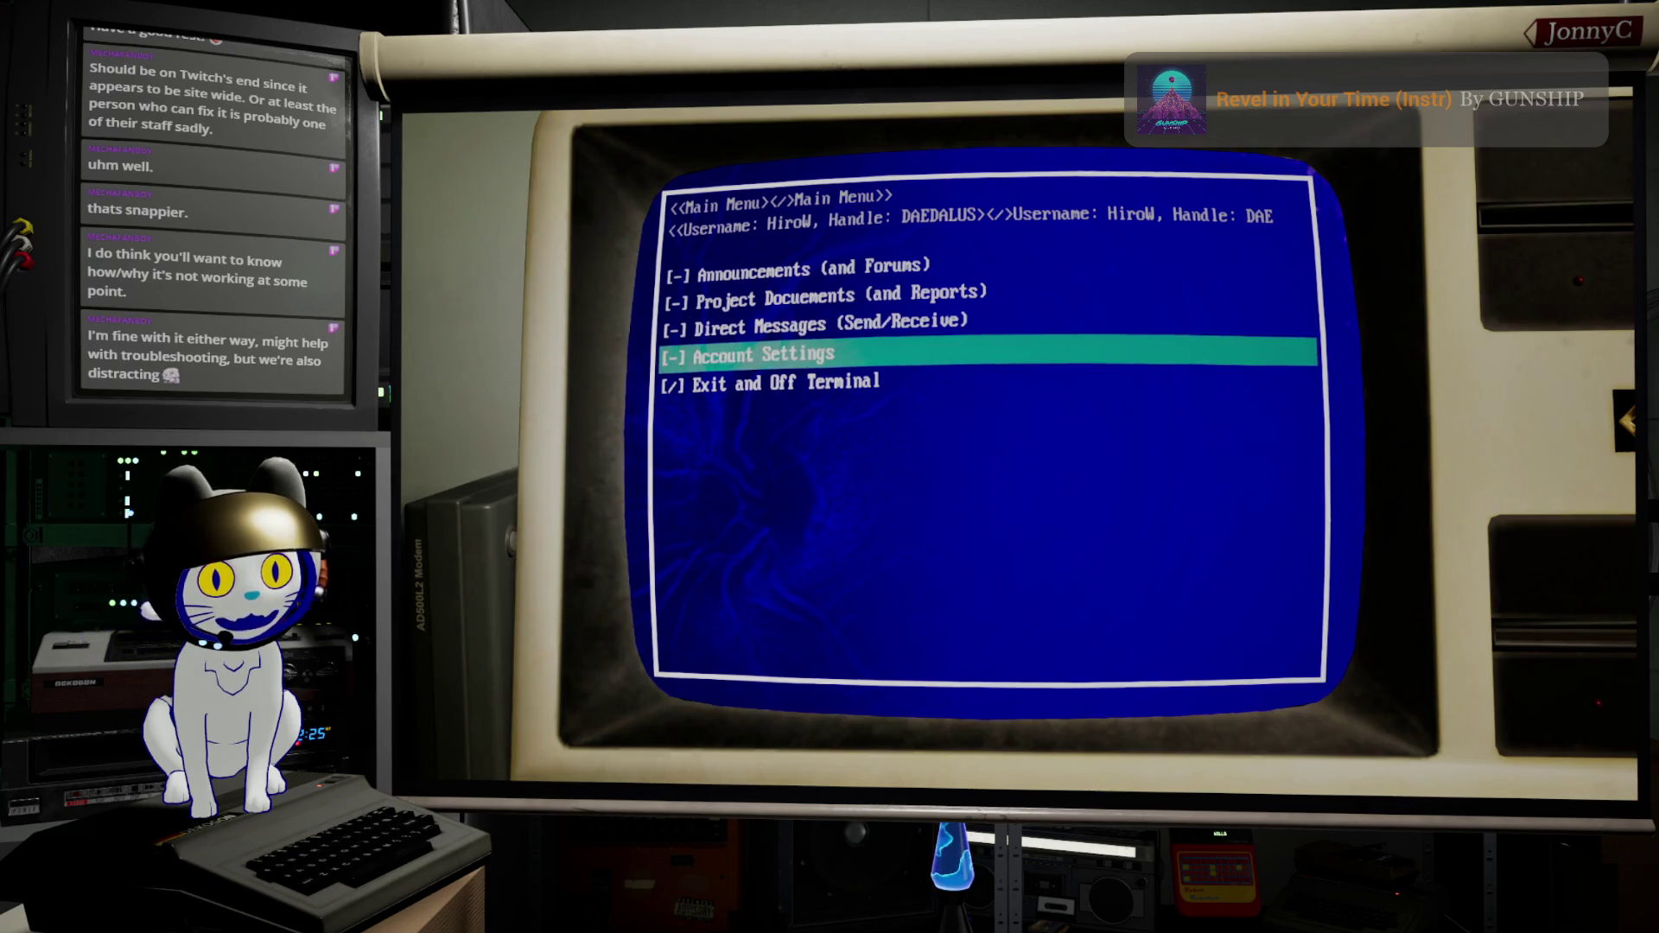
pyautogui.press('Down')
pyautogui.press('Up')
pyautogui.press('Up')
pyautogui.press('Up')
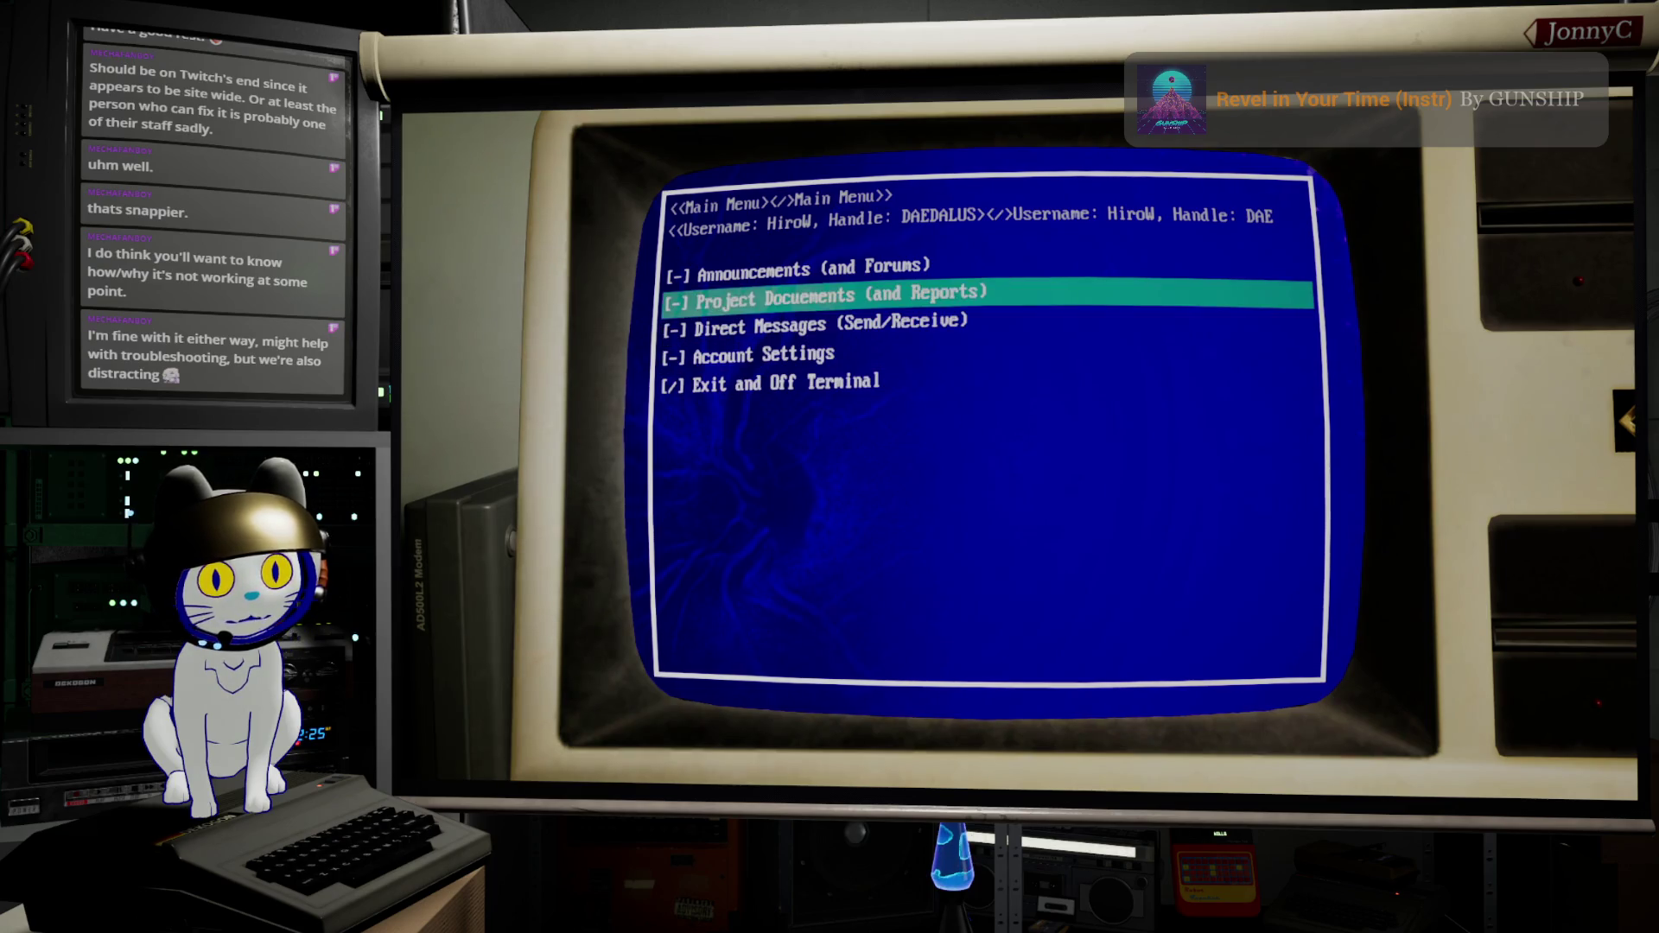
pyautogui.press('Down')
pyautogui.press('Down')
pyautogui.press('Down')
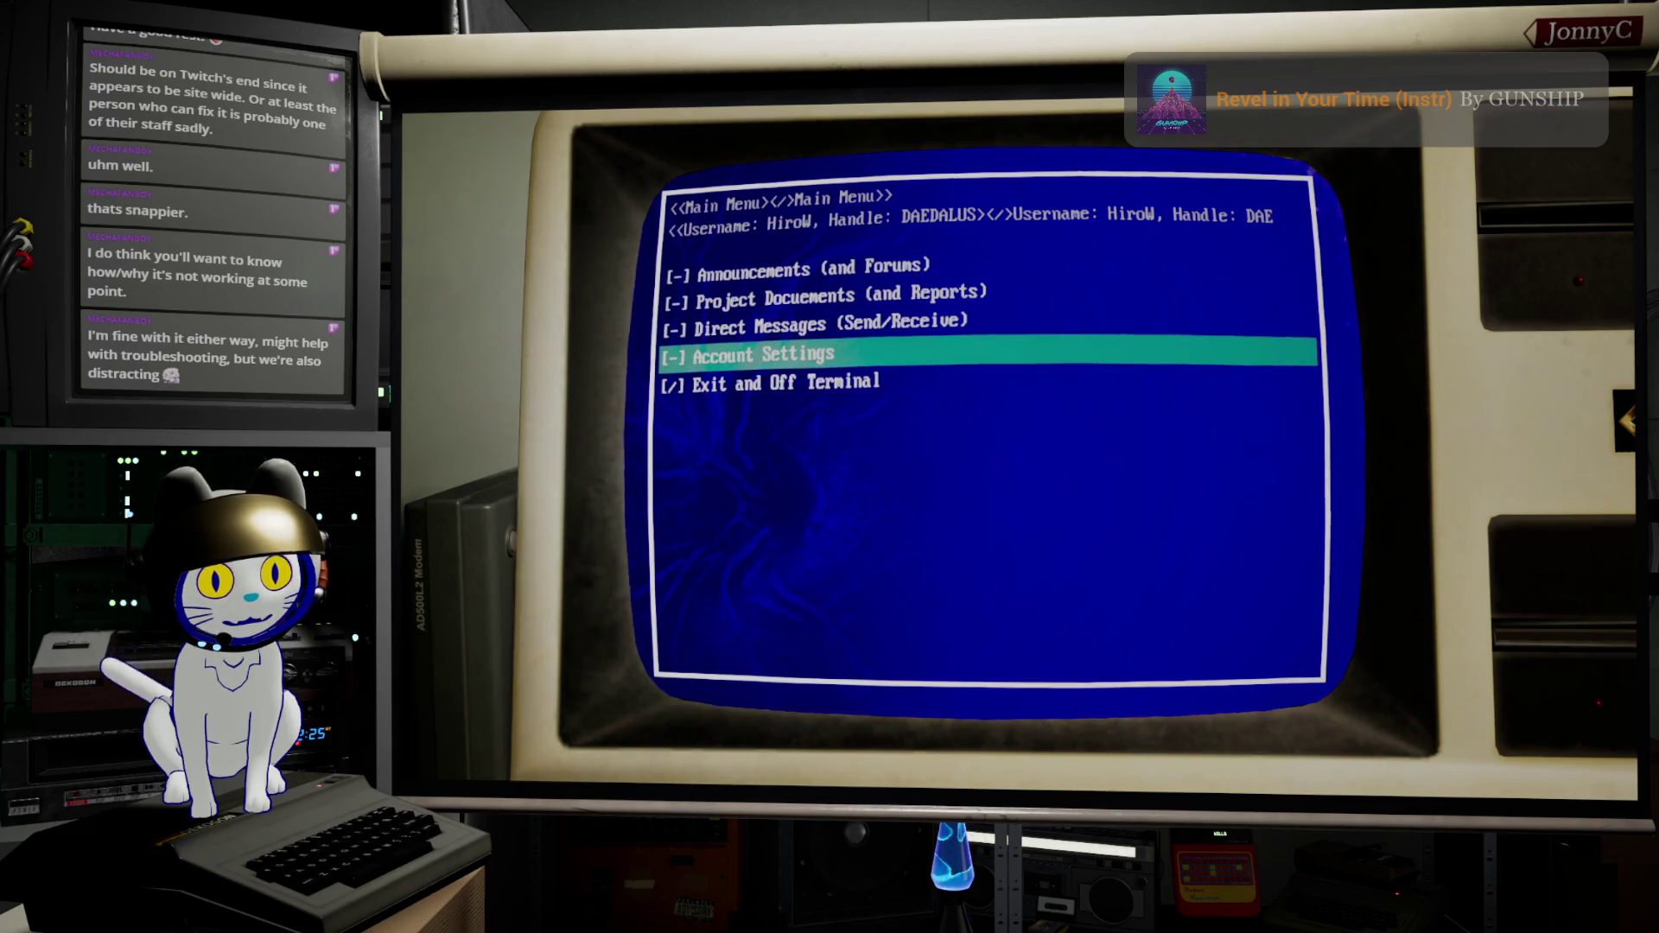
pyautogui.press('Up')
pyautogui.press('Up')
pyautogui.press('Up')
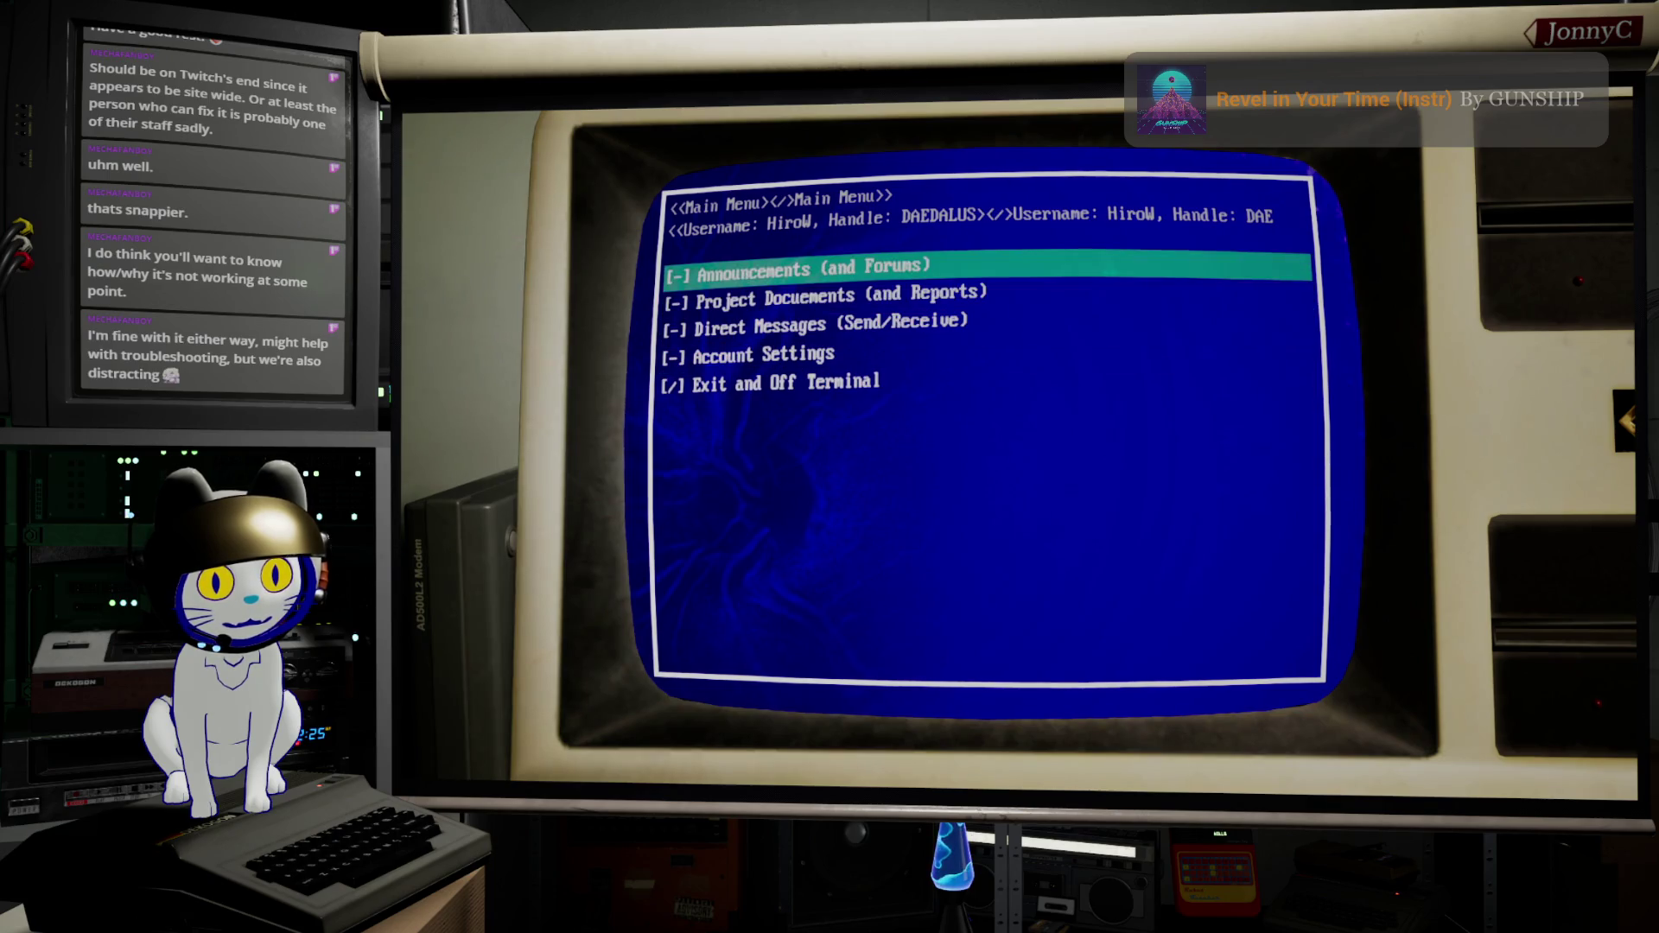
pyautogui.press('Down')
pyautogui.press('Down')
pyautogui.press('Down')
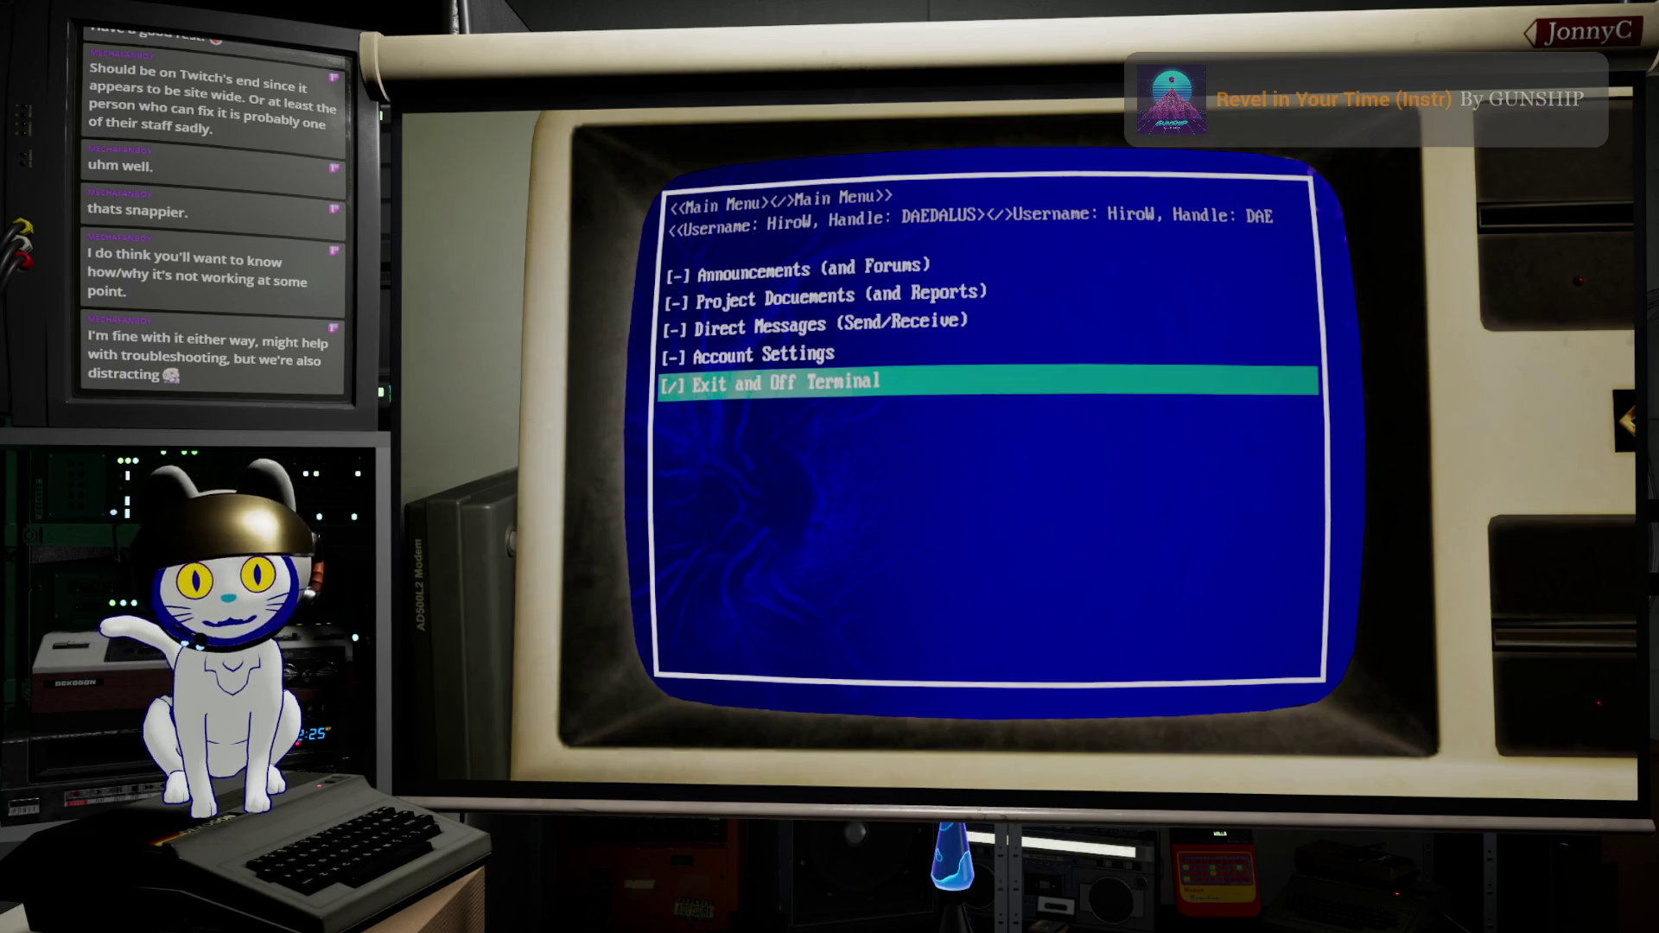
pyautogui.press('Return')
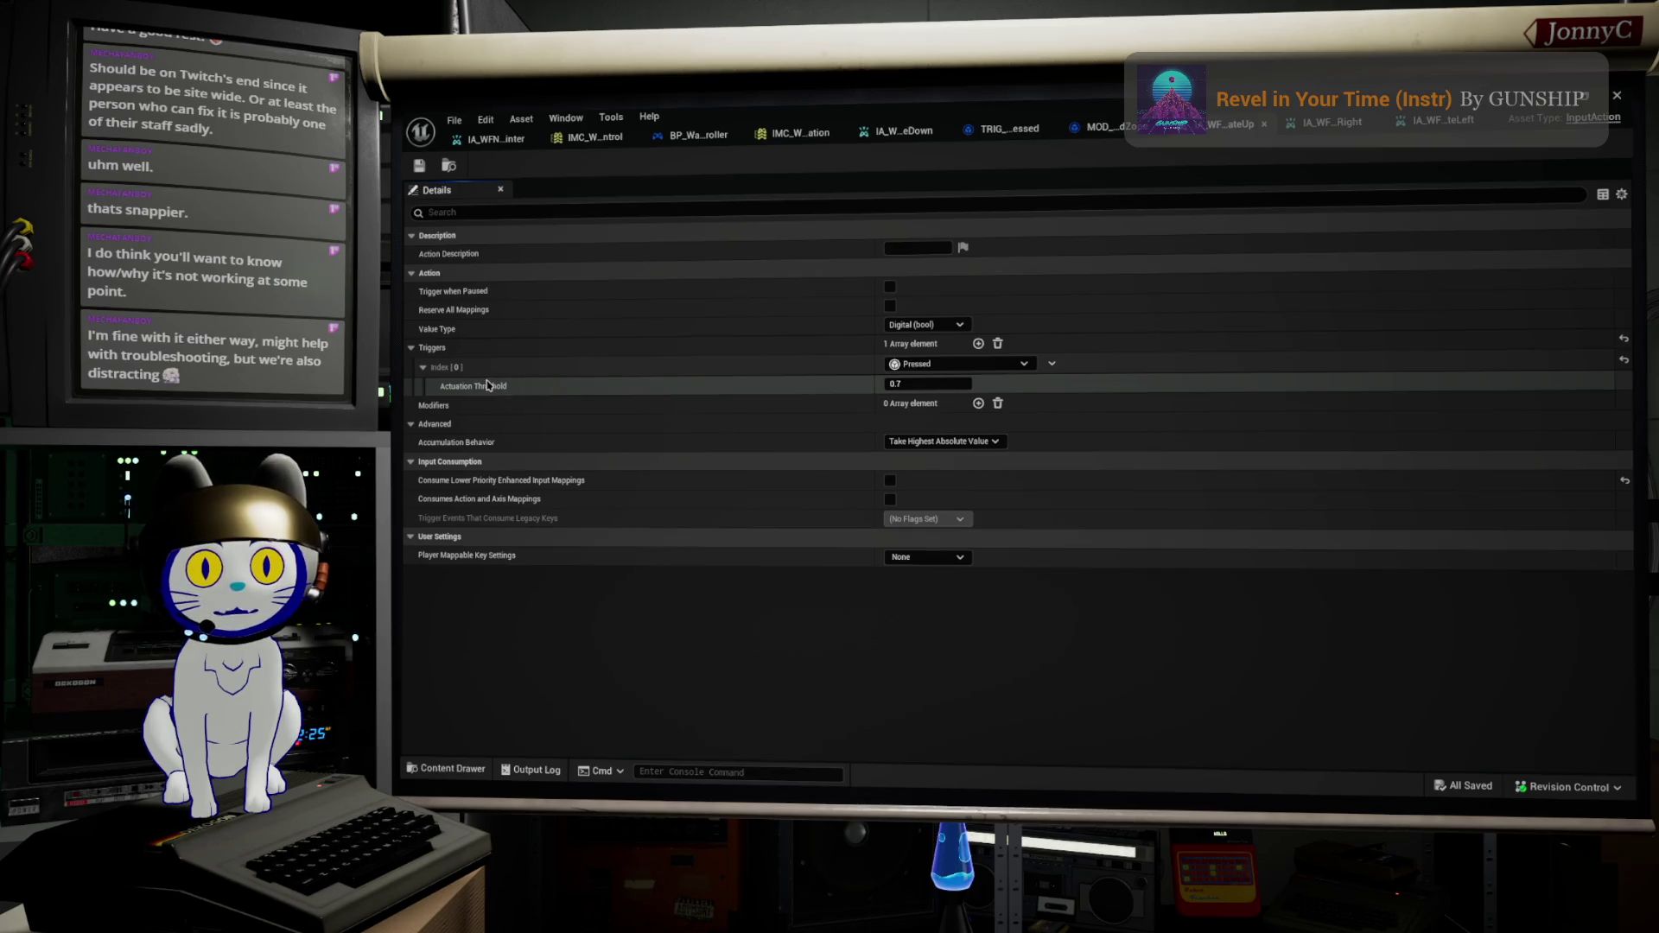
# Step: Read the Actuation Threshold tooltip on IA_WFNavigate Down's 0.7 Pressed trigger
pyautogui.moveTo(486, 390)
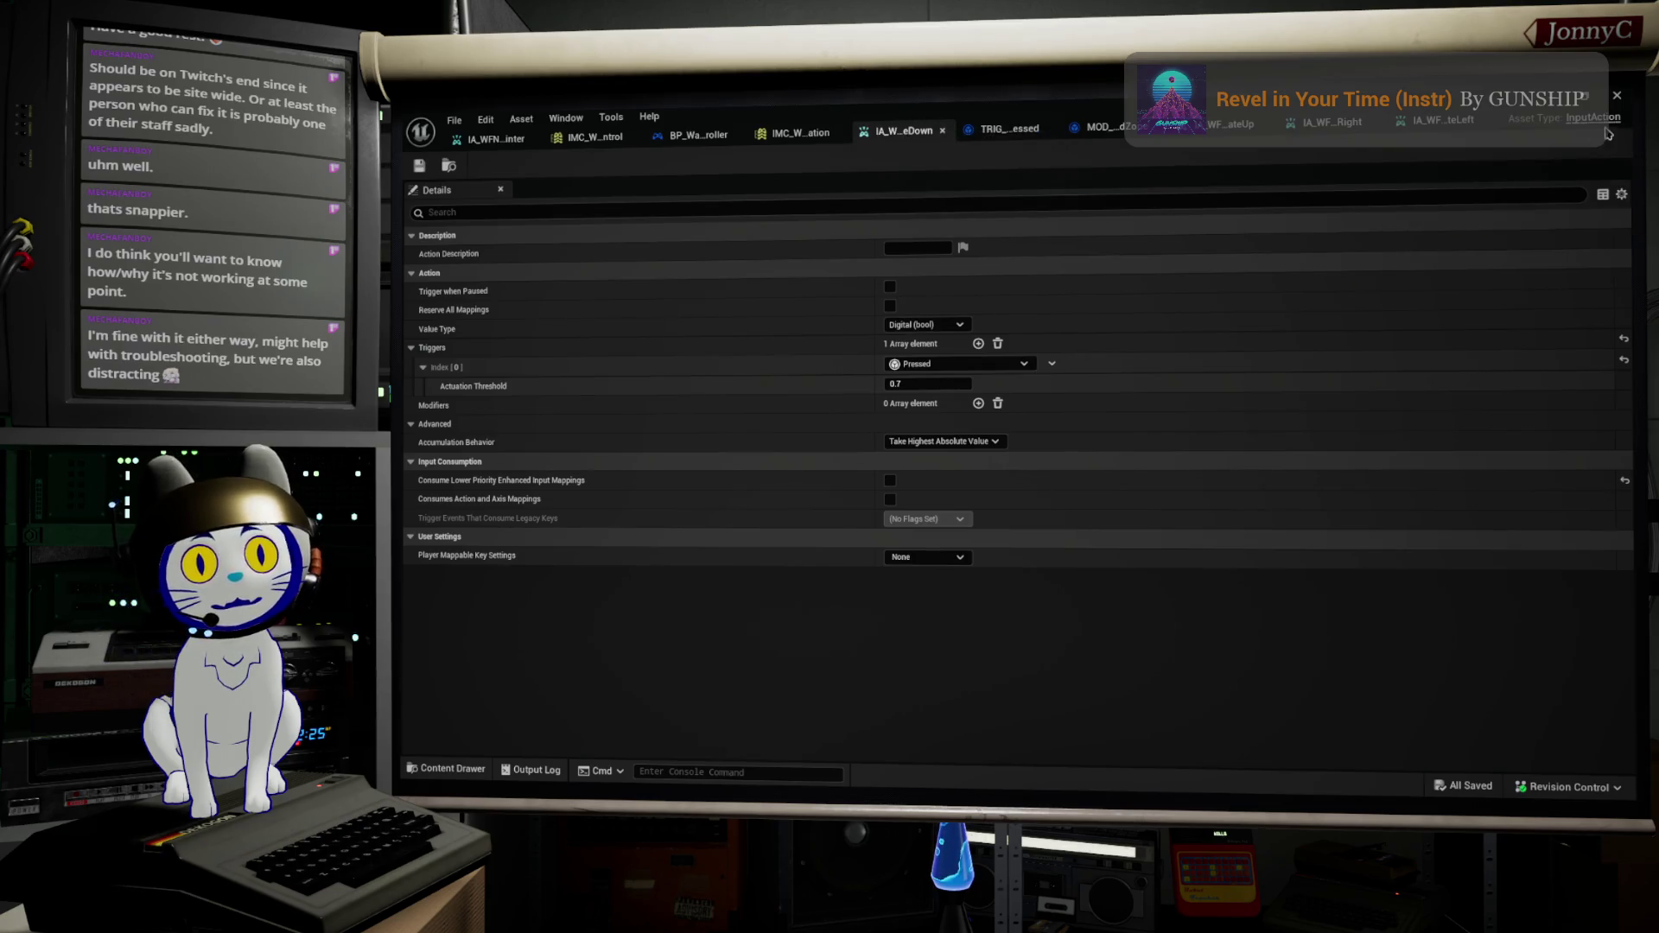
pyautogui.hotkey('alt', 'Tab')
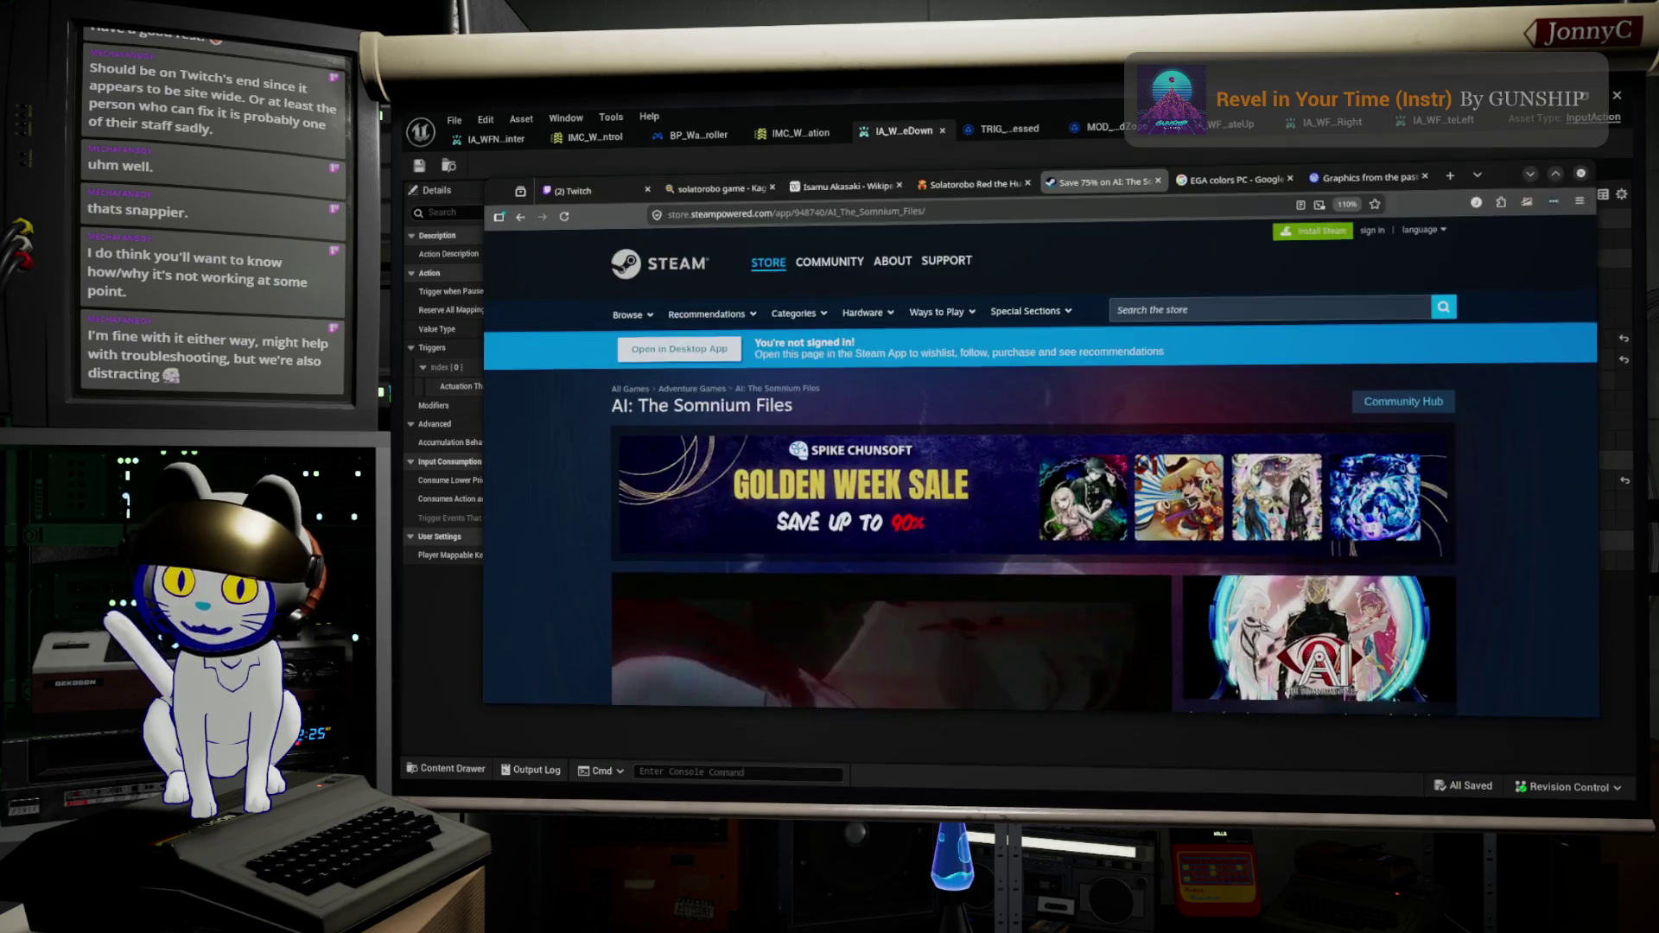
# Step: Search Kagi for 'input action unreal enhance input'
pyautogui.click(1344, 172)
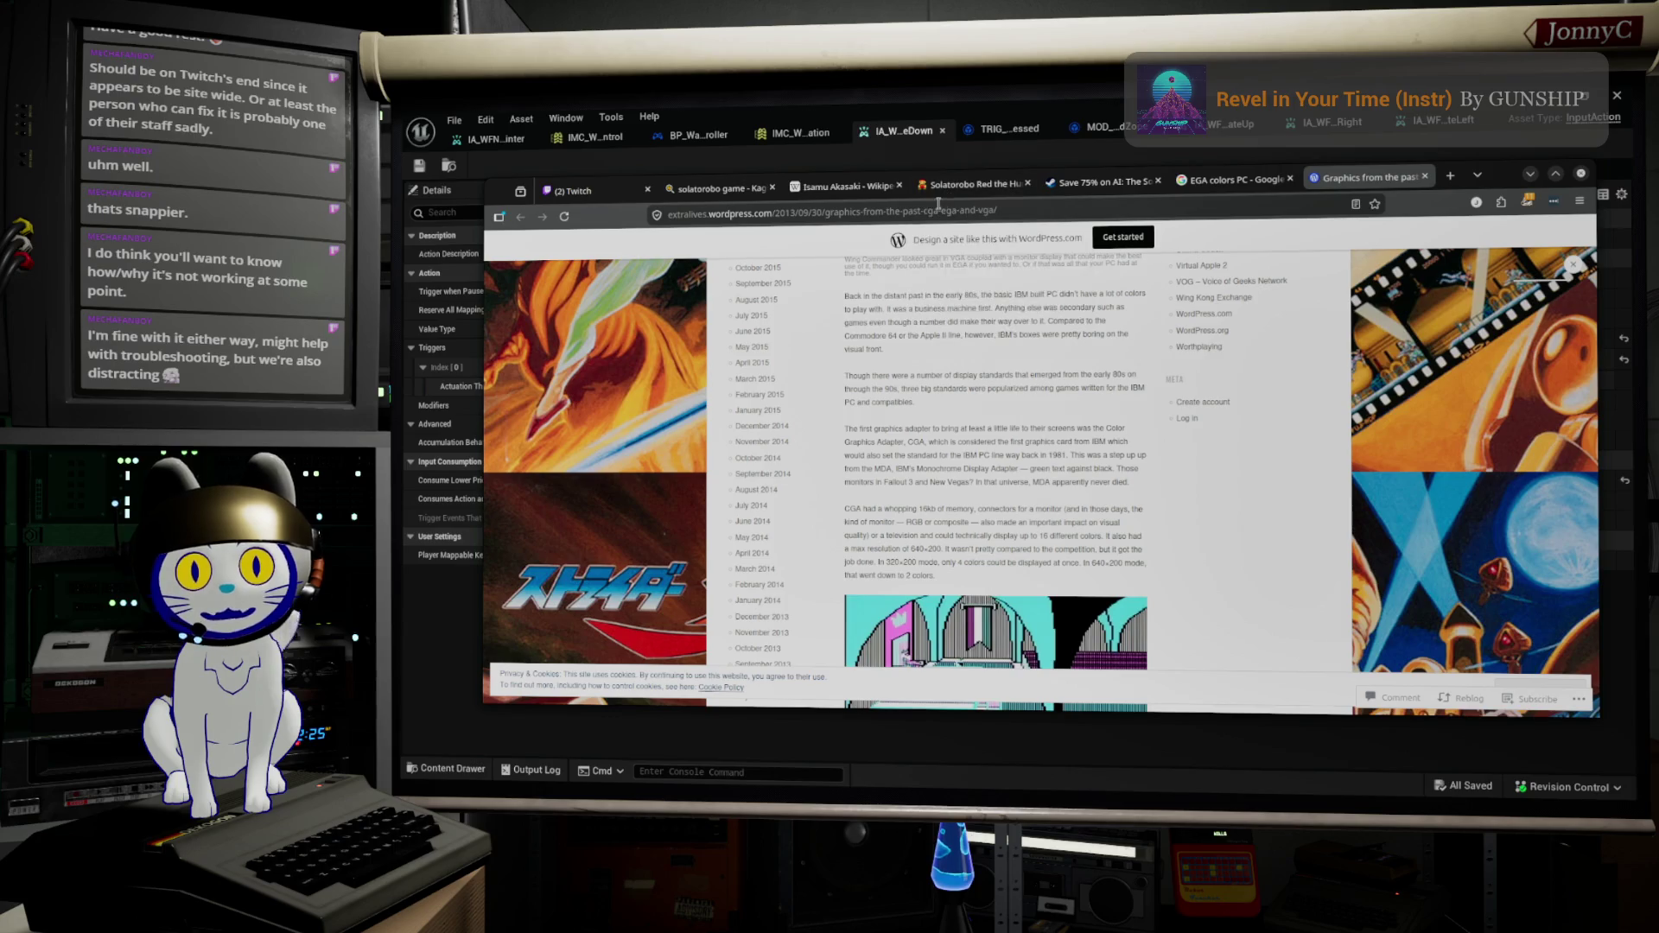
pyautogui.click(867, 214)
pyautogui.write('input')
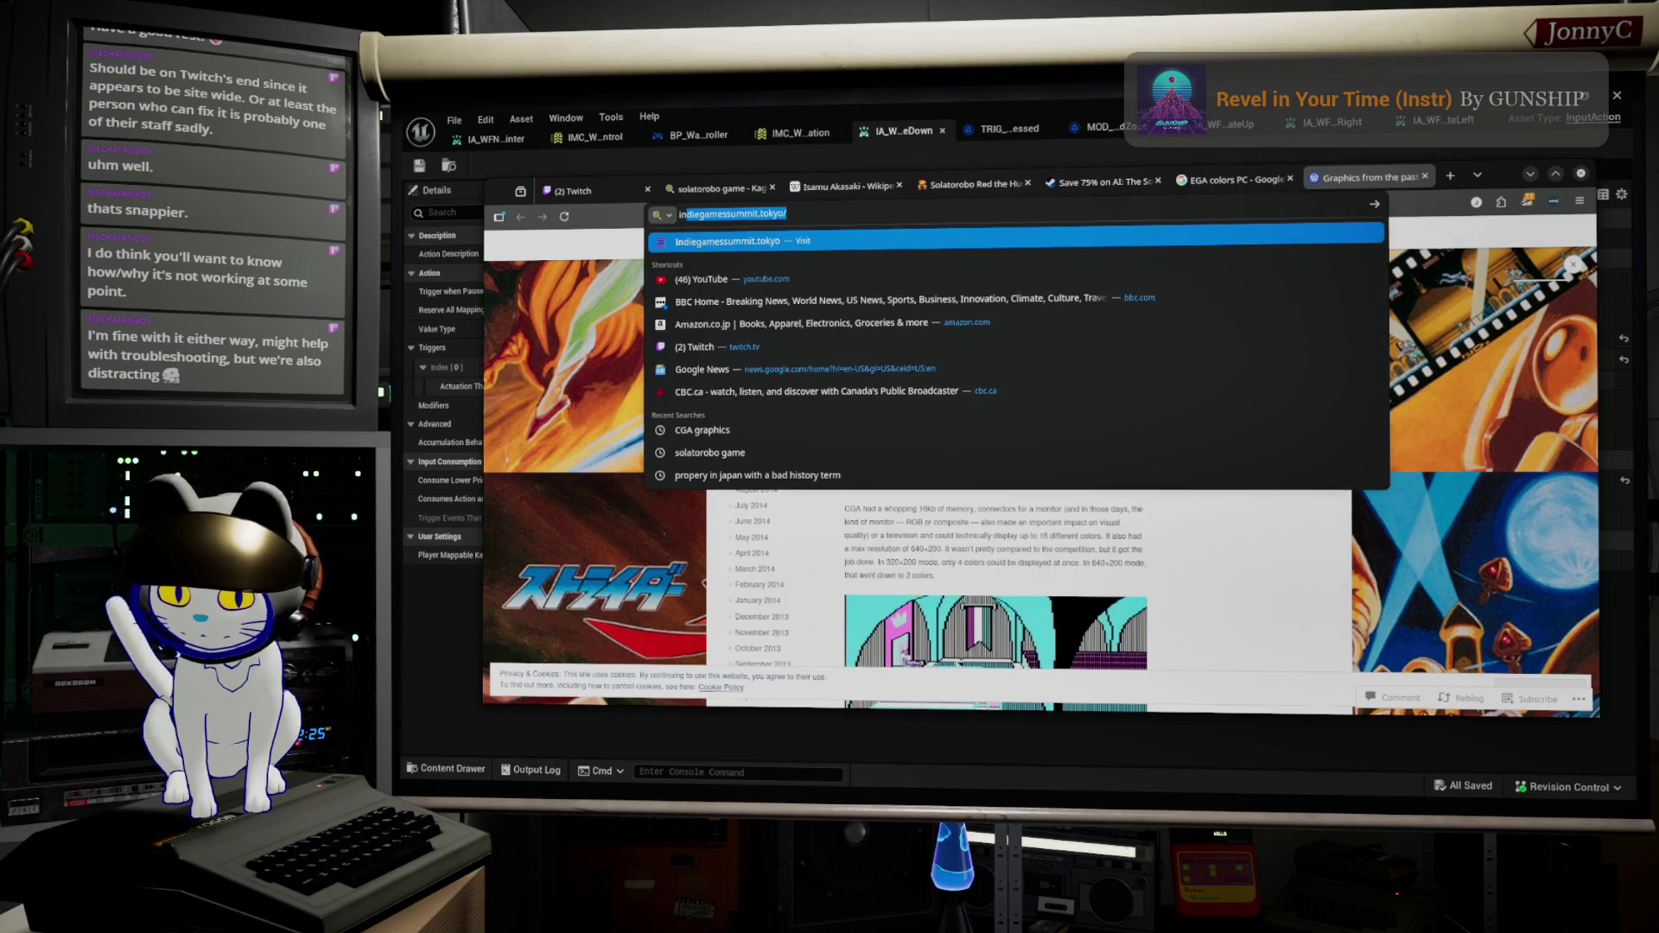
pyautogui.write(' action un')
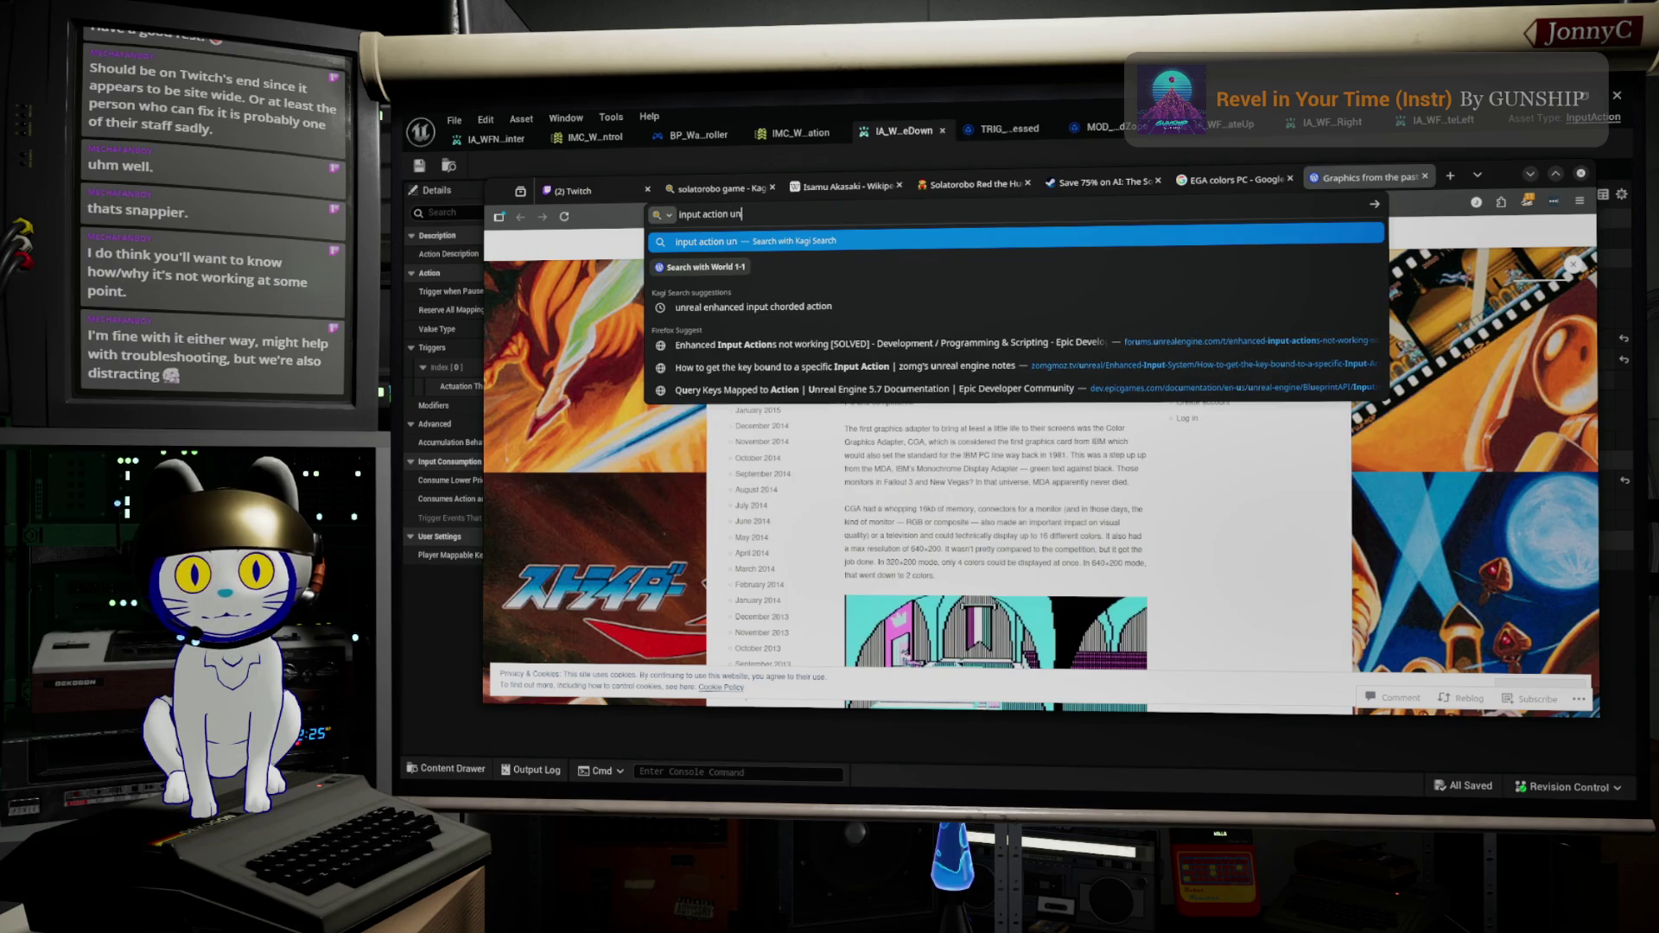
pyautogui.write('real enh')
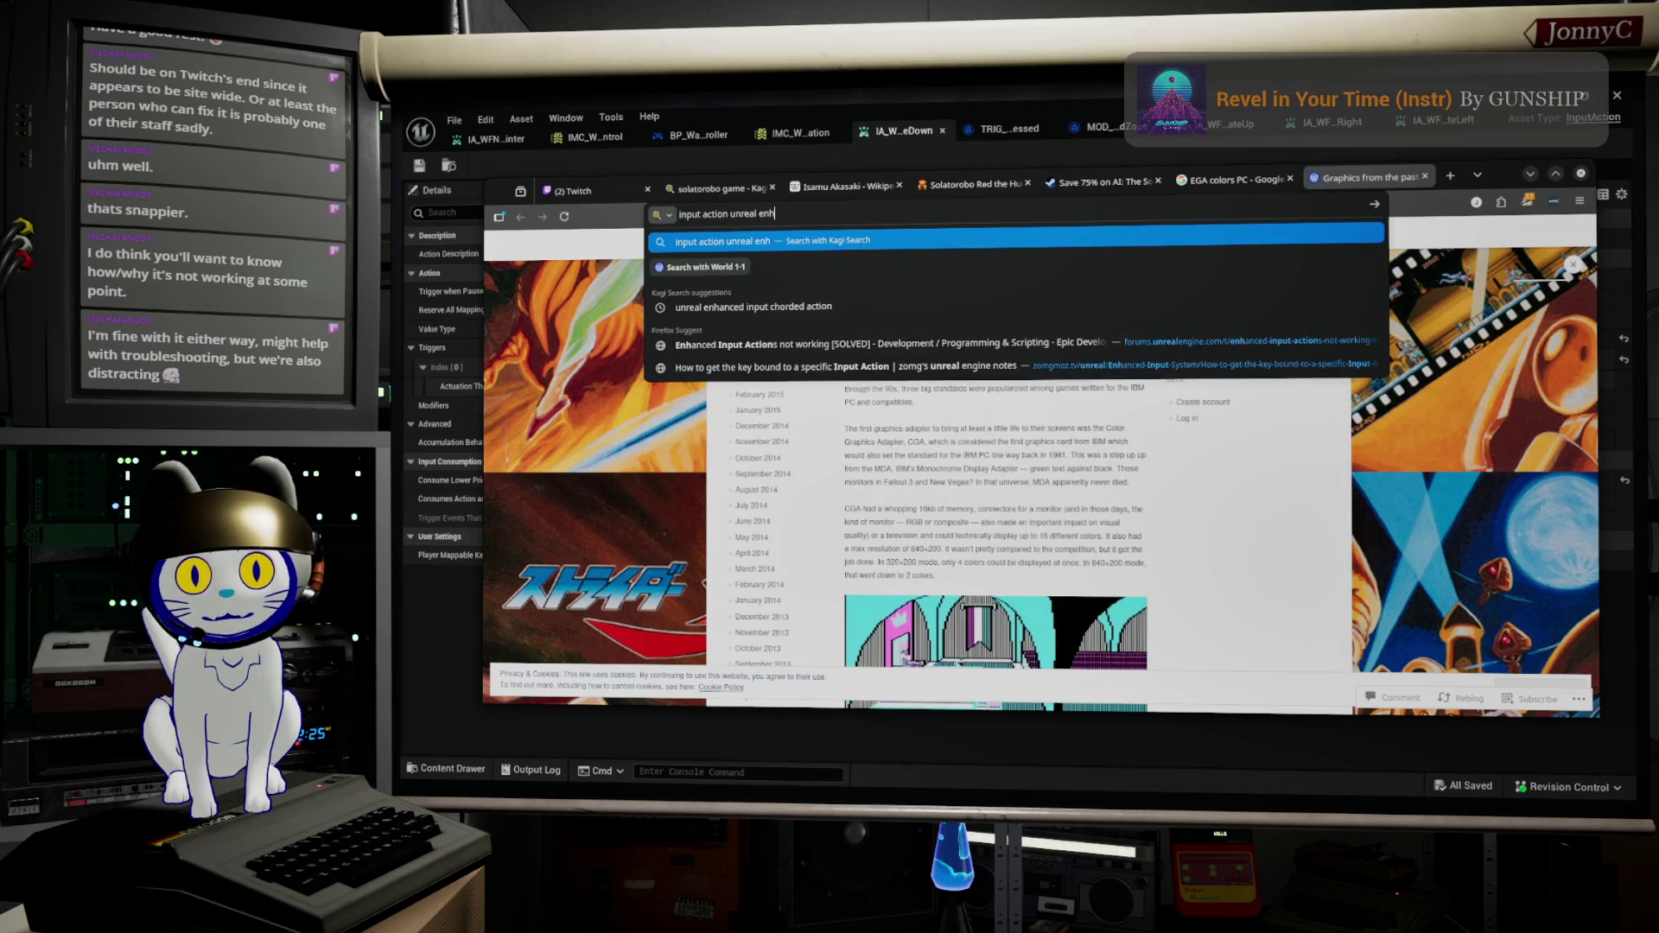
pyautogui.write('ance input')
pyautogui.press('Return')
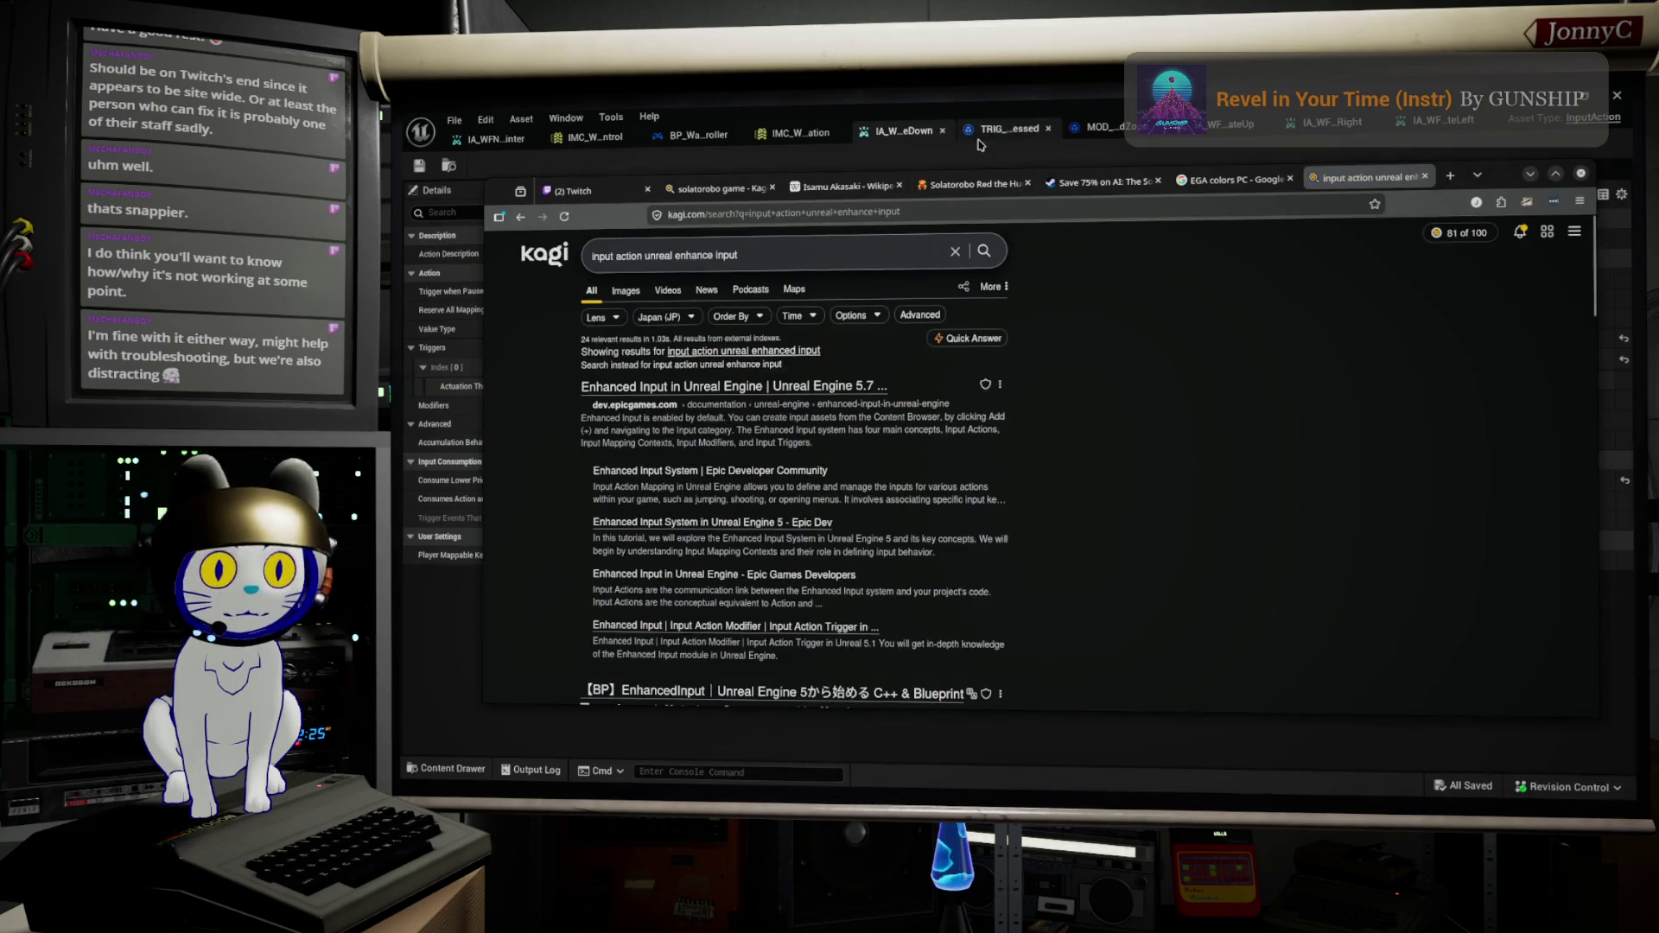
# Step: Open the Epic Enhanced Input and Input Action Modifier results in background tabs and maximize the browser
pyautogui.middleClick(804, 384)
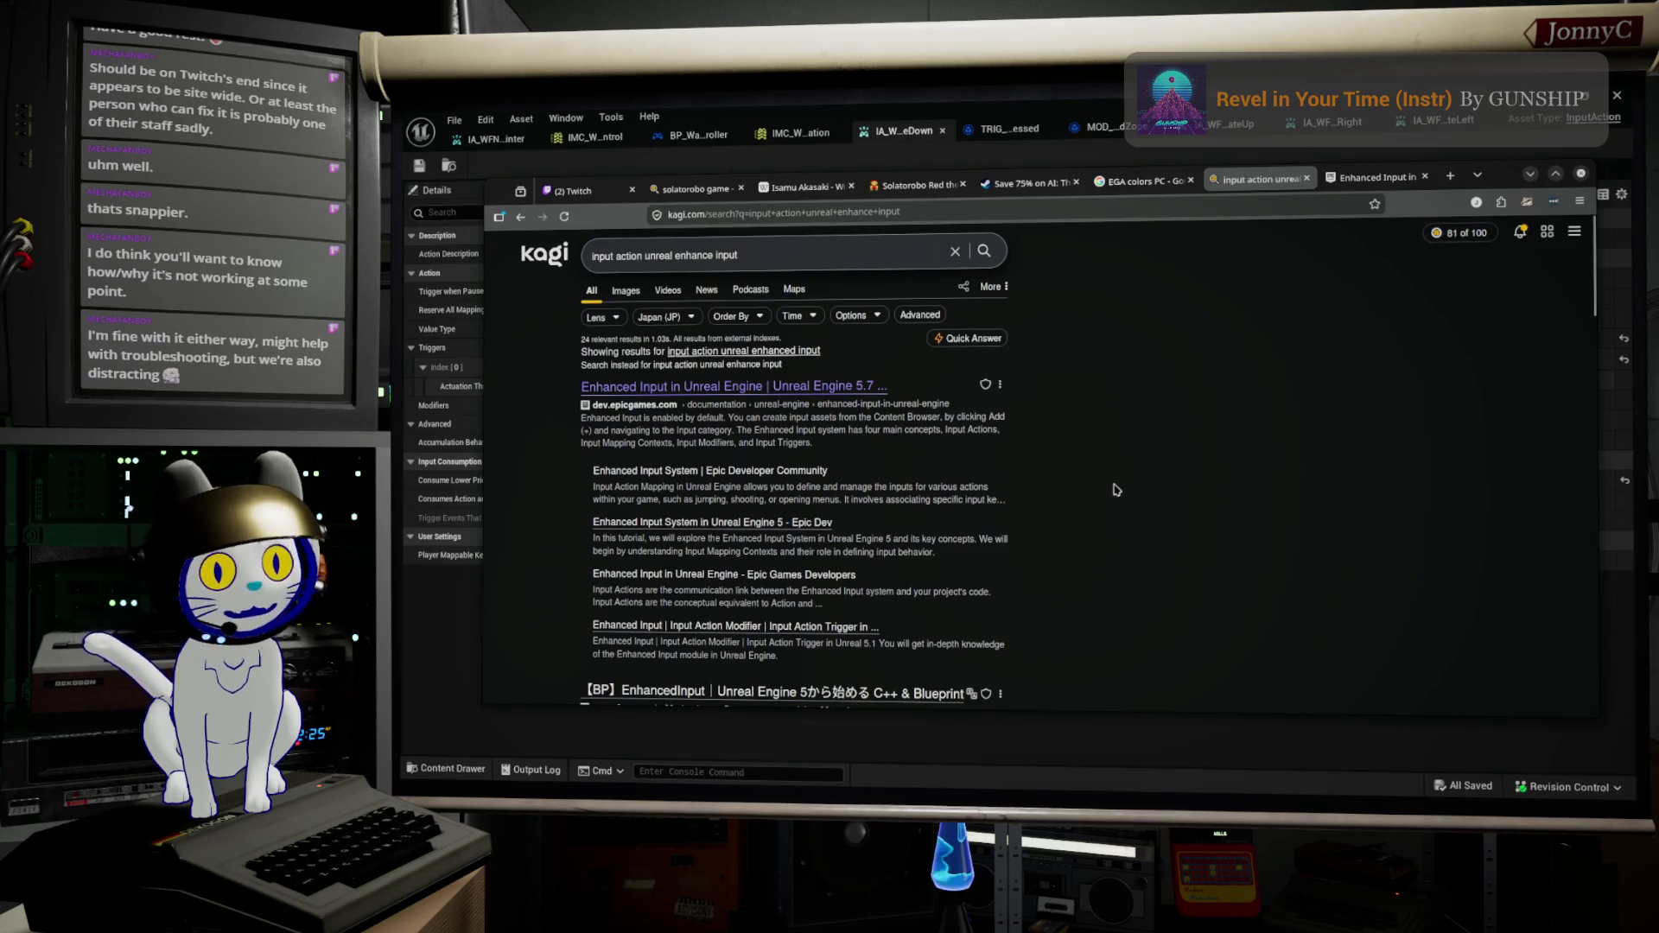
pyautogui.scroll(-3, 810, 521)
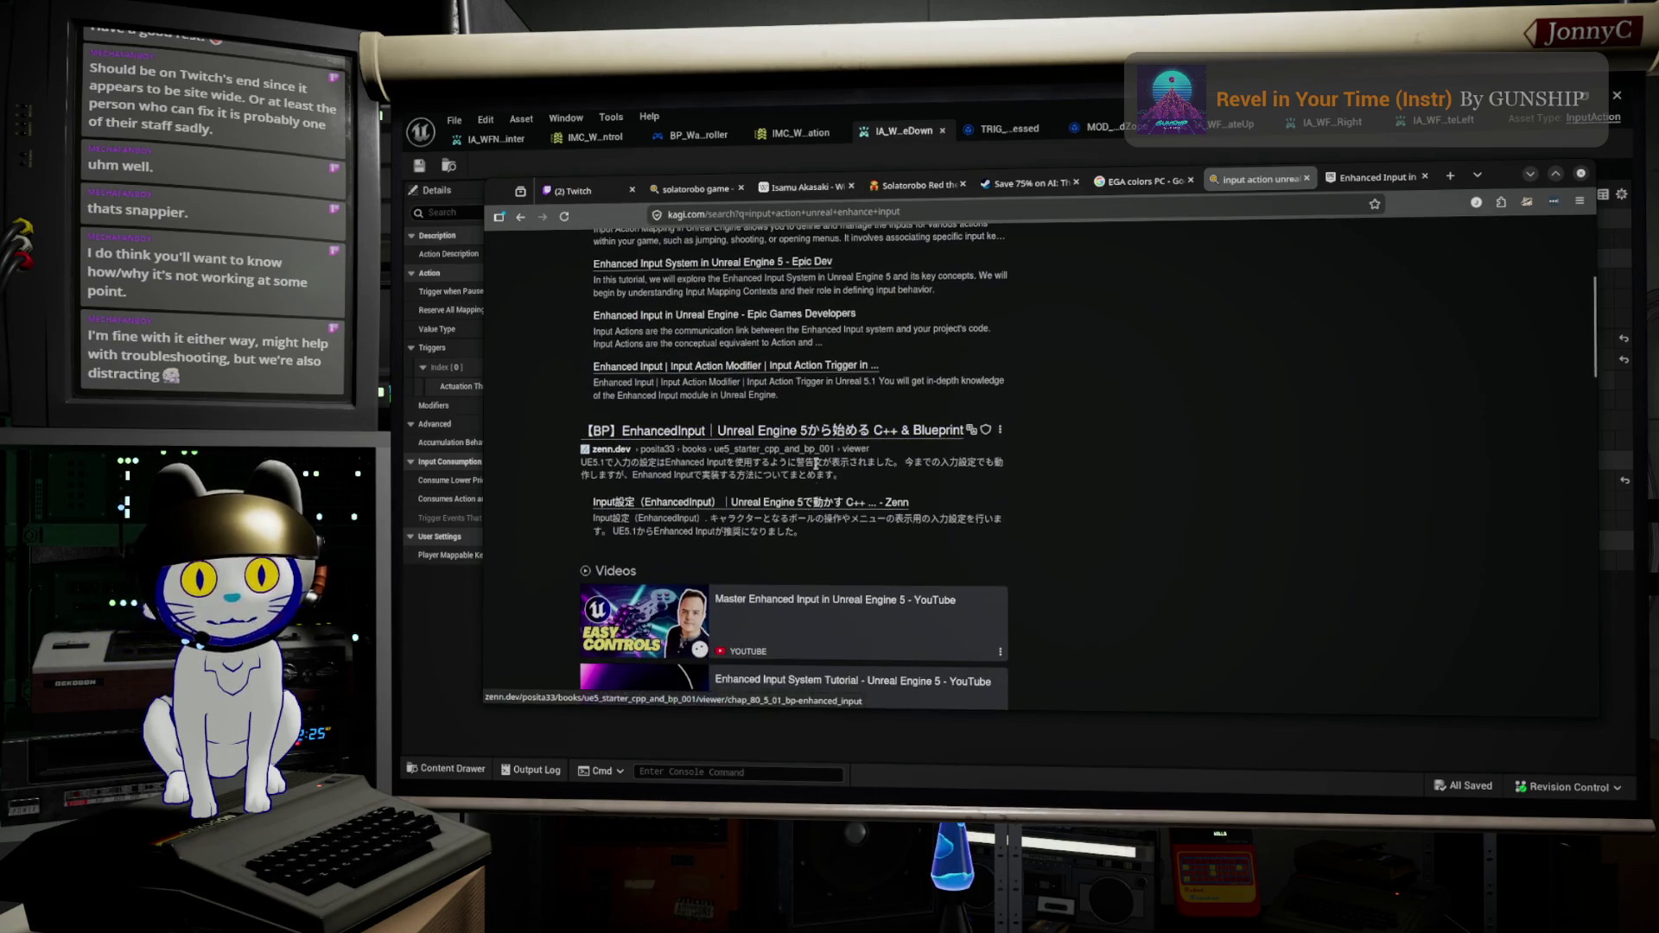
pyautogui.scroll(2, 821, 448)
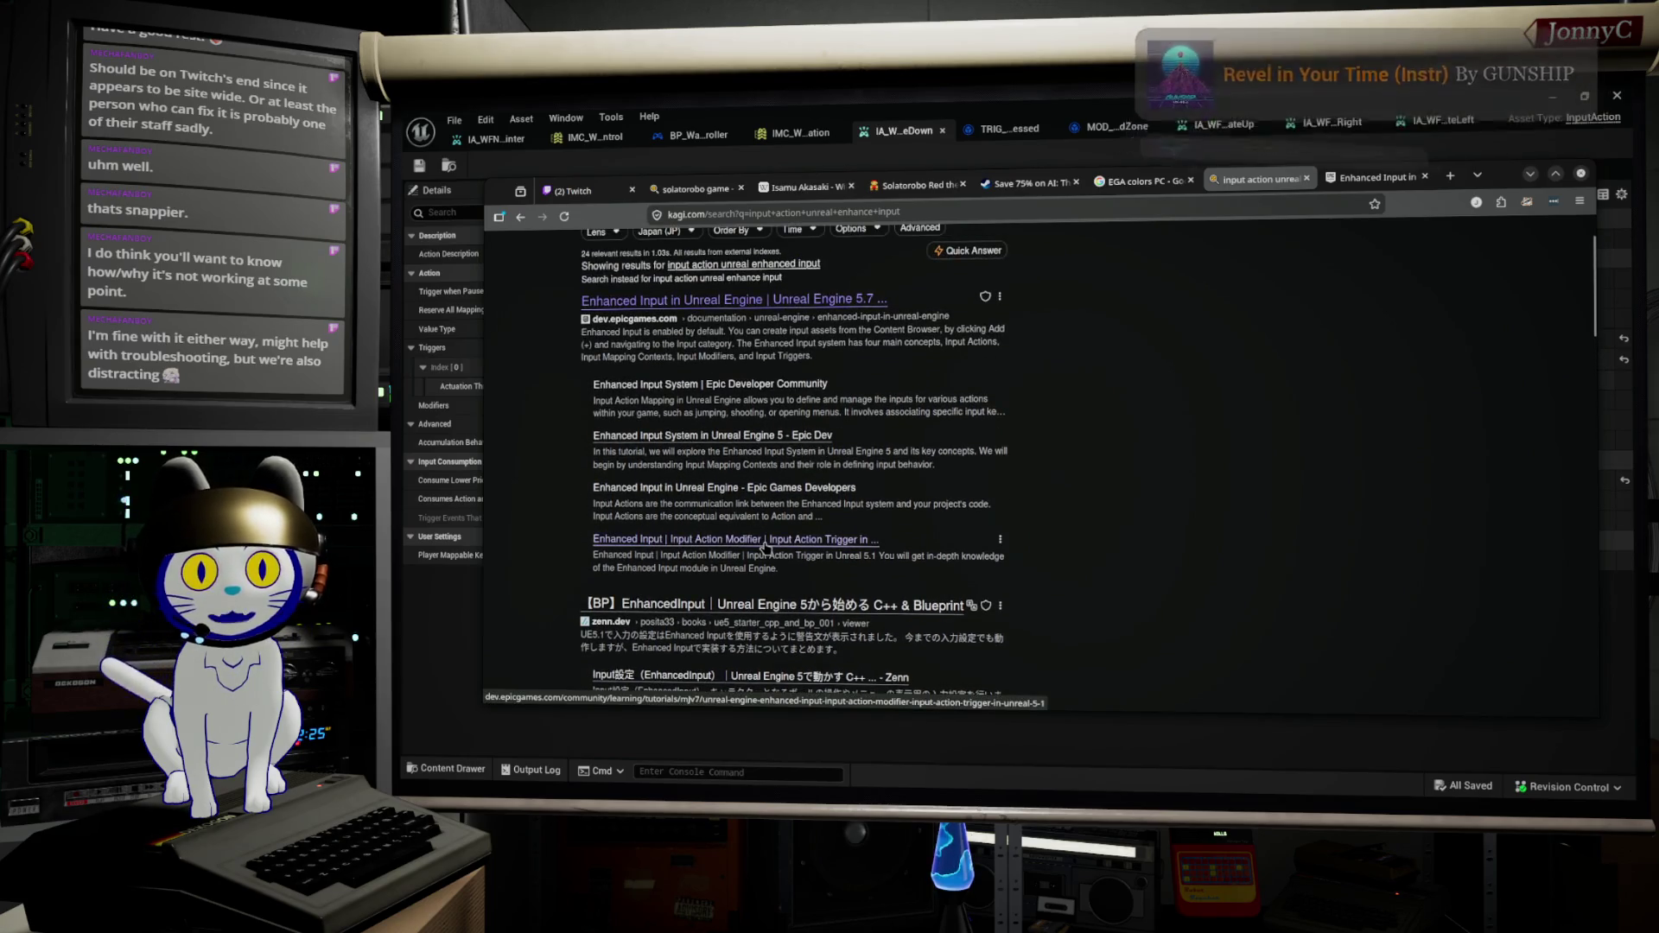
pyautogui.middleClick(768, 496)
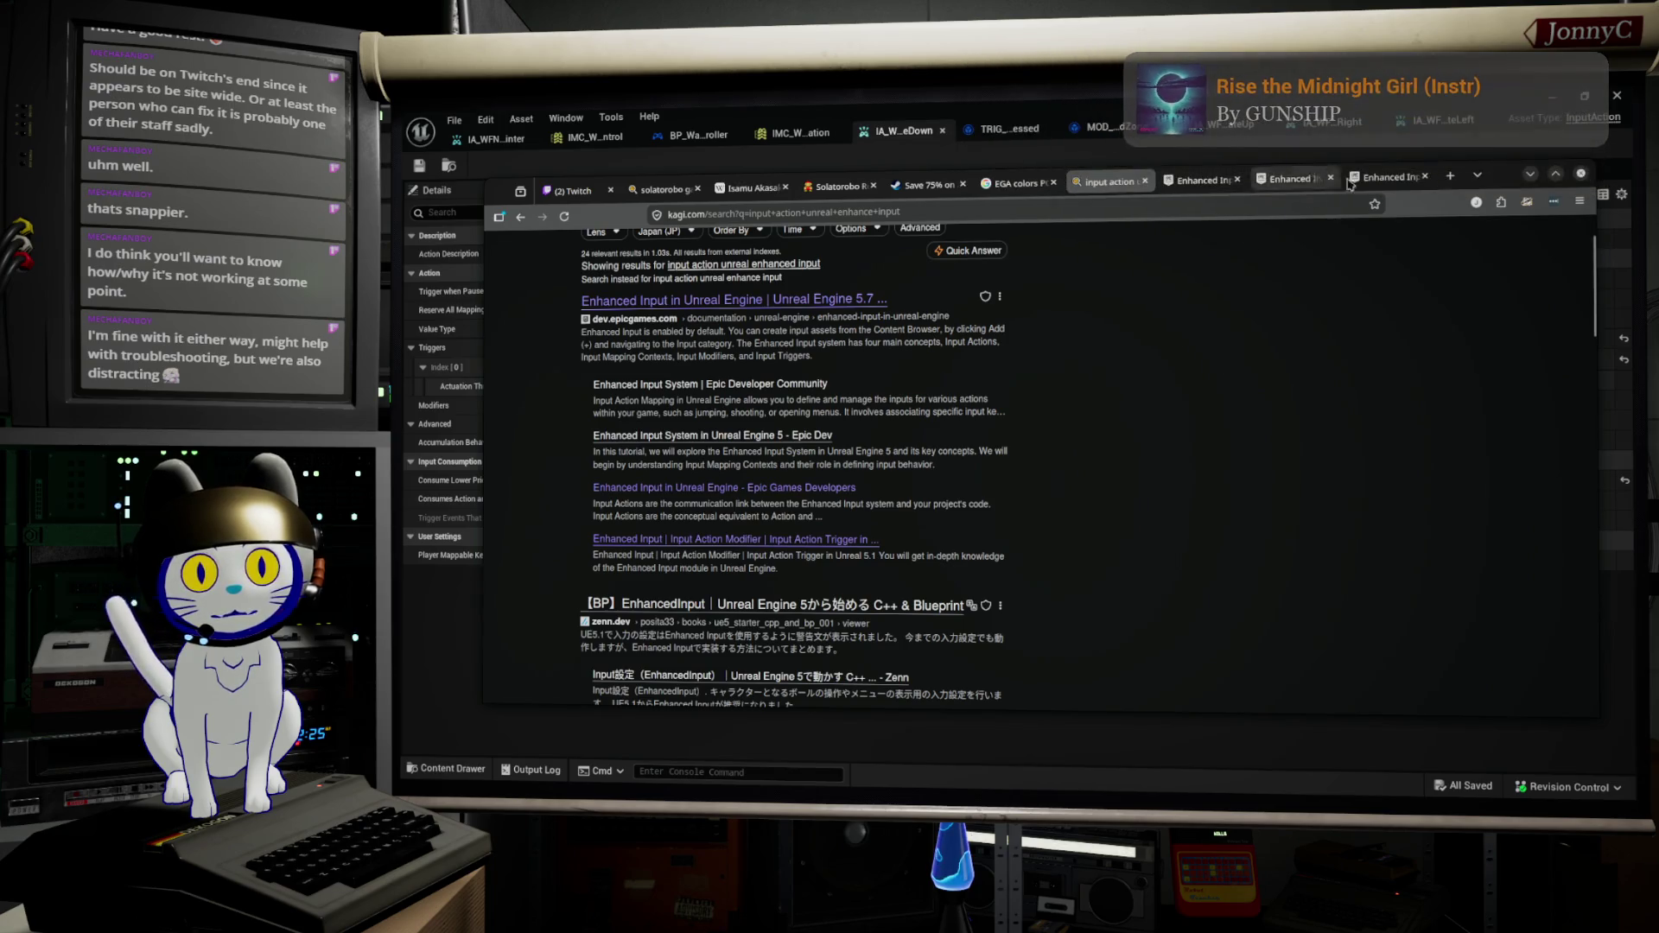
pyautogui.click(1555, 173)
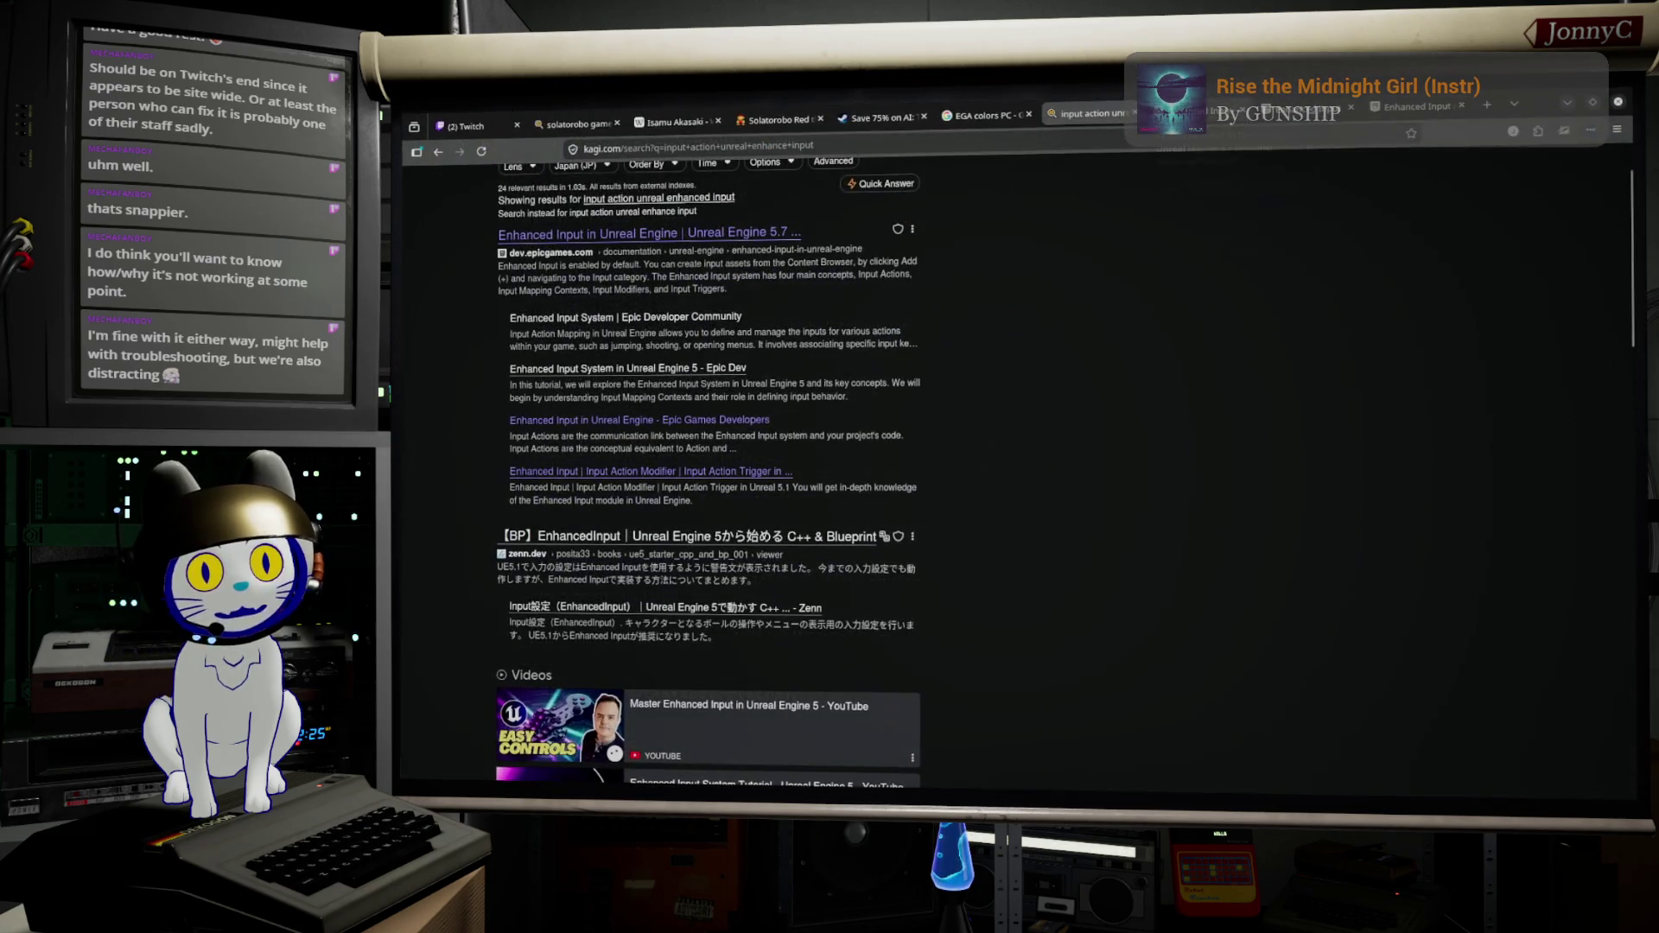
# Step: Scroll the Enhanced Input docs from Input Mapping Contexts past Input Modifiers and Directional Input to Input Triggers
pyautogui.click(1210, 113)
pyautogui.scroll(-5, 1000, 514)
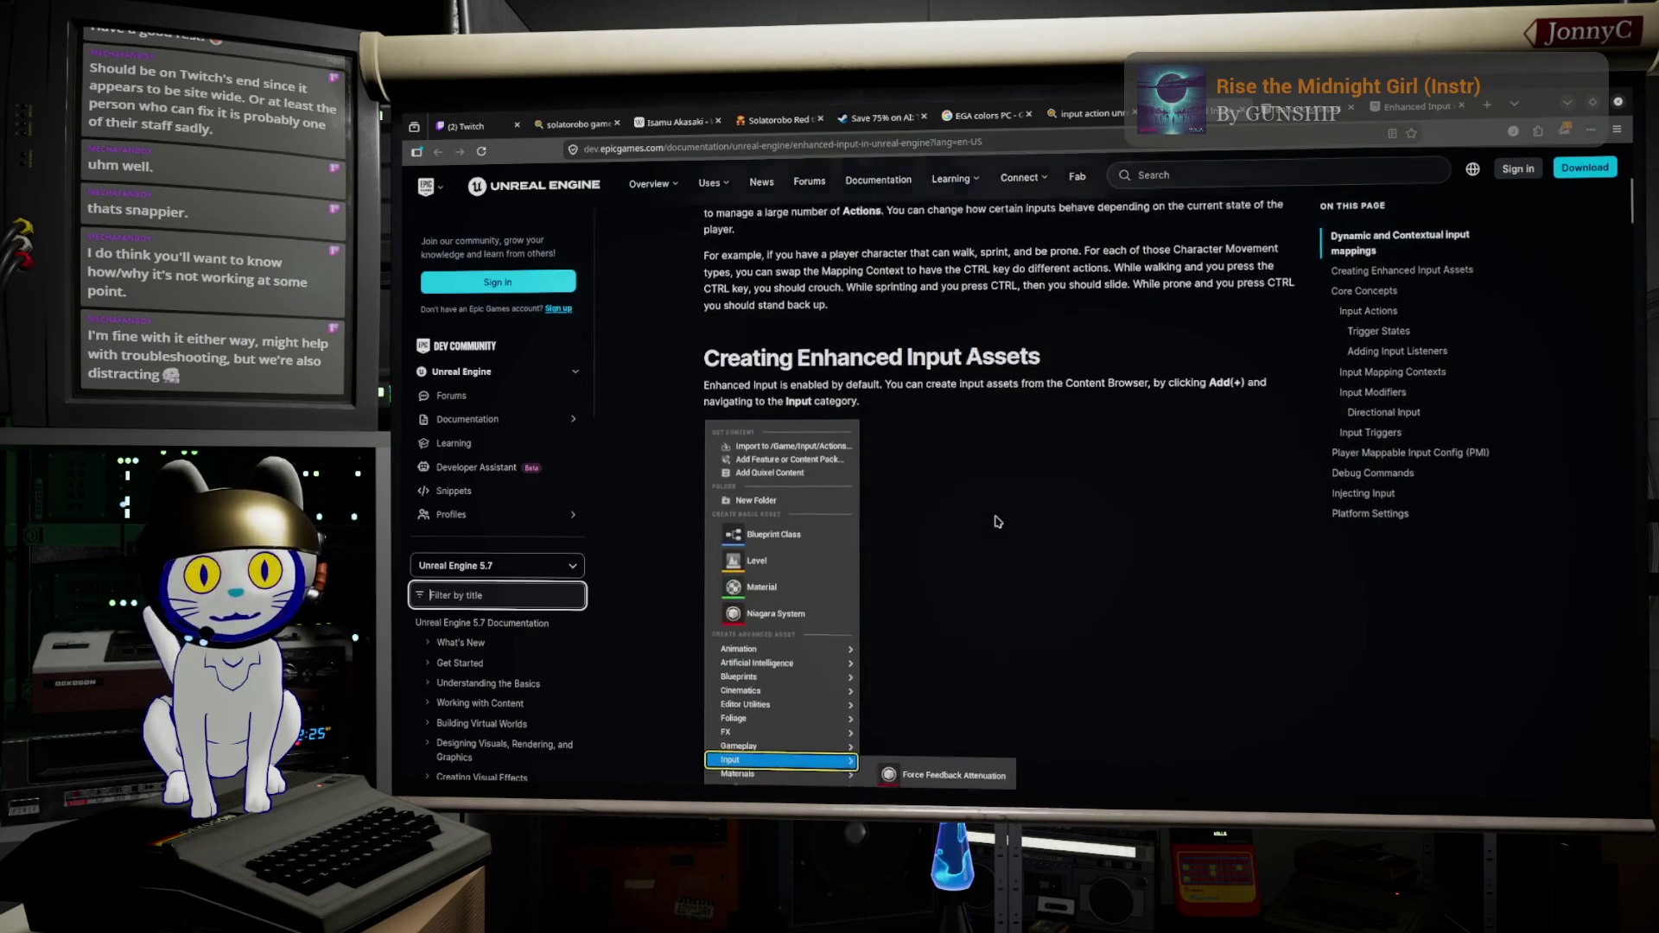
pyautogui.scroll(-7, 998, 521)
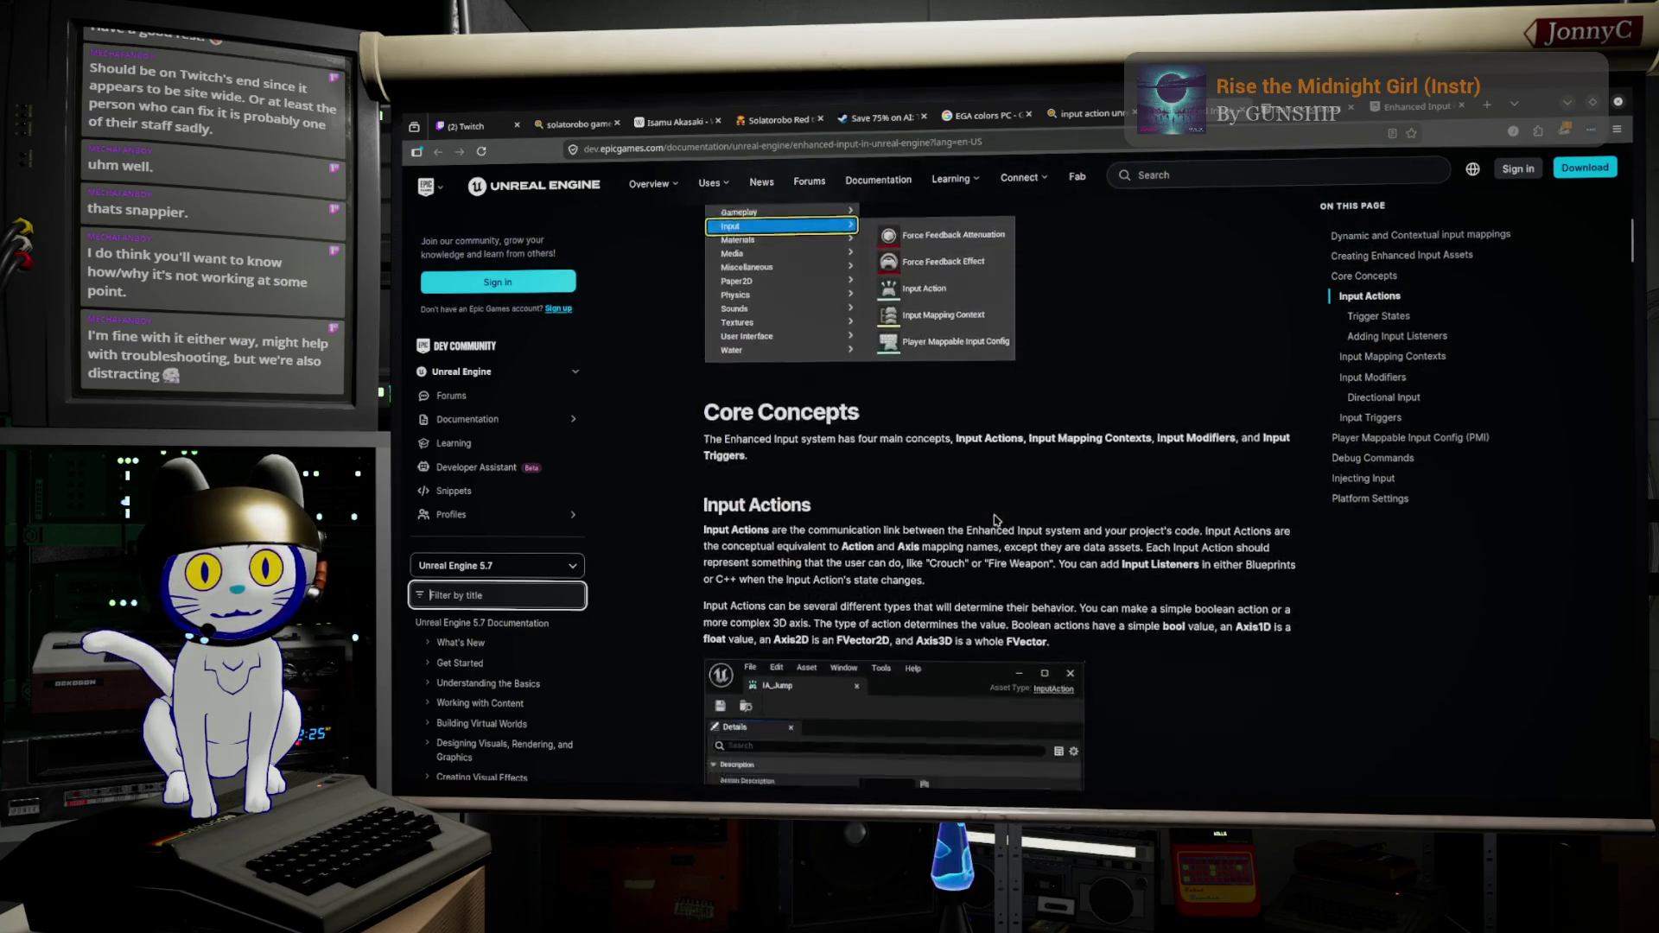
pyautogui.scroll(-4, 997, 520)
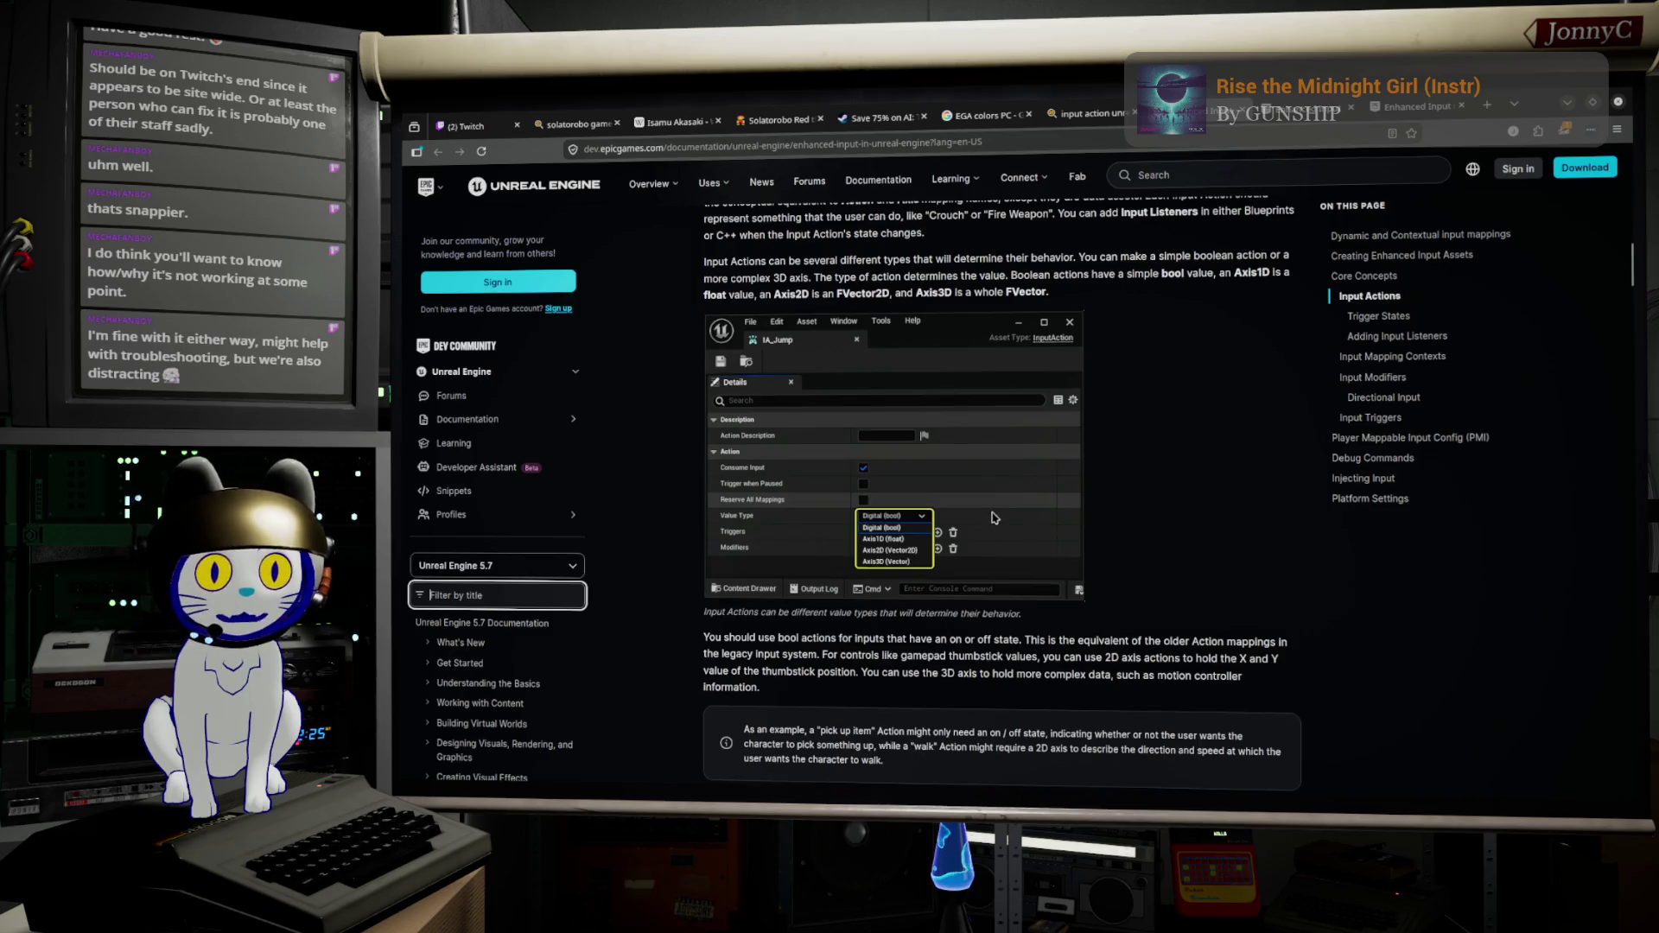
pyautogui.scroll(-4, 982, 522)
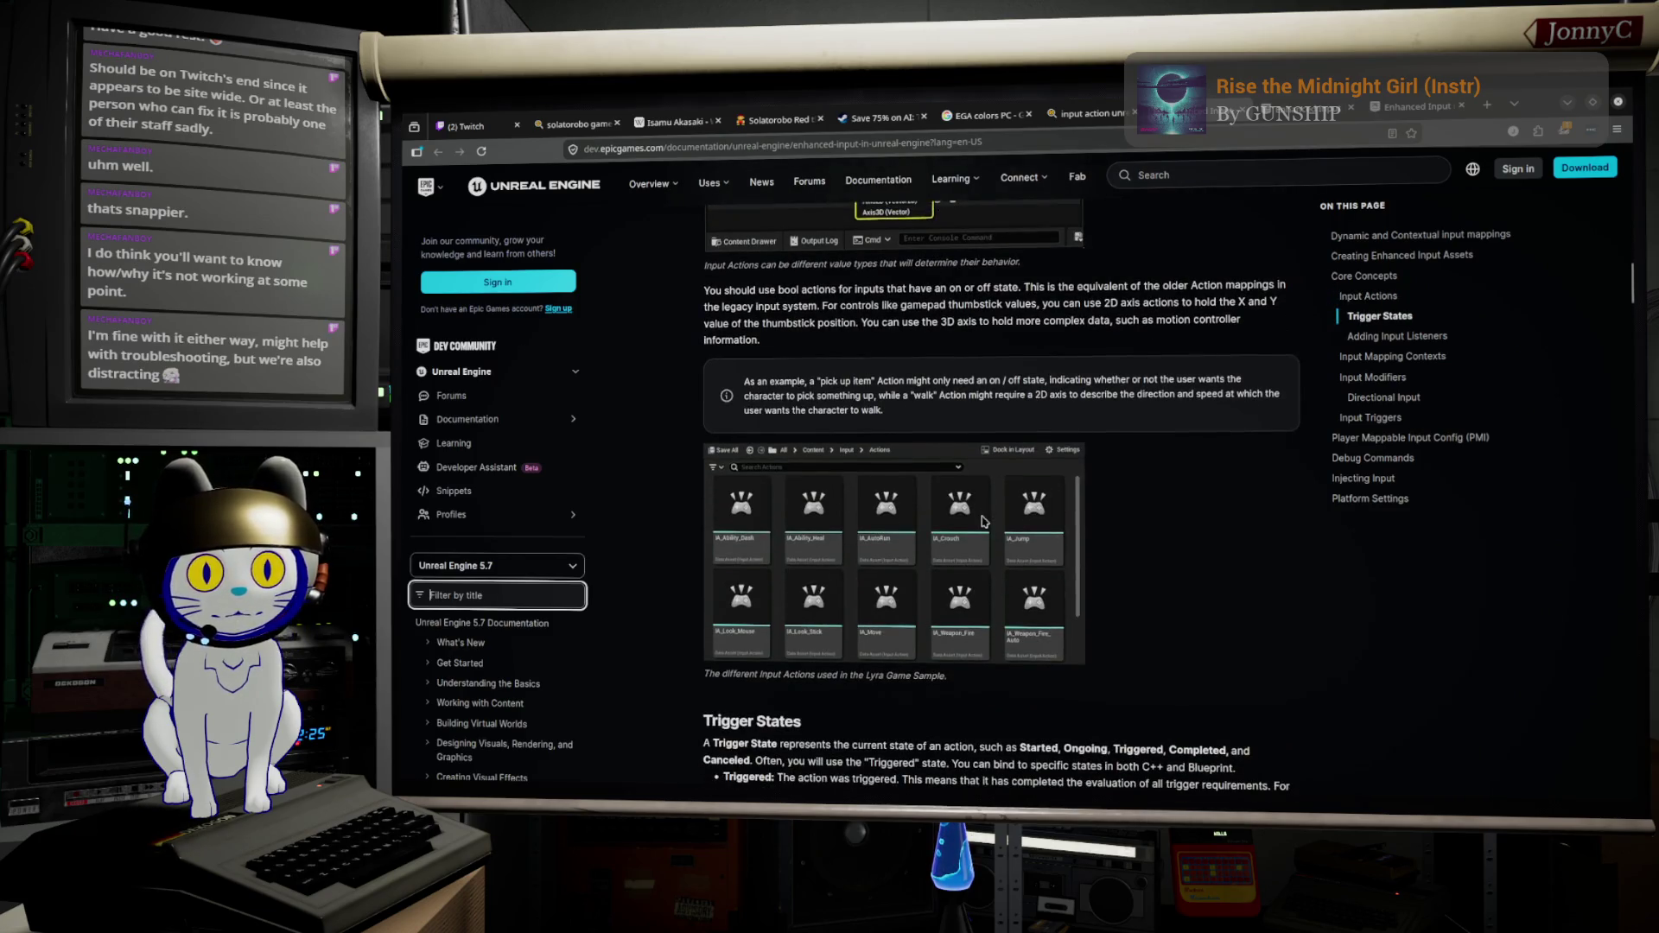
pyautogui.scroll(-5, 982, 521)
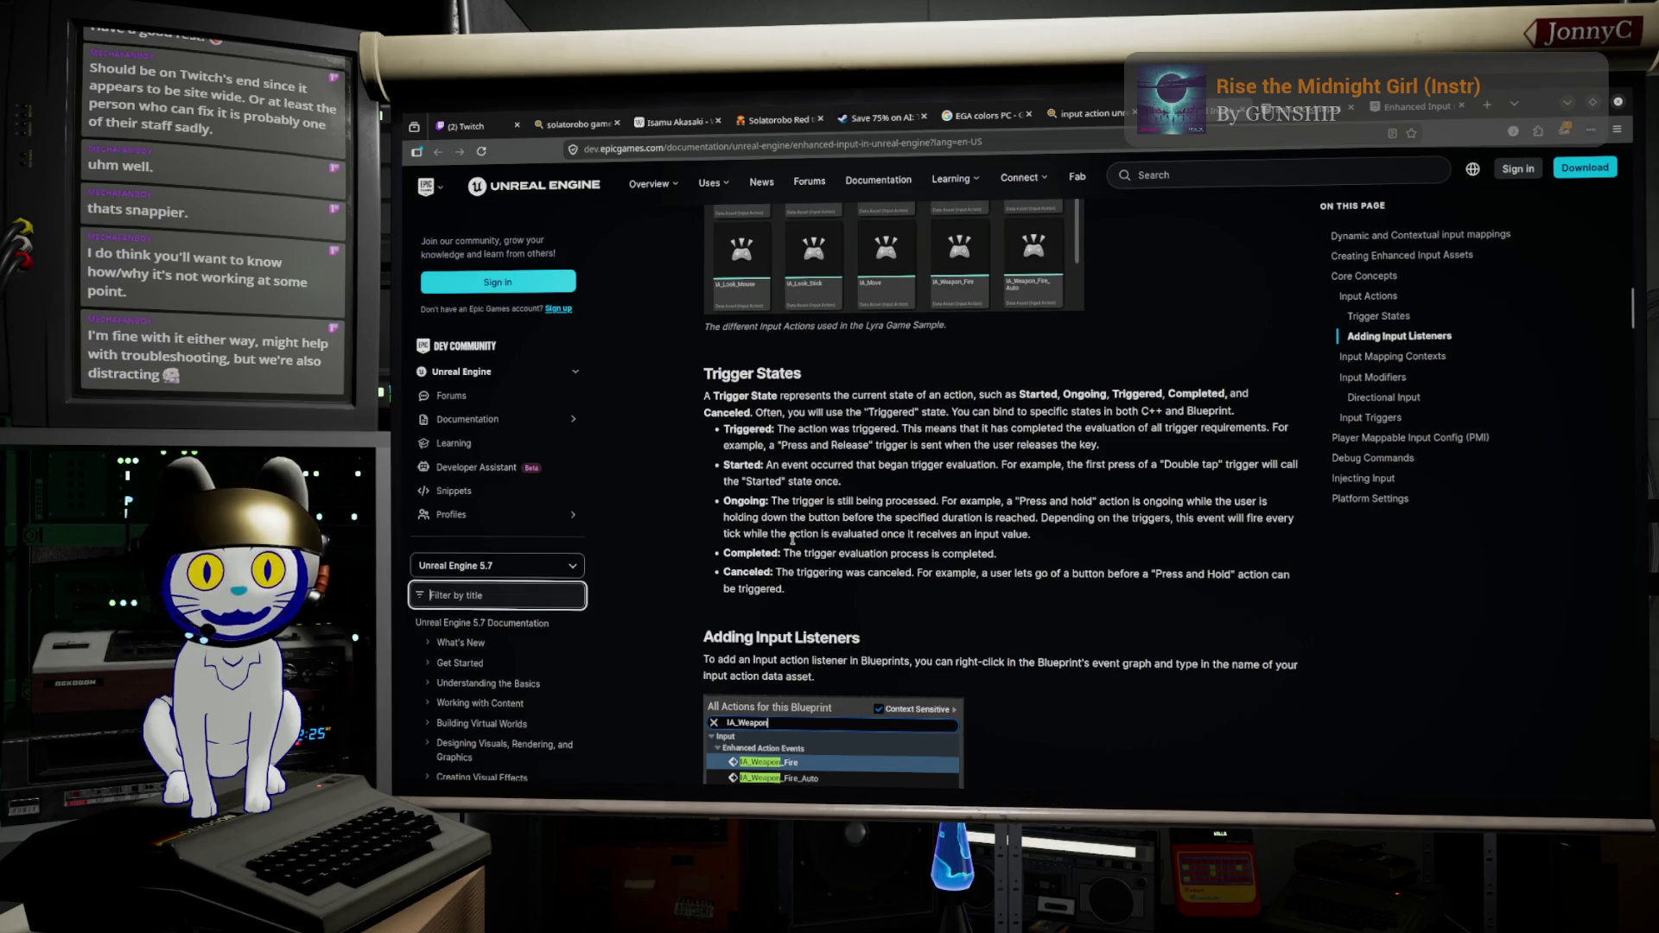
pyautogui.scroll(-4, 899, 494)
pyautogui.scroll(-5, 897, 489)
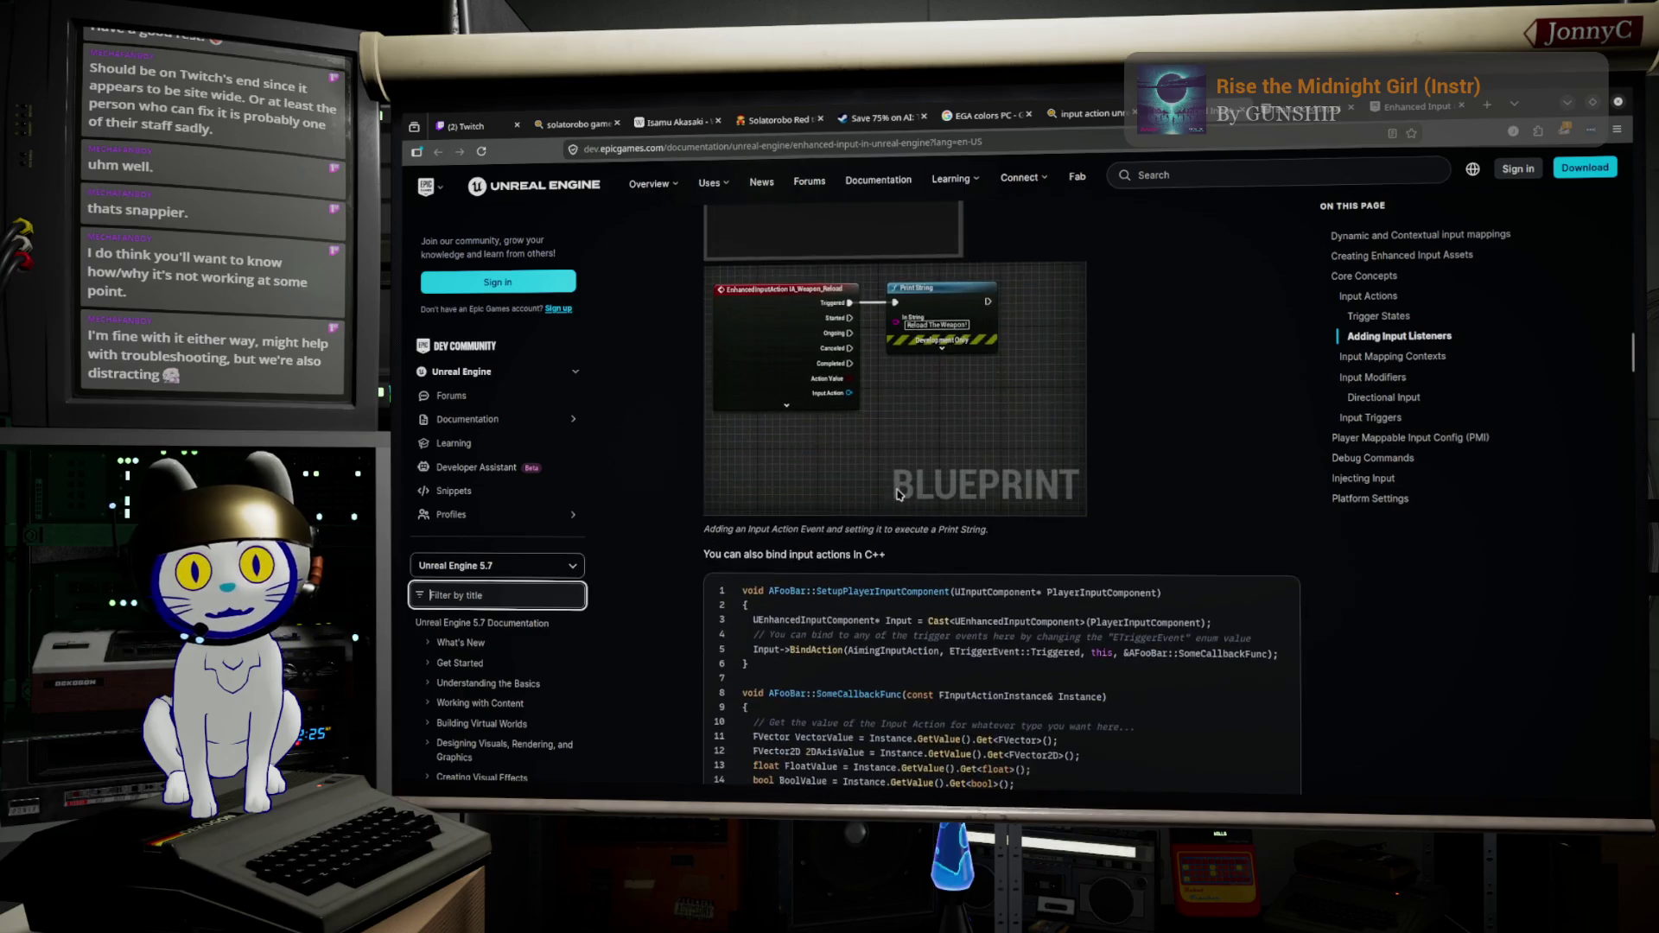
pyautogui.scroll(-12, 895, 361)
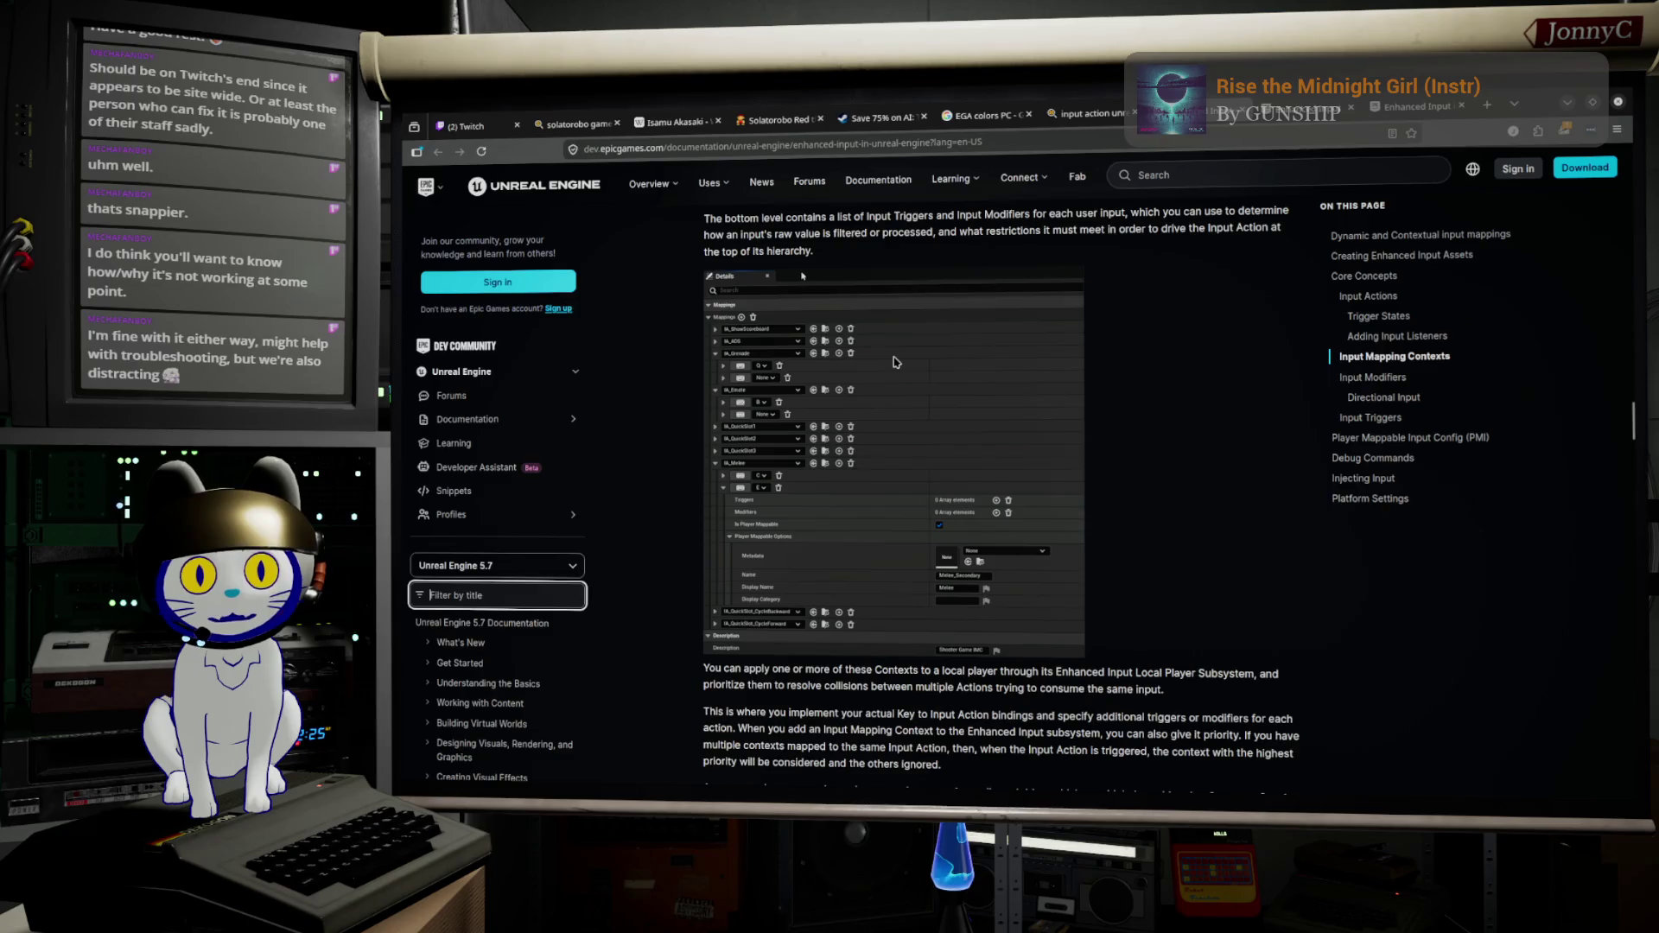
pyautogui.scroll(-3, 886, 406)
pyautogui.scroll(-1, 886, 406)
pyautogui.scroll(2, 829, 415)
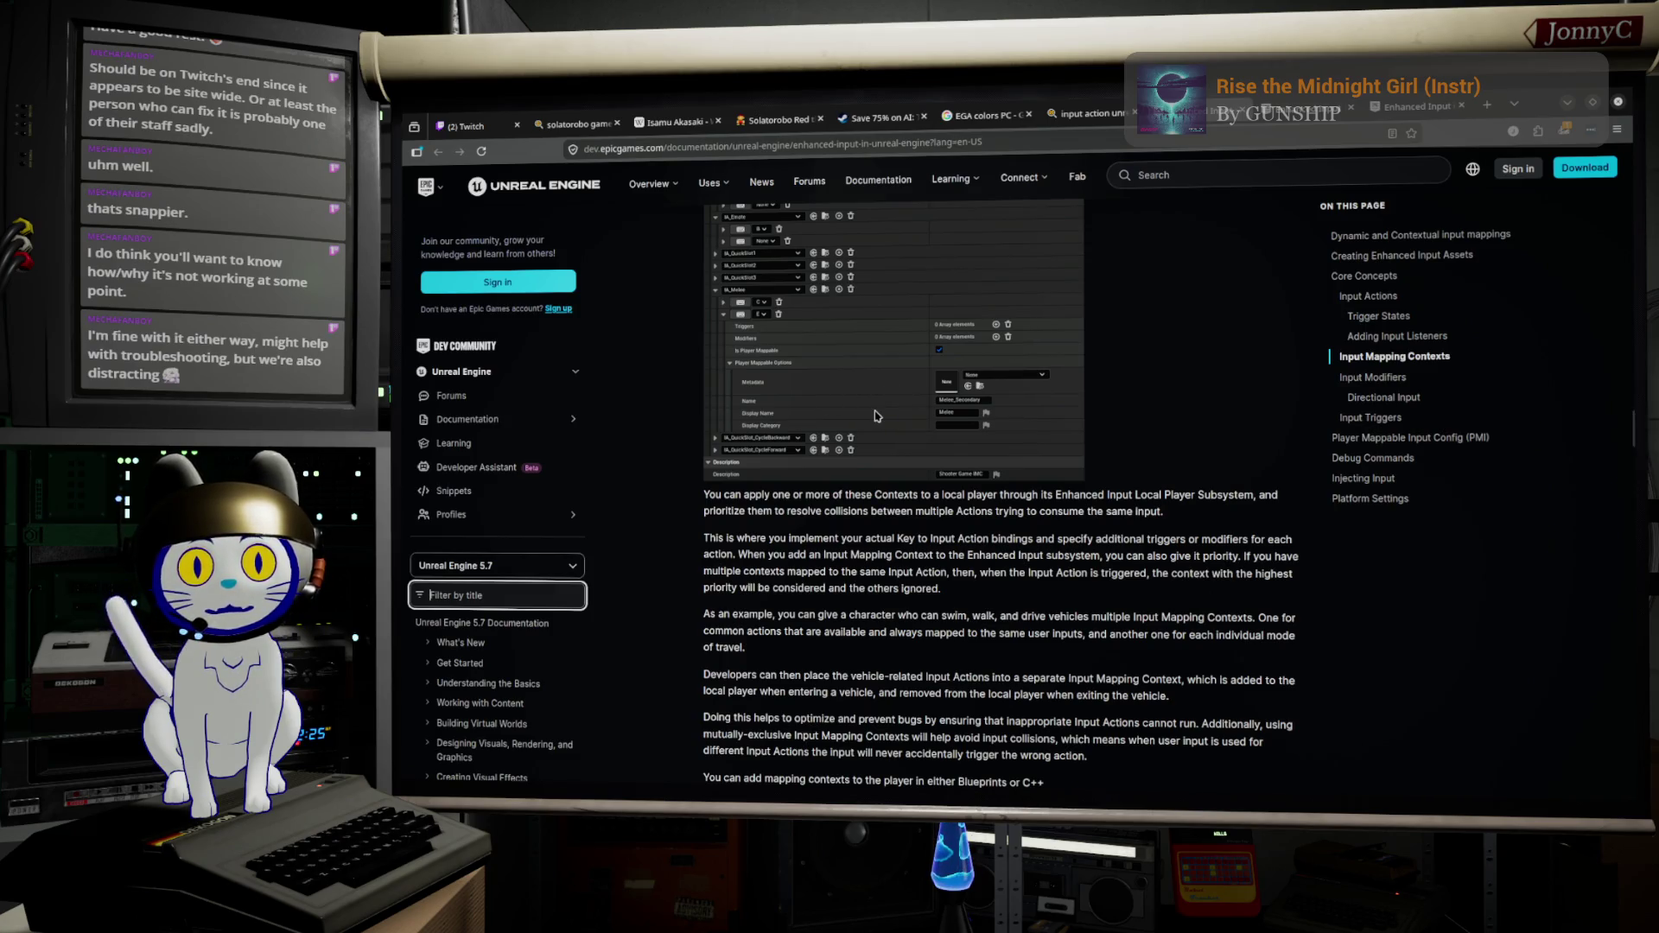
pyautogui.scroll(-8, 934, 456)
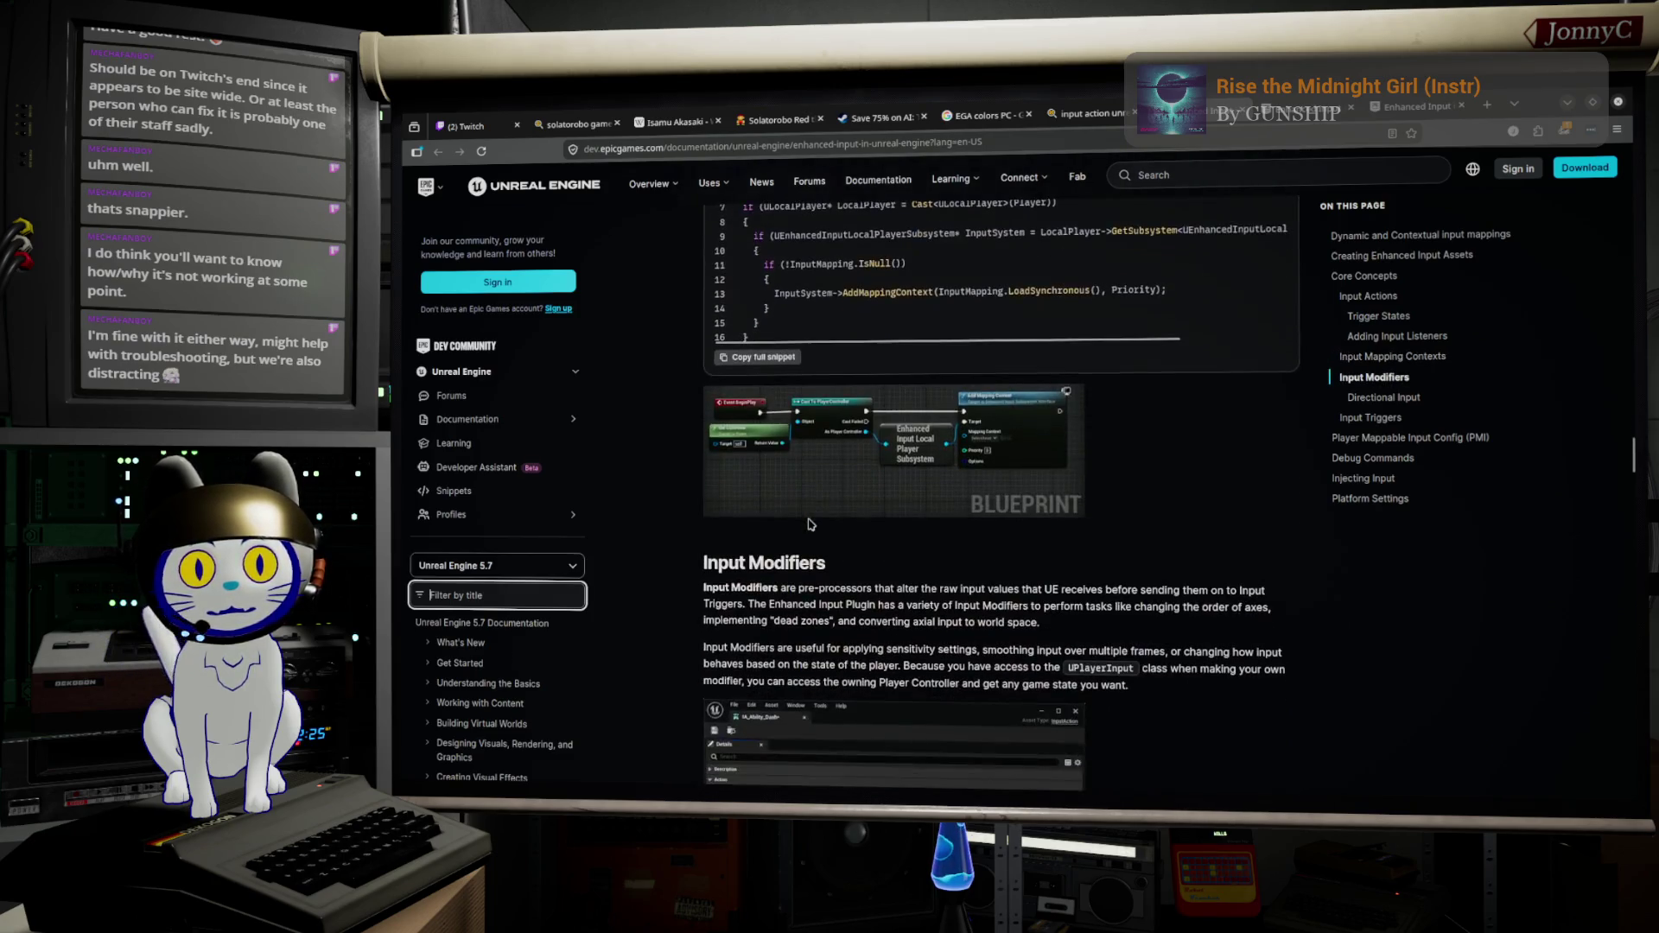
pyautogui.scroll(-2, 843, 442)
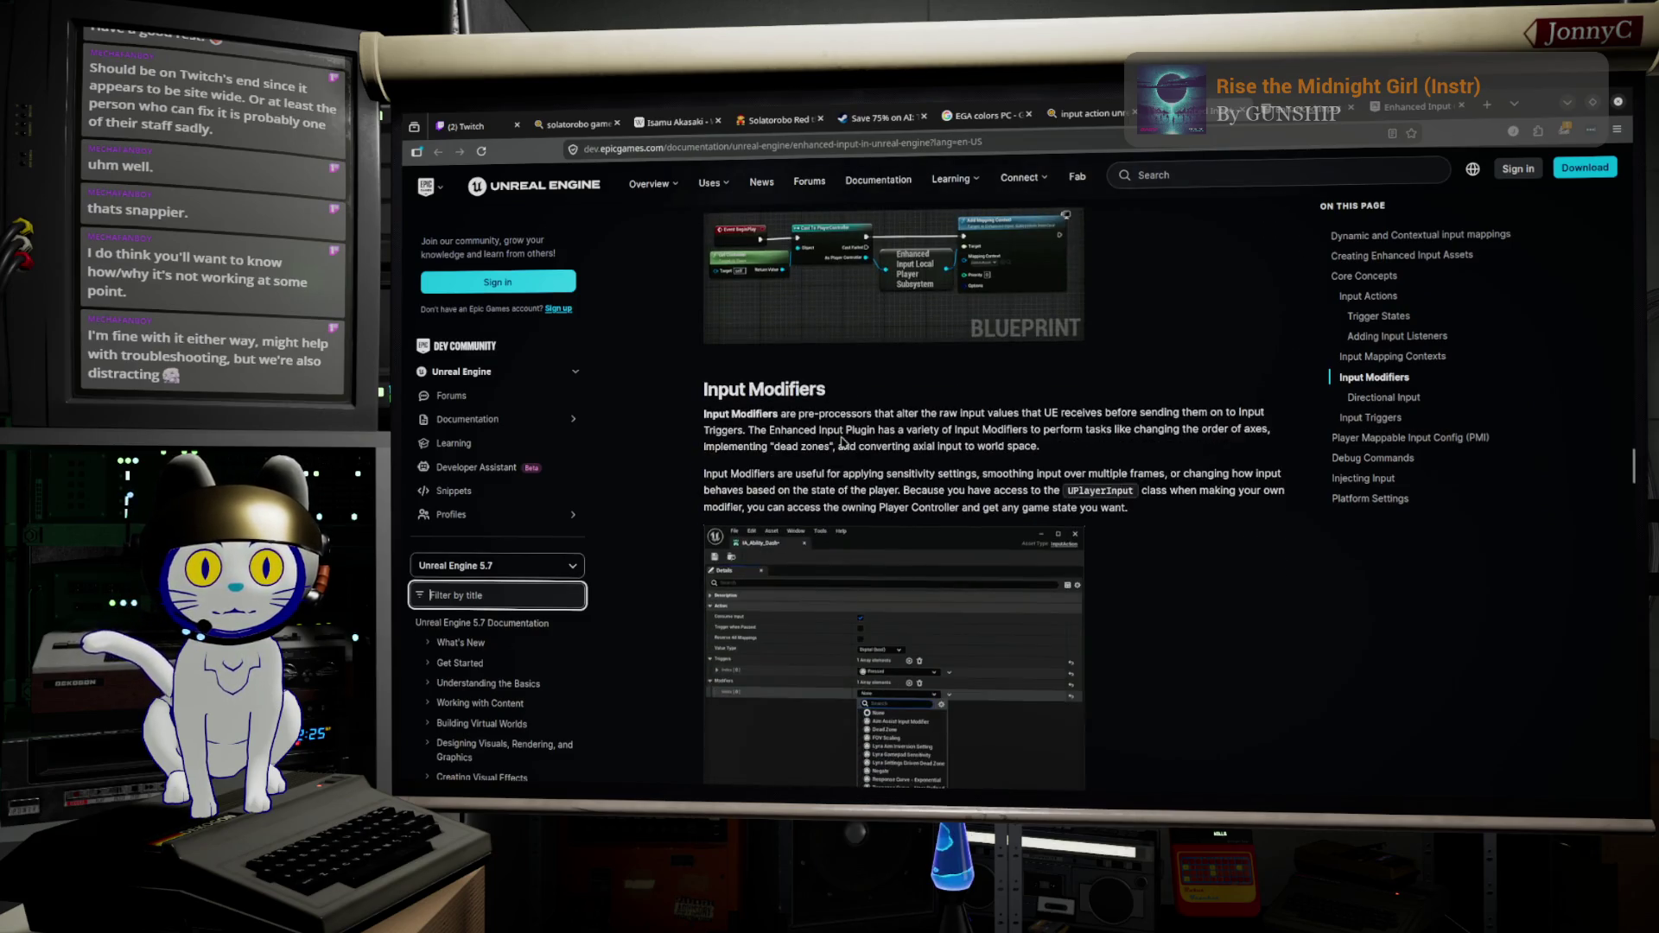
pyautogui.scroll(-1, 842, 441)
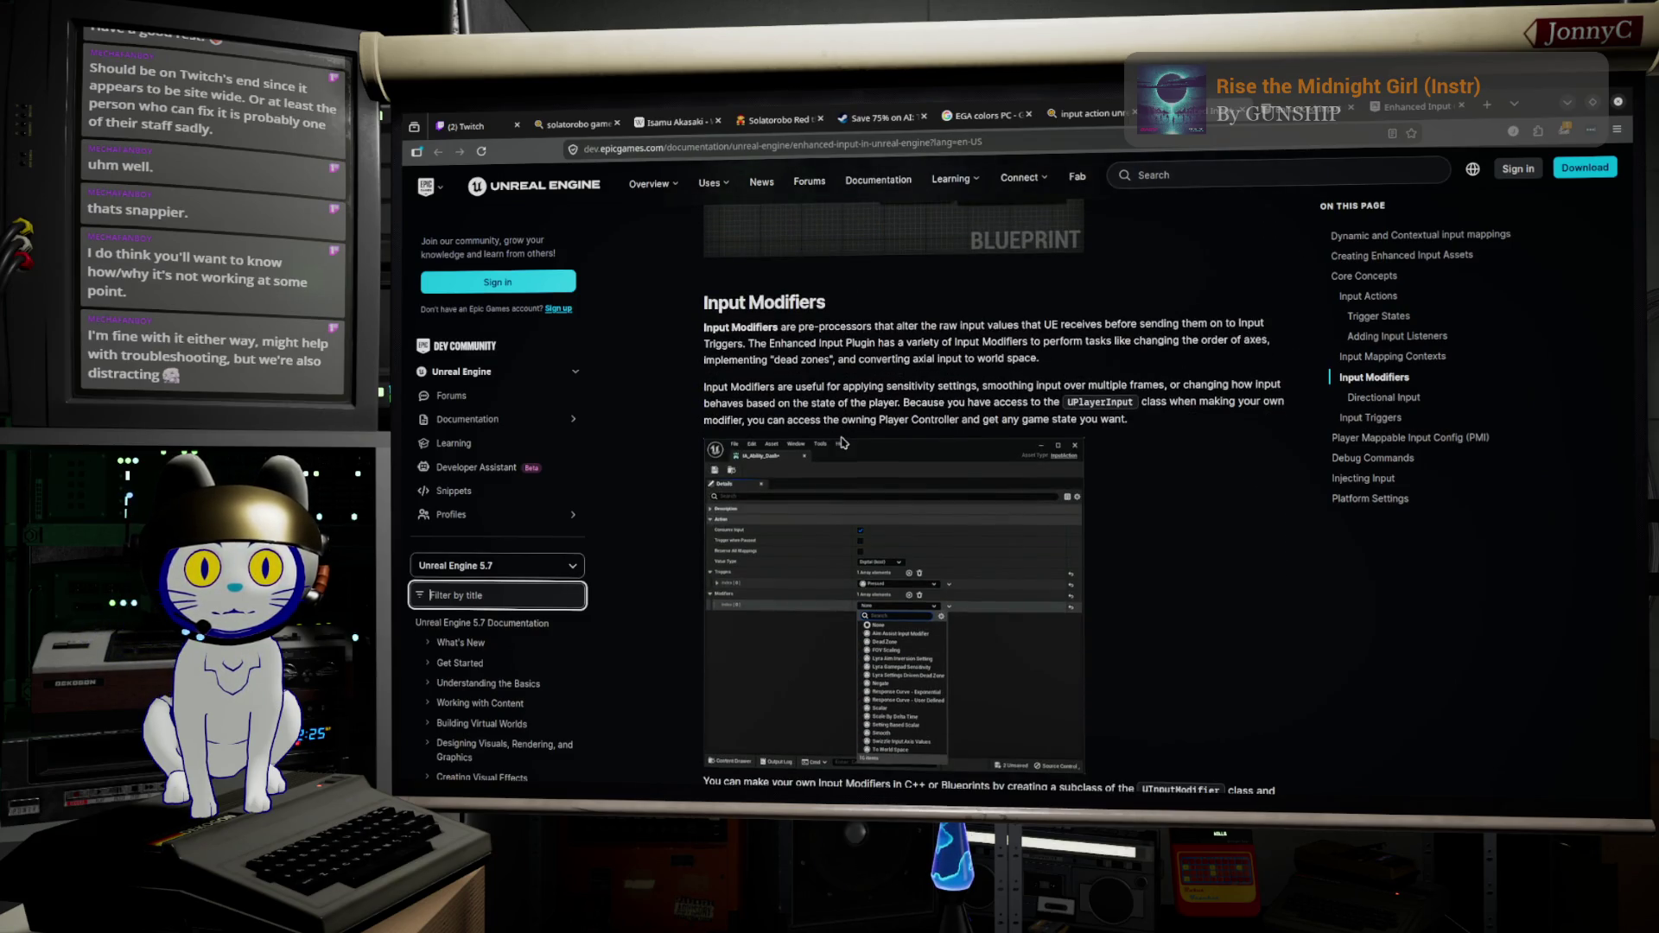
pyautogui.scroll(-4, 843, 441)
pyautogui.scroll(-2, 842, 438)
pyautogui.scroll(-2, 842, 441)
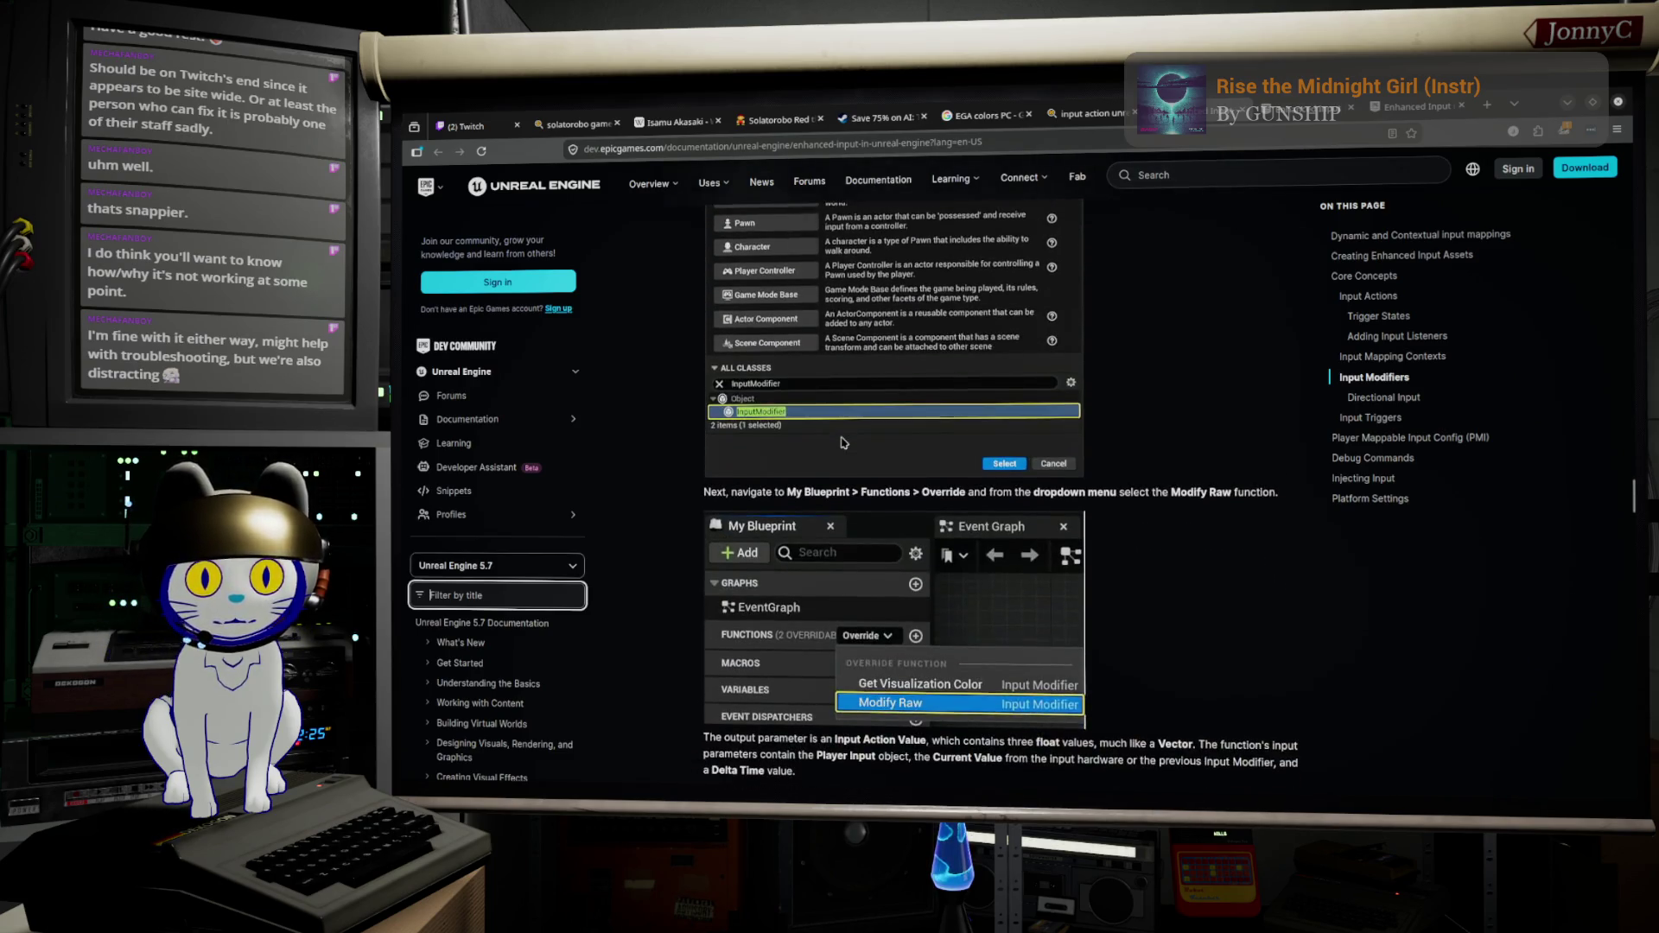
pyautogui.scroll(-6, 843, 442)
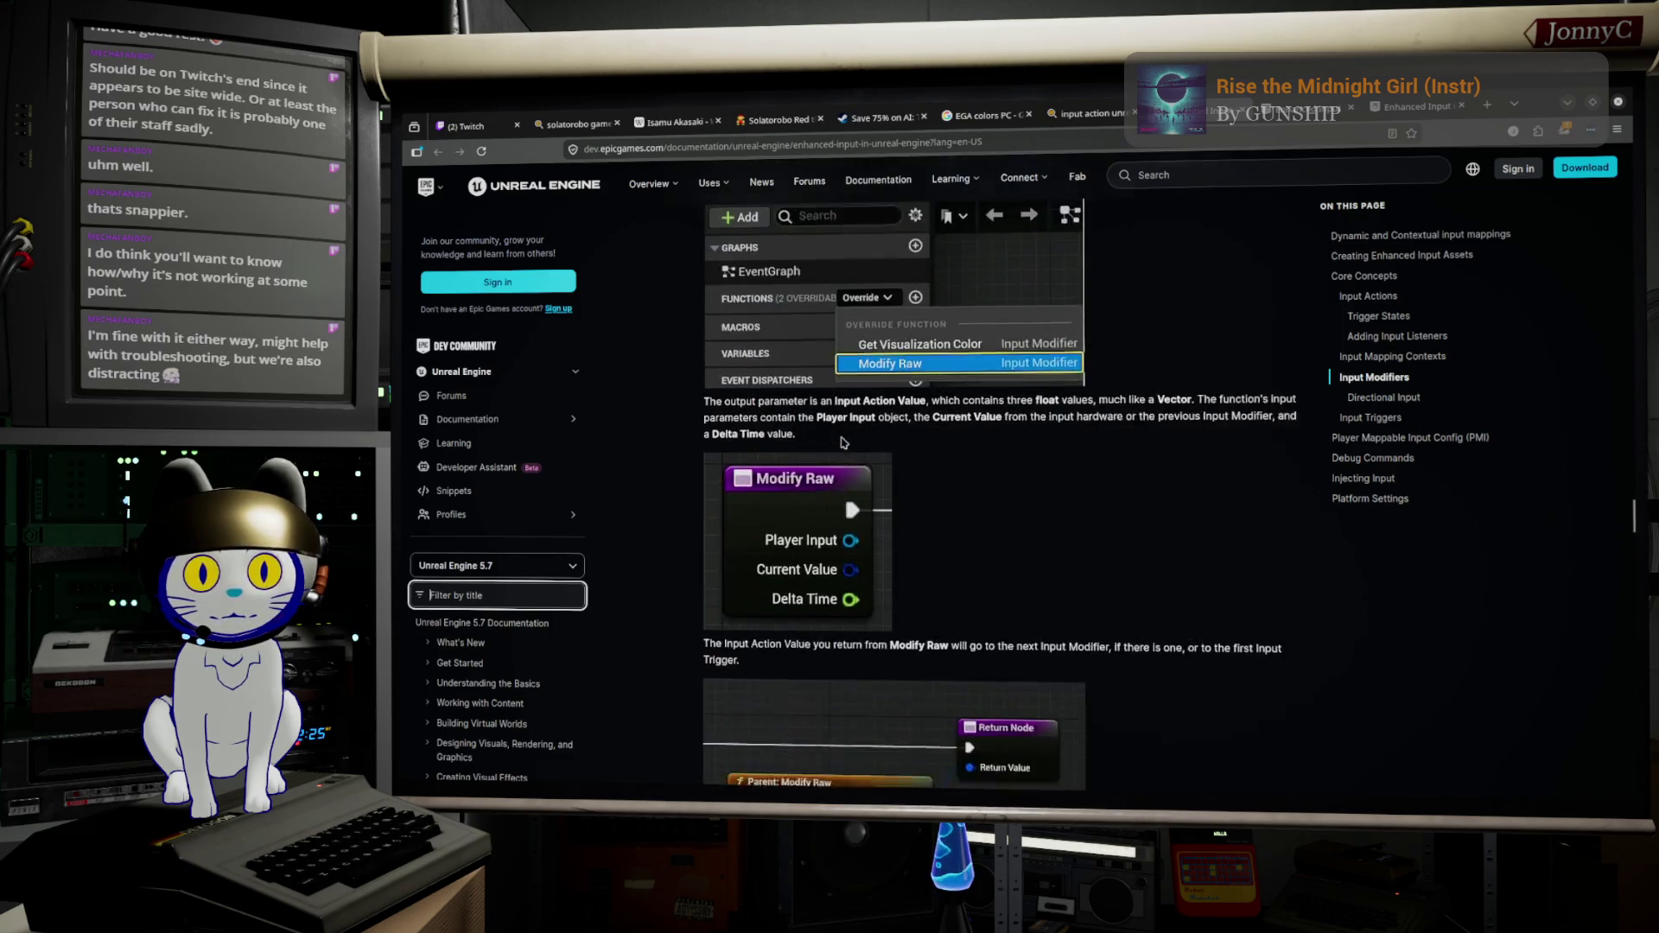
pyautogui.scroll(-9, 842, 442)
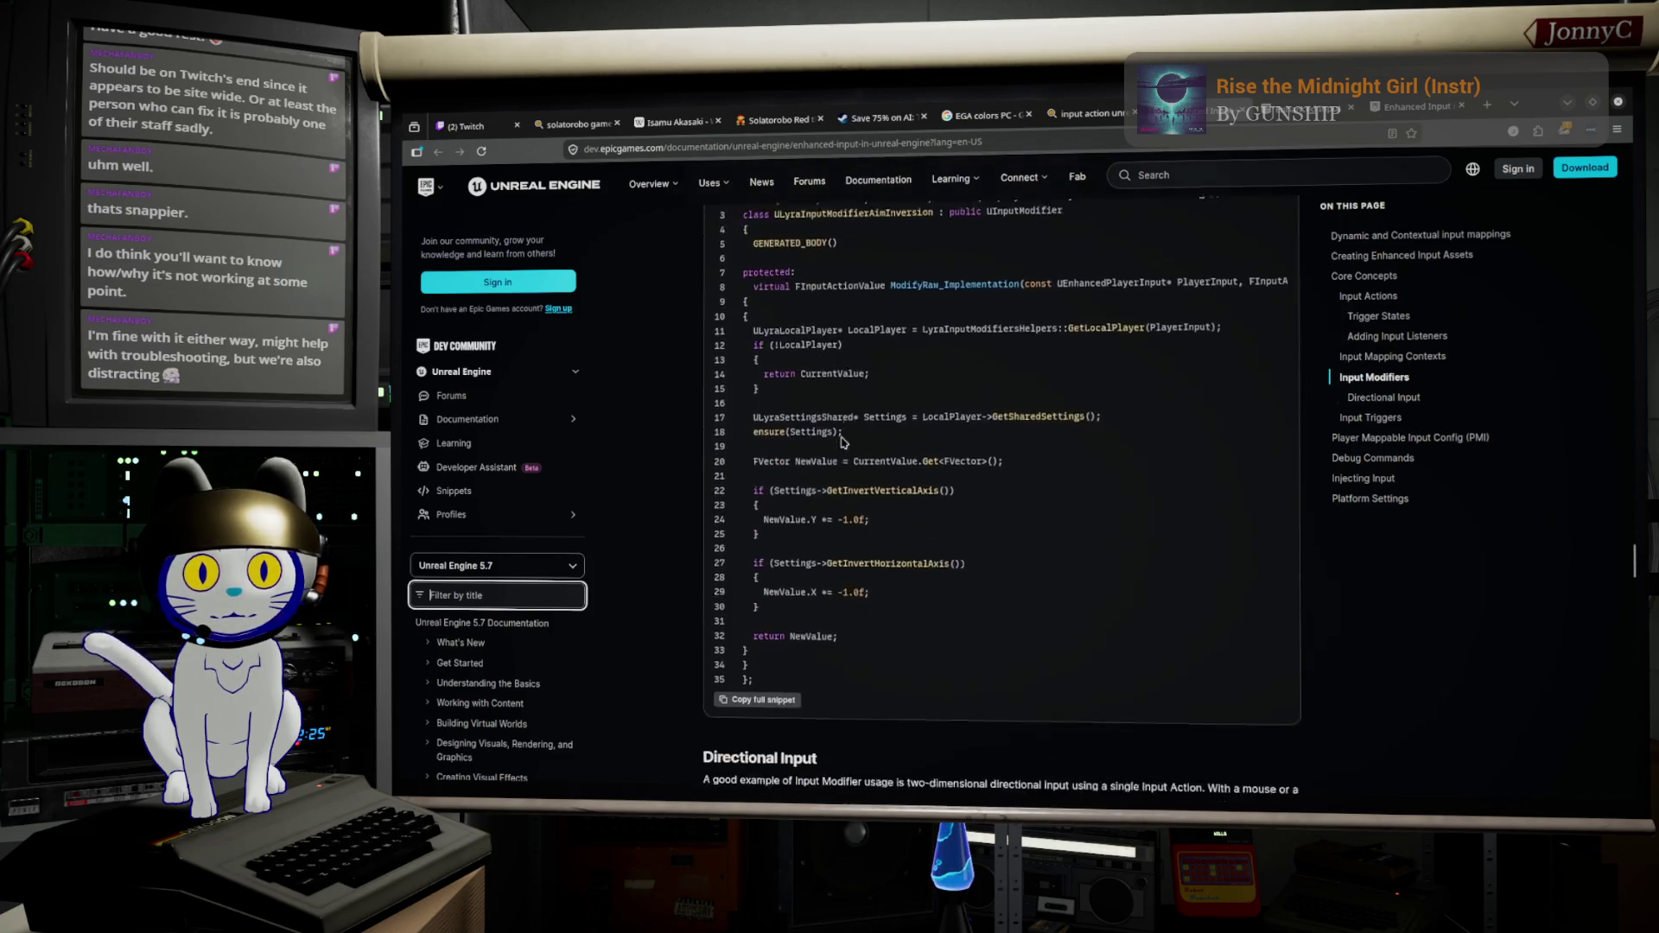
pyautogui.scroll(-5, 842, 442)
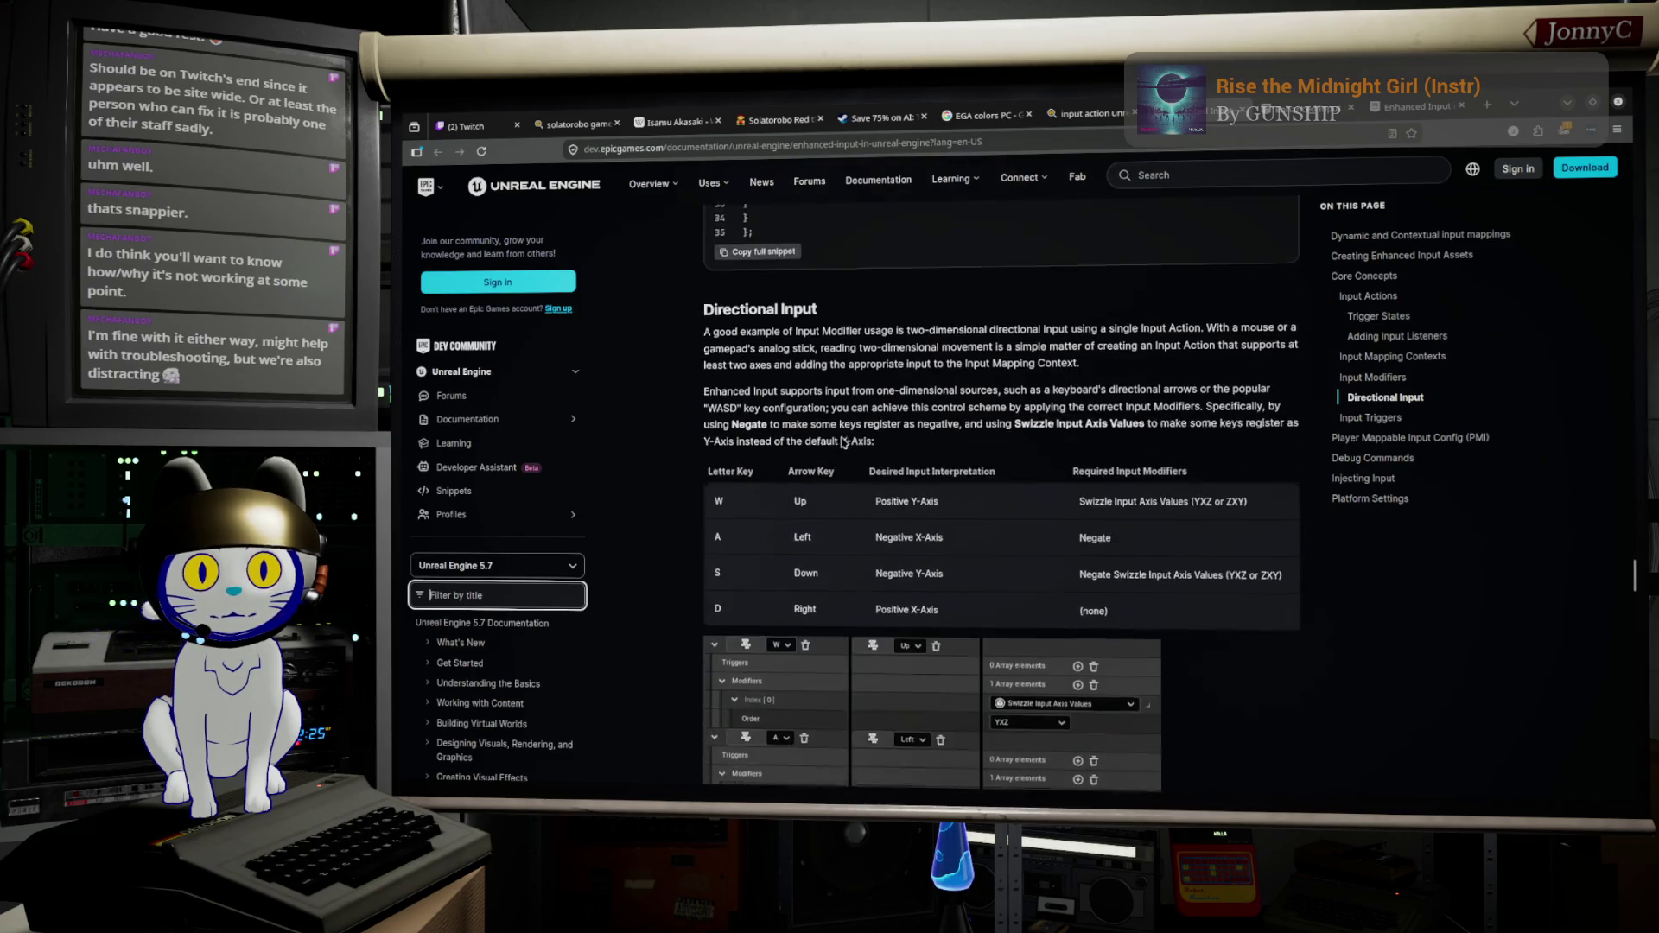
pyautogui.scroll(-4, 843, 441)
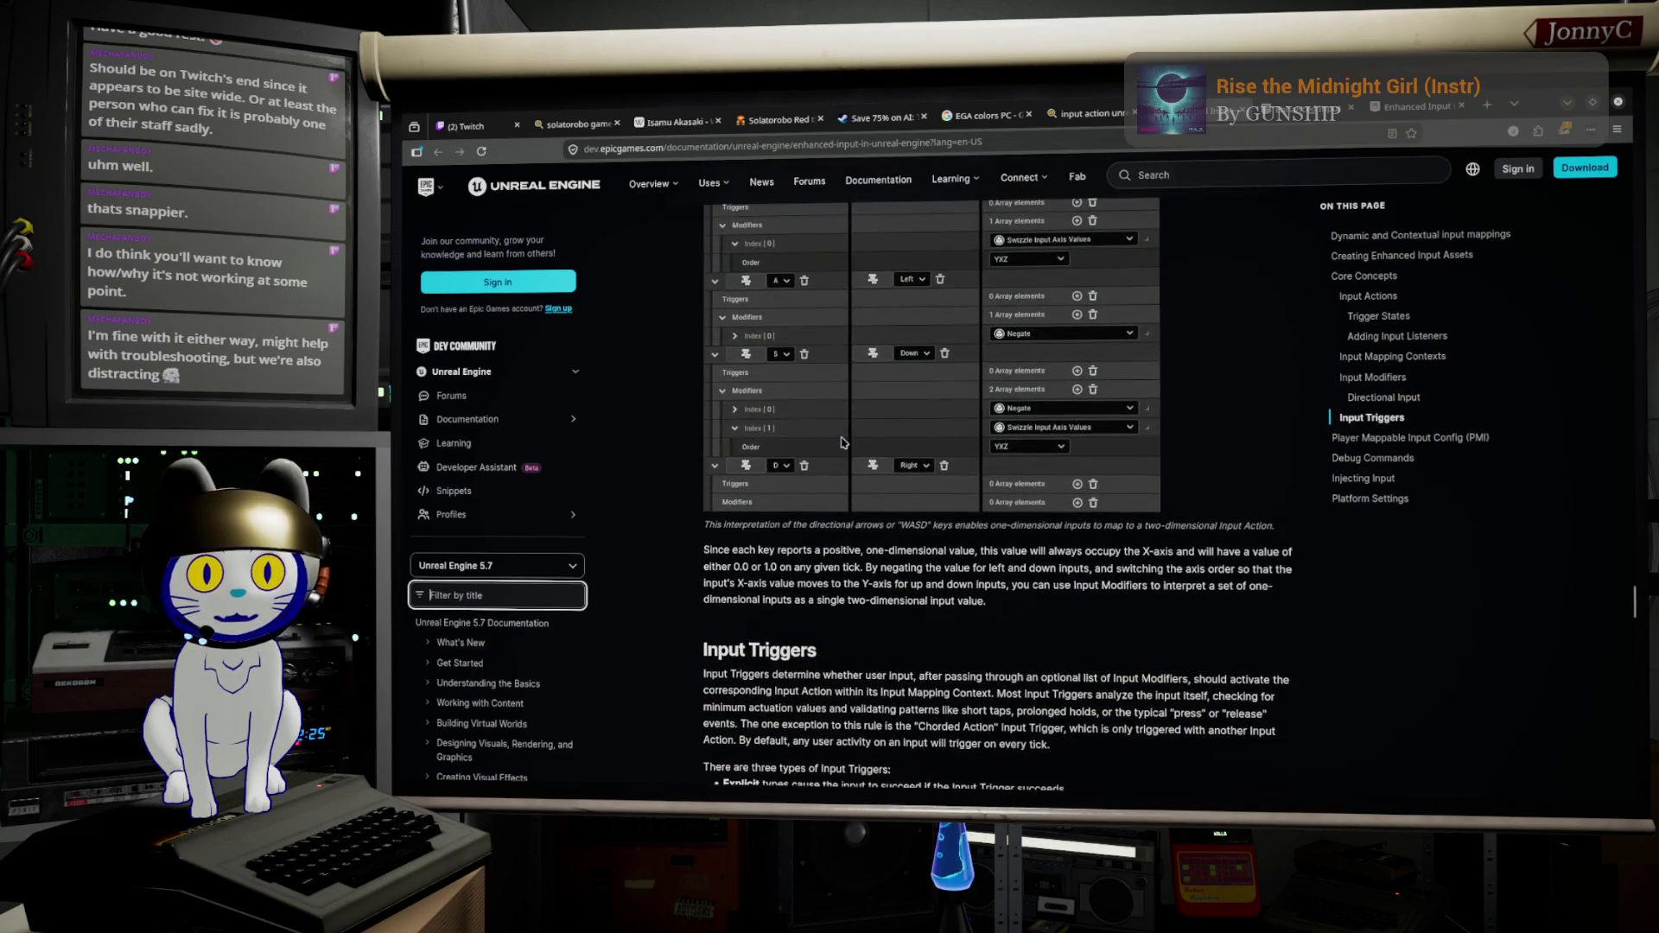
pyautogui.scroll(-4, 843, 442)
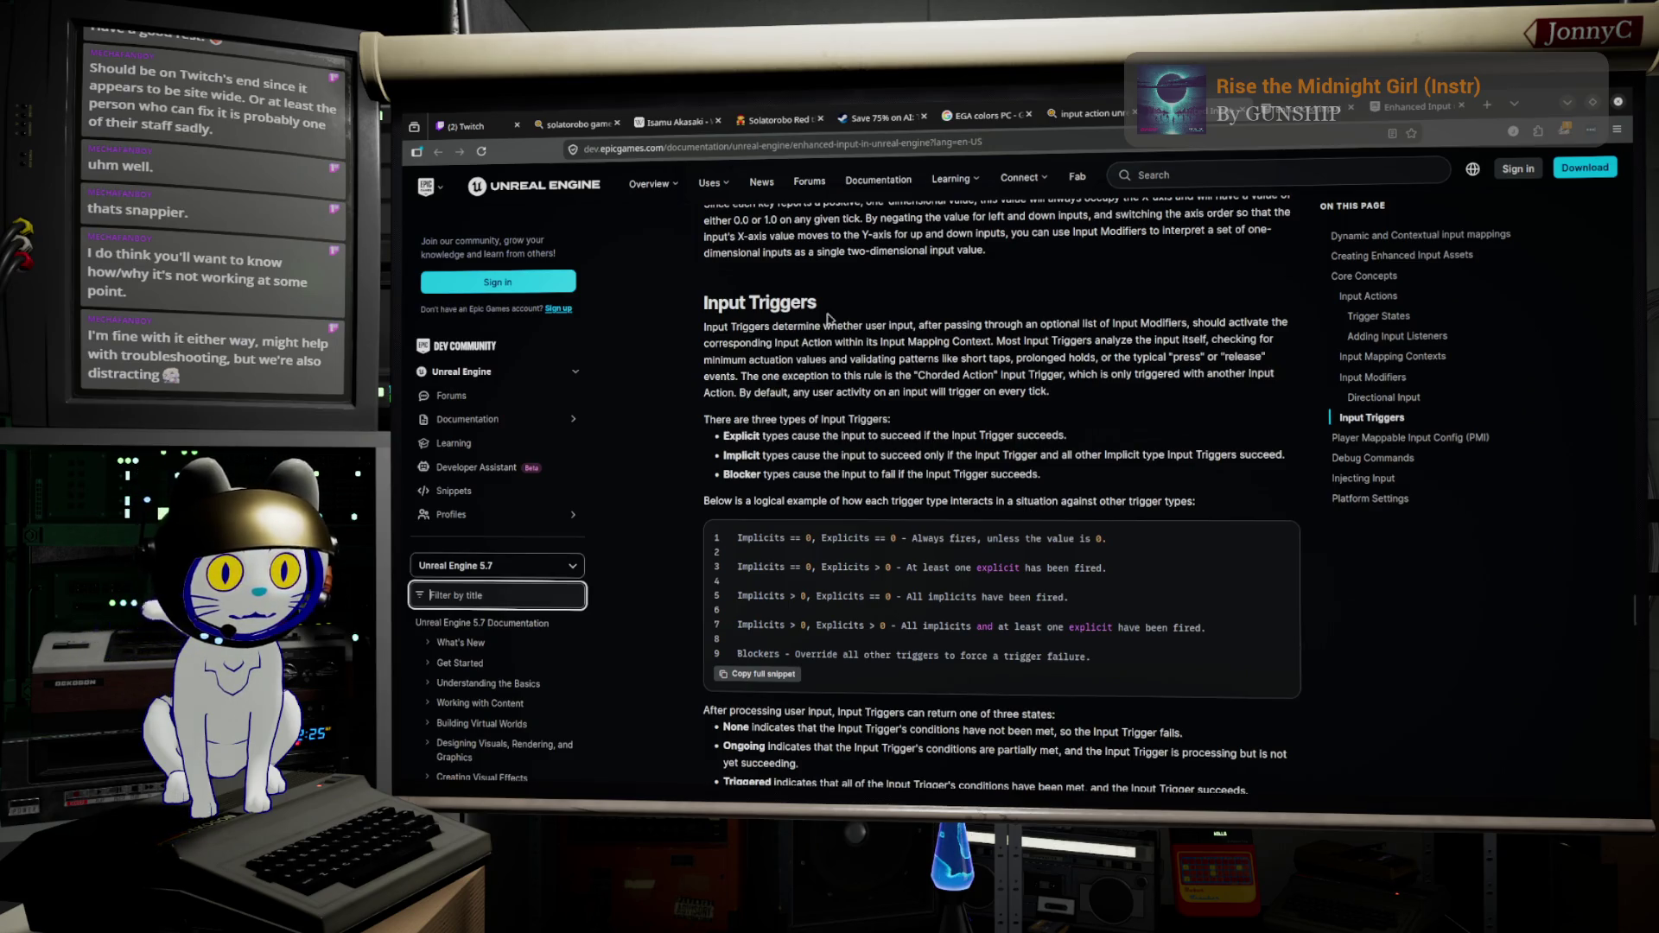
# Step: Scroll to the None, Ongoing and Triggered trigger states and custom Input Trigger class instructions
pyautogui.scroll(-4, 858, 534)
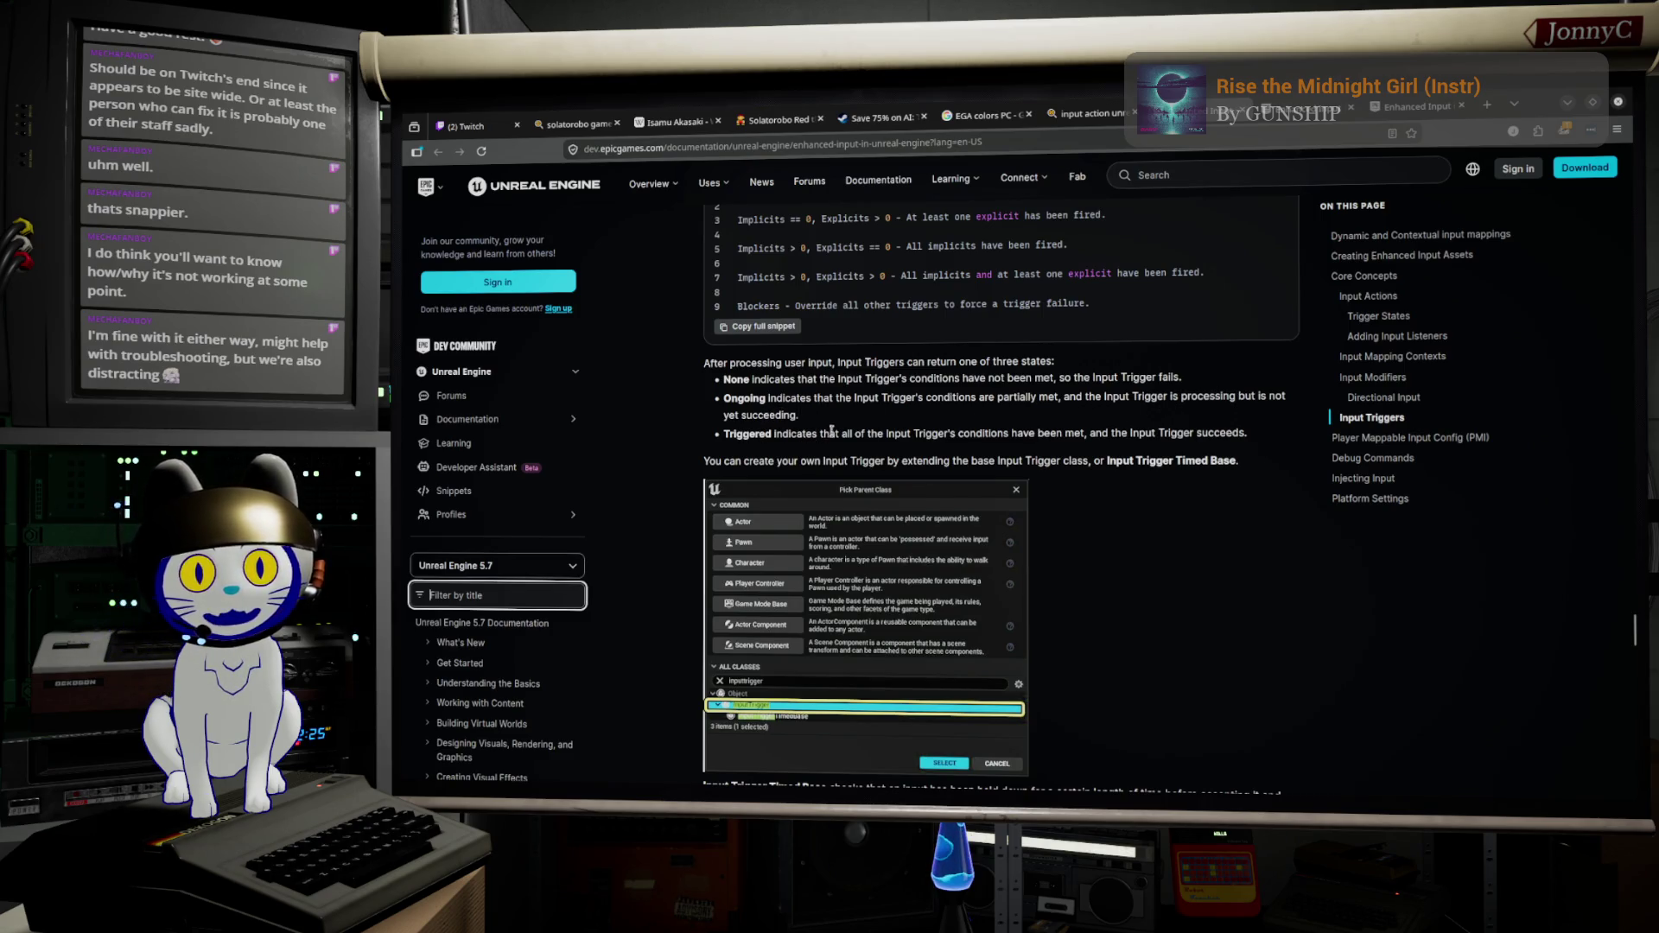
# Step: Scroll past the UInputTriggerHold code, PMI, Debug Commands and Injecting Input to Platform Settings
pyautogui.scroll(-3, 899, 416)
pyautogui.scroll(-2, 899, 418)
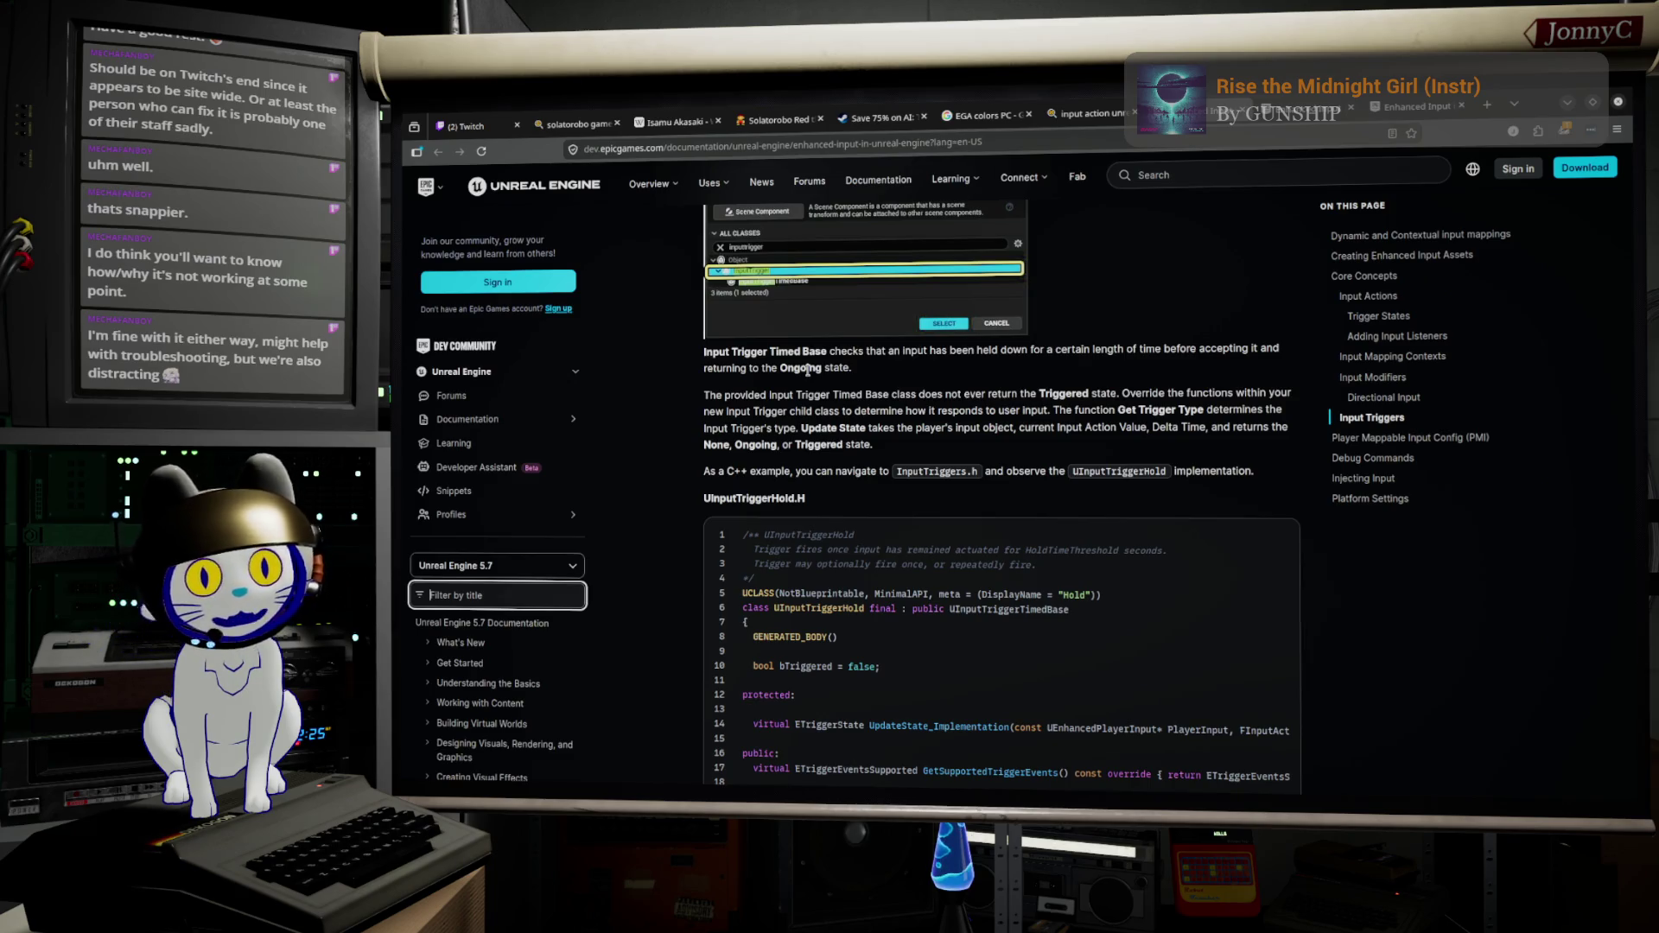
pyautogui.scroll(-2, 668, 324)
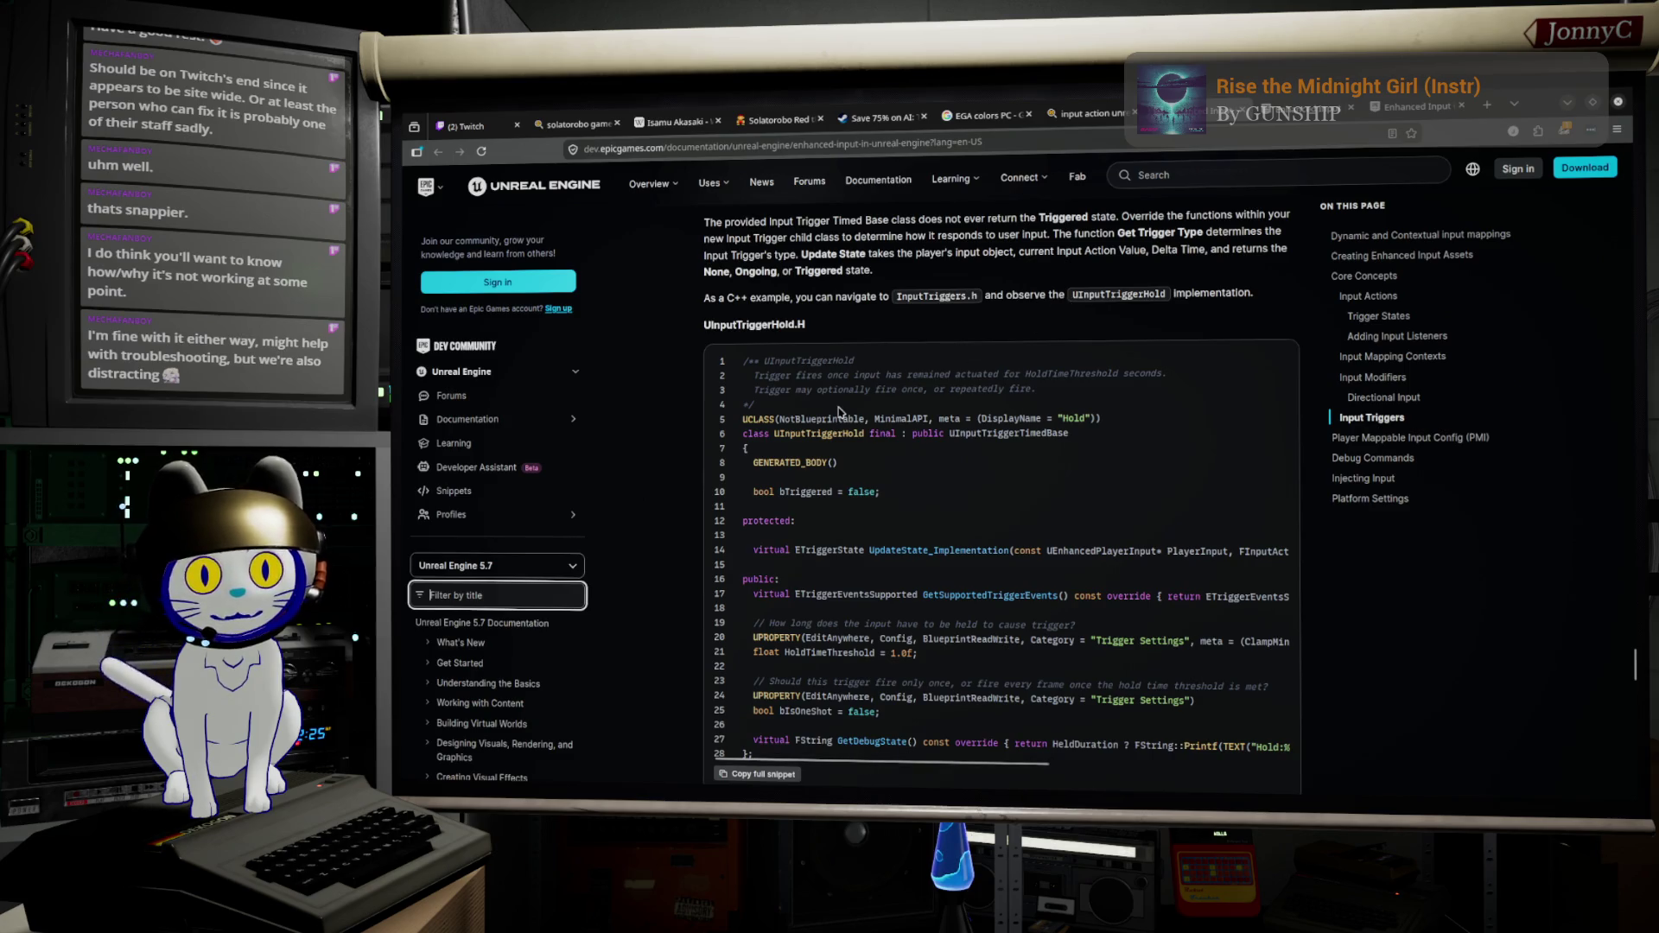
pyautogui.scroll(-1, 839, 413)
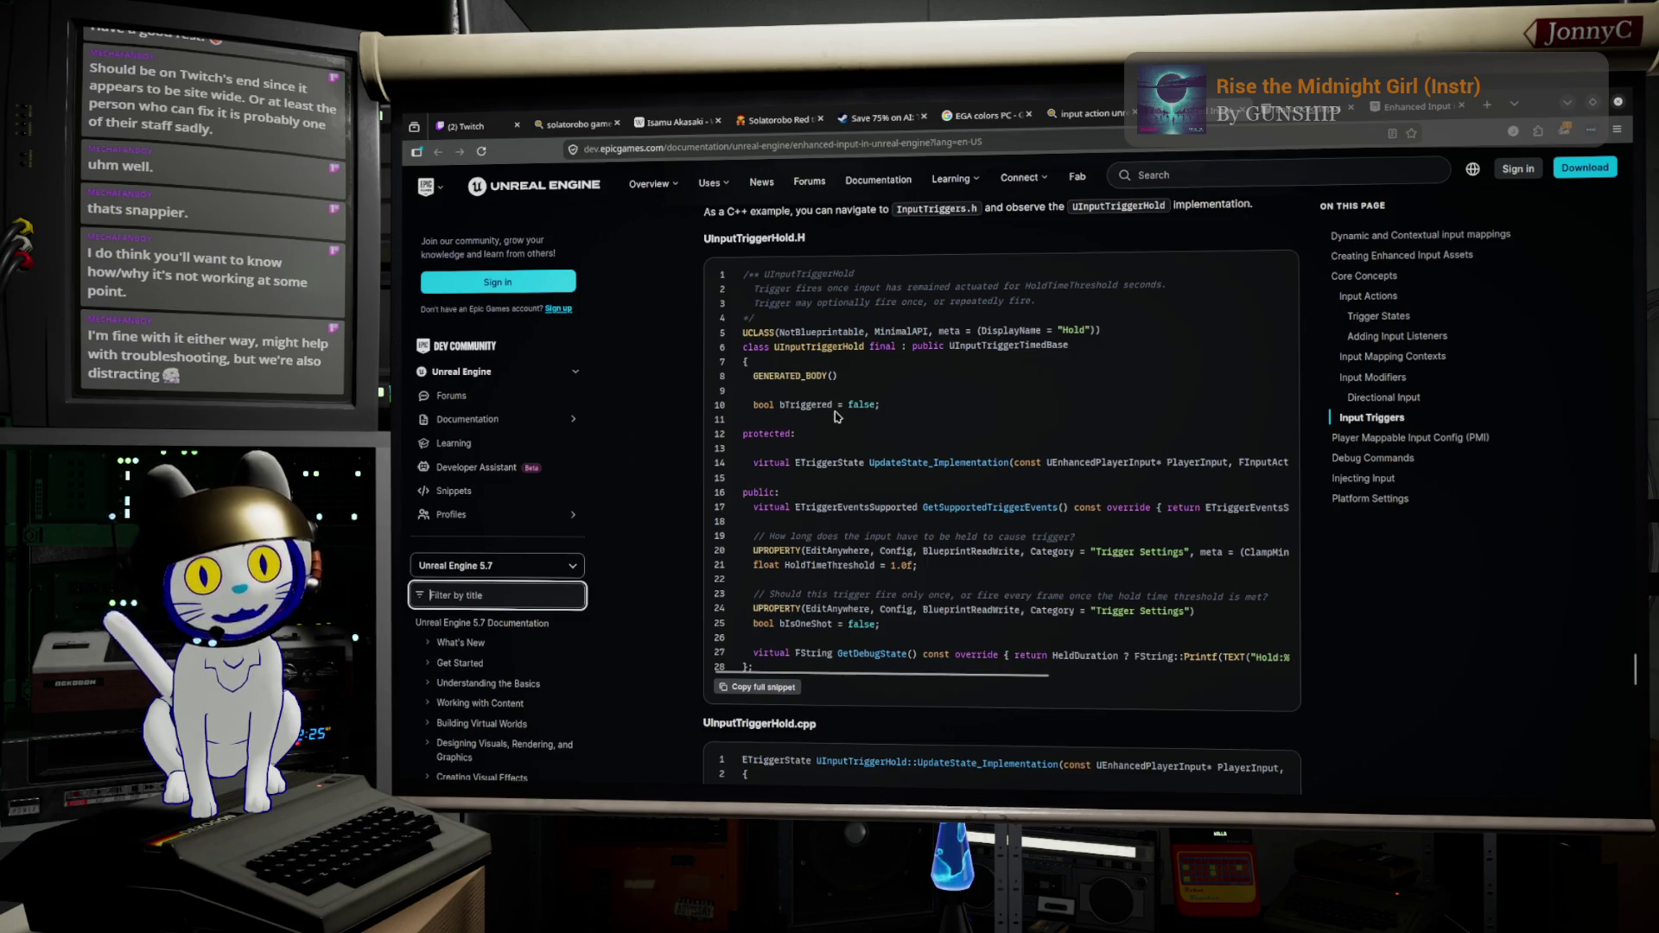
pyautogui.scroll(-3, 836, 417)
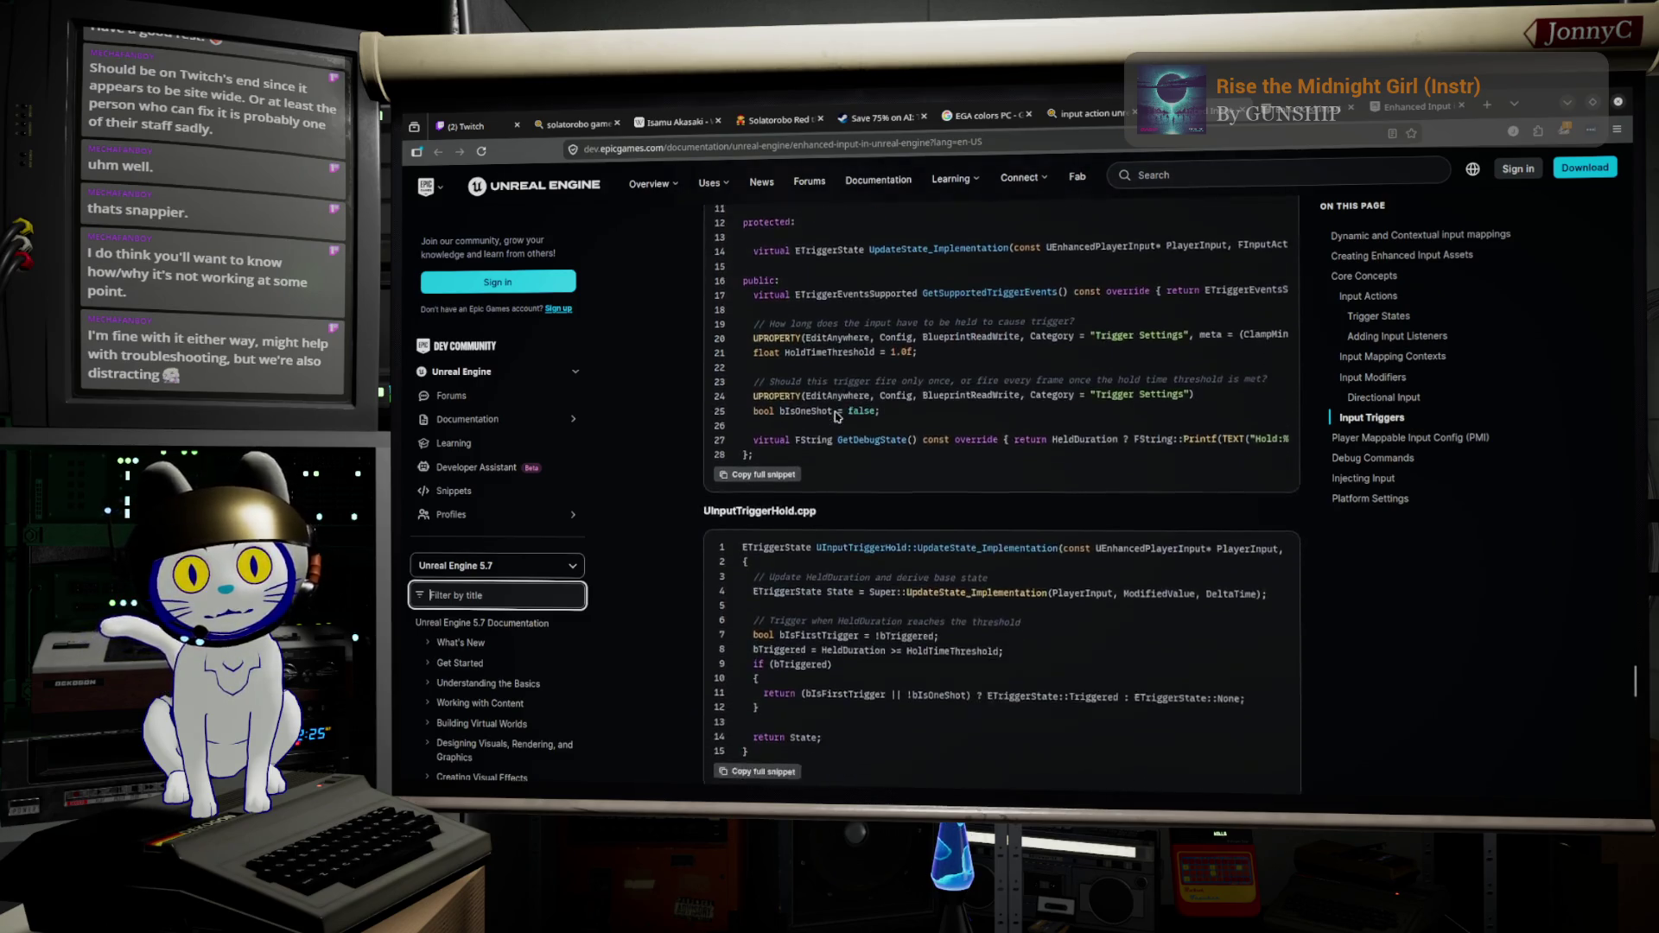
pyautogui.scroll(-3, 836, 417)
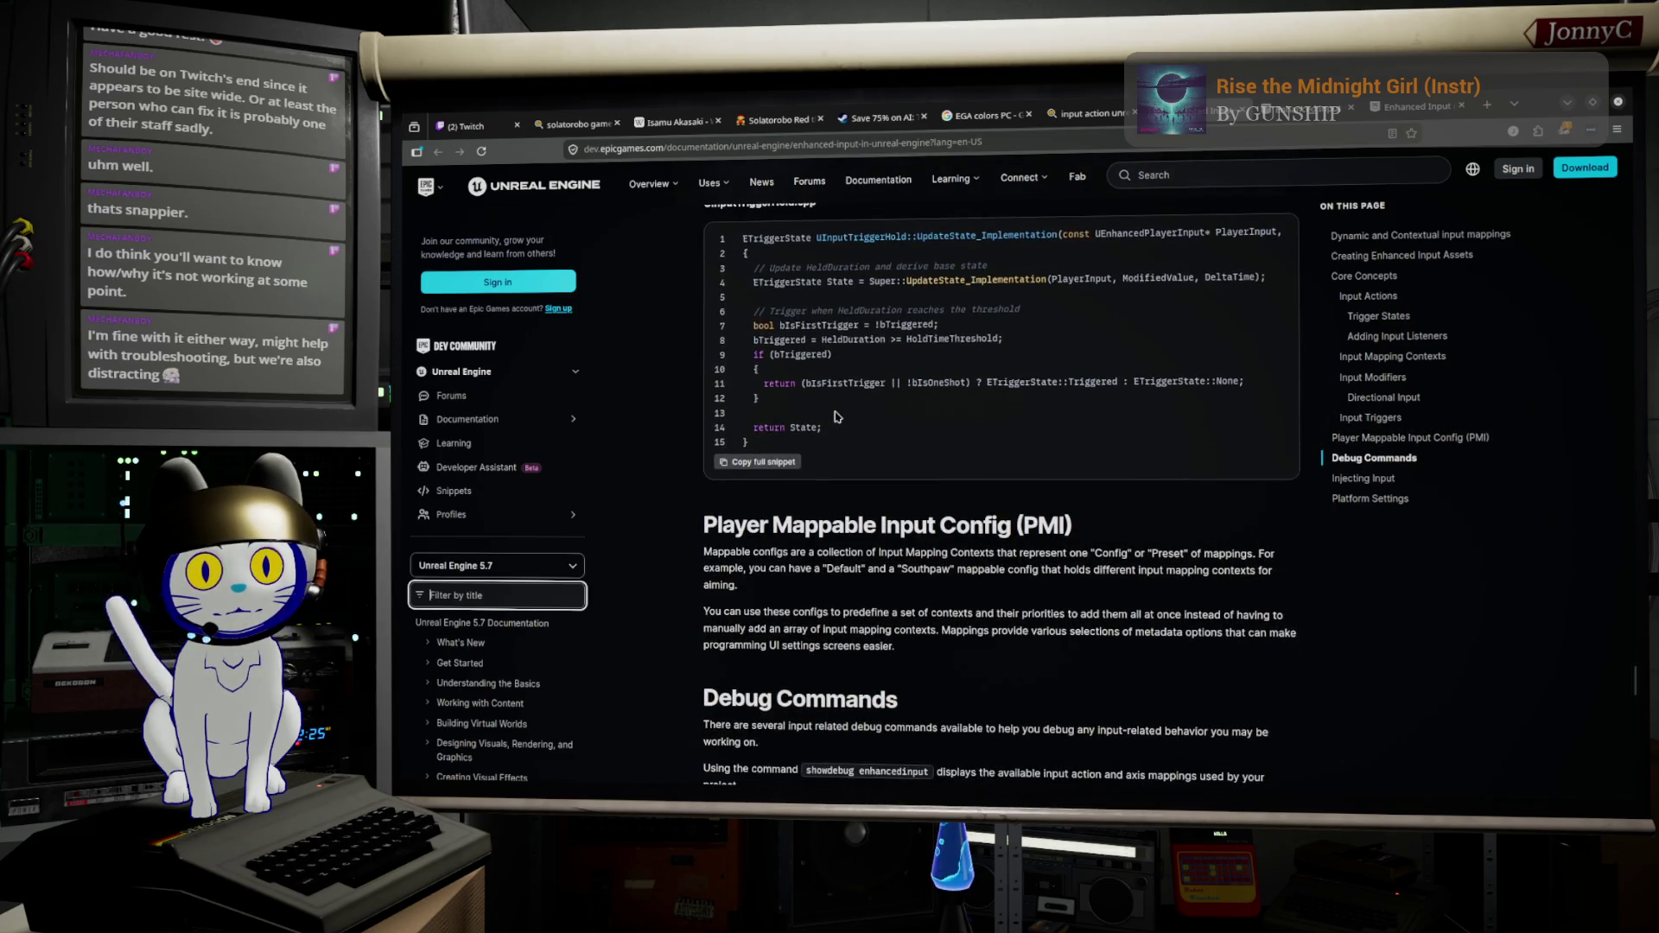
pyautogui.scroll(-1, 836, 416)
pyautogui.scroll(-1, 836, 417)
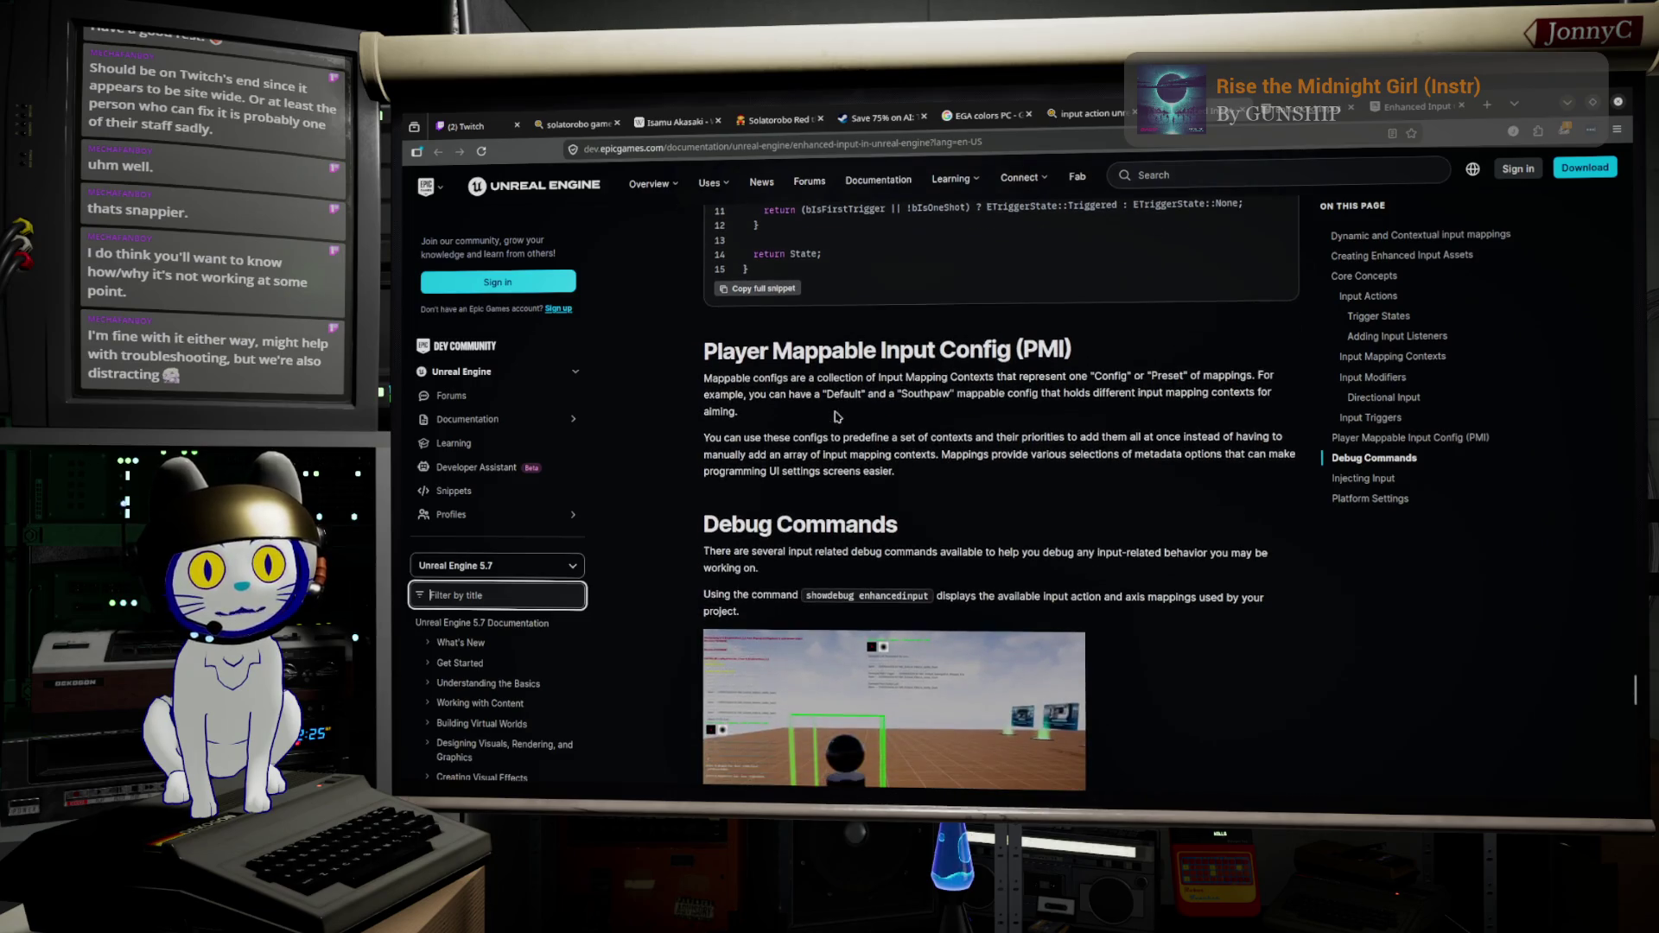
pyautogui.scroll(-3, 837, 417)
pyautogui.scroll(-5, 836, 417)
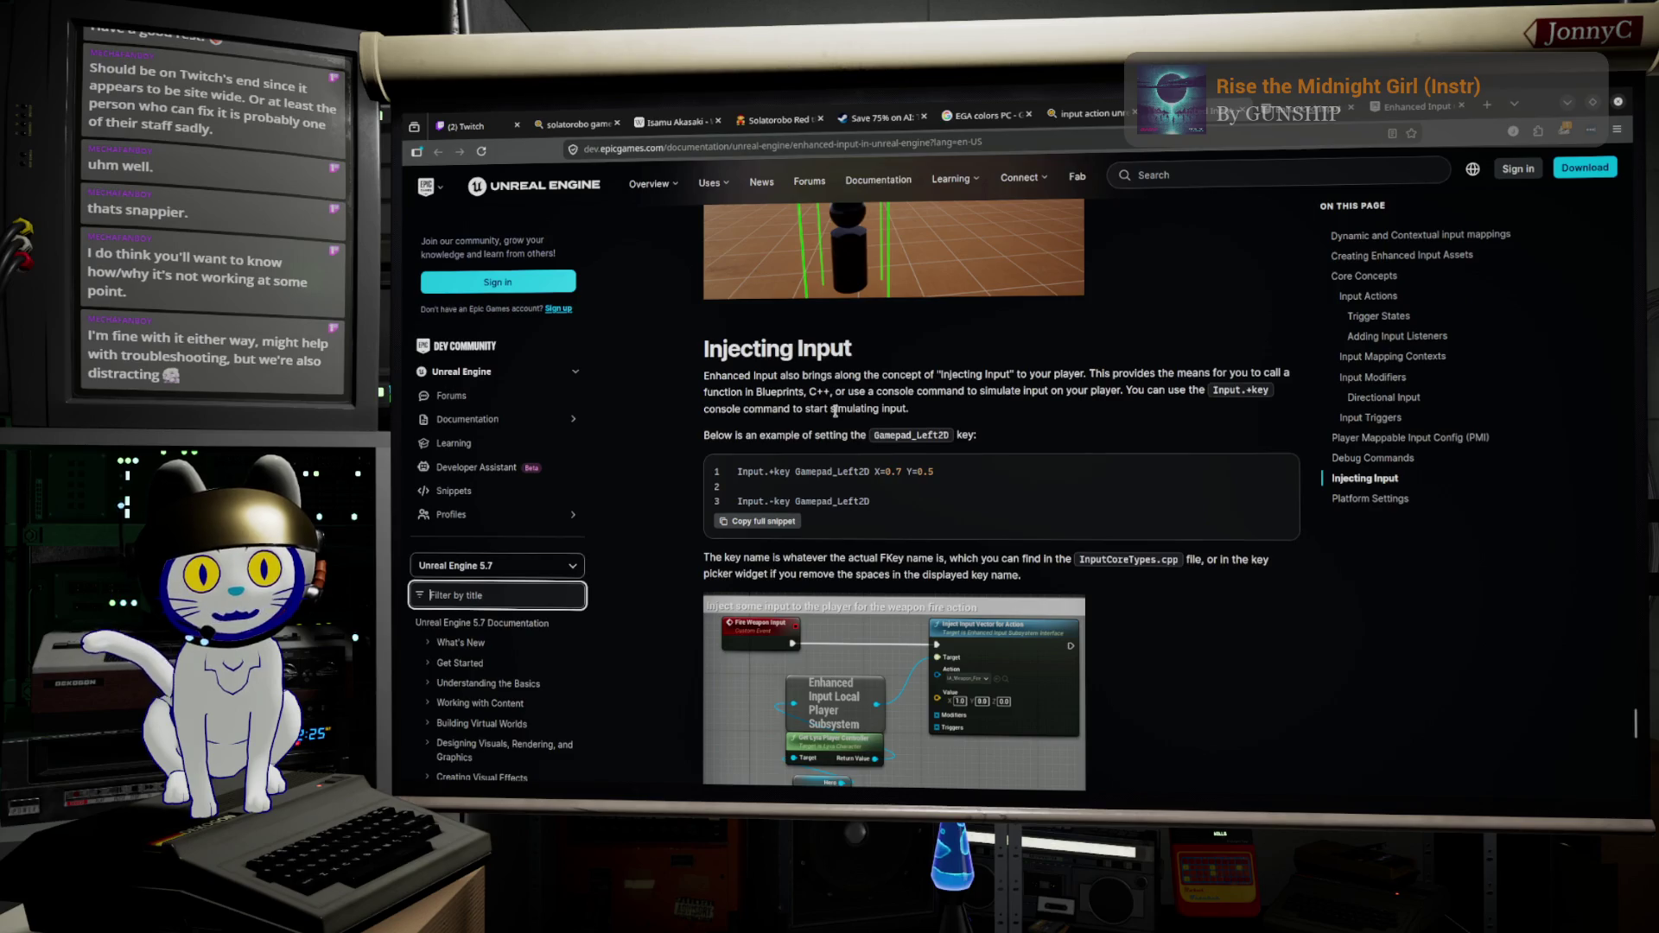
pyautogui.scroll(-5, 835, 411)
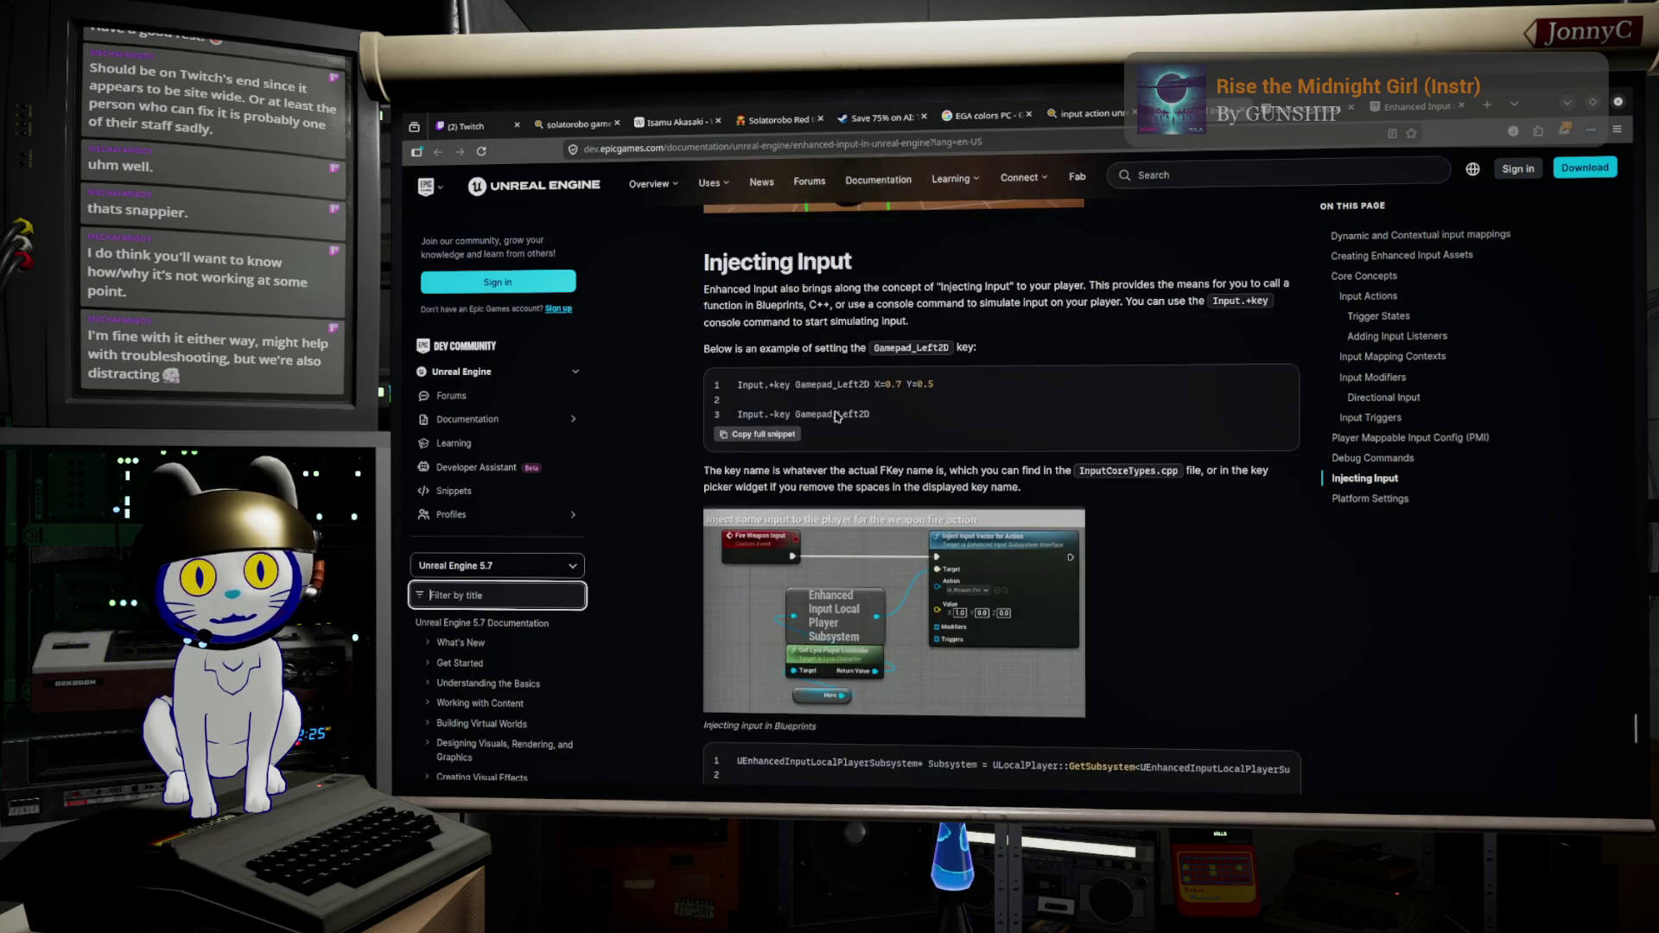
pyautogui.scroll(-10, 836, 416)
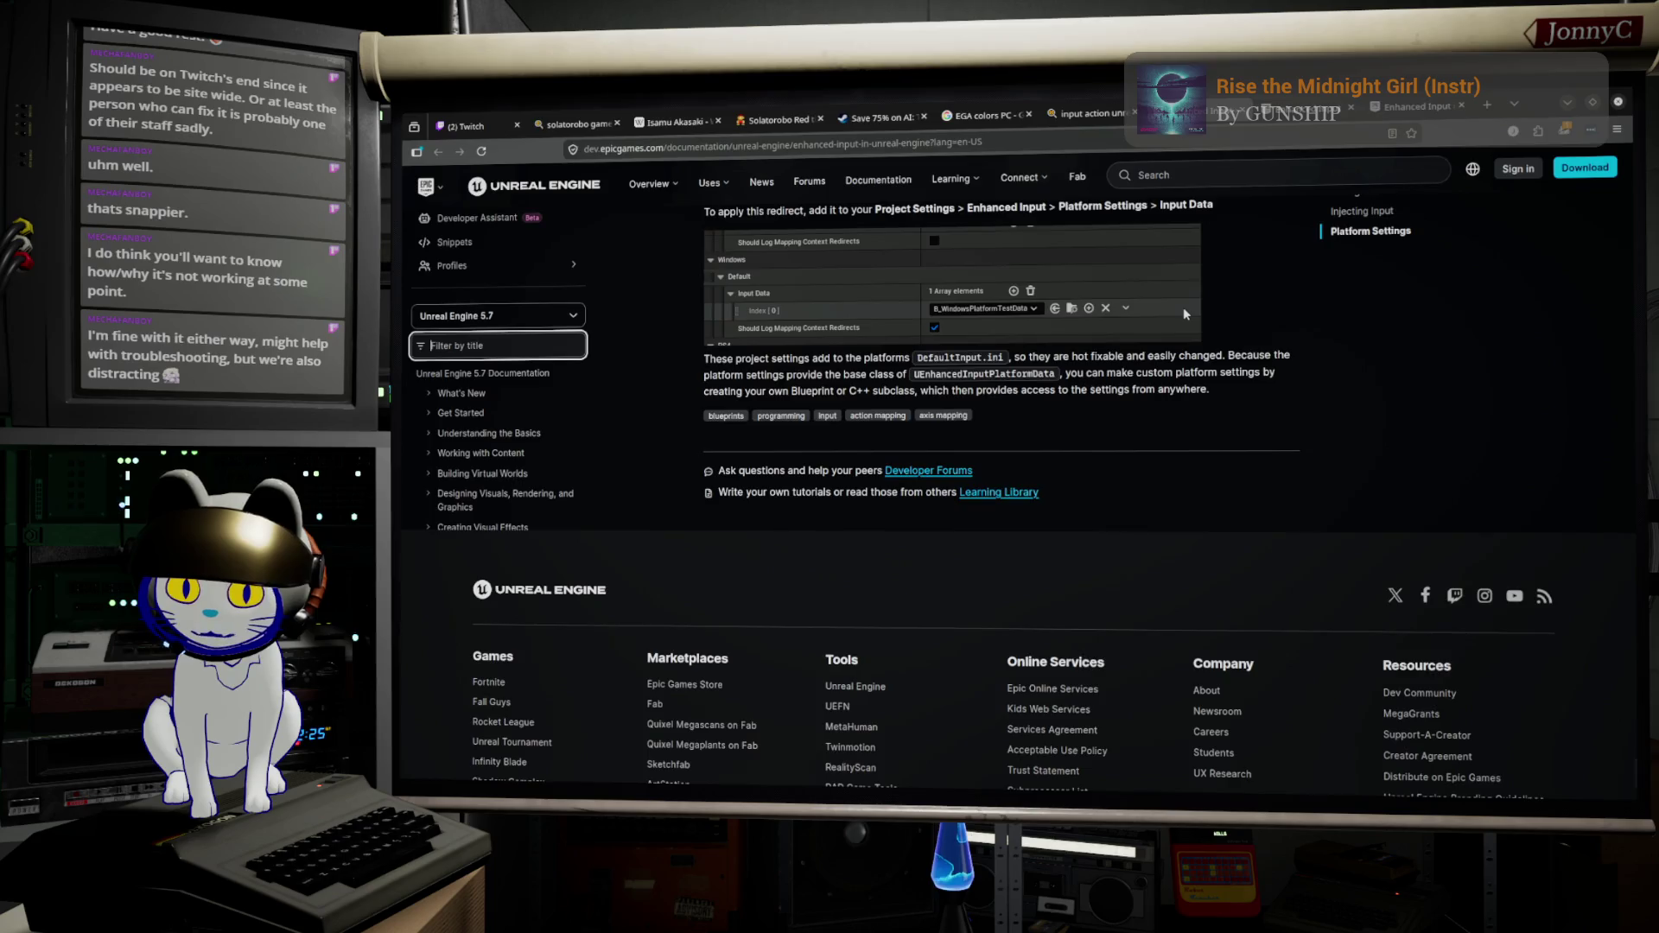
# Step: Review TRIG_WFPressed's advanced class settings and its 0.5 Actuation Threshold default, then open MOD_WFGamepadDeadZone
pyautogui.hotkey('alt', 'Tab')
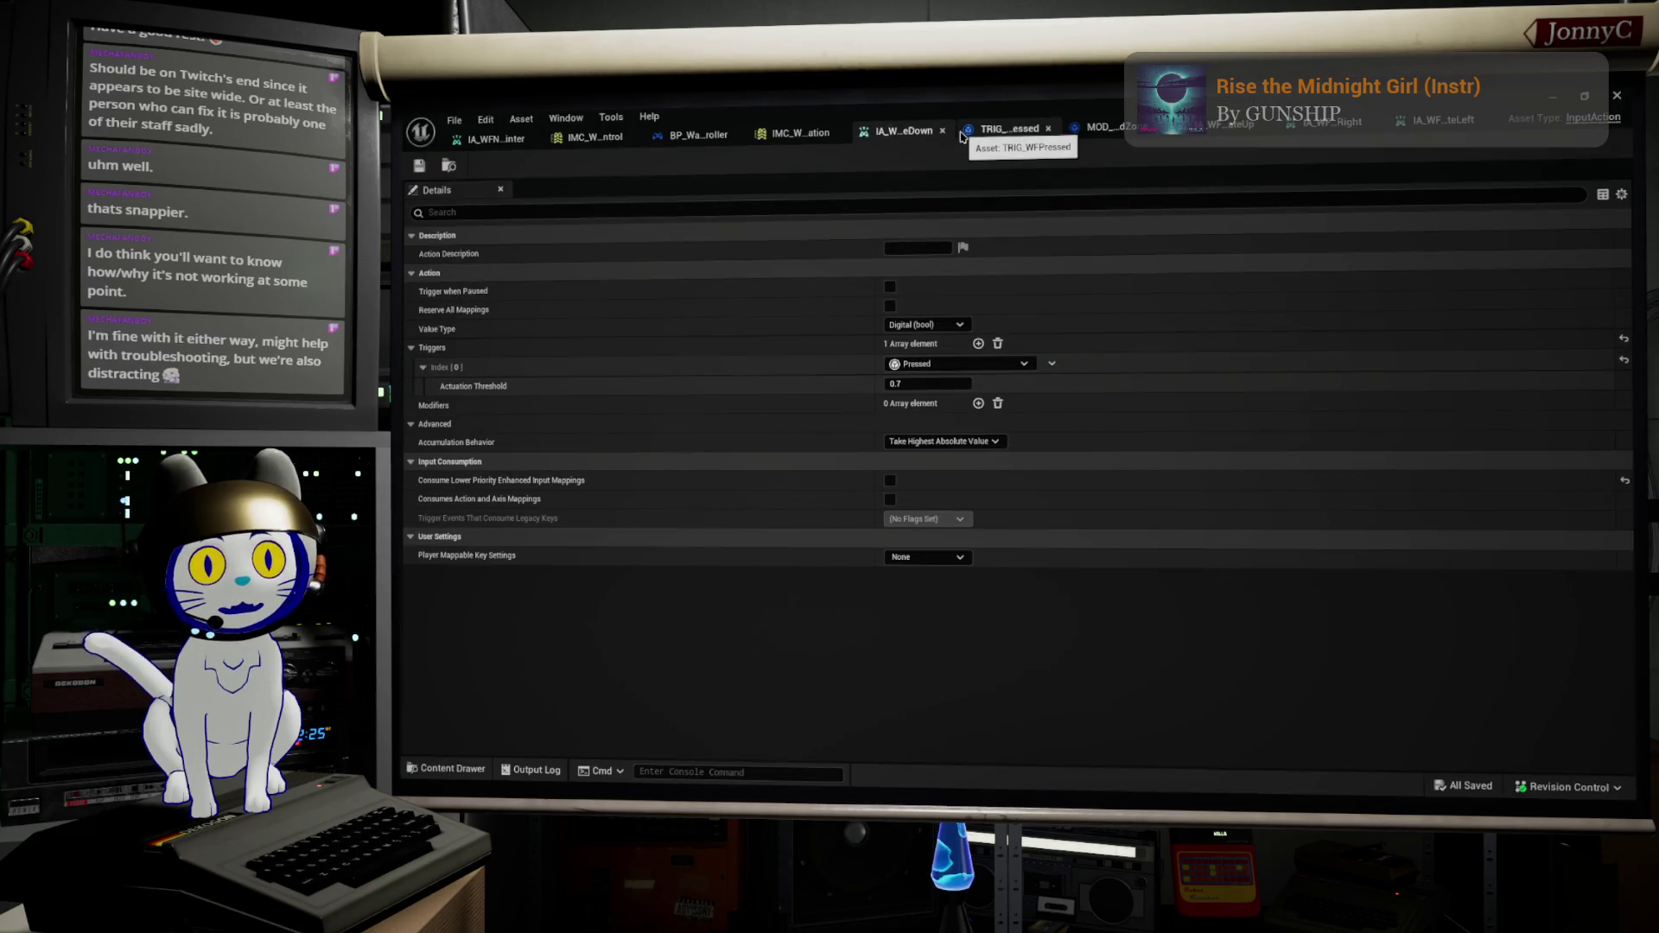
pyautogui.click(1050, 135)
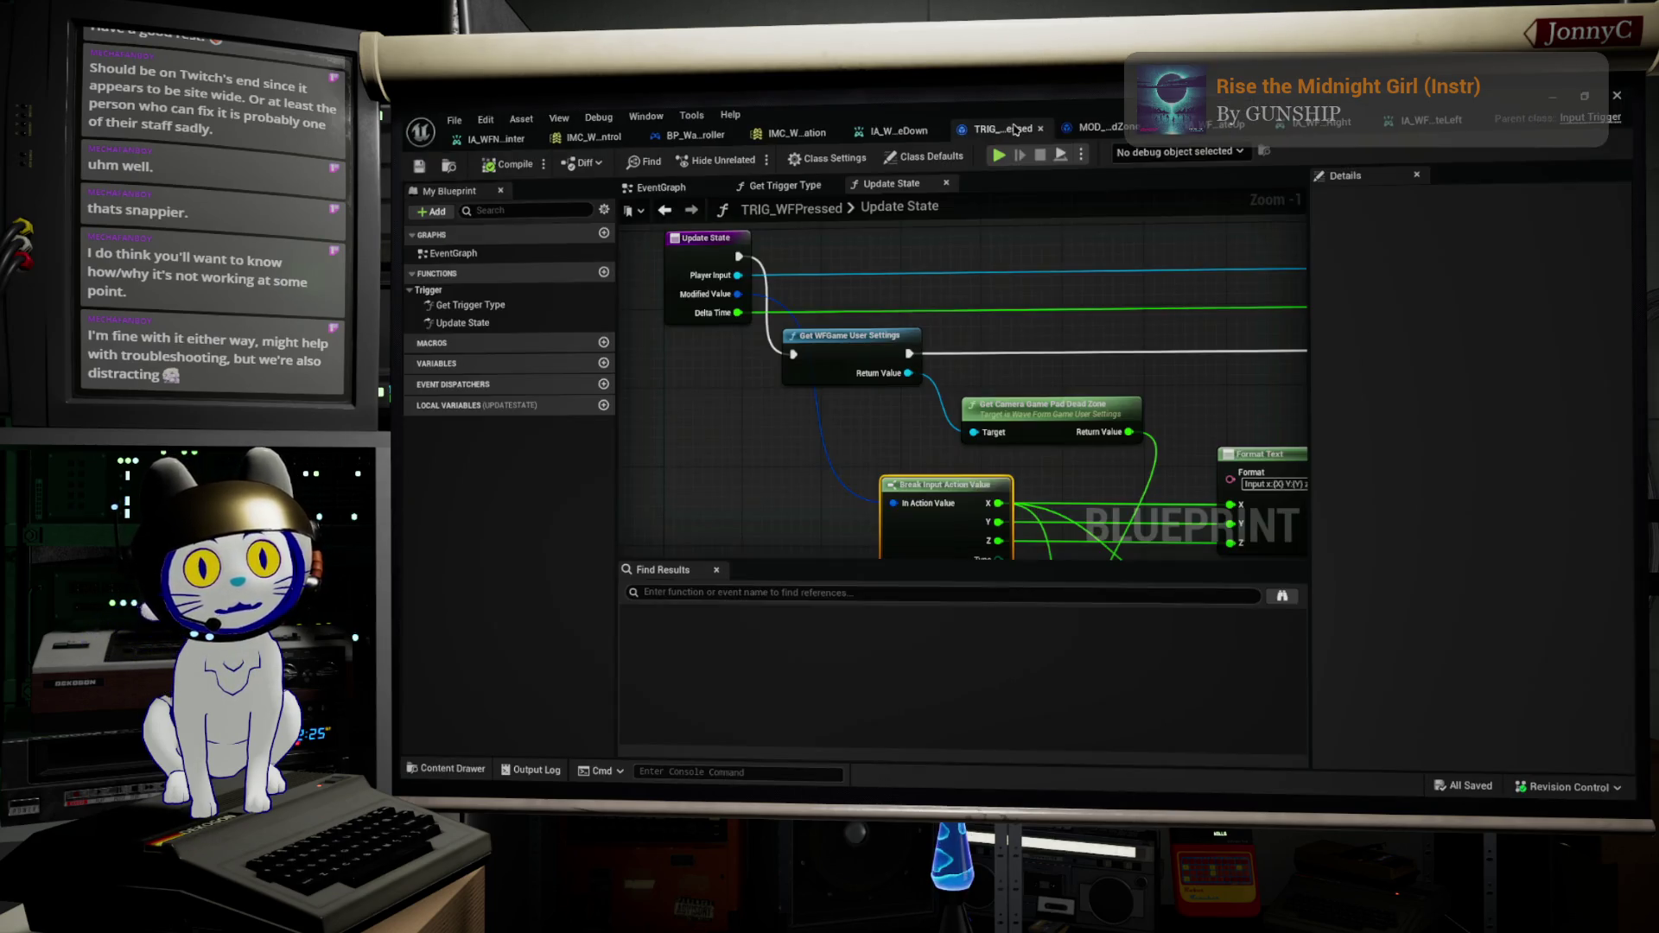
pyautogui.click(831, 160)
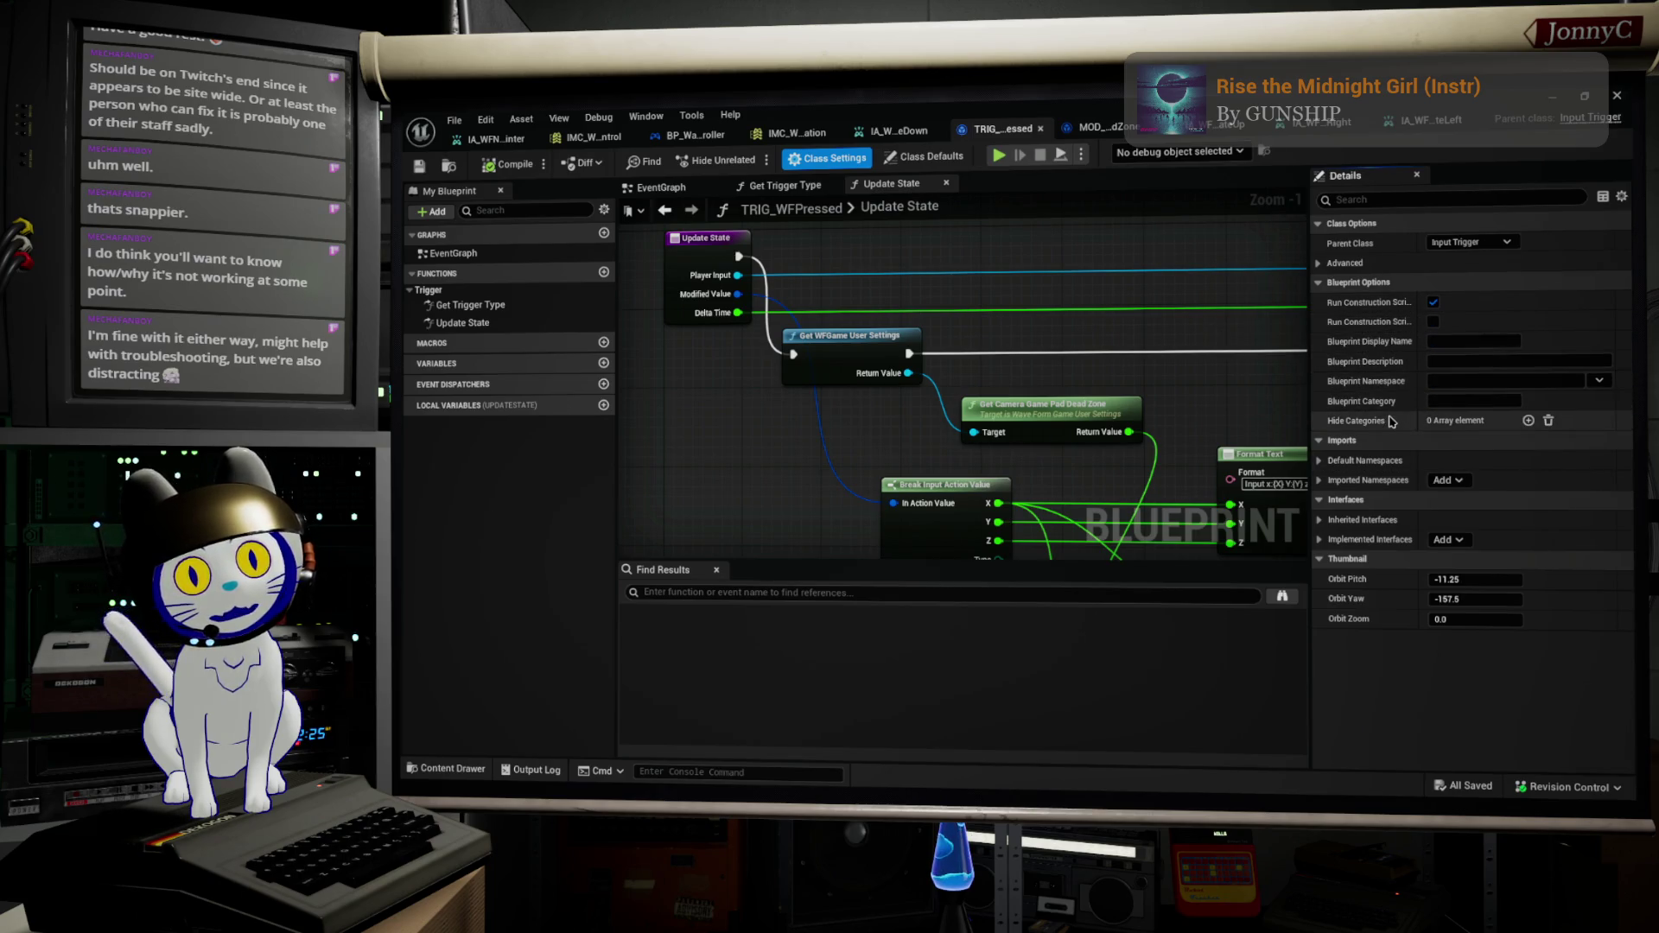
pyautogui.click(1320, 263)
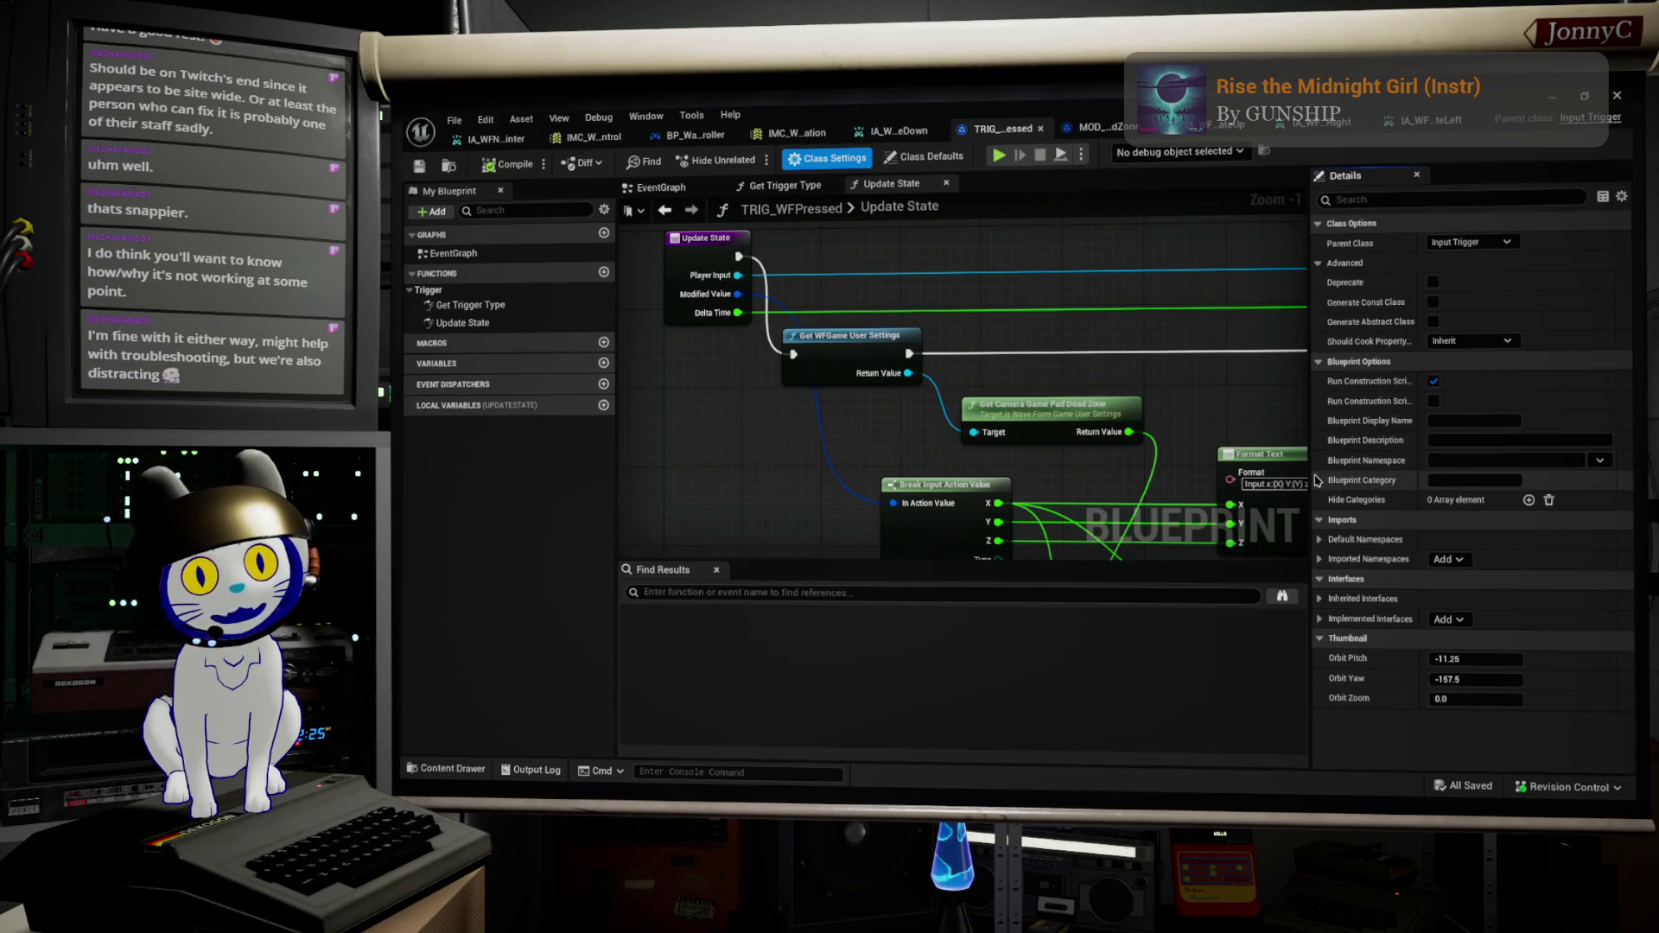
pyautogui.moveTo(1310, 488); pyautogui.dragTo(1152, 491)
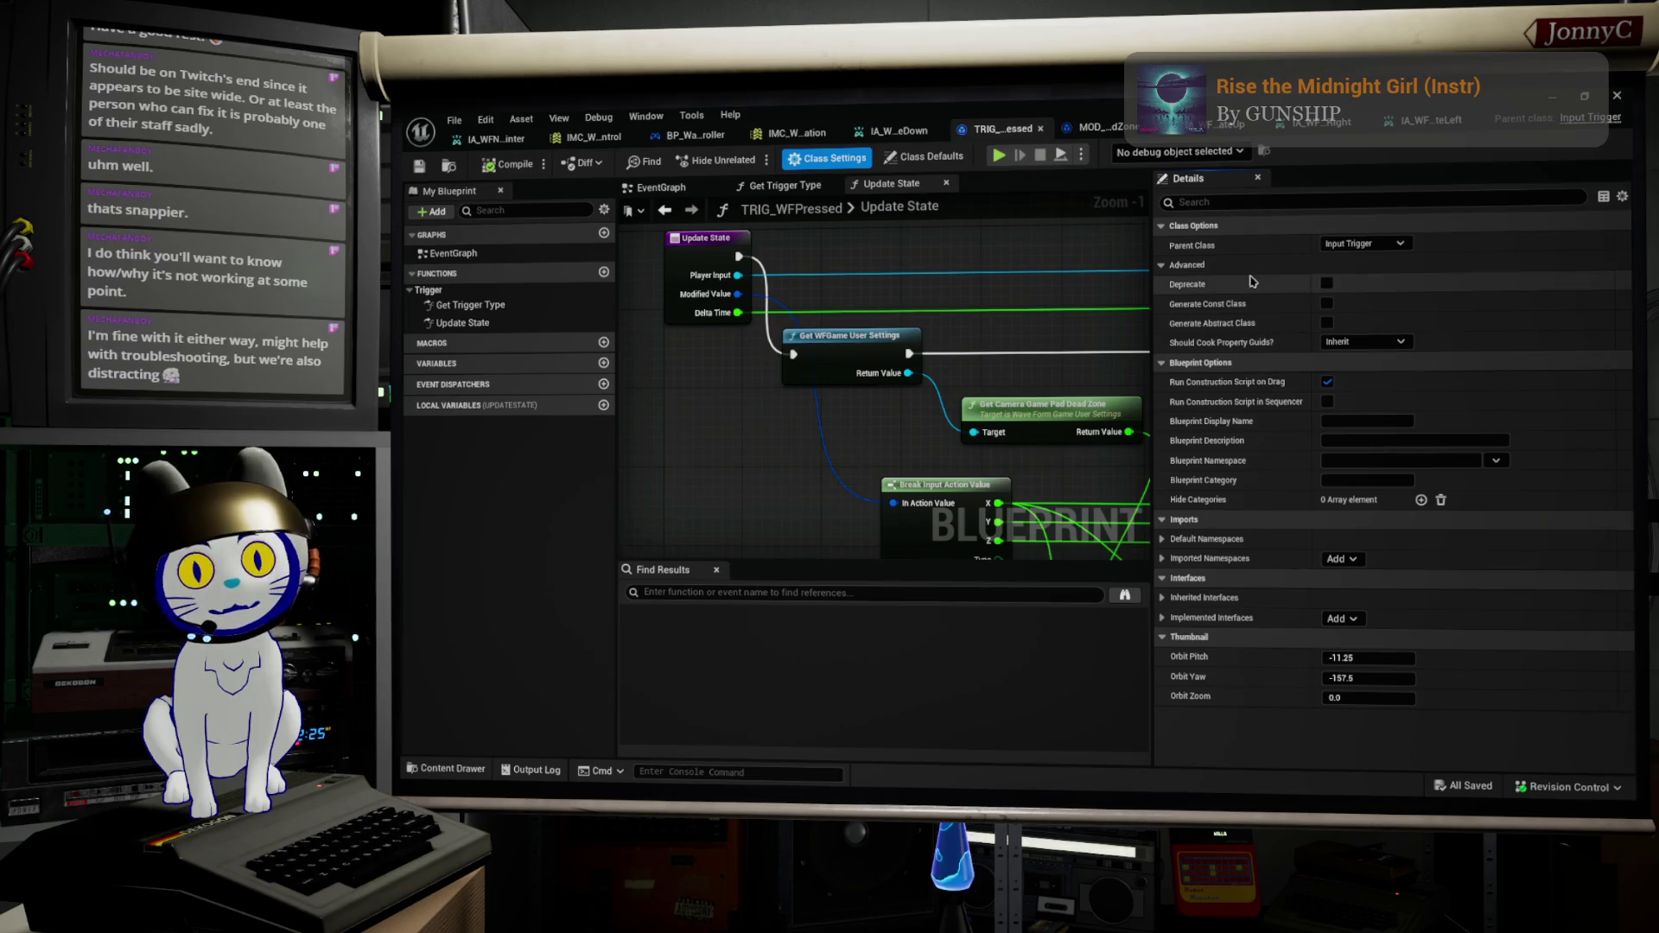
pyautogui.click(924, 159)
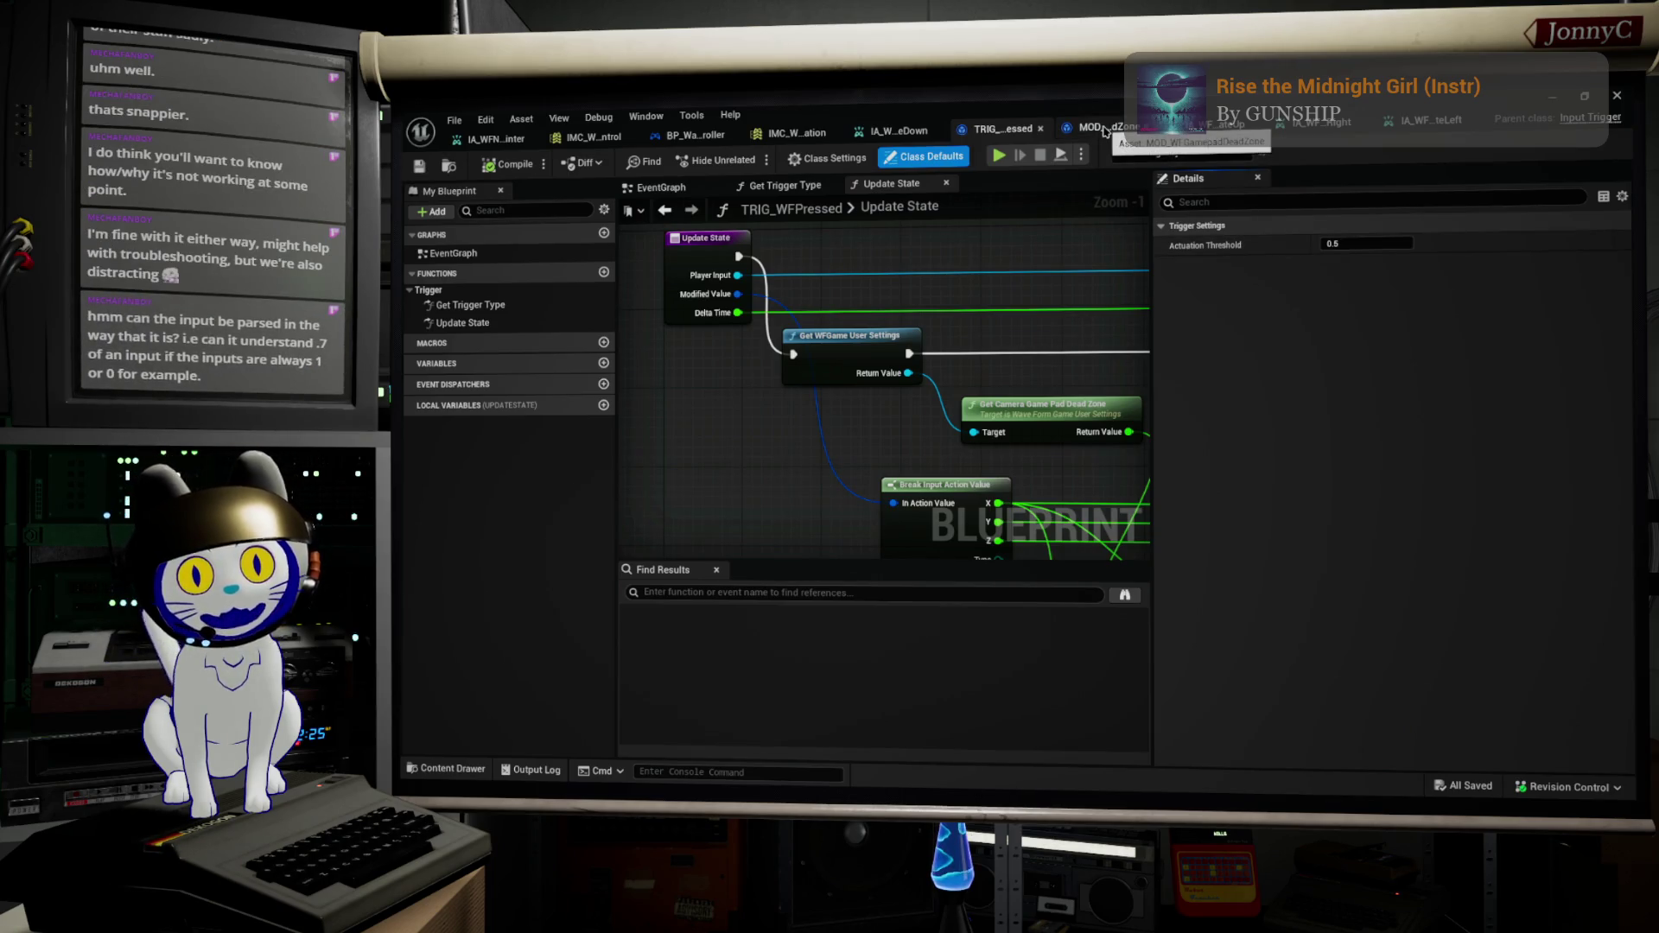
pyautogui.click(1106, 128)
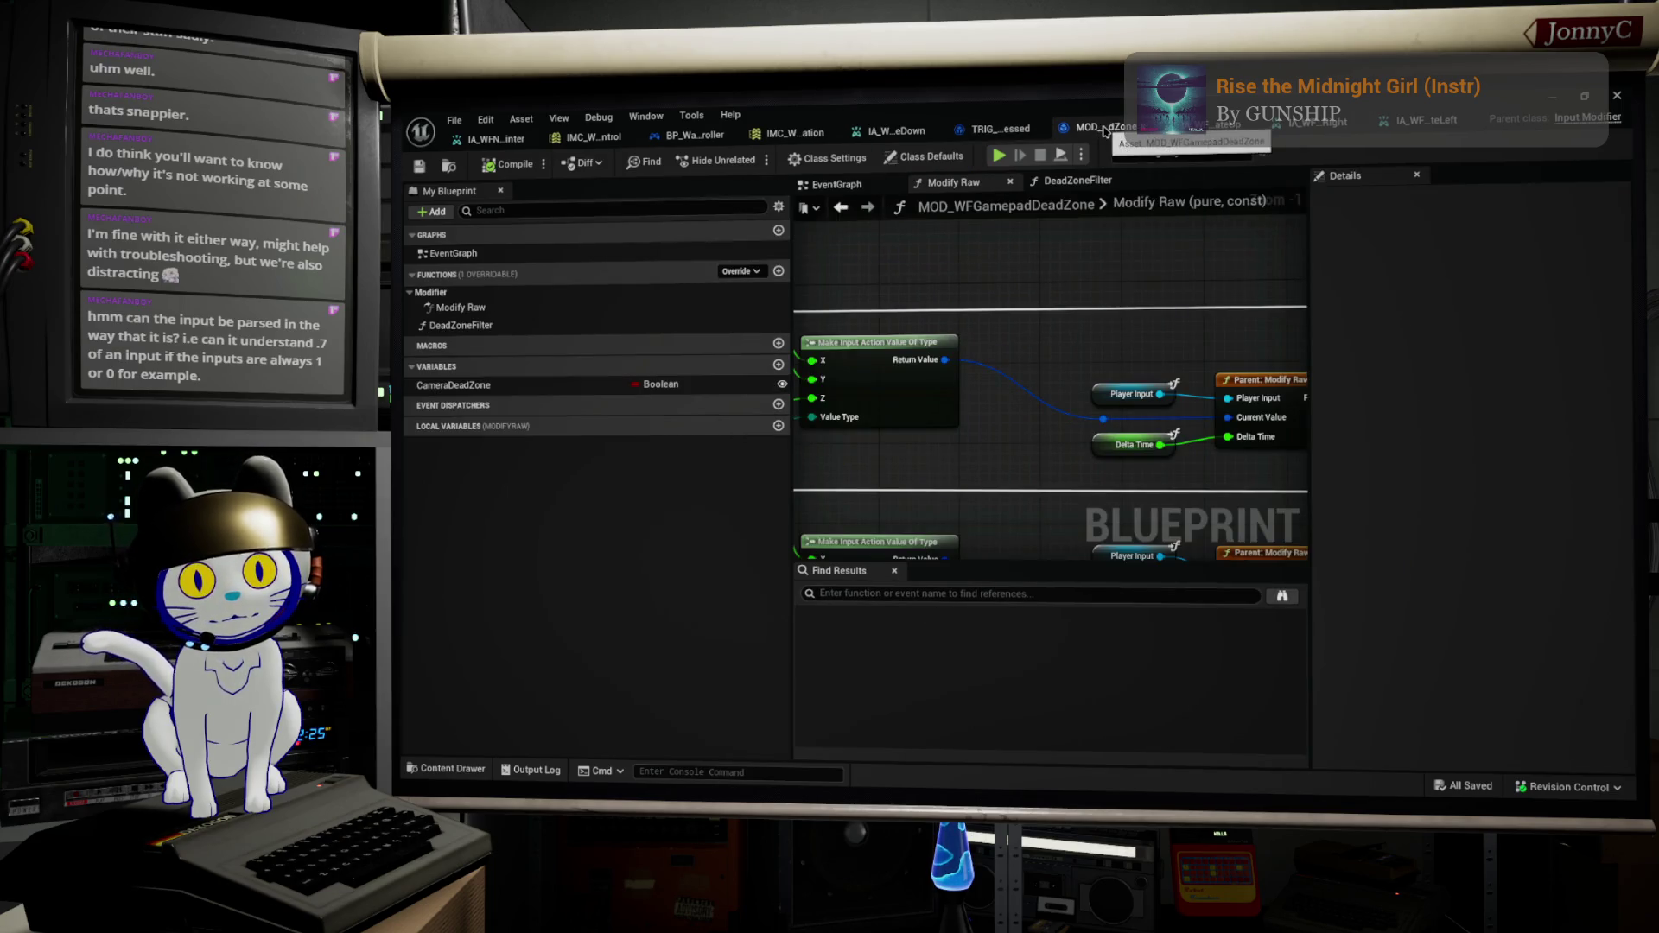
# Step: Open the Dead Zone Filter node's DeadZoneFilter function to inspect its ABS, comparison and AND logic
pyautogui.scroll(3, 1001, 394)
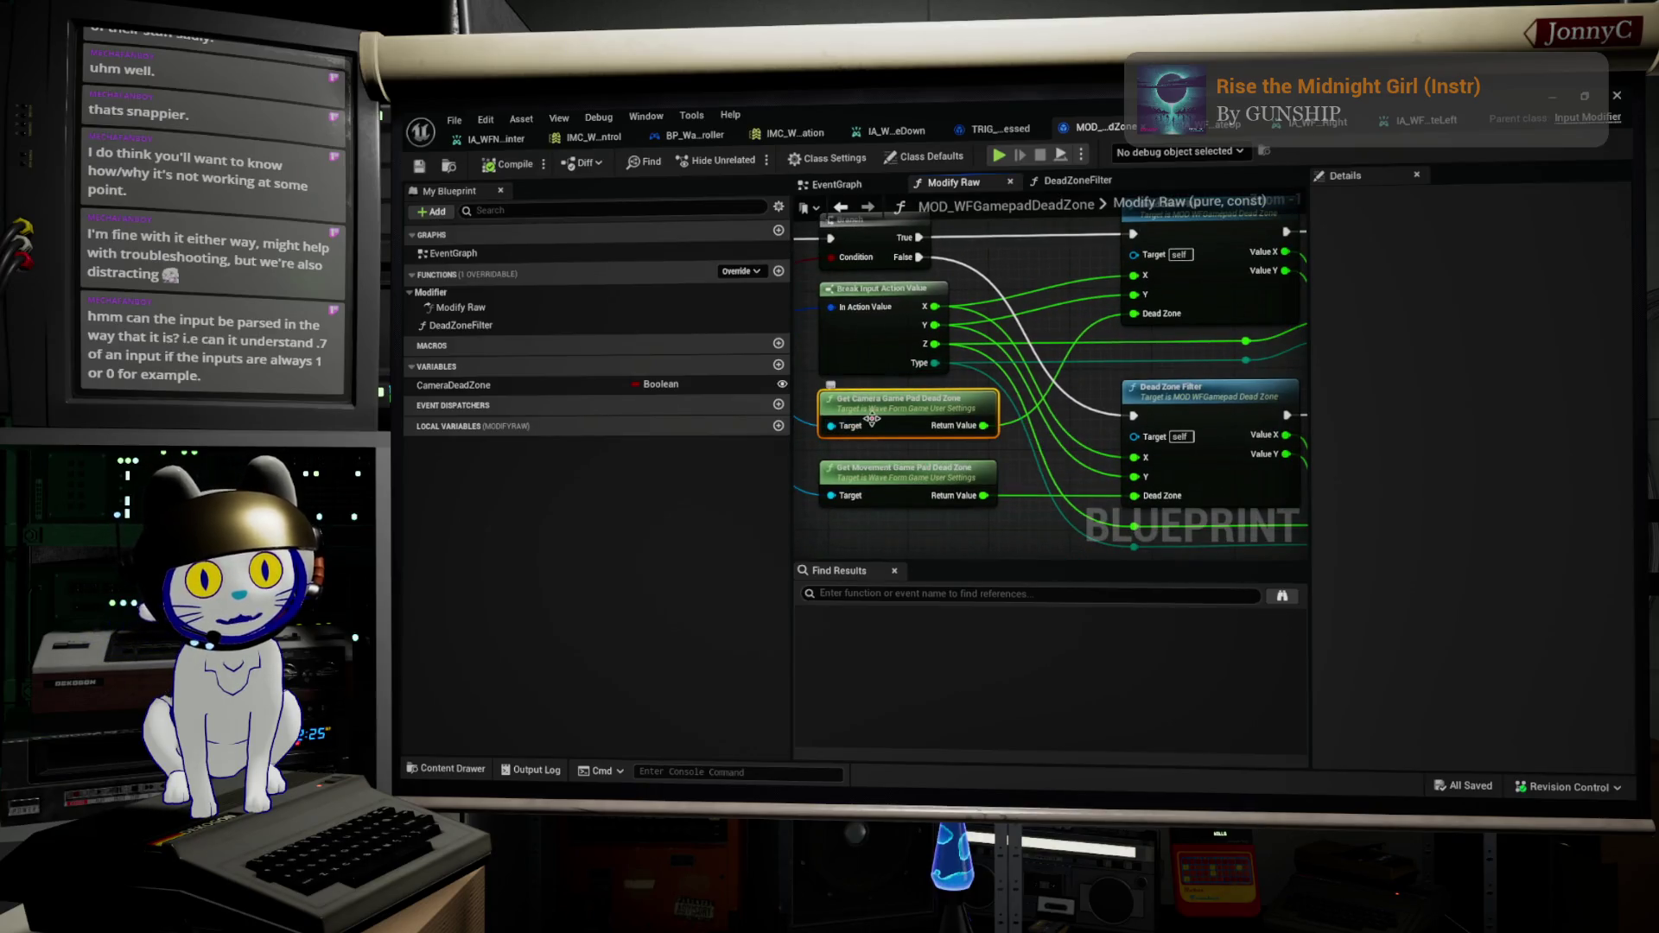
pyautogui.click(899, 474)
pyautogui.moveTo(1035, 414); pyautogui.dragTo(908, 436)
pyautogui.moveTo(1094, 335)
pyautogui.mouseDown()
pyautogui.moveTo(1063, 363)
pyautogui.moveTo(1142, 382)
pyautogui.moveTo(932, 346)
pyautogui.mouseUp()
pyautogui.doubleClick(996, 343)
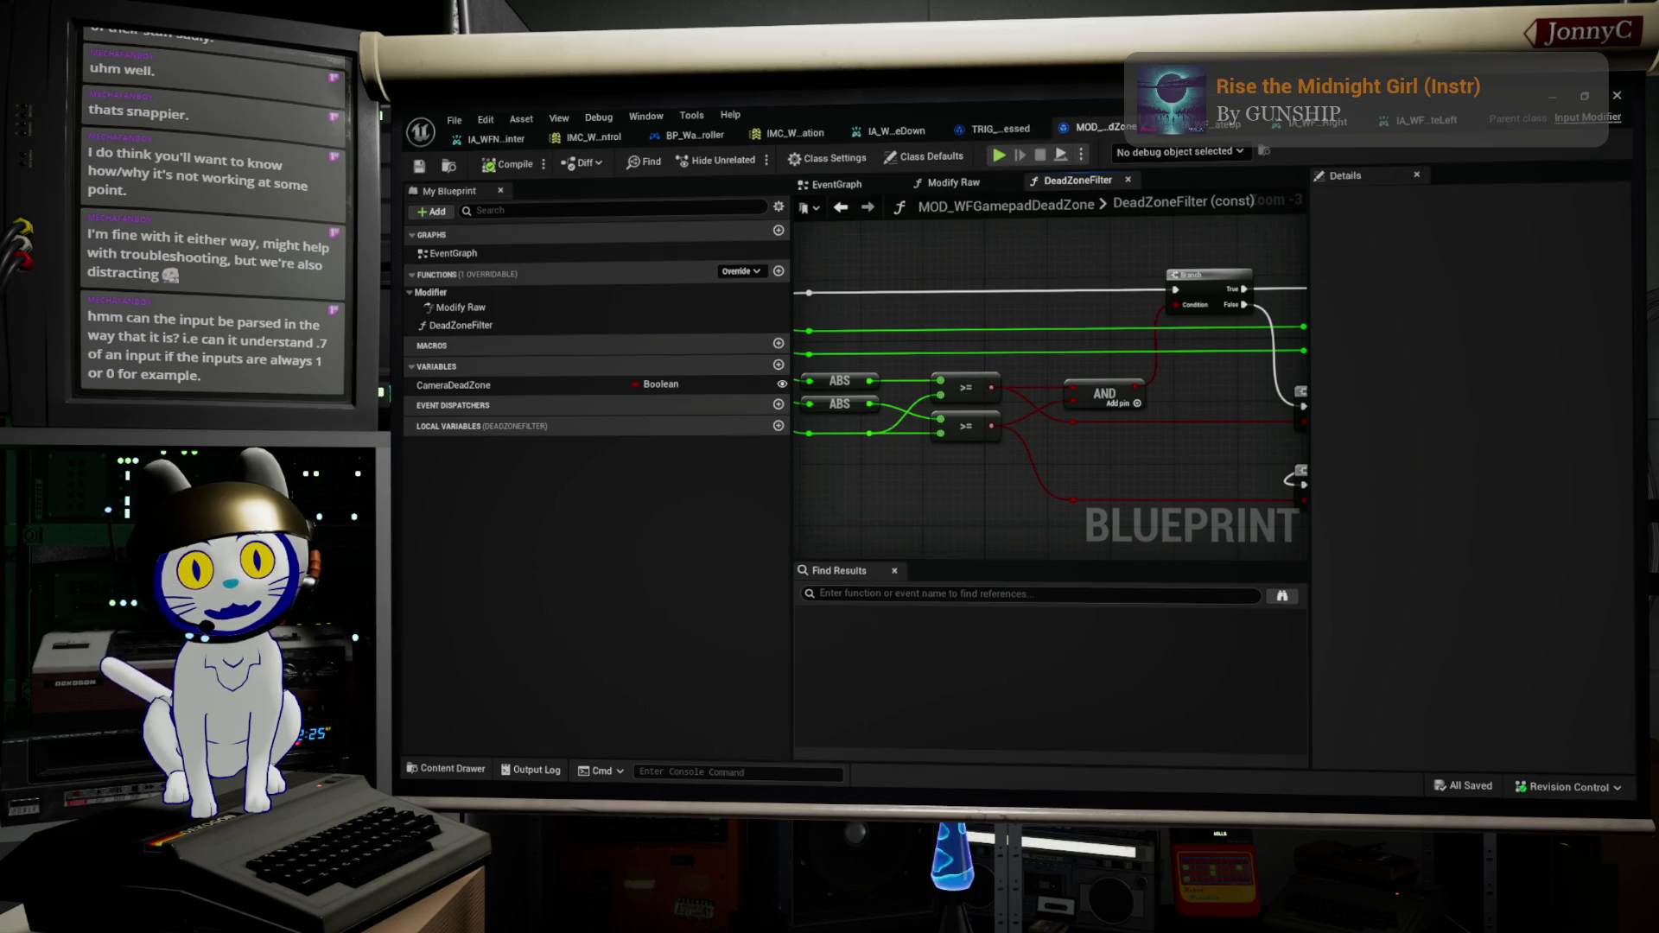
pyautogui.click(905, 136)
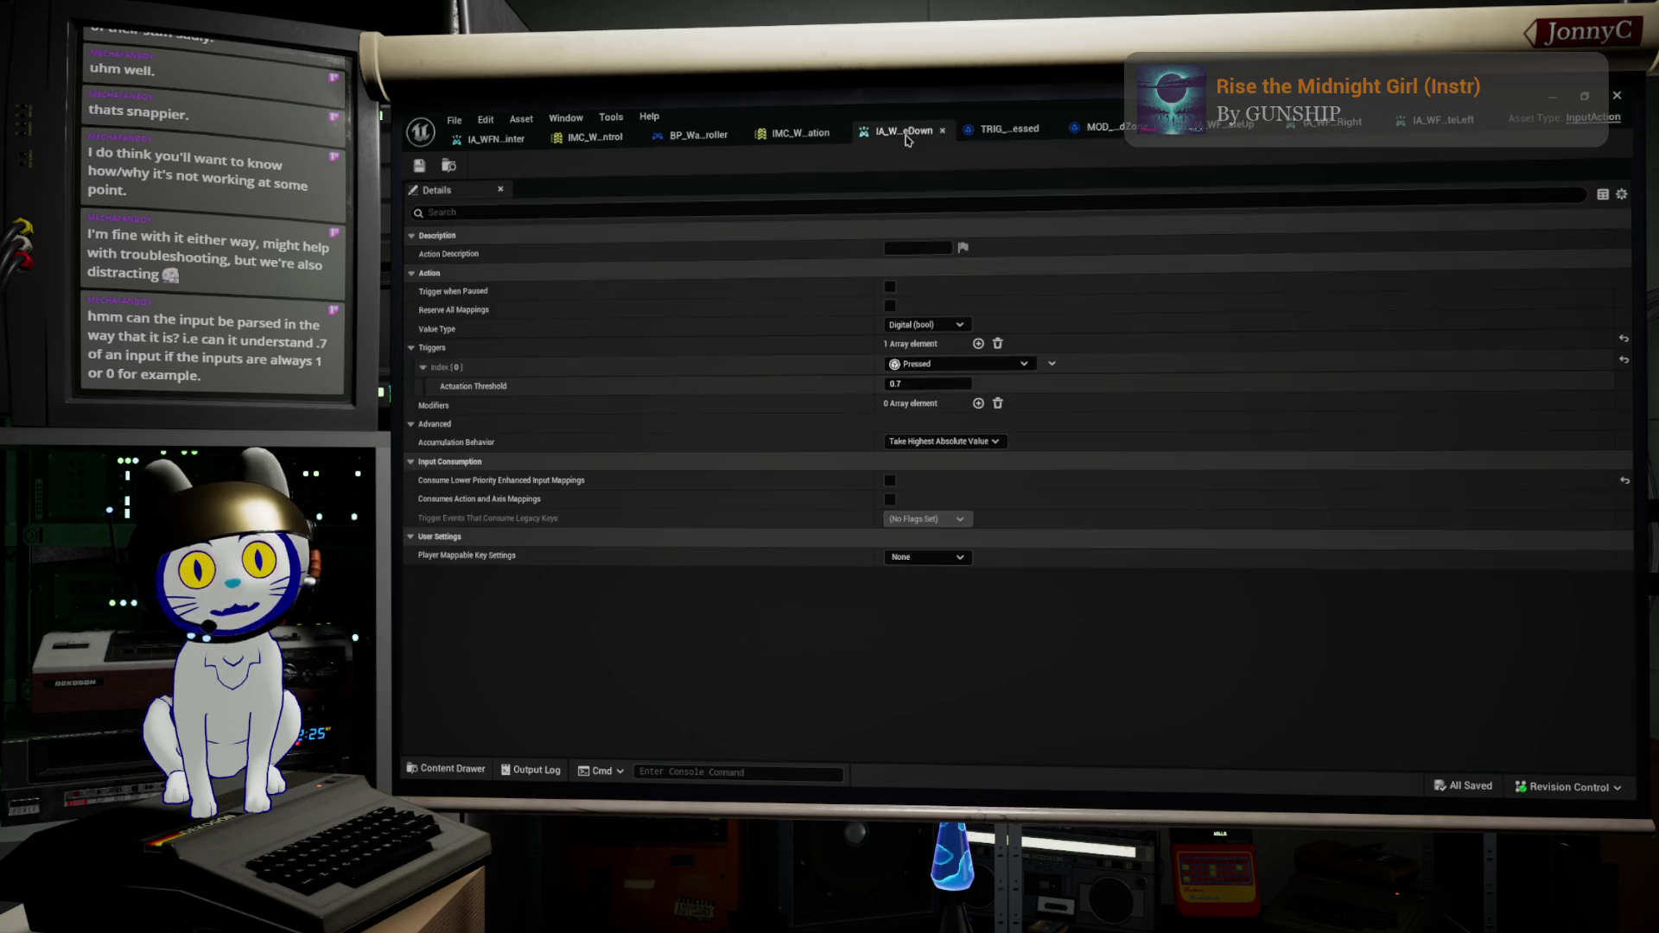
# Step: Set IA_WFNavigateDown's value type to Axis1D (float), then review the player controller's navigate nodes
pyautogui.click(949, 325)
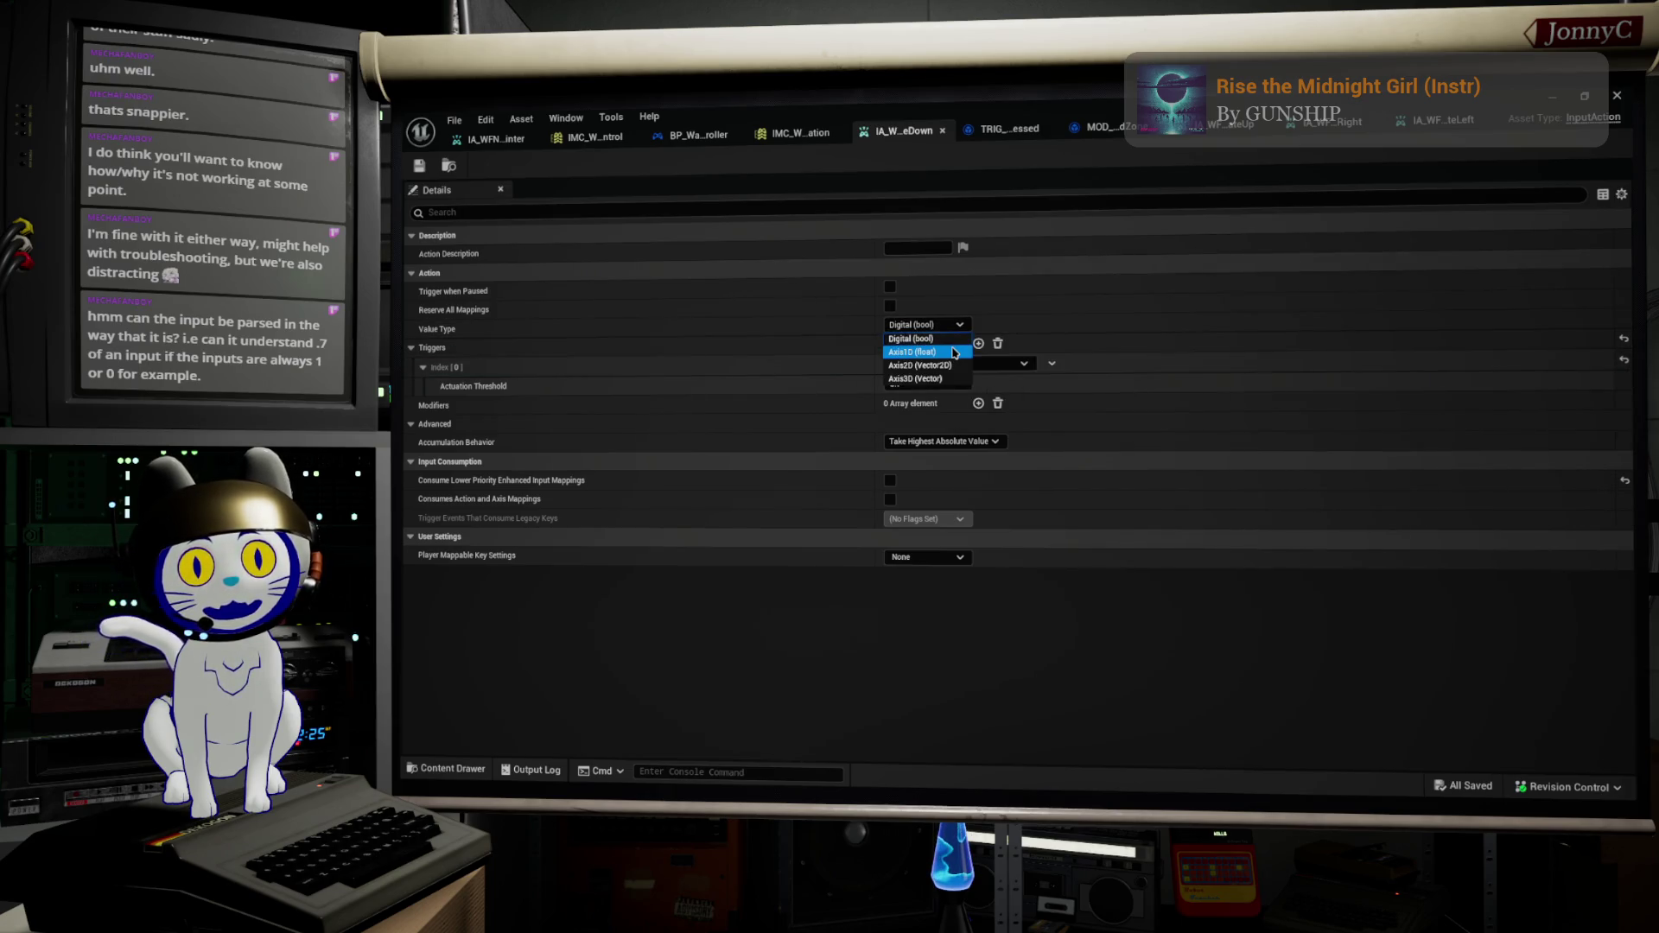
pyautogui.click(954, 353)
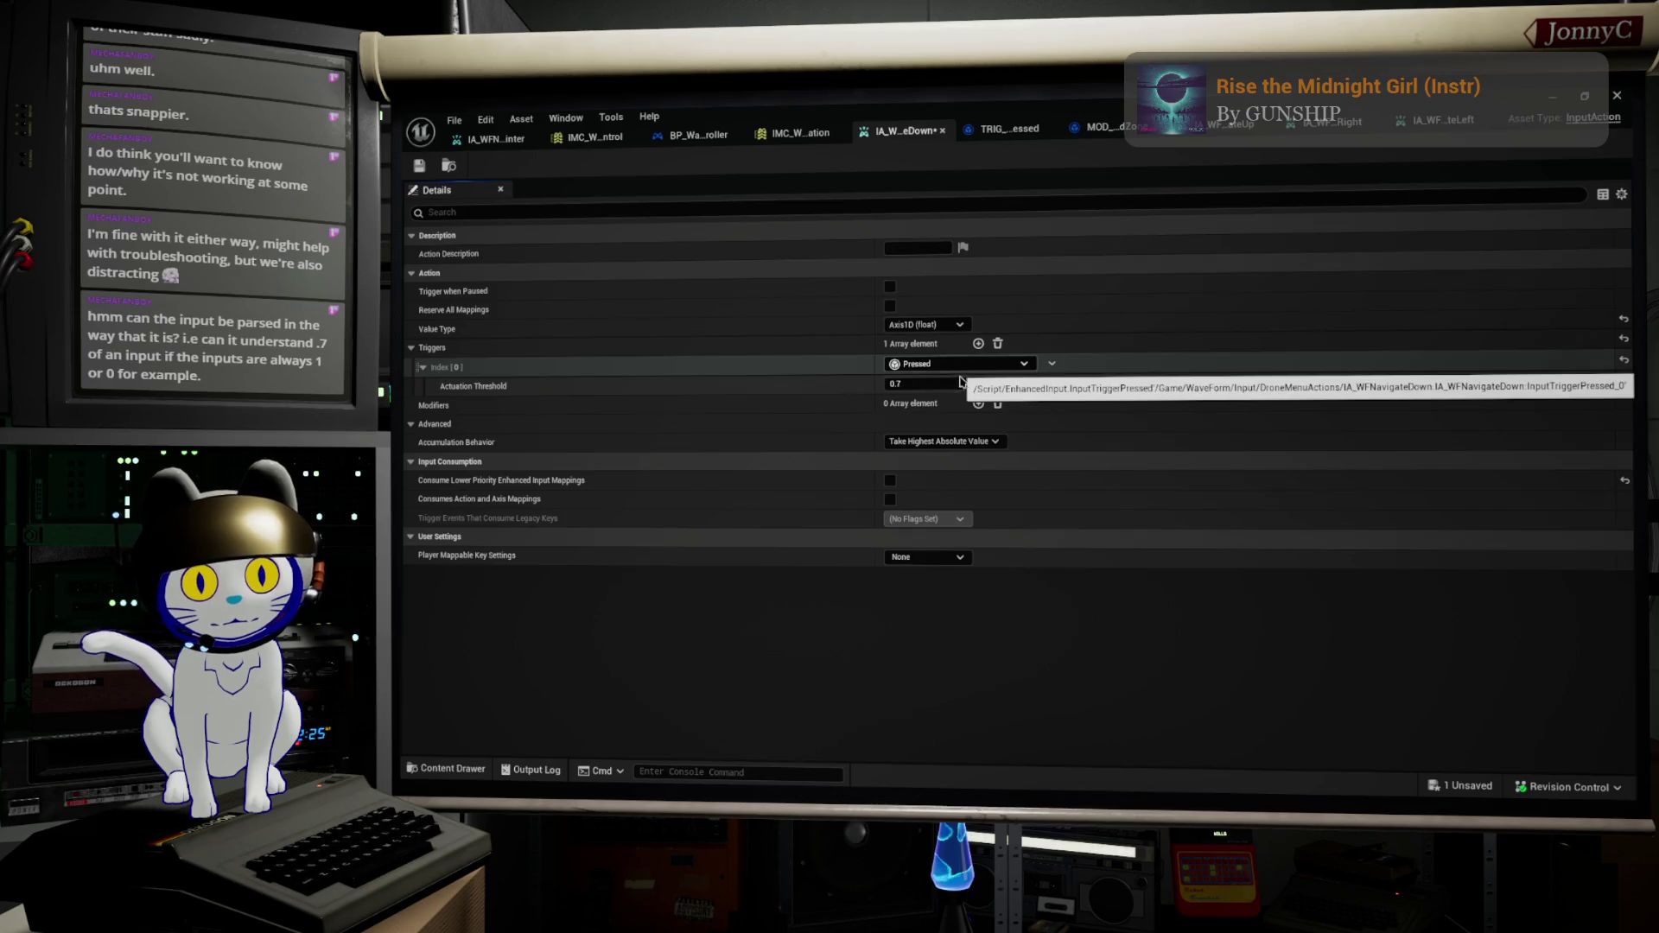
pyautogui.click(700, 135)
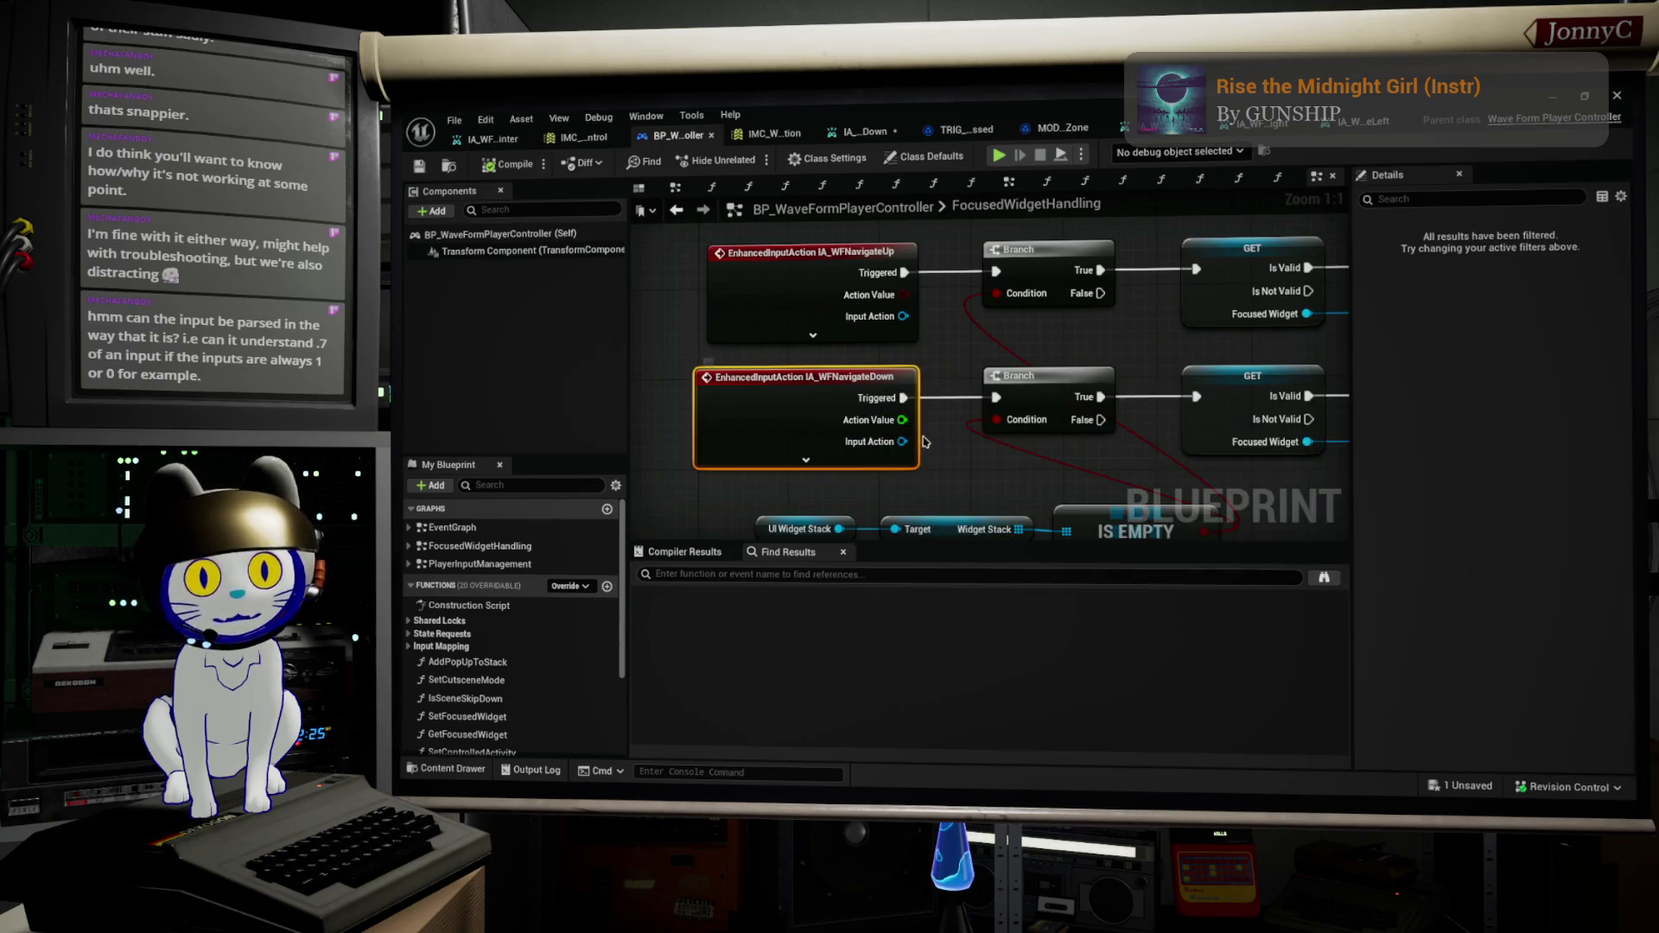
pyautogui.moveTo(931, 444); pyautogui.dragTo(907, 455)
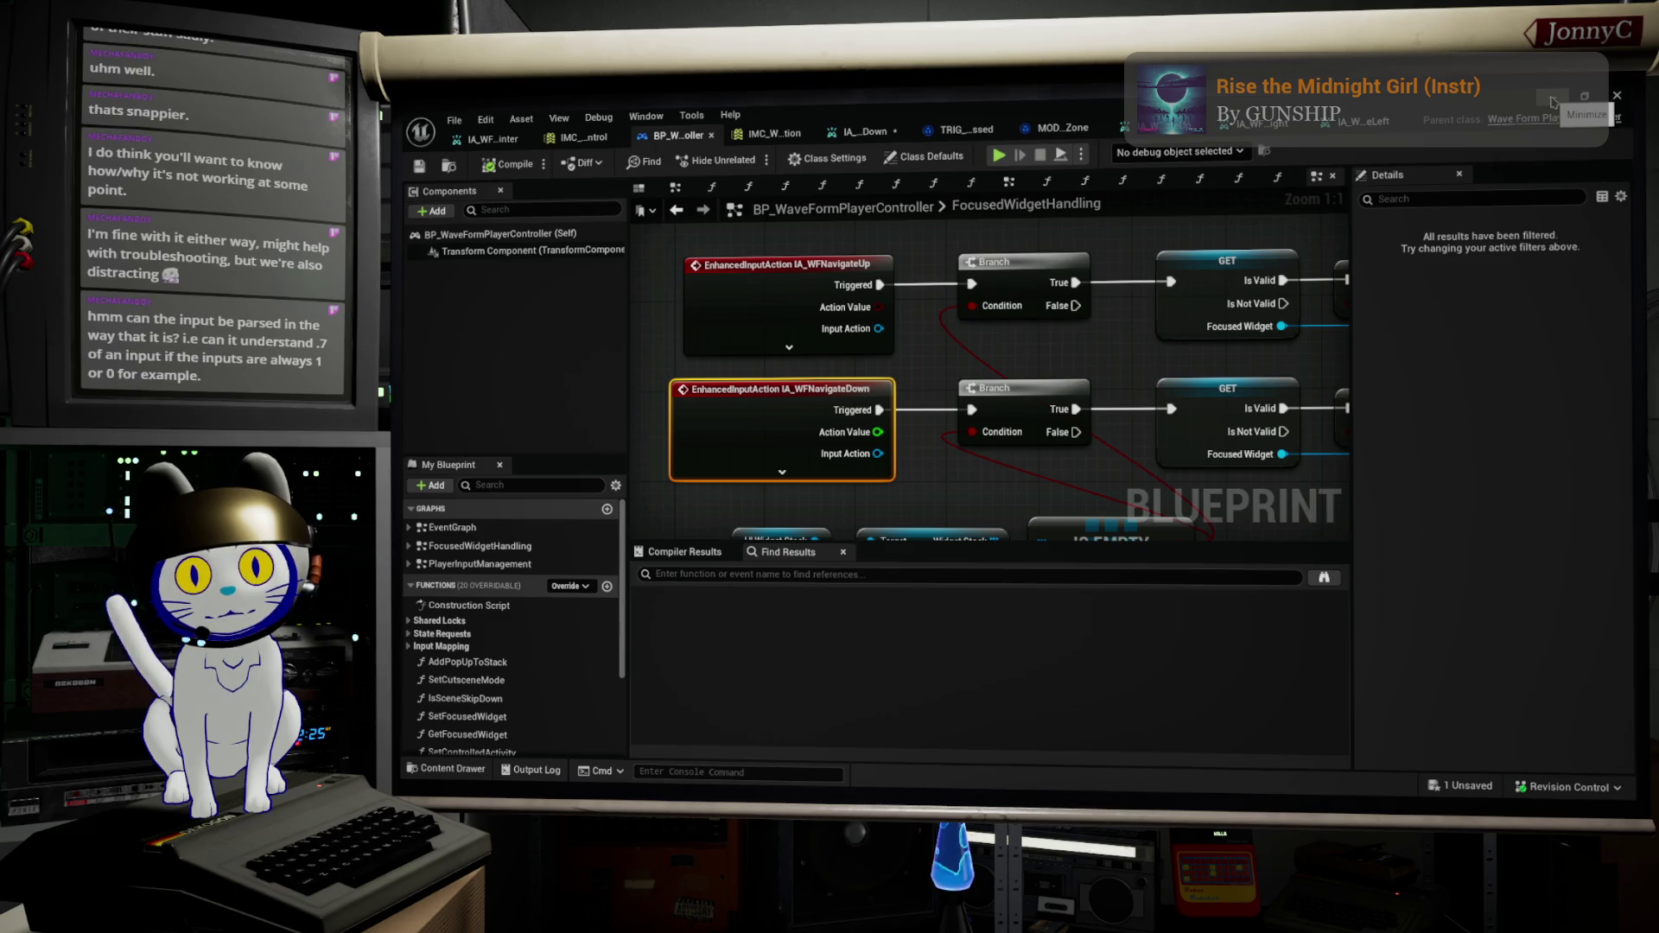
pyautogui.click(1553, 101)
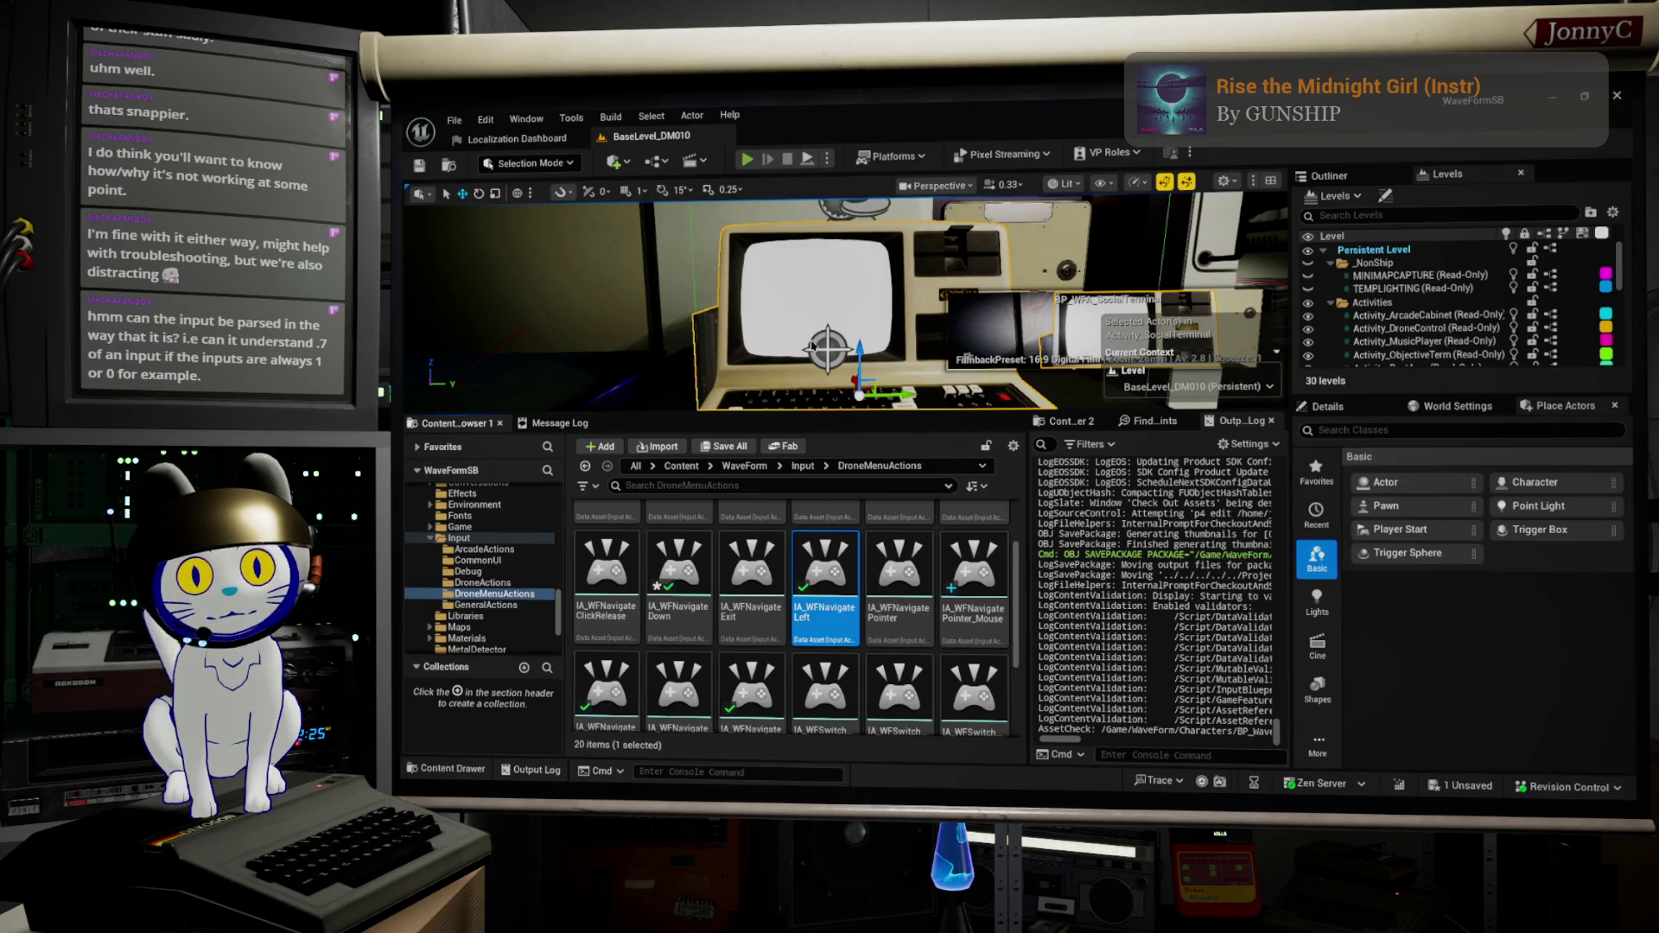
# Step: Play-test the terminal's Main Menu, moving down twice to Direct Messages, then stop the session
pyautogui.hotkey('alt', 'p')
pyautogui.press('F11')
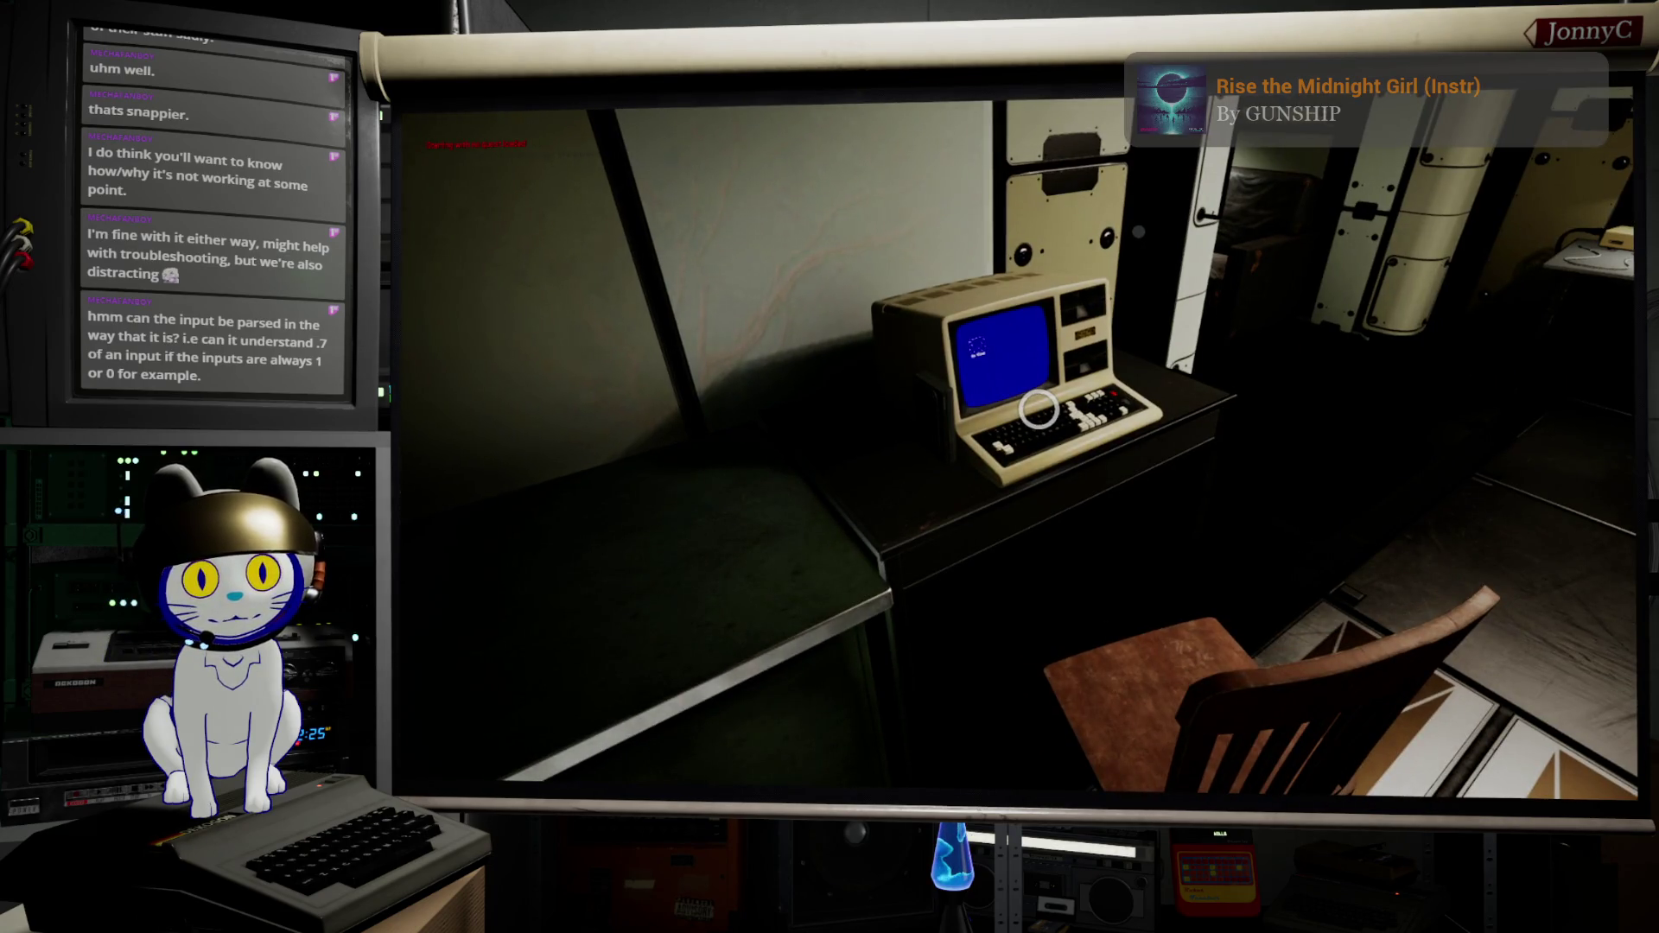
pyautogui.click(1038, 408)
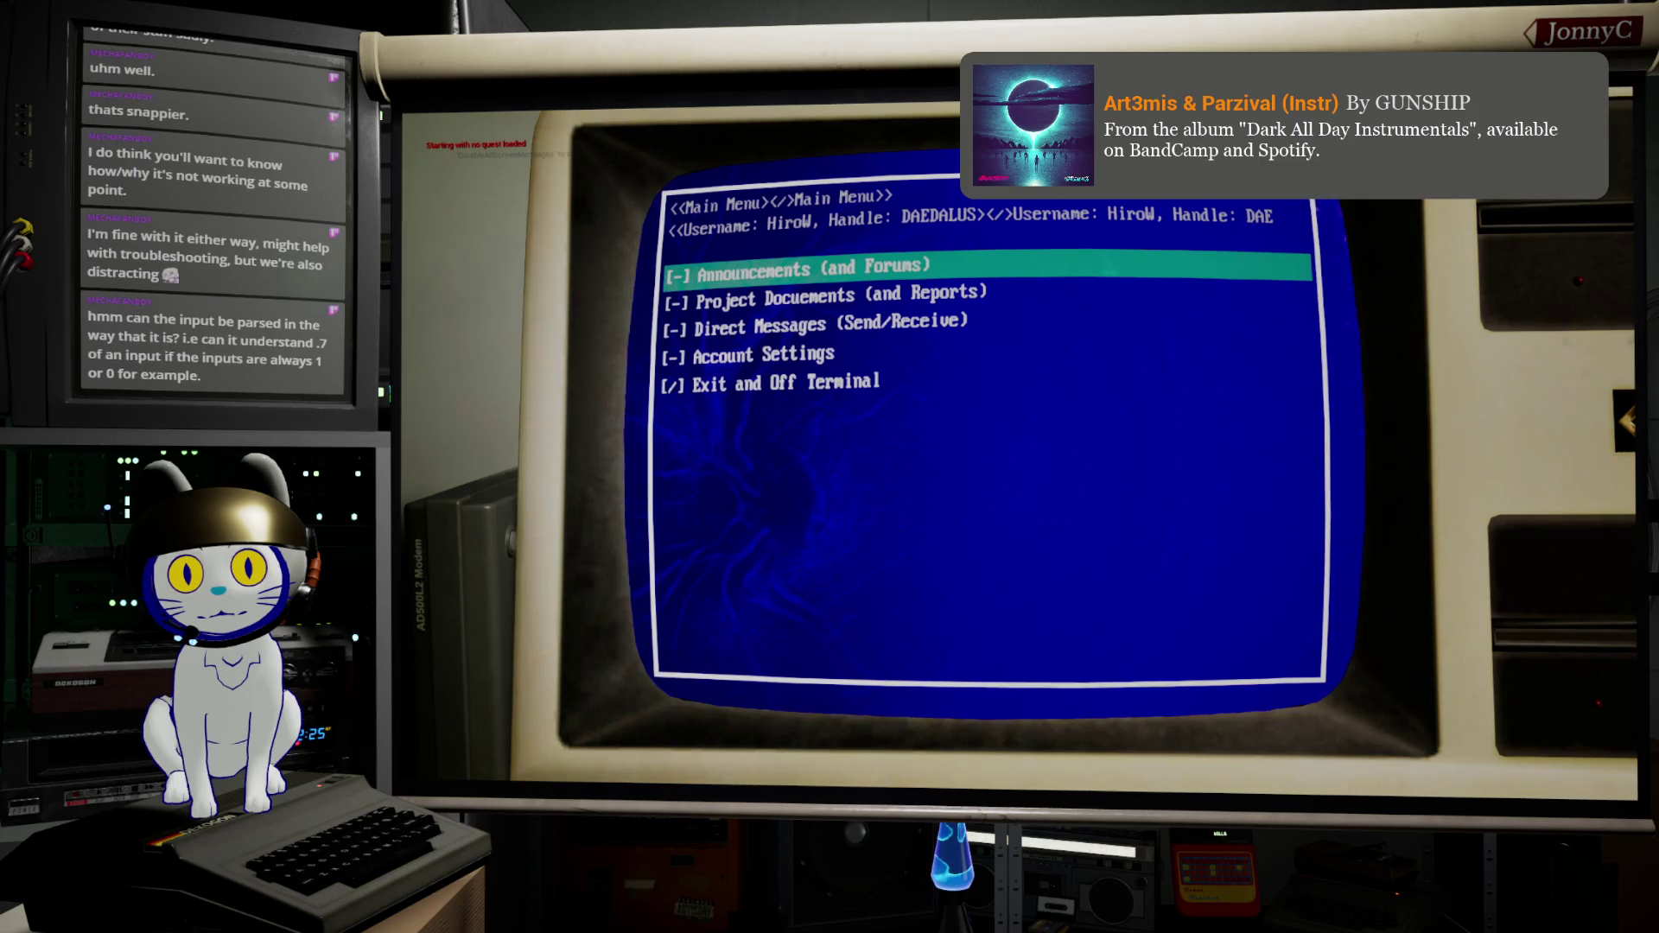
pyautogui.press('Down')
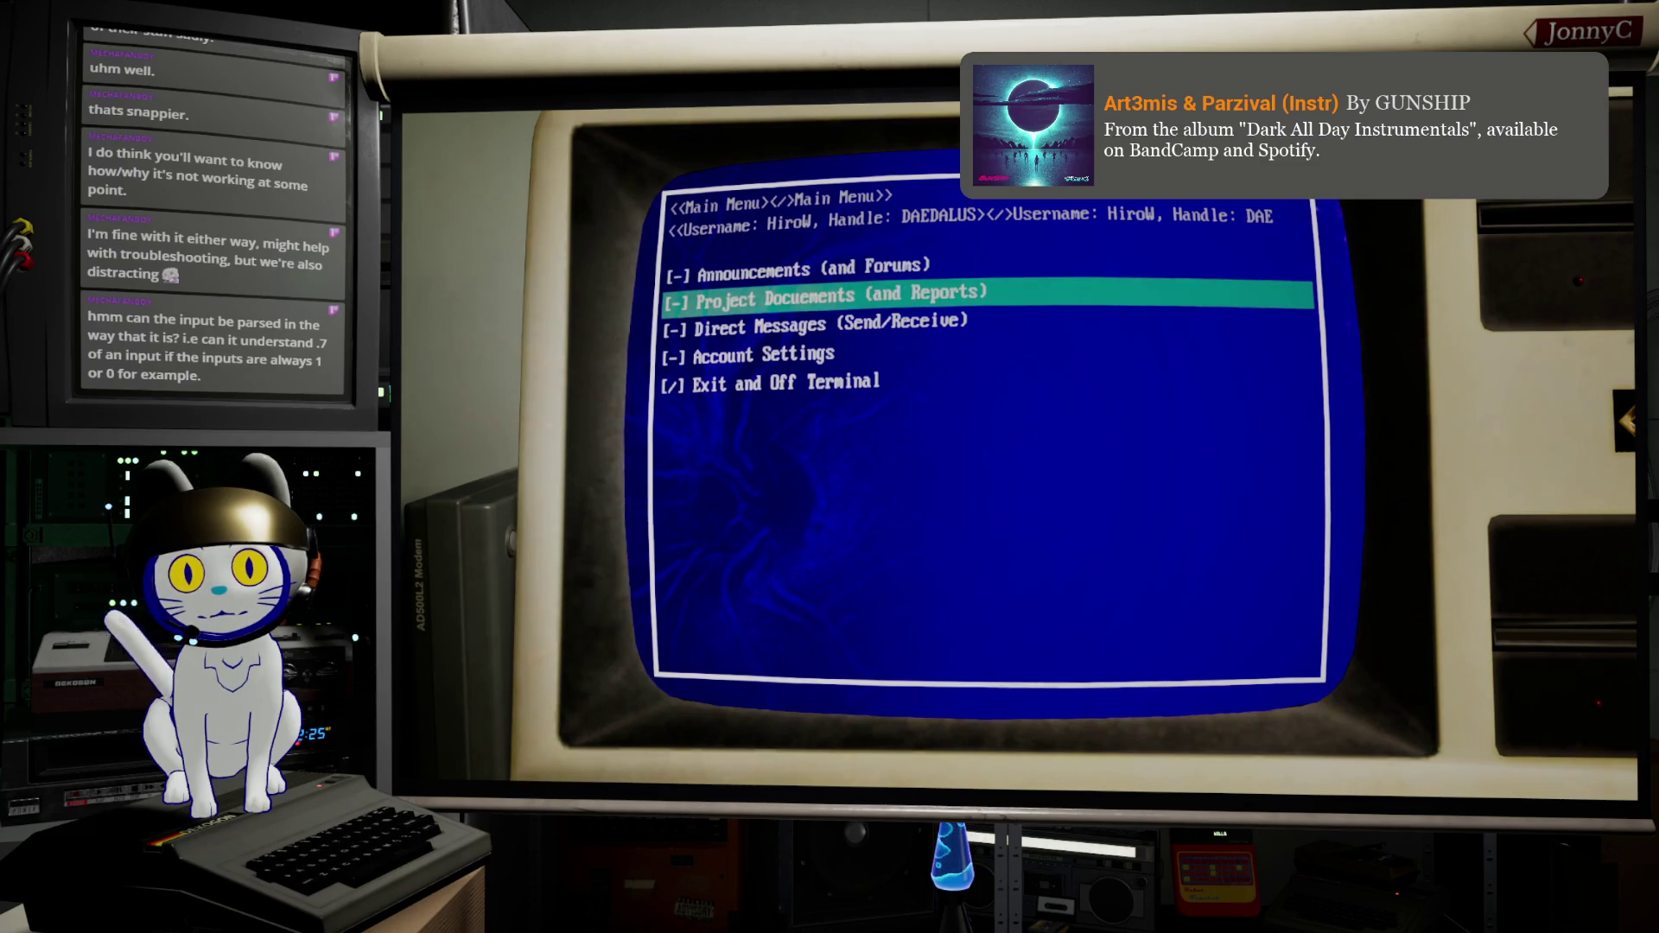
pyautogui.press('Down')
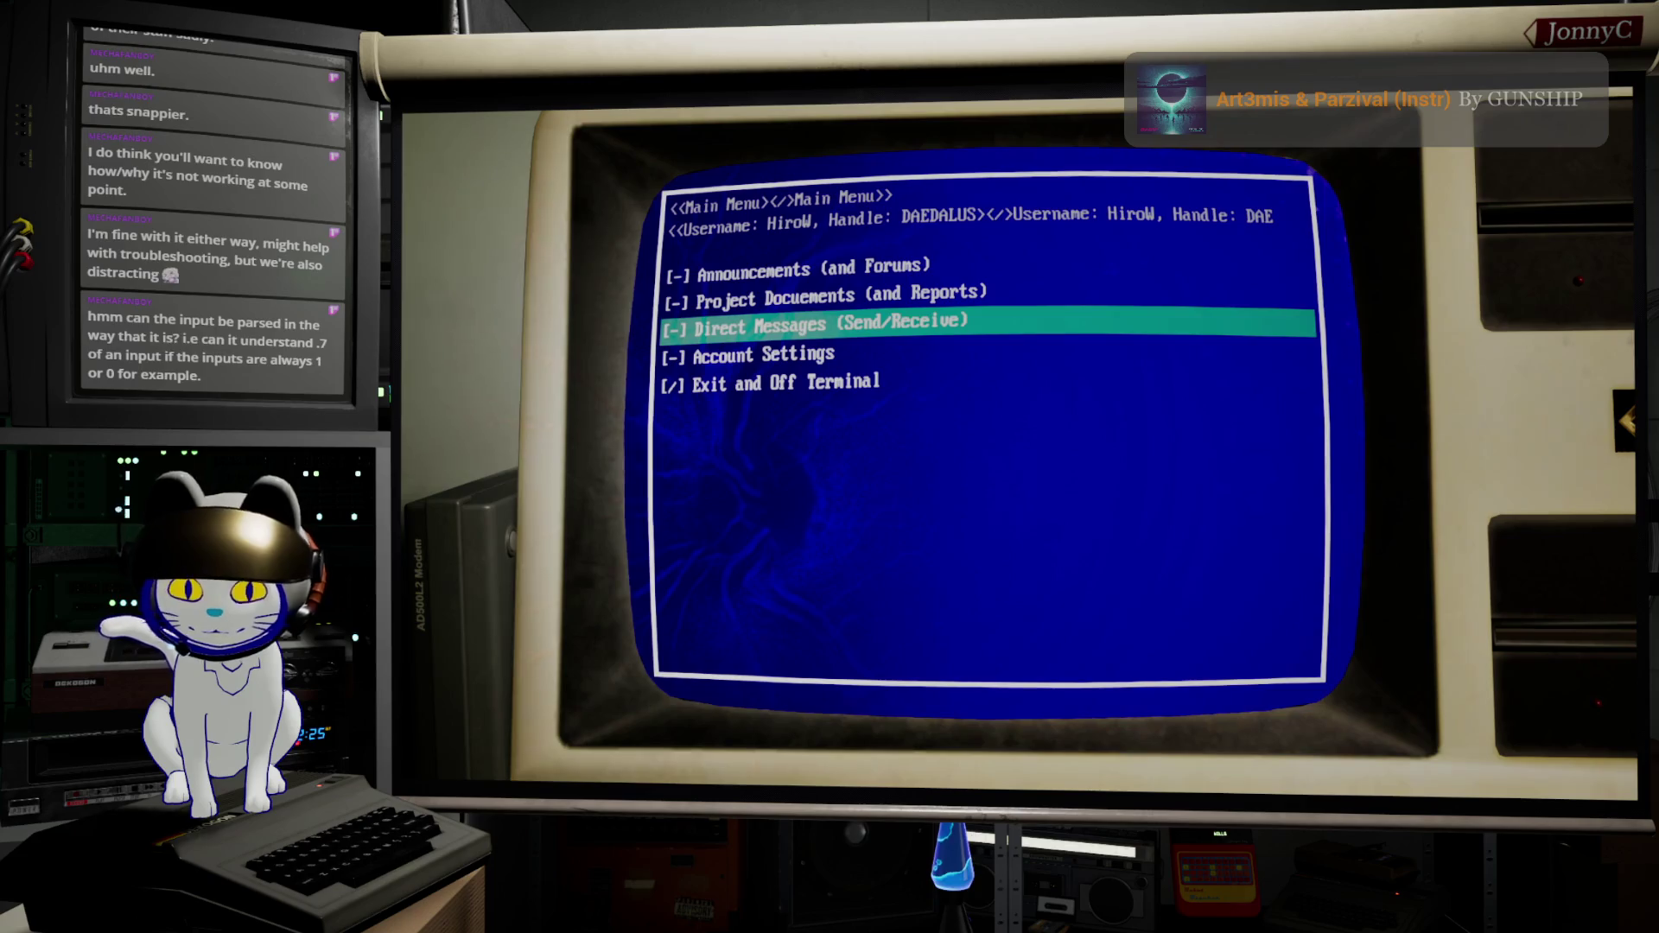
pyautogui.press('Escape')
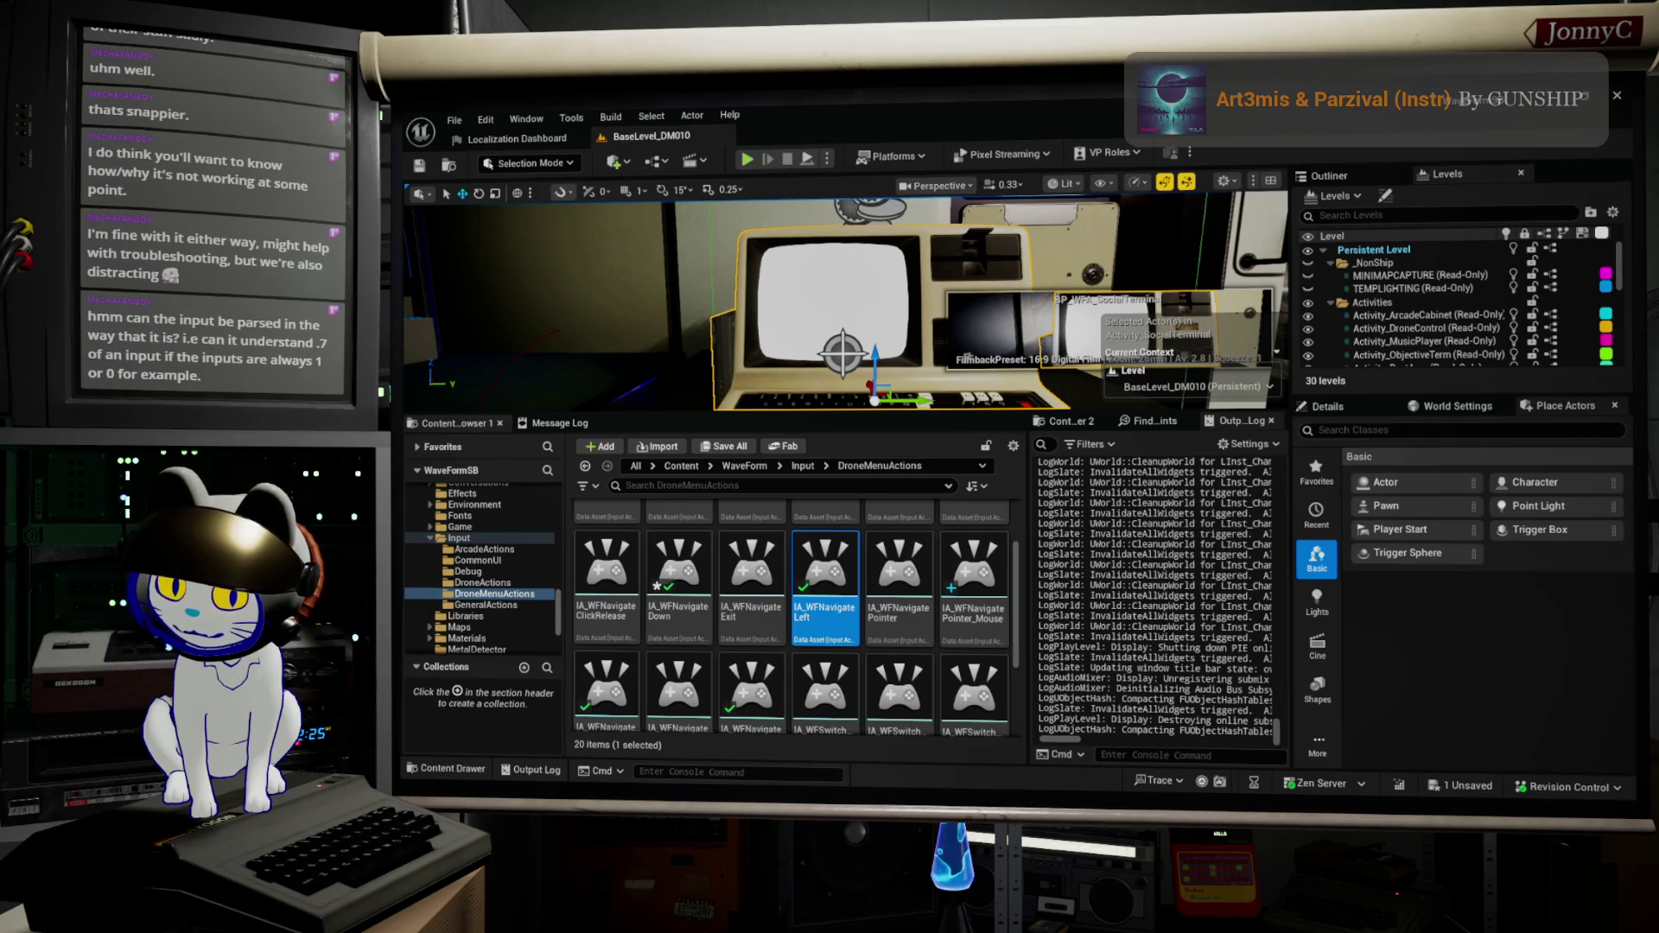
# Step: Replace IA_WFNavigateDown's Pressed trigger with TRIG_WFPressed, confirming its 0.5 actuation threshold
pyautogui.hotkey('alt', 'Tab')
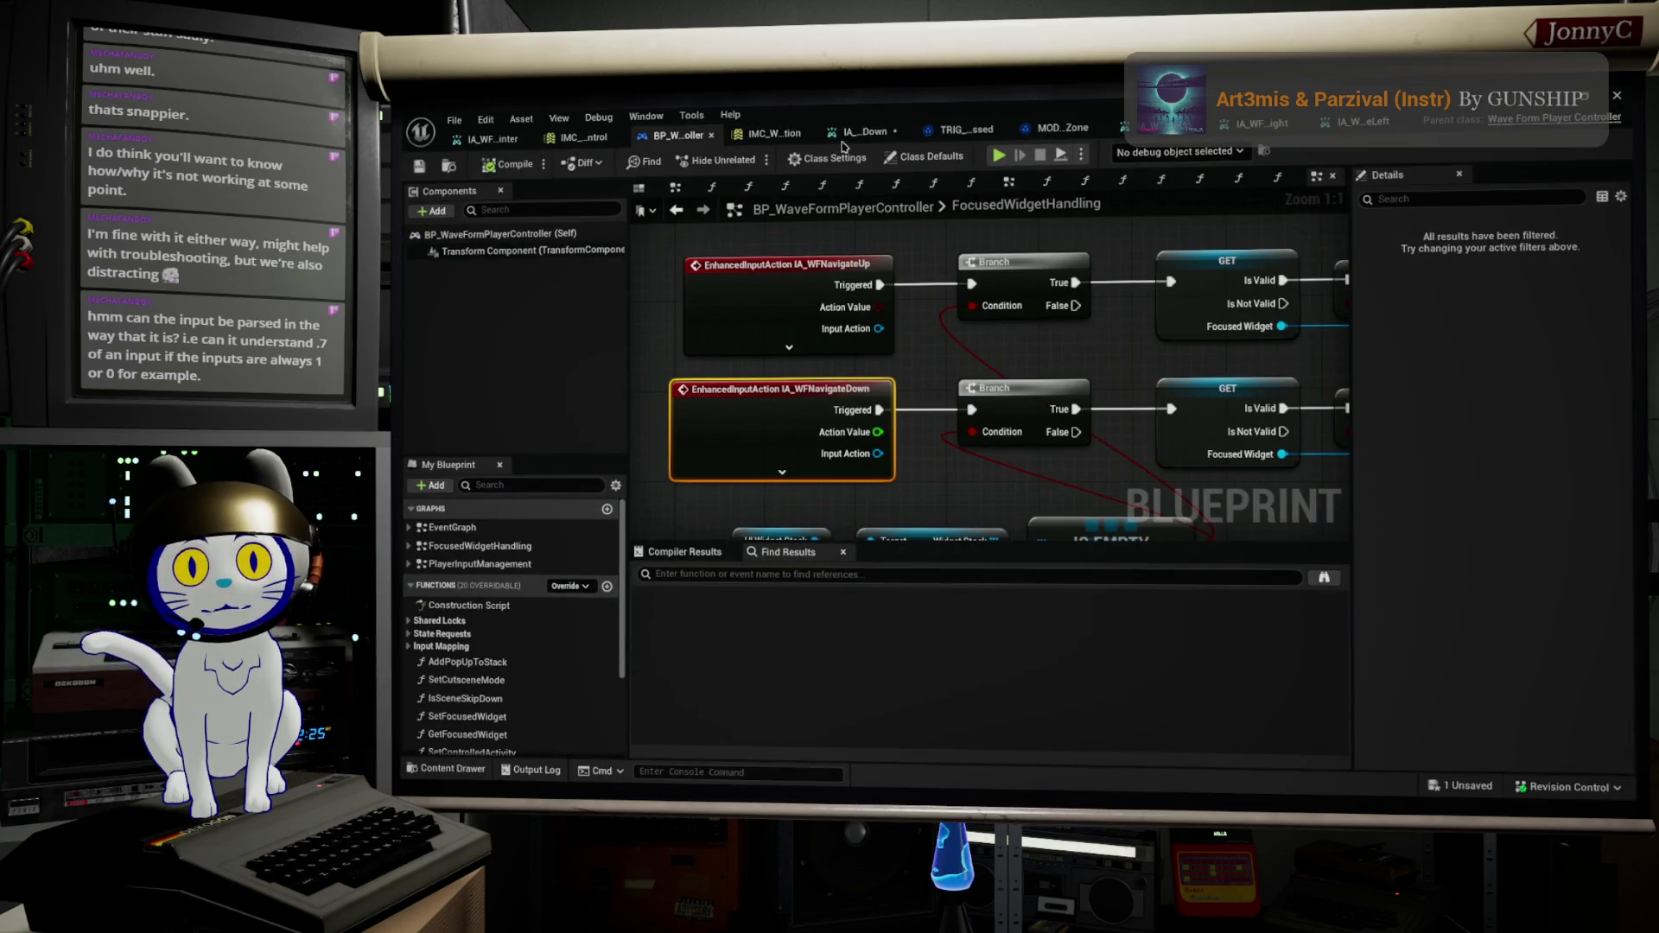
pyautogui.click(851, 134)
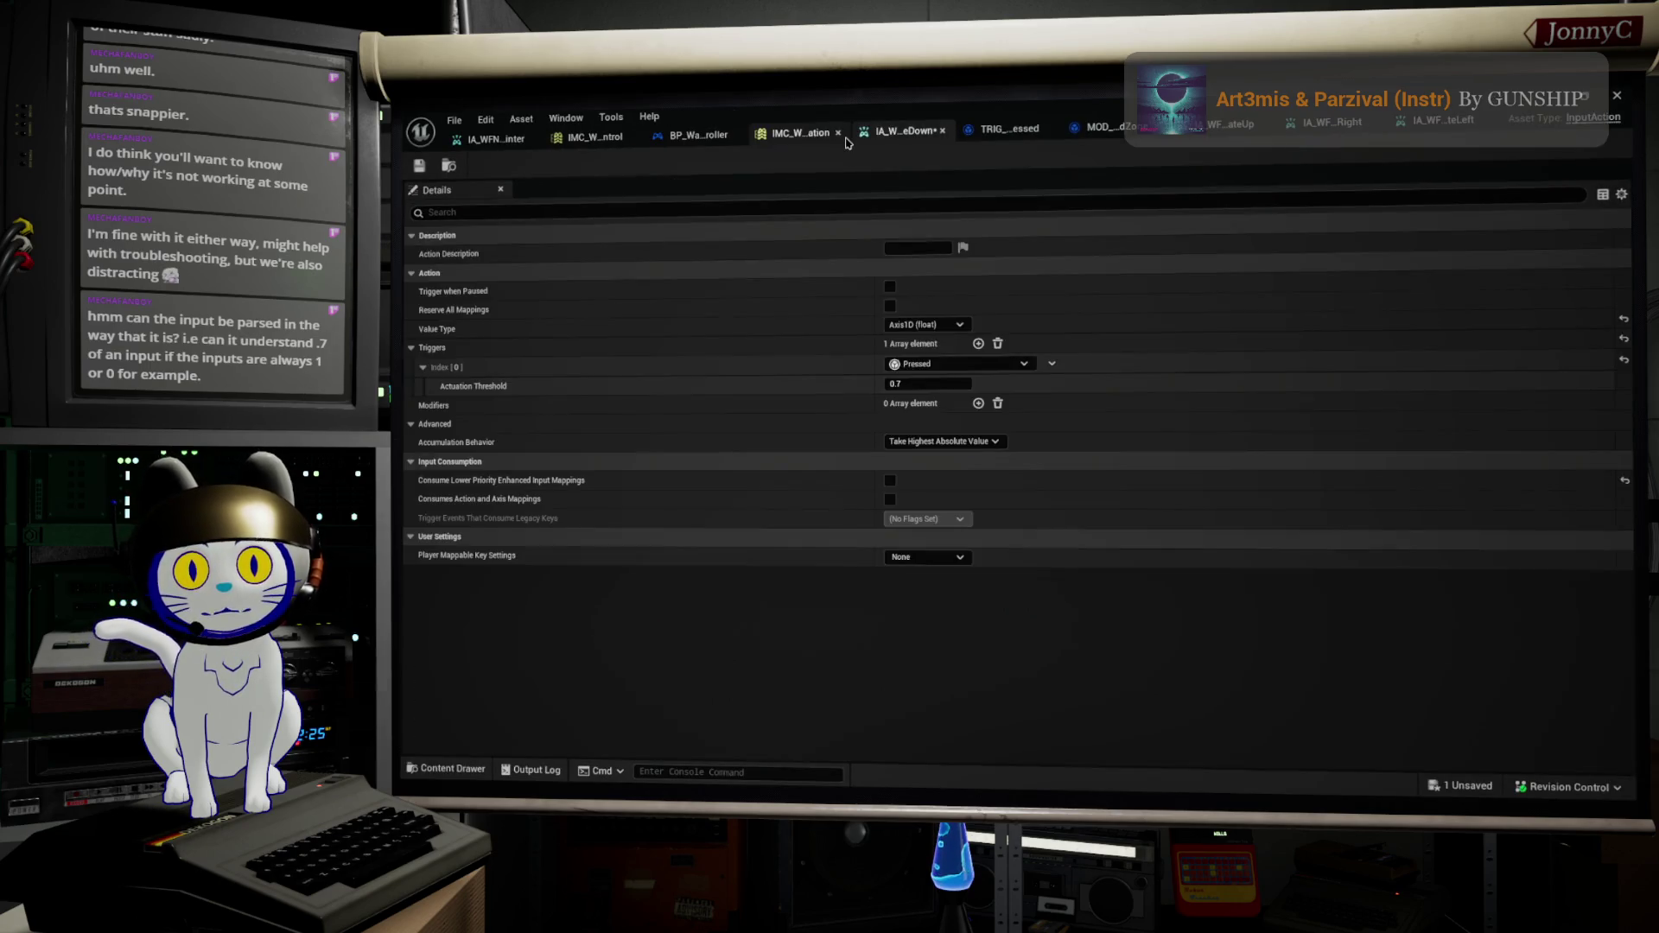
pyautogui.click(1051, 364)
pyautogui.click(1073, 403)
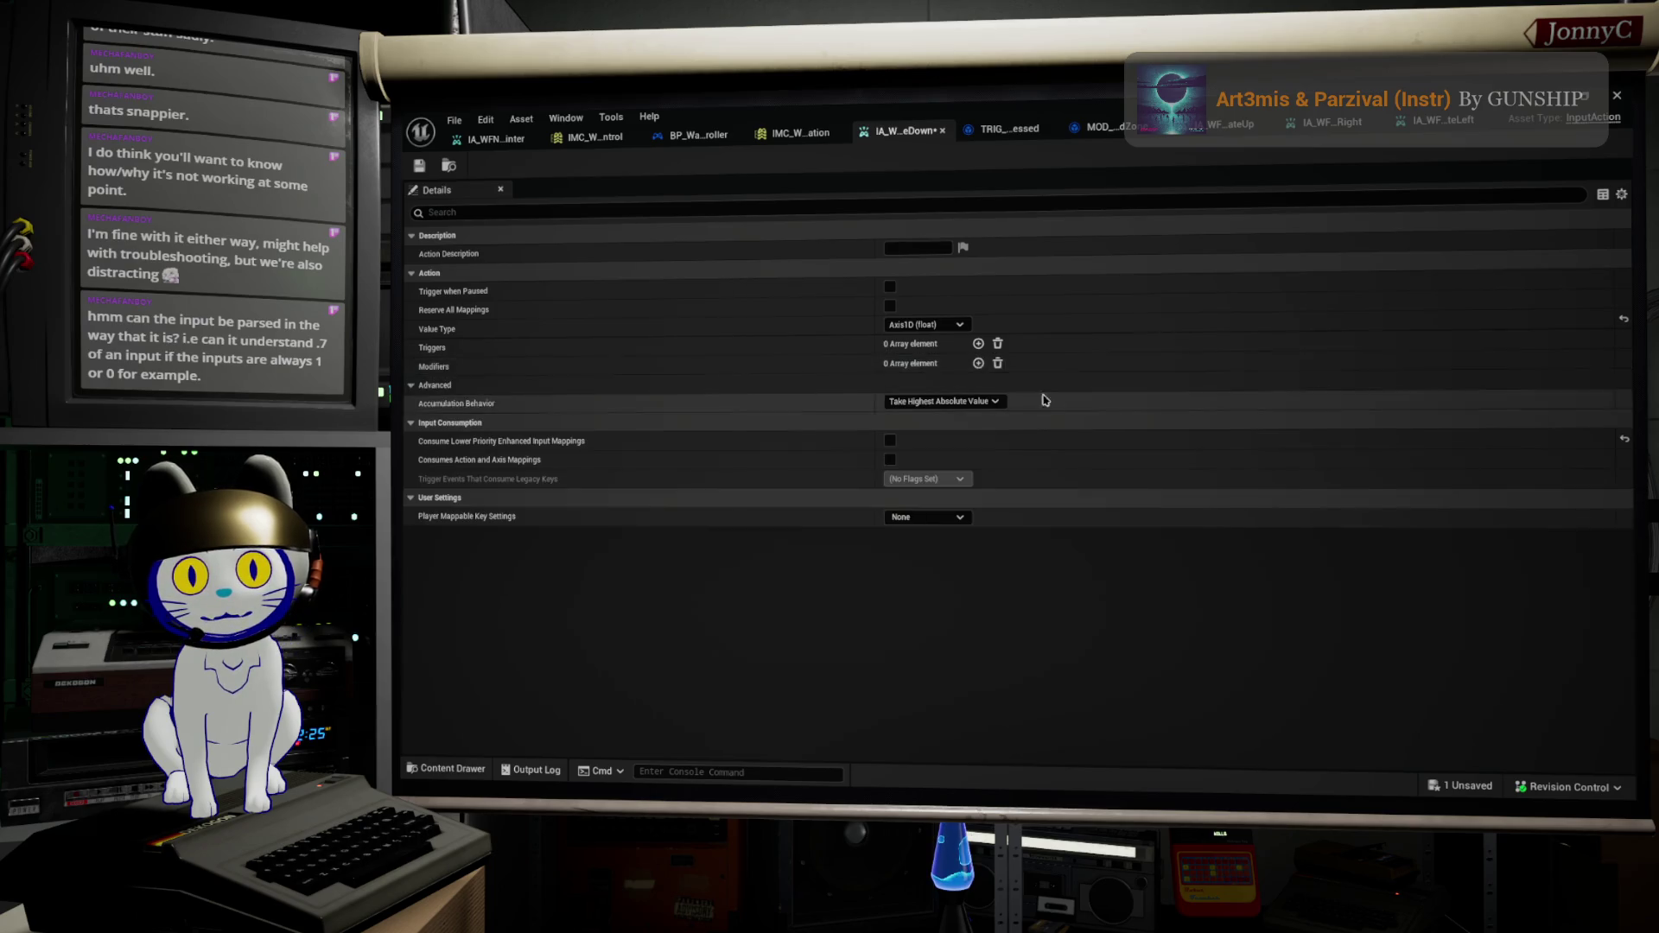
pyautogui.click(978, 344)
pyautogui.click(980, 364)
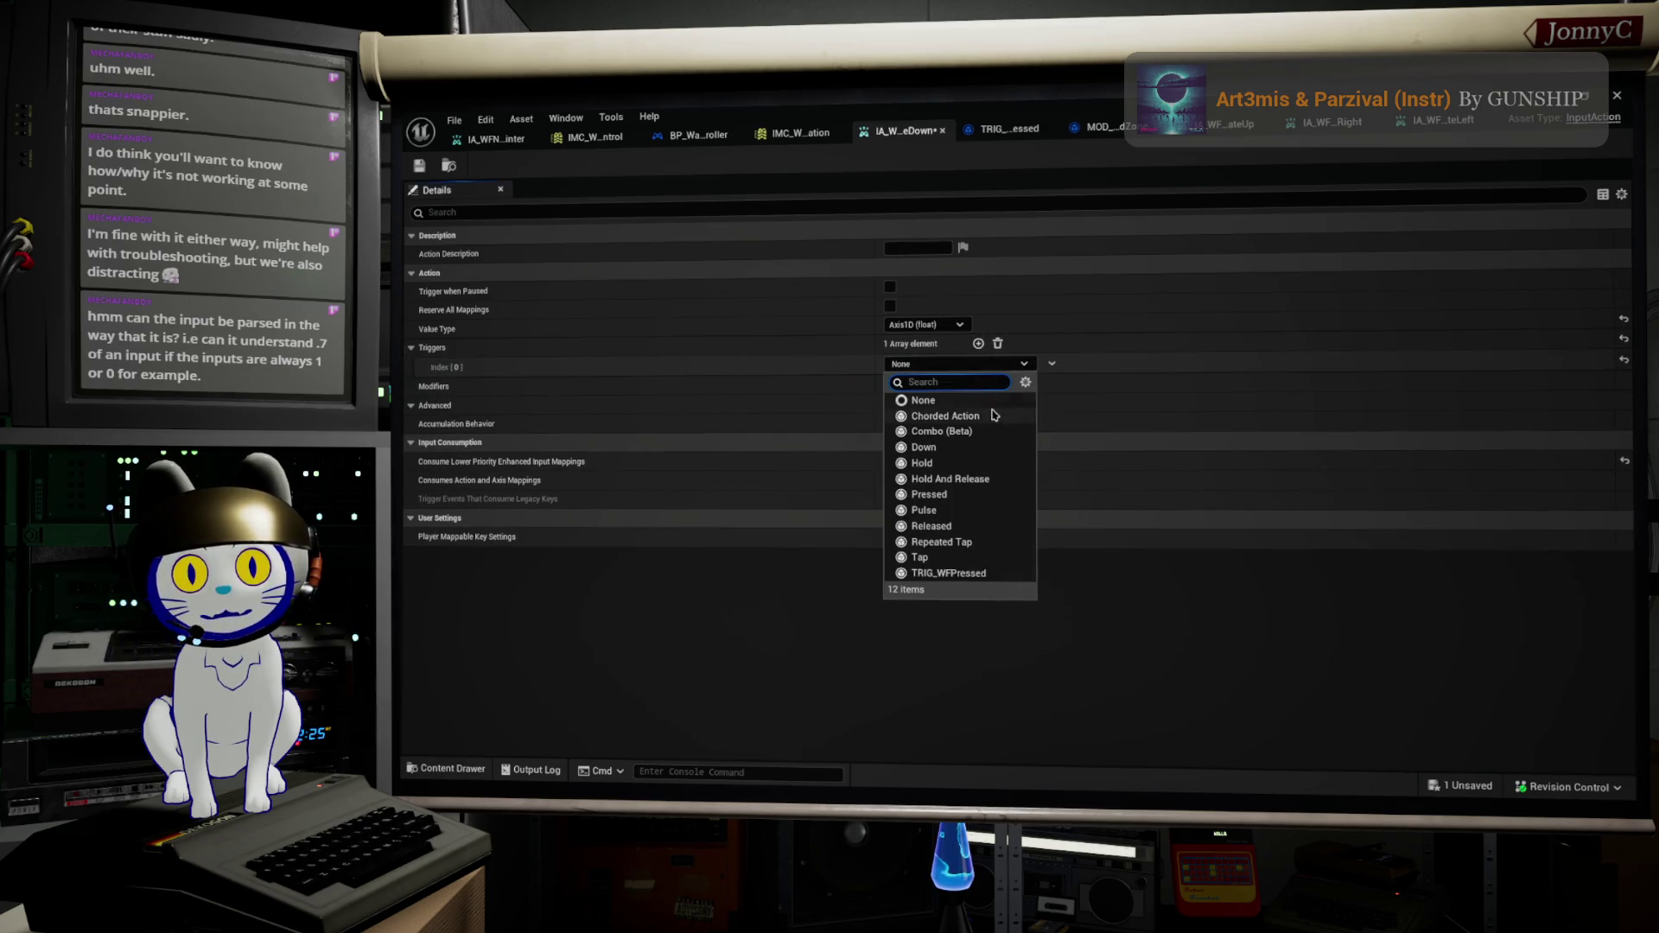
pyautogui.click(966, 574)
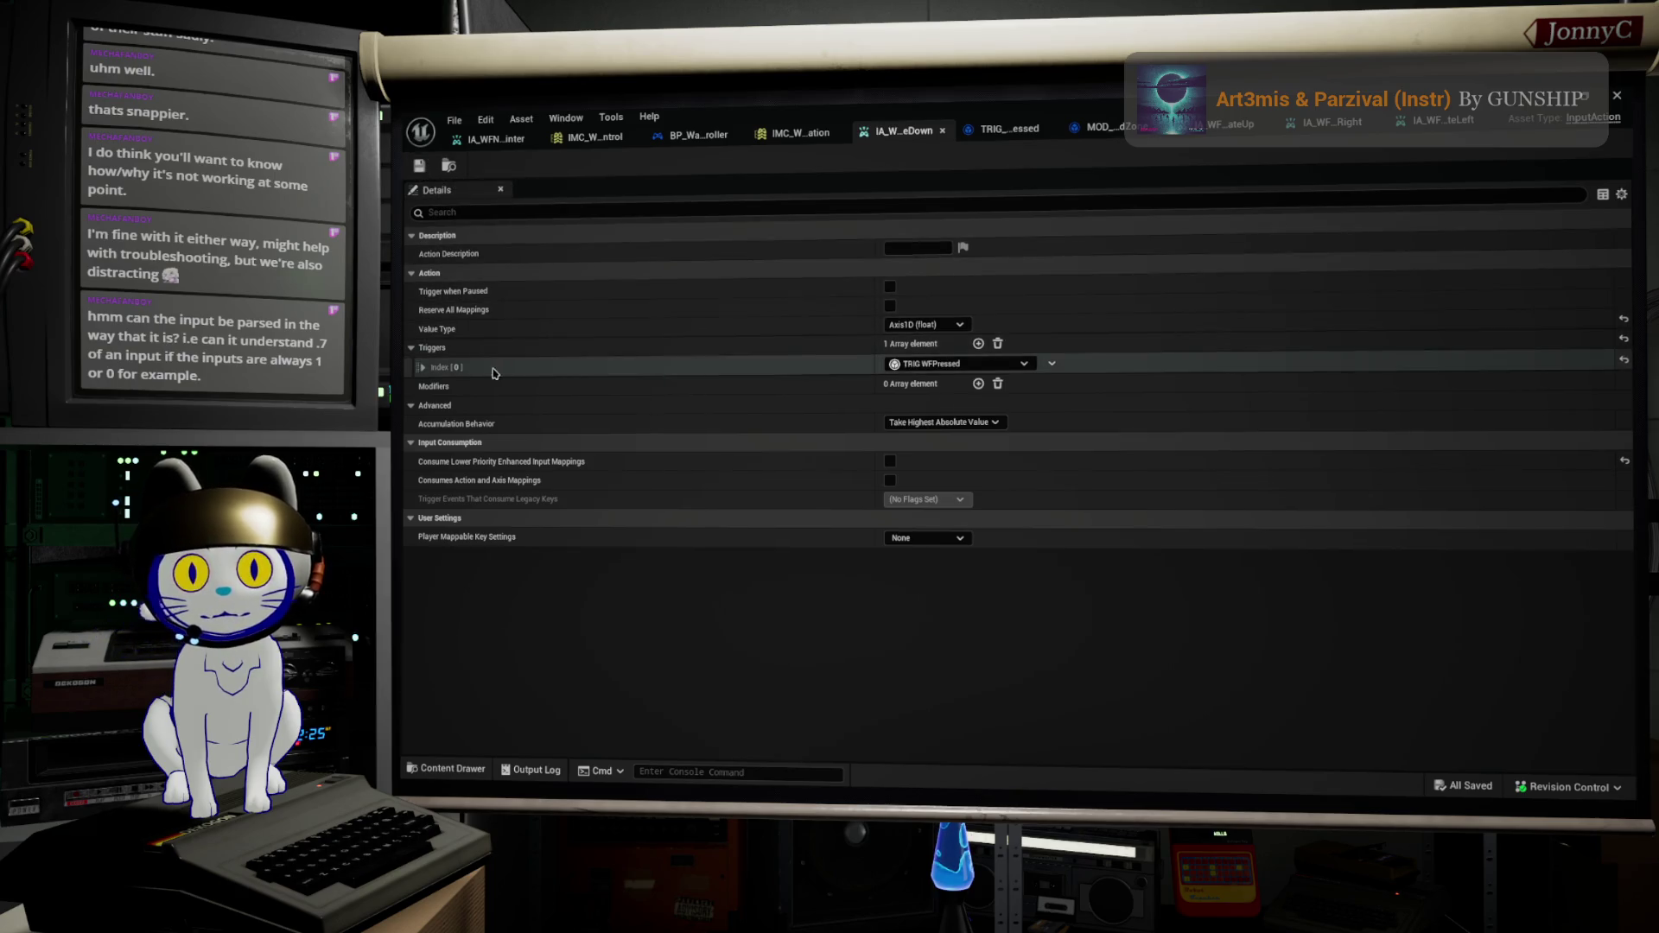
pyautogui.click(422, 368)
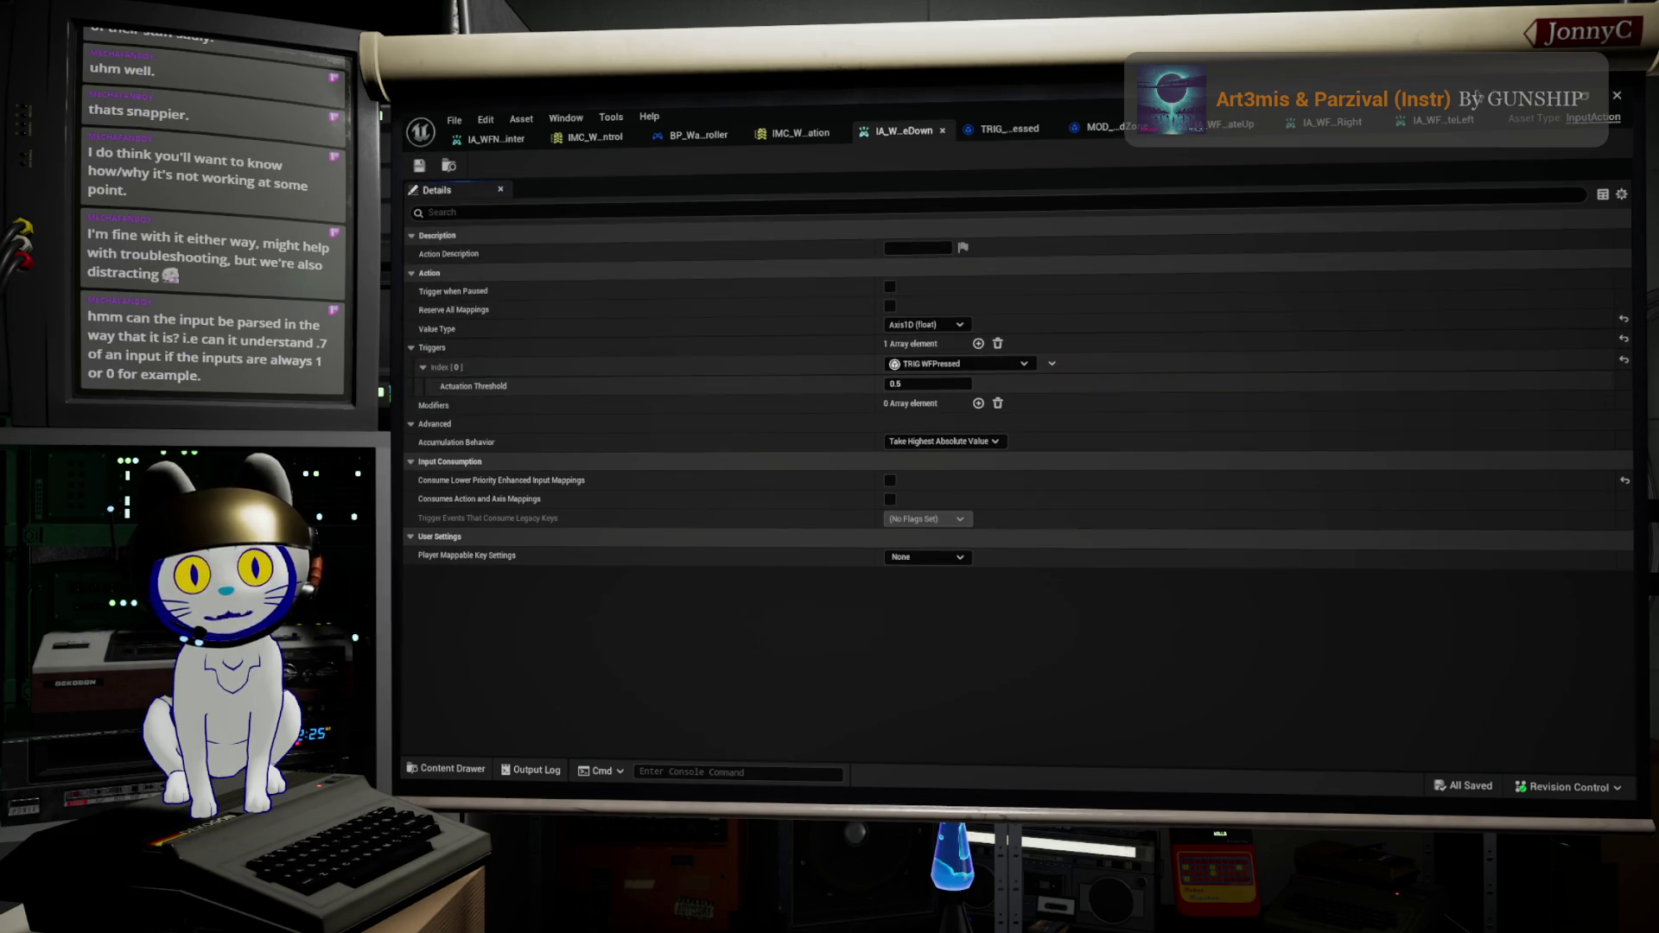
pyautogui.click(1618, 111)
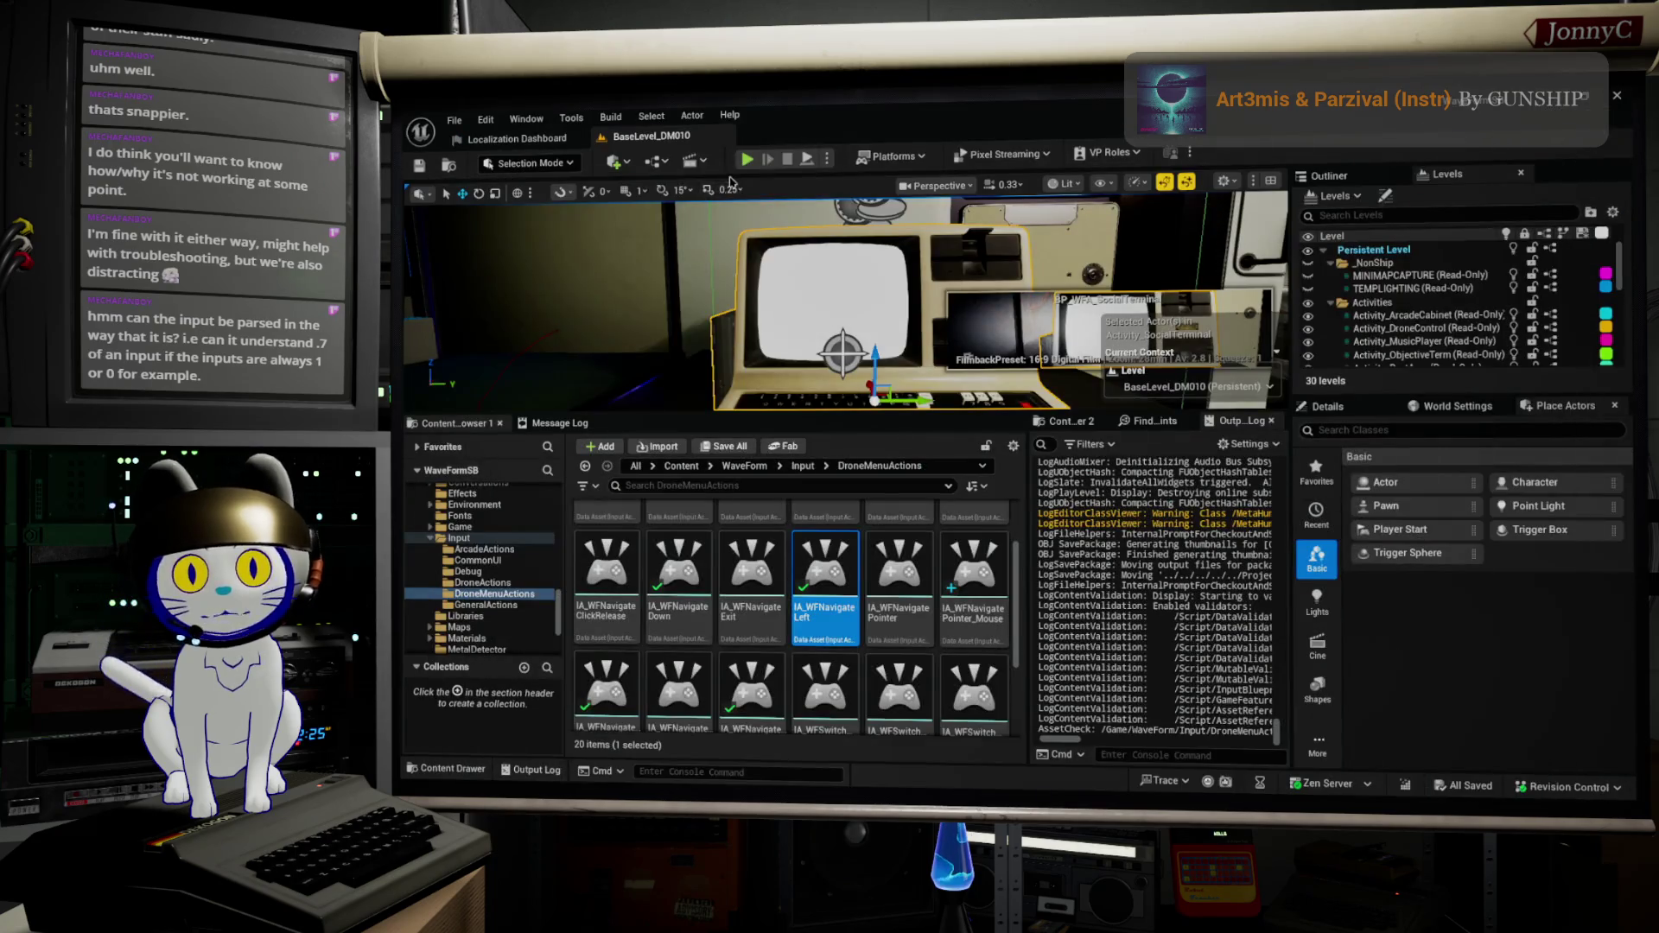
# Step: Start a full-screen play session and walk up to use the desk computer's terminal
pyautogui.hotkey('alt', 'p')
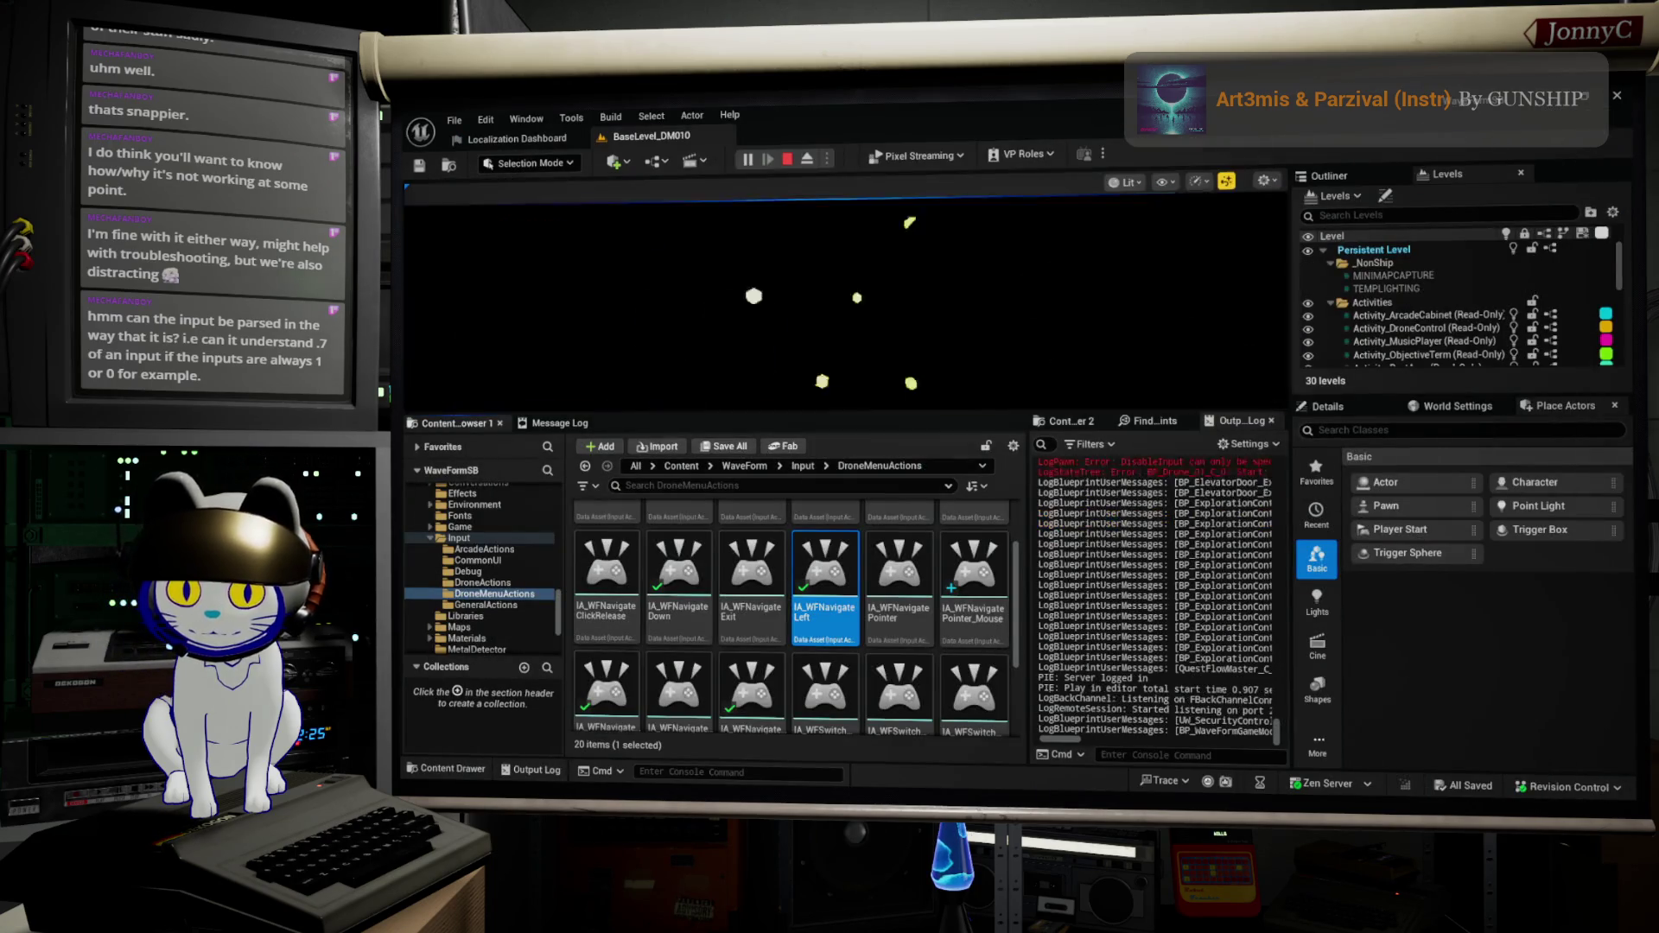
pyautogui.press('F11')
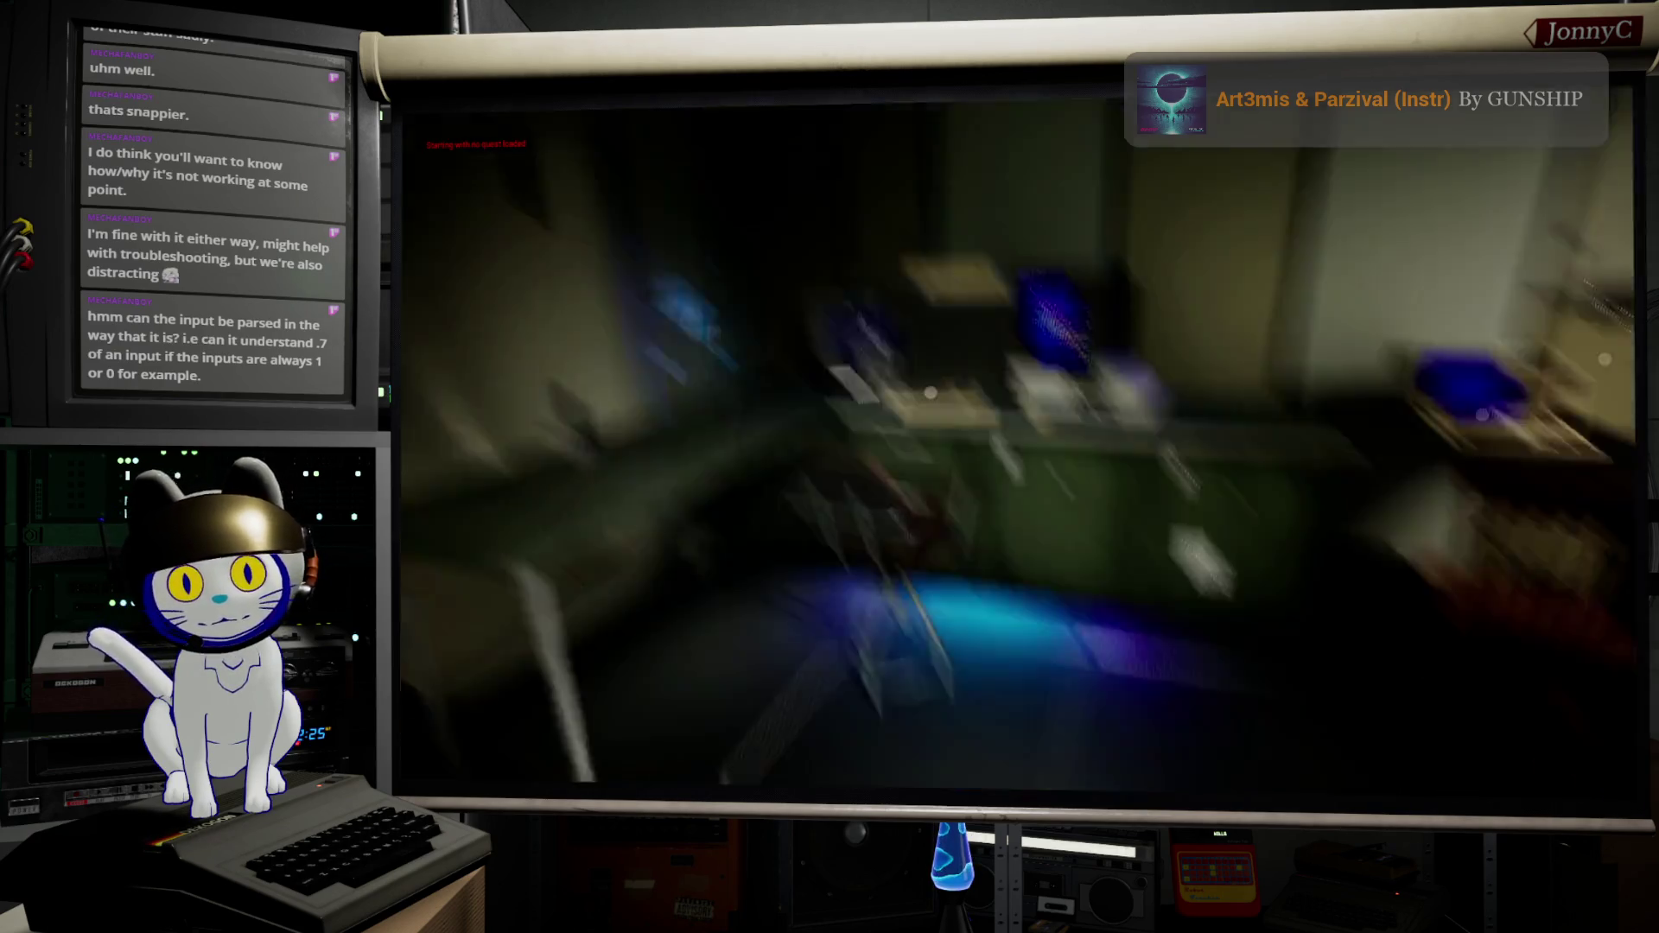
pyautogui.moveTo(829, 467)
pyautogui.press('w')
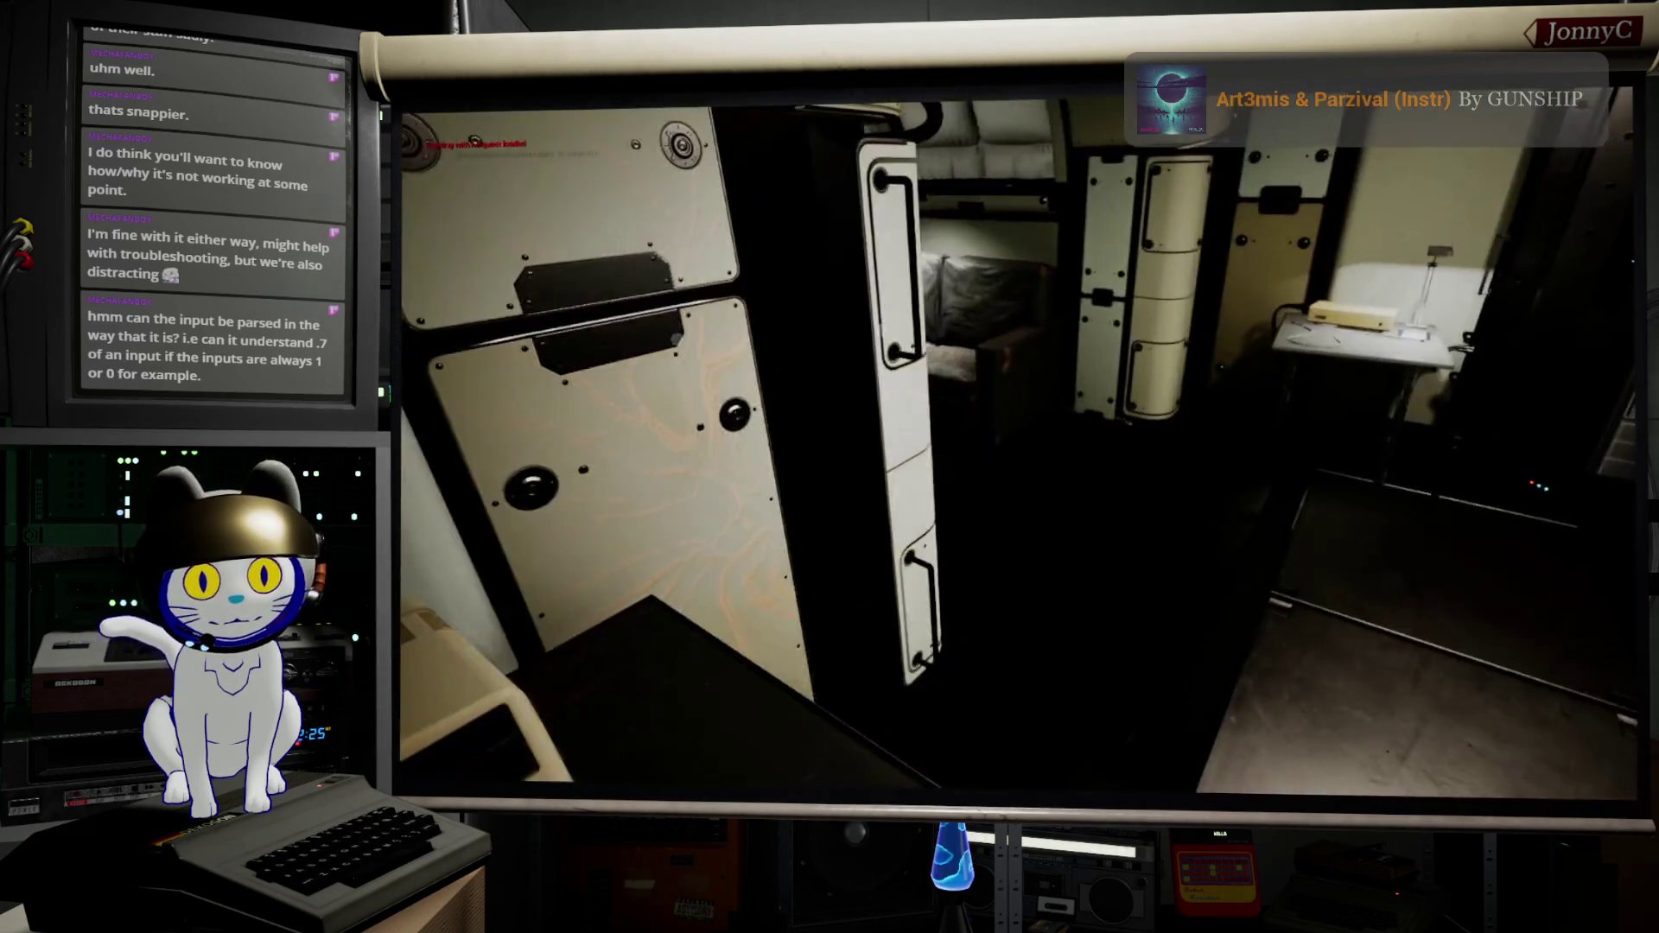
pyautogui.press('e')
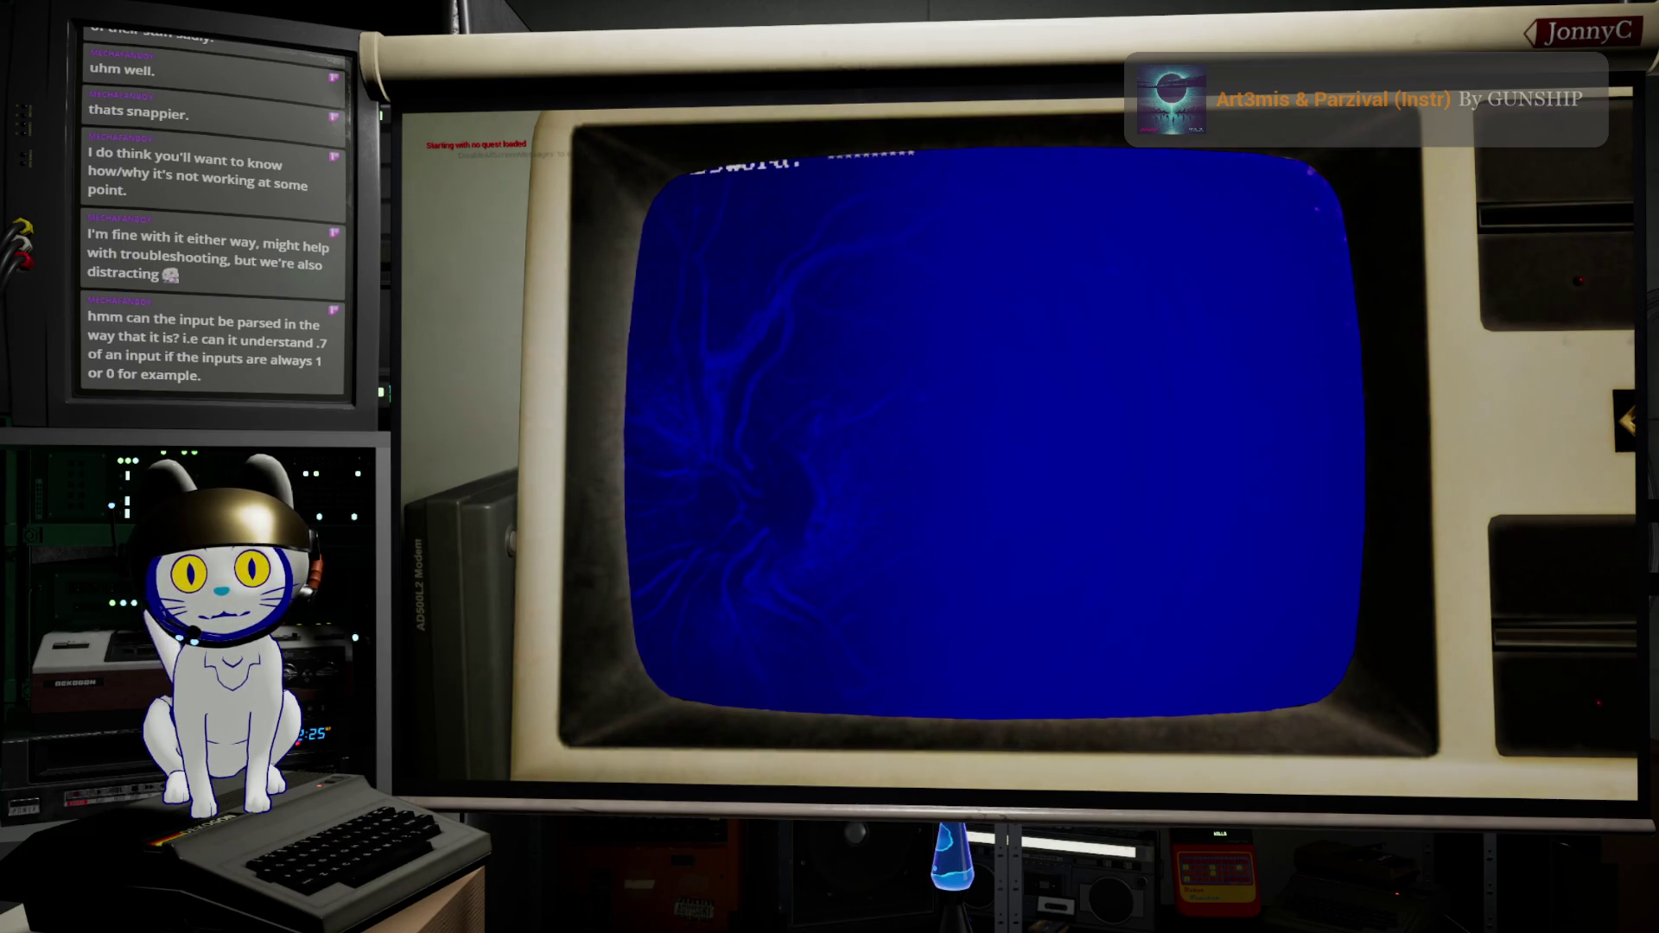
# Step: Cycle the BBS menu selection up and down, testing wraparound past Exit and Account Settings, then stop play
pyautogui.press('Up')
pyautogui.press('Up')
pyautogui.press('Up')
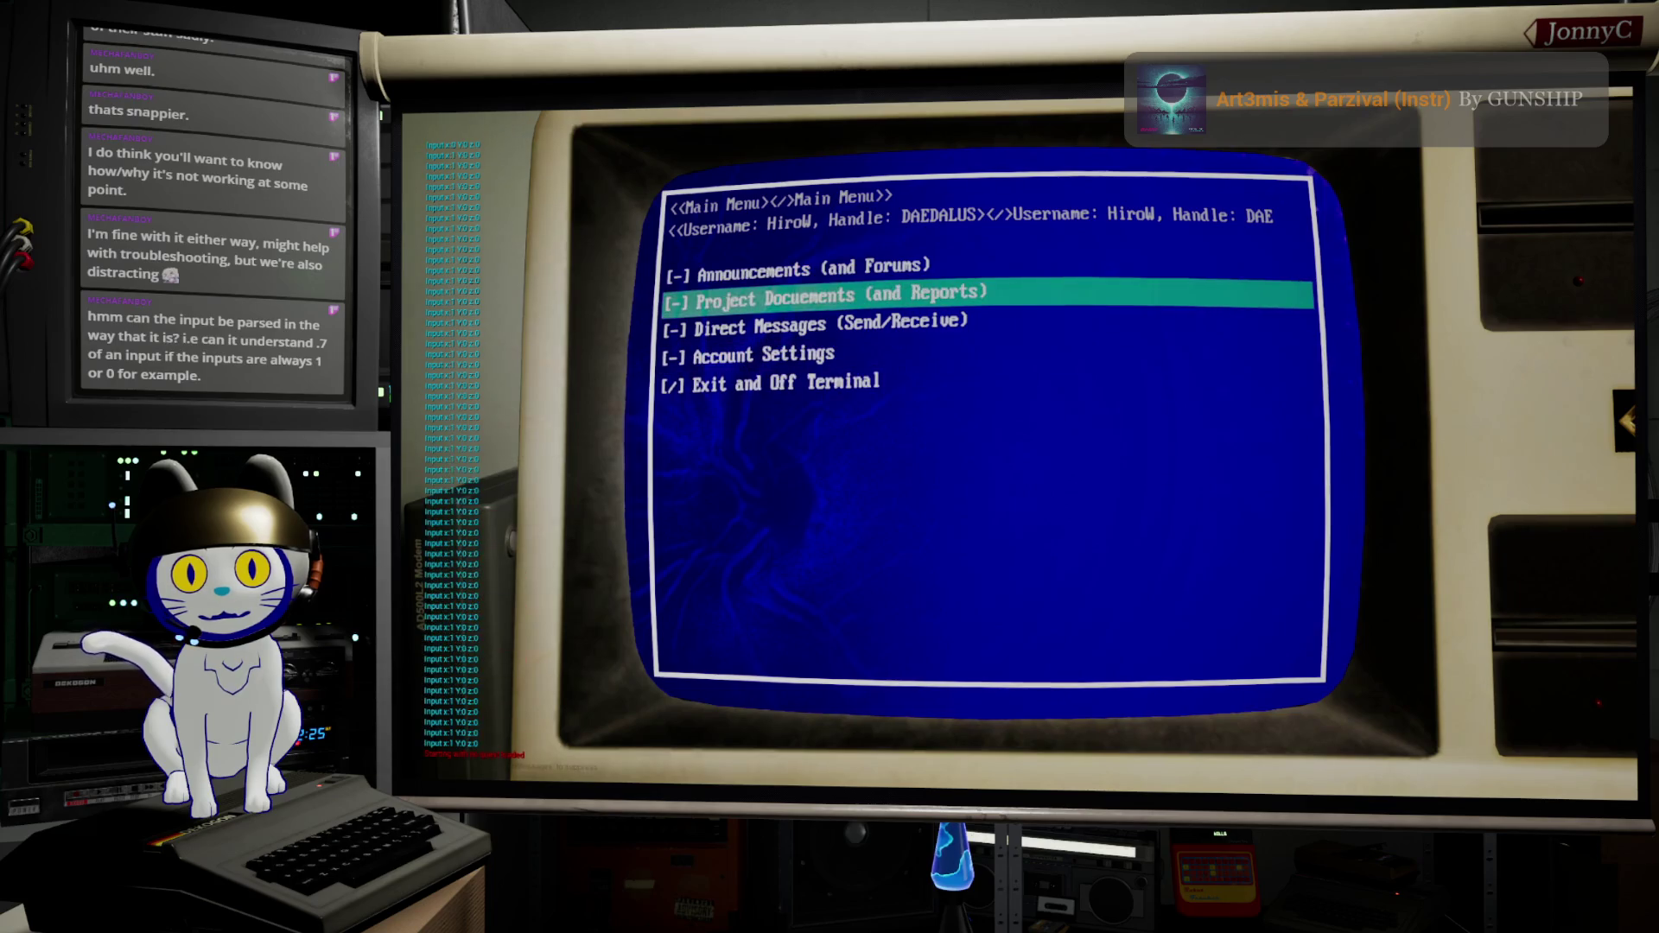
pyautogui.press('Down')
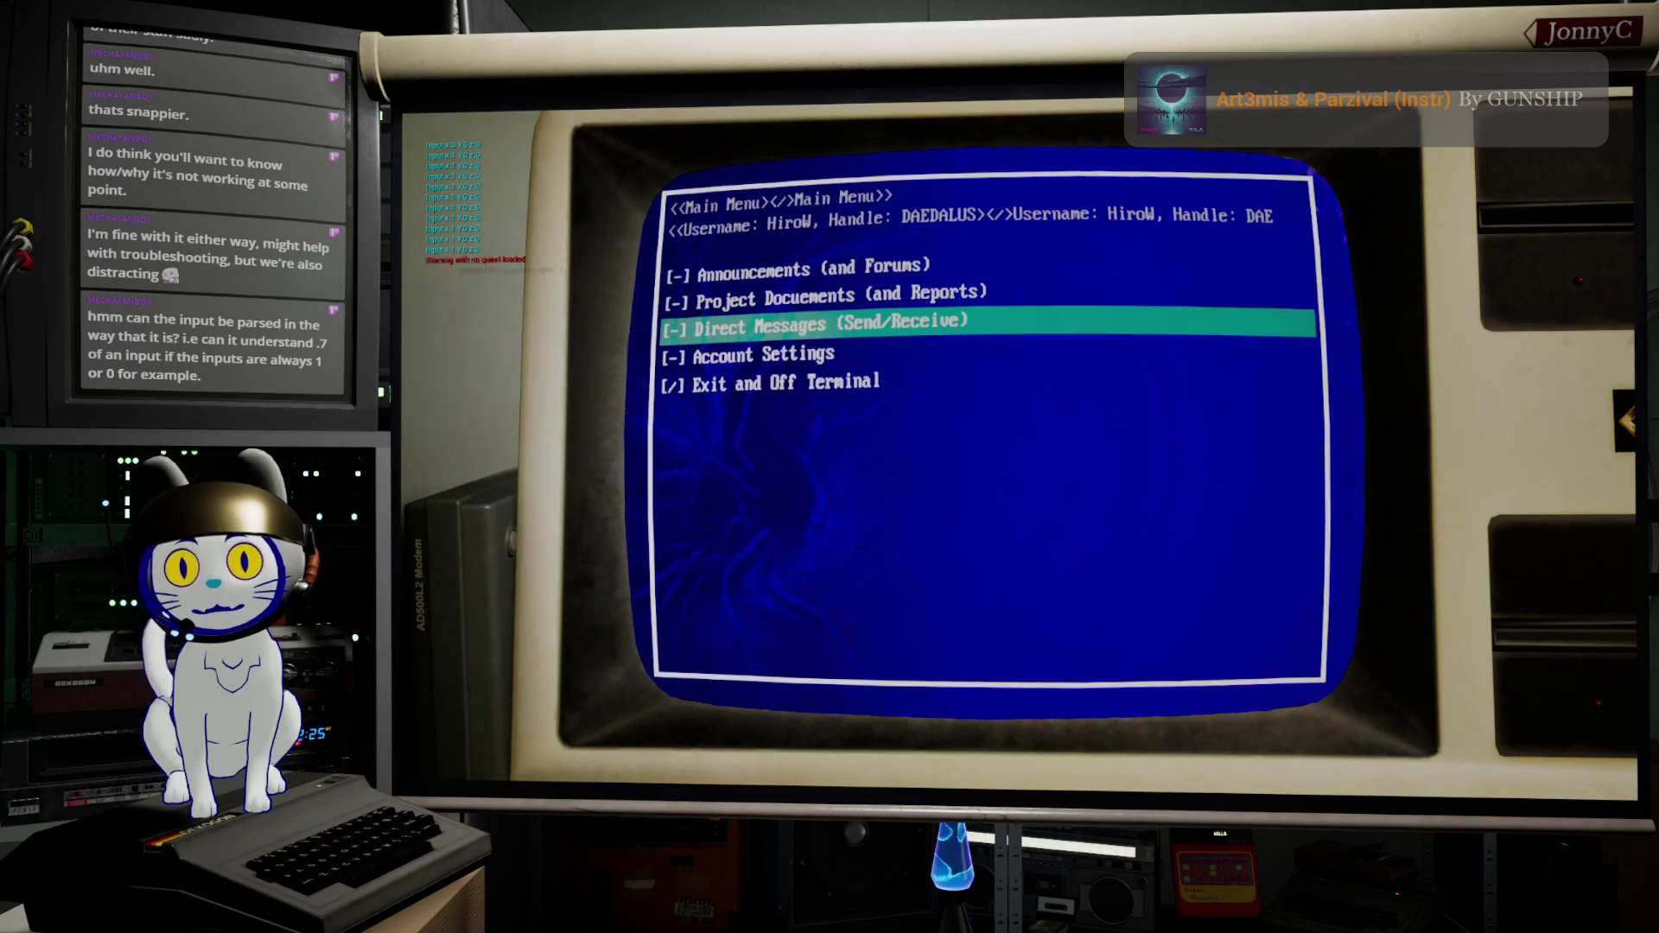
pyautogui.press('Up')
pyautogui.press('Up')
pyautogui.press('Up')
pyautogui.press('Down')
pyautogui.press('Down')
pyautogui.press('Up')
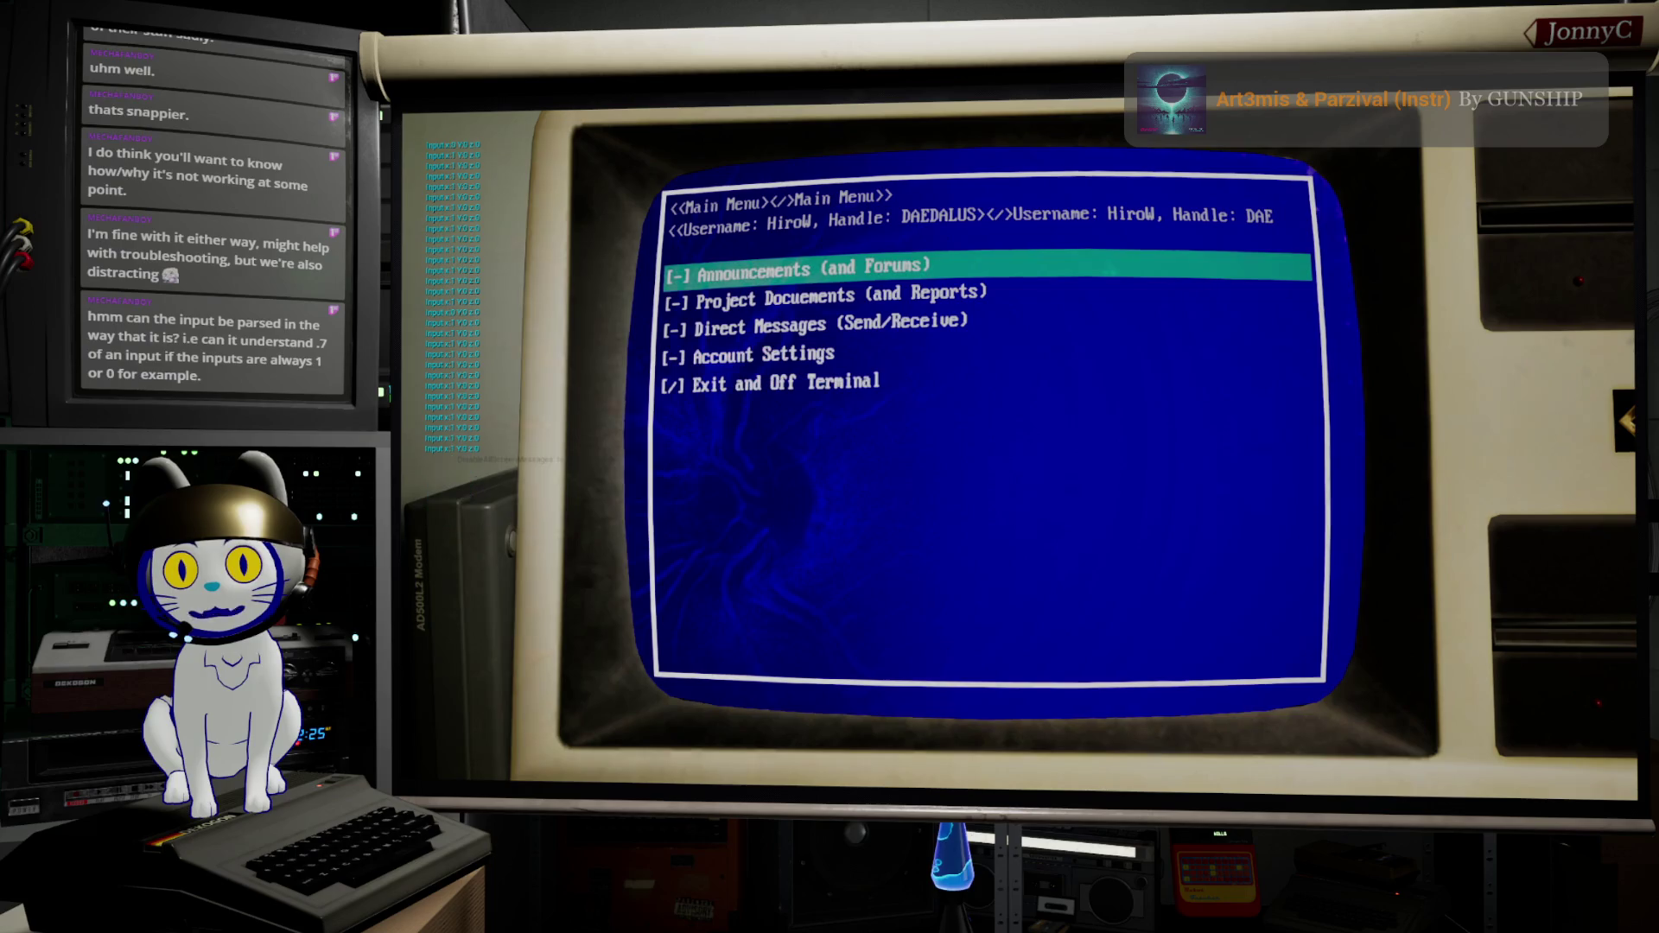
pyautogui.press('Down')
pyautogui.press('Down')
pyautogui.press('Up')
pyautogui.press('Up')
pyautogui.press('Up')
pyautogui.press('Down')
pyautogui.press('Down')
pyautogui.press('Up')
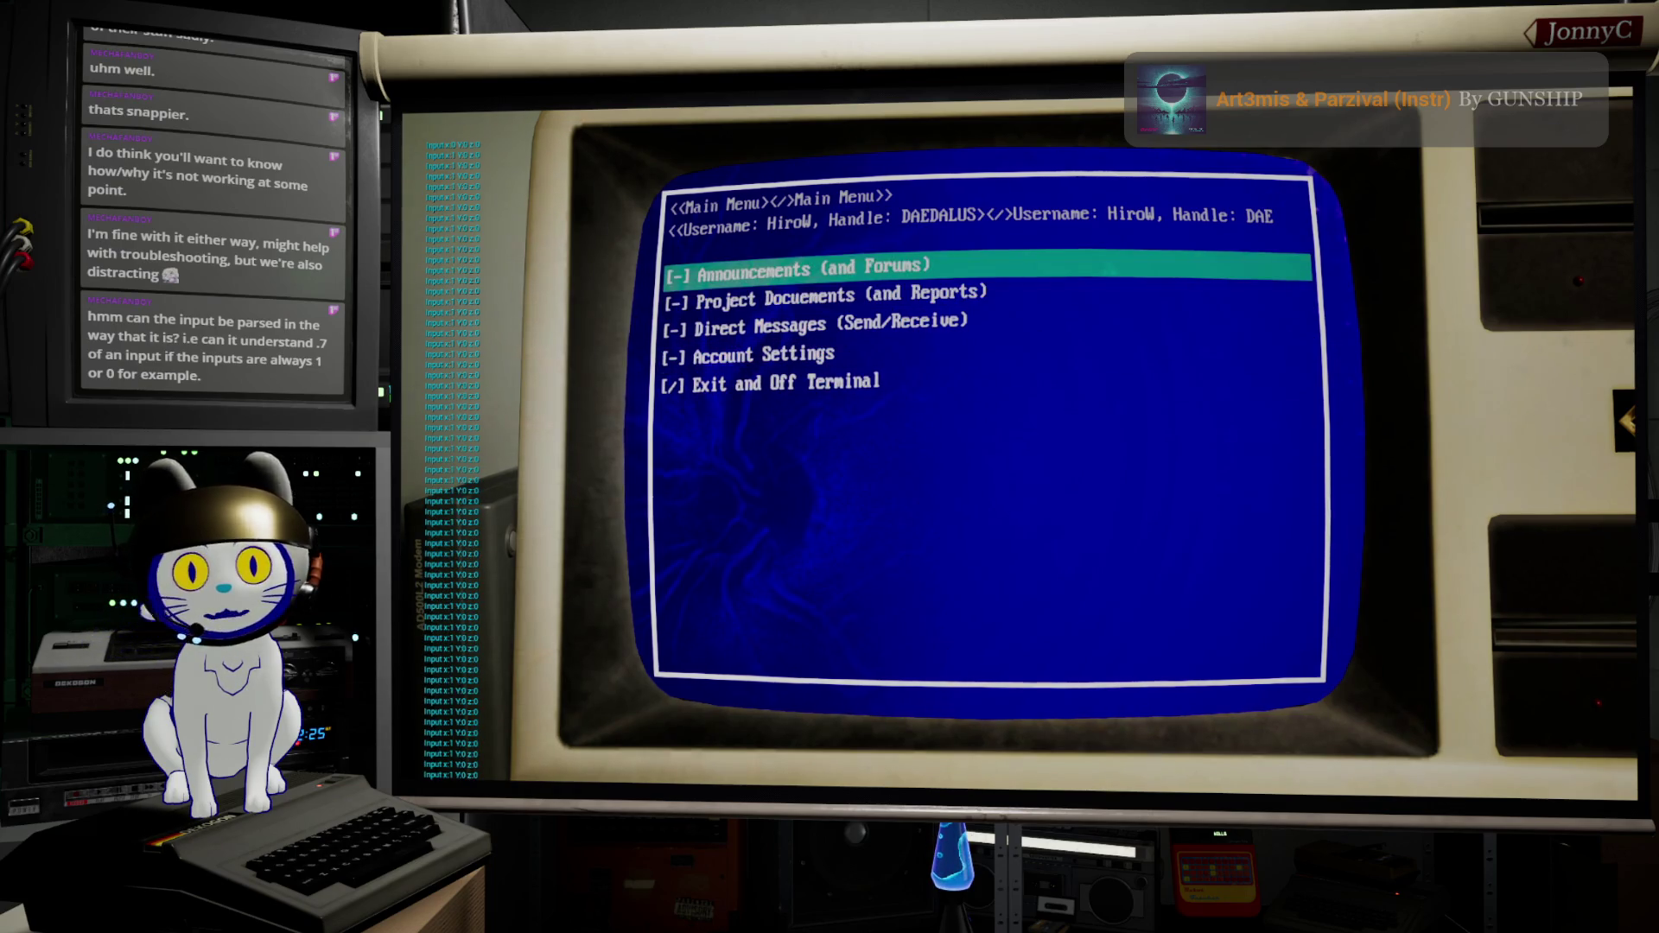
pyautogui.press('Up')
pyautogui.press('Down')
pyautogui.press('Up')
pyautogui.press('Down')
pyautogui.press('Down')
pyautogui.press('Up')
pyautogui.press('Up')
pyautogui.press('Down')
pyautogui.press('Down')
pyautogui.press('Down')
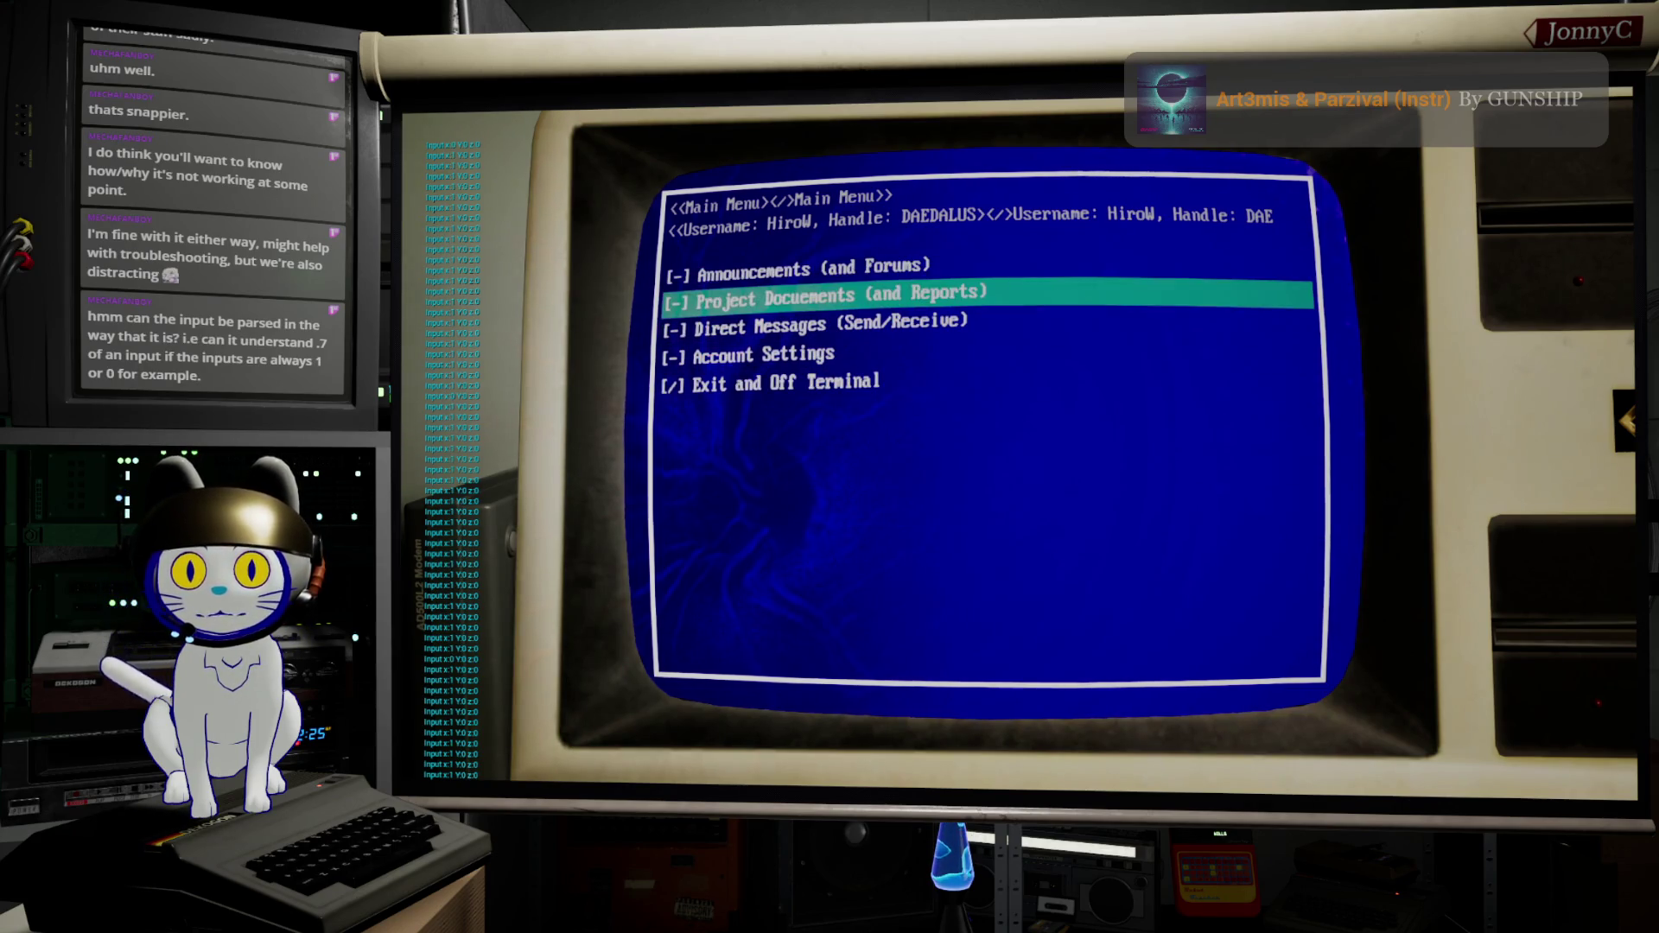
pyautogui.press('Up')
pyautogui.press('Up')
pyautogui.press('Up')
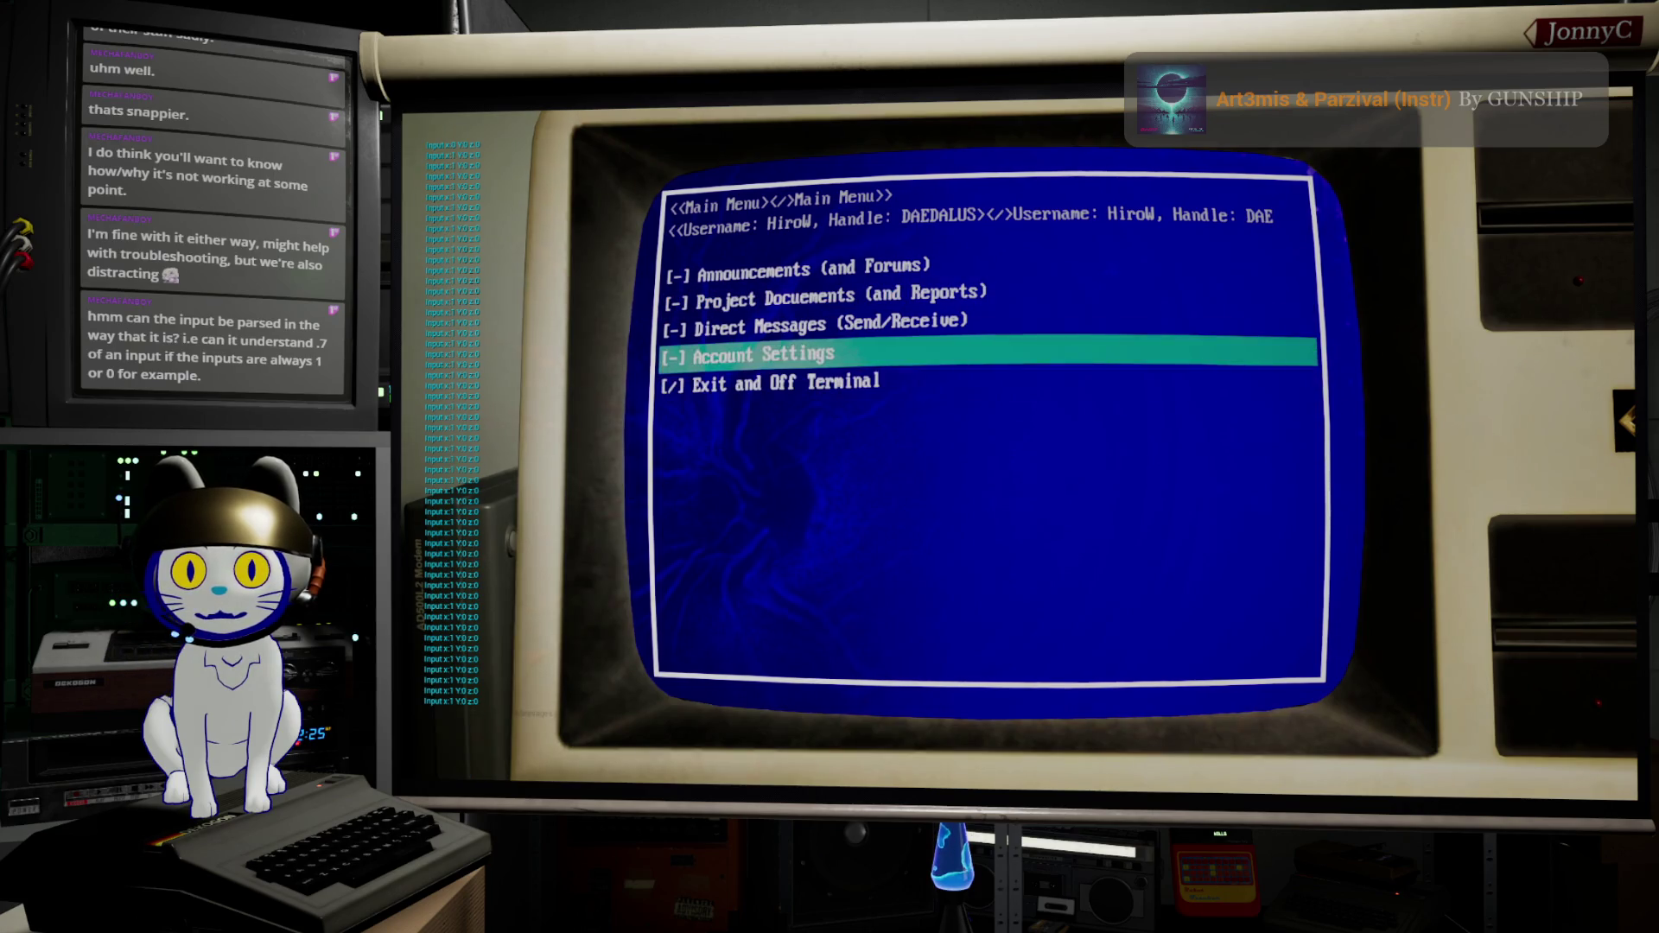
pyautogui.press('Up')
pyautogui.press('Up')
pyautogui.press('Up')
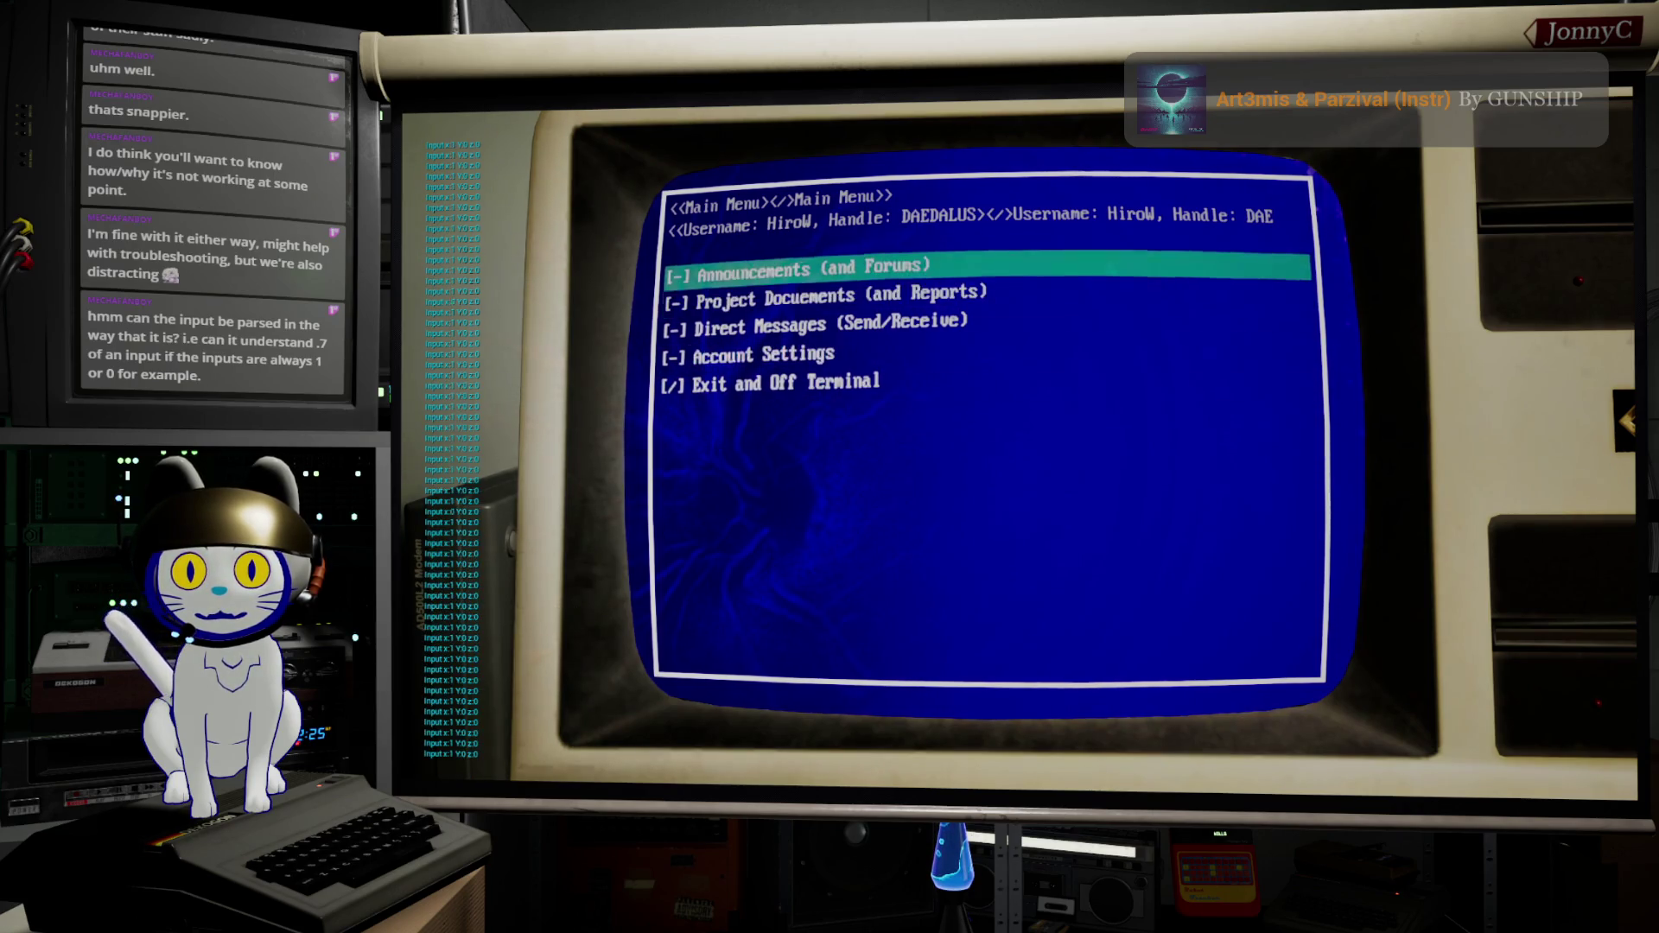
pyautogui.press('Down')
pyautogui.press('Down')
pyautogui.press('Down')
pyautogui.press('Up')
pyautogui.press('Up')
pyautogui.press('Up')
pyautogui.press('Up')
pyautogui.press('Down')
pyautogui.press('Down')
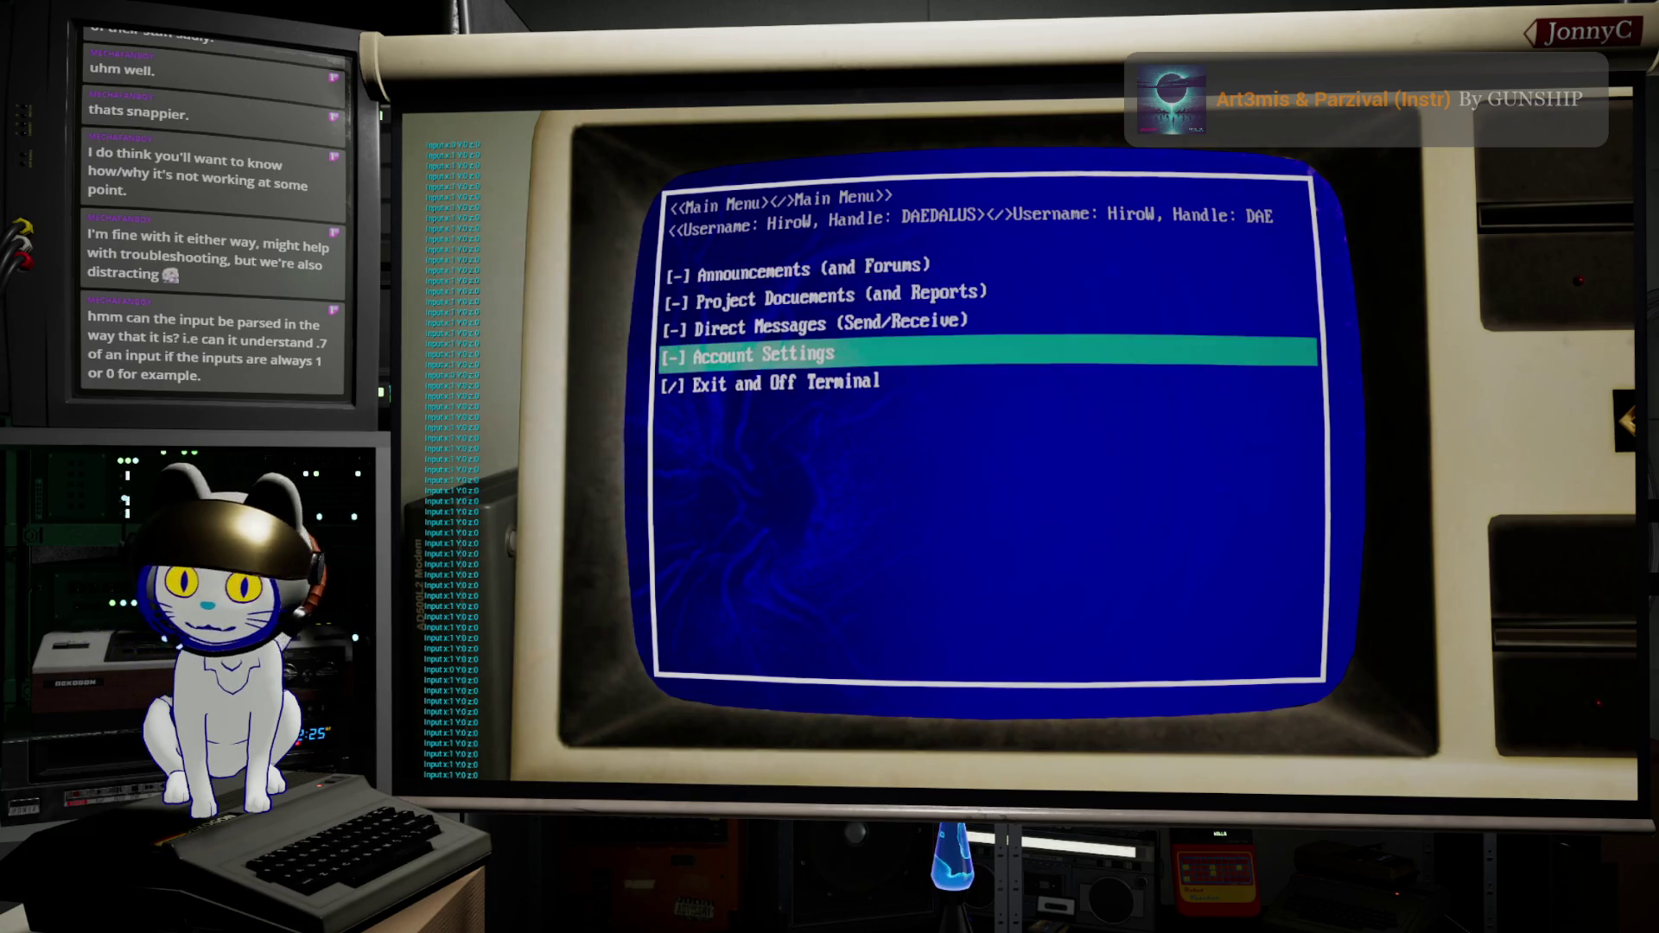
pyautogui.press('Escape')
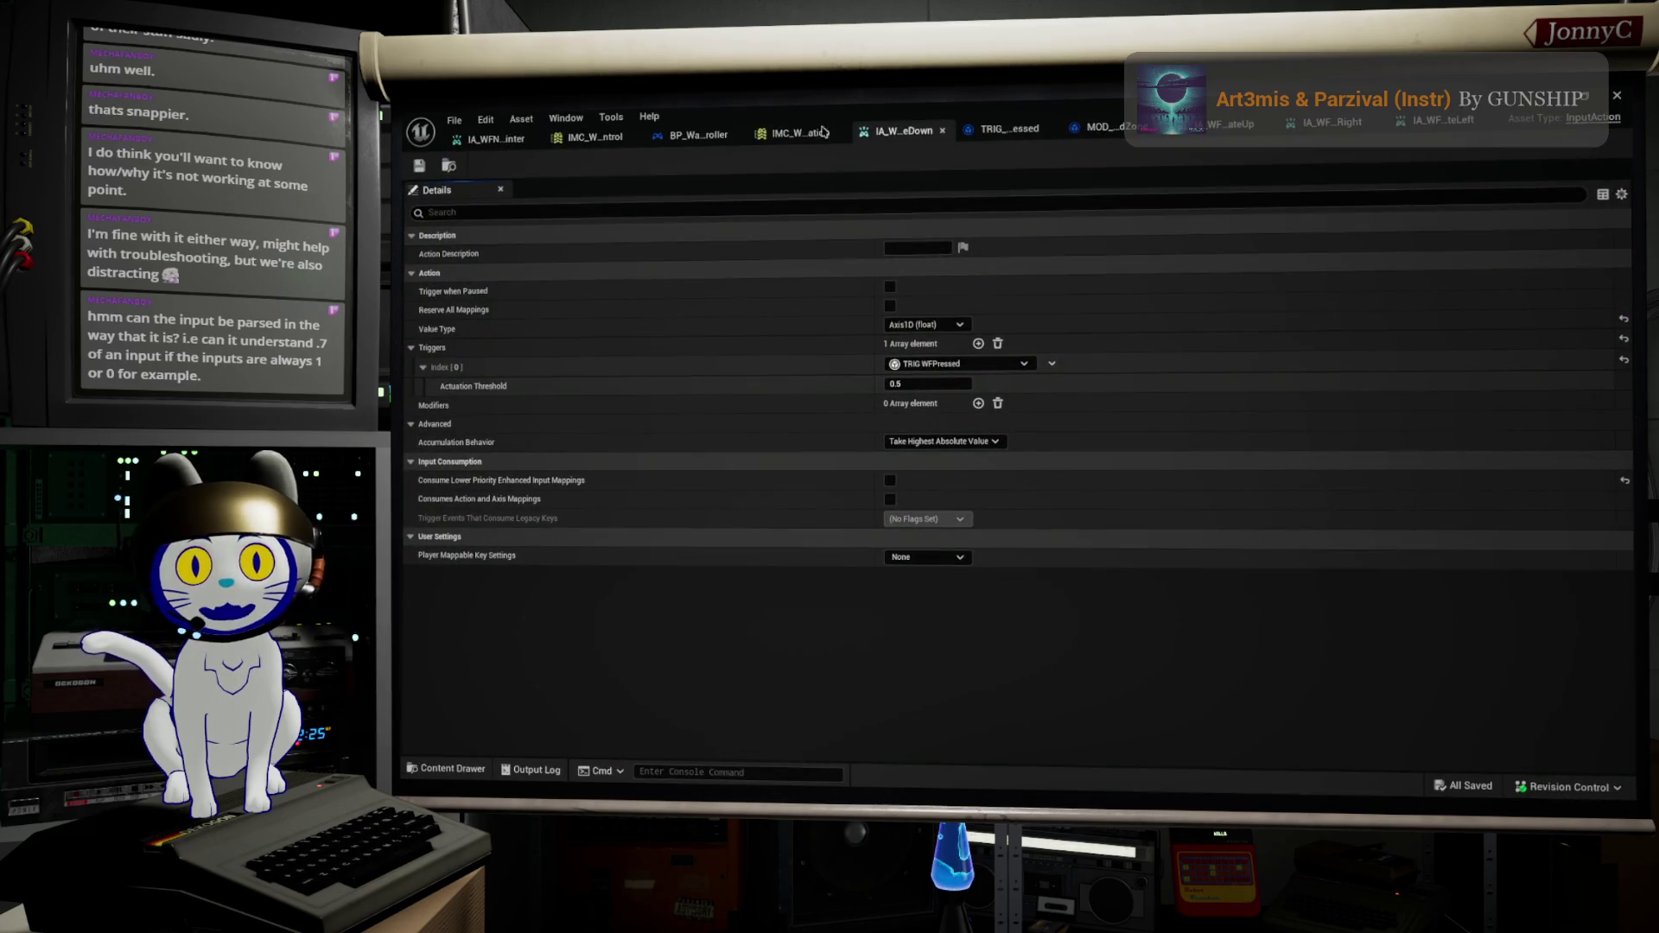
# Step: Keep IA_WFNavigateDown's value type at Axis1D (float), then bring up TRIG_WFPressed's Update State graph
pyautogui.click(939, 327)
pyautogui.click(950, 352)
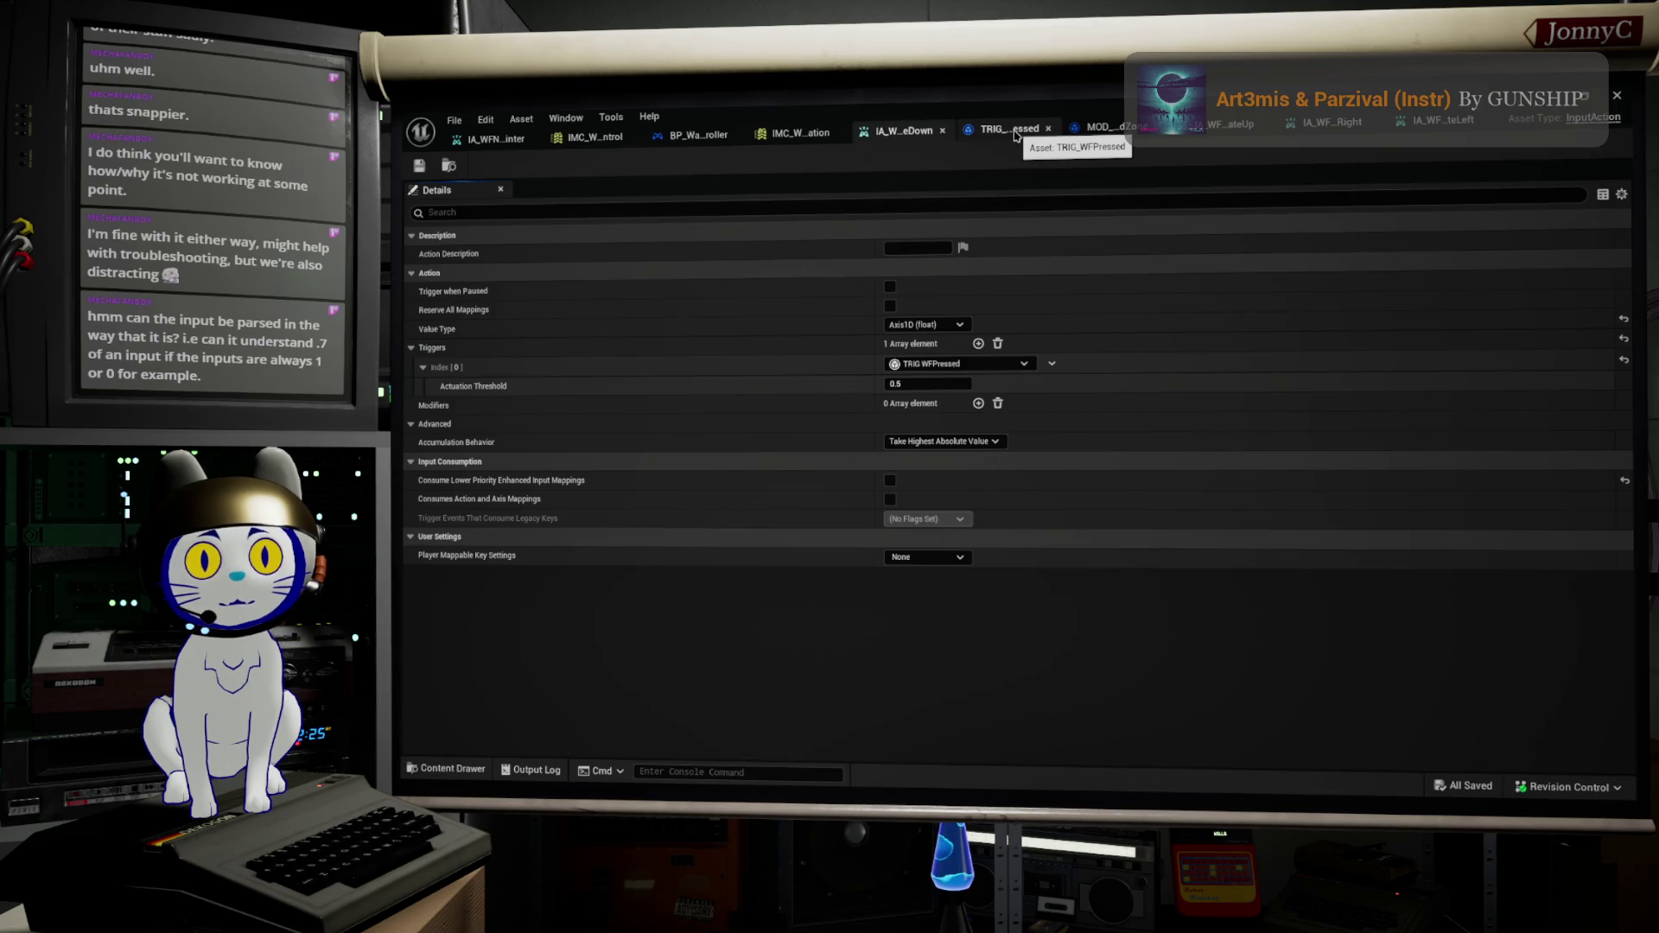
pyautogui.click(1099, 127)
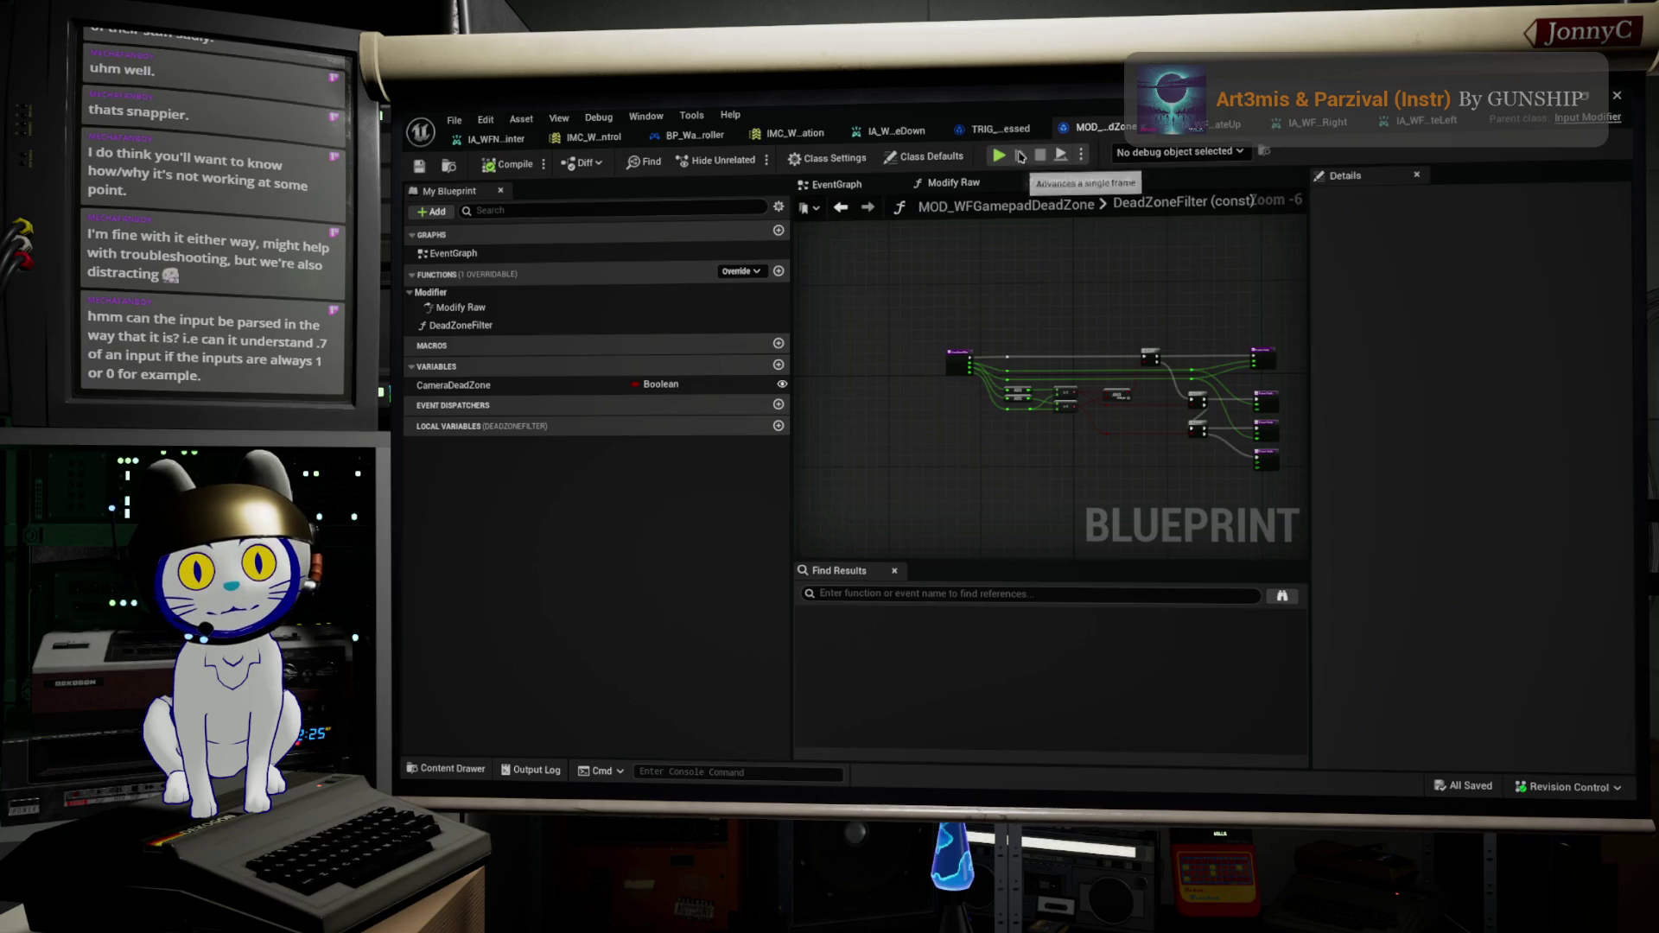
pyautogui.click(1001, 129)
# Step: Wire Make Input Action Value's Value Type into the output's Type pin in TRIG_WFPressed and compile
pyautogui.scroll(-3, 1062, 448)
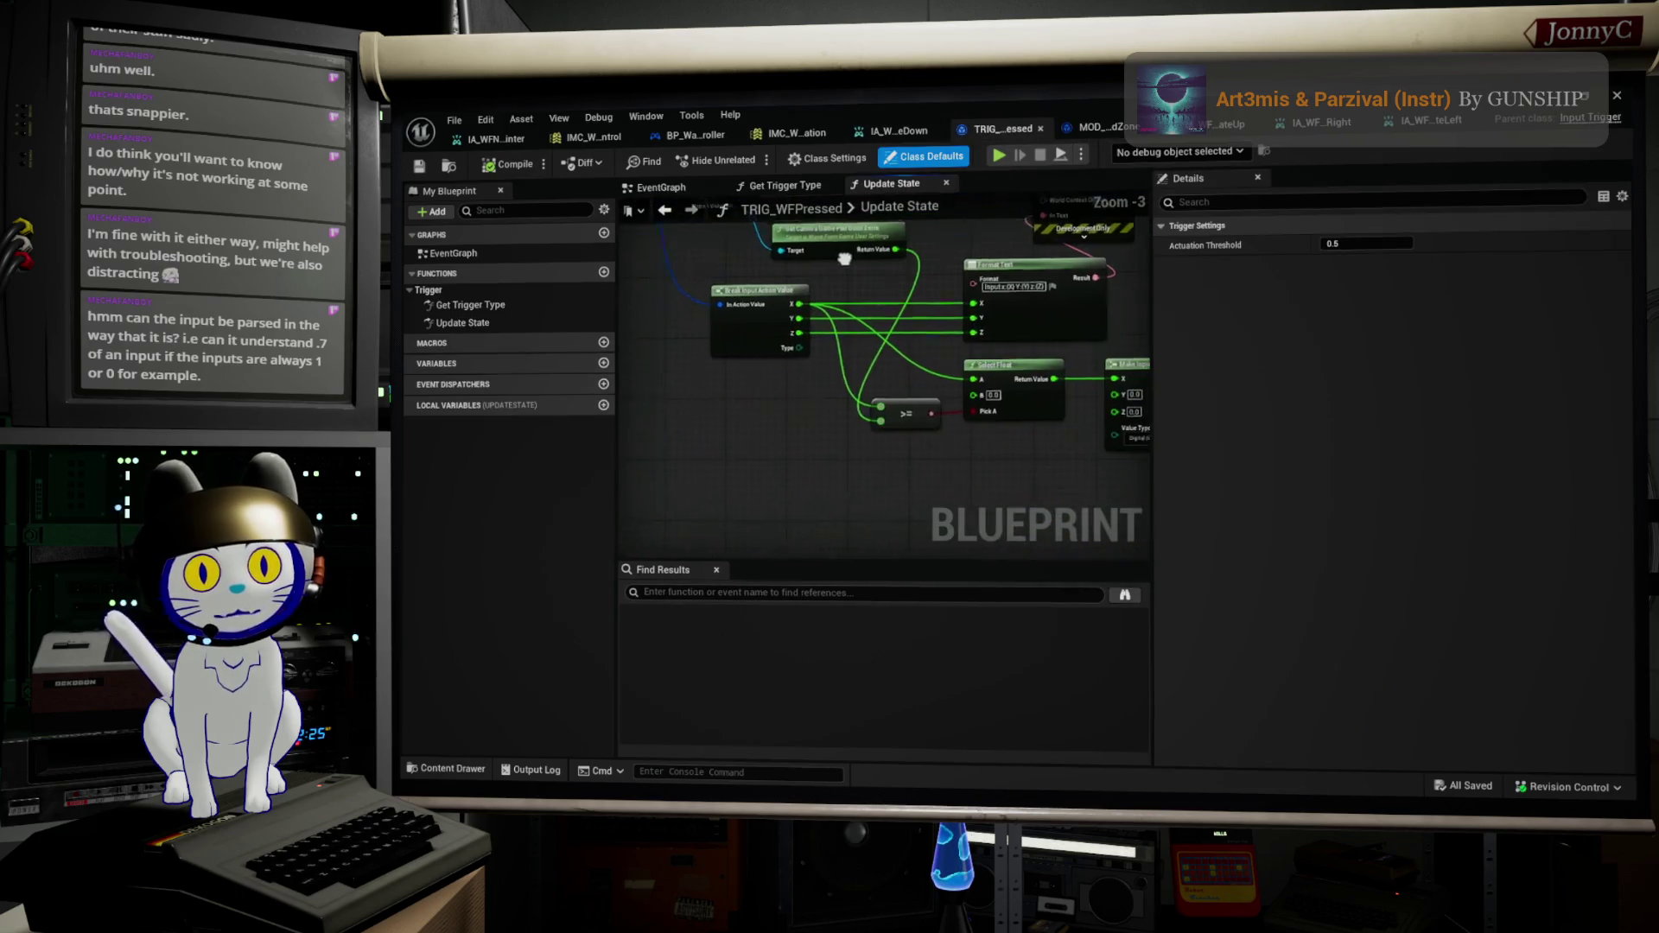
pyautogui.scroll(3, 874, 348)
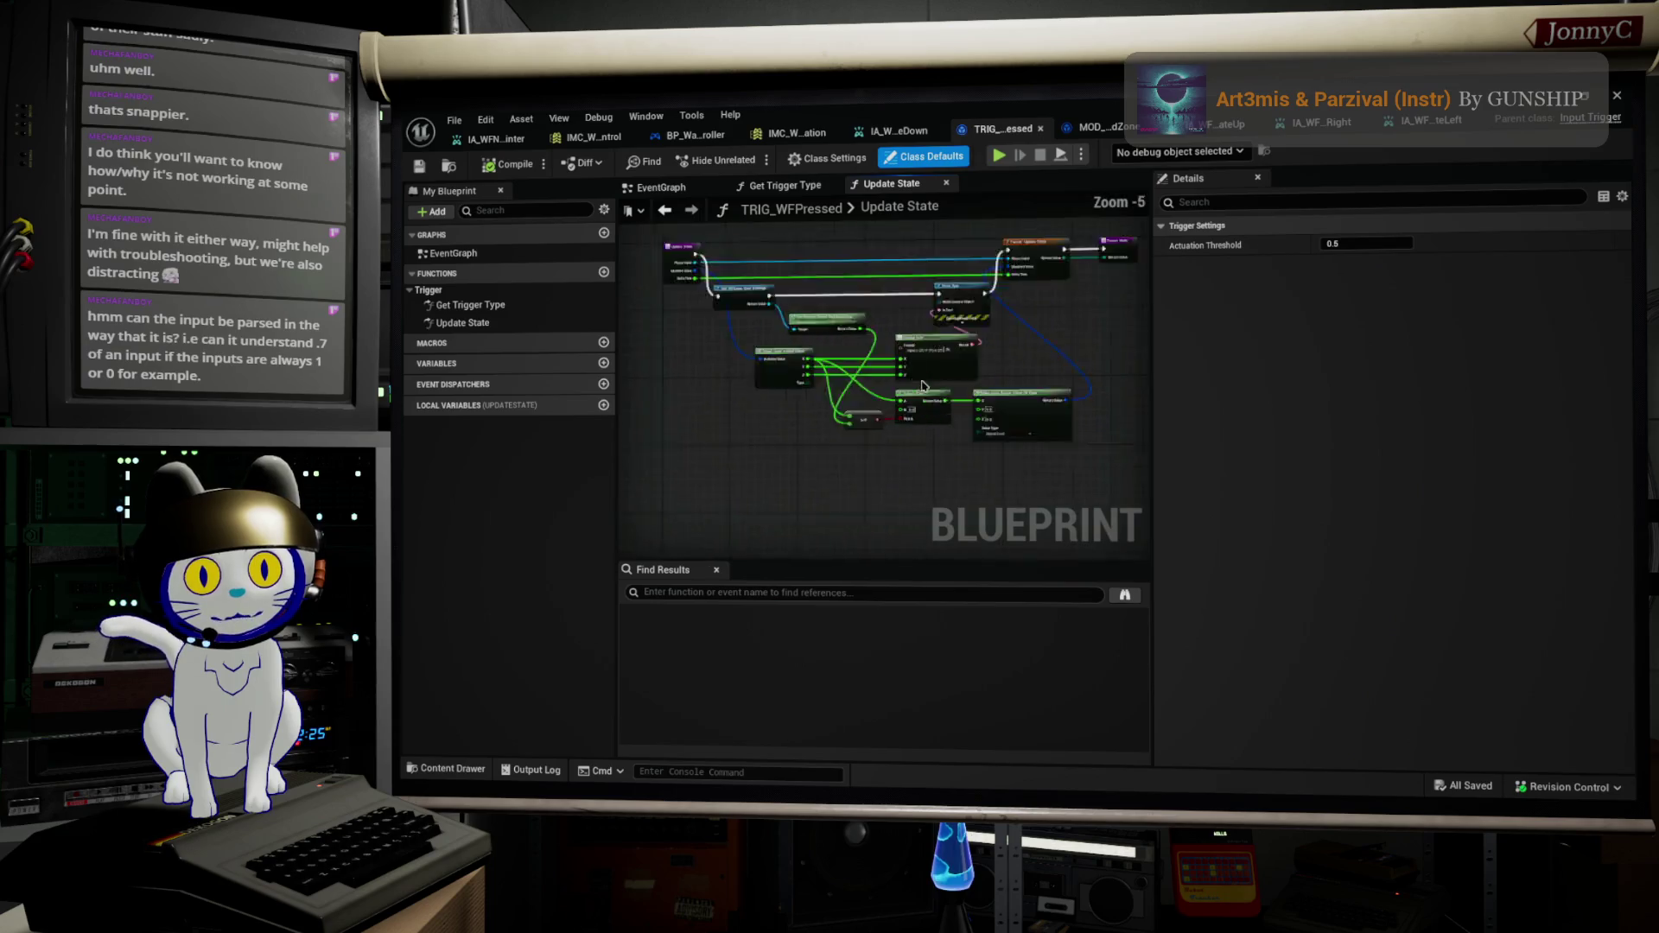
pyautogui.moveTo(1030, 478)
pyautogui.mouseDown()
pyautogui.moveTo(807, 437)
pyautogui.moveTo(717, 393)
pyautogui.mouseUp()
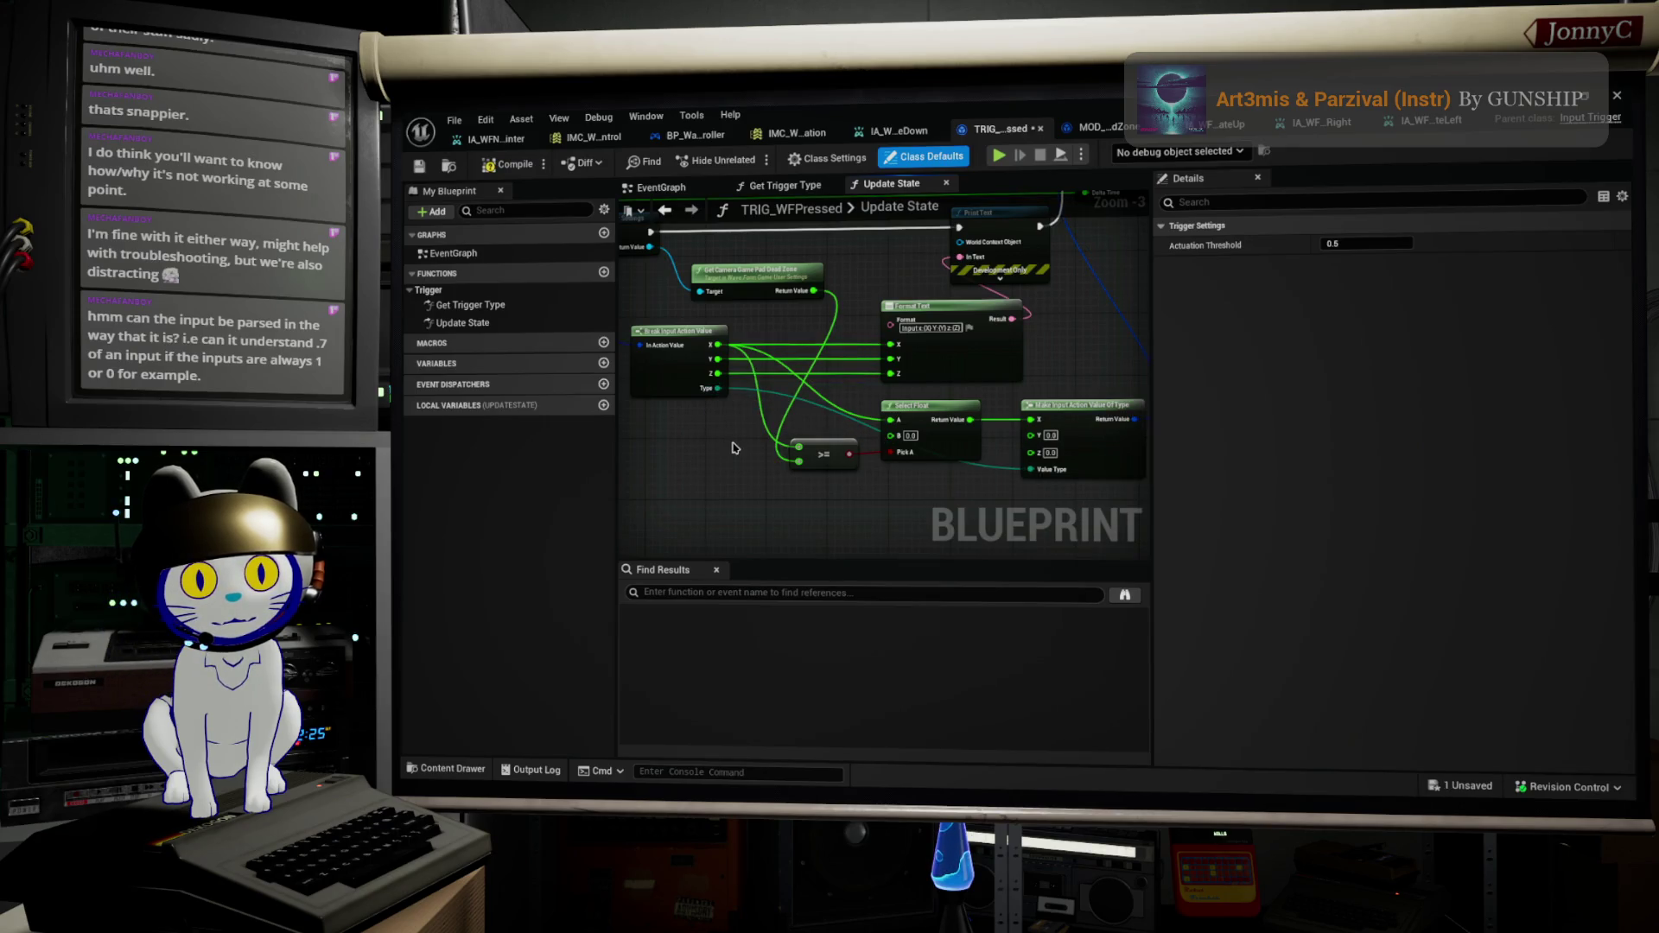
pyautogui.click(512, 164)
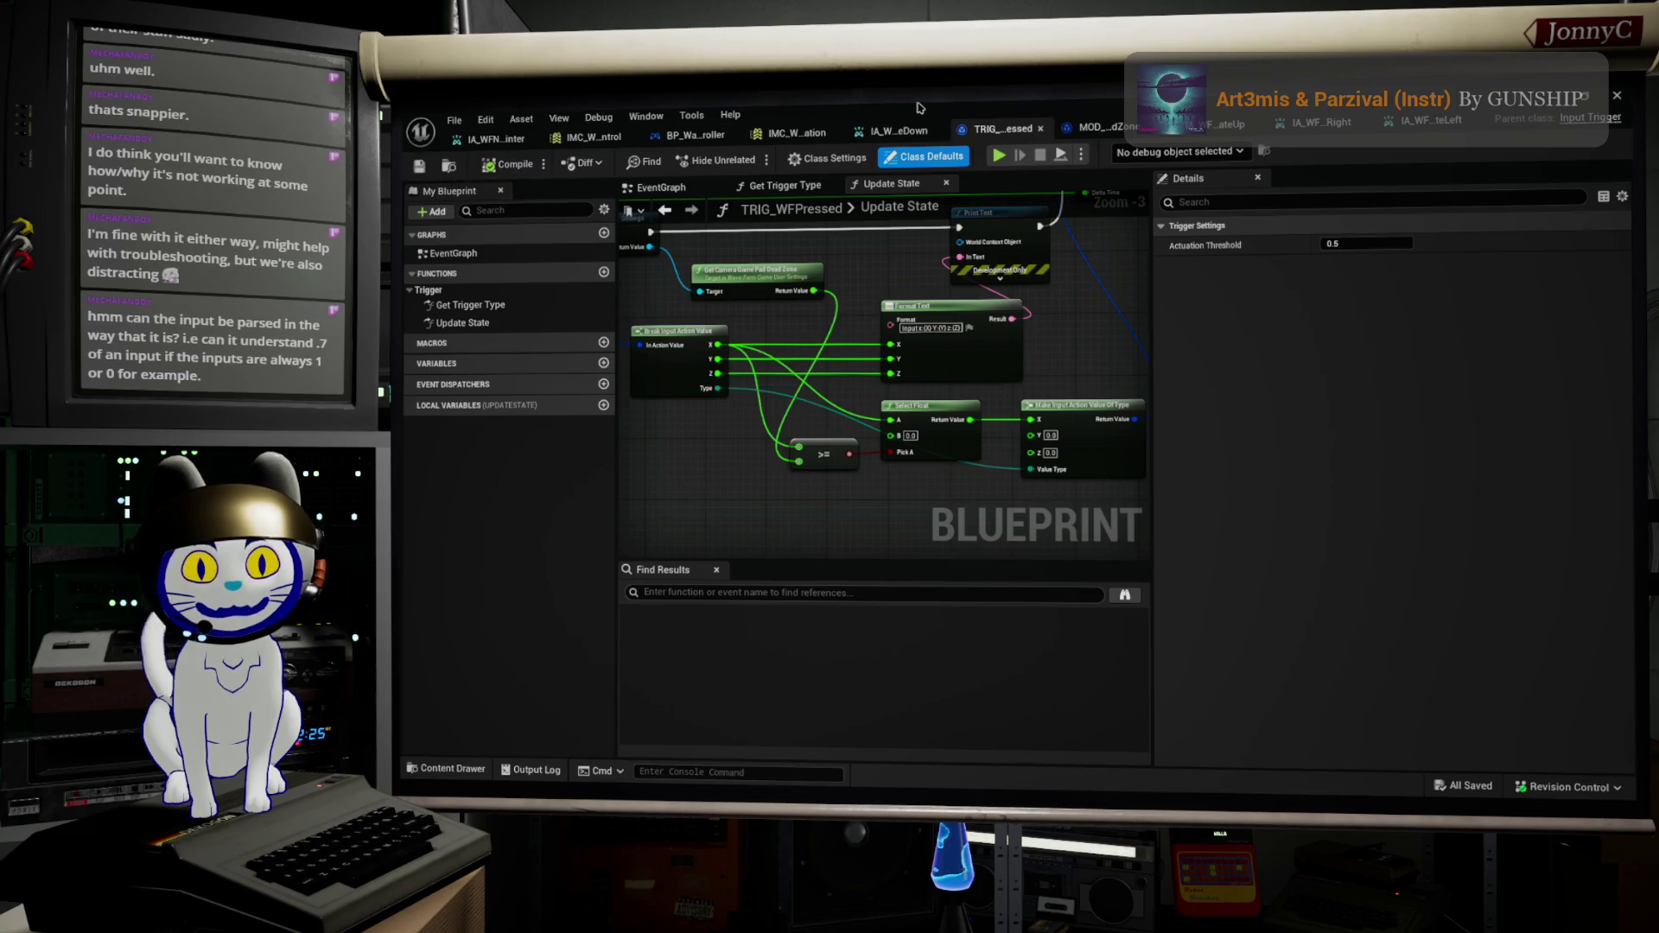
pyautogui.hotkey('alt', 'Tab')
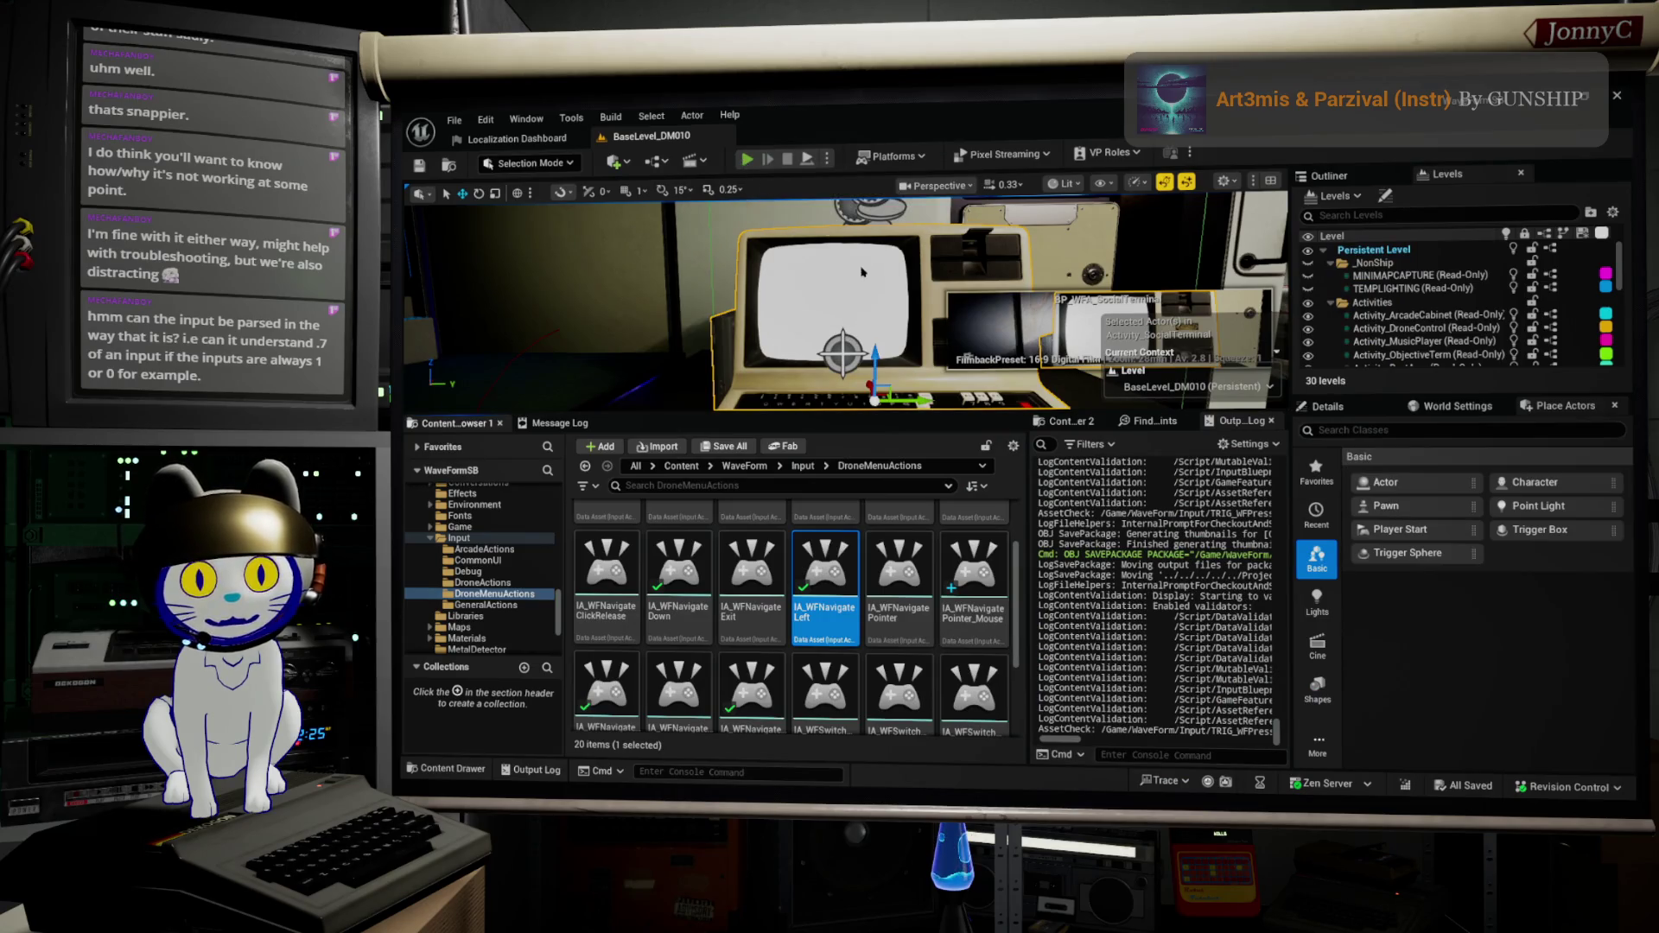
pyautogui.hotkey('alt', 'p')
pyautogui.press('F11')
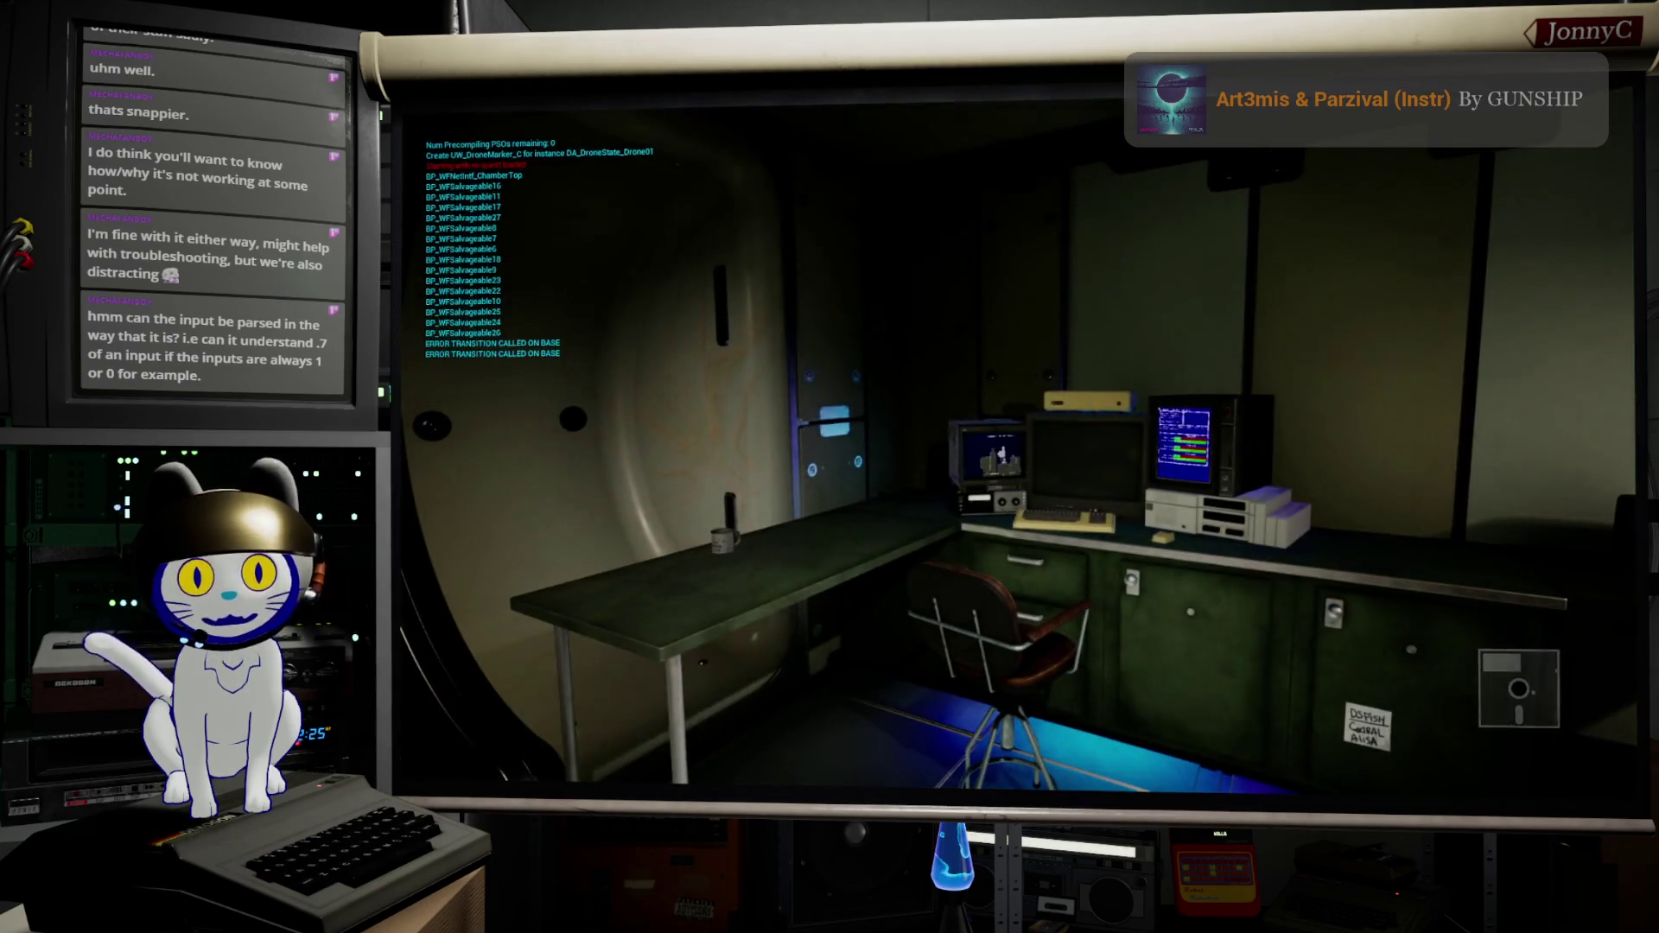
pyautogui.press('w')
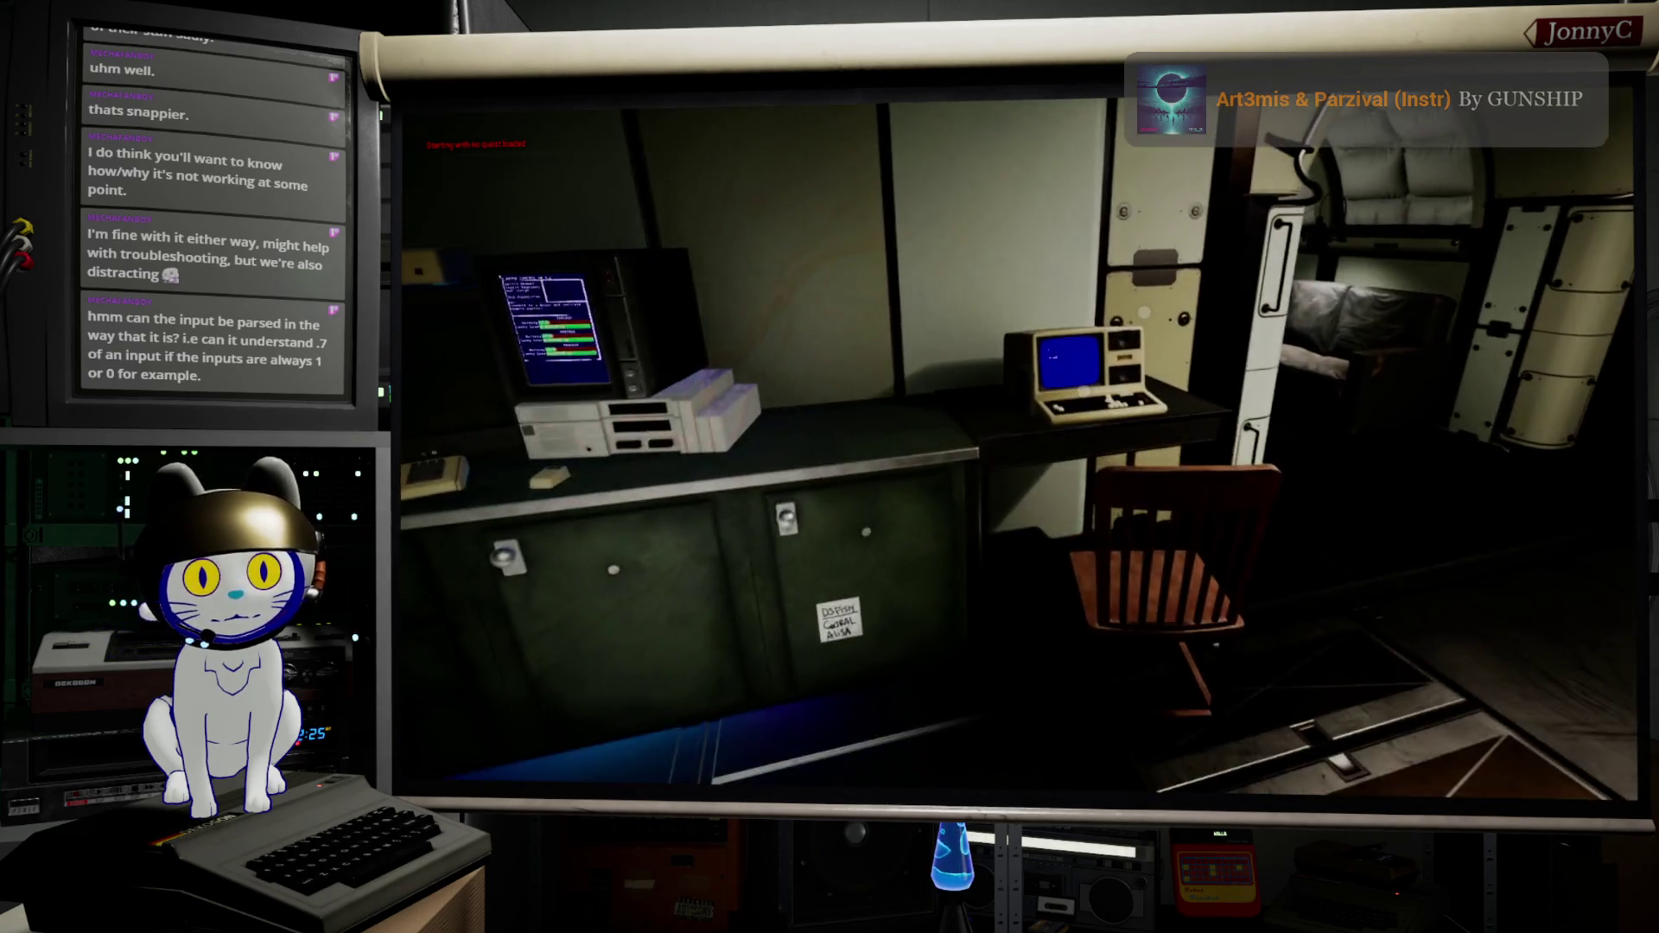
pyautogui.press('w')
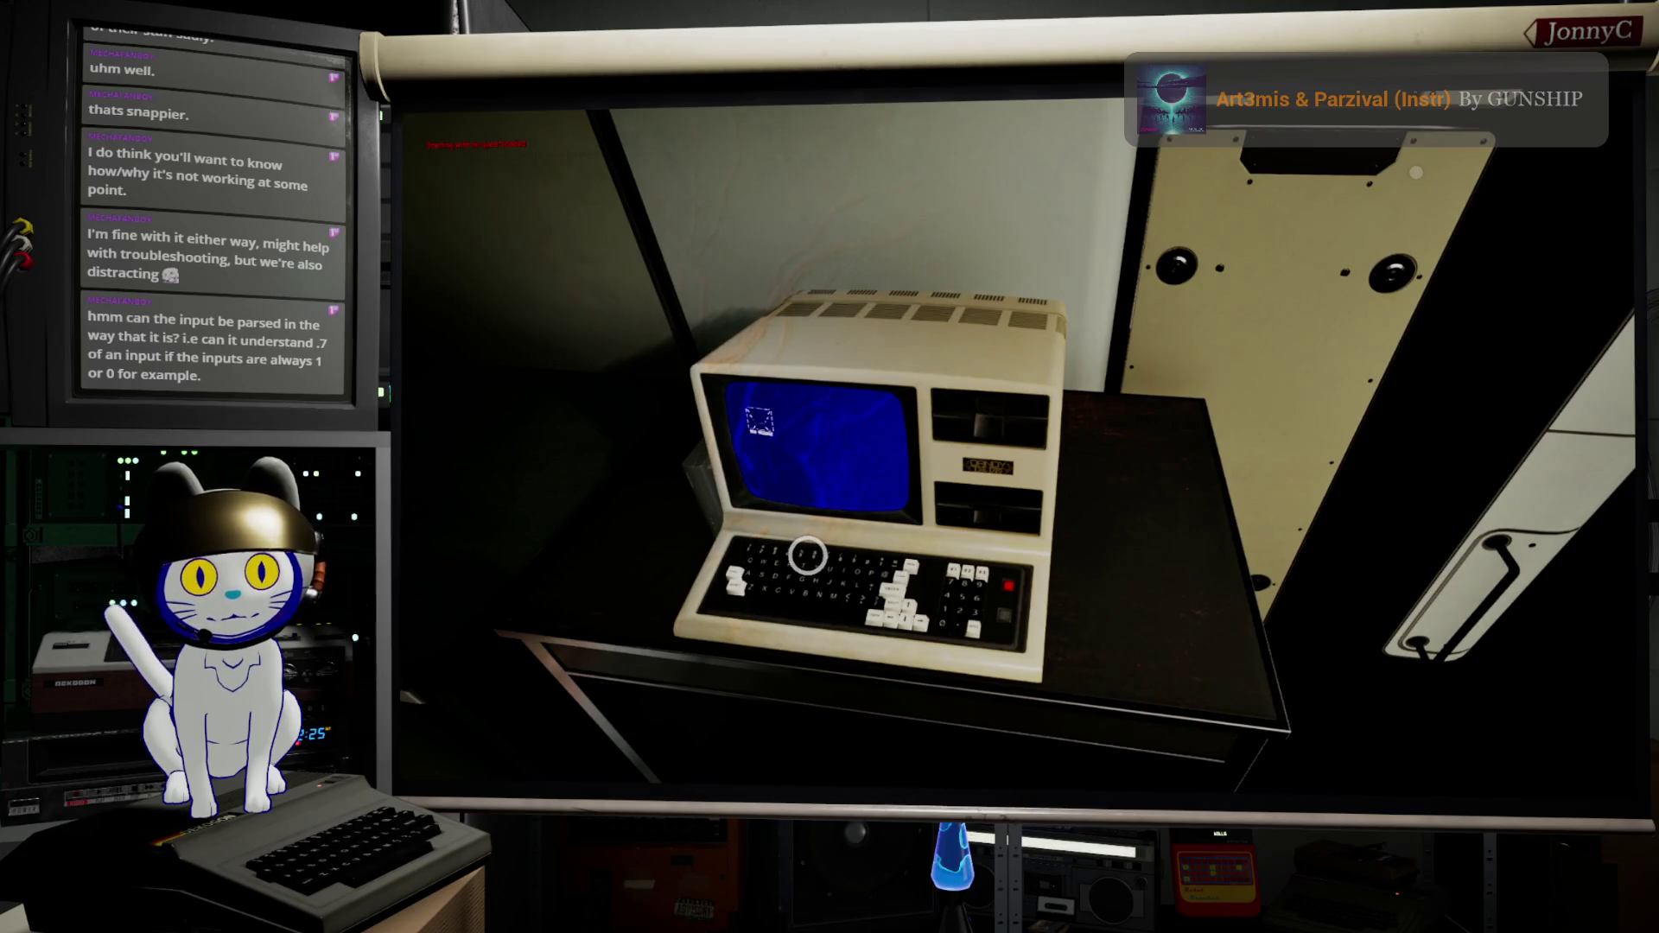
pyautogui.click(807, 556)
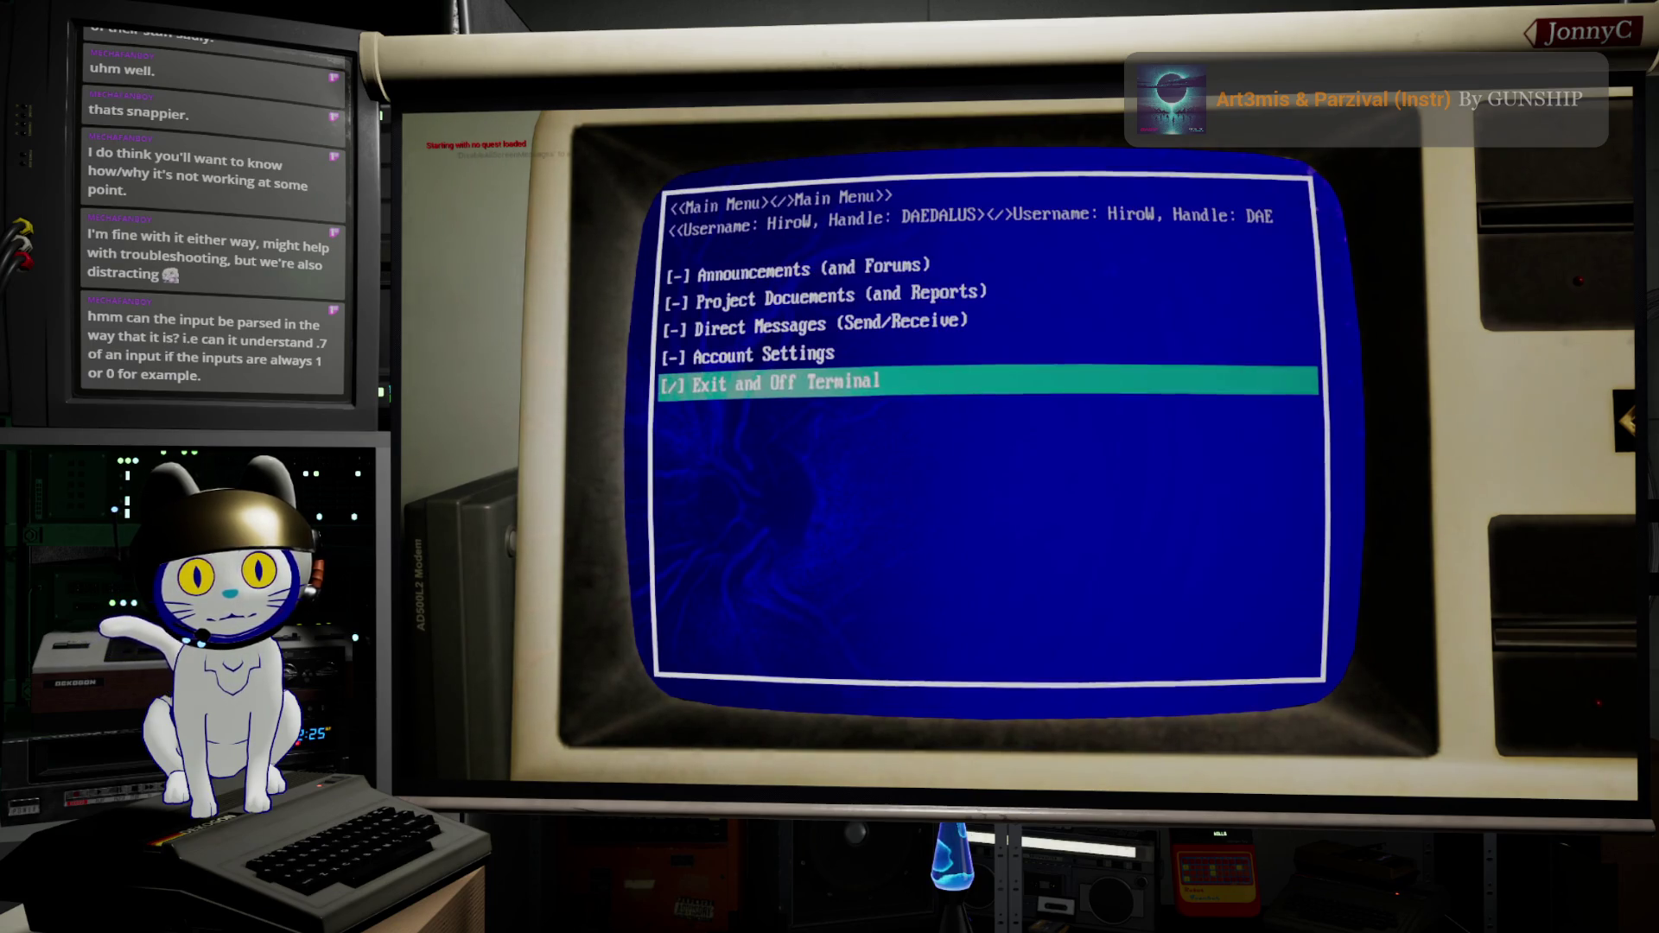
pyautogui.press('Up')
pyautogui.press('Up')
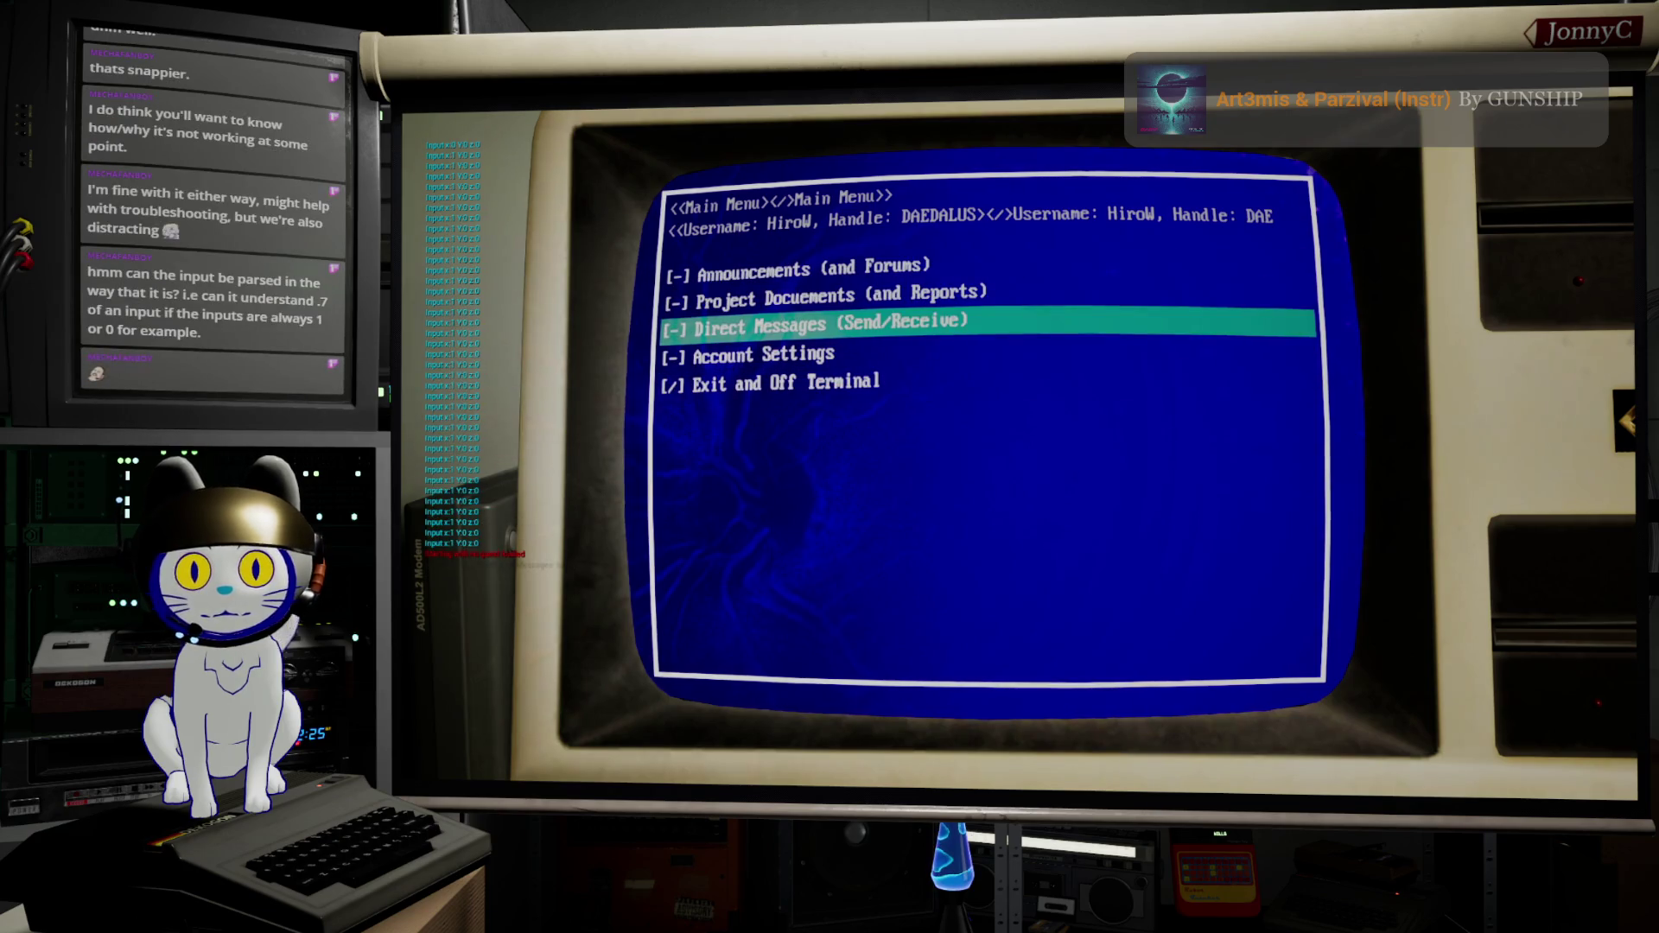
pyautogui.press('Up')
pyautogui.press('Up')
pyautogui.press('Up')
pyautogui.press('Up')
pyautogui.press('Up')
pyautogui.press('Up')
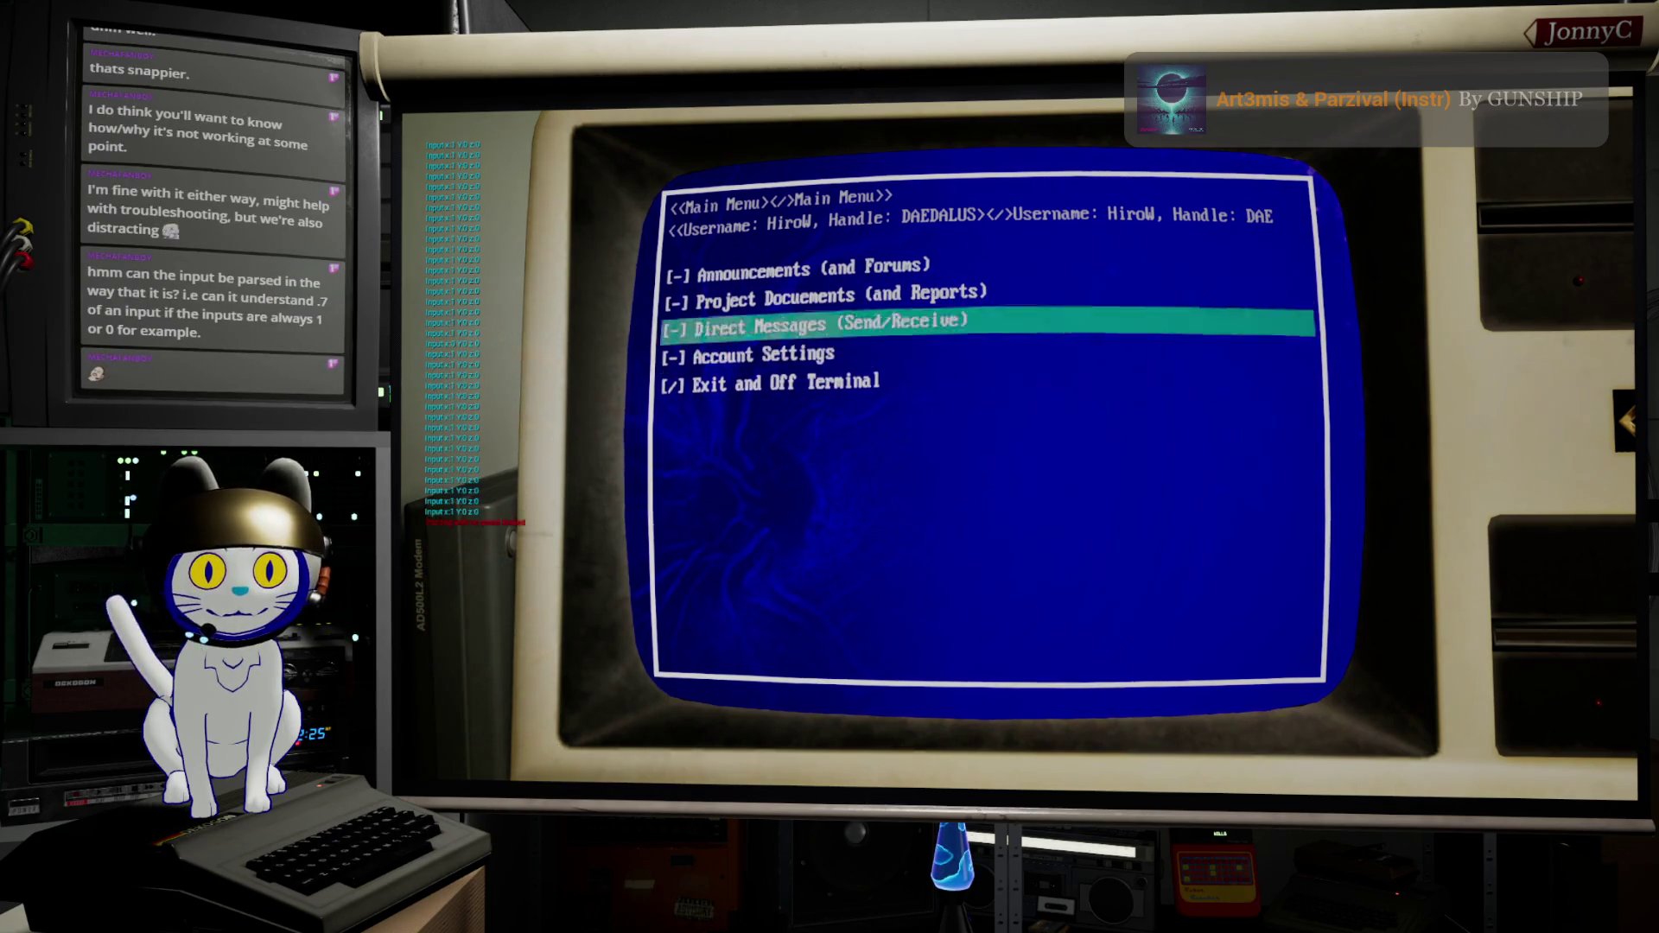
pyautogui.press('Down')
pyautogui.press('Down')
pyautogui.press('Down')
pyautogui.press('Down')
pyautogui.press('Down')
pyautogui.press('Down')
pyautogui.press('Down')
pyautogui.press('Down')
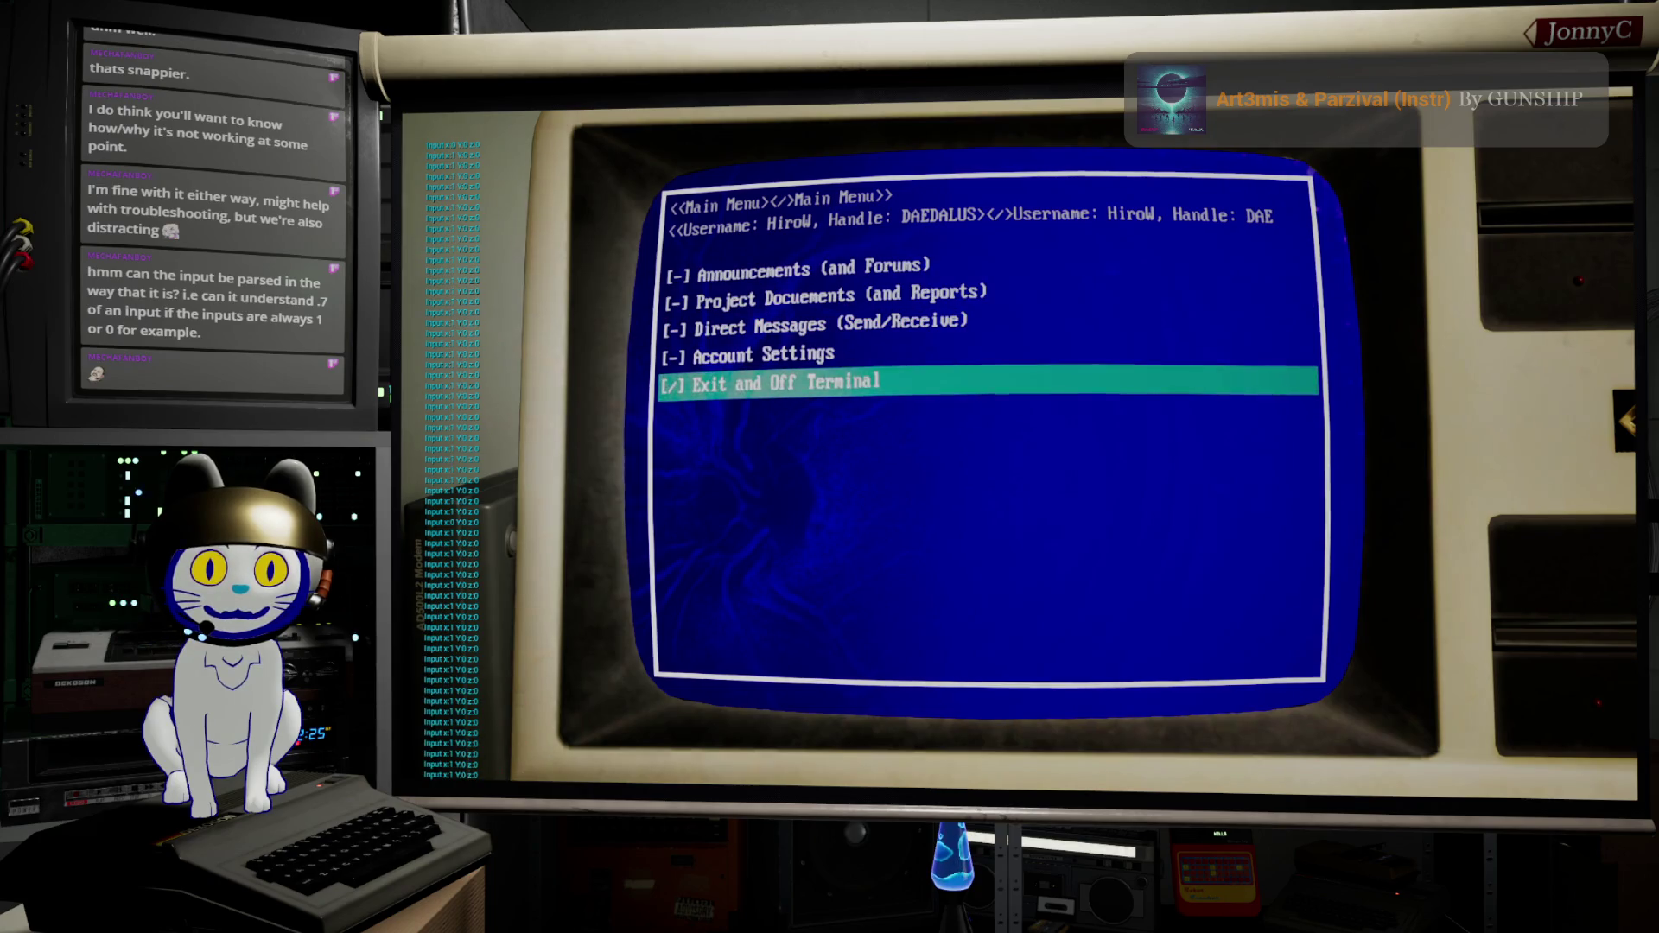
pyautogui.press('Up')
pyautogui.press('Down')
pyautogui.press('Up')
pyautogui.press('Up')
pyautogui.press('Down')
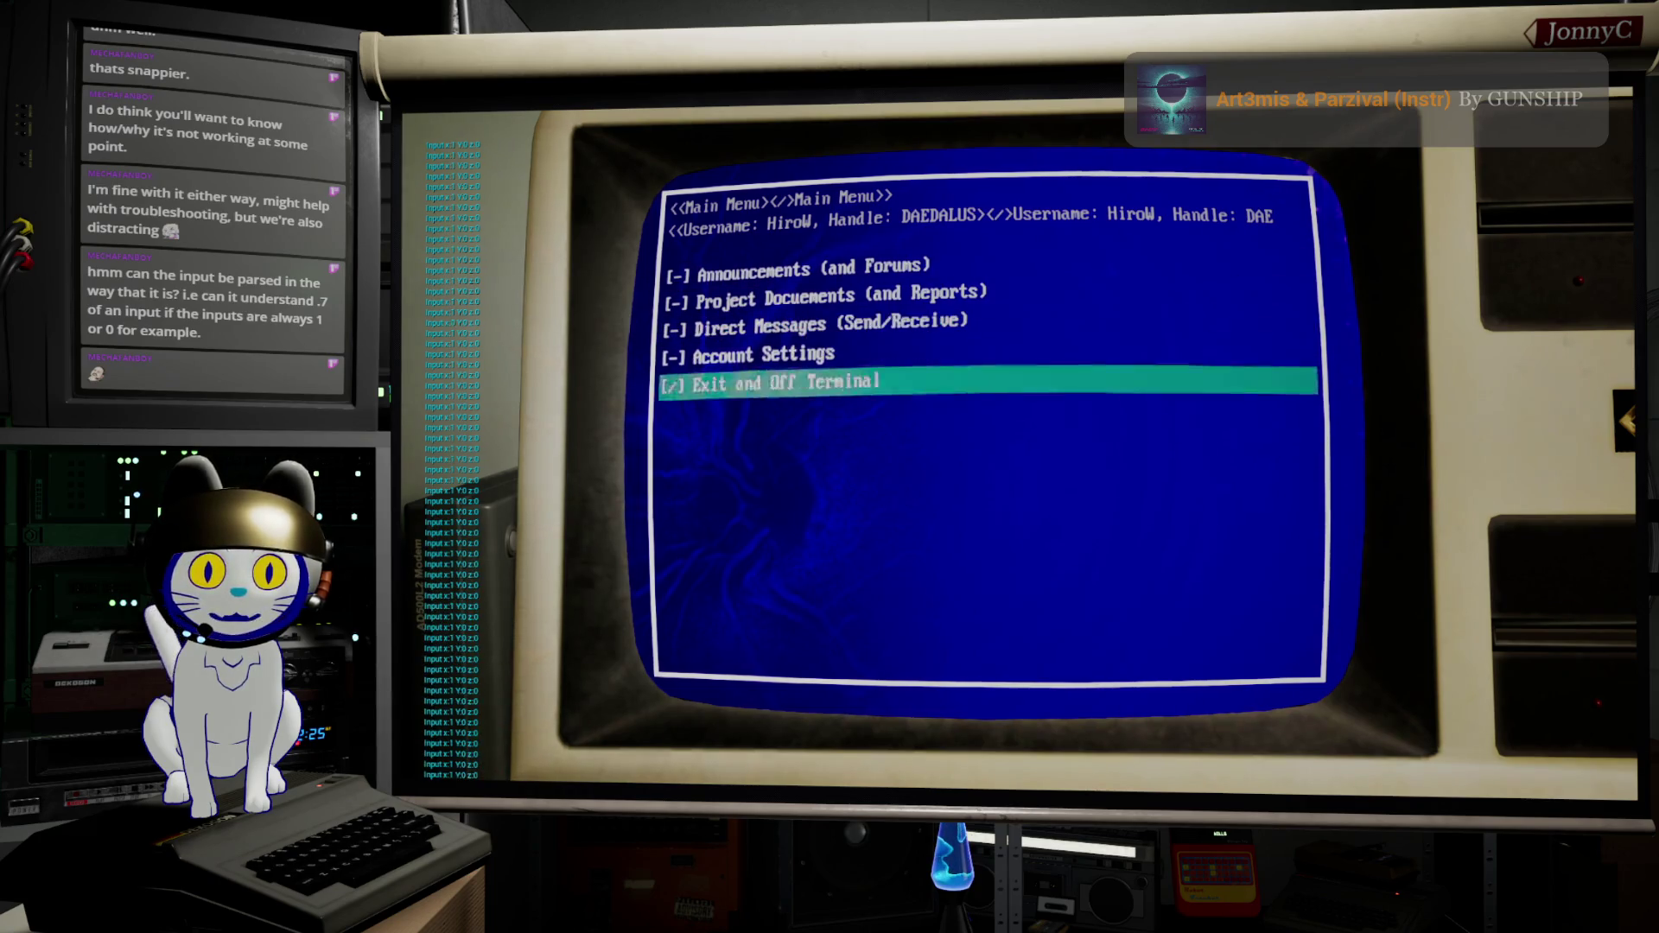
pyautogui.press('Down')
pyautogui.press('Down')
pyautogui.press('Up')
pyautogui.press('Up')
pyautogui.press('Down')
pyautogui.press('Down')
pyautogui.press('Up')
pyautogui.press('Down')
pyautogui.press('Up')
pyautogui.press('Up')
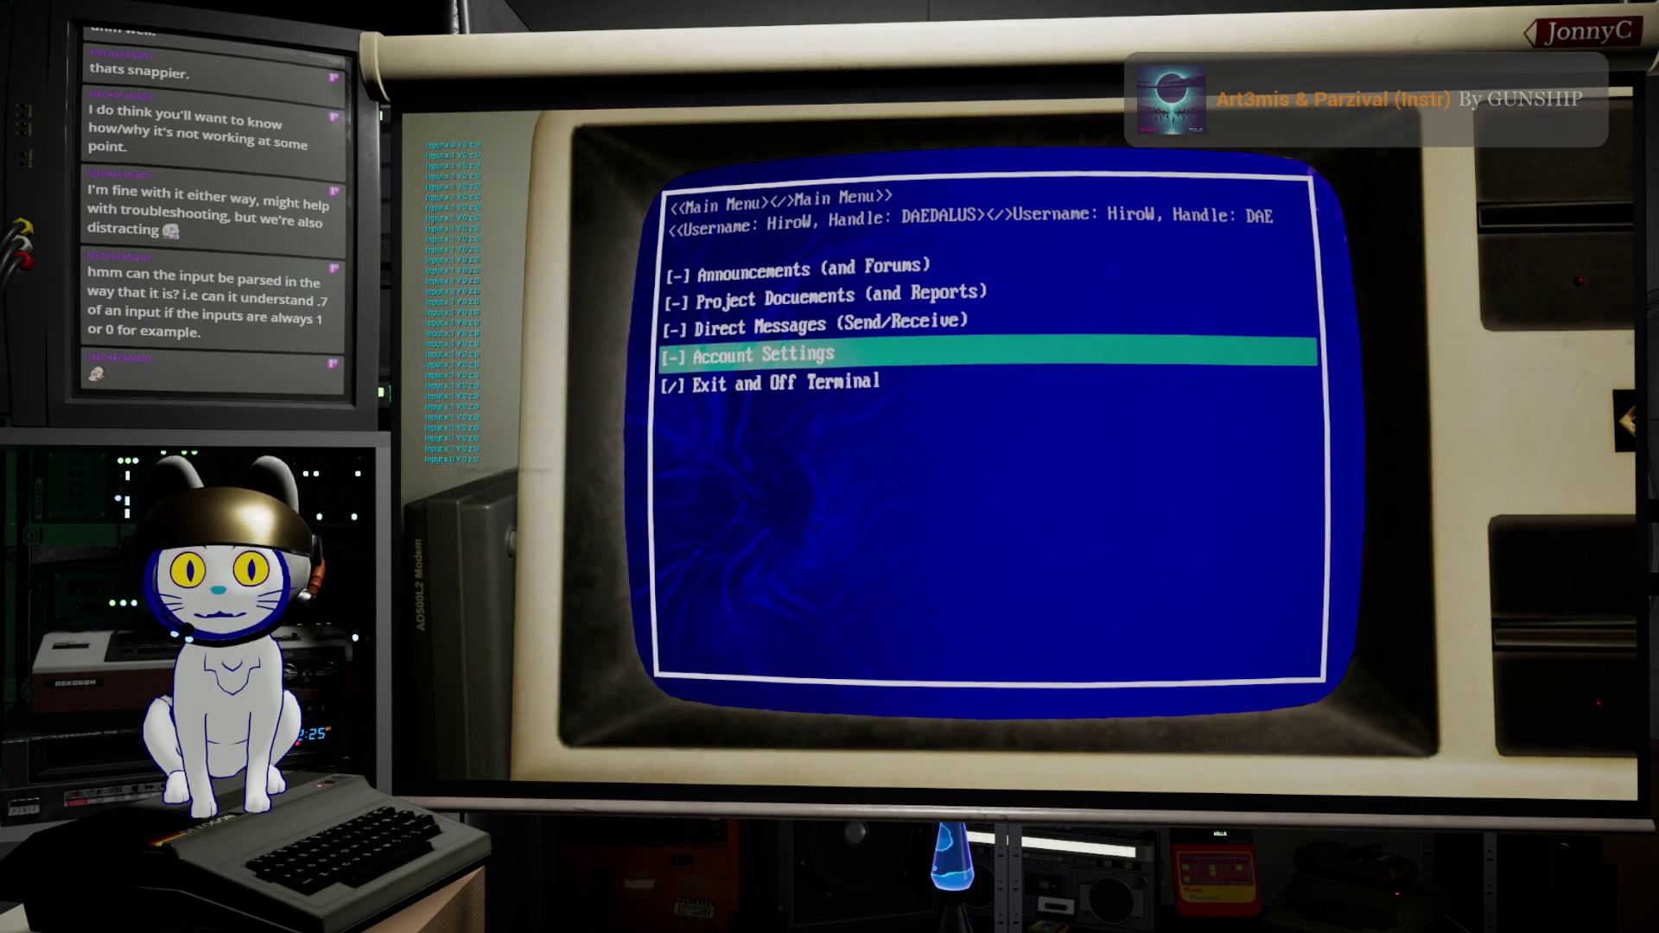
pyautogui.press('Down')
pyautogui.press('Down')
pyautogui.press('Up')
pyautogui.press('Down')
pyautogui.press('Up')
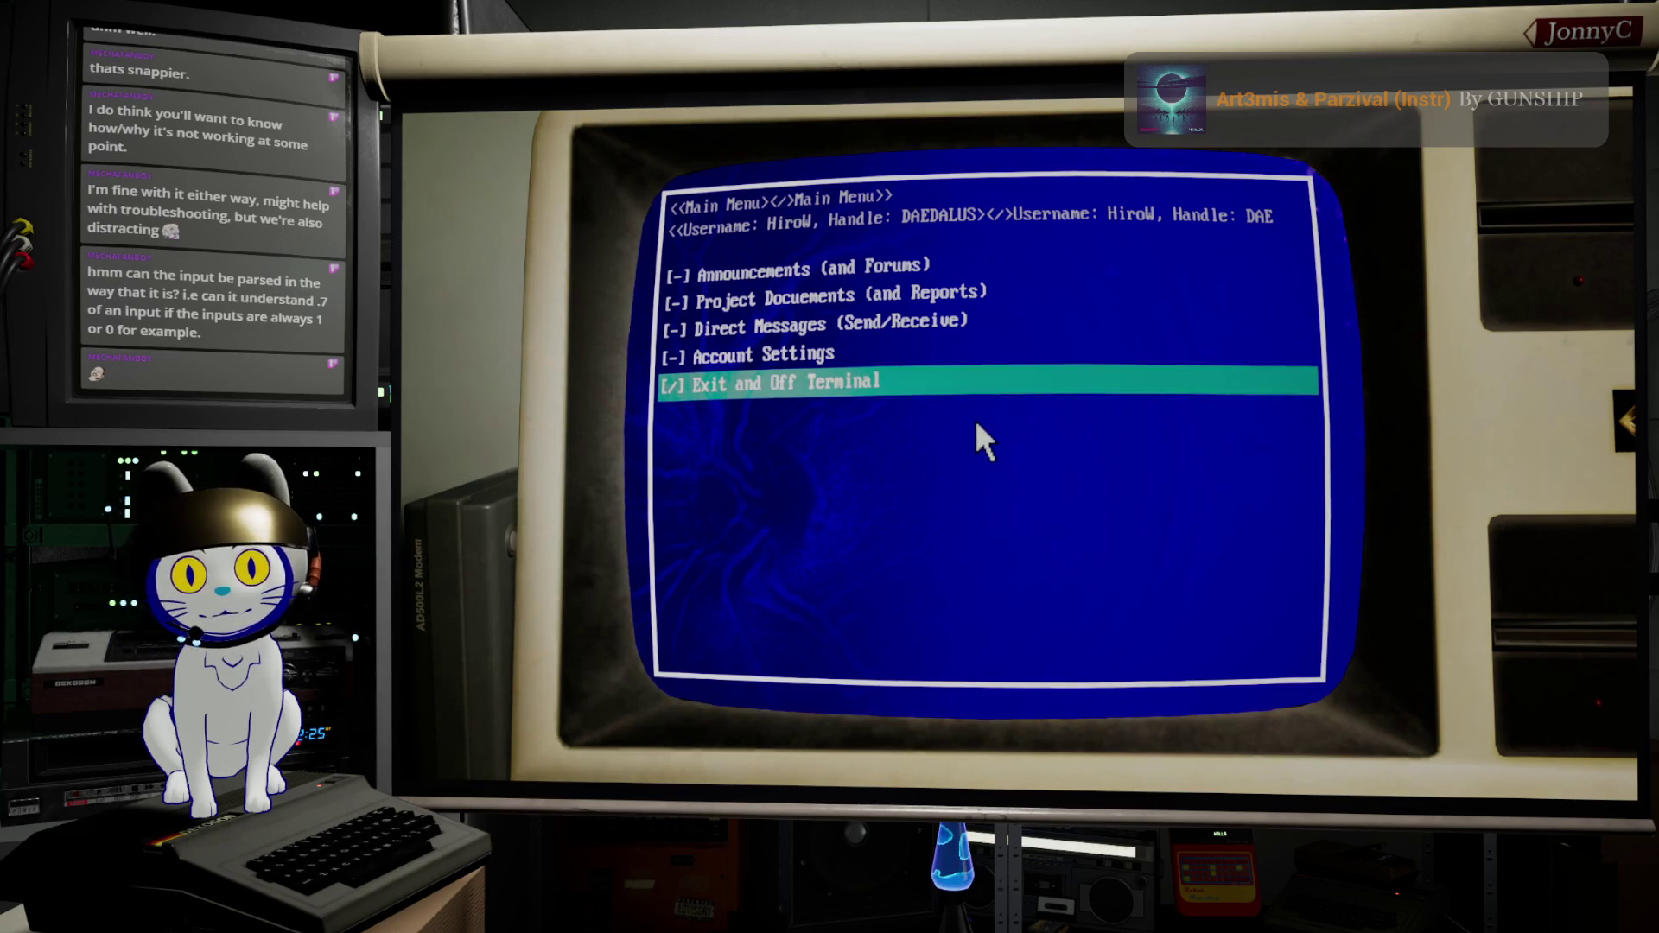
pyautogui.press('Up')
pyautogui.press('Up')
pyautogui.press('Down')
pyautogui.press('Down')
pyautogui.press('Up')
pyautogui.press('Up')
pyautogui.press('Up')
pyautogui.press('Down')
pyautogui.press('Down')
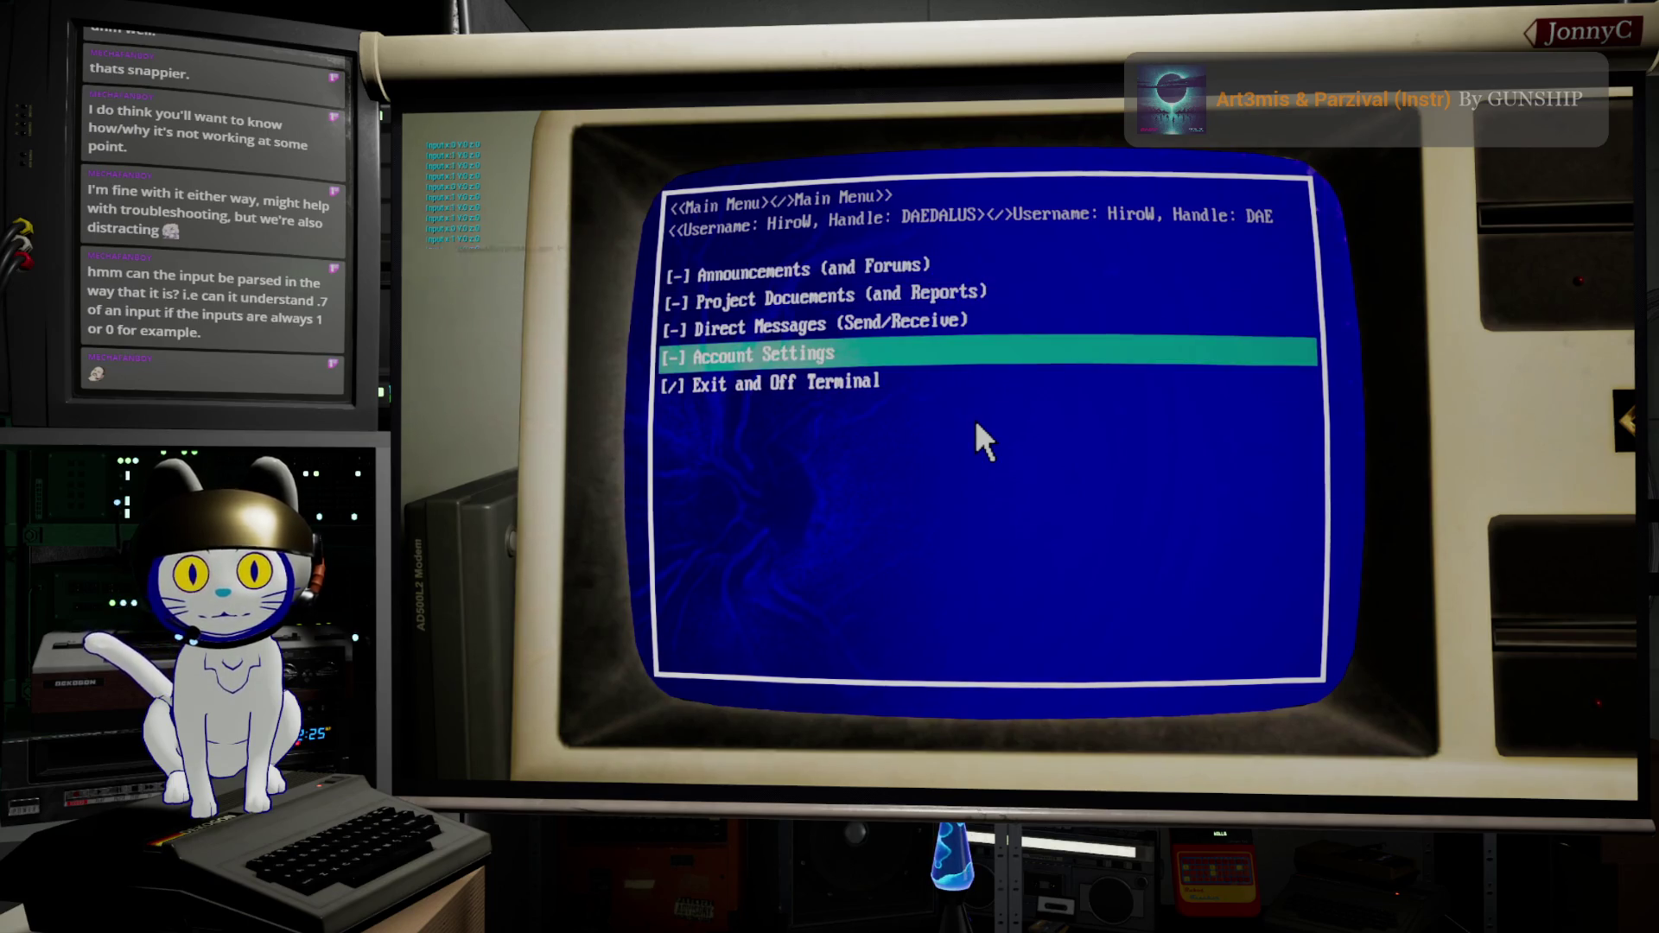
pyautogui.press('Escape')
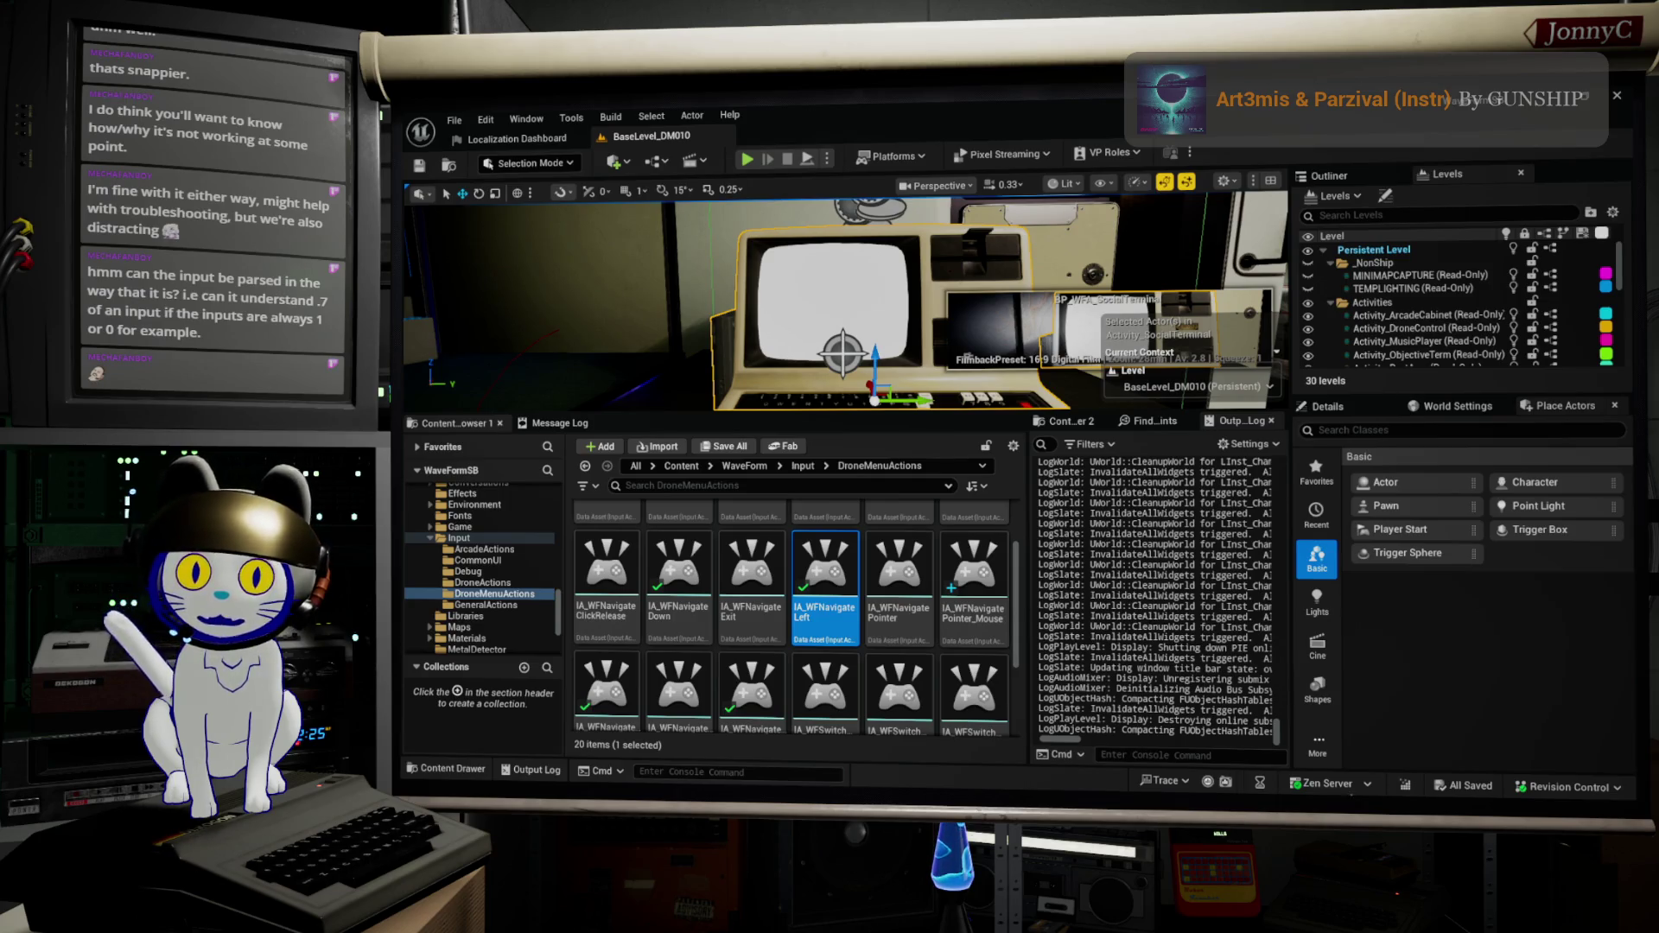
# Step: Add a {TYPE} argument to the debug Format Text node in TRIG_WFPressed's Update State
pyautogui.hotkey('alt', 'Tab')
pyautogui.scroll(3, 760, 466)
pyautogui.scroll(1, 732, 415)
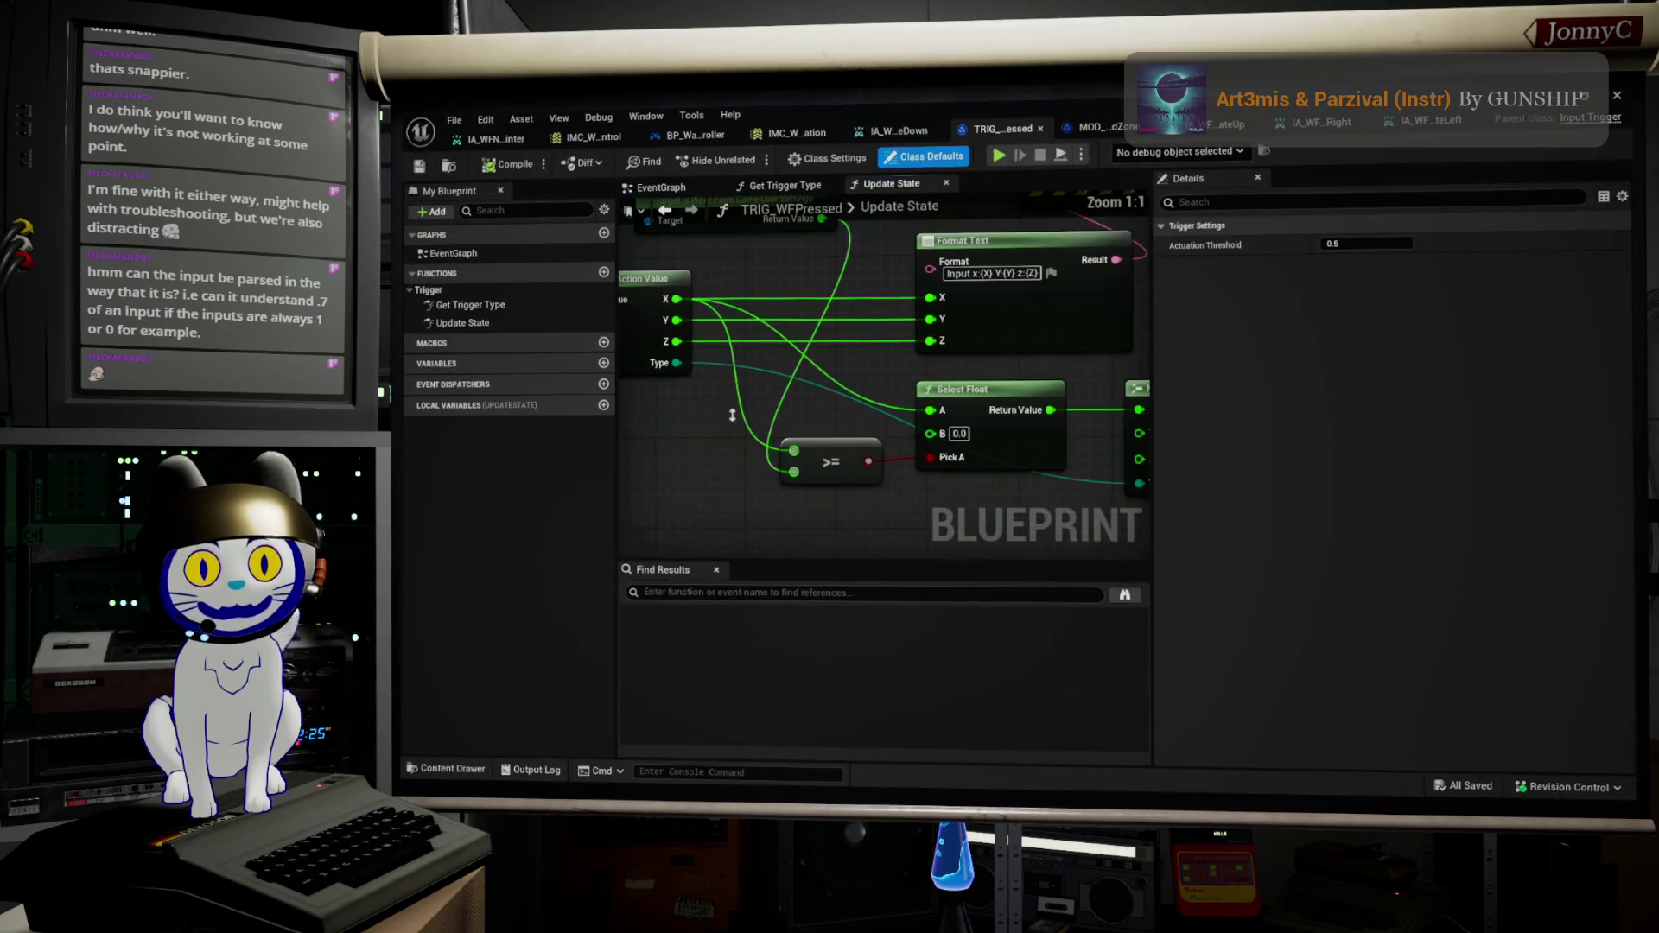
pyautogui.click(1019, 273)
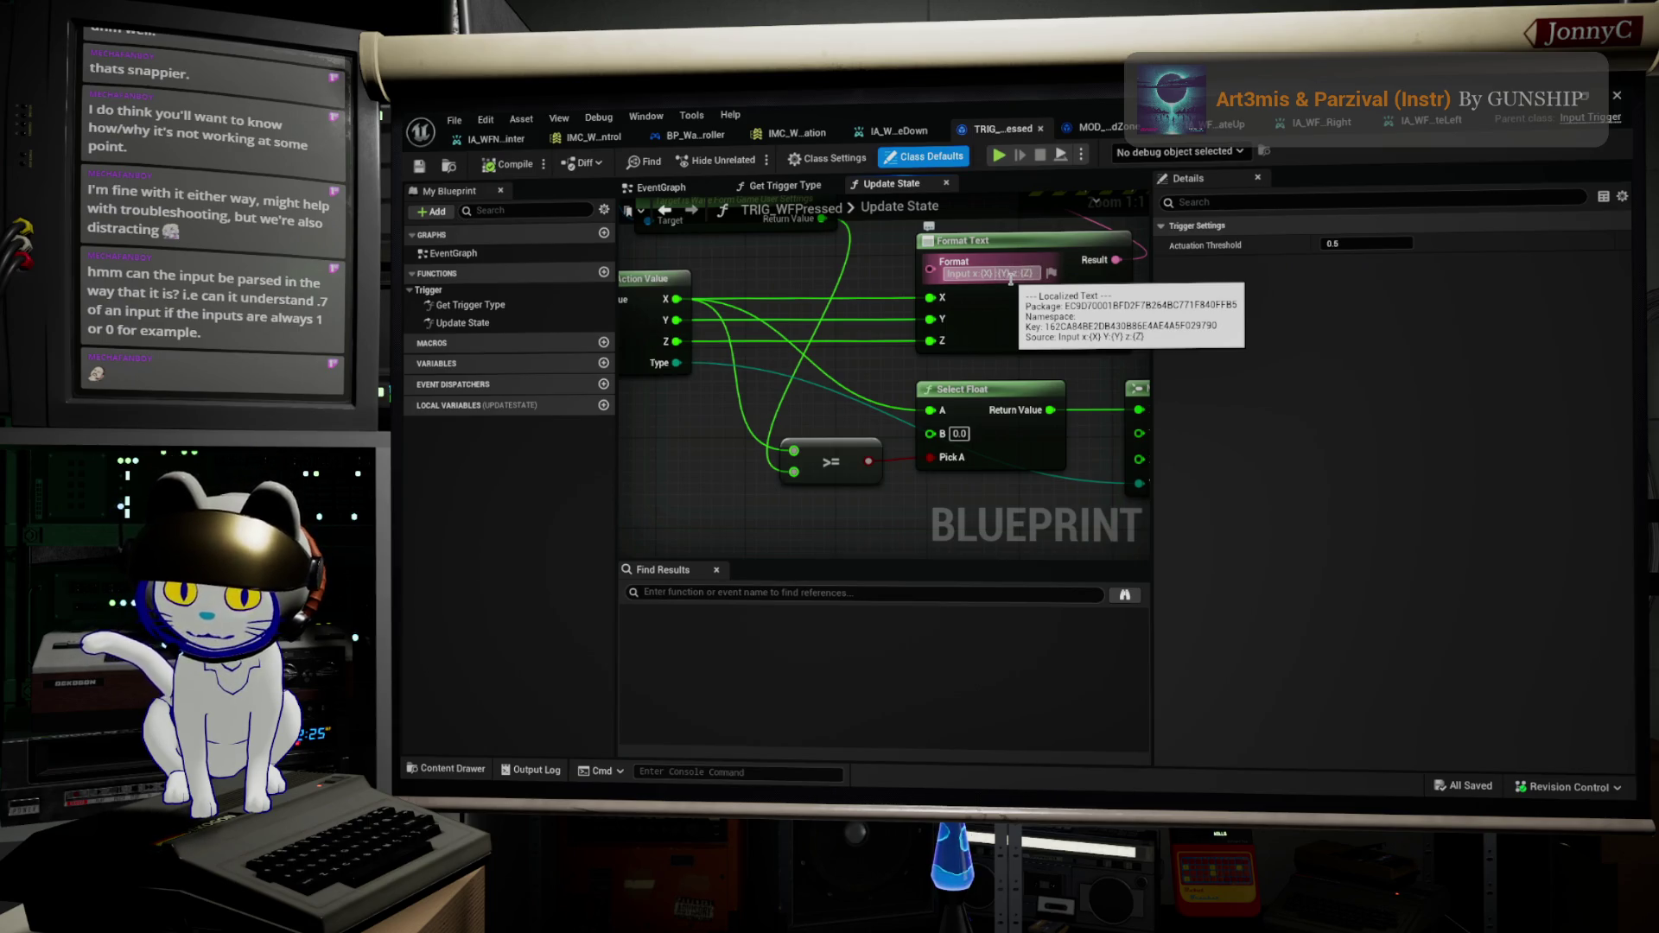
pyautogui.write('y:')
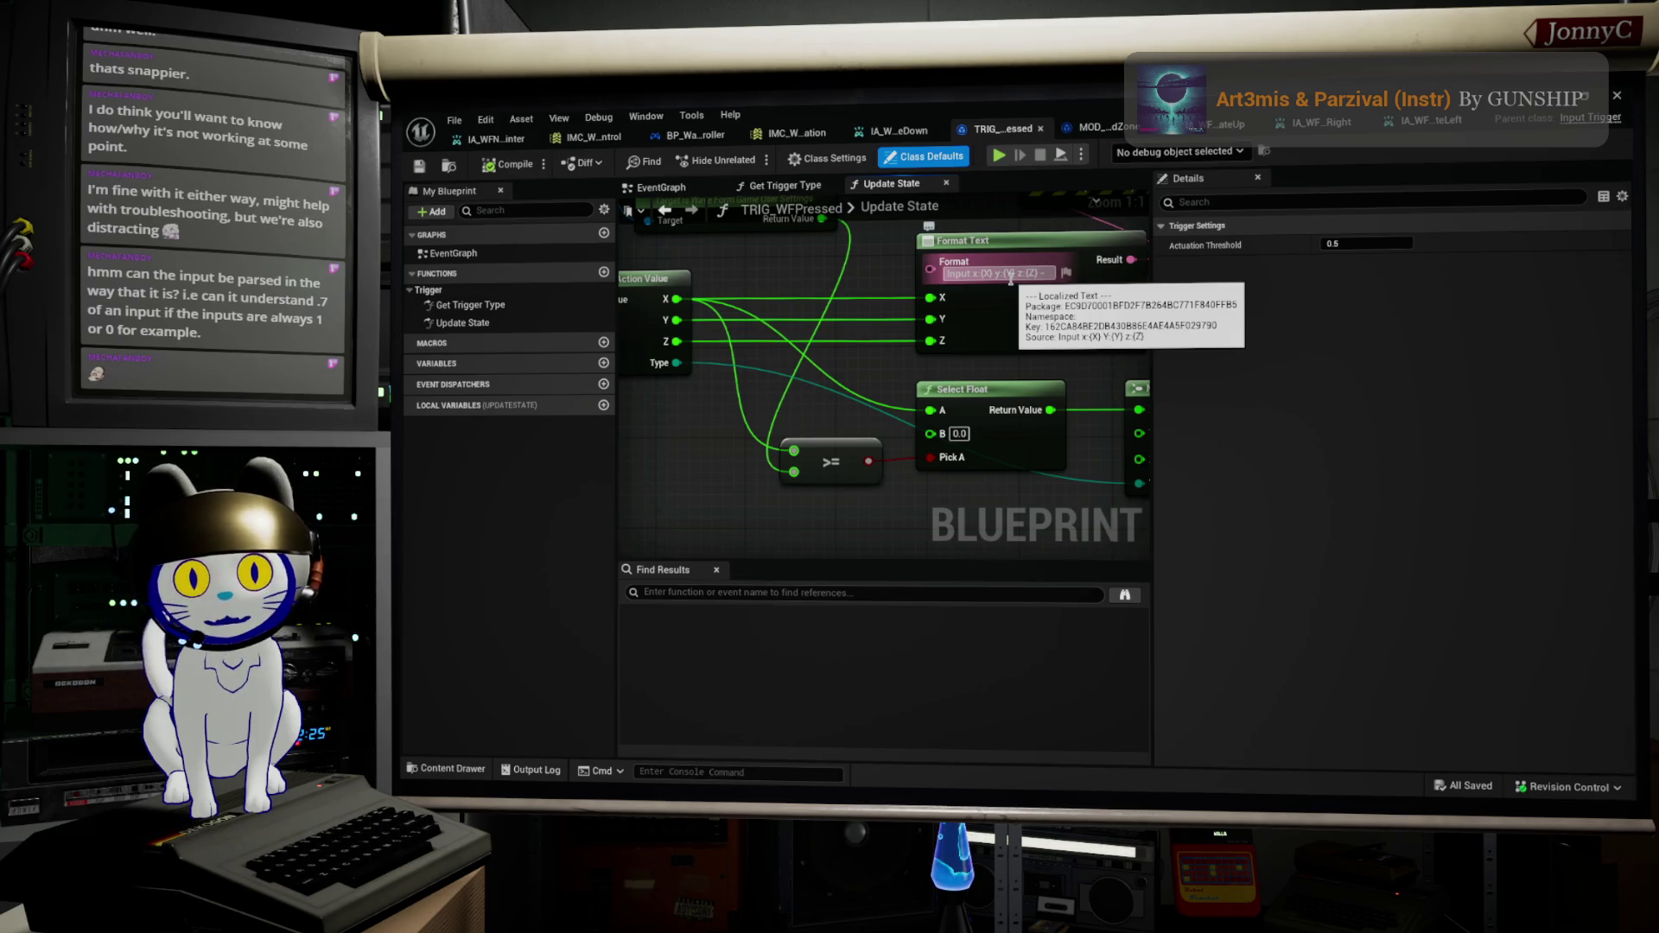
pyautogui.write('pe:{')
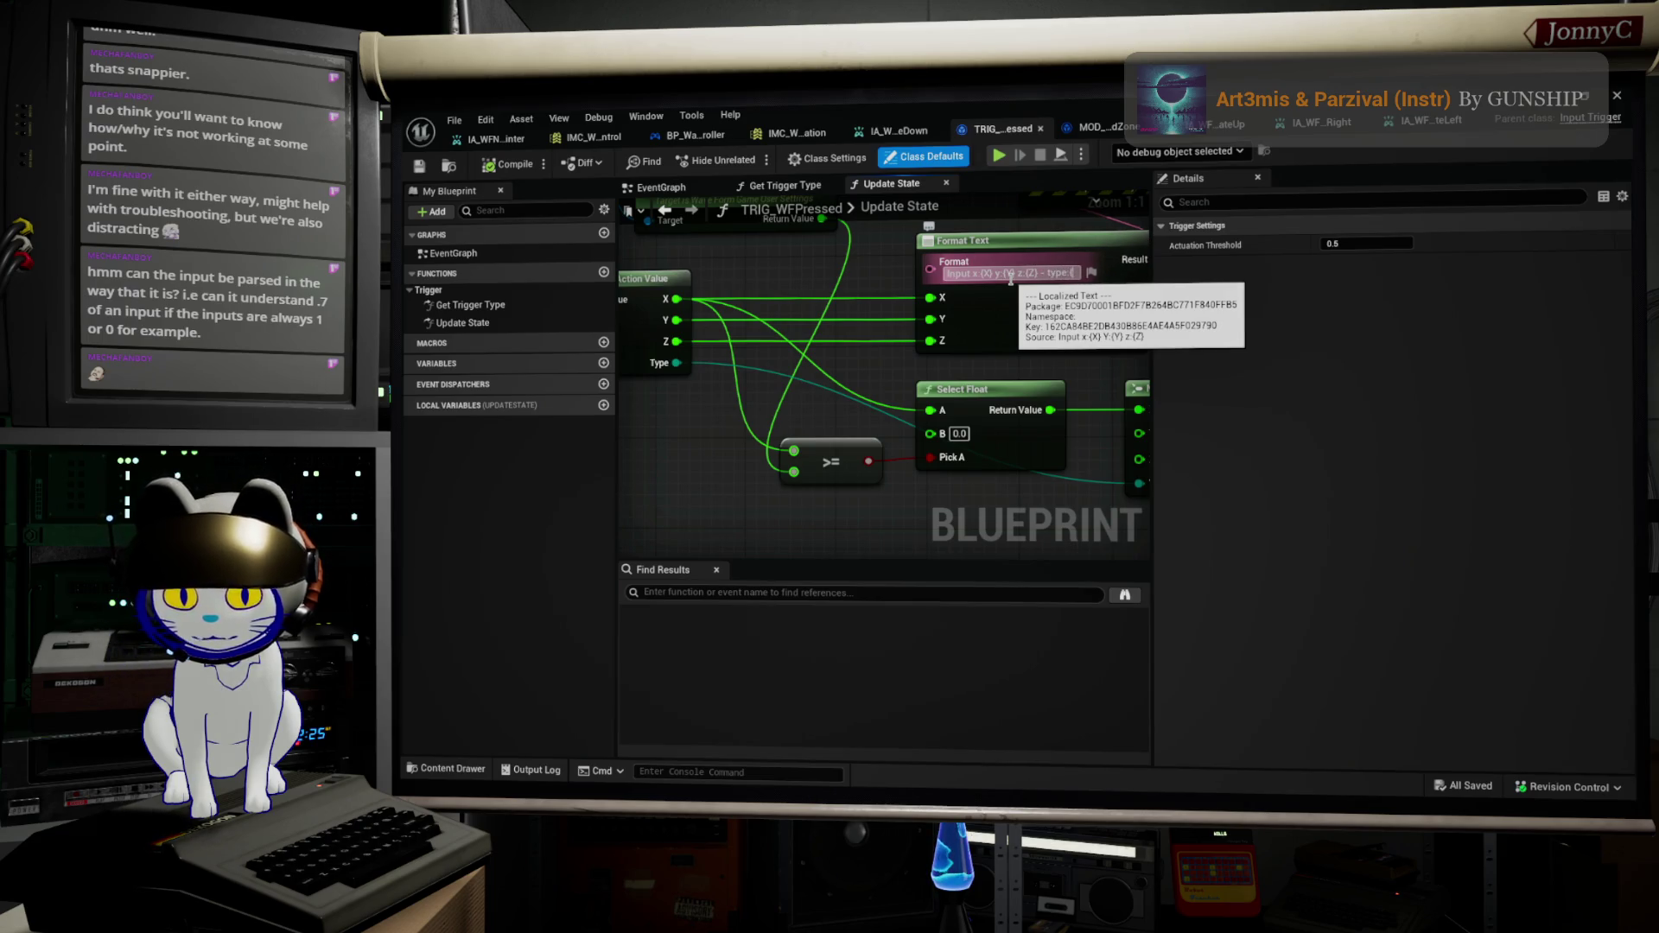
pyautogui.write('Ty')
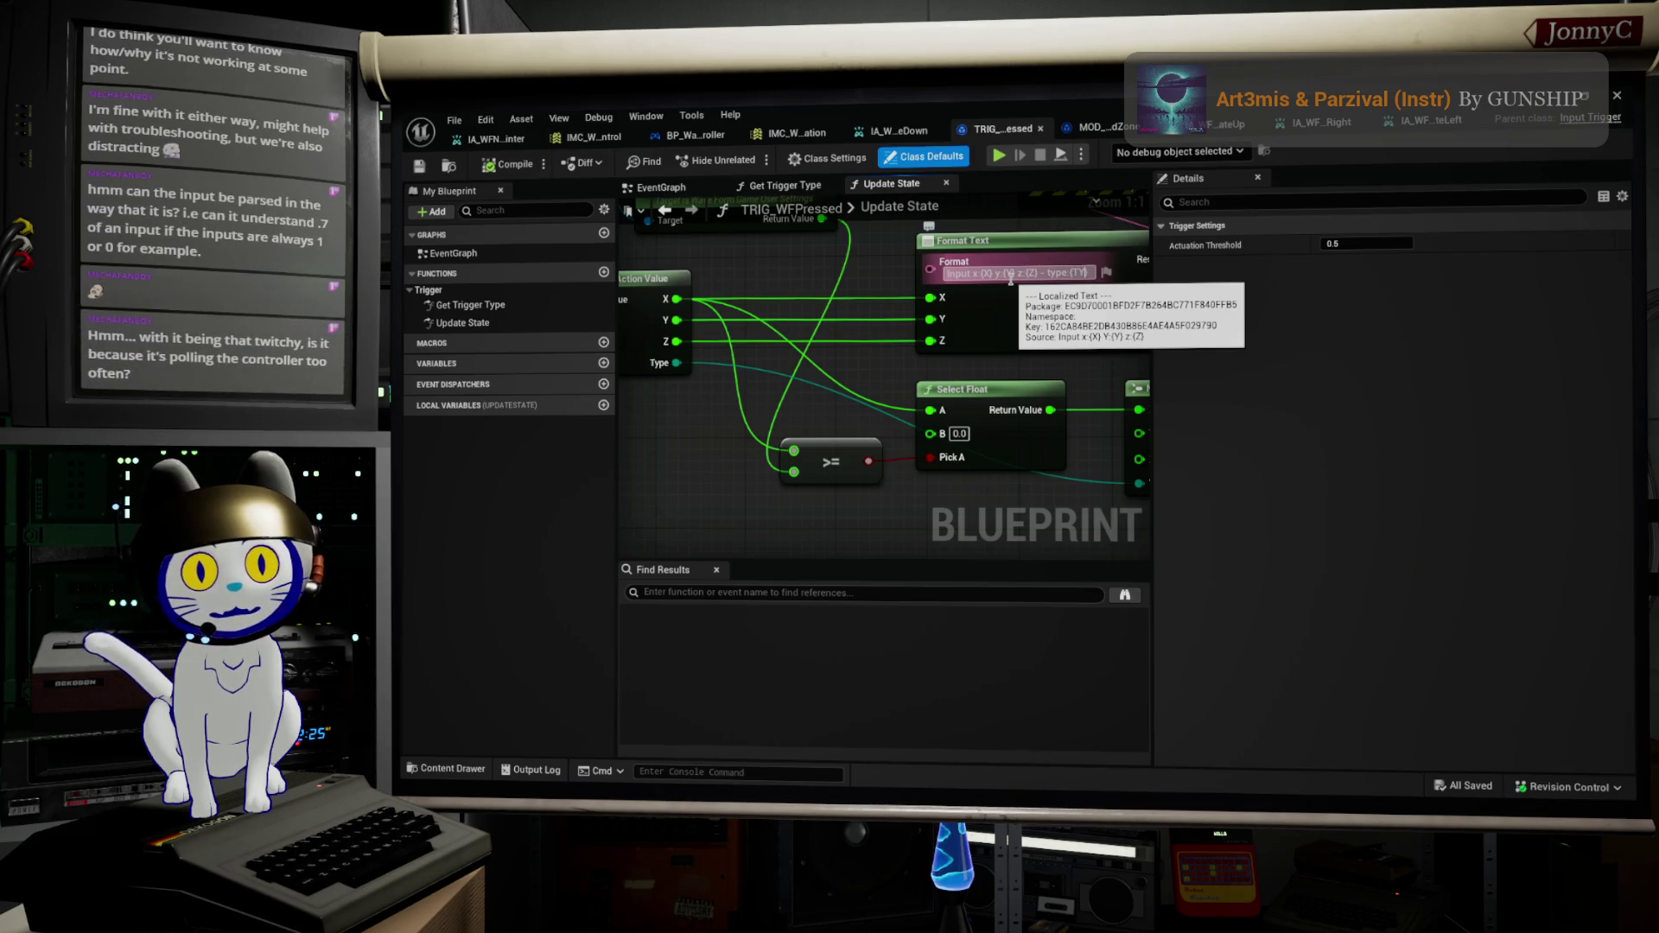
pyautogui.write('PE')
pyautogui.press('Return')
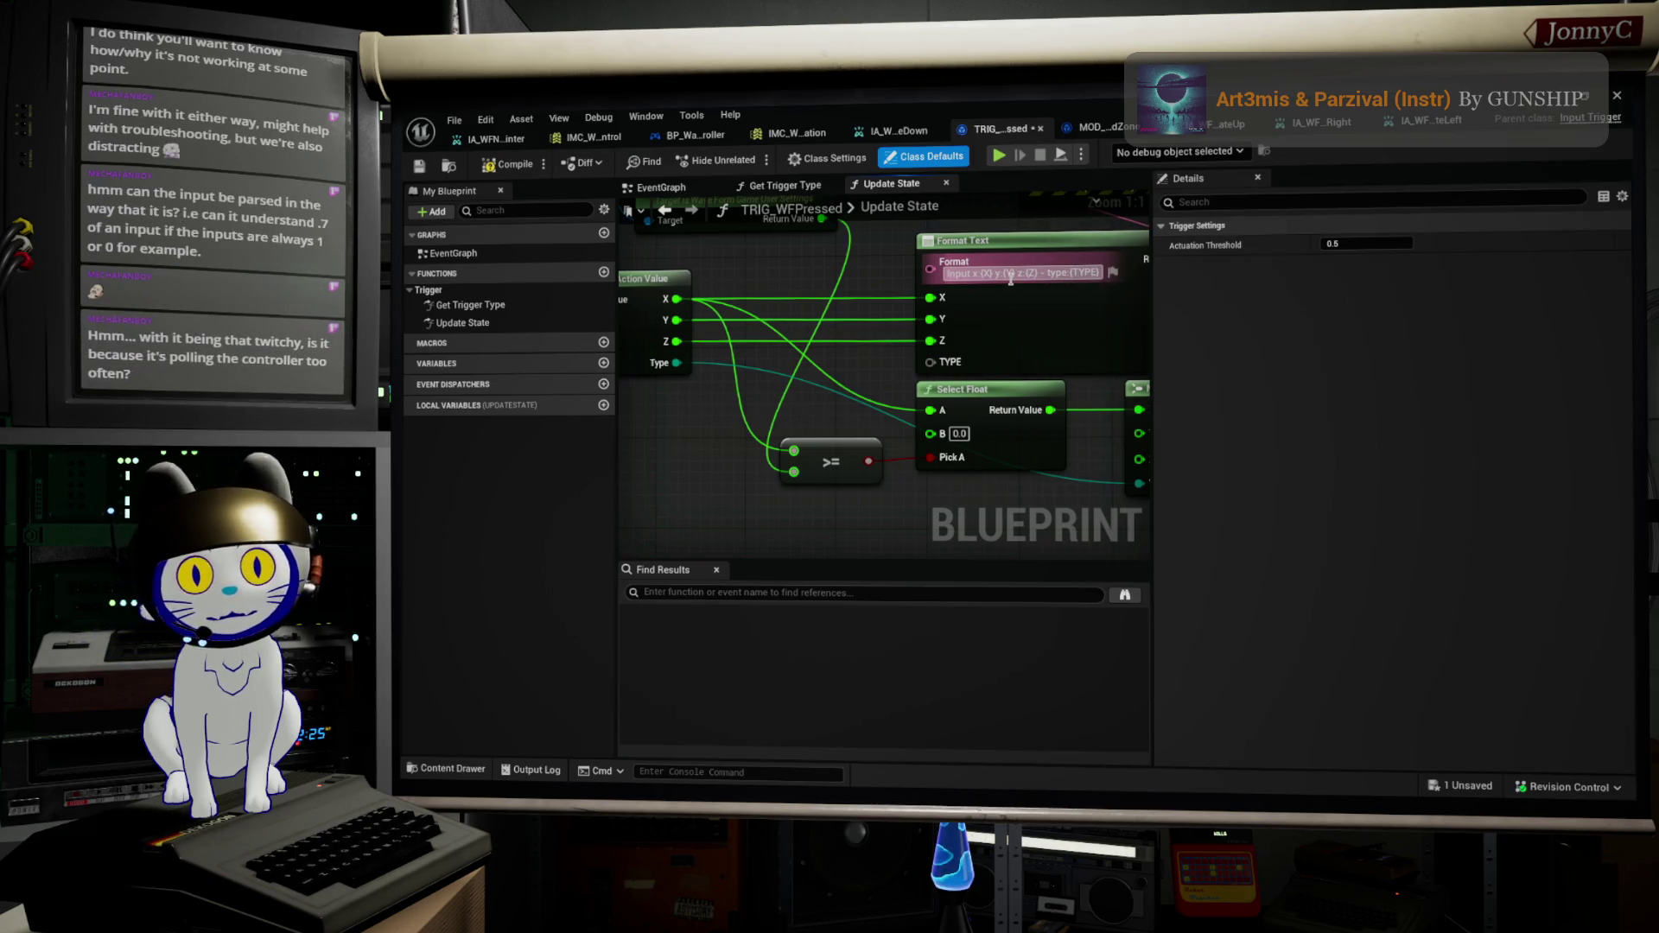
# Step: Convert the Type pin with To Text (Byte/Enum), feed it into TYPE, and compile
pyautogui.rightClick(1010, 278)
pyautogui.moveTo(676, 363); pyautogui.dragTo(657, 432)
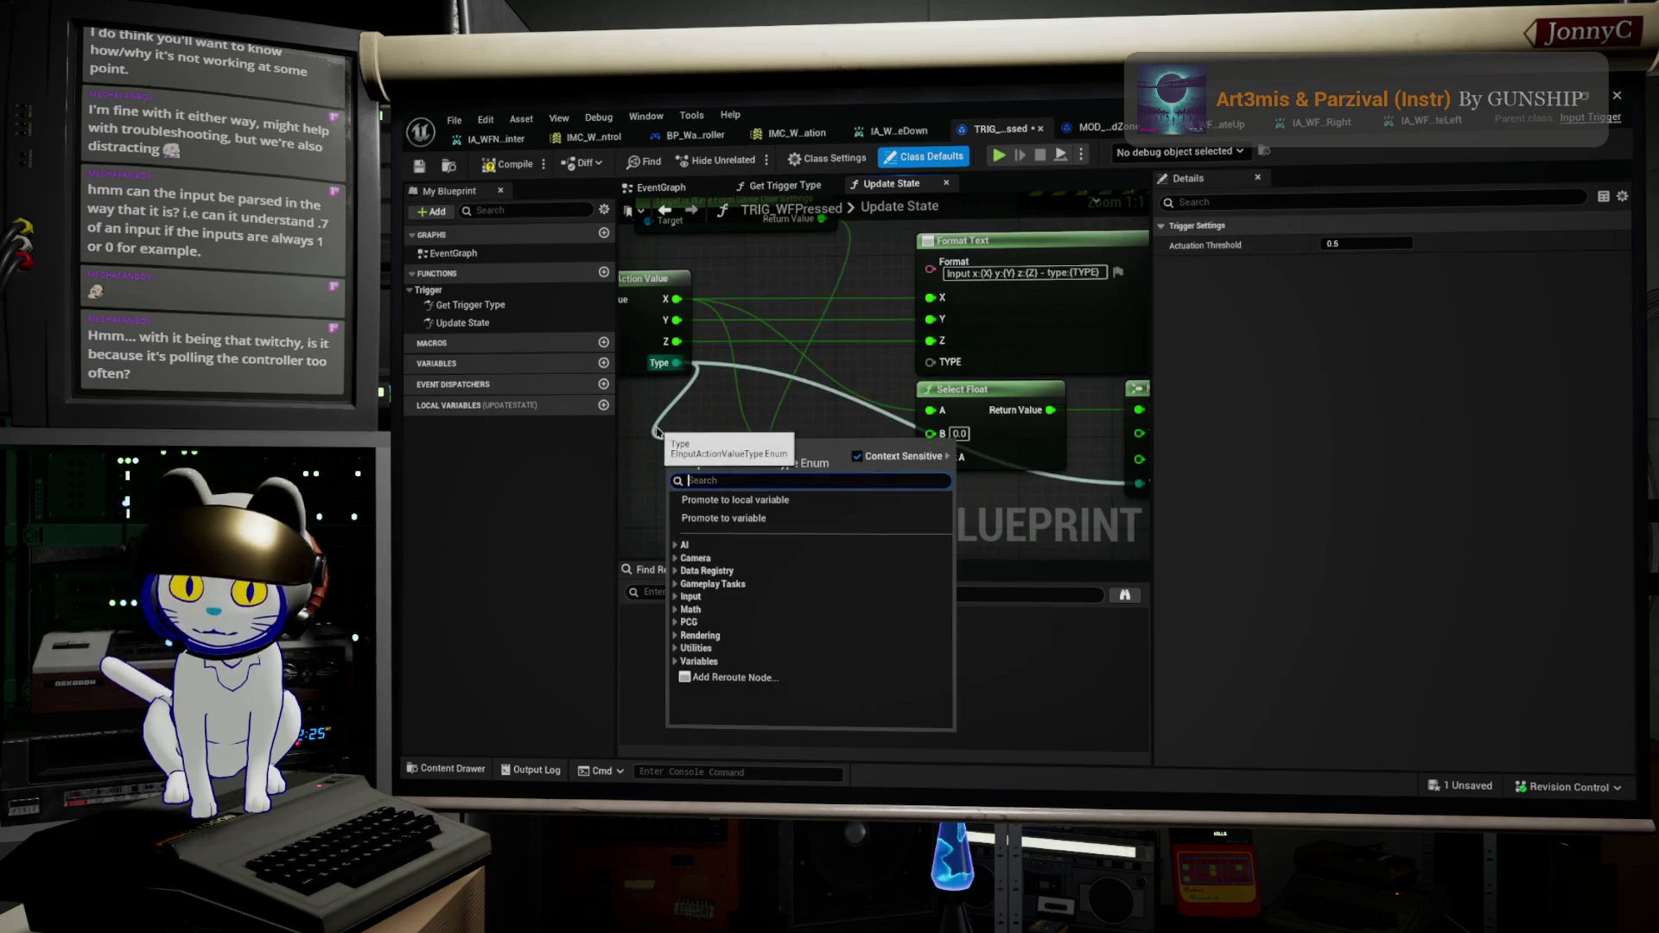
pyautogui.write('text')
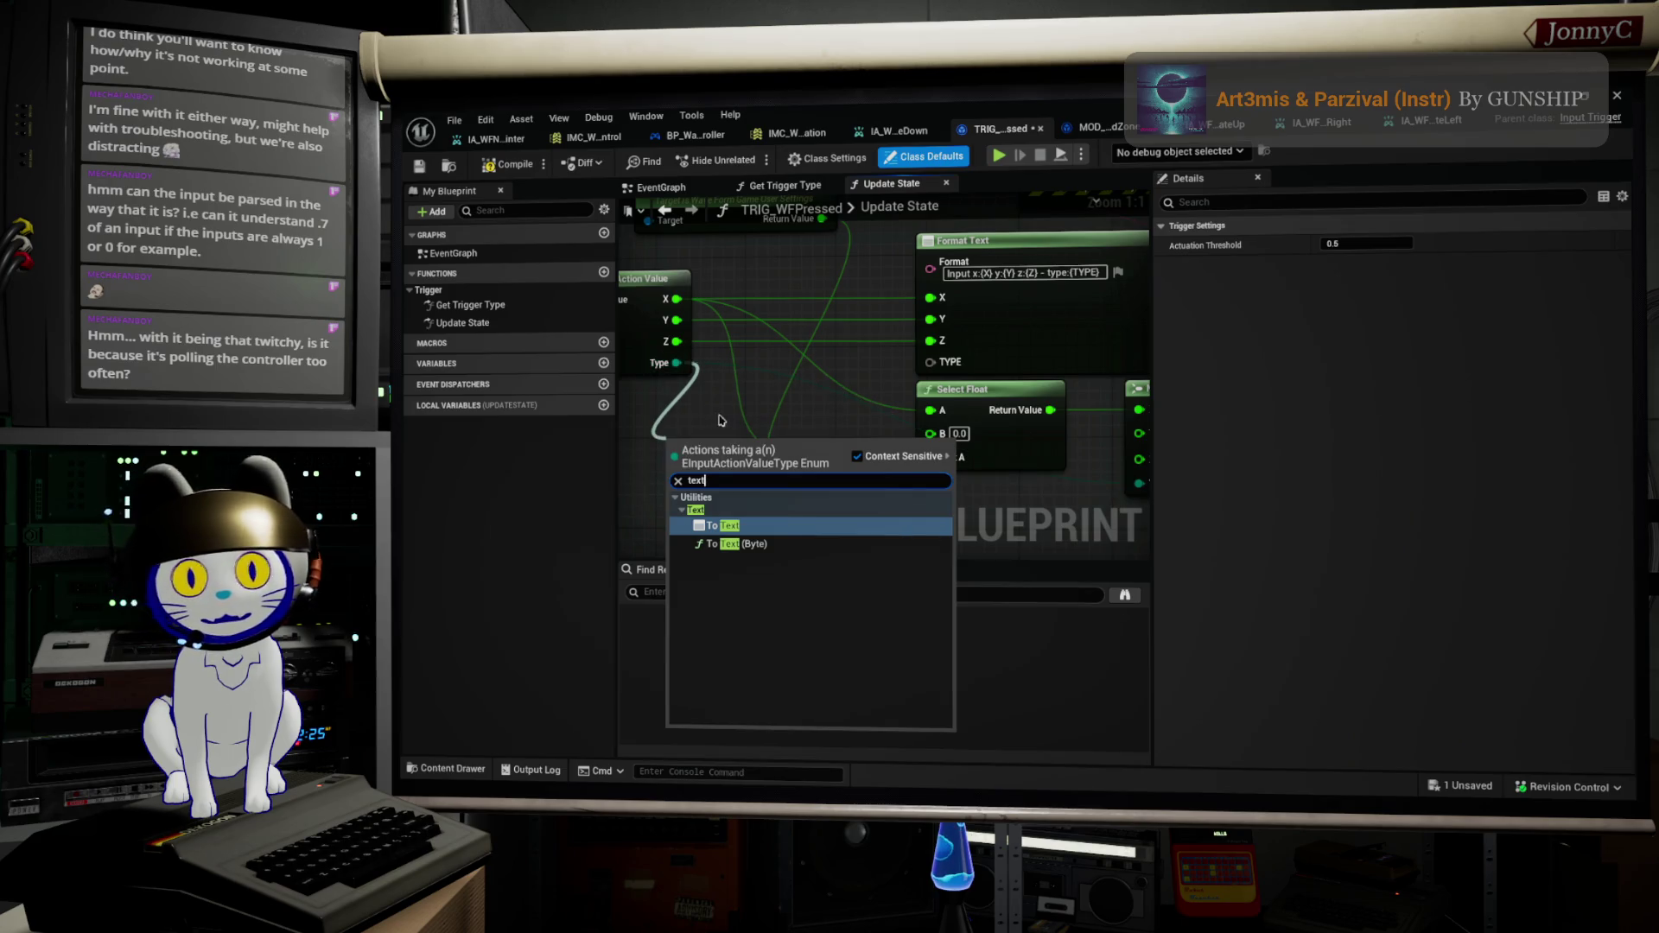
pyautogui.click(739, 526)
pyautogui.moveTo(746, 454)
pyautogui.mouseDown()
pyautogui.moveTo(699, 420)
pyautogui.moveTo(786, 427)
pyautogui.moveTo(958, 361)
pyautogui.mouseUp()
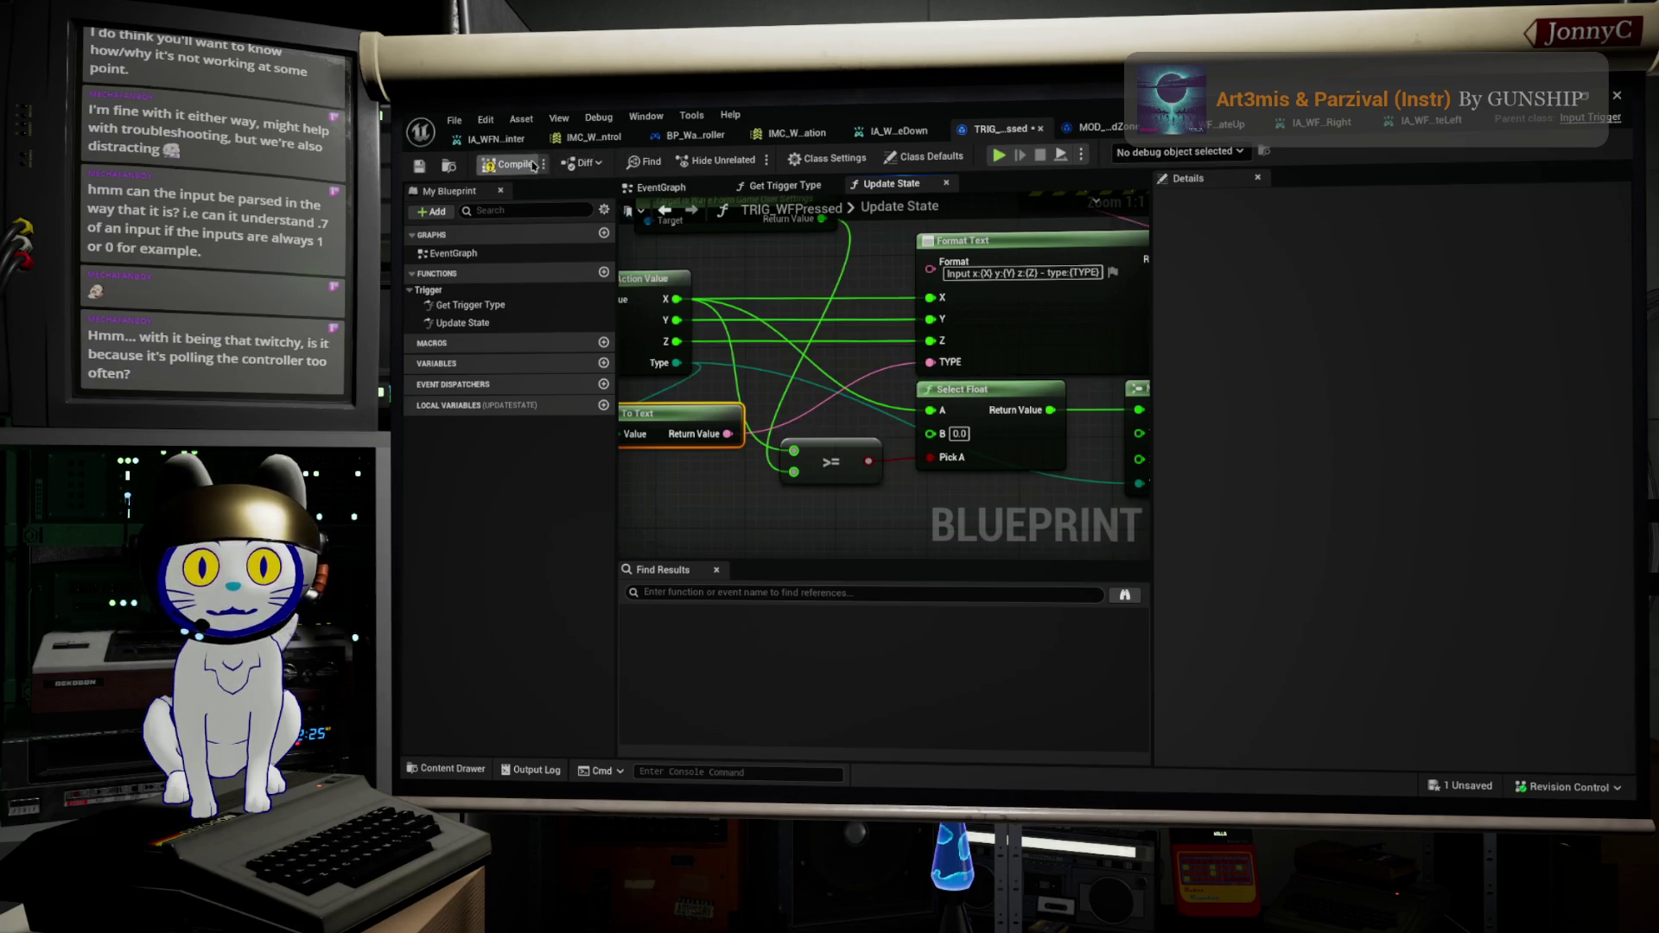
pyautogui.click(510, 165)
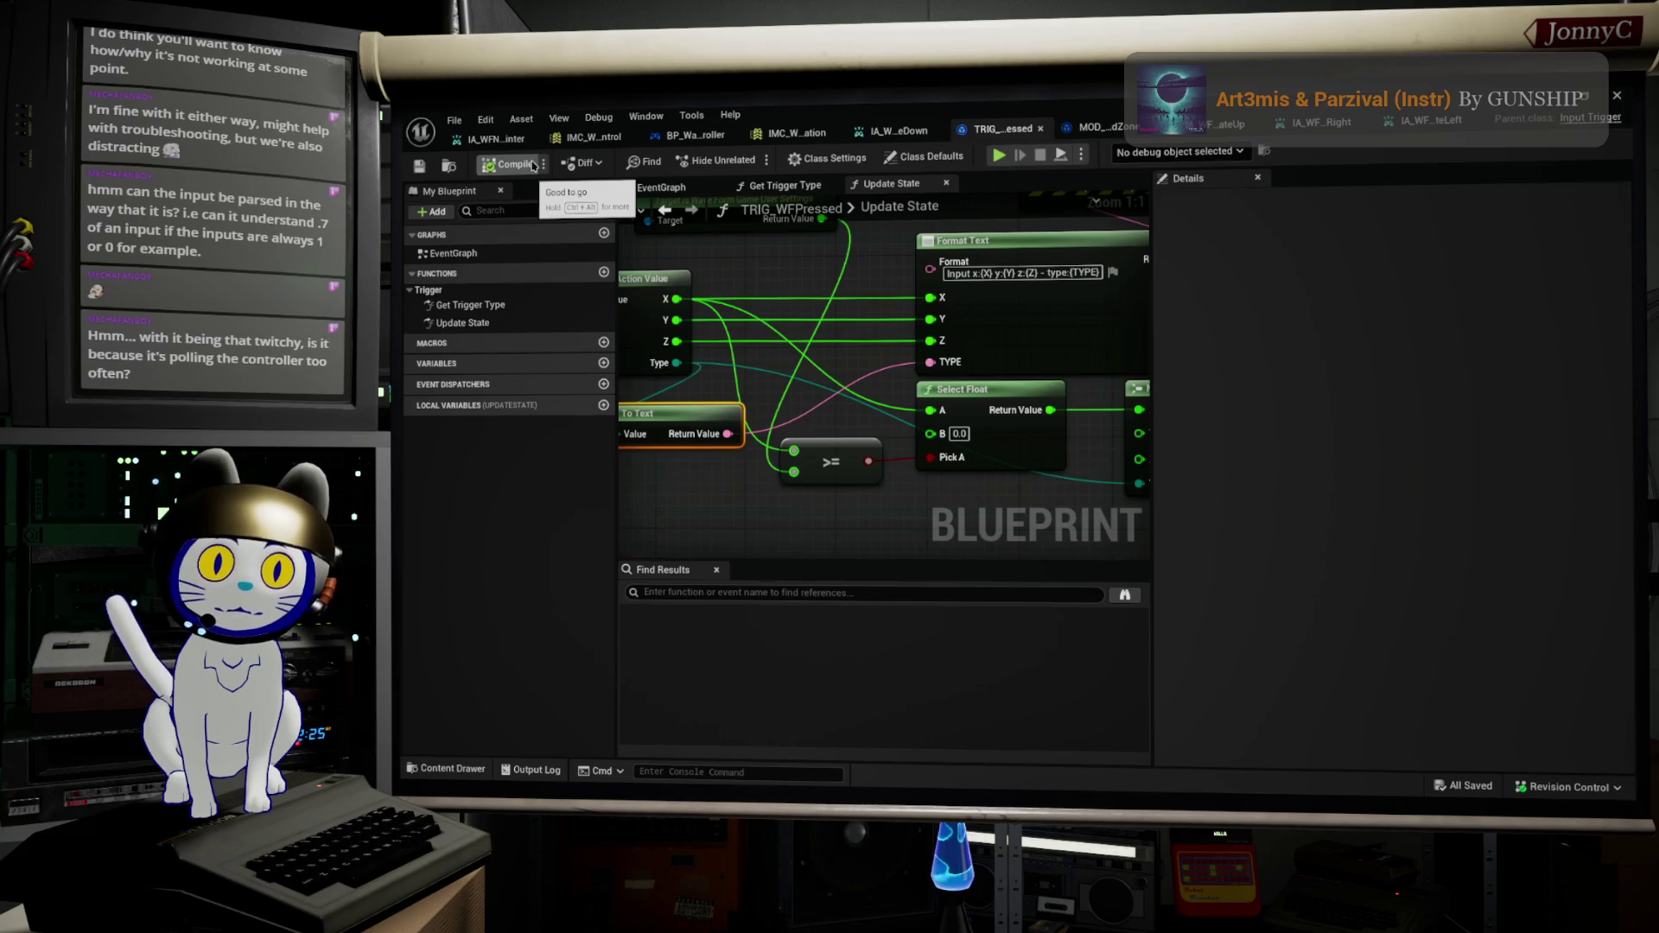
pyautogui.scroll(-2, 720, 391)
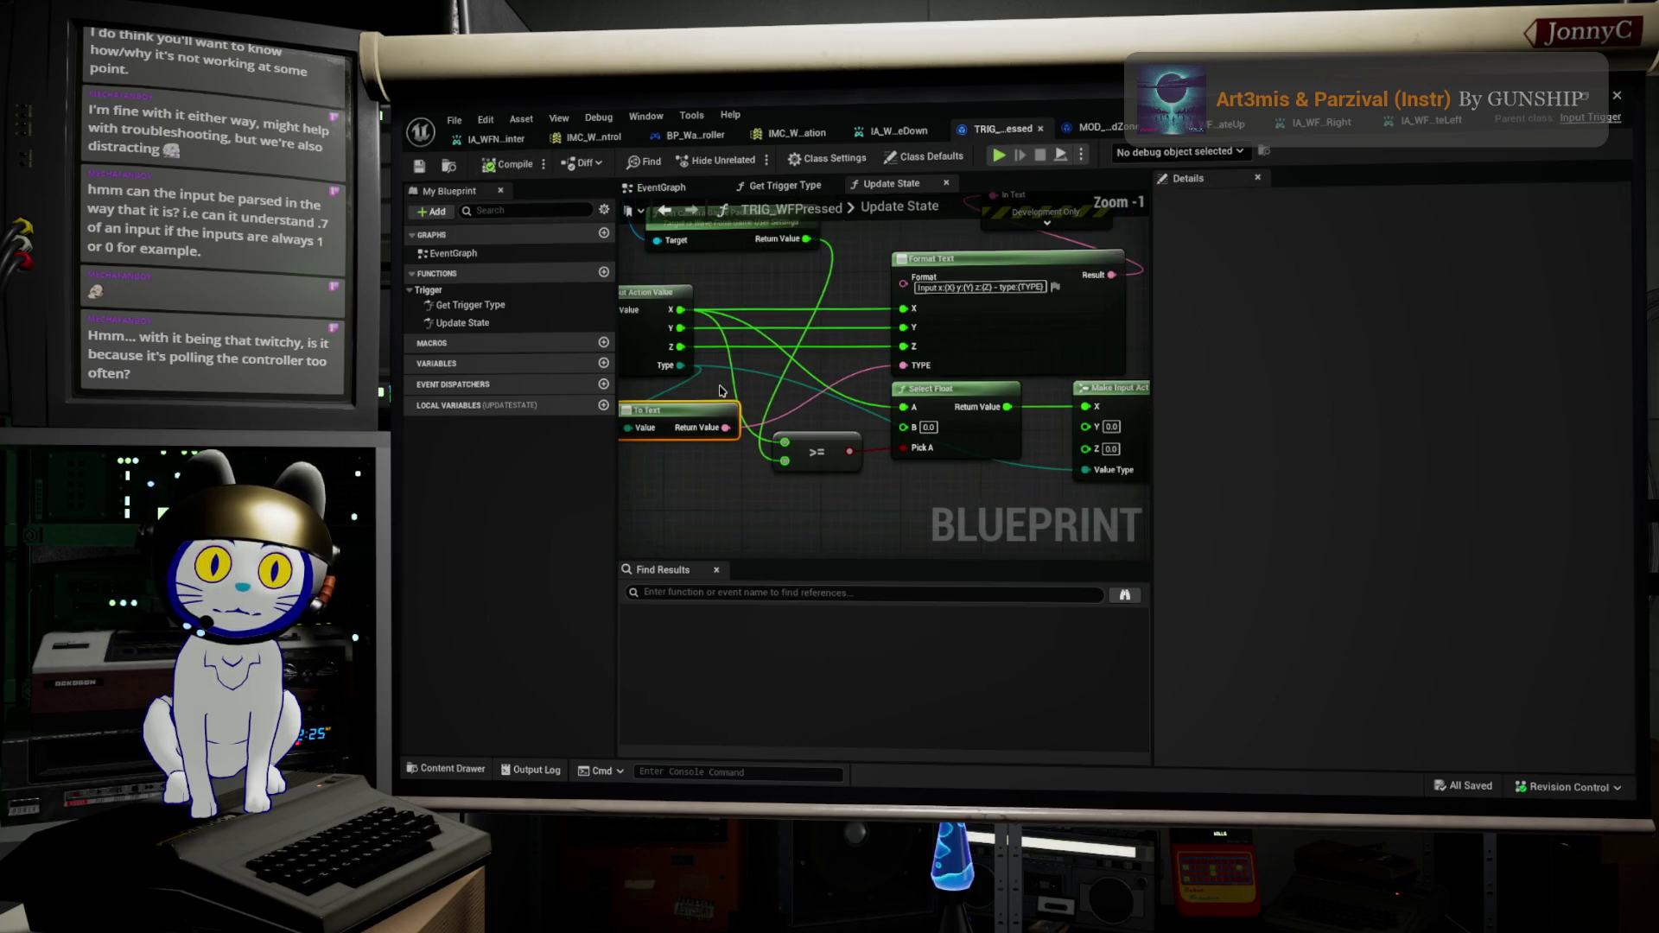
# Step: Review TRIG_WFPressed's Update State nodes and dead zone wiring, then show IA_WFNavigateDown's settings
pyautogui.moveTo(721, 390); pyautogui.dragTo(815, 438)
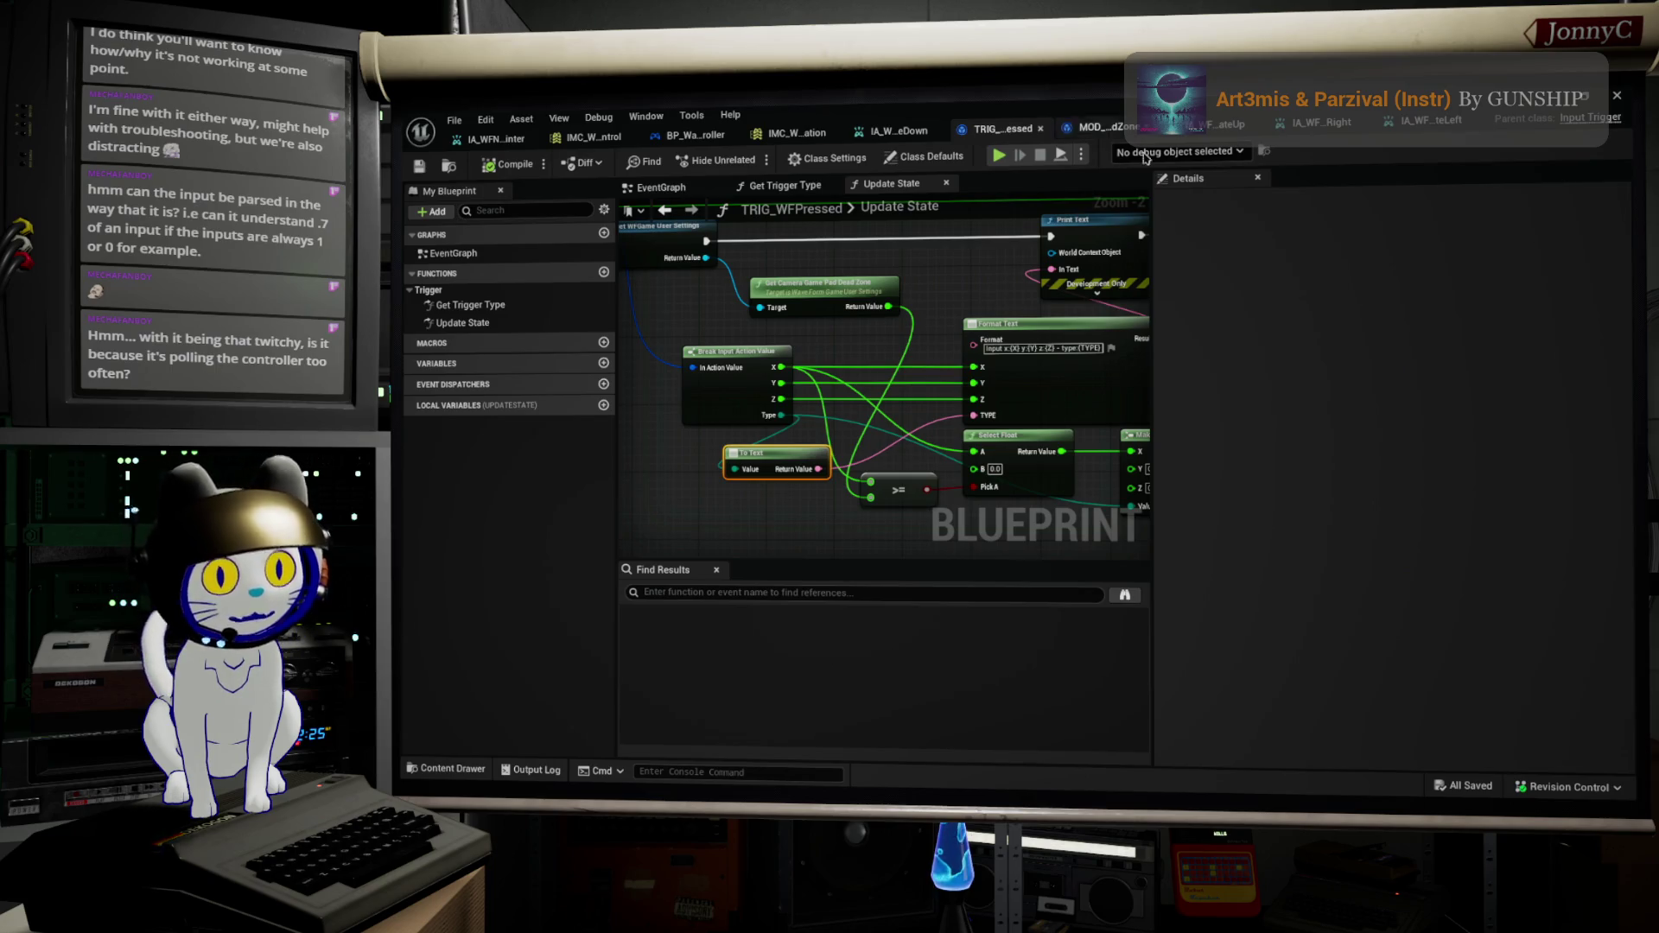
pyautogui.scroll(-2, 1048, 401)
pyautogui.scroll(4, 799, 316)
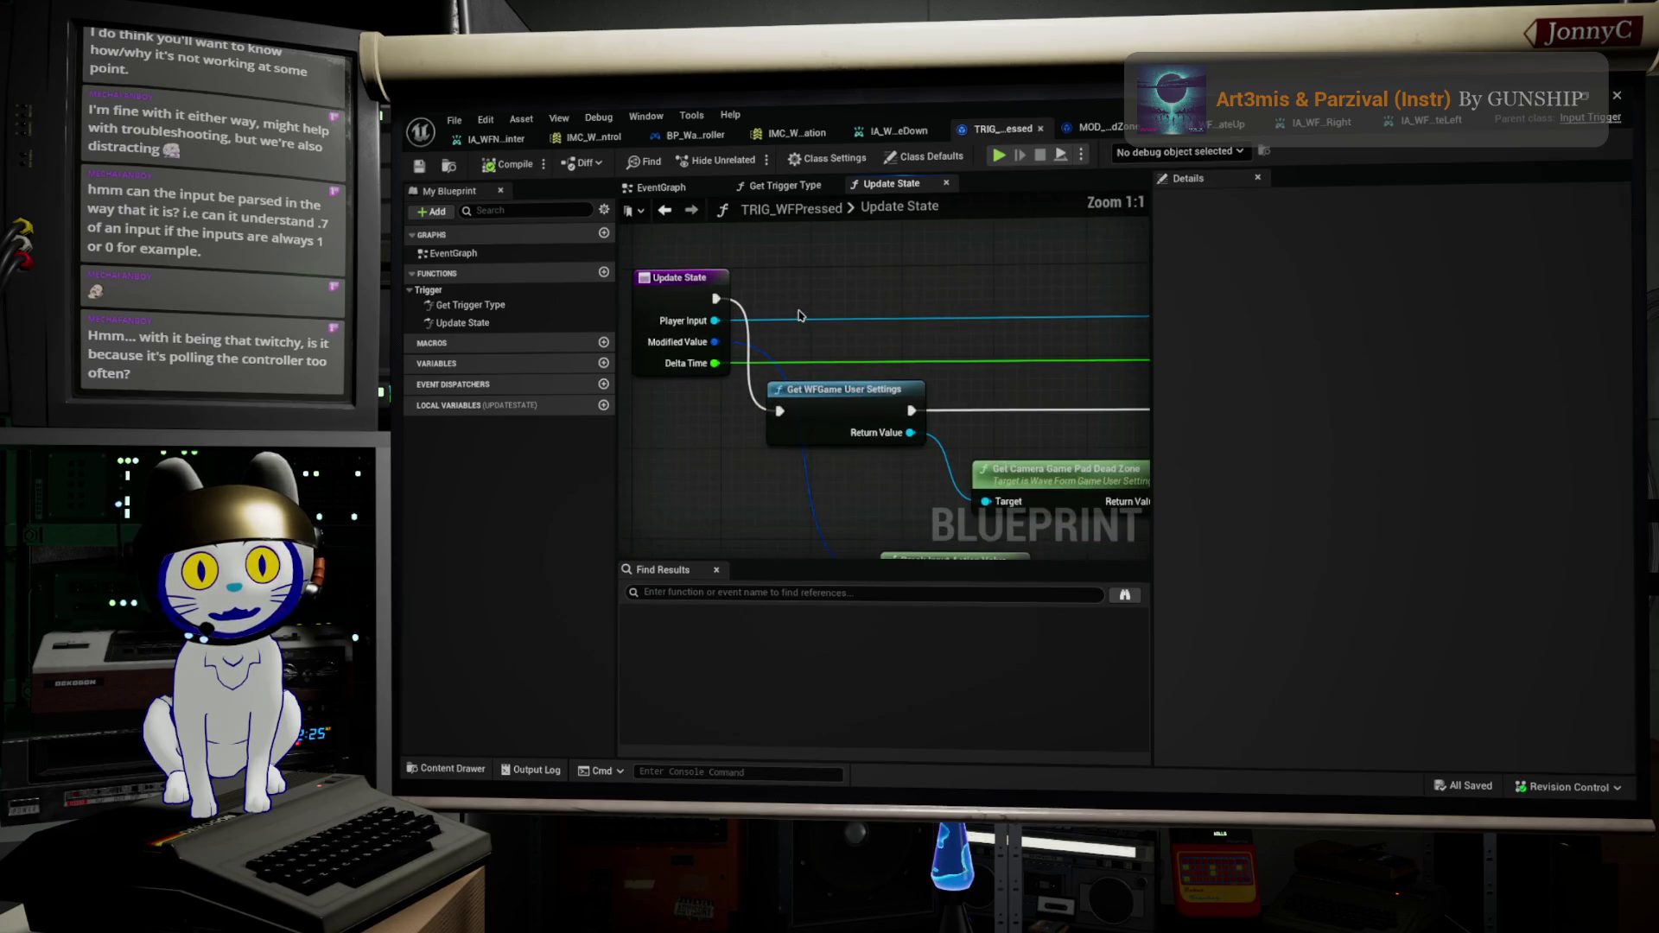
pyautogui.scroll(-2, 799, 316)
pyautogui.moveTo(799, 315); pyautogui.dragTo(626, 312)
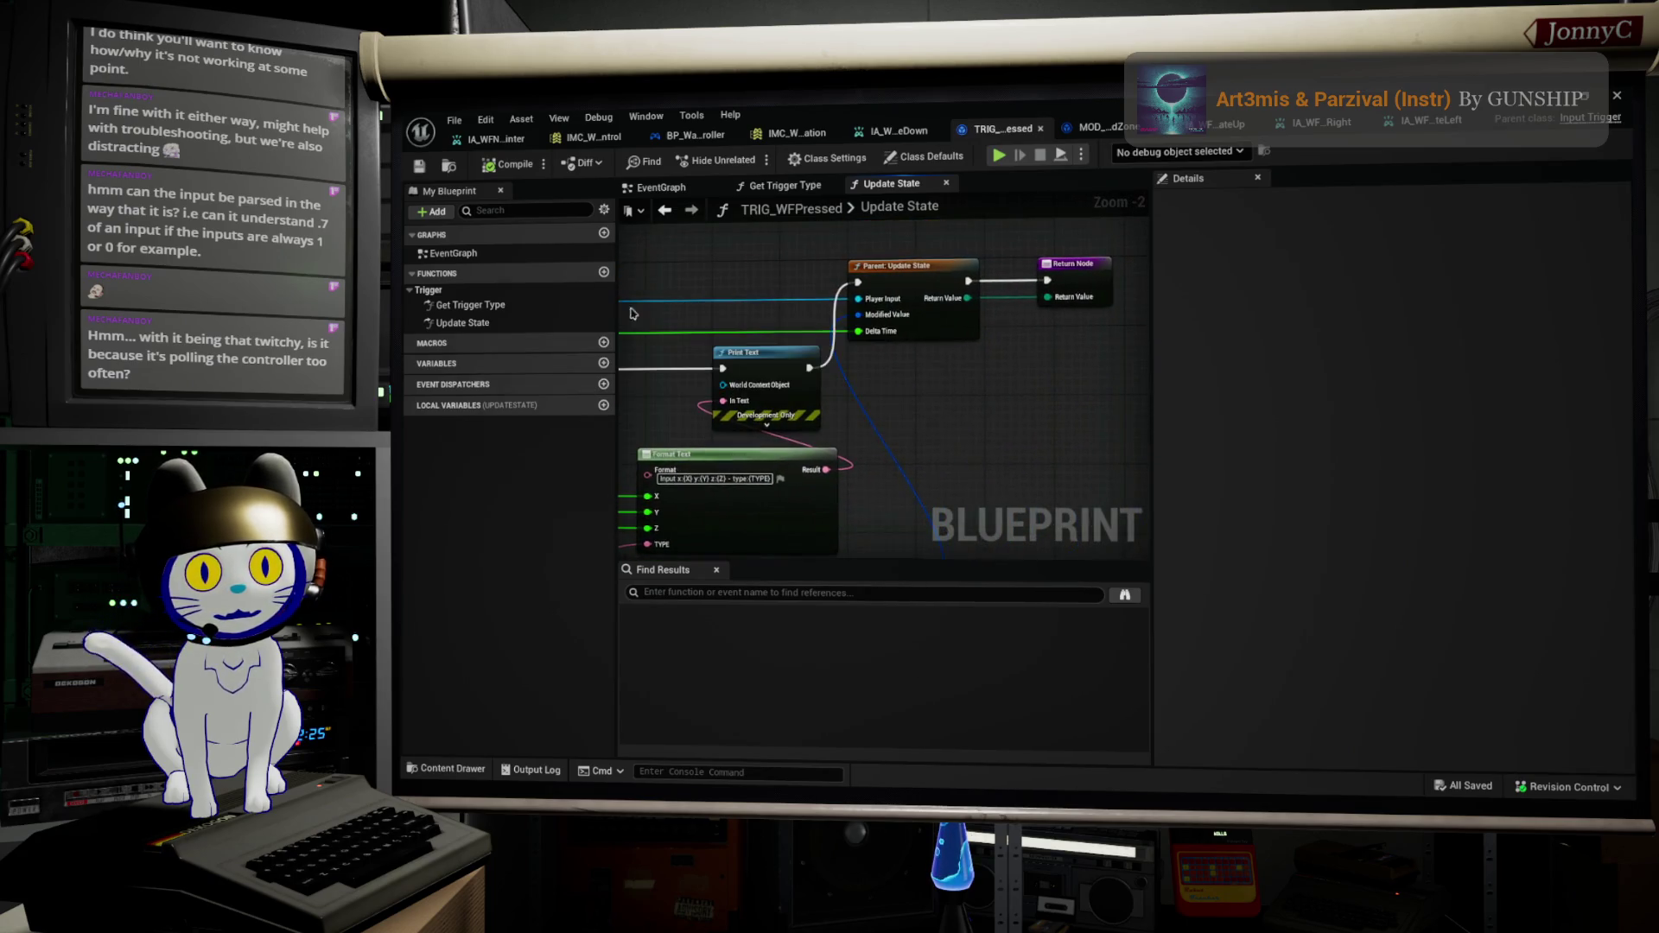
pyautogui.scroll(1, 916, 285)
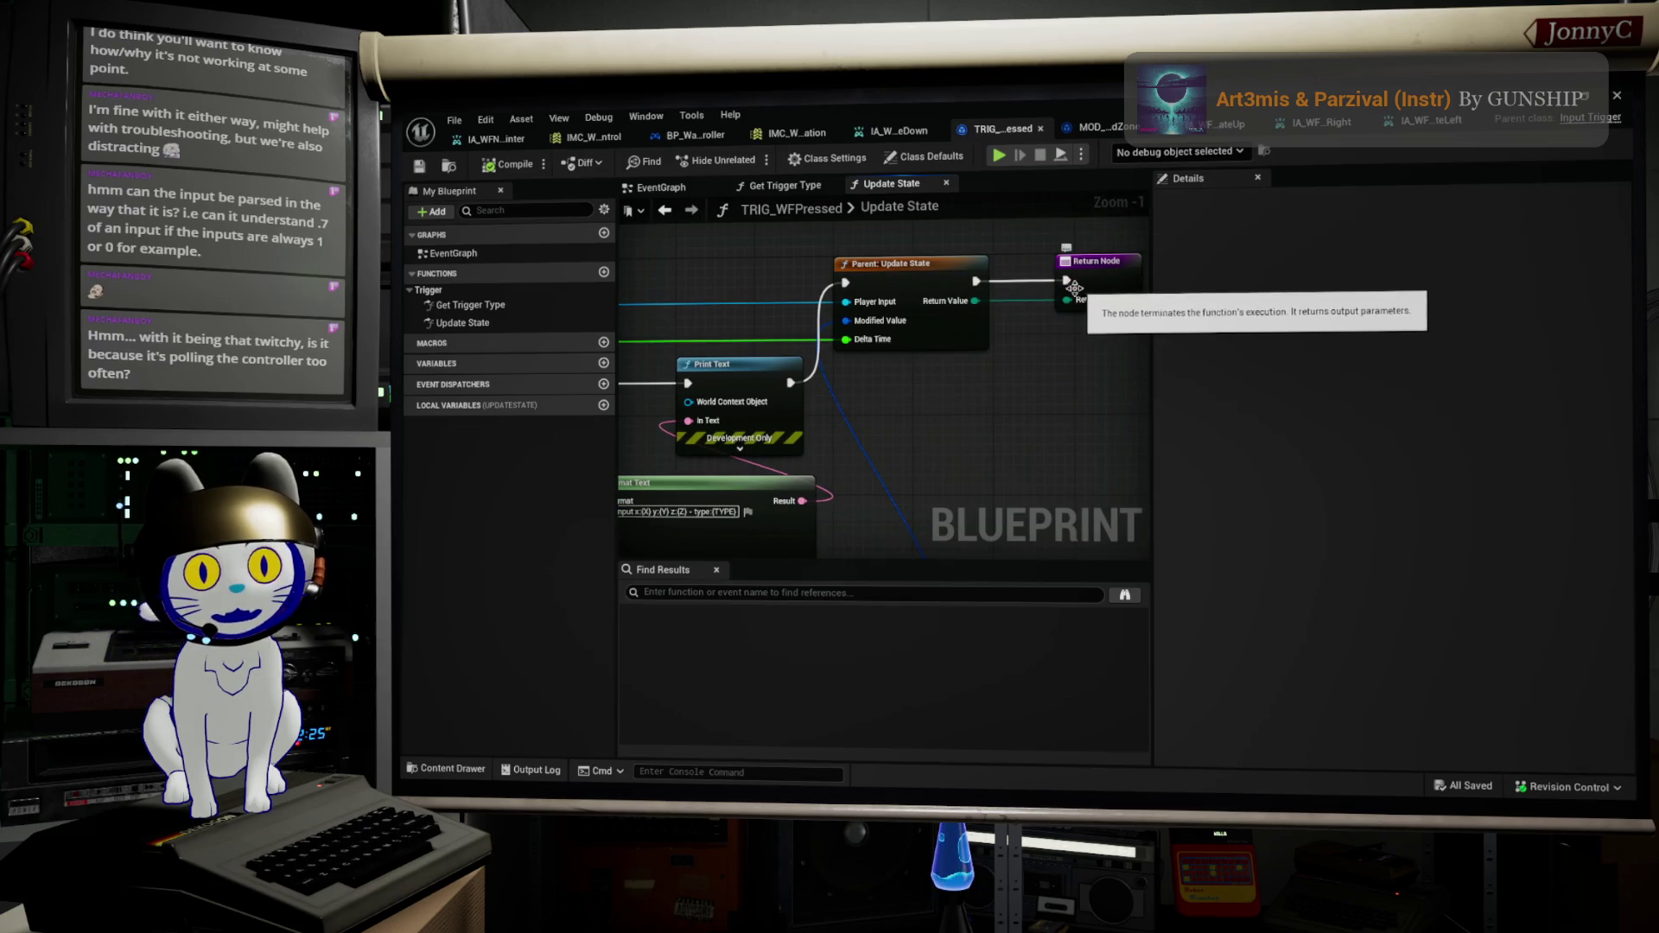
pyautogui.scroll(1, 933, 422)
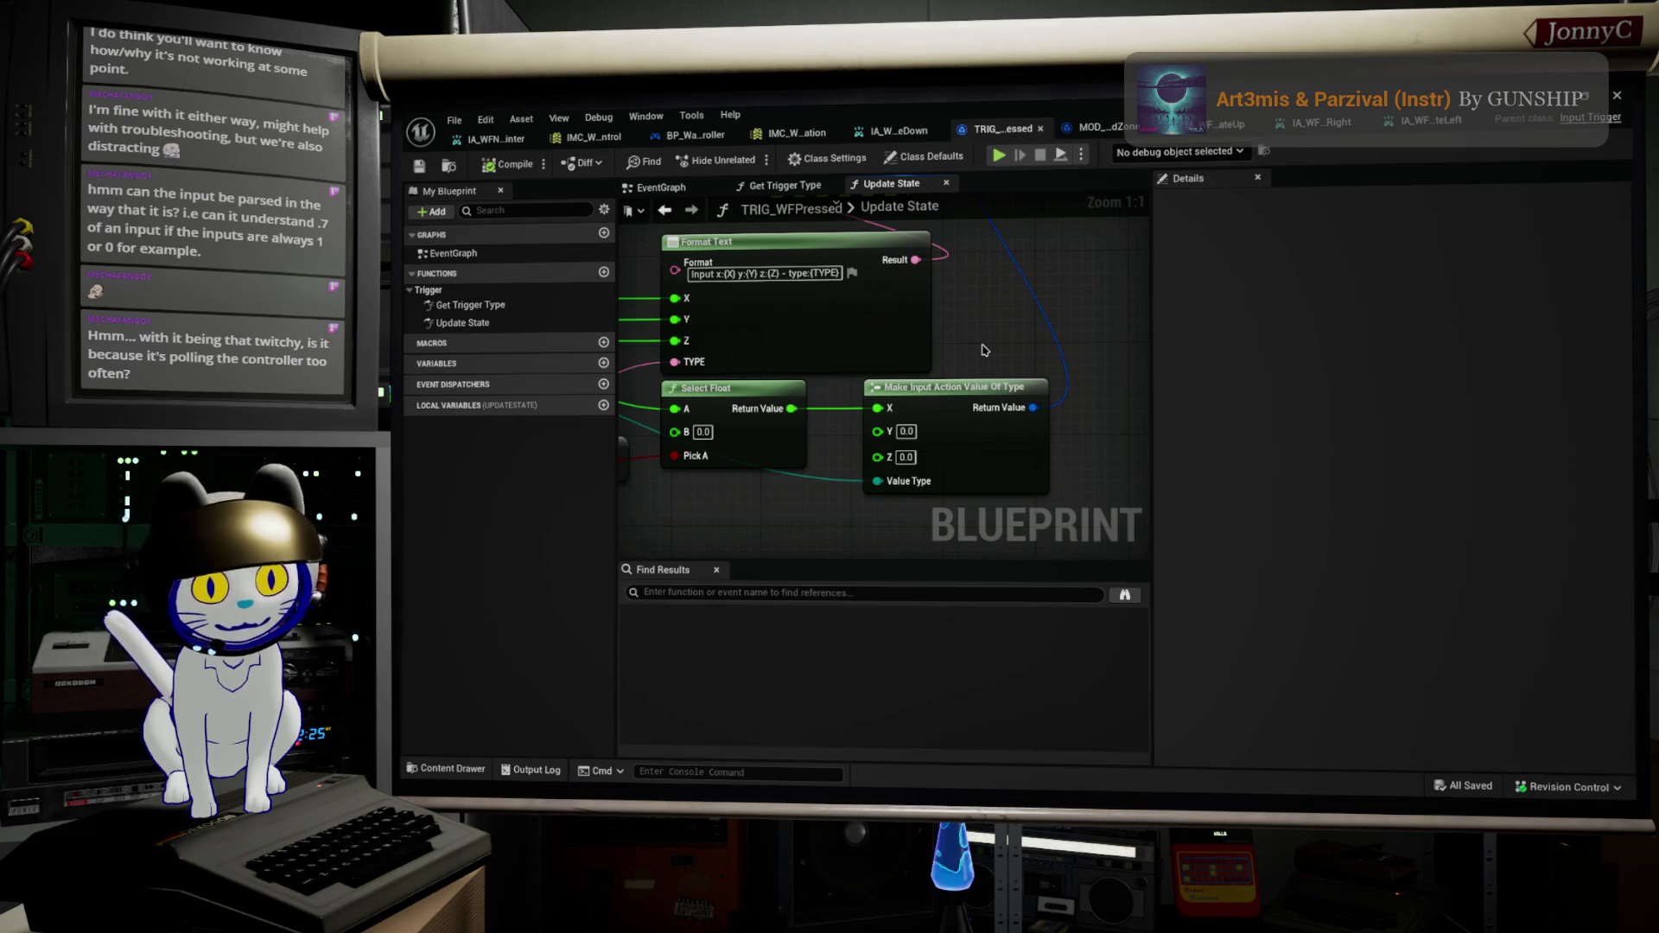
pyautogui.scroll(-1, 983, 350)
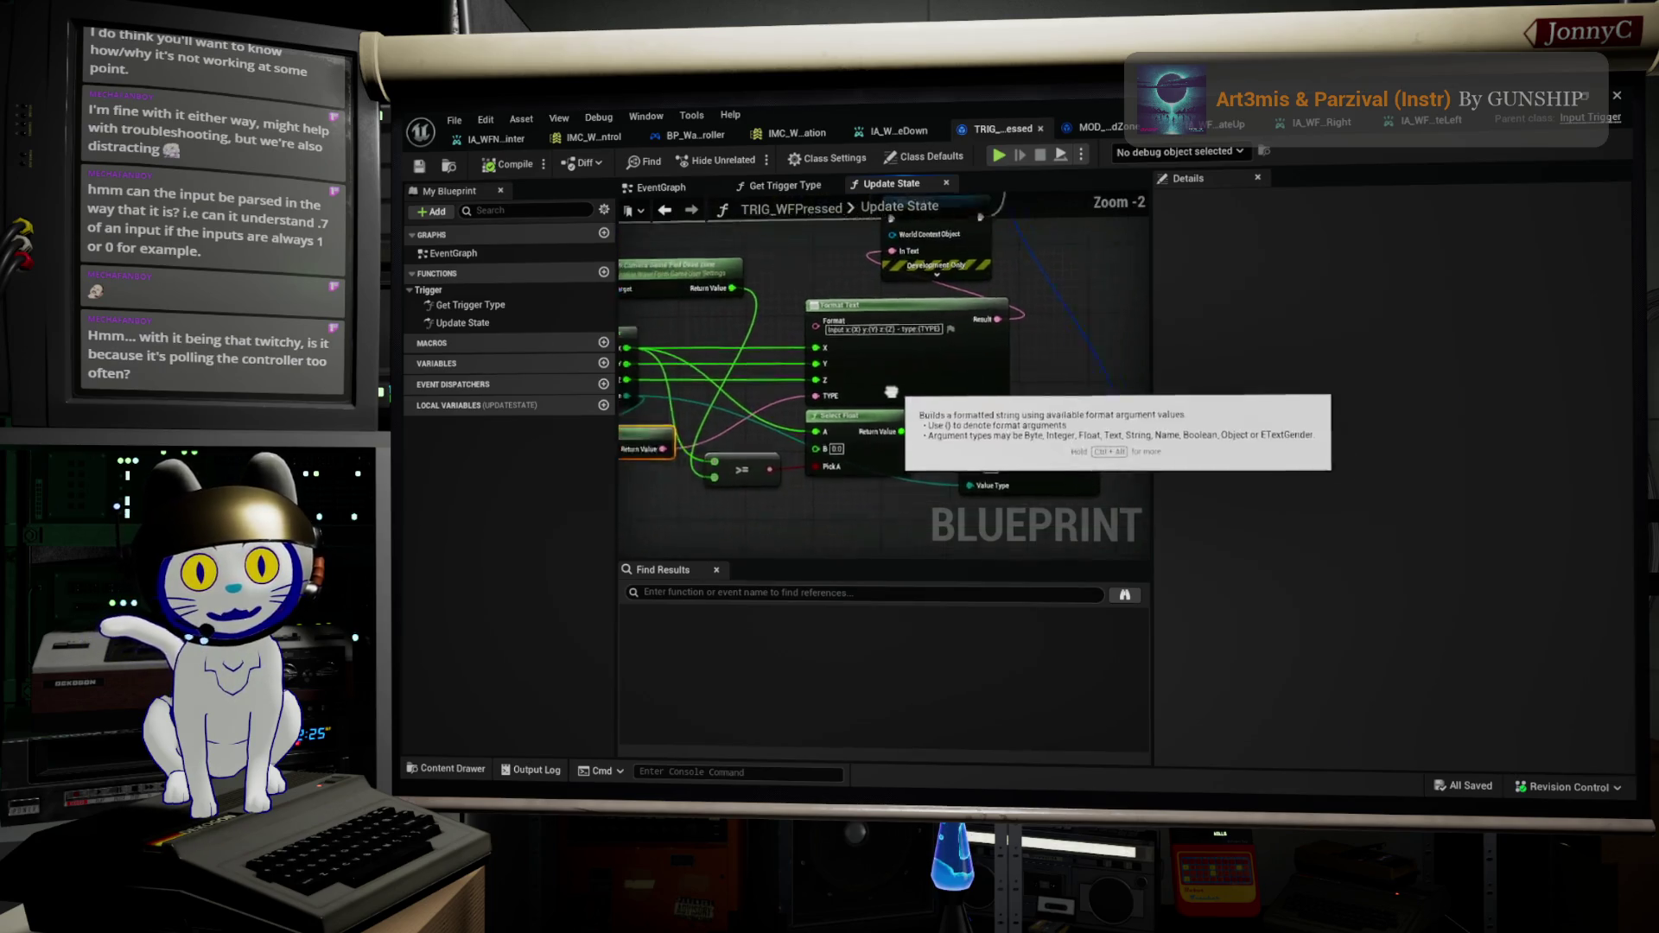
pyautogui.scroll(1, 763, 408)
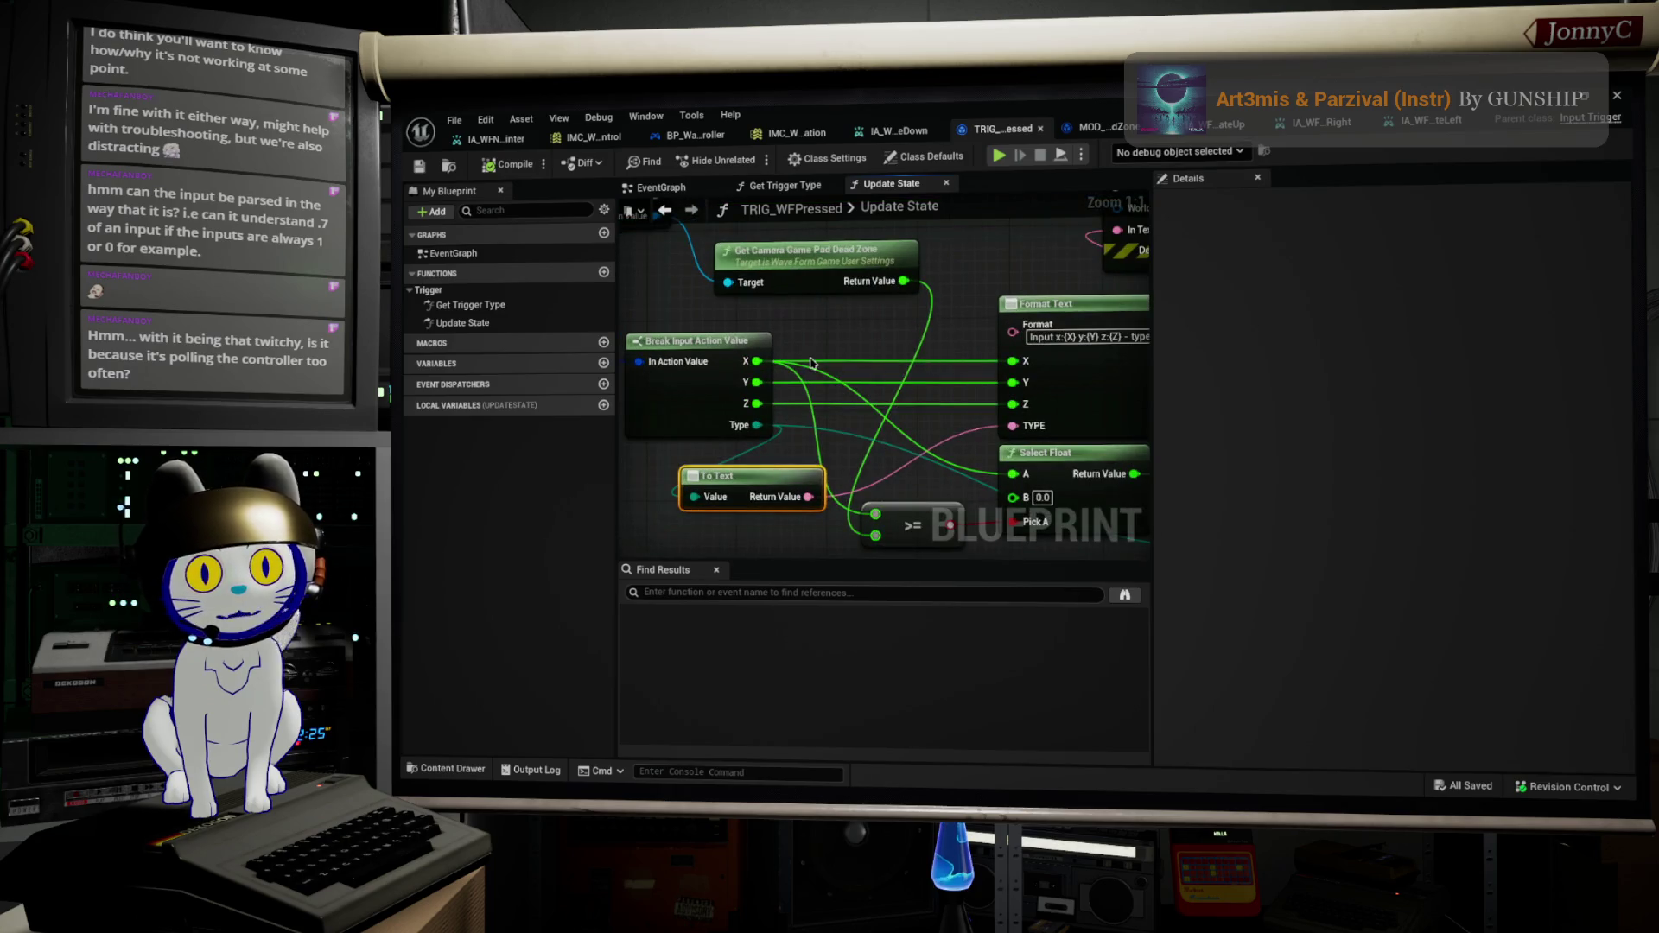
pyautogui.moveTo(757, 362); pyautogui.dragTo(823, 377)
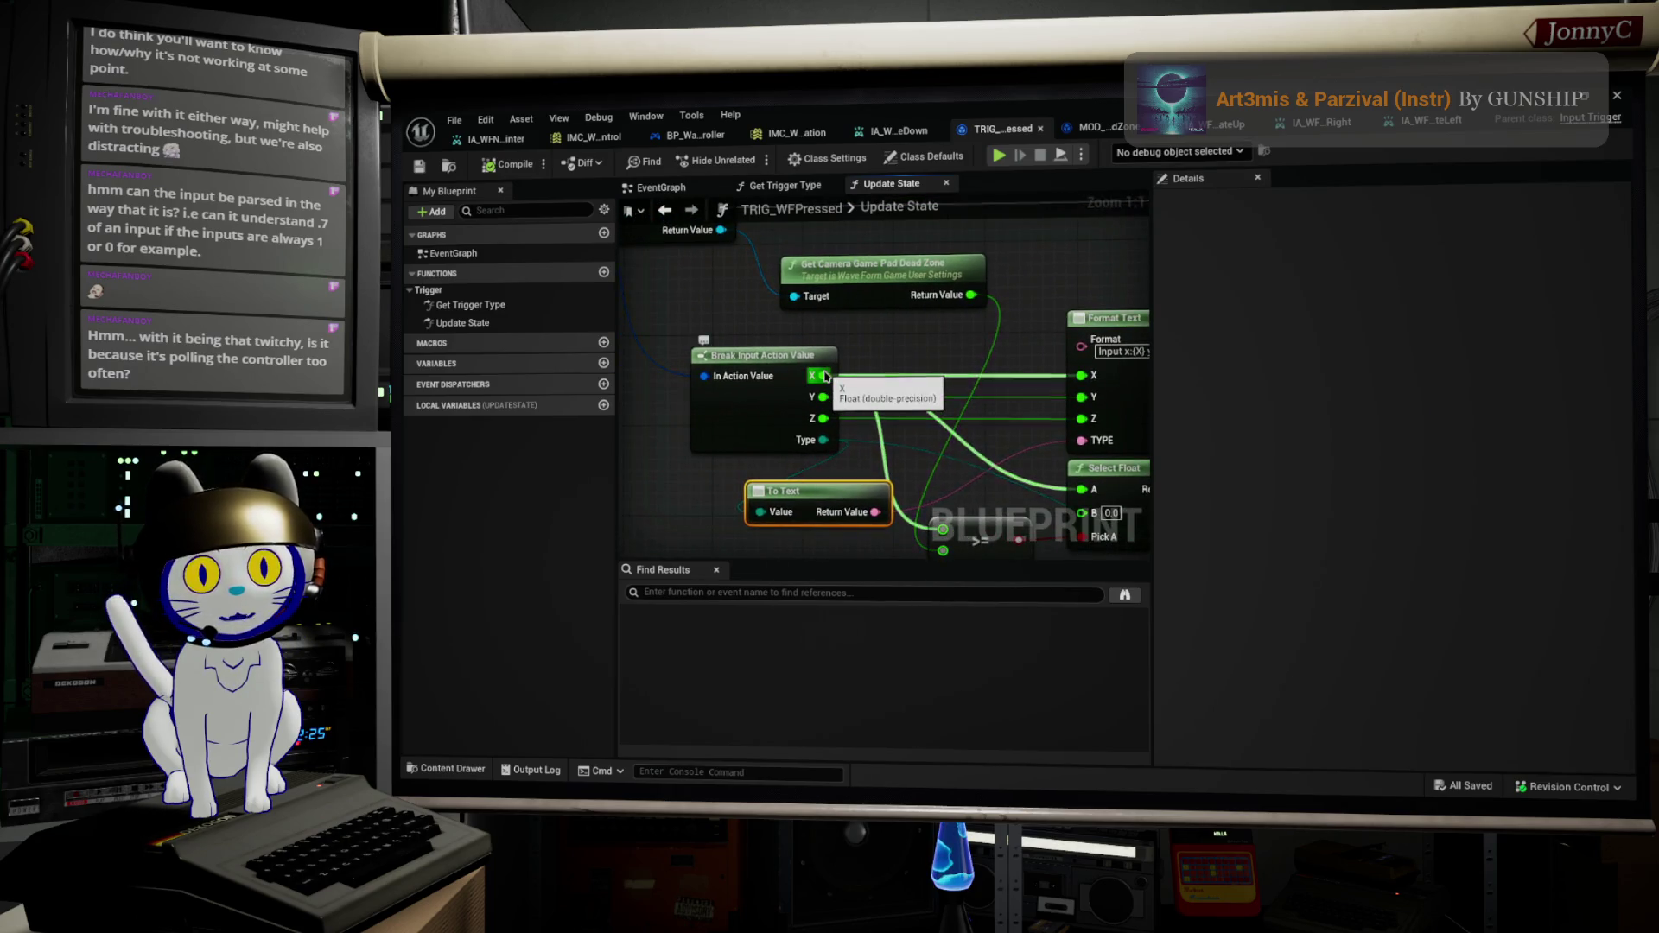
pyautogui.moveTo(975, 351); pyautogui.dragTo(885, 349)
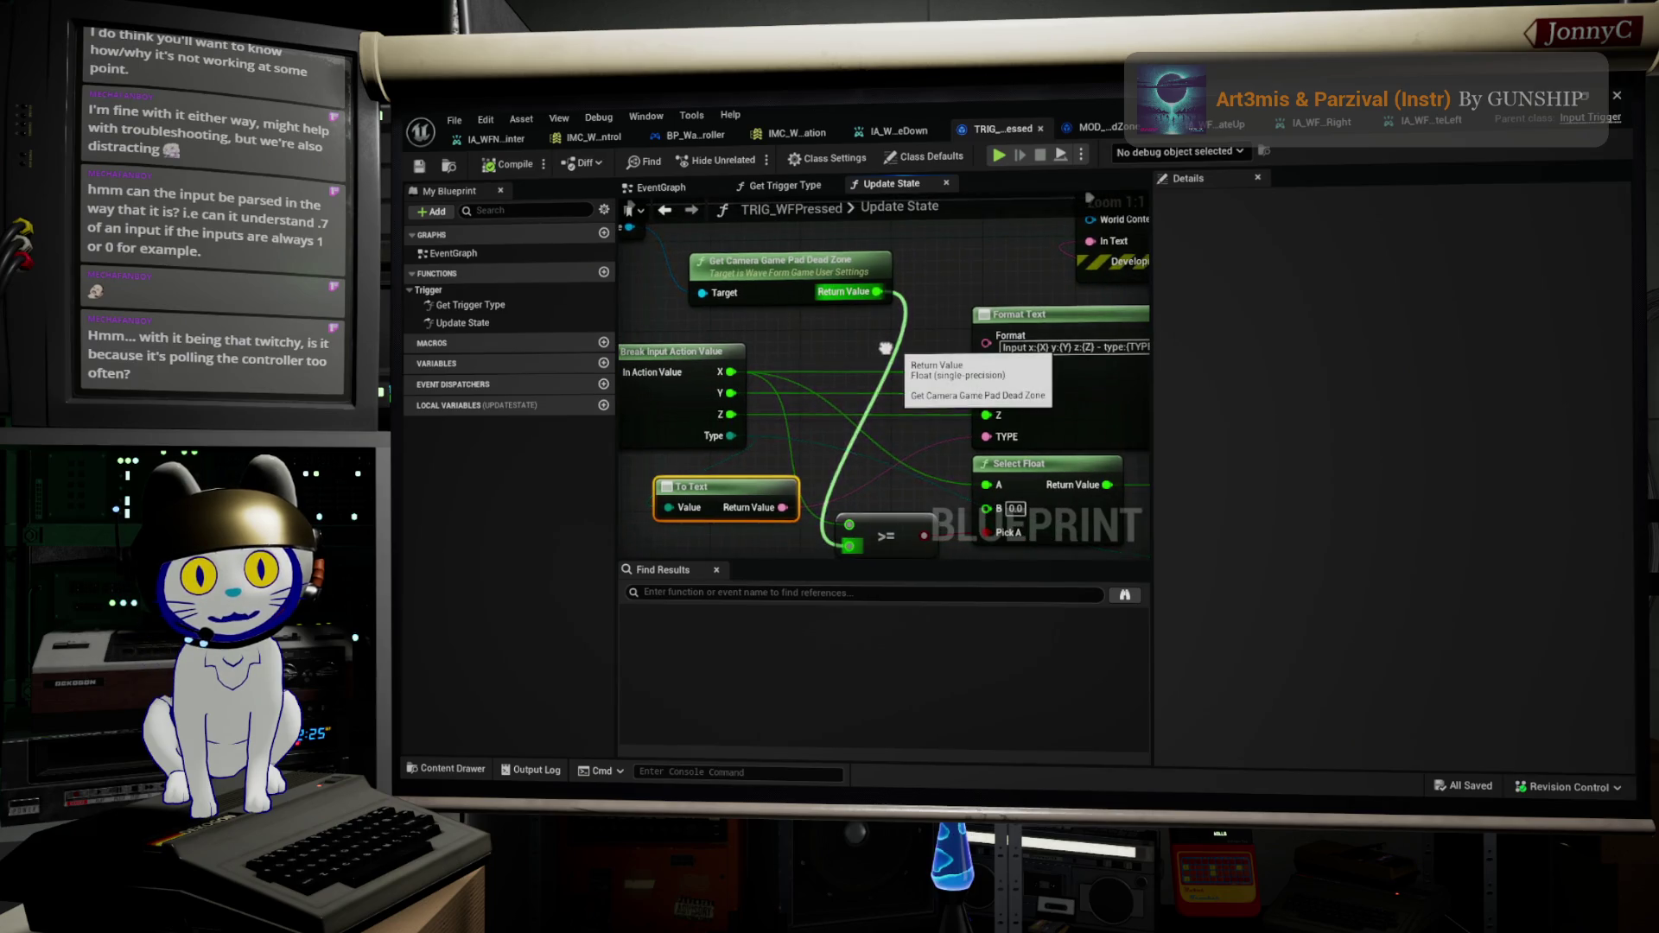
pyautogui.moveTo(957, 402)
pyautogui.mouseDown()
pyautogui.moveTo(925, 410)
pyautogui.moveTo(930, 358)
pyautogui.moveTo(971, 361)
pyautogui.mouseUp()
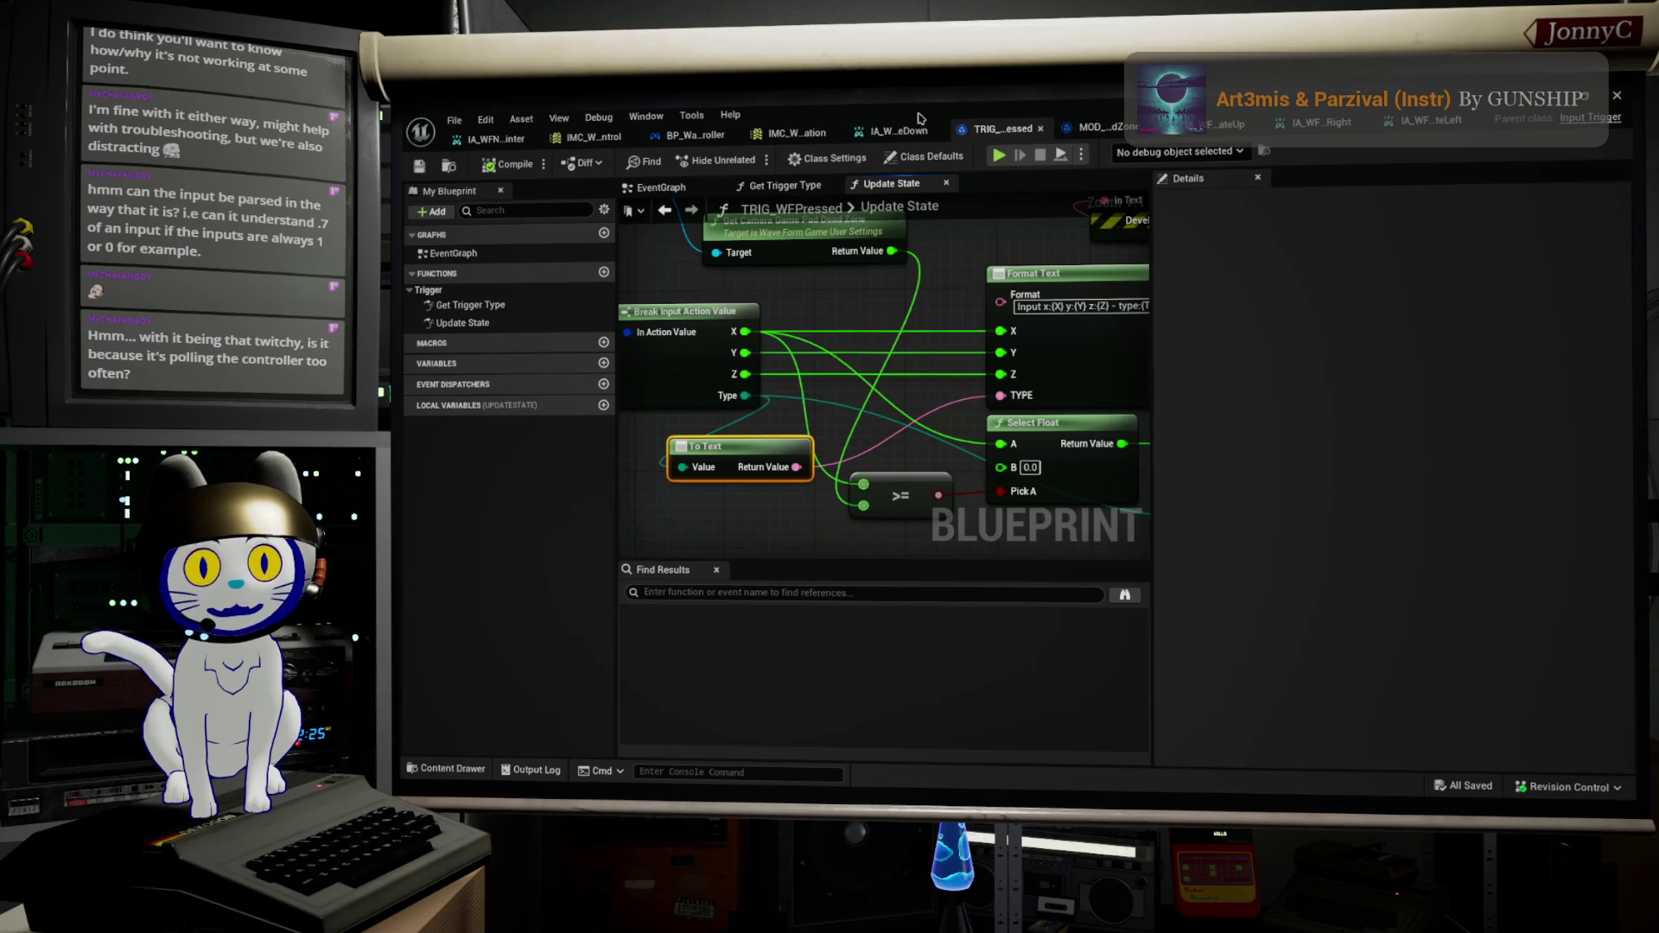
pyautogui.click(899, 138)
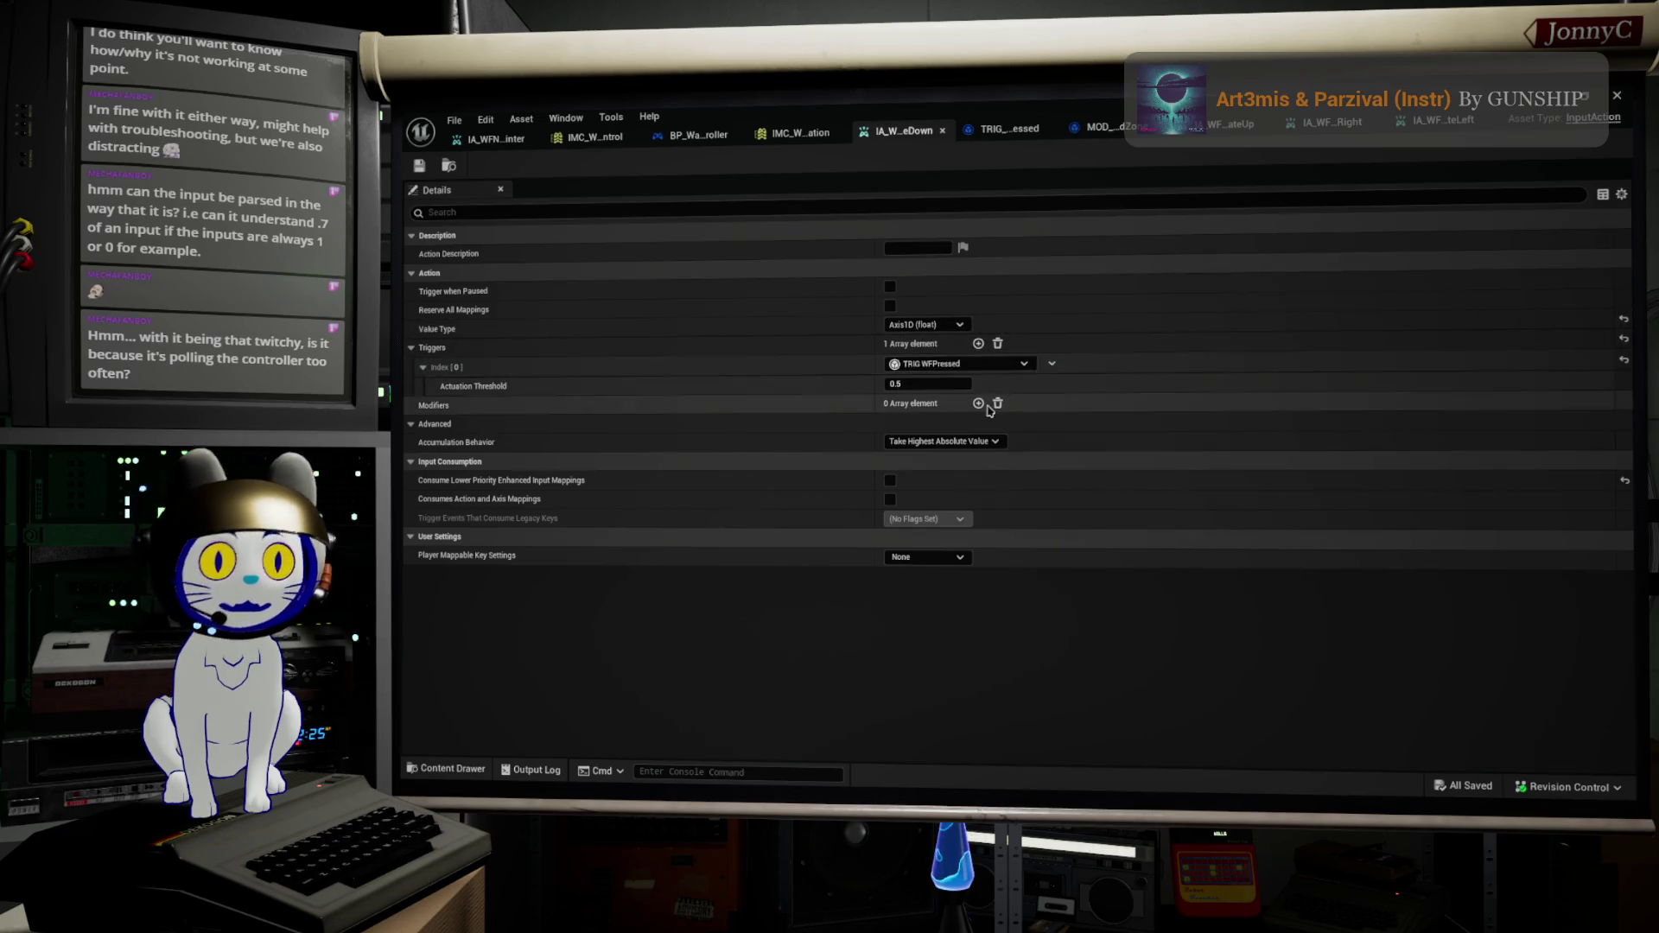
pyautogui.hotkey('alt', 'Tab')
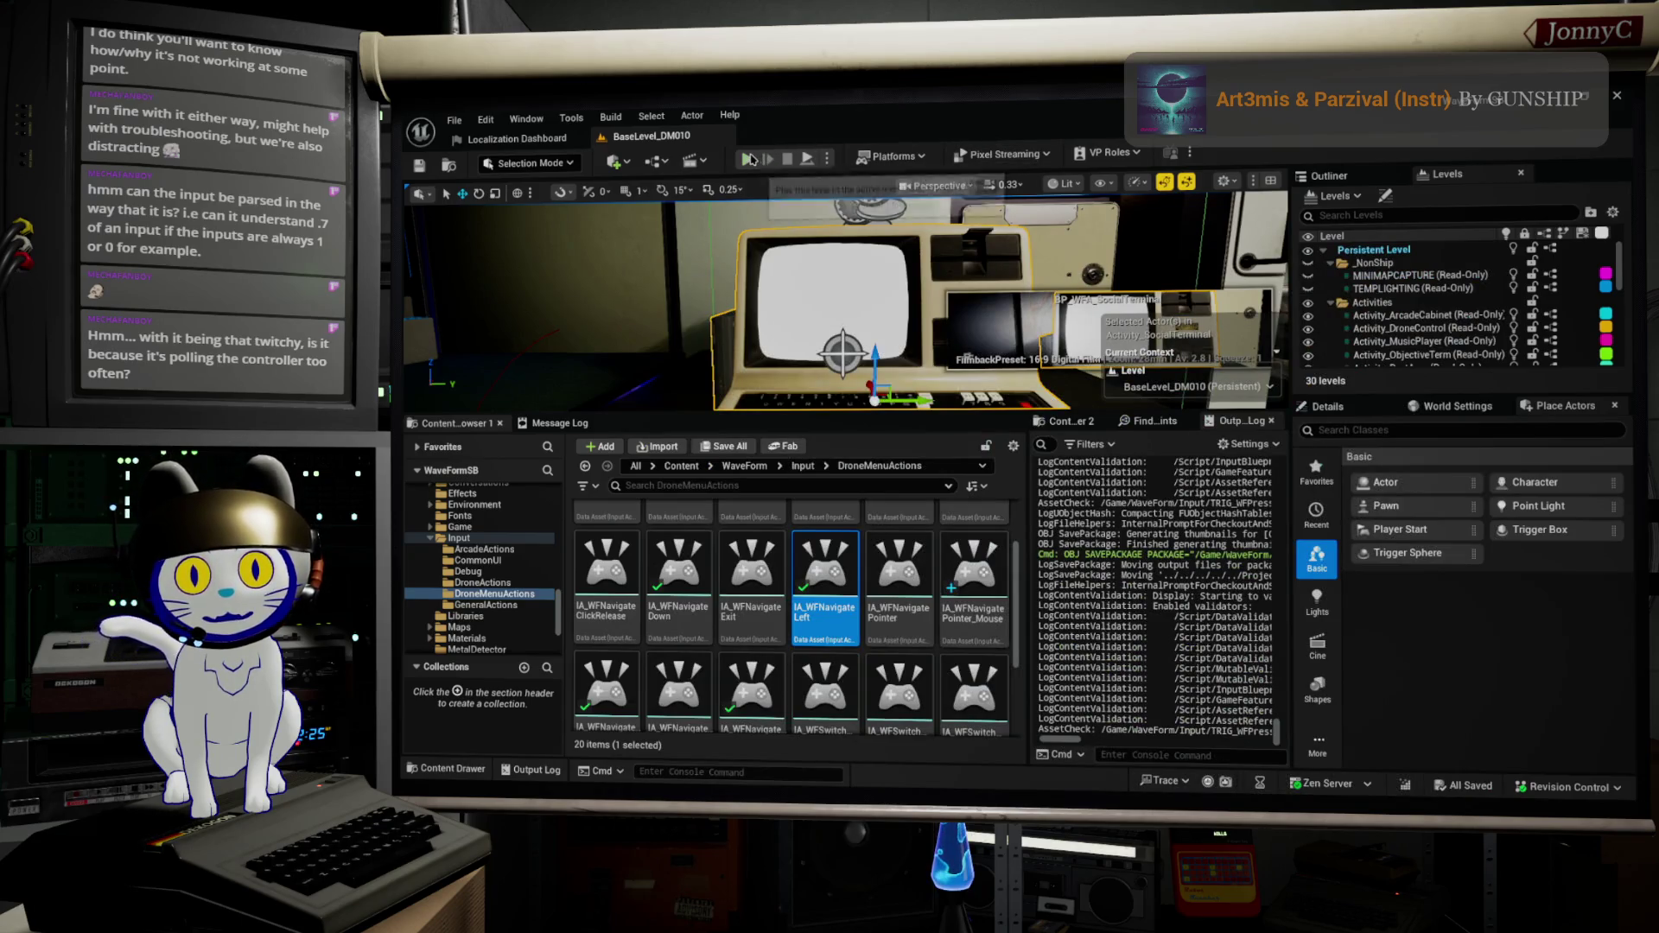
# Step: Launch a full-screen play session and log into the desk terminal's BBS Main Menu
pyautogui.hotkey('alt', 'p')
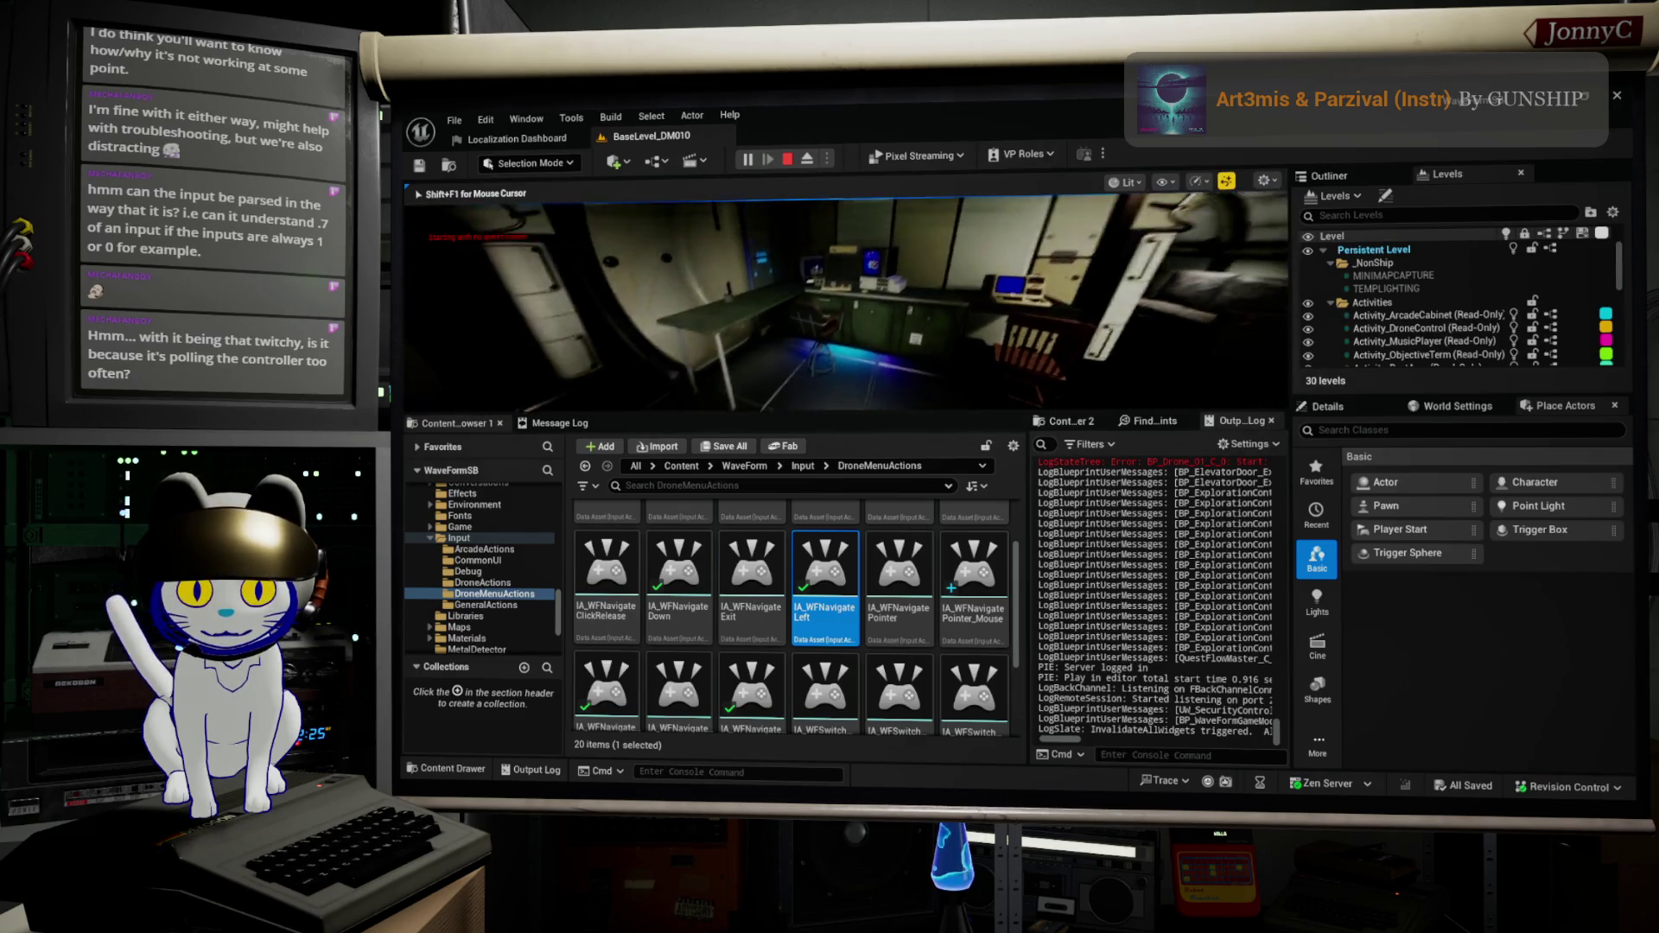
pyautogui.press('F11')
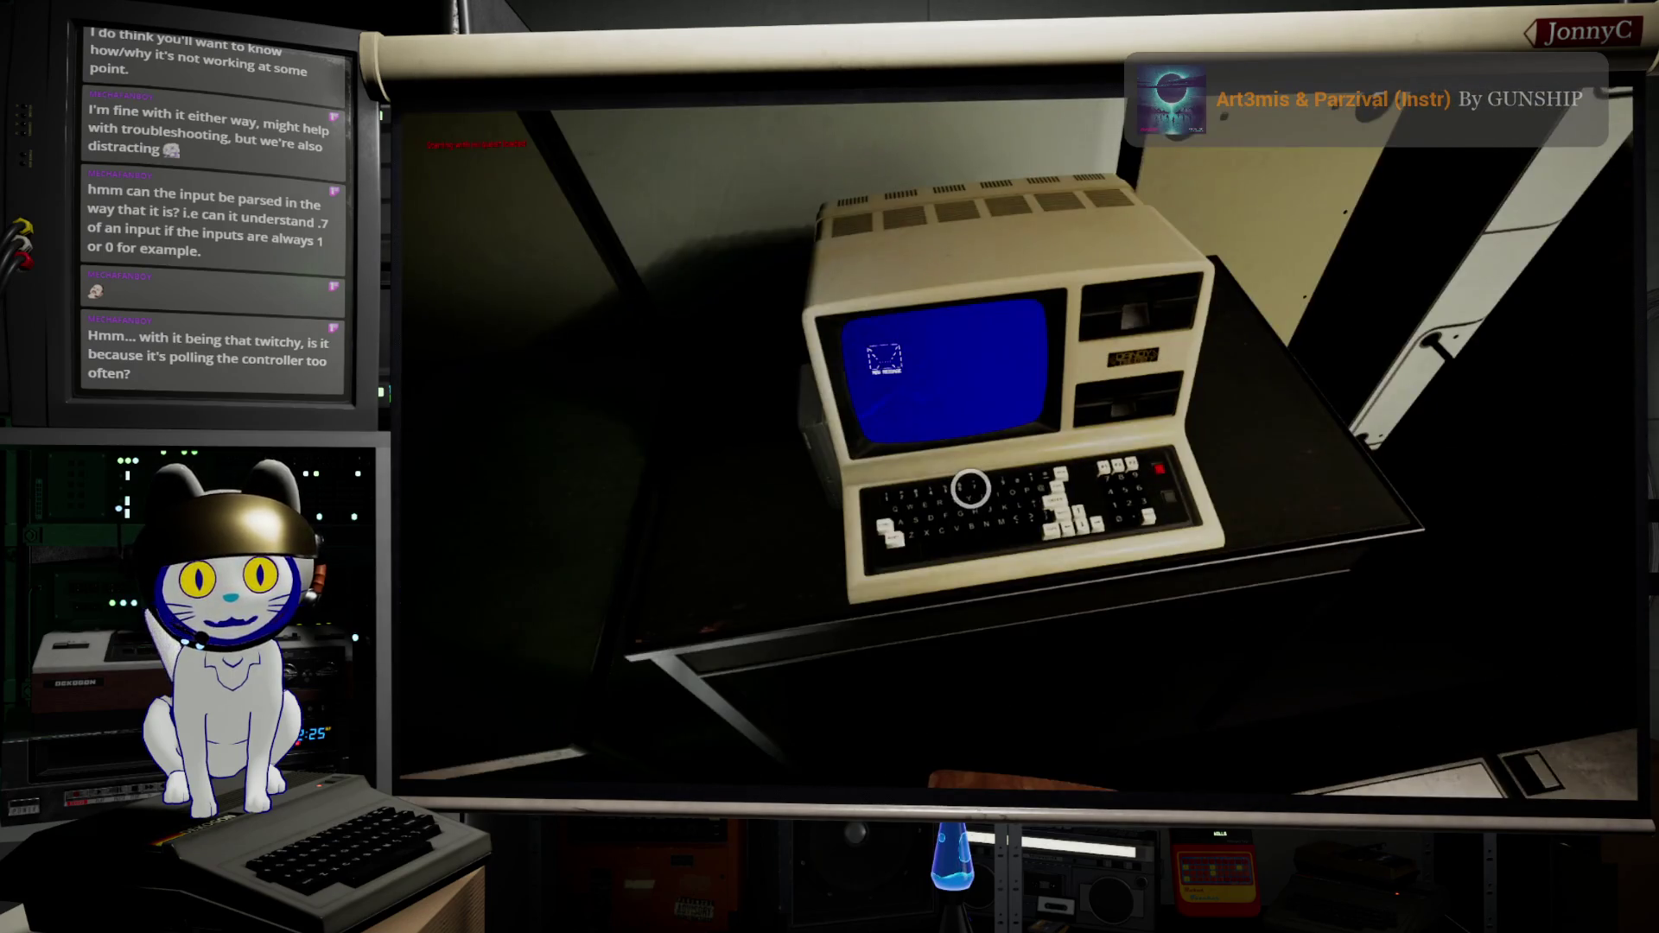
pyautogui.click(971, 488)
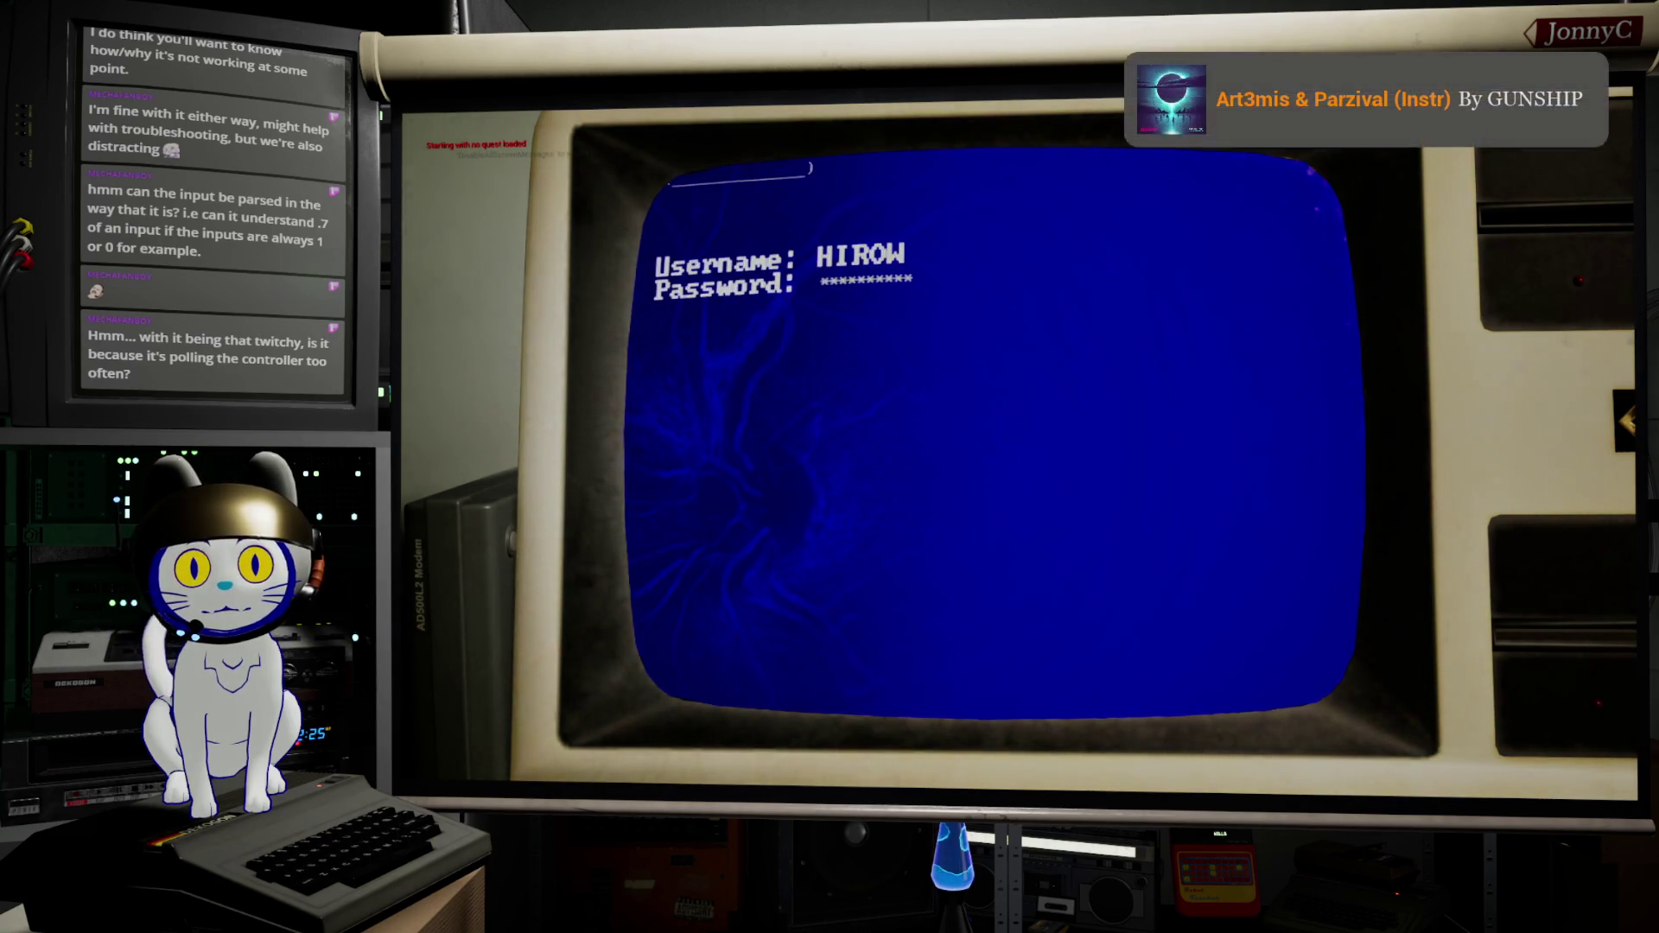
pyautogui.press('Down')
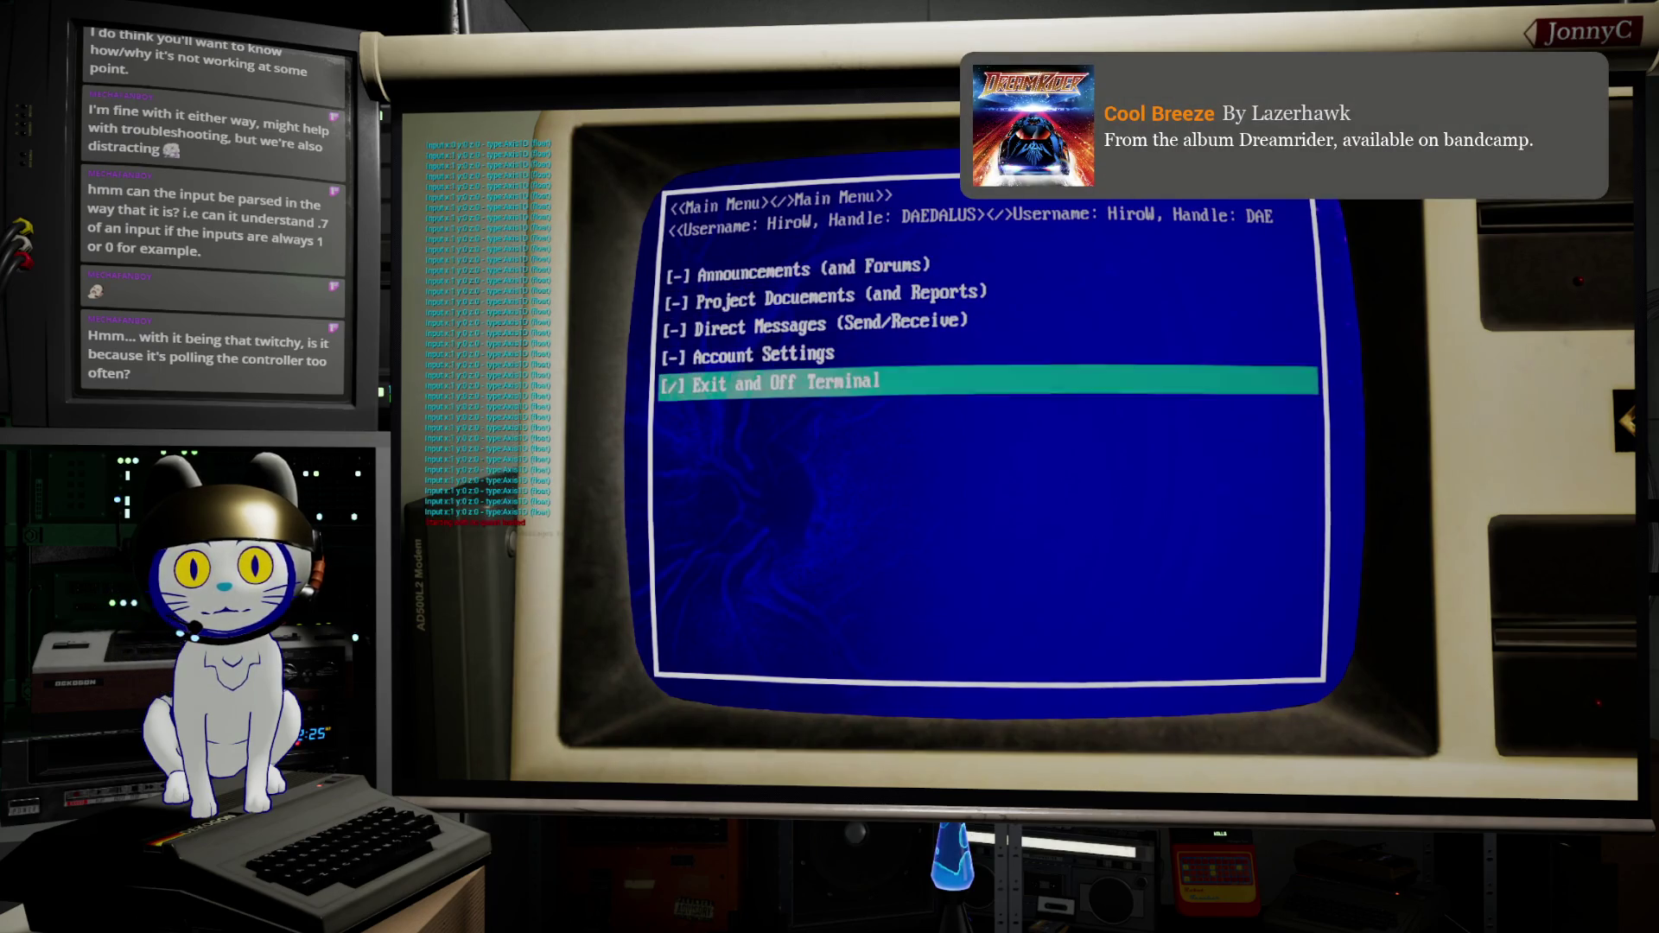
# Step: Step the menu selection up and down among Announcements, Account Settings and Project Documents
pyautogui.press('Down')
pyautogui.press('Up')
pyautogui.press('Down')
pyautogui.press('Up')
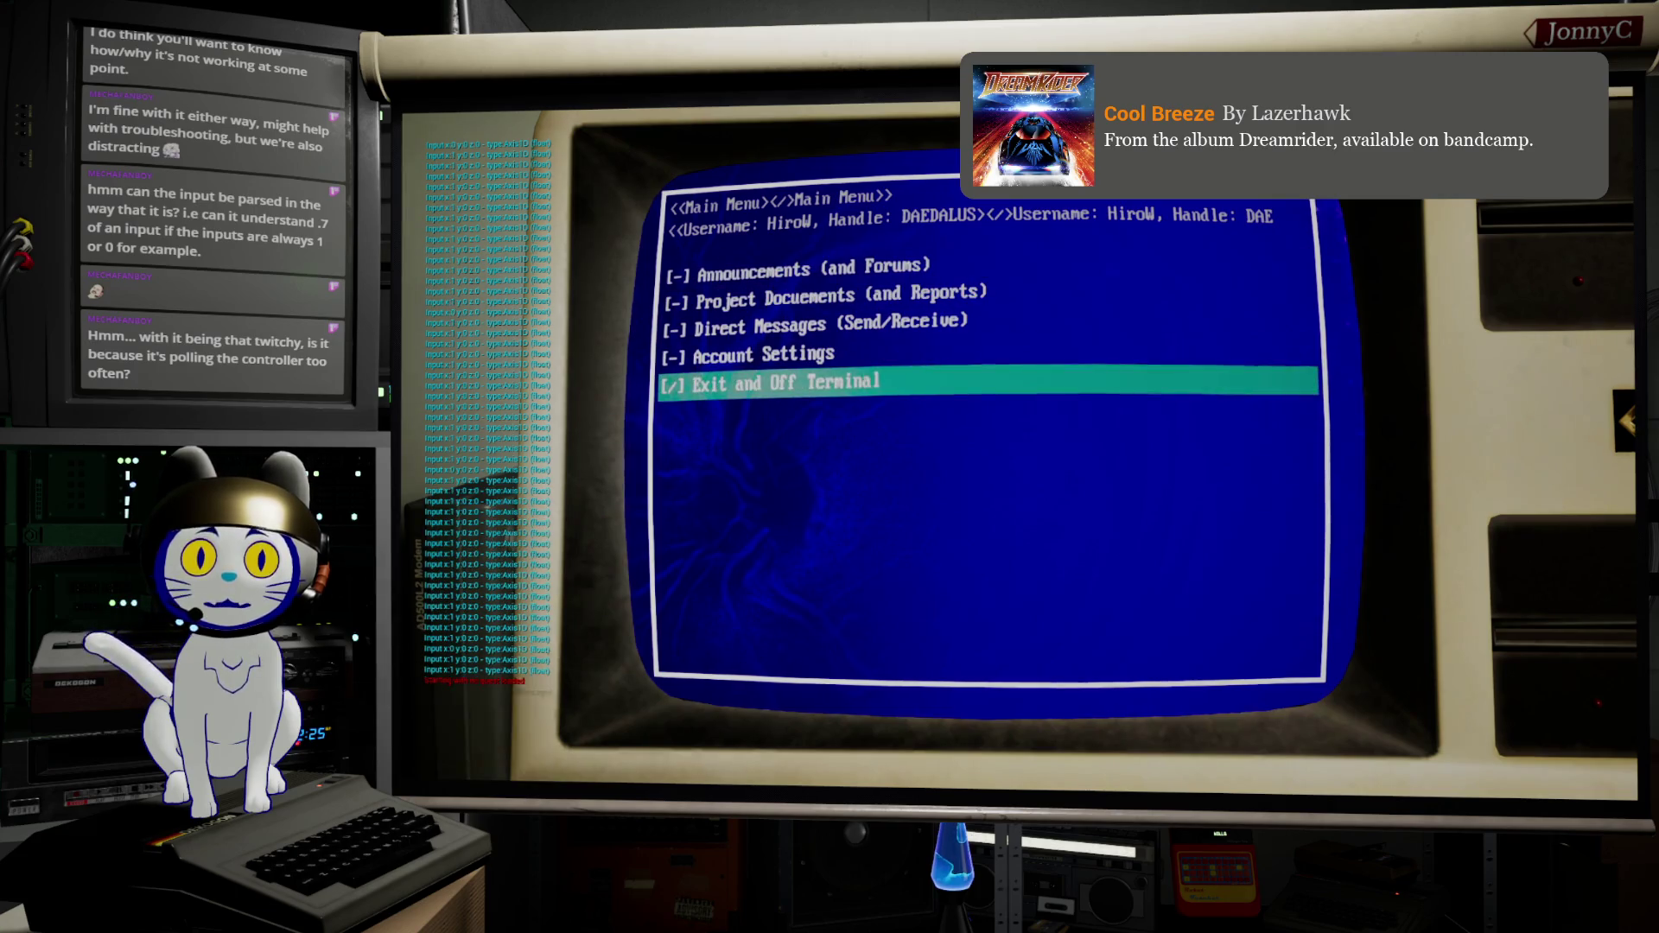
pyautogui.press('Down')
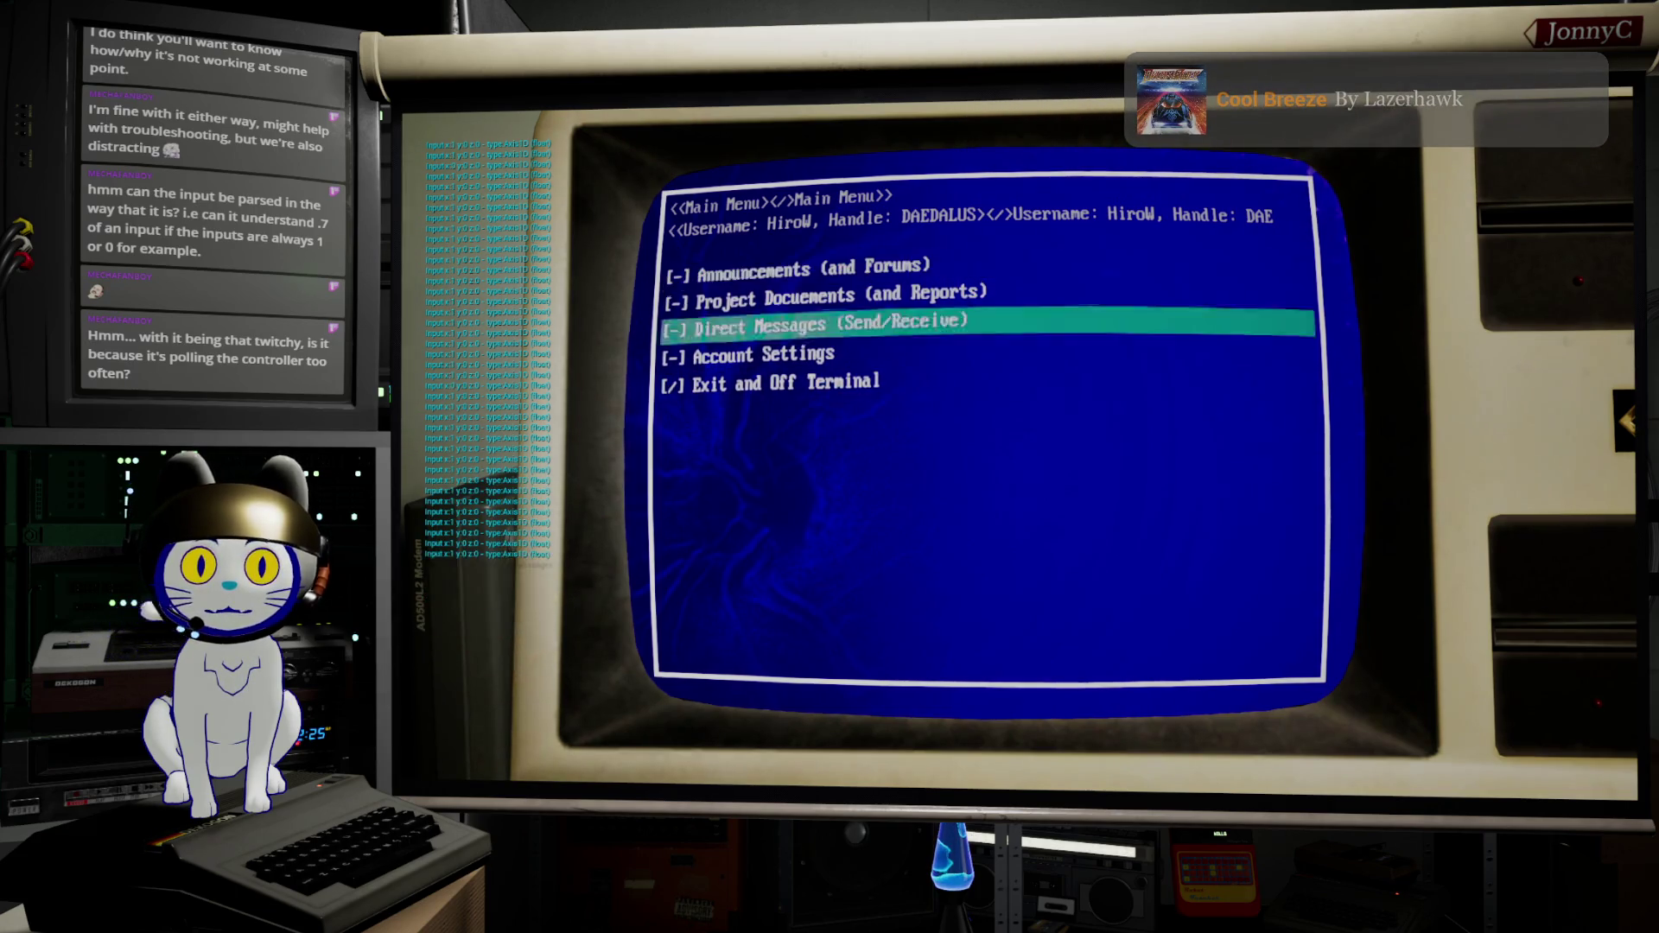
pyautogui.press('Down')
pyautogui.press('Down')
pyautogui.press('Up')
pyautogui.press('Up')
pyautogui.press('Down')
pyautogui.press('Down')
pyautogui.press('Down')
pyautogui.press('Up')
pyautogui.press('Up')
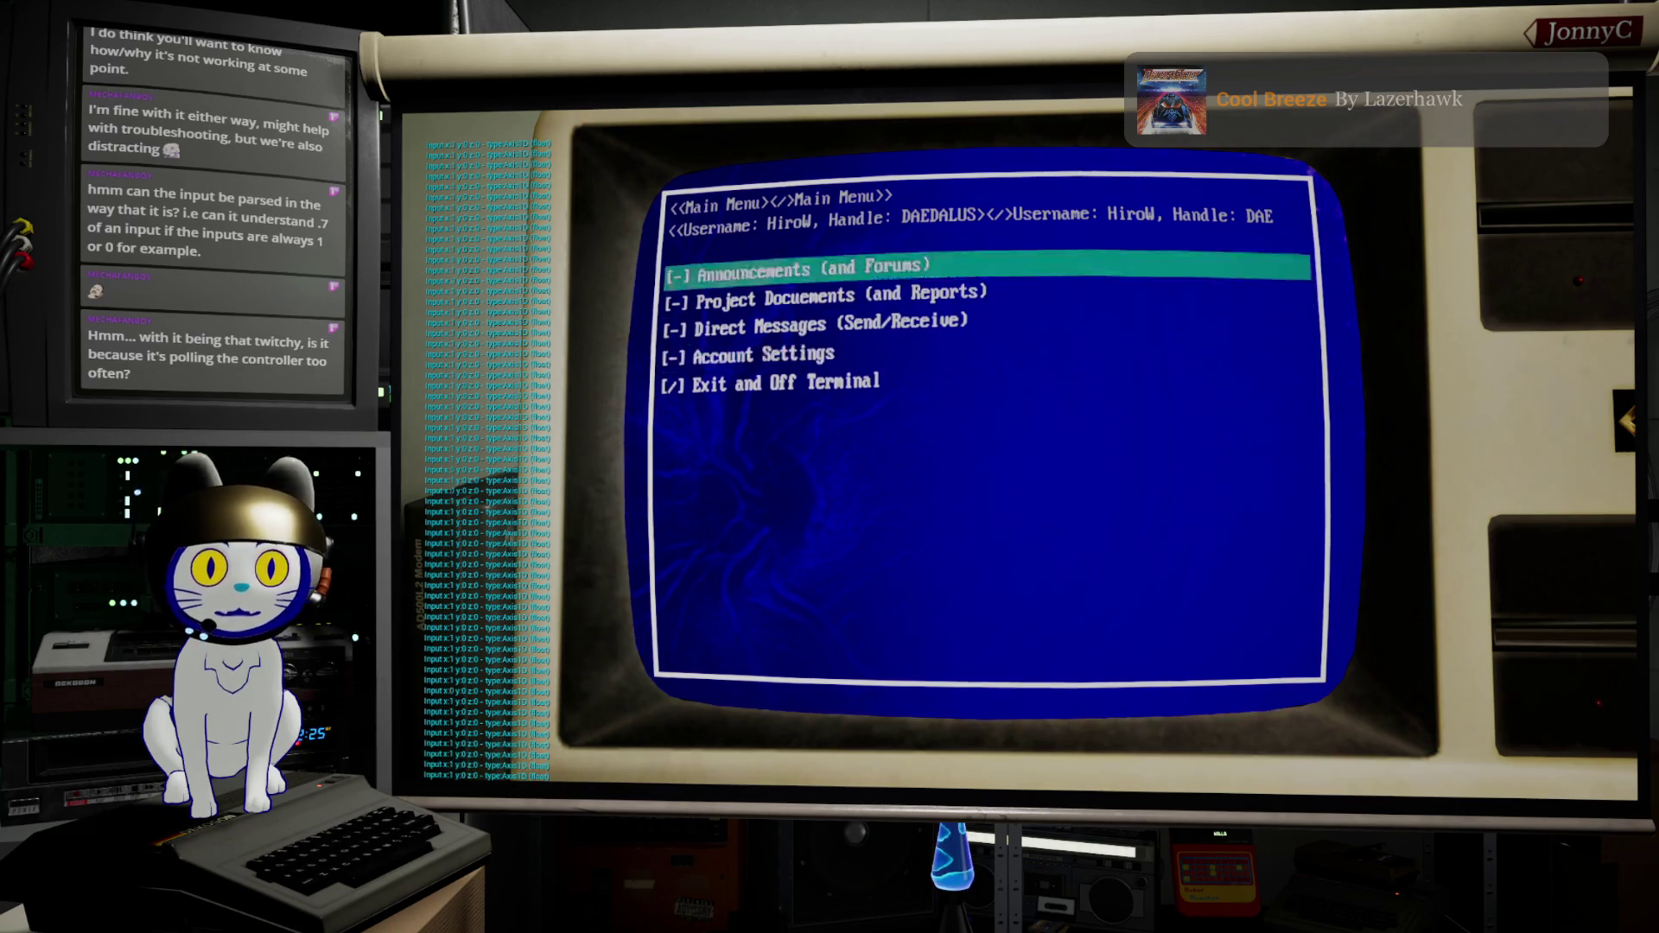
pyautogui.press('Up')
pyautogui.press('Up')
pyautogui.press('Down')
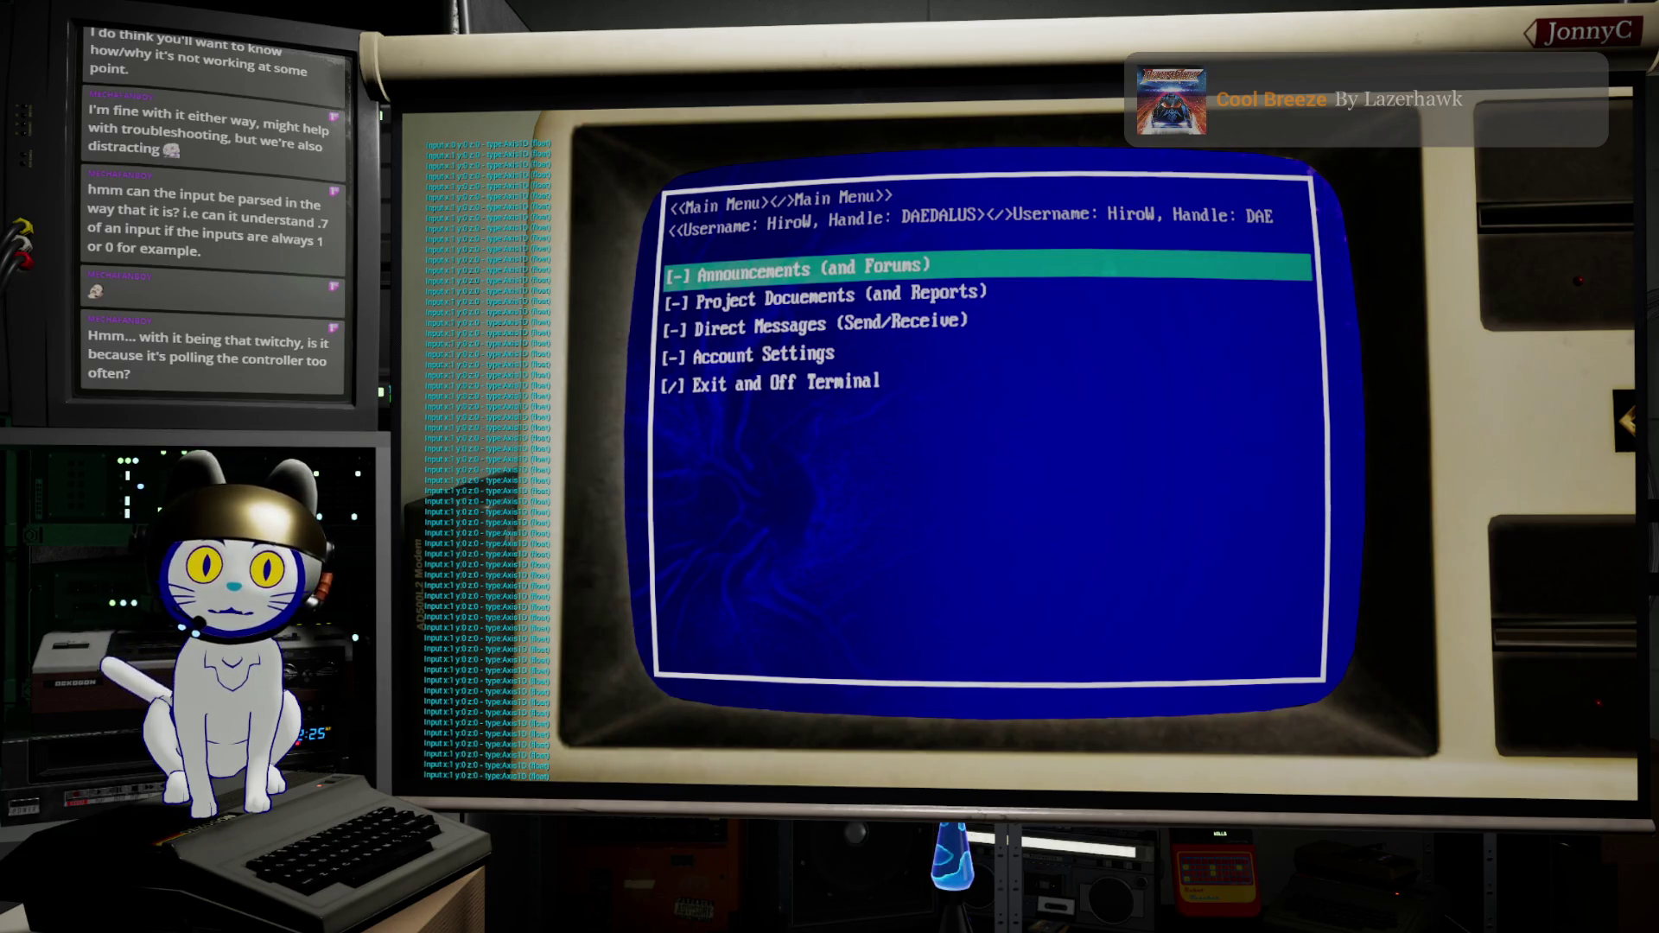
pyautogui.press('Down')
pyautogui.press('Down')
pyautogui.press('Down')
pyautogui.press('Up')
pyautogui.press('Up')
pyautogui.press('Down')
pyautogui.press('Down')
pyautogui.press('Up')
pyautogui.press('Up')
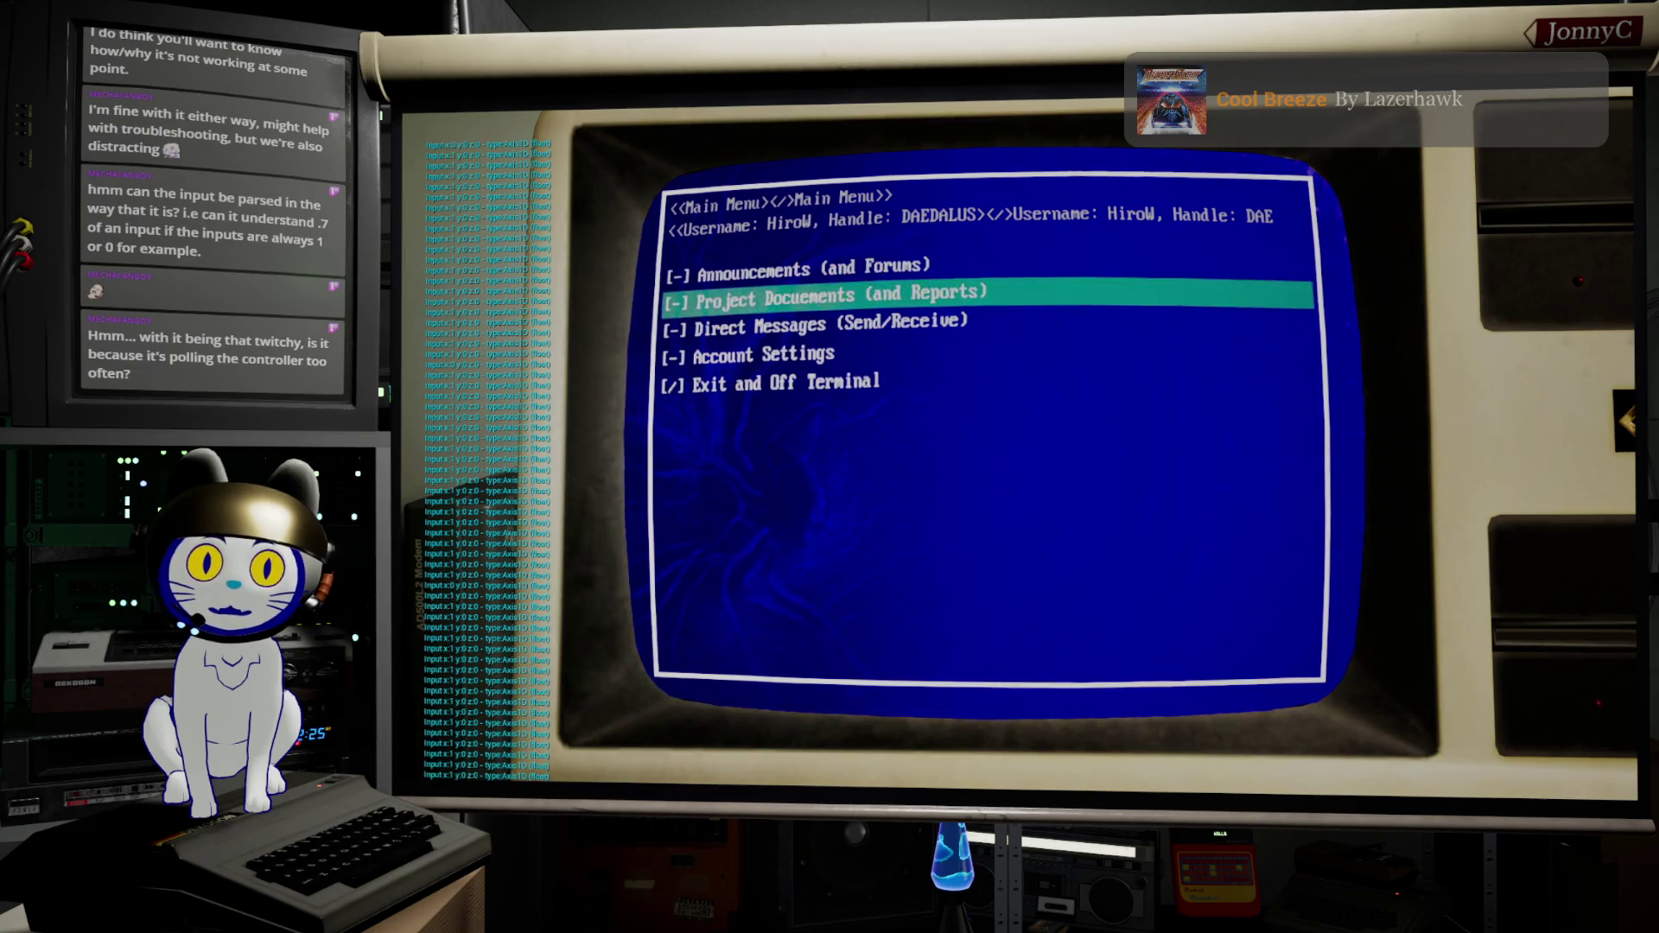
pyautogui.press('Up')
# Step: Cycle through Direct Messages to Exit and Off Terminal and confirm it to leave the terminal
pyautogui.press('Down')
pyautogui.press('Down')
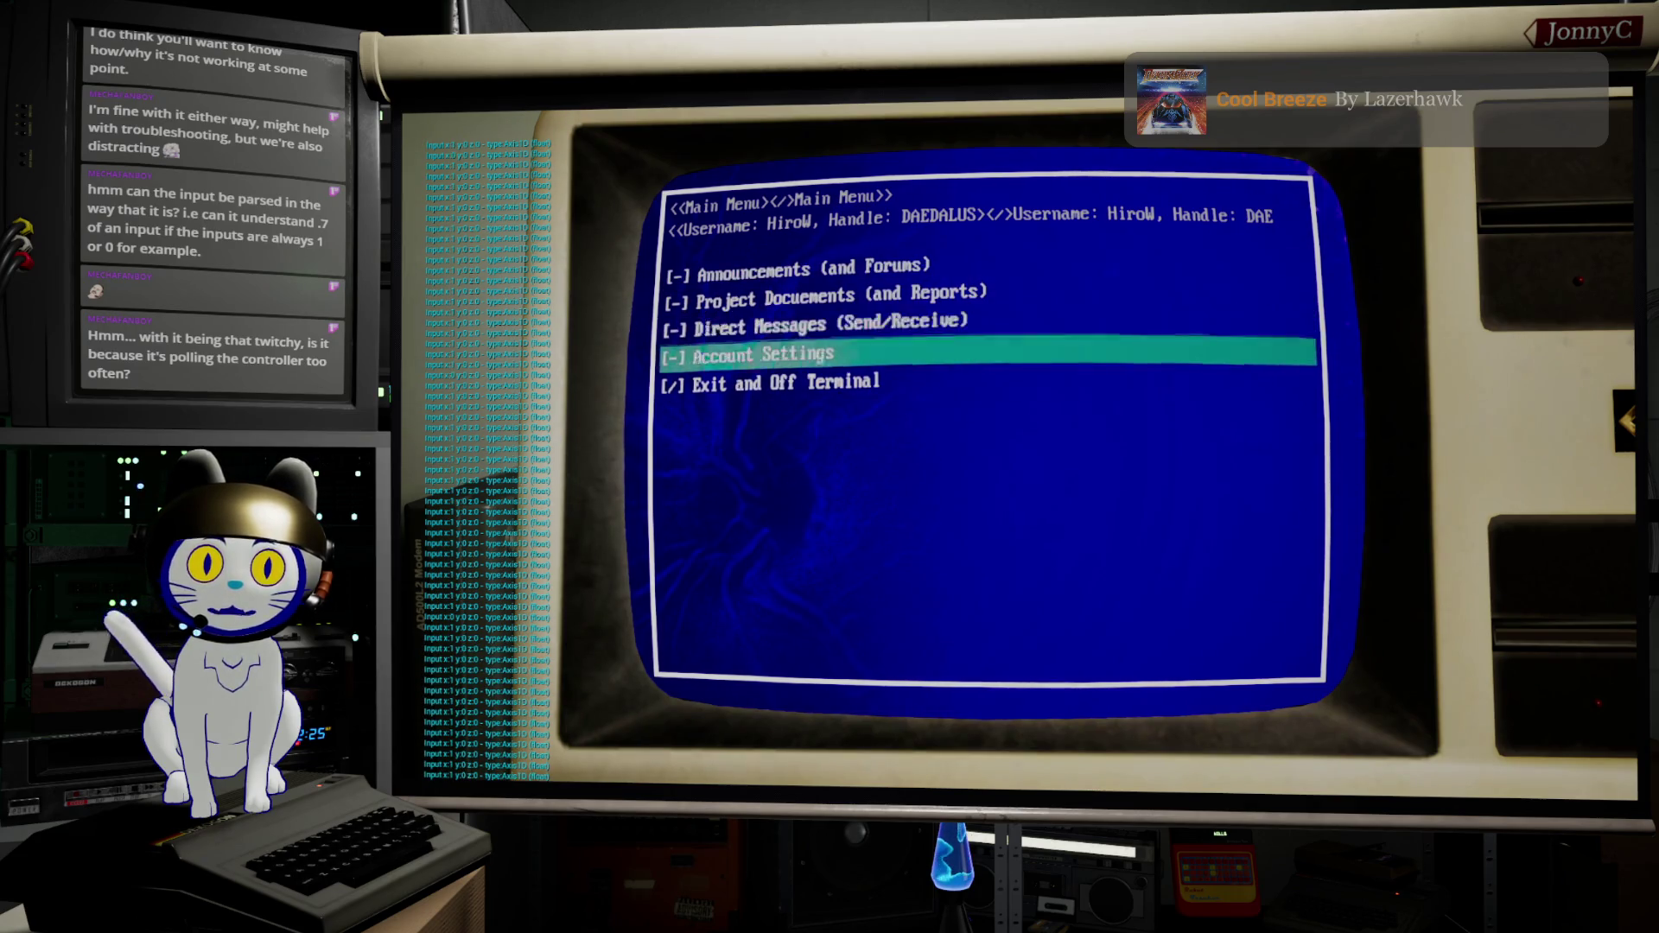
pyautogui.press('Up')
pyautogui.press('Up')
pyautogui.press('Up')
pyautogui.press('Down')
pyautogui.press('Up')
pyautogui.press('Down')
pyautogui.press('Up')
pyautogui.press('Up')
pyautogui.press('Up')
pyautogui.press('Up')
pyautogui.press('Up')
pyautogui.press('Down')
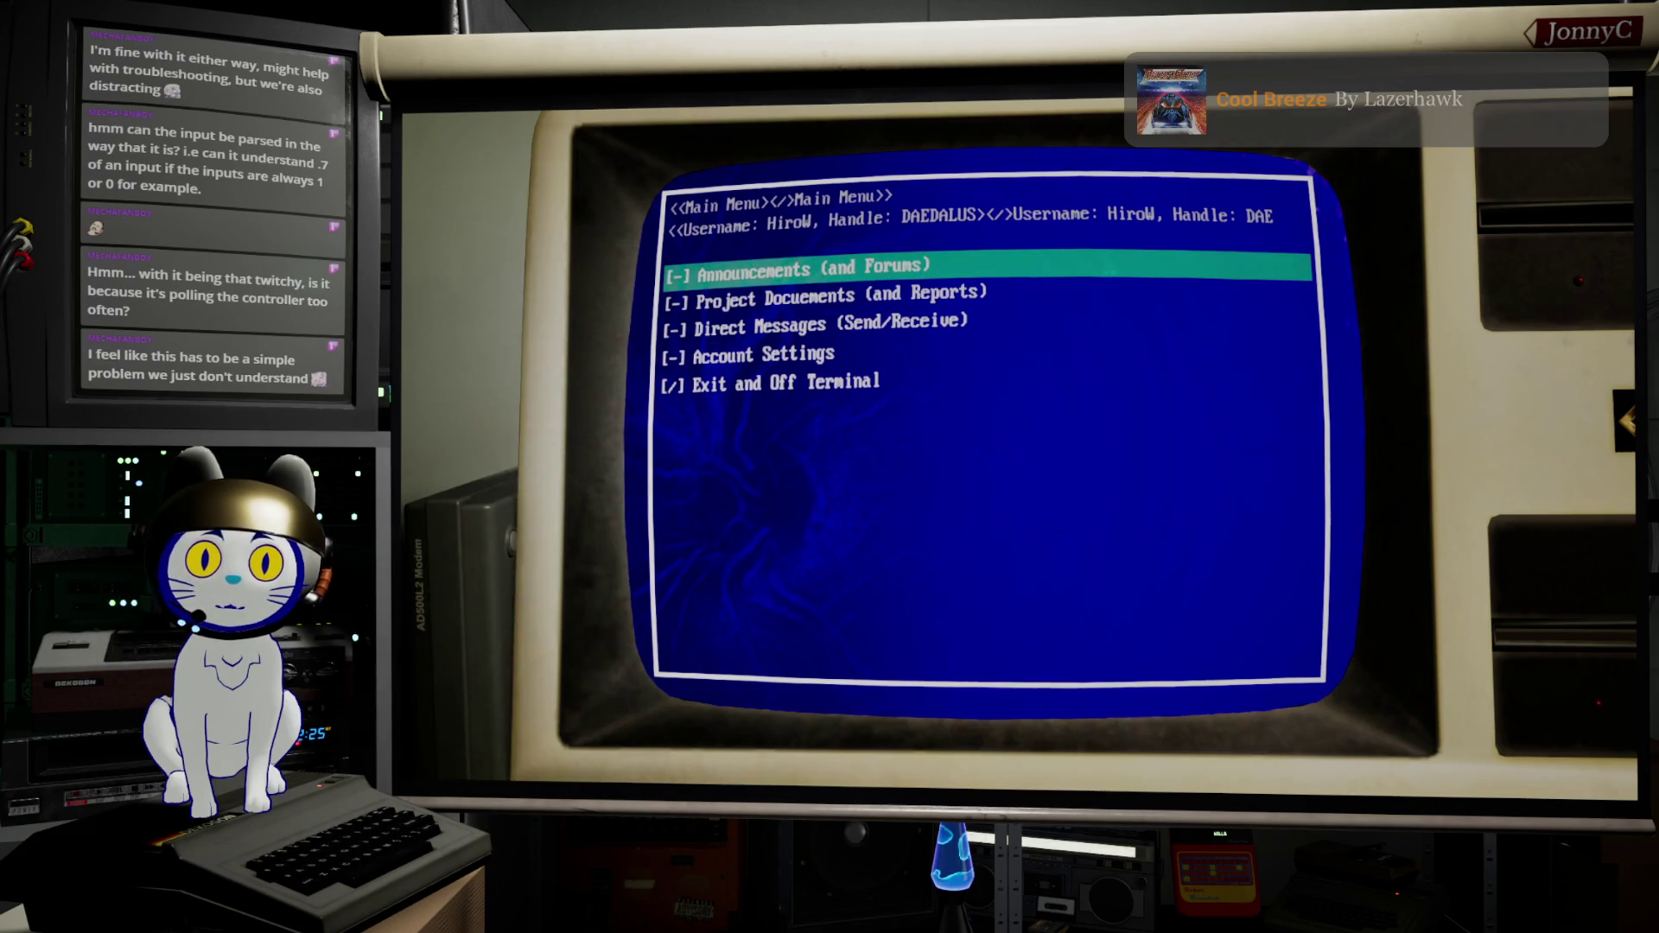
pyautogui.press('Down')
pyautogui.press('Down')
pyautogui.press('Up')
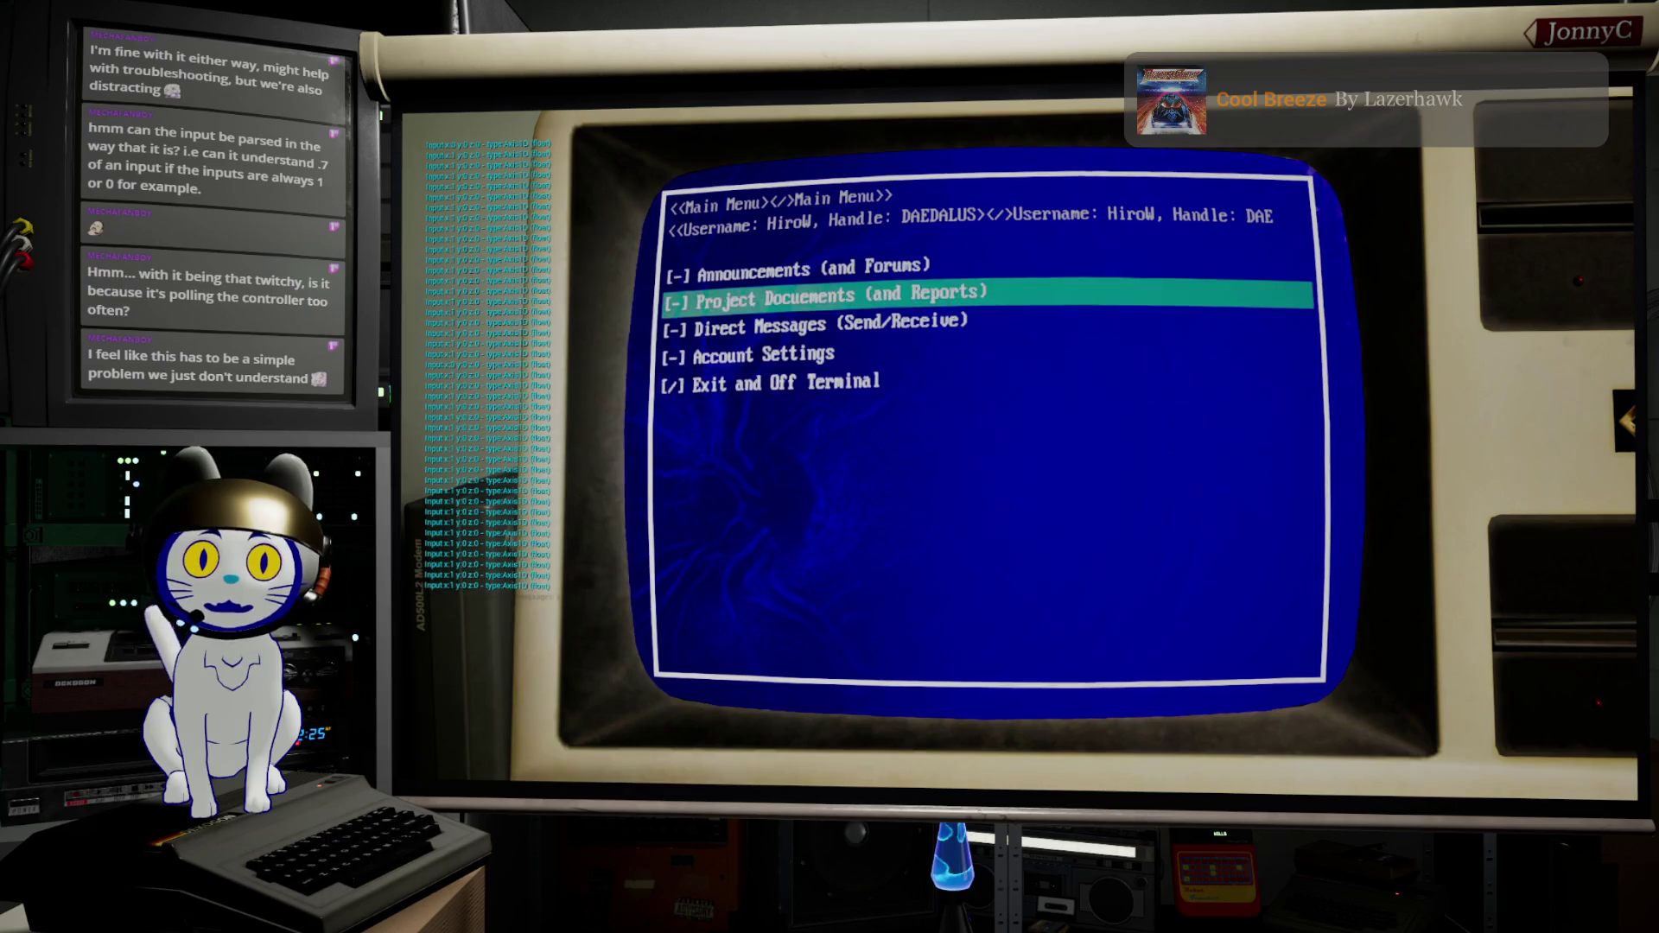
pyautogui.press('Down')
pyautogui.press('Down')
pyautogui.press('Down')
pyautogui.press('Up')
pyautogui.press('Up')
pyautogui.press('Up')
pyautogui.press('Up')
pyautogui.press('Down')
pyautogui.press('Down')
pyautogui.press('Down')
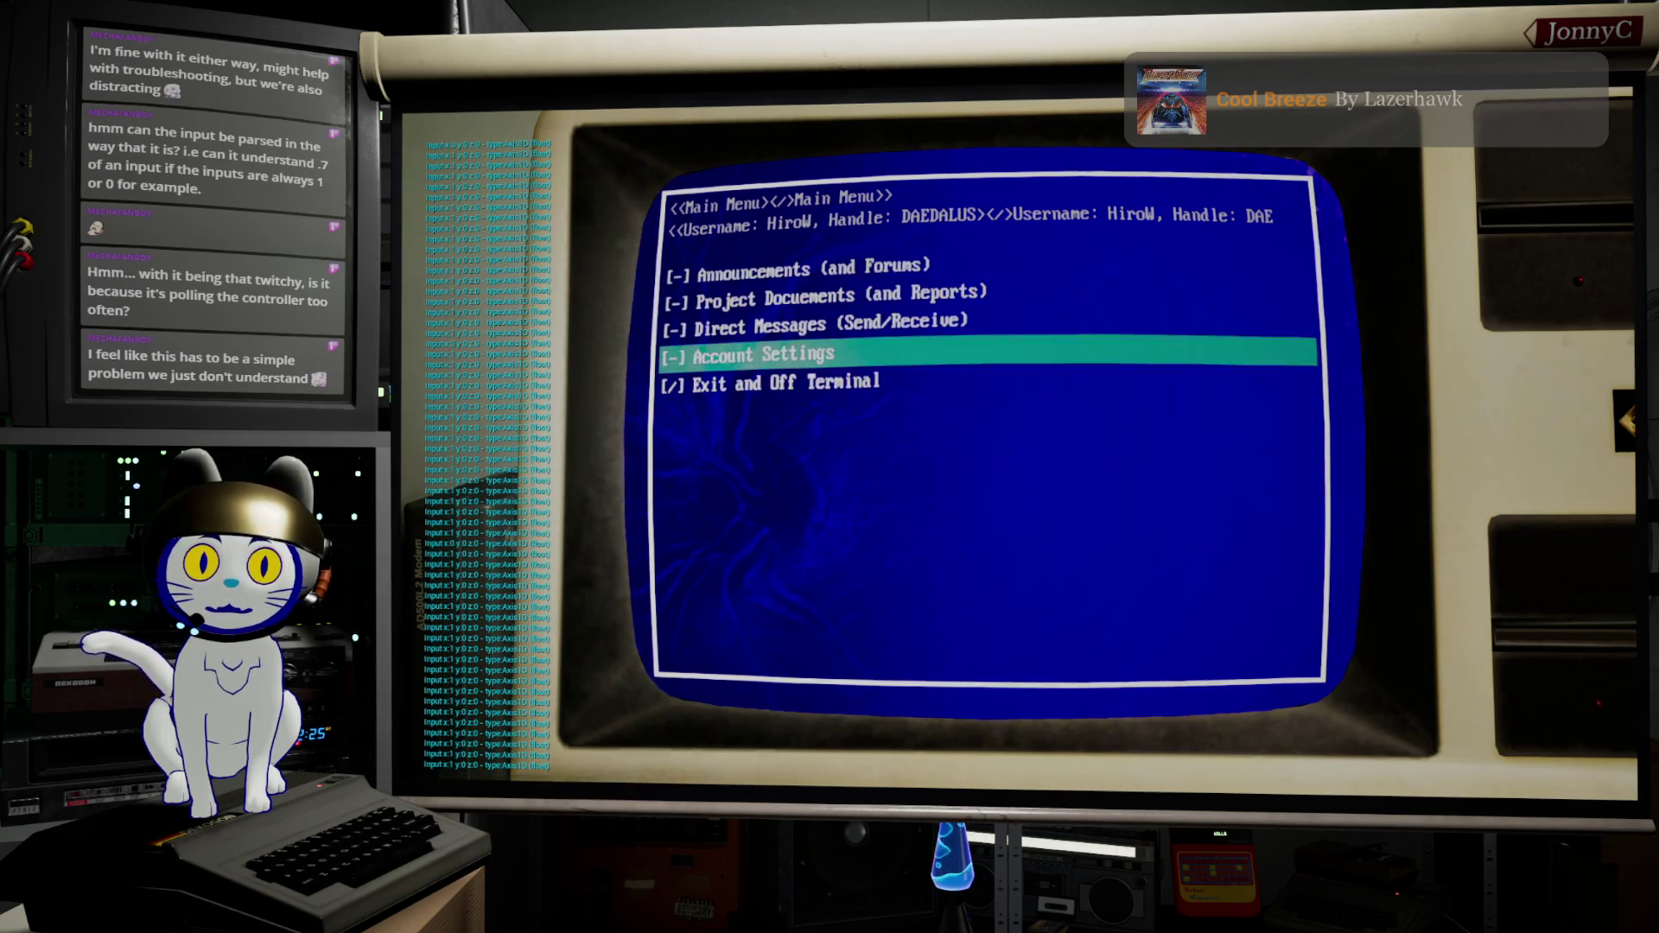
pyautogui.press('Up')
pyautogui.press('Up')
pyautogui.press('Down')
pyautogui.press('Down')
pyautogui.press('Down')
pyautogui.press('Up')
pyautogui.press('Up')
pyautogui.press('Up')
pyautogui.press('Up')
pyautogui.press('Down')
pyautogui.press('Down')
pyautogui.press('Down')
pyautogui.press('Down')
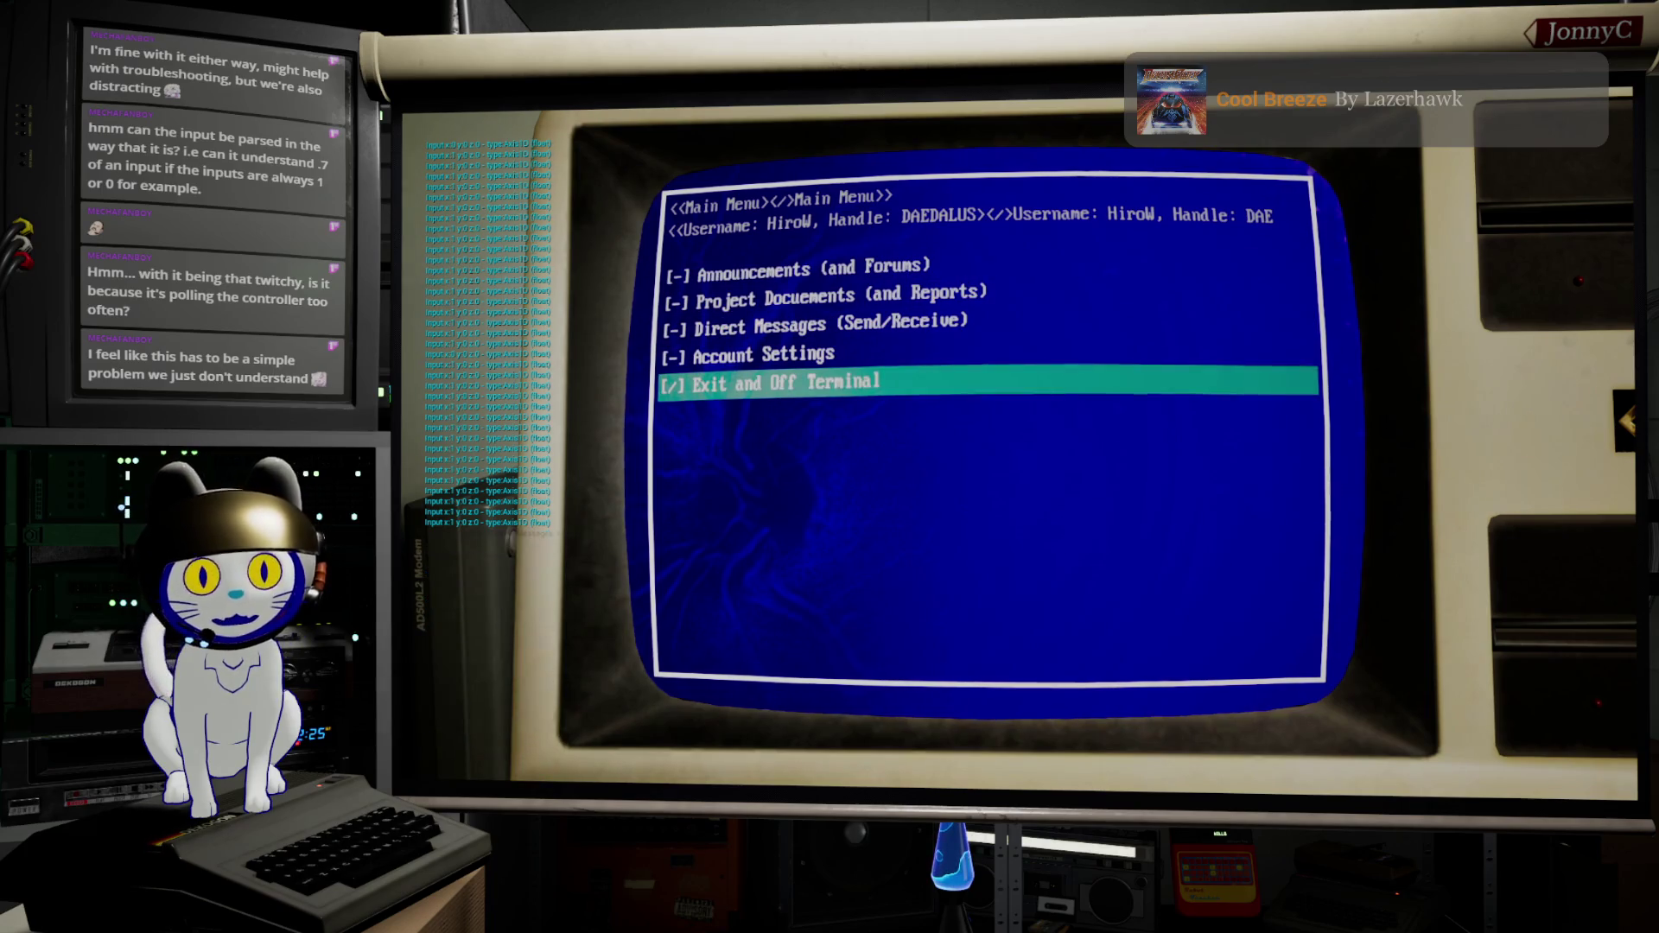
pyautogui.press('Return')
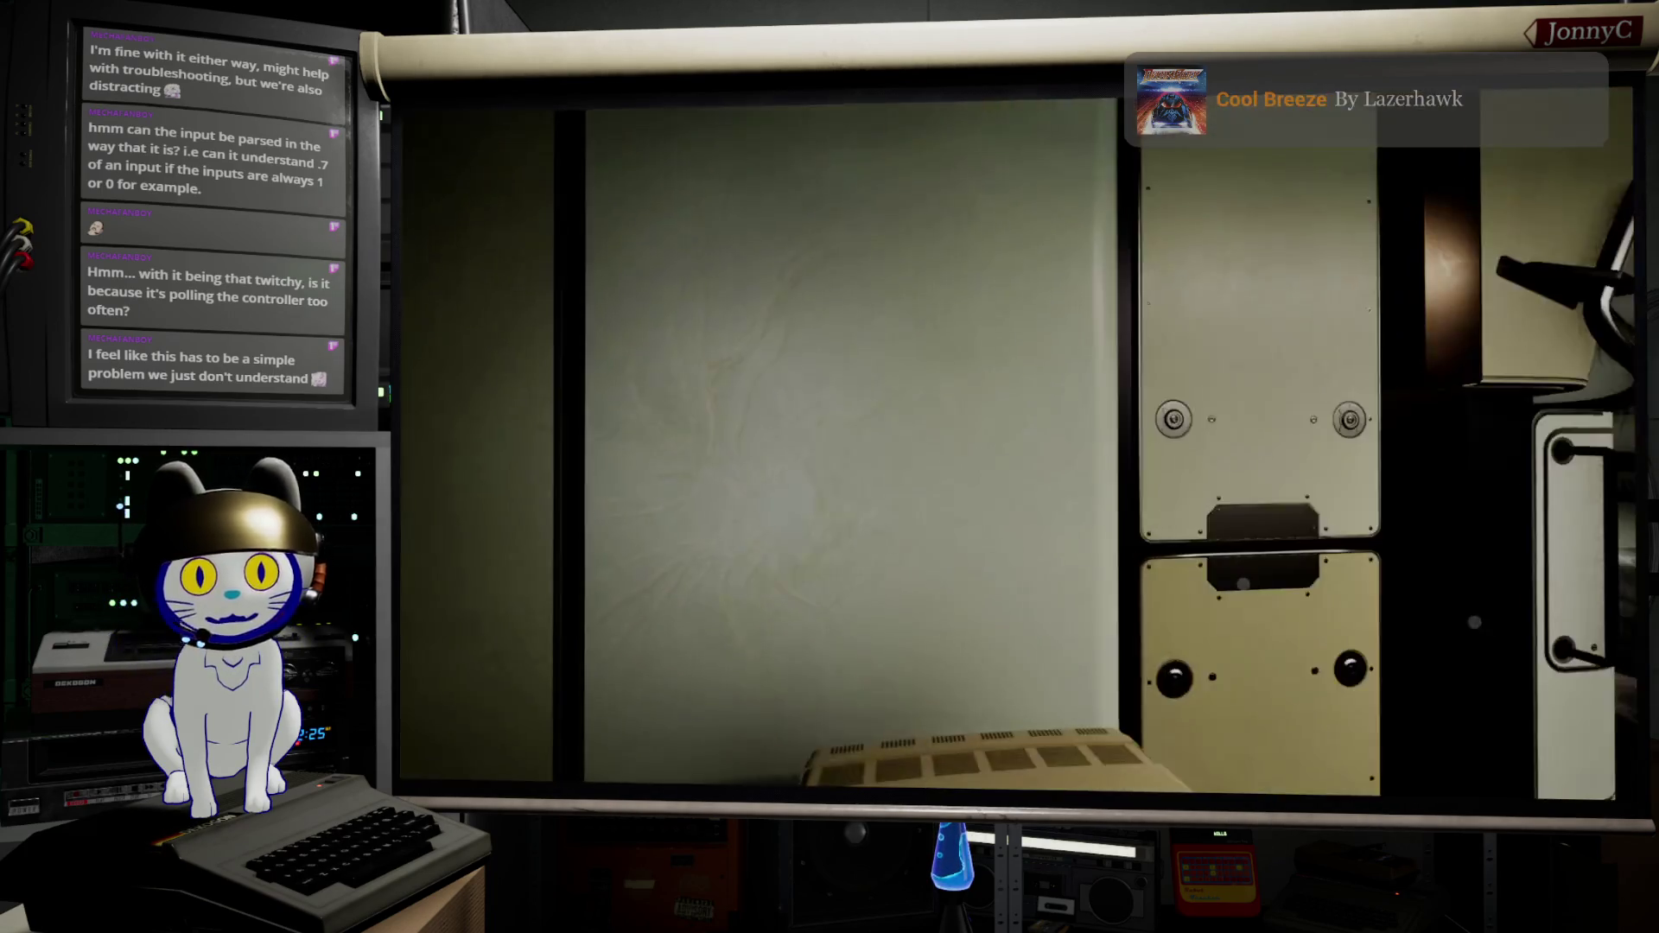
# Step: On the Gamepad settings page, lower Movement Dead Zone to mid-range and Camera Dead Zone, then save
pyautogui.press('Escape')
pyautogui.press('Left')
pyautogui.press('Left')
pyautogui.press('Left')
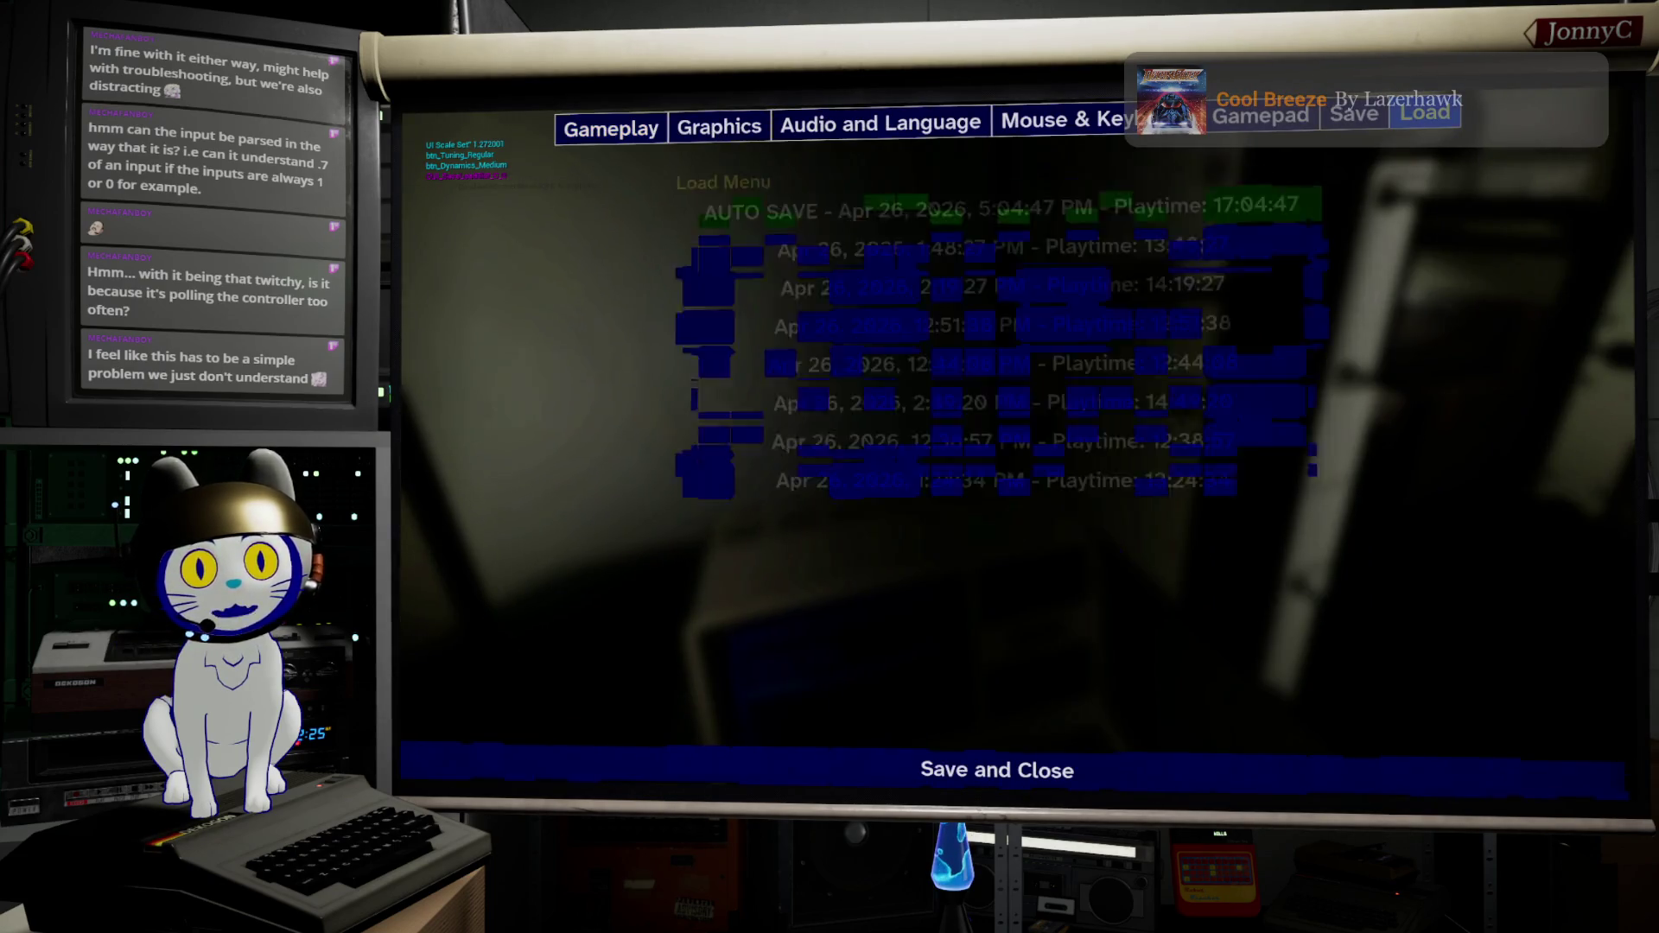
pyautogui.press('Down')
pyautogui.press('Down')
pyautogui.press('Down')
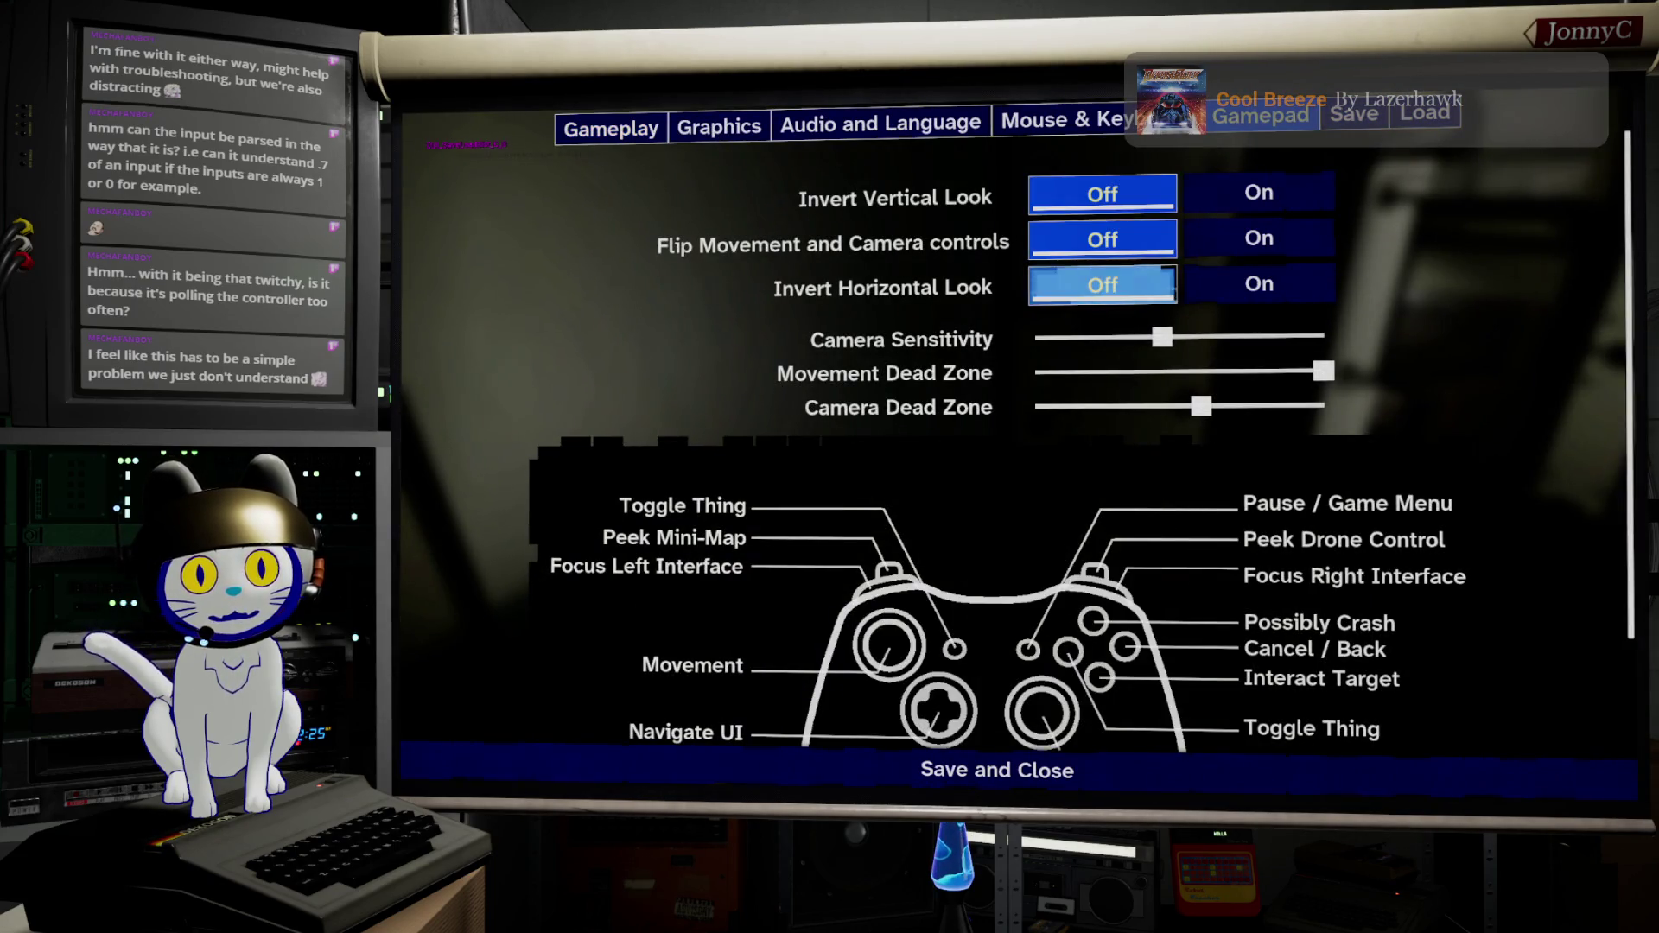
pyautogui.press('Left')
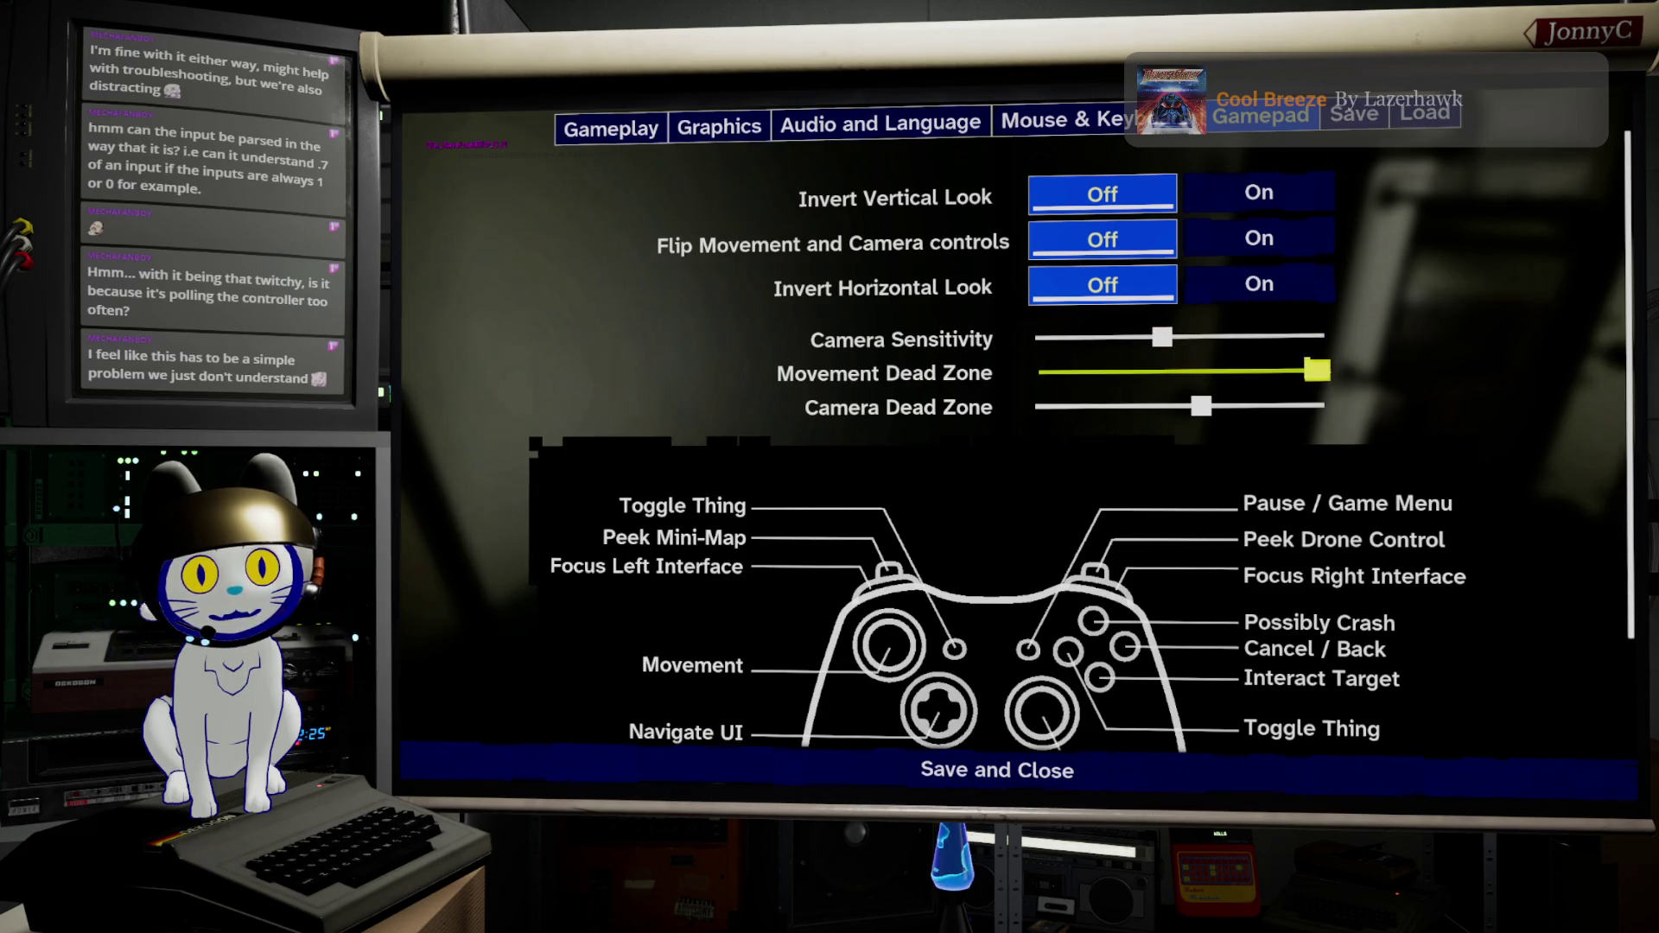
pyautogui.click(1164, 371)
pyautogui.press('Left')
pyautogui.press('Left')
pyautogui.press('Left')
pyautogui.press('Left')
pyautogui.press('Left')
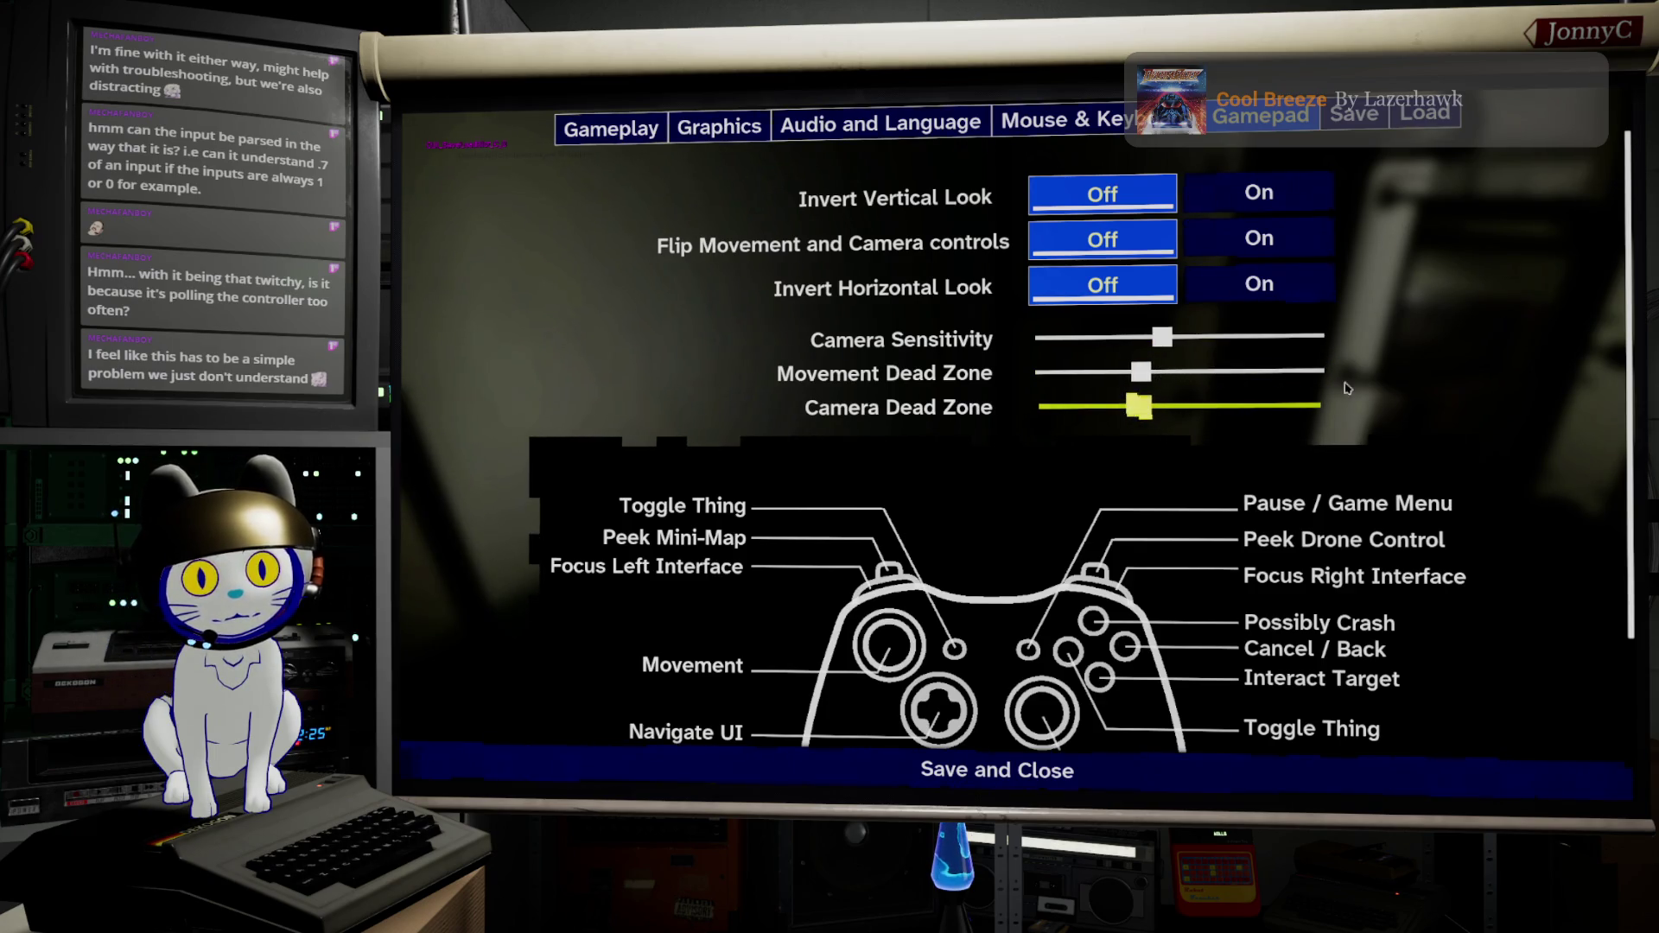
pyautogui.click(1309, 791)
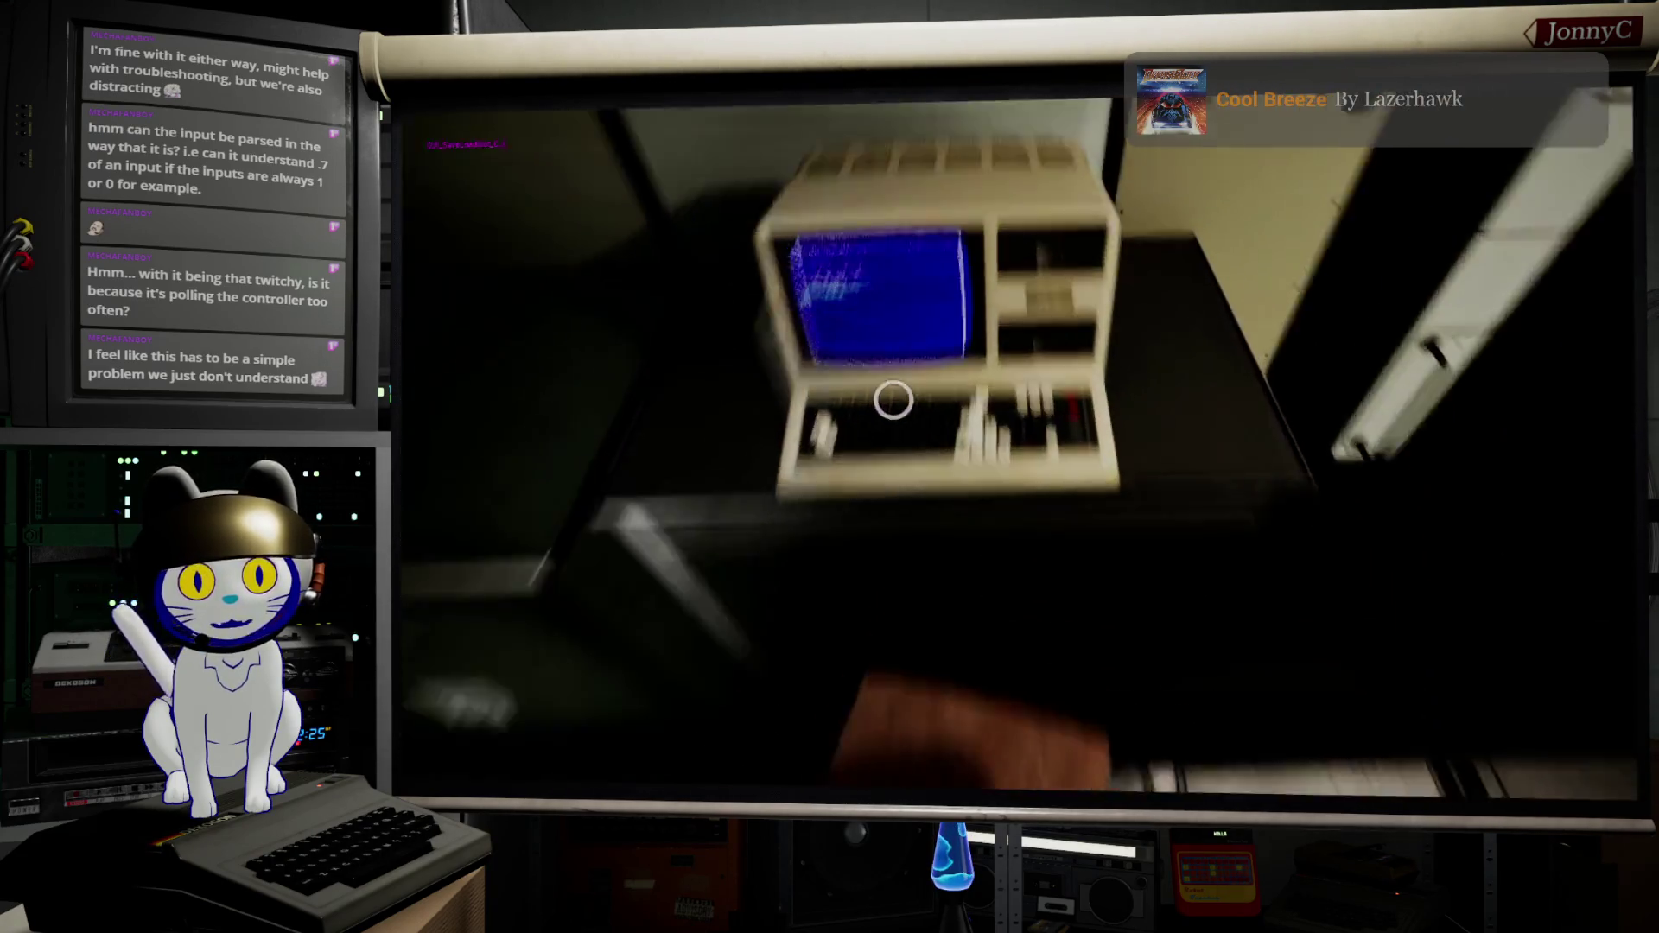
# Step: Resume the terminal, step the selection up to Project Documents, then stop the play session
pyautogui.click(893, 400)
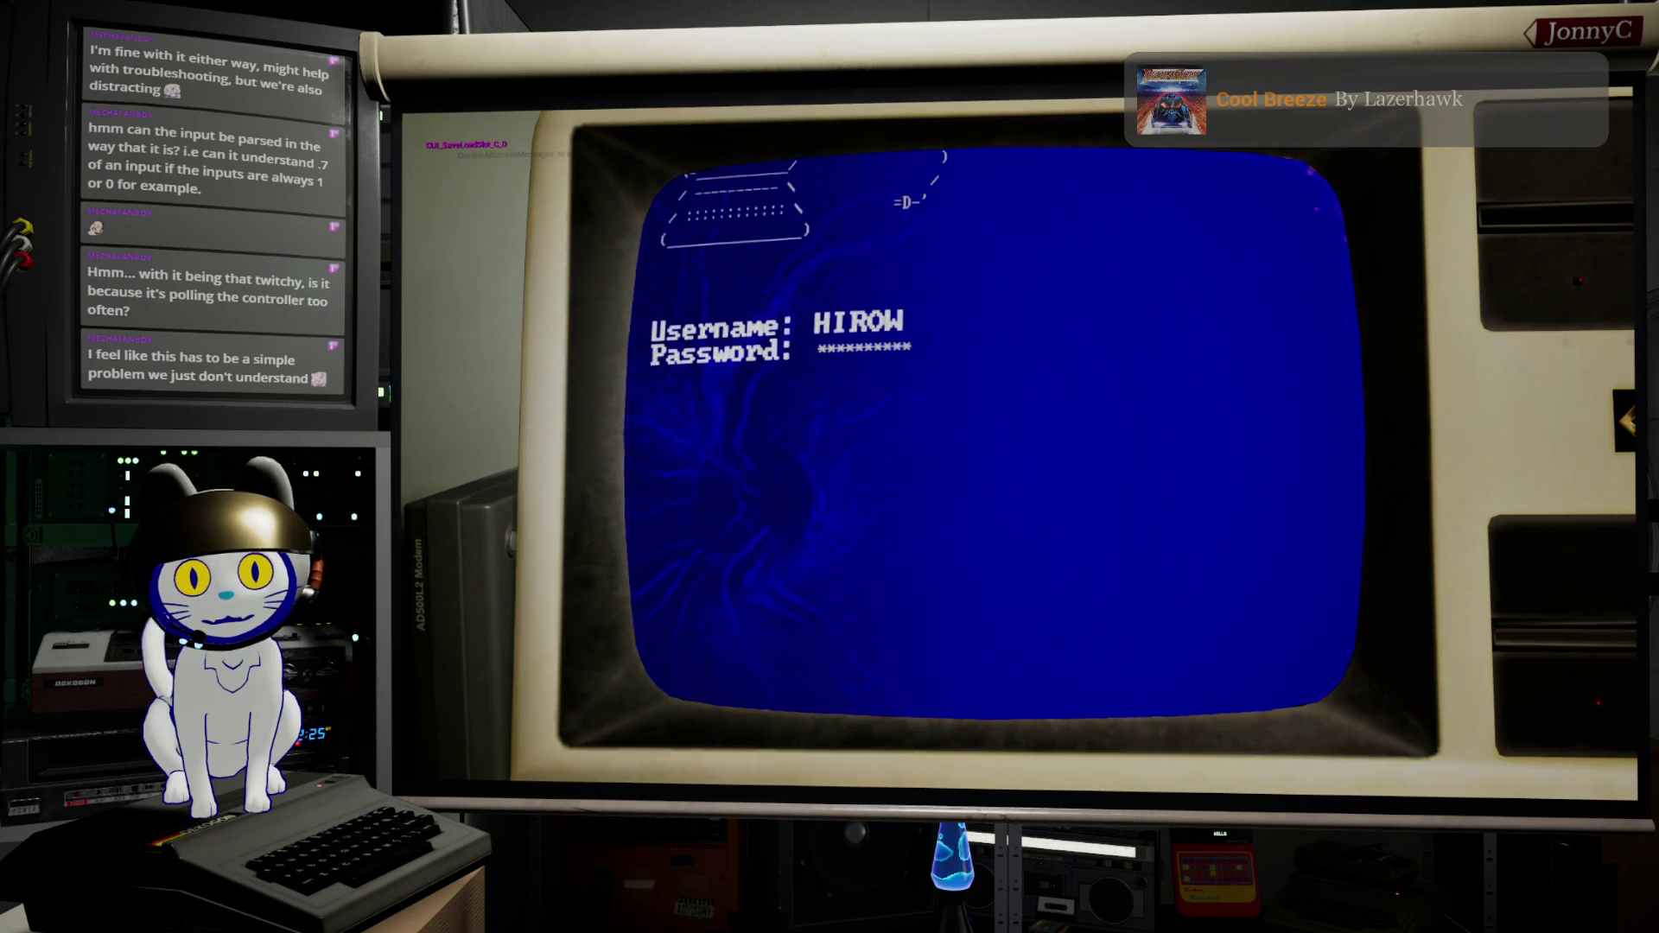
pyautogui.press('Up')
pyautogui.press('Up')
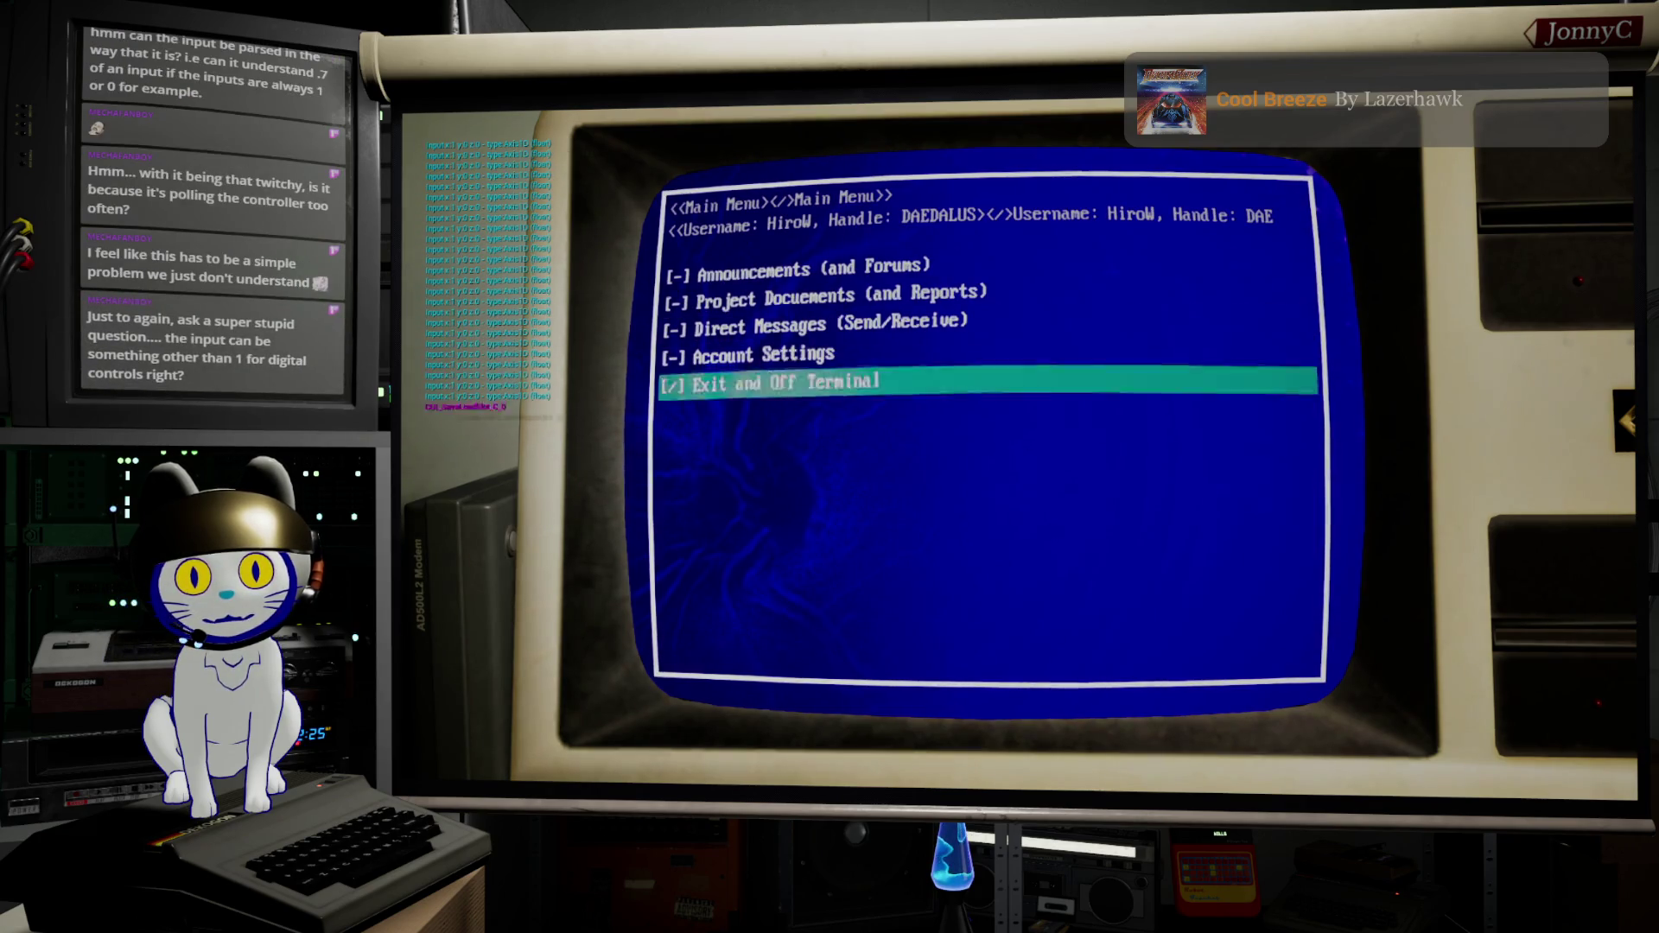
pyautogui.press('Up')
pyautogui.press('Up')
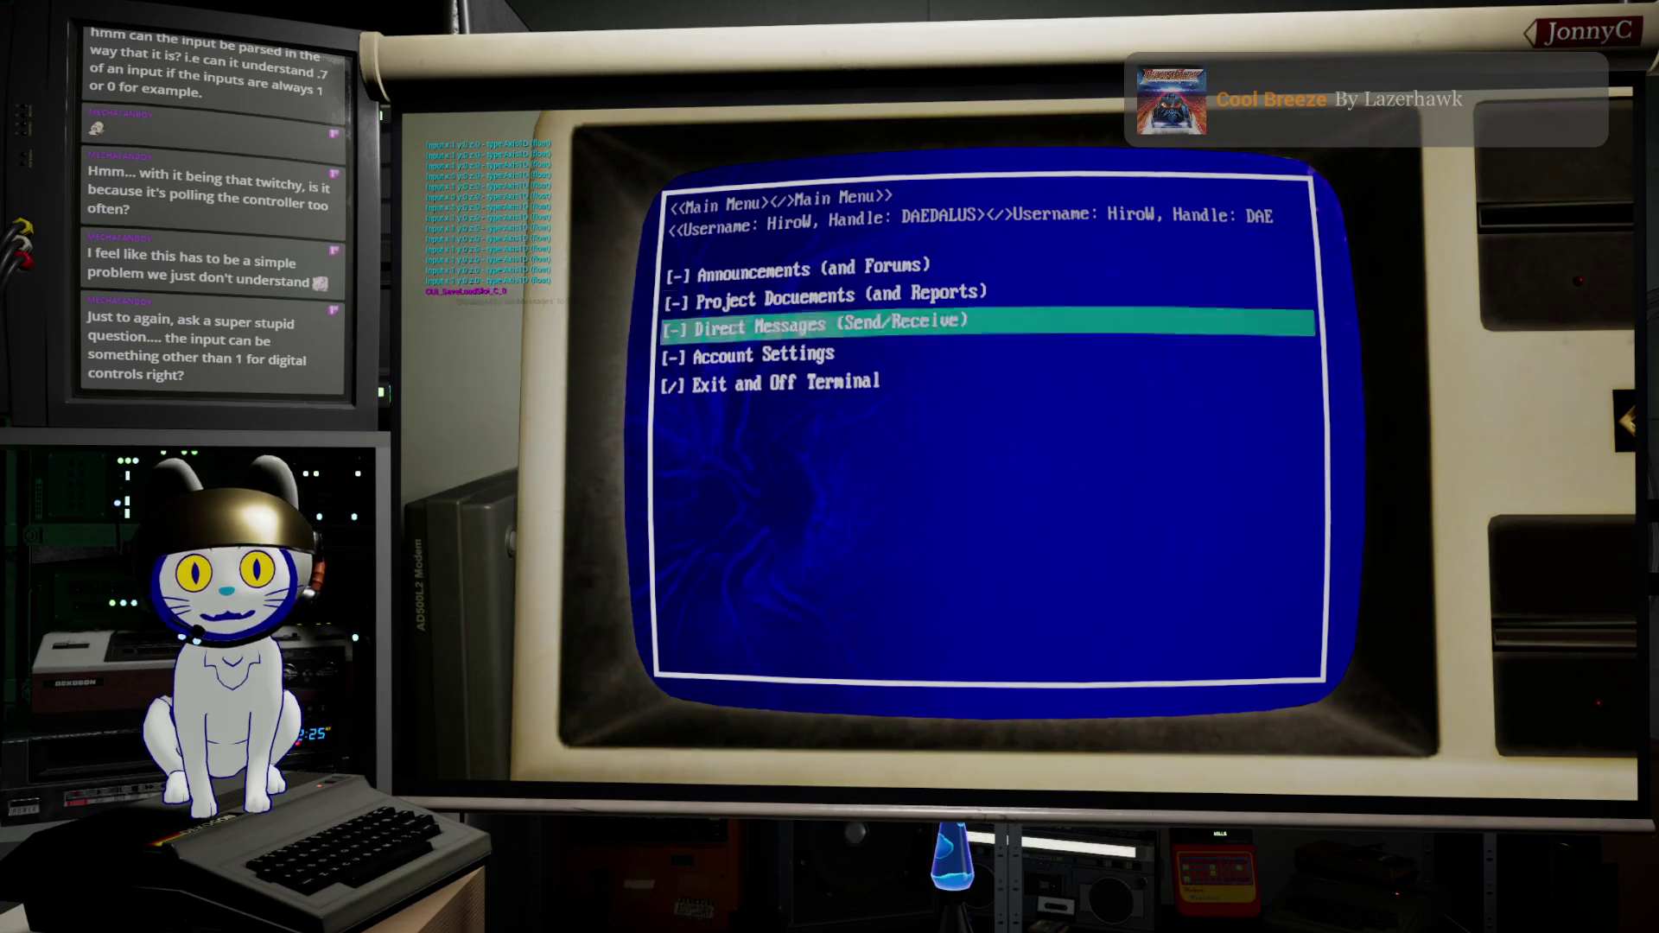
pyautogui.press('Up')
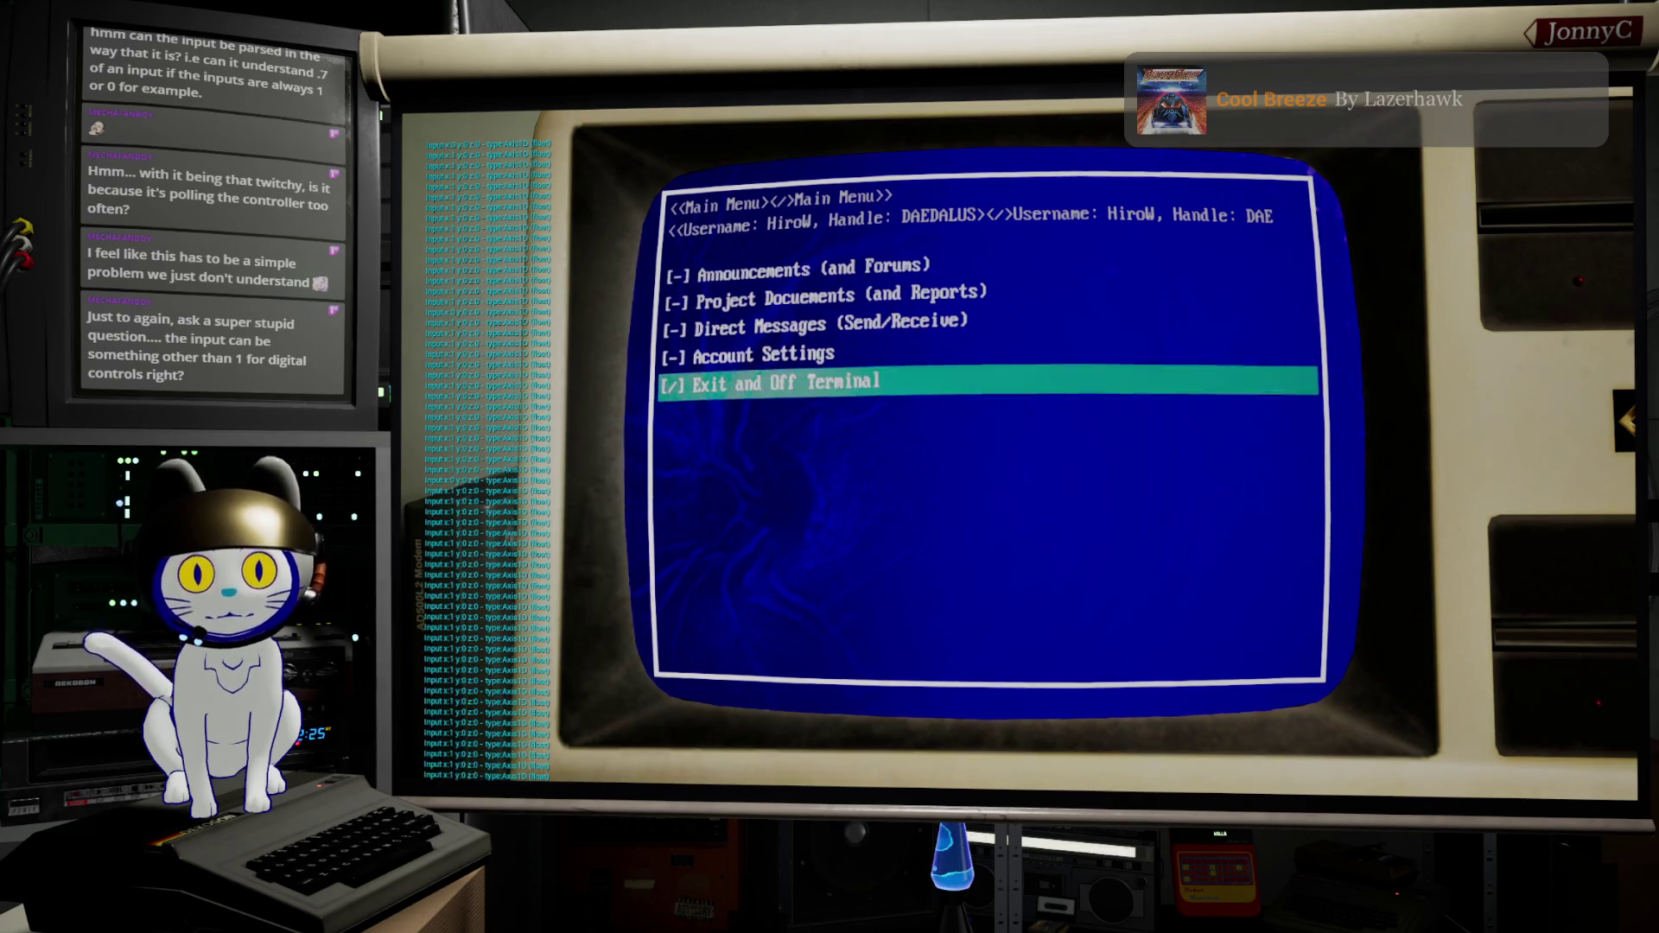
pyautogui.press('Up')
pyautogui.press('Up')
pyautogui.press('Up')
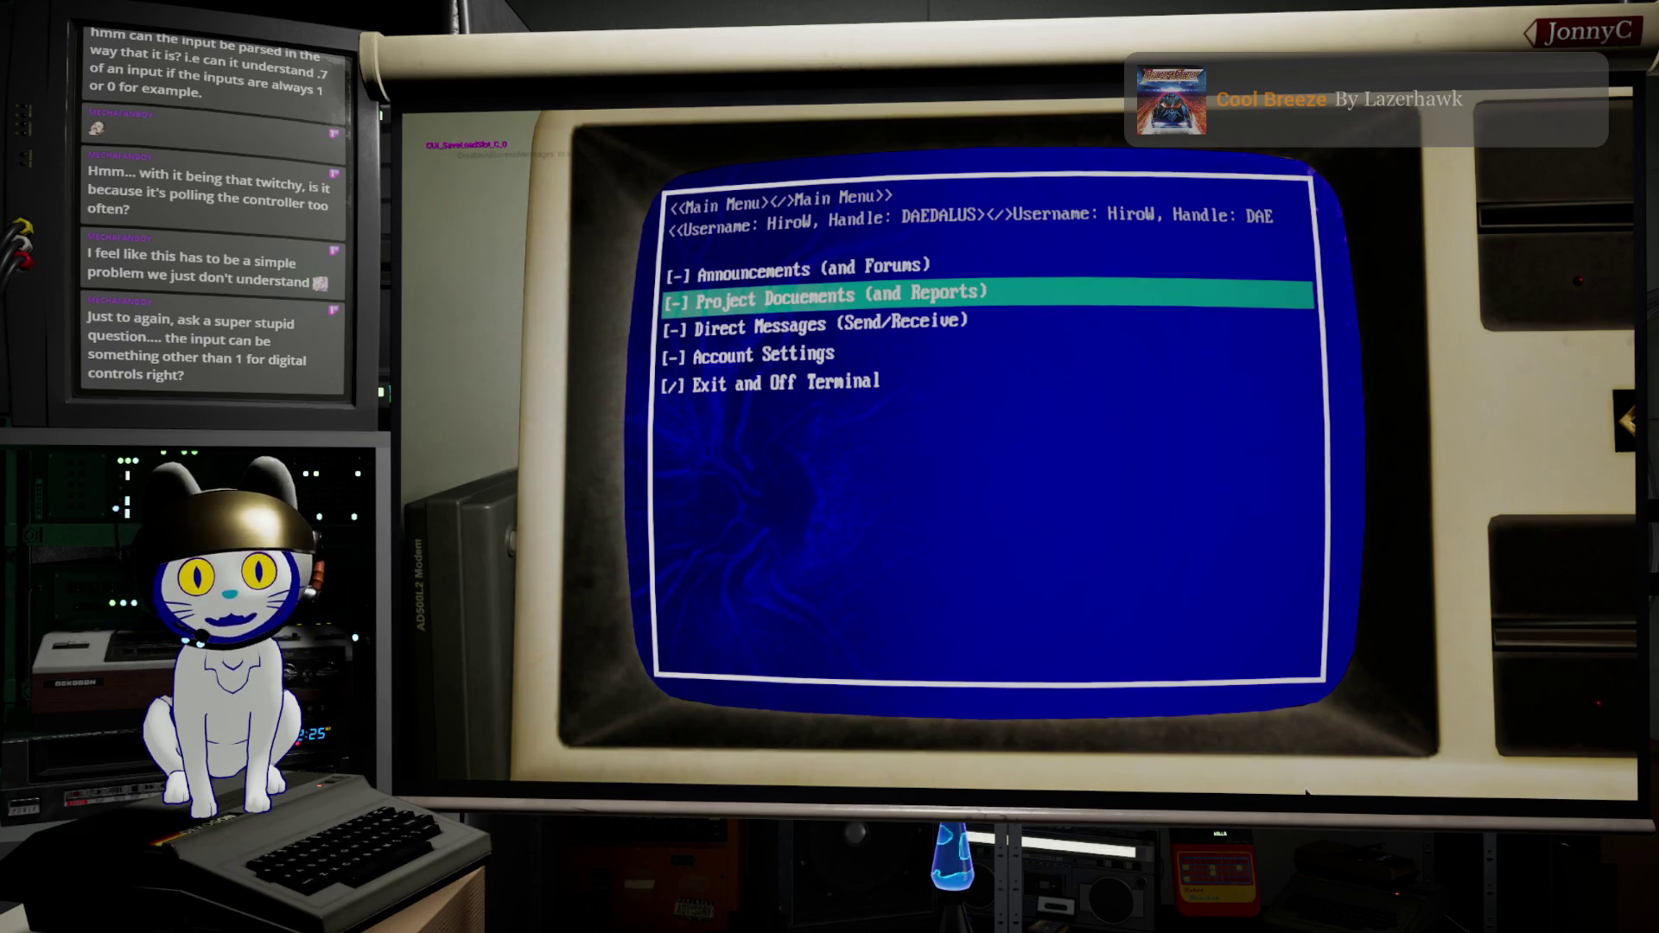
pyautogui.press('Escape')
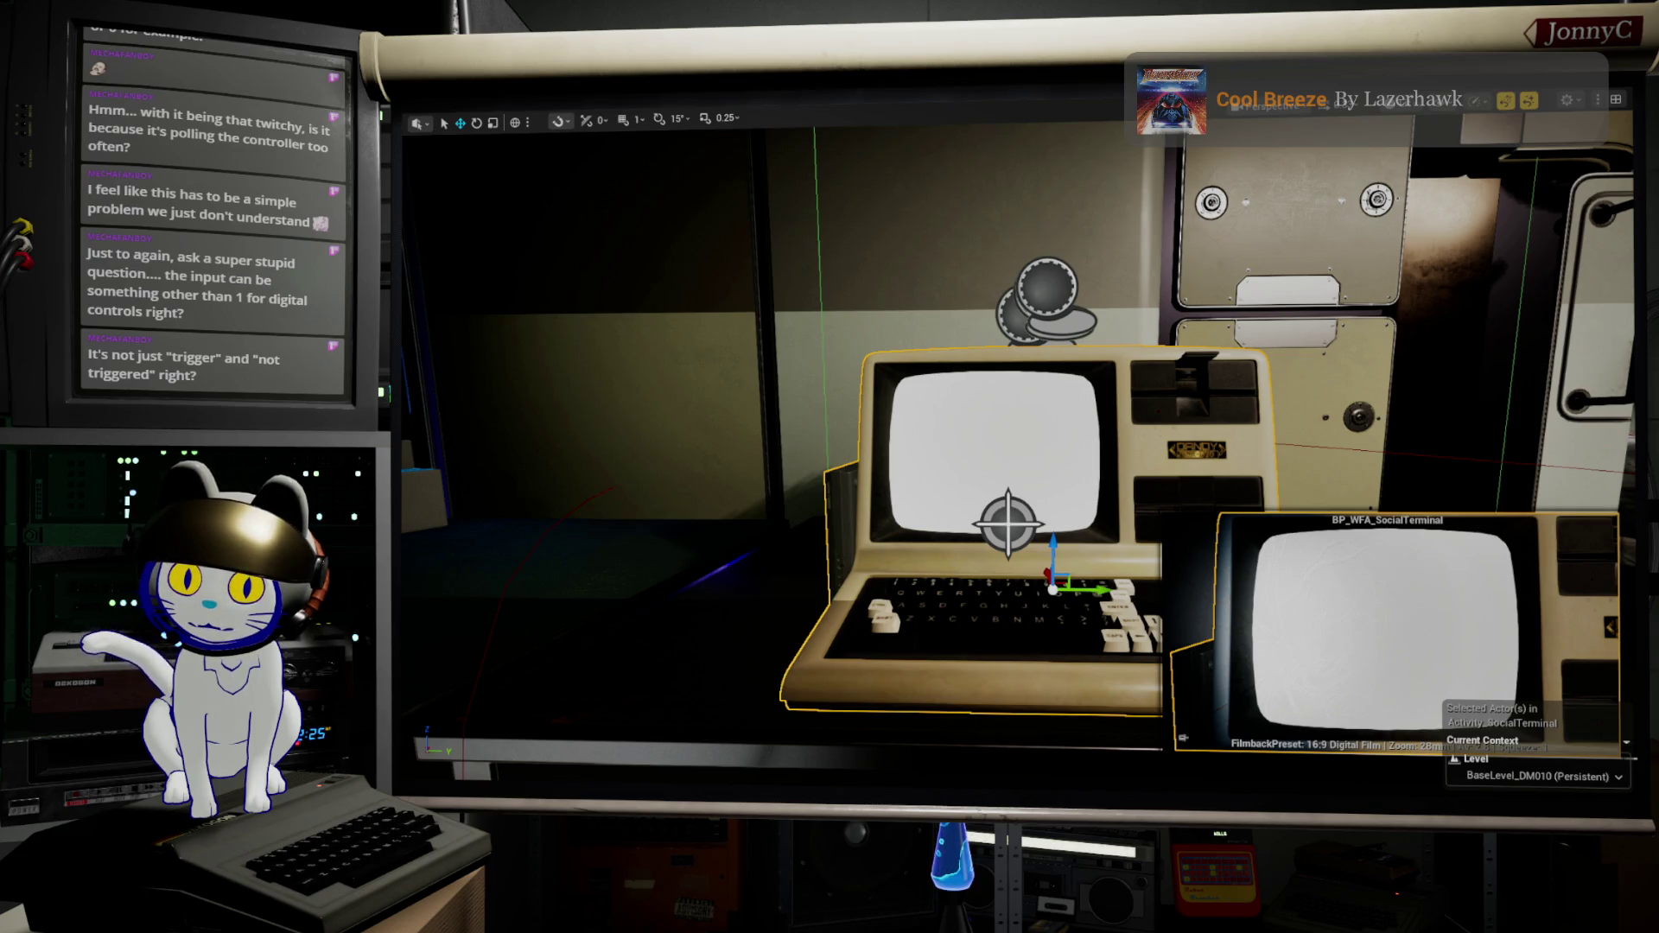
# Step: Switch IA_WFNavigateDown's Value Type from Axis1D (float) to Axis2D (Vector2D)
pyautogui.hotkey('alt', 'Tab')
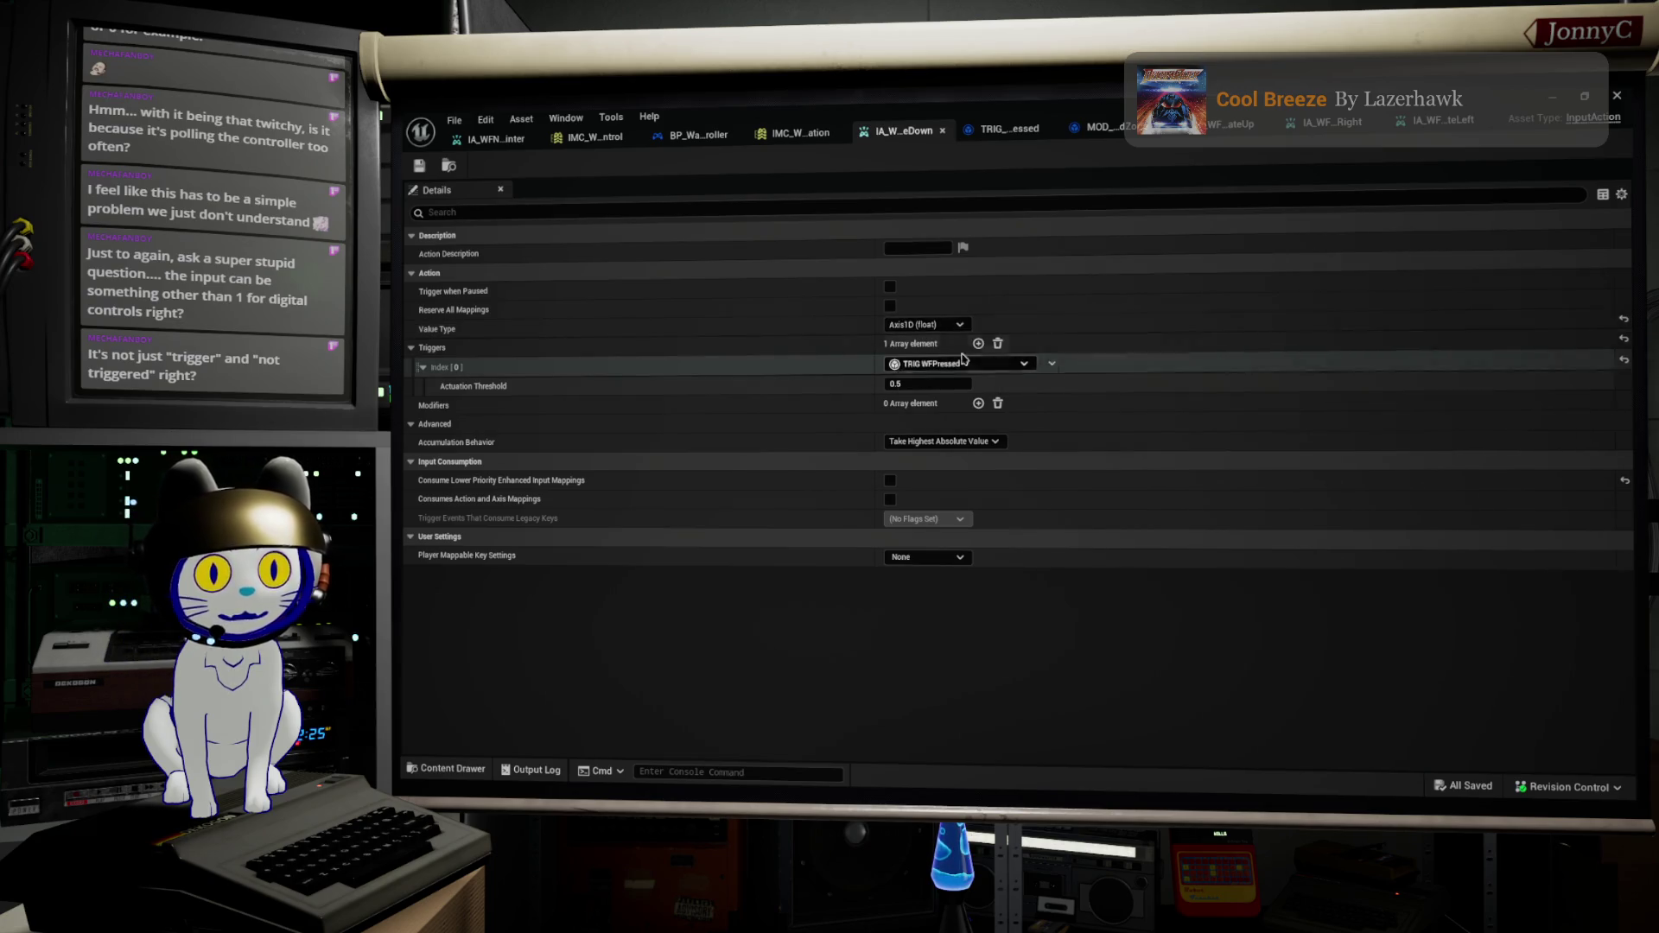
pyautogui.click(951, 325)
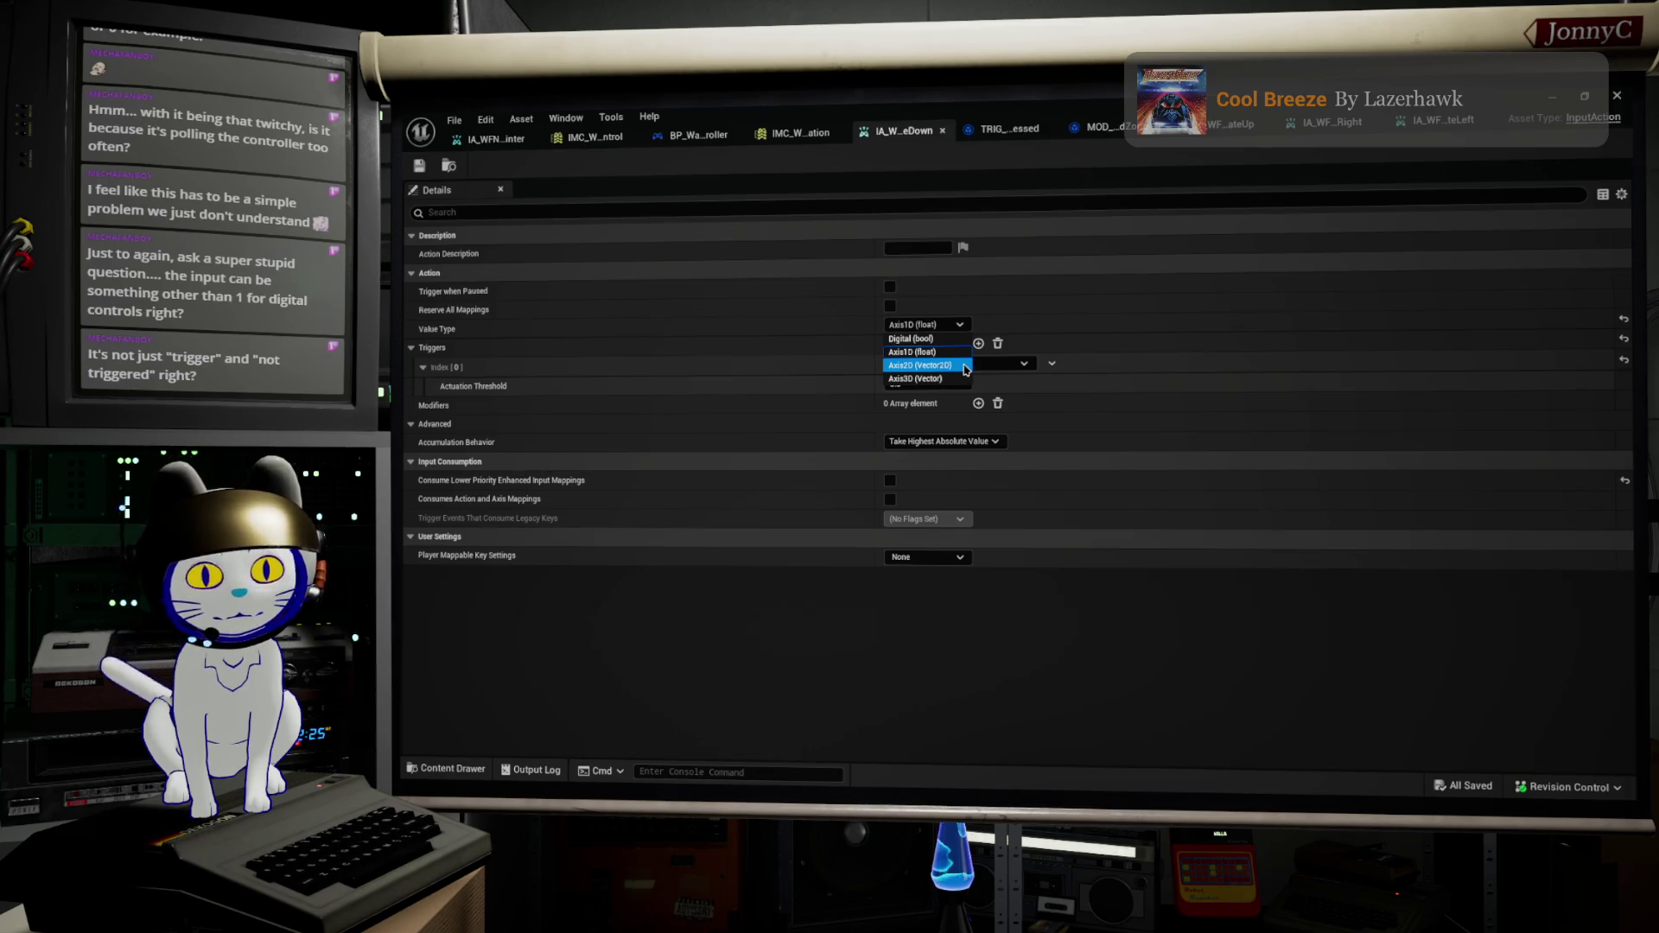
pyautogui.click(965, 368)
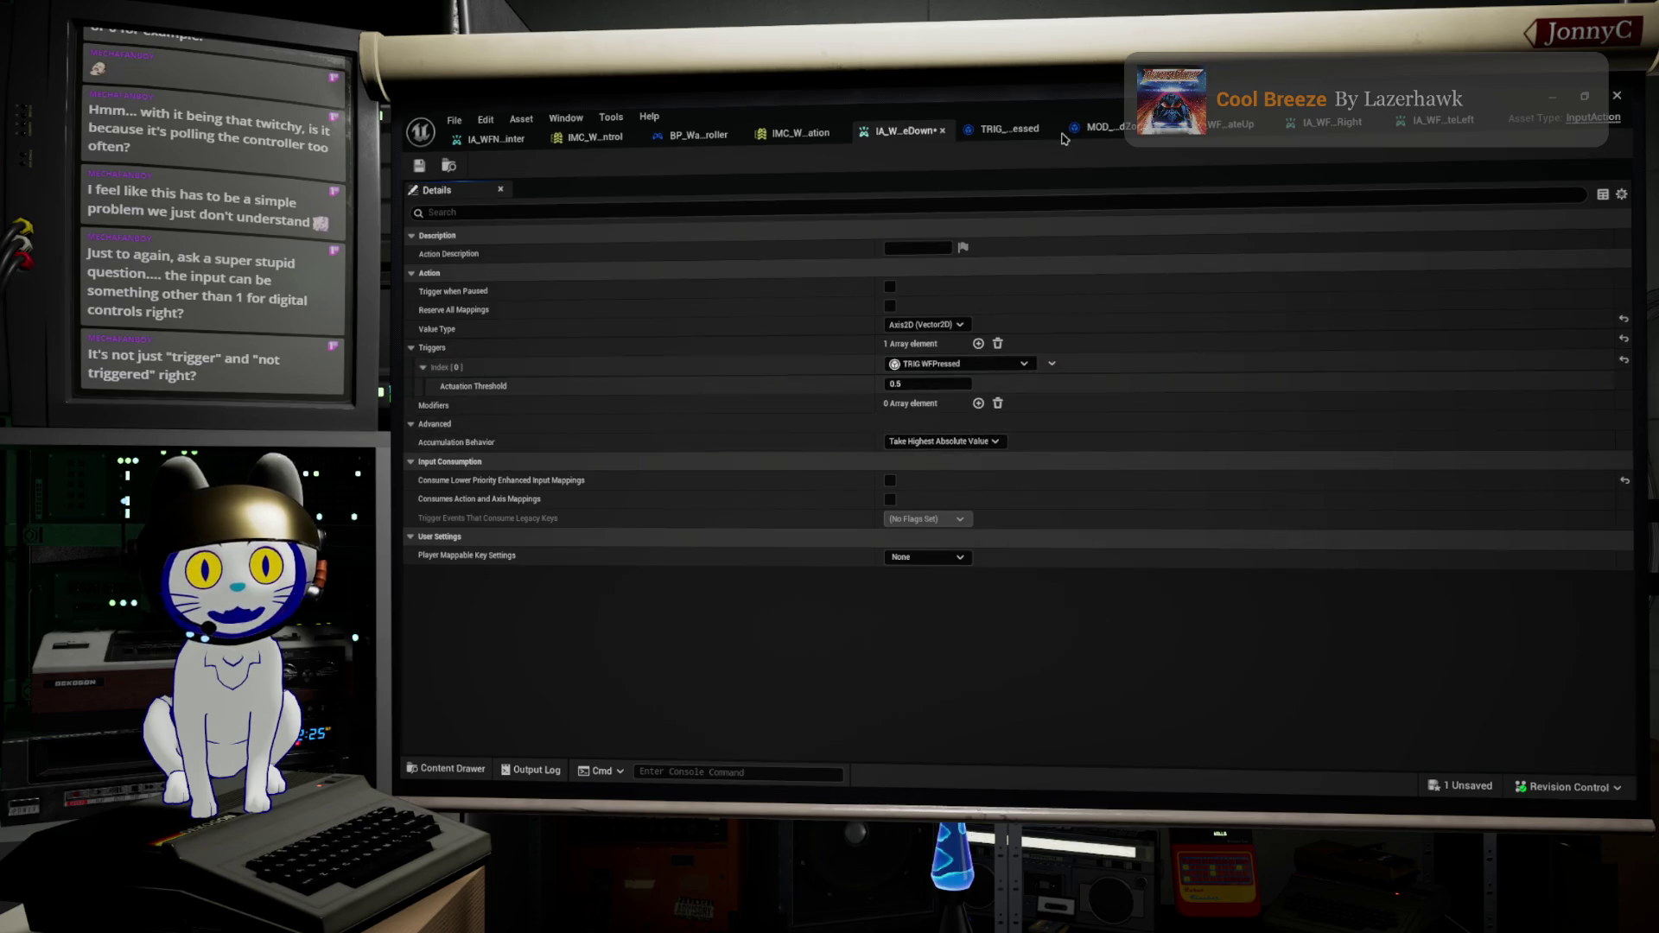
# Step: Review the mapping context and input action, Save All from the player controller, and minimize the editor
pyautogui.click(800, 134)
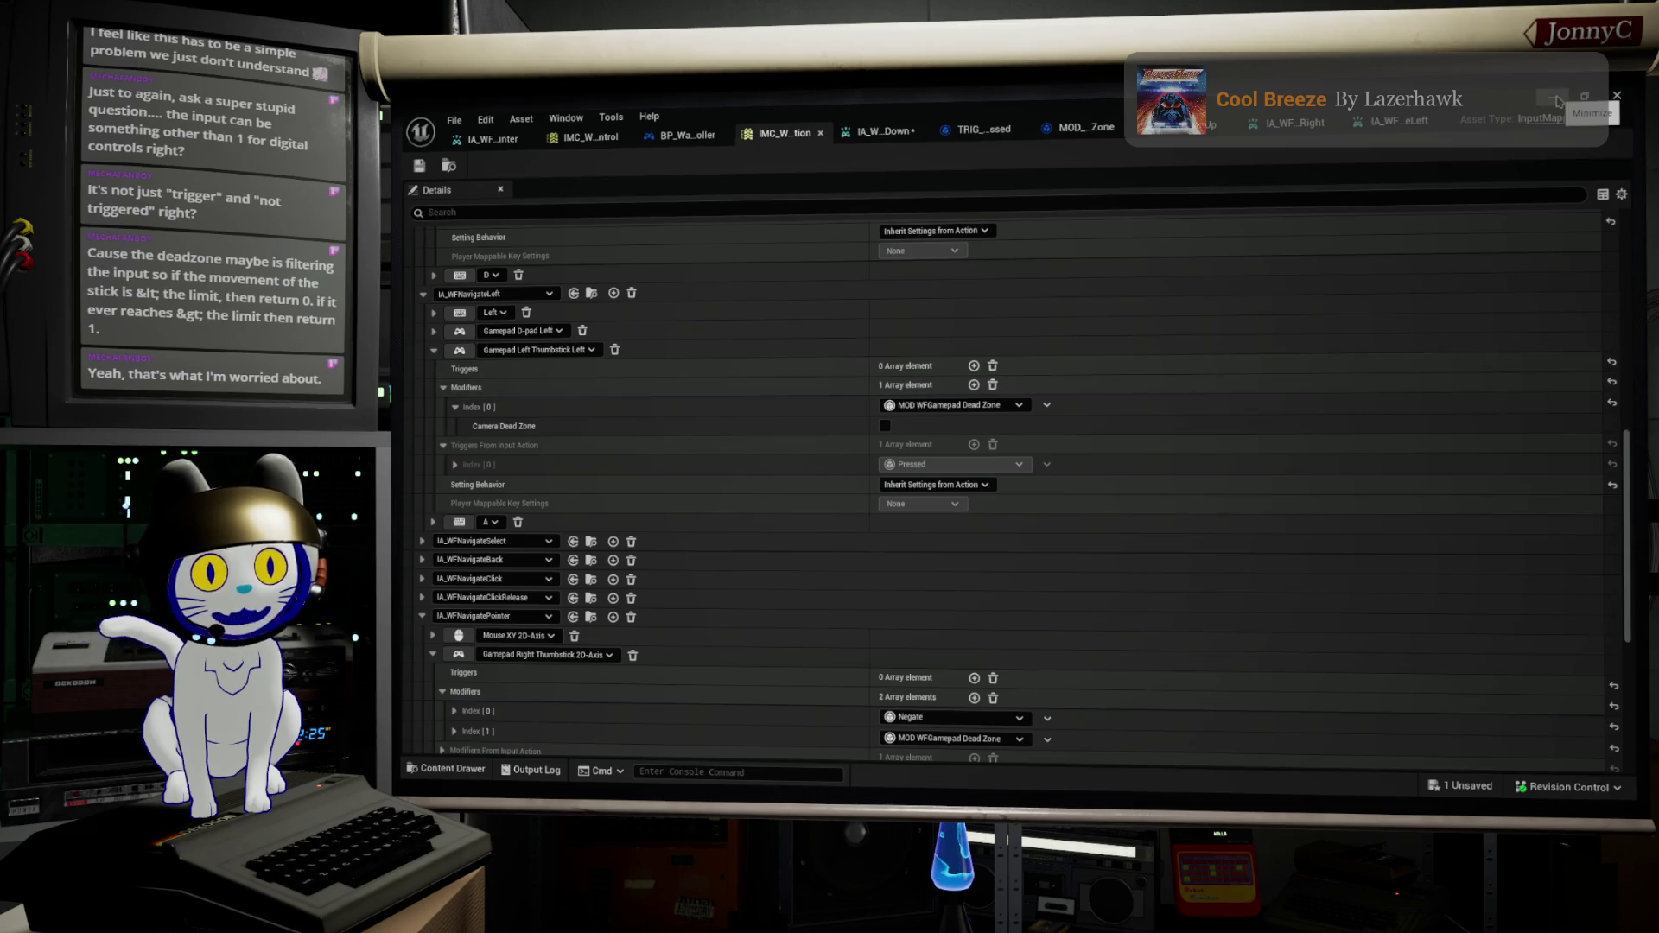
pyautogui.click(883, 131)
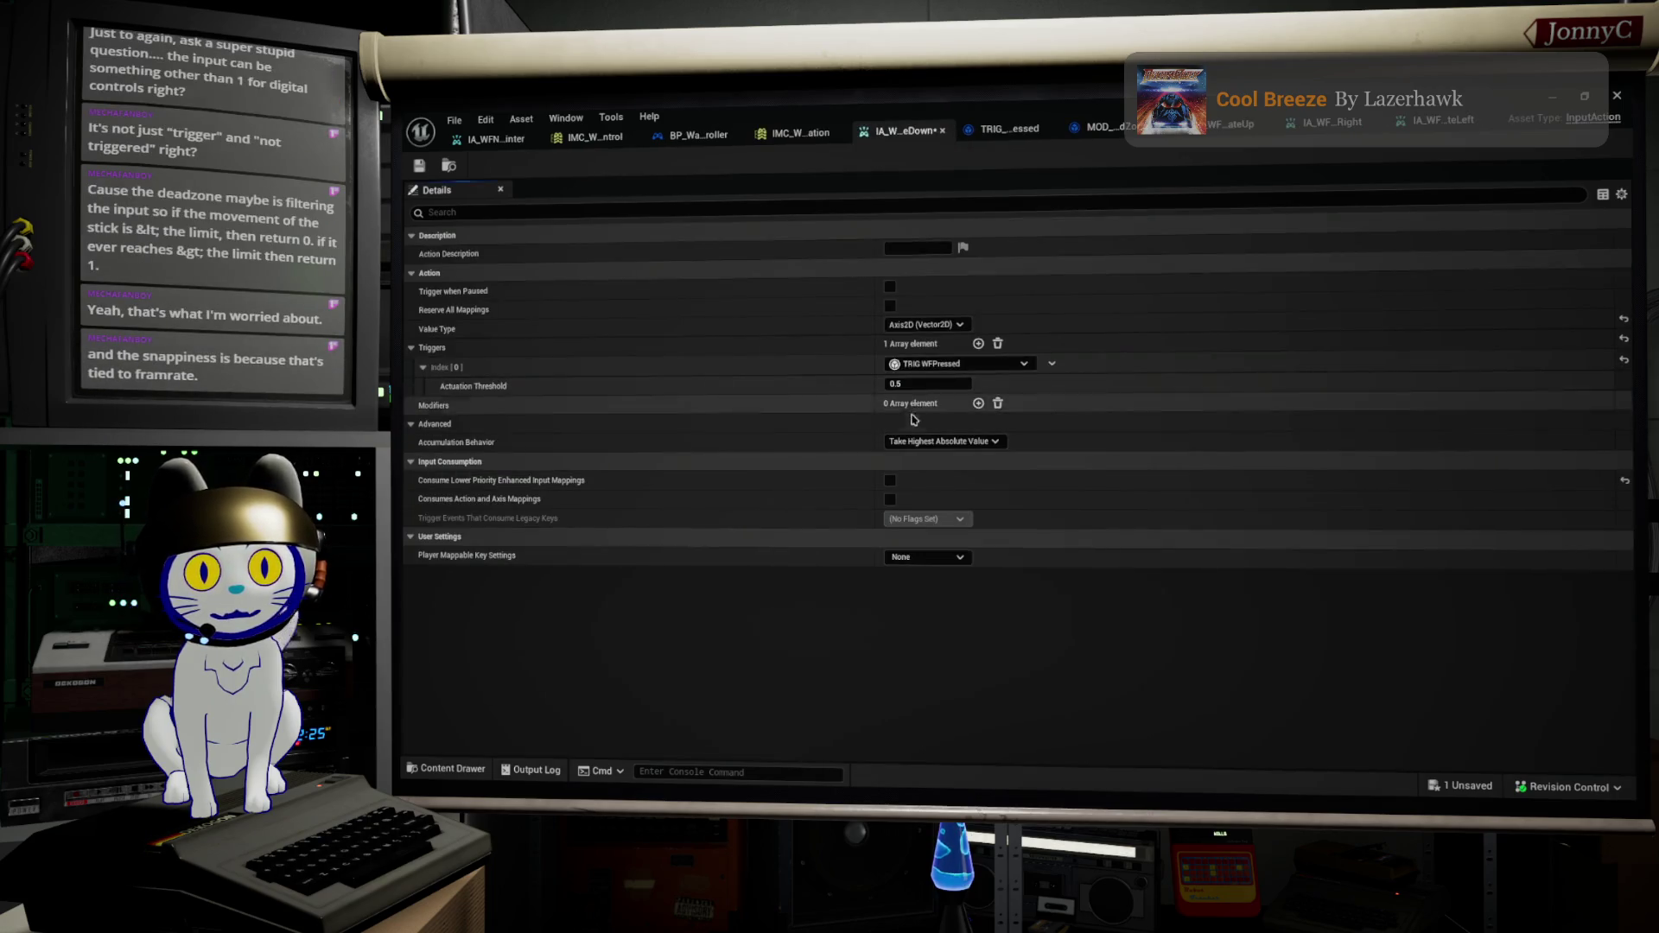
pyautogui.click(693, 137)
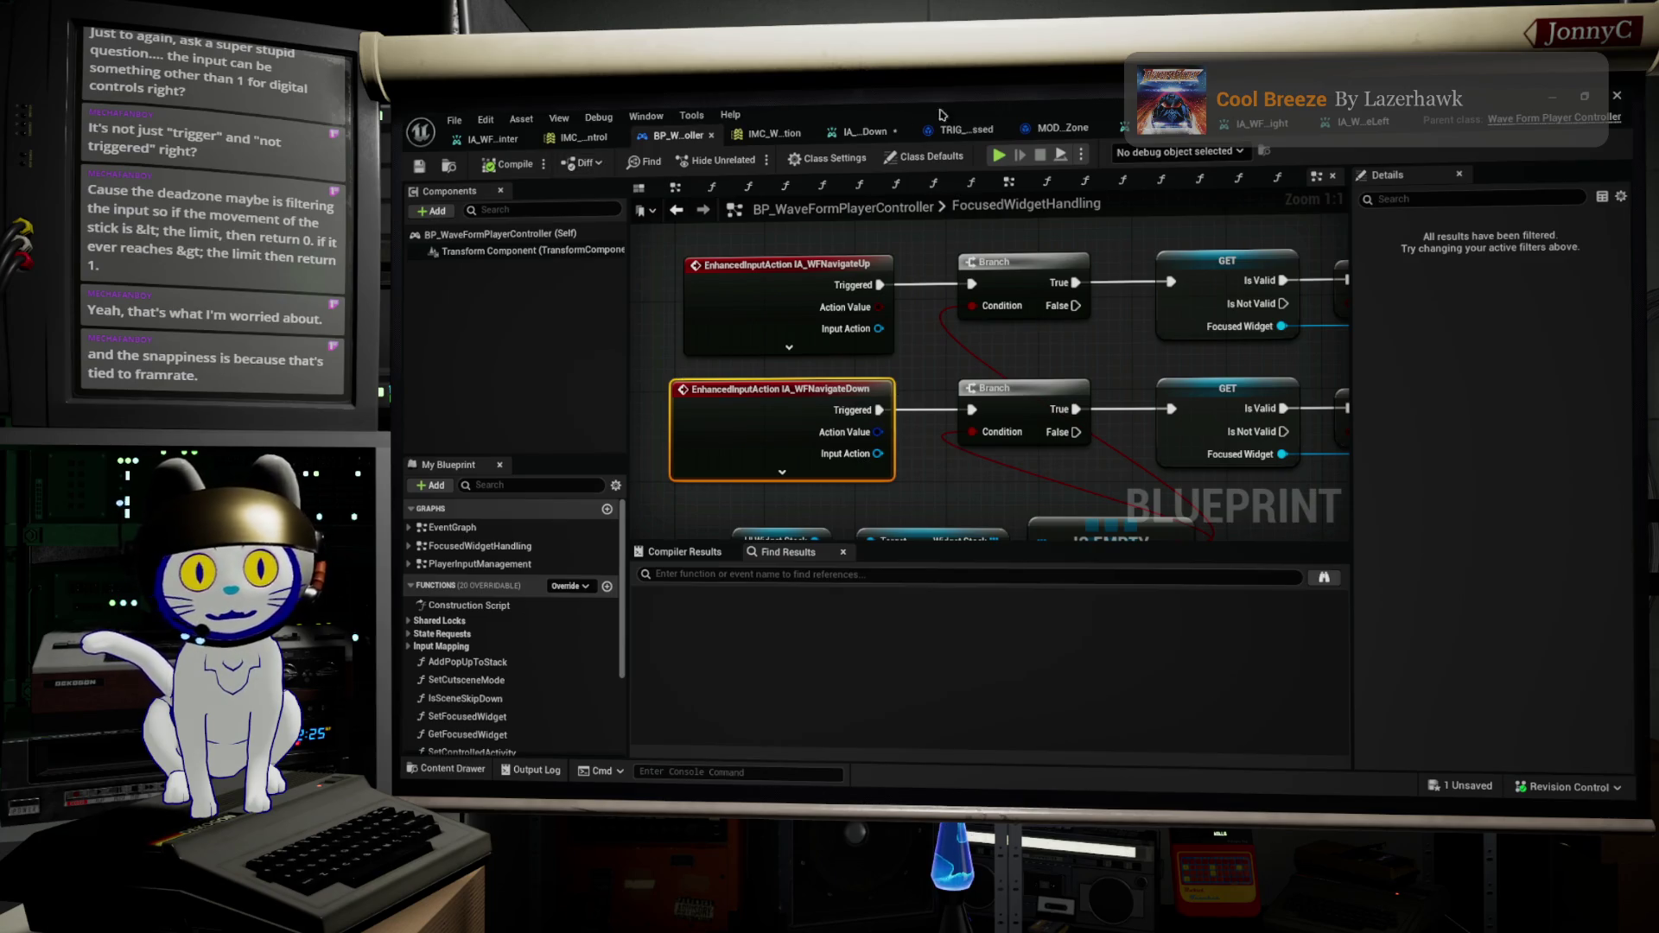
pyautogui.click(458, 121)
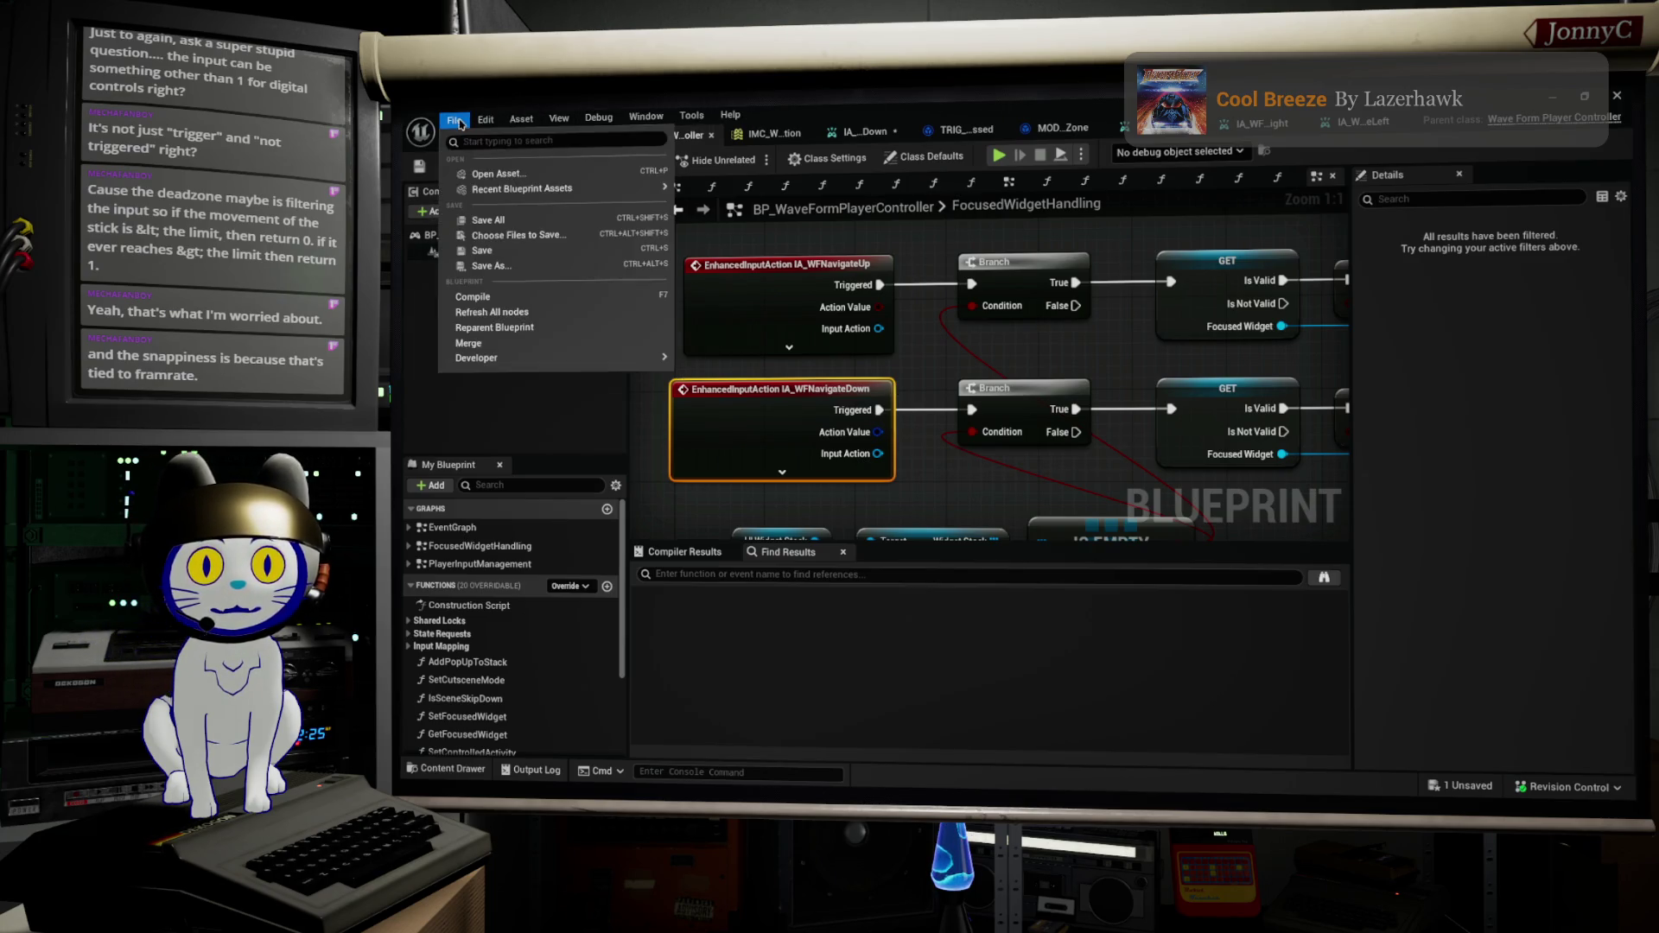
pyautogui.click(488, 219)
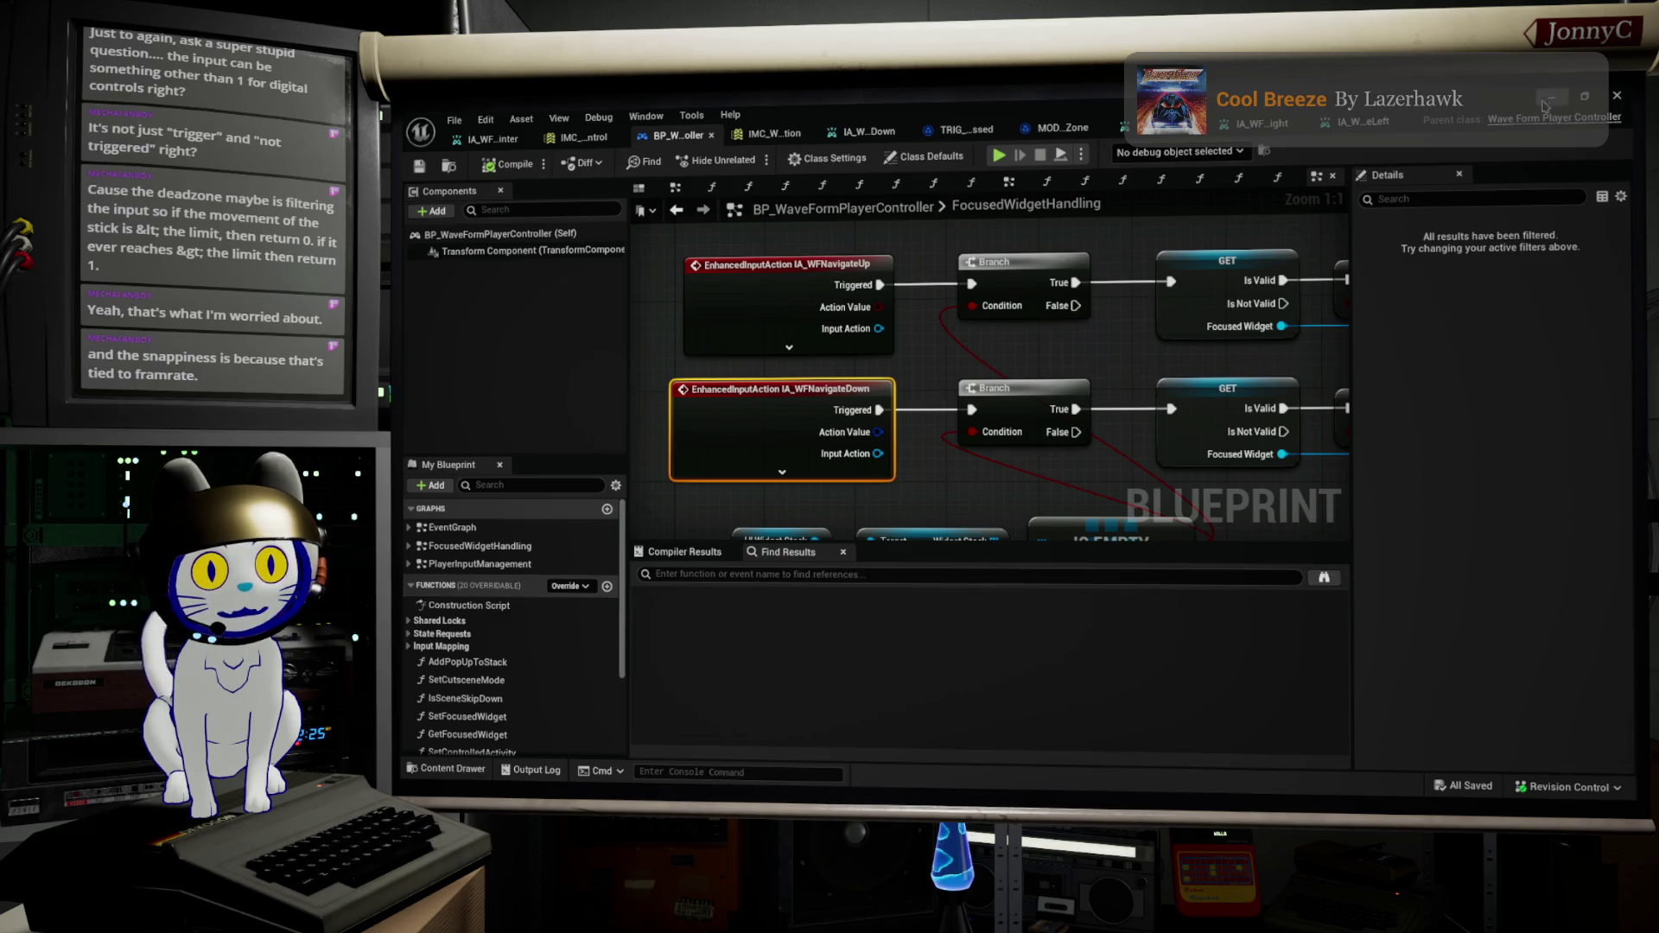
pyautogui.click(1547, 100)
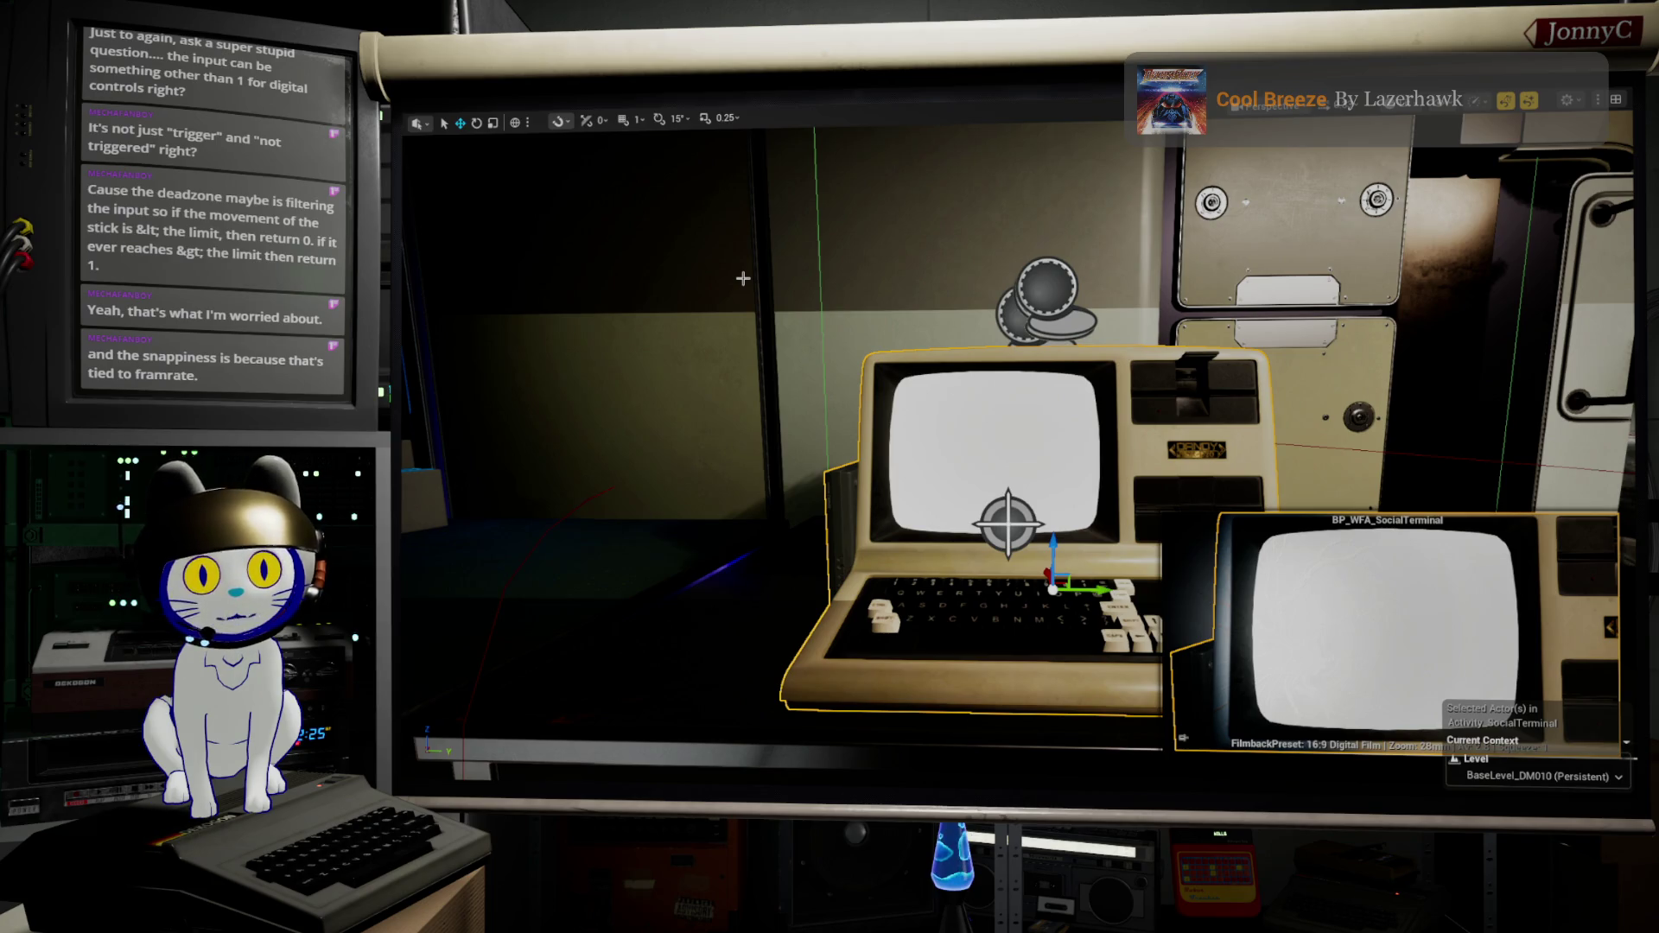
# Step: Start a play session, walk to the desk computer and use its terminal
pyautogui.hotkey('alt', 'p')
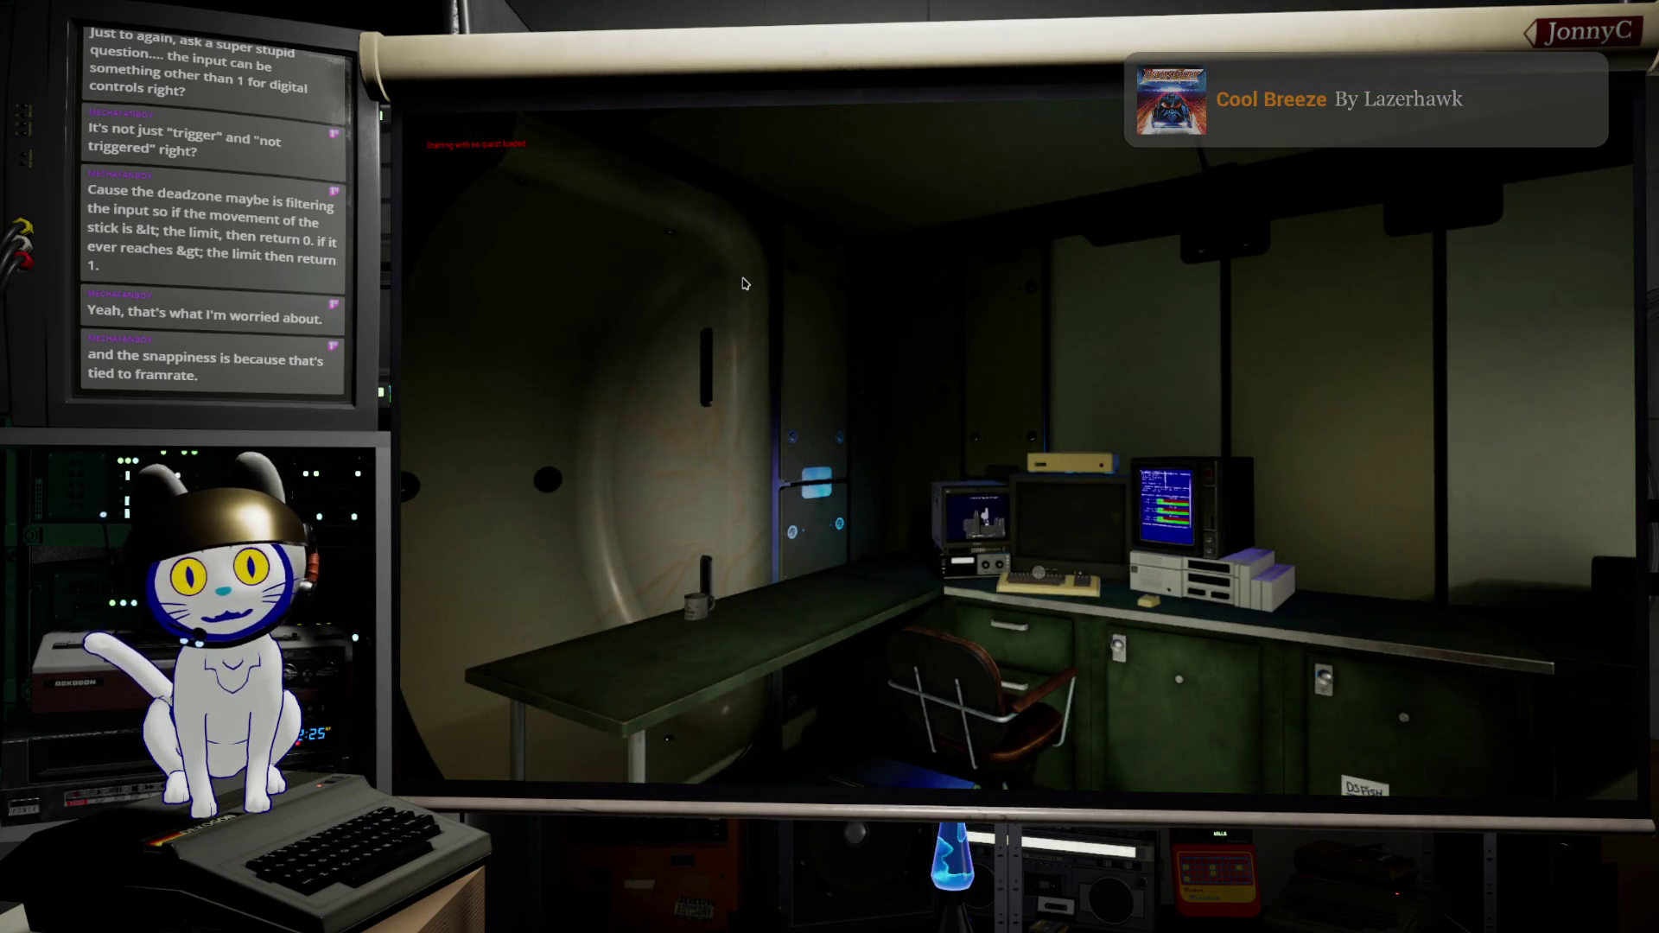
pyautogui.click(743, 283)
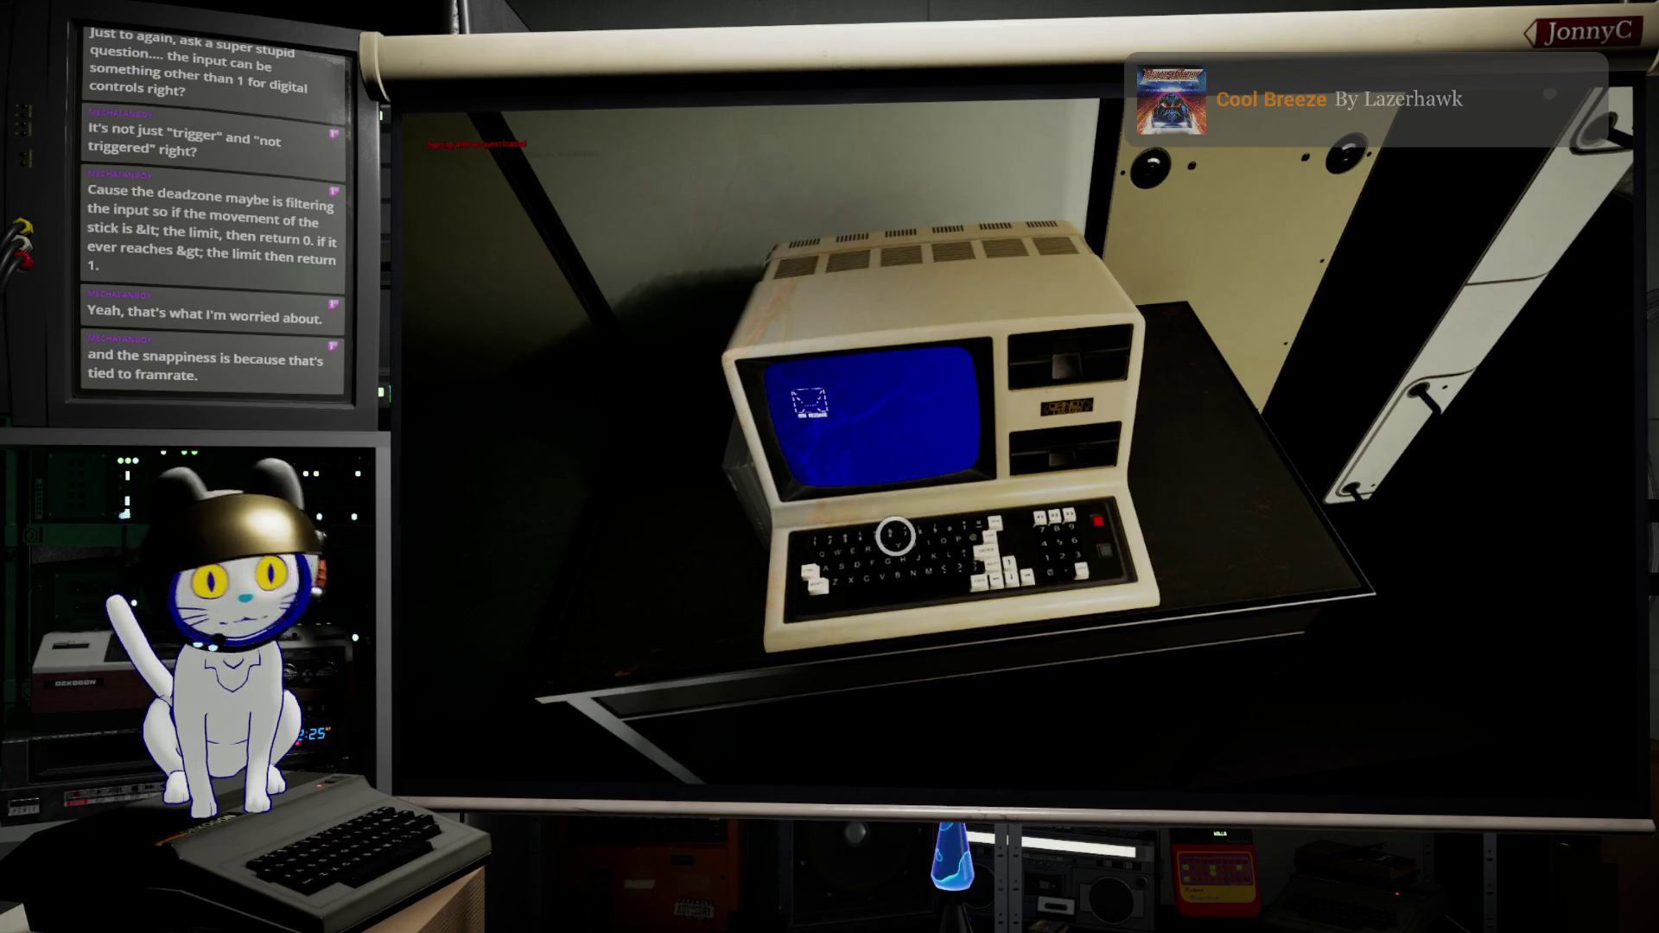
pyautogui.click(895, 535)
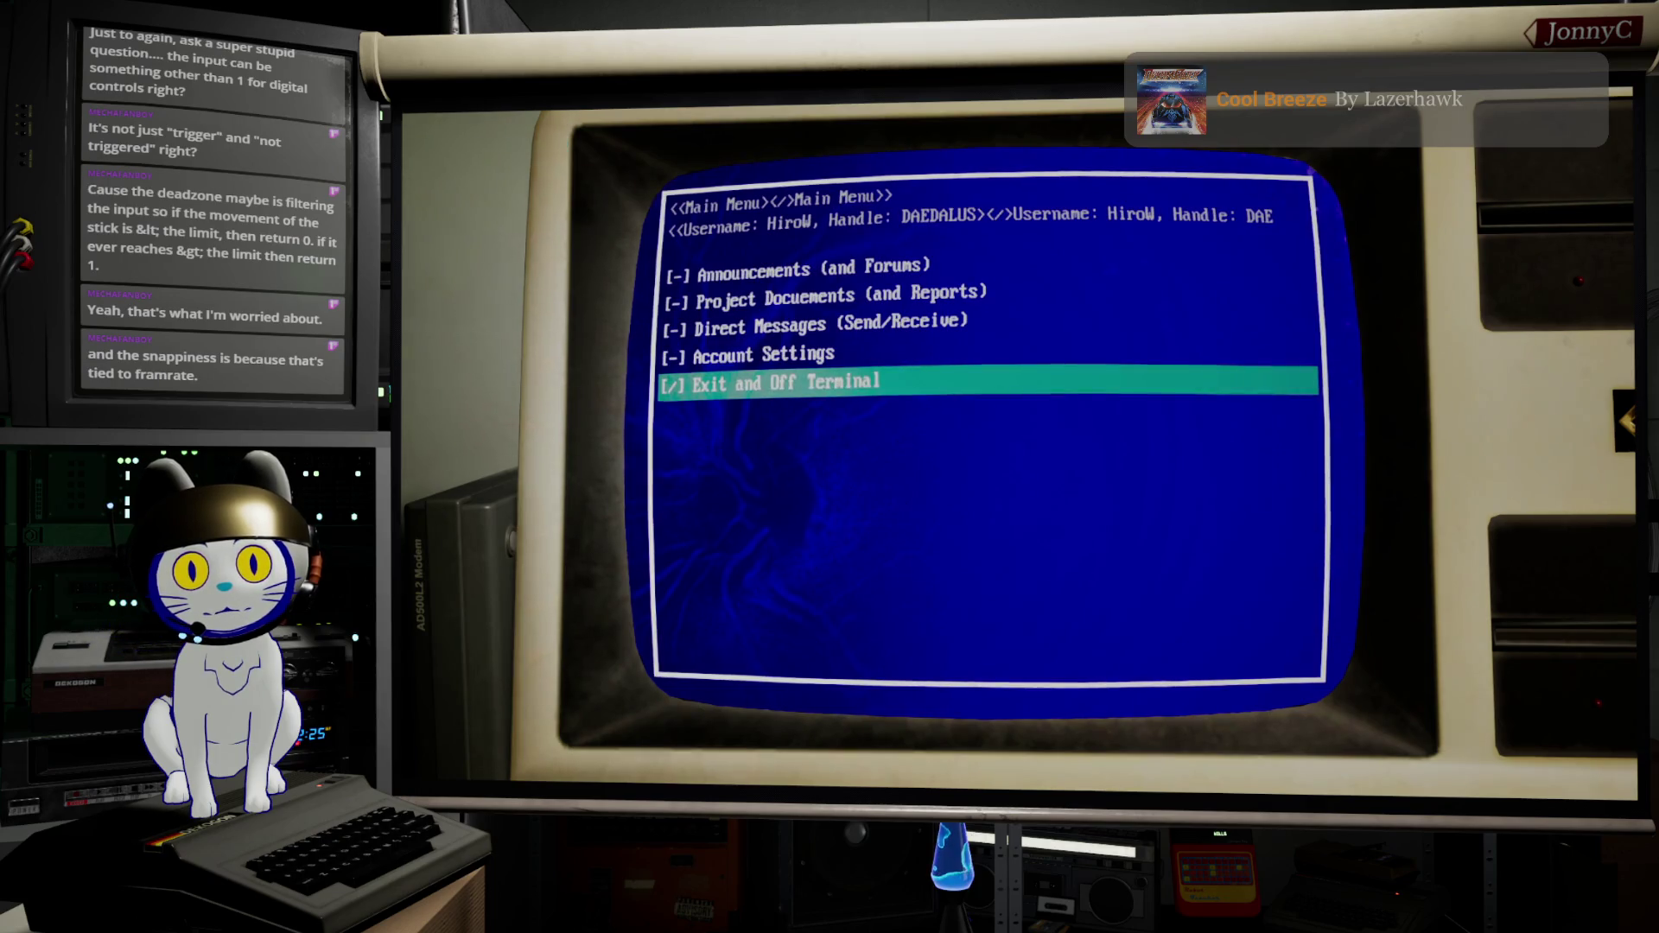
# Step: Cycle the terminal menu up and down, nudging between Account Settings and Direct Messages
pyautogui.press('Up')
pyautogui.press('Up')
pyautogui.press('Up')
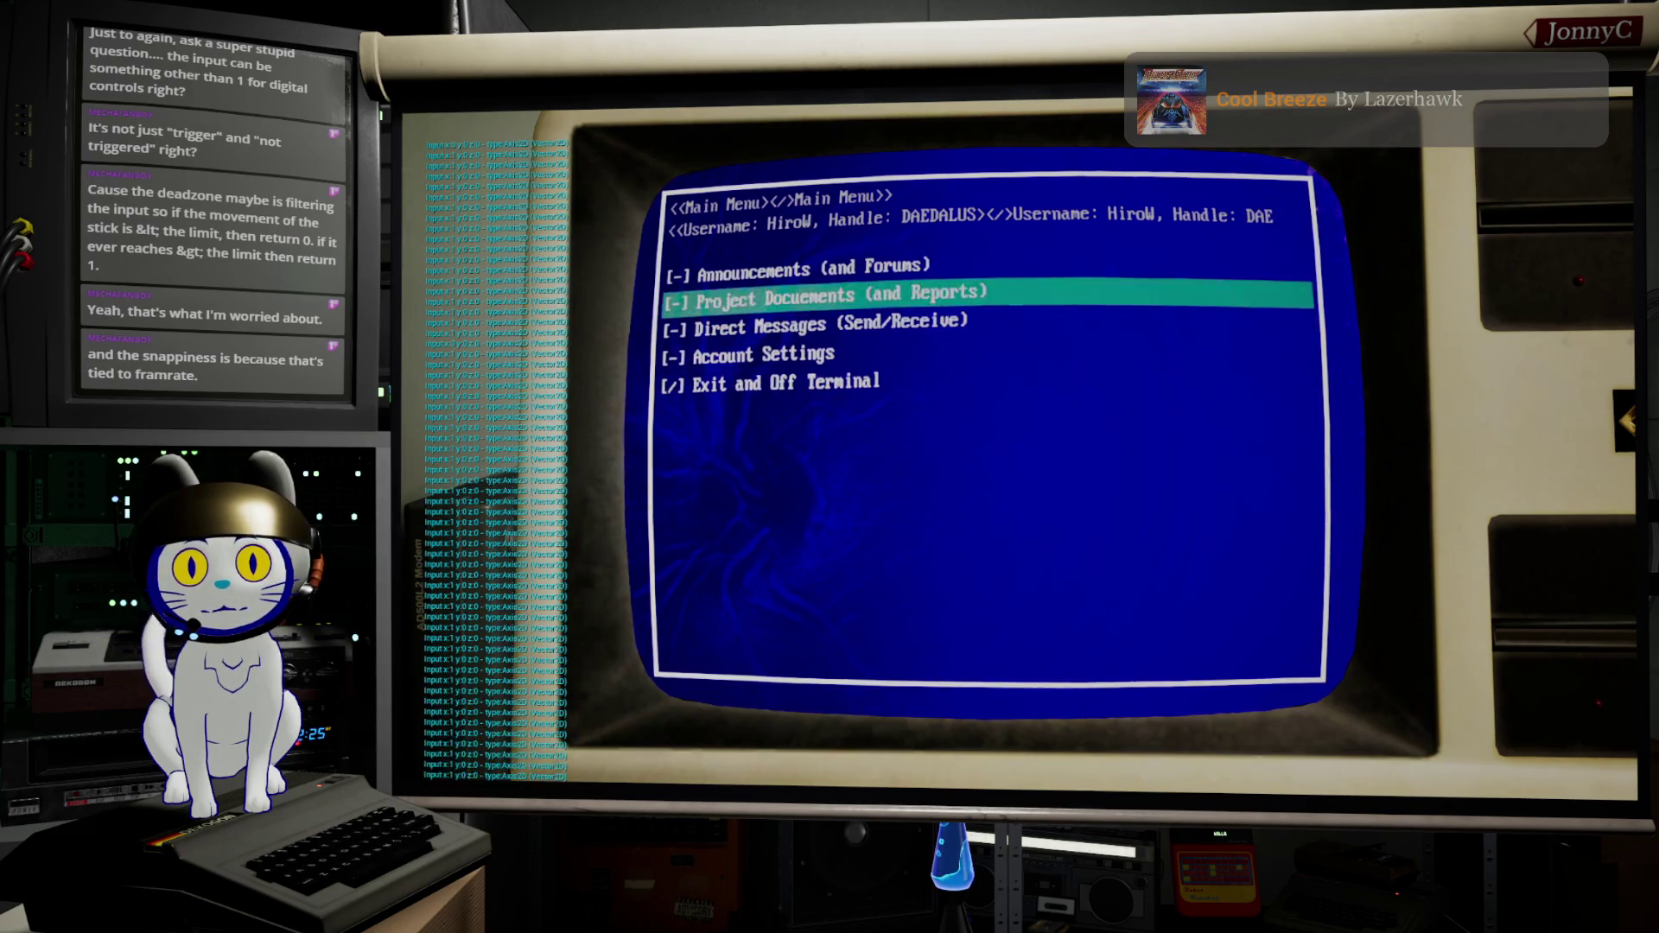
pyautogui.press('Up')
pyautogui.press('Up')
pyautogui.press('Down')
pyautogui.press('Down')
pyautogui.press('Down')
pyautogui.press('Down')
pyautogui.press('Up')
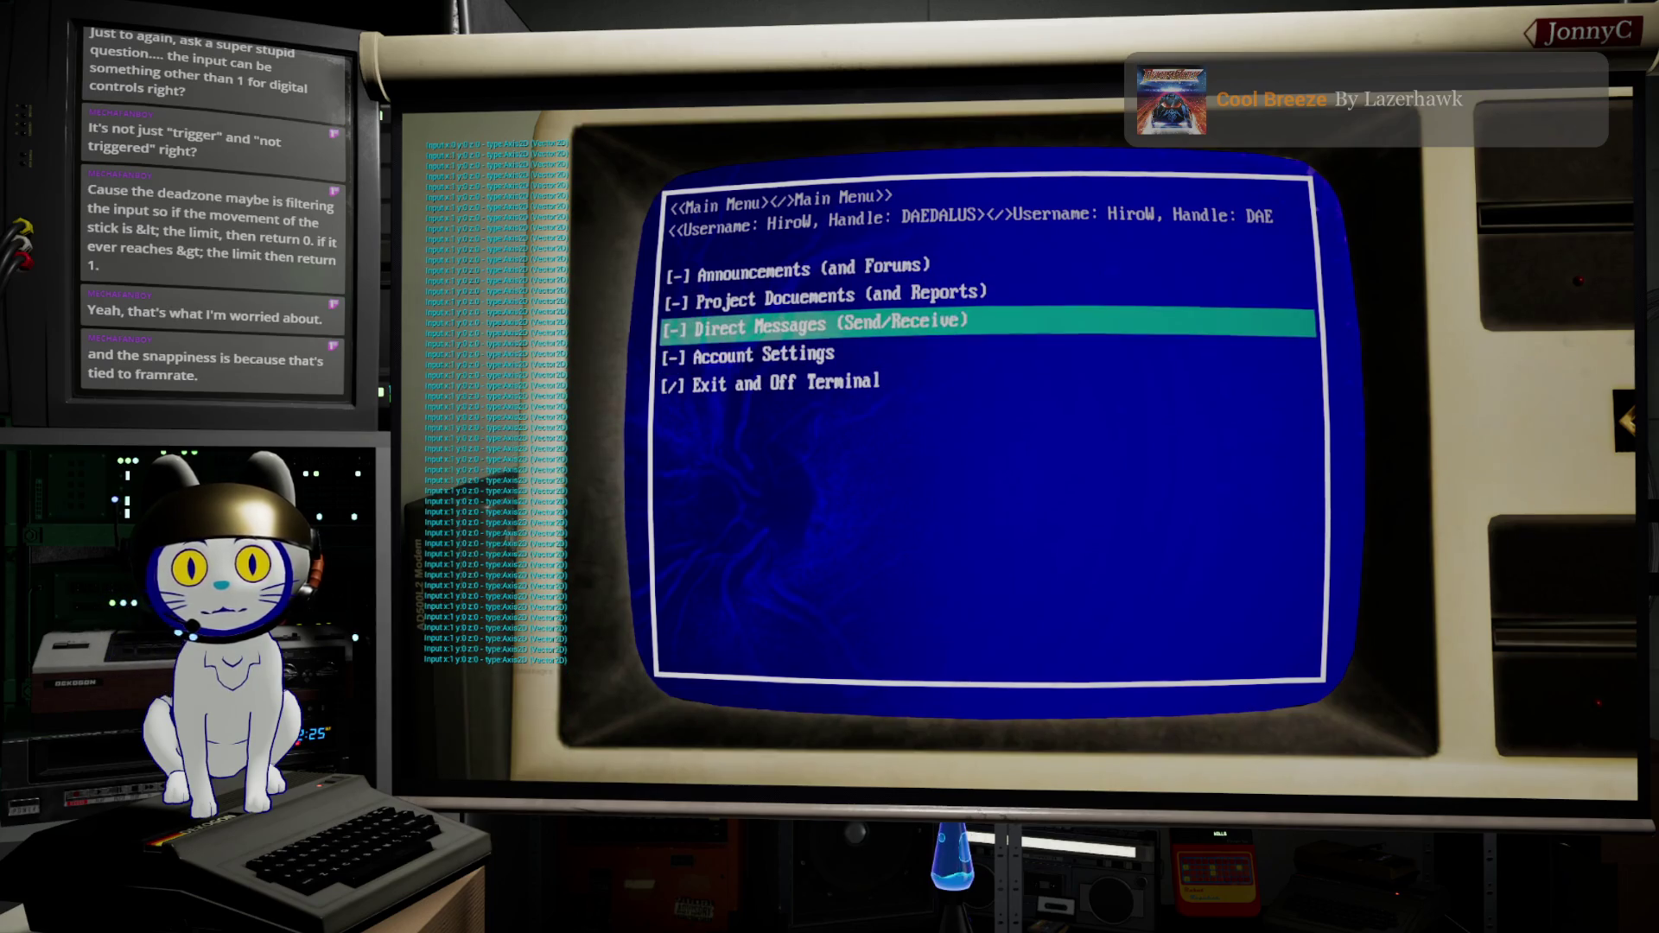
pyautogui.press('Down')
pyautogui.press('Up')
pyautogui.press('Down')
pyautogui.press('Up')
# Step: Test single steps toward Project Documents, then stop the play session
pyautogui.press('Up')
pyautogui.press('Up')
pyautogui.press('Up')
pyautogui.press('Up')
pyautogui.press('Up')
pyautogui.press('Up')
pyautogui.press('Up')
pyautogui.press('Up')
pyautogui.press('Up')
pyautogui.press('Up')
pyautogui.press('Up')
pyautogui.press('Up')
pyautogui.press('Down')
pyautogui.press('Up')
pyautogui.press('Up')
pyautogui.press('Down')
pyautogui.press('Up')
pyautogui.press('Up')
pyautogui.press('Down')
pyautogui.press('Down')
pyautogui.press('Down')
pyautogui.press('Down')
pyautogui.press('Up')
pyautogui.press('Down')
pyautogui.press('Down')
pyautogui.press('Down')
pyautogui.press('Up')
pyautogui.press('Up')
pyautogui.press('Up')
pyautogui.press('Up')
pyautogui.press('Up')
pyautogui.press('Up')
pyautogui.press('Up')
pyautogui.press('Down')
pyautogui.press('Down')
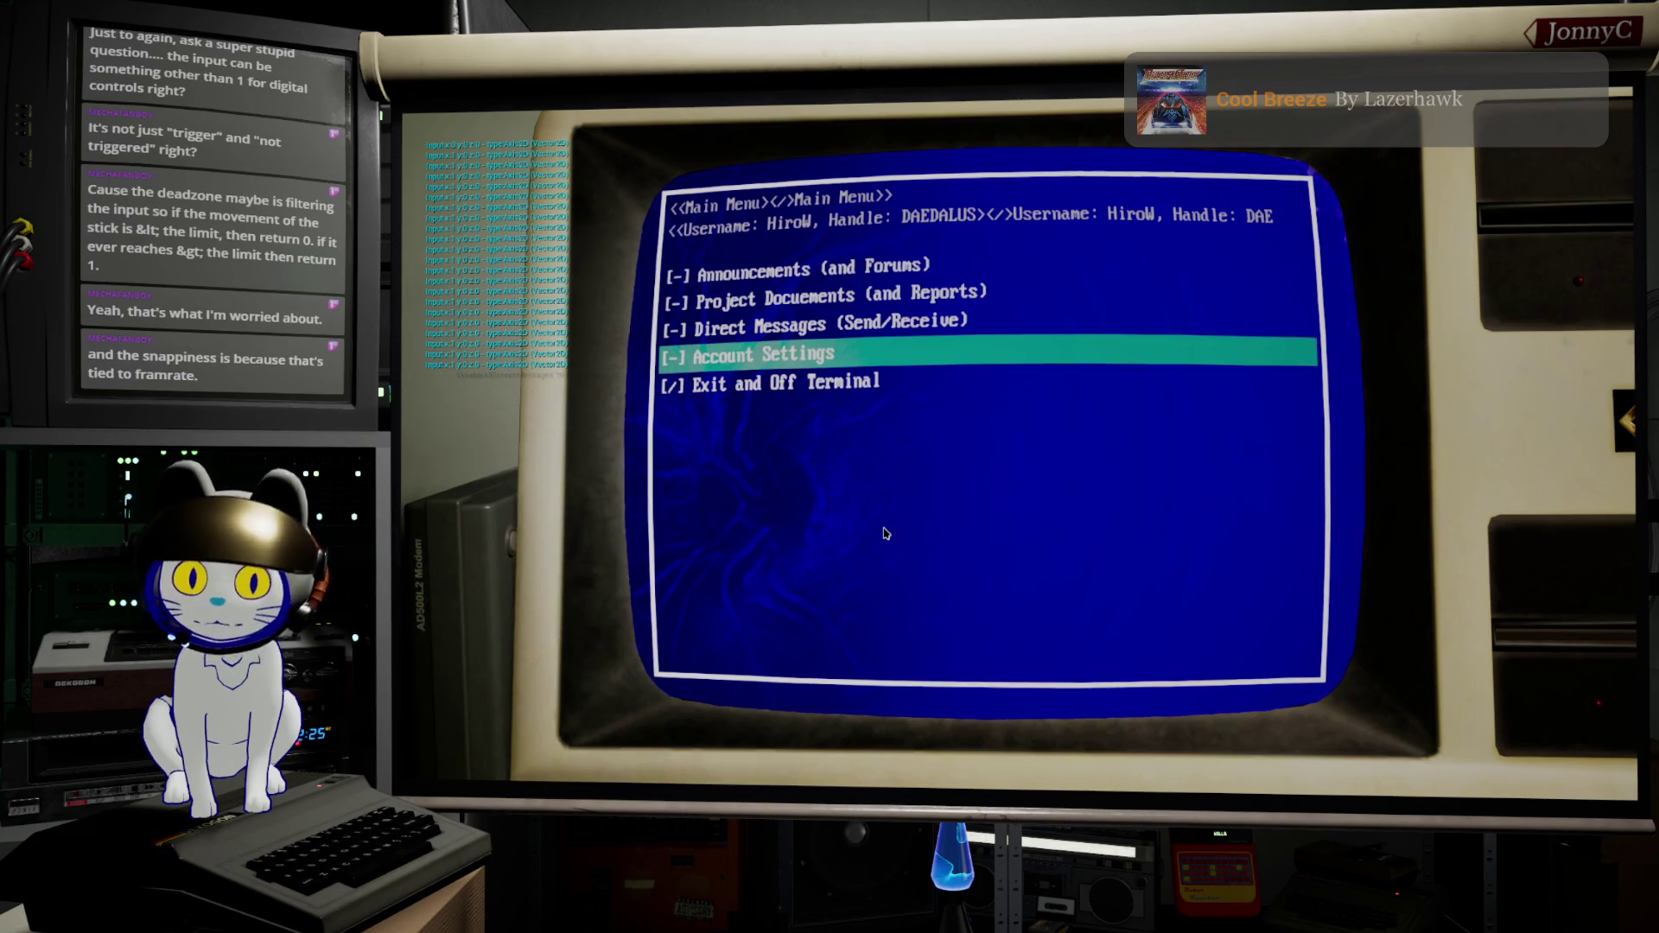
pyautogui.press('Escape')
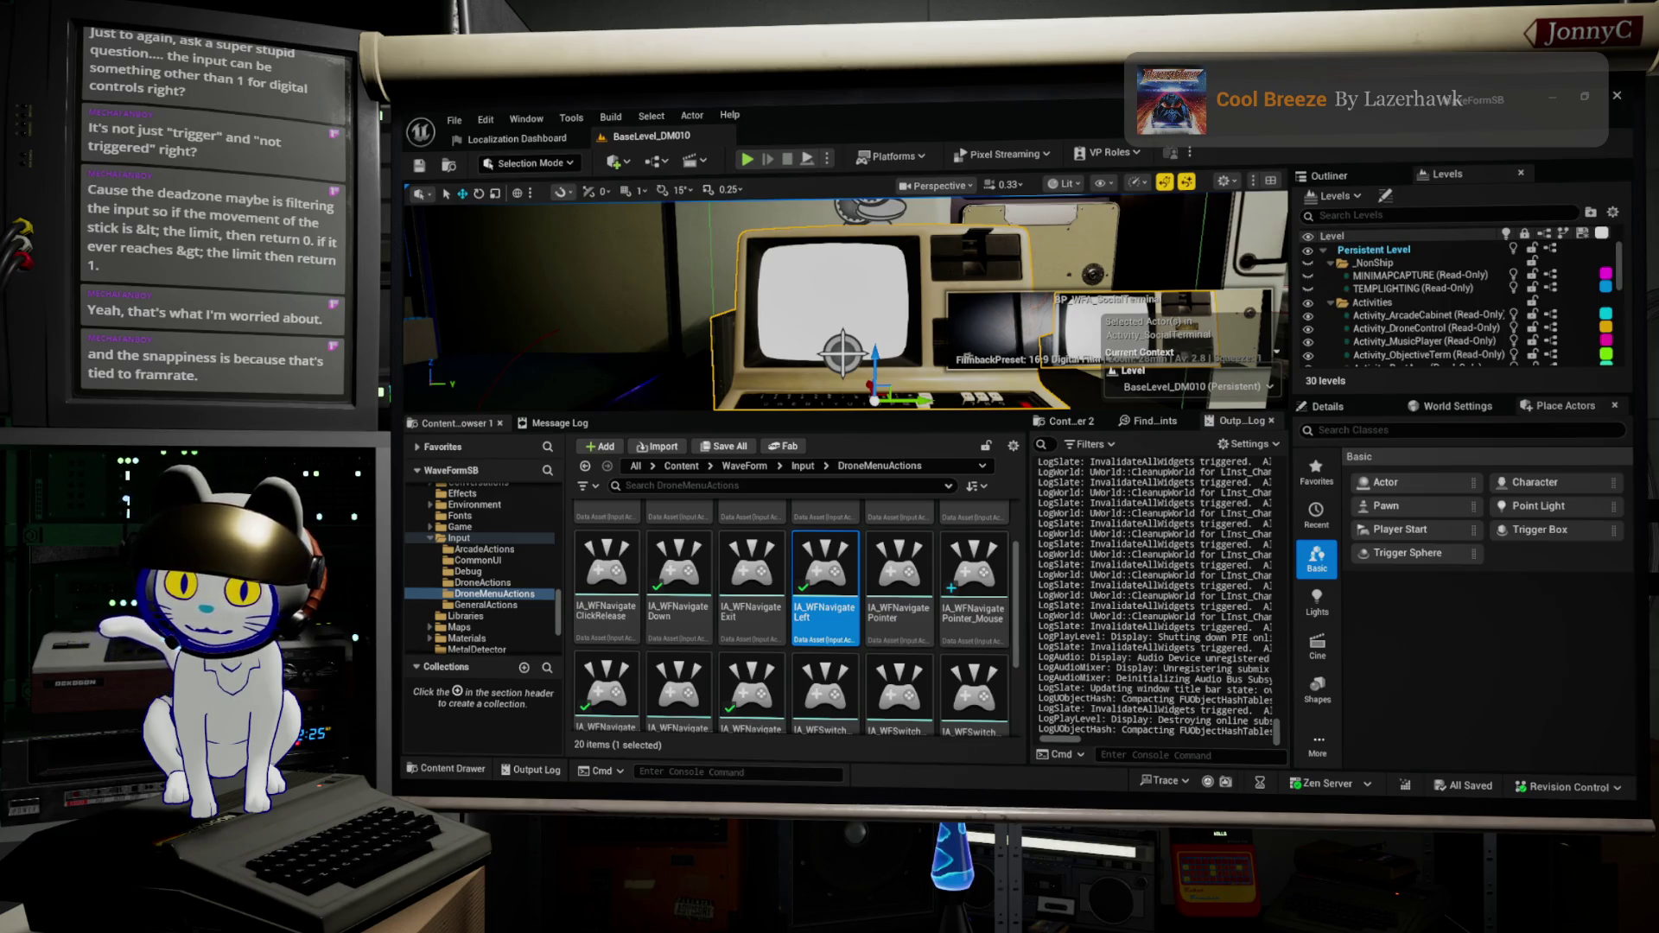
# Step: Rebind IA_WFNavigateLeft's gamepad key to Gamepad Left Thumbstick Y-Axis, save the mapping context, and minimize
pyautogui.hotkey('alt', 'Tab')
pyautogui.hotkey('alt', 'Tab')
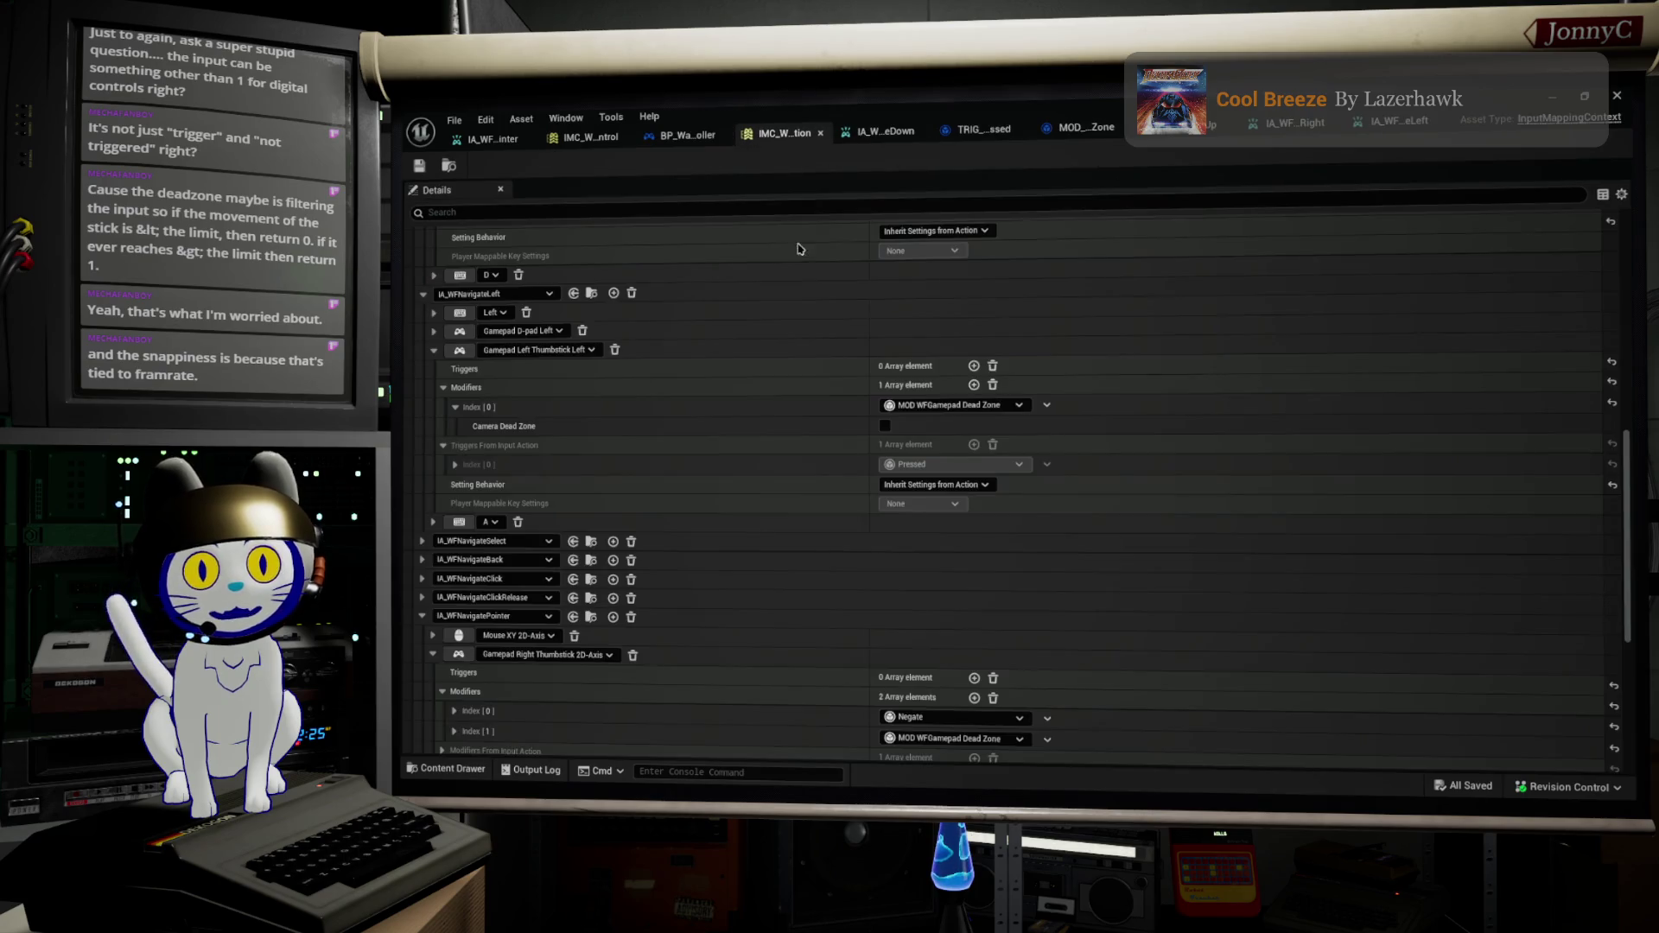
pyautogui.click(766, 135)
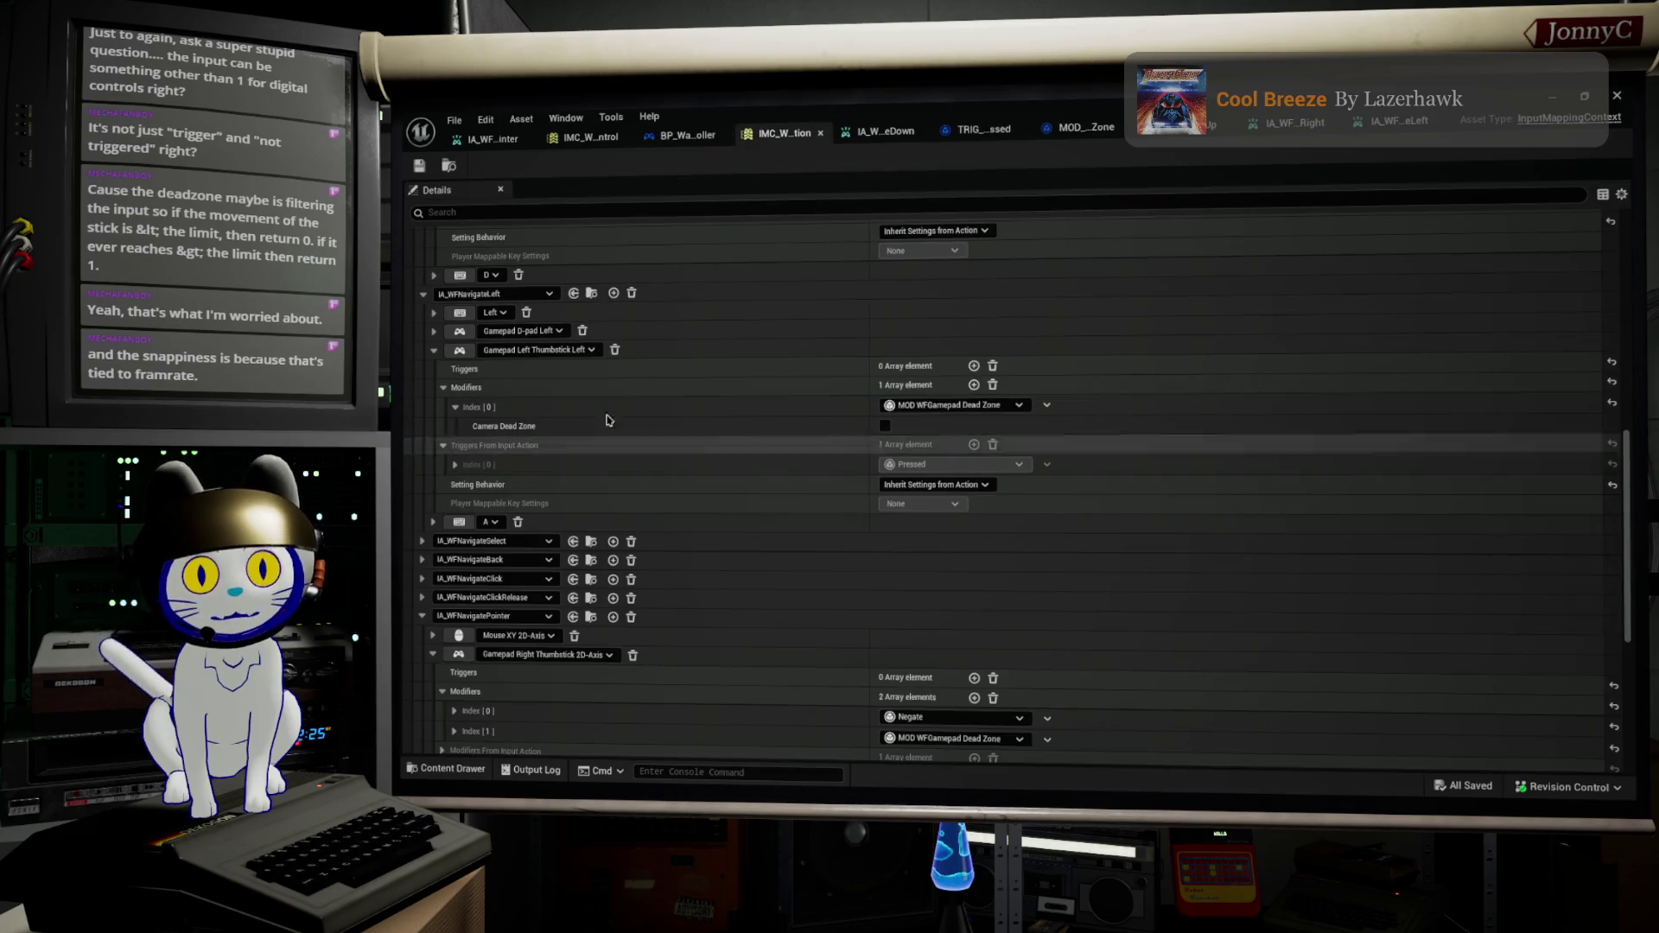
pyautogui.click(582, 356)
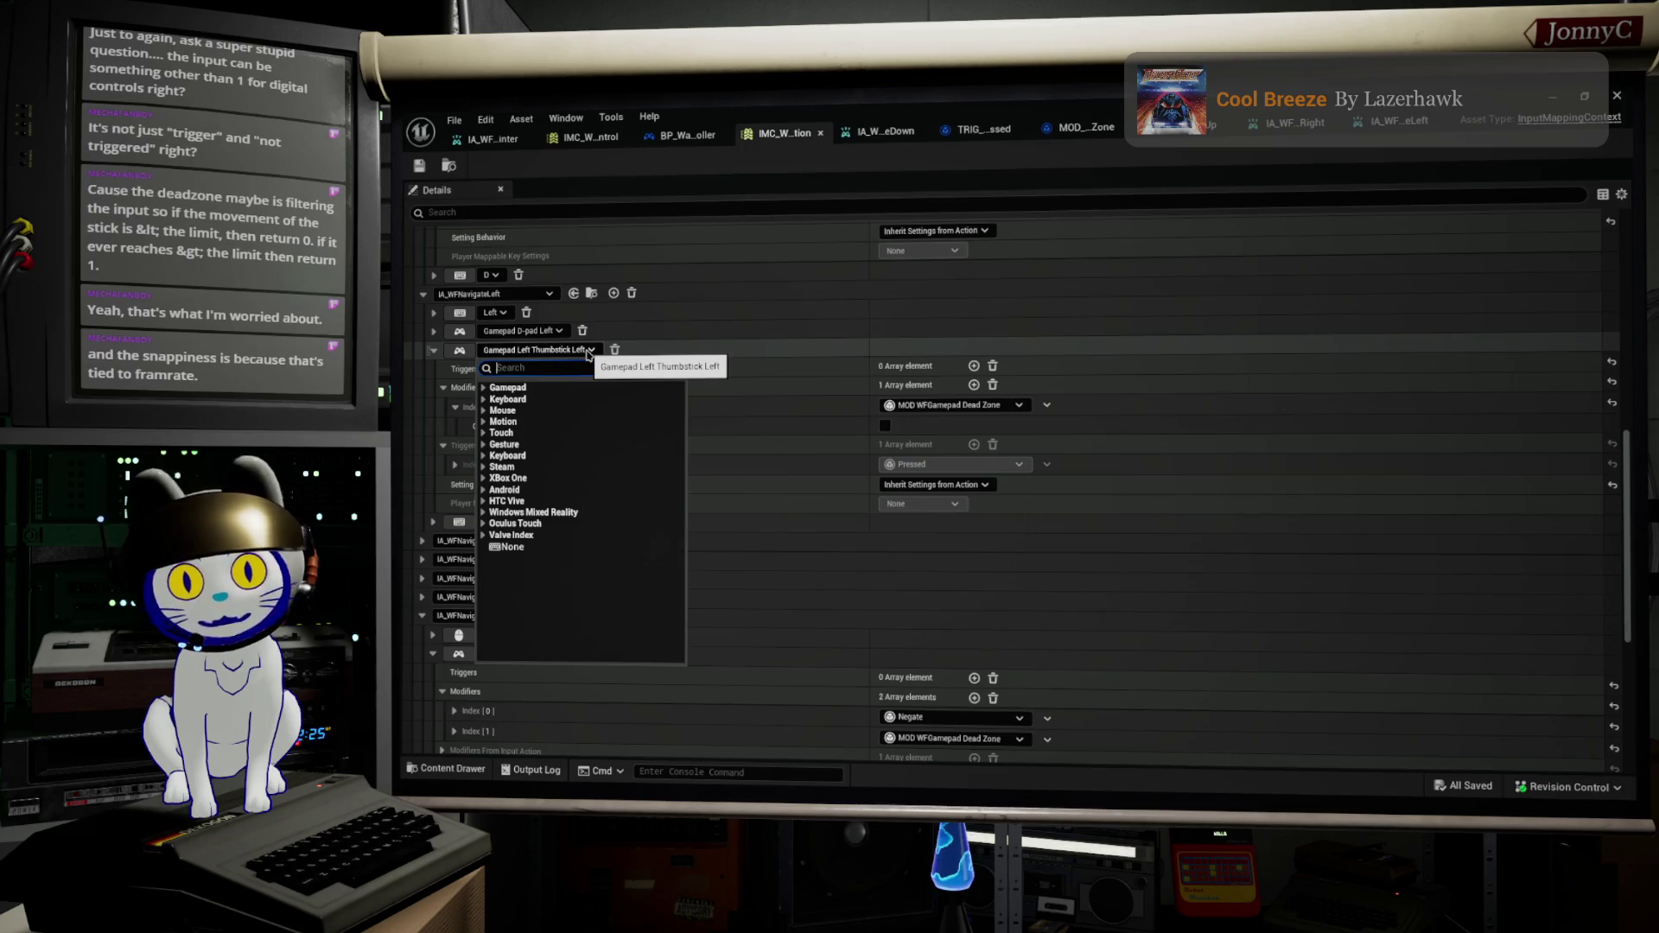
pyautogui.click(485, 388)
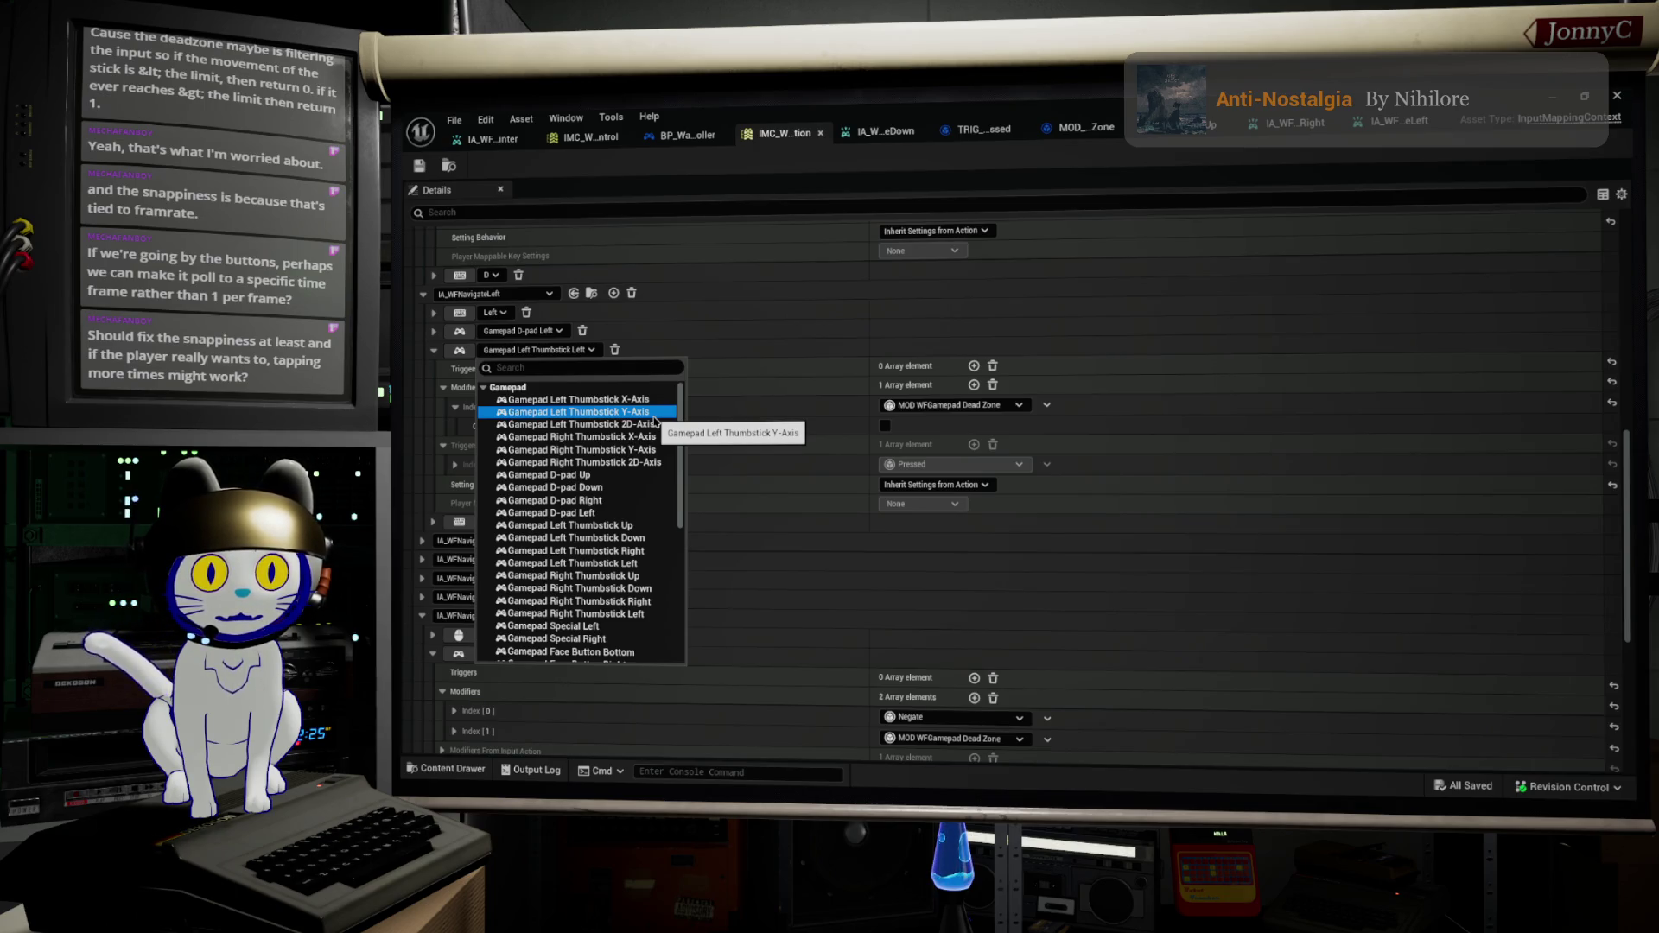
pyautogui.click(654, 416)
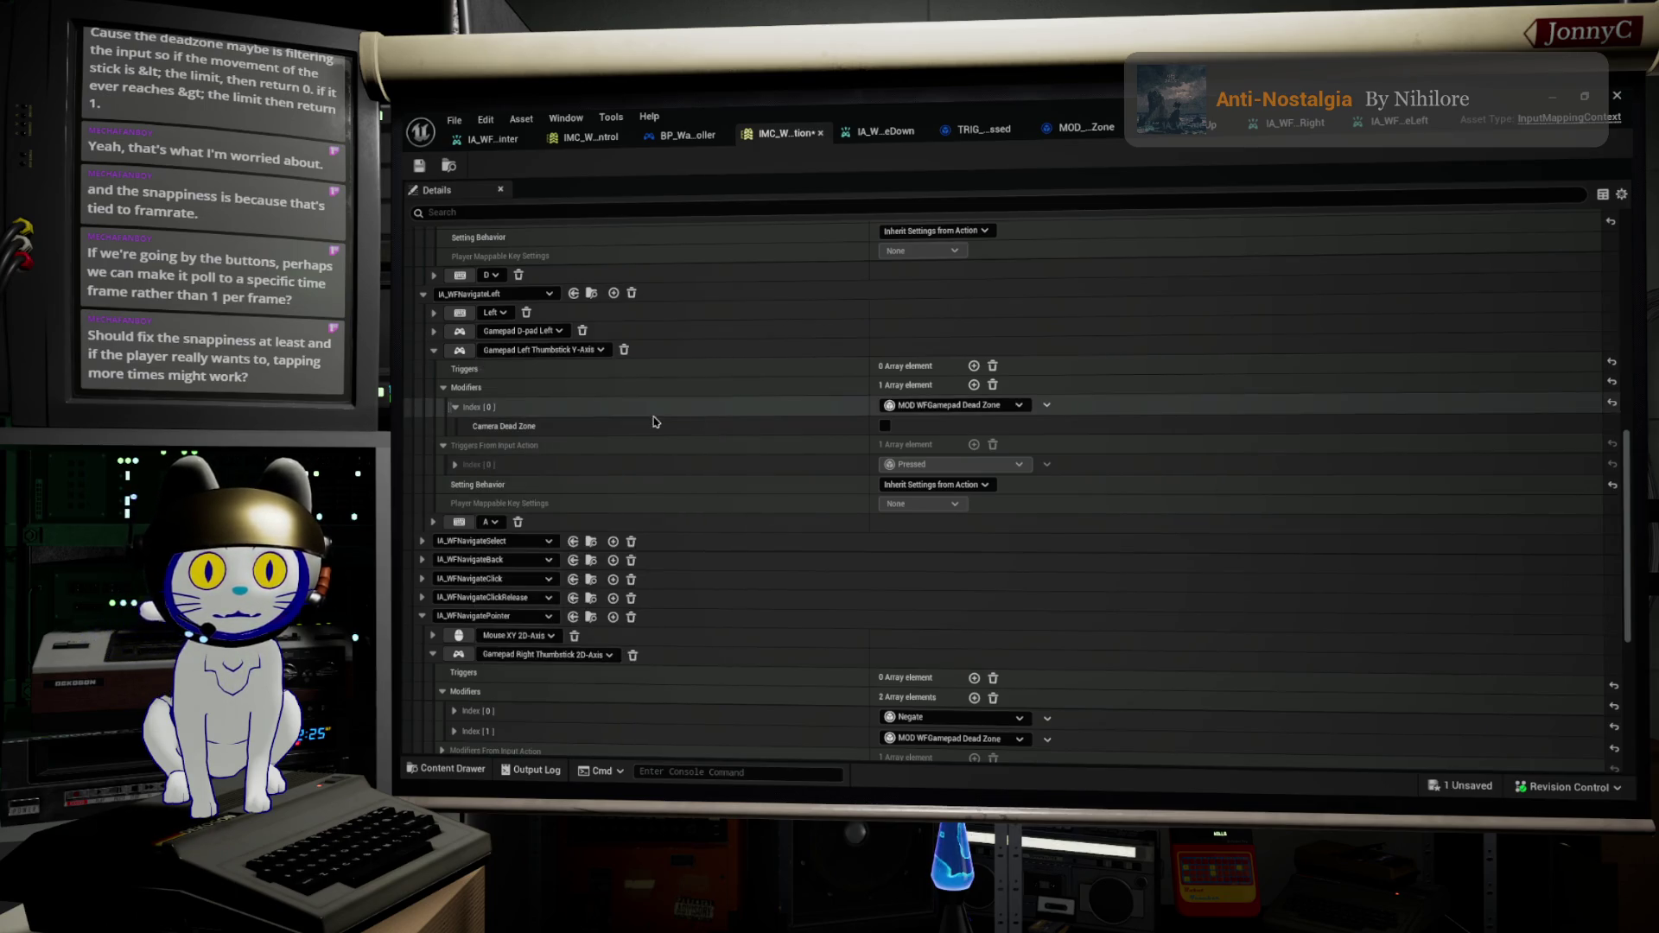
pyautogui.click(419, 165)
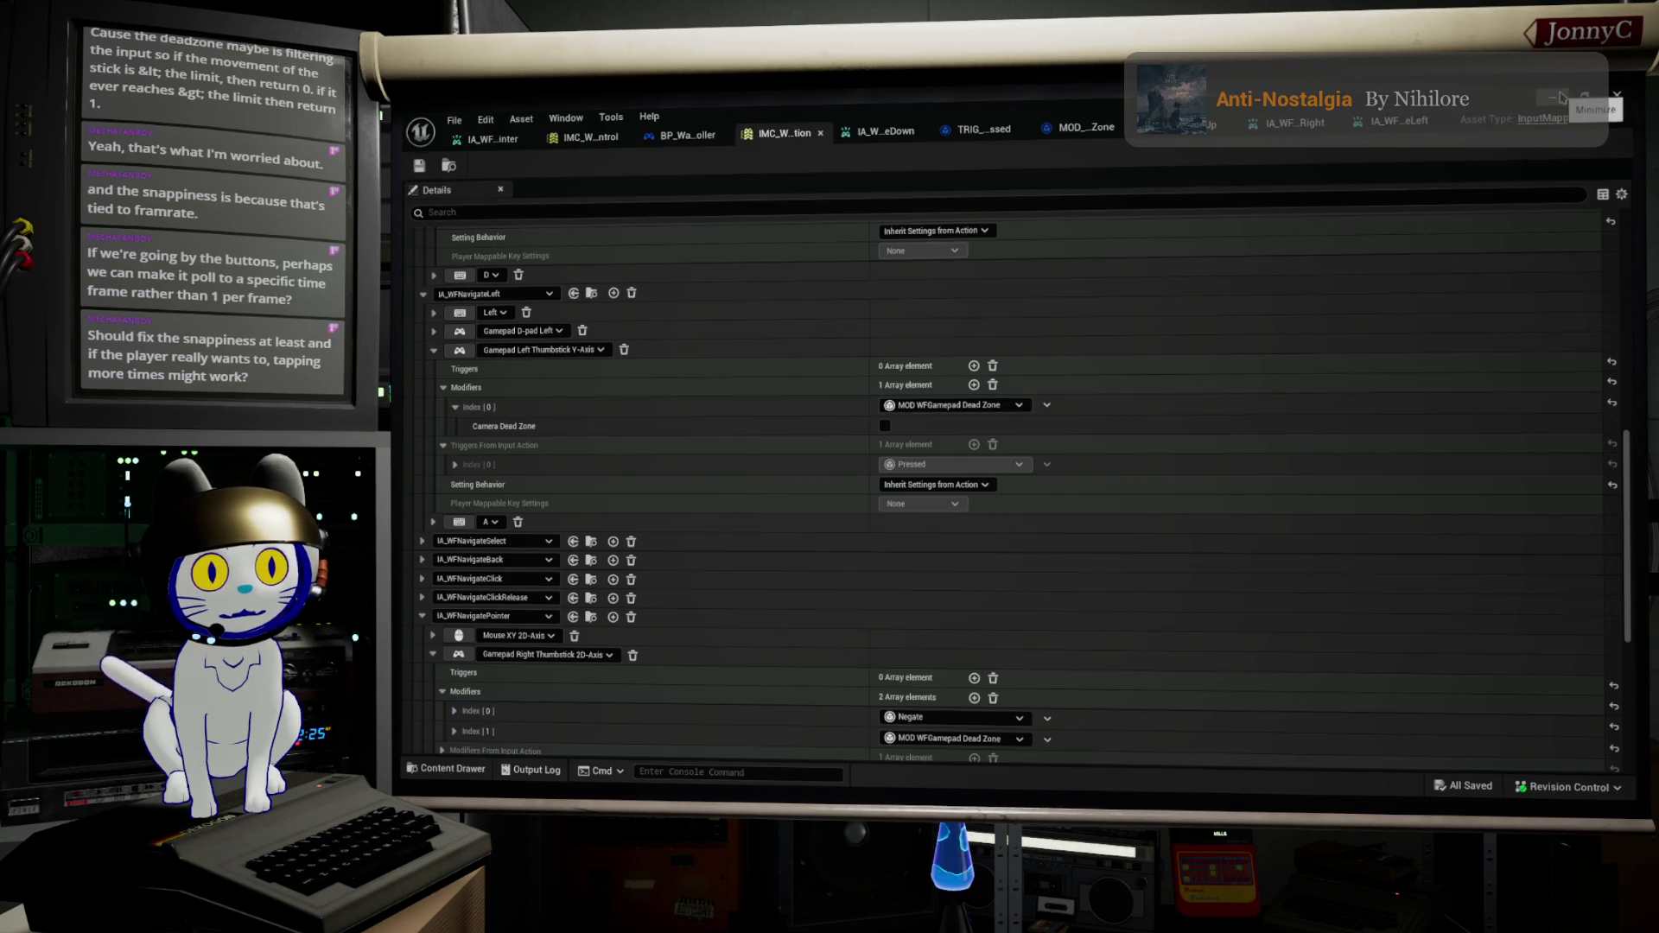
pyautogui.click(1547, 98)
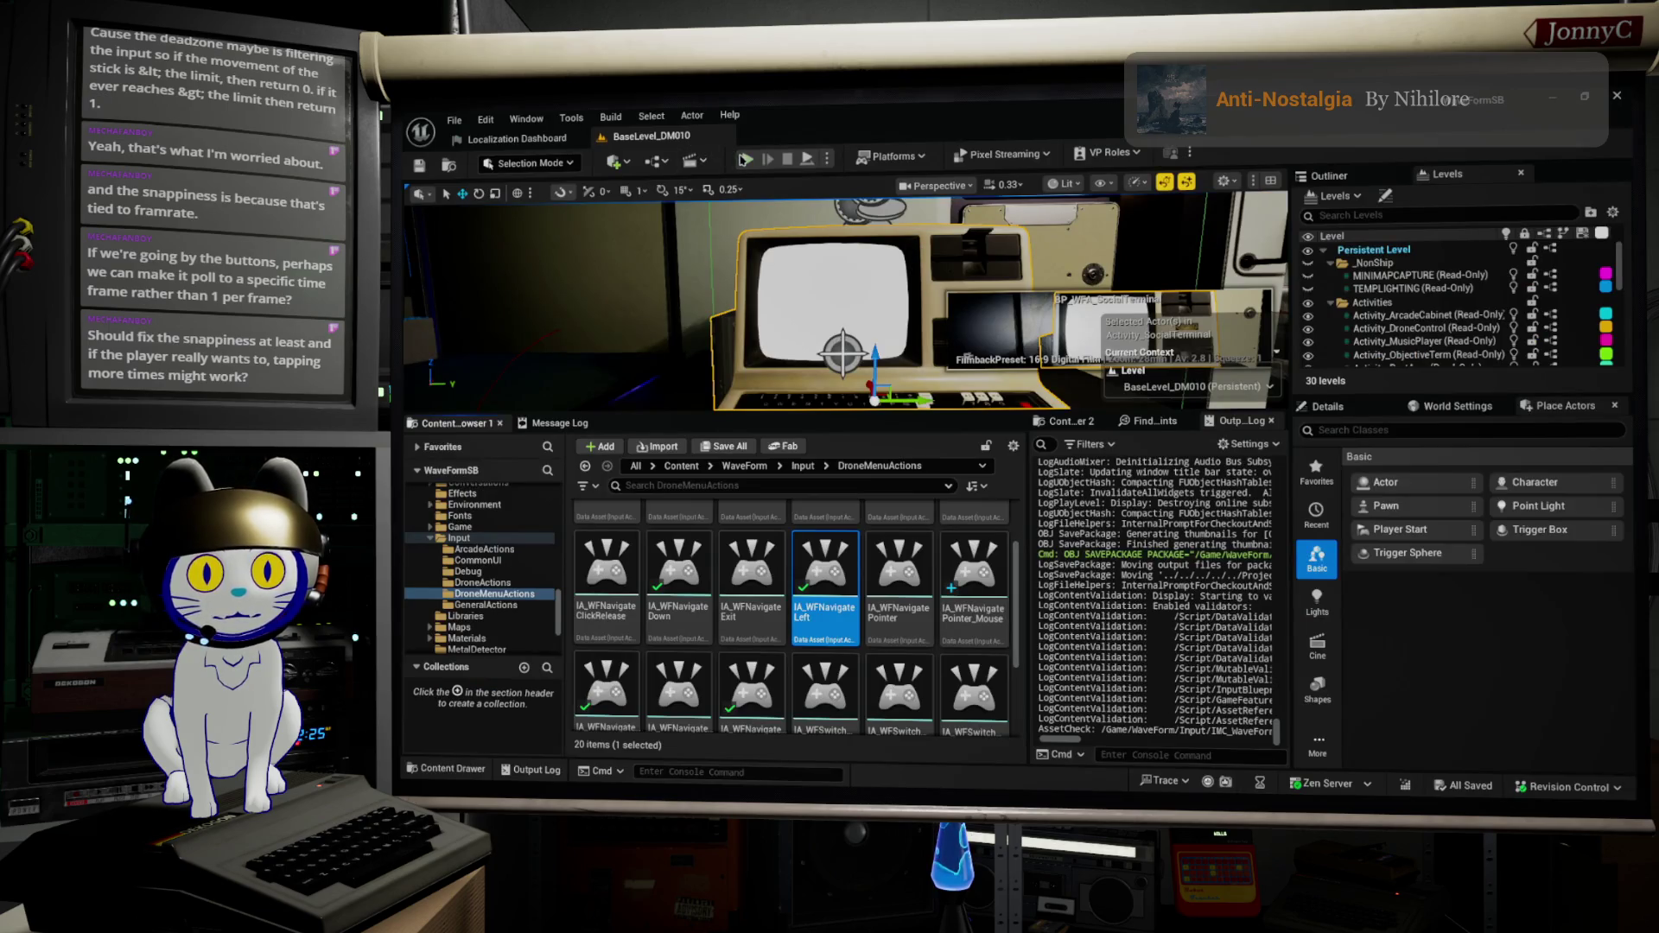
# Step: Start a full-screen play session, walk to the computer and use its terminal
pyautogui.click(748, 160)
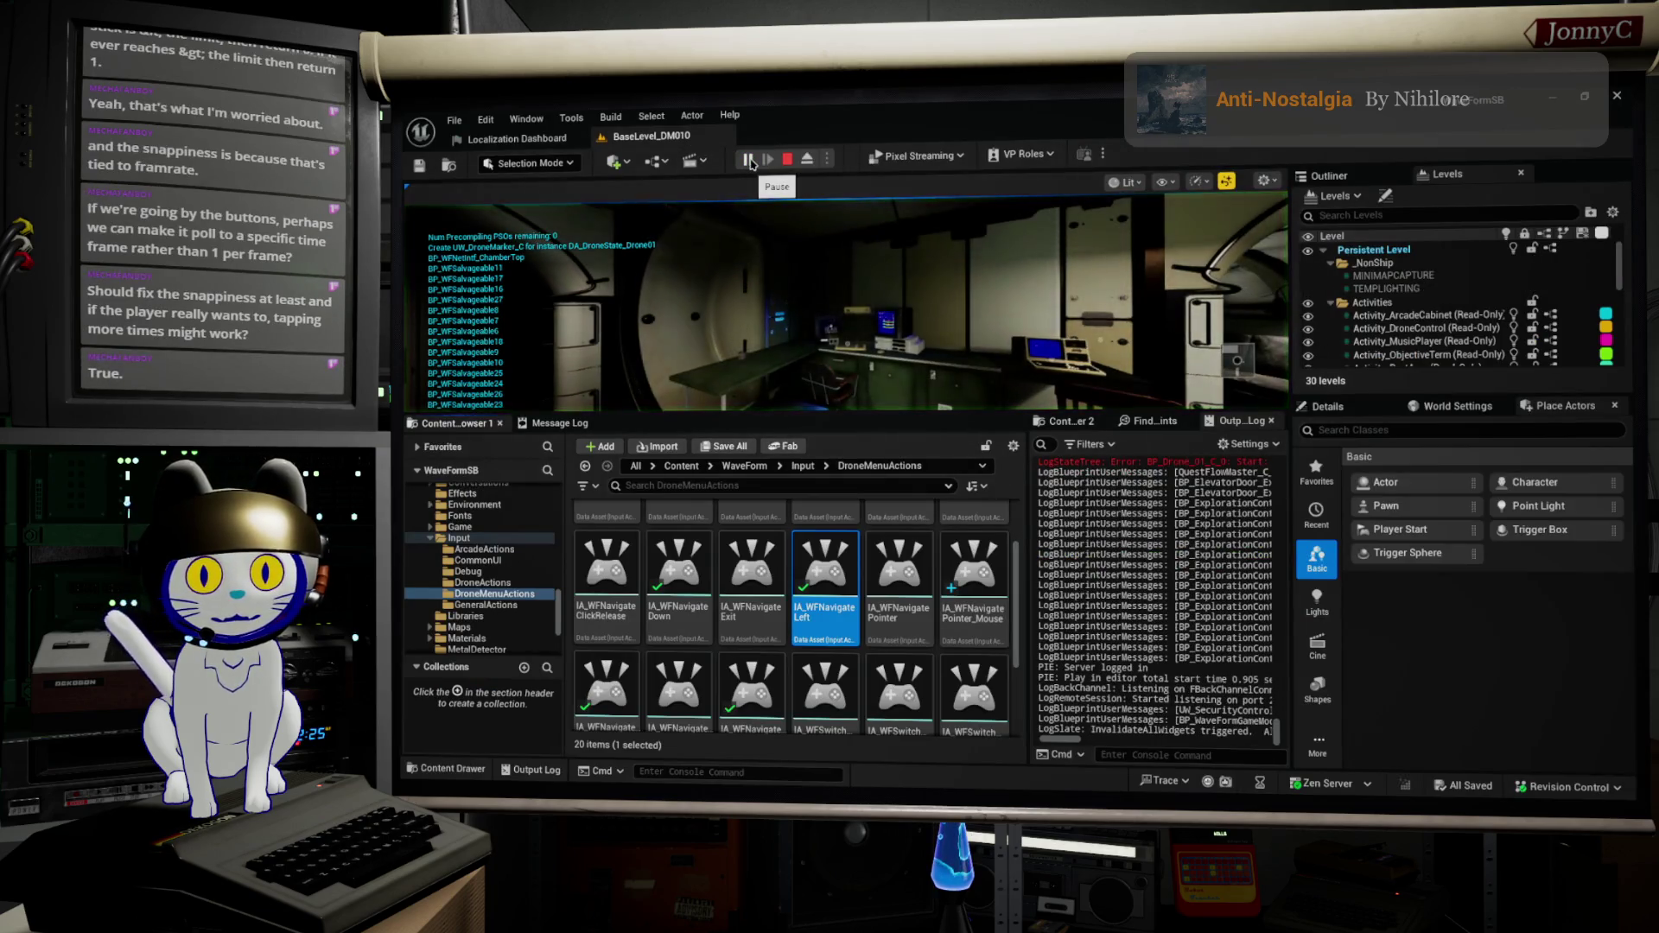
pyautogui.press('F11')
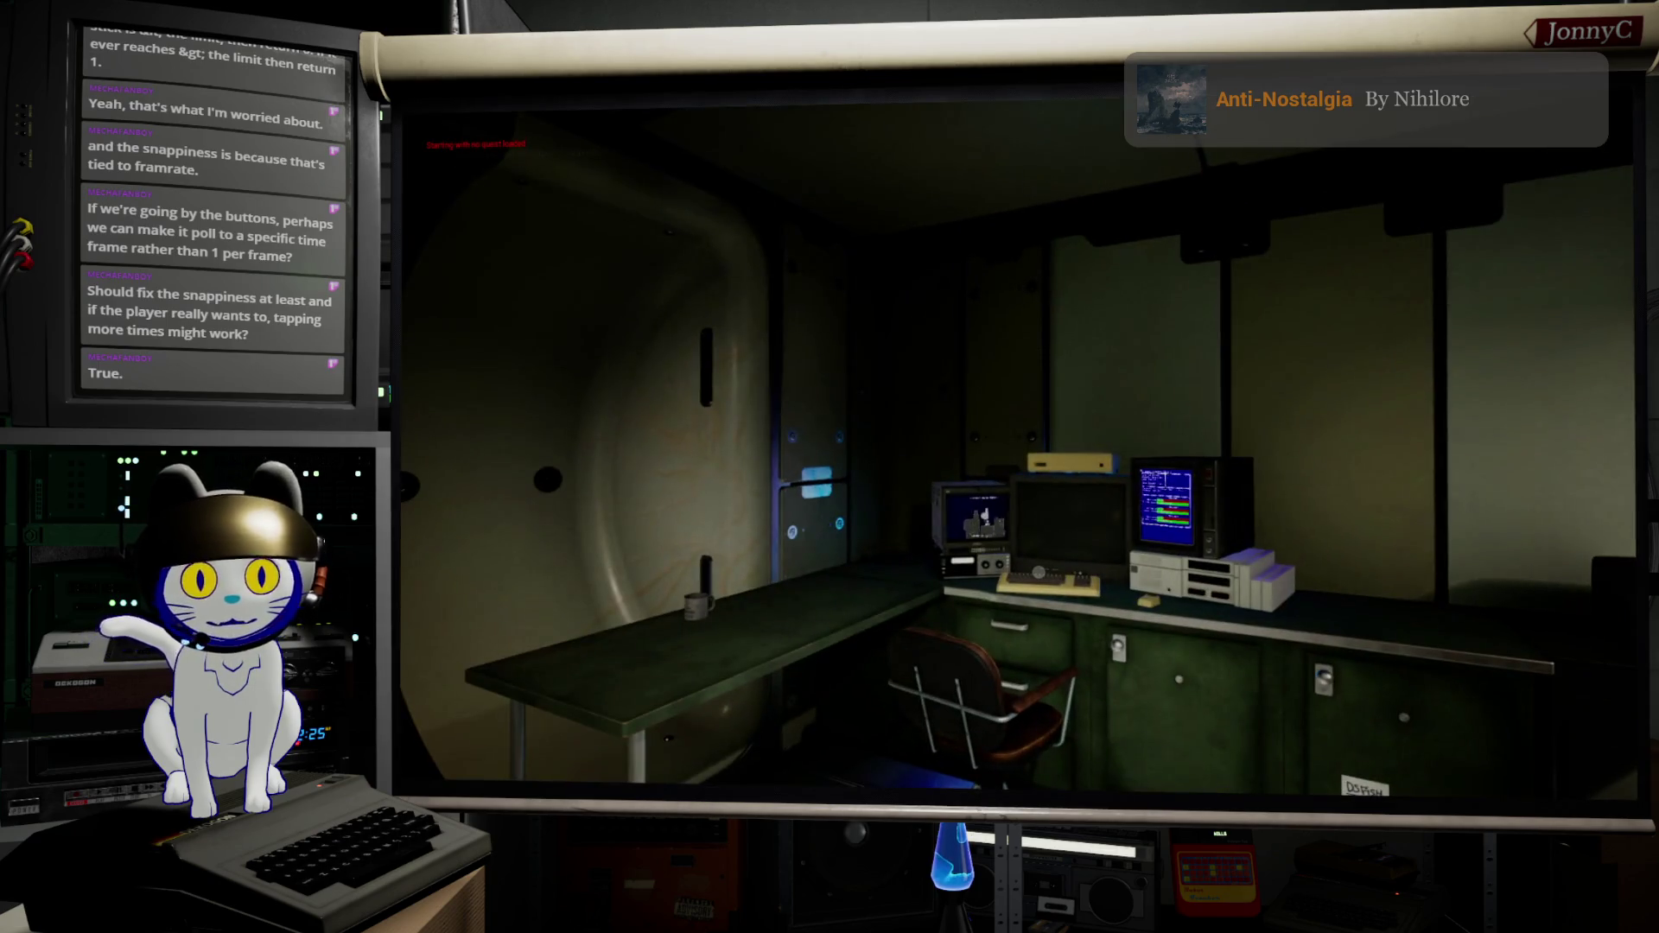
pyautogui.press('w')
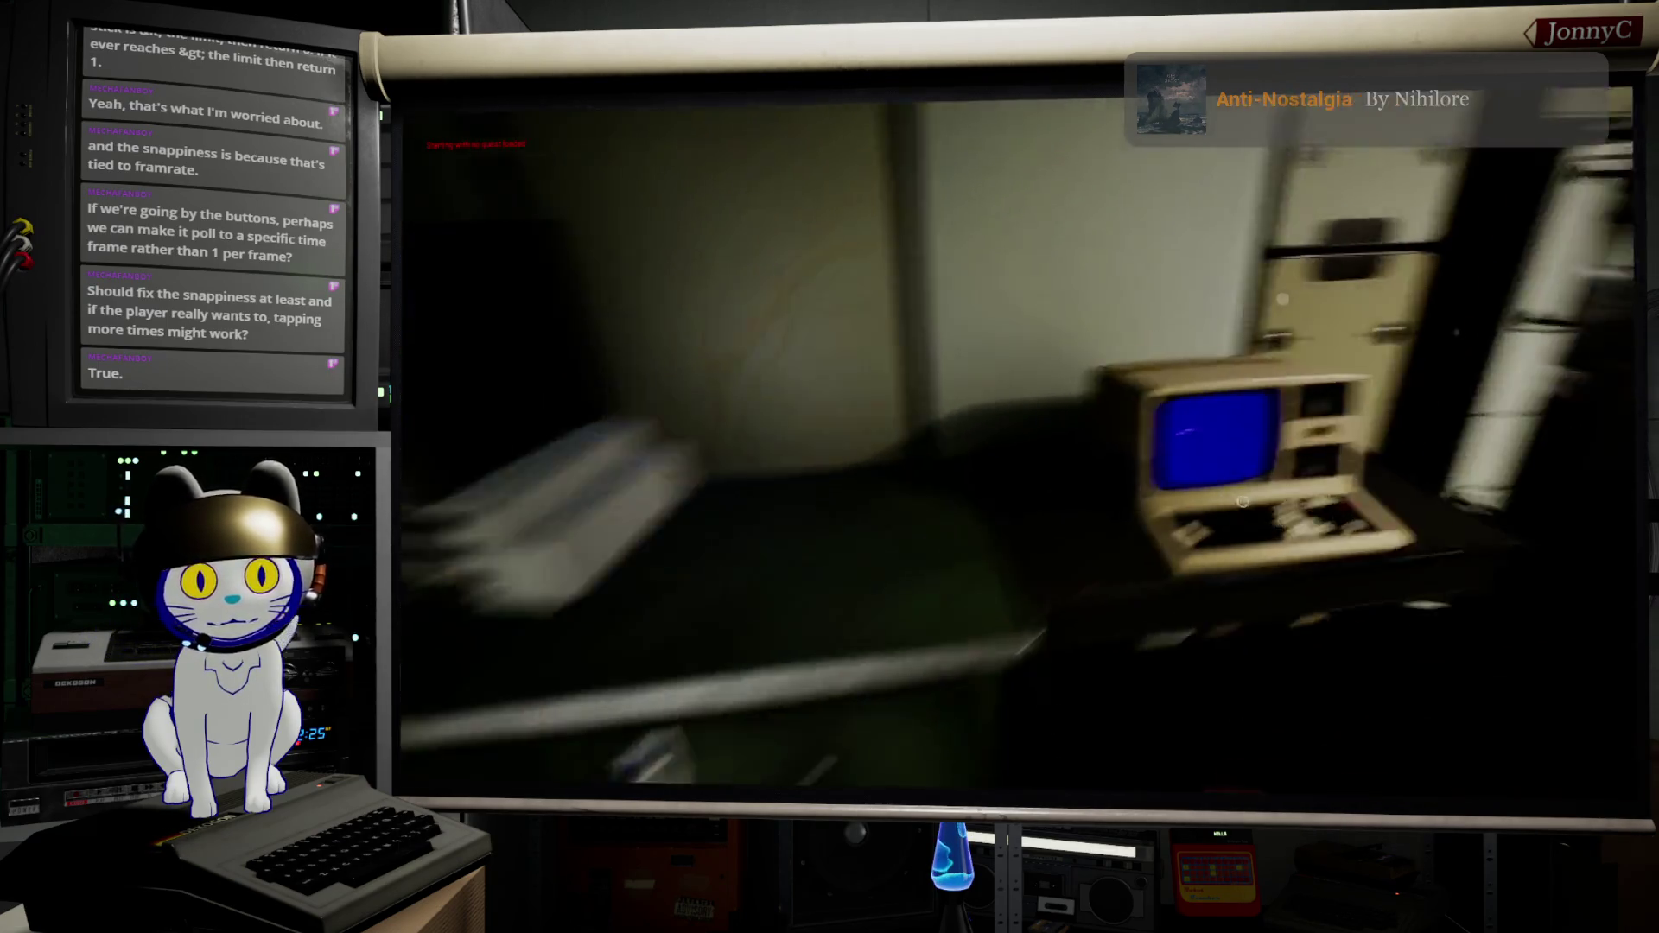
pyautogui.press('e')
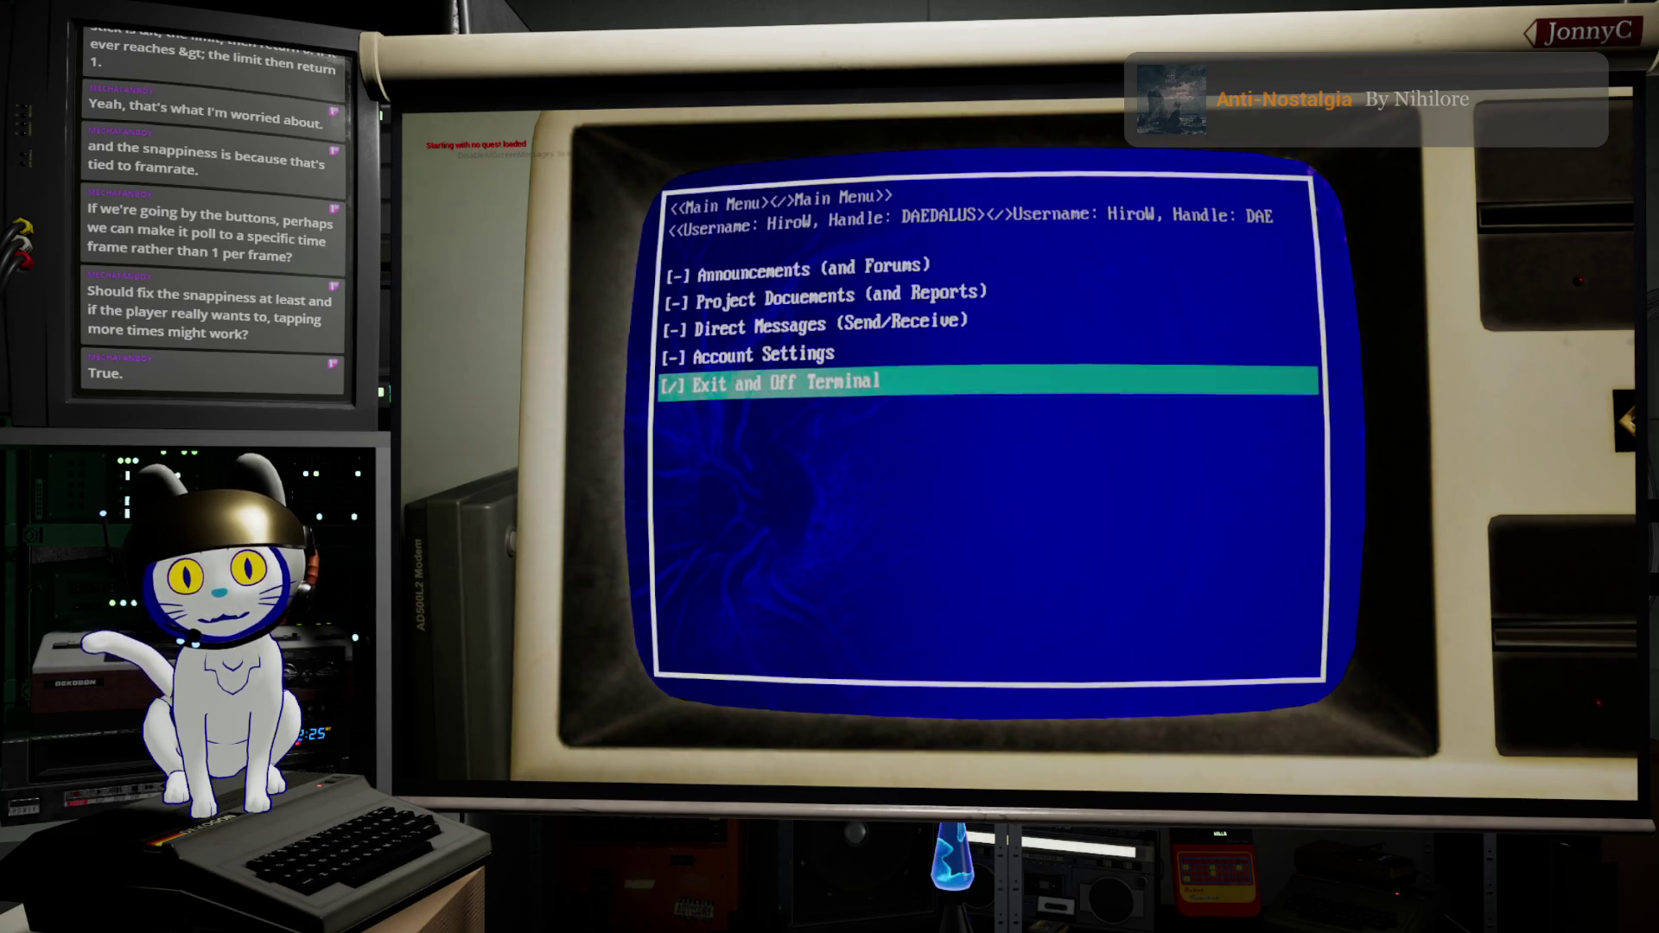
# Step: Step down through Announcements, Project Documents and Direct Messages, testing wrapping past the exit entry
pyautogui.press('Down')
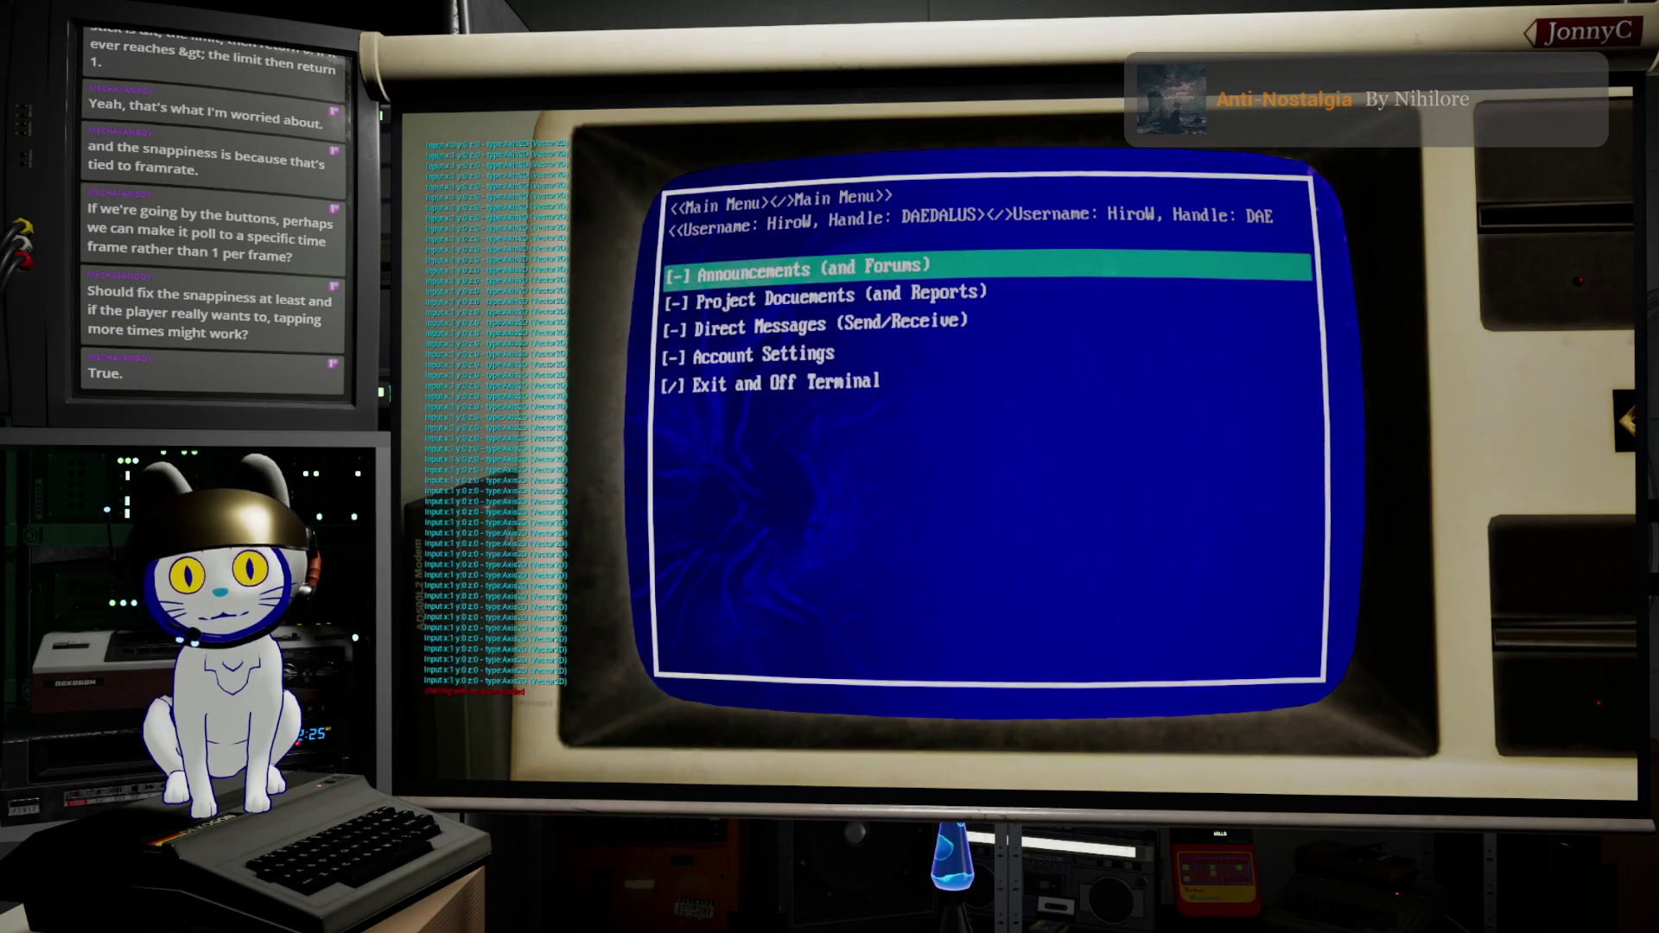
pyautogui.press('Down')
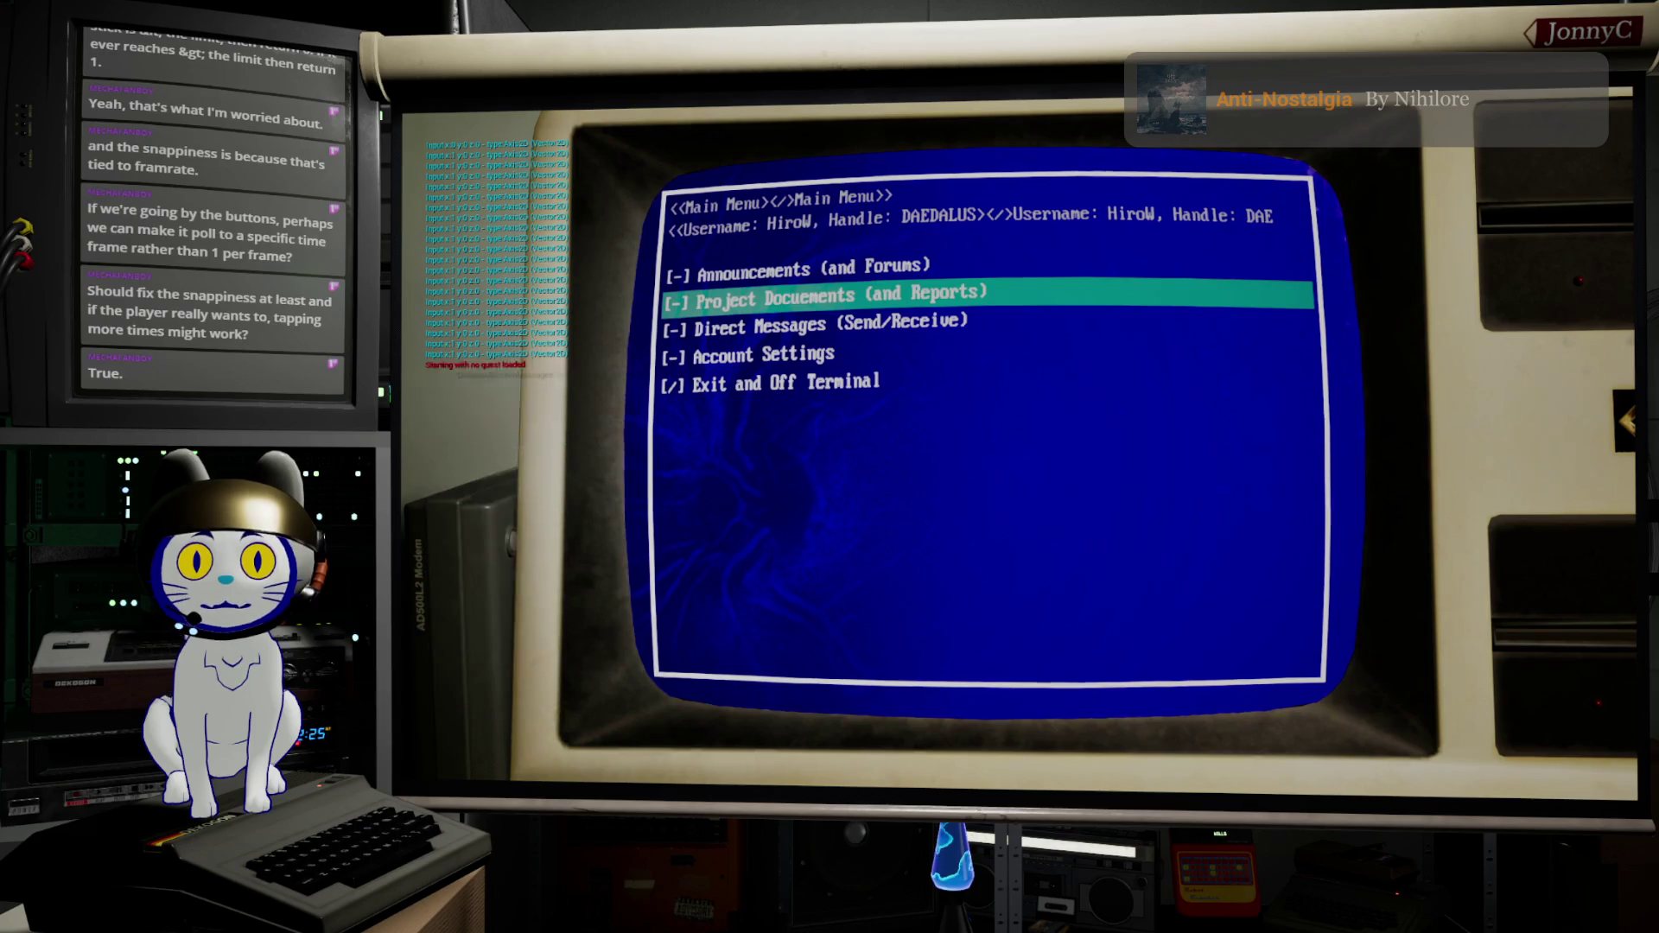
pyautogui.press('Down')
pyautogui.press('Down')
pyautogui.press('Up')
pyautogui.press('Down')
pyautogui.press('Down')
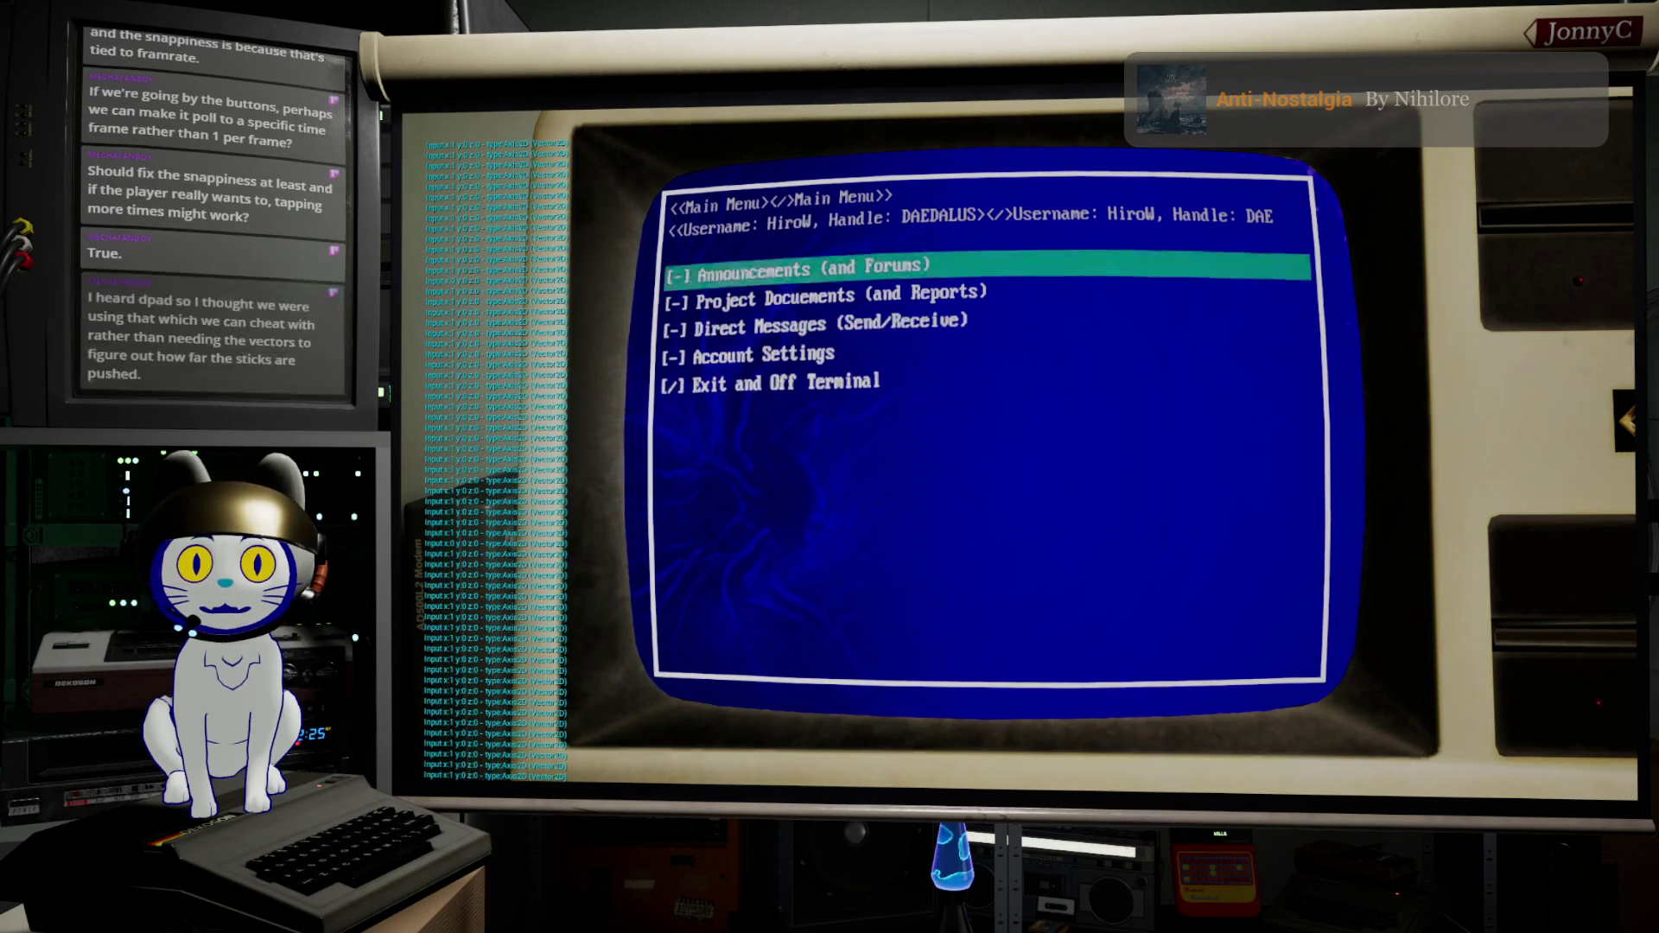
pyautogui.press('Down')
pyautogui.press('Down')
pyautogui.press('Down')
pyautogui.press('Down')
pyautogui.press('Up')
pyautogui.press('Down')
pyautogui.press('Up')
pyautogui.press('Up')
pyautogui.press('Up')
pyautogui.press('Down')
pyautogui.press('Down')
pyautogui.press('Down')
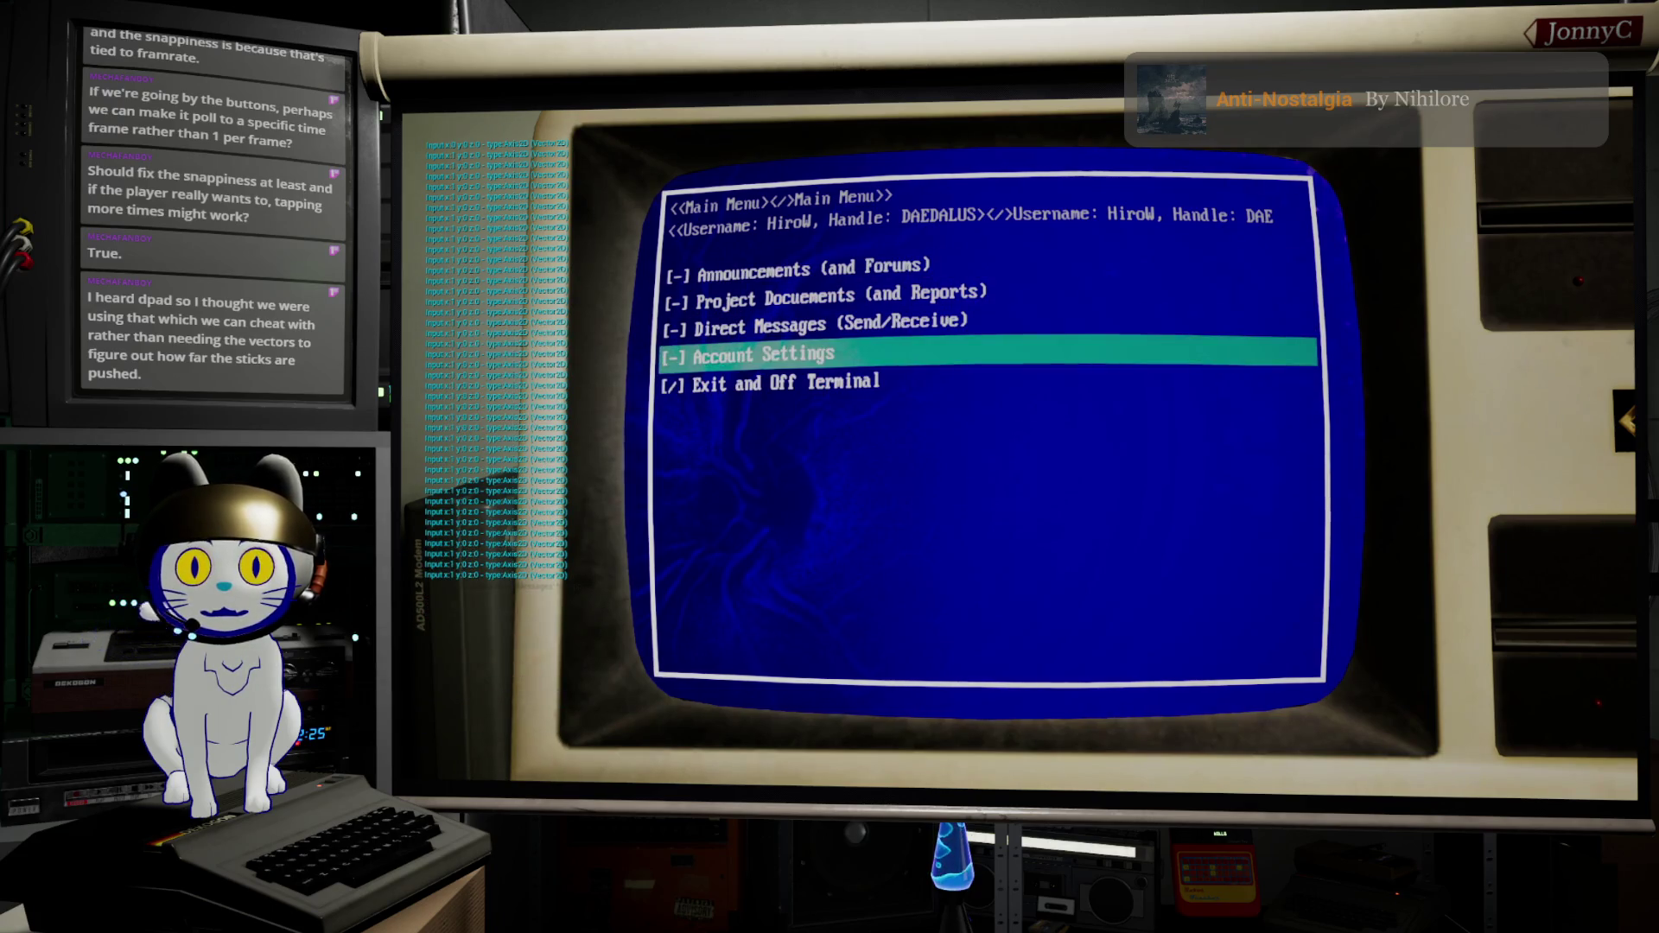
pyautogui.press('Up')
pyautogui.press('Up')
pyautogui.press('Up')
pyautogui.press('Down')
pyautogui.press('Down')
pyautogui.press('Down')
pyautogui.press('Up')
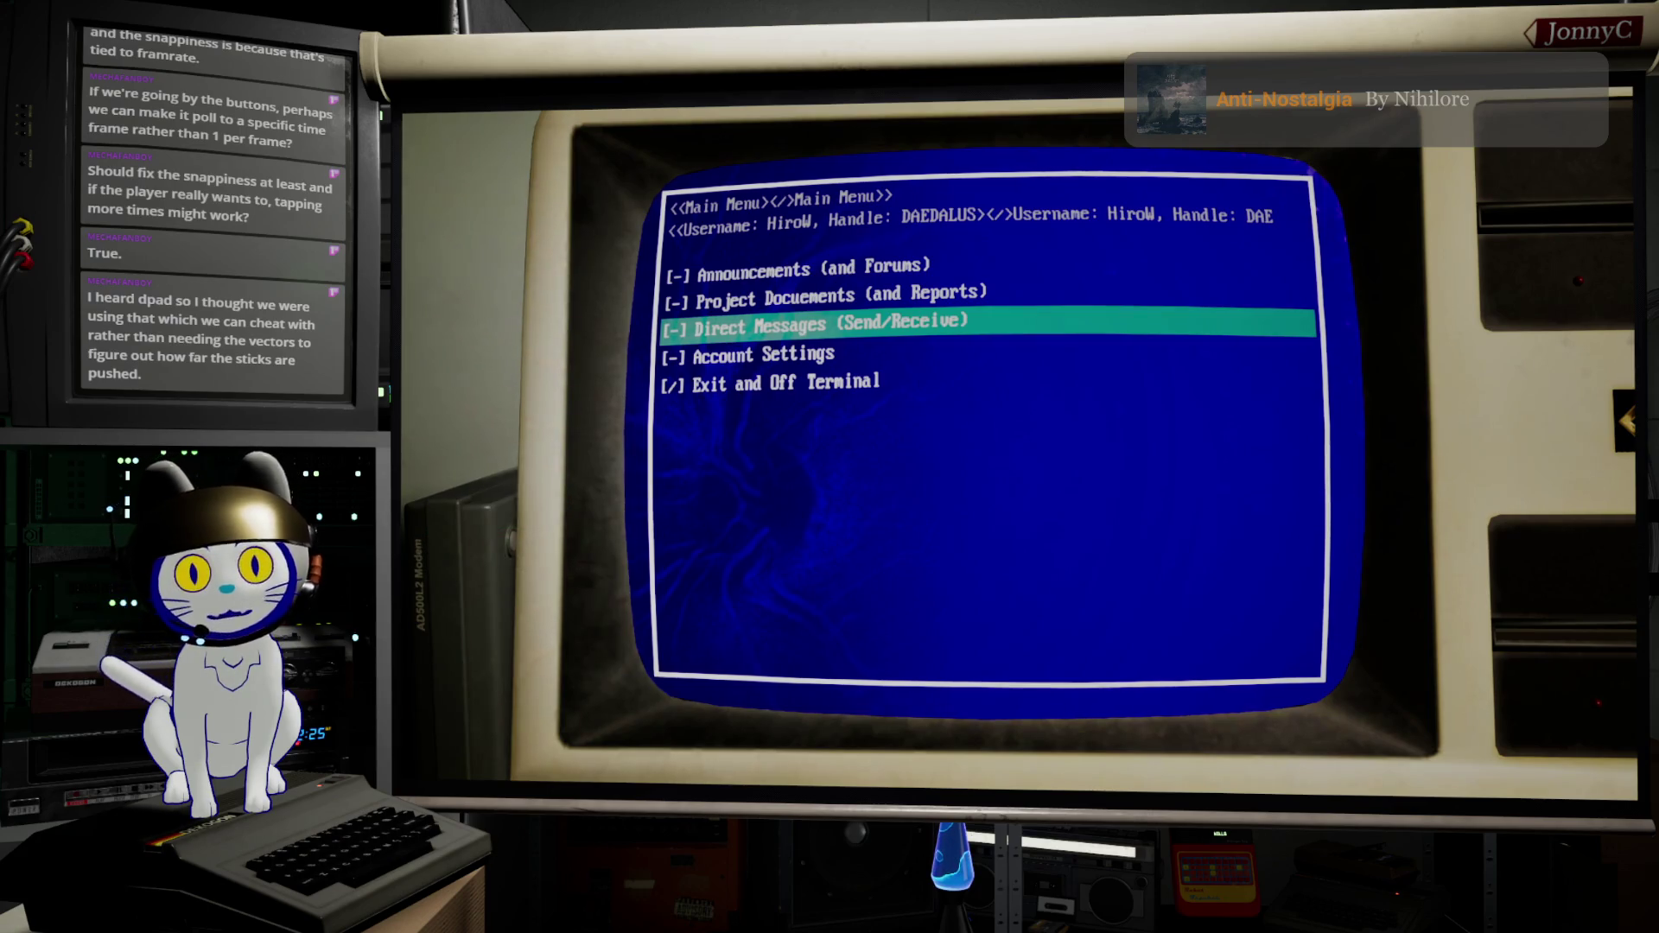
# Step: Move the choice up to Announcements and wrap it around to Exit and Off Terminal
pyautogui.press('Down')
pyautogui.press('Up')
pyautogui.press('Up')
pyautogui.press('Up')
pyautogui.press('Up')
pyautogui.press('Down')
pyautogui.press('Up')
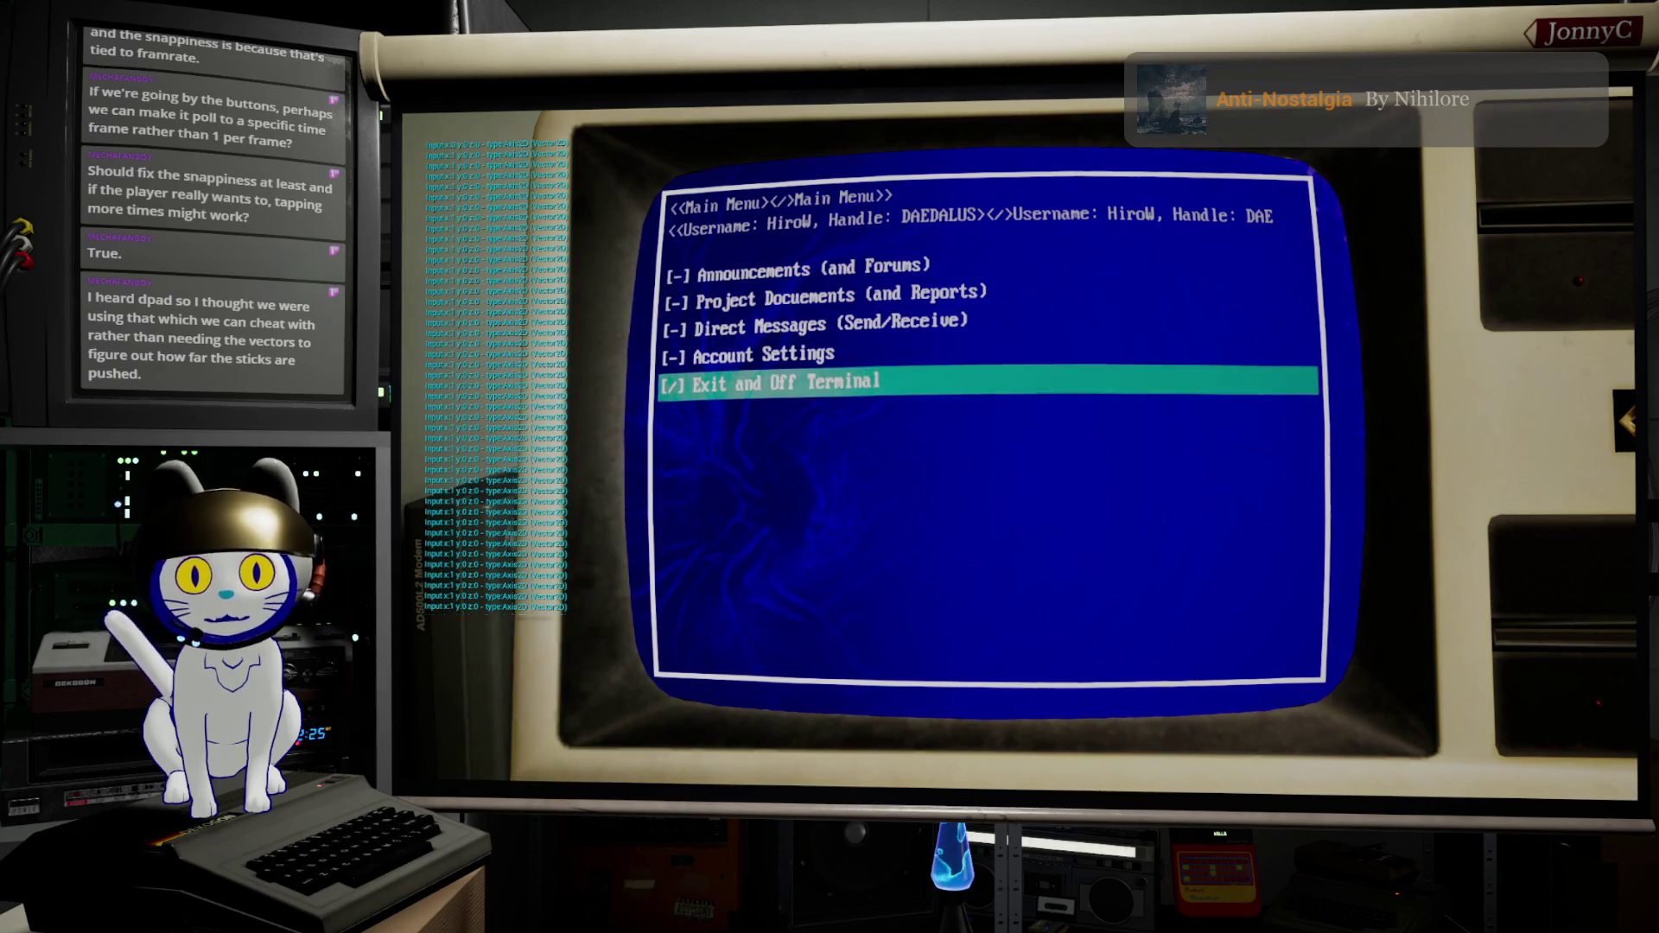
pyautogui.press('Up')
pyautogui.press('Up')
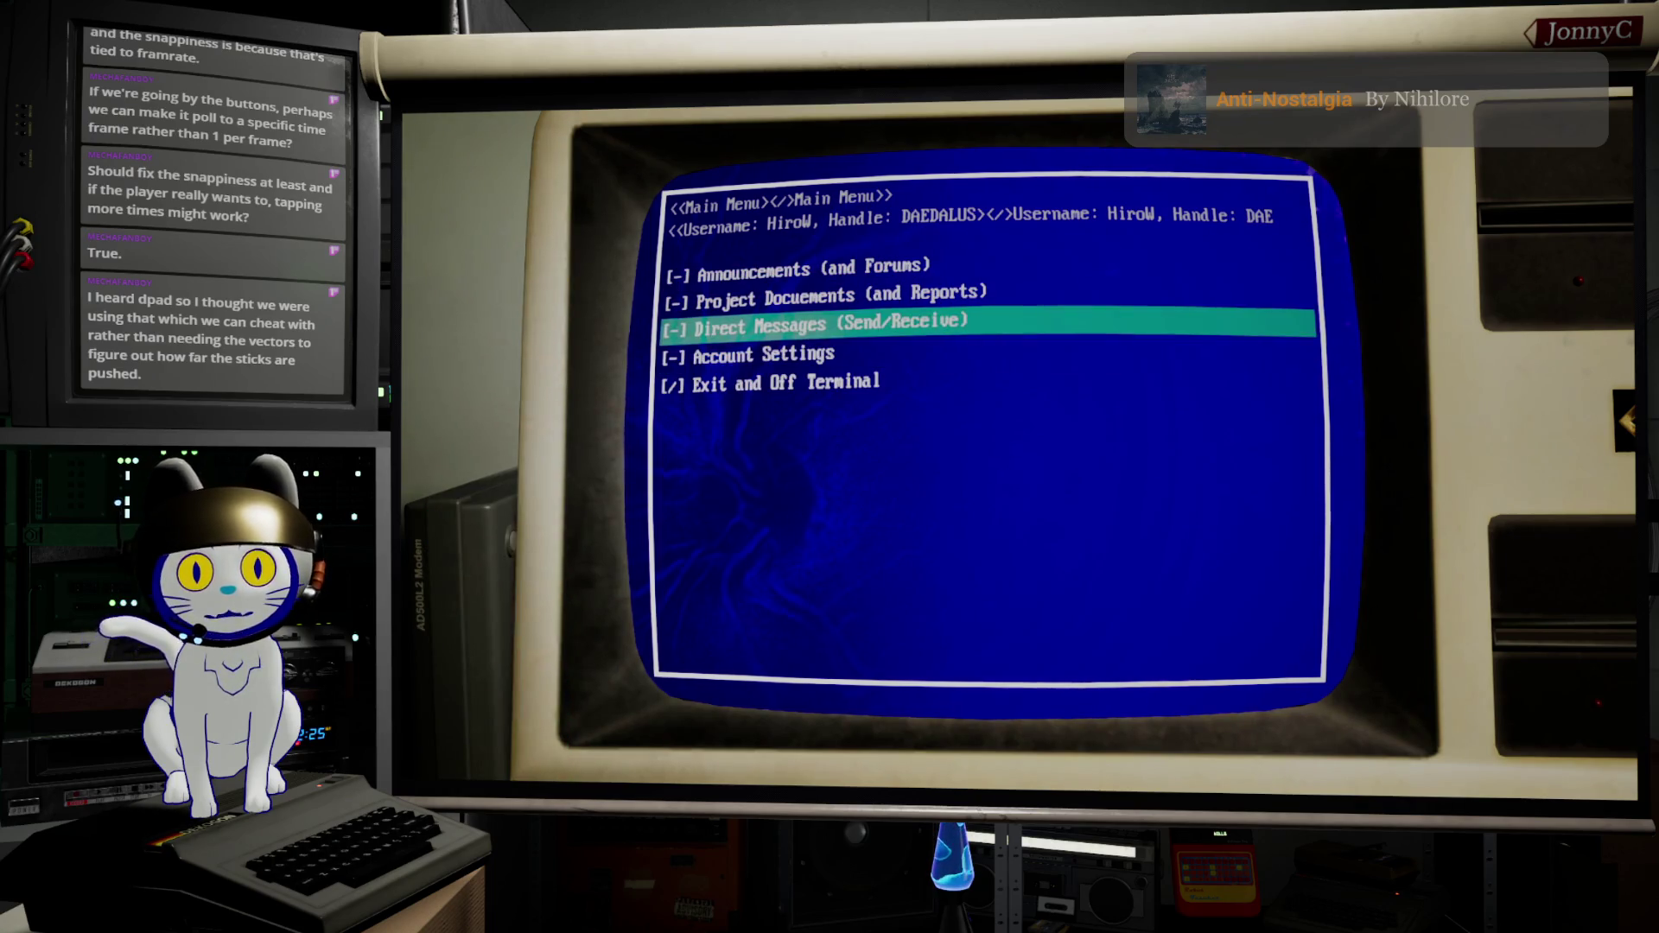
pyautogui.press('Down')
pyautogui.press('Down')
pyautogui.press('Up')
pyautogui.press('Down')
pyautogui.press('Up')
pyautogui.press('Up')
pyautogui.press('Down')
pyautogui.press('Up')
pyautogui.press('Up')
pyautogui.press('Down')
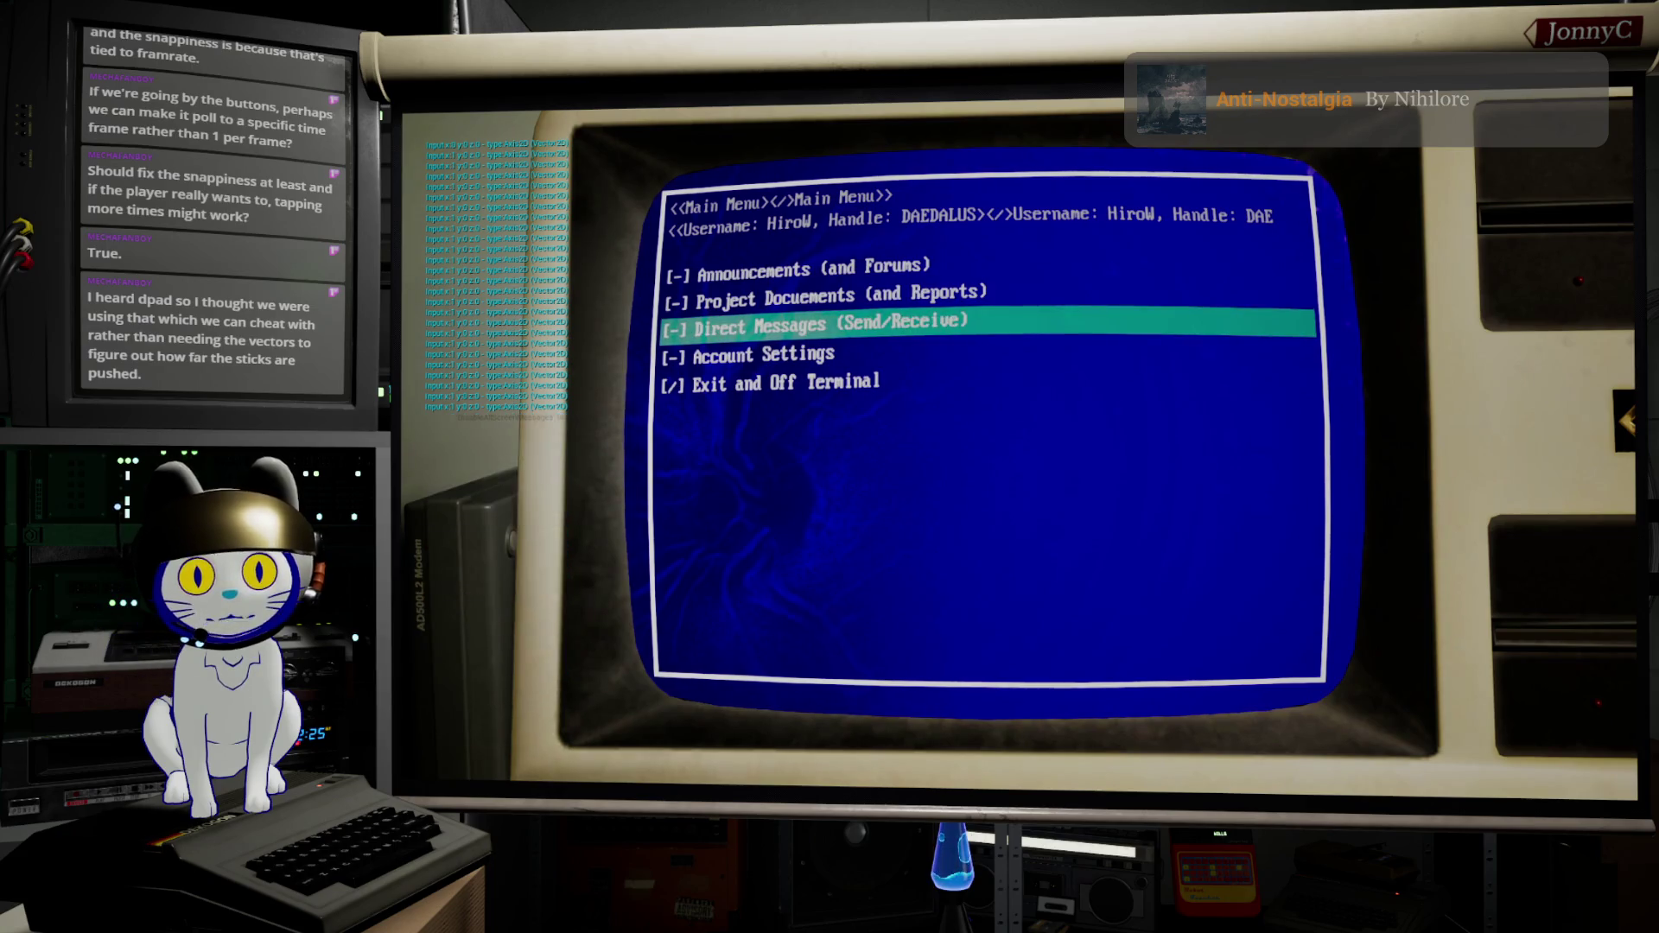
pyautogui.press('Down')
pyautogui.press('Down')
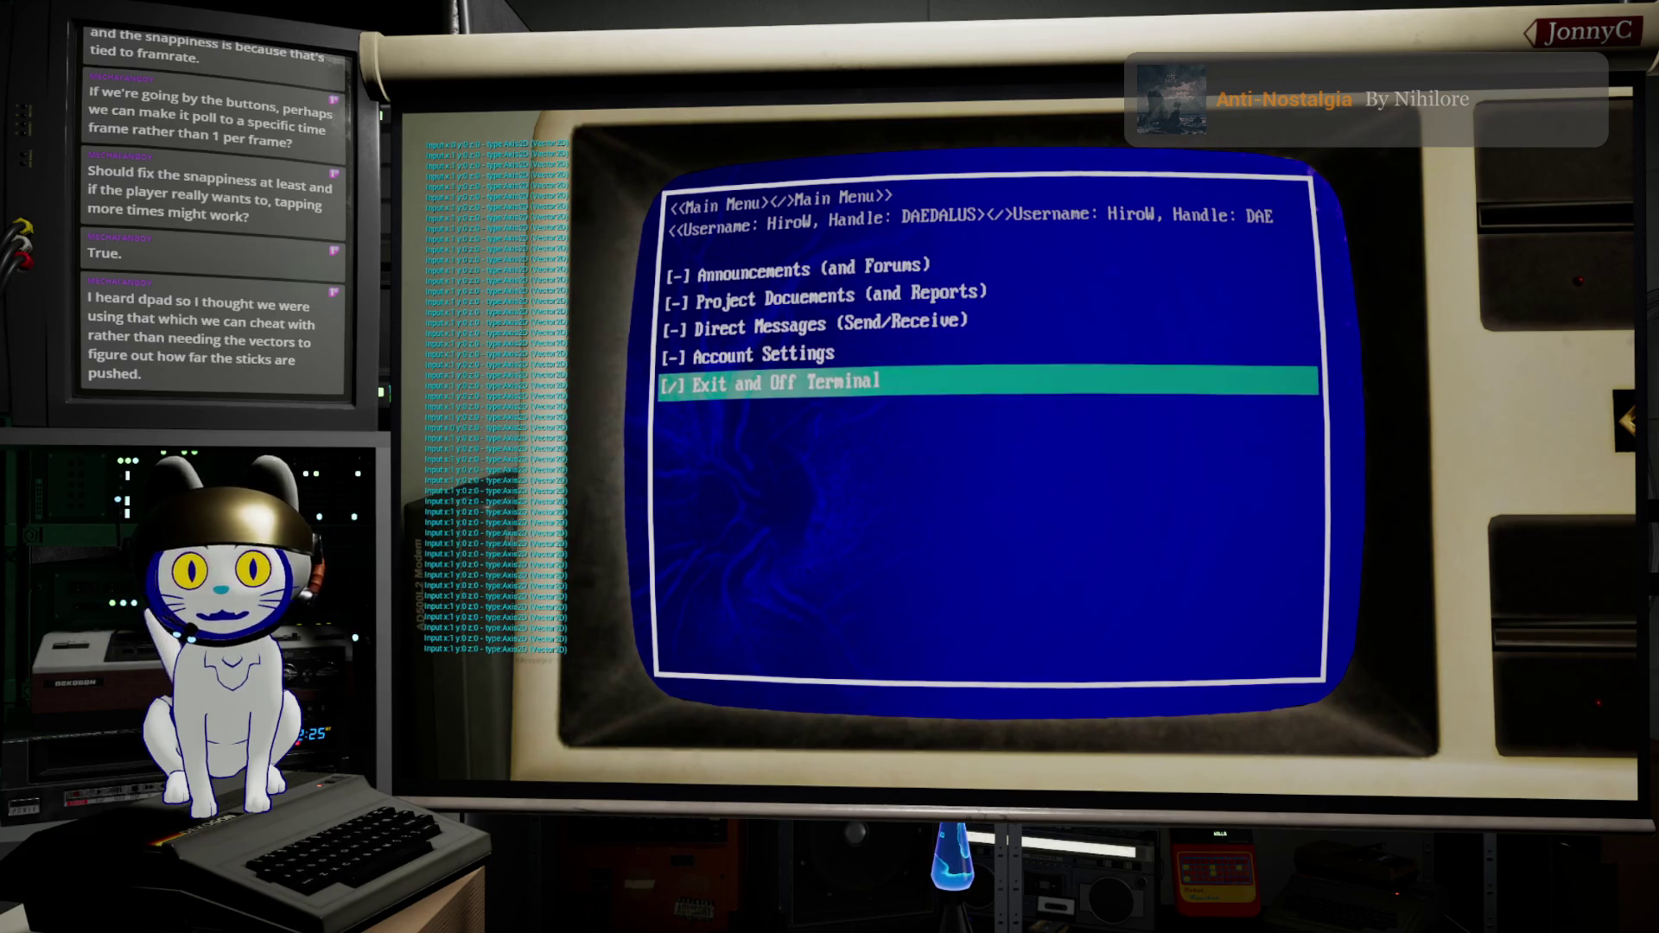
pyautogui.press('Down')
pyautogui.press('Down')
pyautogui.press('Up')
pyautogui.press('Up')
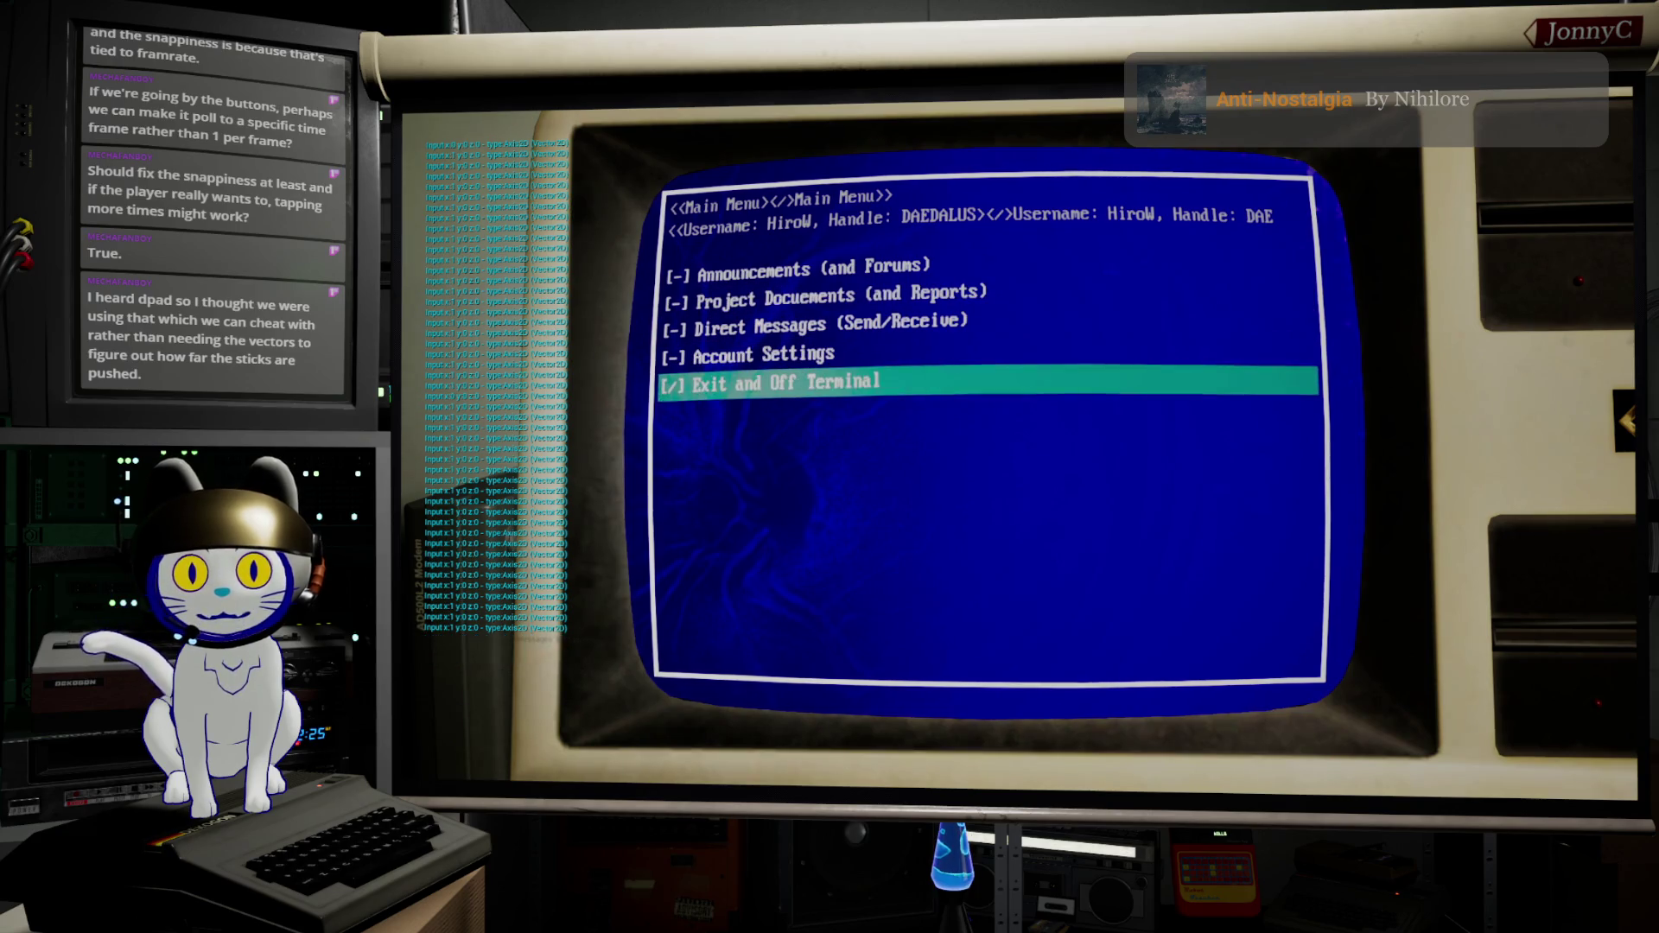
# Step: Cycle the choice around Account Settings and Direct Messages, then end the play session
pyautogui.press('Up')
pyautogui.press('Up')
pyautogui.press('Up')
pyautogui.press('Down')
pyautogui.press('Up')
pyautogui.press('Up')
pyautogui.press('Up')
pyautogui.press('Down')
pyautogui.press('Down')
pyautogui.press('Down')
pyautogui.press('Up')
pyautogui.press('Up')
pyautogui.press('Down')
pyautogui.press('Down')
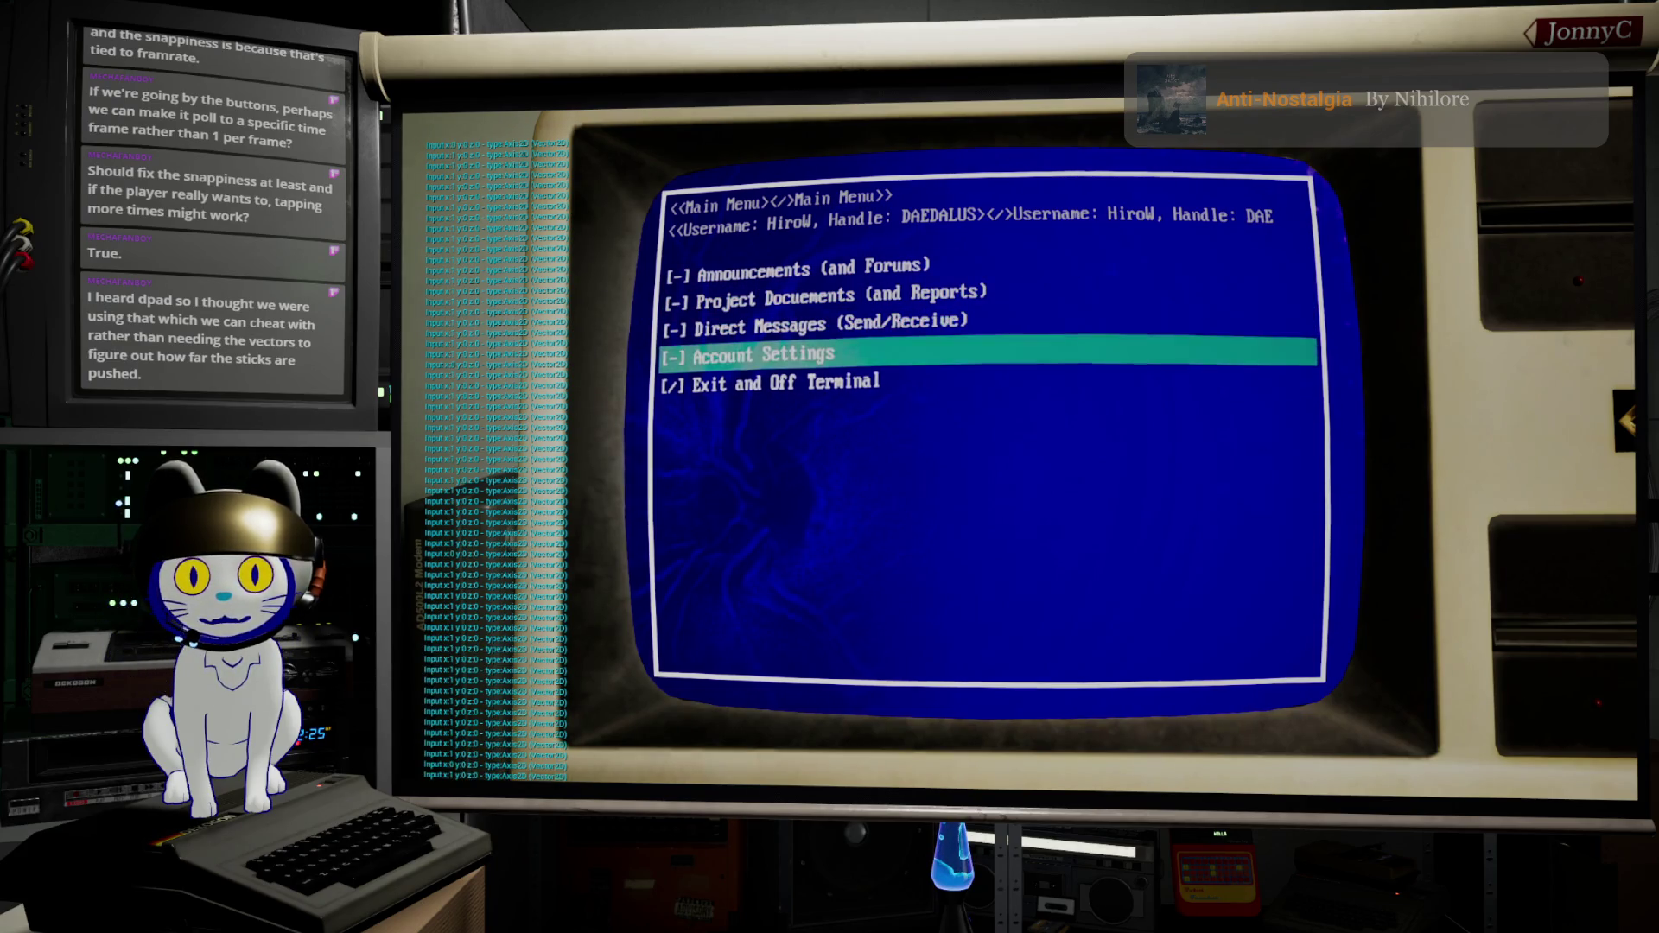
pyautogui.press('Up')
pyautogui.press('Down')
pyautogui.press('Down')
pyautogui.press('Up')
pyautogui.press('Down')
pyautogui.press('Down')
pyautogui.press('Down')
pyautogui.press('Down')
pyautogui.press('Up')
pyautogui.press('Up')
pyautogui.press('Up')
pyautogui.press('Up')
pyautogui.press('Up')
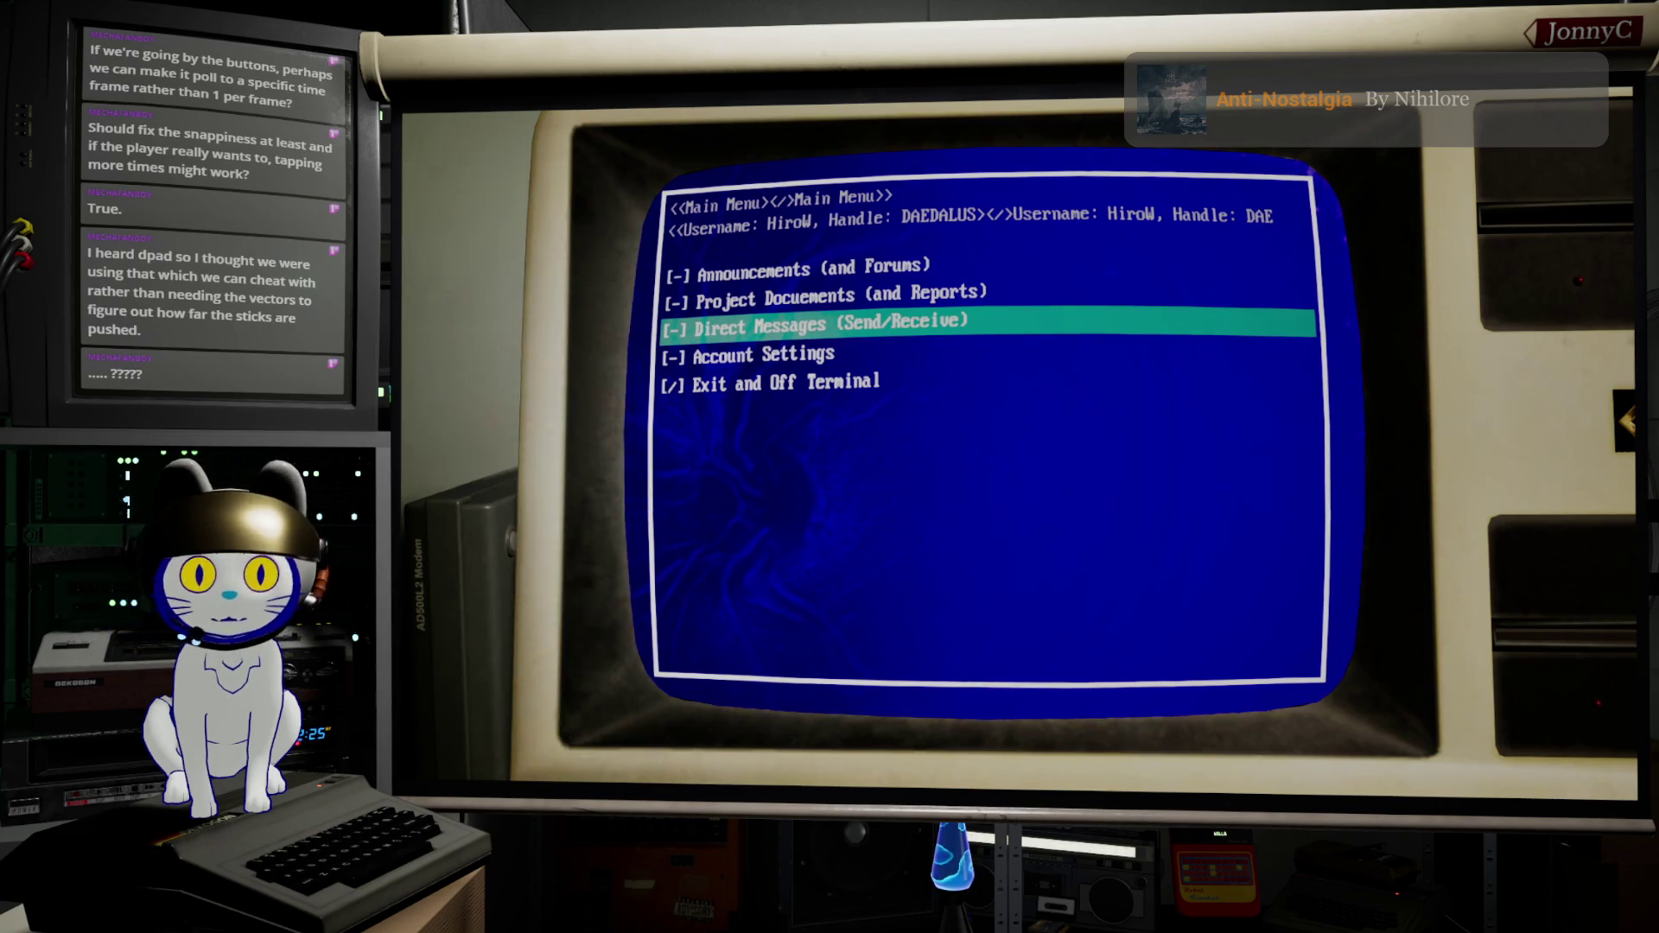
pyautogui.press('Escape')
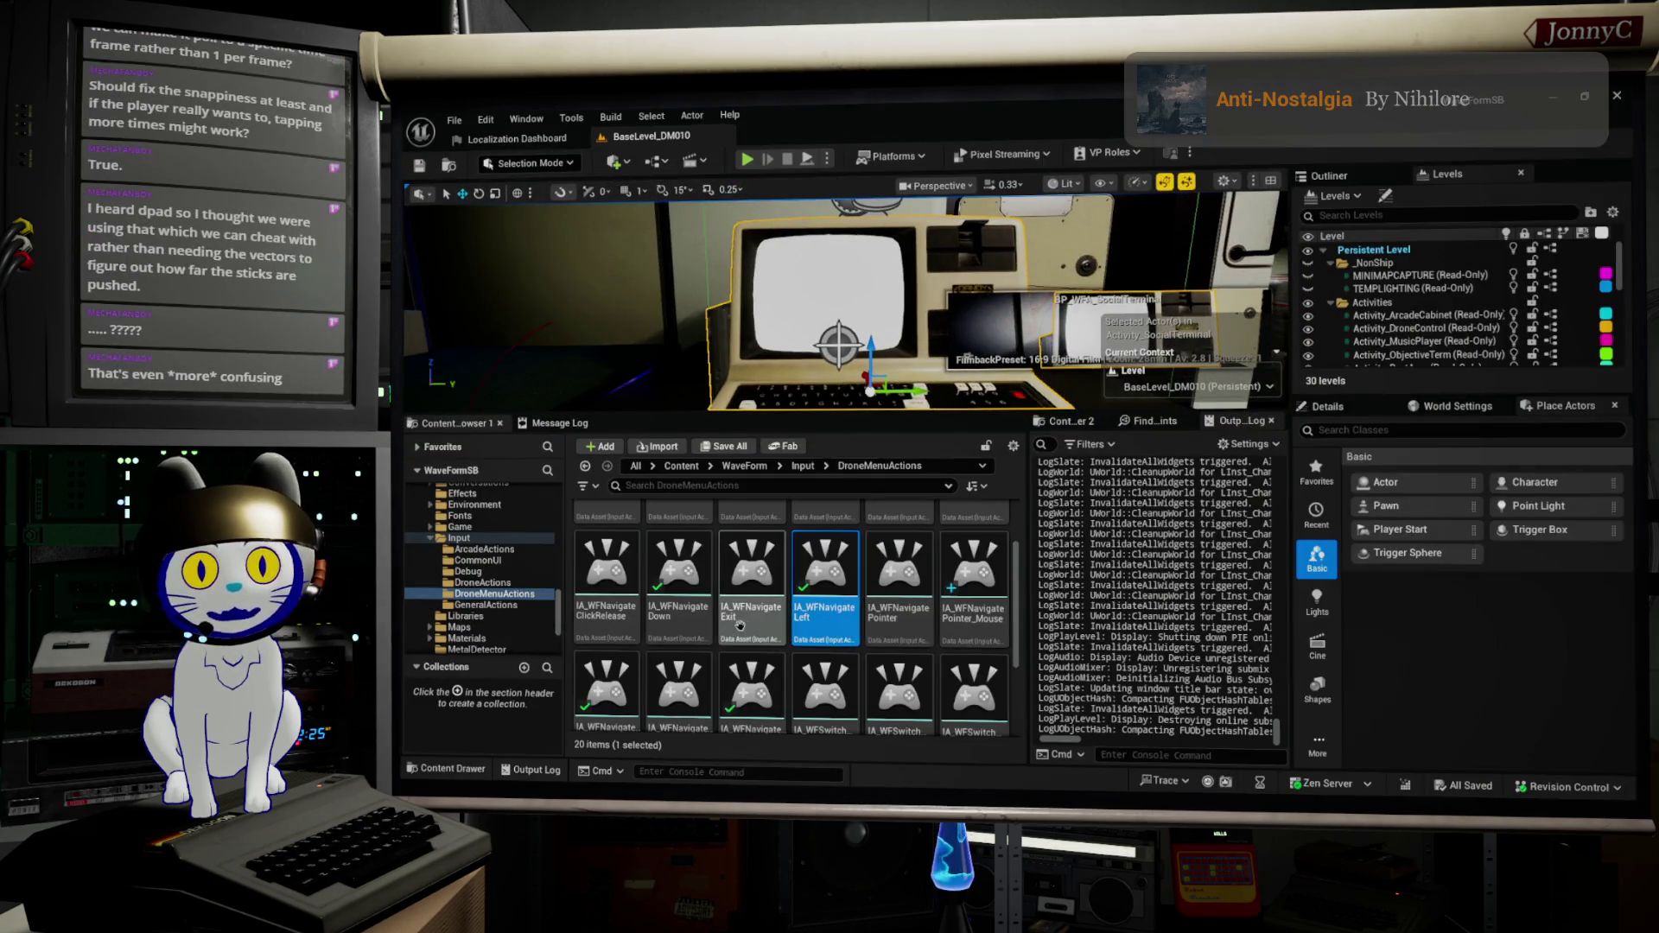
# Step: Open the Input folder and select the TRIG_WFPressed trigger asset
pyautogui.click(522, 540)
pyautogui.scroll(-3, 777, 622)
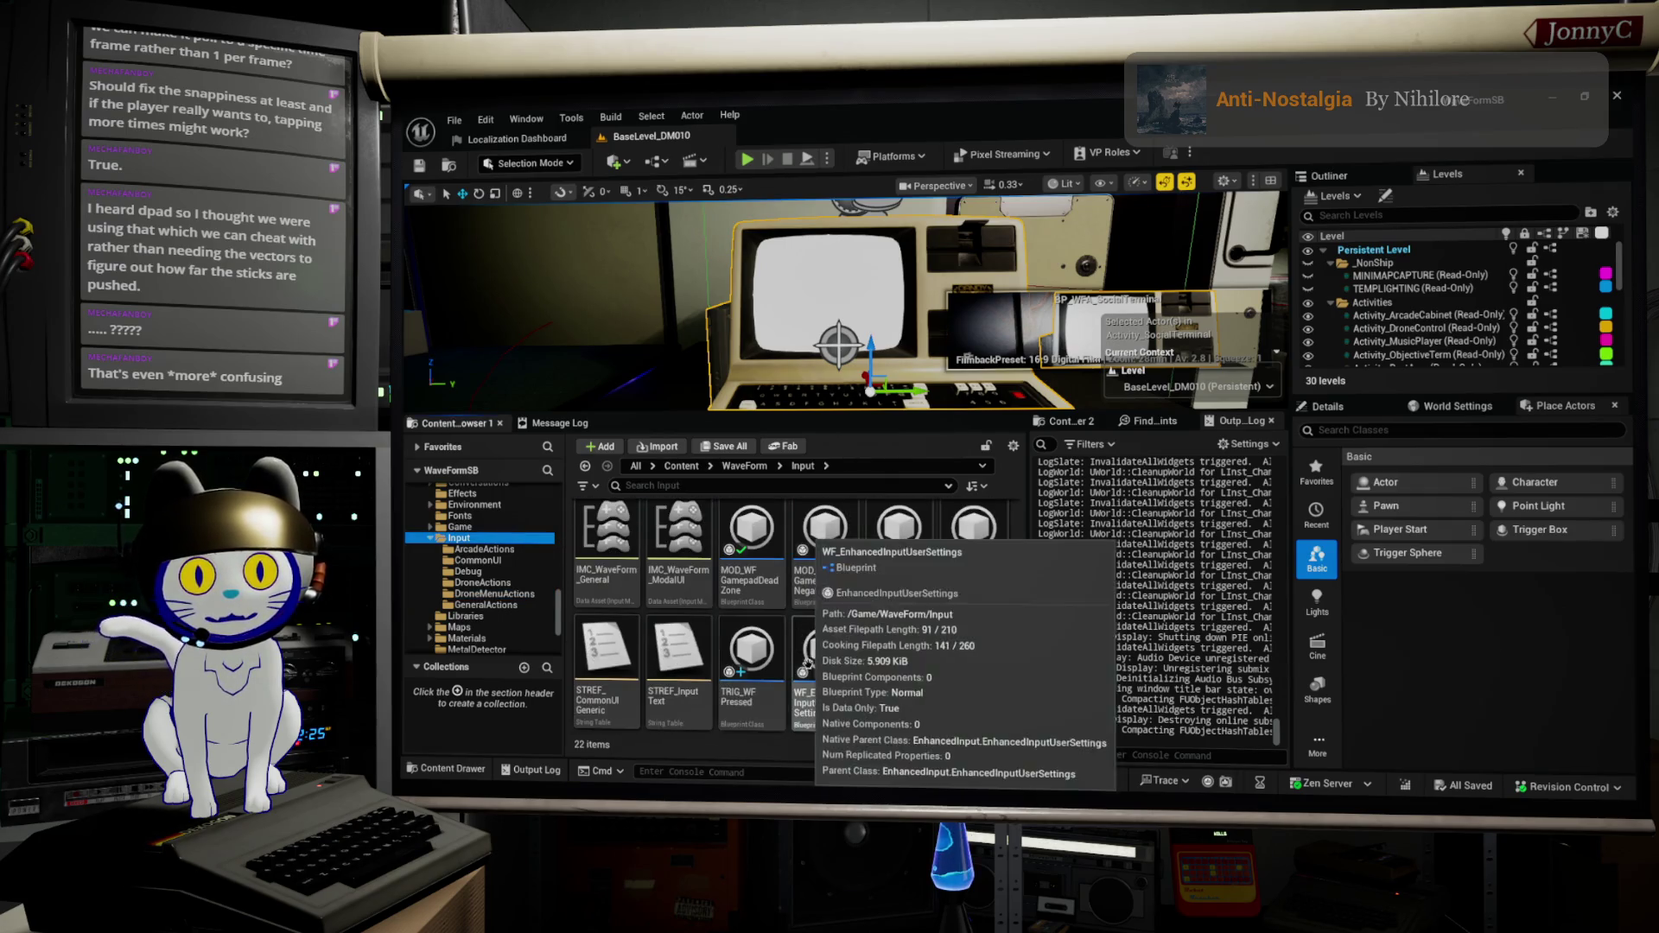
pyautogui.click(762, 661)
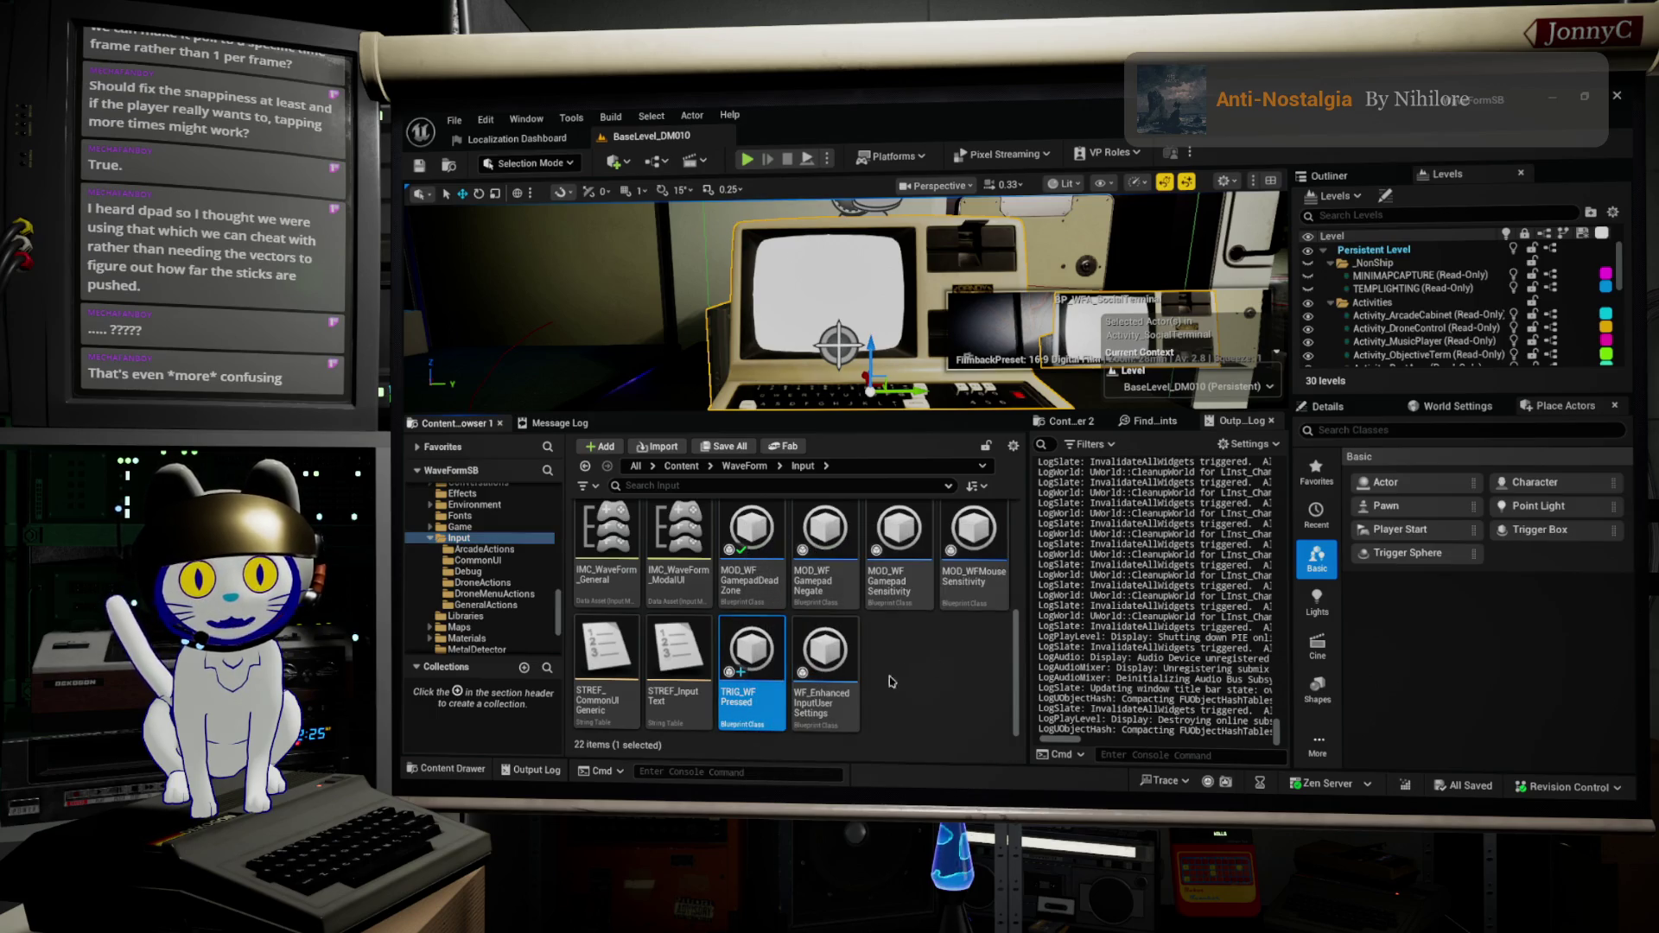
pyautogui.moveTo(738, 687)
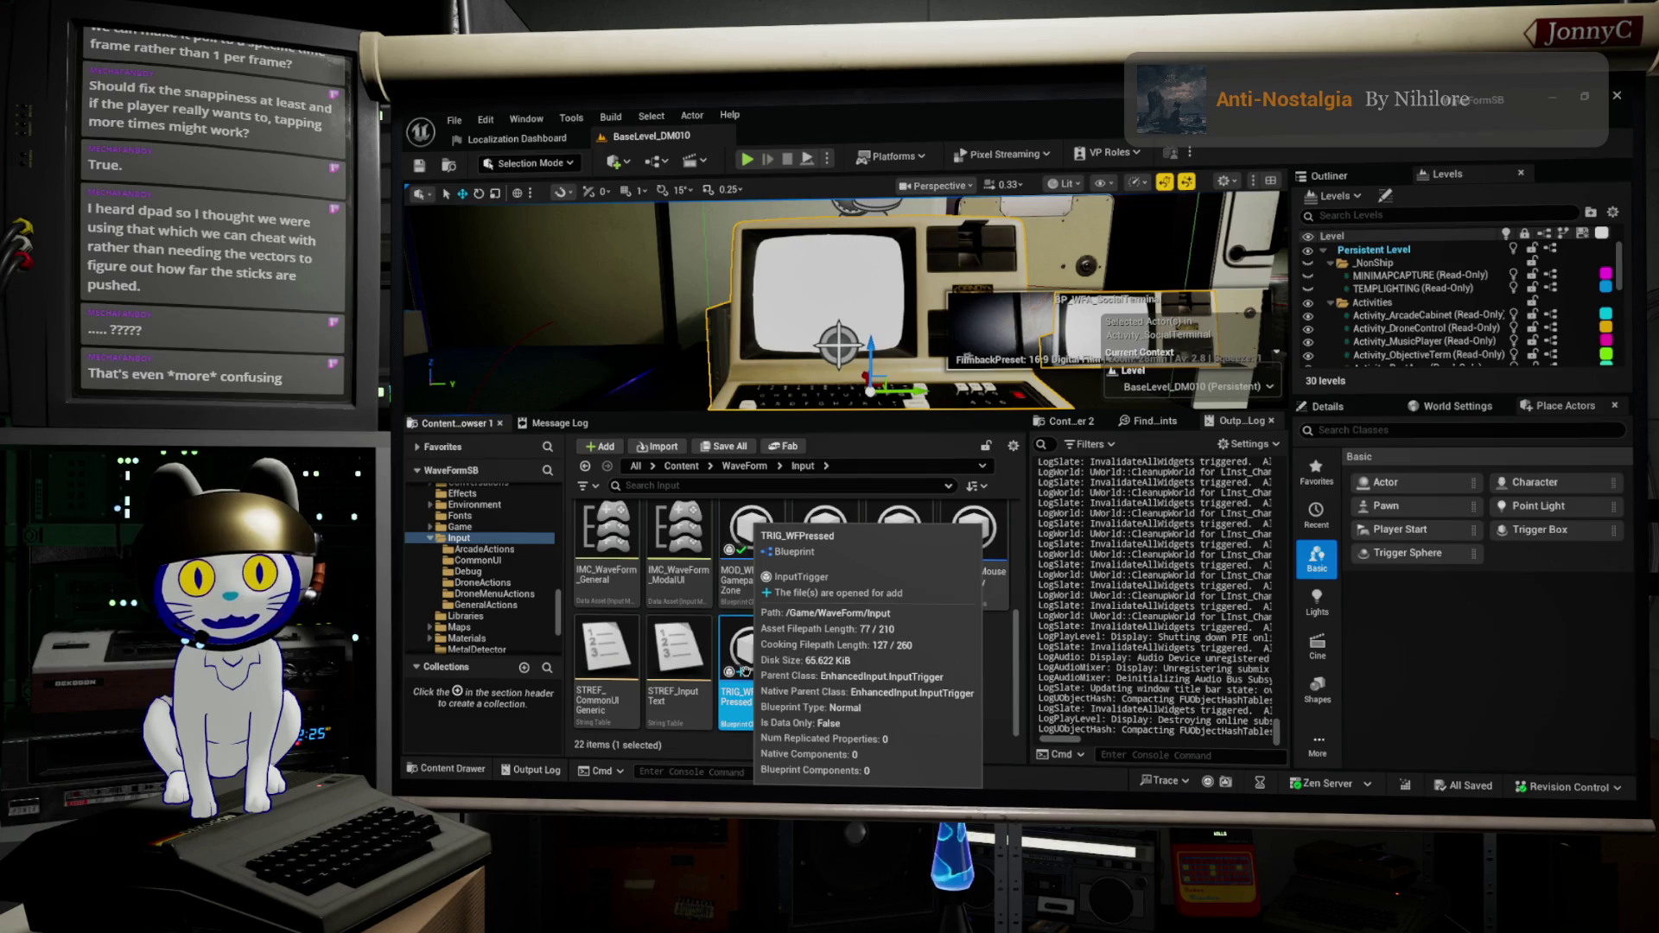
# Step: Create a new Blueprint Class there and filter Pick Parent Class with 'inpu' and 'ressed'
pyautogui.rightClick(922, 692)
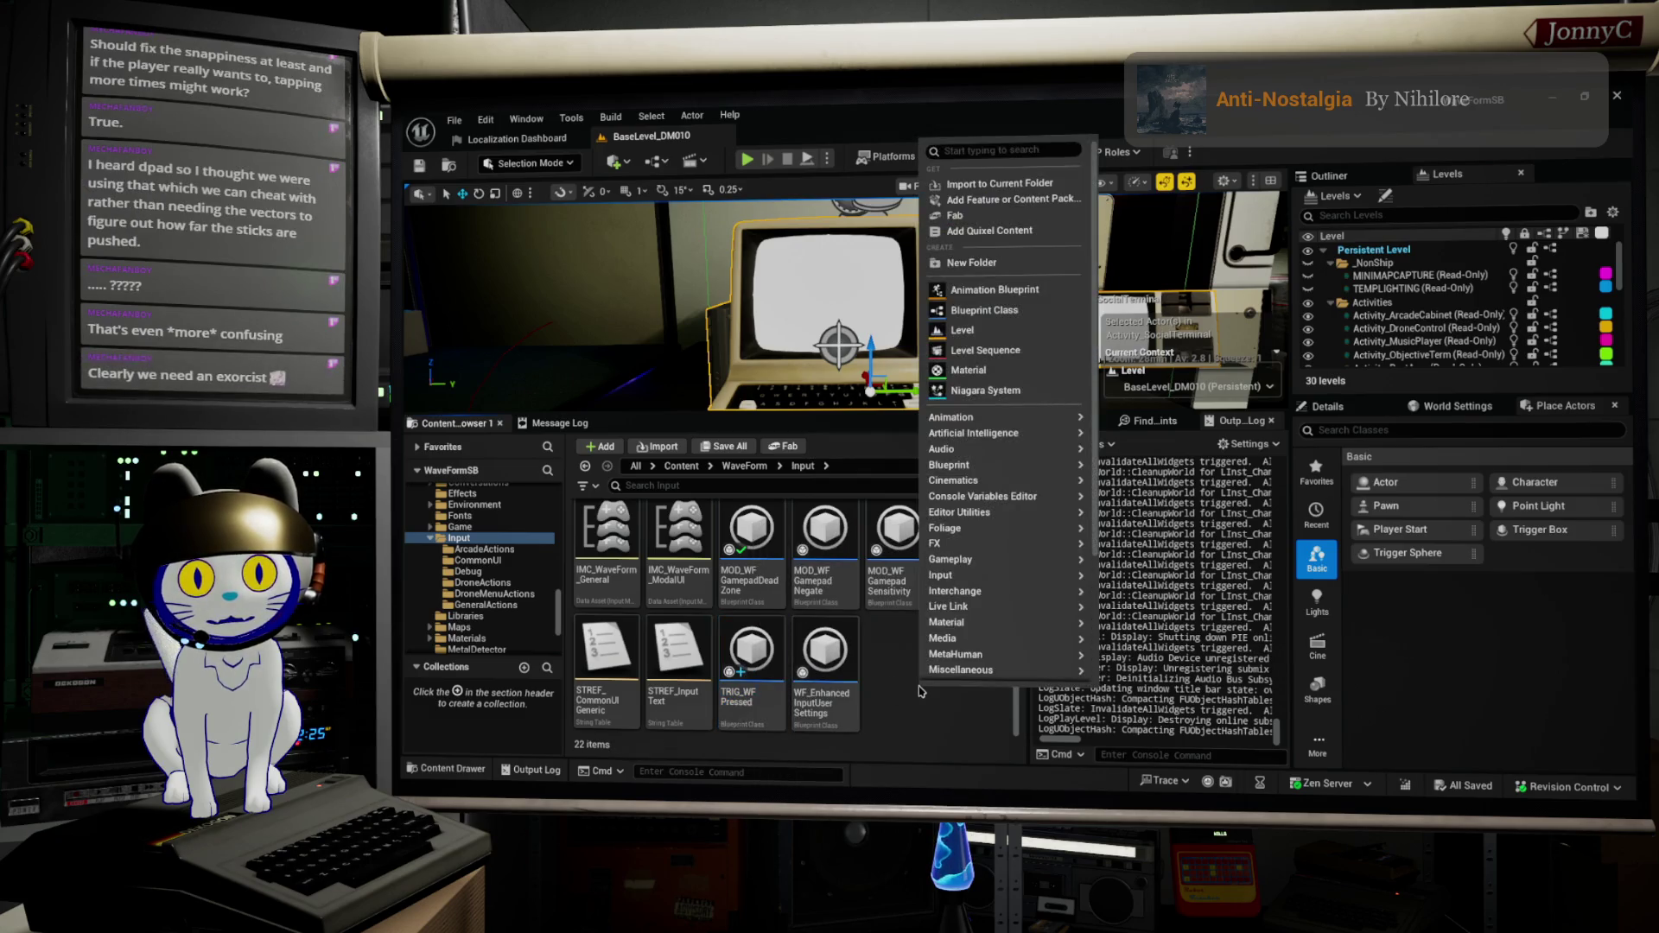
pyautogui.click(1003, 311)
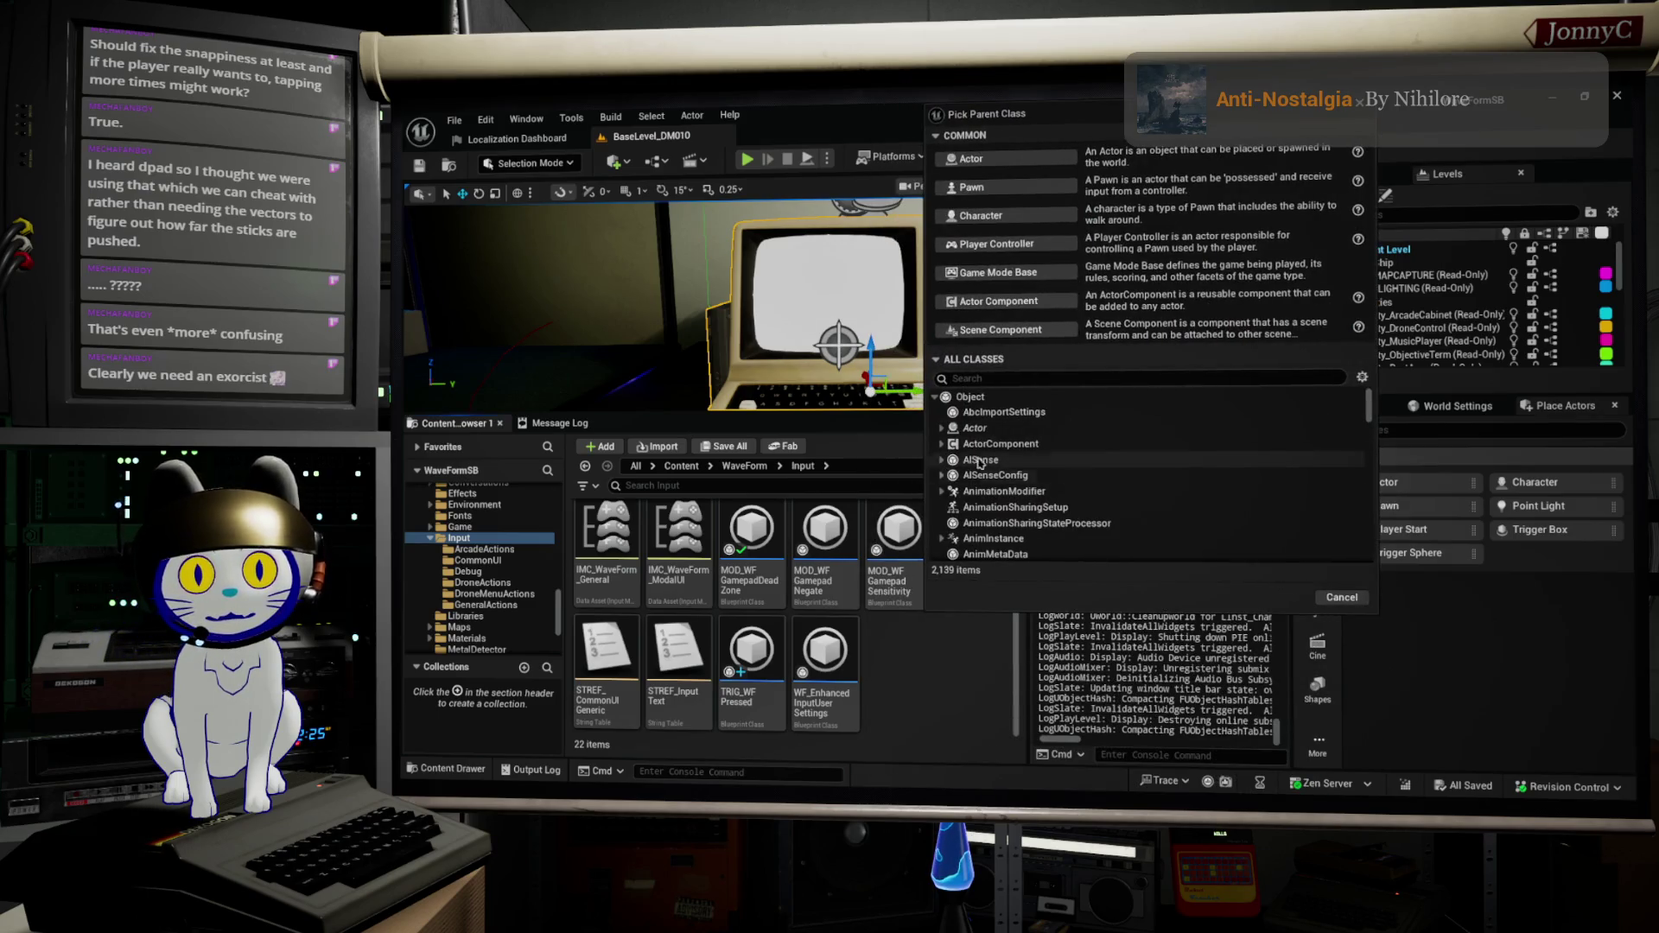
pyautogui.write('inpu')
pyautogui.scroll(-6, 1061, 498)
pyautogui.scroll(-8, 1061, 499)
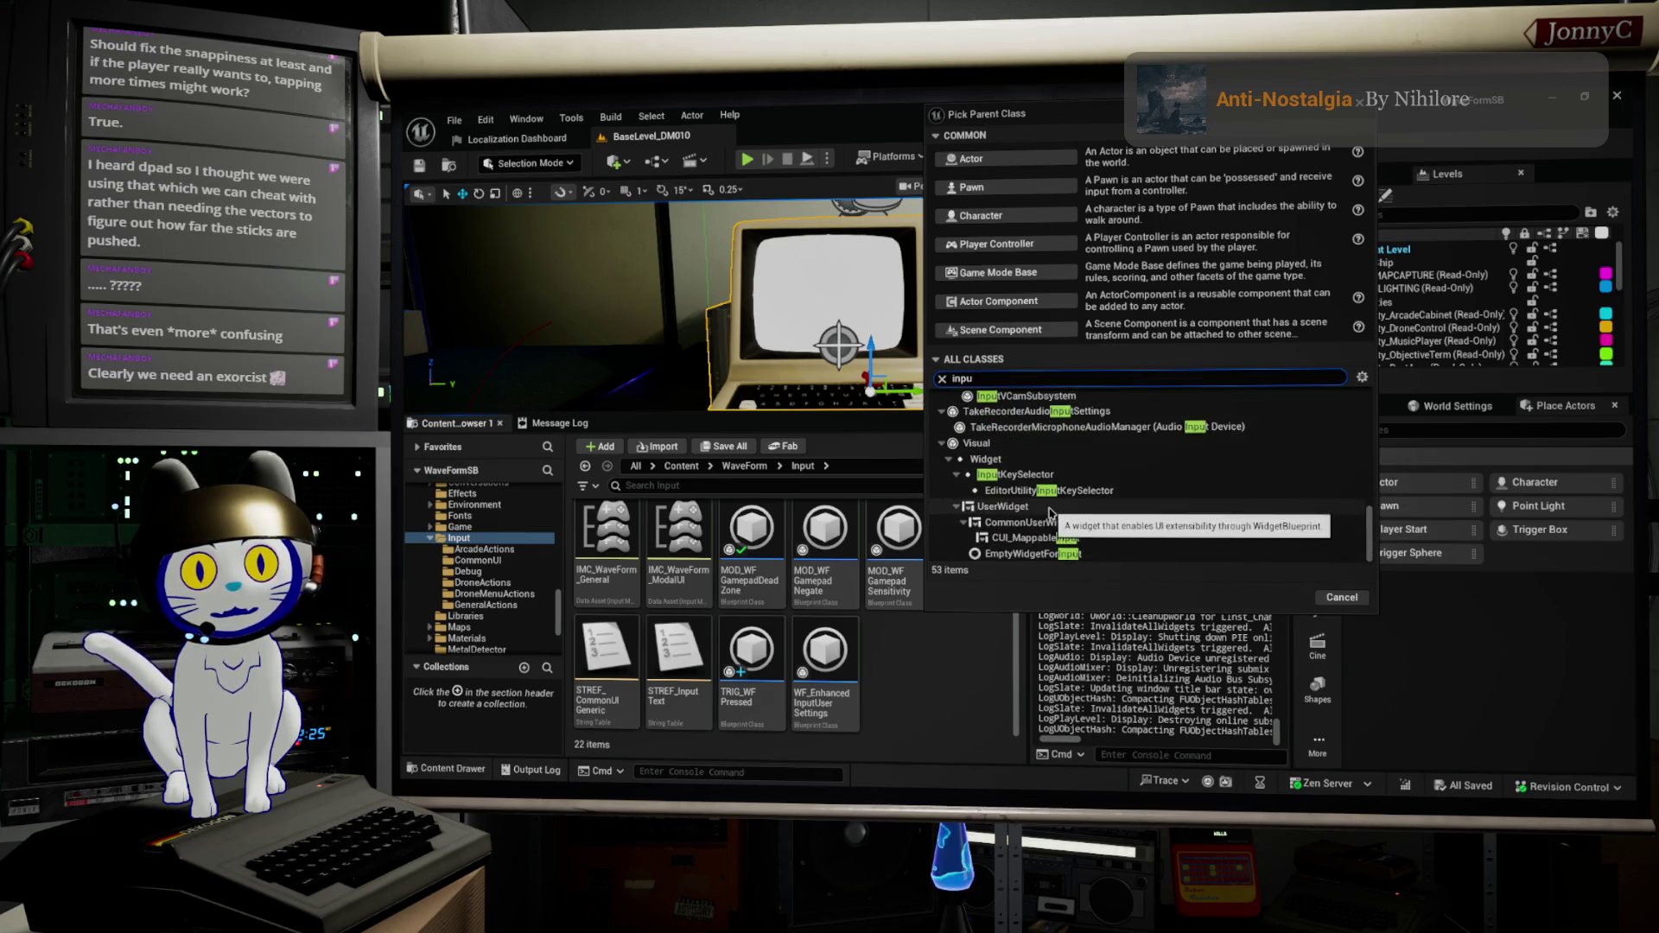
pyautogui.scroll(3, 1063, 527)
pyautogui.scroll(4, 1067, 551)
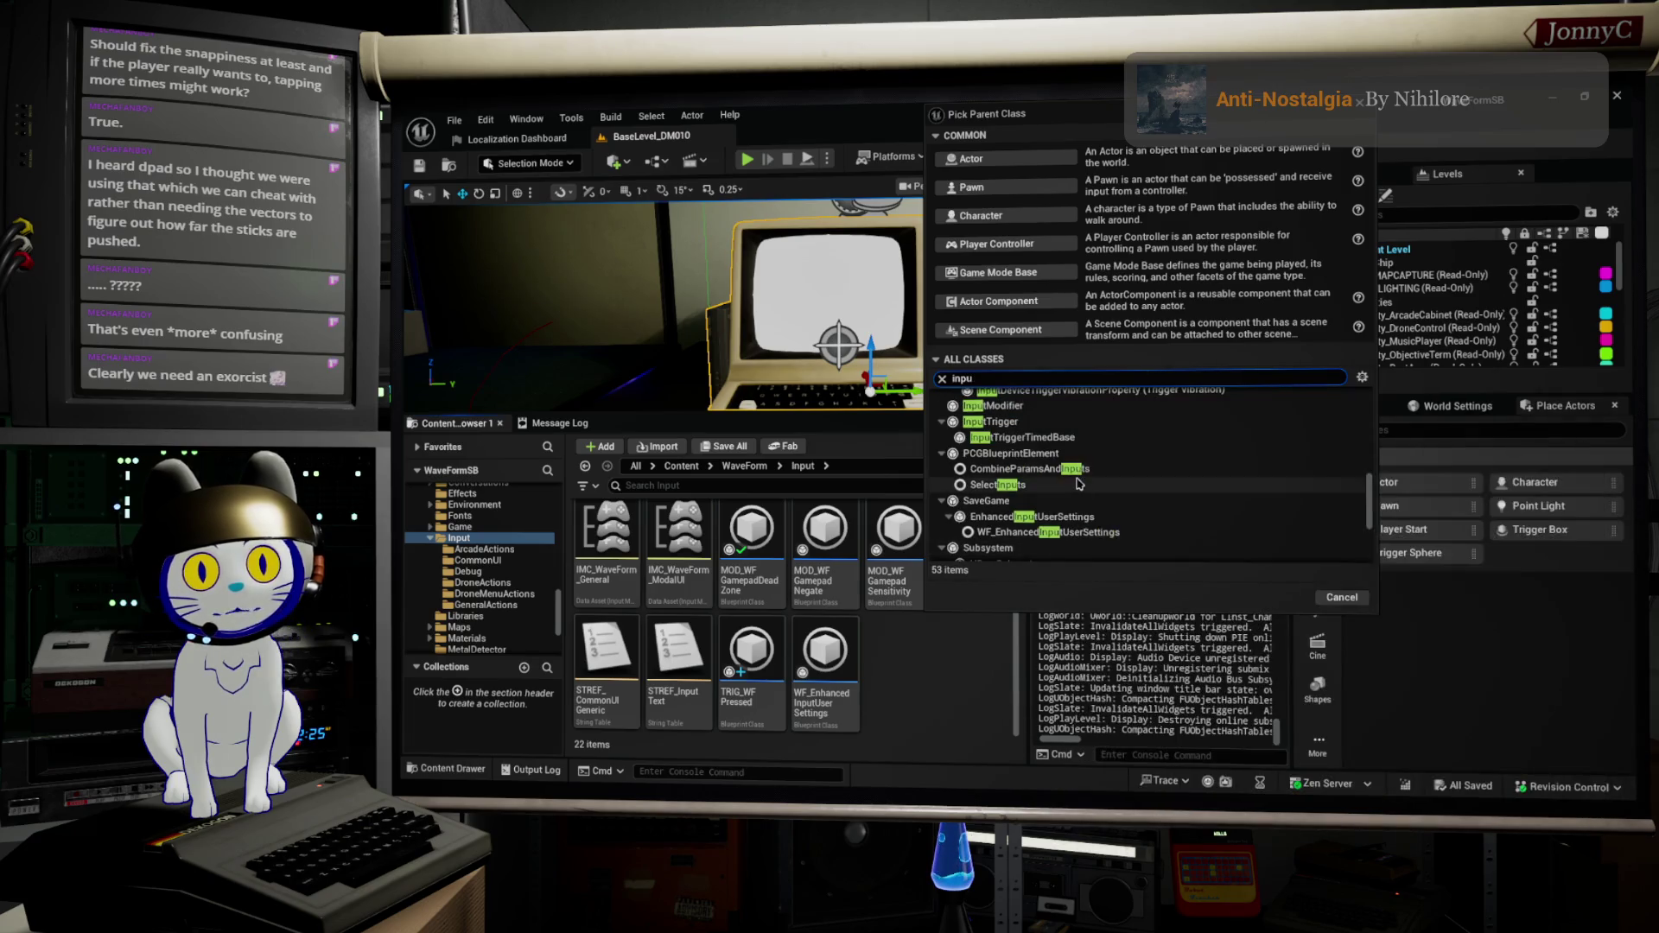
pyautogui.moveTo(1062, 441)
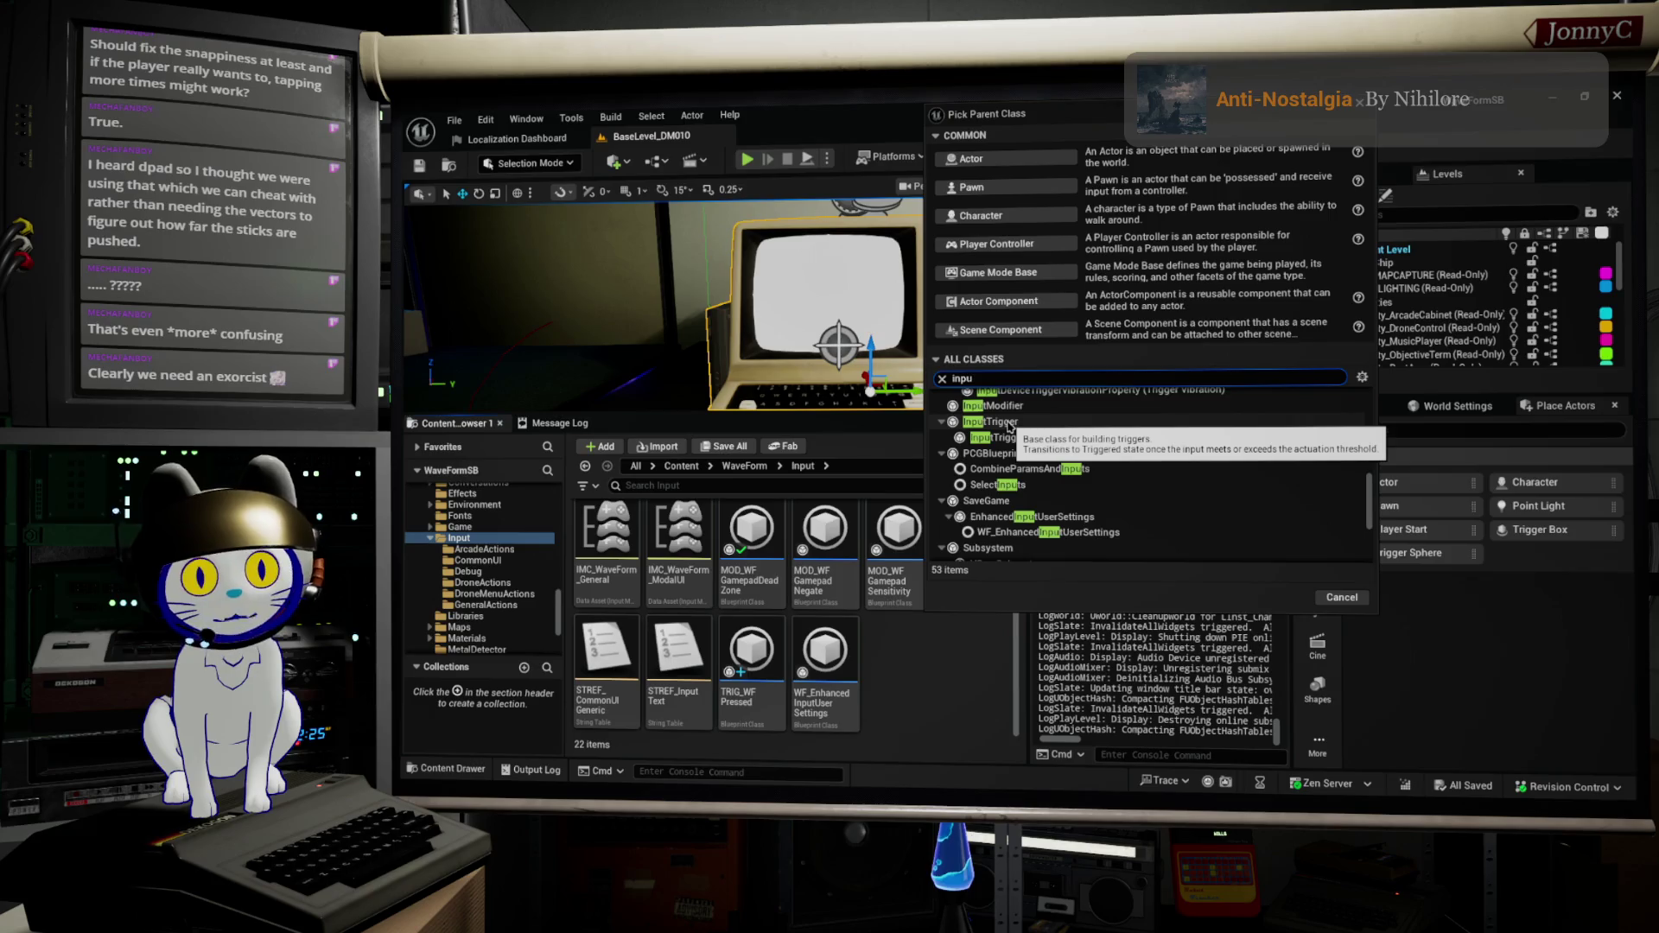
pyautogui.scroll(3, 1009, 426)
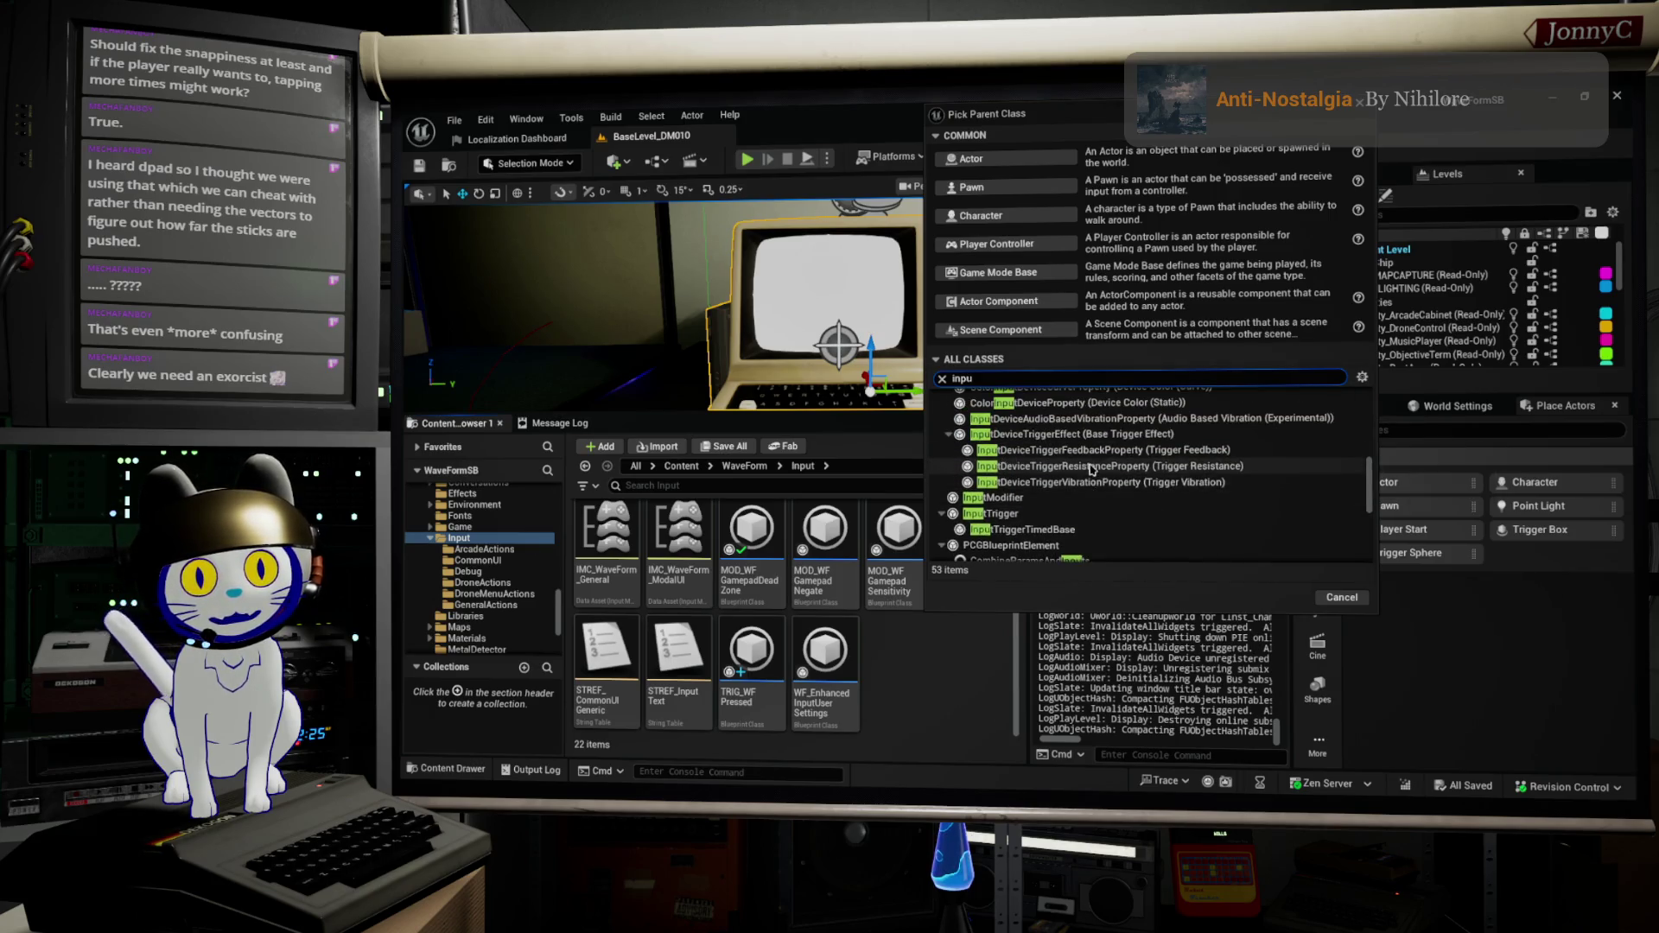
pyautogui.scroll(1, 1093, 473)
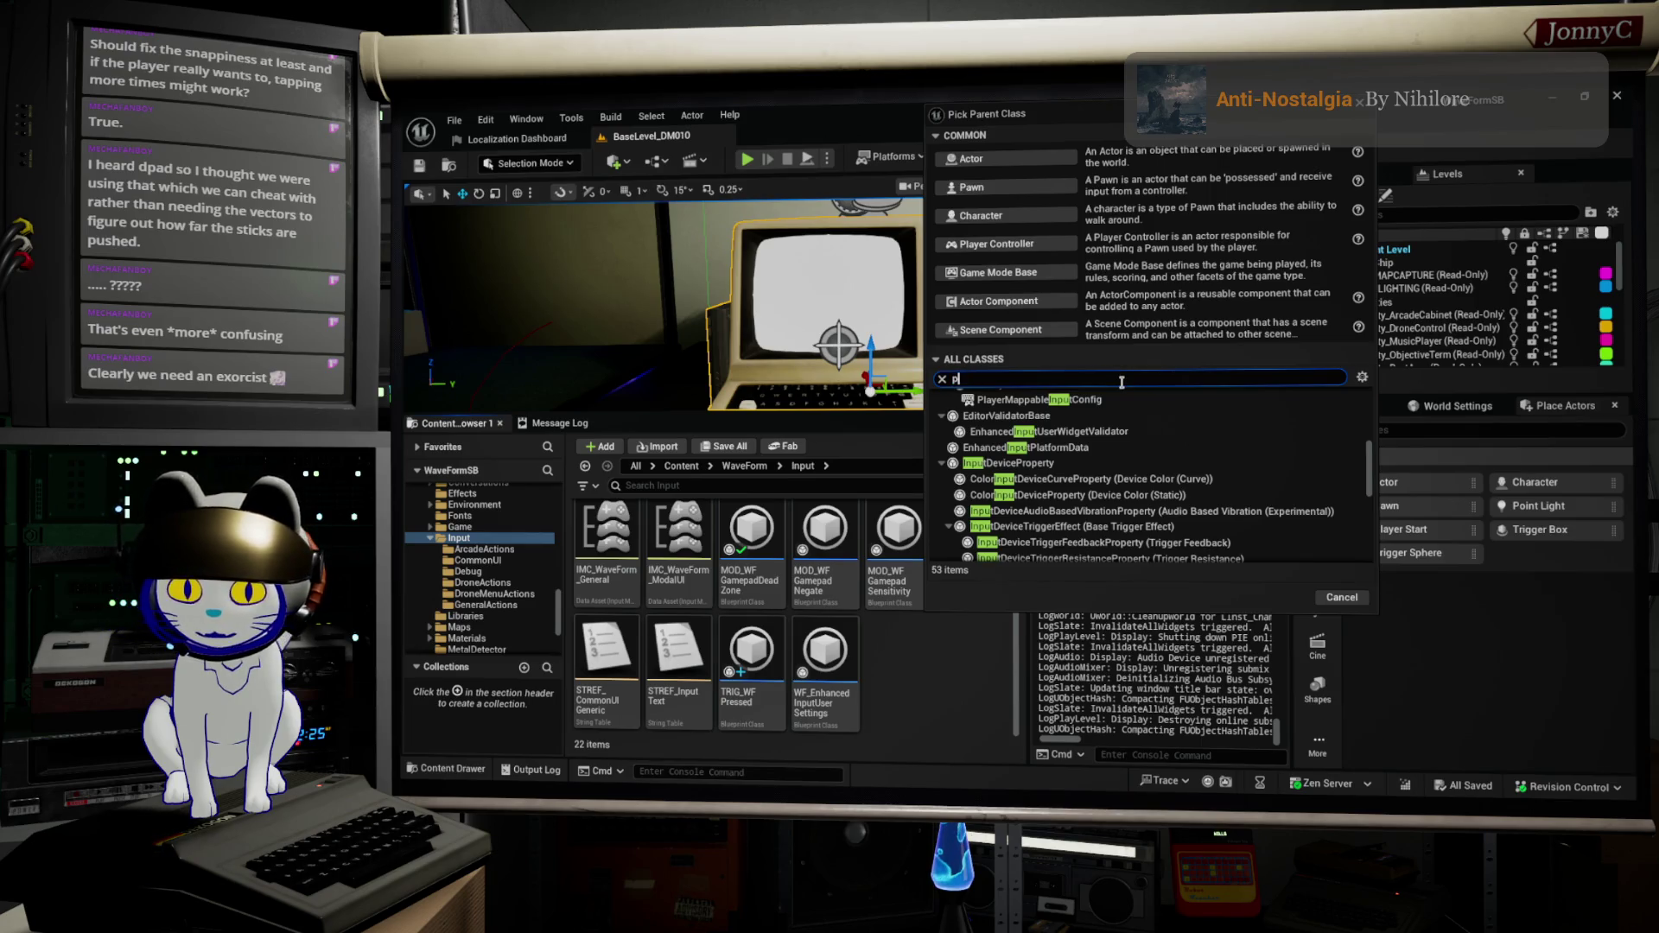
pyautogui.write('ressed')
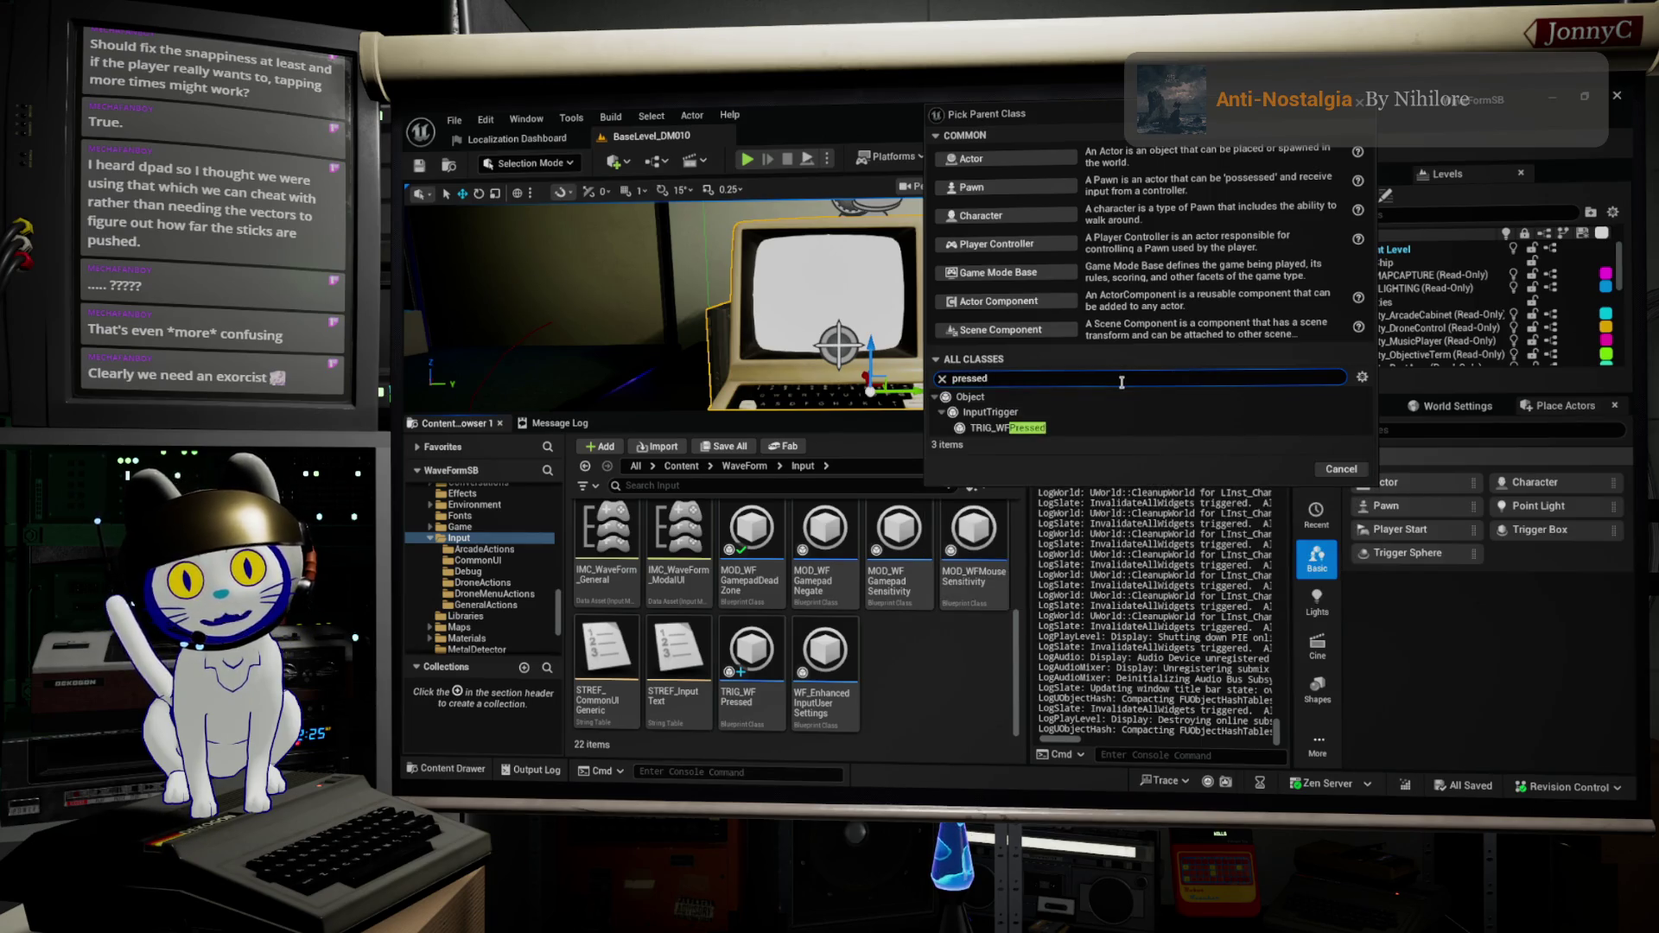